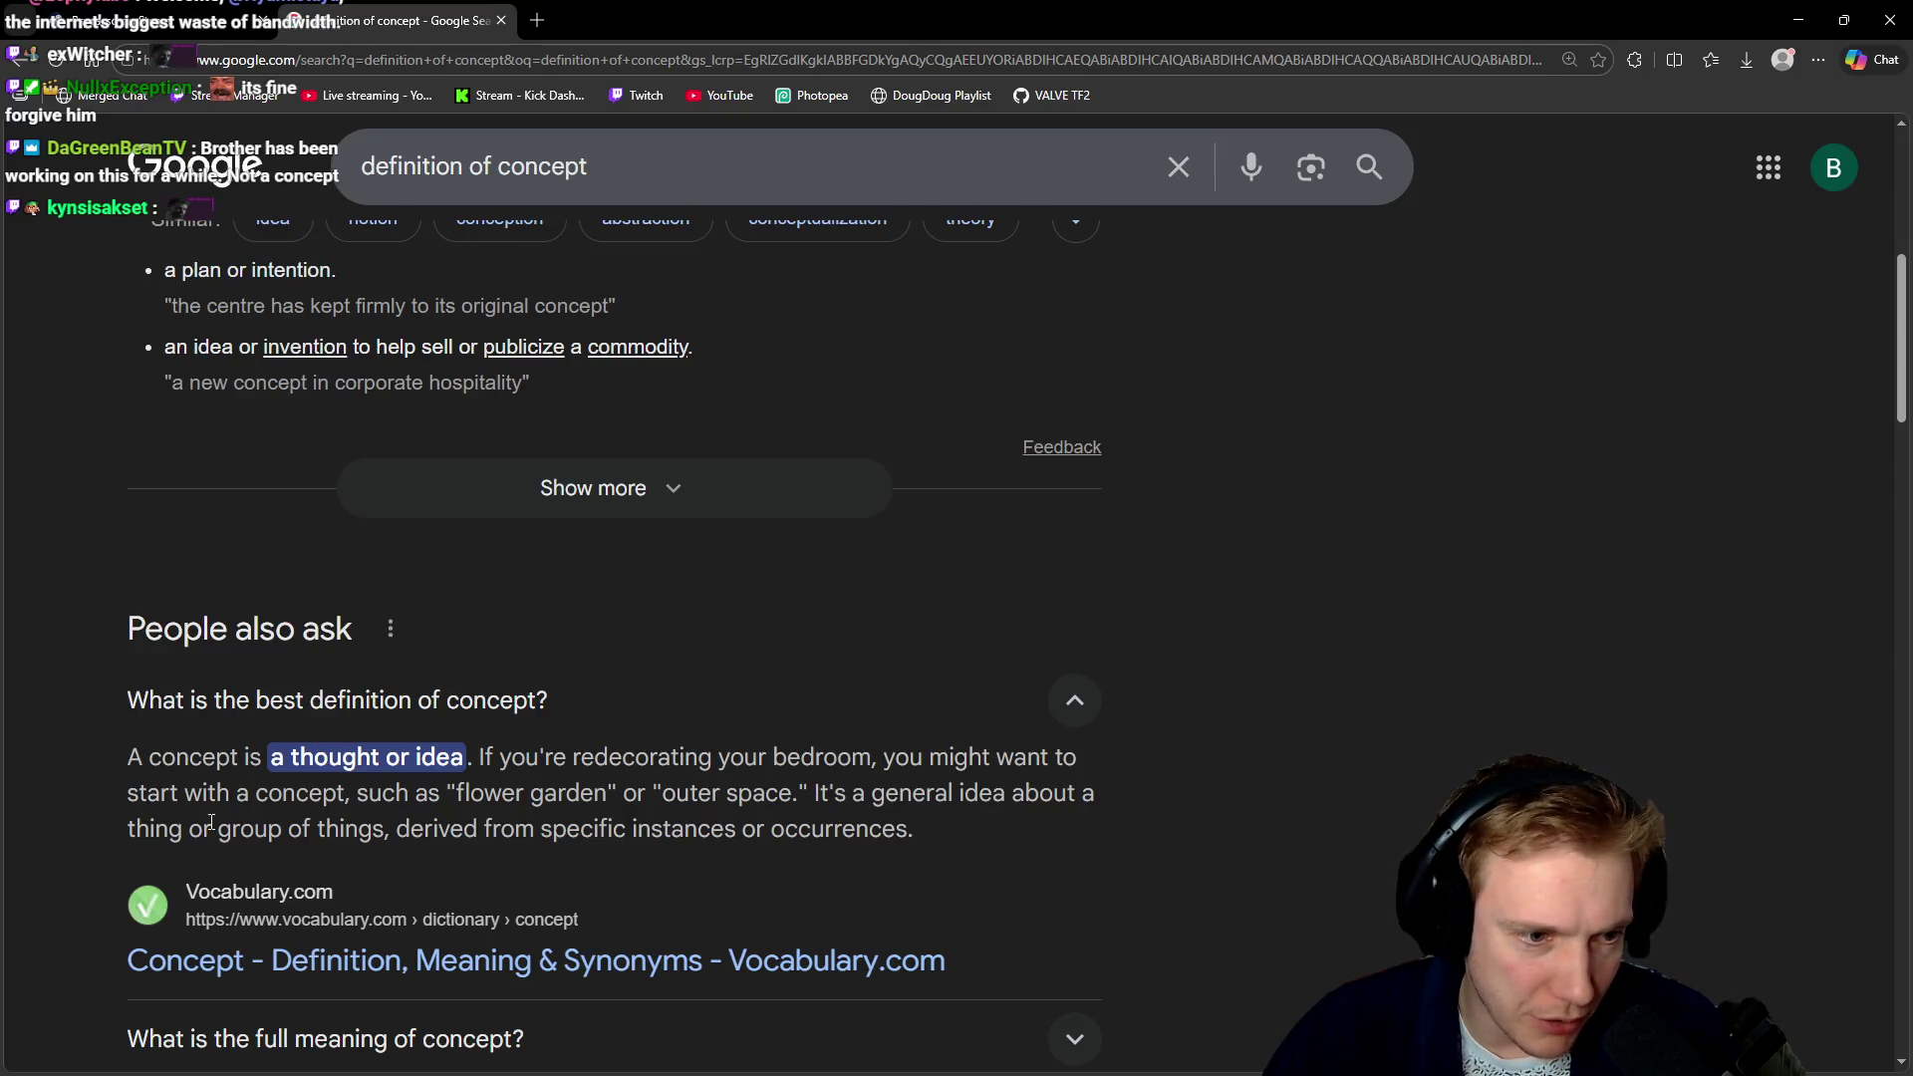
Highlight the phrase about starting with a concept, then switch to the Psycasso Steam store tab
{"action": "left_click_drag", "start_coordinate": [149, 792], "coordinate": [346, 792]}
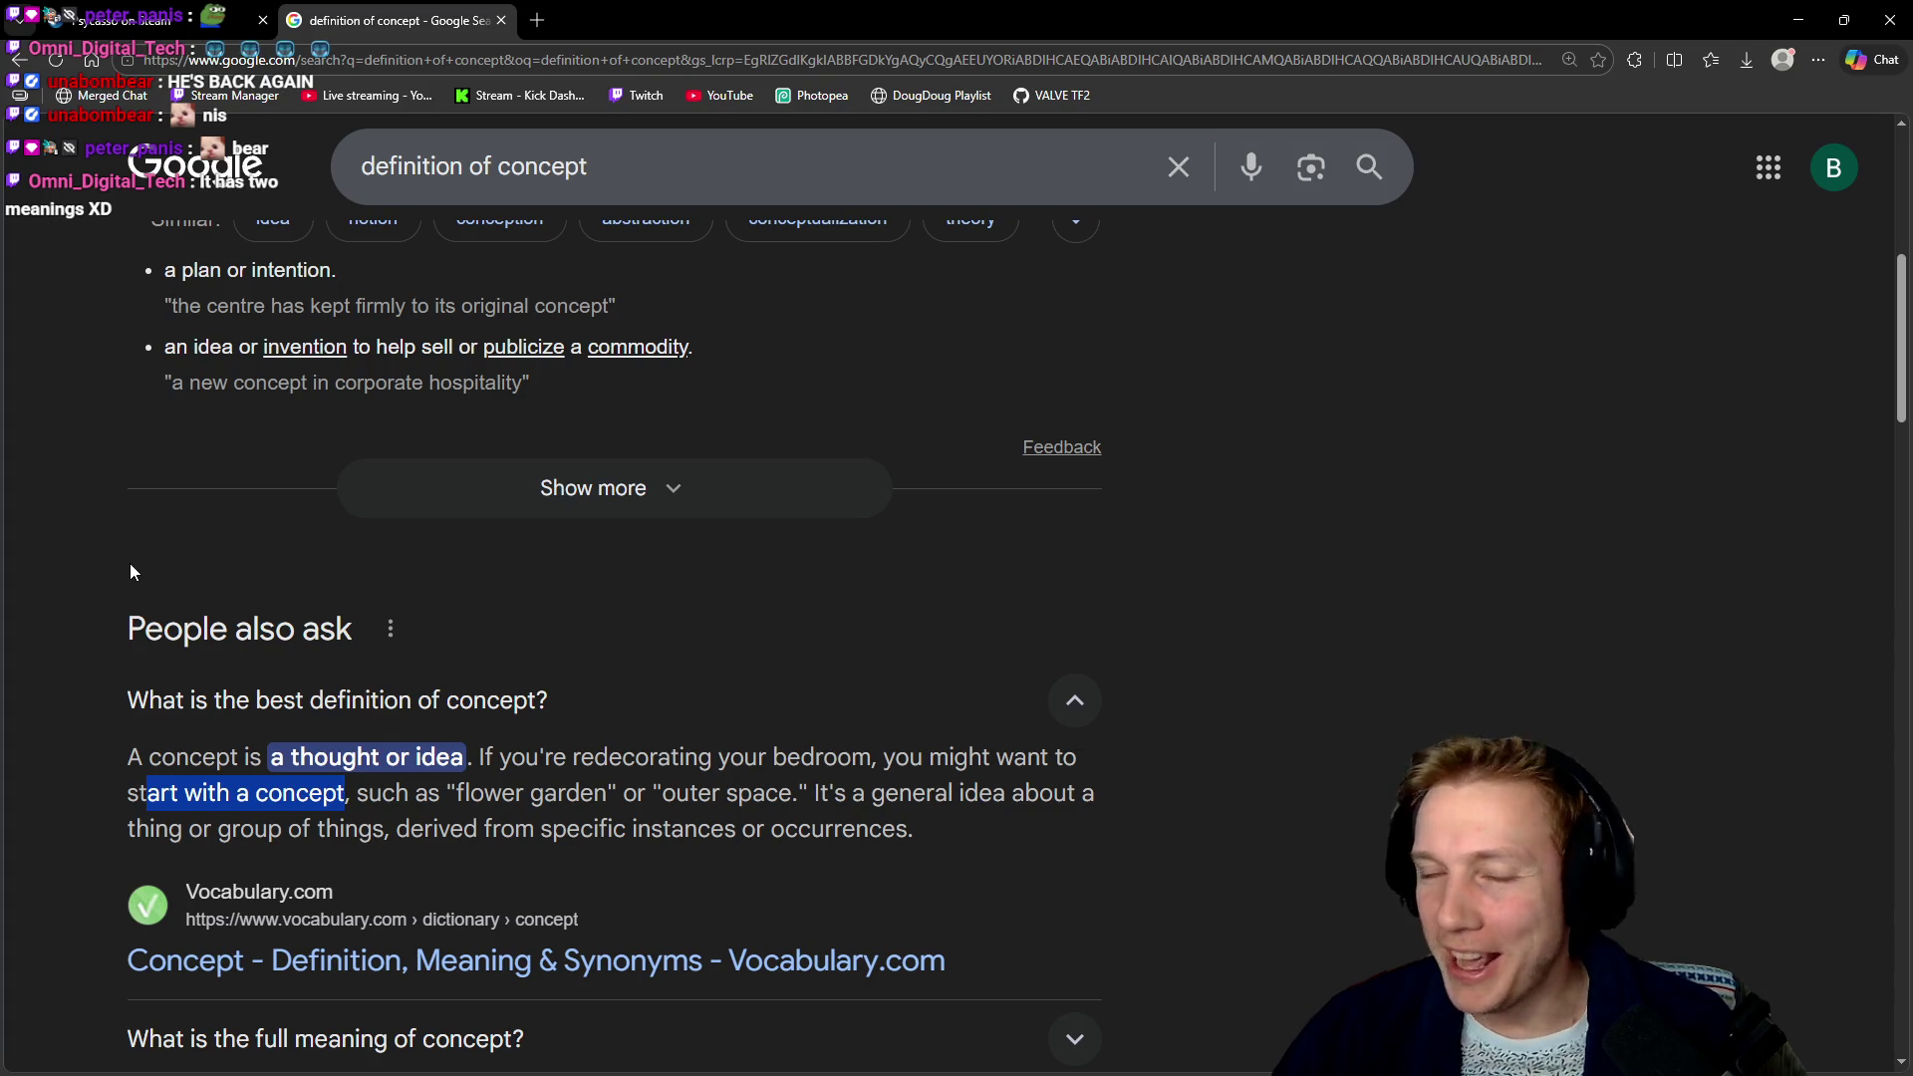
{"action": "scroll", "coordinate": [149, 577], "scroll_direction": "up", "scroll_amount": 7}
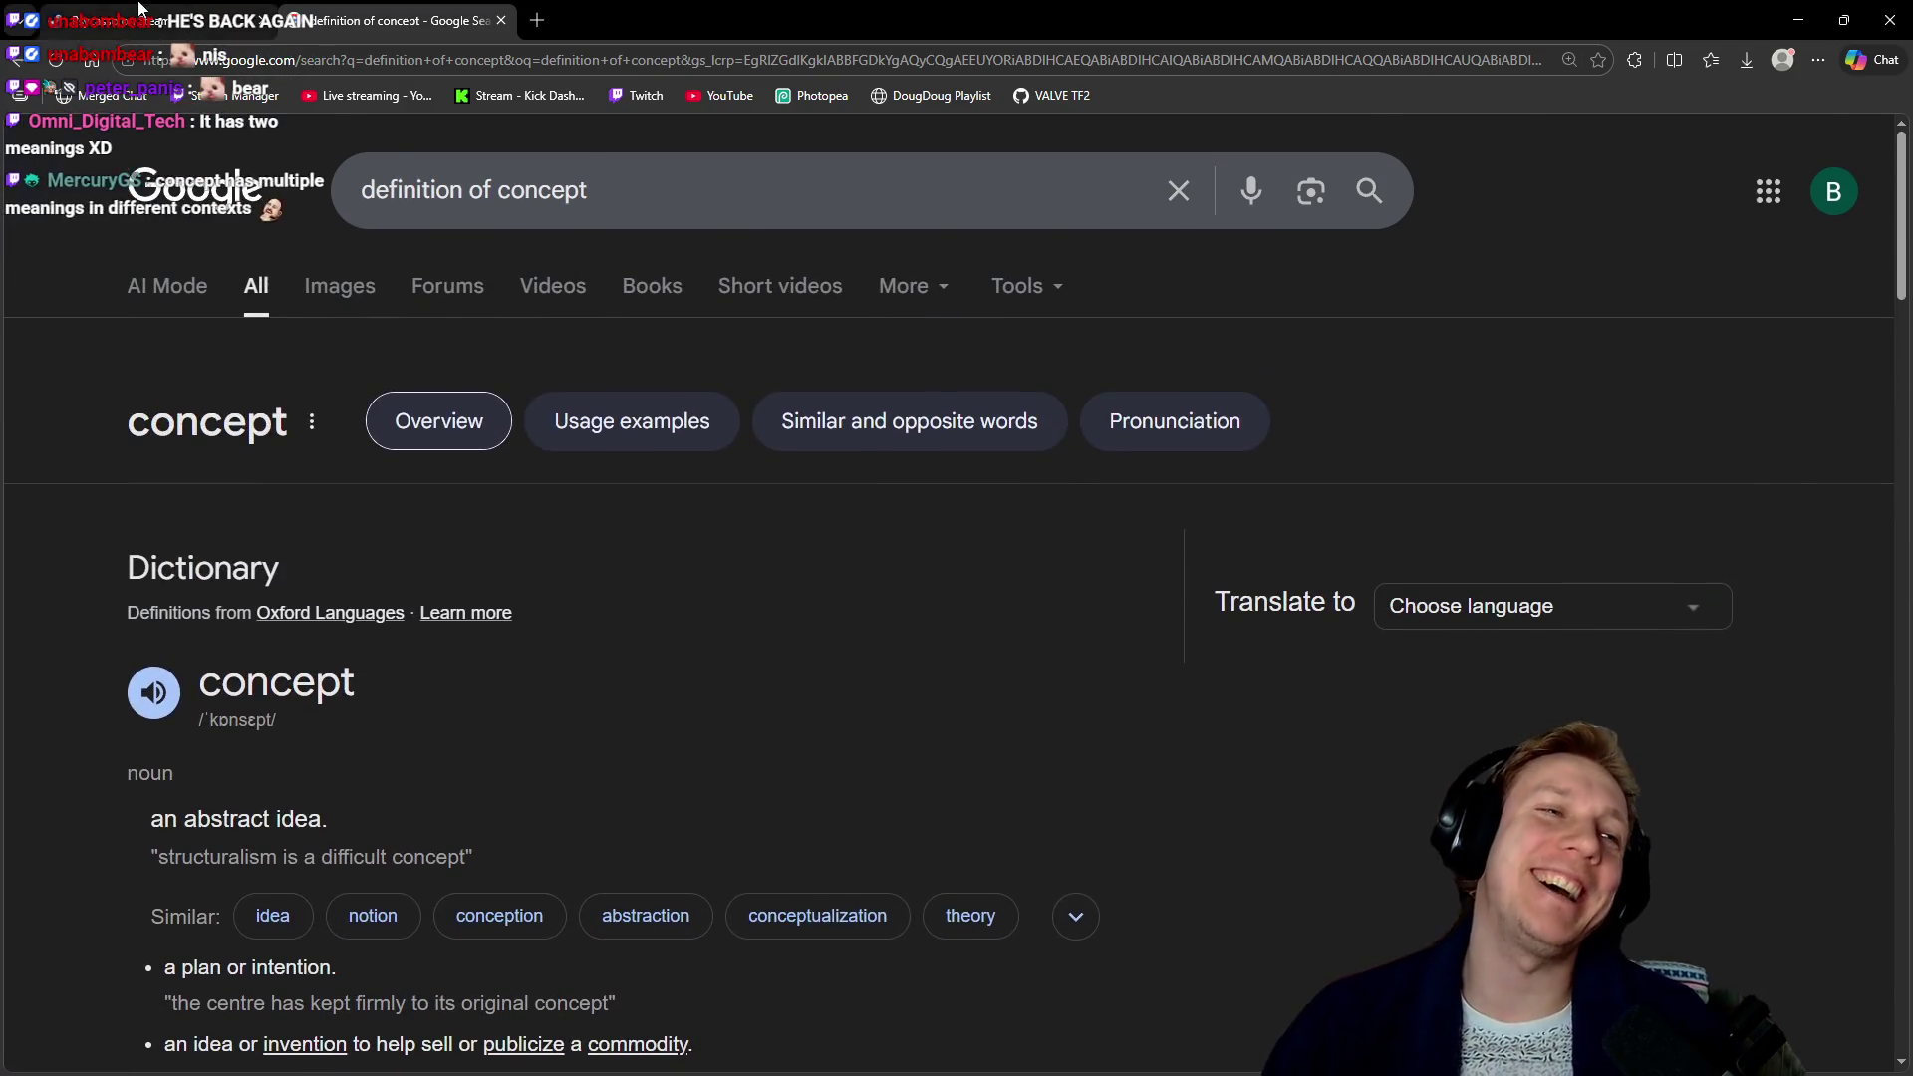
{"action": "left_click", "coordinate": [139, 8]}
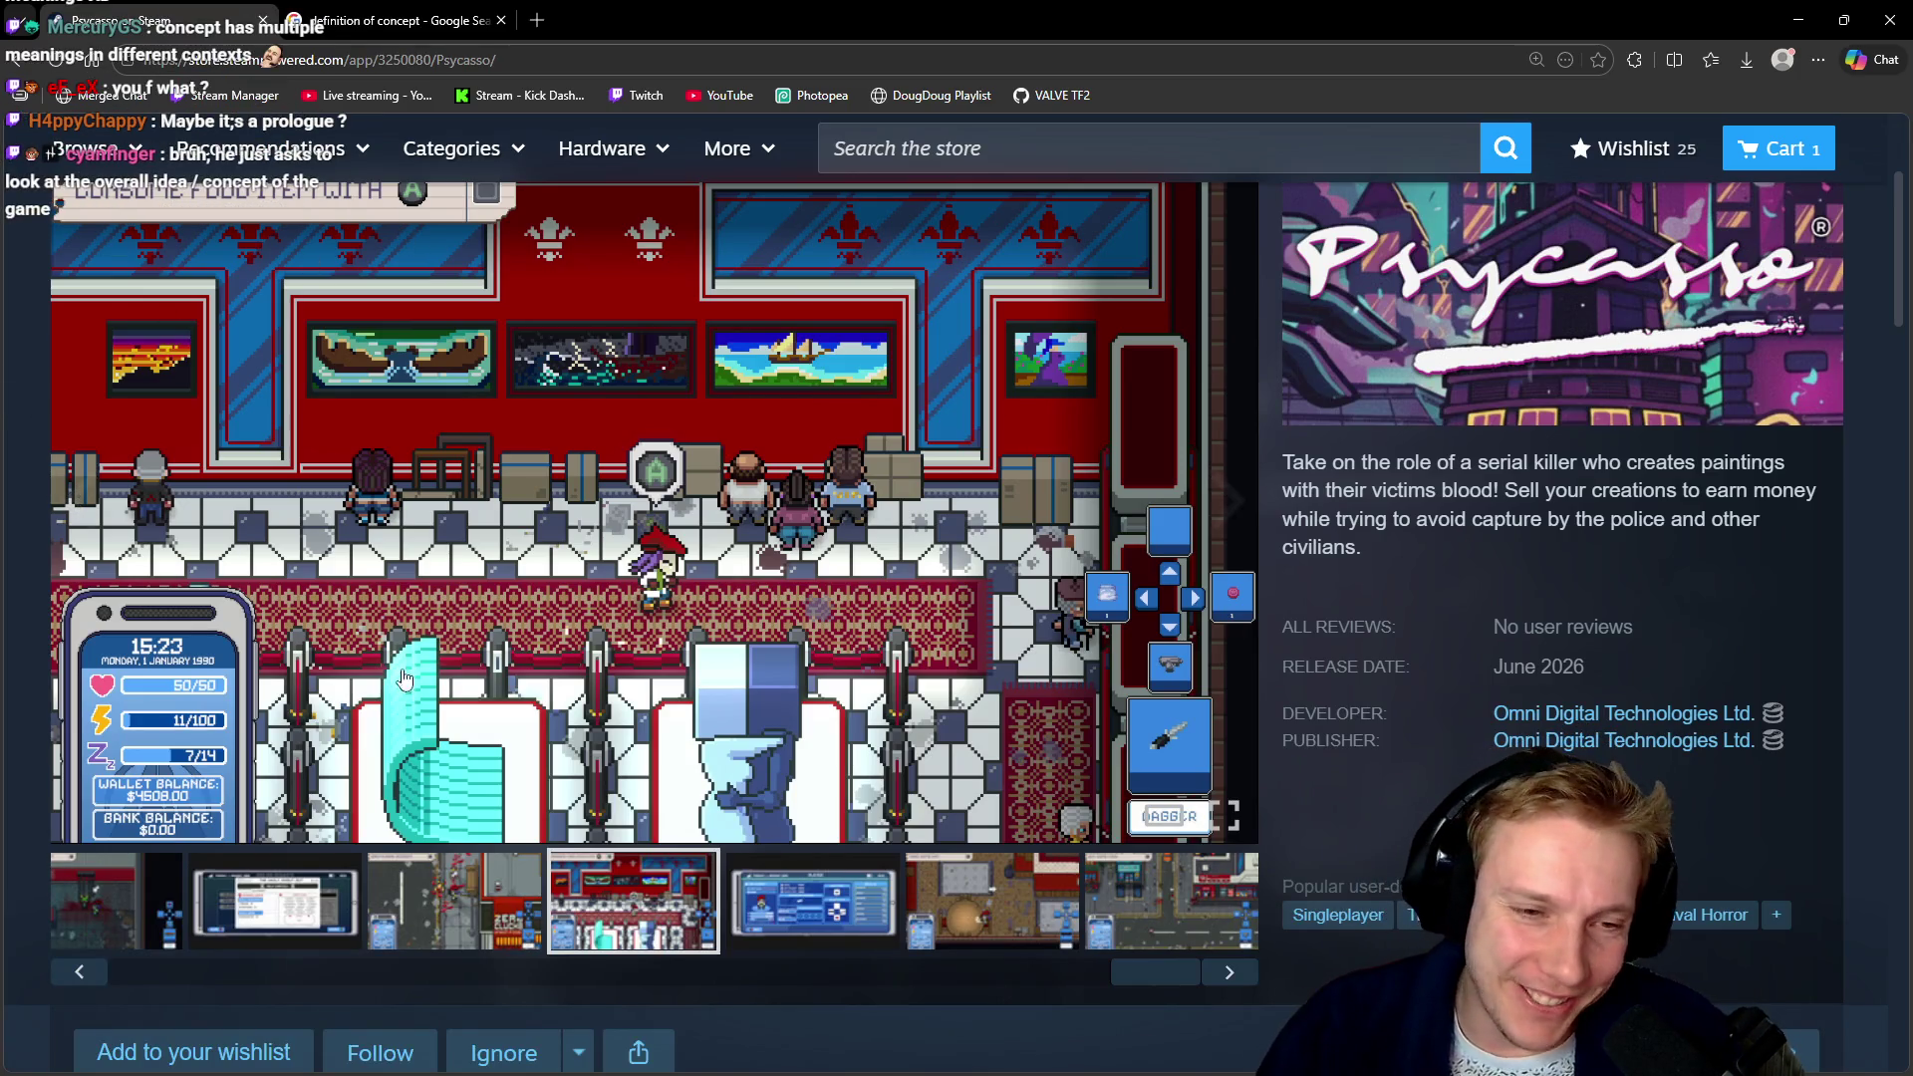
Browse the Psycasso screenshots: street scene, red room, player menu, round-table room, title screen, forest, pink room
{"action": "left_click", "coordinate": [488, 911]}
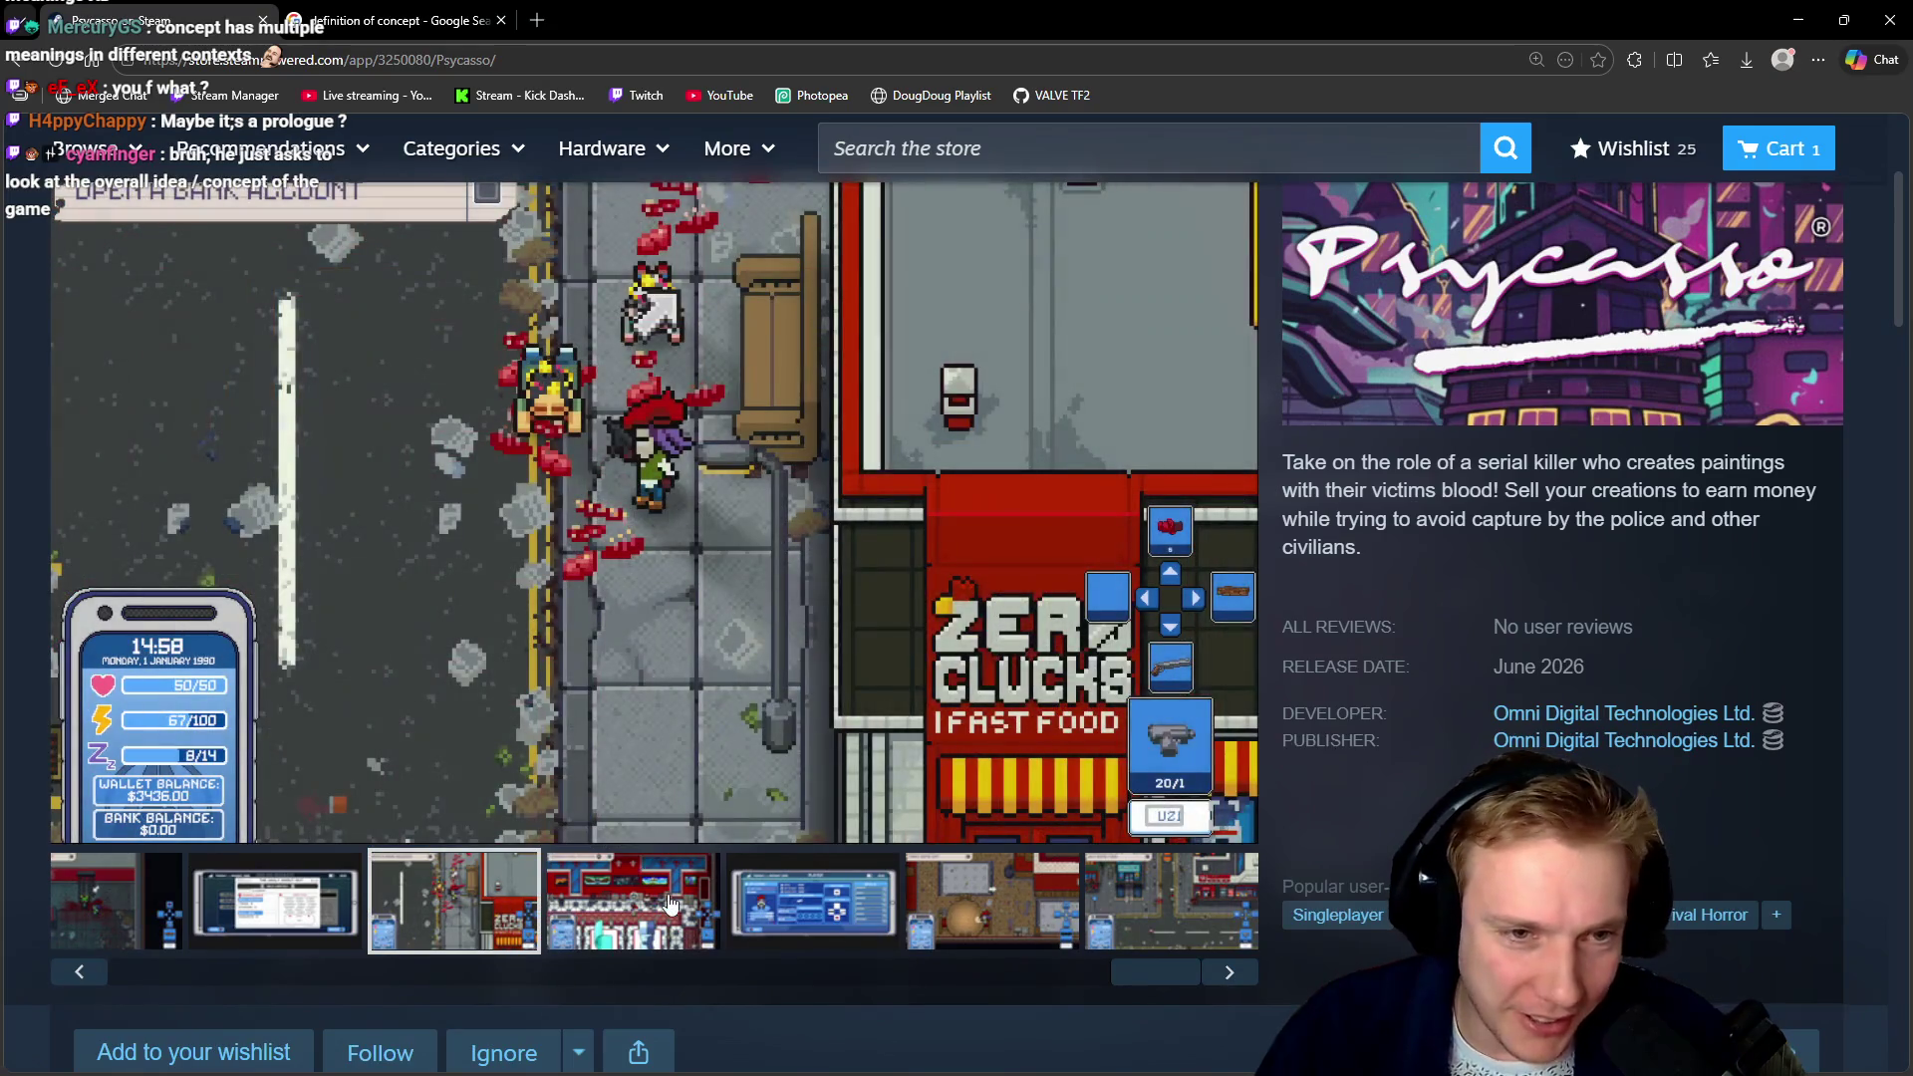
{"action": "left_click", "coordinate": [633, 901]}
{"action": "left_click", "coordinate": [811, 901]}
{"action": "left_click", "coordinate": [947, 921]}
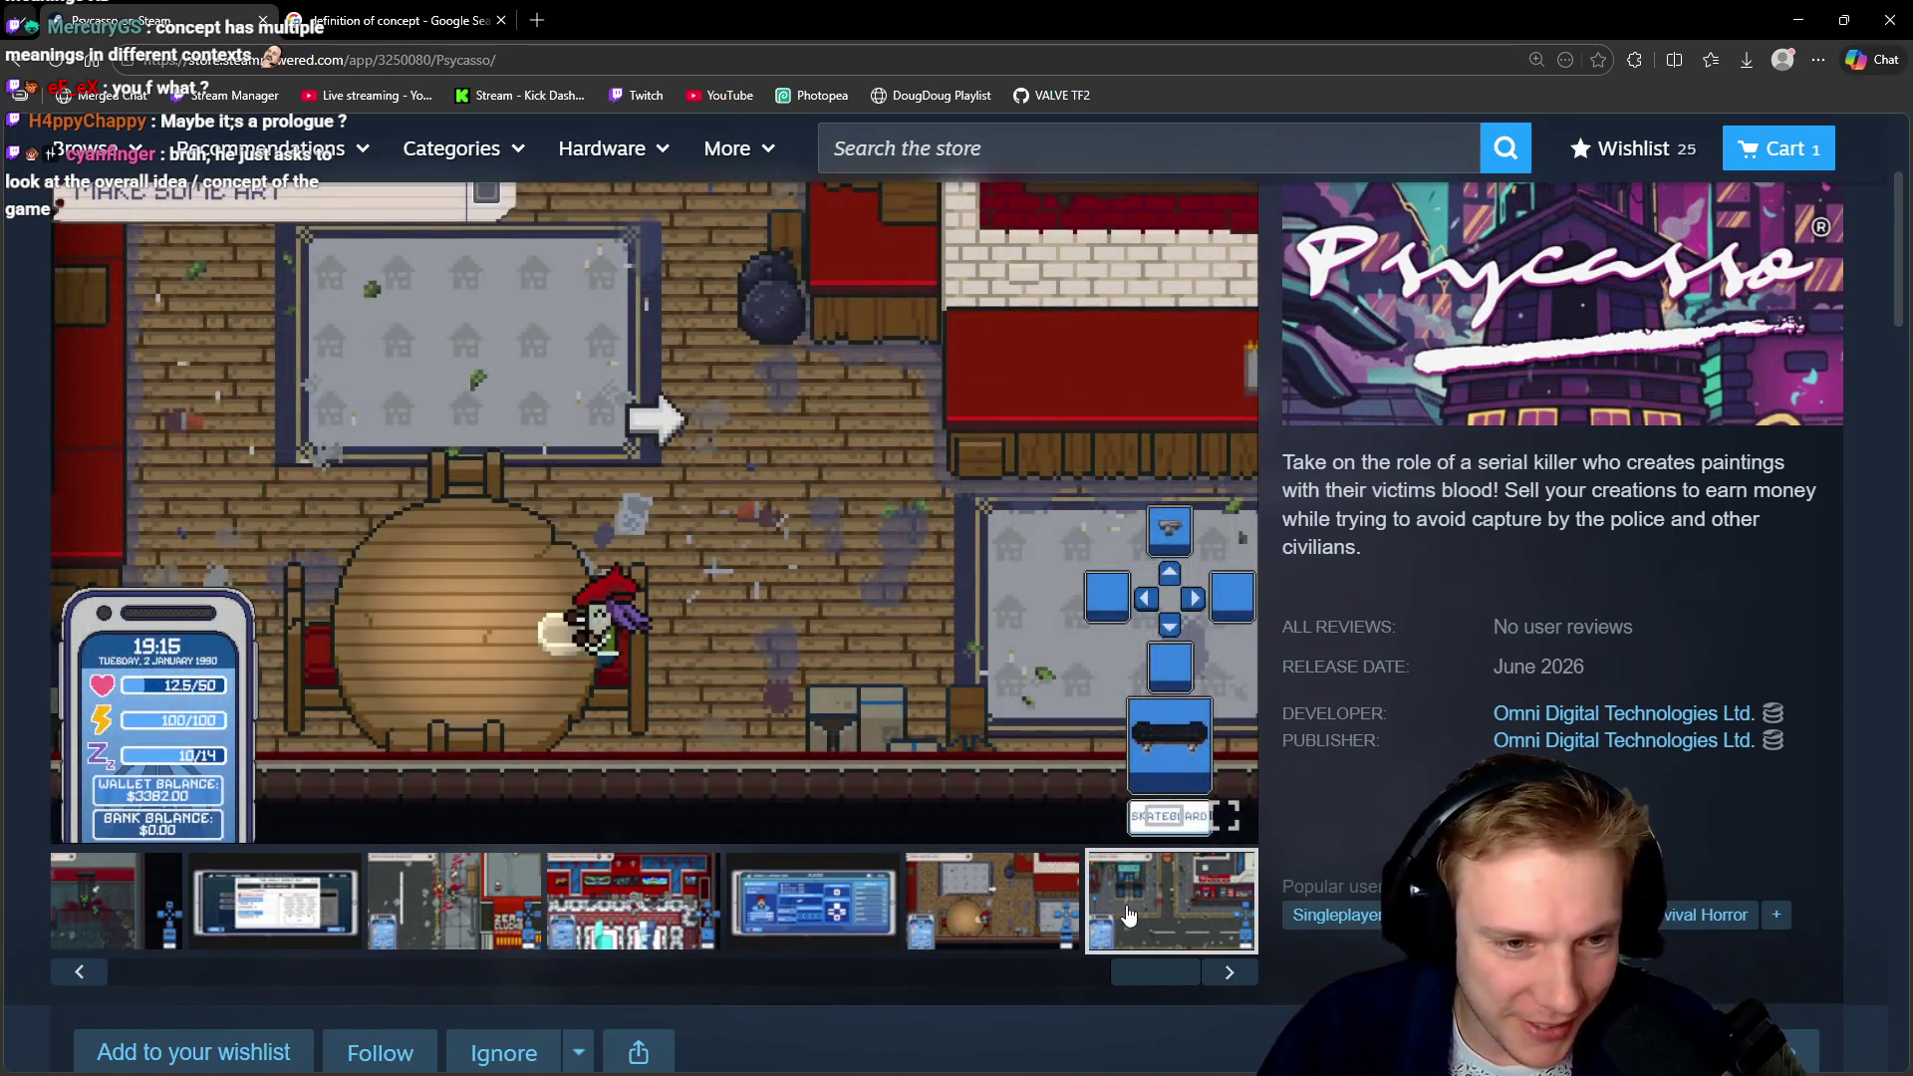
{"action": "left_click", "coordinate": [1129, 914]}
{"action": "scroll", "coordinate": [966, 835], "scroll_direction": "down", "scroll_amount": 1}
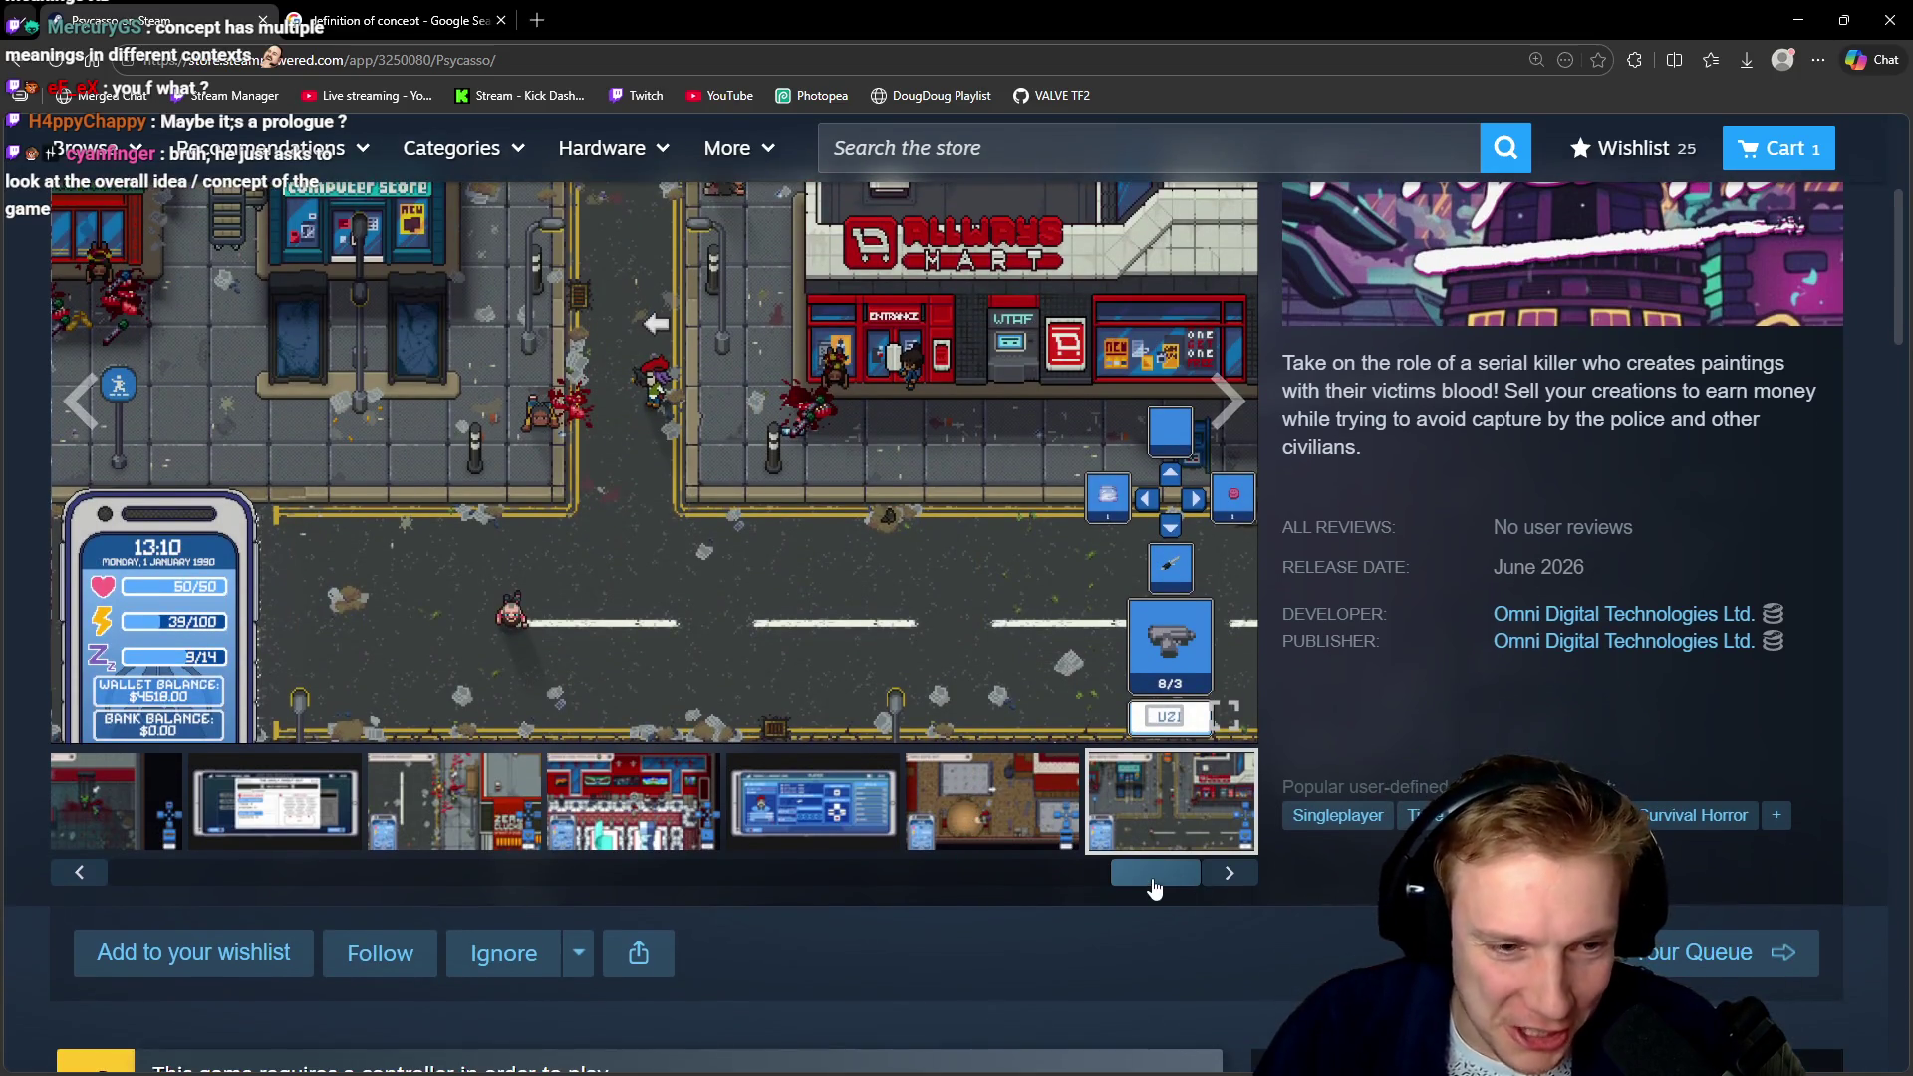
{"action": "left_click_drag", "start_coordinate": [1153, 886], "coordinate": [123, 905]}
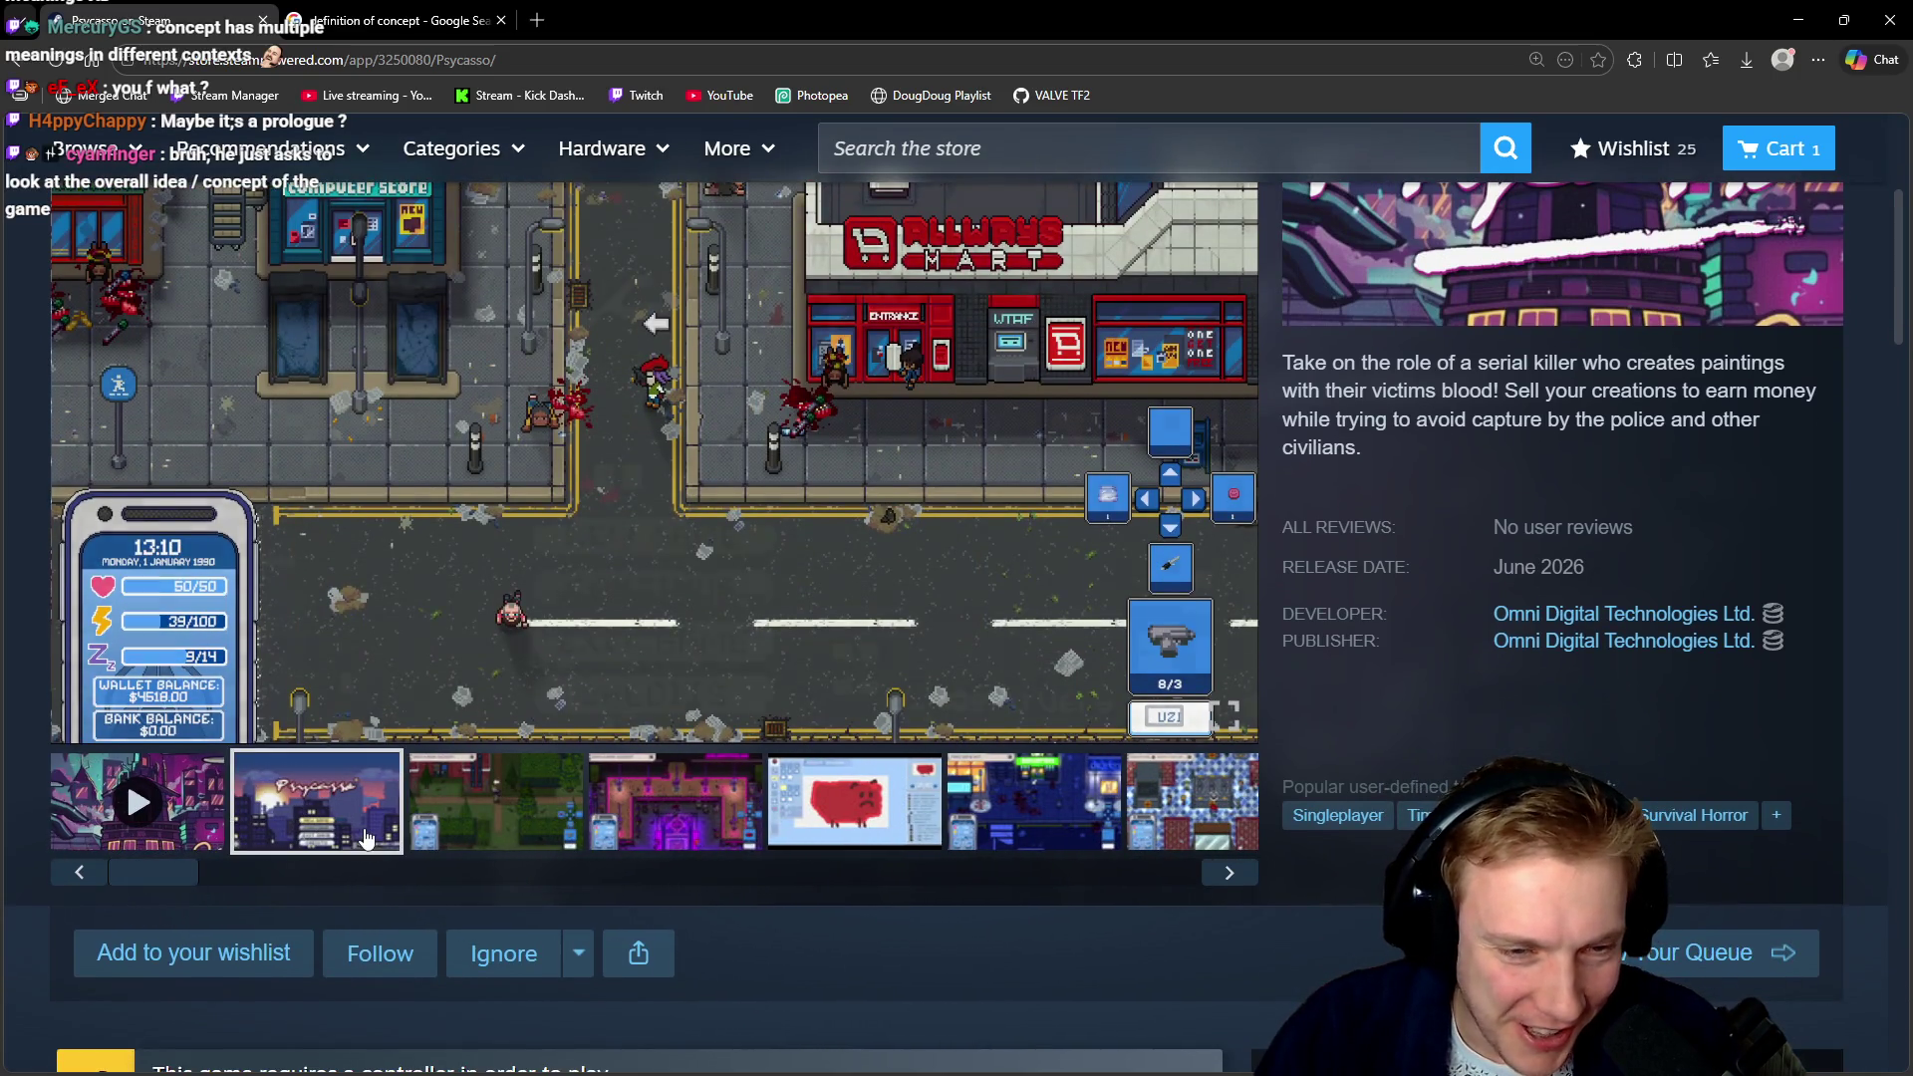
{"action": "left_click", "coordinate": [366, 839]}
{"action": "left_click", "coordinate": [495, 802]}
{"action": "left_click", "coordinate": [674, 802]}
Open more information on Download Psycasso - Demo, reaching its mature-content age check
{"action": "scroll", "coordinate": [398, 698], "scroll_direction": "down", "scroll_amount": 4}
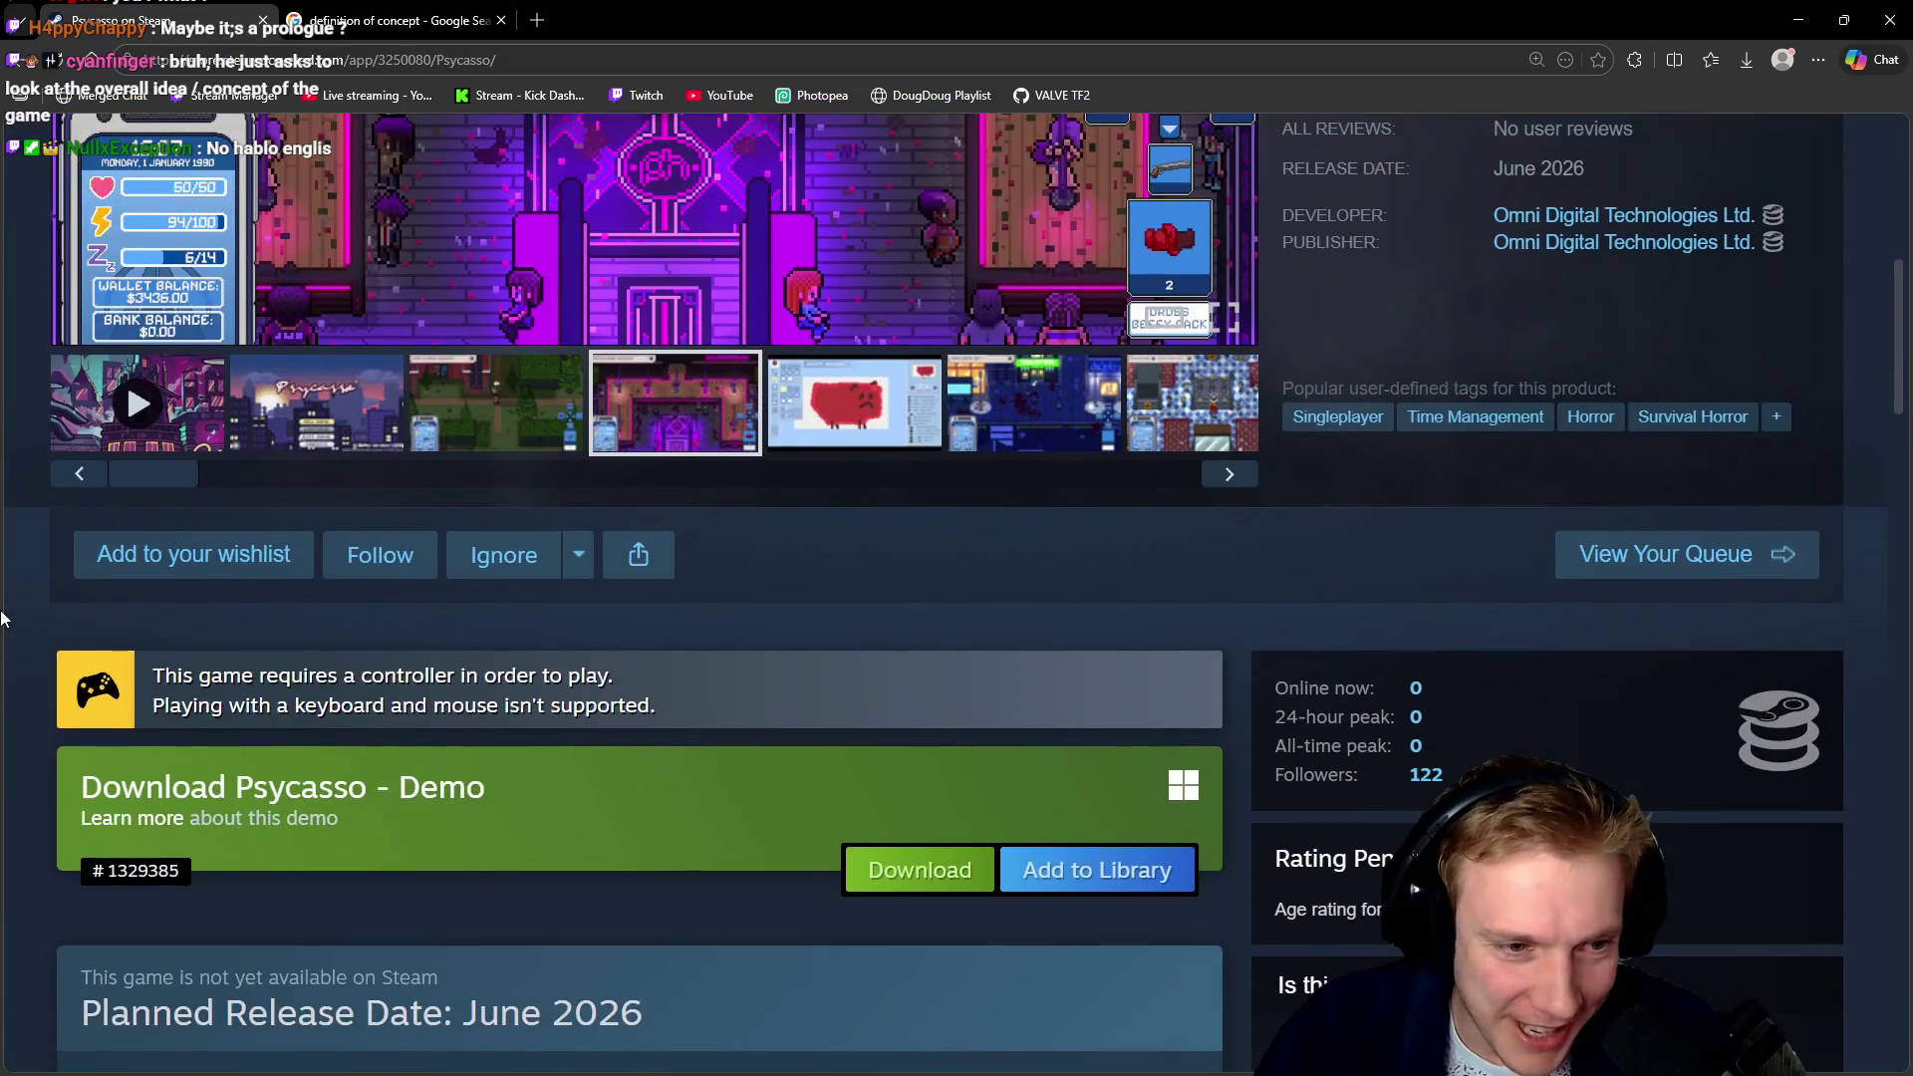
{"action": "left_click", "coordinate": [160, 811]}
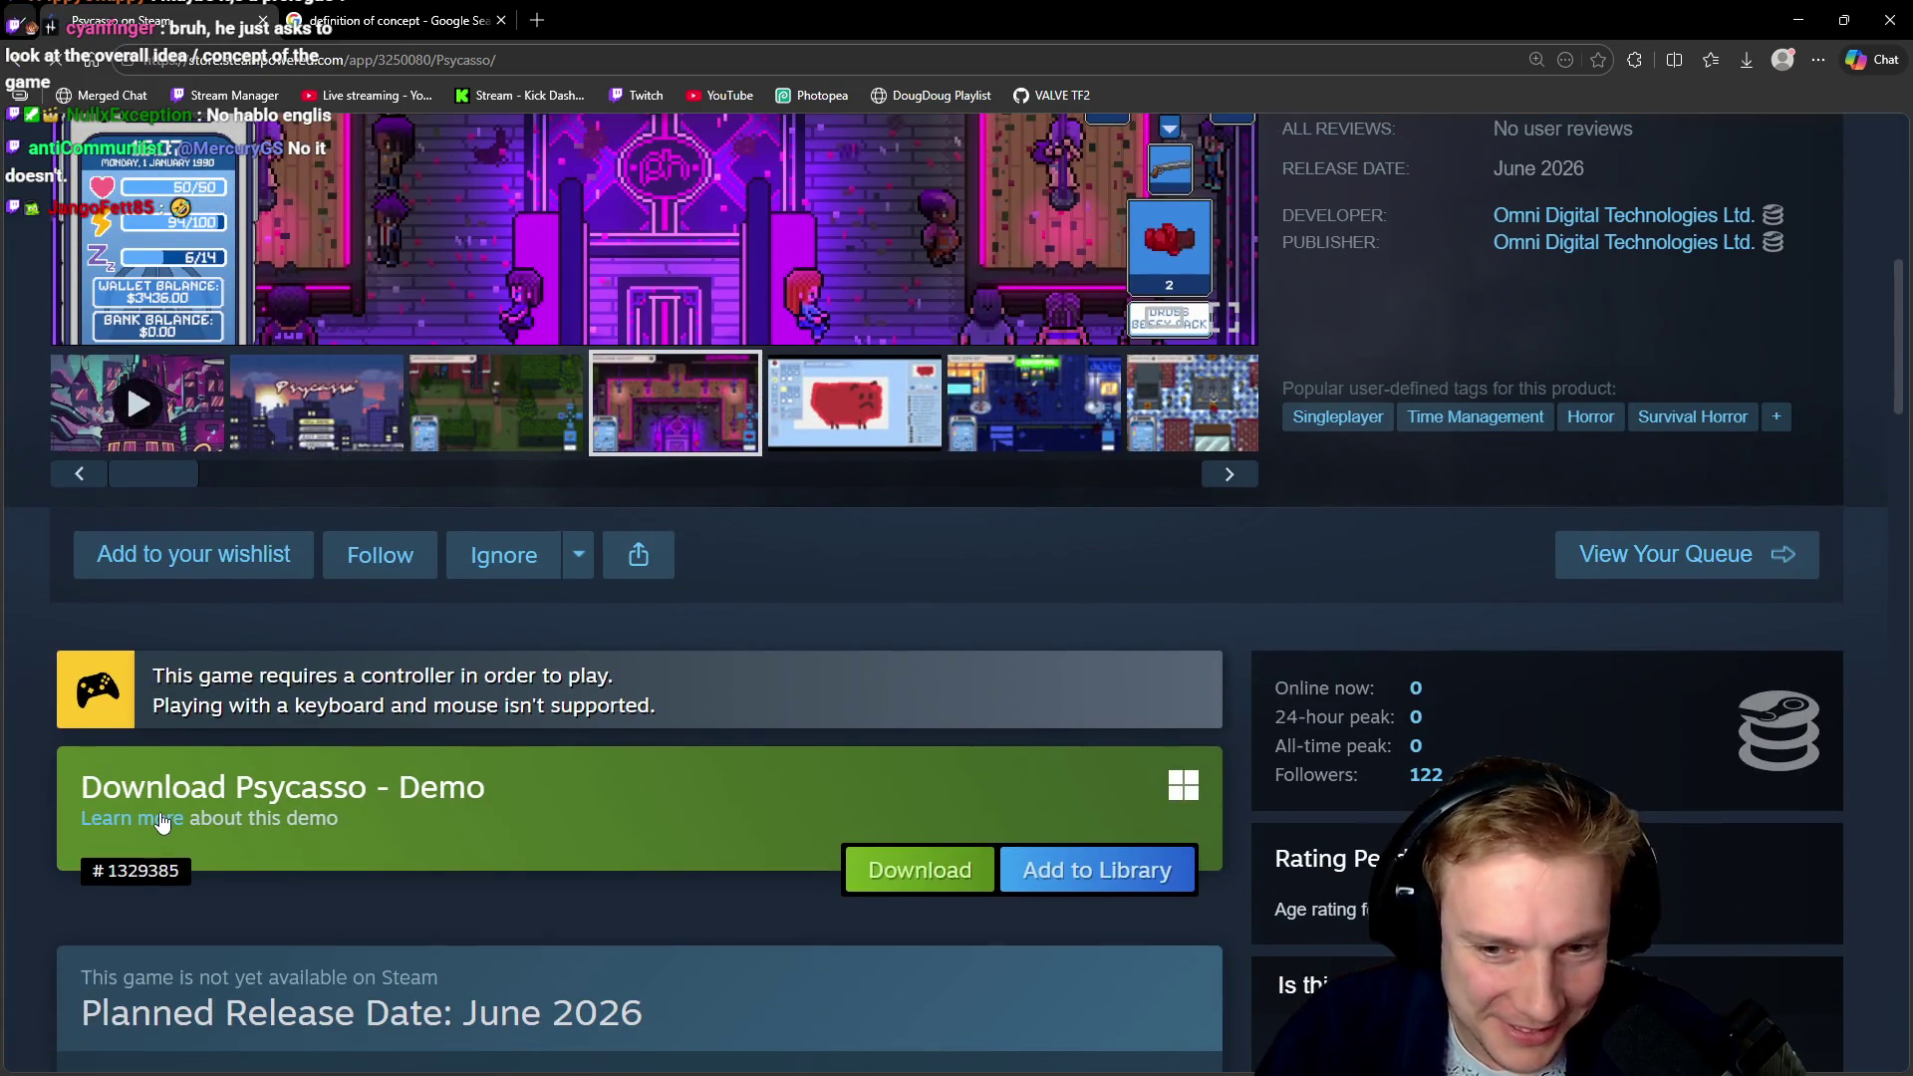
{"action": "scroll", "coordinate": [159, 811], "scroll_direction": "down", "scroll_amount": 2}
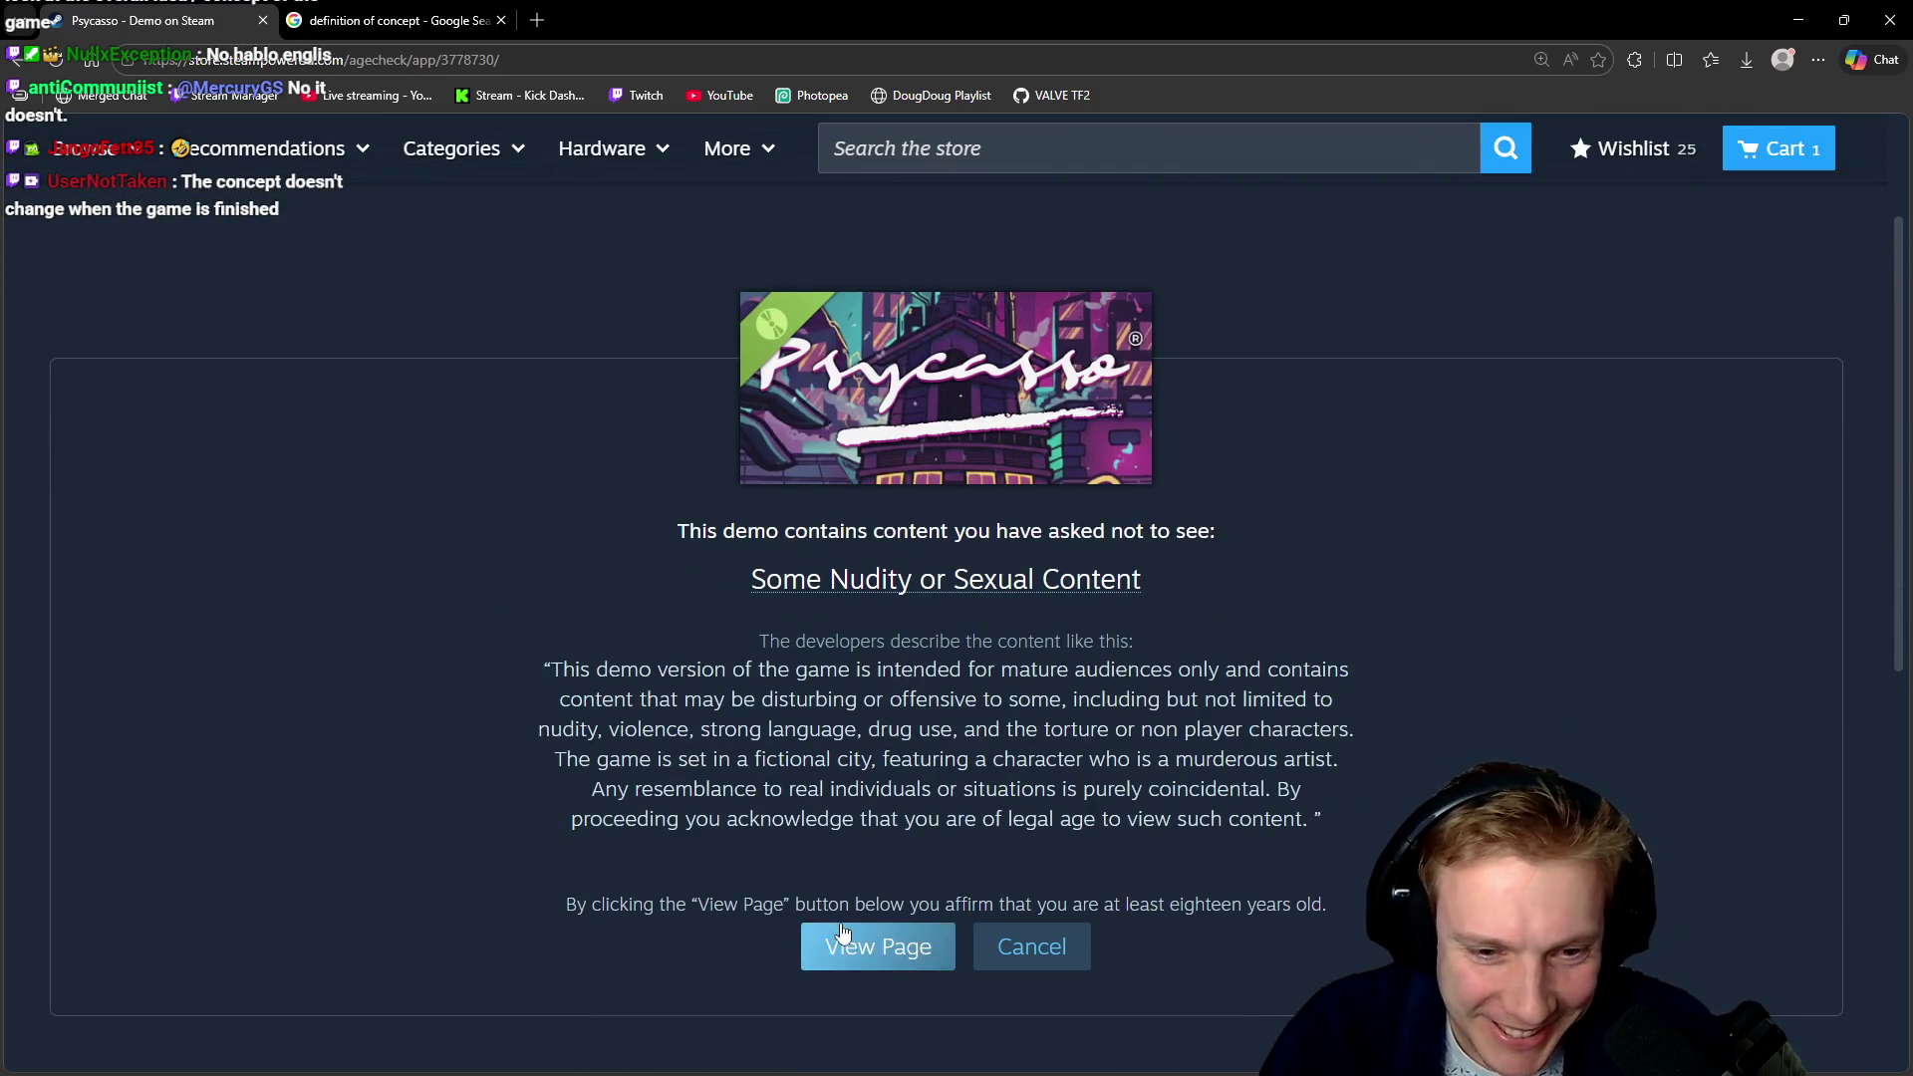
Pass the age check to reach the Psycasso - Demo store page
{"action": "left_click", "coordinate": [873, 948]}
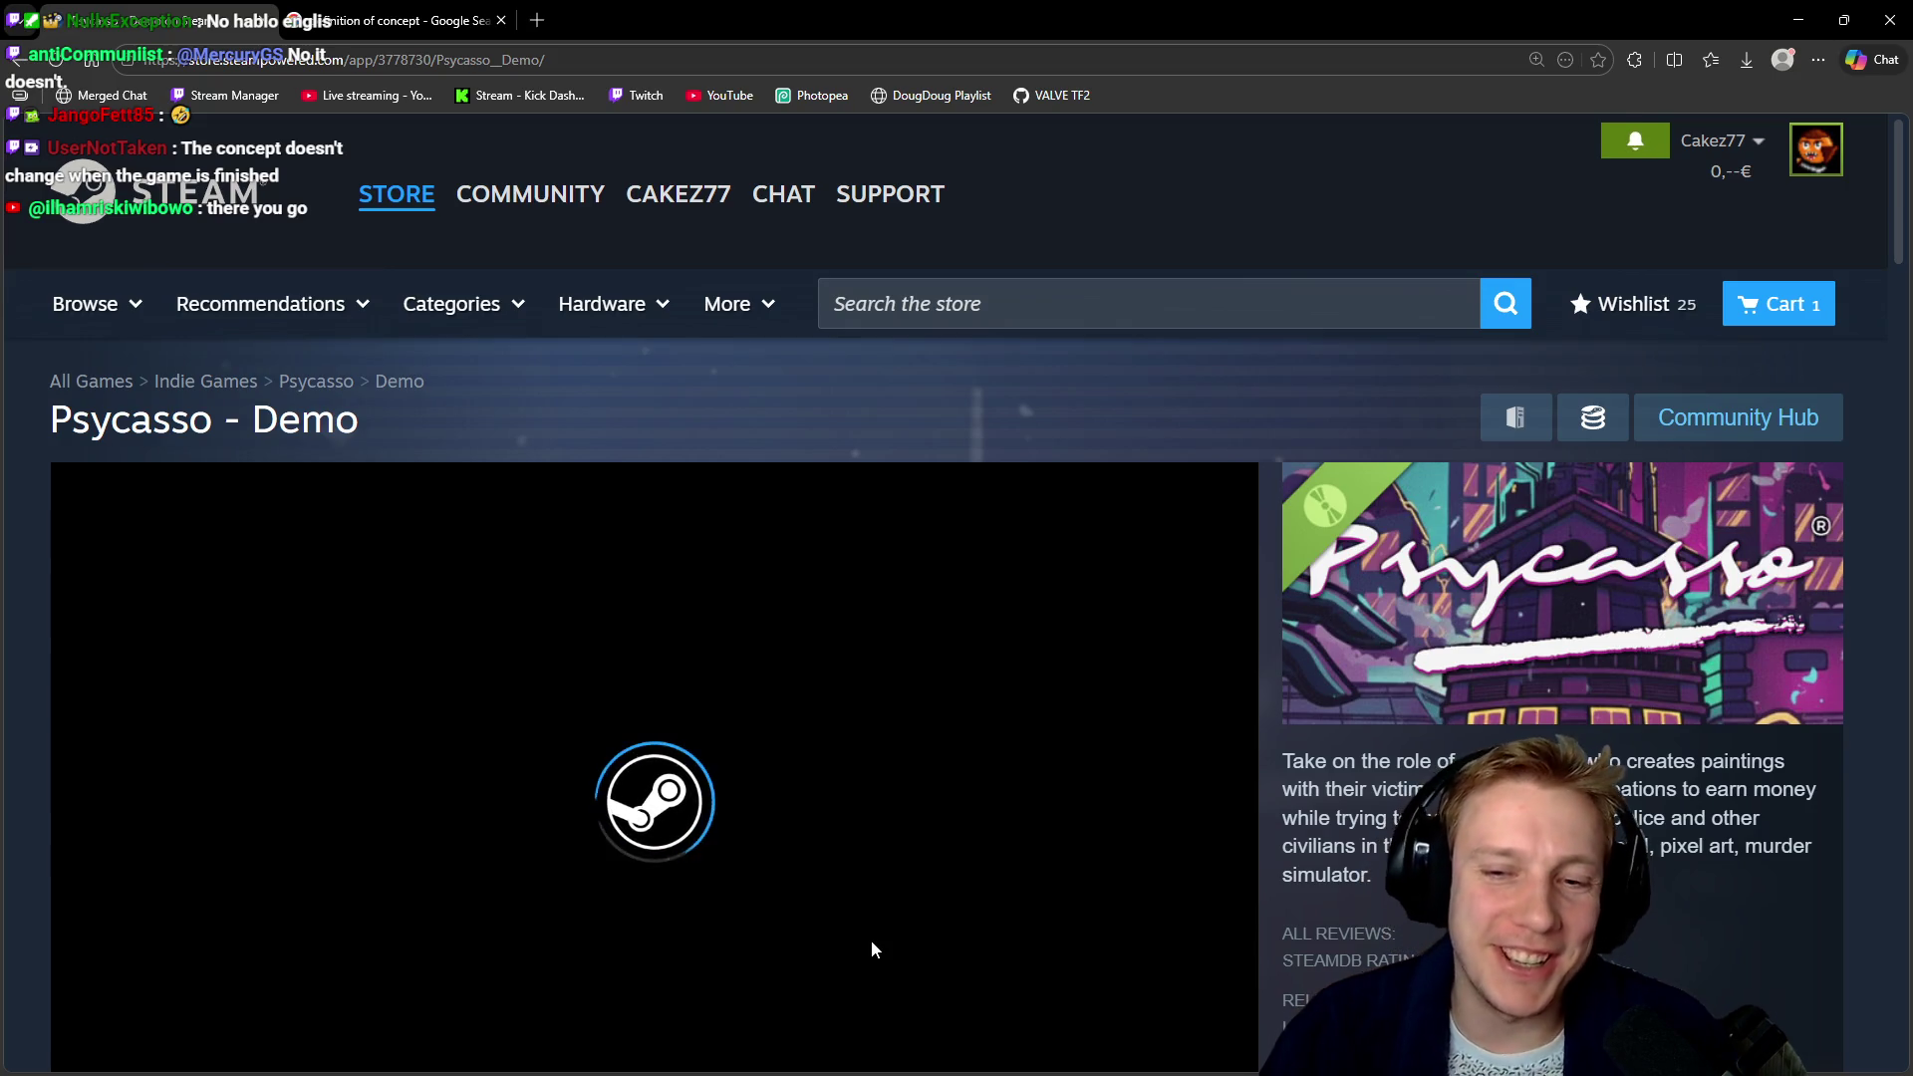
{"action": "scroll", "coordinate": [871, 847], "scroll_direction": "down", "scroll_amount": 2}
{"action": "scroll", "coordinate": [840, 807], "scroll_direction": "down", "scroll_amount": 4}
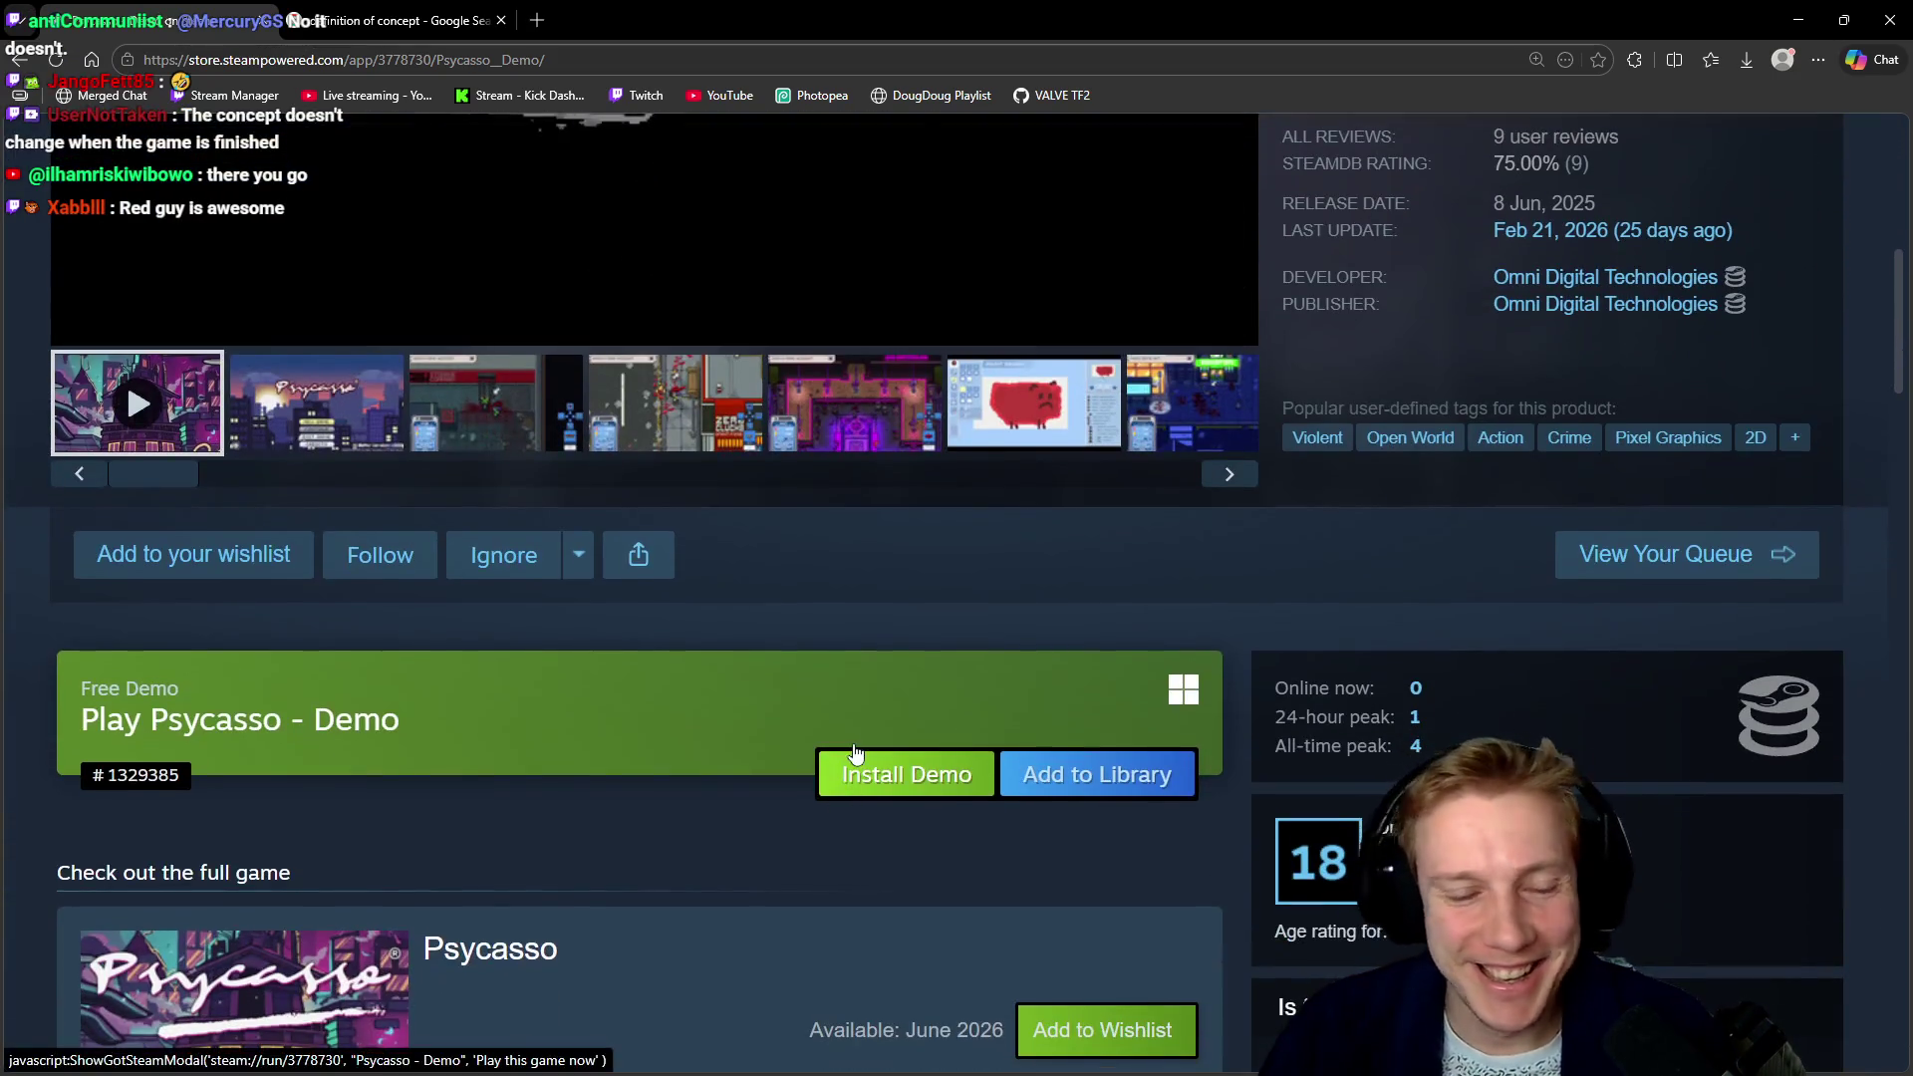
{"action": "scroll", "coordinate": [691, 722], "scroll_direction": "up", "scroll_amount": 3}
{"action": "scroll", "coordinate": [17, 529], "scroll_direction": "up", "scroll_amount": 2}
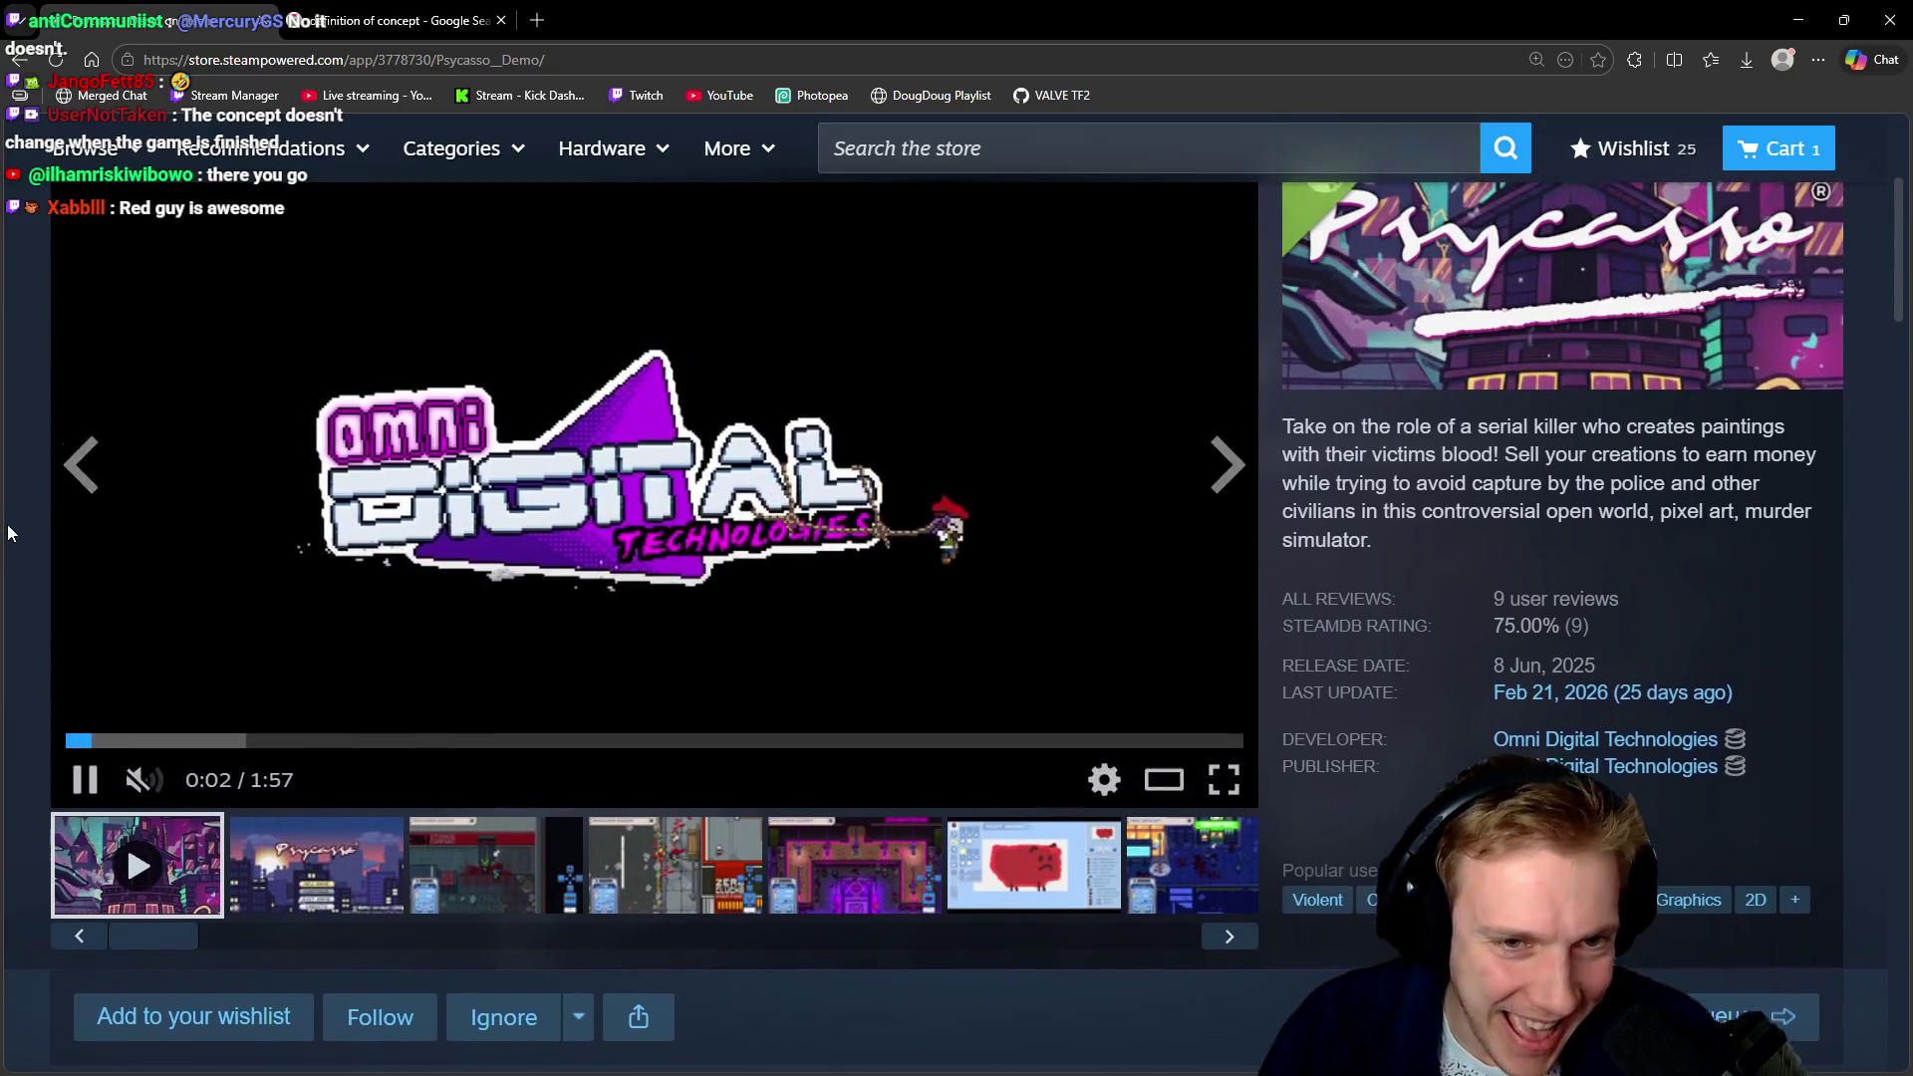
Stop the trailer and view the title screen, storage building, purple room, paint-brush and city street screenshots
{"action": "left_click", "coordinate": [317, 881]}
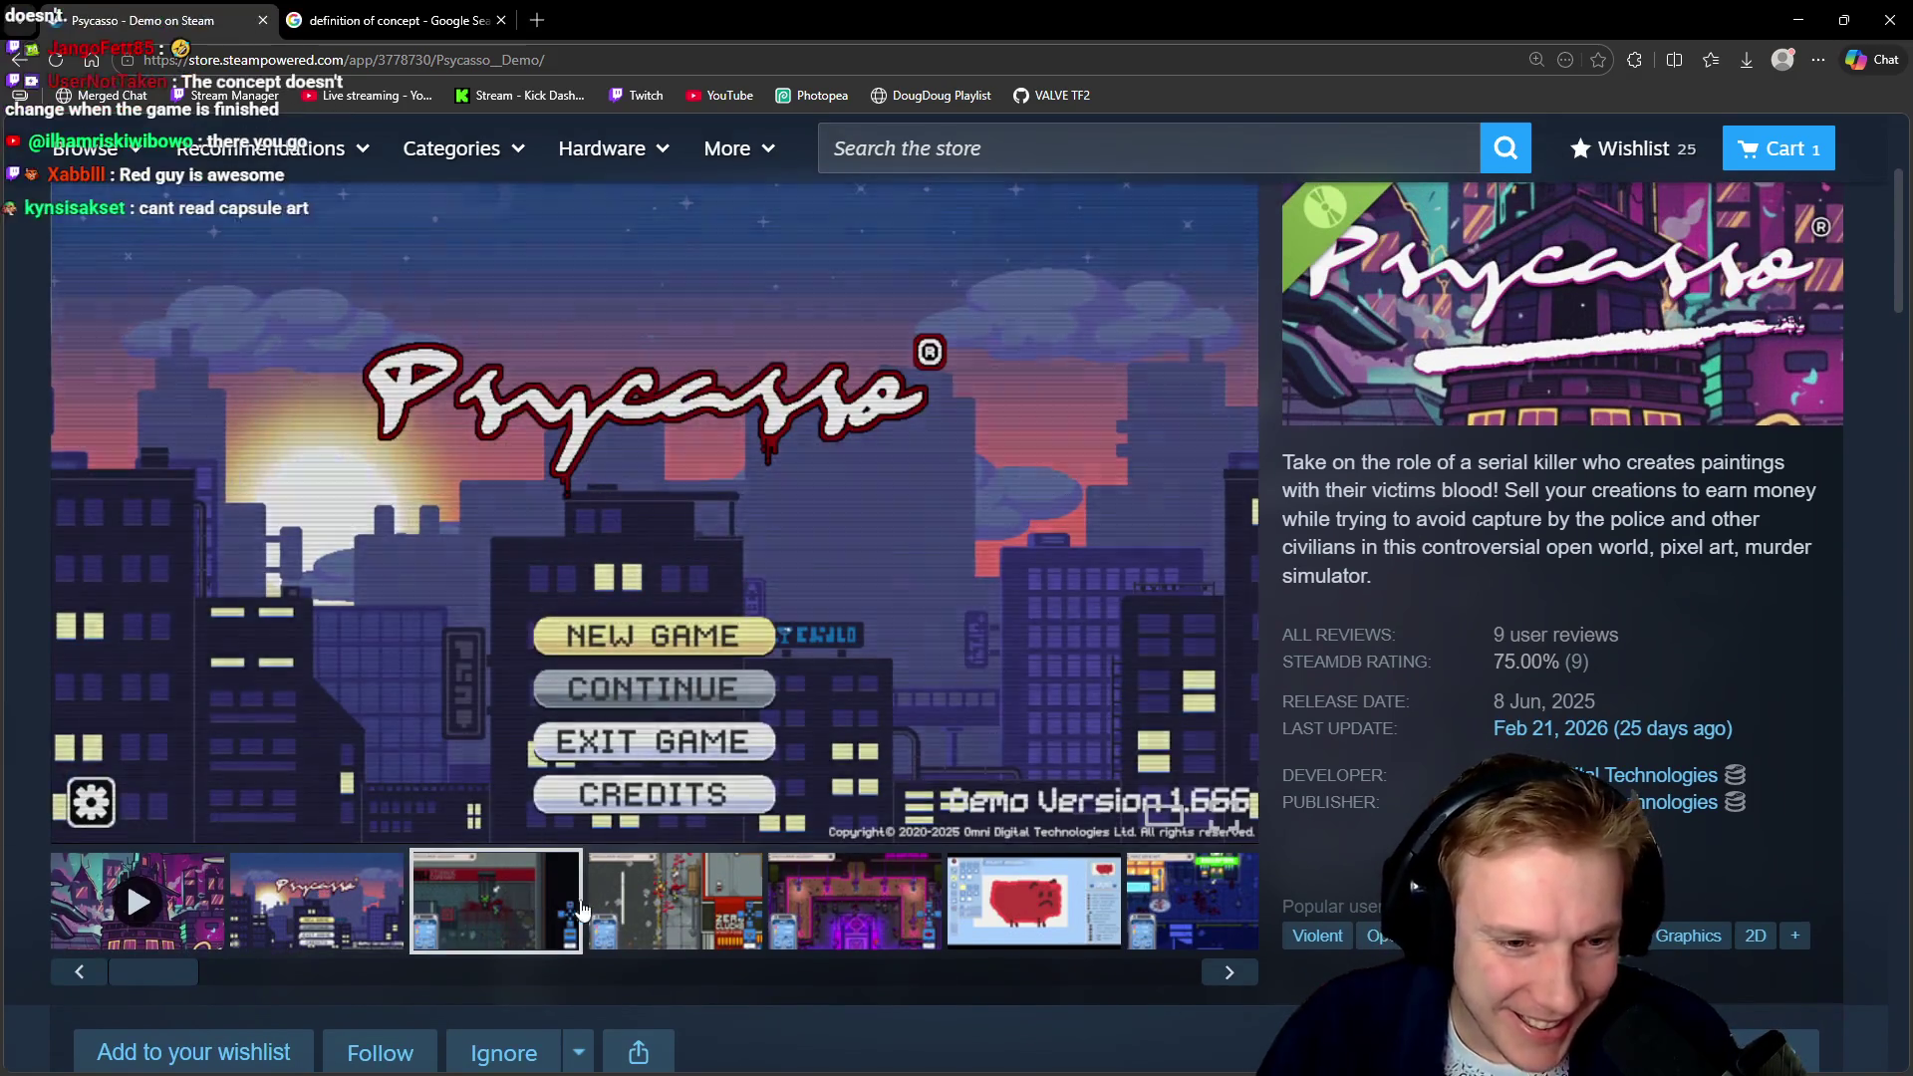
{"action": "left_click", "coordinate": [478, 902]}
{"action": "left_click", "coordinate": [688, 907]}
{"action": "left_click", "coordinate": [807, 927]}
{"action": "left_click", "coordinate": [1034, 911]}
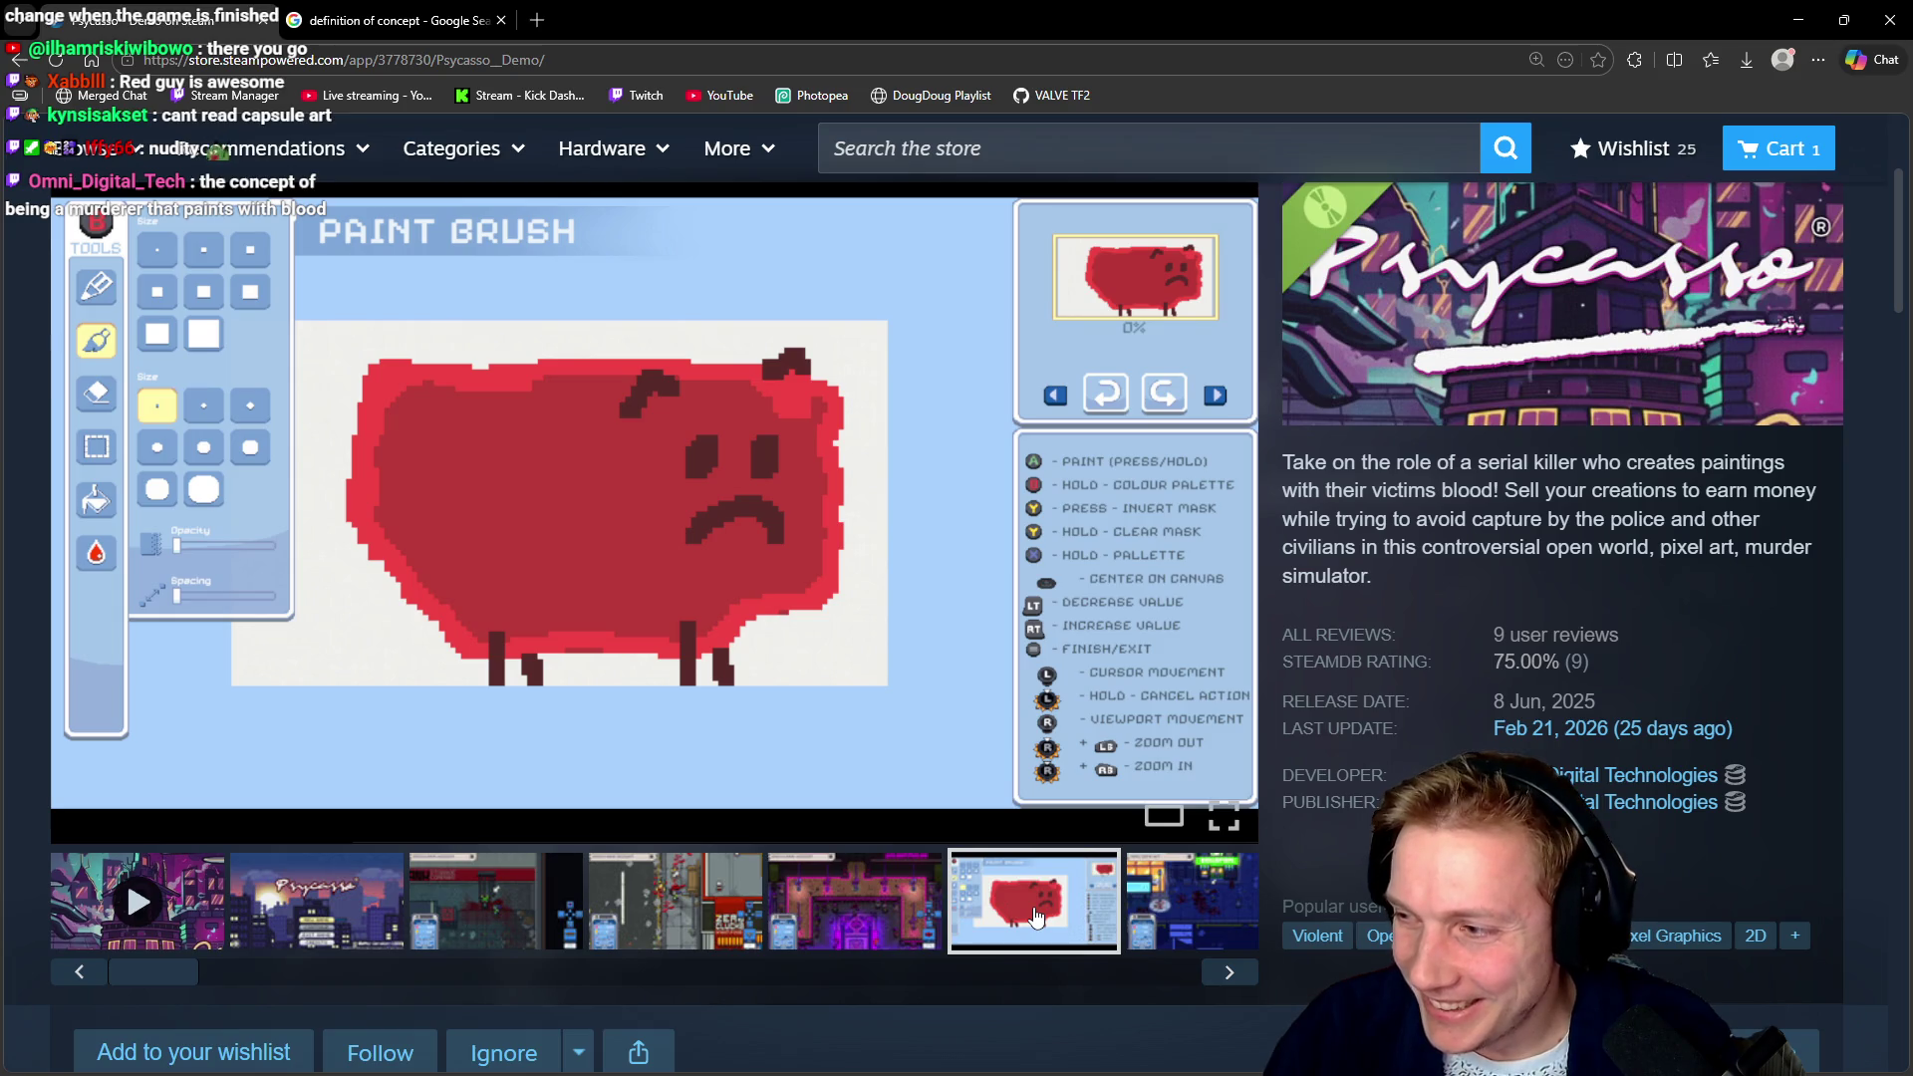
{"action": "left_click", "coordinate": [1183, 915]}
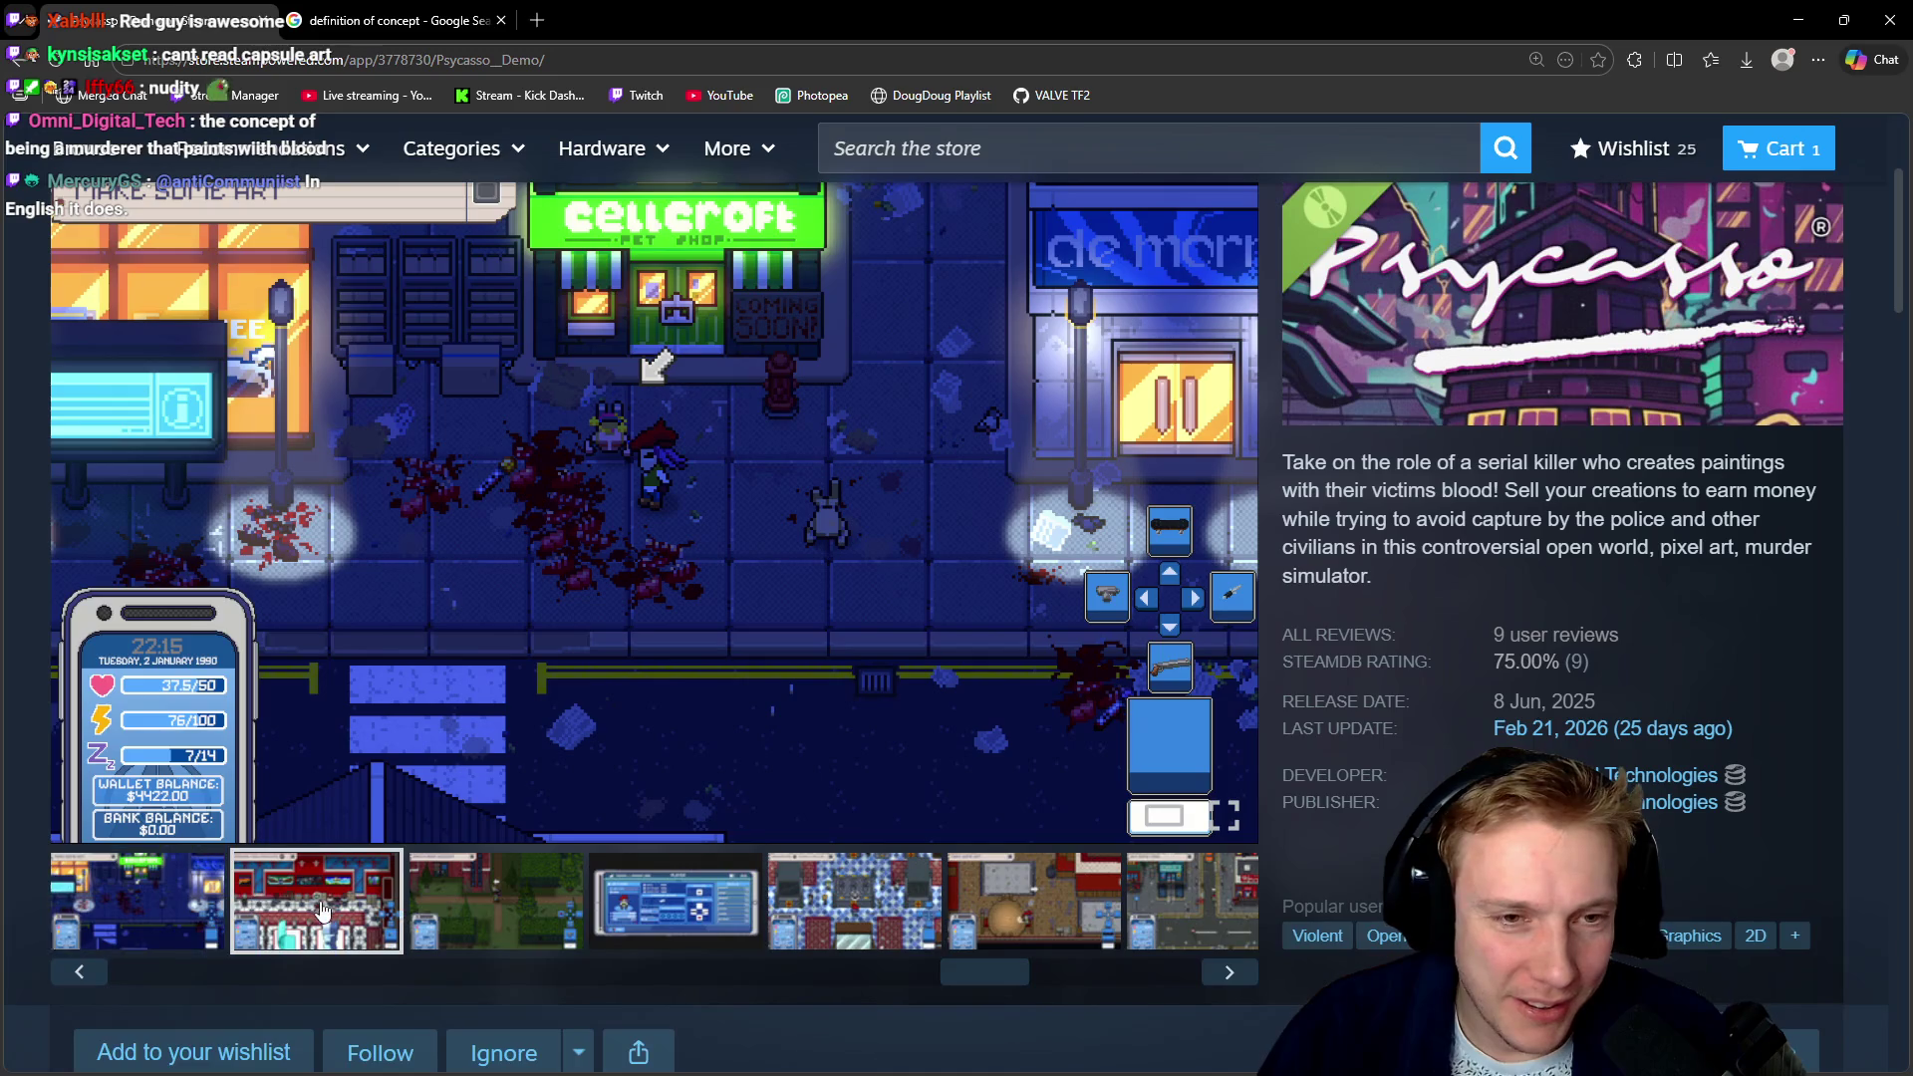
{"action": "left_click", "coordinate": [318, 909]}
{"action": "left_click", "coordinate": [495, 907]}
{"action": "left_click", "coordinate": [675, 906]}
Revisit the player menu, round-table, street, phone screen, painting and outdoor street screenshots
{"action": "left_click", "coordinate": [926, 918]}
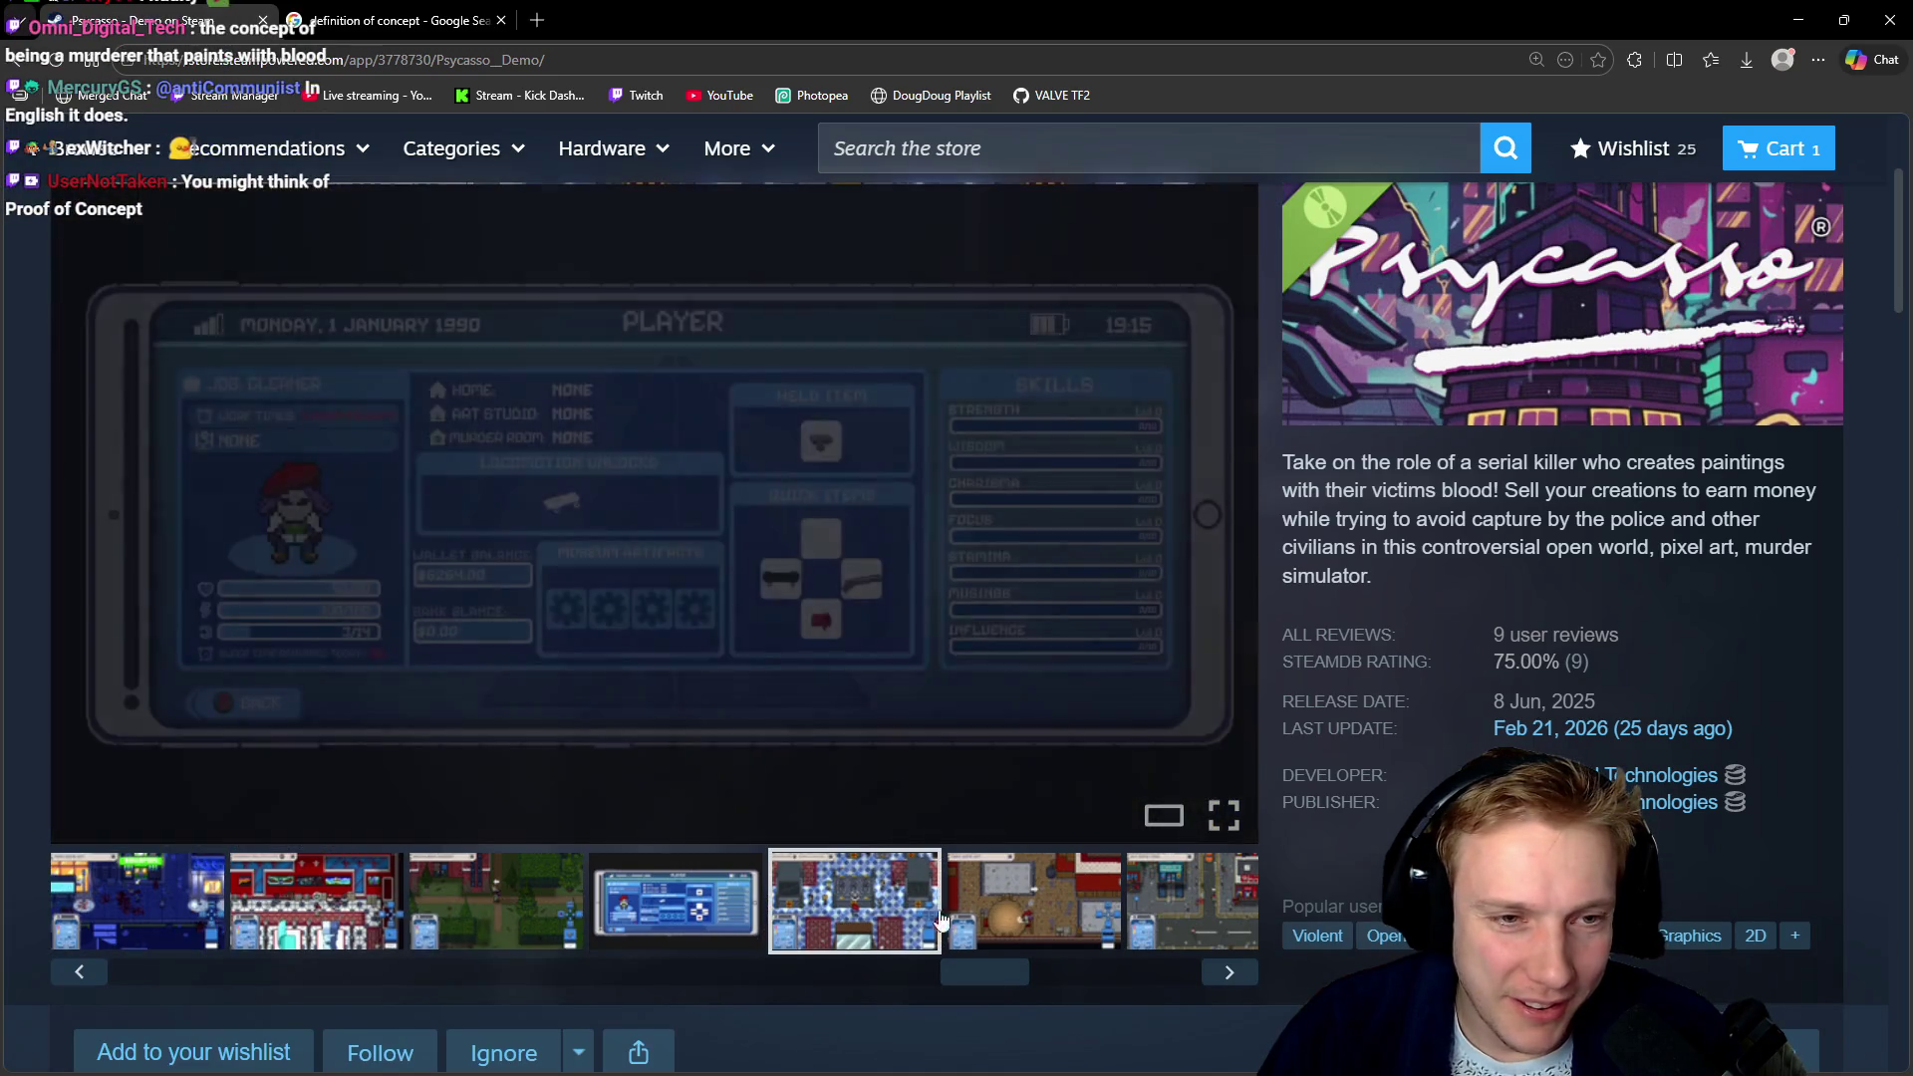
{"action": "left_click", "coordinate": [1064, 914]}
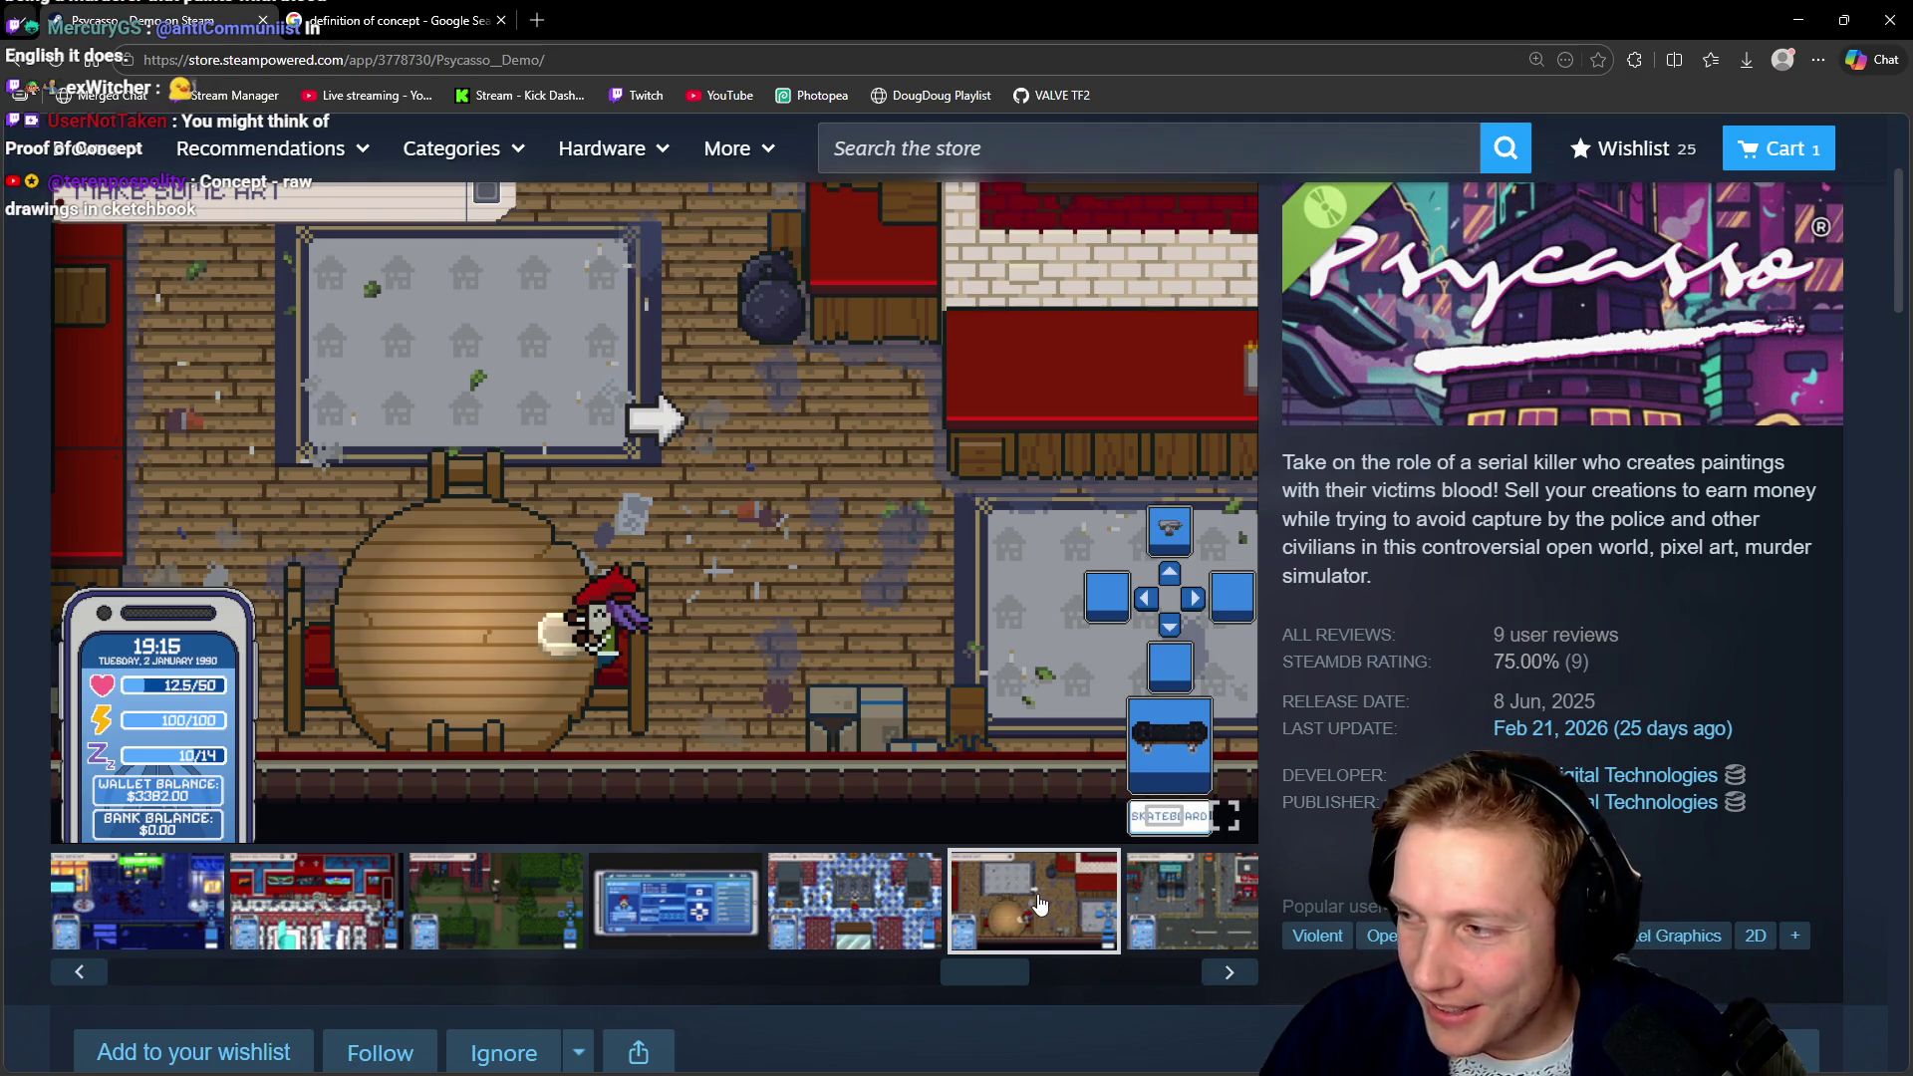
{"action": "left_click", "coordinate": [1148, 906]}
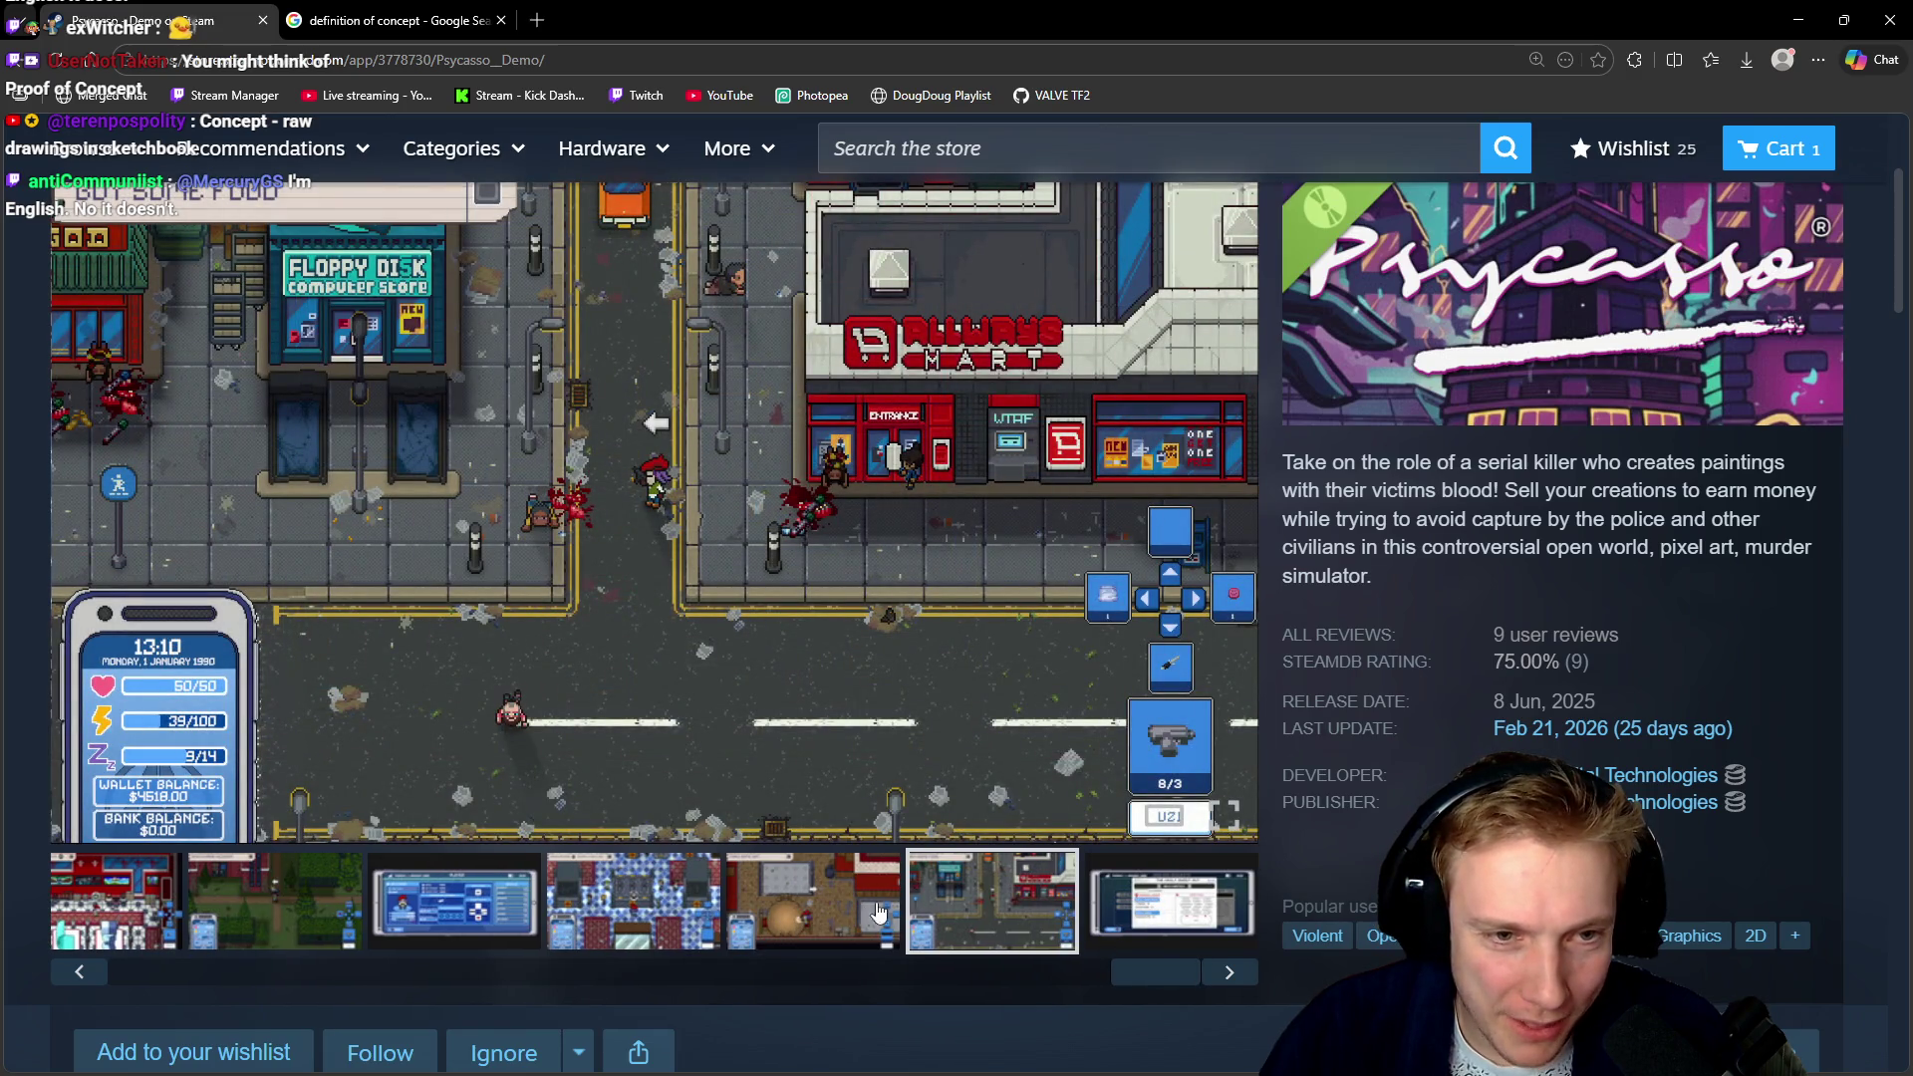
{"action": "left_click", "coordinate": [847, 912]}
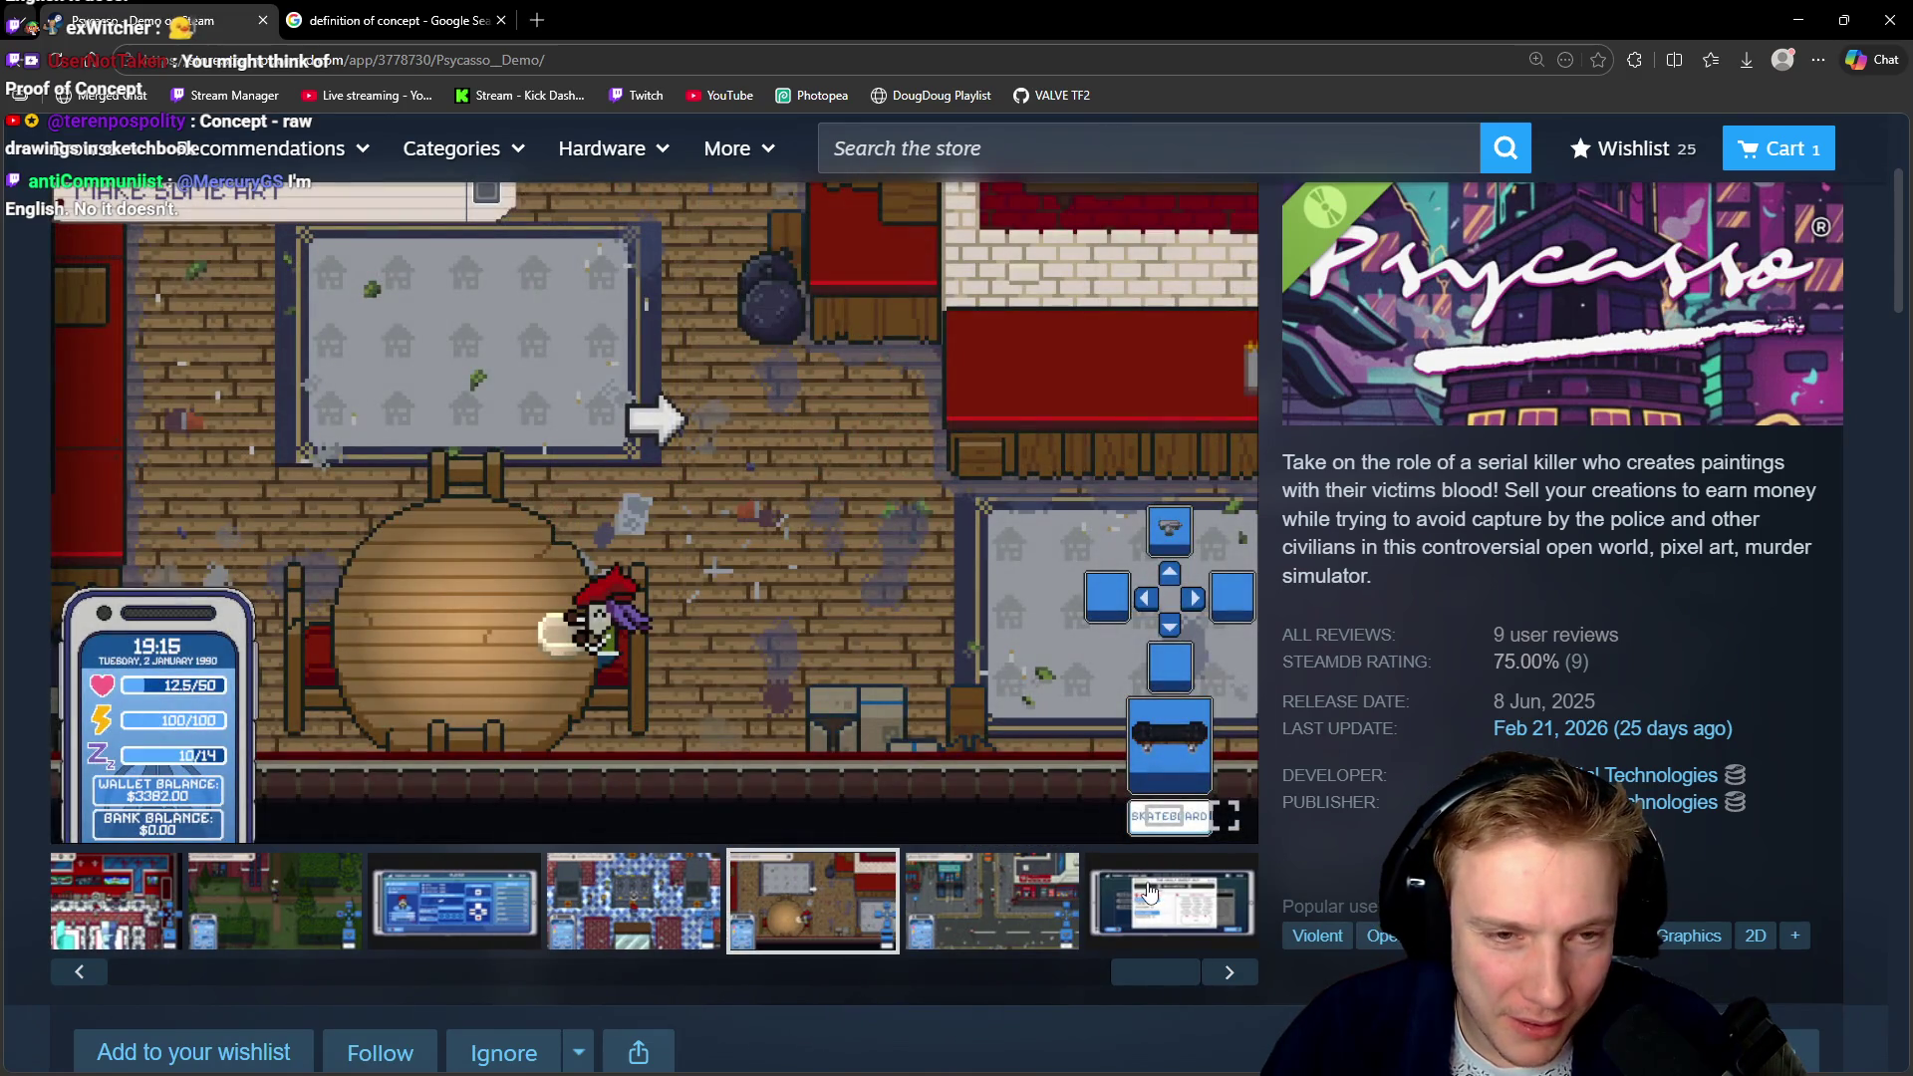
{"action": "left_click", "coordinate": [1147, 890]}
{"action": "left_click", "coordinate": [633, 901]}
{"action": "left_click", "coordinate": [453, 902]}
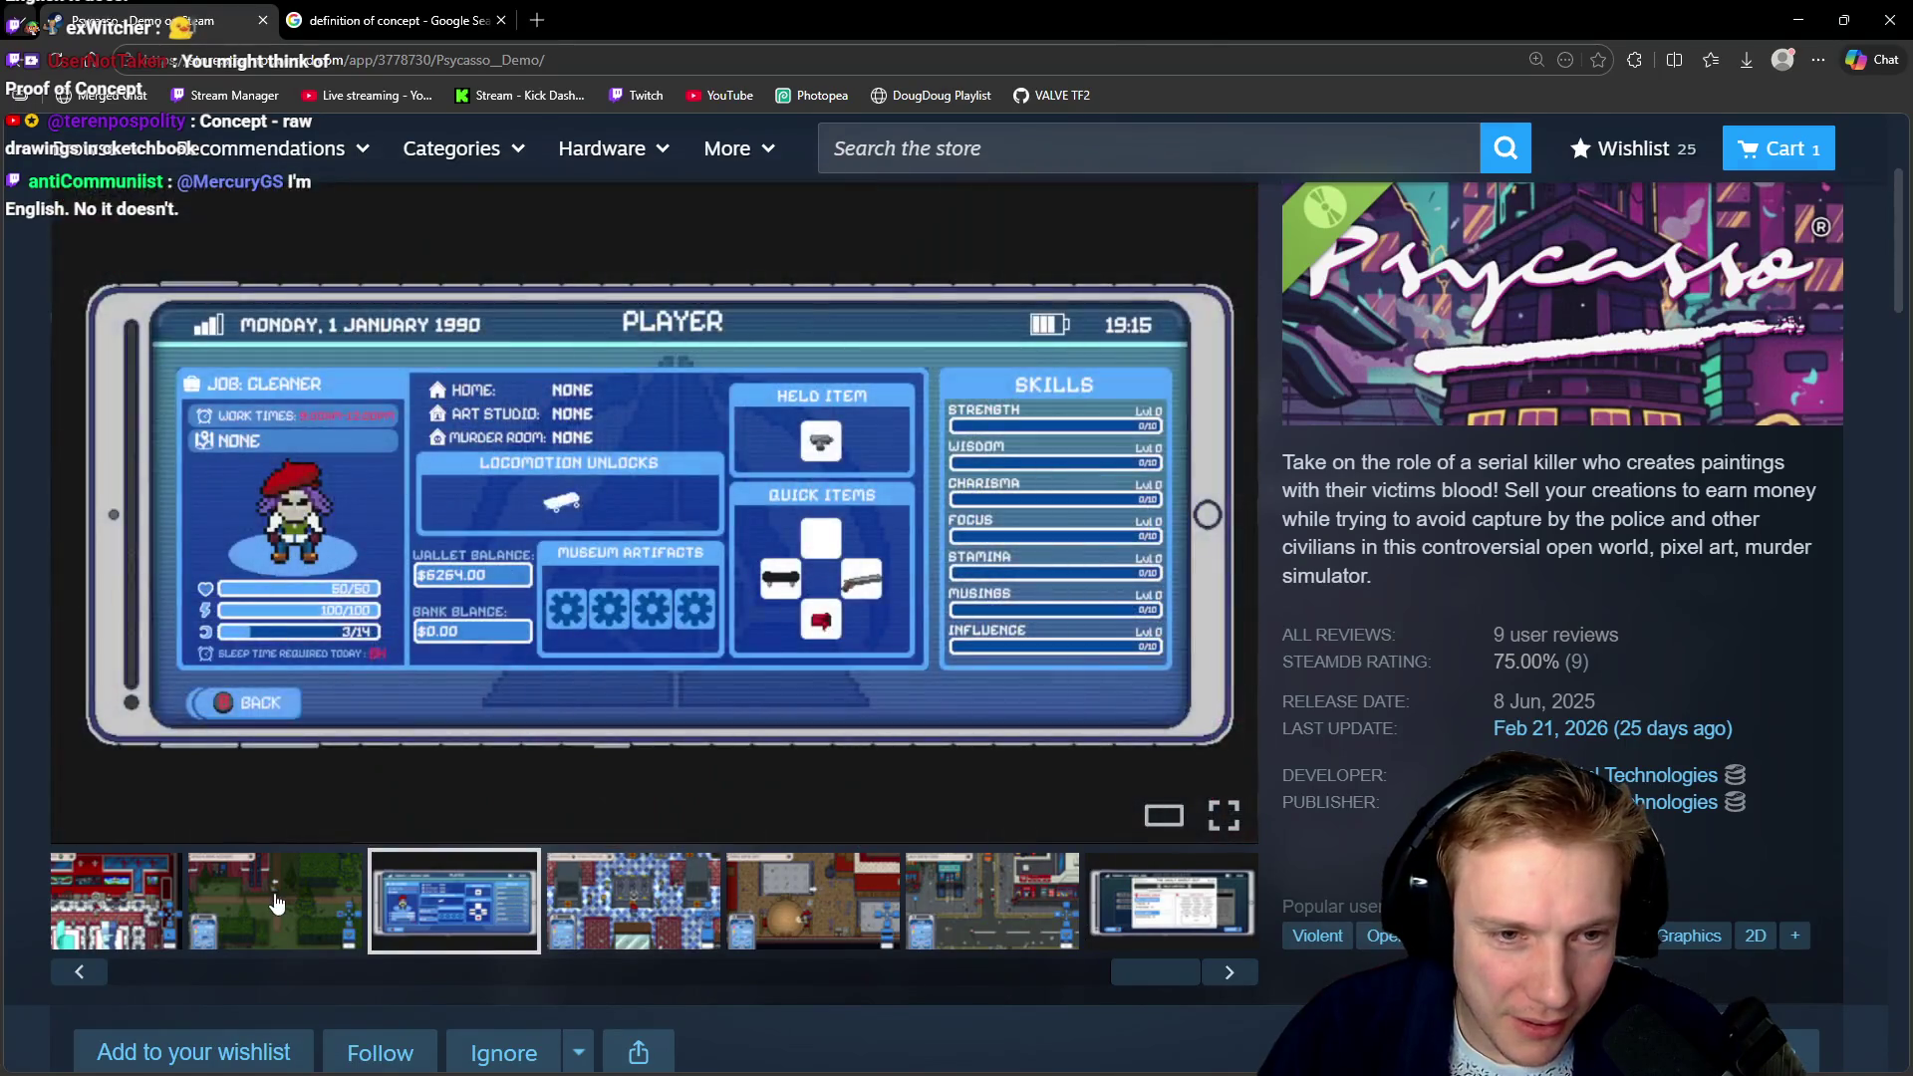
{"action": "left_click", "coordinate": [277, 902]}
{"action": "left_click_drag", "start_coordinate": [1112, 965], "coordinate": [281, 946]}
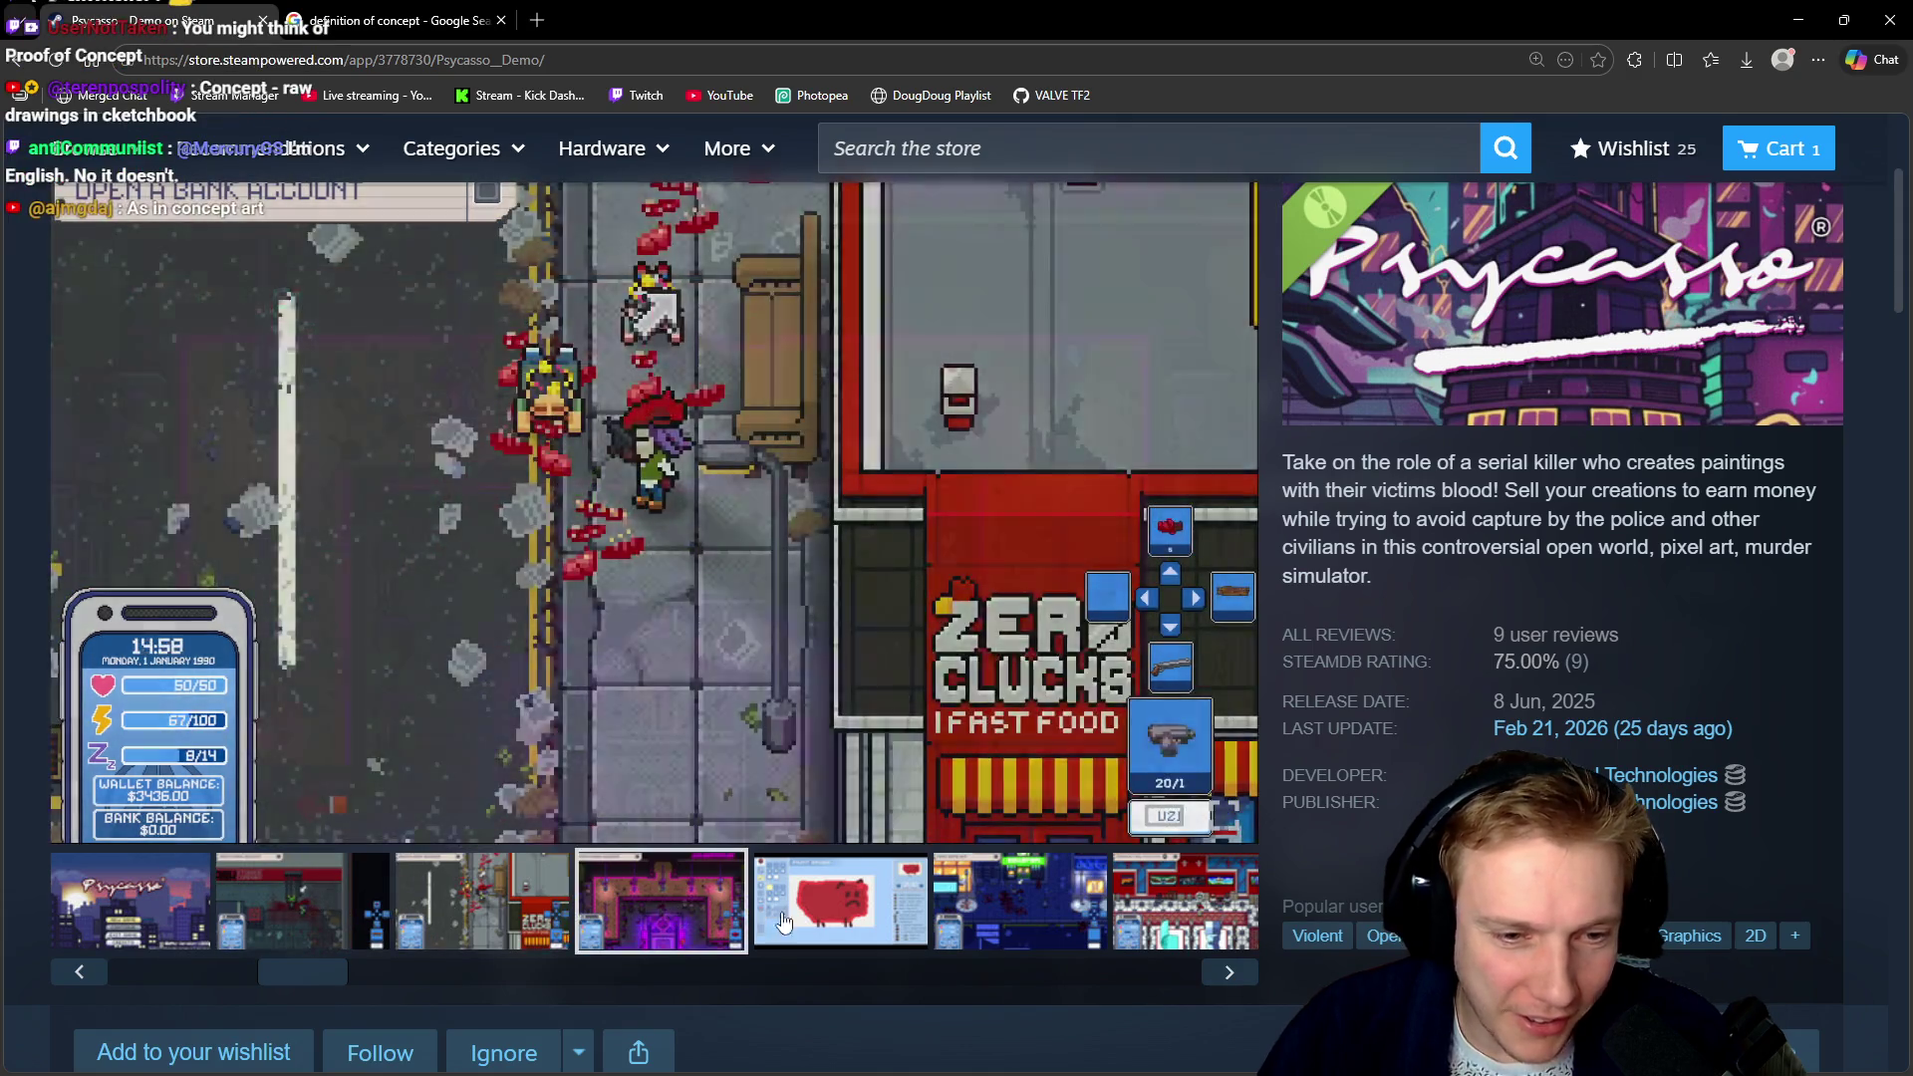
{"action": "left_click", "coordinate": [841, 902]}
{"action": "left_click", "coordinate": [1006, 913]}
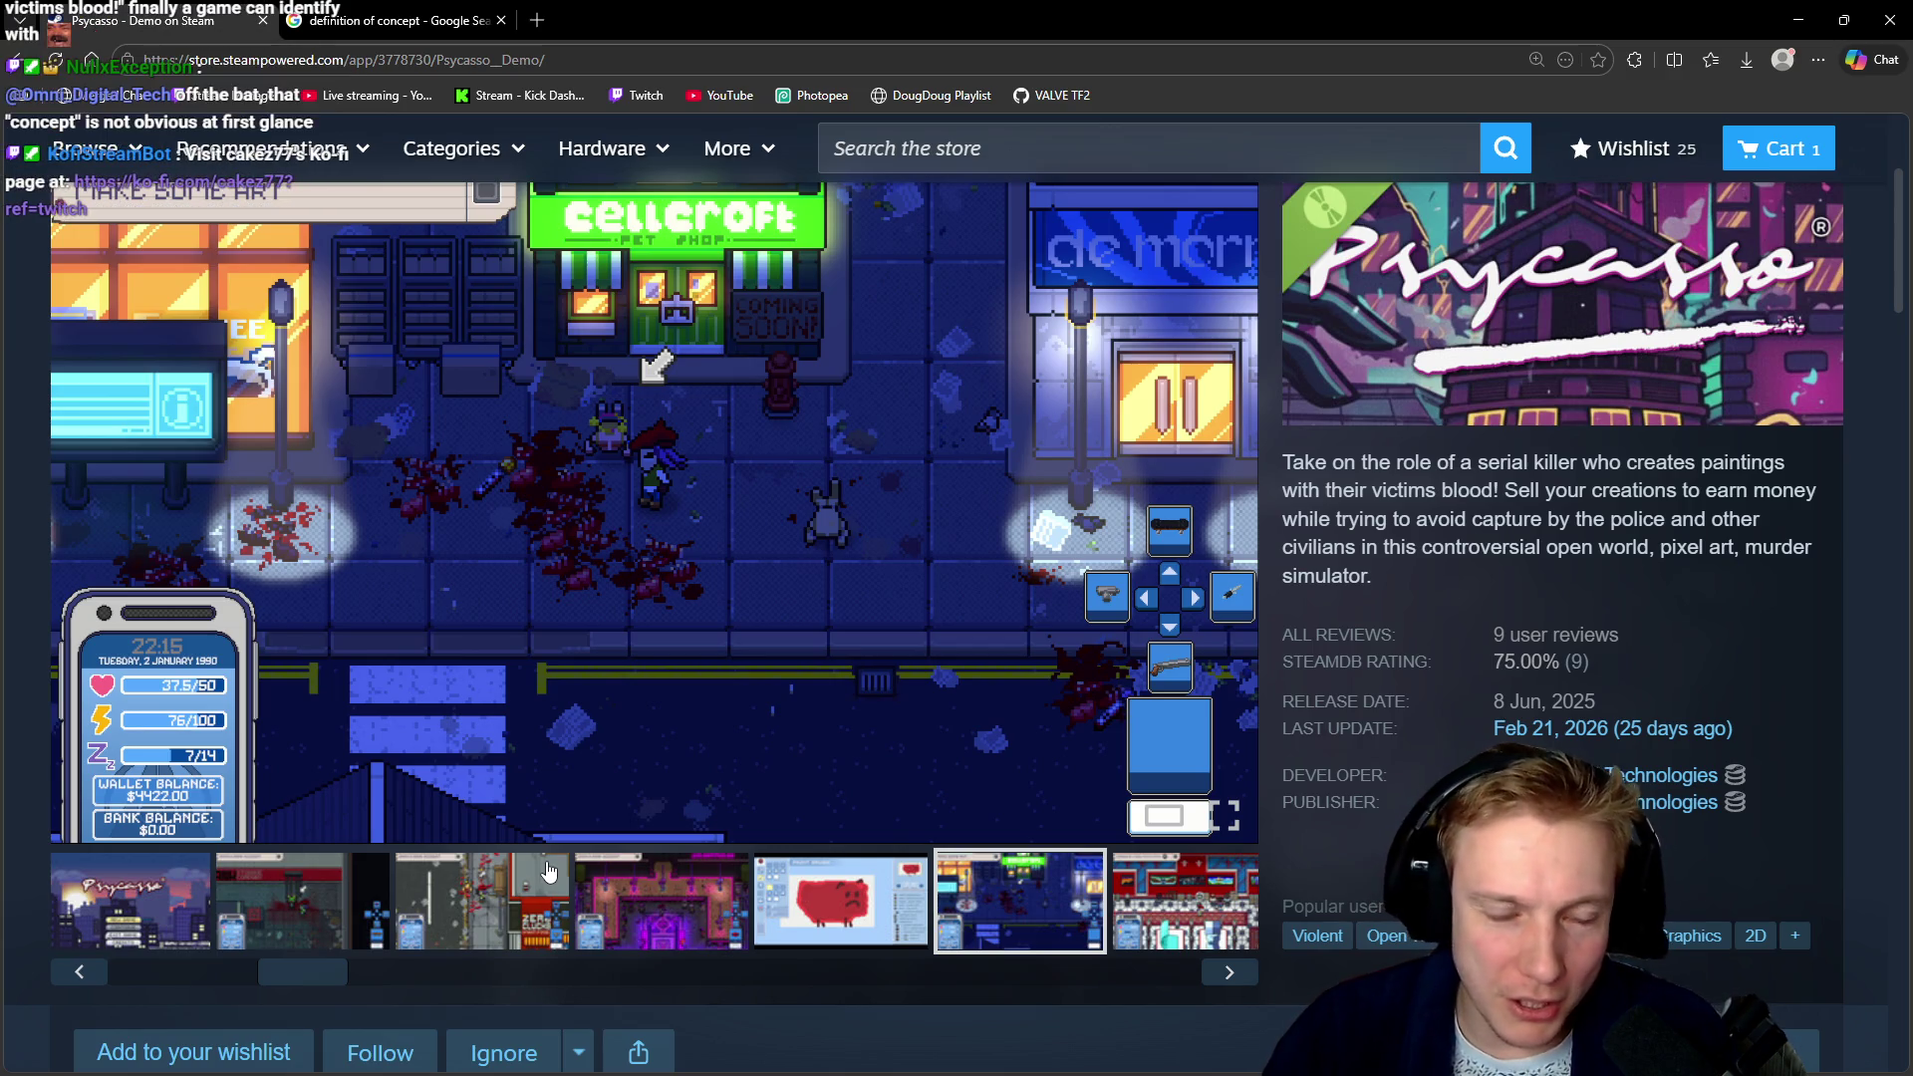
View the title screen, bank storage and Zero Clucks street screenshots
{"action": "left_click_drag", "start_coordinate": [318, 958], "coordinate": [72, 965]}
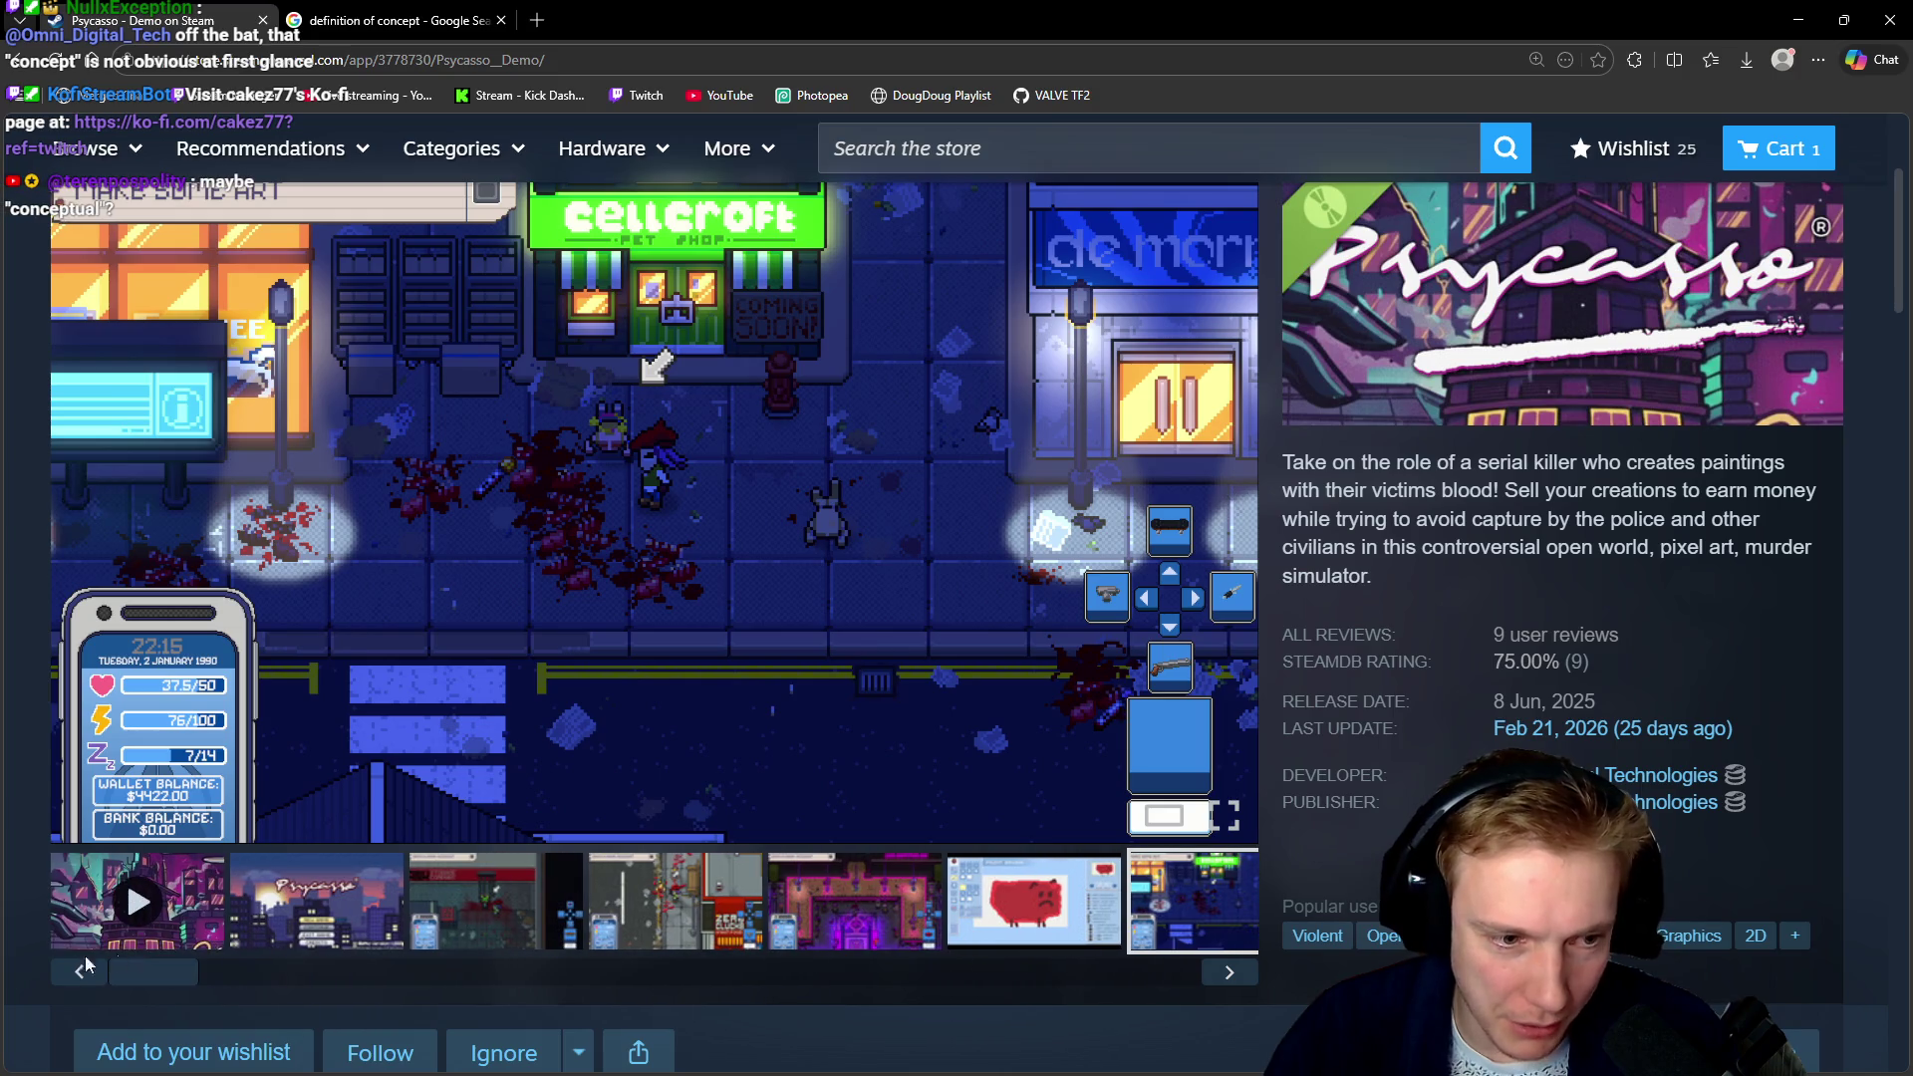
{"action": "left_click", "coordinate": [353, 889]}
{"action": "left_click", "coordinate": [498, 899]}
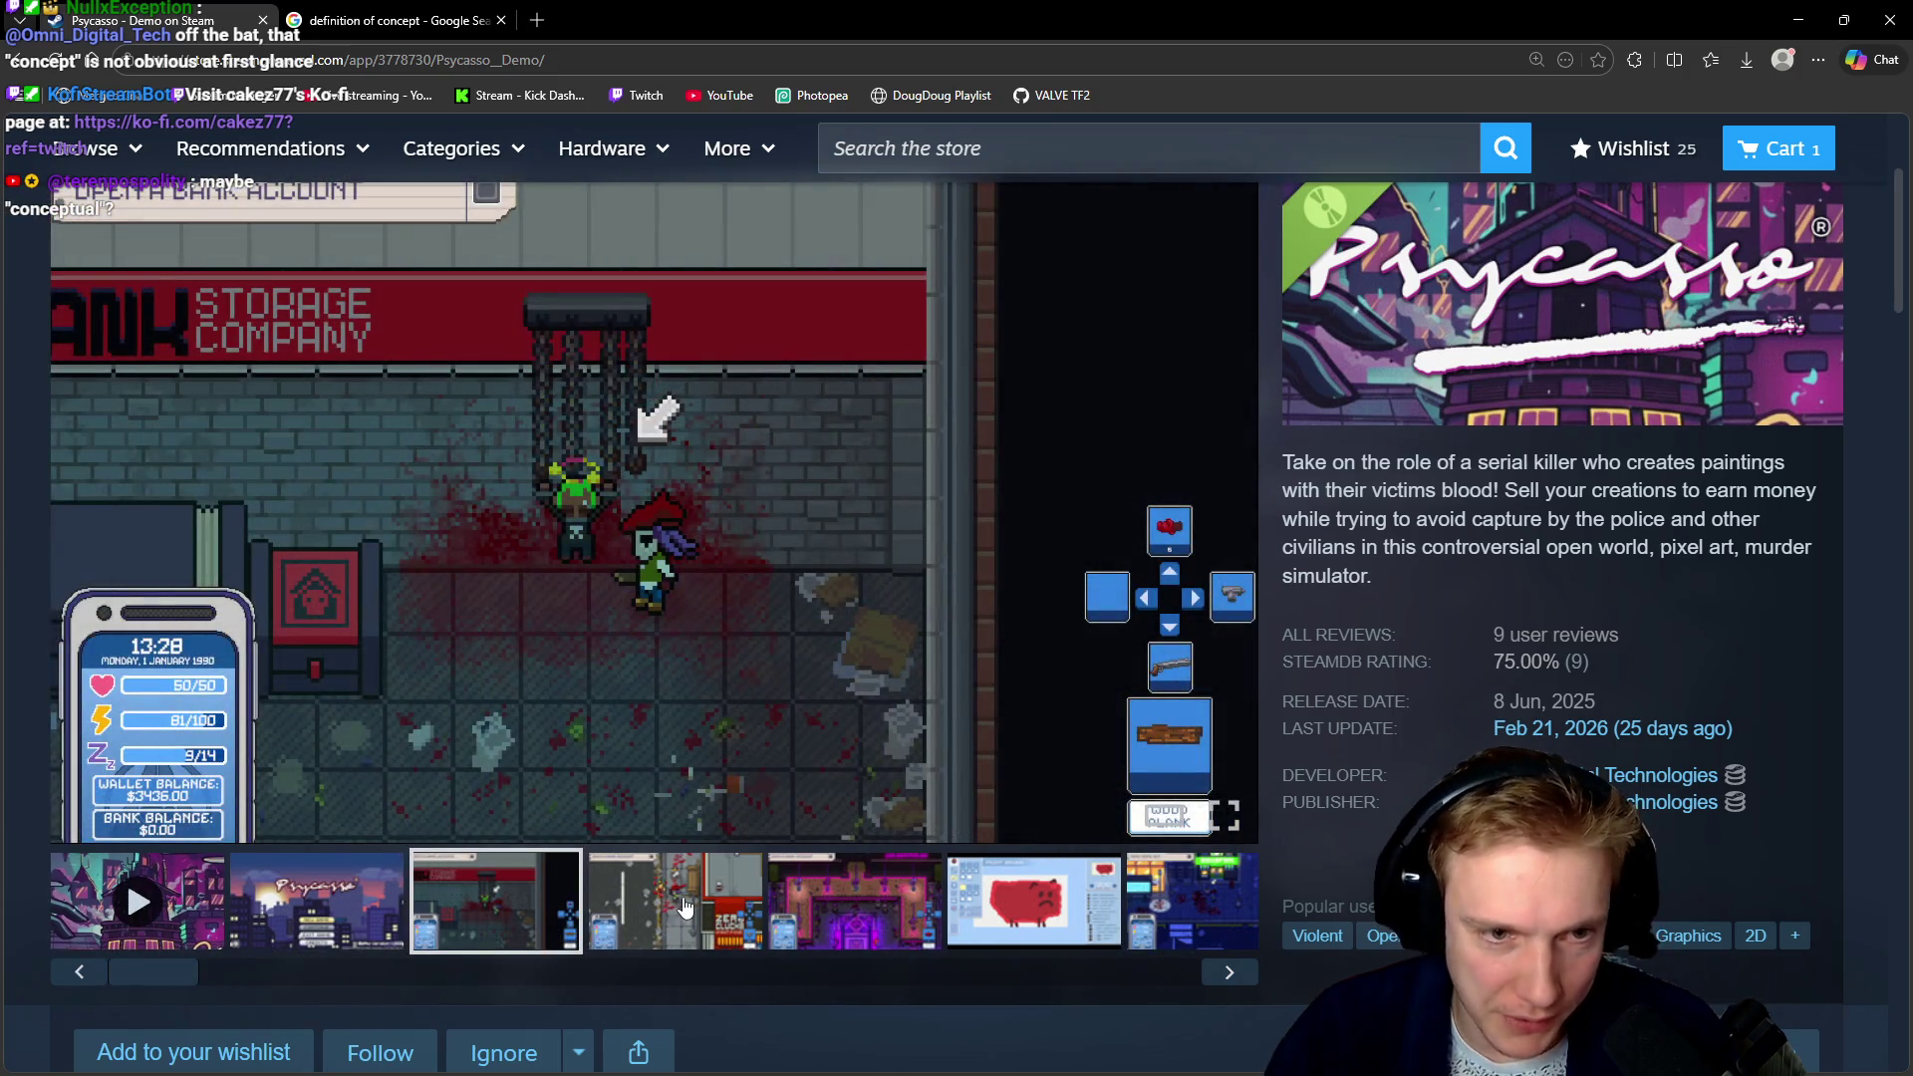
{"action": "left_click", "coordinate": [684, 907]}
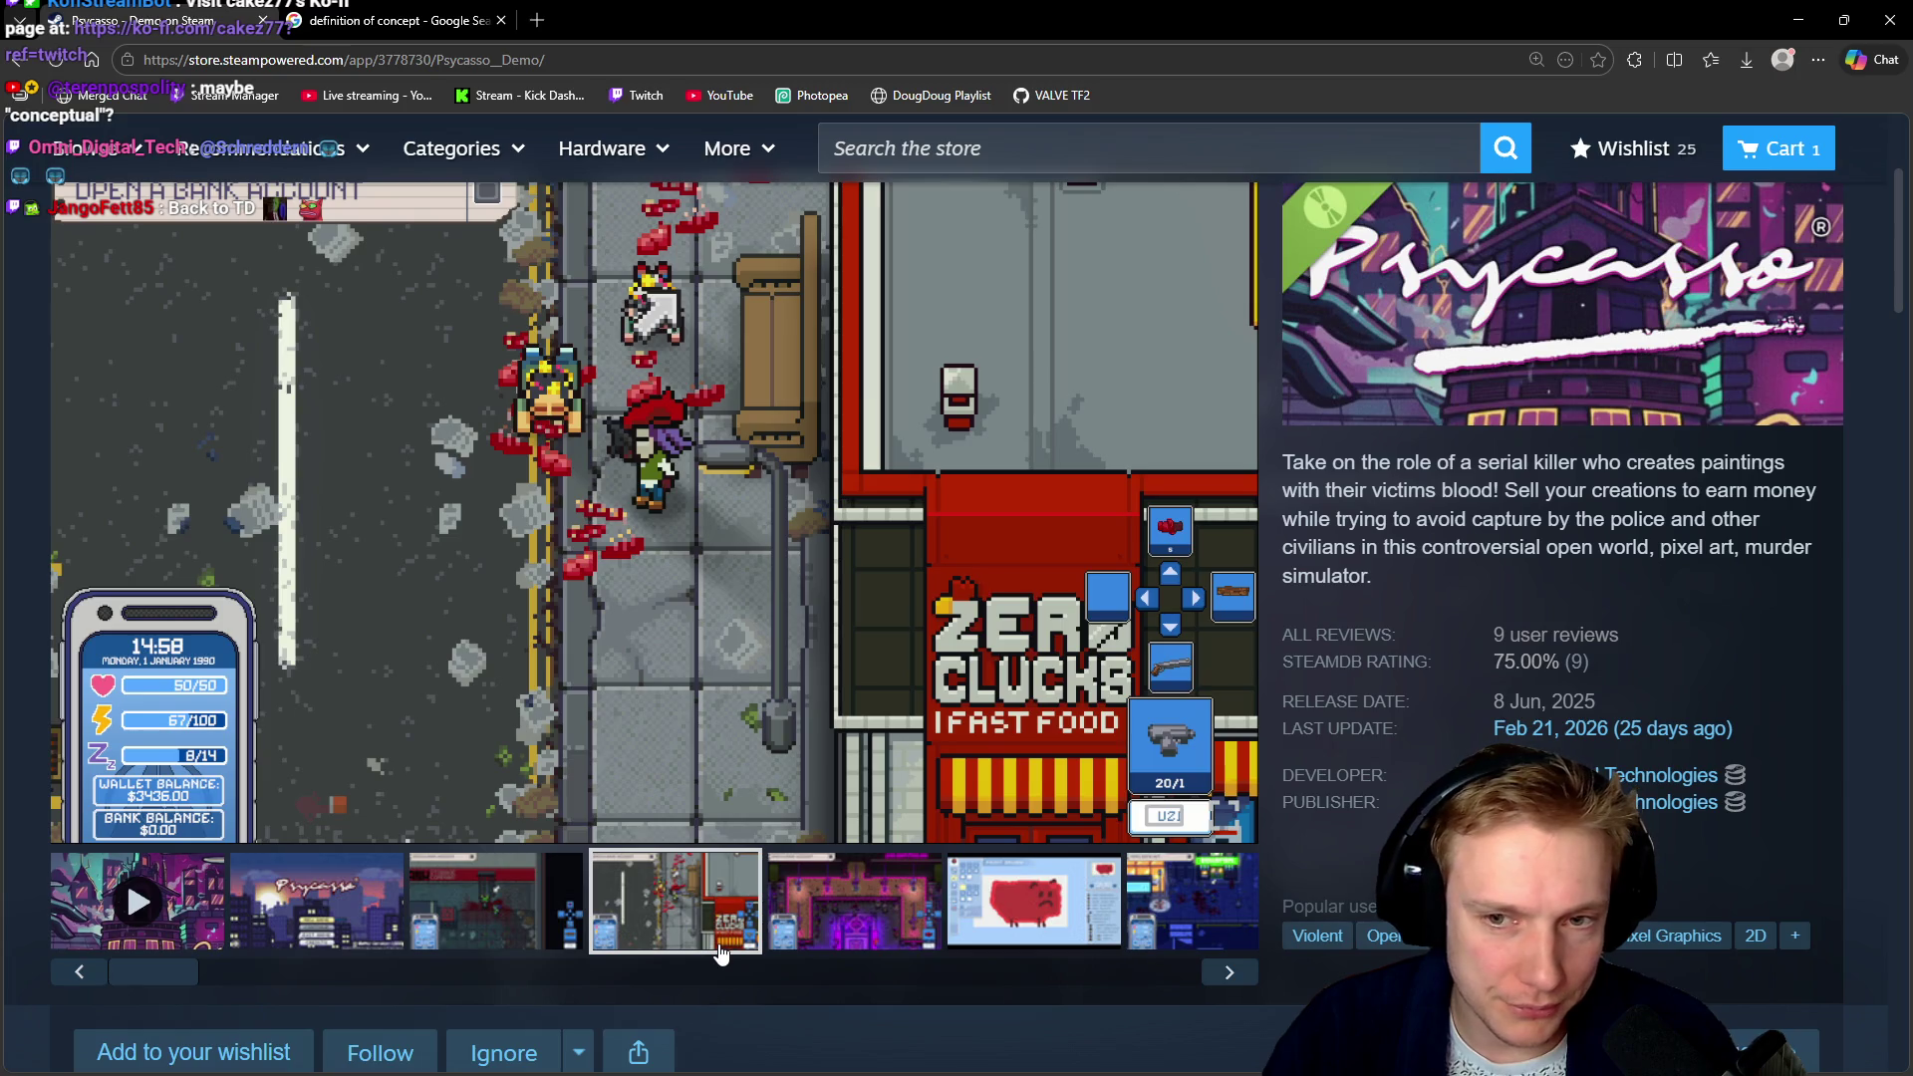
{"action": "scroll", "coordinate": [721, 955], "scroll_direction": "up", "scroll_amount": 2}
{"action": "scroll", "coordinate": [717, 952], "scroll_direction": "down", "scroll_amount": 1}
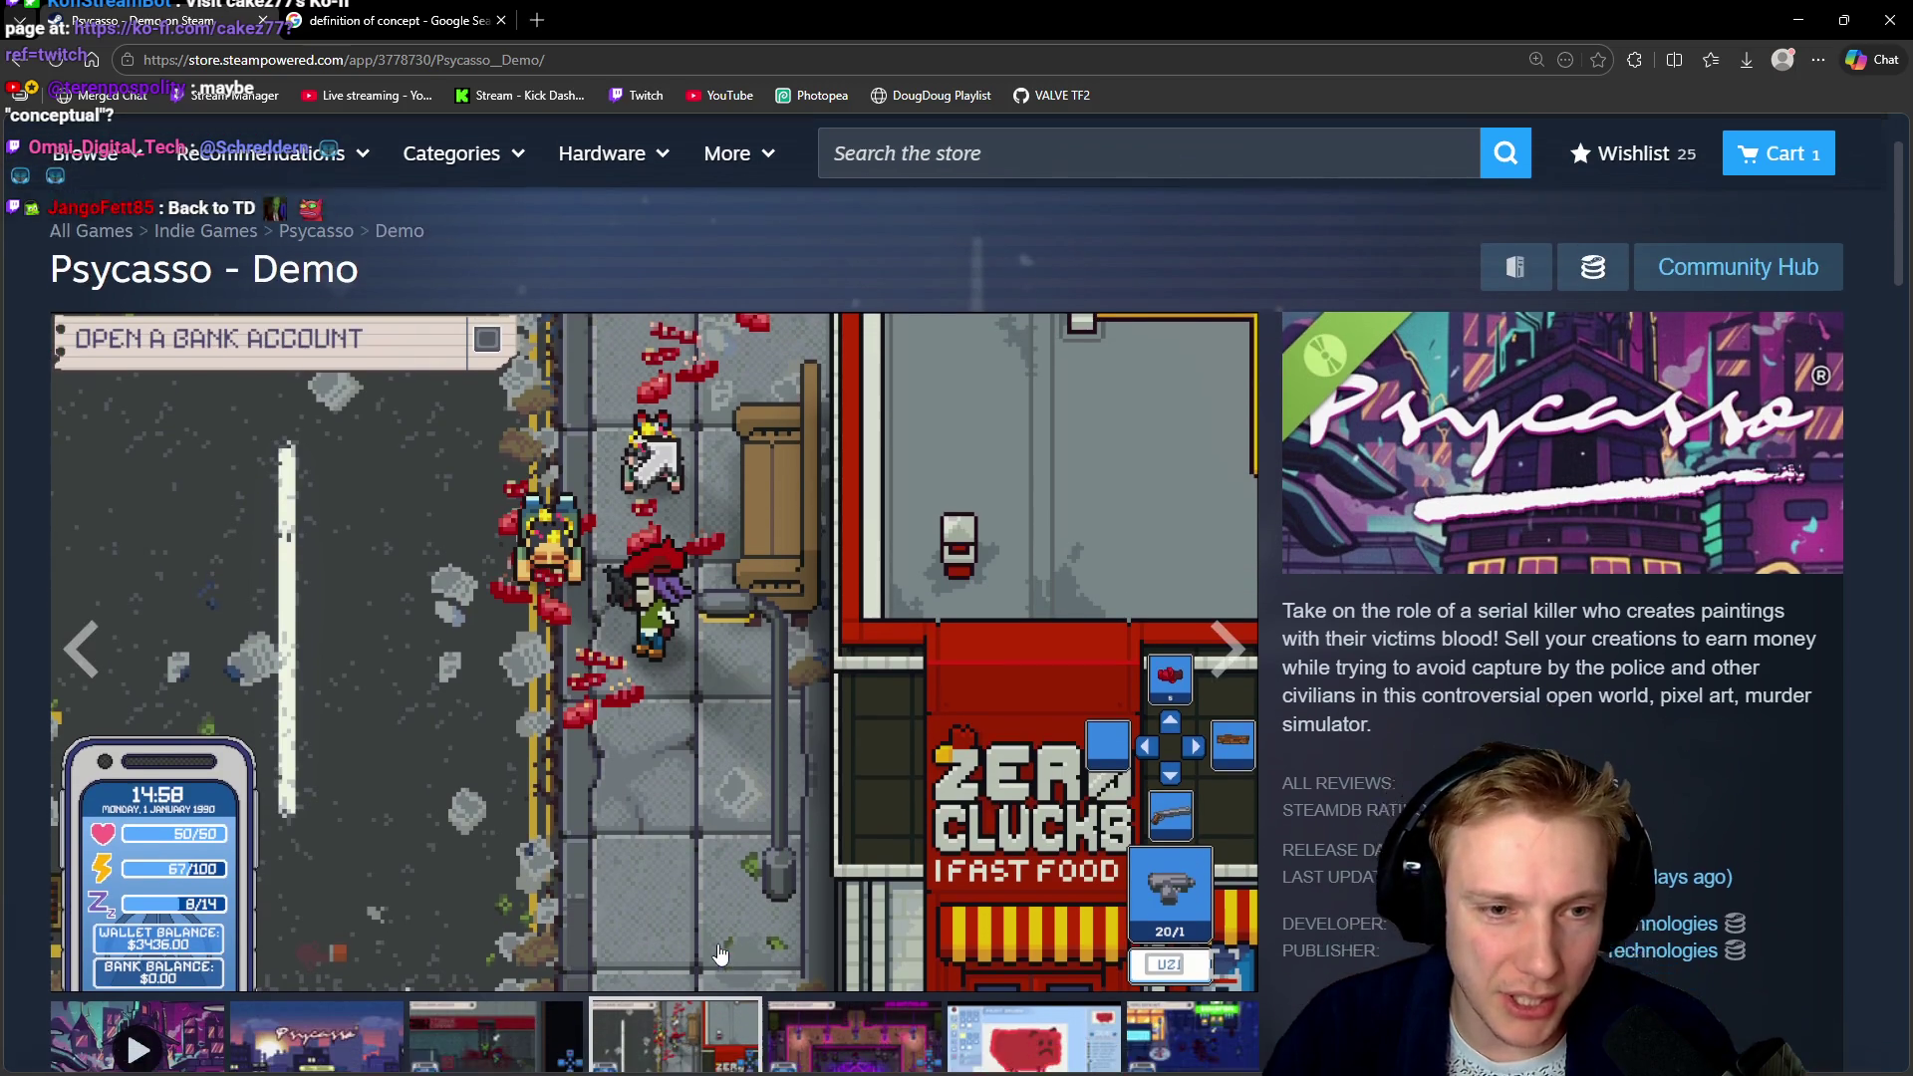
{"action": "scroll", "coordinate": [695, 921], "scroll_direction": "down", "scroll_amount": 1}
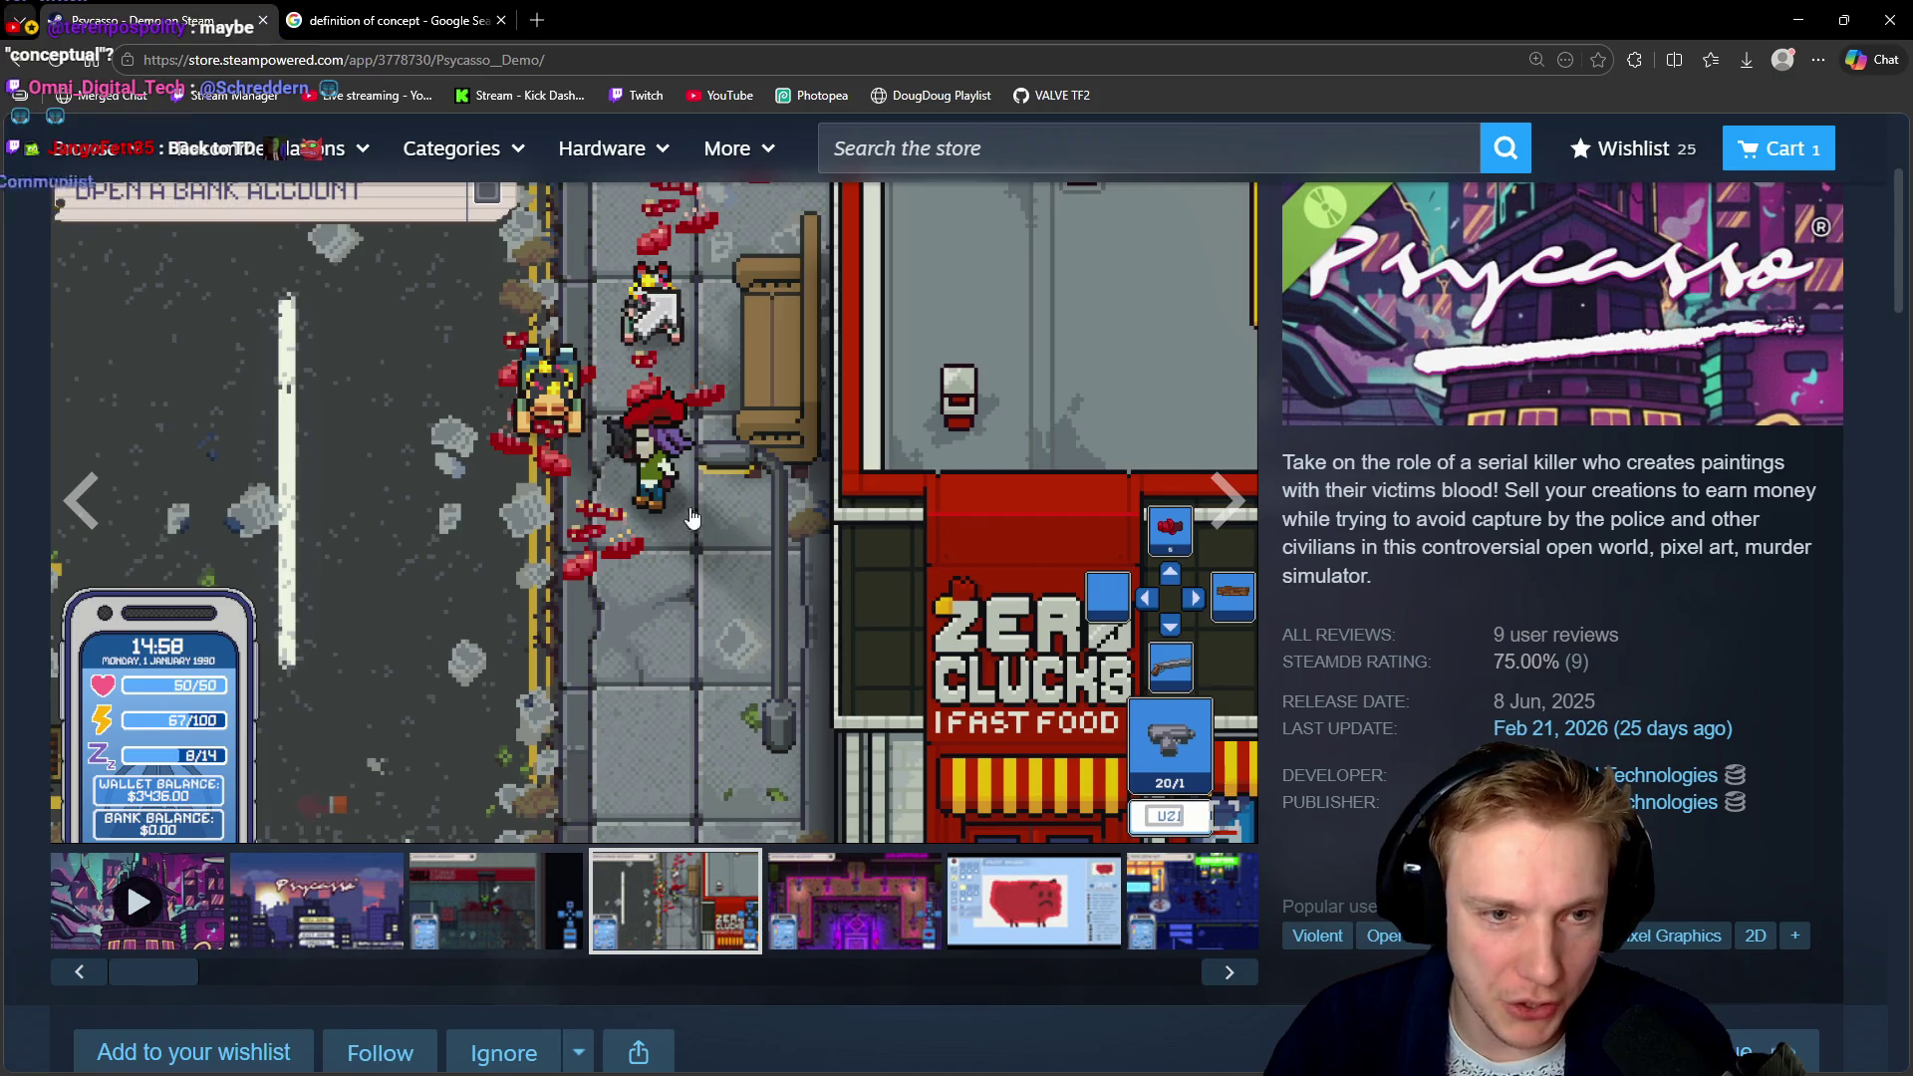
View the purple nightclub, paint-brush and blue city street shots, ending on the night street screenshot
{"action": "left_click", "coordinate": [890, 921]}
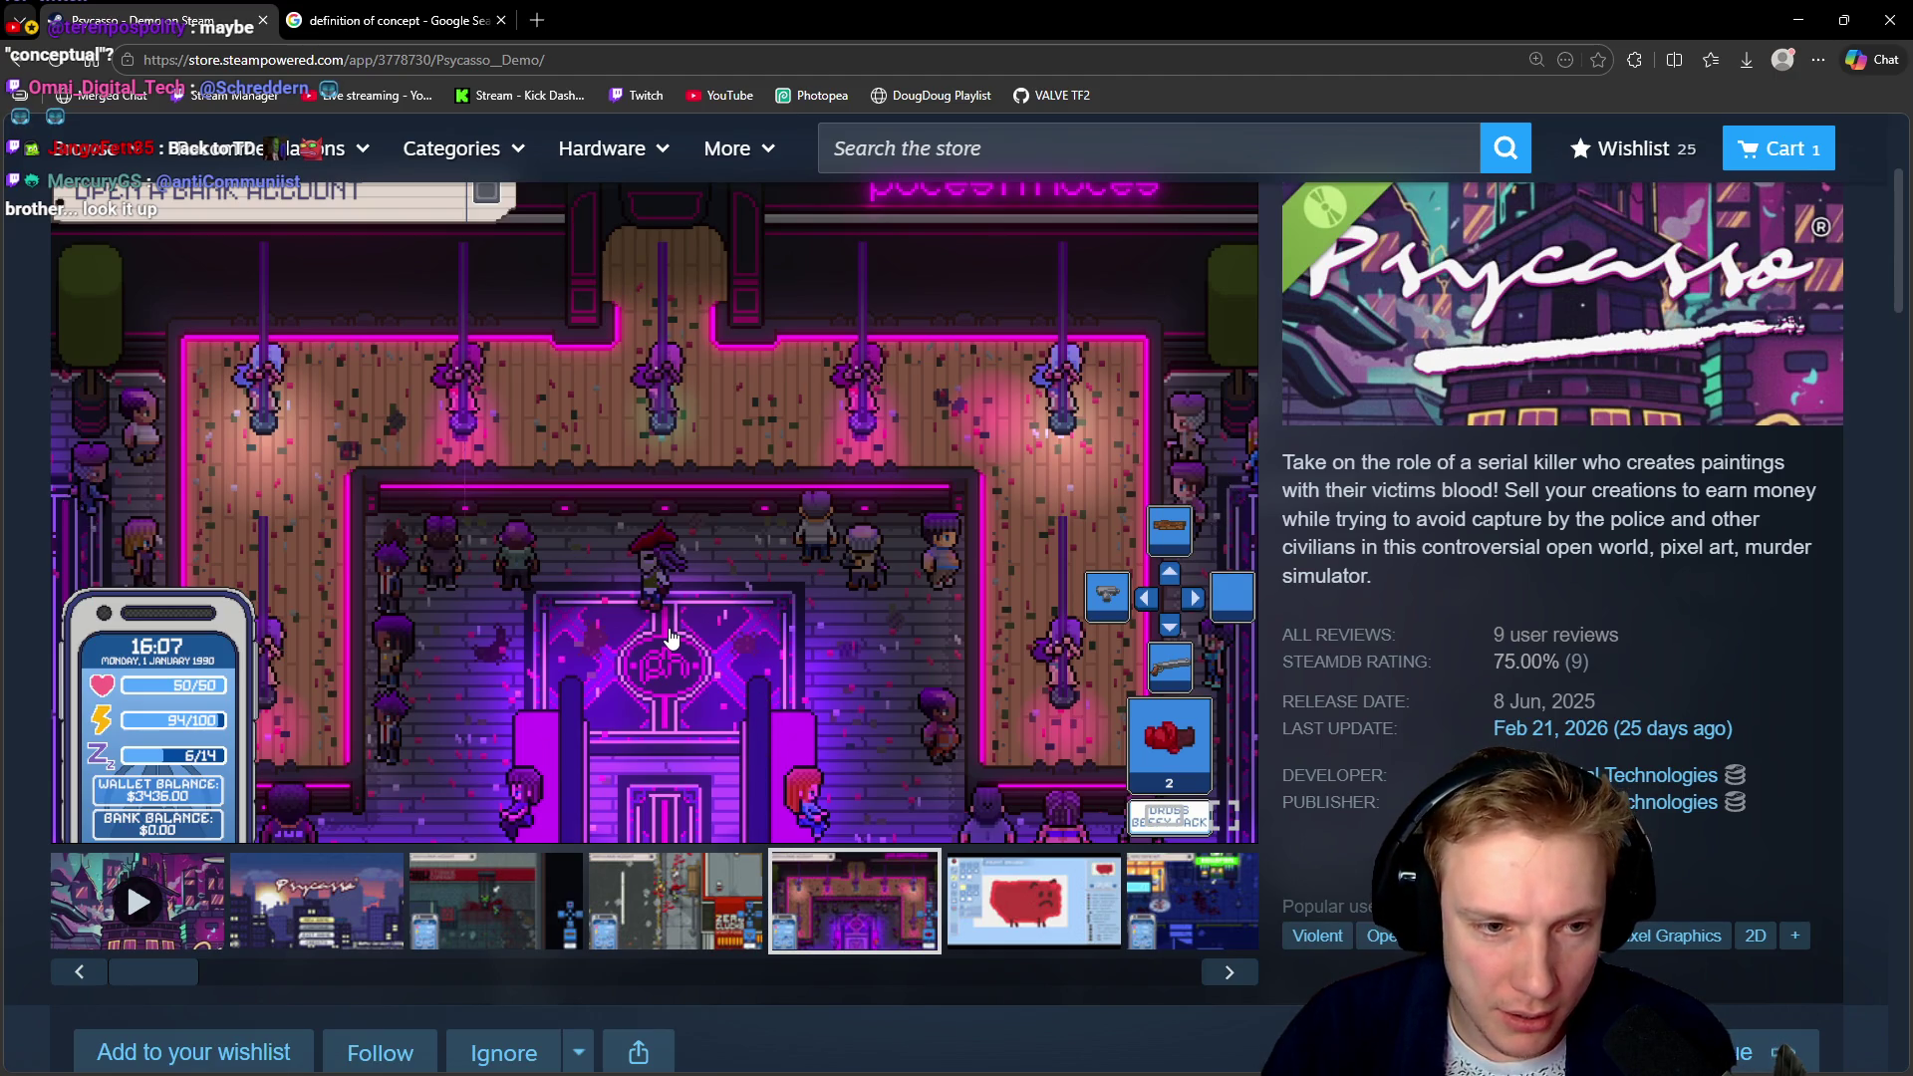
{"action": "left_click", "coordinate": [1052, 906]}
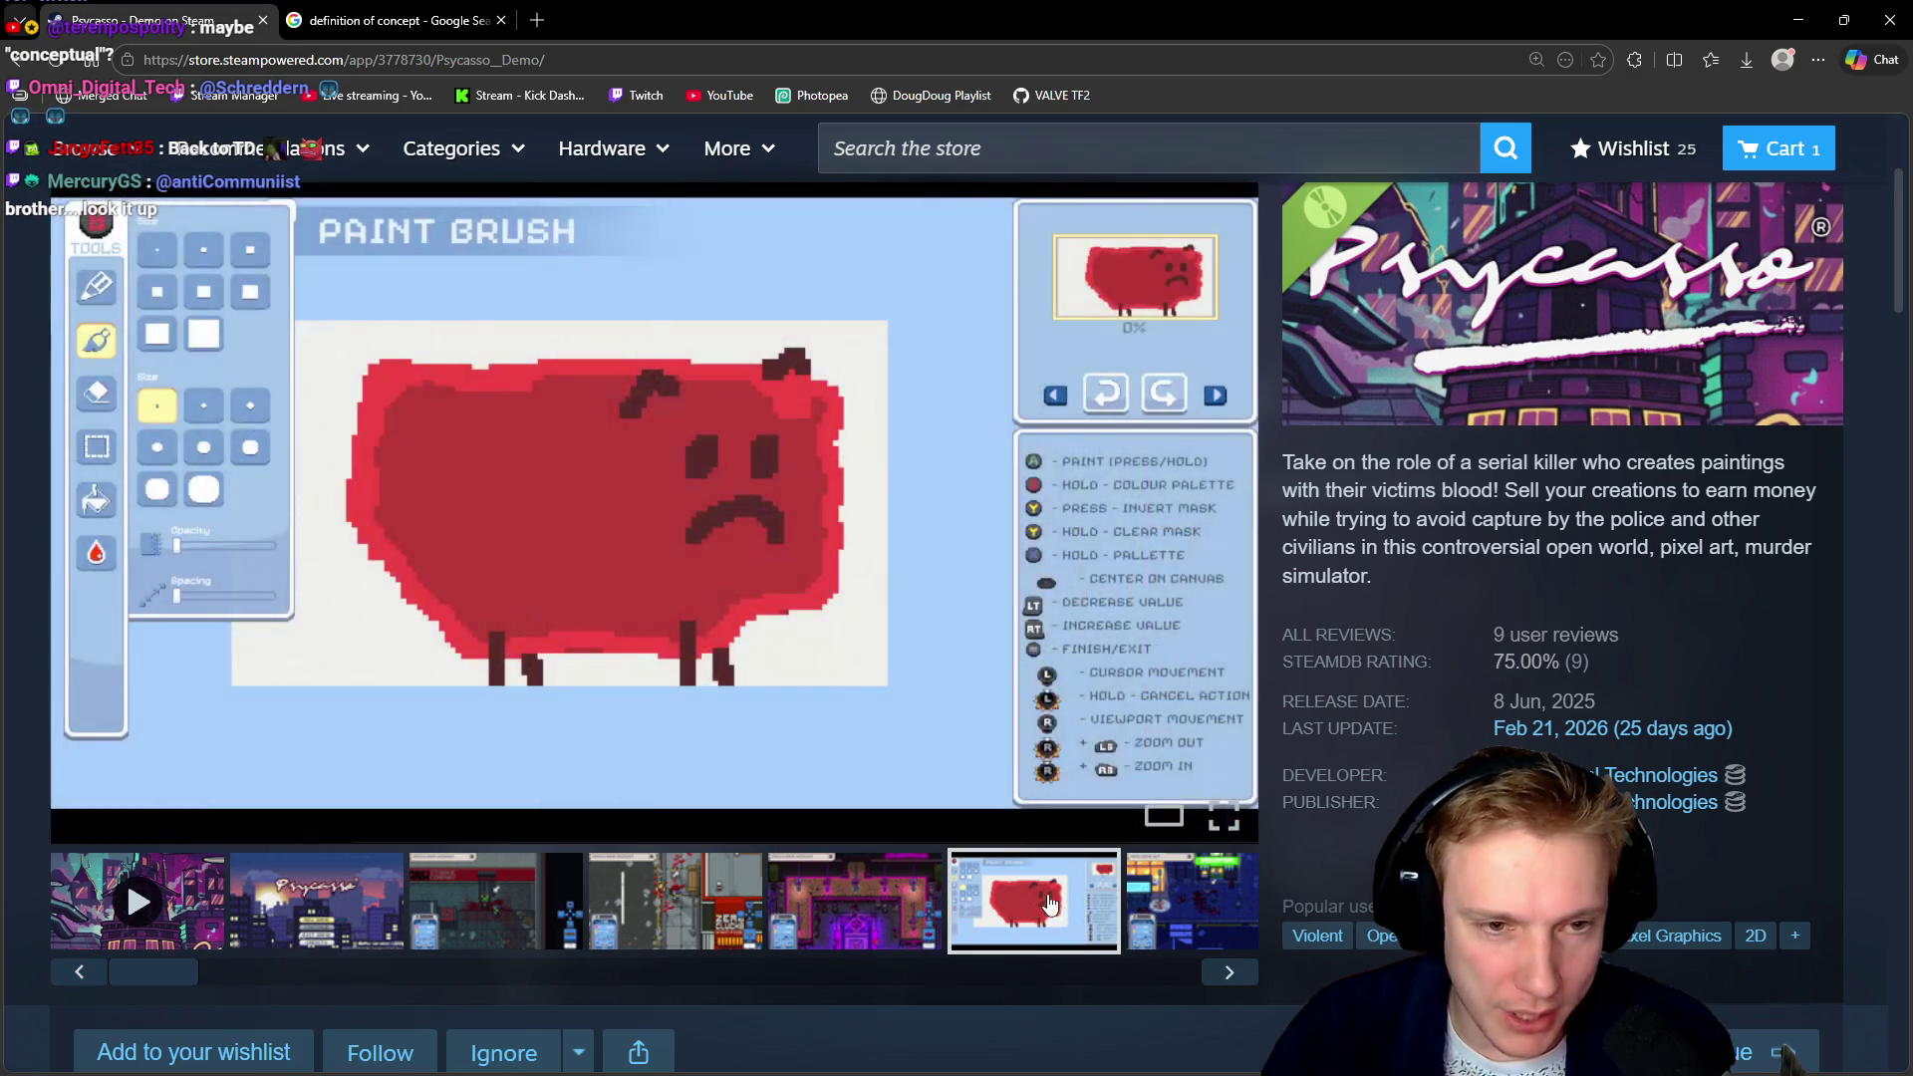
{"action": "left_click", "coordinate": [1199, 915]}
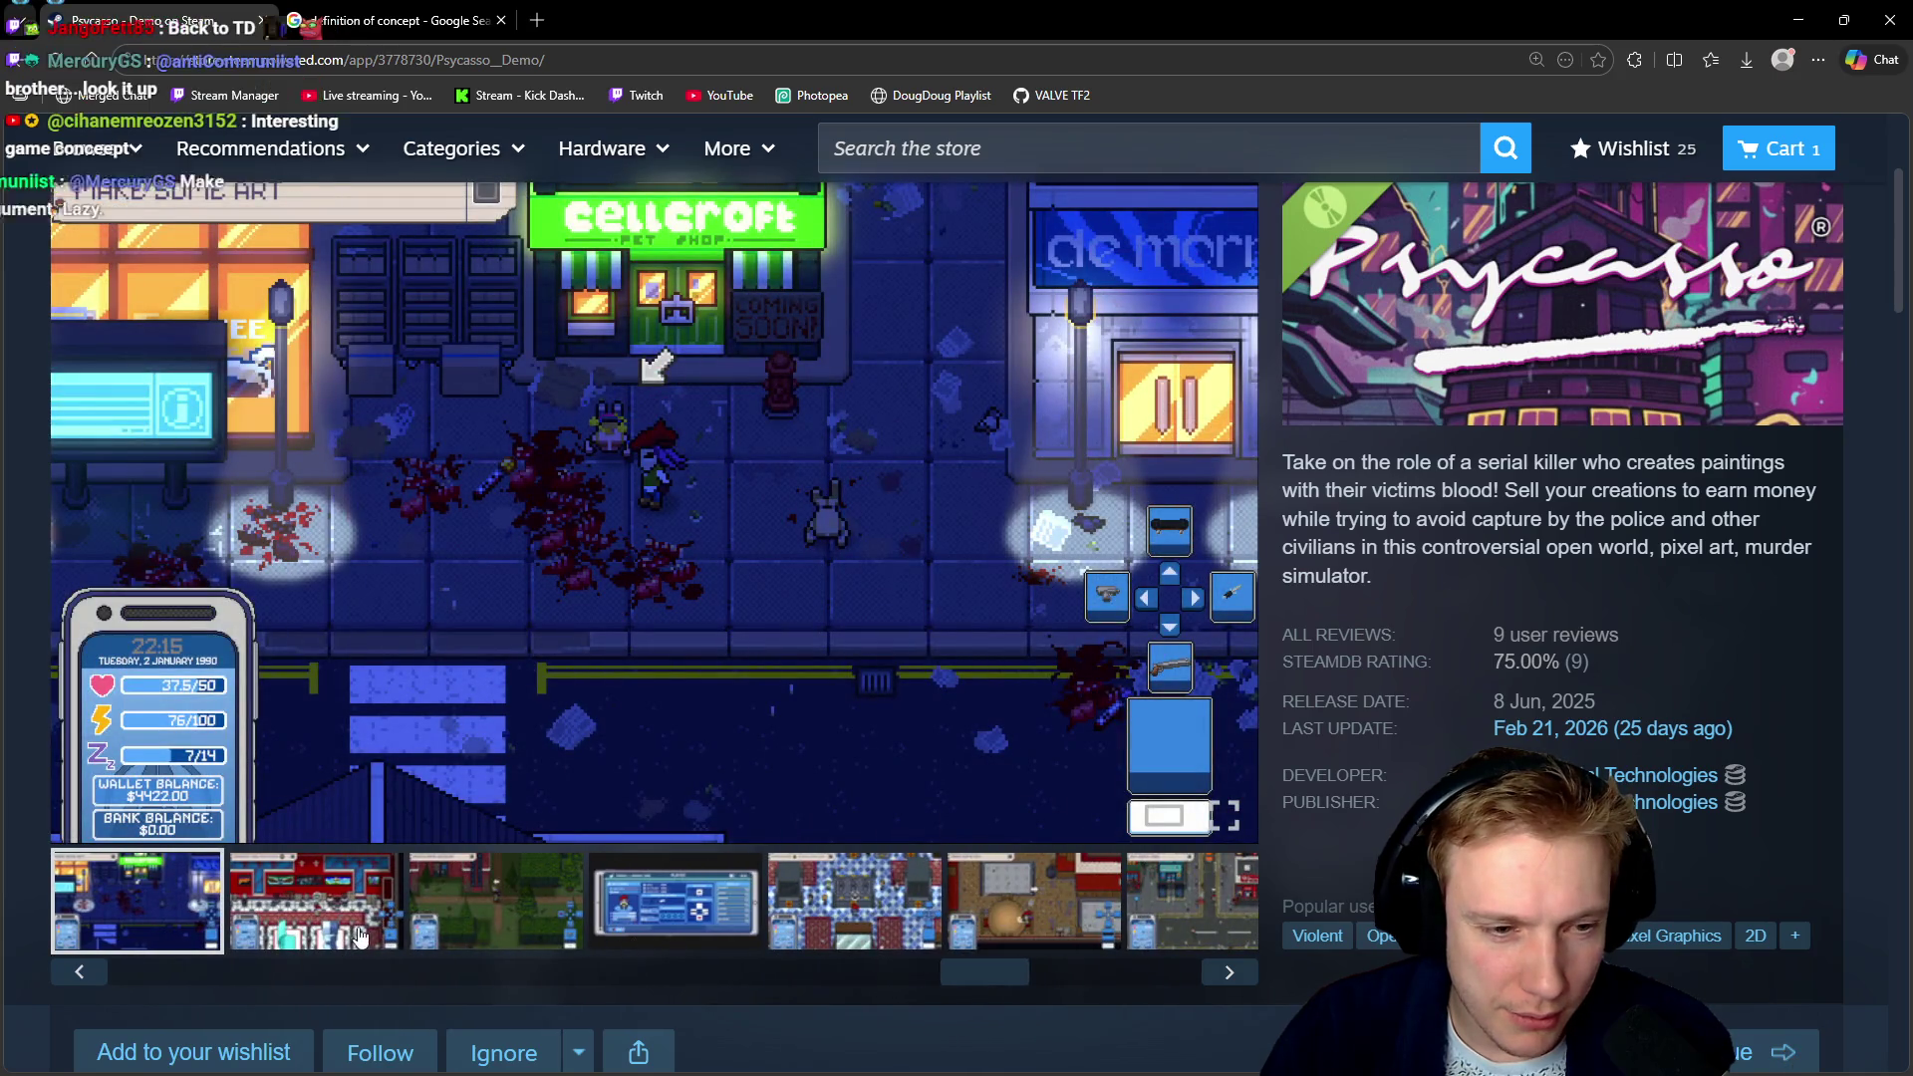
{"action": "left_click_drag", "start_coordinate": [969, 972], "coordinate": [507, 971]}
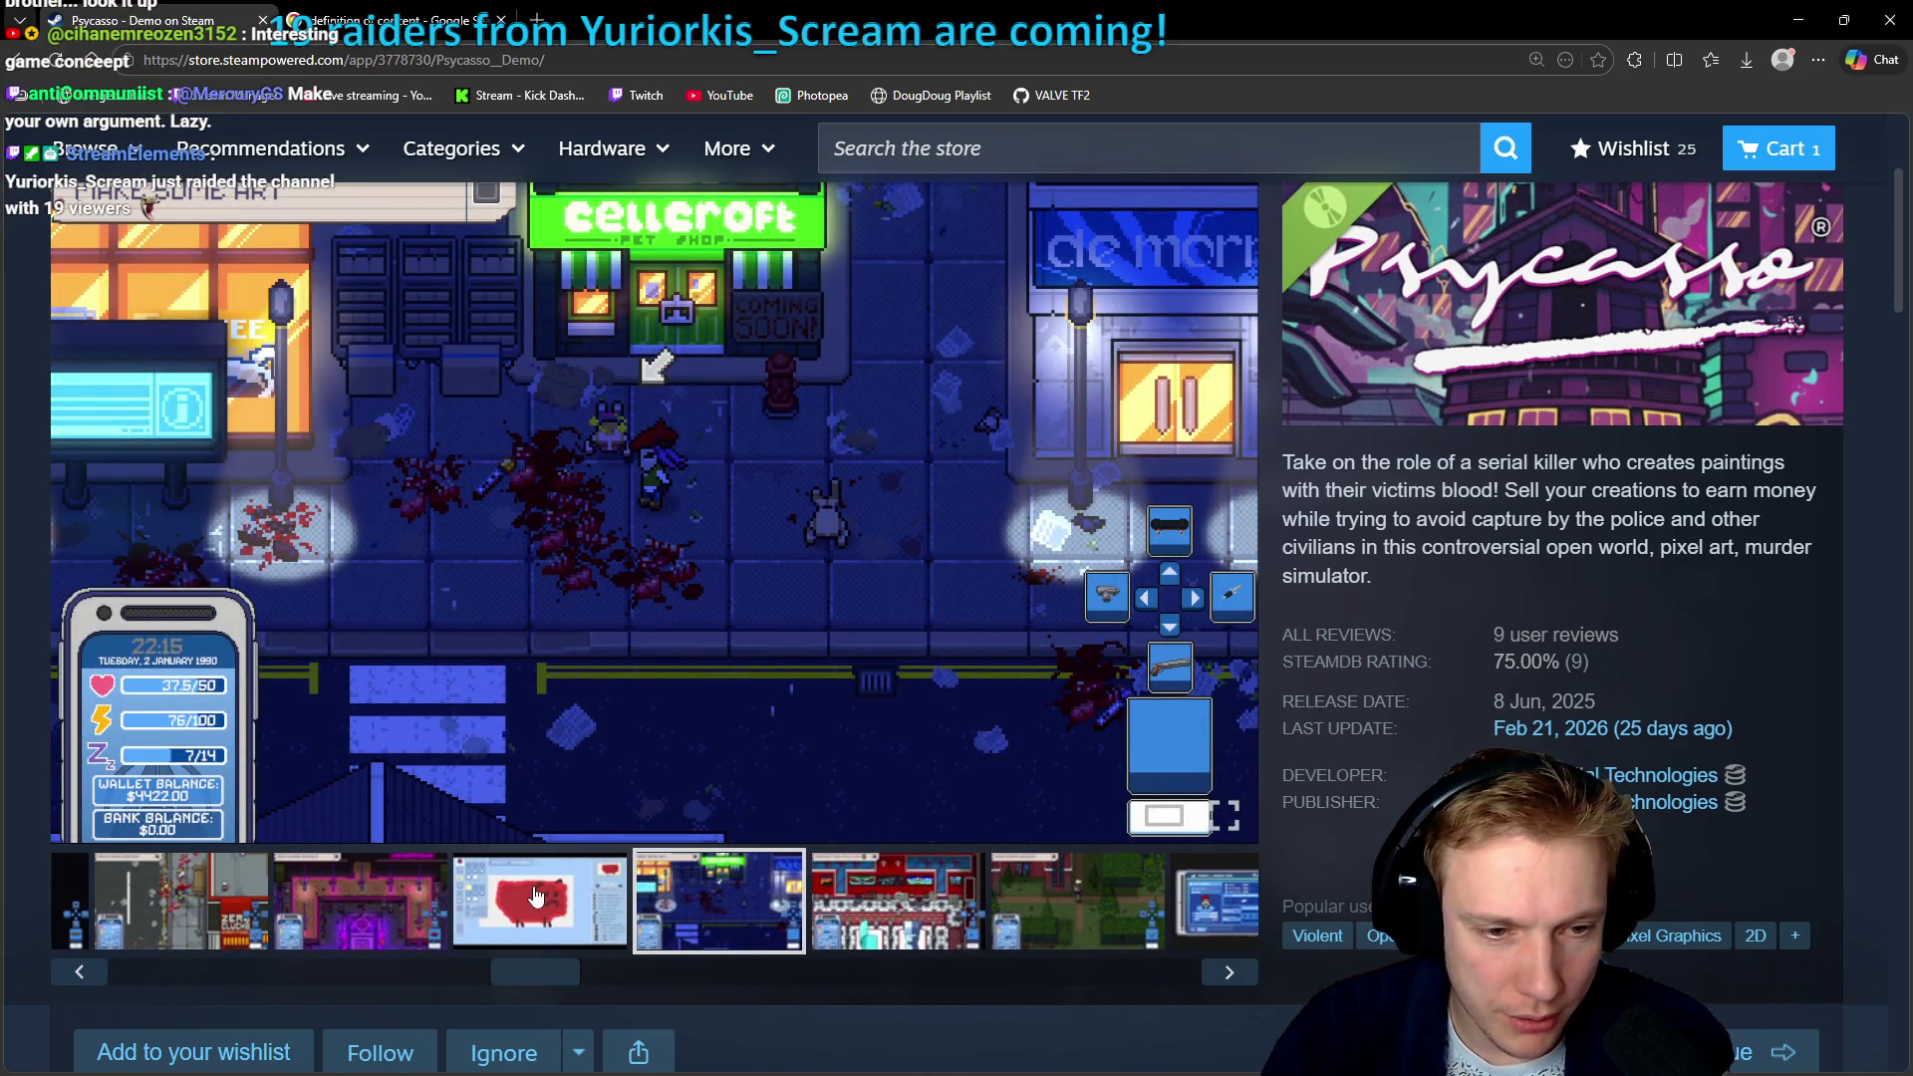
{"action": "left_click", "coordinate": [536, 894]}
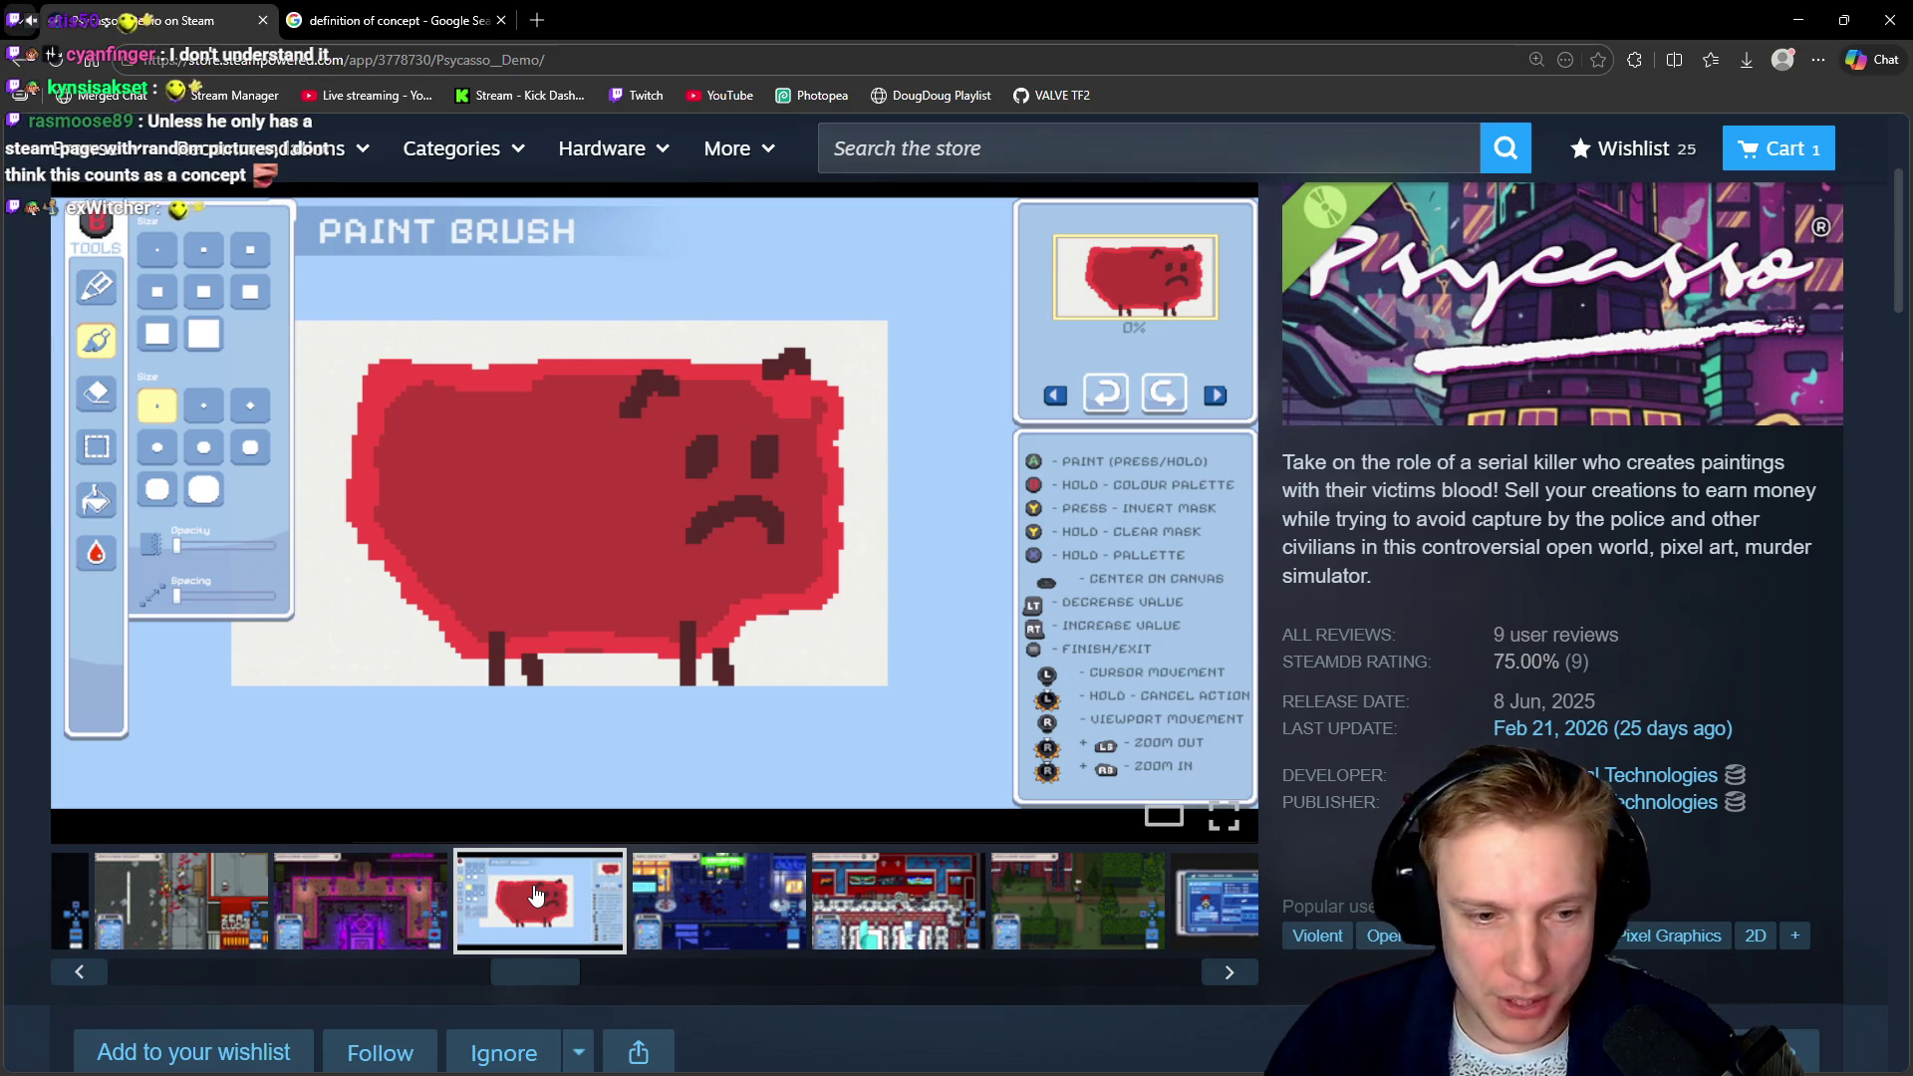
{"action": "left_click", "coordinate": [342, 893]}
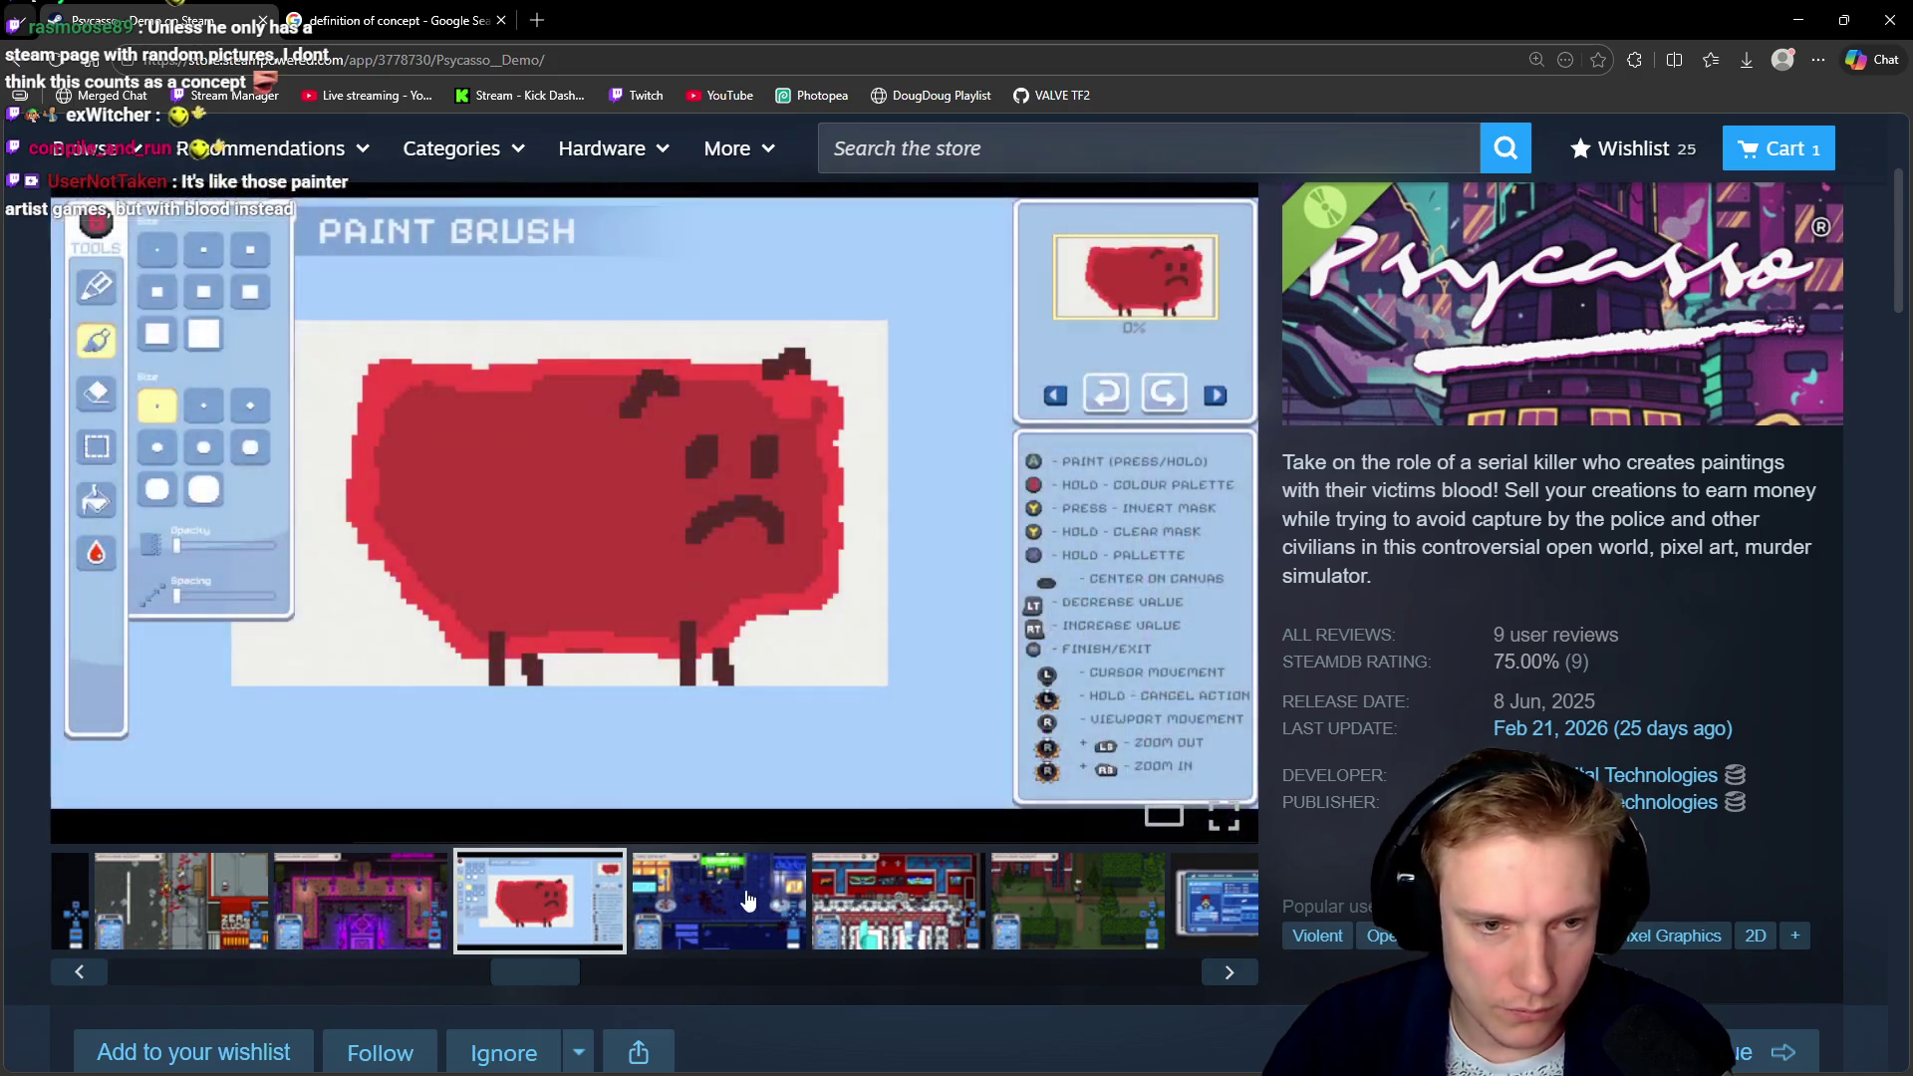
{"action": "left_click", "coordinate": [742, 906]}
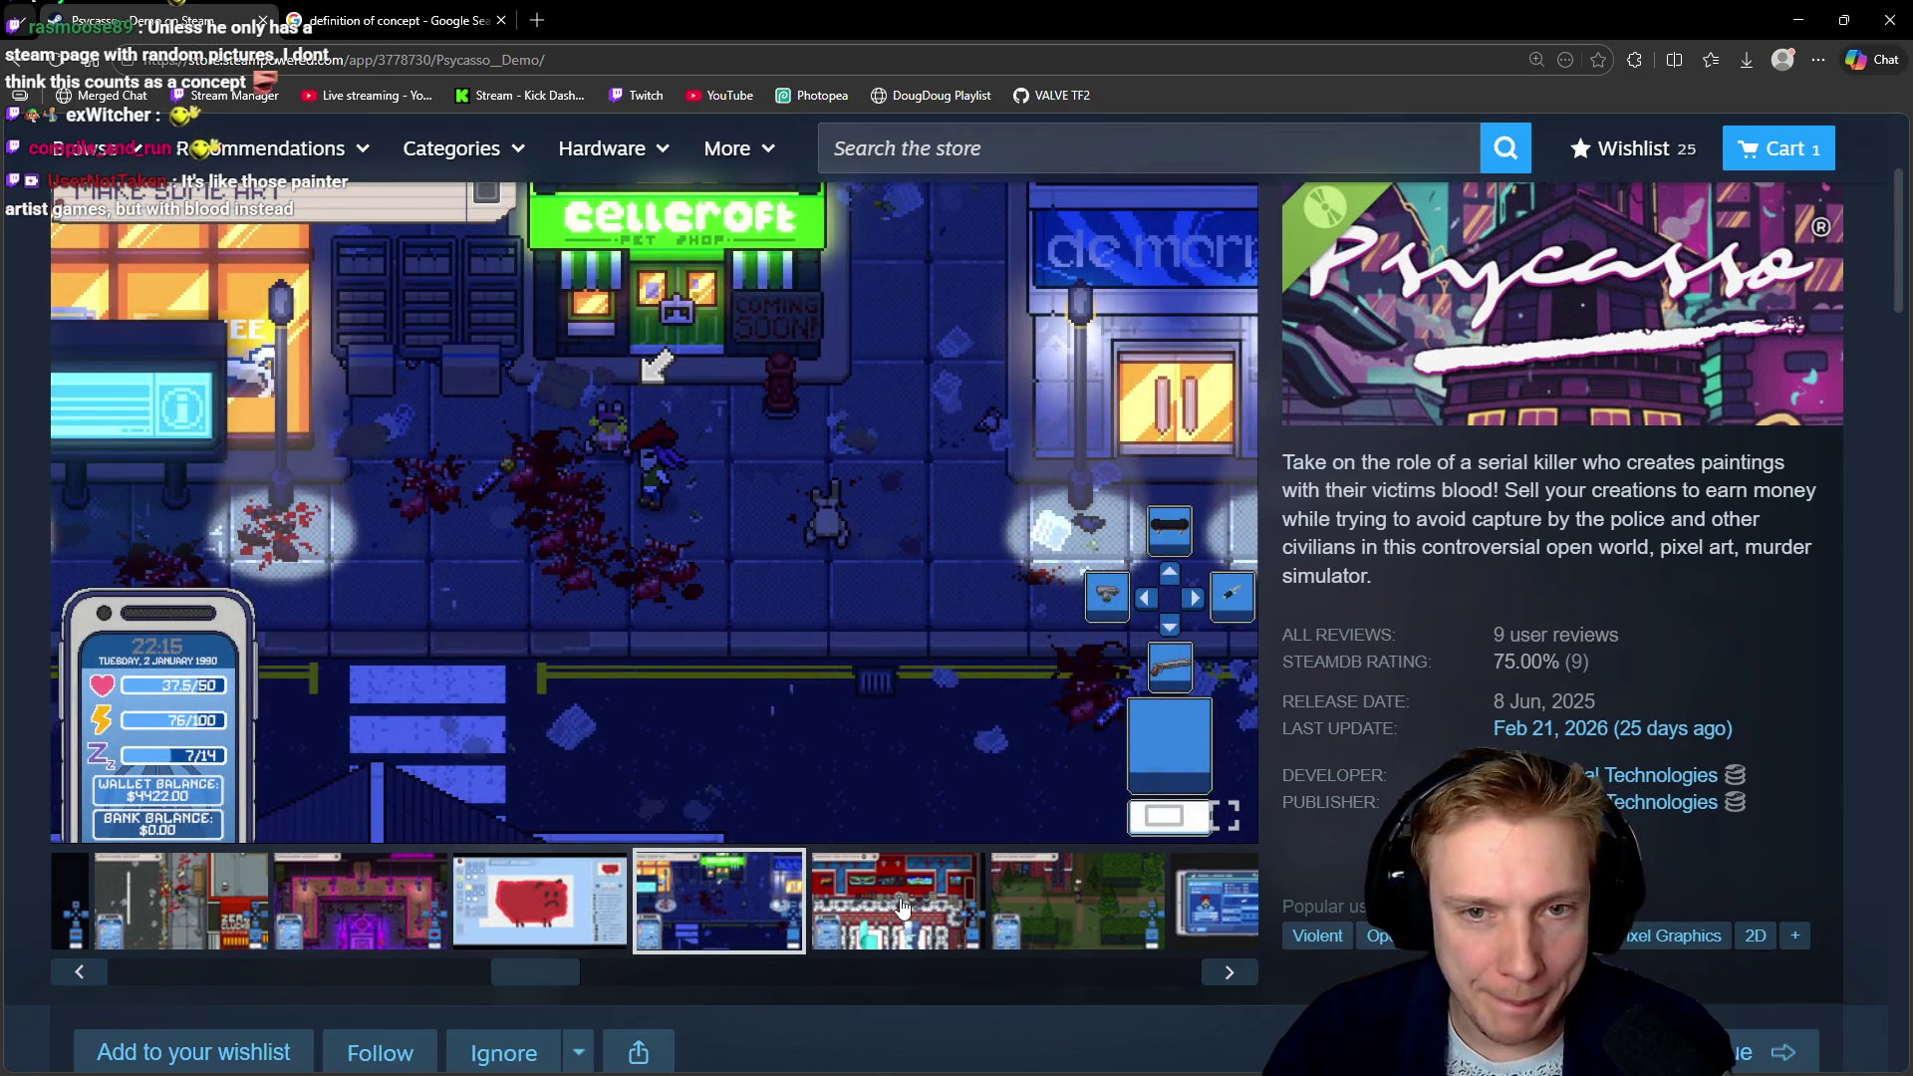
Open the demo's SteamDB page in a new tab, then close it with Ctrl+W
{"action": "scroll", "coordinate": [1389, 695], "scroll_direction": "down", "scroll_amount": 4}
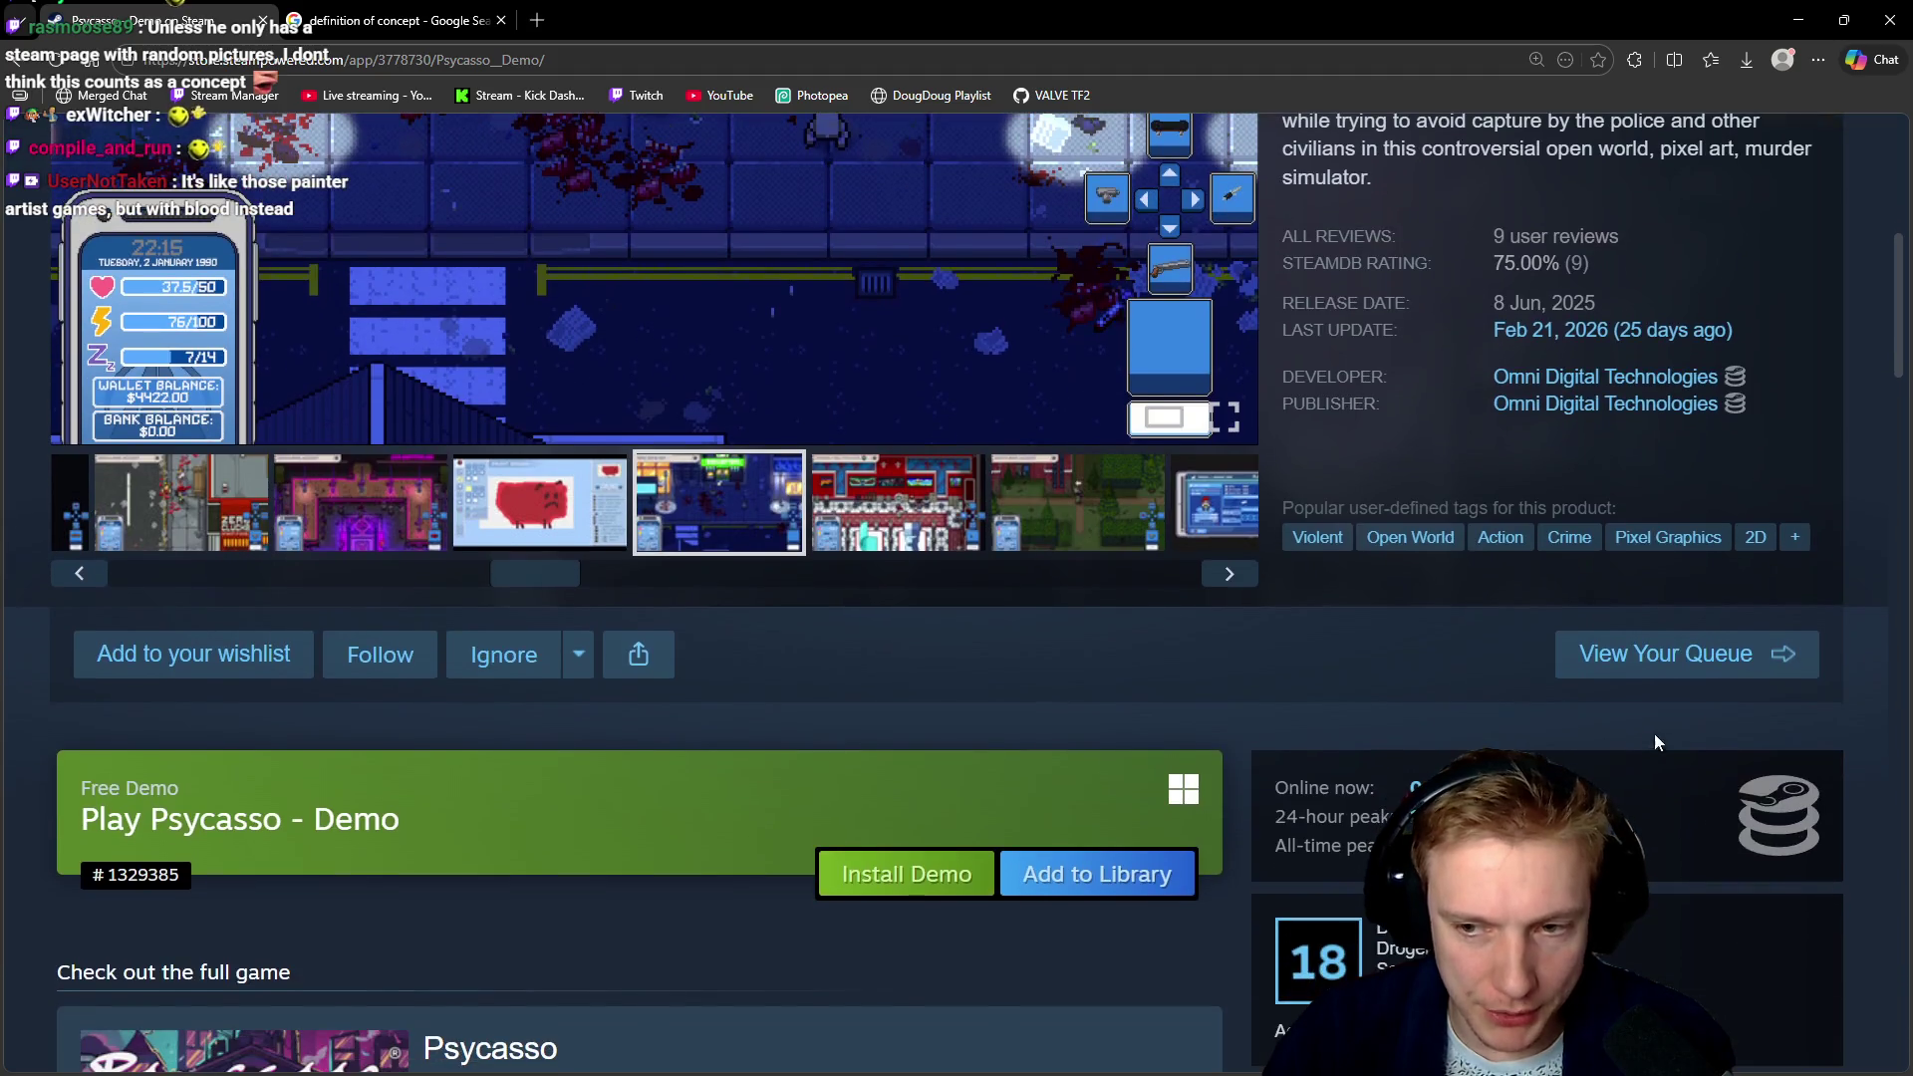
{"action": "left_click", "coordinate": [1753, 815]}
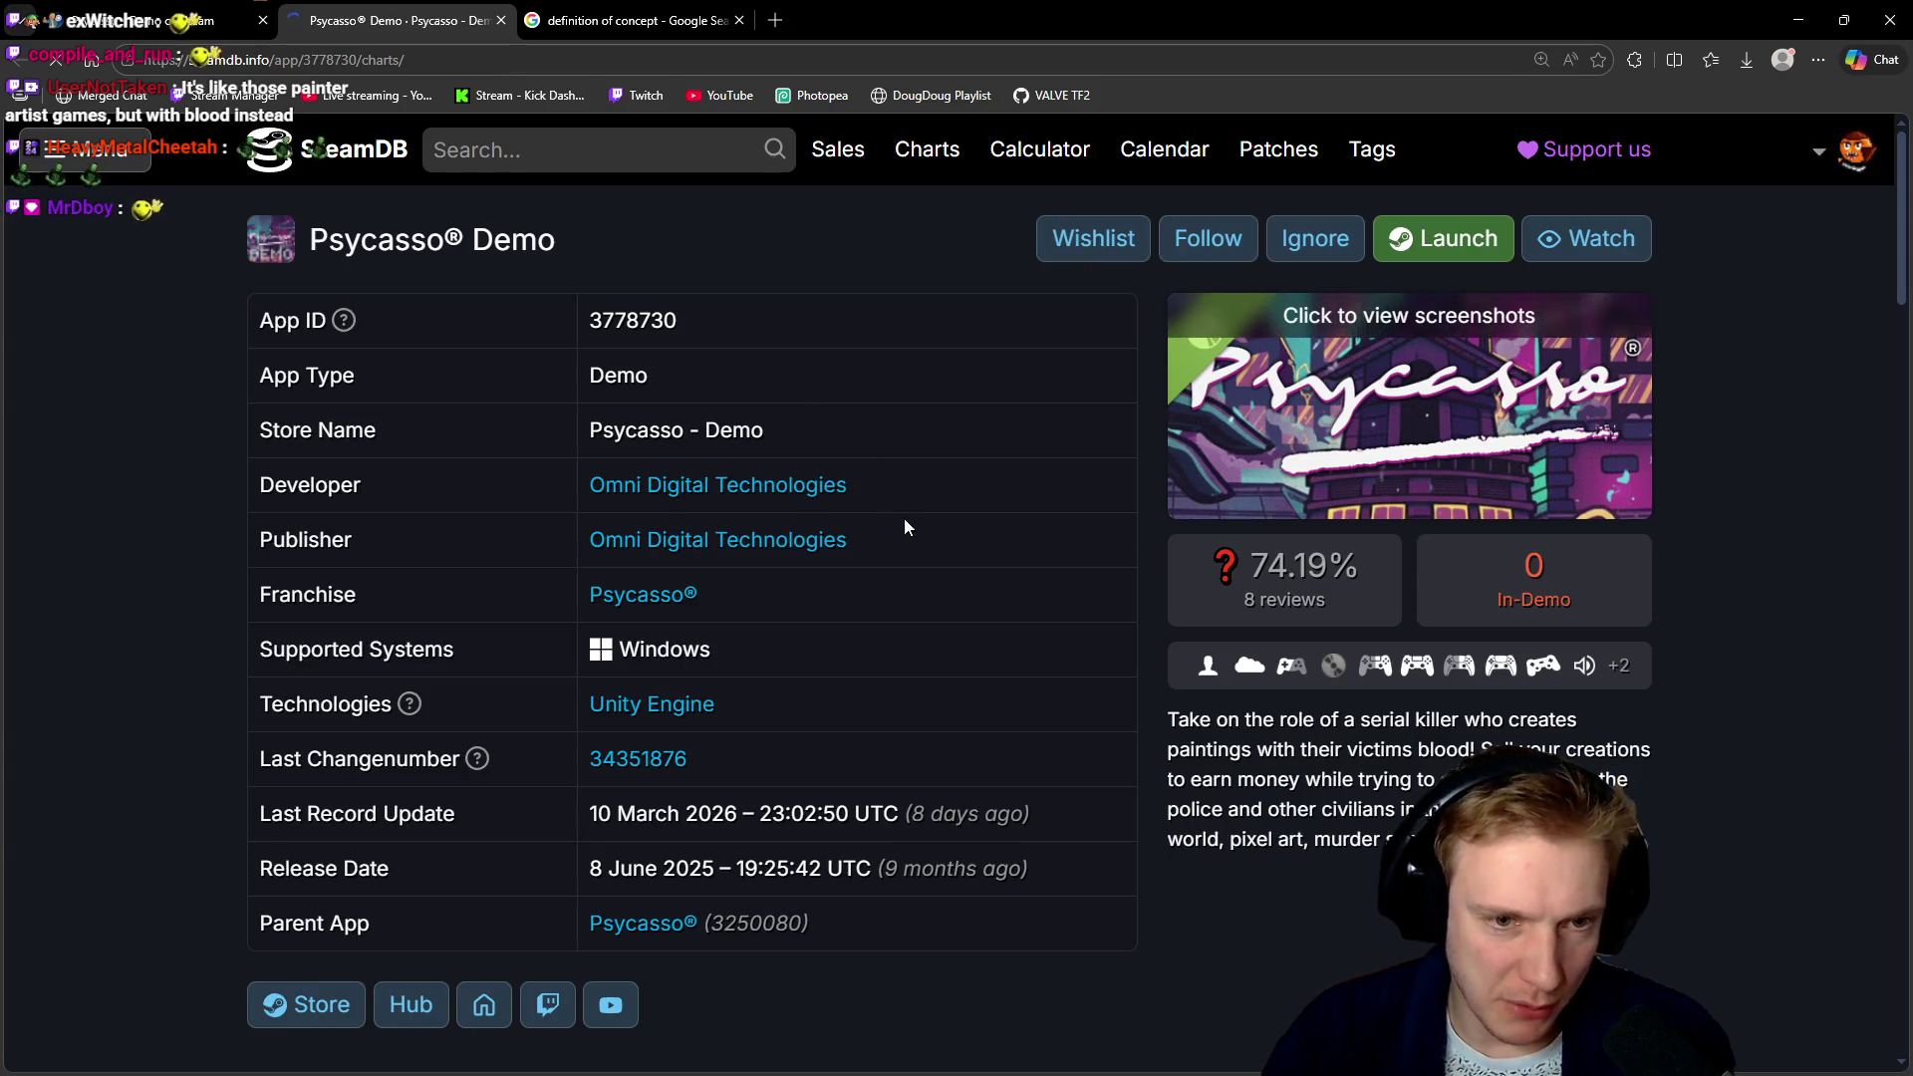
{"action": "key", "text": "ctrl+w"}
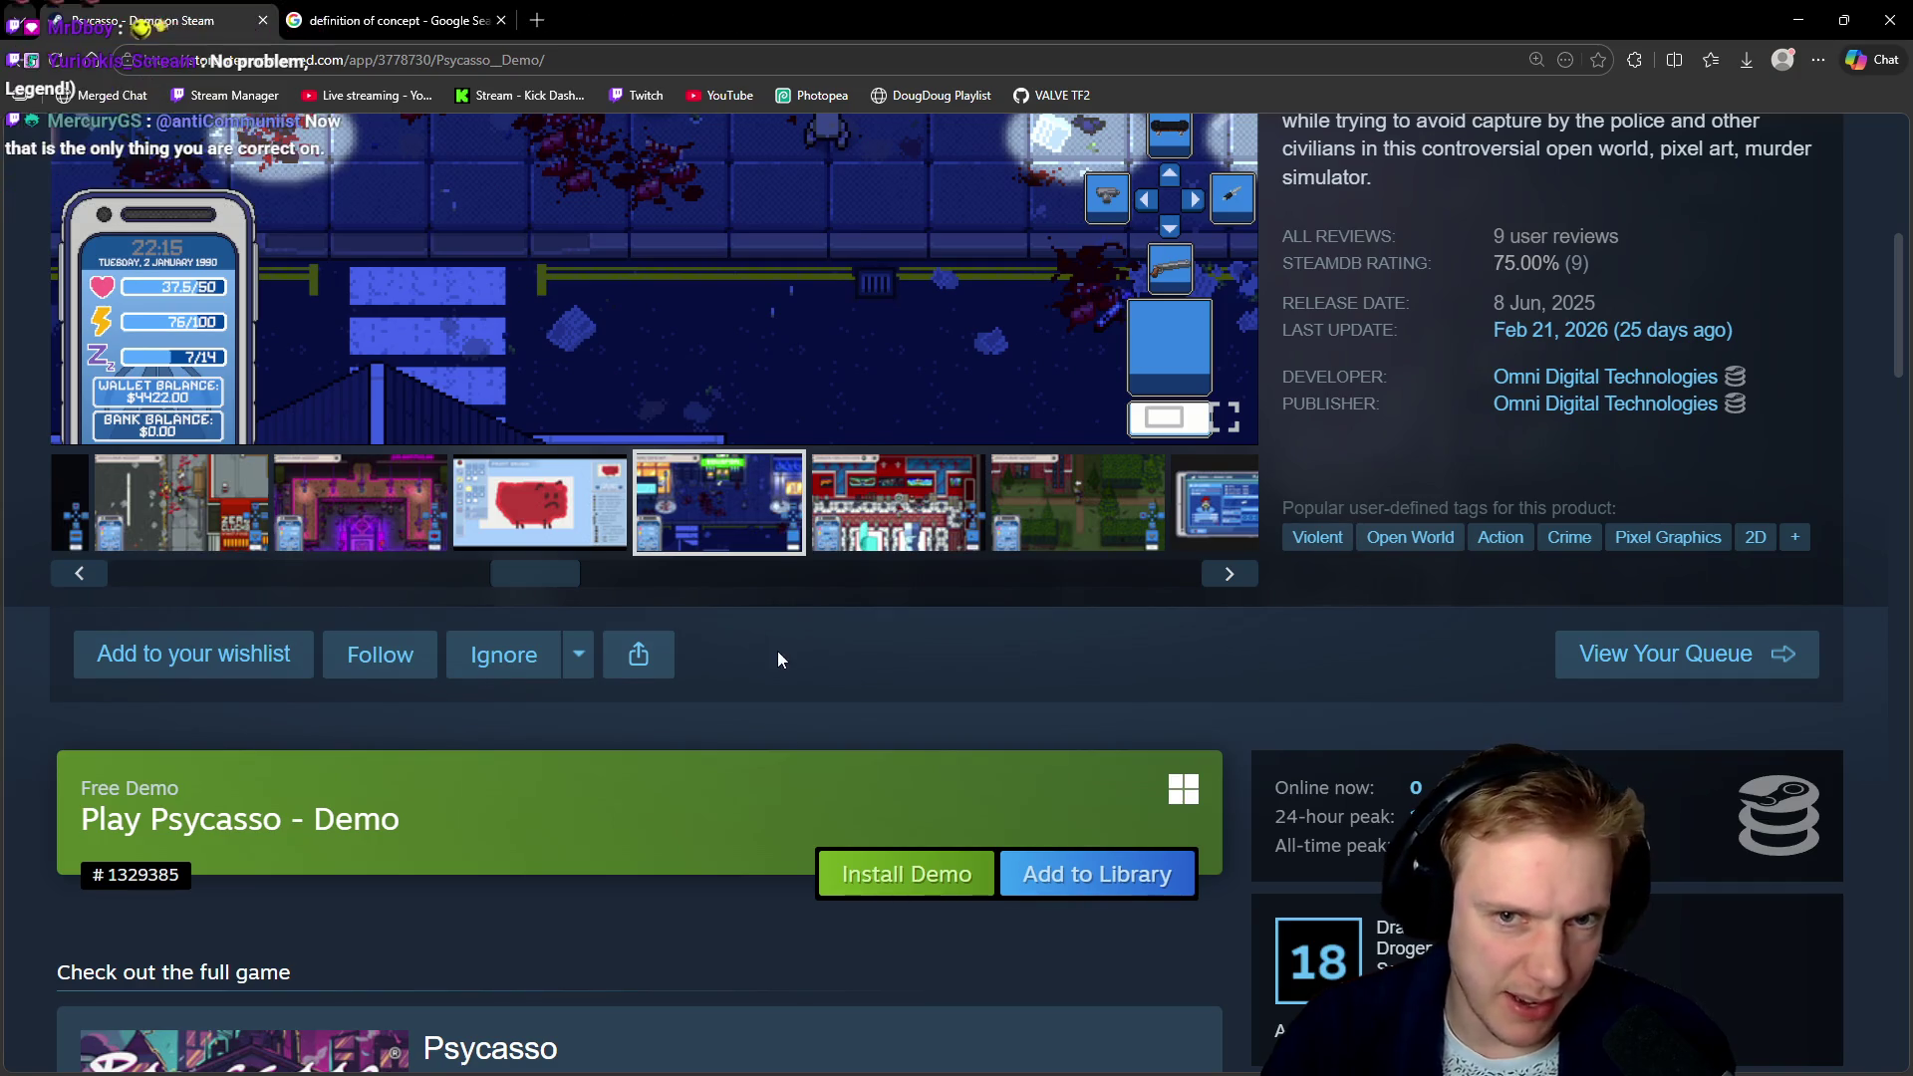
{"action": "scroll", "coordinate": [777, 652], "scroll_direction": "up", "scroll_amount": 4}
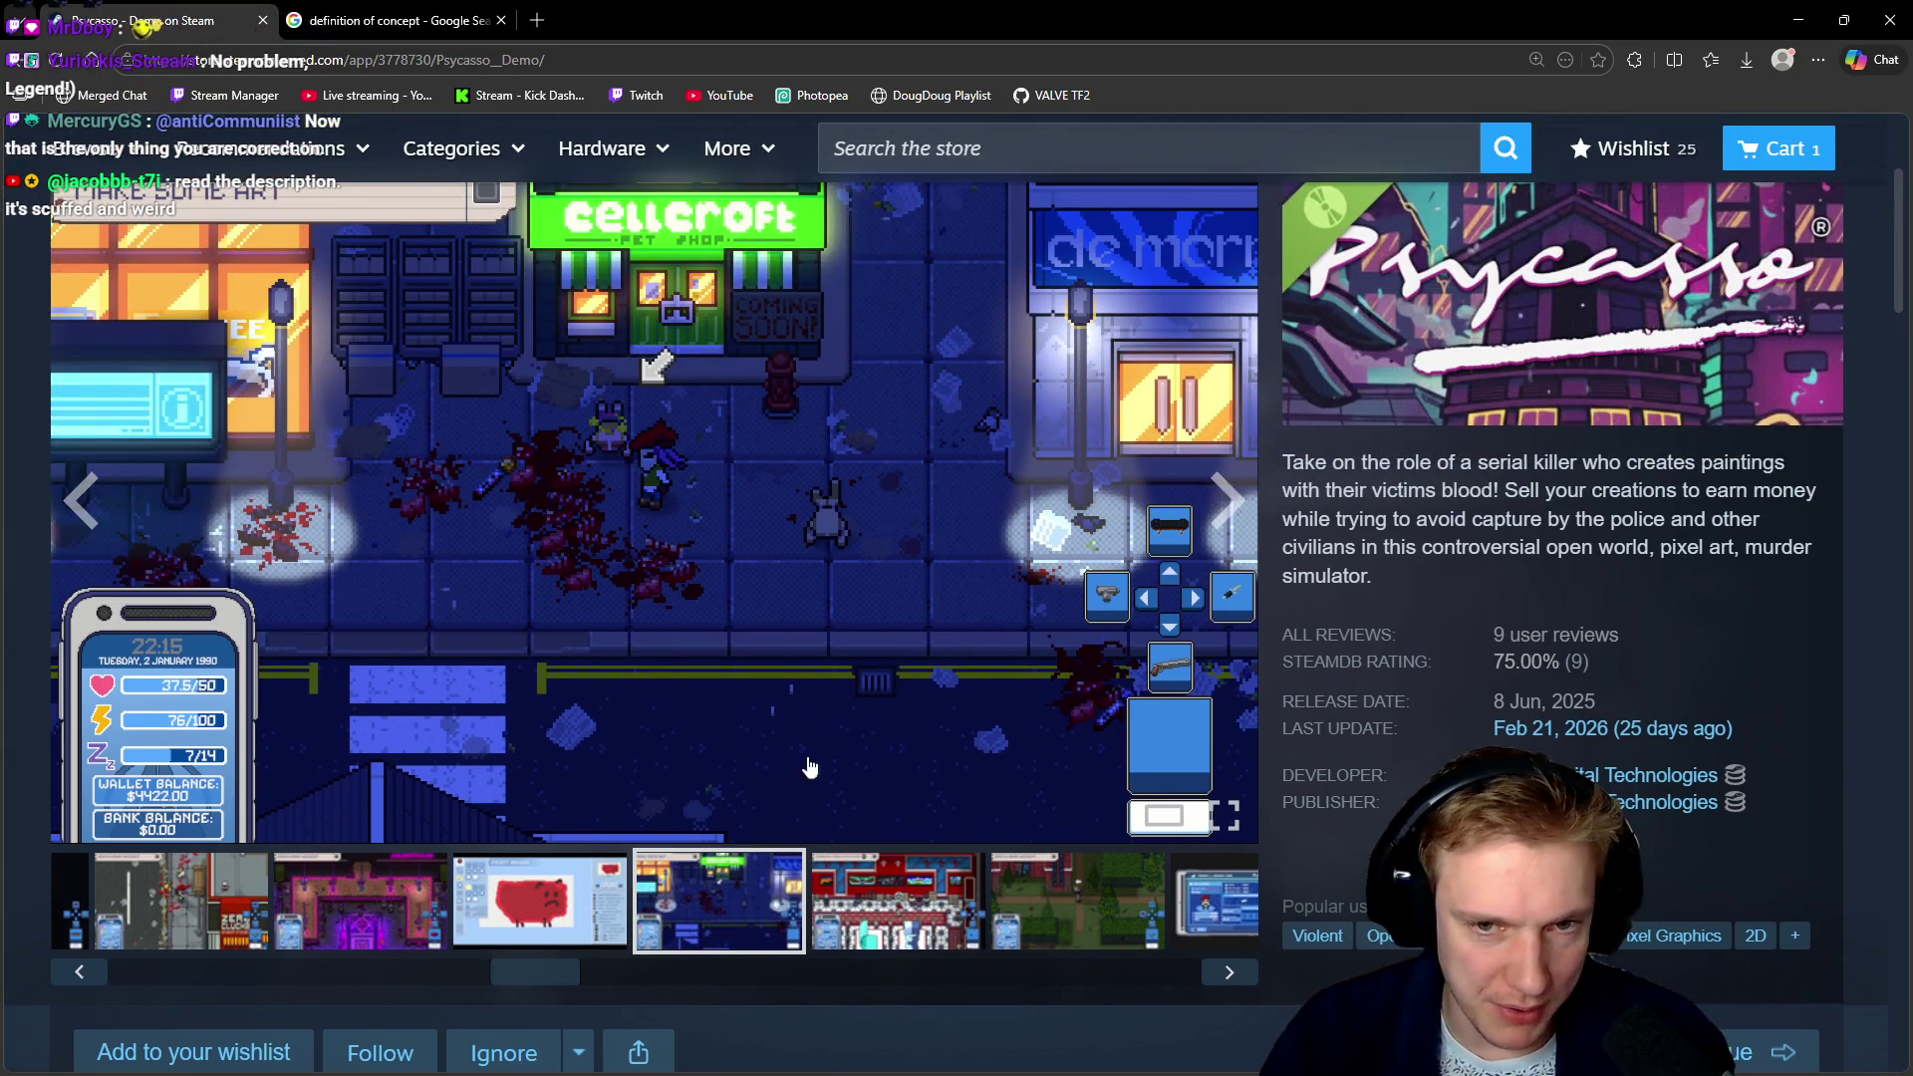
Show the red gallery screenshot, then the green forest path screenshot
{"action": "left_click", "coordinate": [876, 914]}
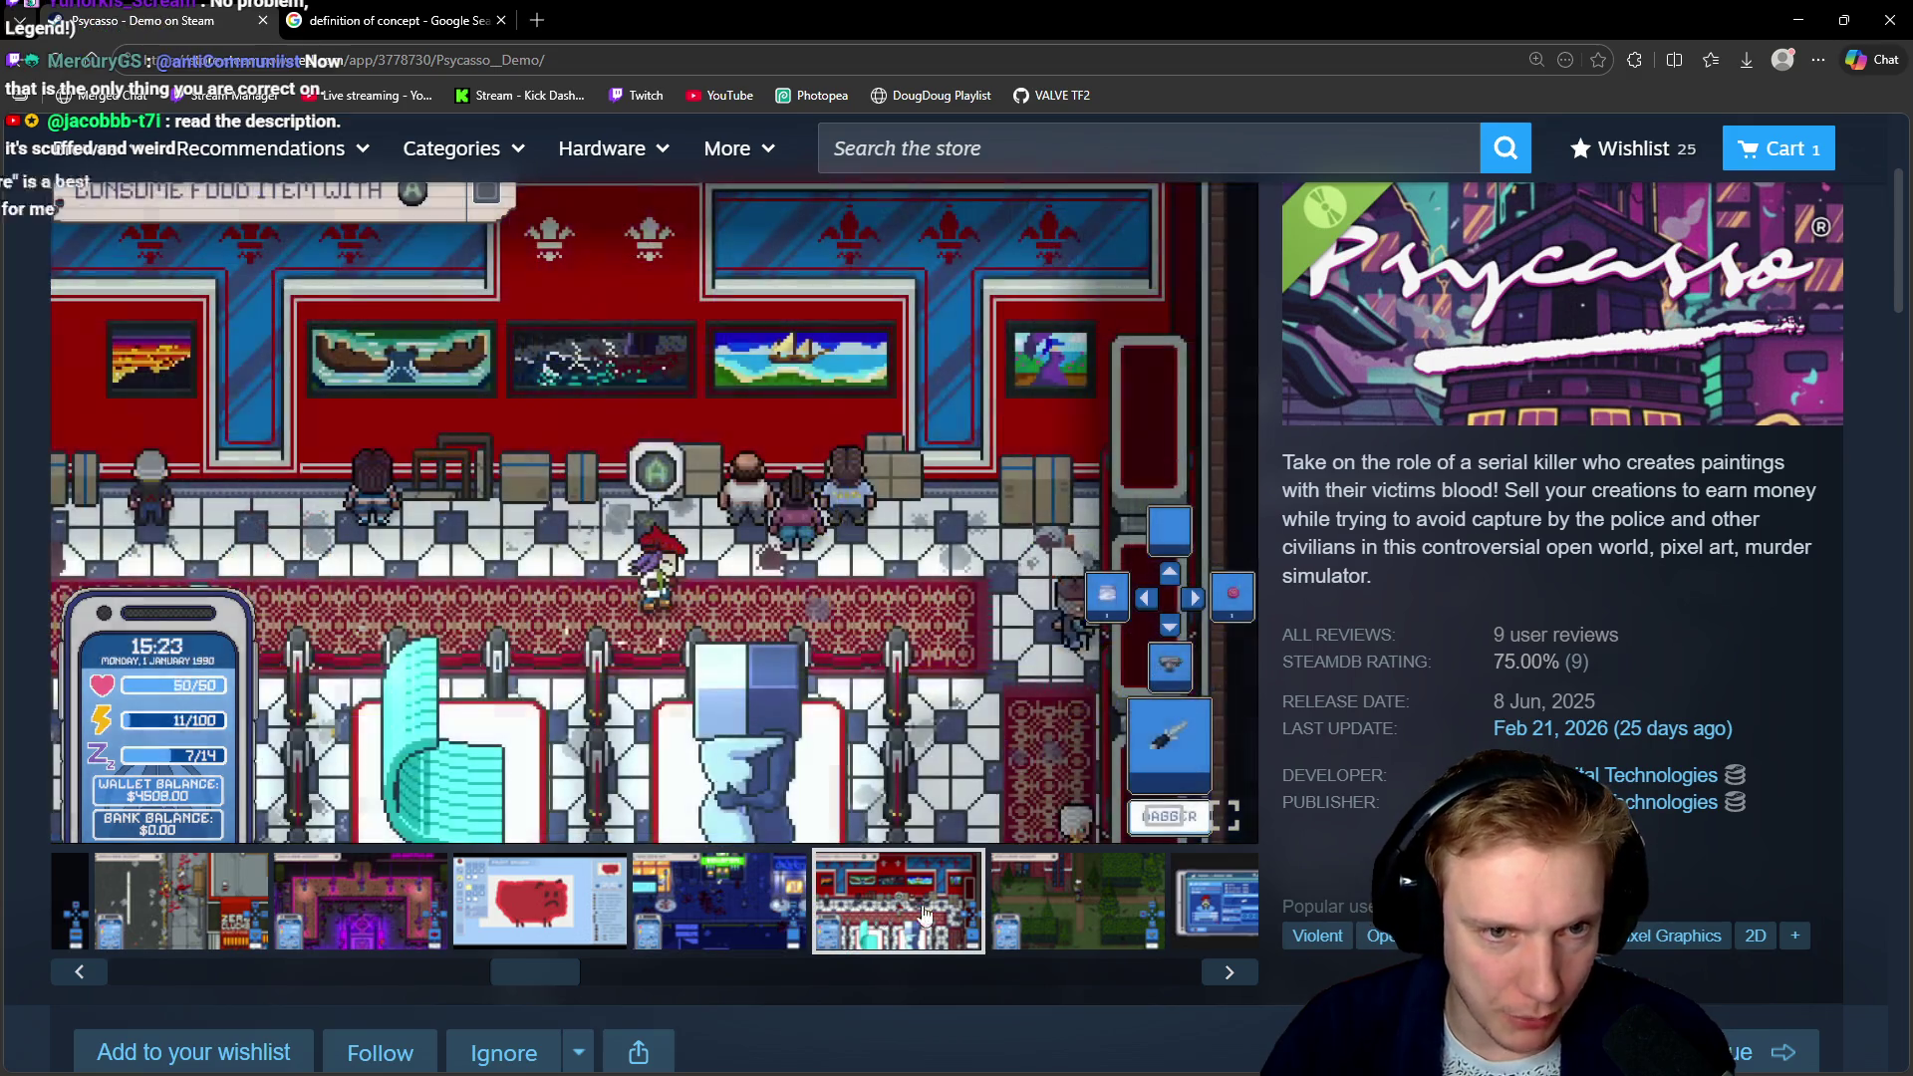
{"action": "left_click", "coordinate": [1045, 901]}
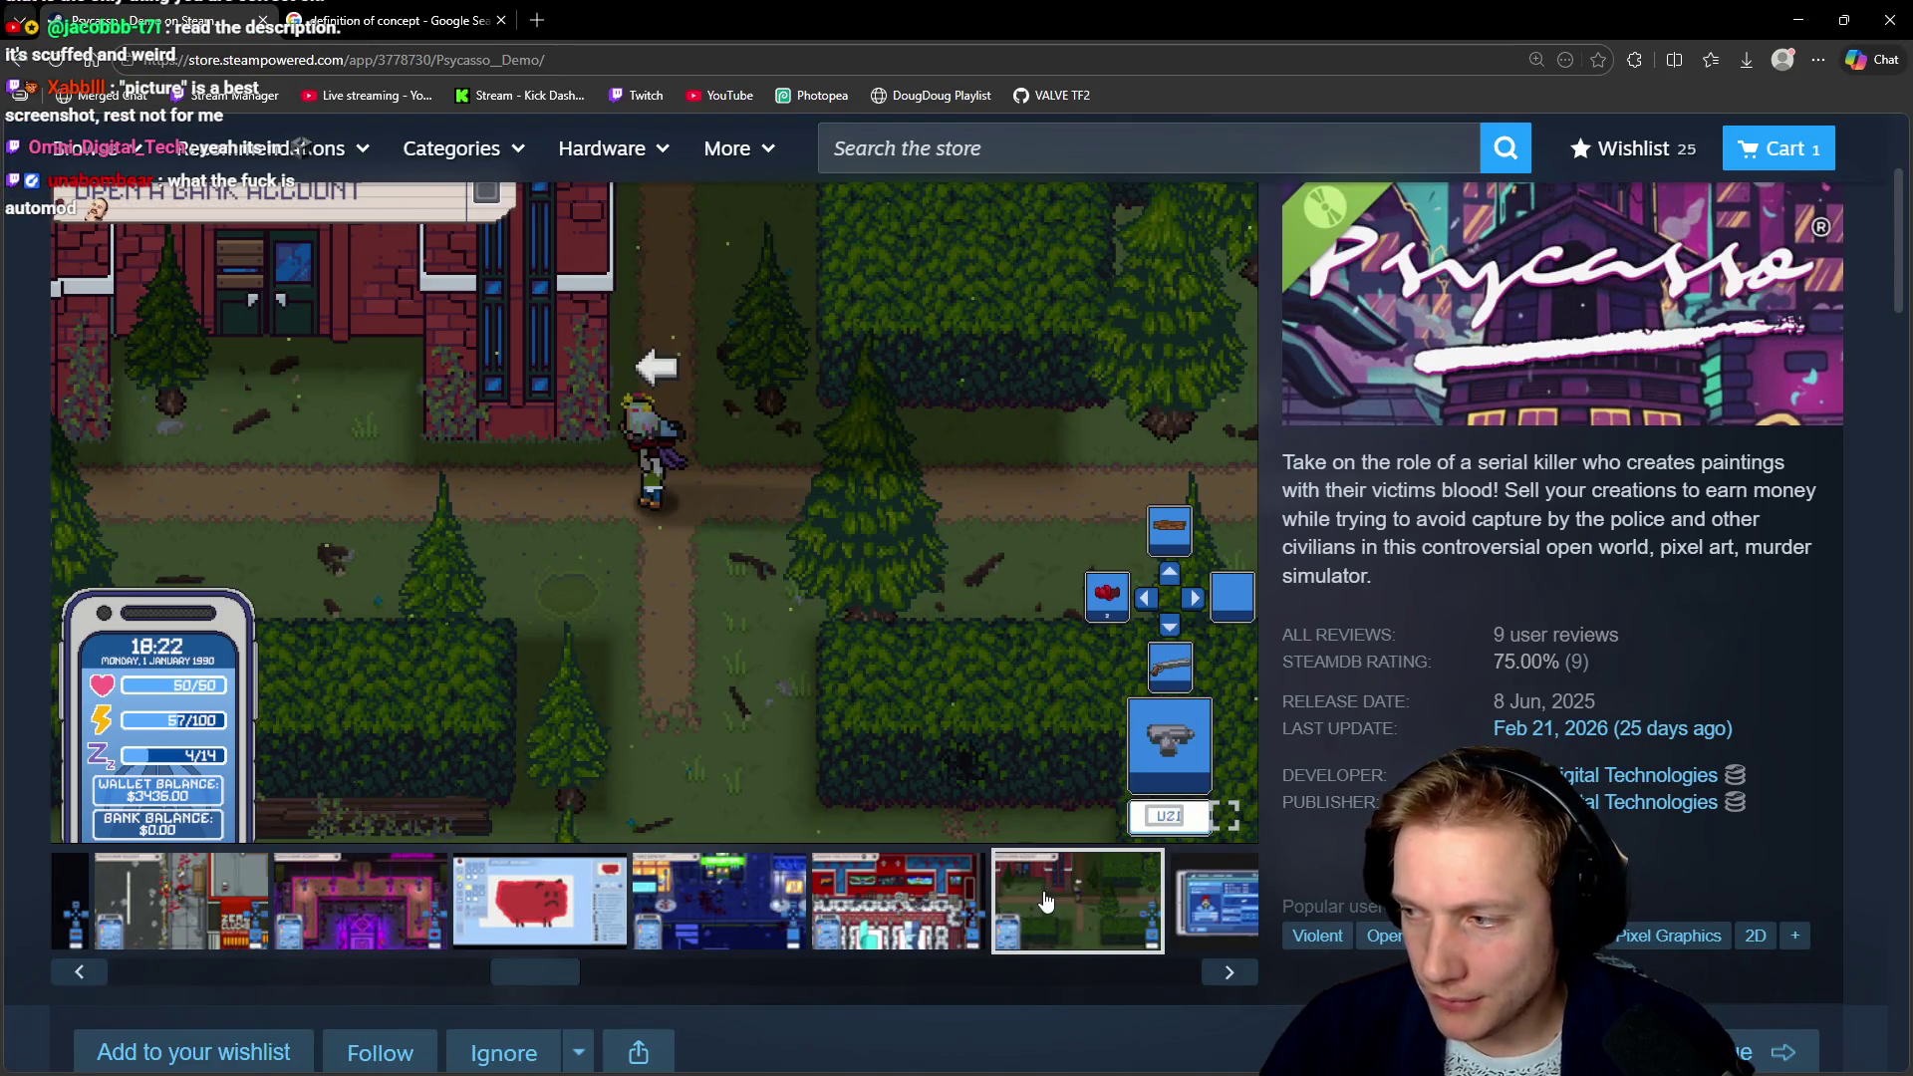
{"action": "scroll", "coordinate": [611, 894], "scroll_direction": "down", "scroll_amount": 3}
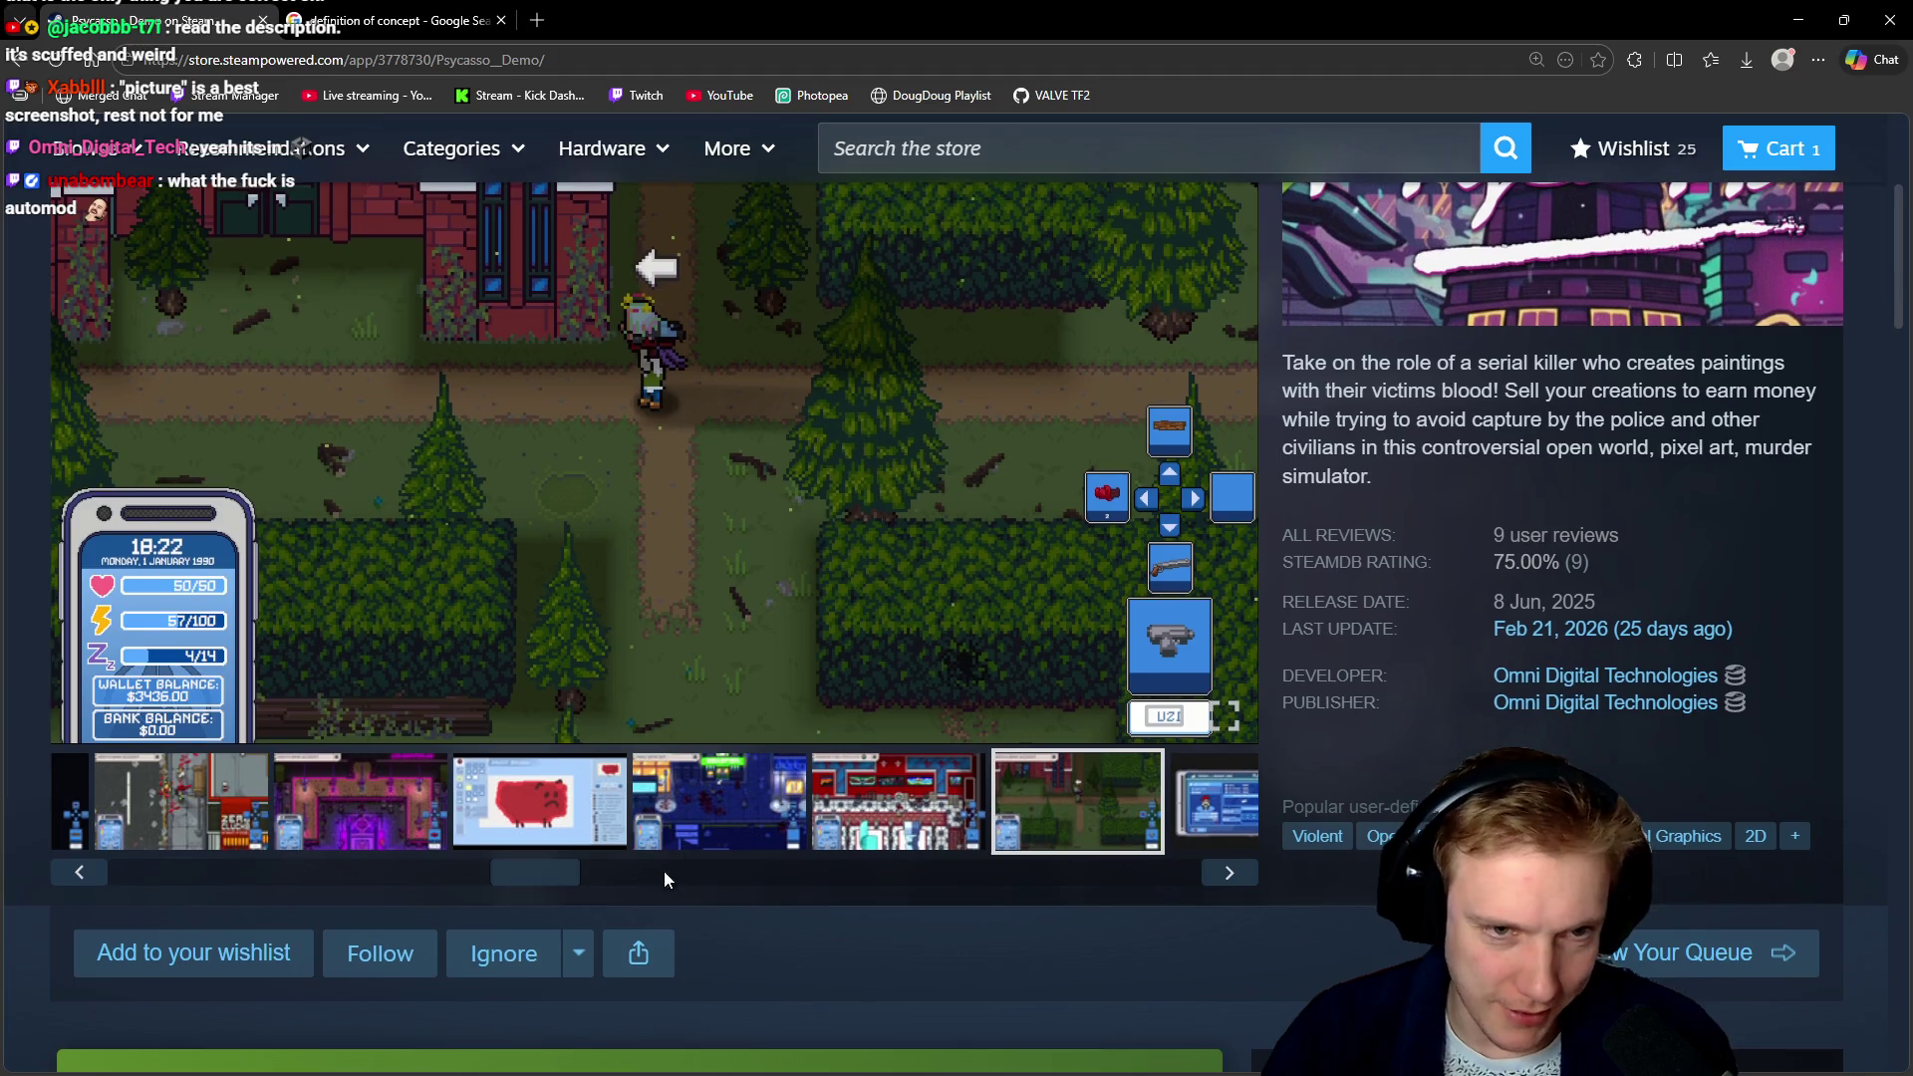
{"action": "scroll", "coordinate": [897, 787], "scroll_direction": "up", "scroll_amount": 2}
{"action": "scroll", "coordinate": [897, 797], "scroll_direction": "down", "scroll_amount": 1}
{"action": "scroll", "coordinate": [811, 859], "scroll_direction": "up", "scroll_amount": 1}
{"action": "scroll", "coordinate": [758, 777], "scroll_direction": "down", "scroll_amount": 3}
{"action": "scroll", "coordinate": [777, 817], "scroll_direction": "up", "scroll_amount": 3}
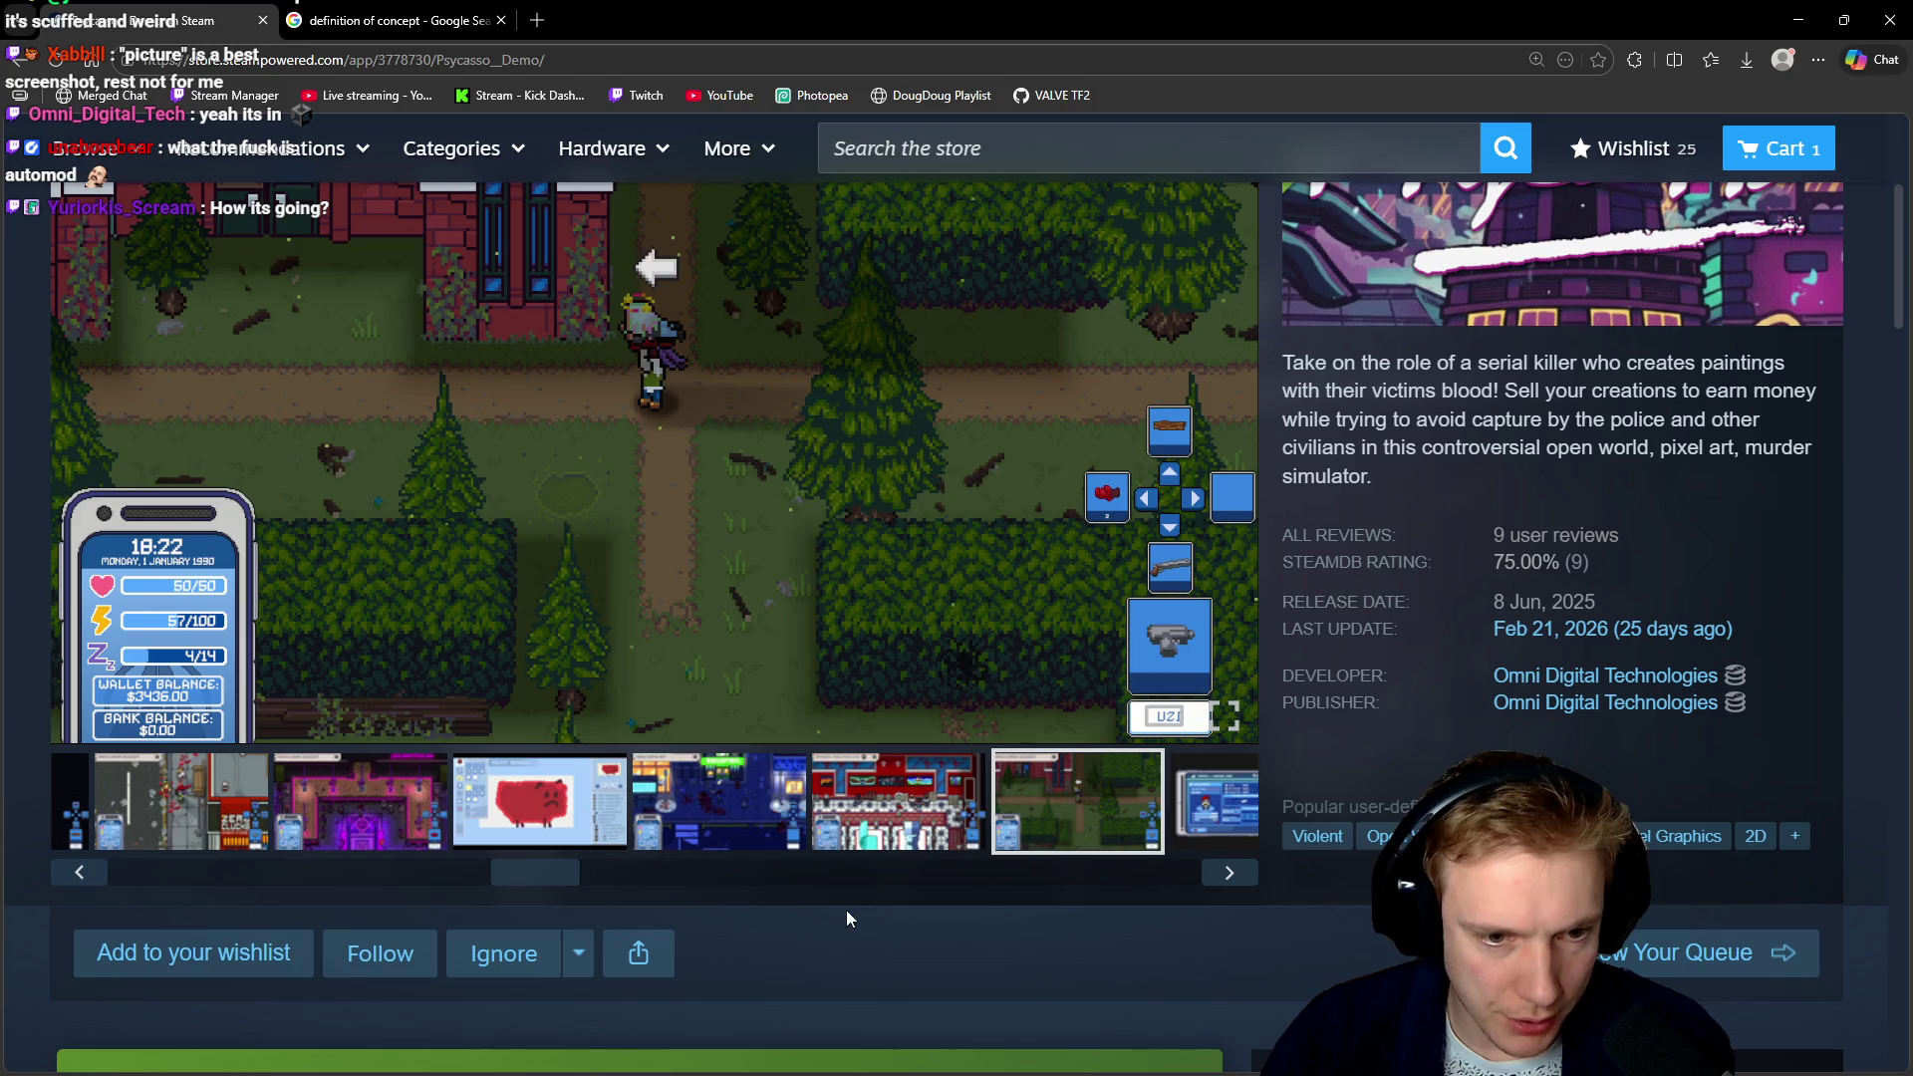
{"action": "scroll", "coordinate": [678, 830], "scroll_direction": "down", "scroll_amount": 2}
{"action": "scroll", "coordinate": [781, 734], "scroll_direction": "up", "scroll_amount": 2}
Scroll the thumbnail strip and show the player stats screenshot
{"action": "left_click_drag", "start_coordinate": [564, 874], "coordinate": [946, 874]}
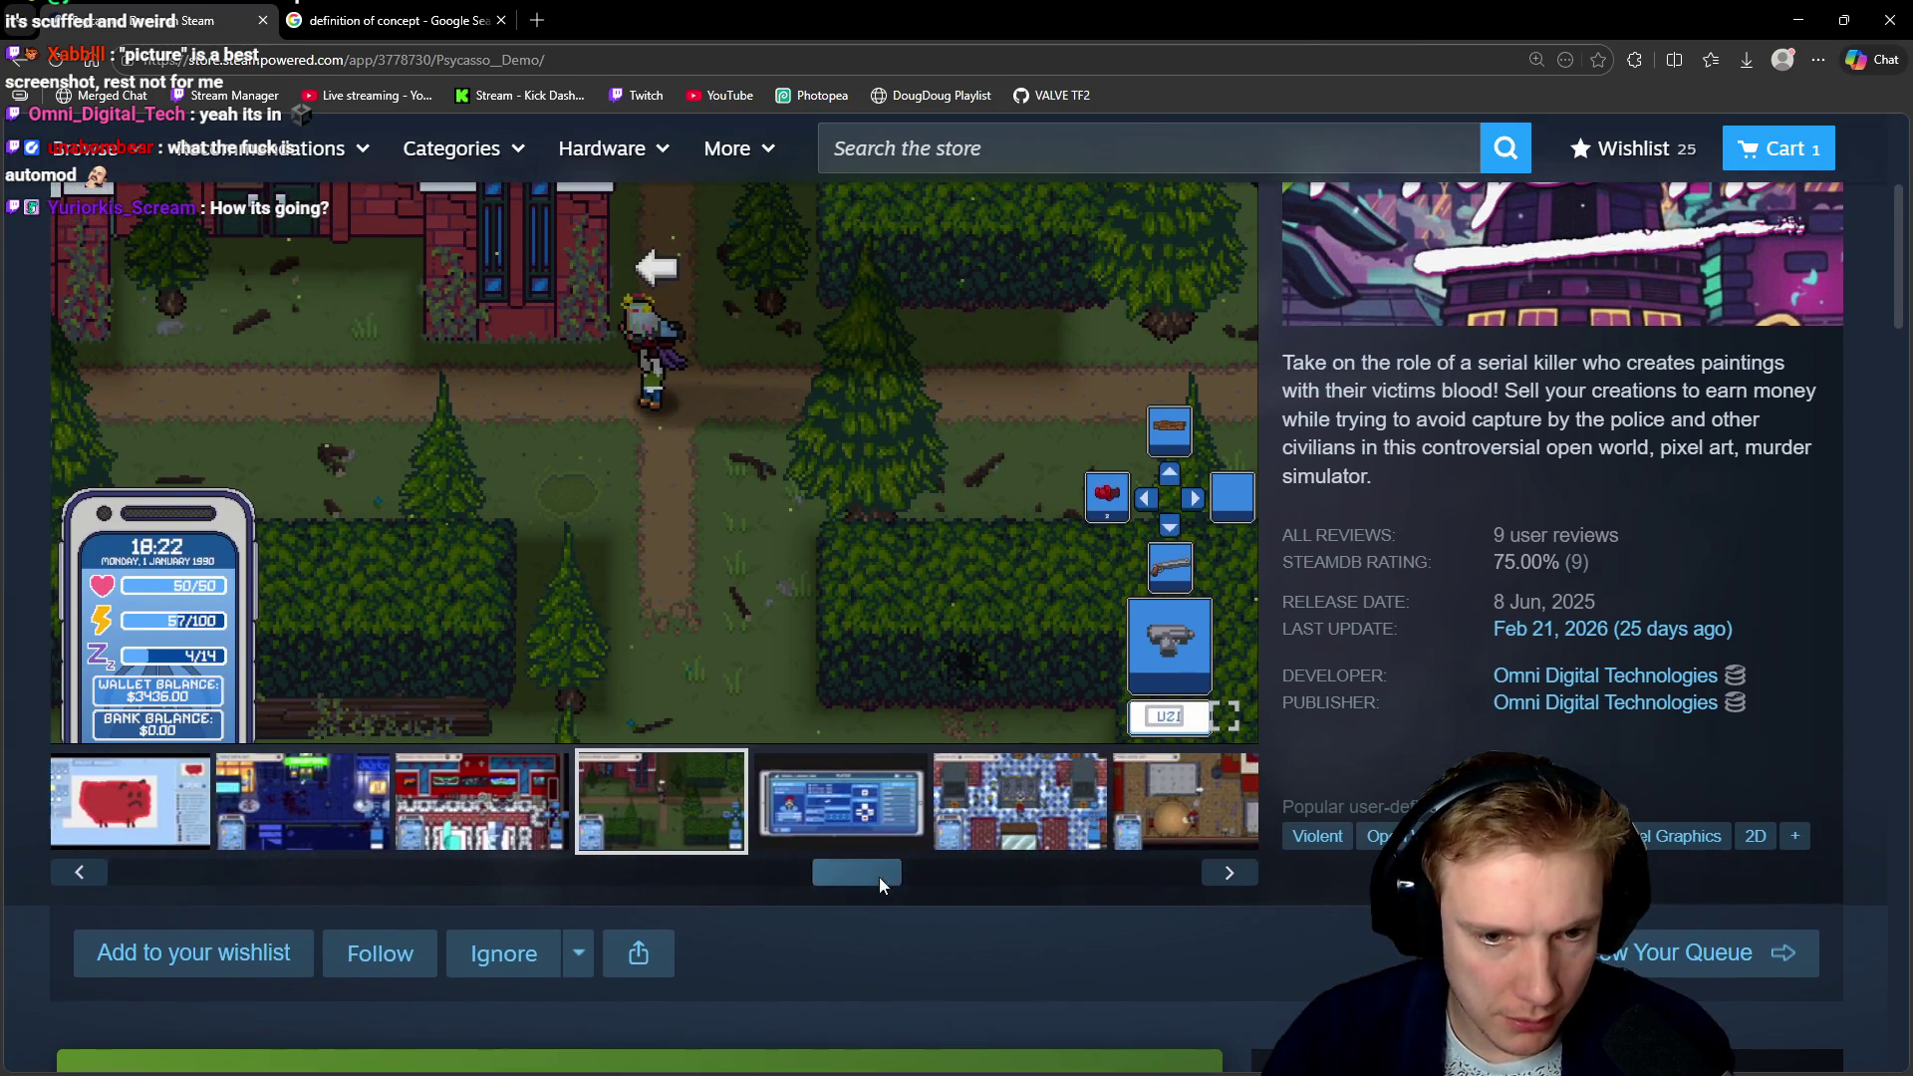
{"action": "scroll", "coordinate": [787, 787], "scroll_direction": "up", "scroll_amount": 3}
{"action": "scroll", "coordinate": [802, 779], "scroll_direction": "down", "scroll_amount": 2}
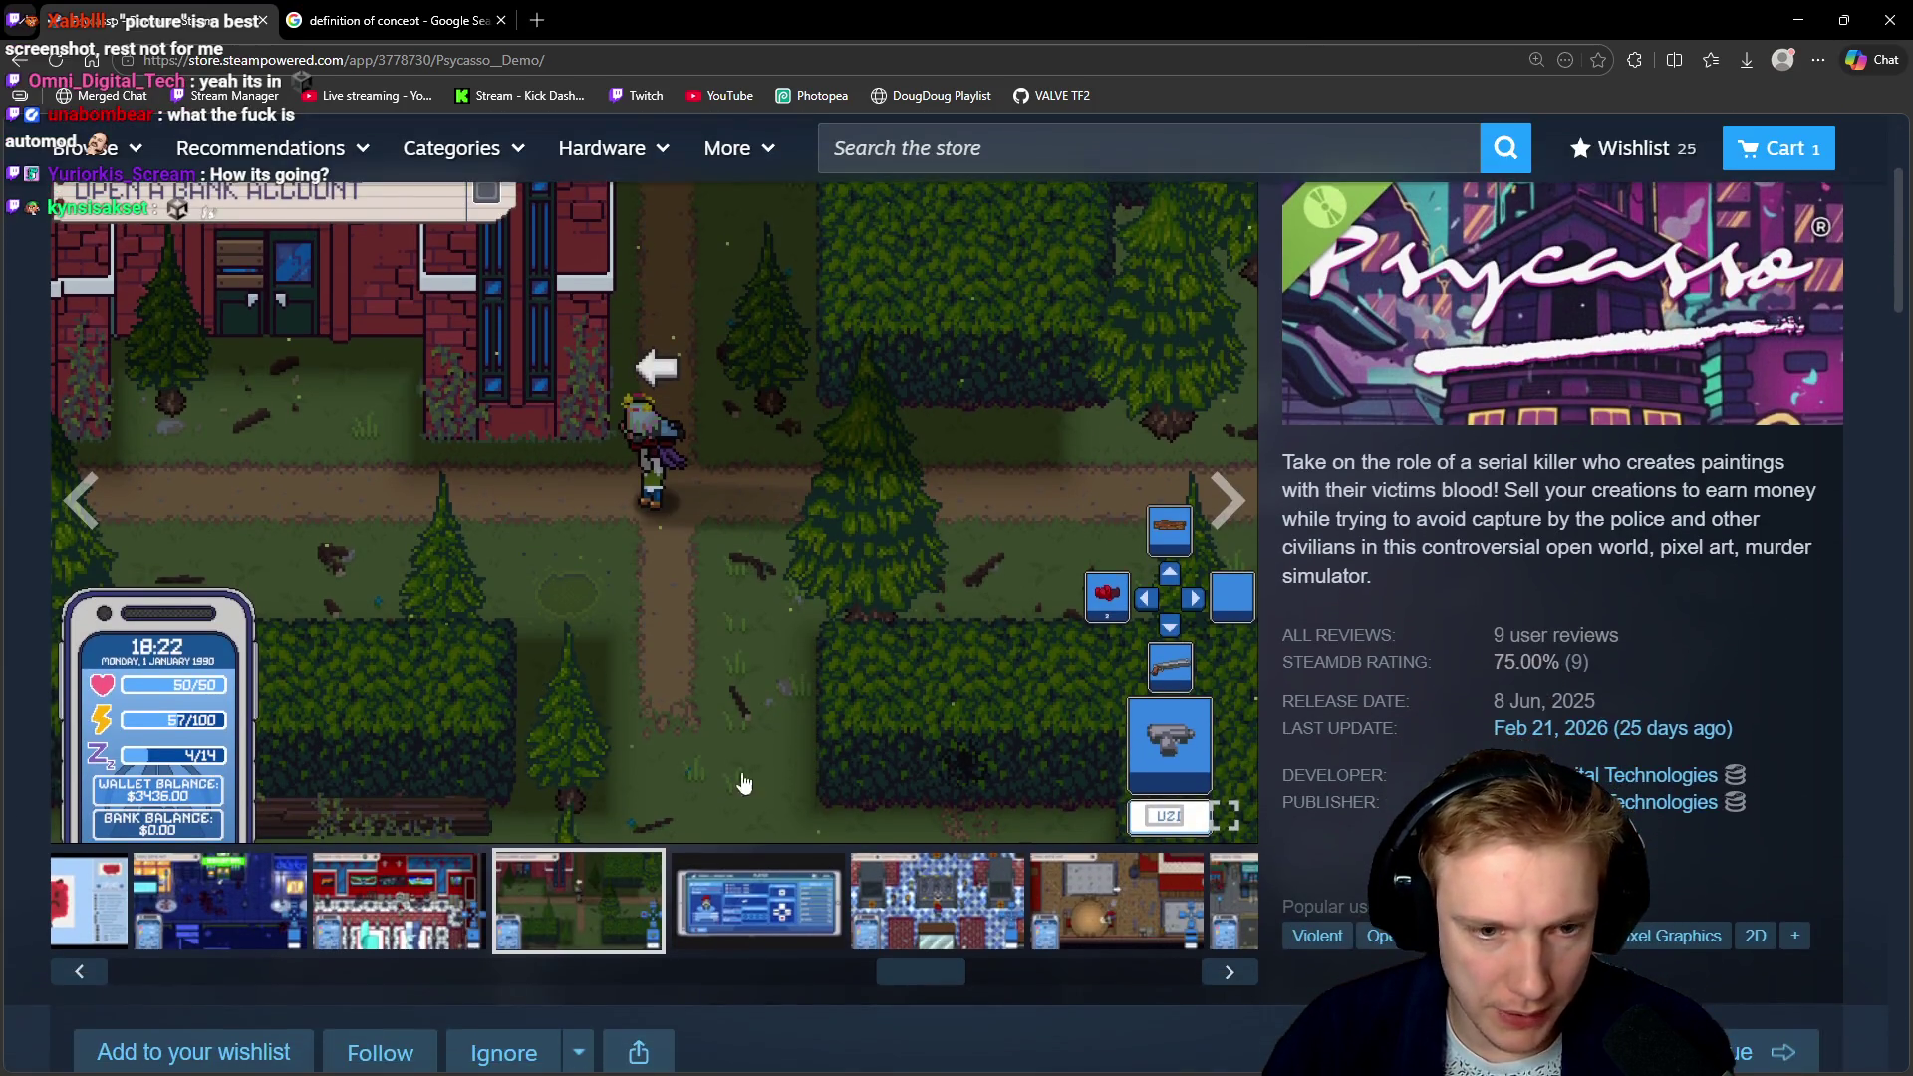
{"action": "left_click", "coordinate": [751, 885]}
Compare the checkered-floor and brown-floor screenshots, returning to the player stats screenshot
{"action": "scroll", "coordinate": [950, 863], "scroll_direction": "down", "scroll_amount": 1}
{"action": "scroll", "coordinate": [951, 862], "scroll_direction": "up", "scroll_amount": 1}
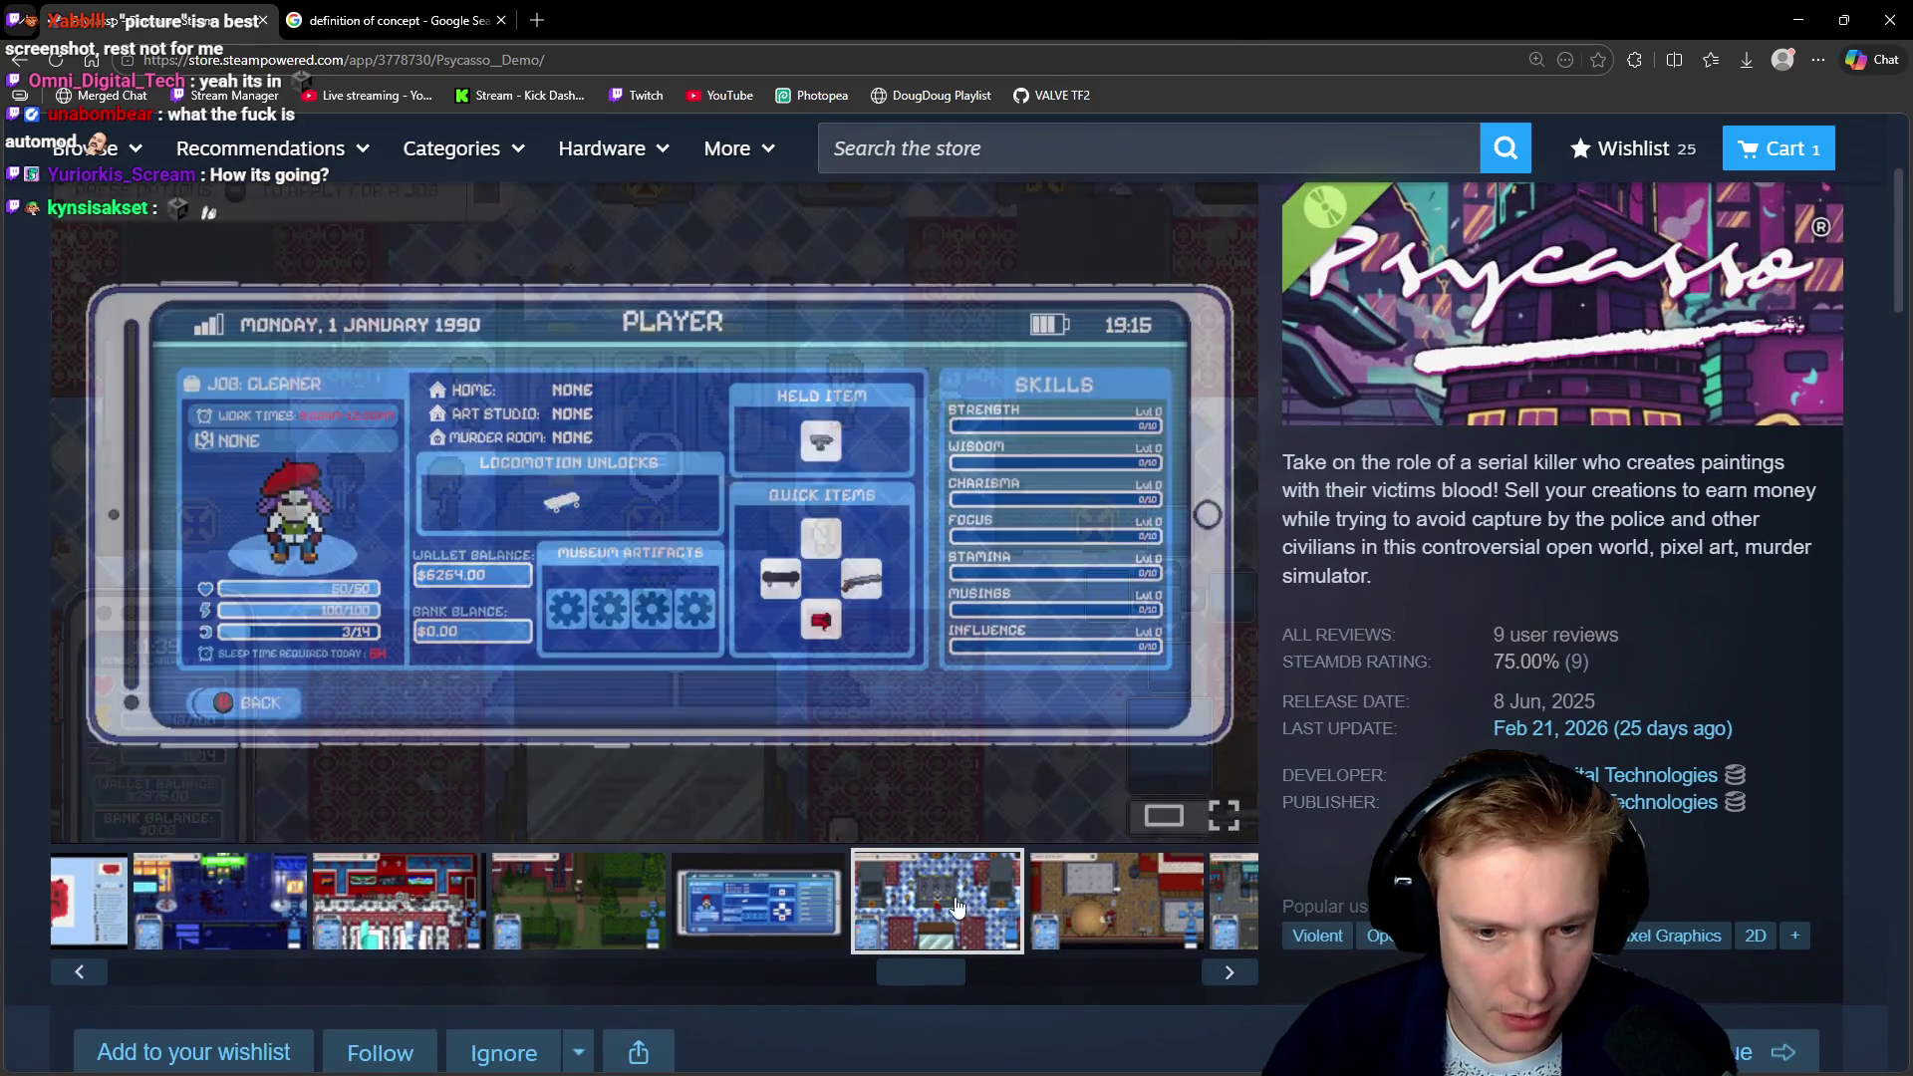
{"action": "left_click", "coordinate": [996, 897]}
{"action": "left_click", "coordinate": [1122, 915]}
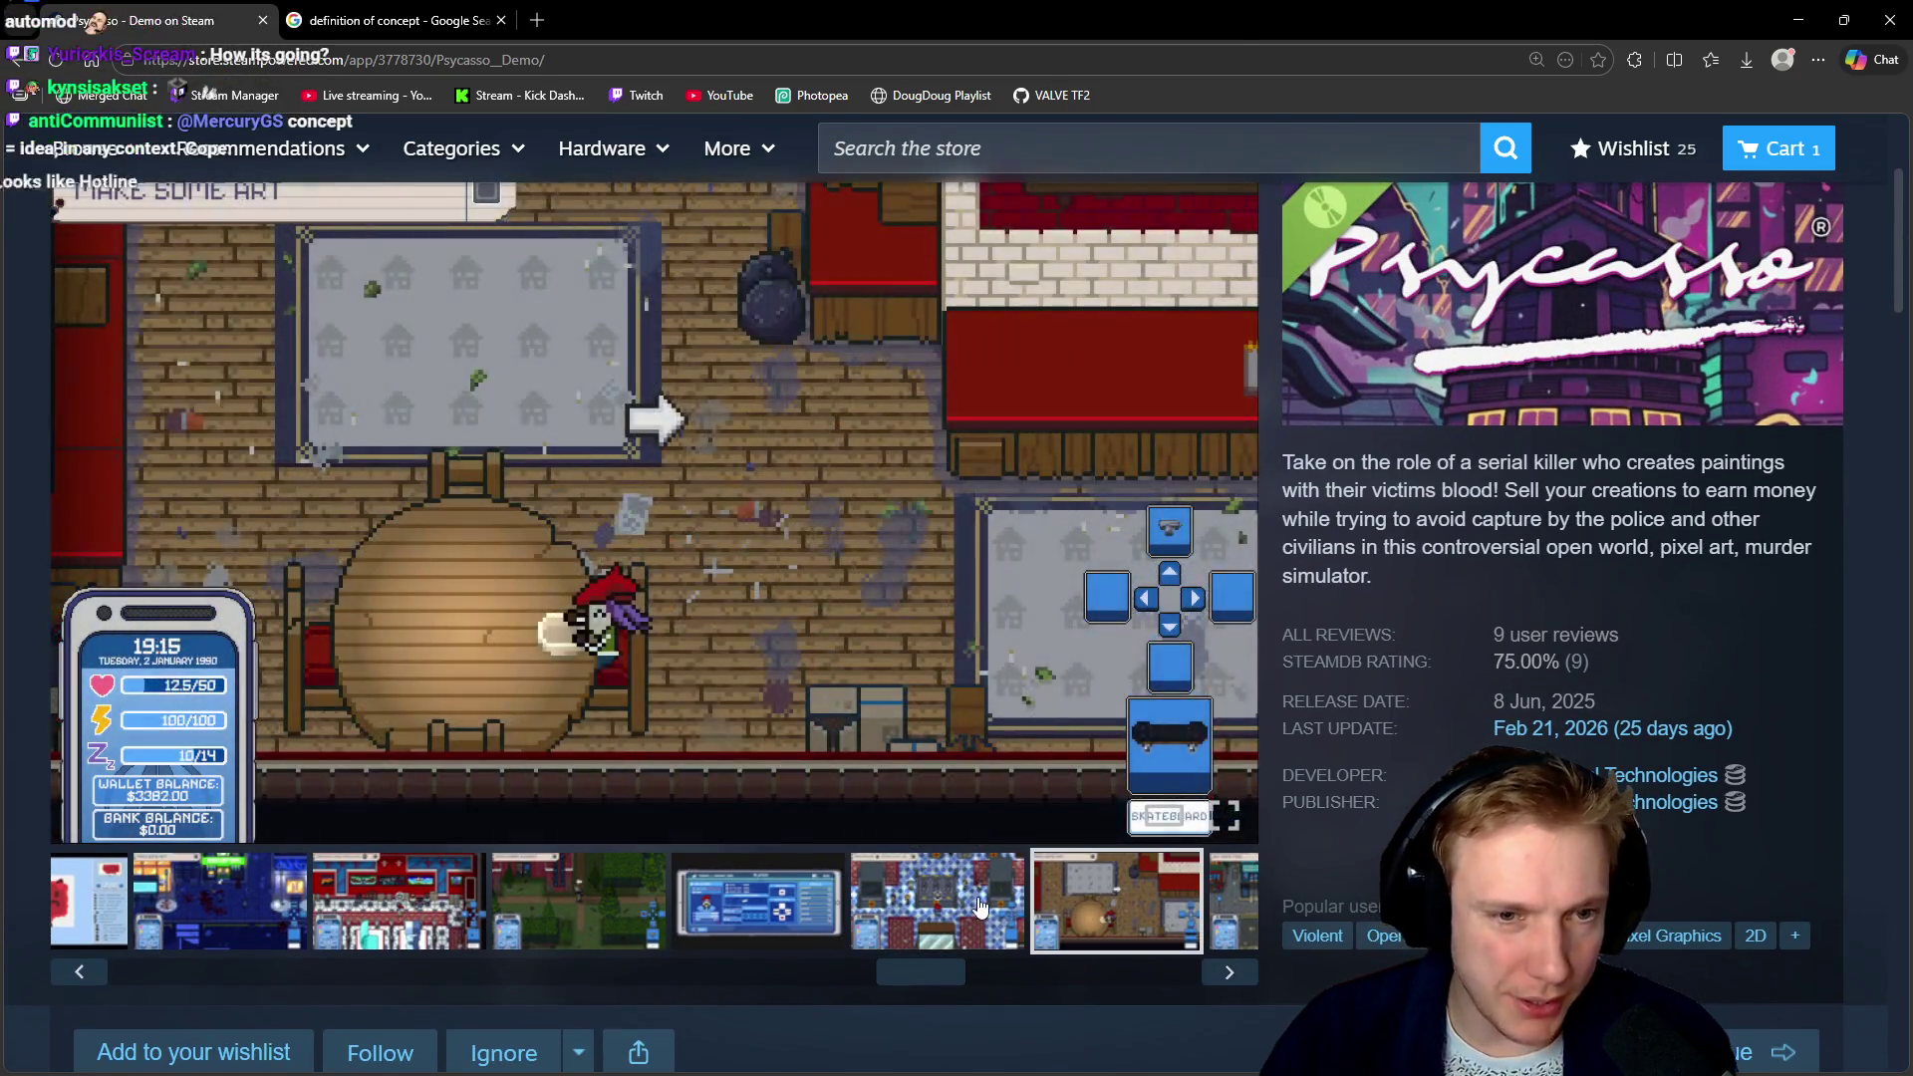
{"action": "left_click", "coordinate": [979, 912]}
{"action": "left_click", "coordinate": [779, 907]}
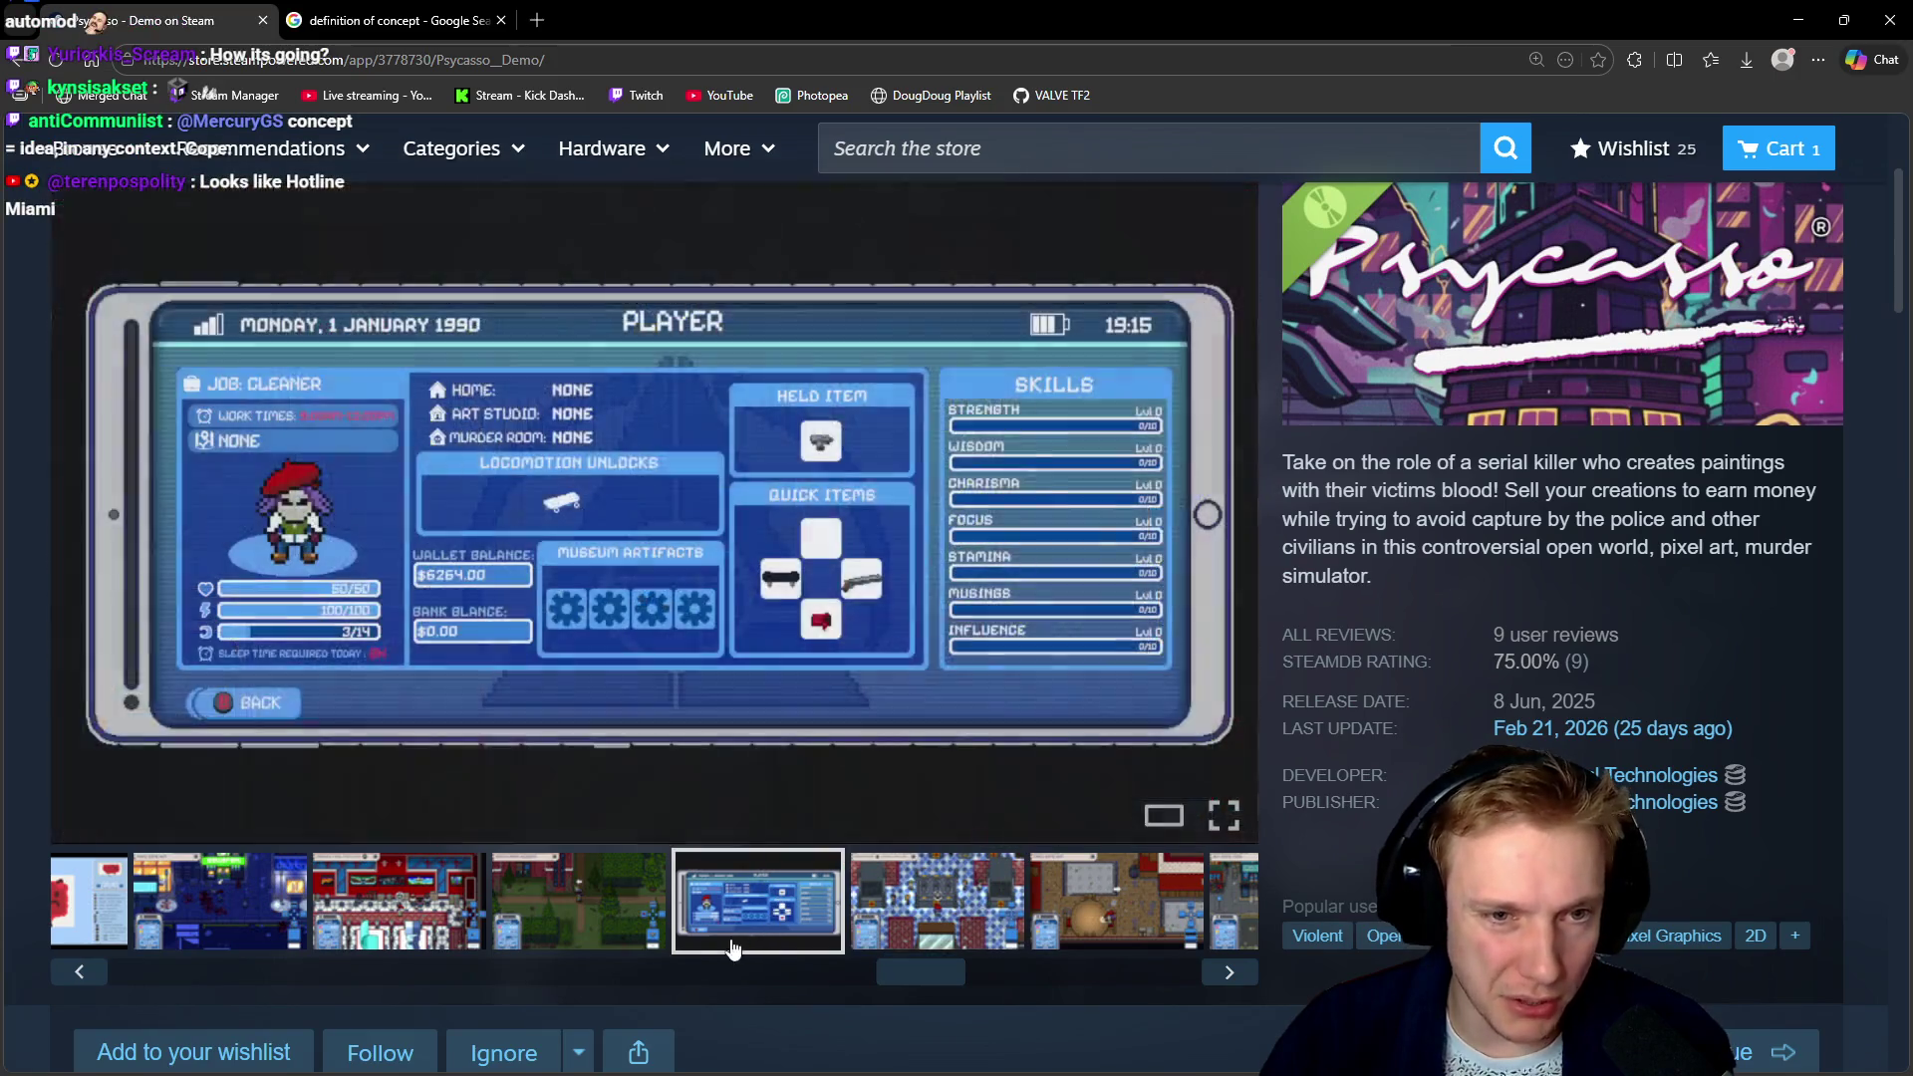
View the city street and last screenshots, then the game's title screen screenshot
{"action": "left_click_drag", "start_coordinate": [918, 974], "coordinate": [1109, 974]}
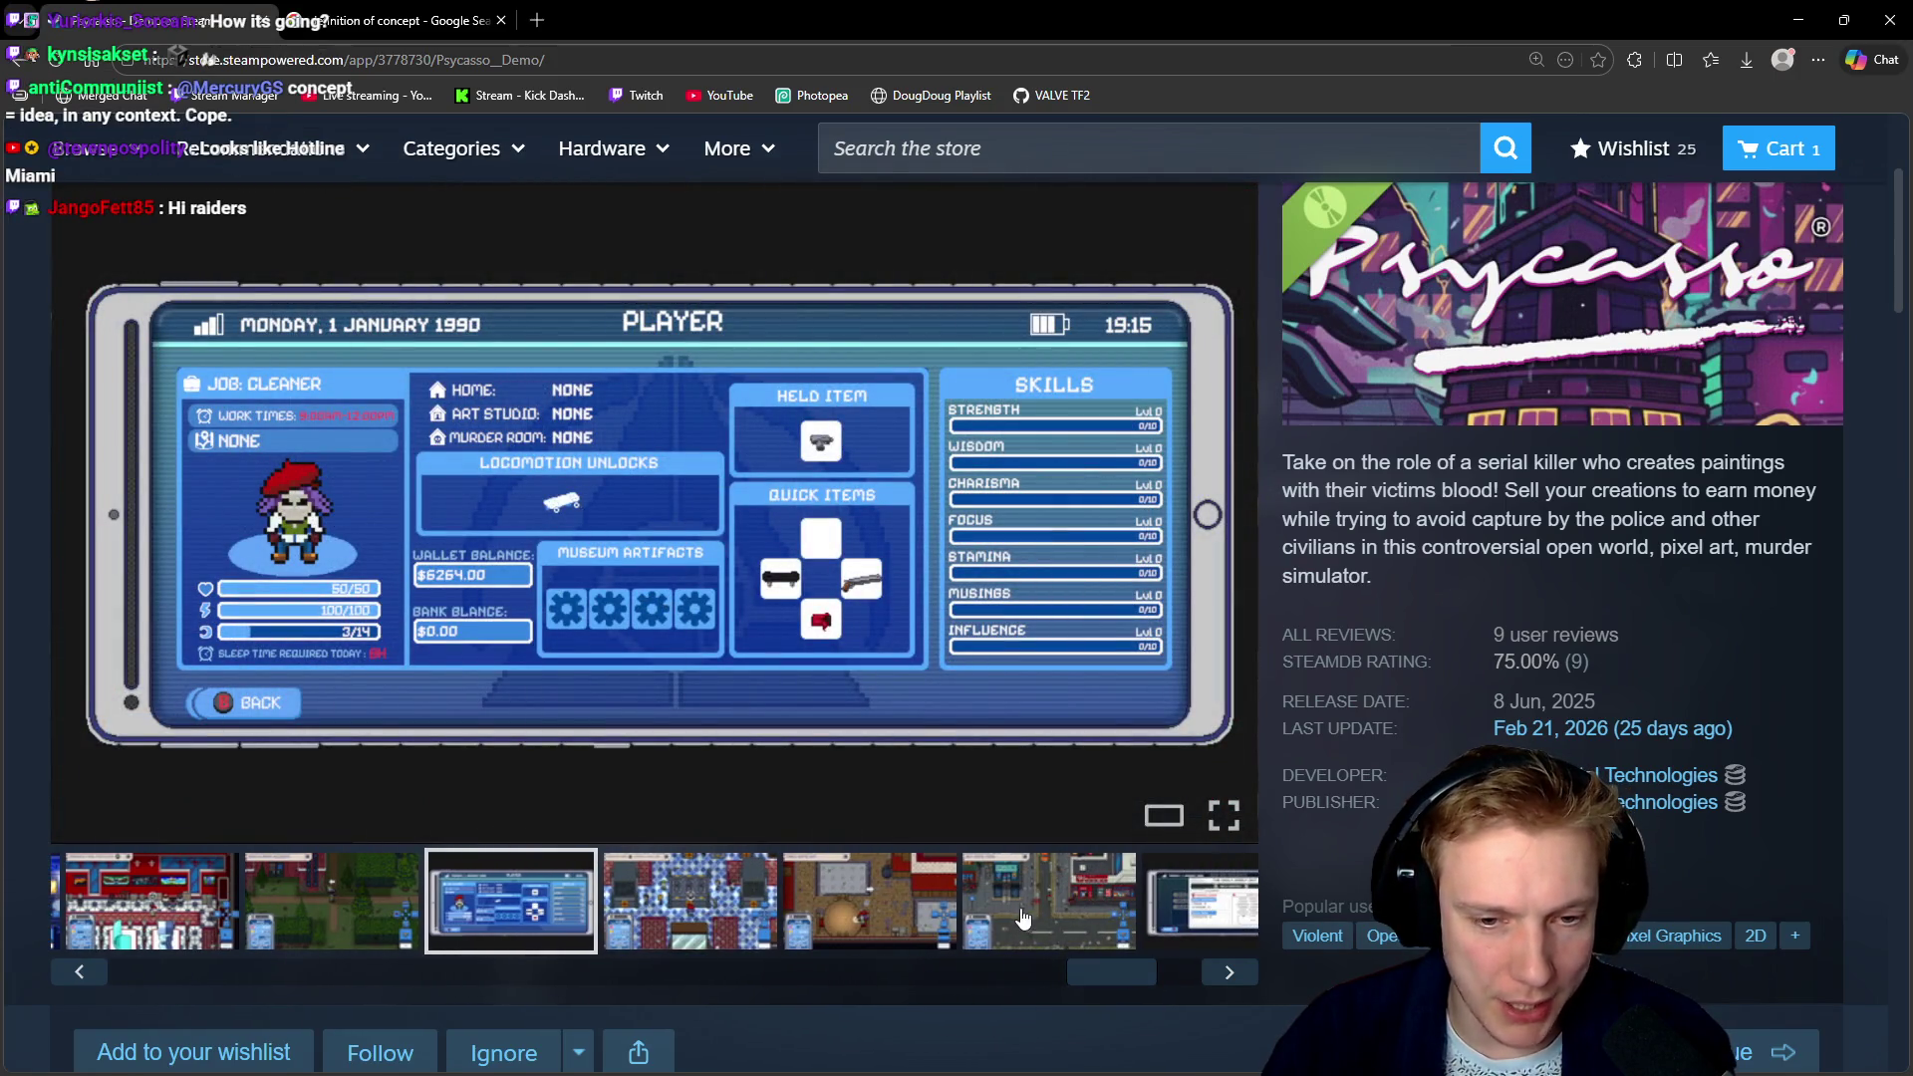
{"action": "left_click", "coordinate": [1120, 908]}
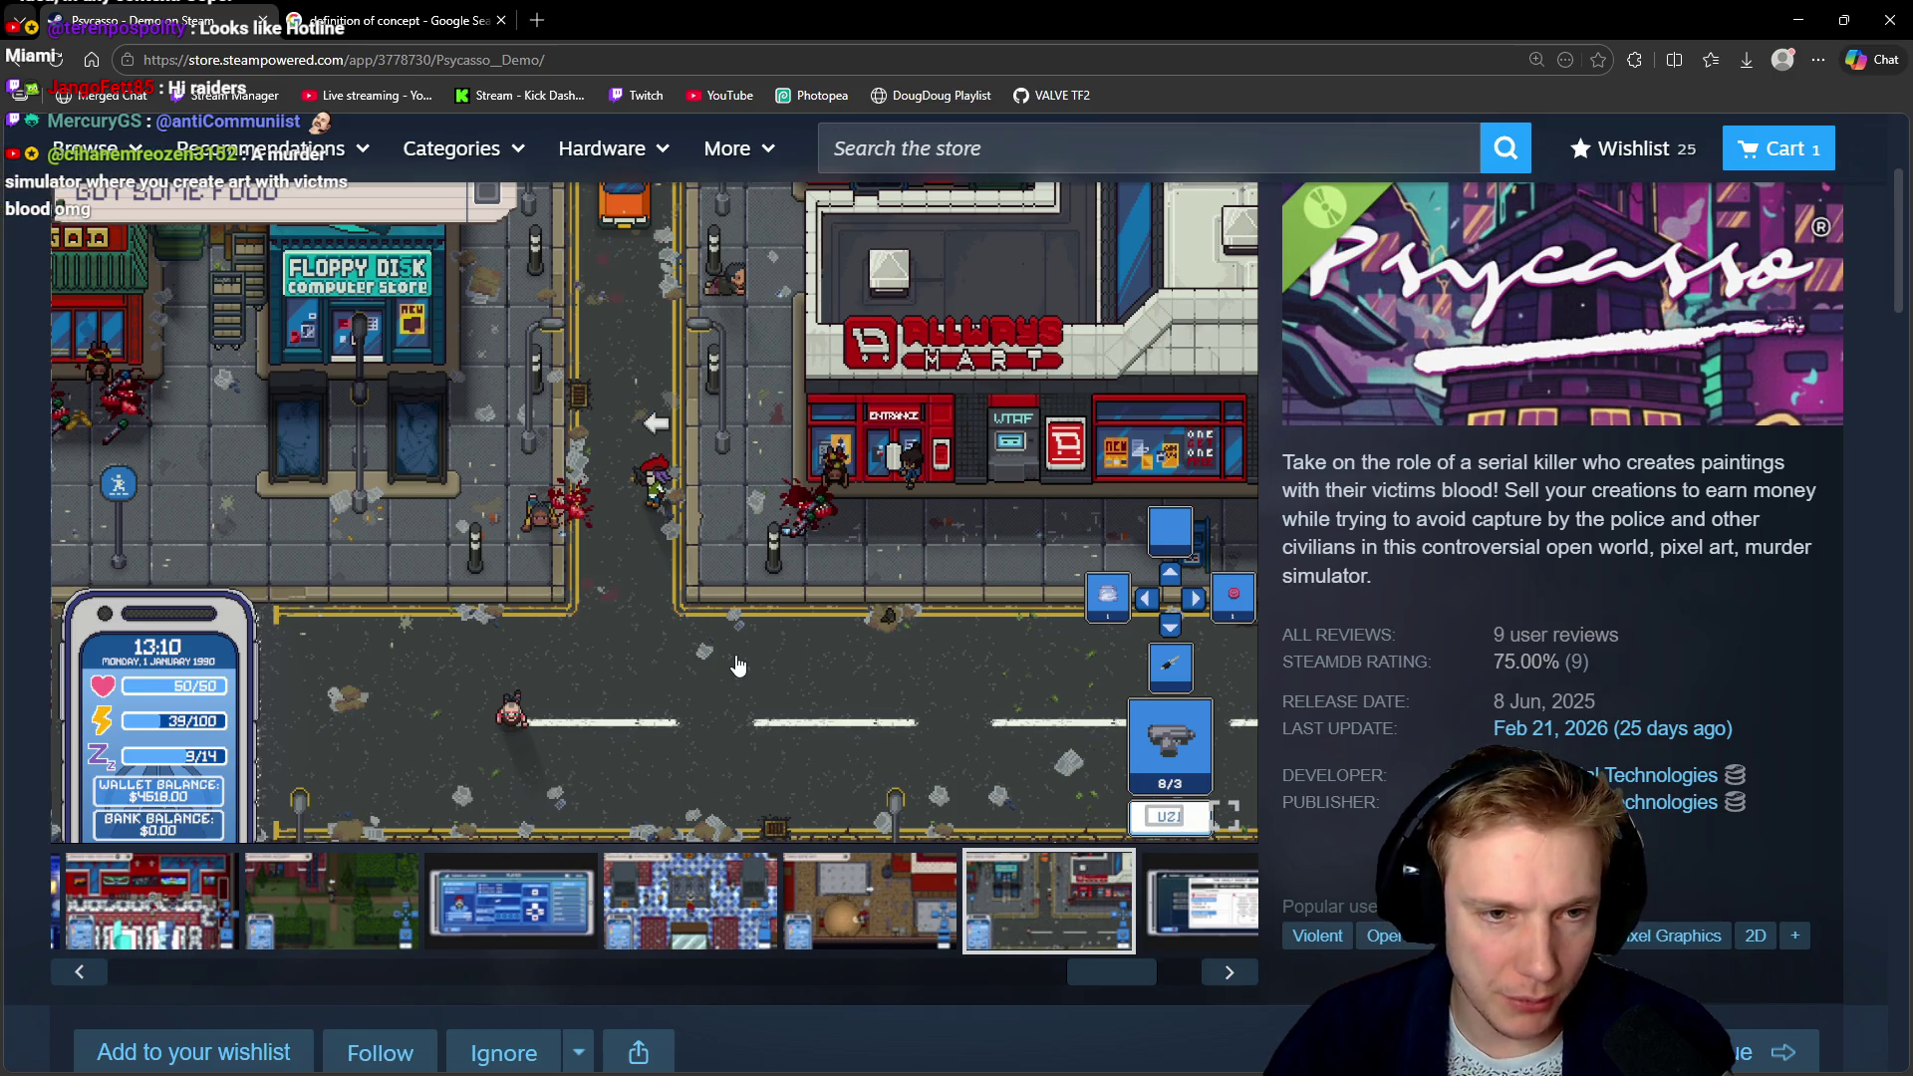
{"action": "mouse_move", "coordinate": [653, 508]}
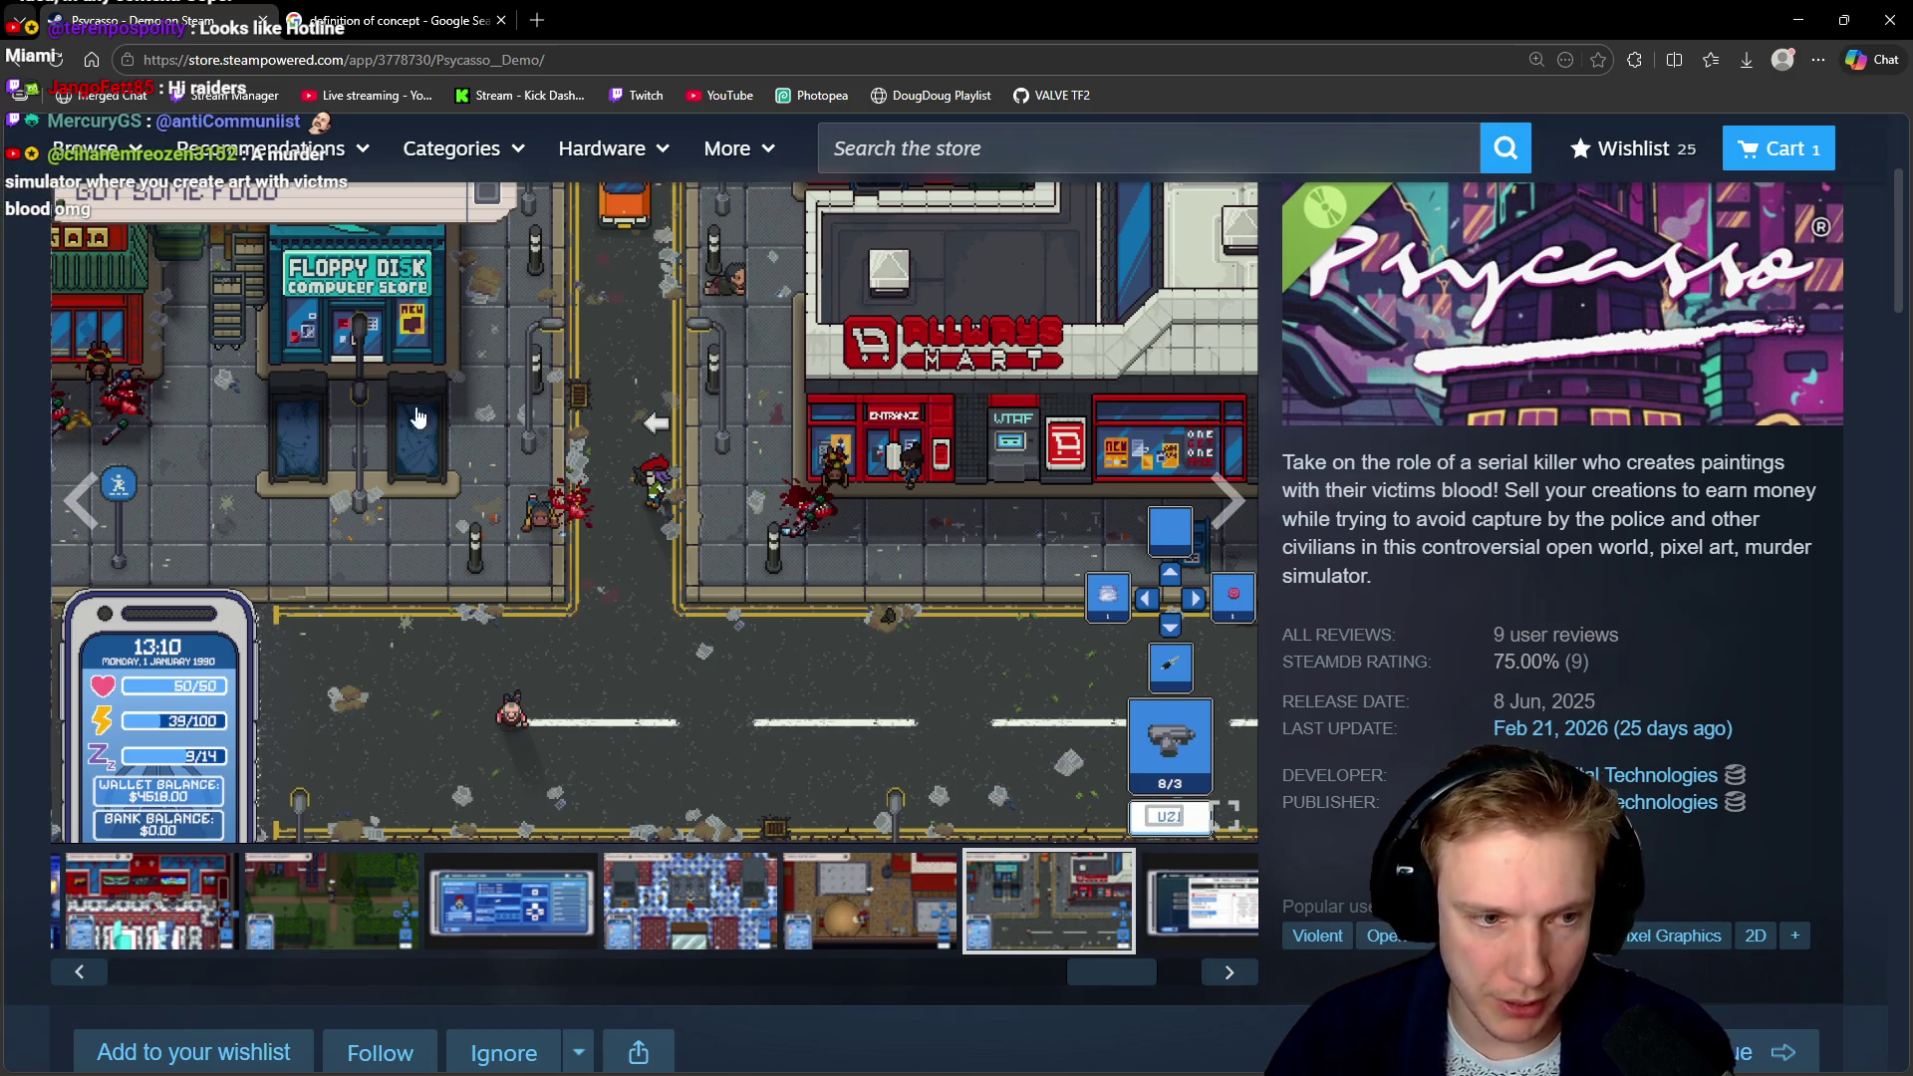
{"action": "left_click_drag", "start_coordinate": [1141, 973], "coordinate": [1185, 982]}
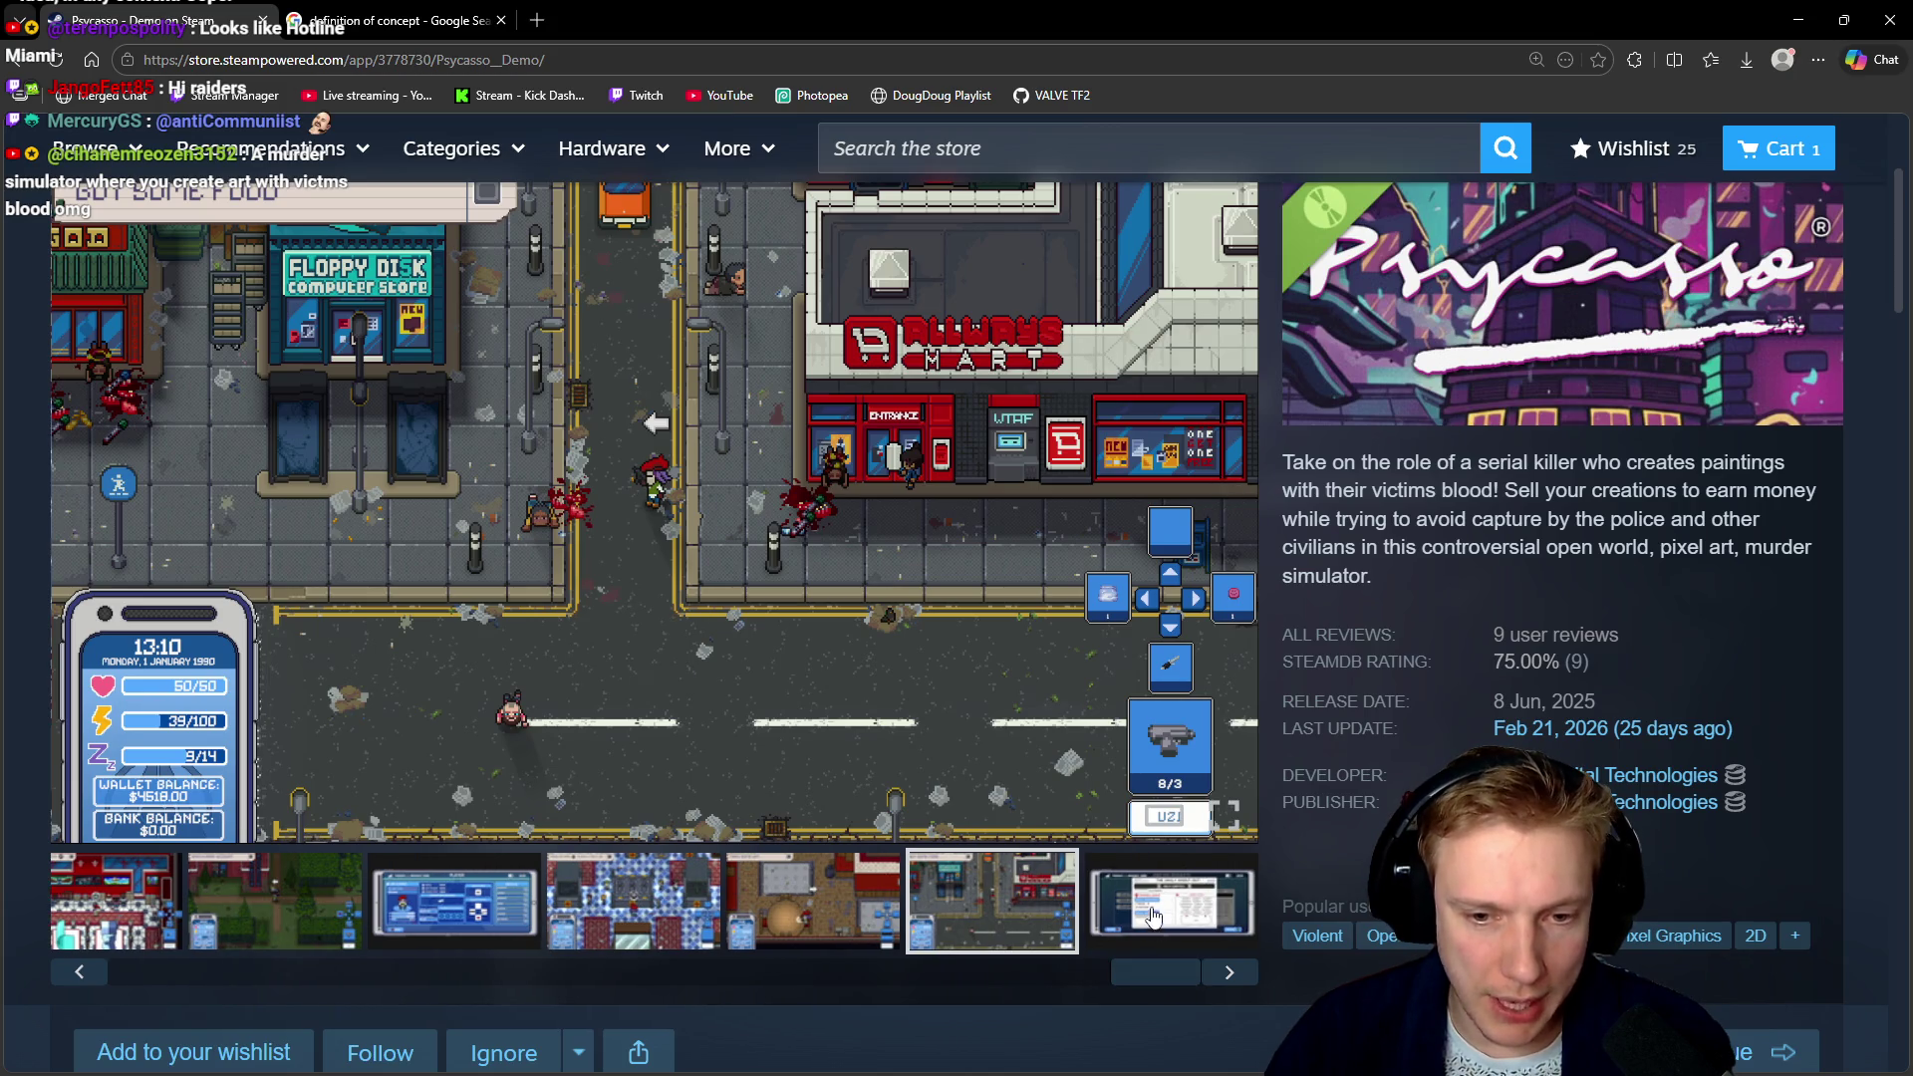
{"action": "left_click", "coordinate": [1152, 917]}
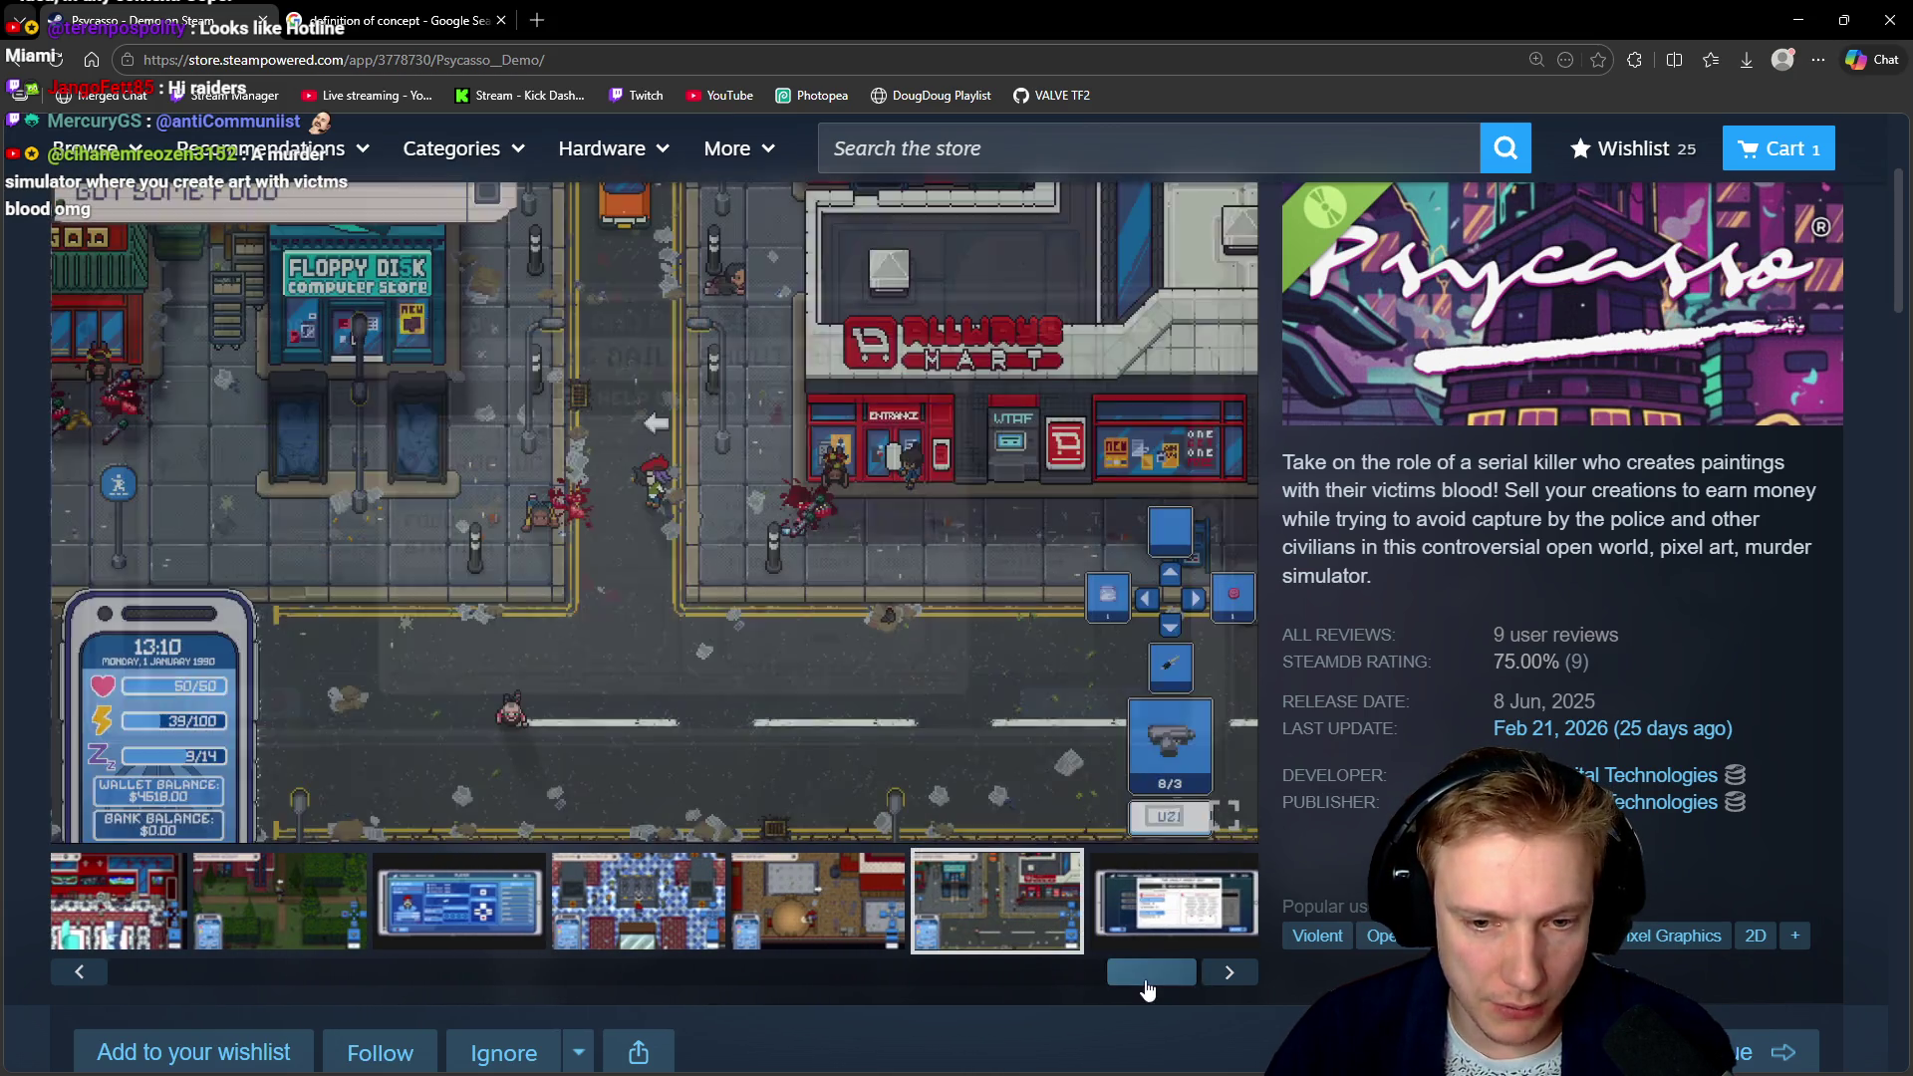
{"action": "left_click_drag", "start_coordinate": [1143, 982], "coordinate": [1024, 978]}
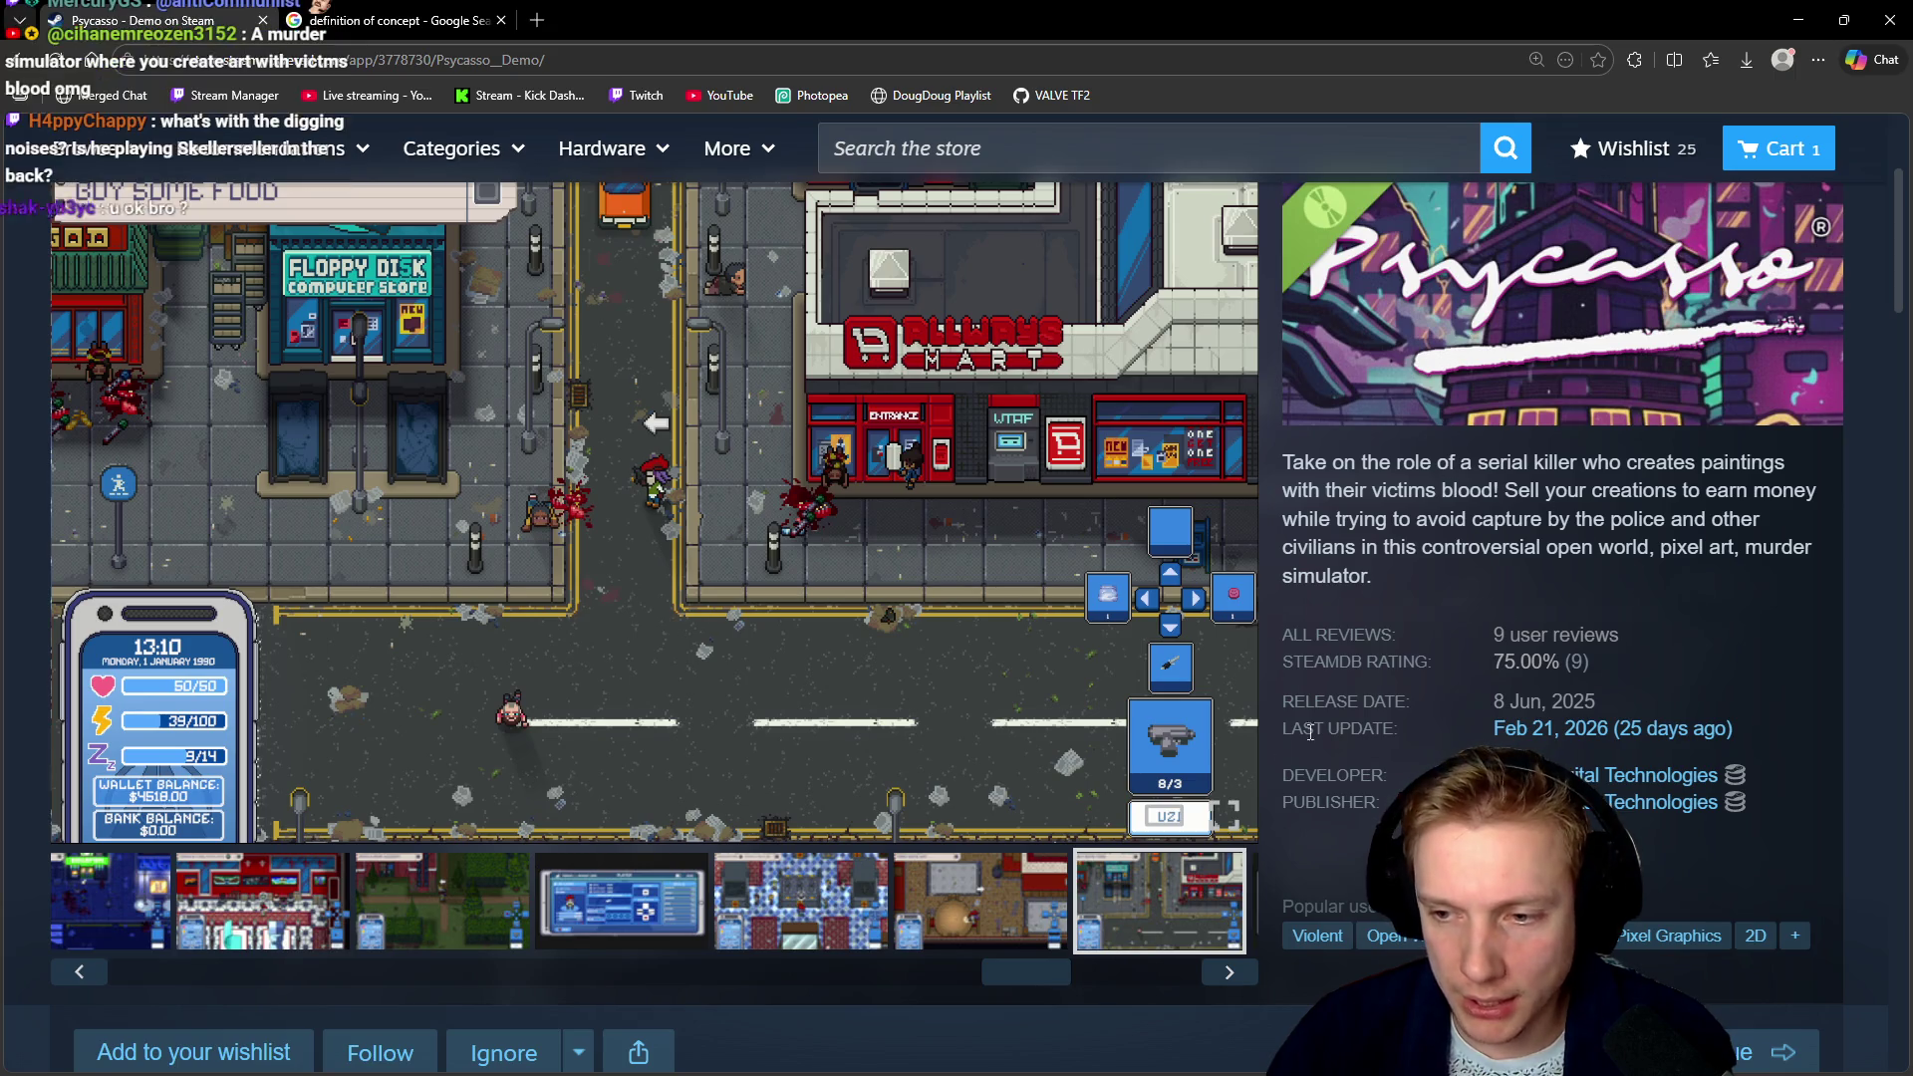
{"action": "left_click_drag", "start_coordinate": [980, 981], "coordinate": [177, 980]}
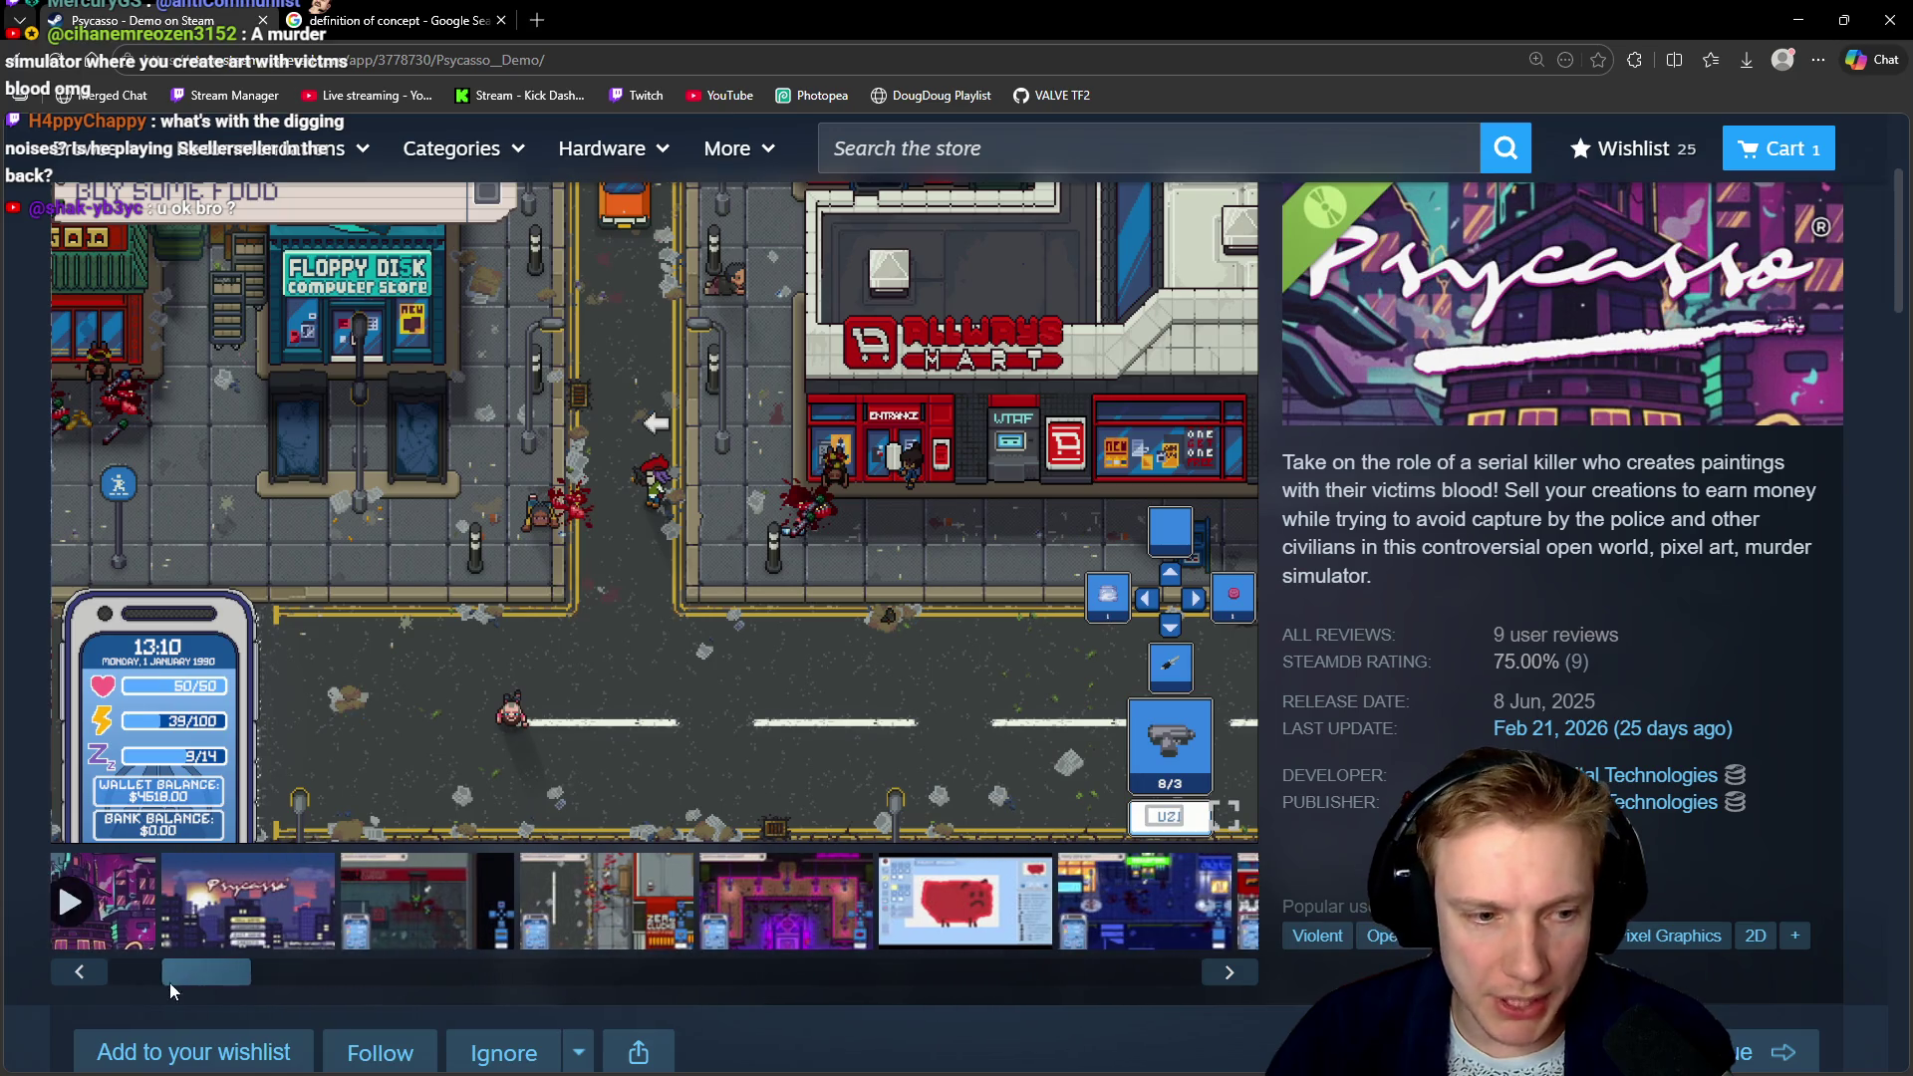
{"action": "left_click", "coordinate": [267, 917]}
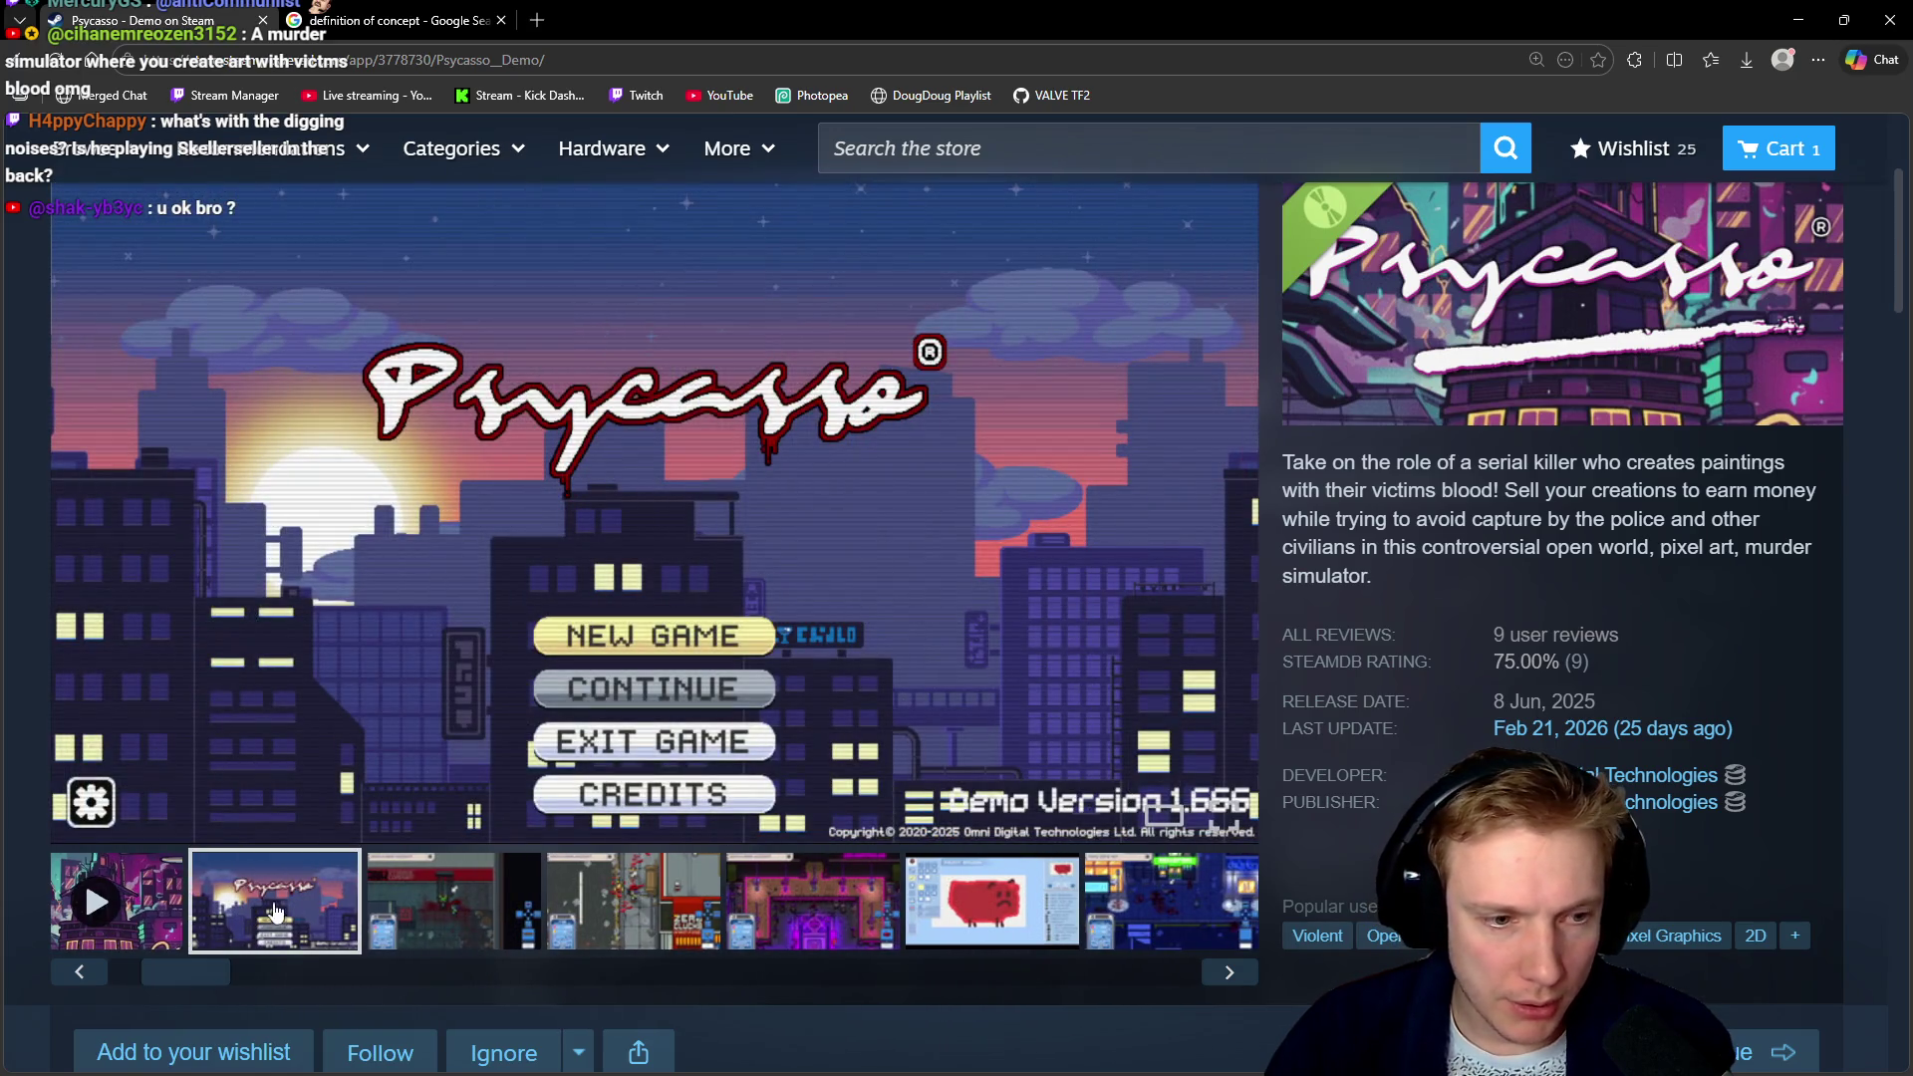
{"action": "mouse_move", "coordinate": [655, 508]}
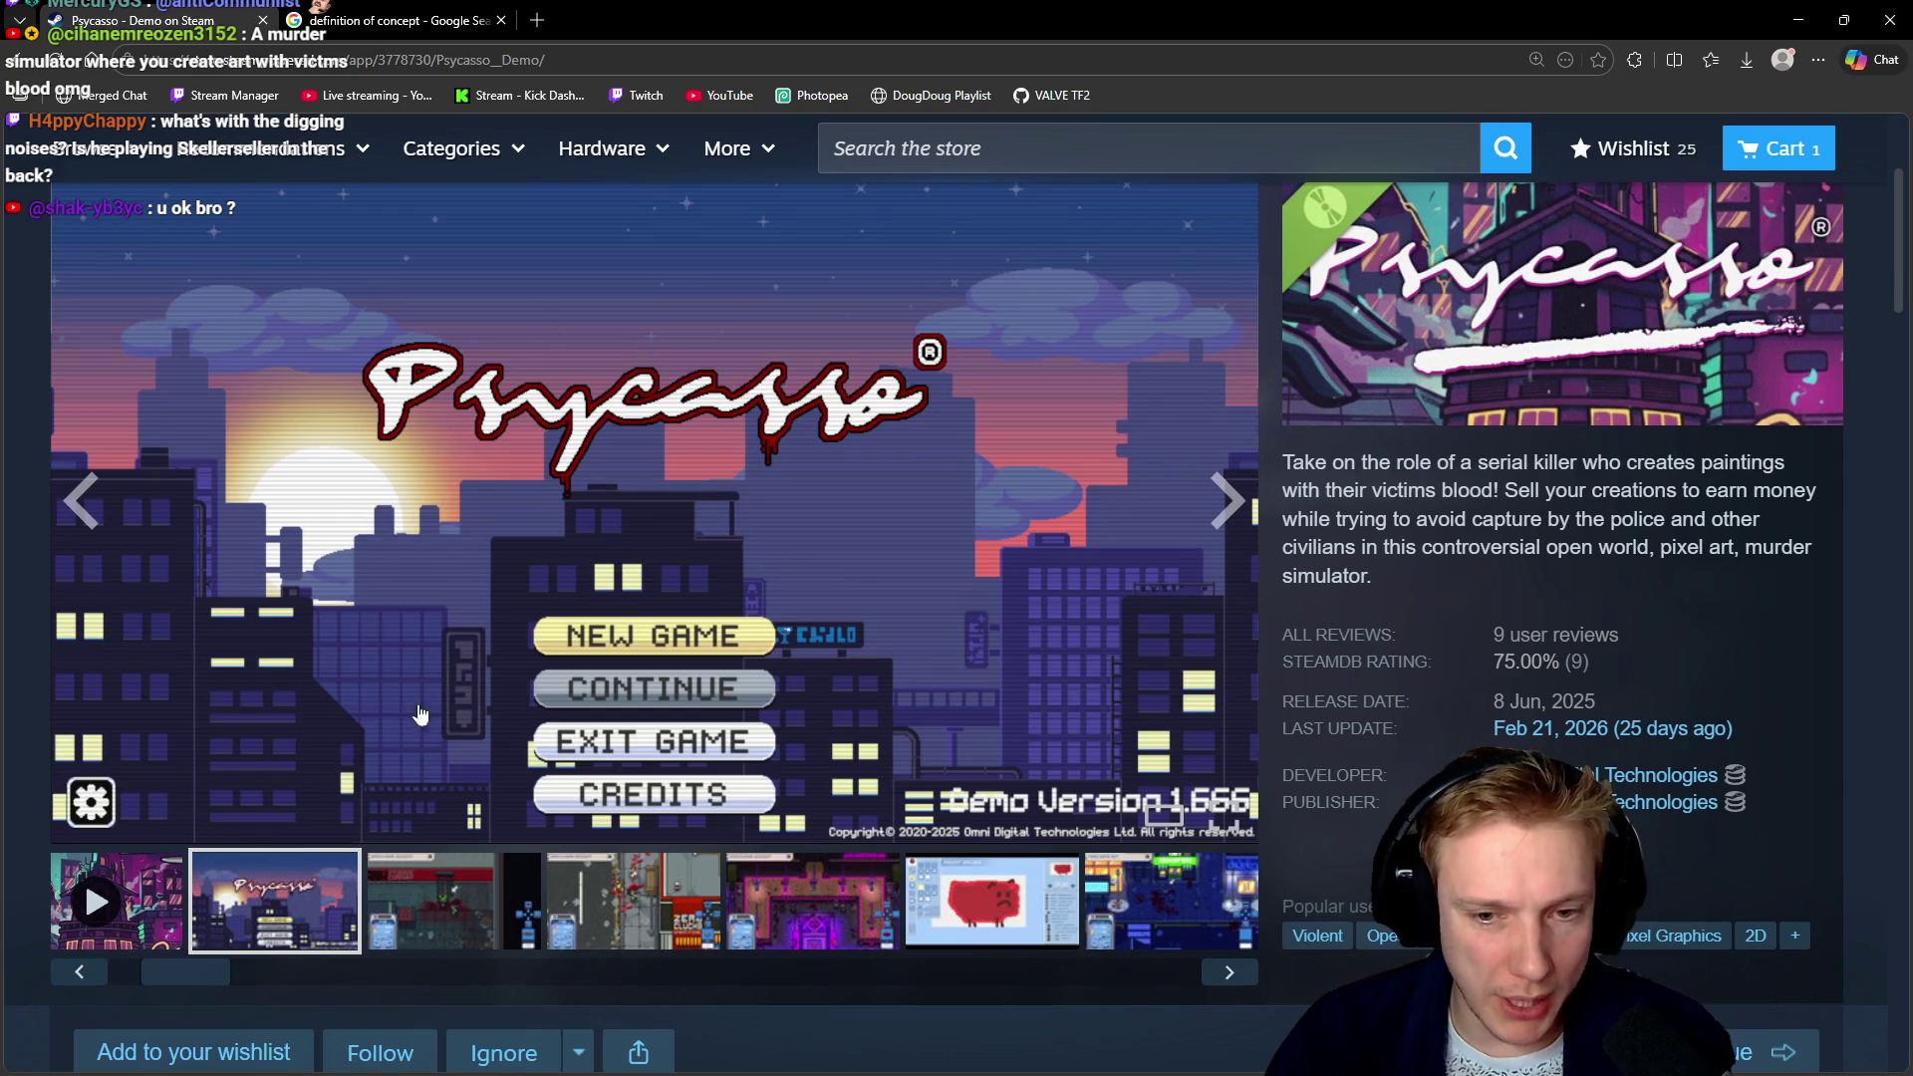
Nudge the thumbnail strip's scrollbar toward the title screen thumbnail at the start
{"action": "mouse_move", "coordinate": [214, 972]}
{"action": "left_mouse_down"}
{"action": "mouse_move", "coordinate": [176, 973]}
{"action": "mouse_move", "coordinate": [231, 972]}
{"action": "left_mouse_up"}
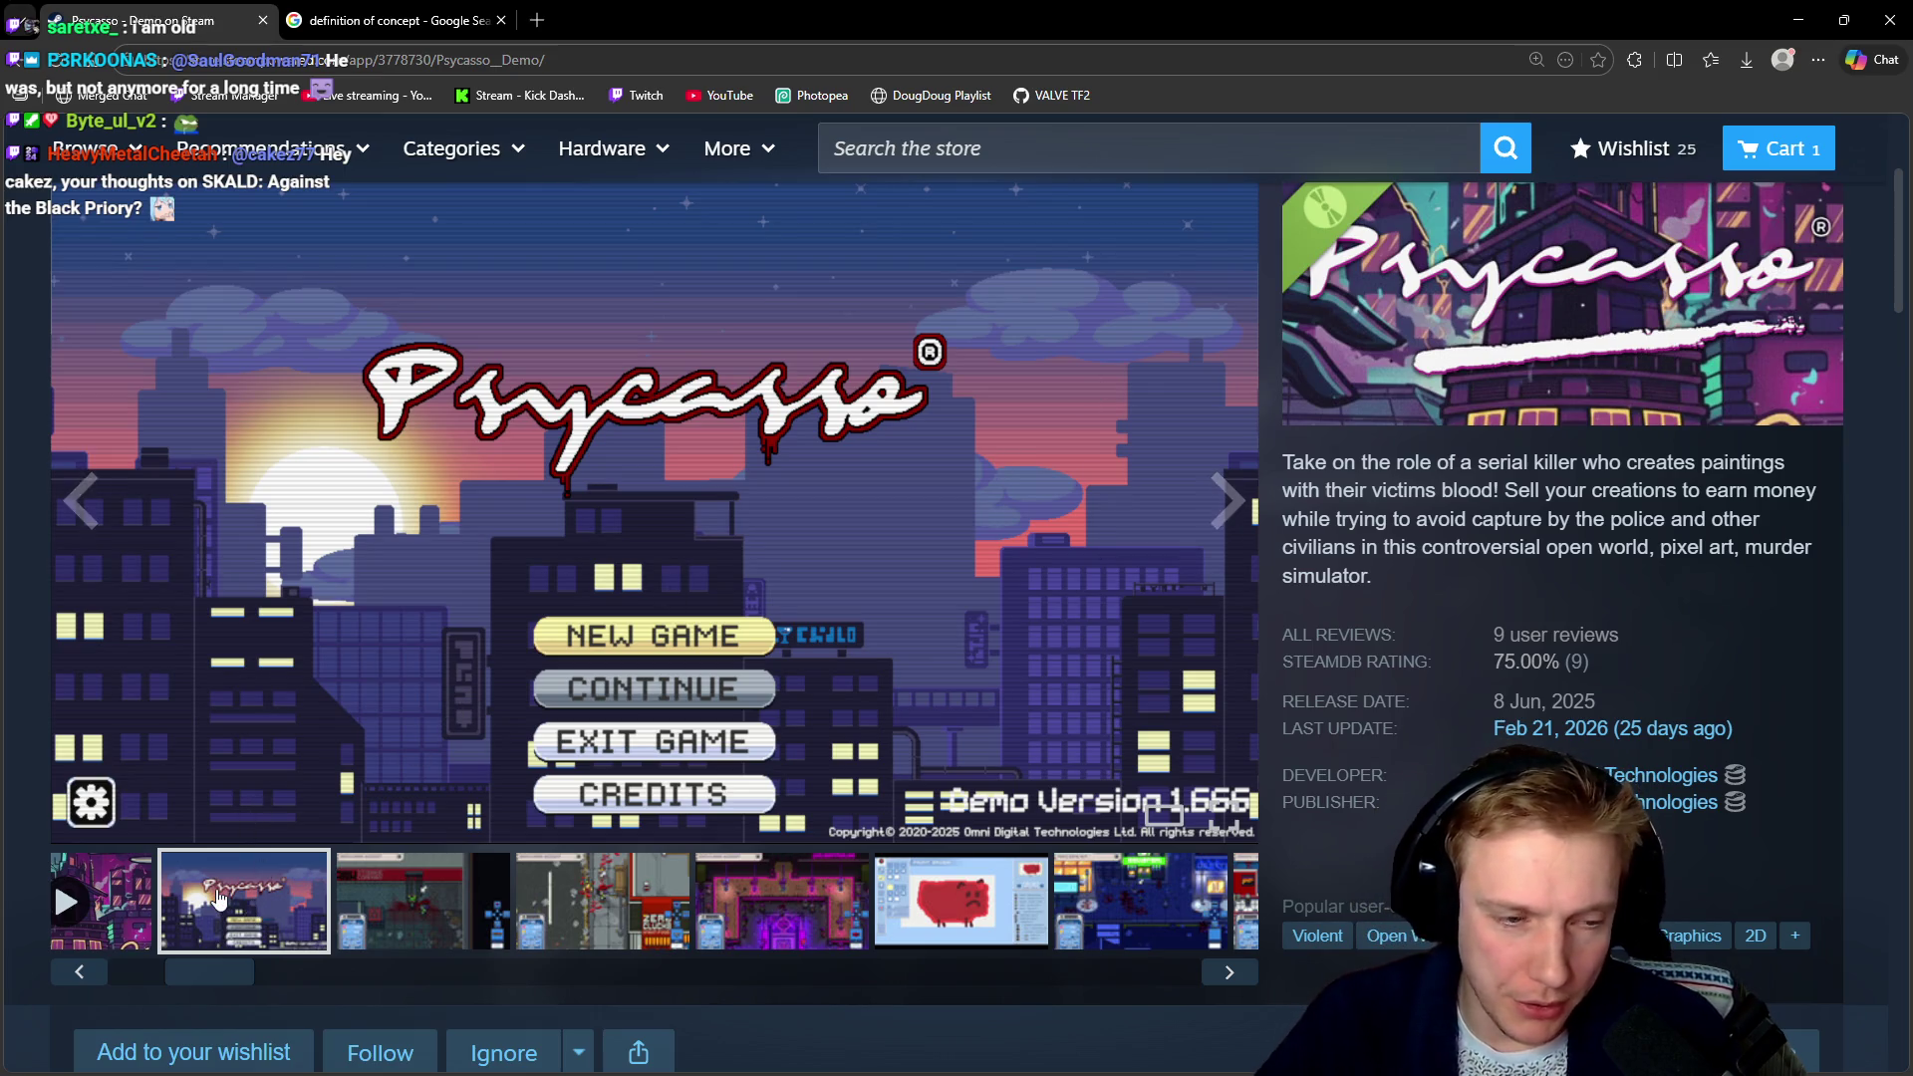
{"action": "mouse_move", "coordinate": [178, 971]}
{"action": "left_mouse_down"}
{"action": "mouse_move", "coordinate": [159, 965]}
{"action": "mouse_move", "coordinate": [259, 969]}
{"action": "left_mouse_up"}
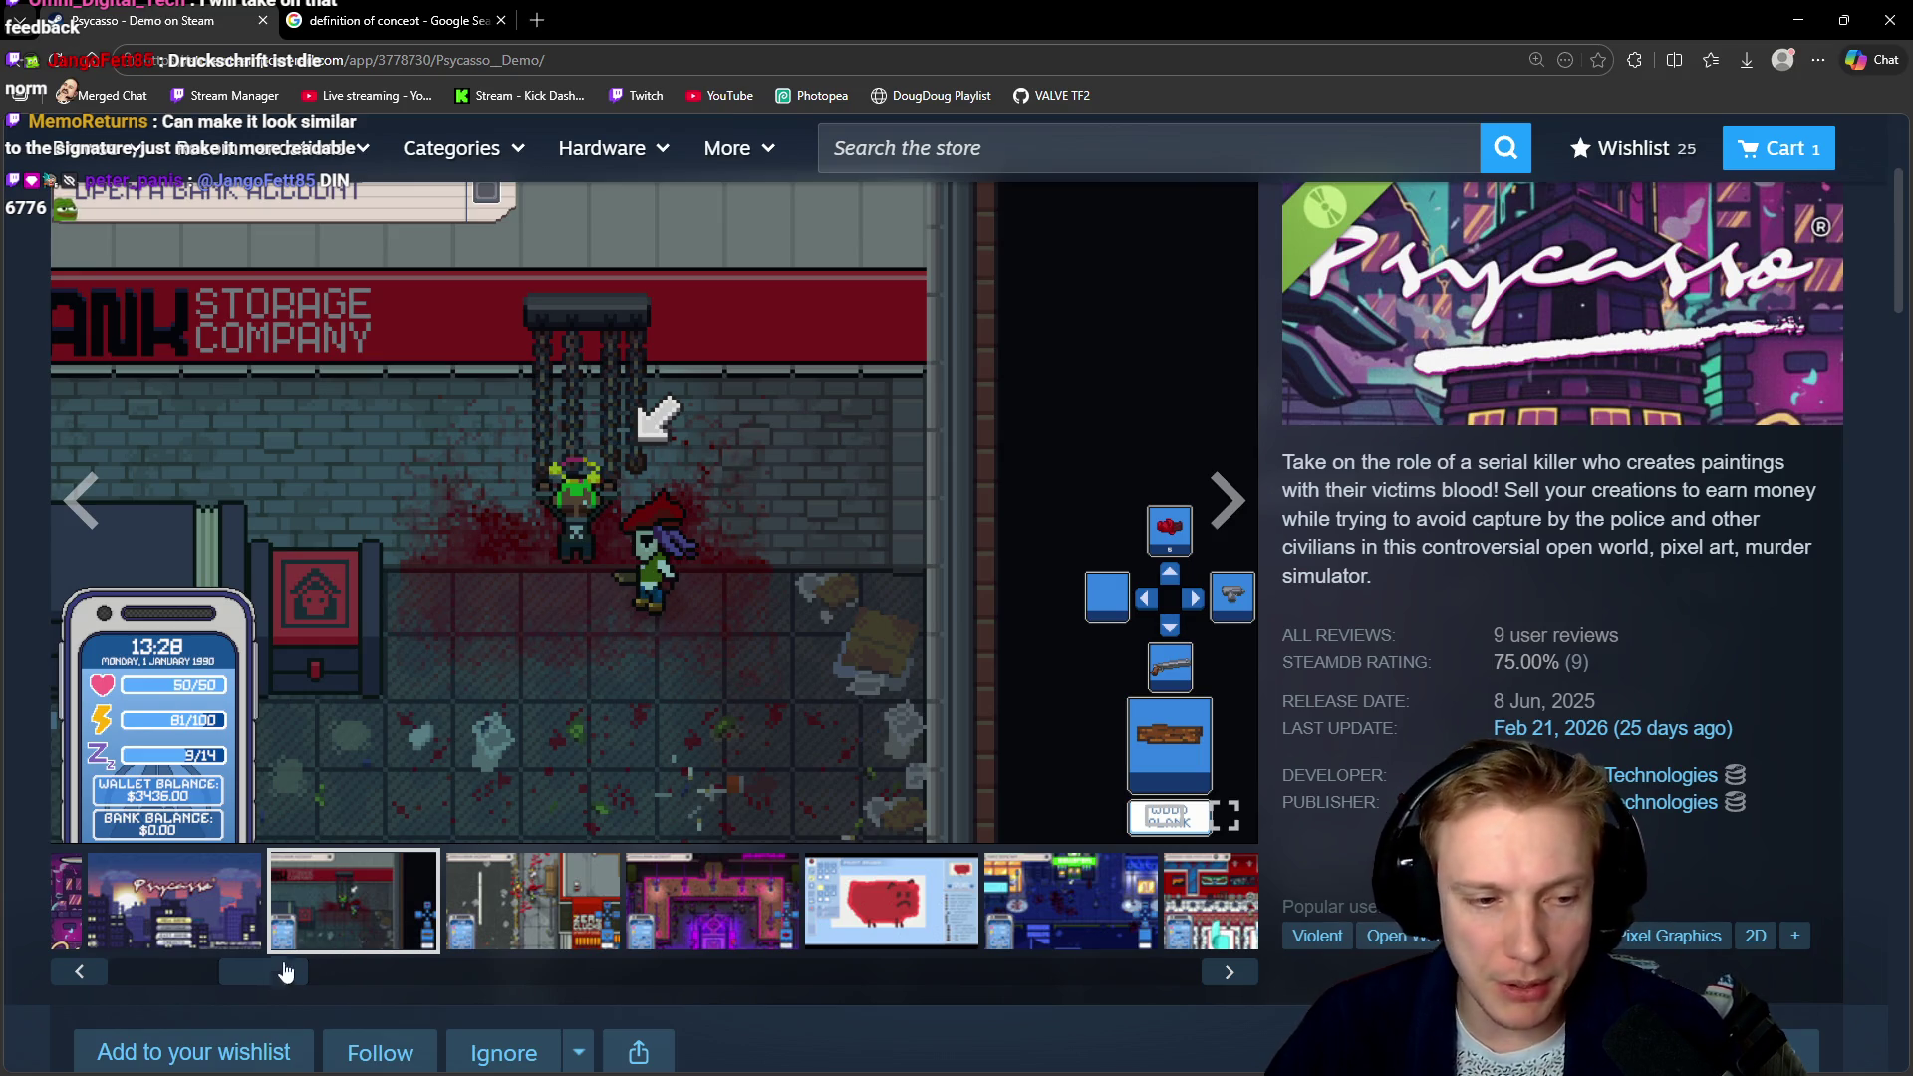
Drag the thumbnail scrollbar fully back to the first screenshots of the gallery
{"action": "mouse_move", "coordinate": [279, 974]}
{"action": "left_mouse_down"}
{"action": "mouse_move", "coordinate": [212, 984]}
{"action": "mouse_move", "coordinate": [245, 970]}
{"action": "mouse_move", "coordinate": [227, 958]}
{"action": "mouse_move", "coordinate": [341, 974]}
{"action": "mouse_move", "coordinate": [181, 971]}
{"action": "left_mouse_up"}
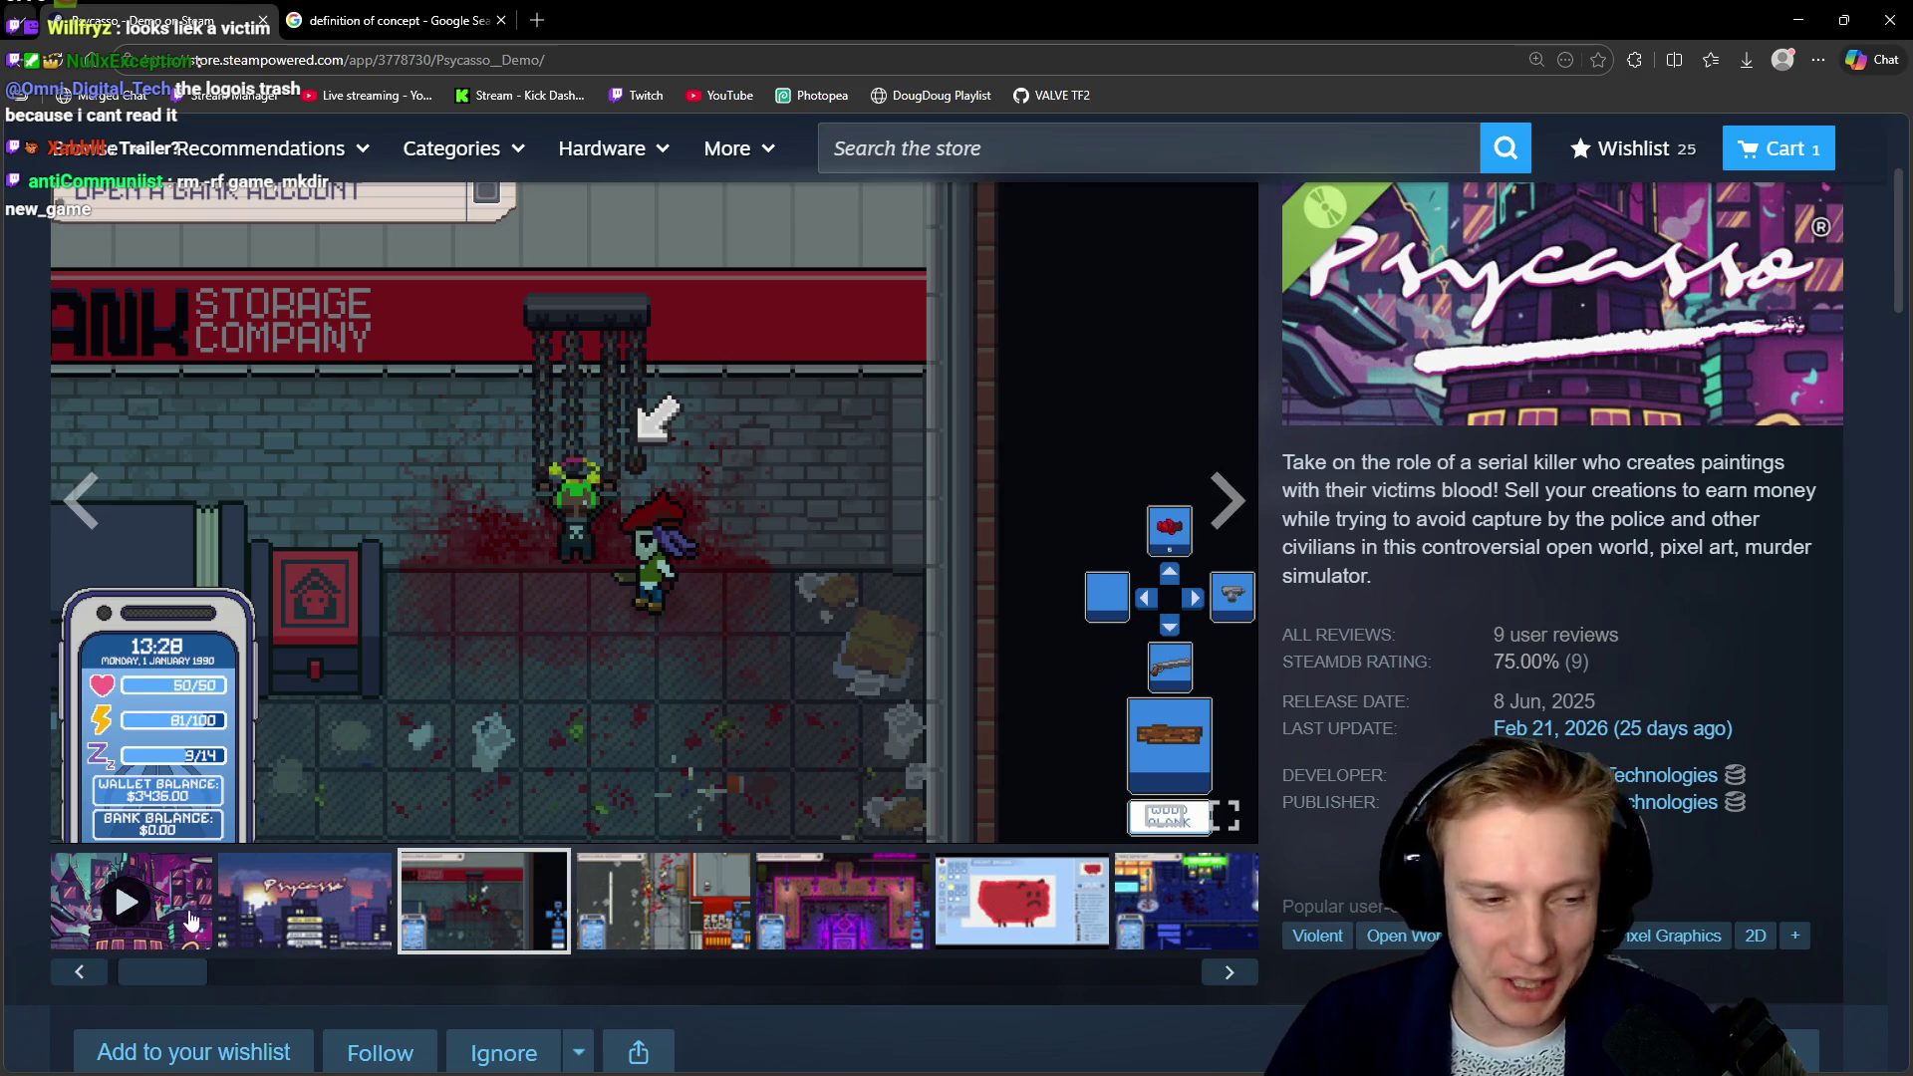
{"action": "left_click_drag", "start_coordinate": [170, 958], "coordinate": [143, 966]}
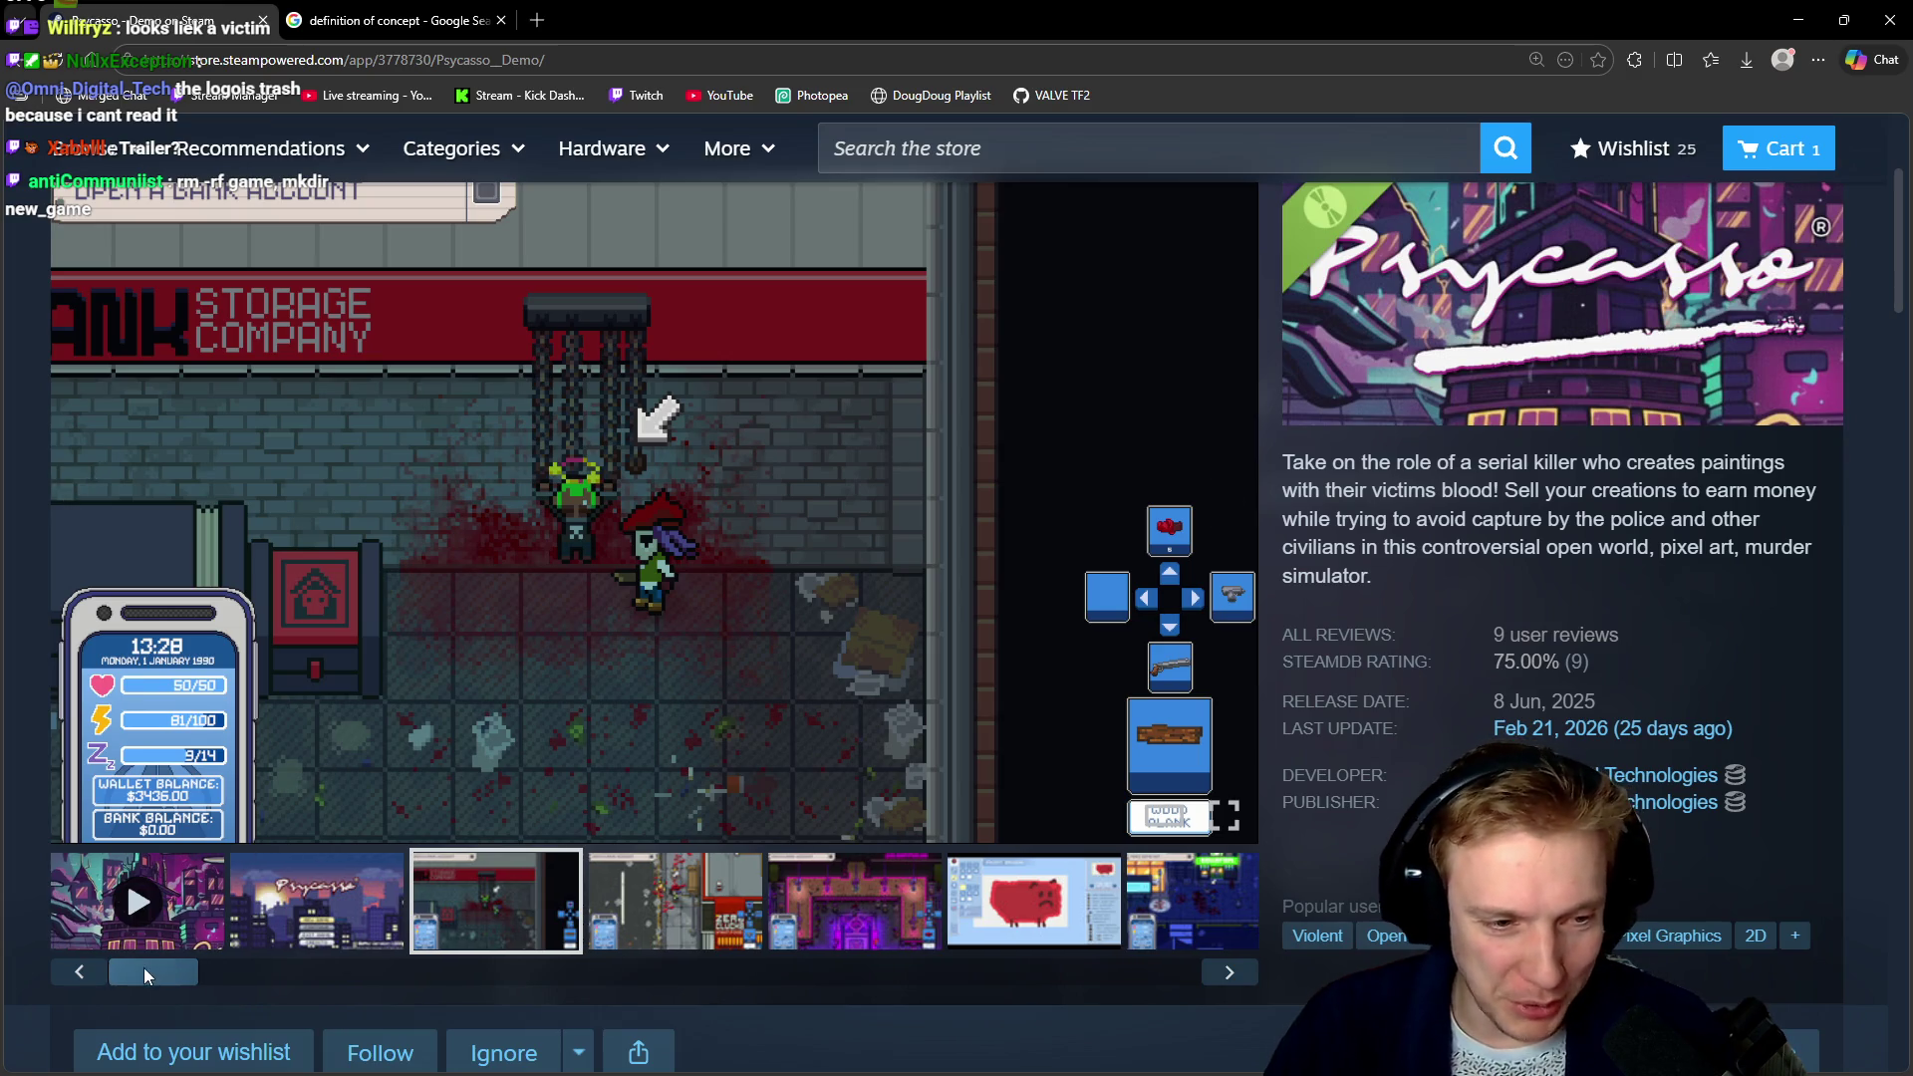
Play the Psycasso trailer, pausing at 0:09 and 0:12, and leave it paused at 0:14
{"action": "left_click", "coordinate": [138, 904]}
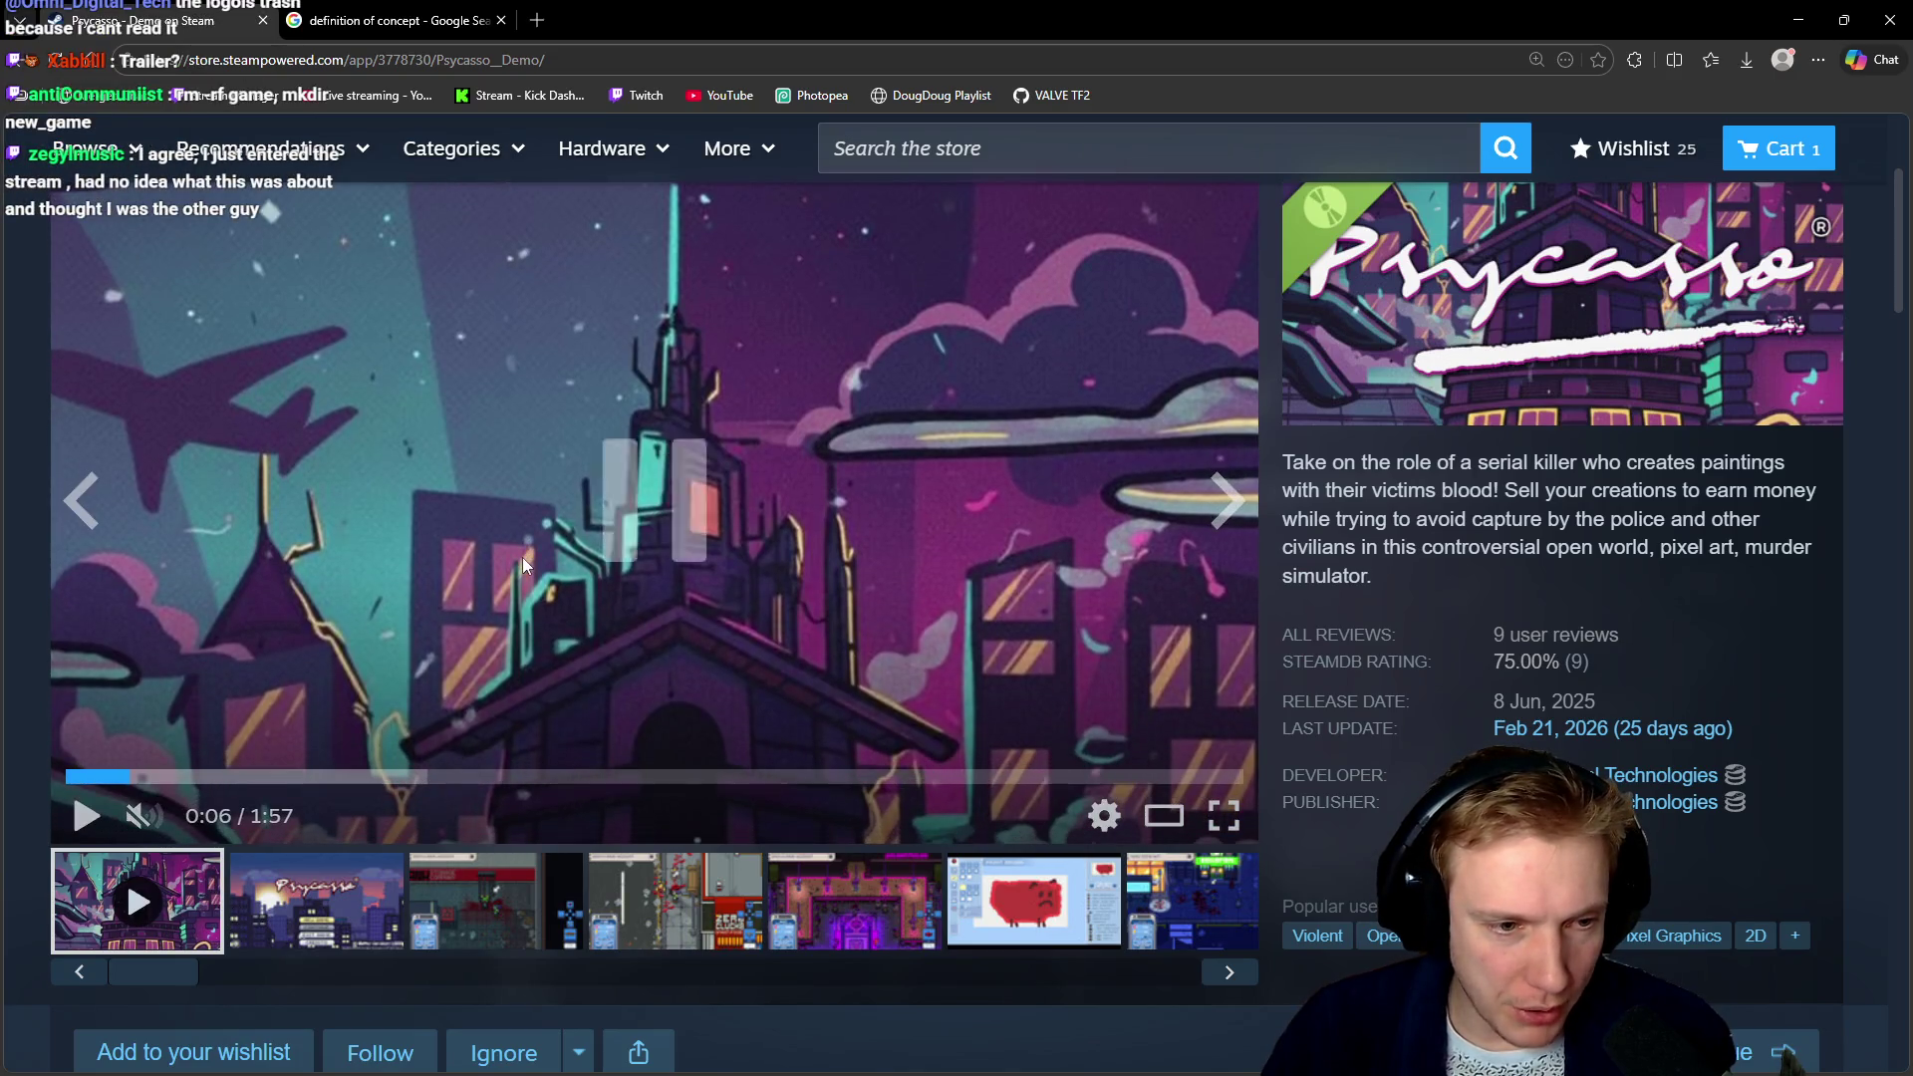
{"action": "left_click", "coordinate": [522, 558]}
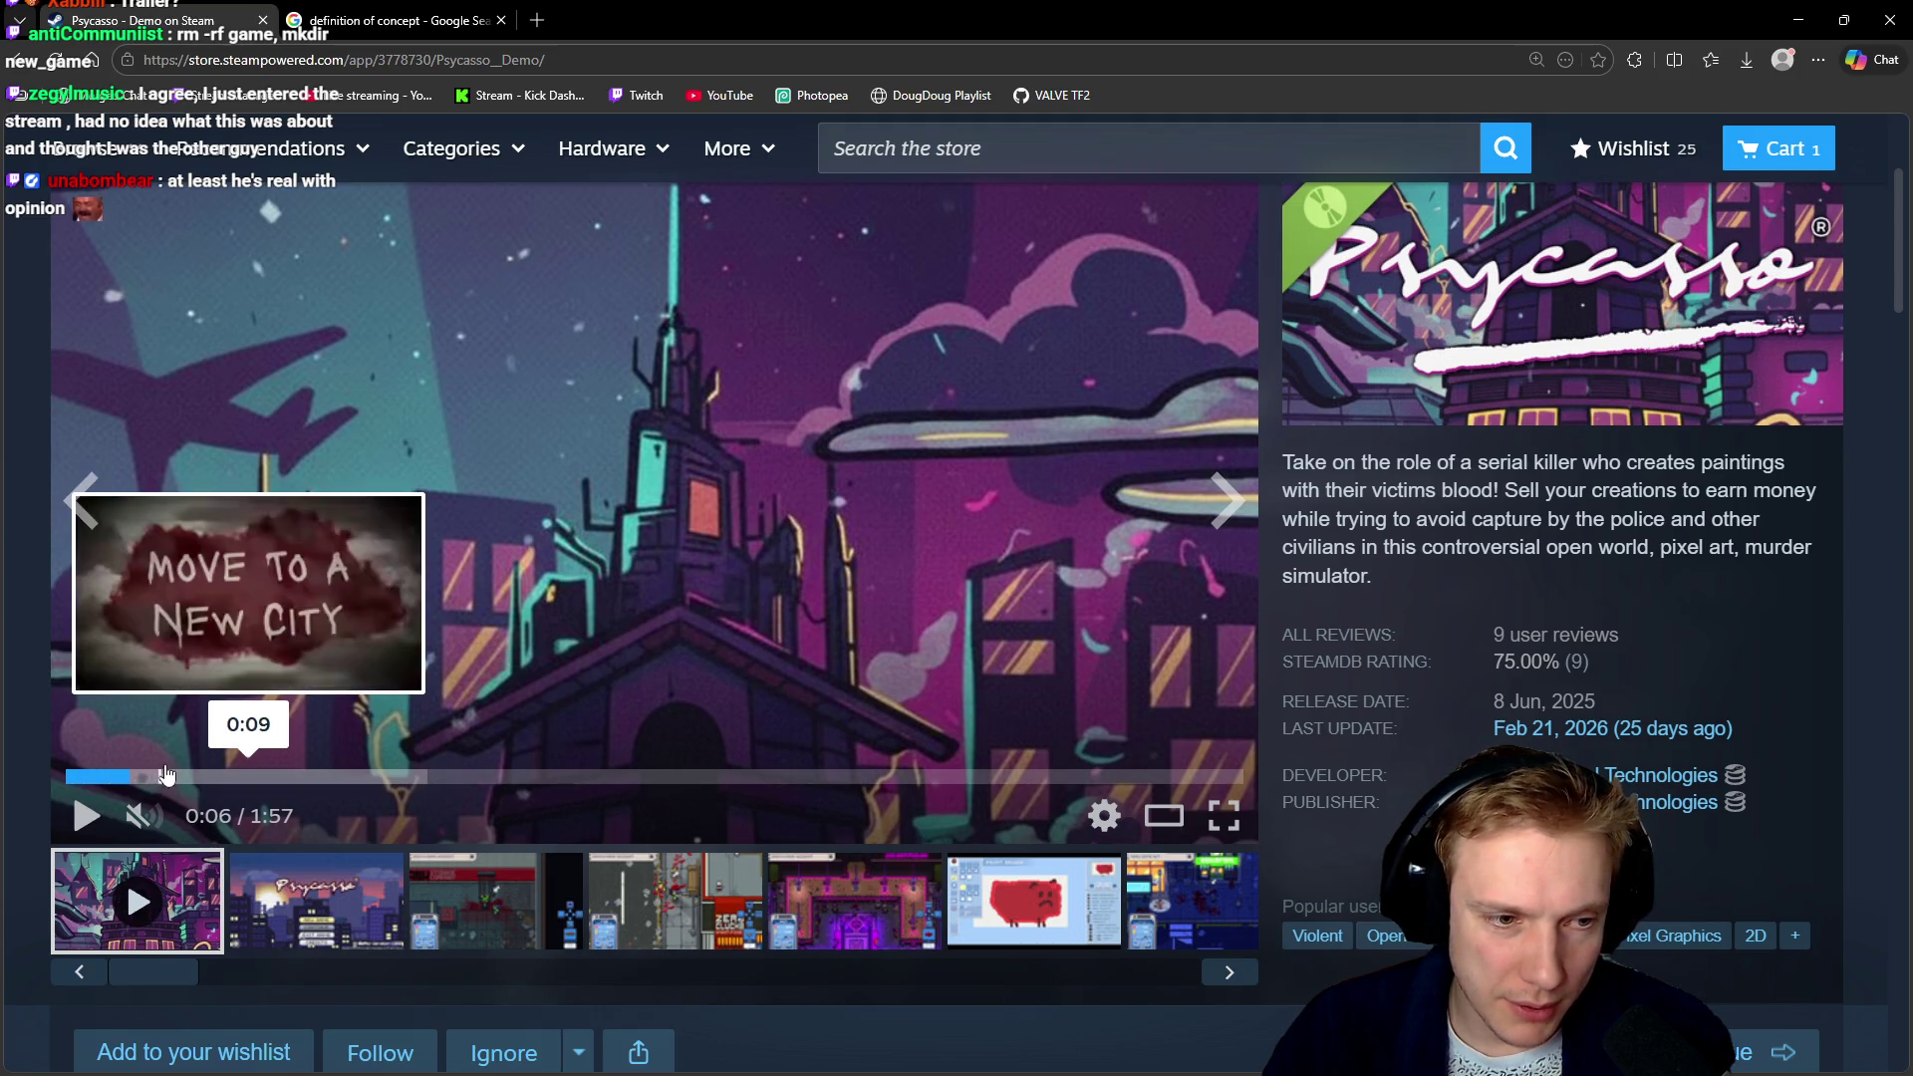
{"action": "left_click", "coordinate": [782, 516]}
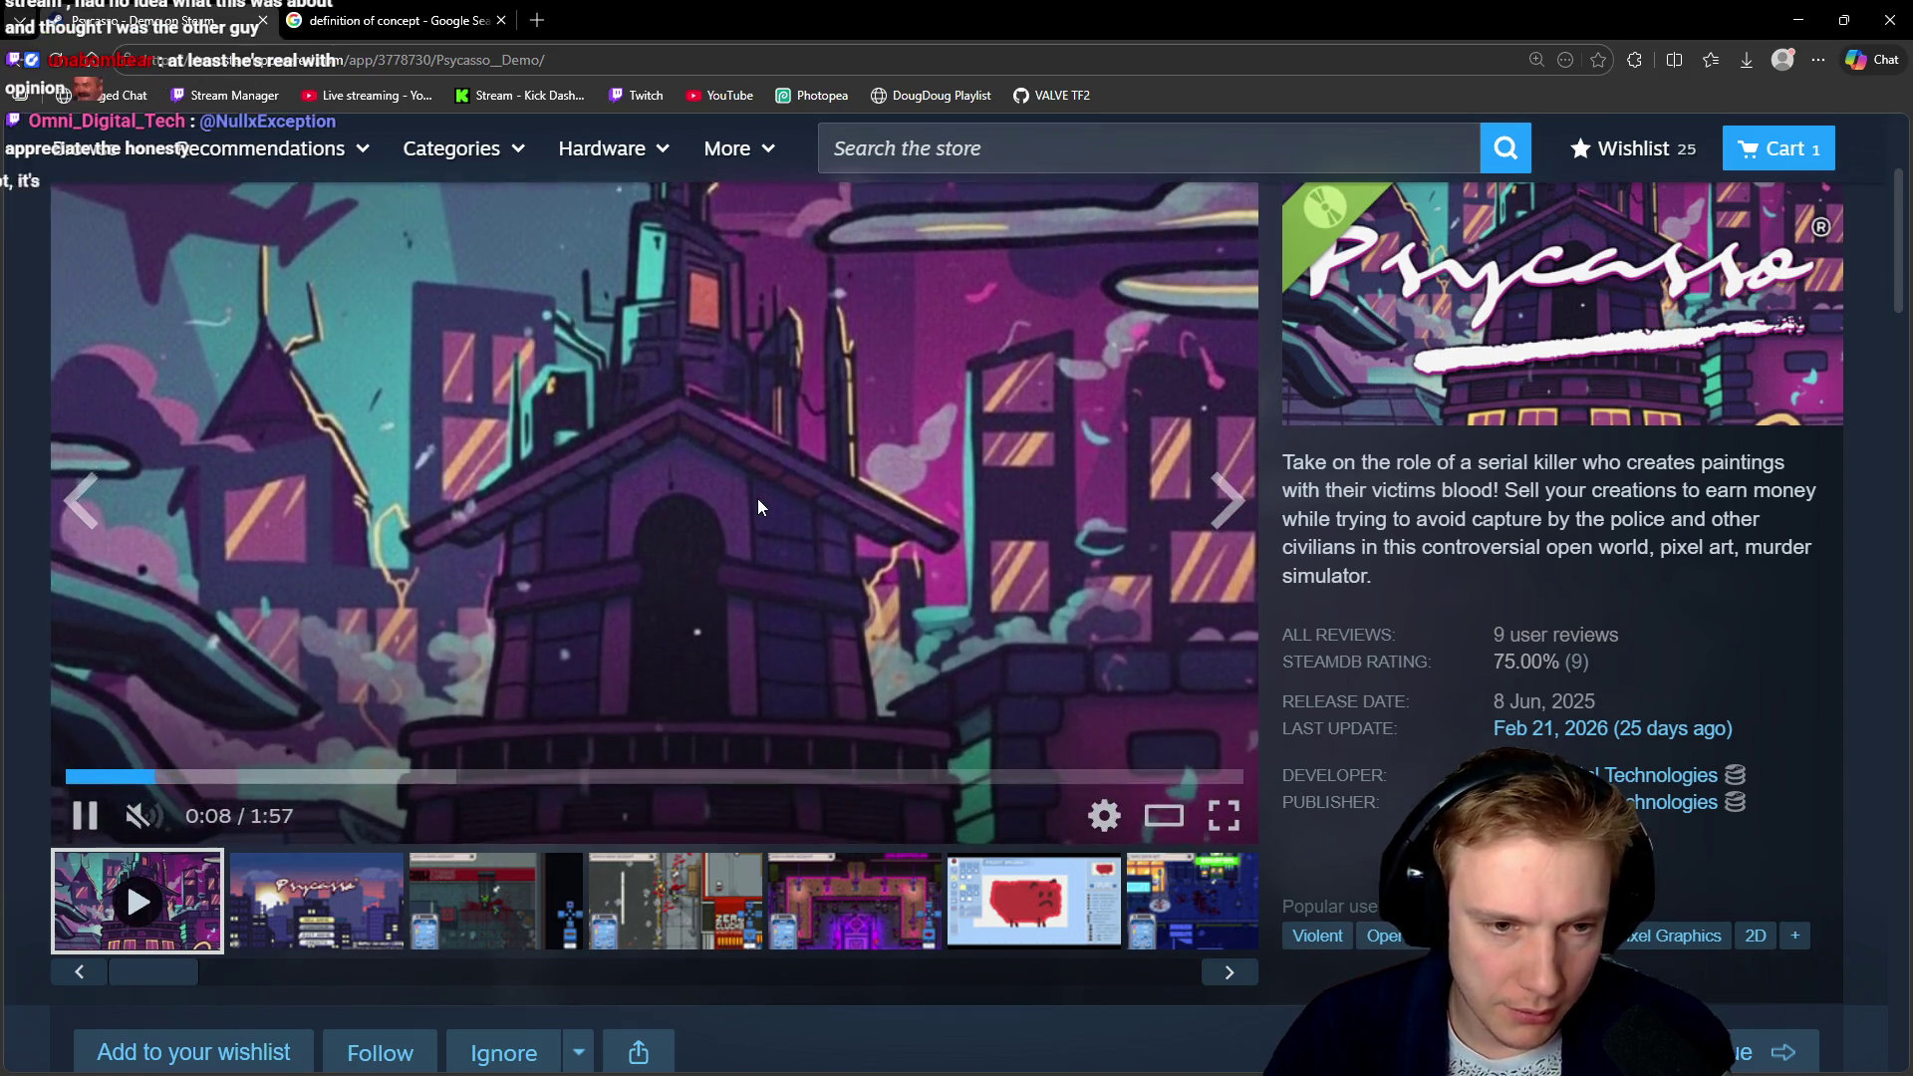
{"action": "left_click", "coordinate": [757, 498]}
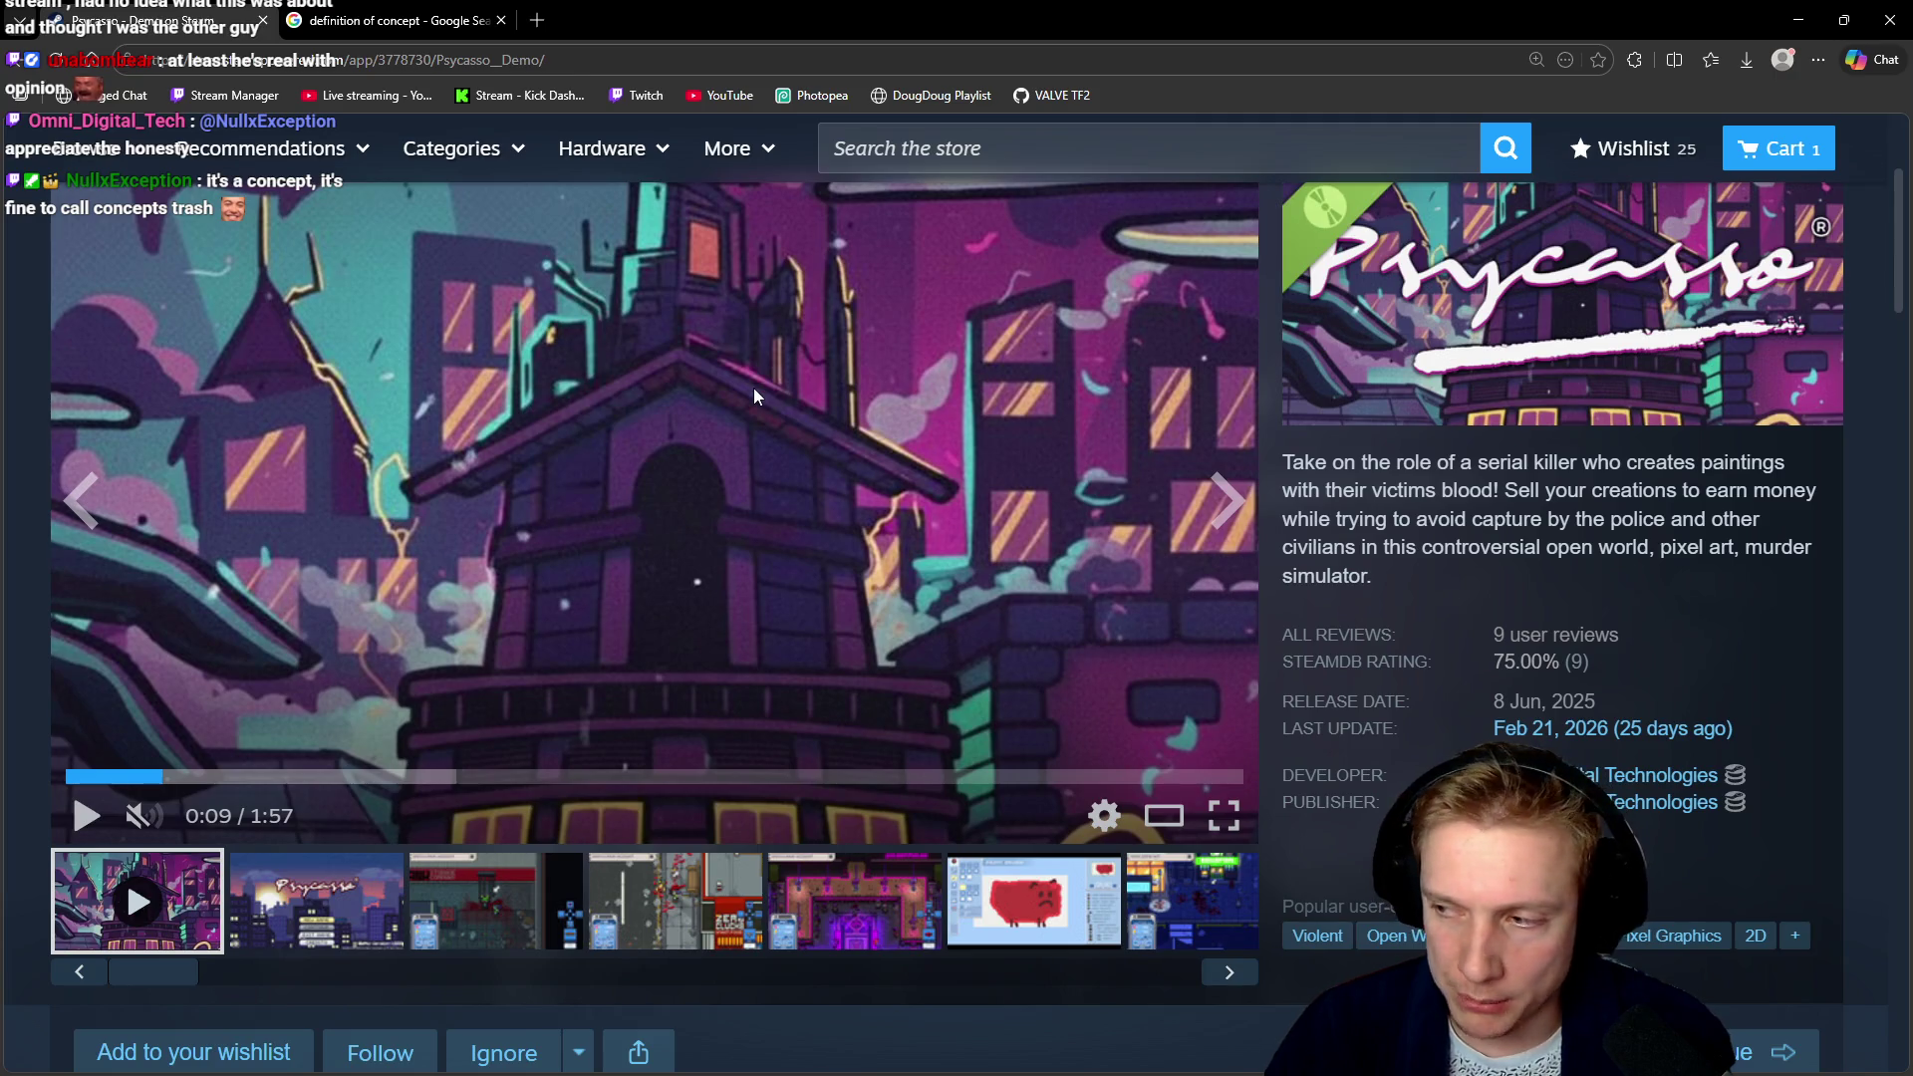
{"action": "left_click", "coordinate": [730, 435]}
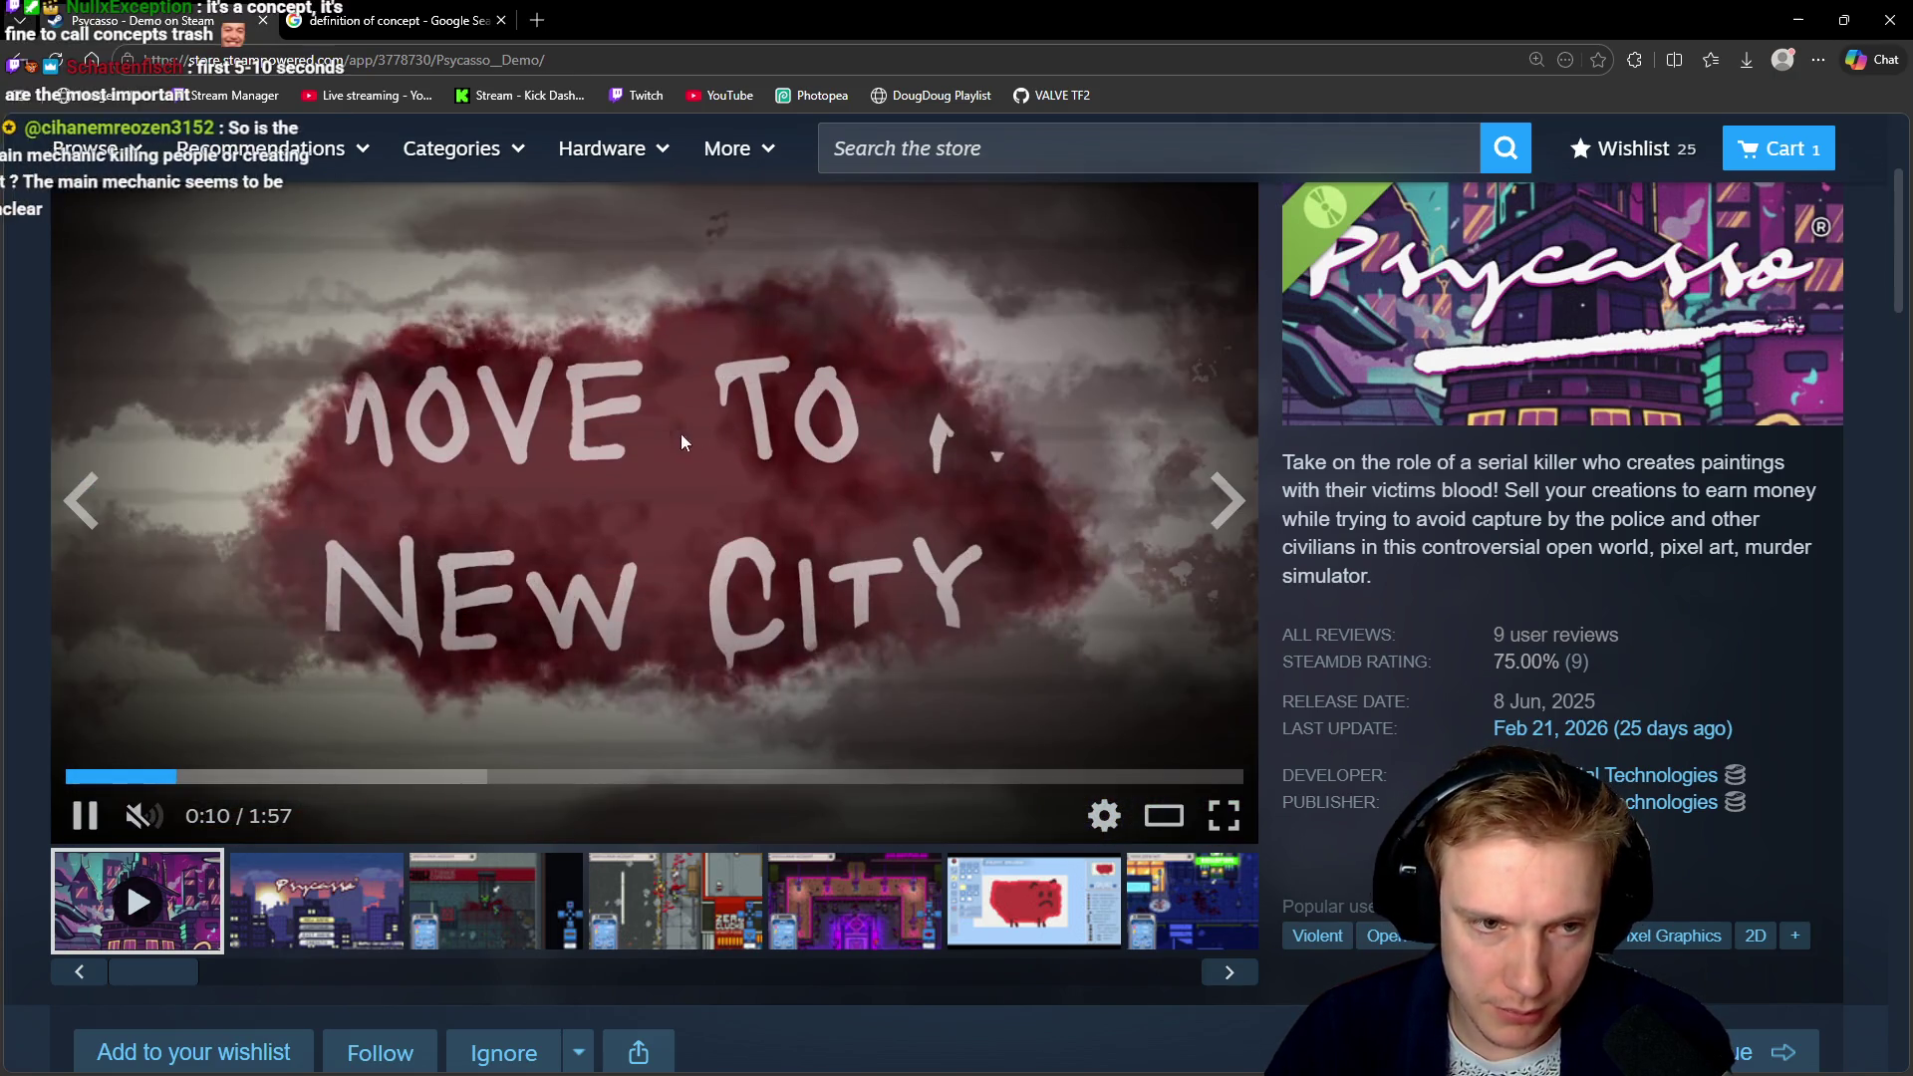
{"action": "left_click", "coordinate": [661, 465]}
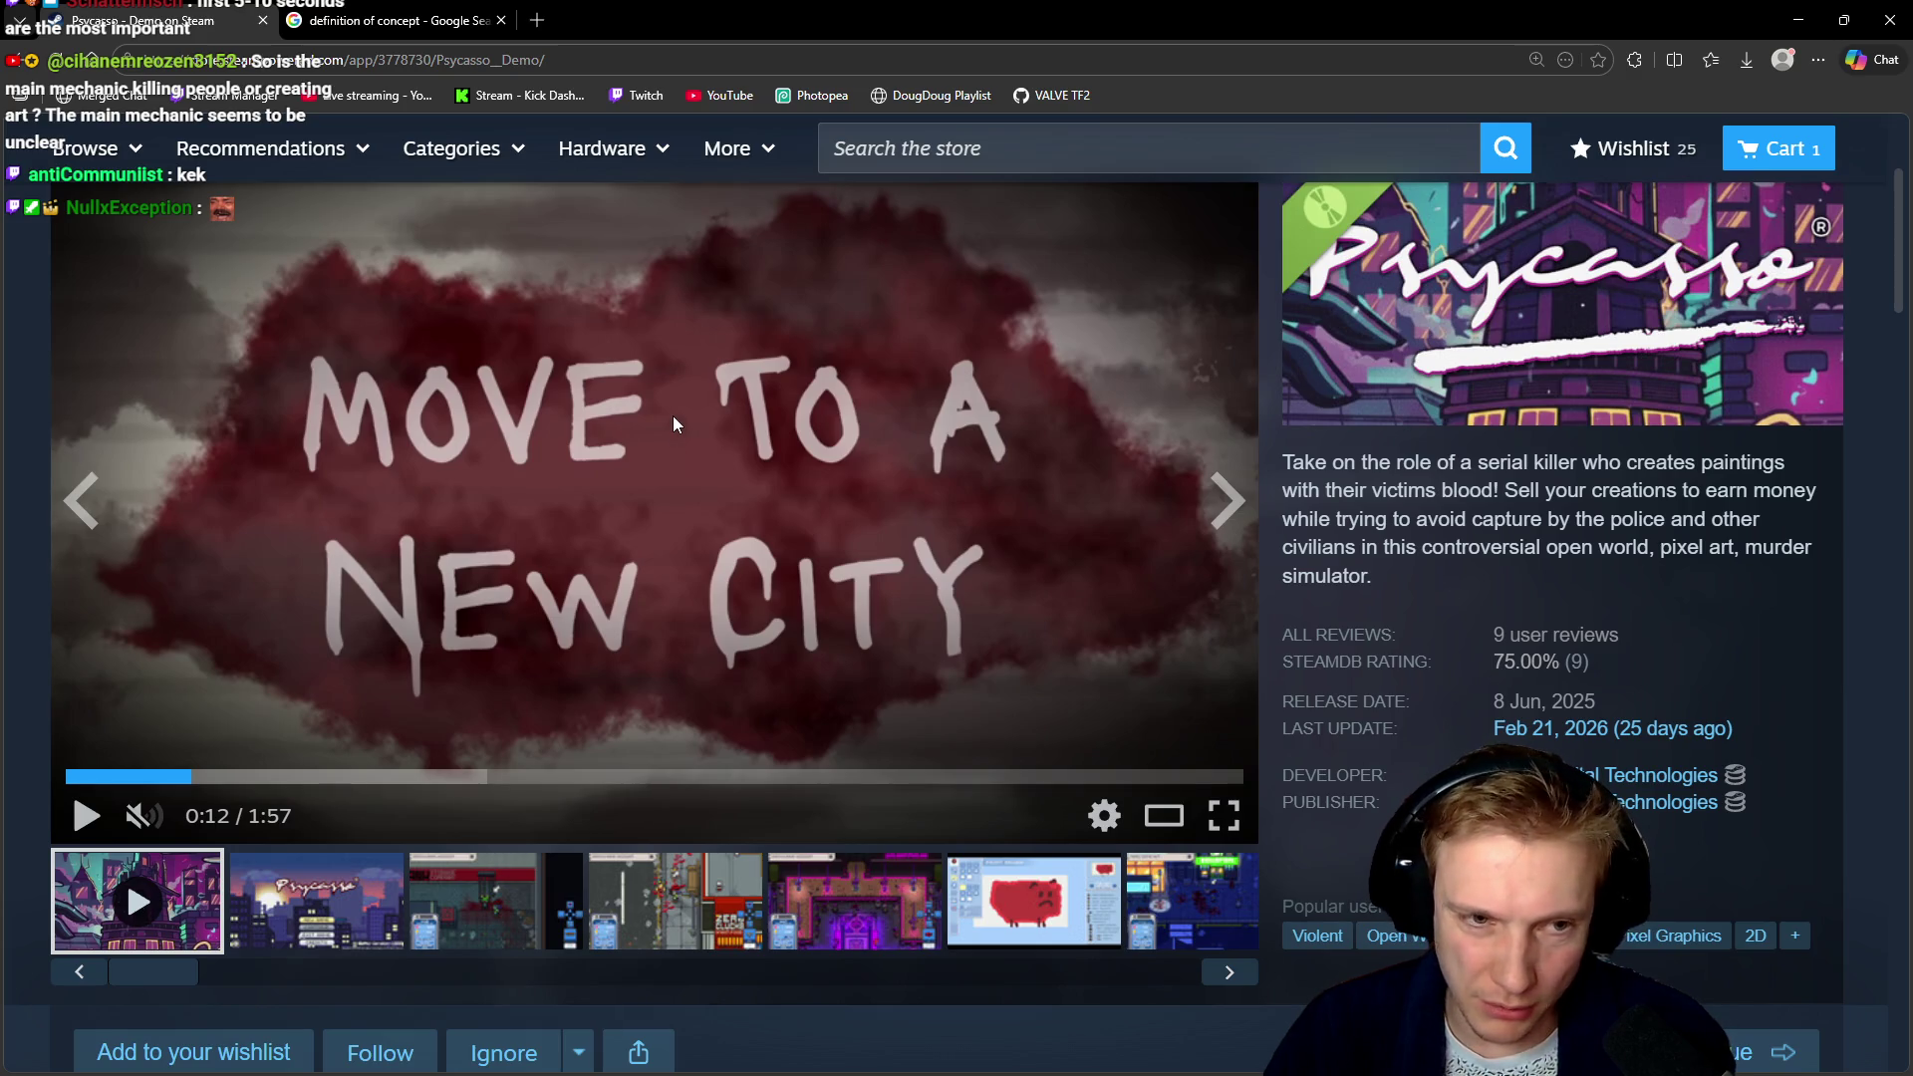
{"action": "left_click", "coordinate": [673, 416]}
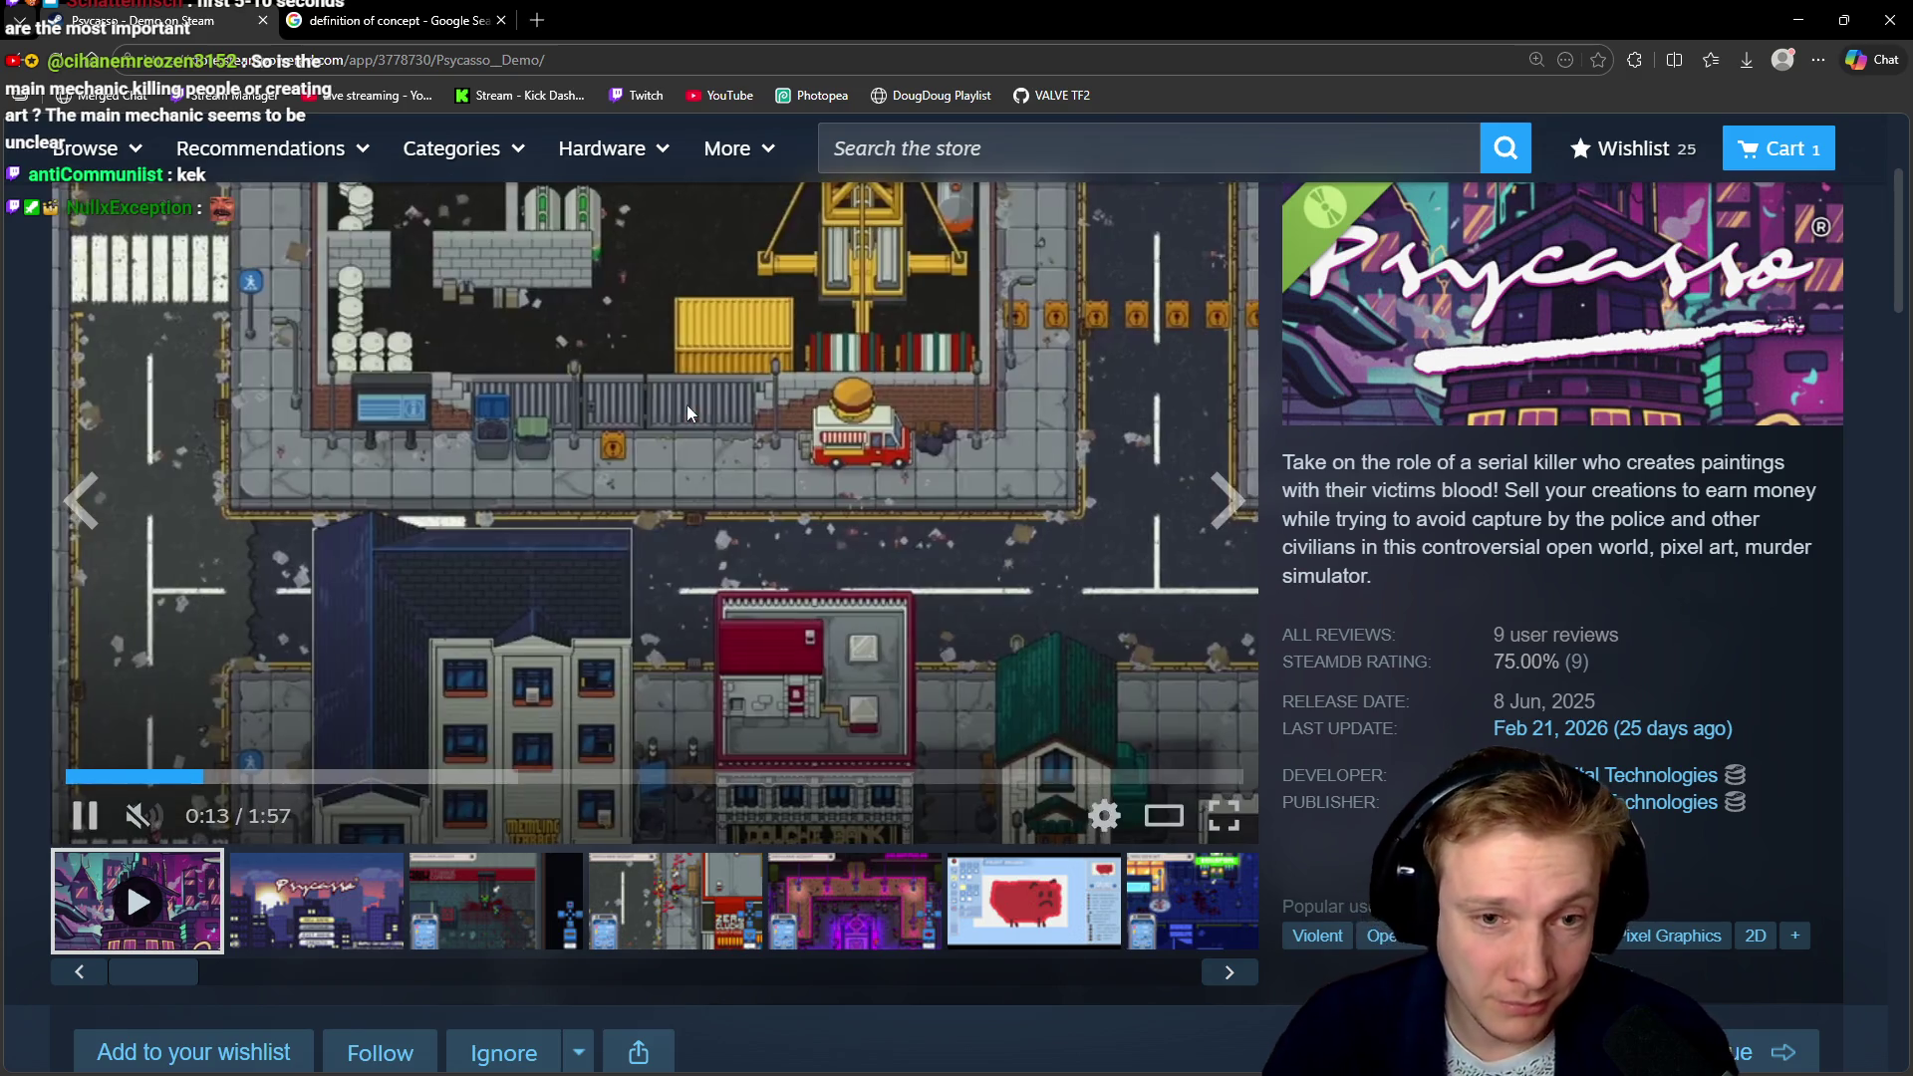
{"action": "left_click", "coordinate": [711, 438]}
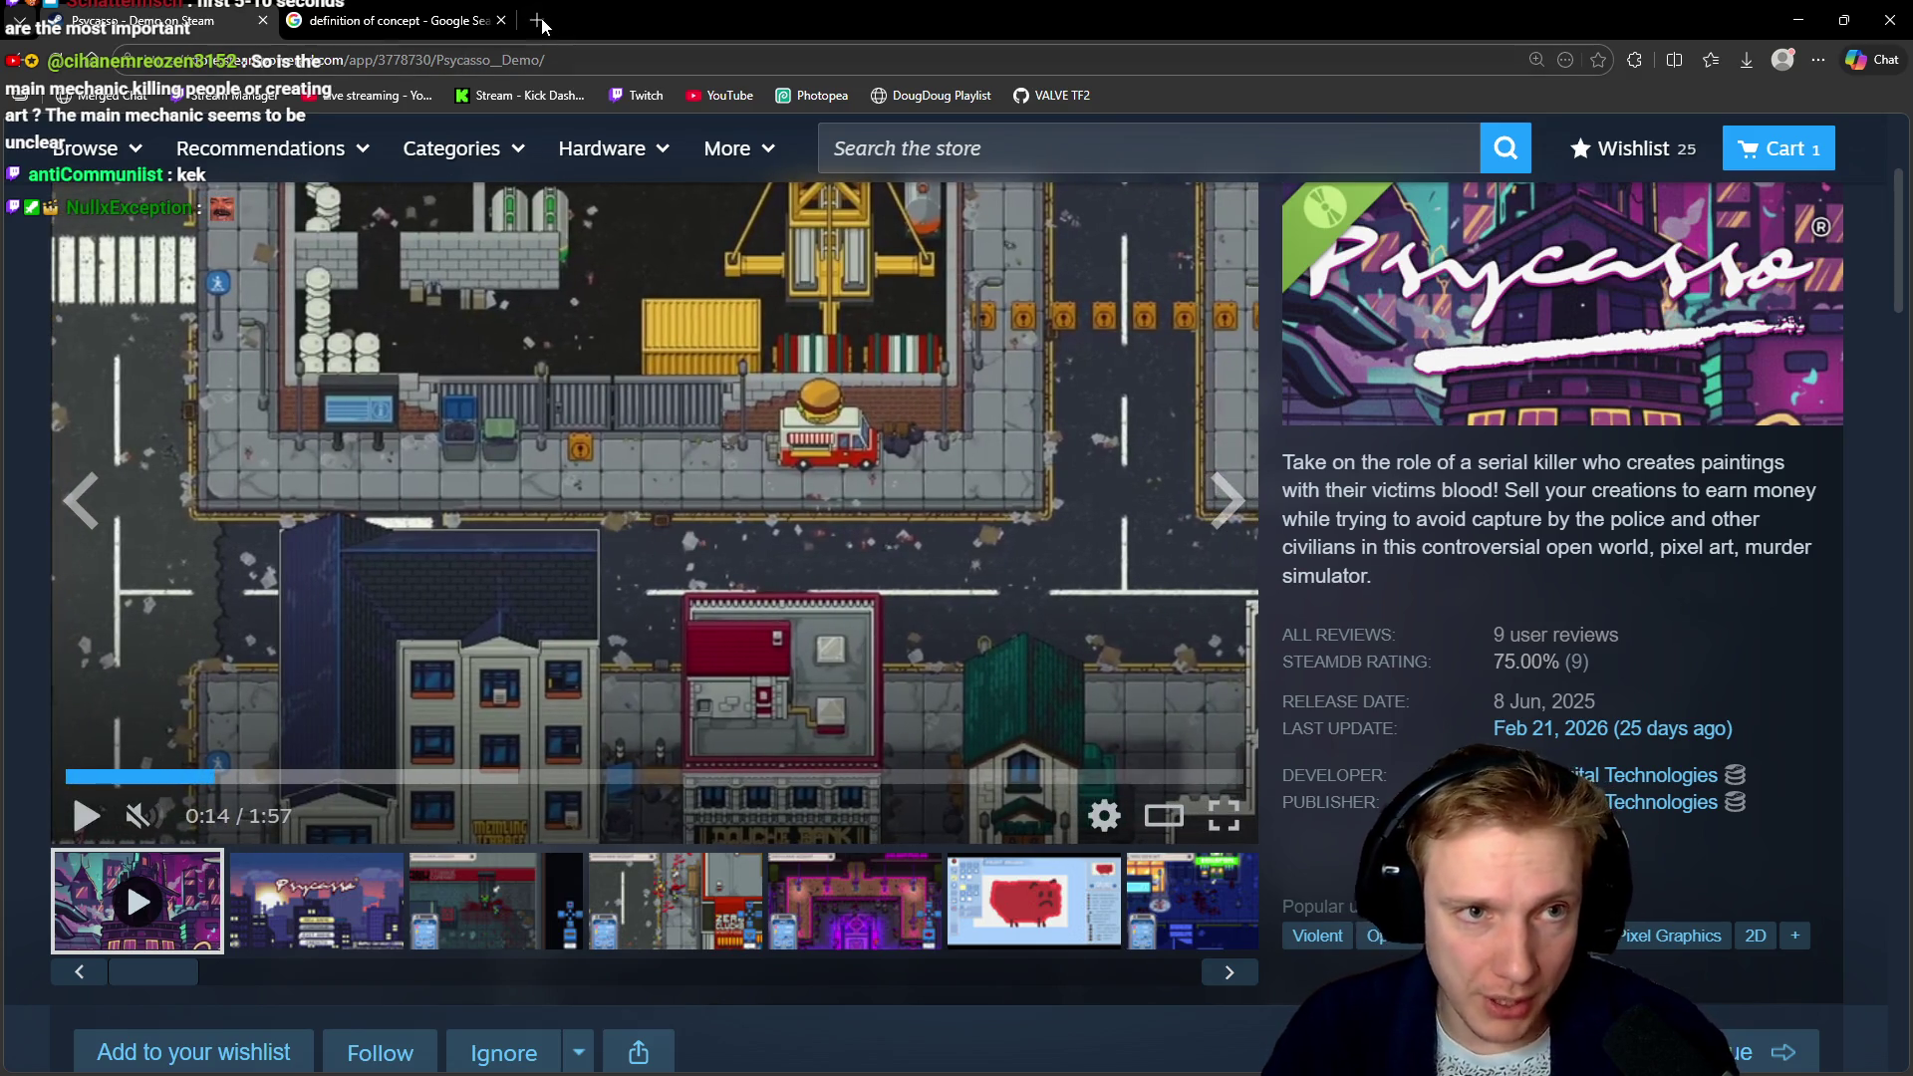
Search Google for 'gnomes team' in a new tab
{"action": "left_click", "coordinate": [538, 20]}
{"action": "type", "text": "gnomes team"}
{"action": "key", "text": "Return"}
{"action": "scroll", "coordinate": [754, 340], "scroll_direction": "down", "scroll_amount": 2}
{"action": "scroll", "coordinate": [754, 339], "scroll_direction": "up", "scroll_amount": 2}
Refine the search to 'gnomes steam' and open the Gnomes on Steam result
{"action": "left_click", "coordinate": [455, 191]}
{"action": "type", "text": "s"}
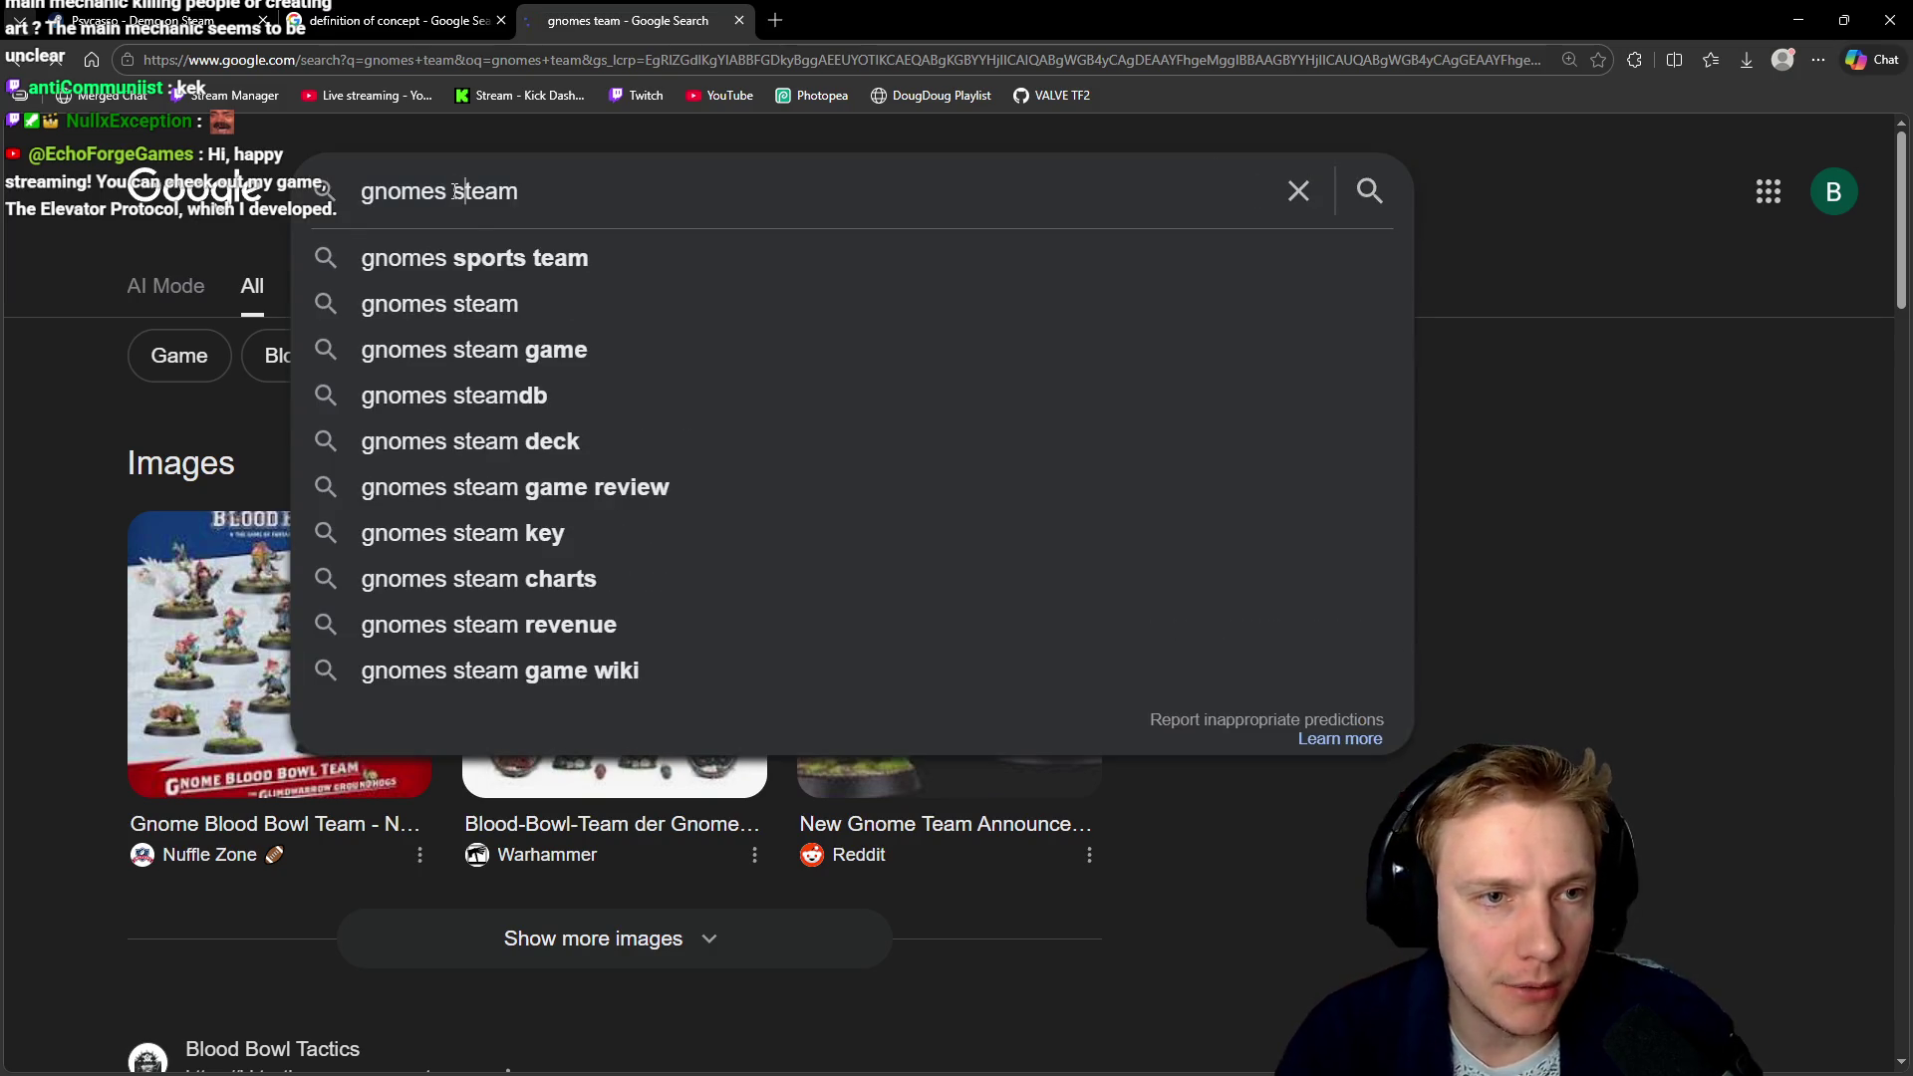
{"action": "key", "text": "Return"}
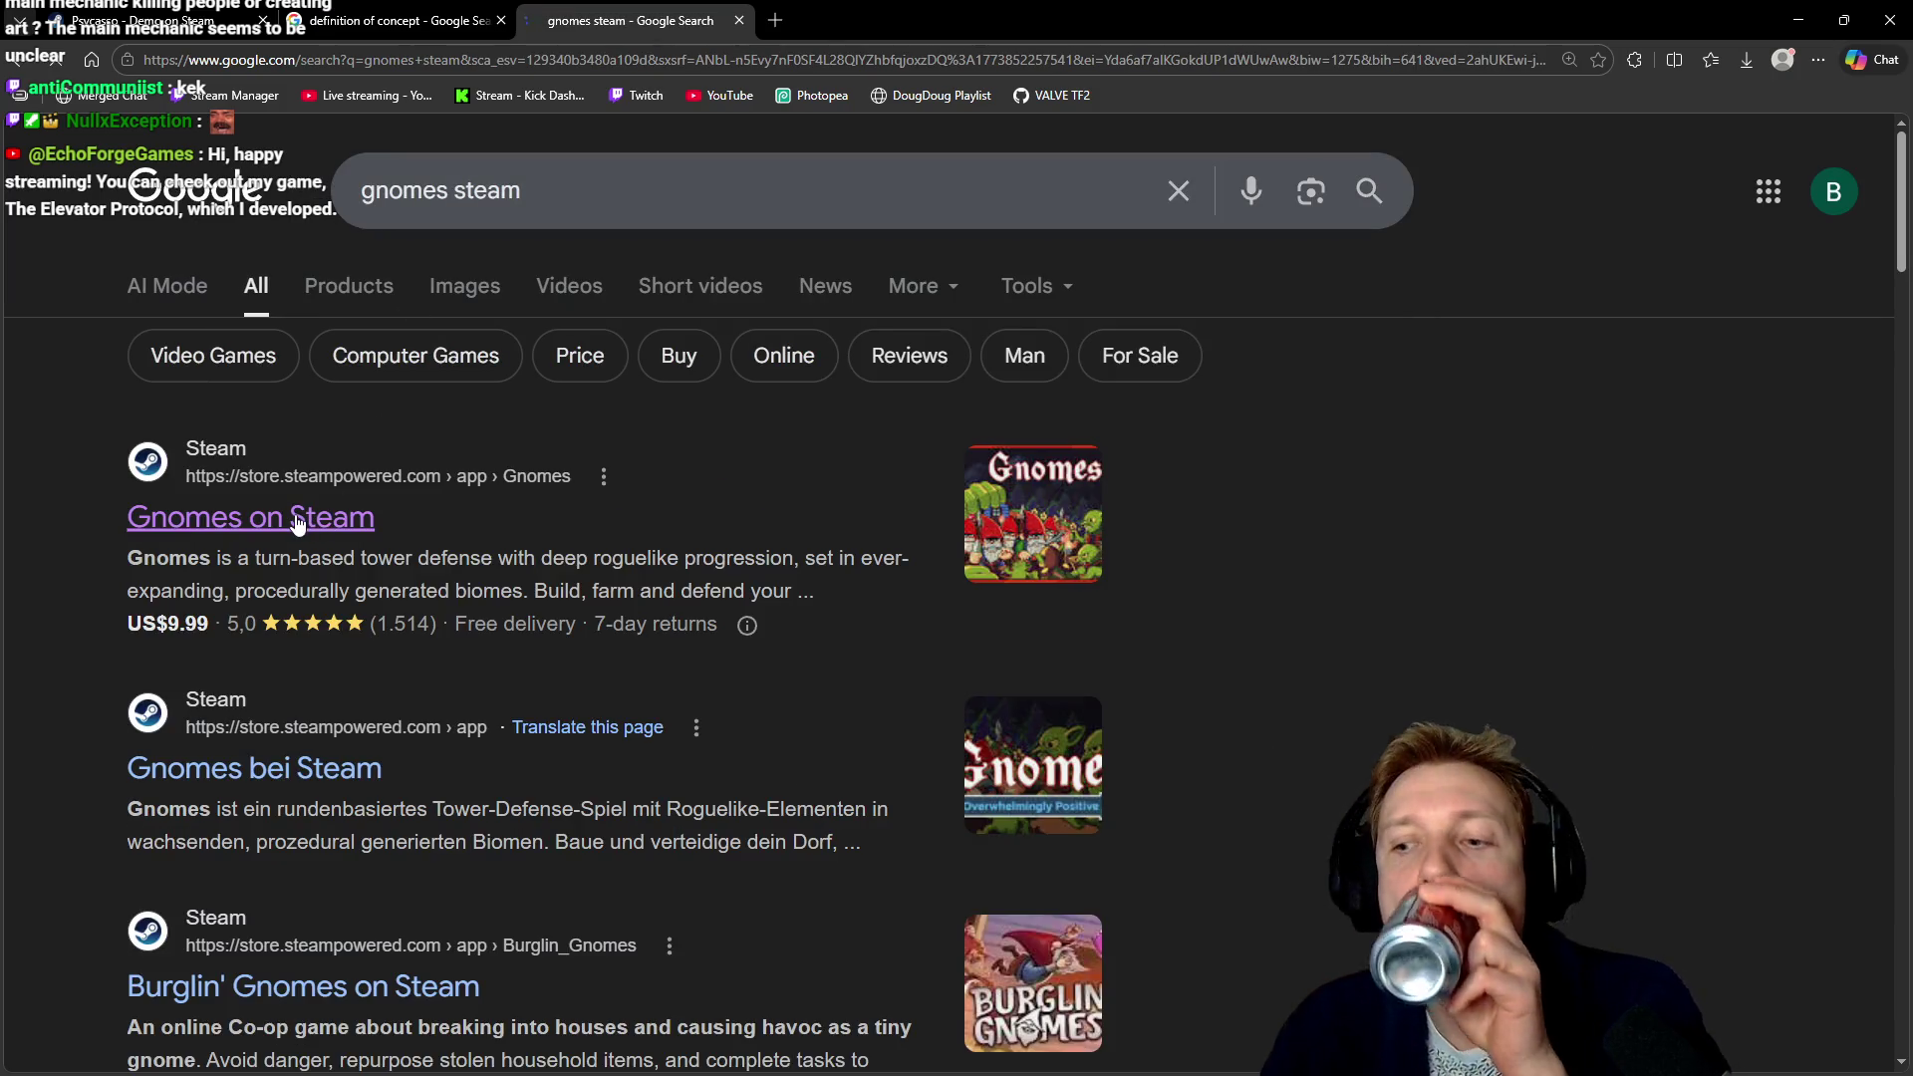
{"action": "left_click", "coordinate": [297, 520]}
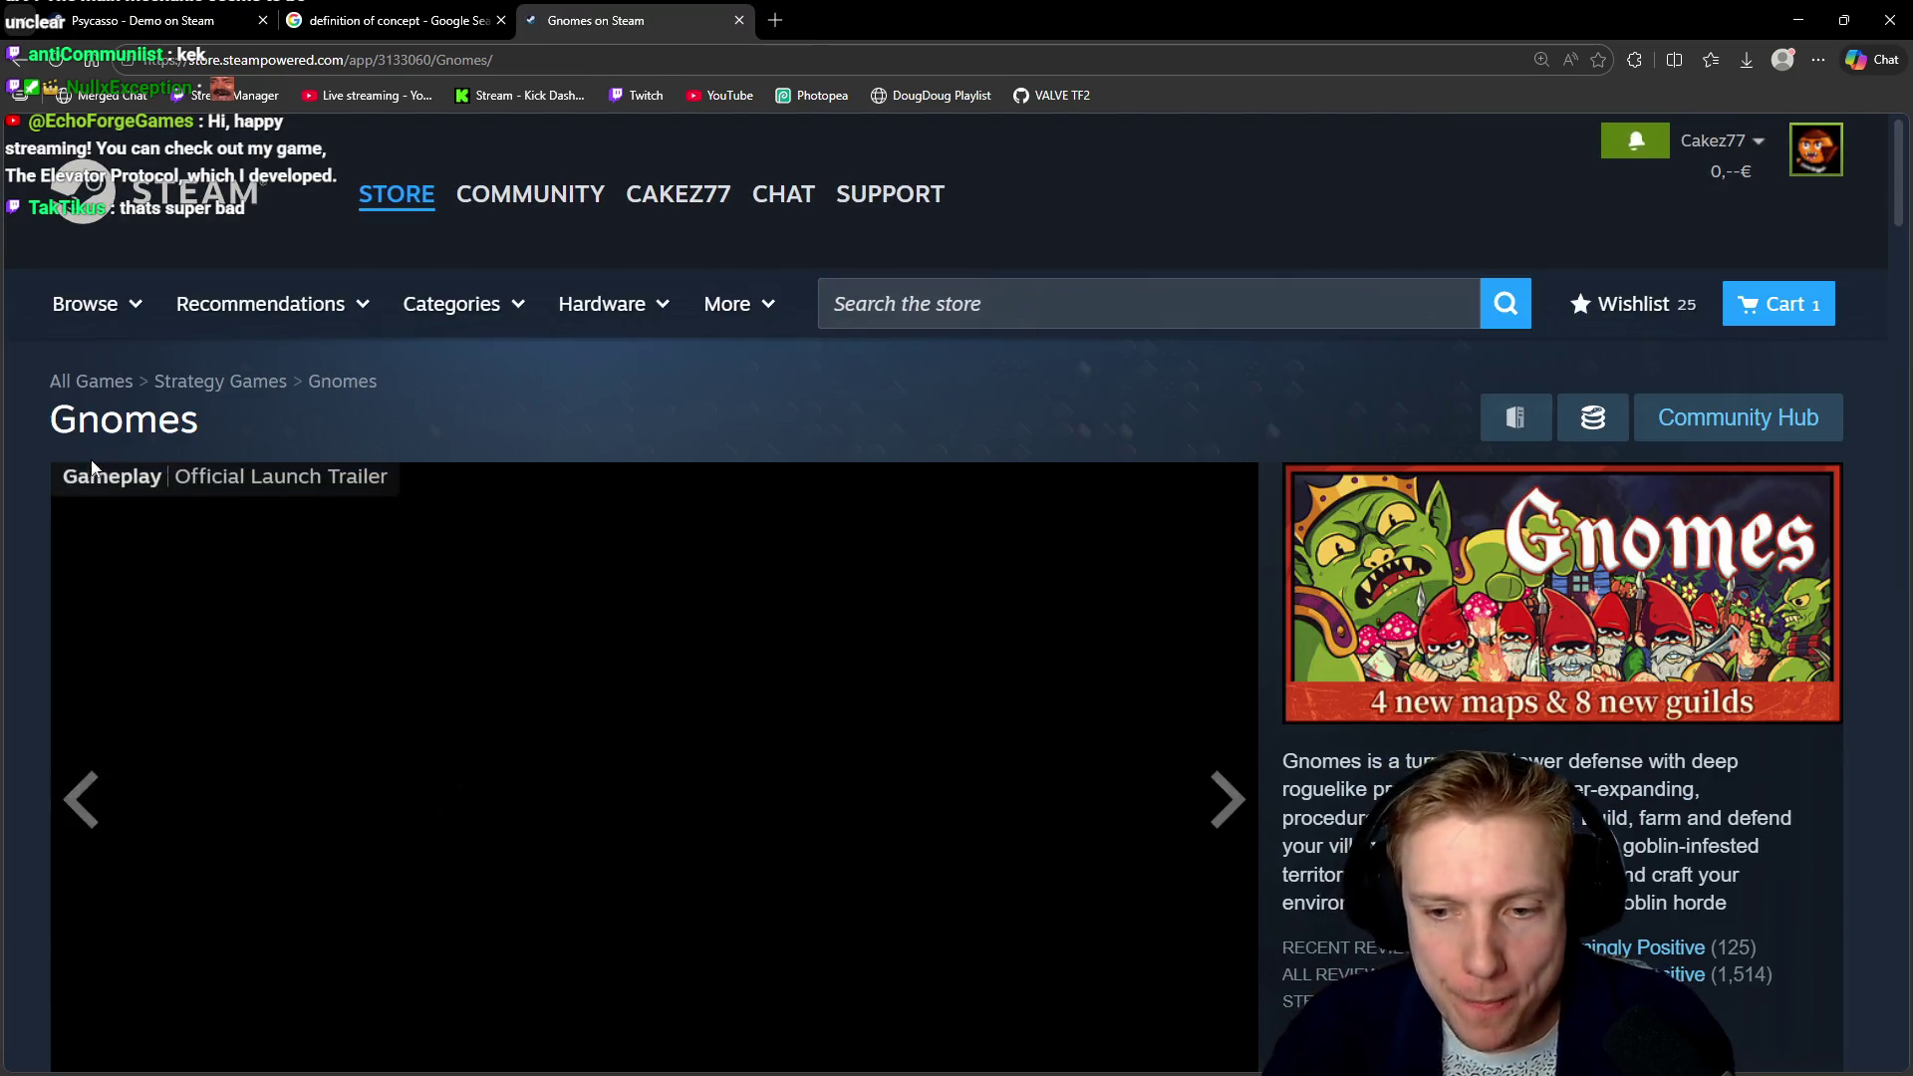
Pause the Gnomes trailer, rewind it to the start, and play and pause its opening seconds
{"action": "scroll", "coordinate": [100, 523], "scroll_direction": "down", "scroll_amount": 2}
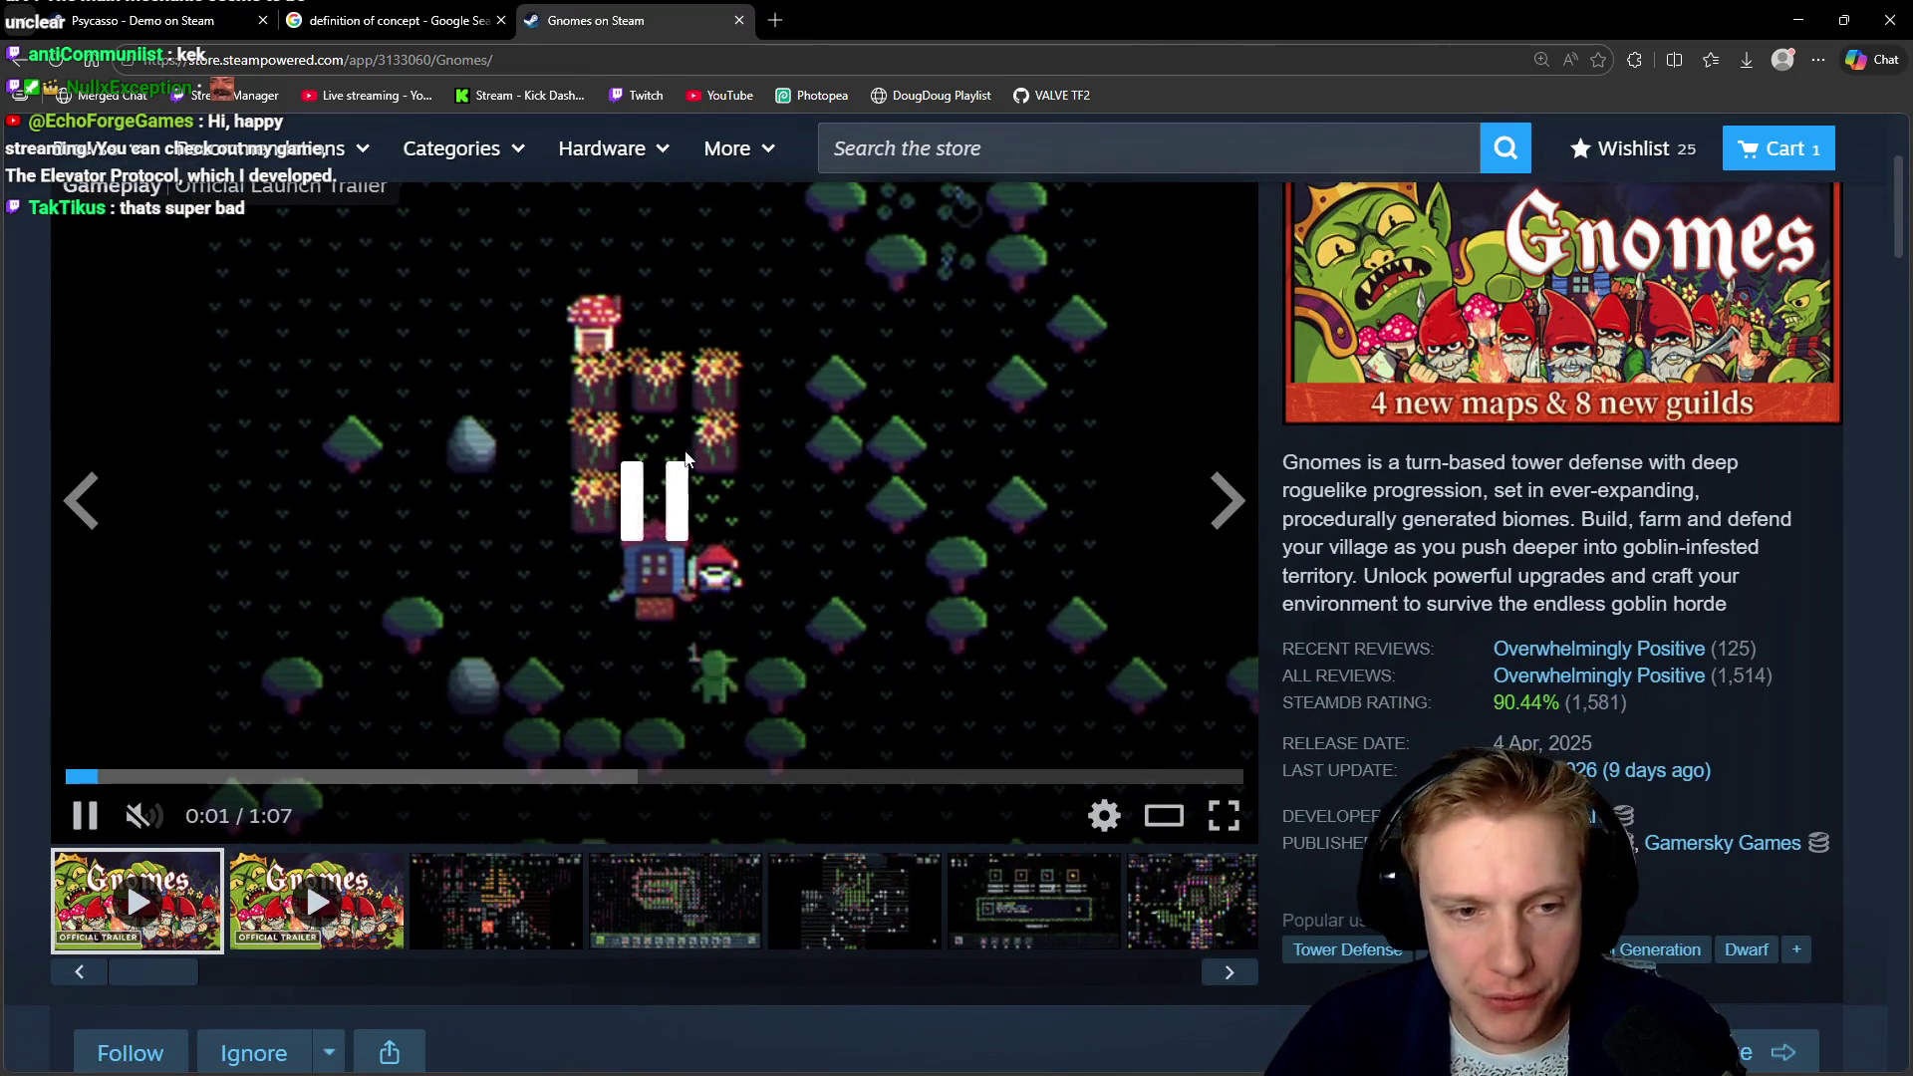
{"action": "left_click", "coordinate": [290, 566]}
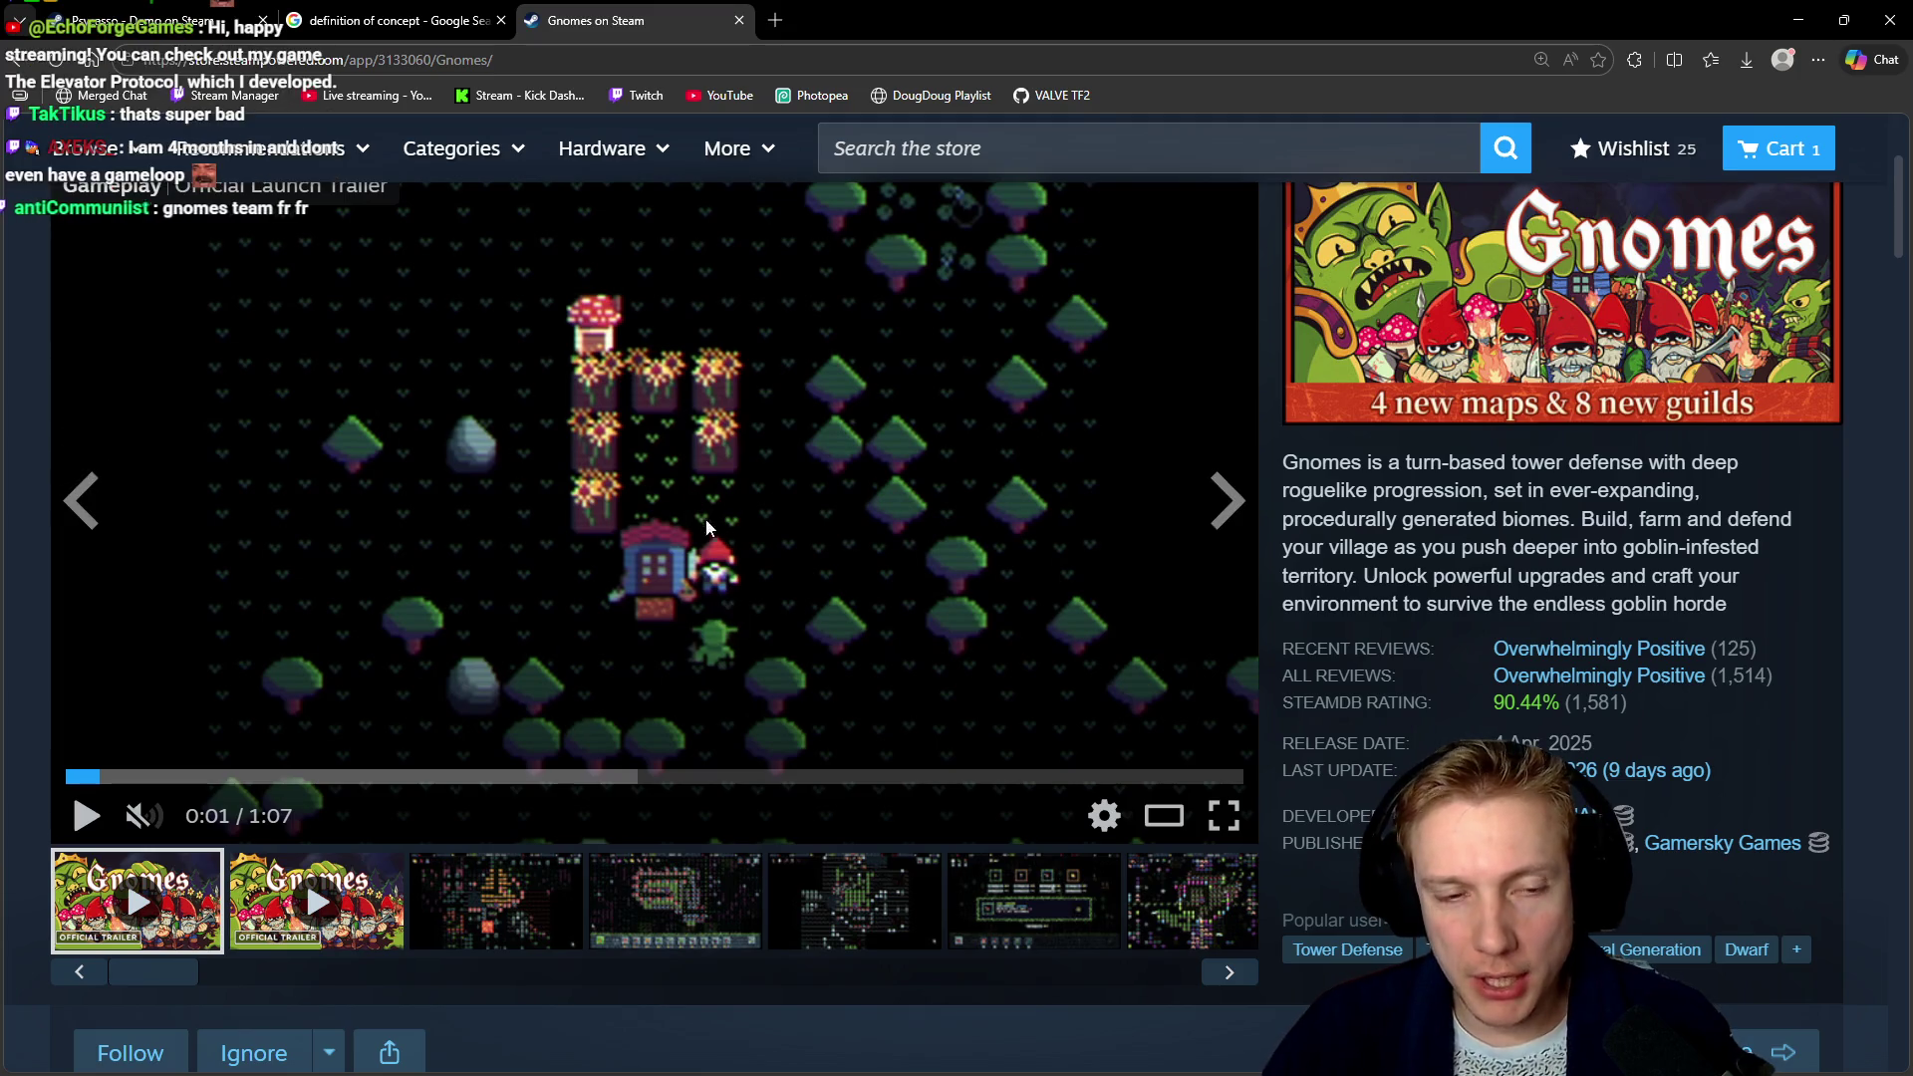
{"action": "left_click", "coordinate": [85, 779]}
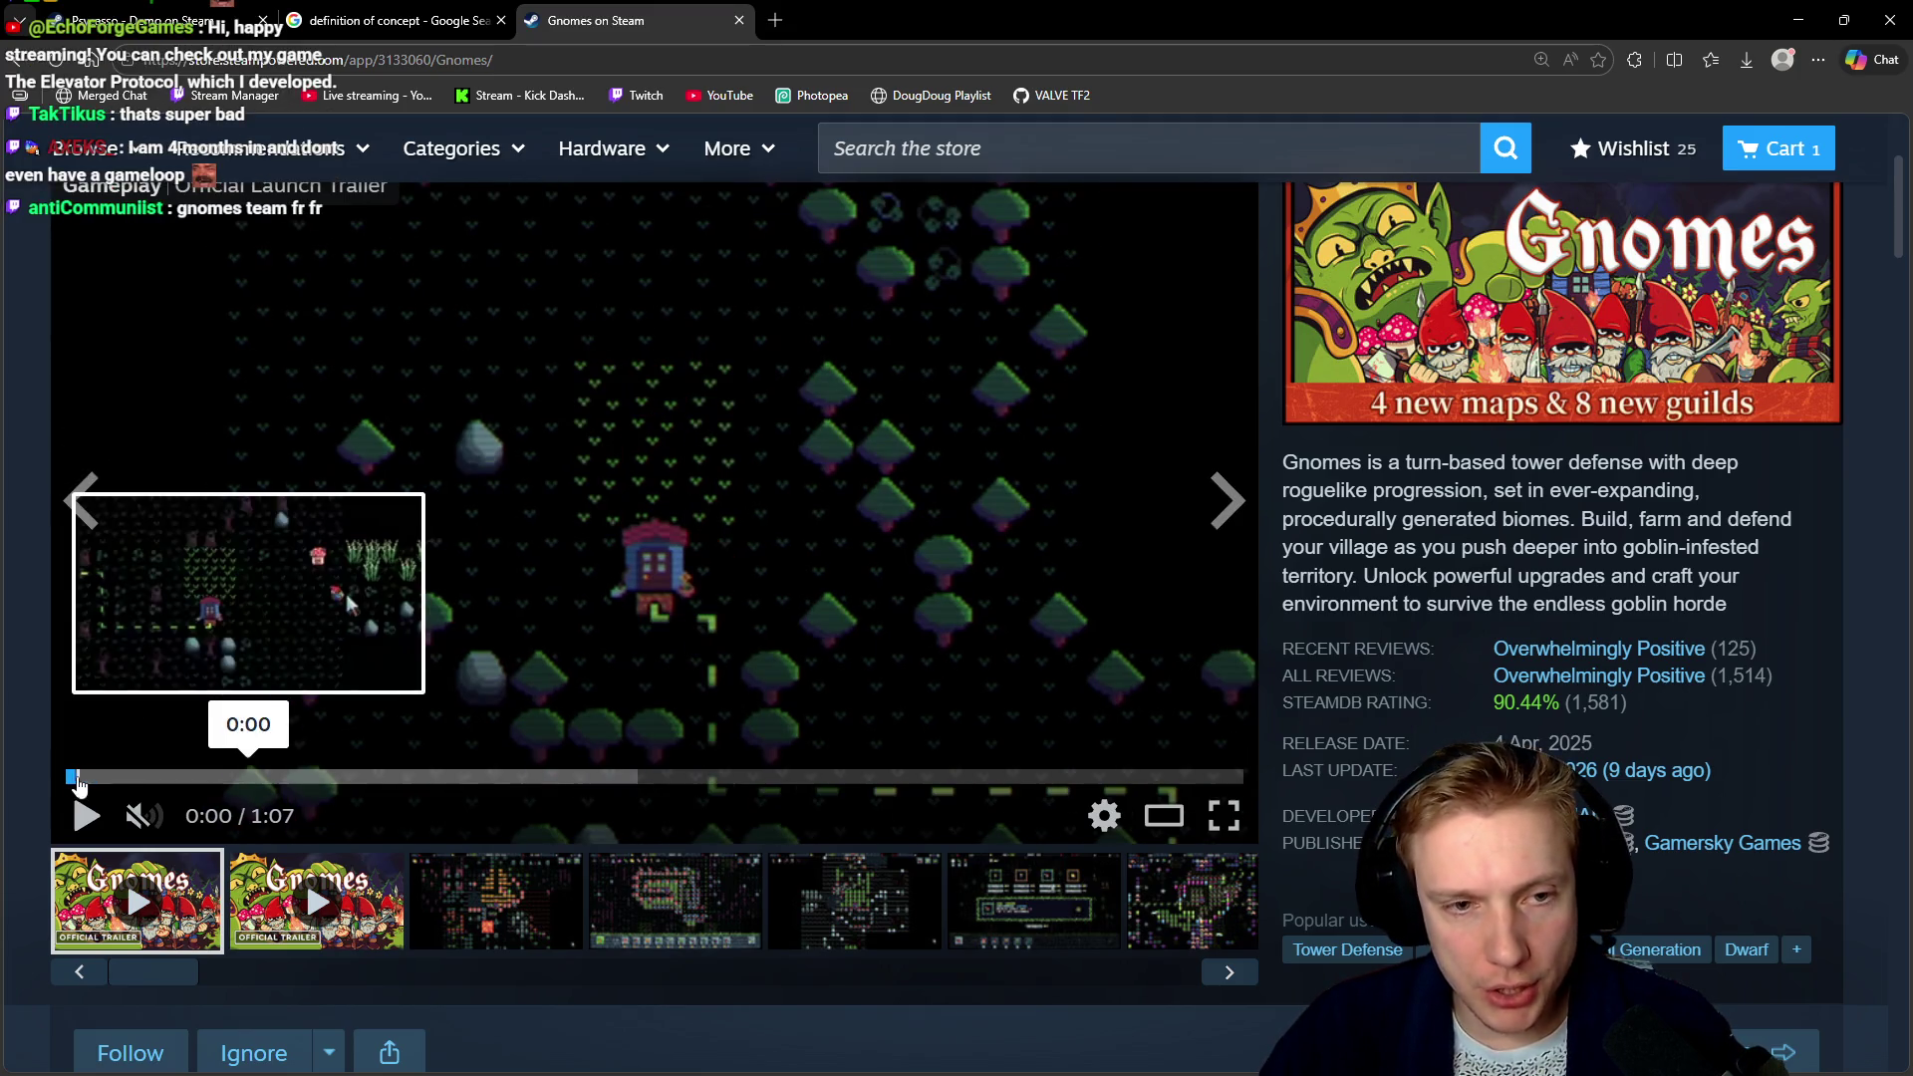
{"action": "left_click", "coordinate": [753, 534]}
{"action": "left_click", "coordinate": [615, 339]}
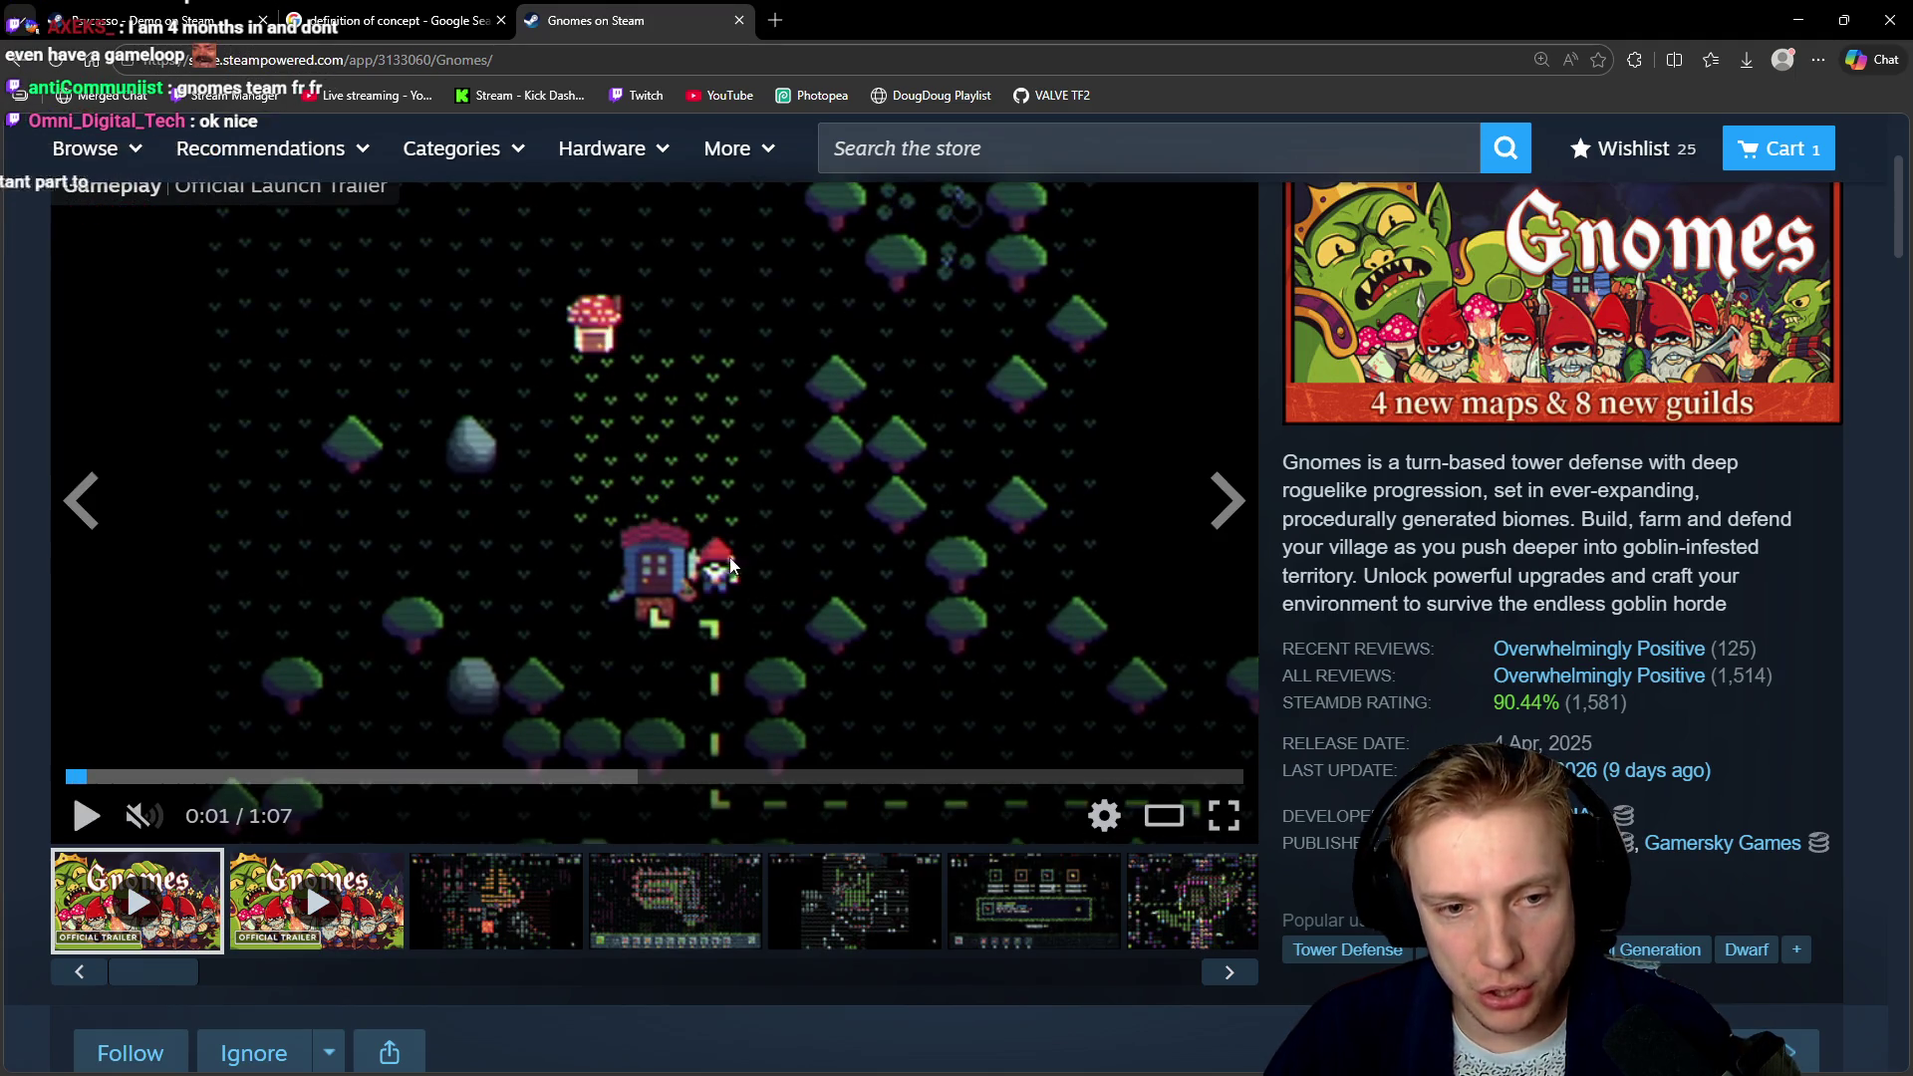
{"action": "left_click", "coordinate": [839, 535]}
{"action": "left_click", "coordinate": [772, 483]}
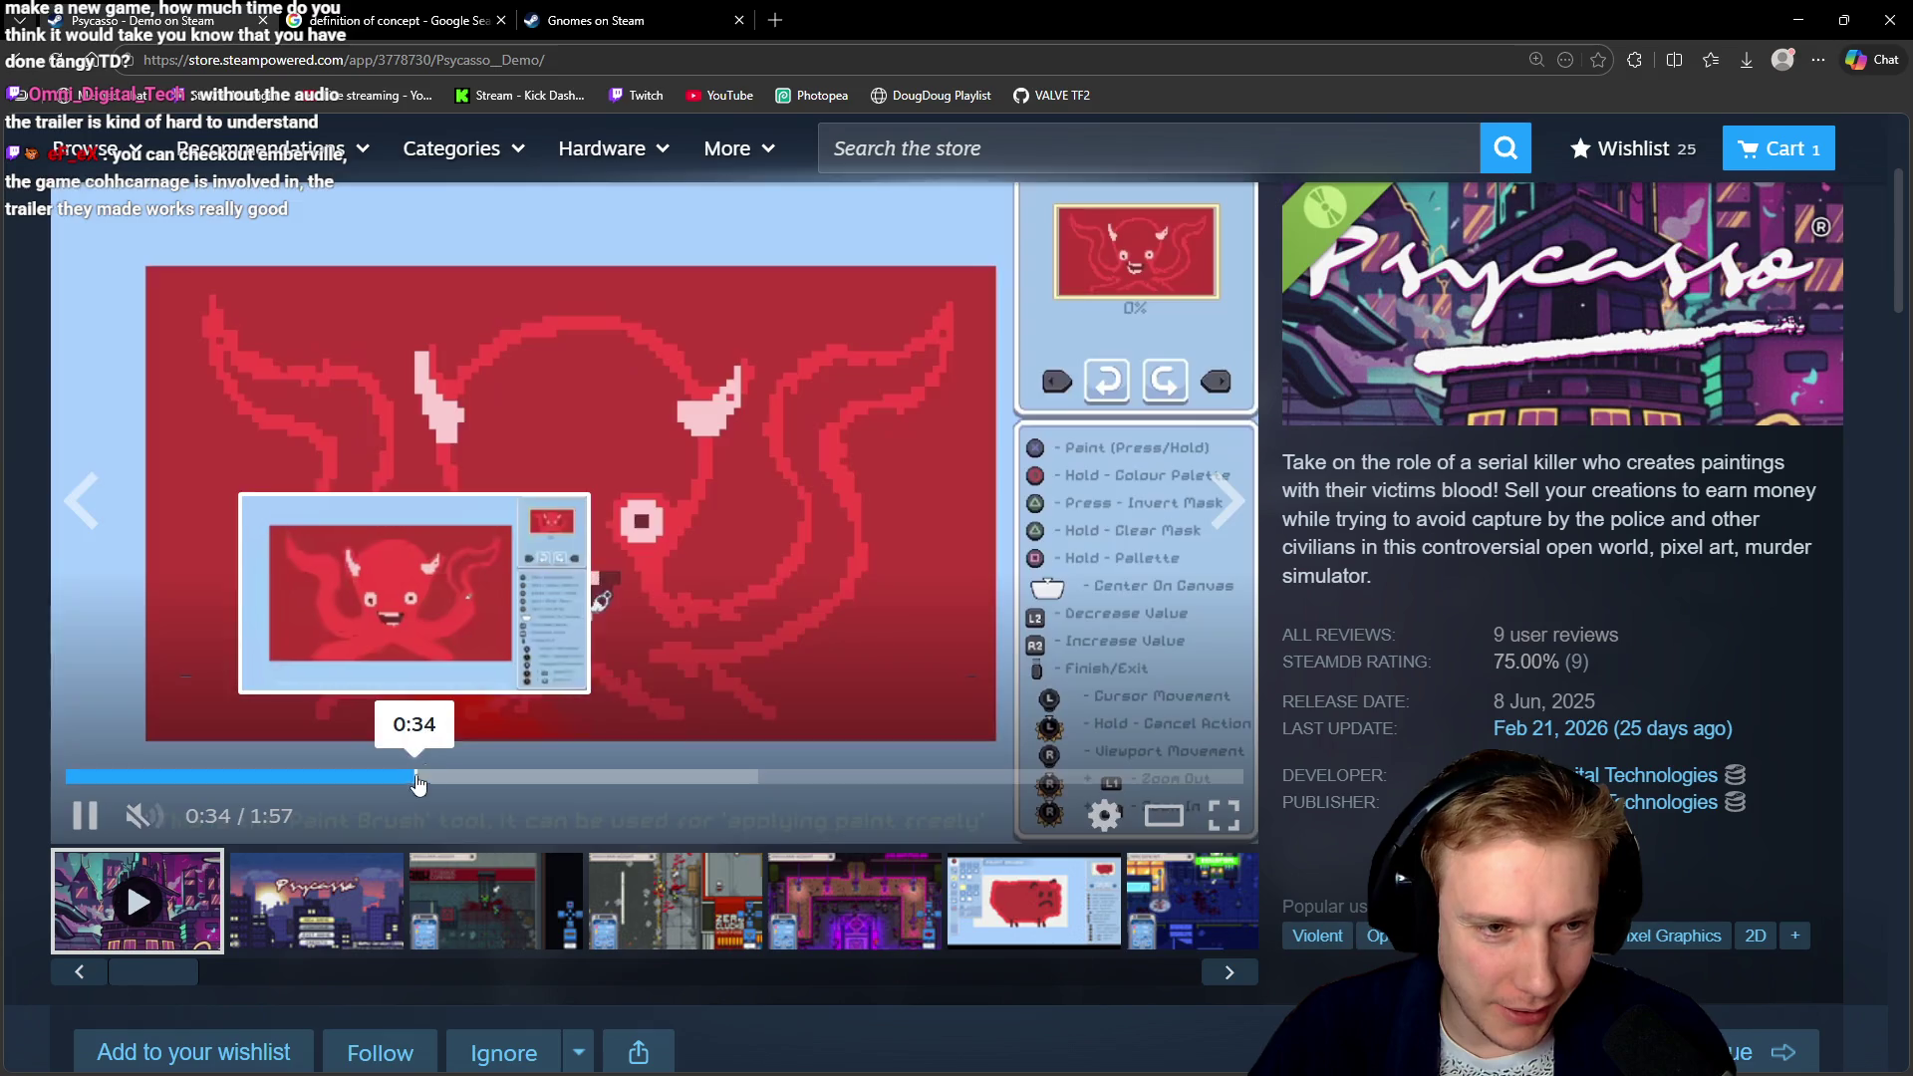
Pause the Psycasso trailer at 0:34 and 0:39, leaving it paused at 0:45 on Buy Furniture
{"action": "left_click", "coordinate": [812, 463]}
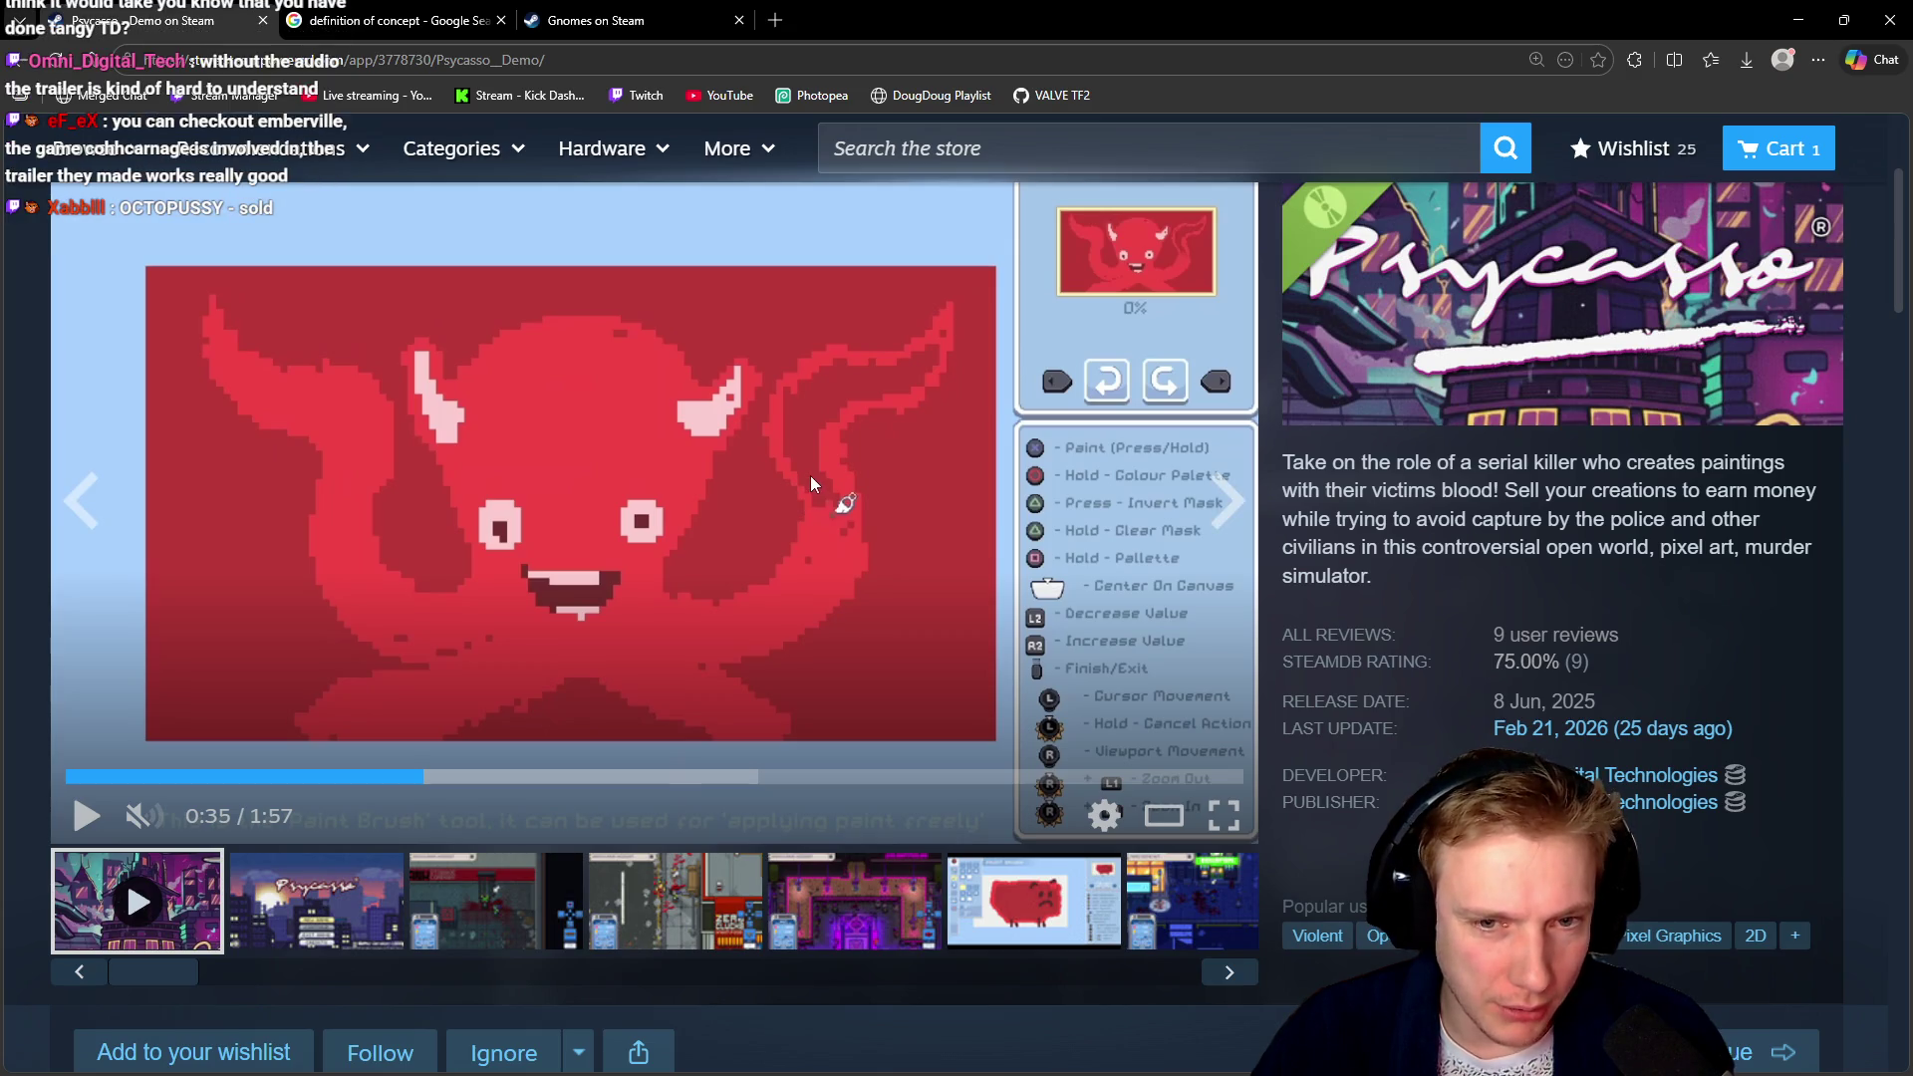
{"action": "left_click", "coordinate": [764, 461]}
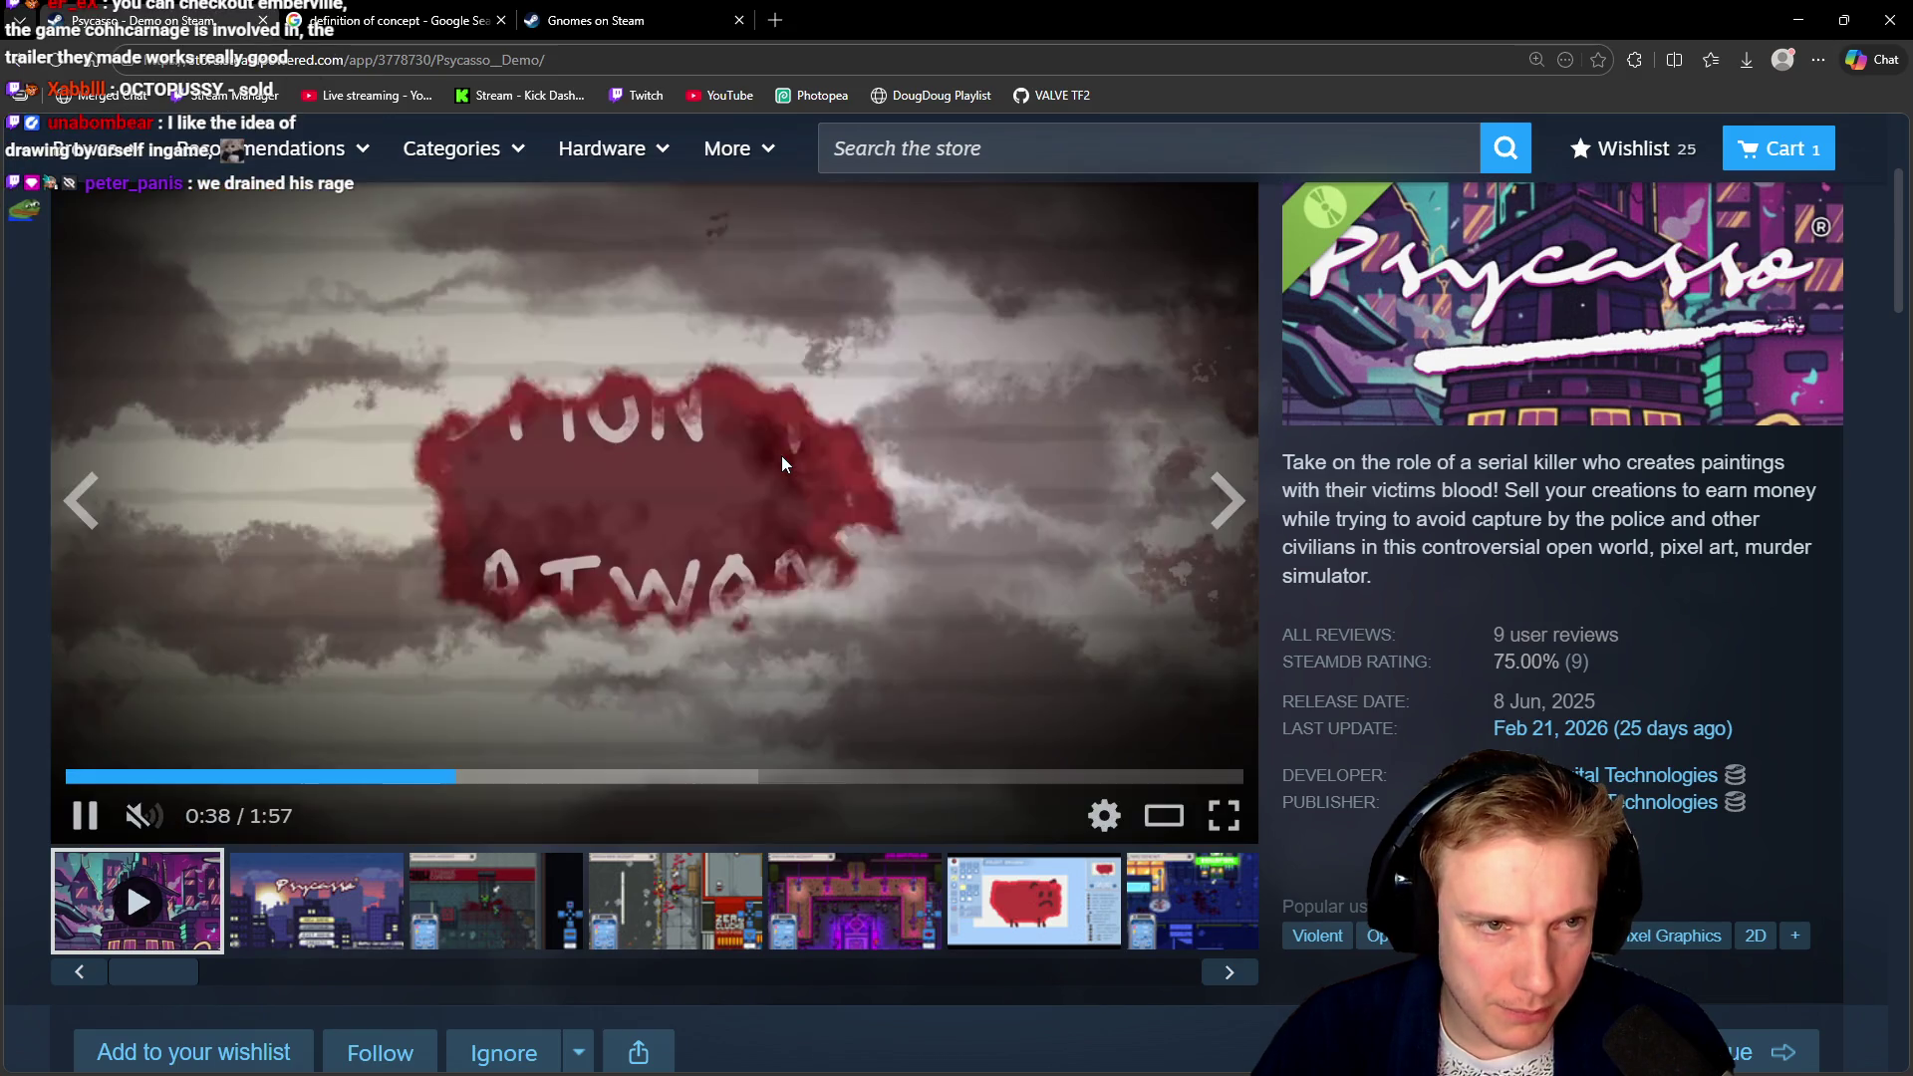
{"action": "left_click", "coordinate": [781, 456]}
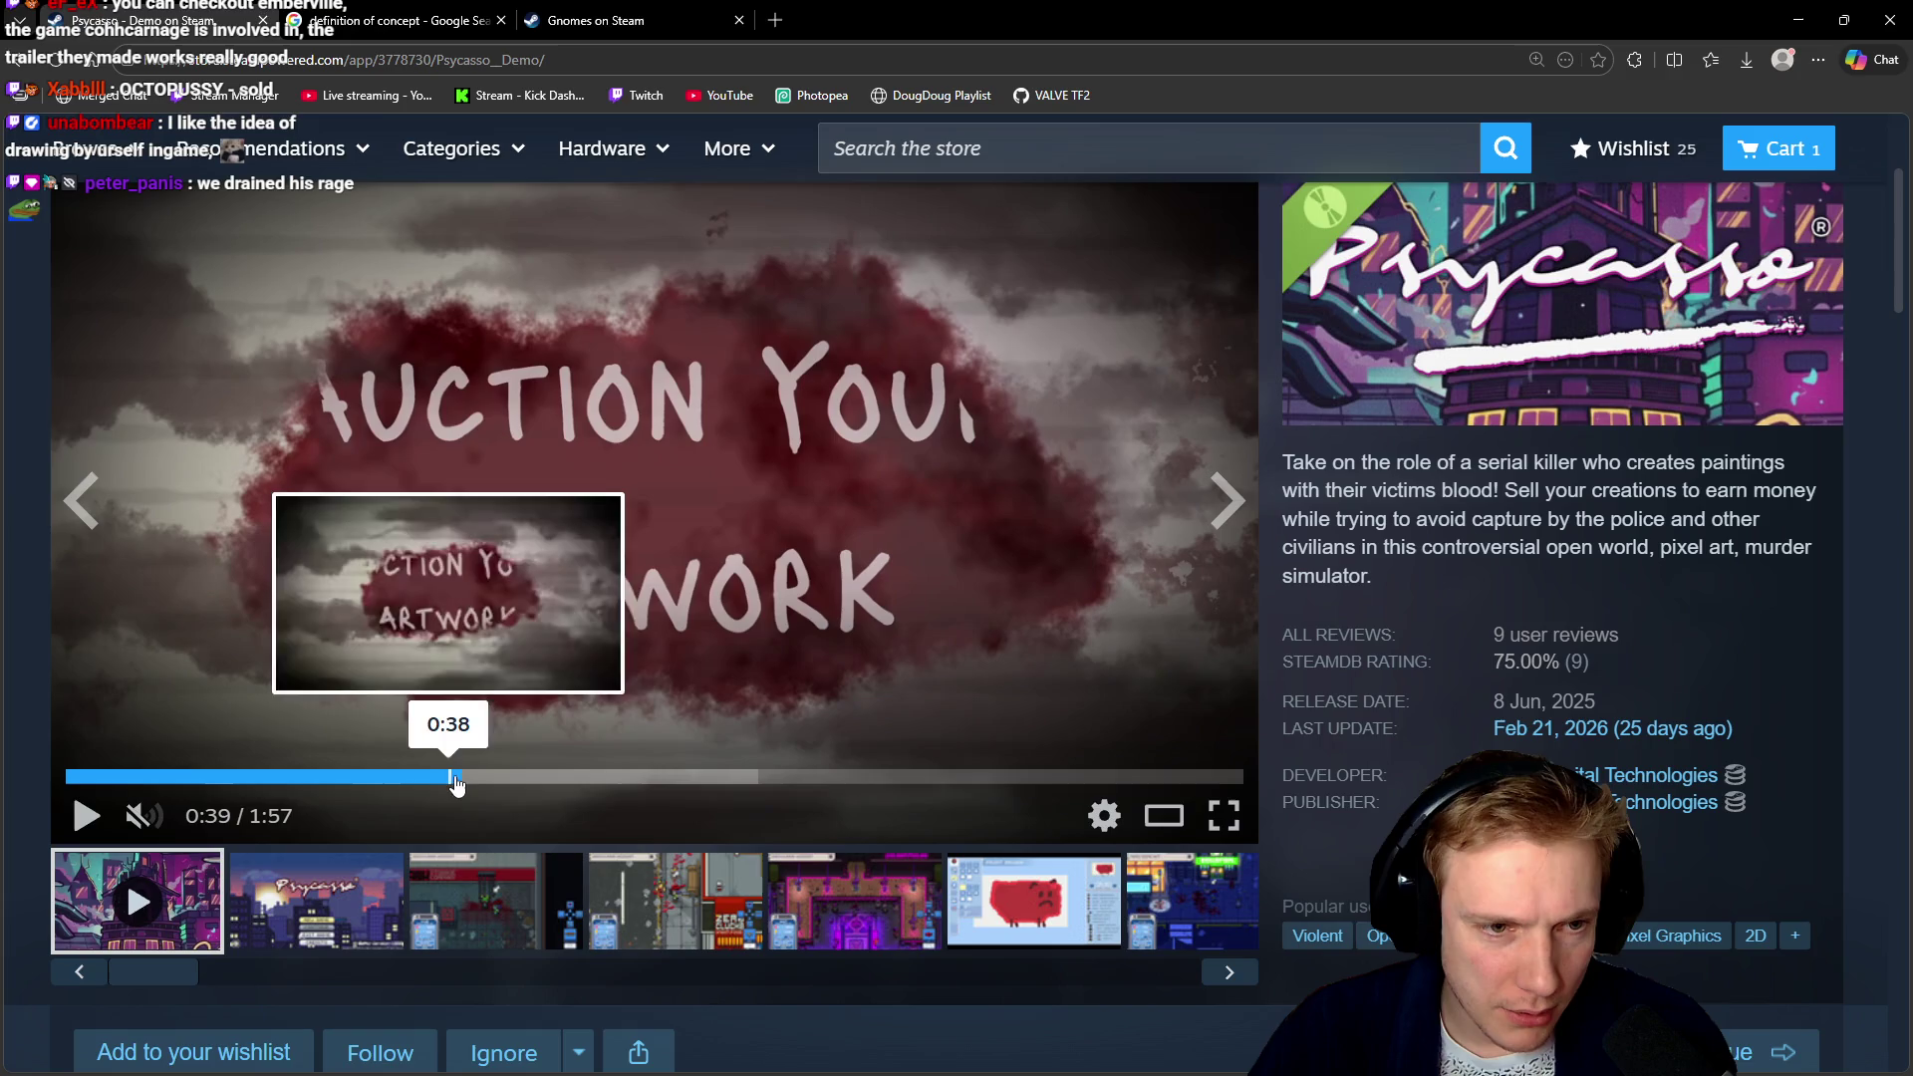
{"action": "left_click", "coordinate": [879, 514]}
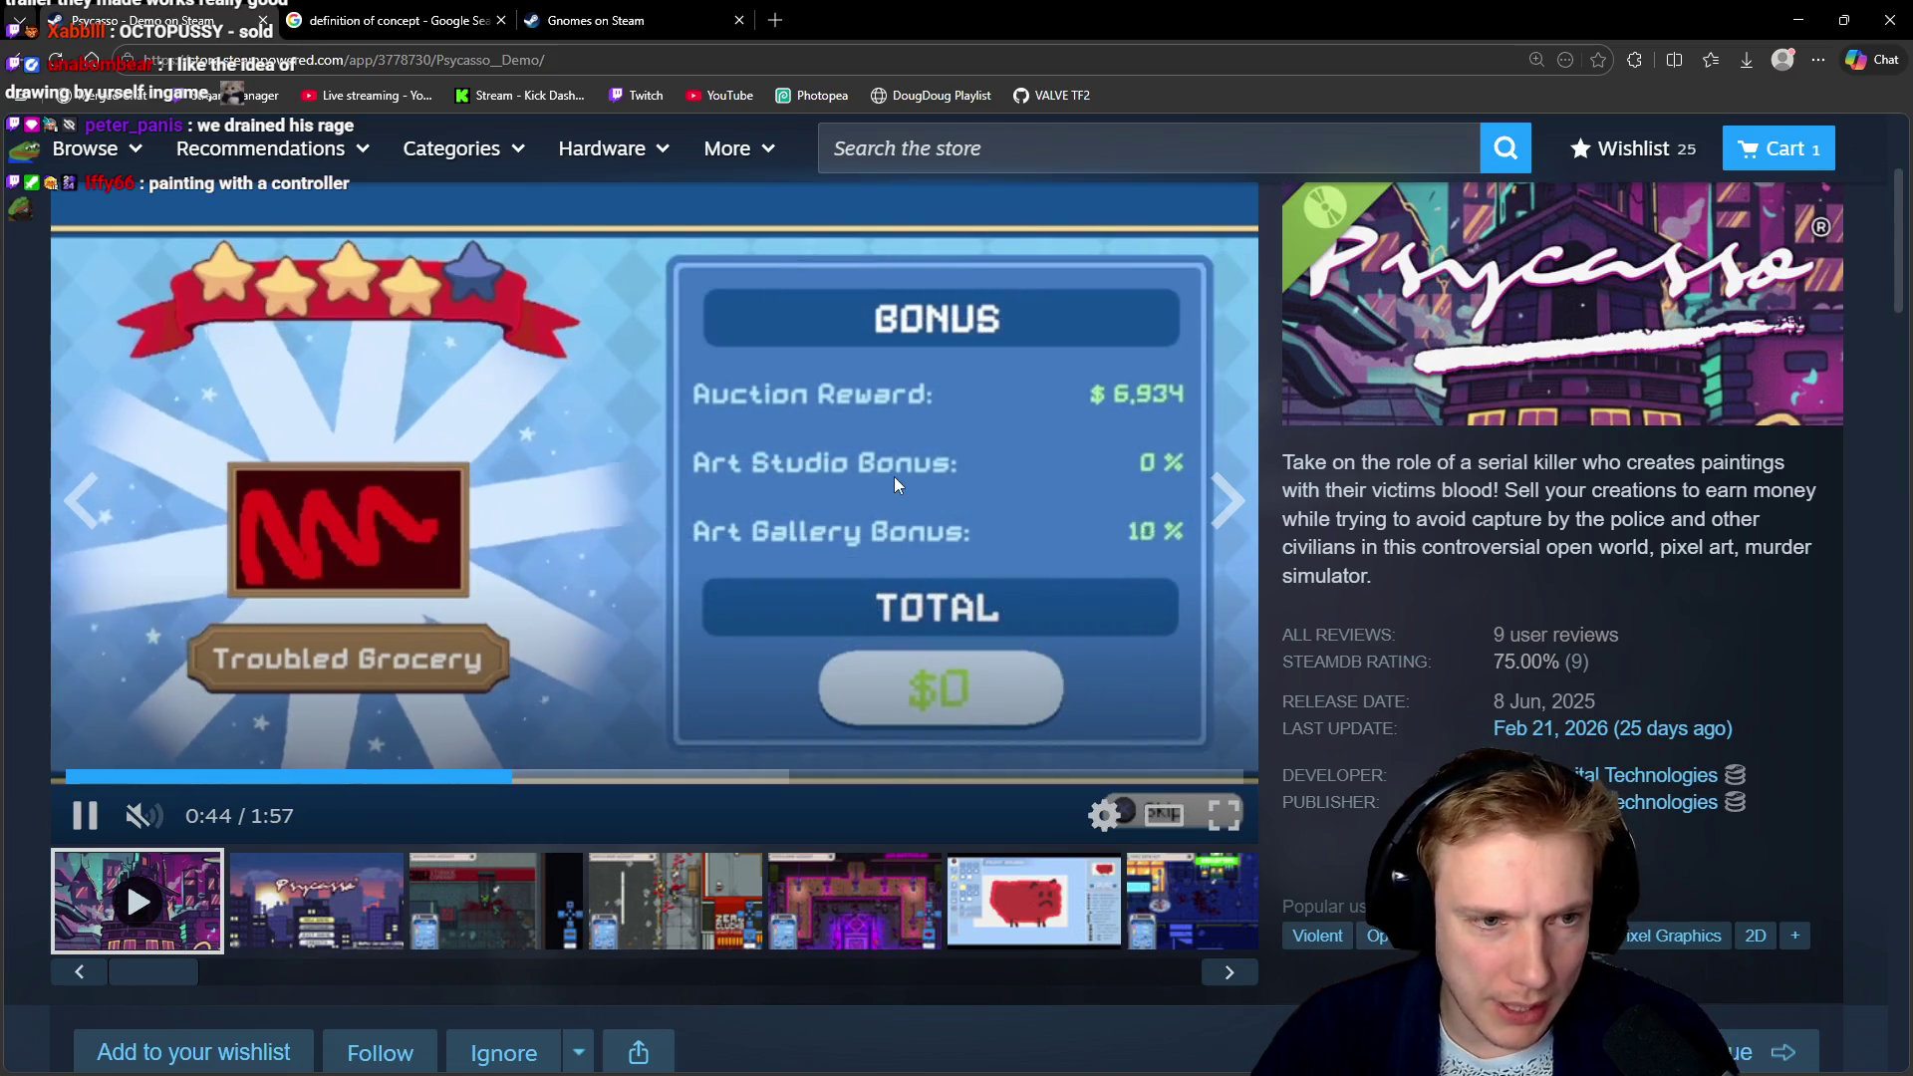
{"action": "left_click", "coordinate": [893, 476]}
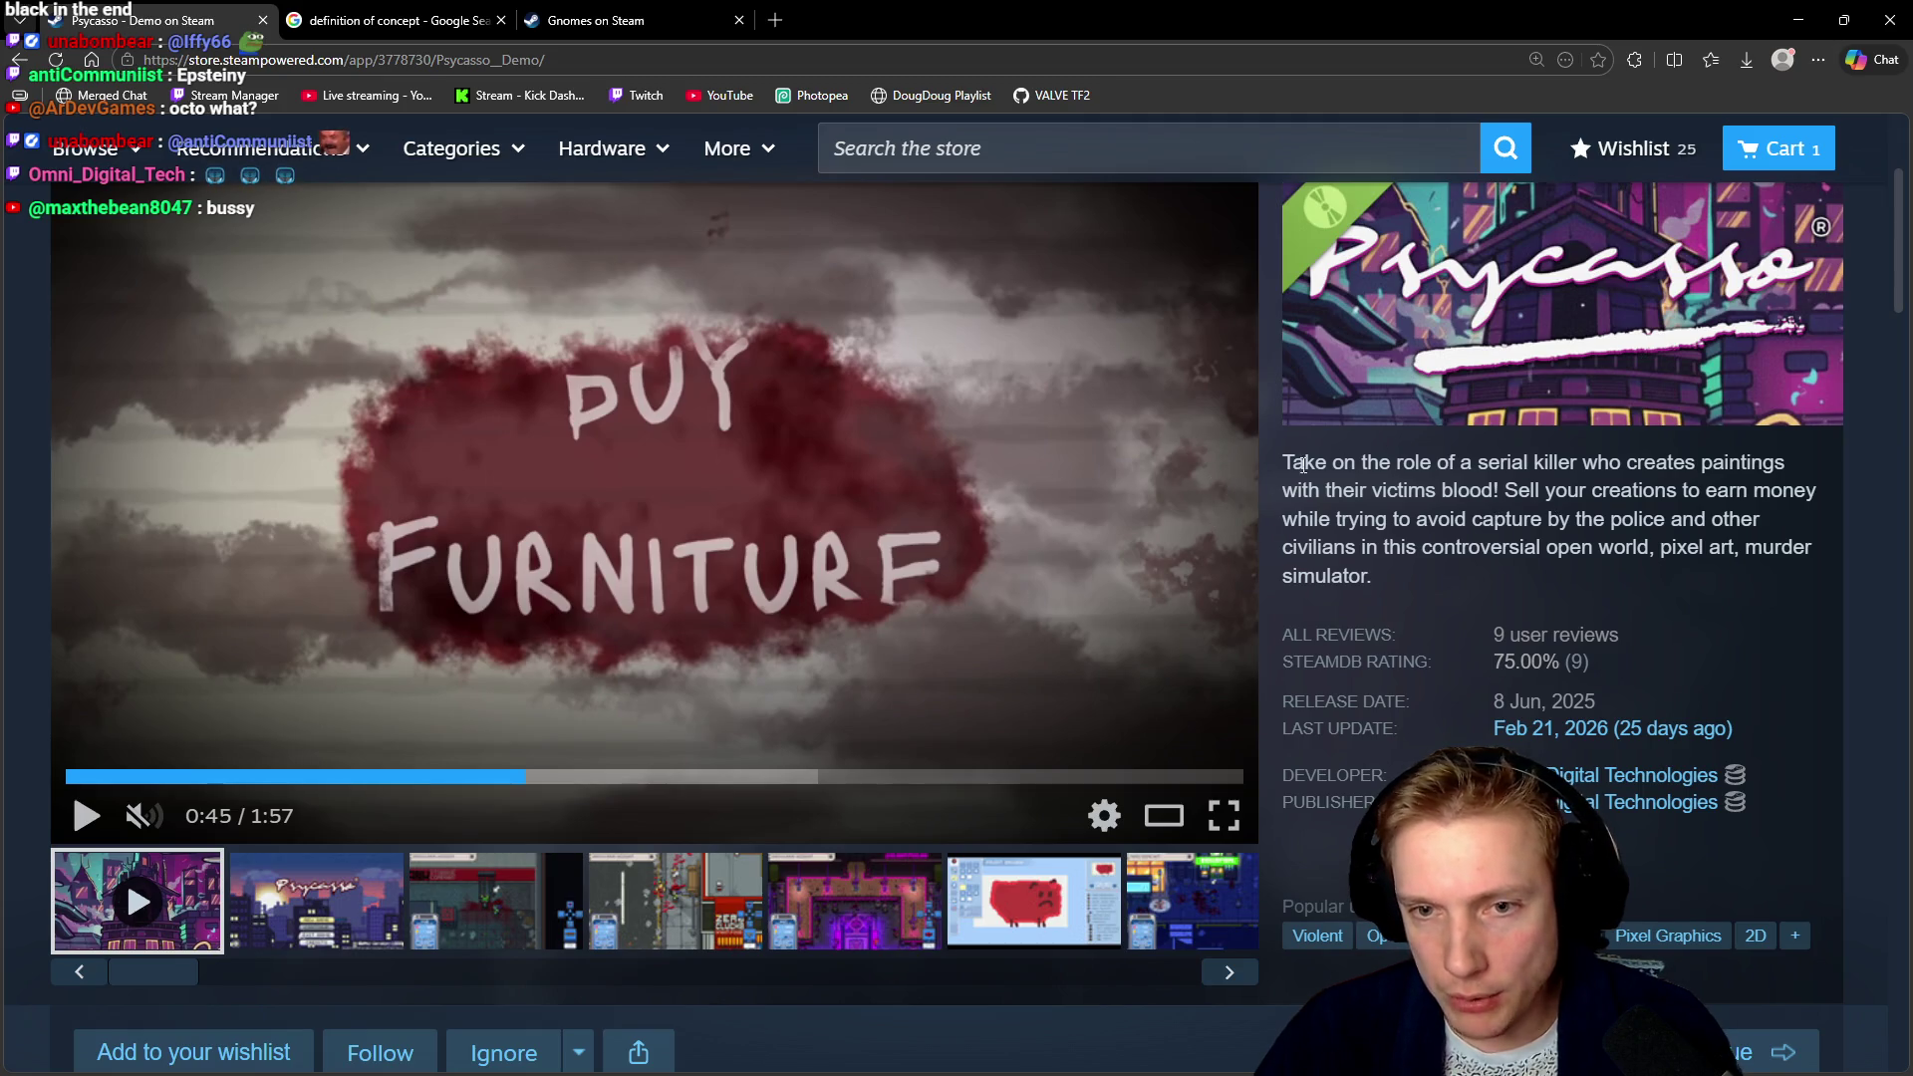
{"action": "mouse_move", "coordinate": [1285, 461]}
{"action": "left_mouse_down"}
{"action": "mouse_move", "coordinate": [1391, 589]}
{"action": "mouse_move", "coordinate": [1287, 483]}
{"action": "left_mouse_up"}
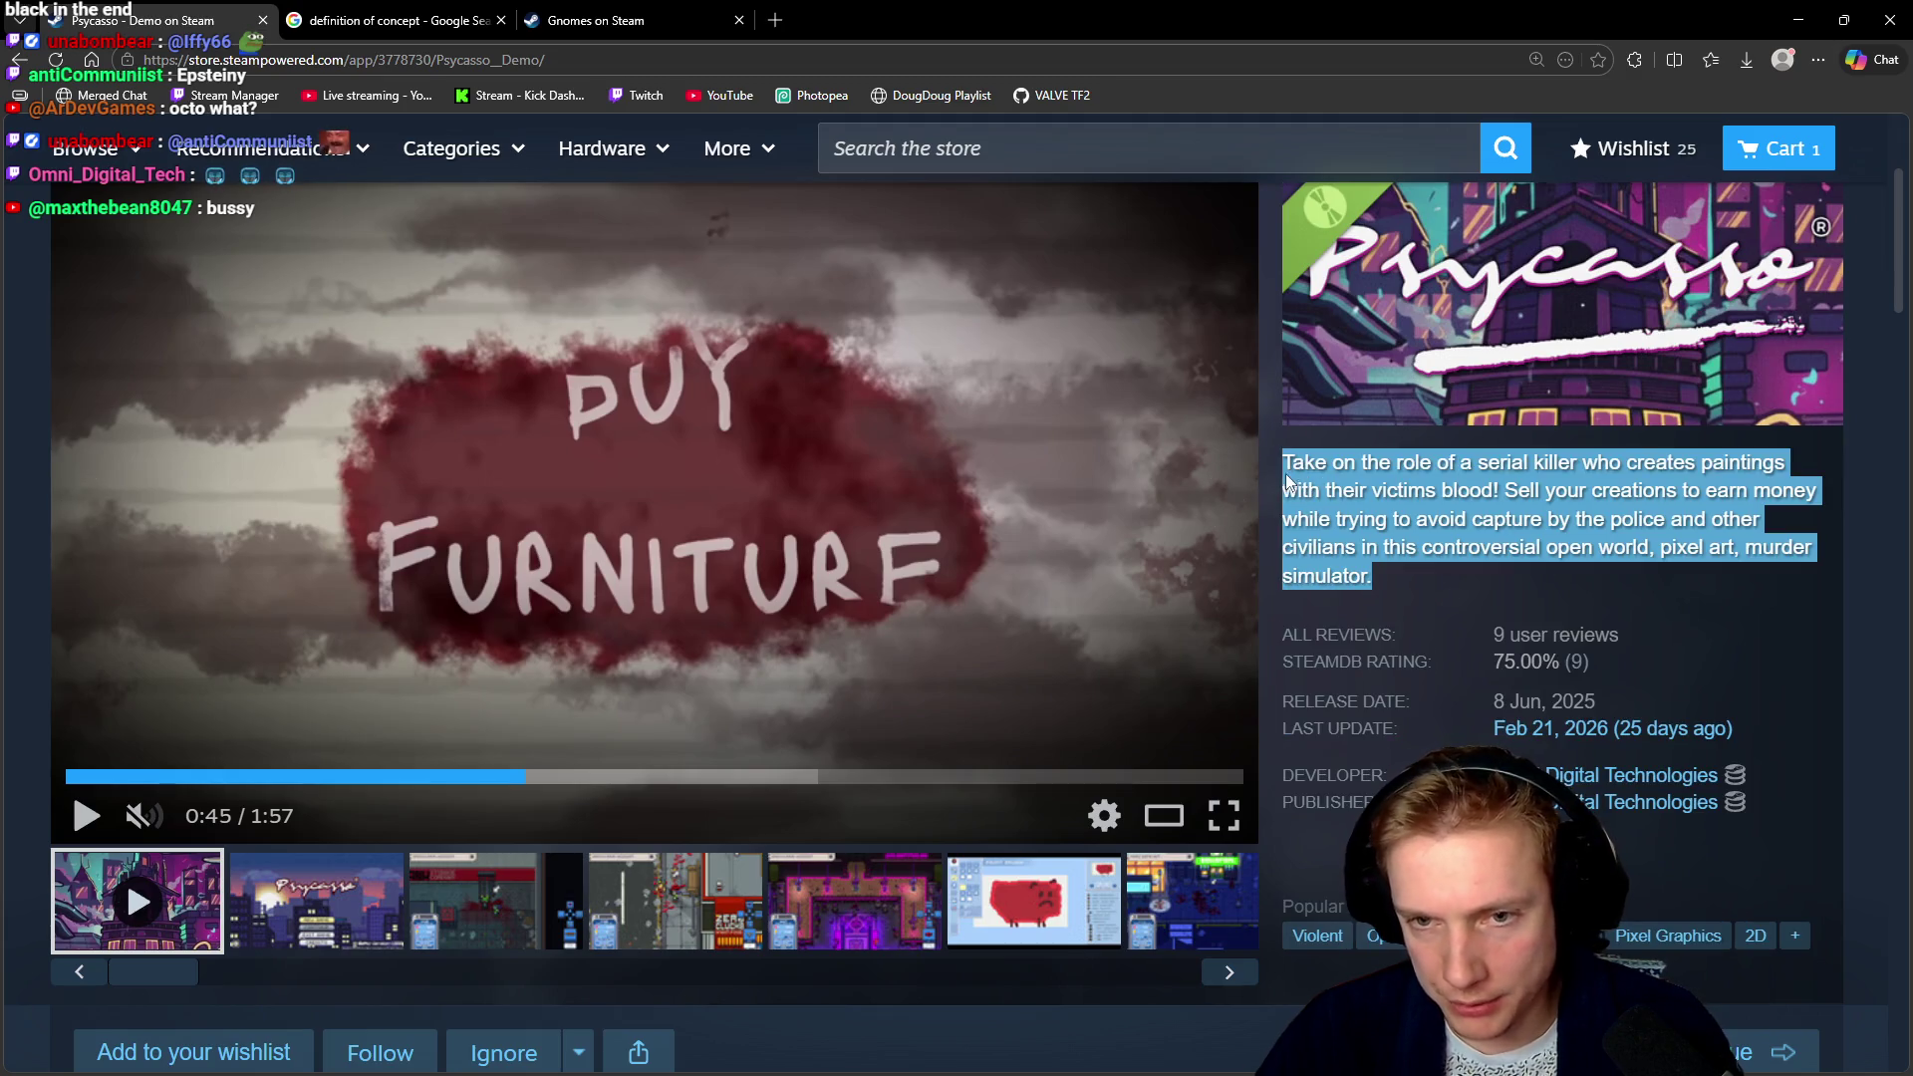
{"action": "left_click", "coordinate": [1384, 492]}
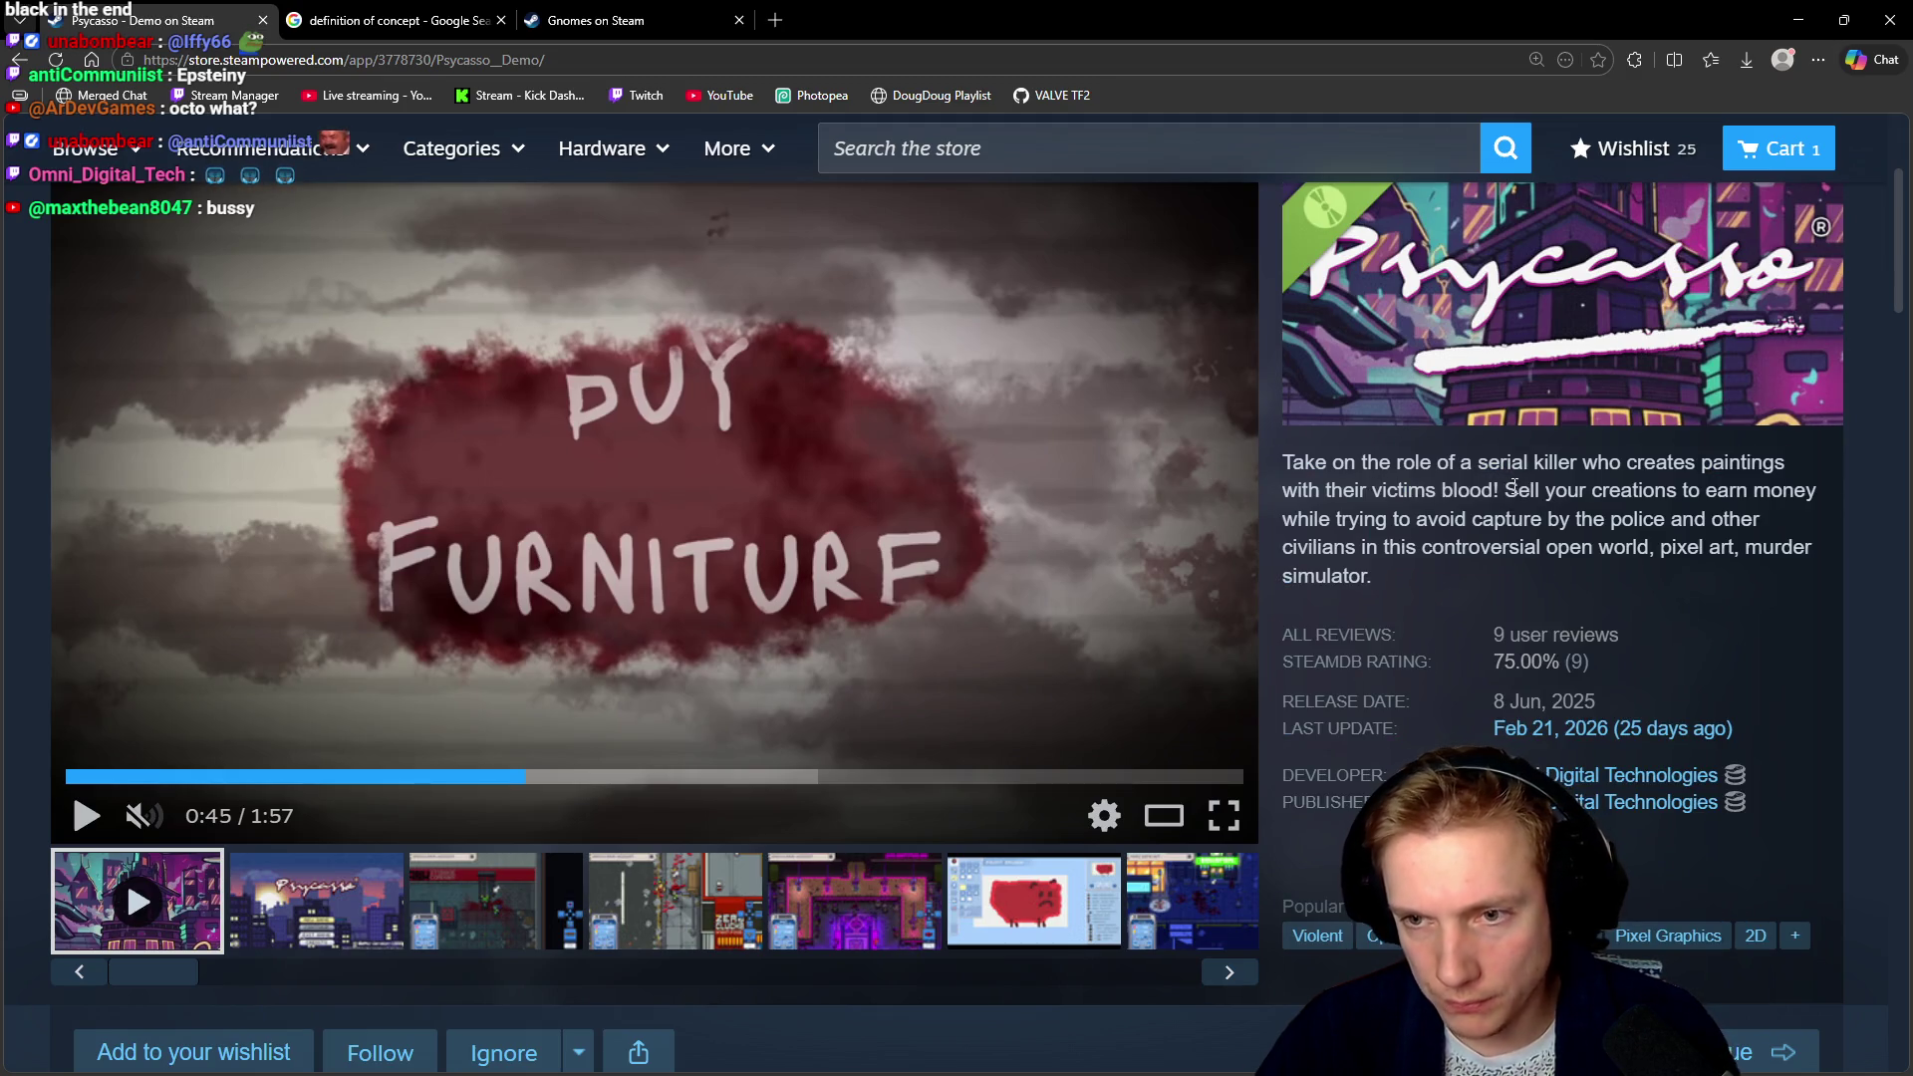
{"action": "mouse_move", "coordinate": [1523, 490]}
{"action": "left_mouse_down"}
{"action": "mouse_move", "coordinate": [1539, 519]}
{"action": "mouse_move", "coordinate": [1457, 519]}
{"action": "left_mouse_up"}
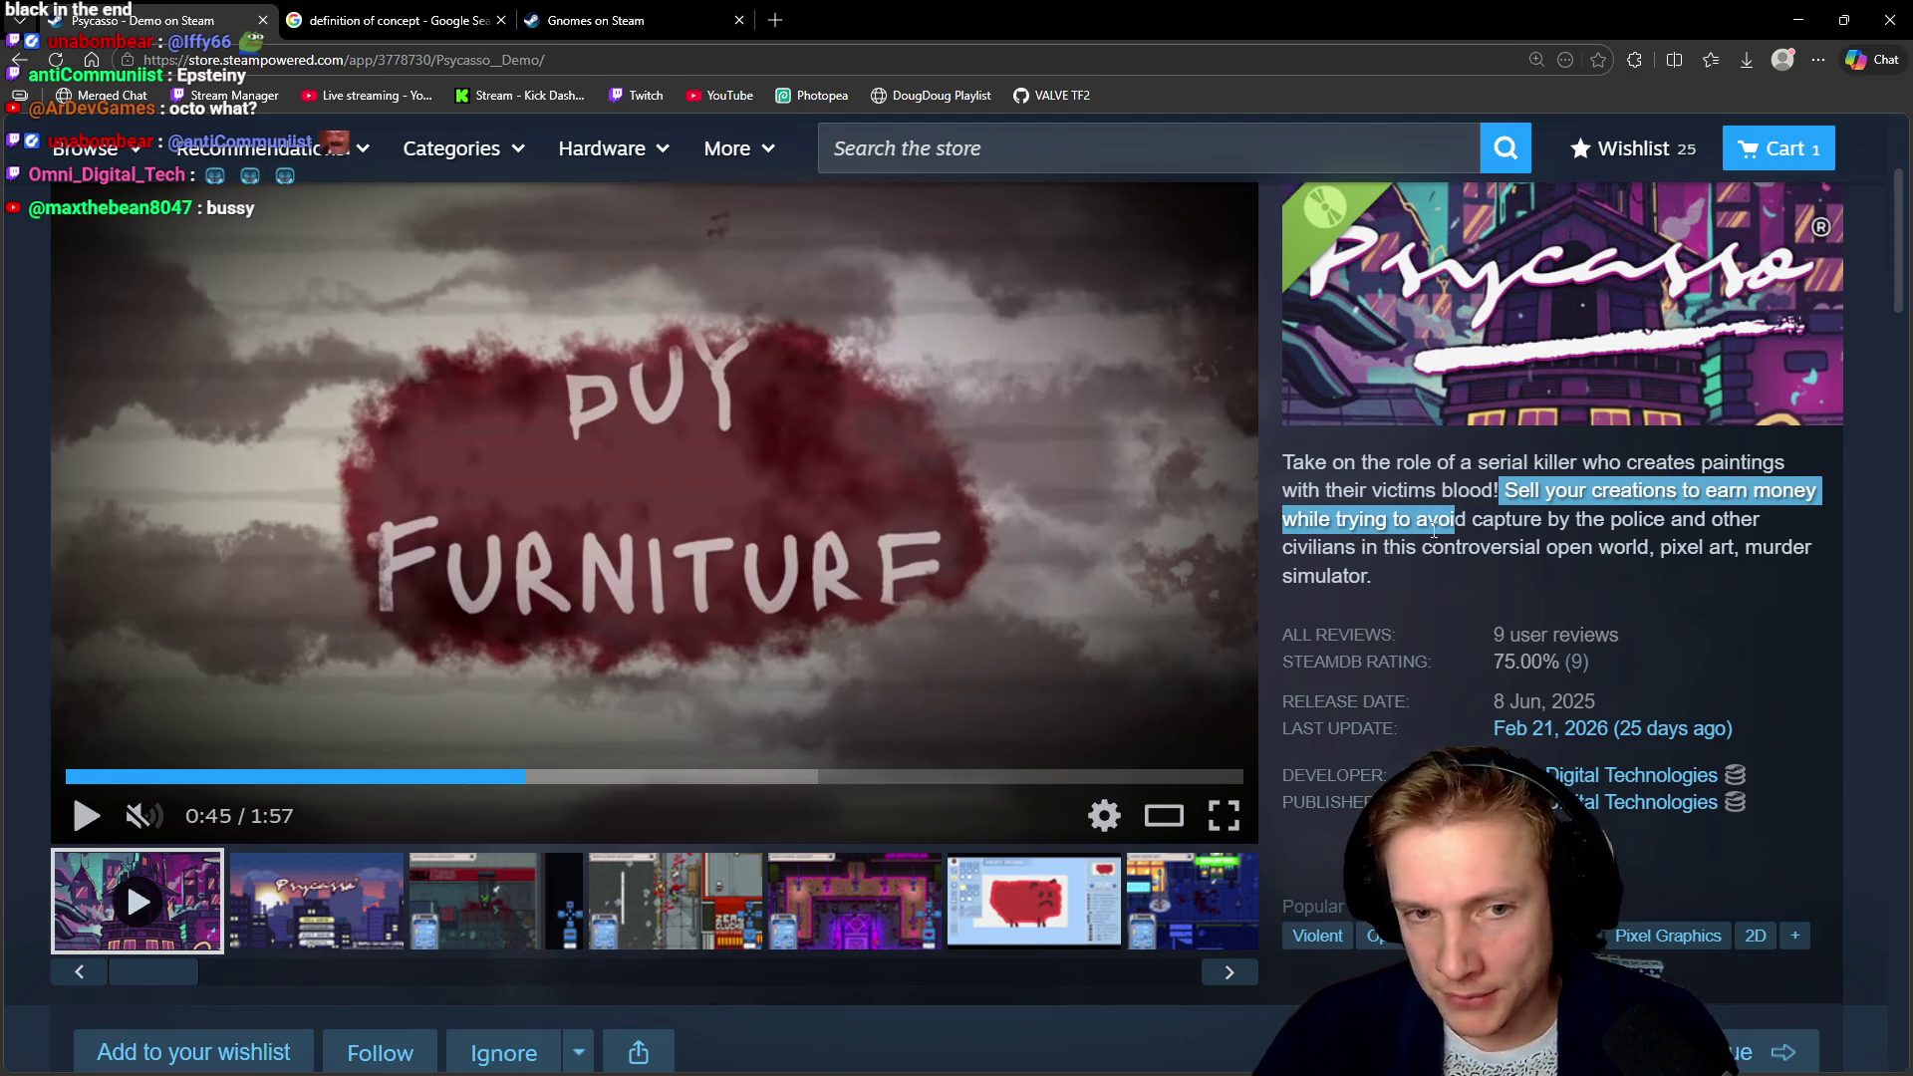
{"action": "left_click", "coordinate": [1388, 570]}
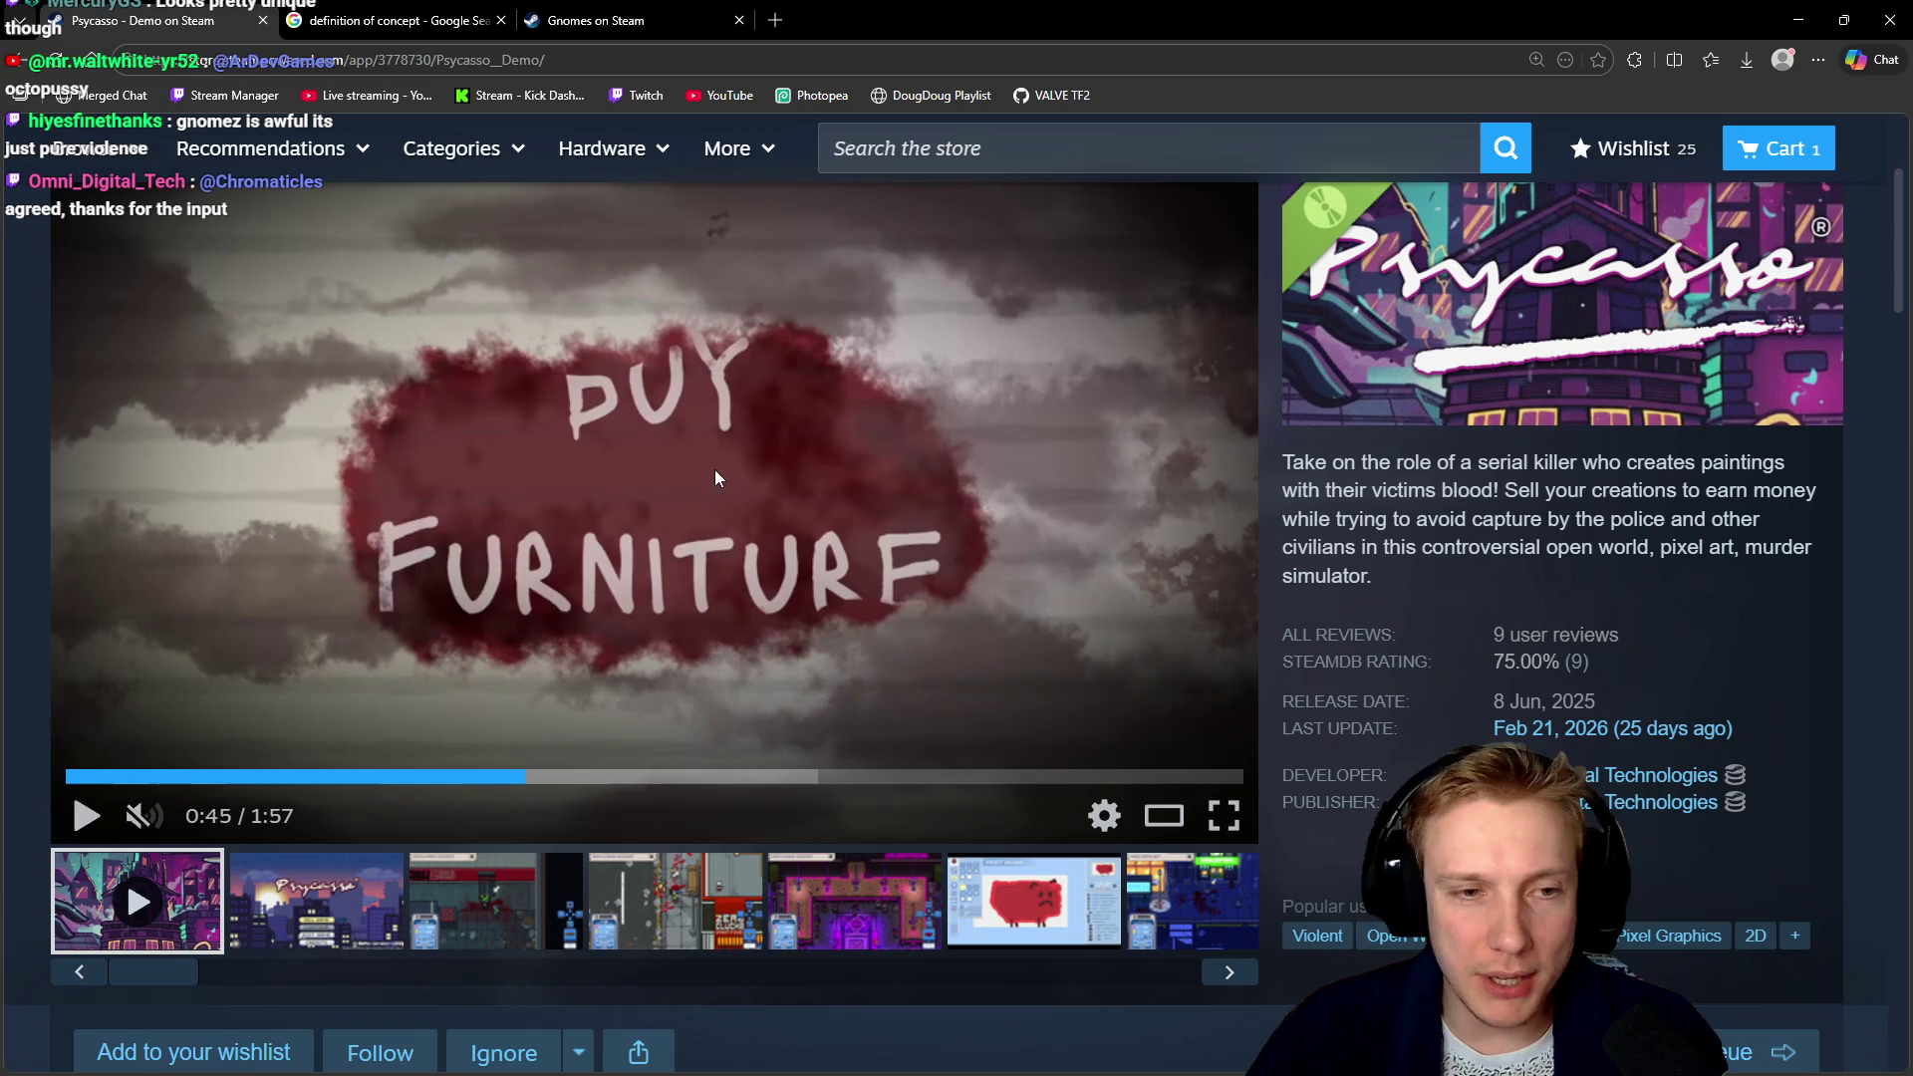
Scrub the Psycasso trailer around the Harvest Paint card, settling at 0:27
{"action": "left_click", "coordinate": [408, 772]}
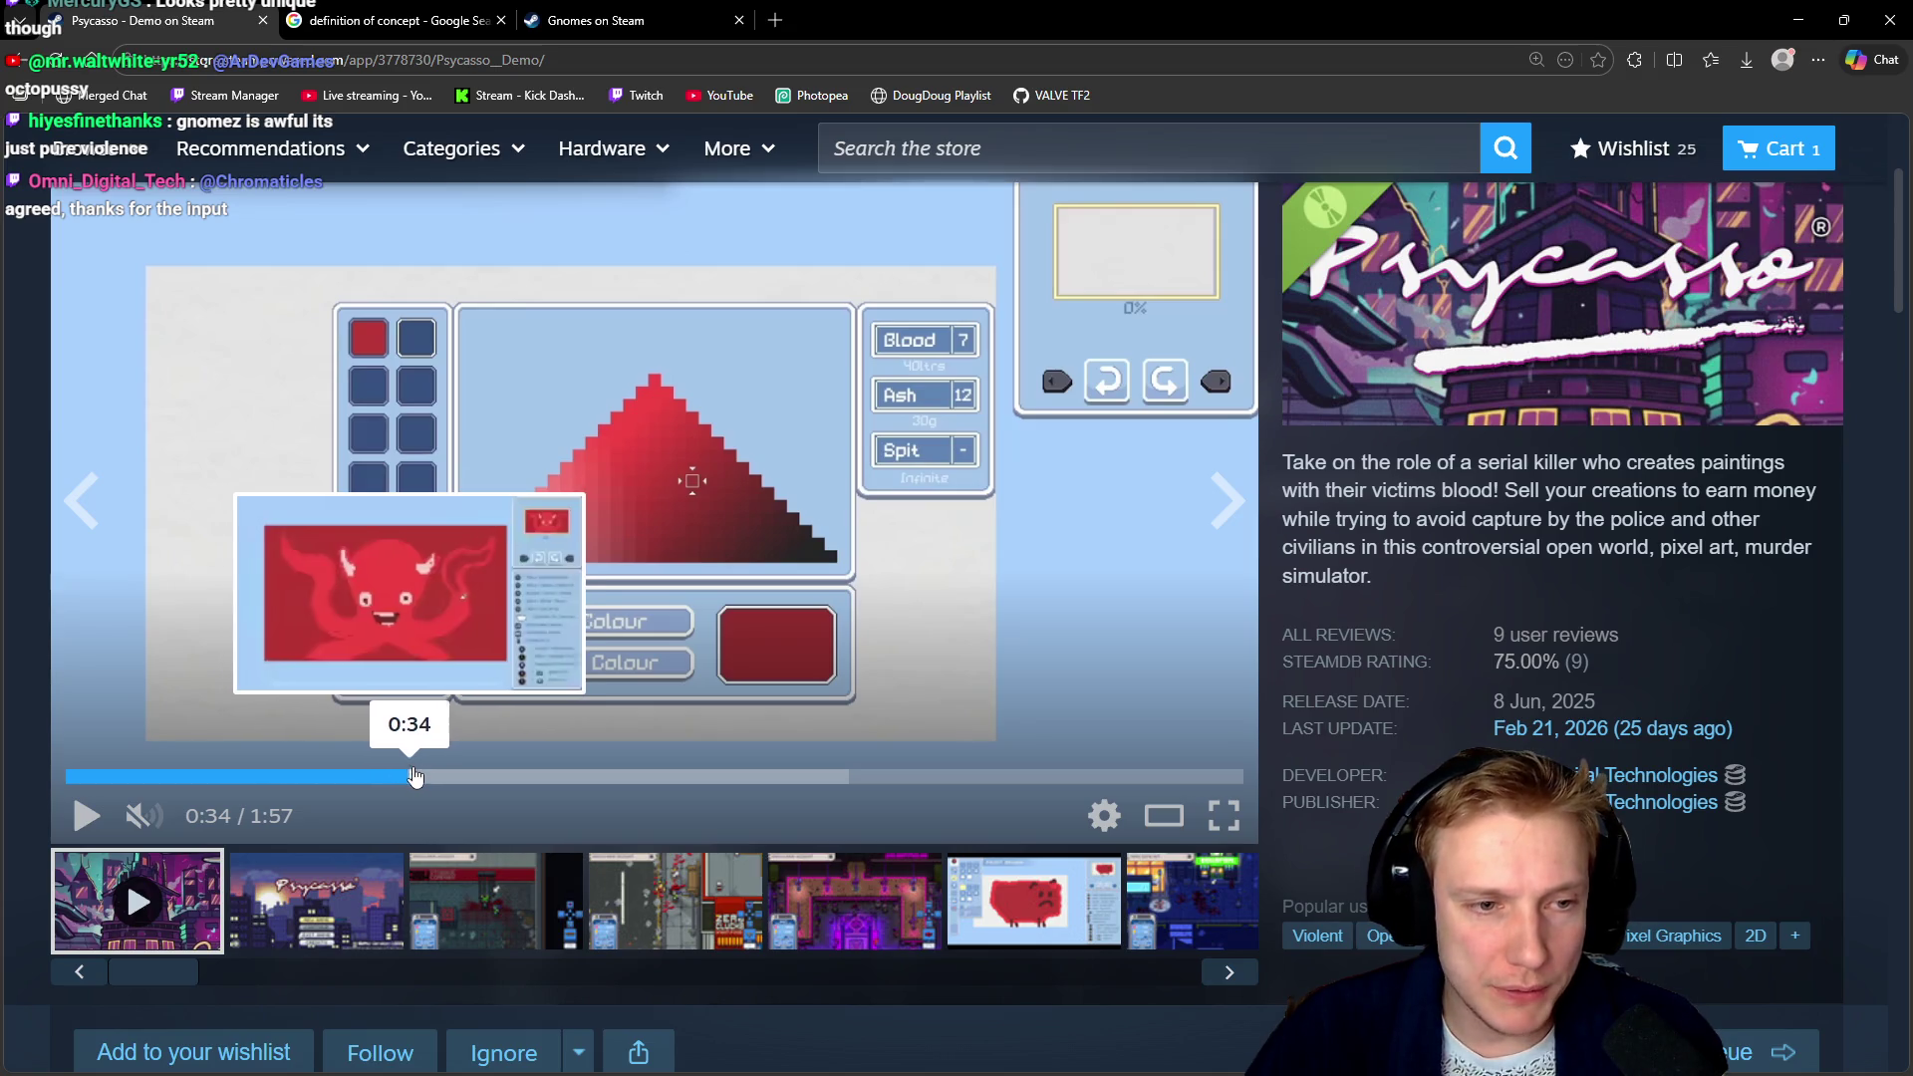
{"action": "left_click", "coordinate": [414, 776]}
{"action": "left_click", "coordinate": [426, 776]}
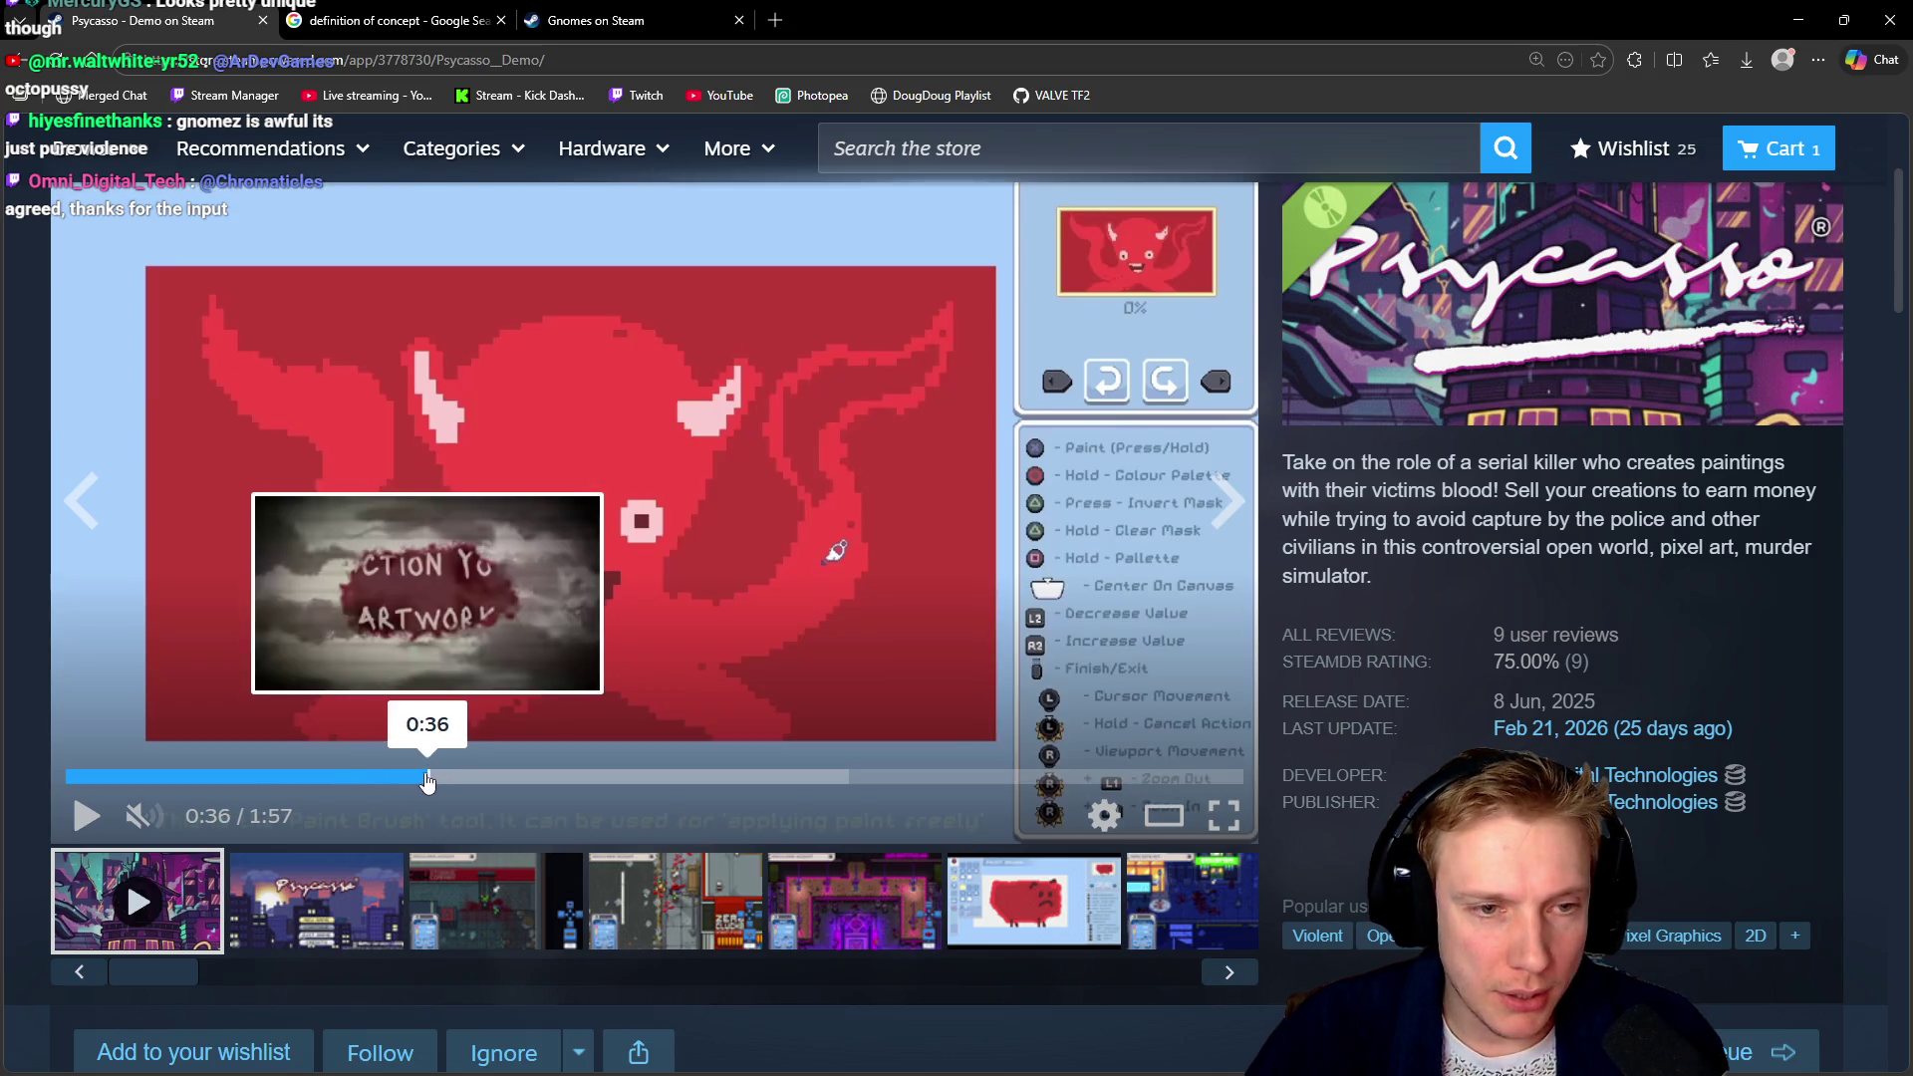
{"action": "left_click", "coordinate": [348, 776]}
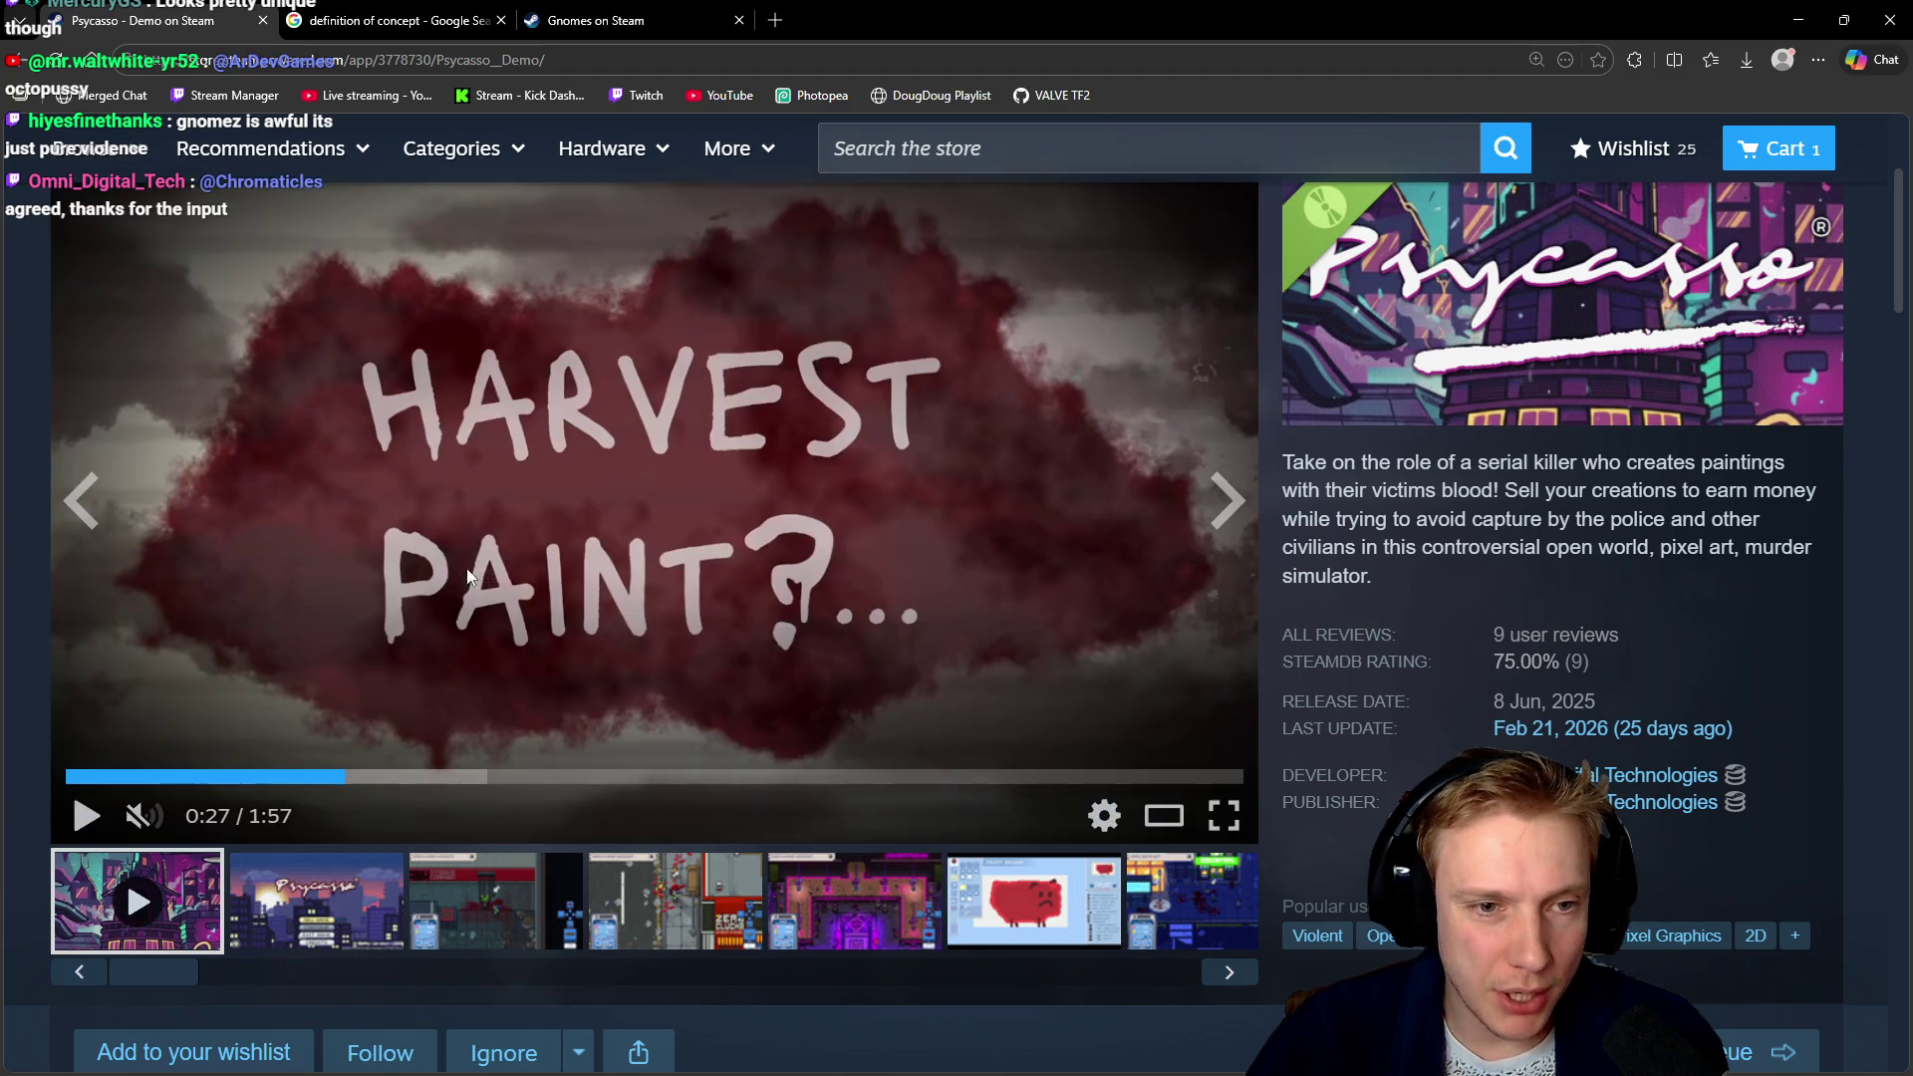
{"action": "left_click", "coordinate": [334, 776]}
{"action": "left_click", "coordinate": [346, 777]}
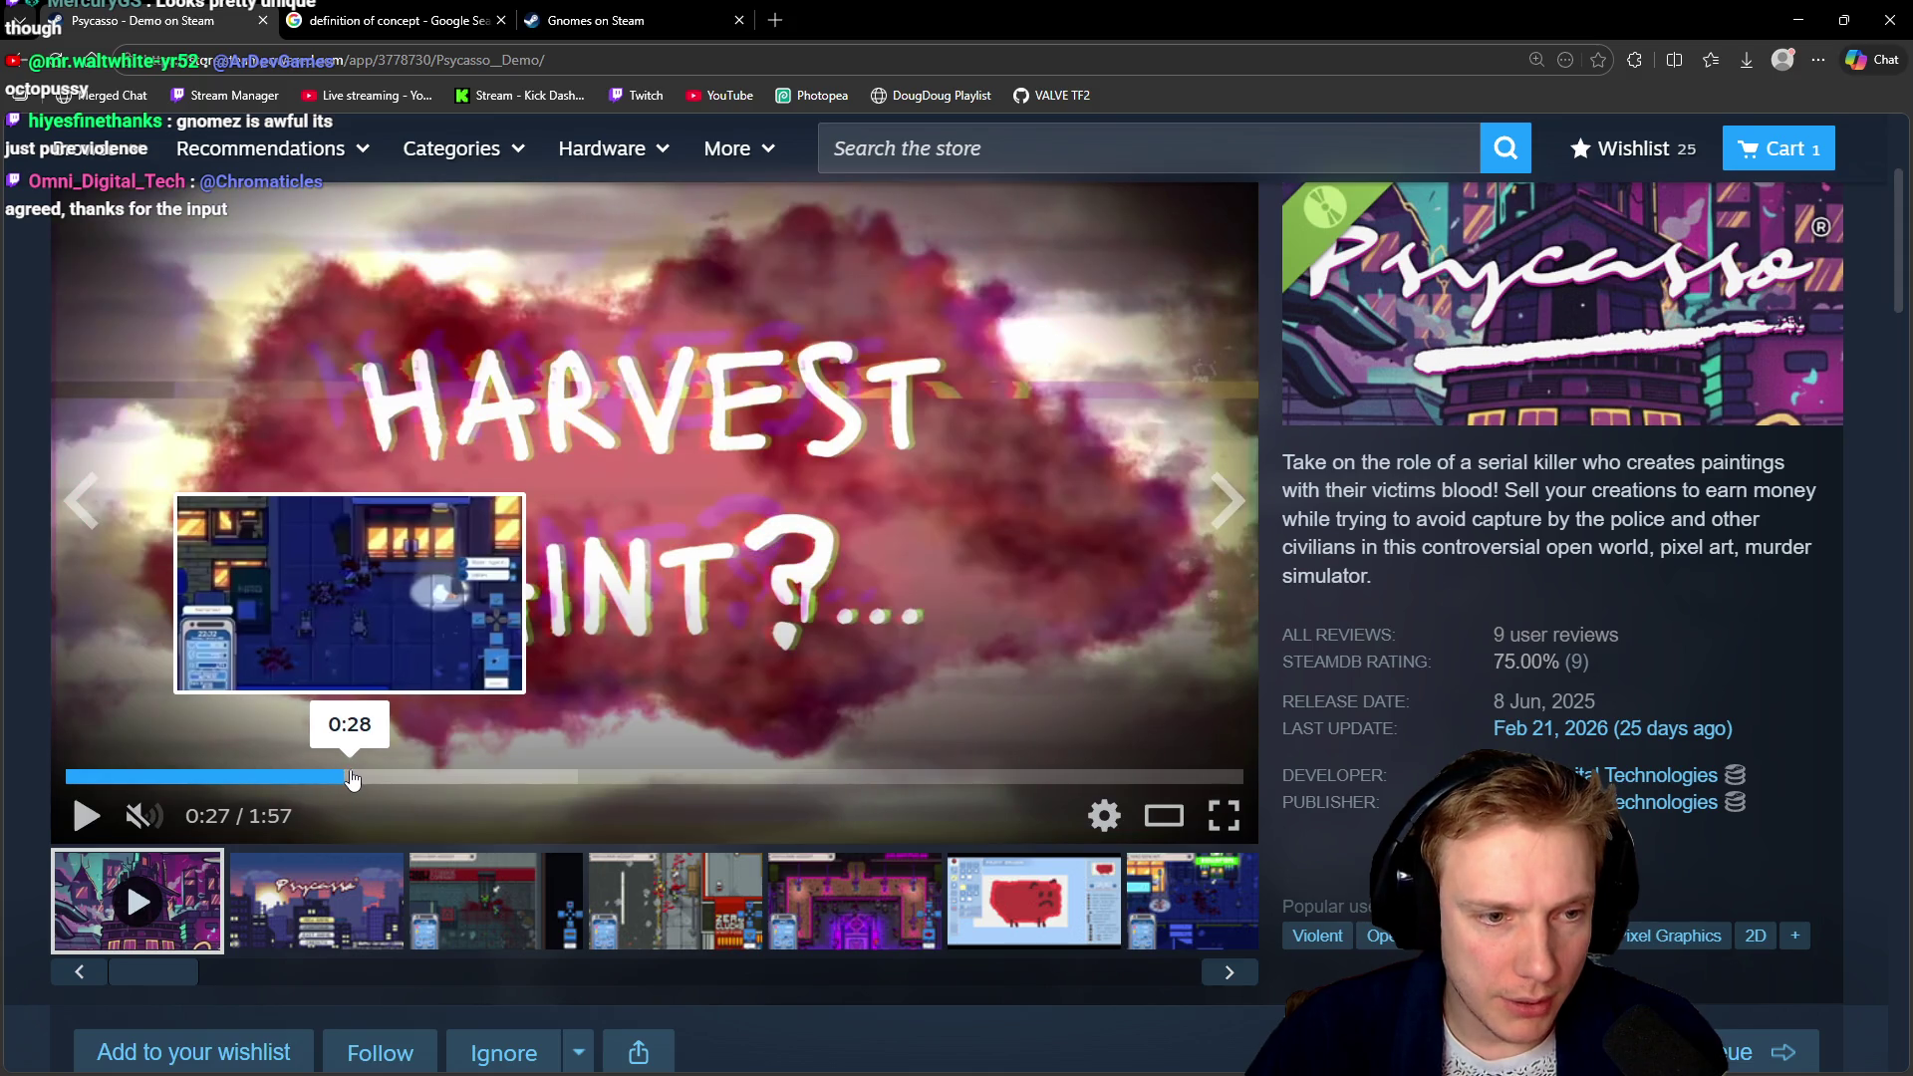
{"action": "left_click", "coordinate": [353, 777]}
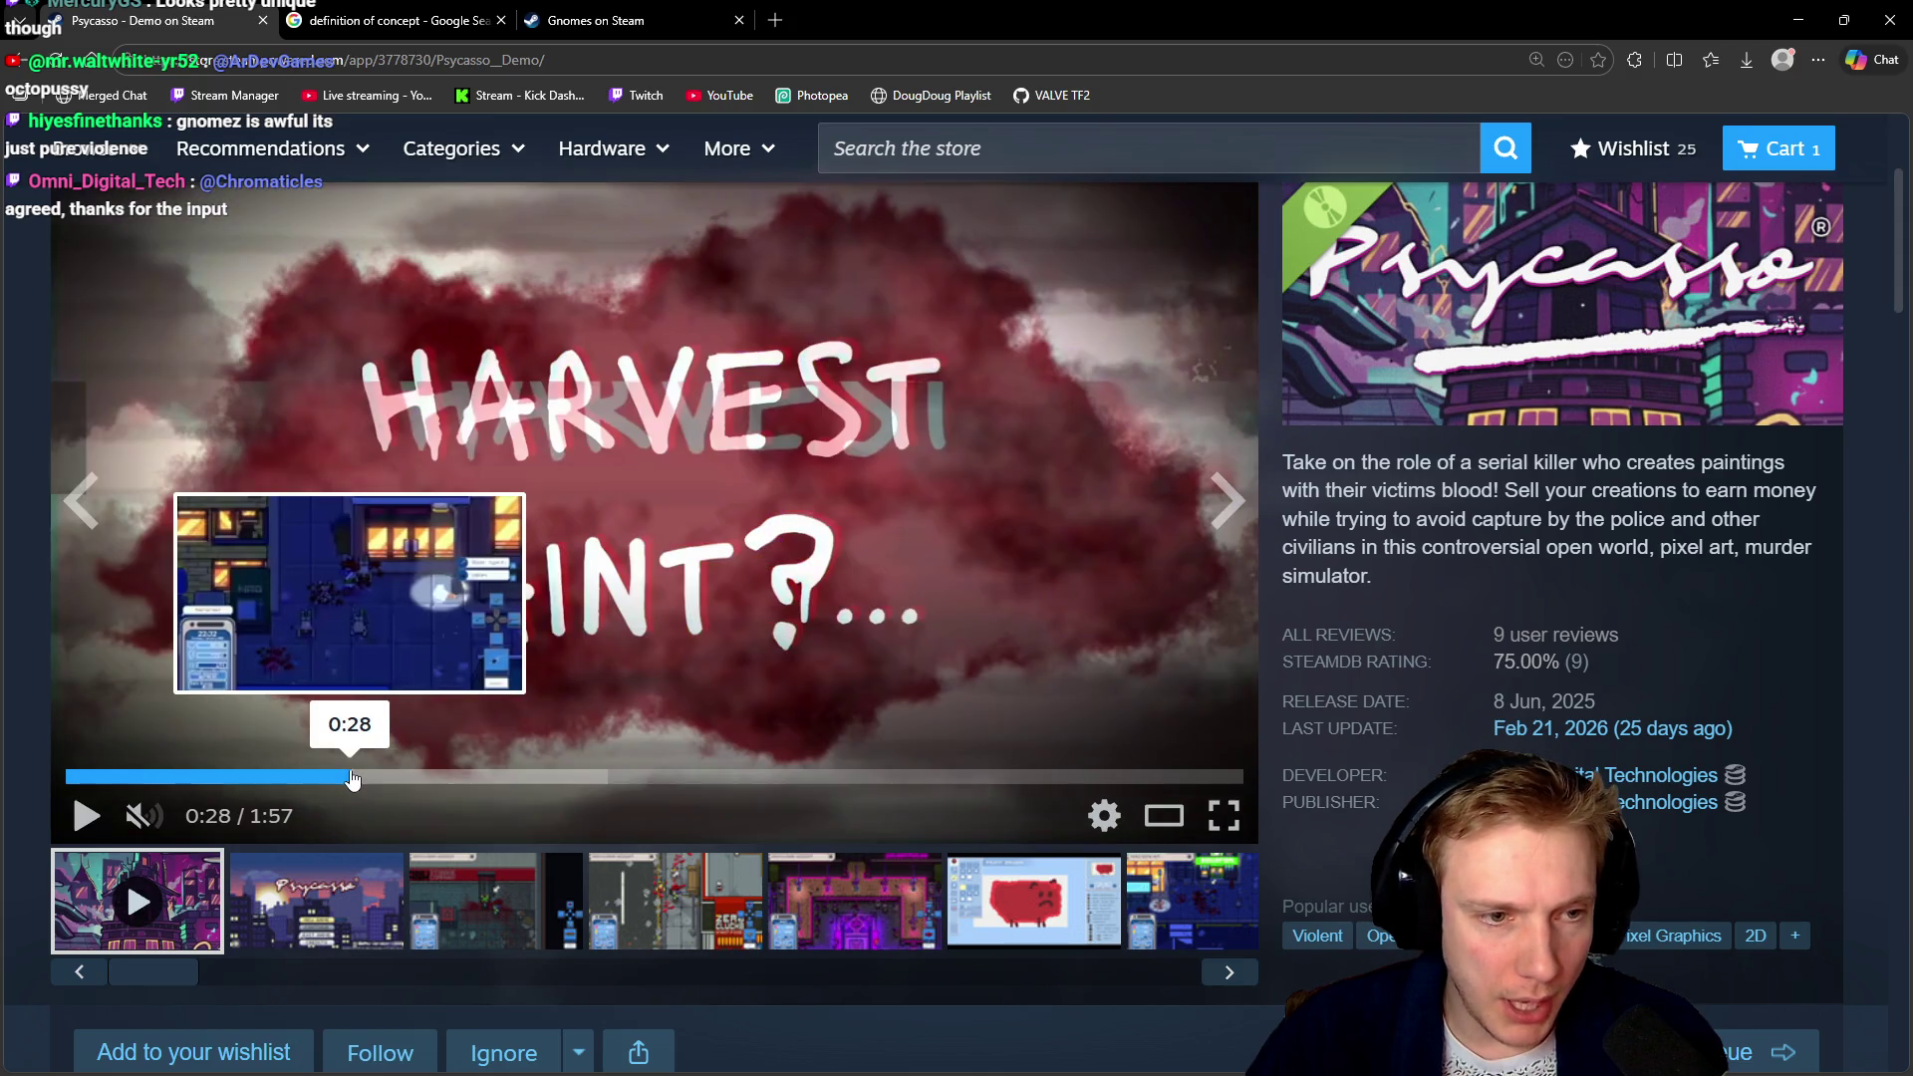
{"action": "left_click", "coordinate": [358, 777]}
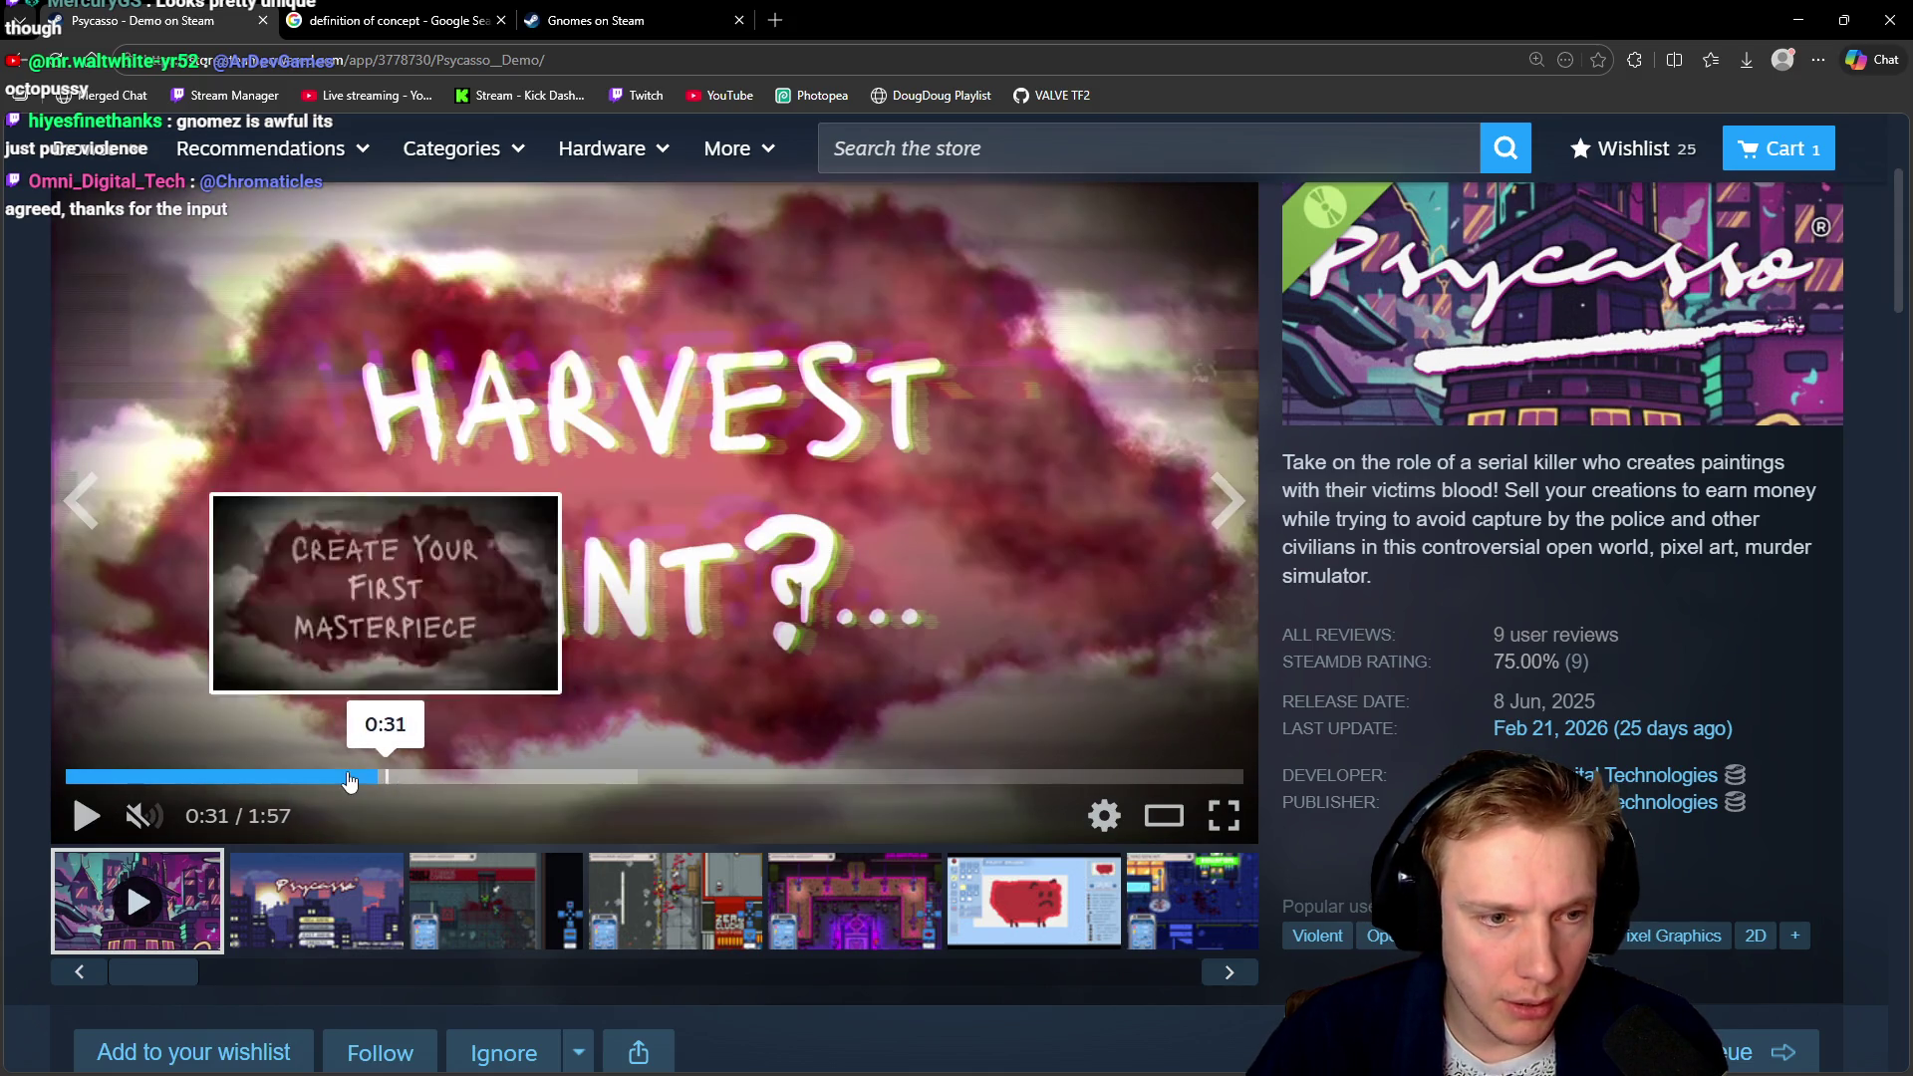
{"action": "left_click", "coordinate": [346, 778]}
Play the trailer from 0:27 to pause at 0:37 on the octopus naming scene, then switch to the game
{"action": "left_click", "coordinate": [540, 494]}
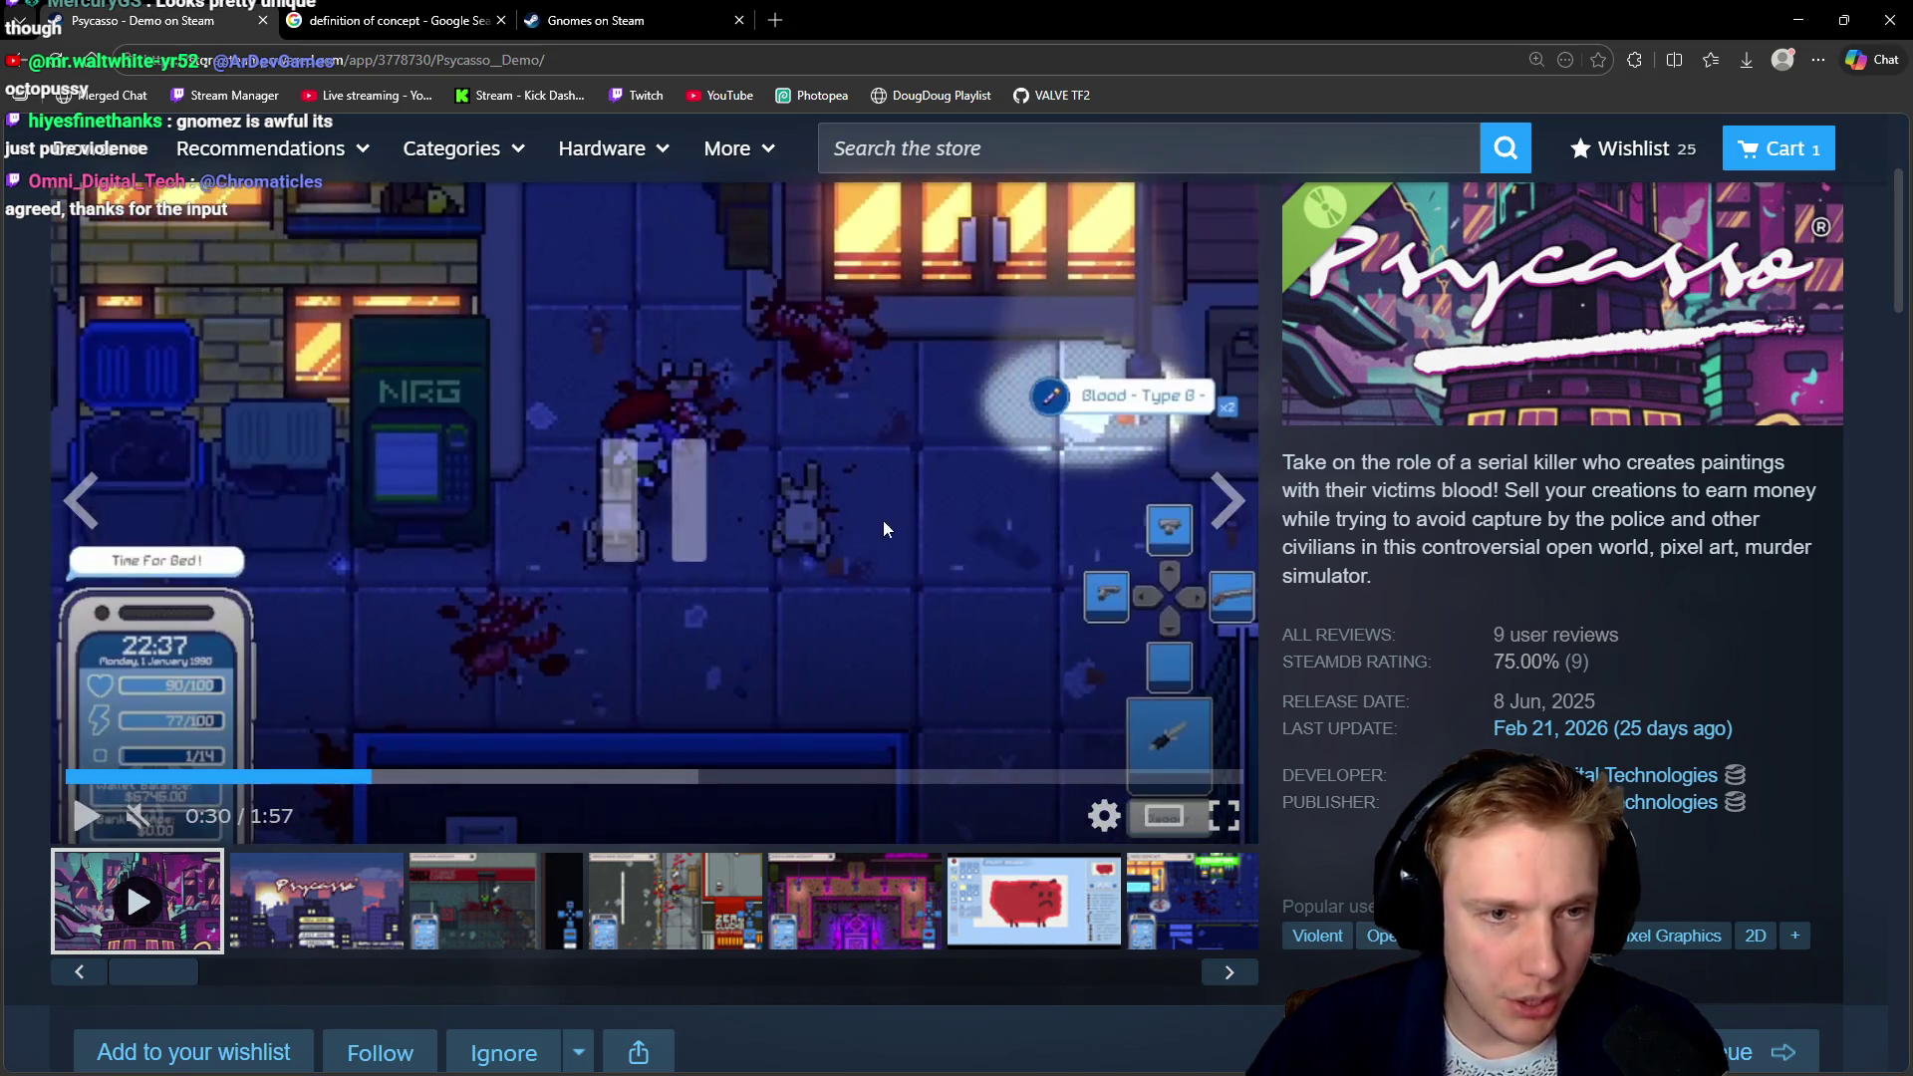
{"action": "left_click", "coordinate": [797, 450]}
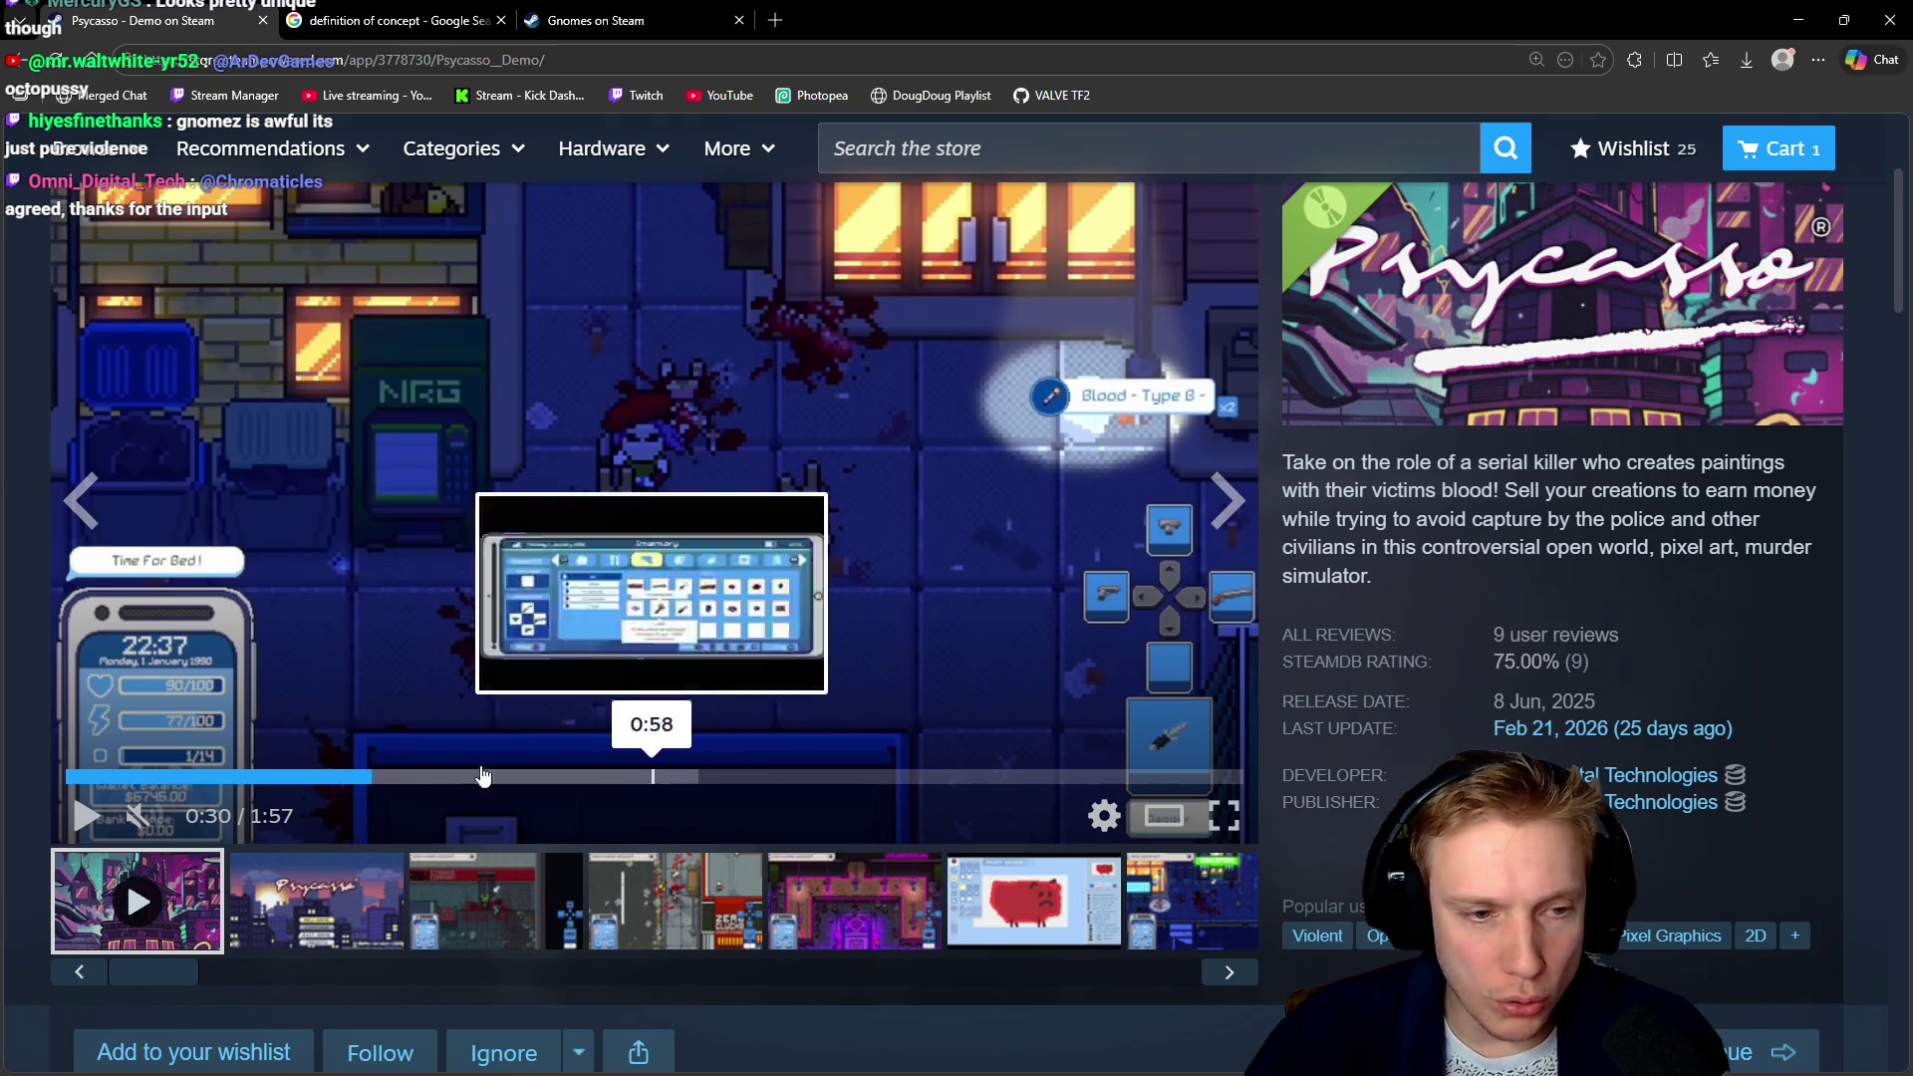
{"action": "left_click", "coordinate": [403, 778]}
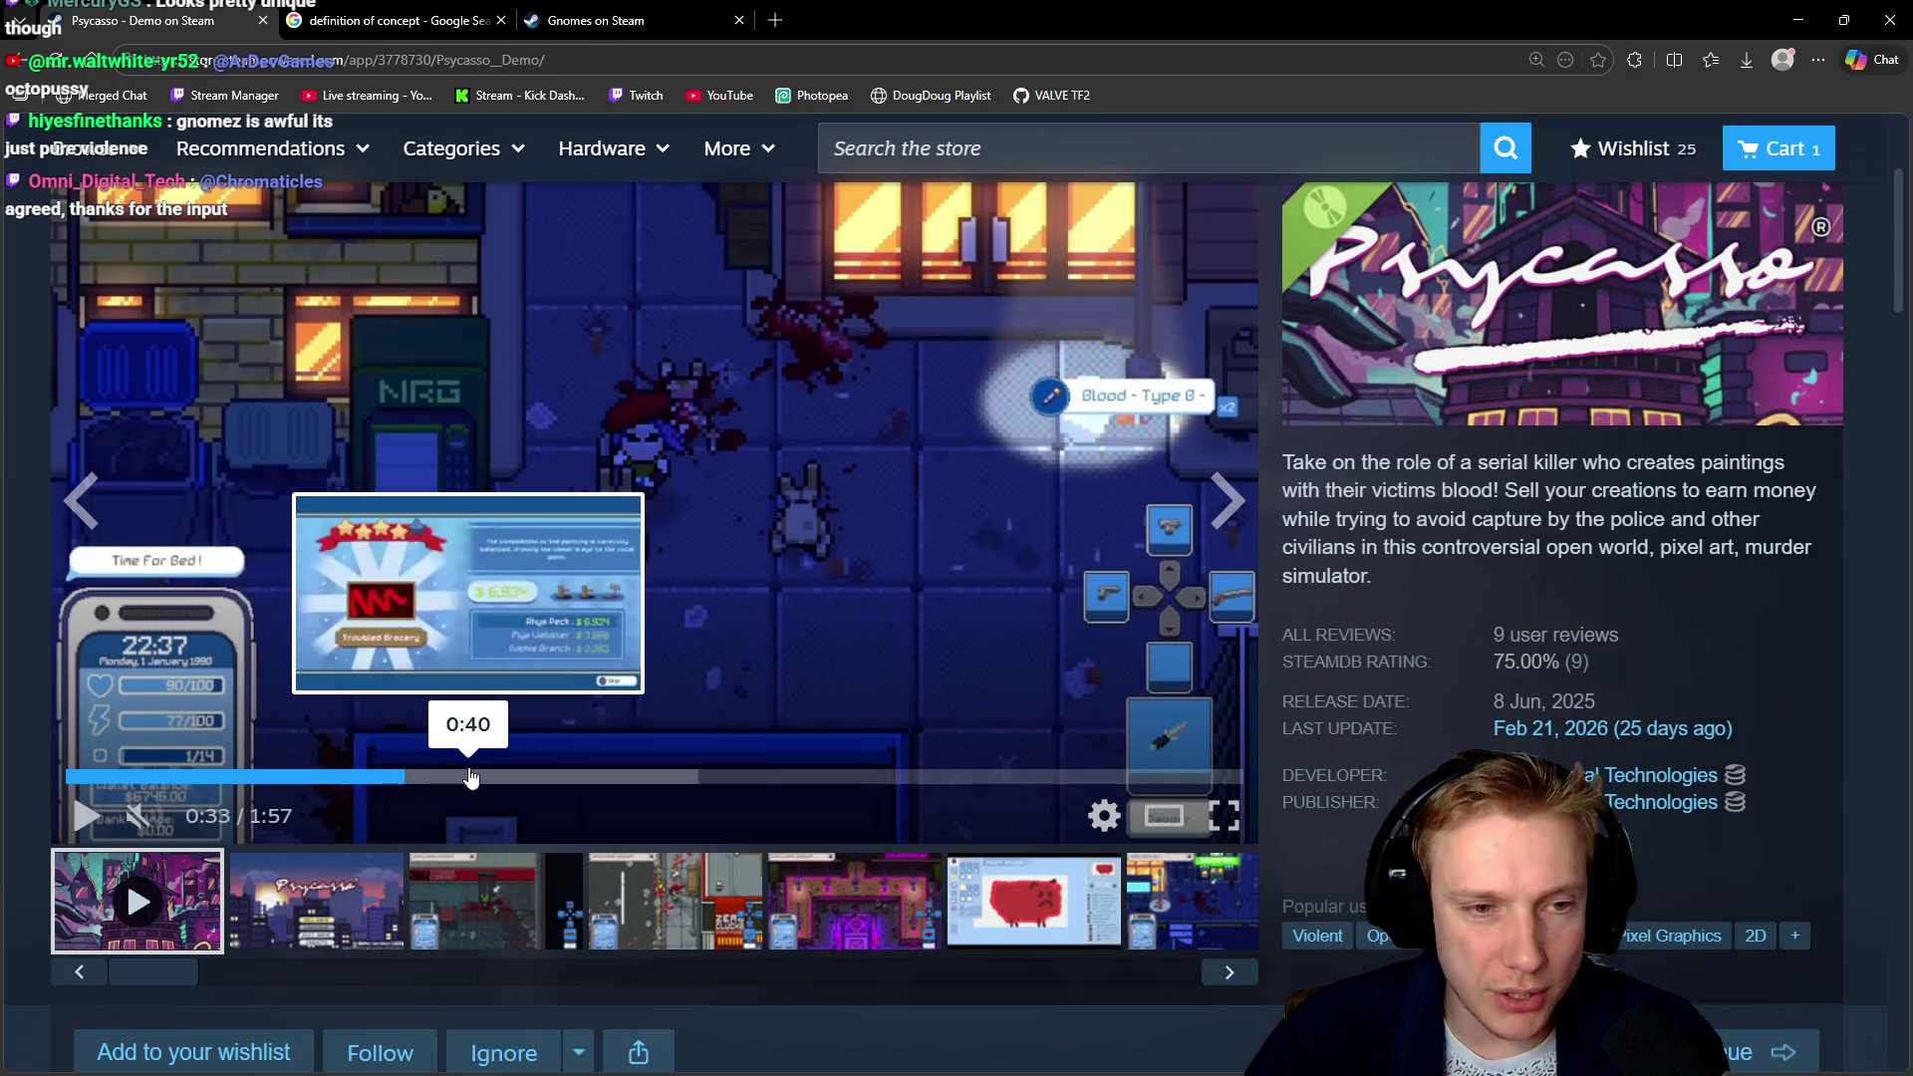
{"action": "left_click", "coordinate": [770, 536]}
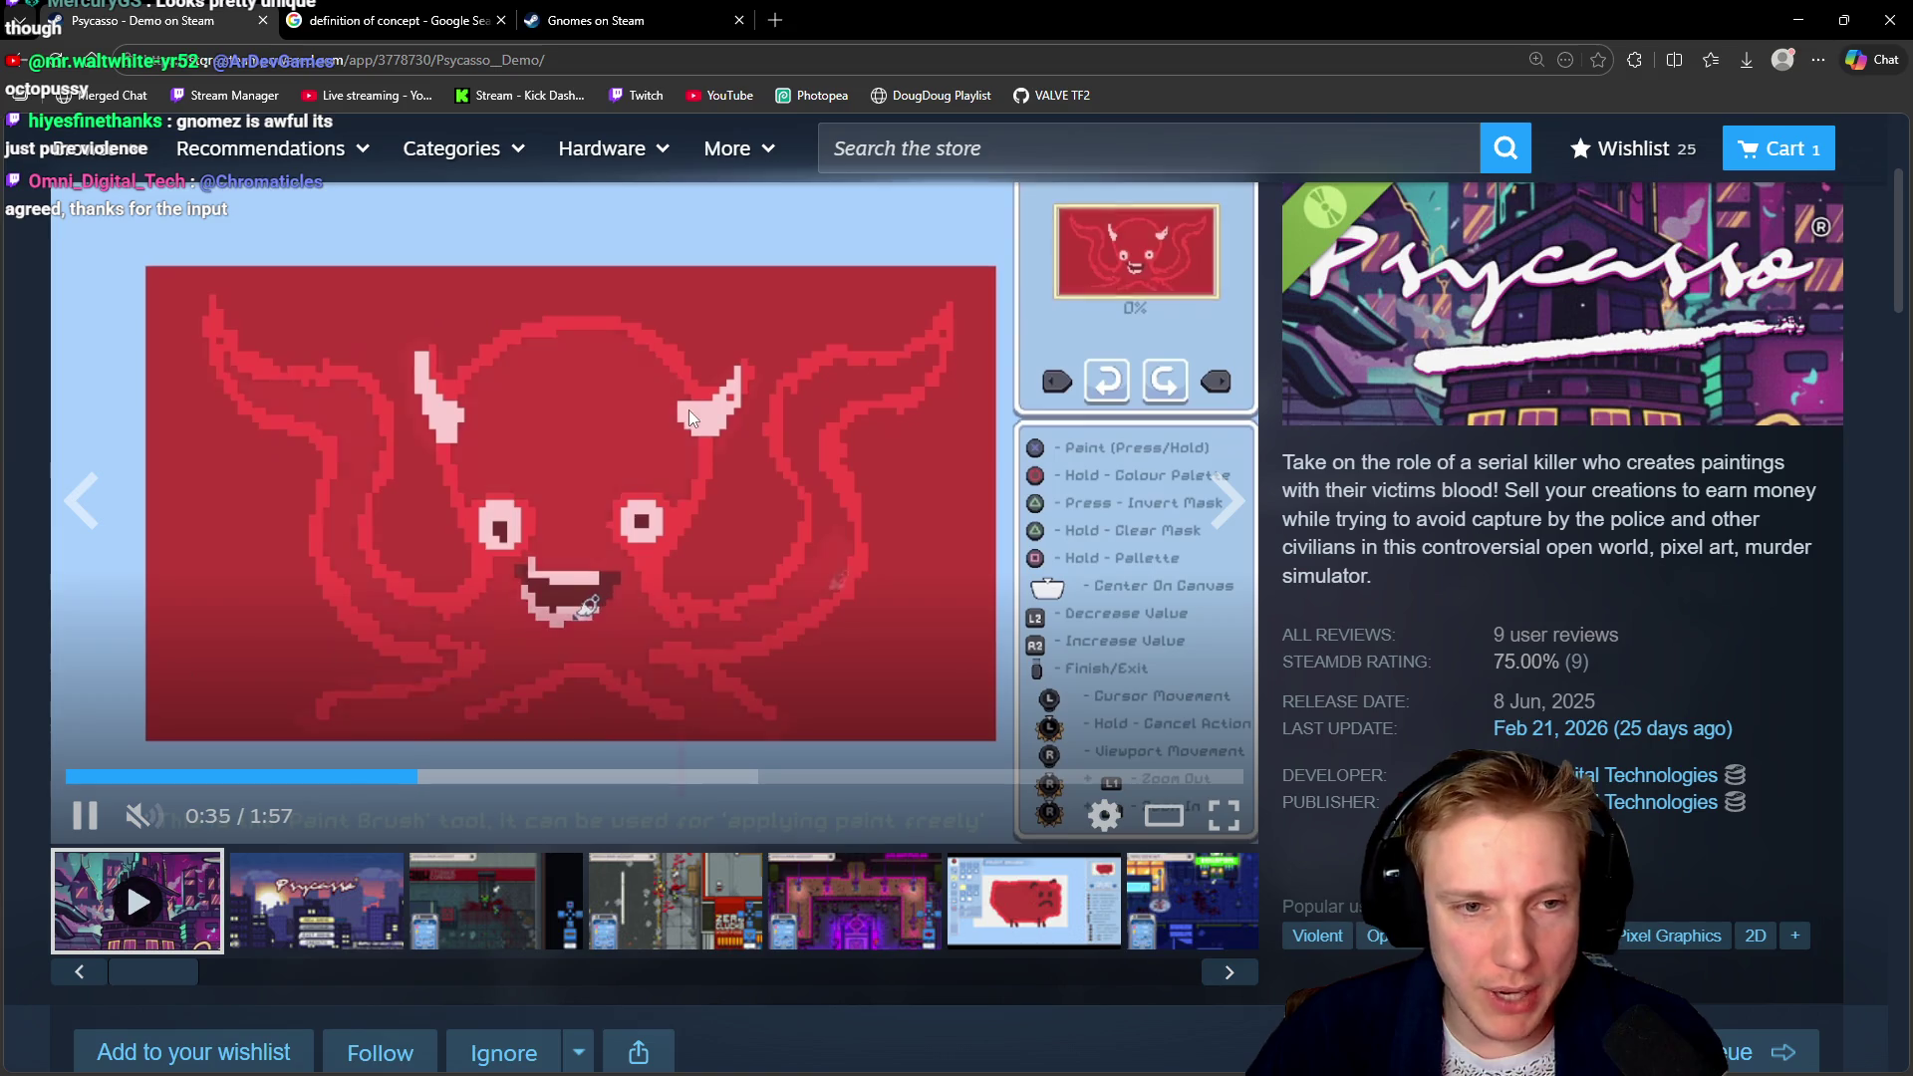
{"action": "left_click", "coordinate": [794, 459]}
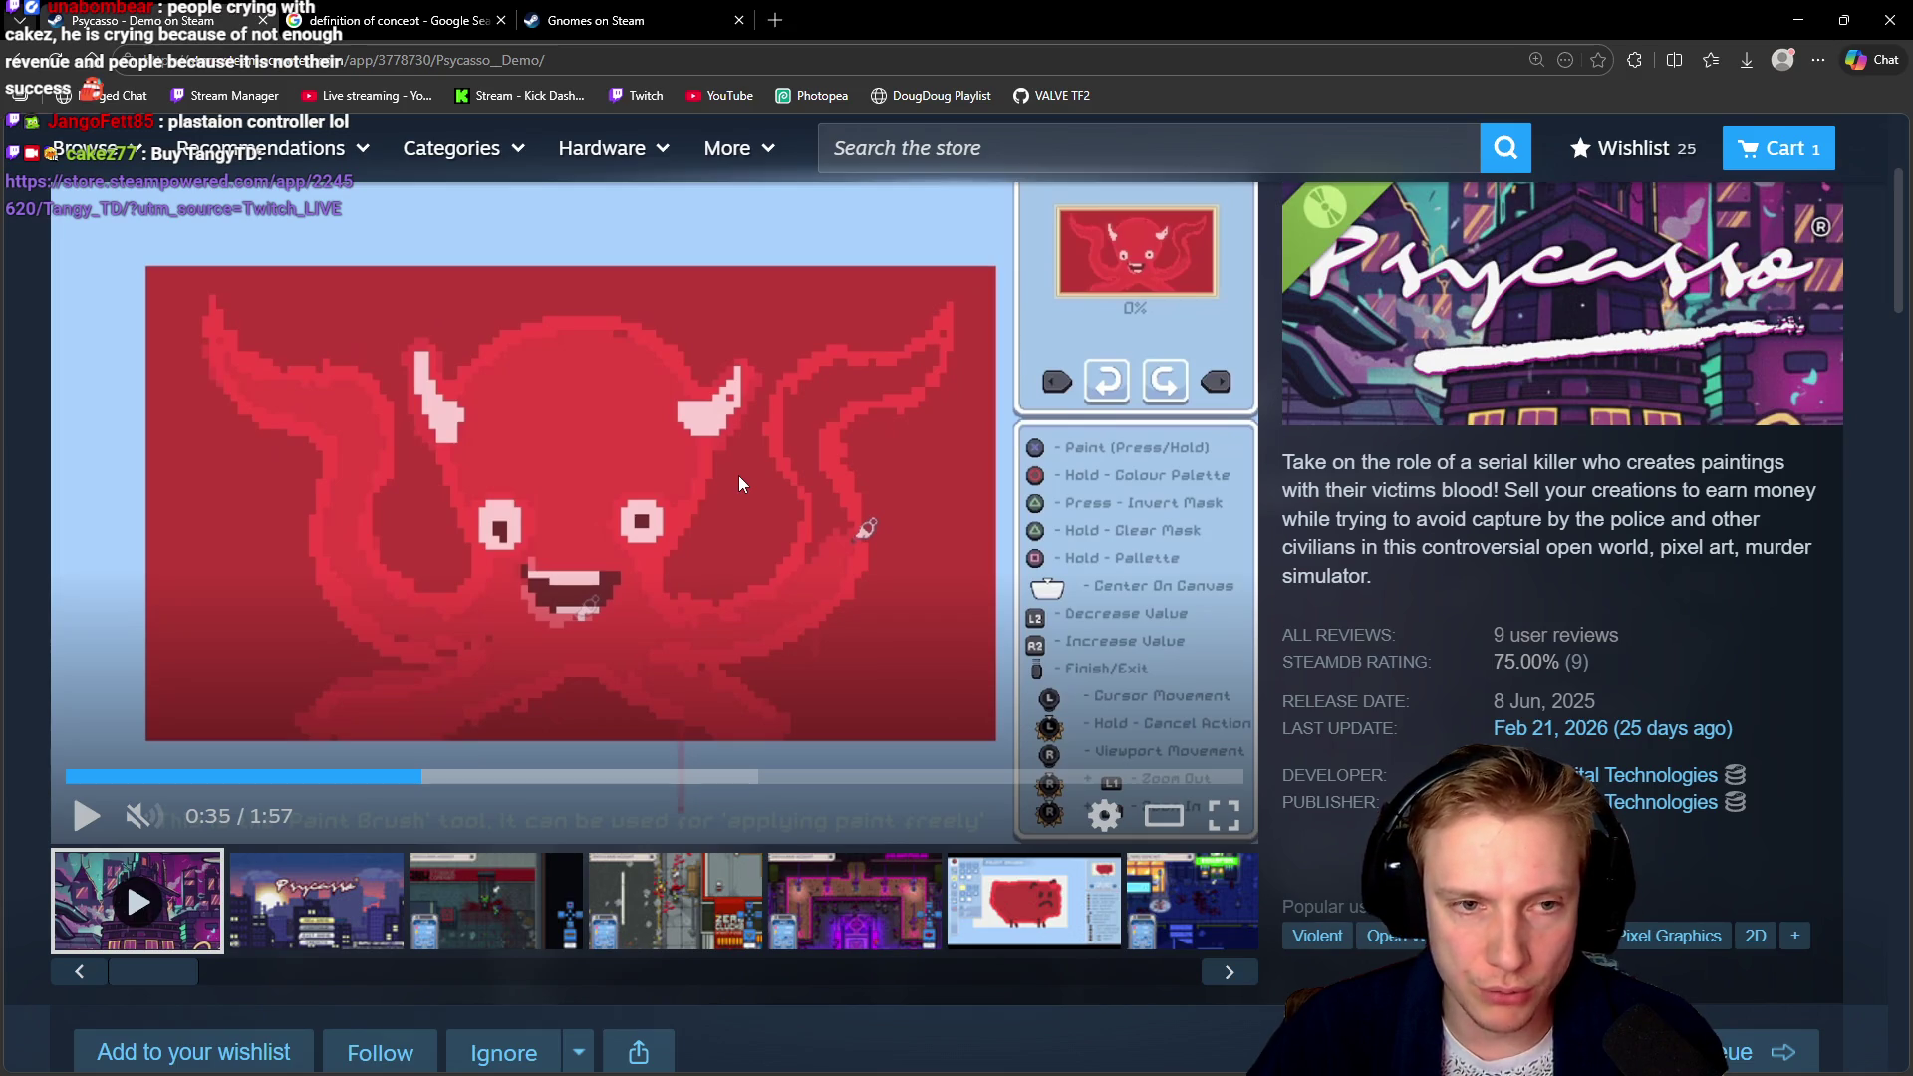
{"action": "left_click", "coordinate": [735, 513]}
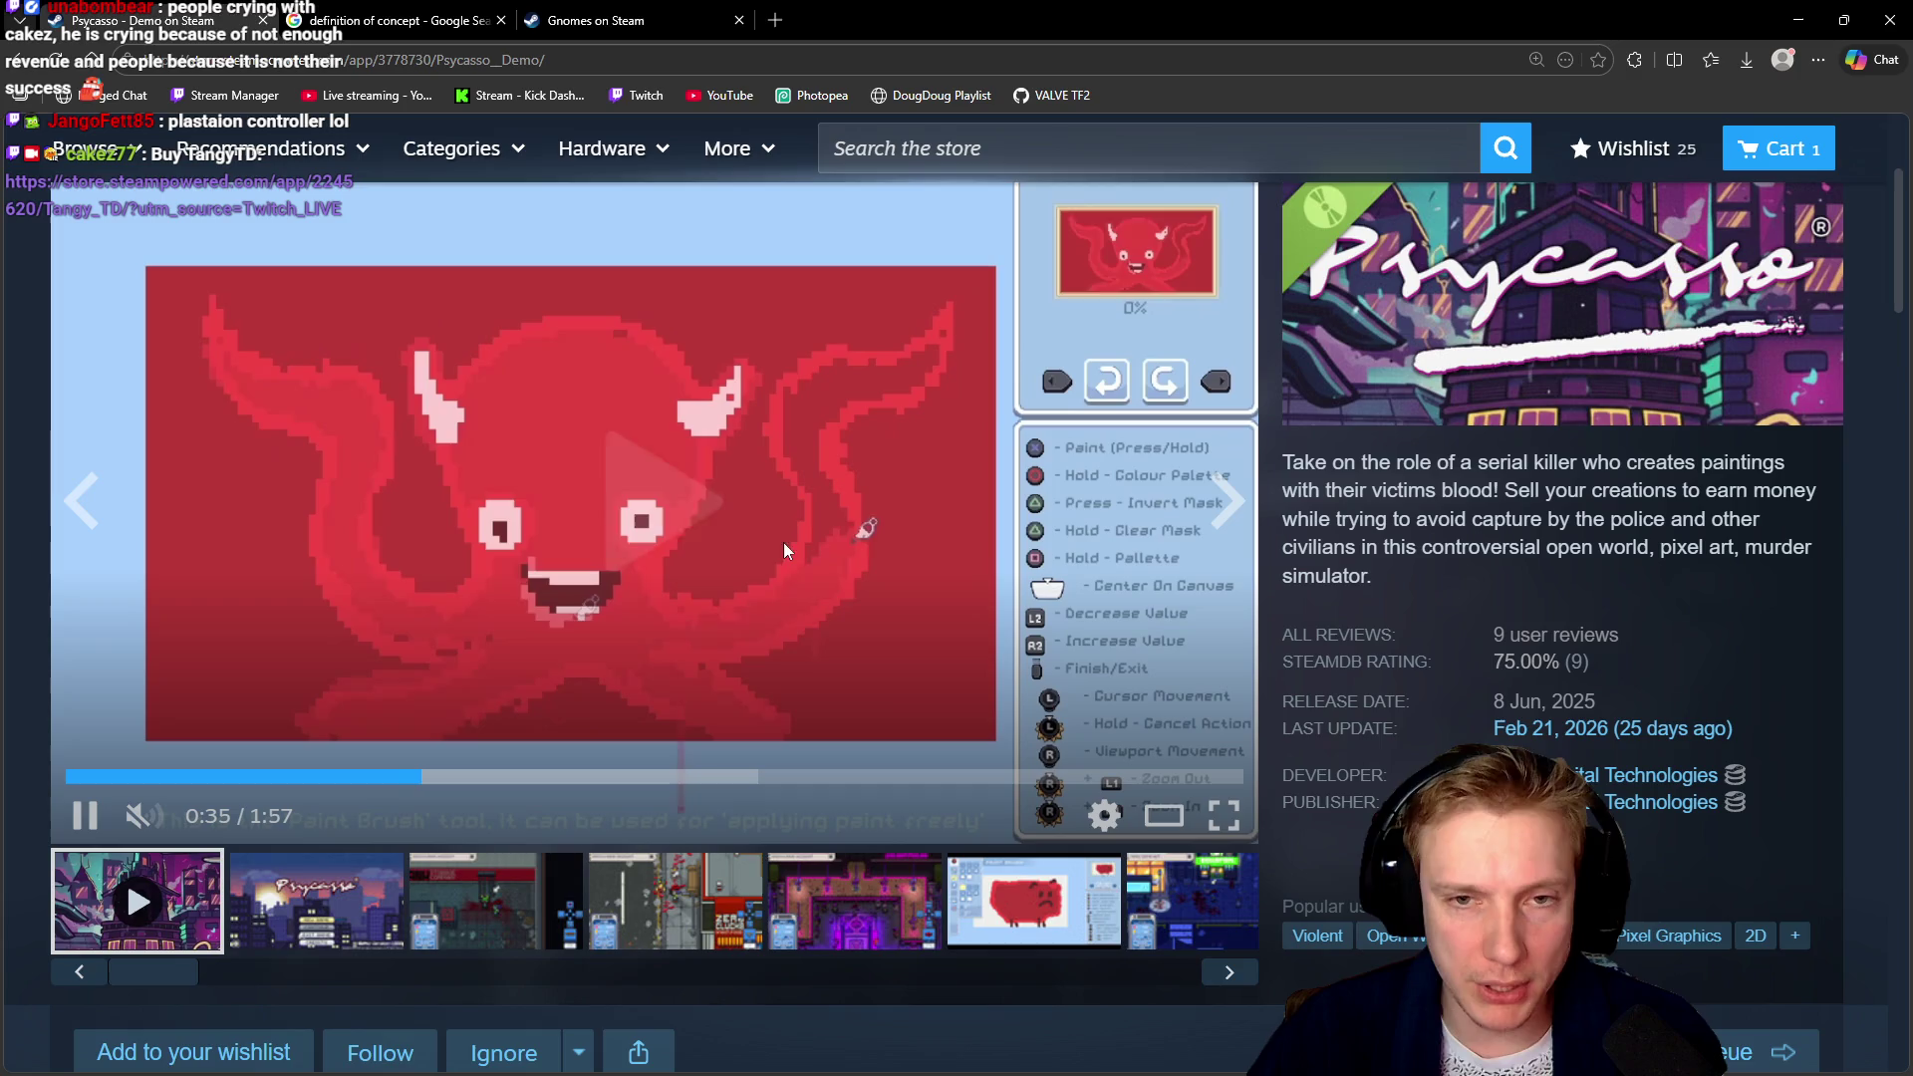
{"action": "left_click", "coordinate": [726, 526]}
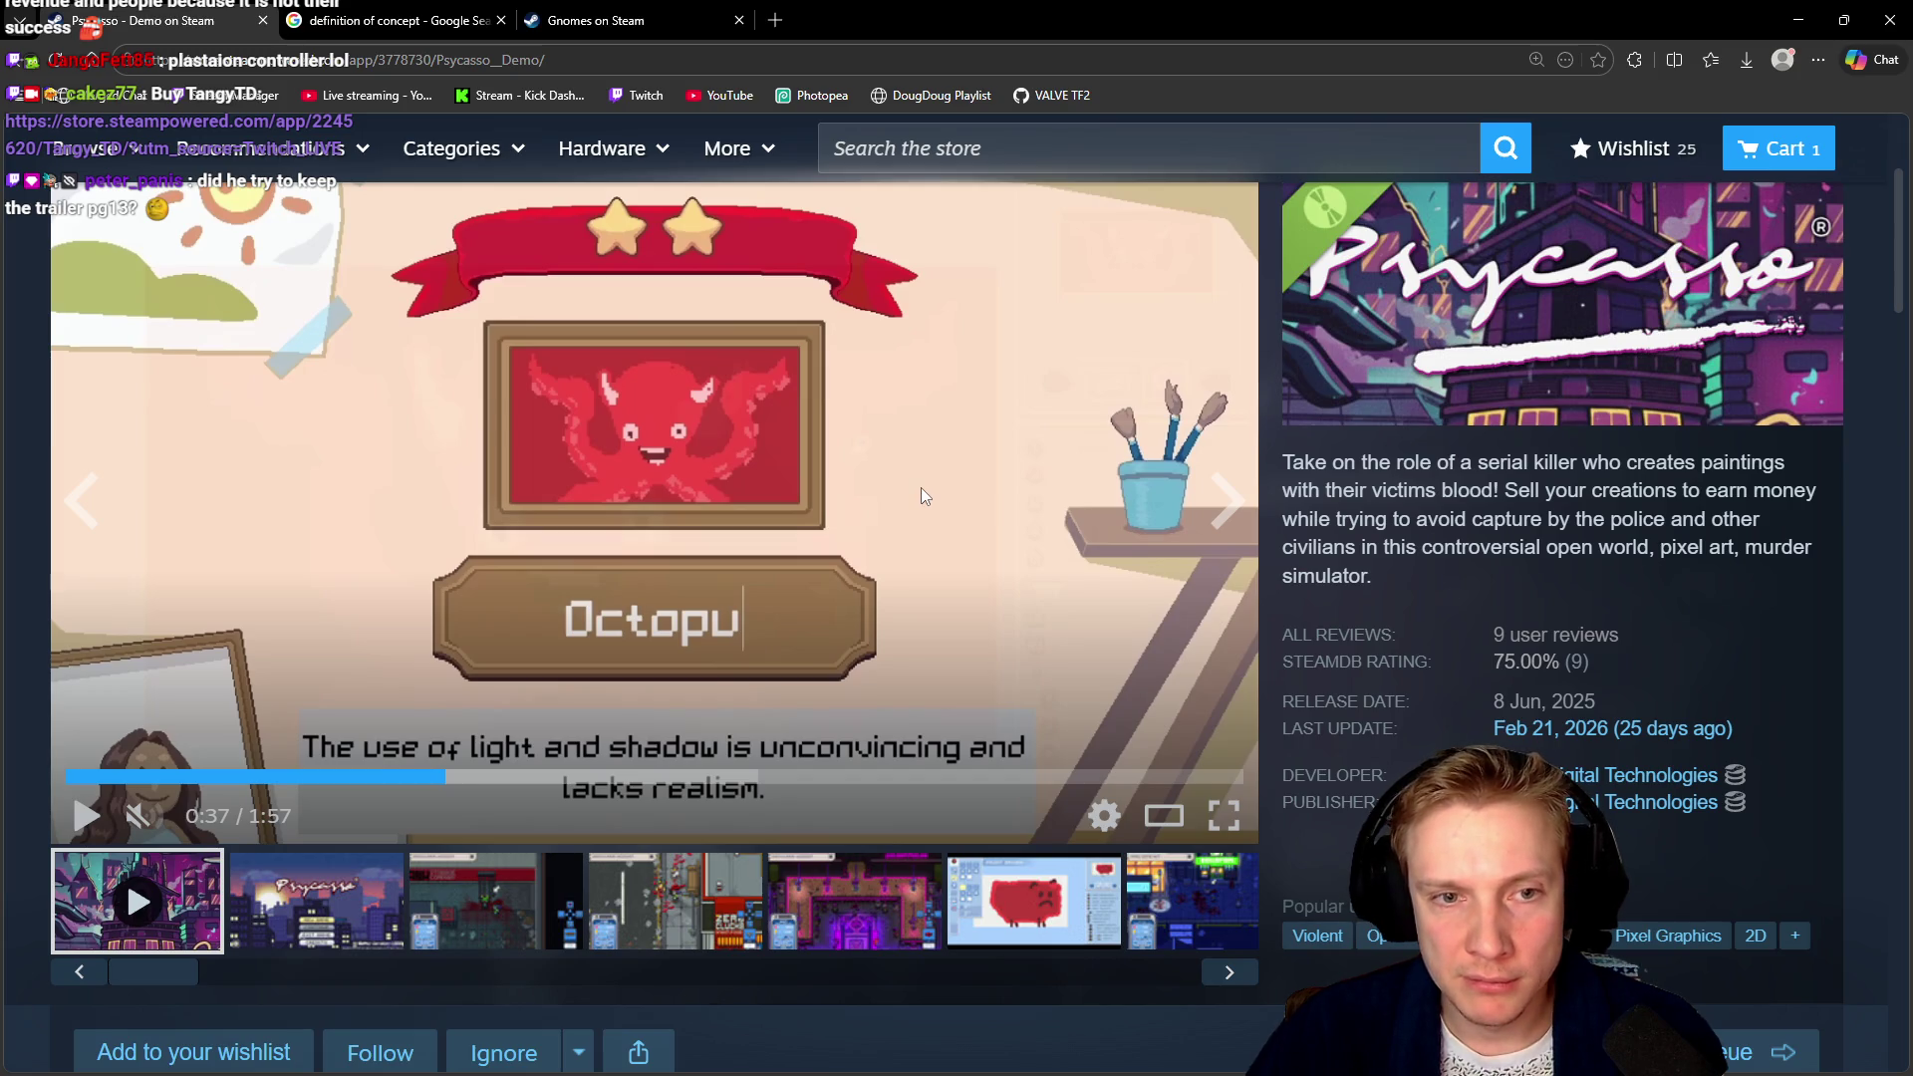
{"action": "key", "text": "alt+Tab"}
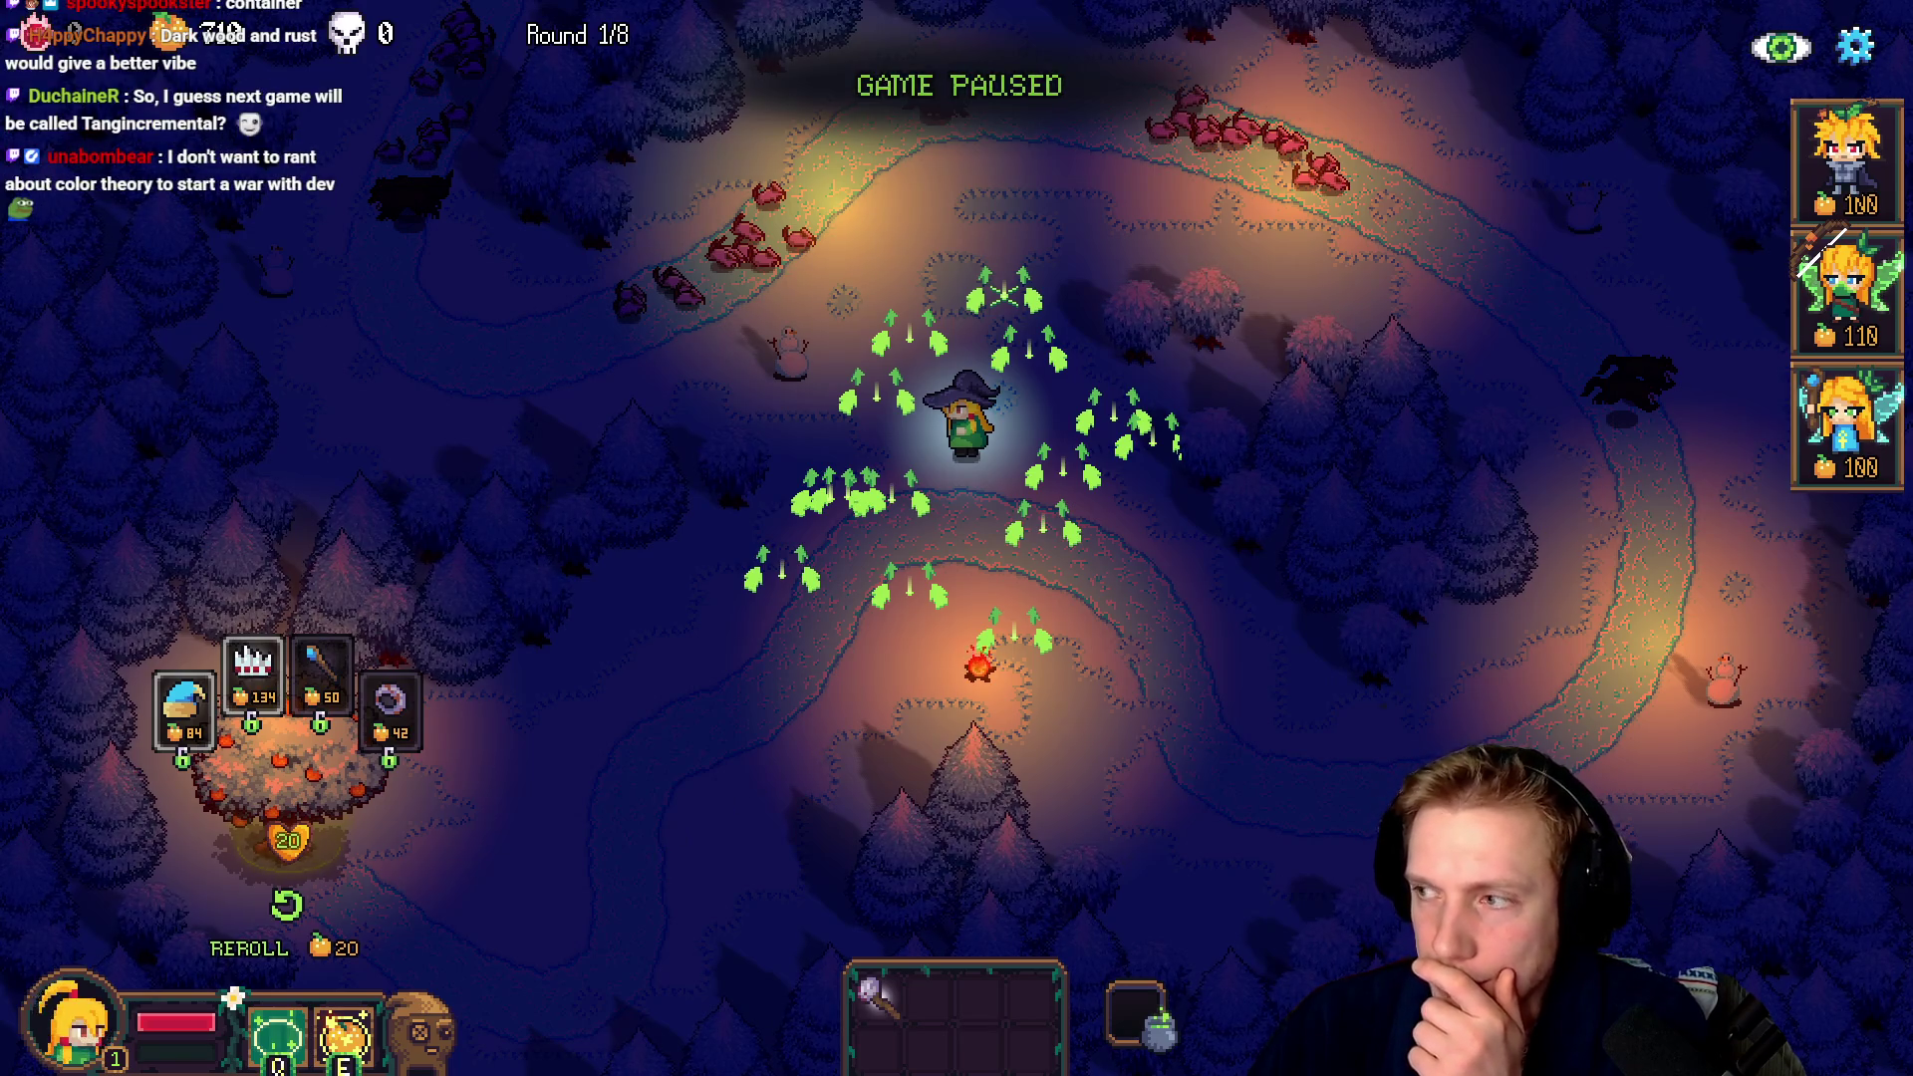
Alt+Tab from the game back to the browser's image search results
{"action": "key", "text": "alt+Tab"}
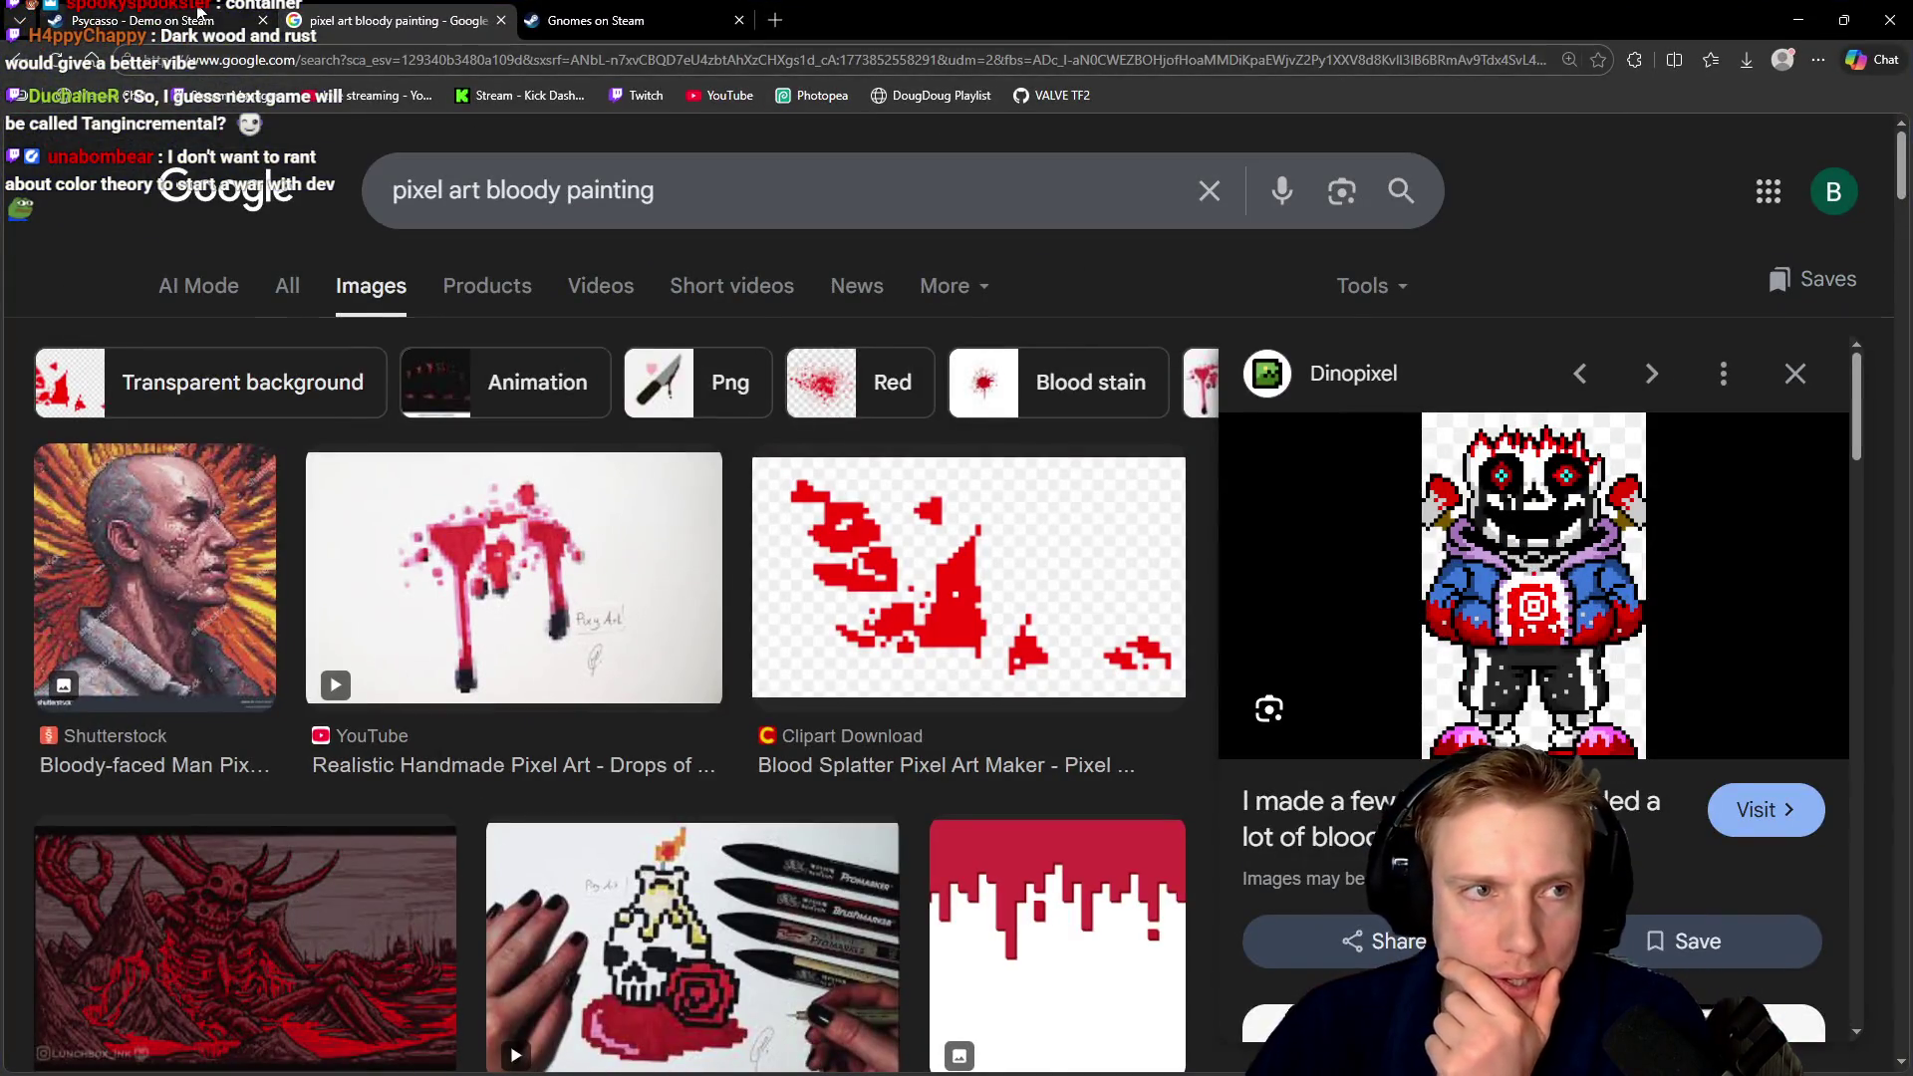
Replay the Psycasso trailer from 0:28 and pause at 0:30, then right-click the skeleton image preview
{"action": "left_click", "coordinate": [139, 19]}
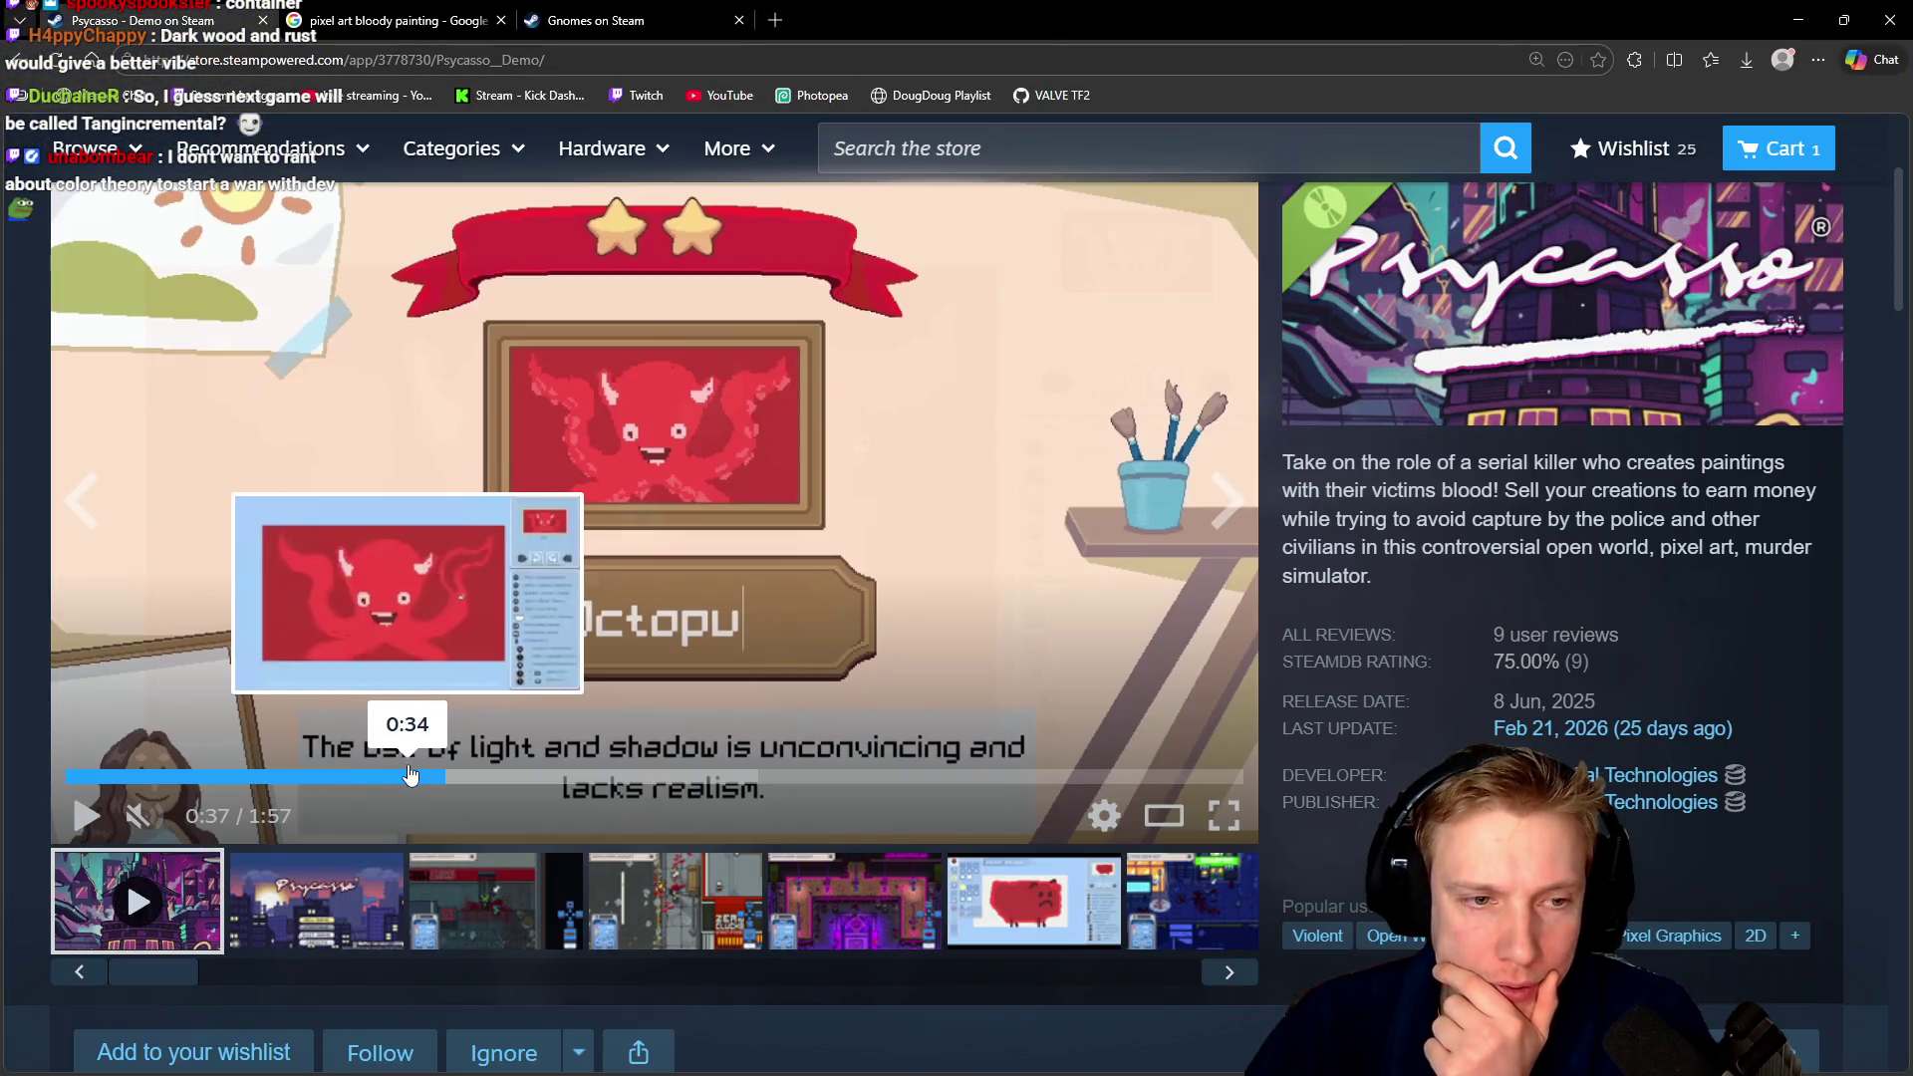
{"action": "left_click", "coordinate": [360, 782]}
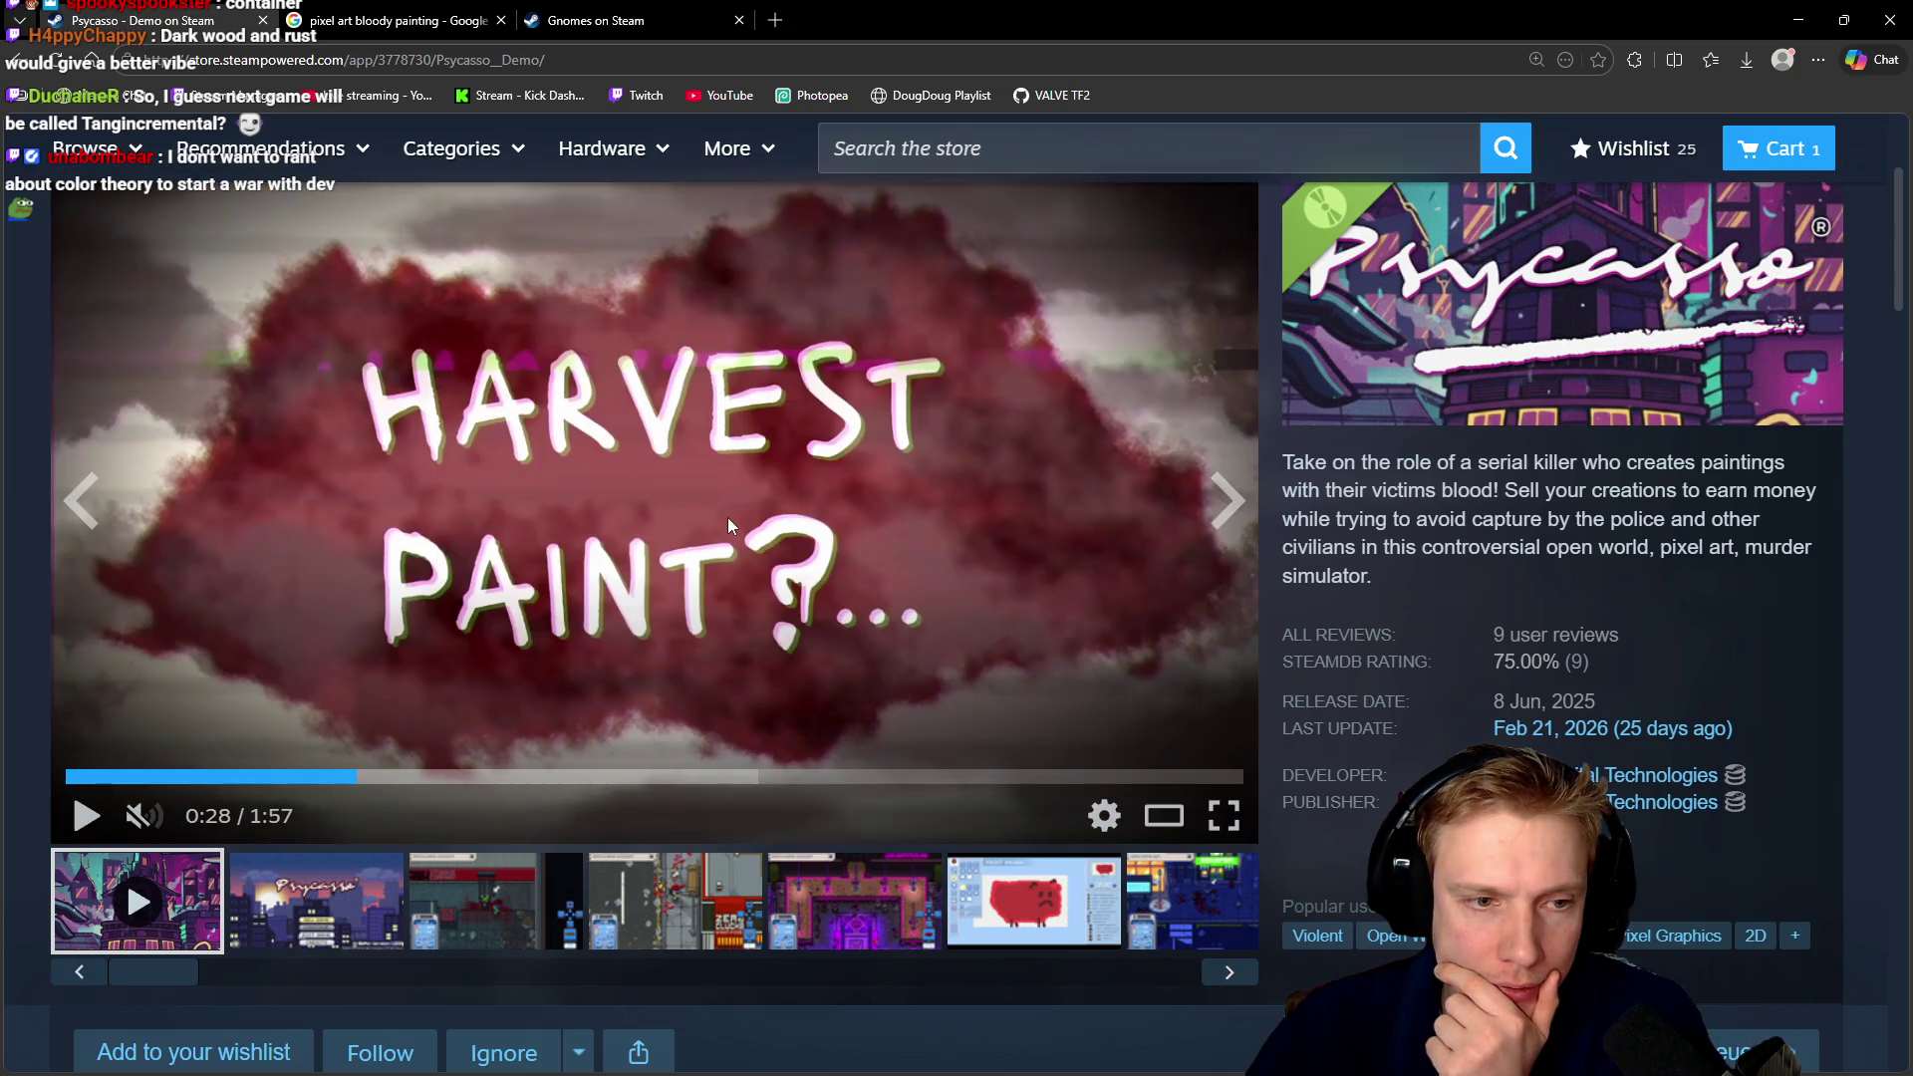
{"action": "left_click", "coordinate": [727, 517]}
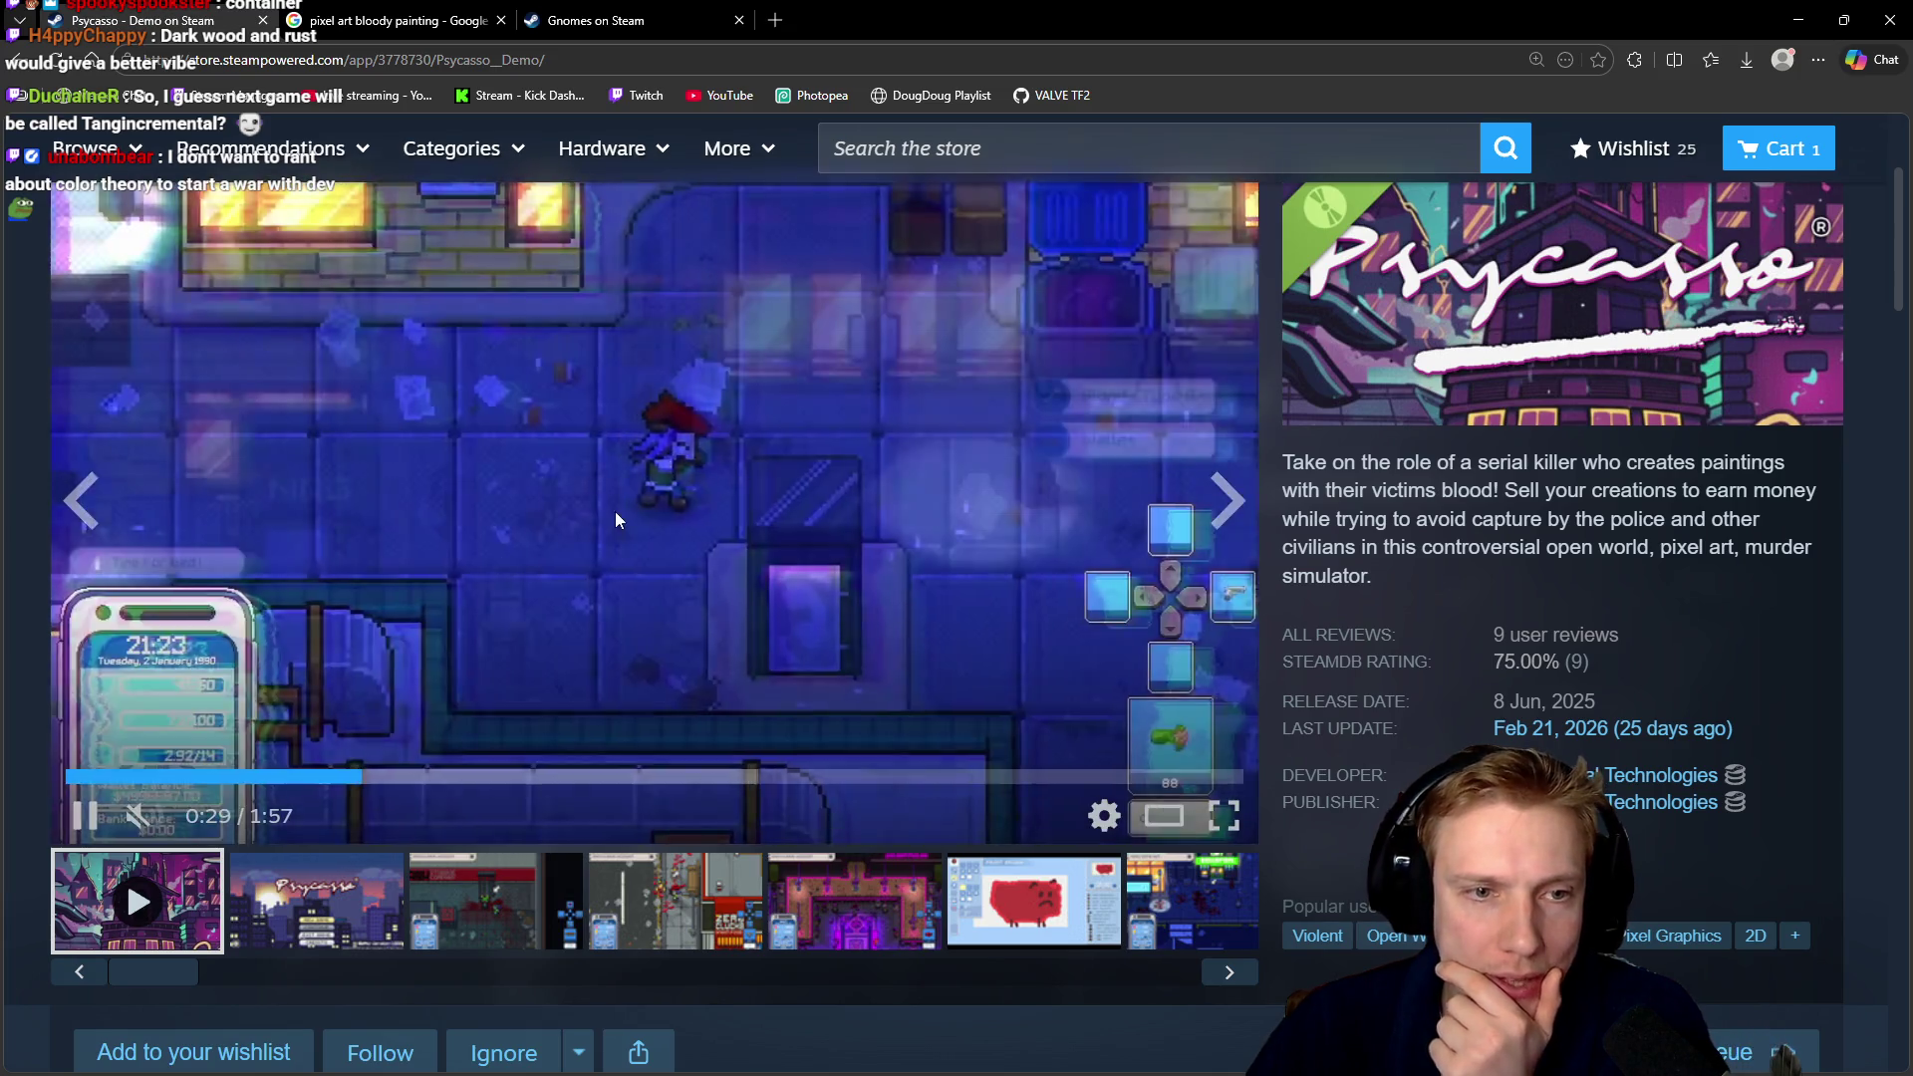
{"action": "left_click", "coordinate": [678, 511]}
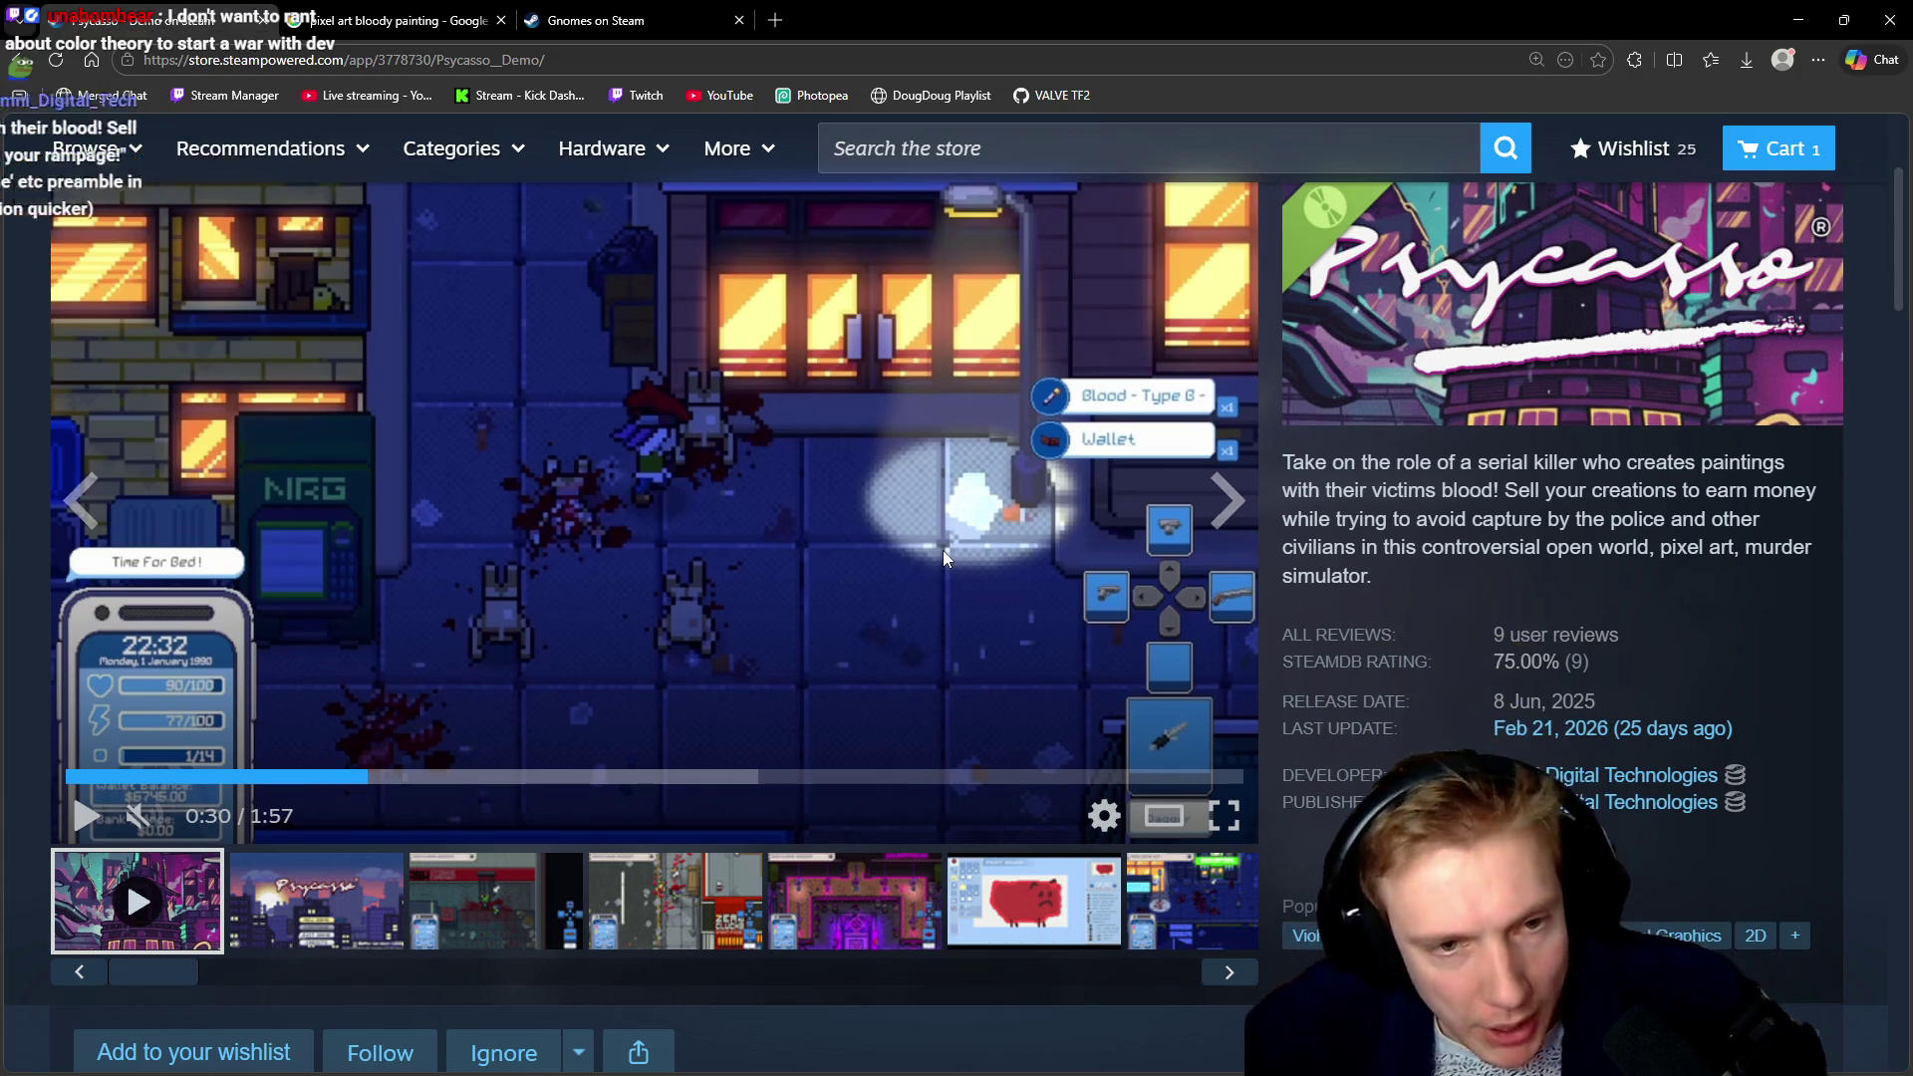
{"action": "left_click", "coordinate": [399, 19]}
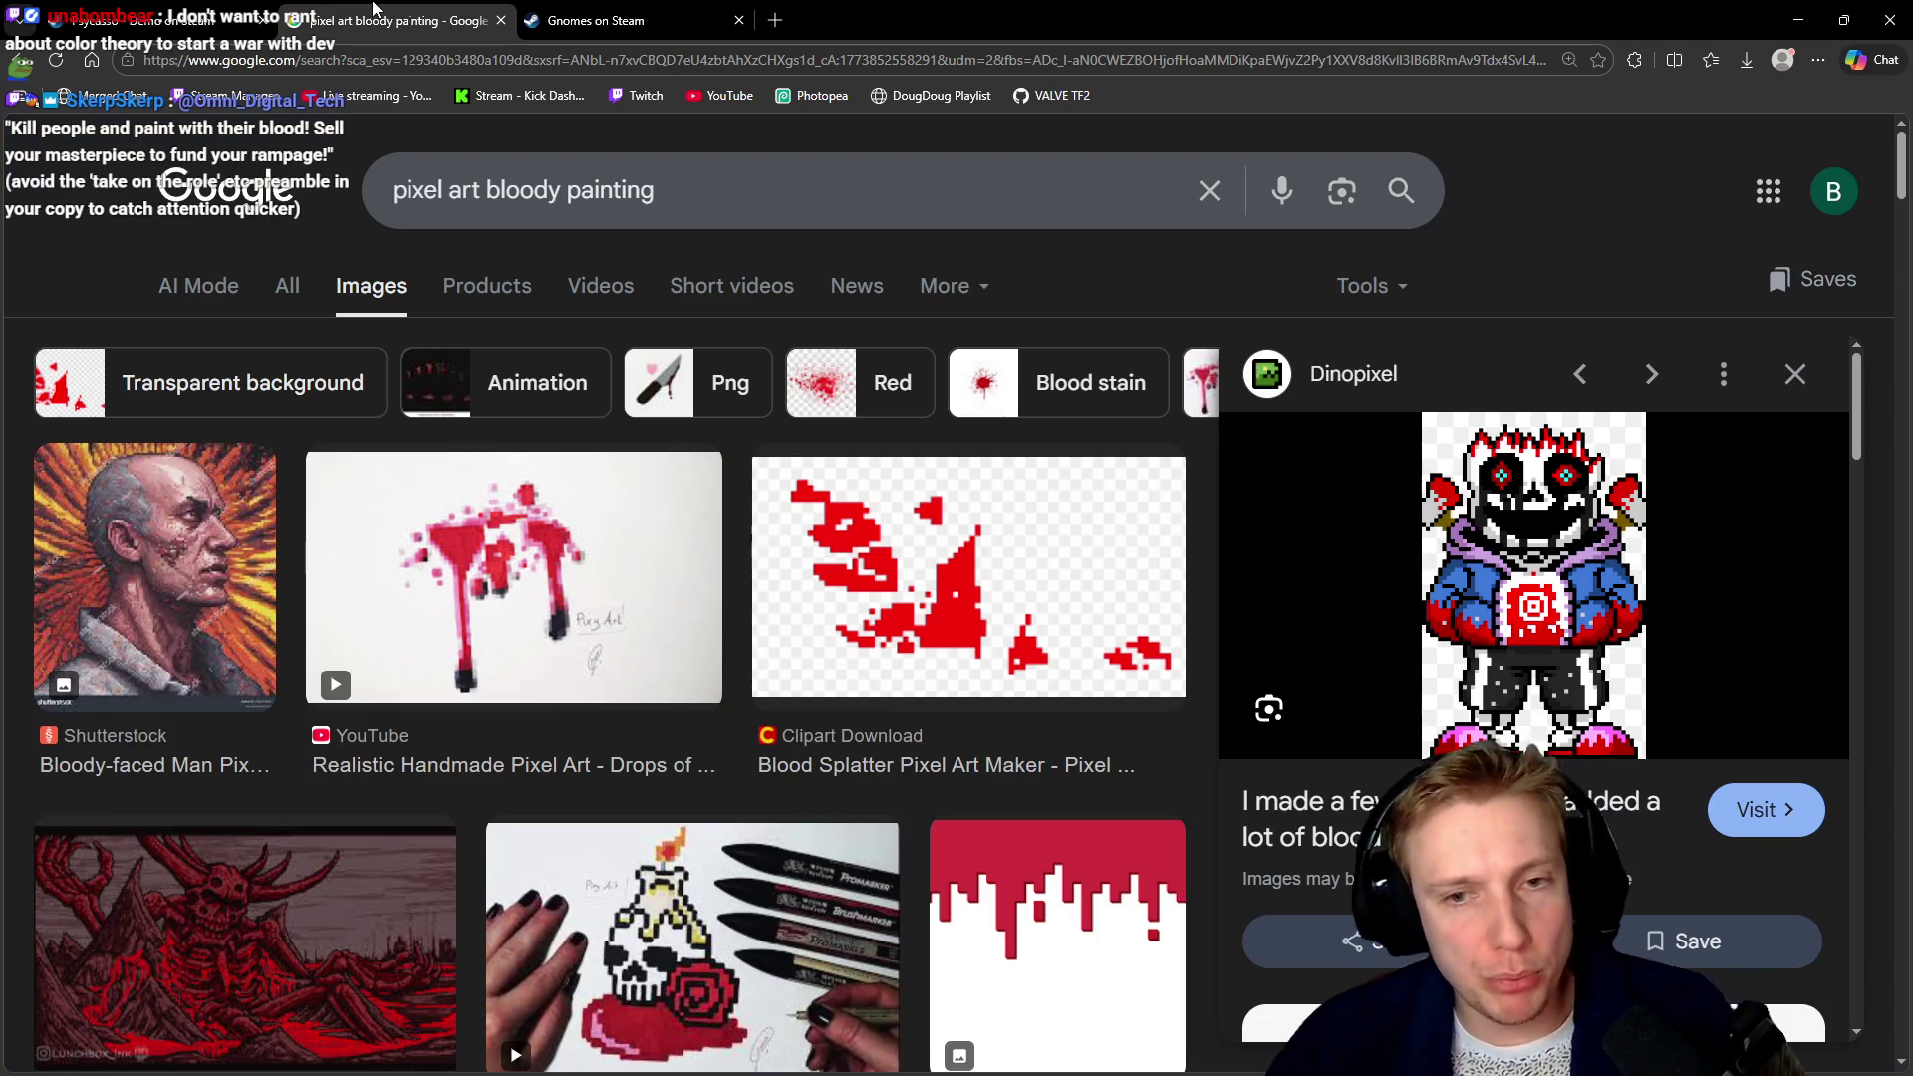
{"action": "right_click", "coordinate": [1547, 494]}
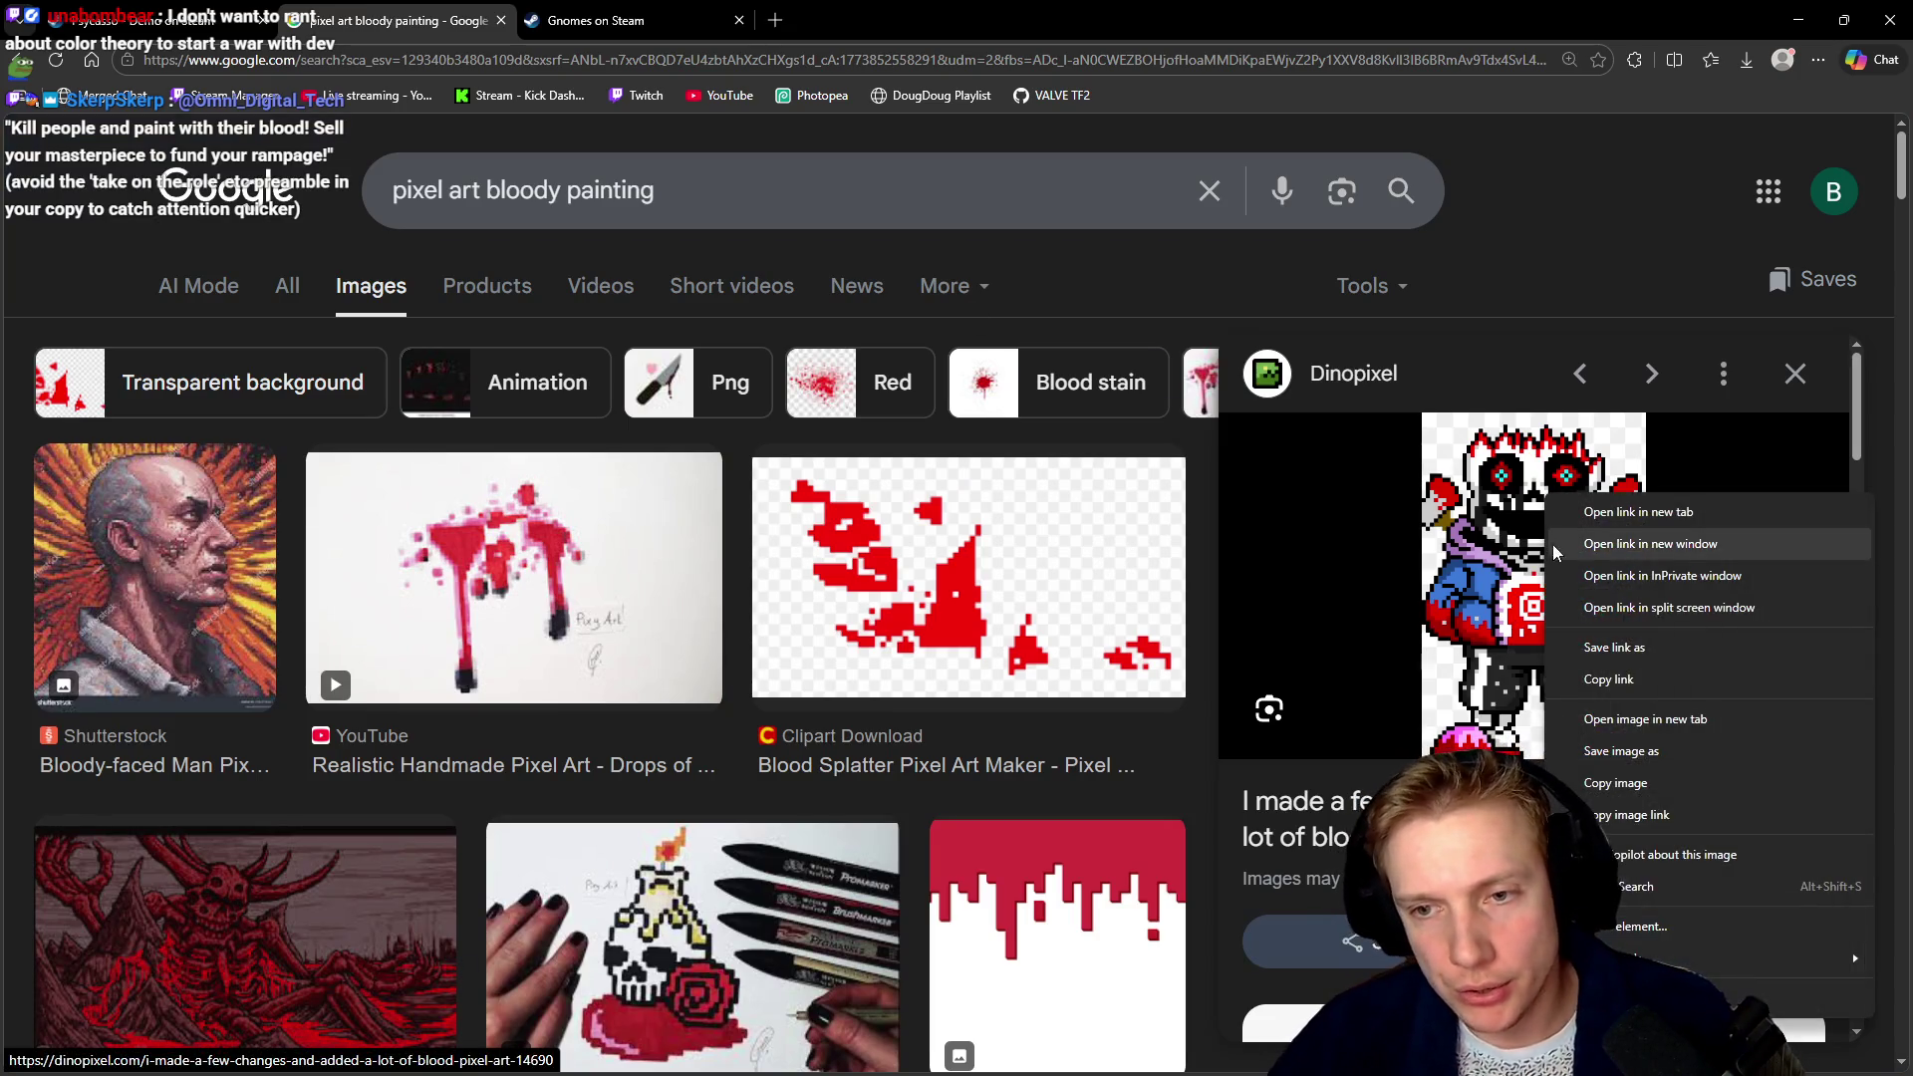
Open the skeleton image full size in a new tab, then seek the Psycasso trailer to the painting screen
{"action": "left_click", "coordinate": [1643, 719]}
{"action": "left_click", "coordinate": [623, 12]}
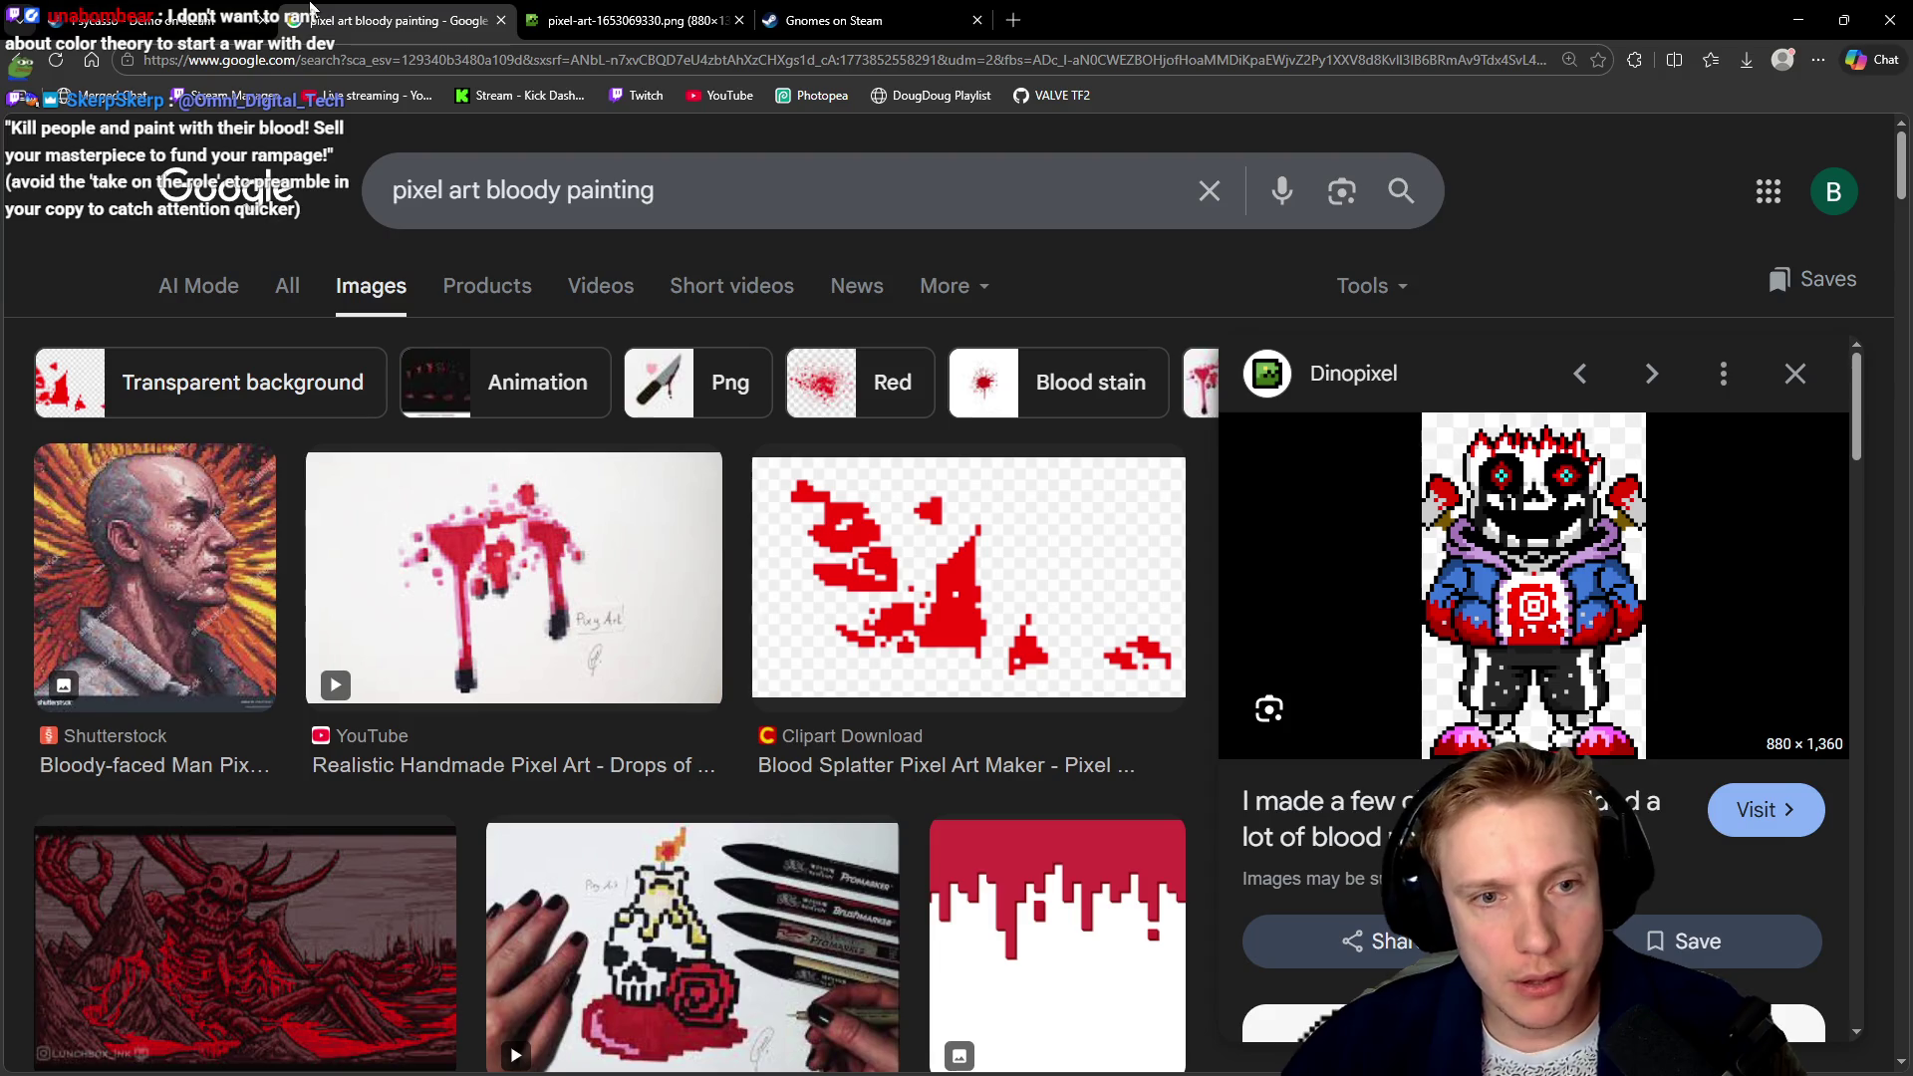
{"action": "left_click", "coordinate": [398, 20]}
{"action": "left_click", "coordinate": [239, 22]}
{"action": "mouse_move", "coordinate": [655, 500]}
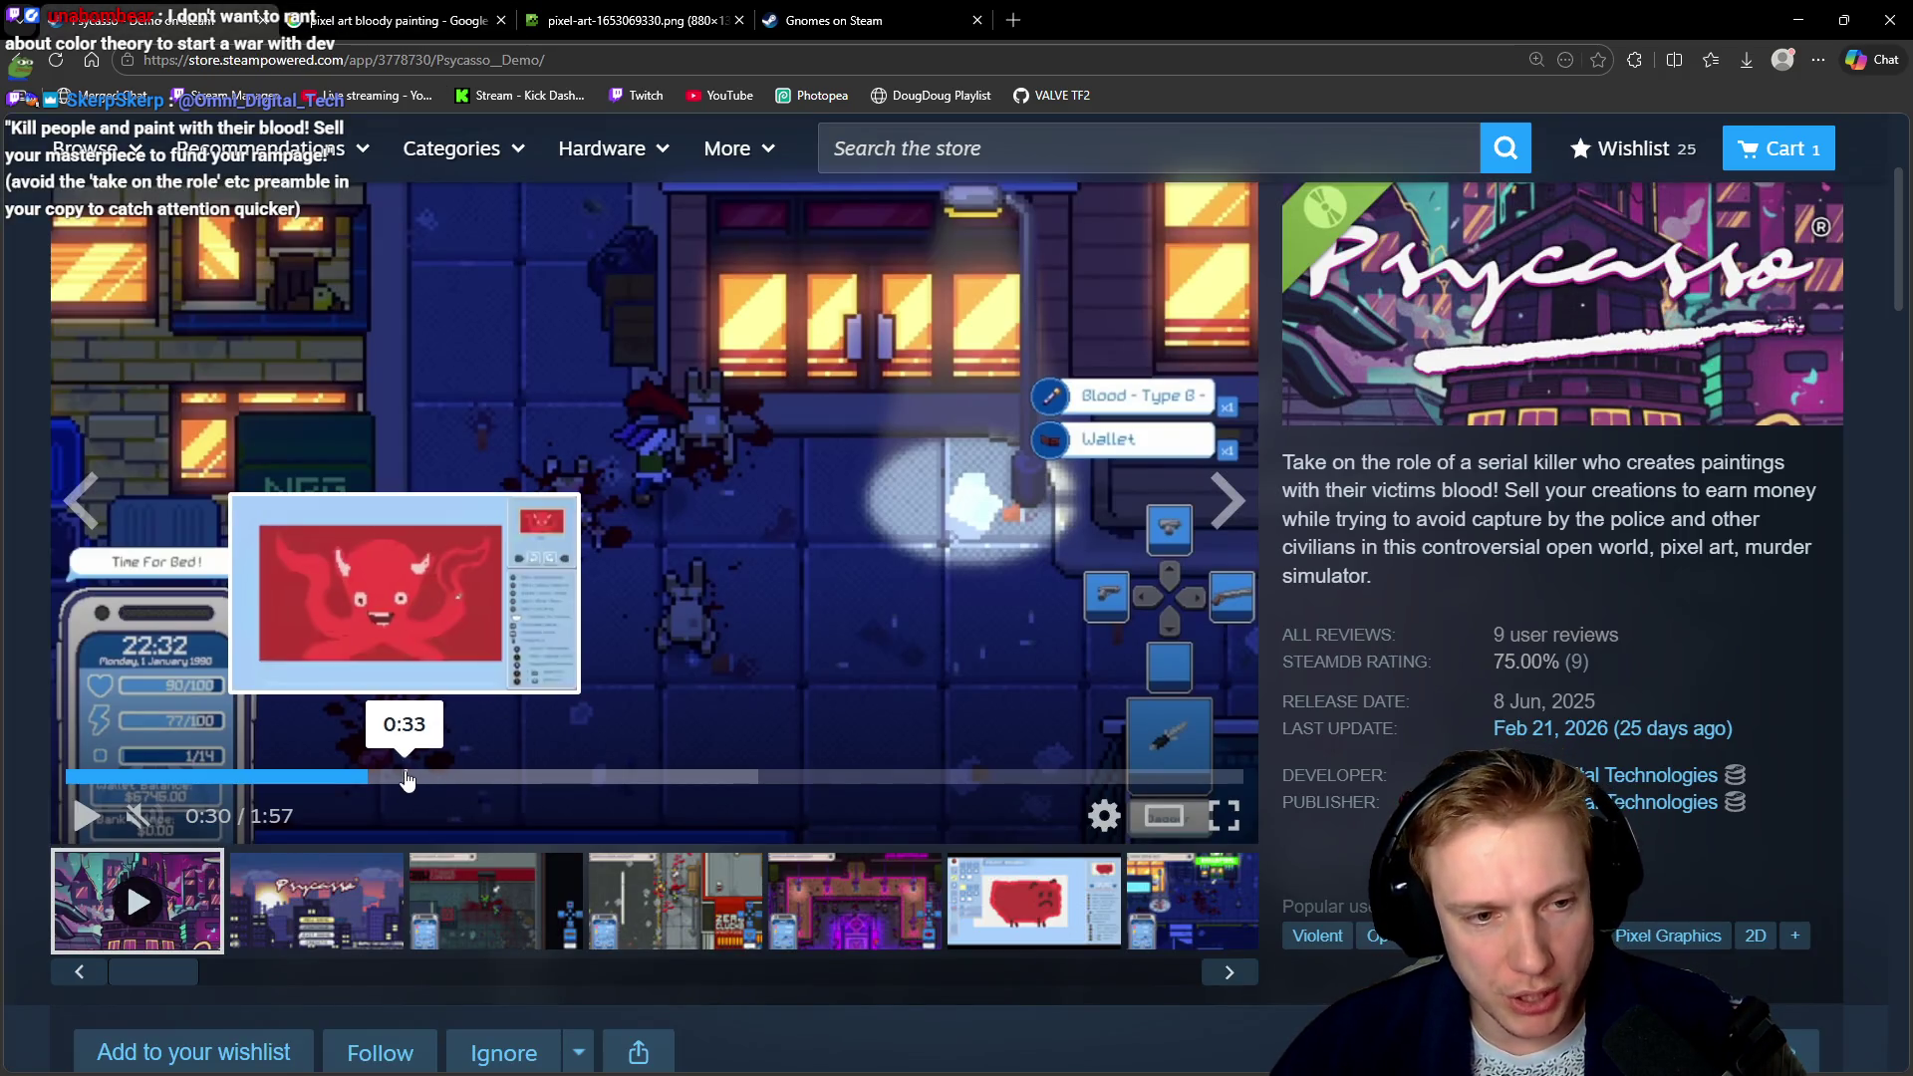
{"action": "left_click", "coordinate": [406, 776]}
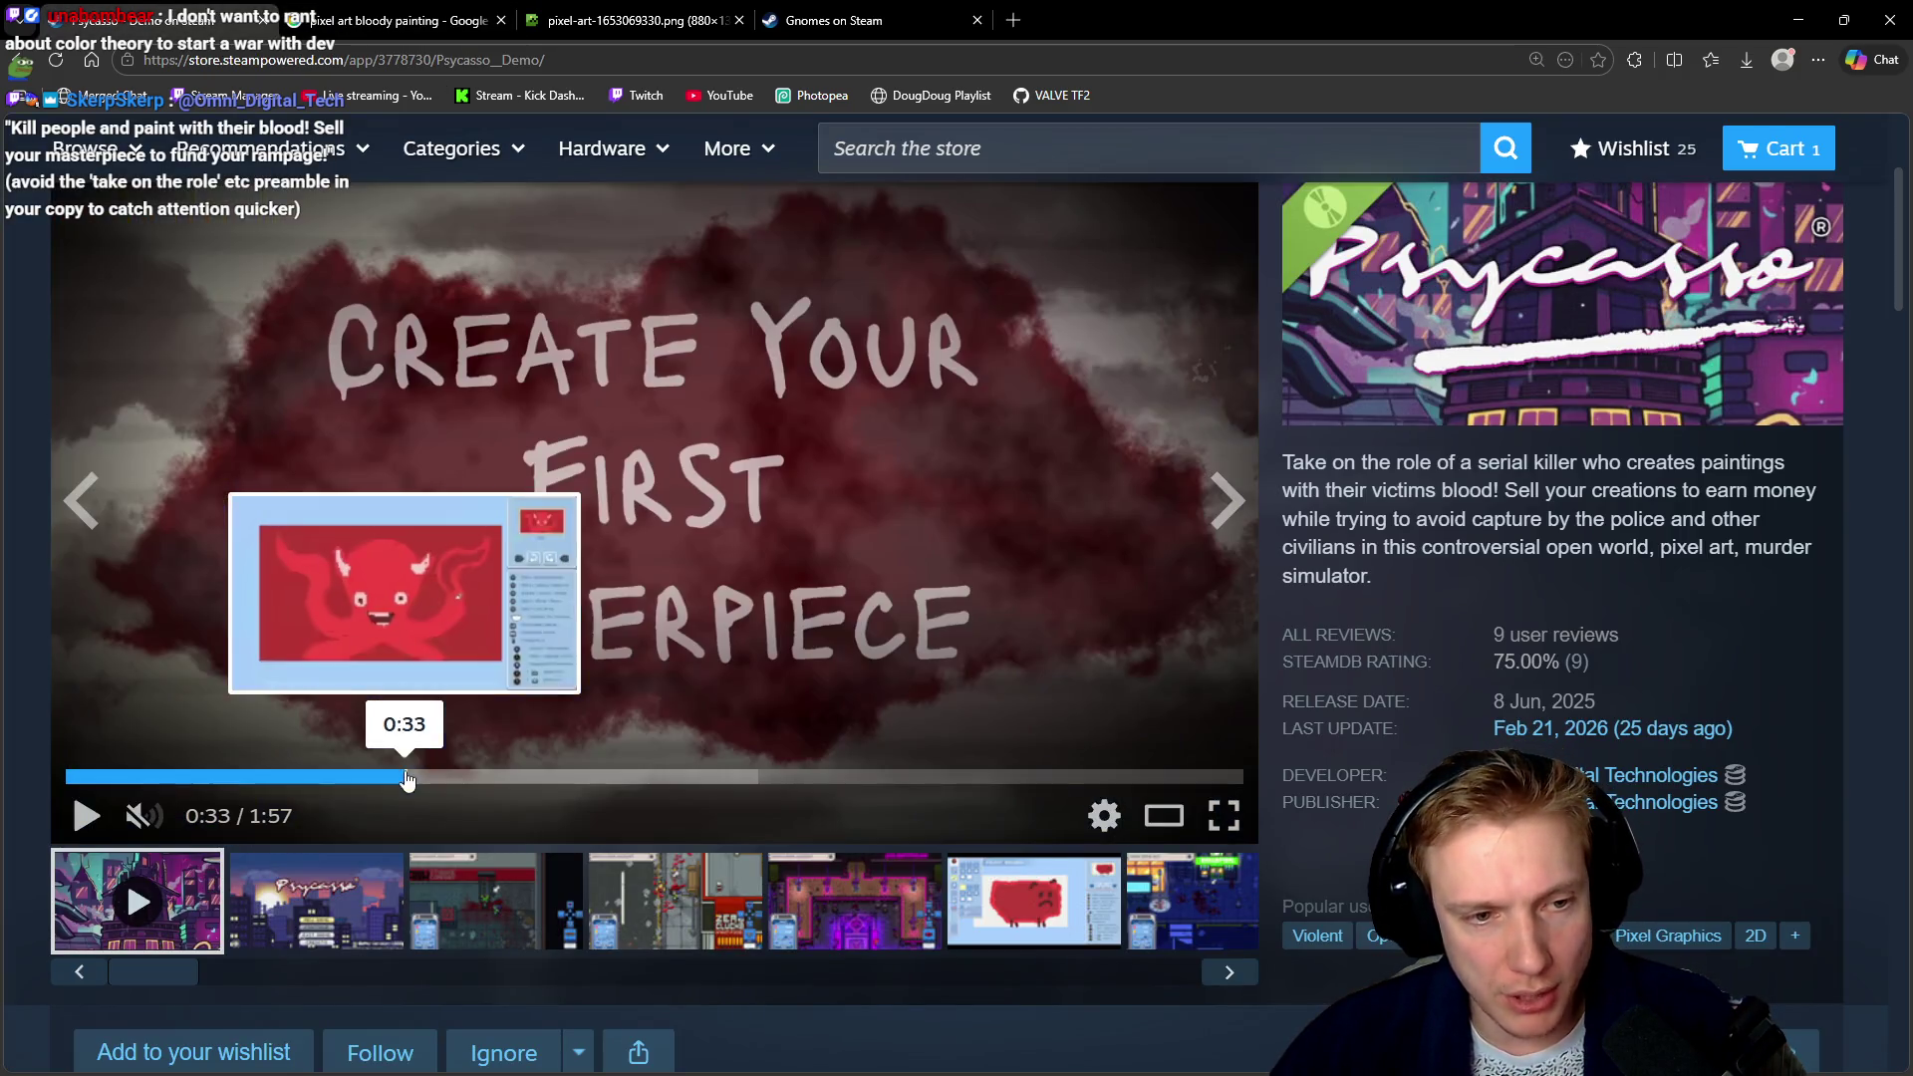
{"action": "left_click", "coordinate": [419, 776]}
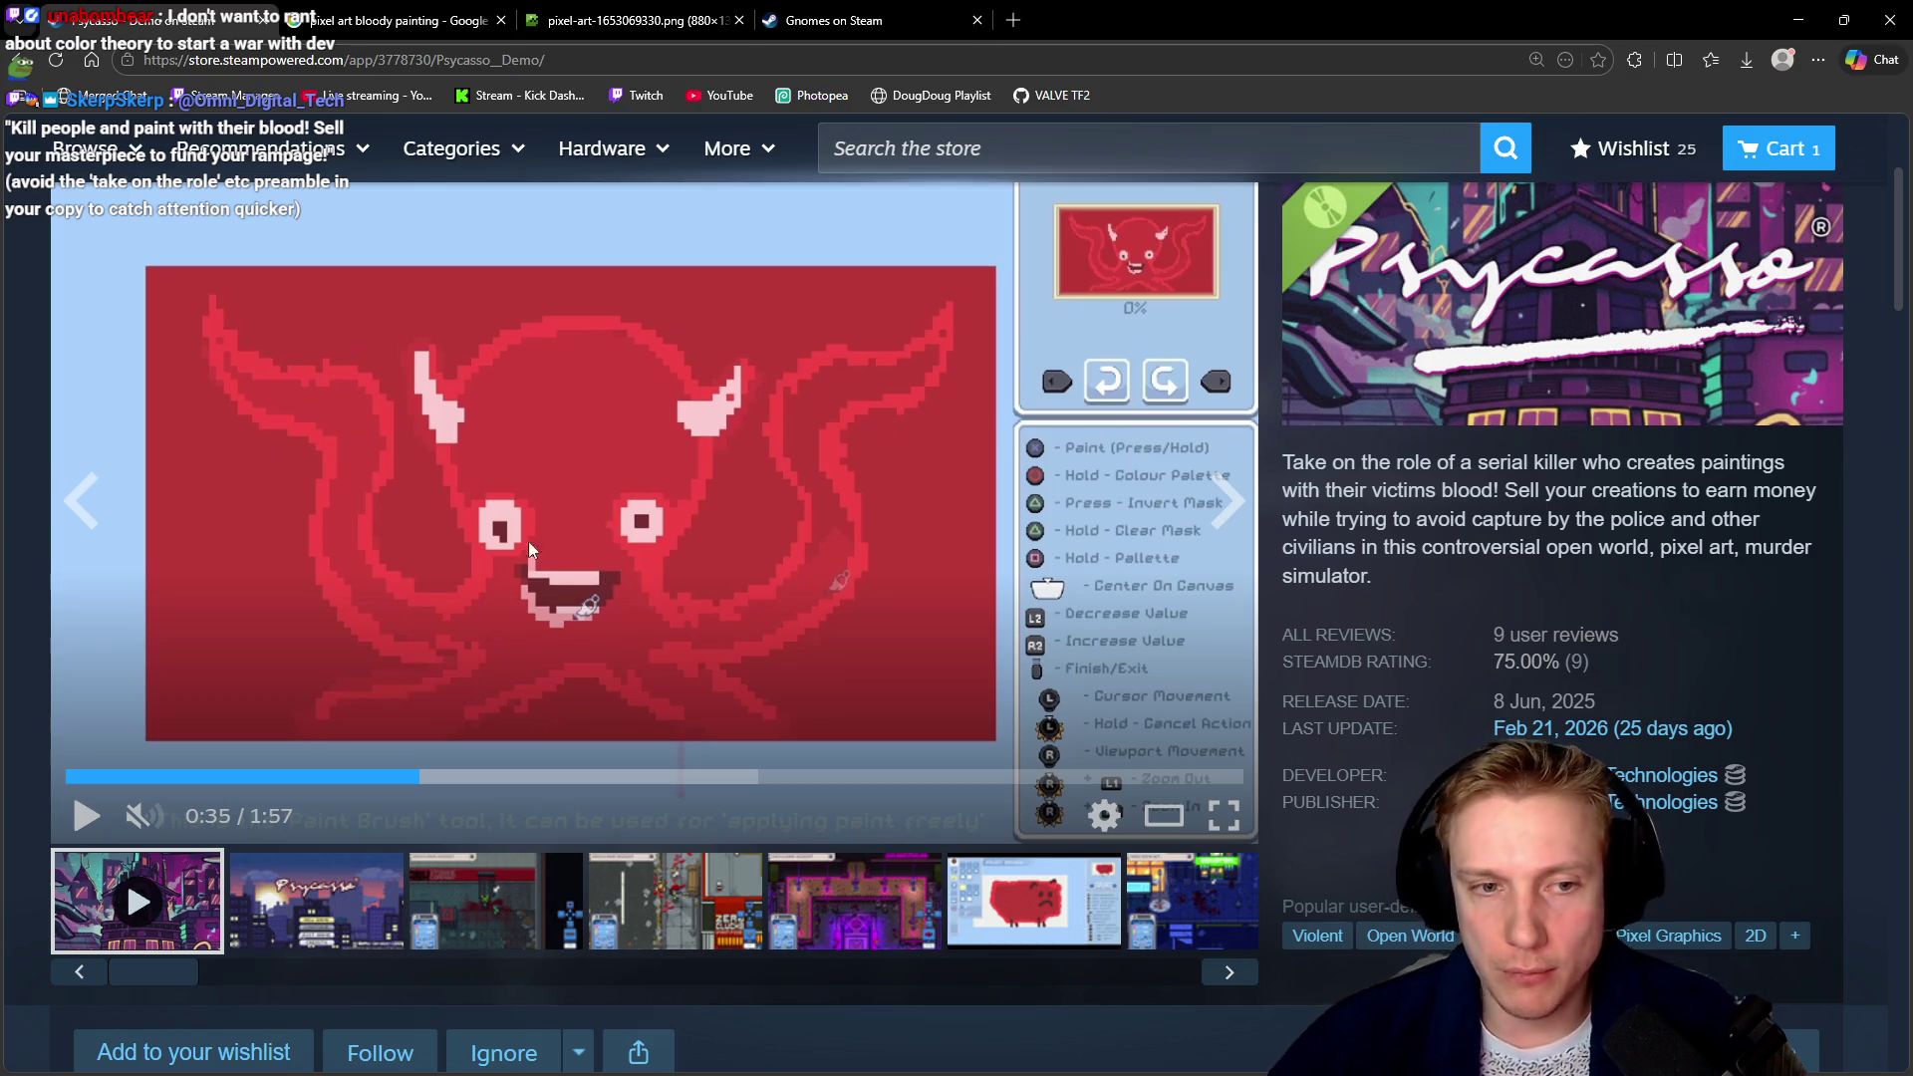
Look over the Gnomes and skeleton image tabs, then show the Psycasso paint brush screenshot
{"action": "left_click", "coordinate": [837, 20]}
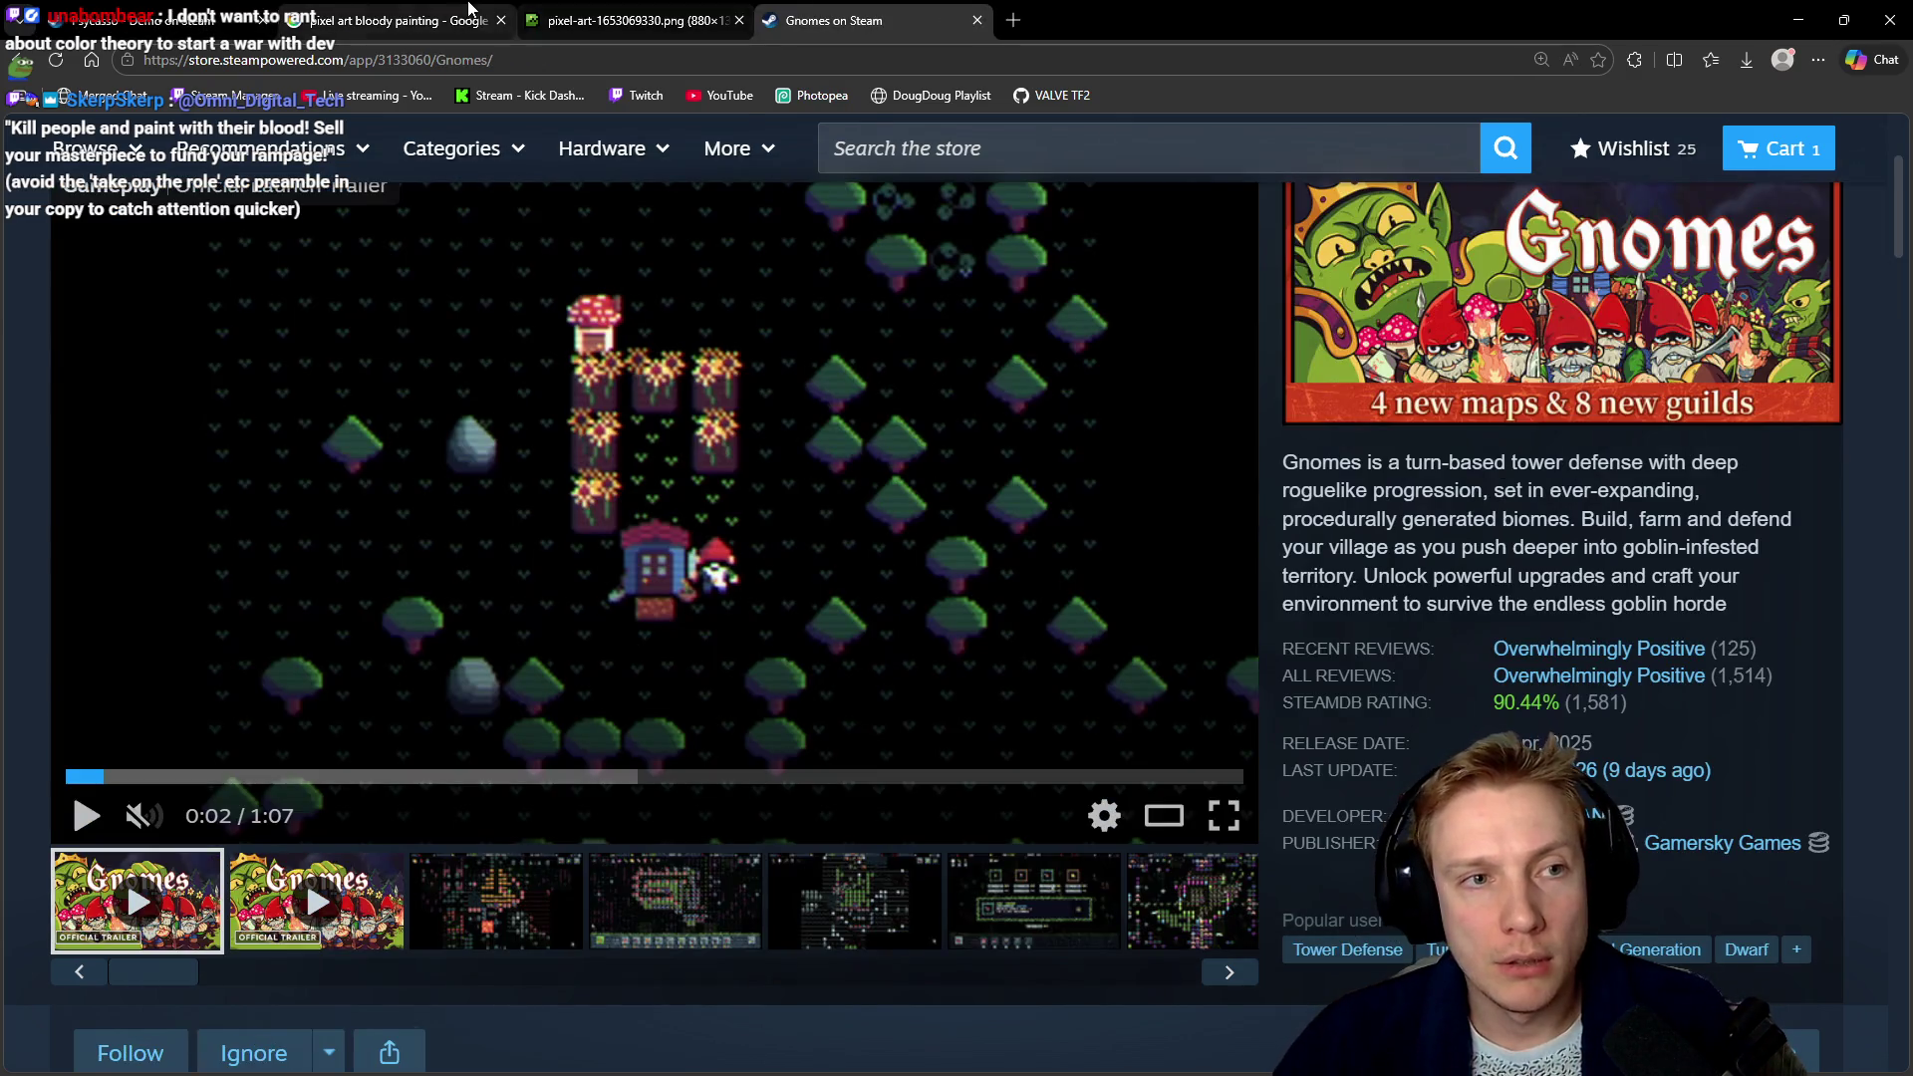
{"action": "left_click", "coordinate": [398, 19]}
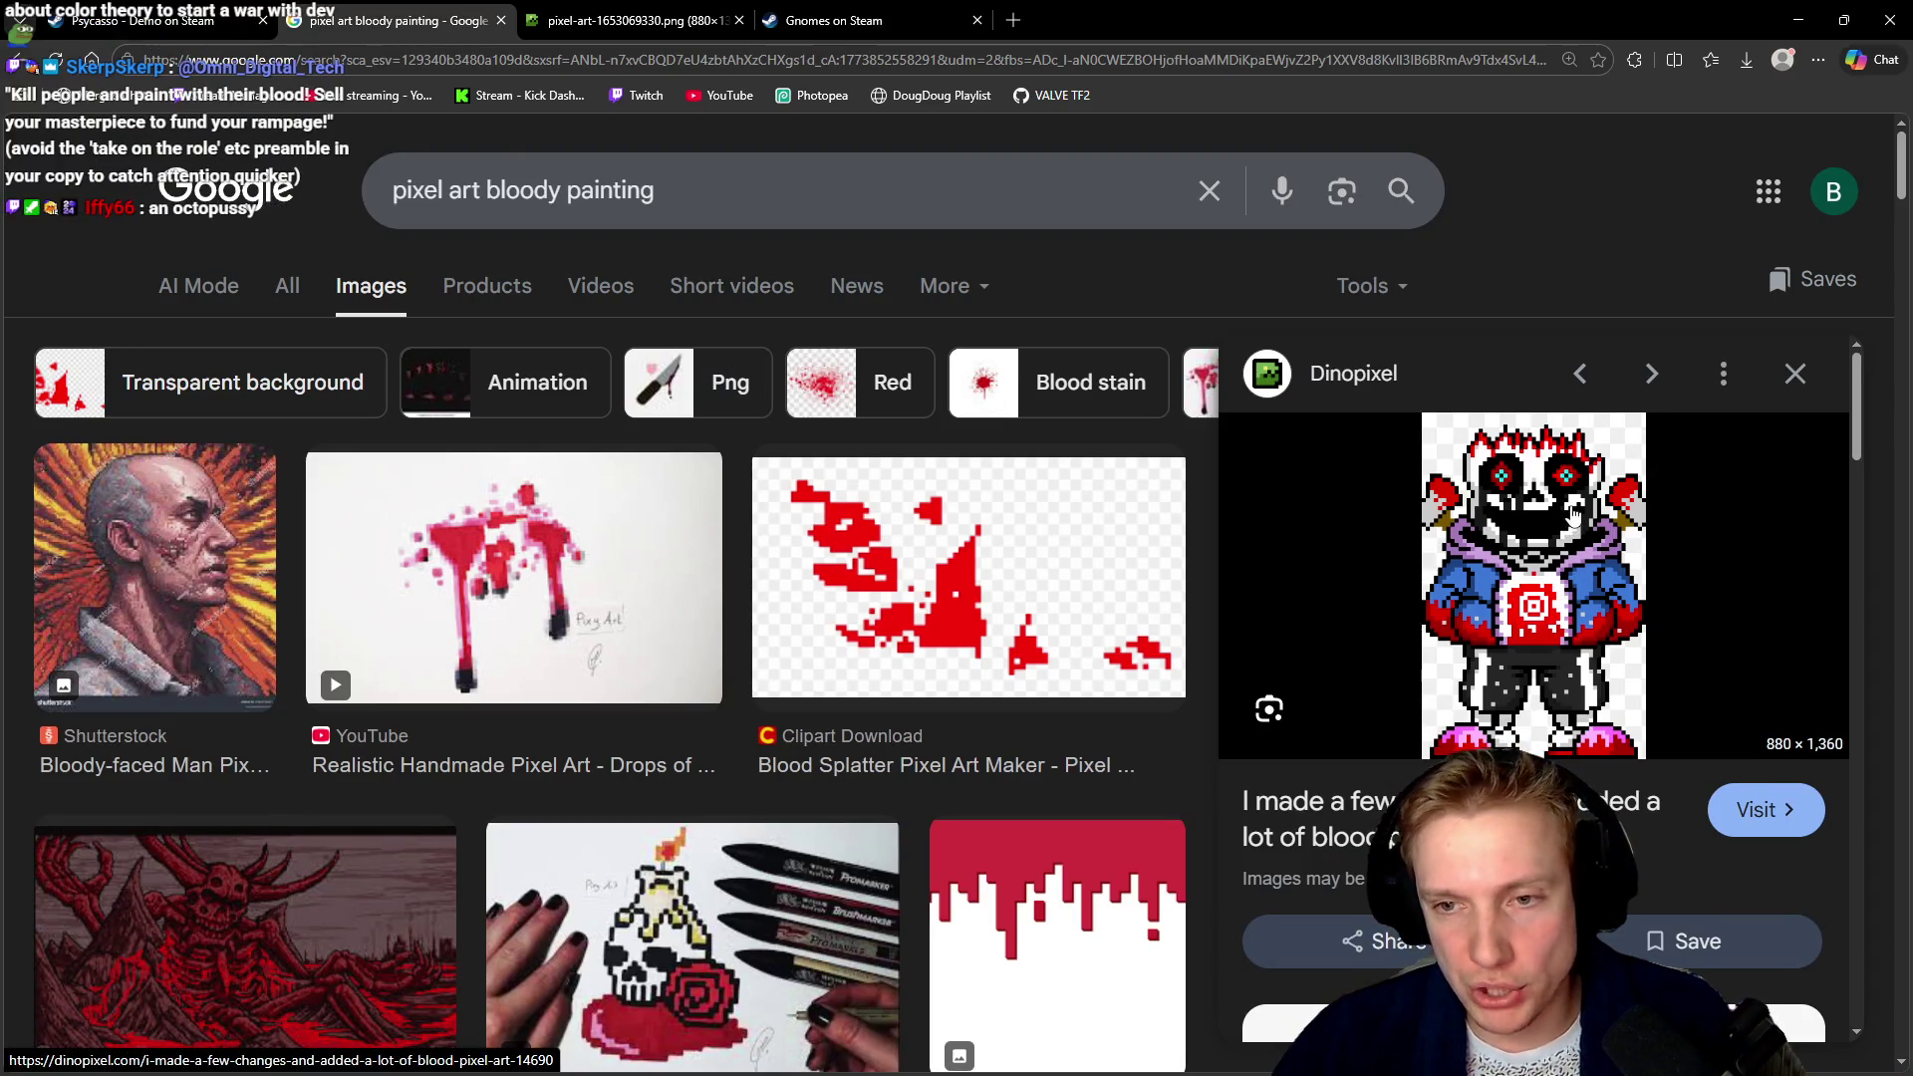
{"action": "left_click", "coordinate": [652, 14]}
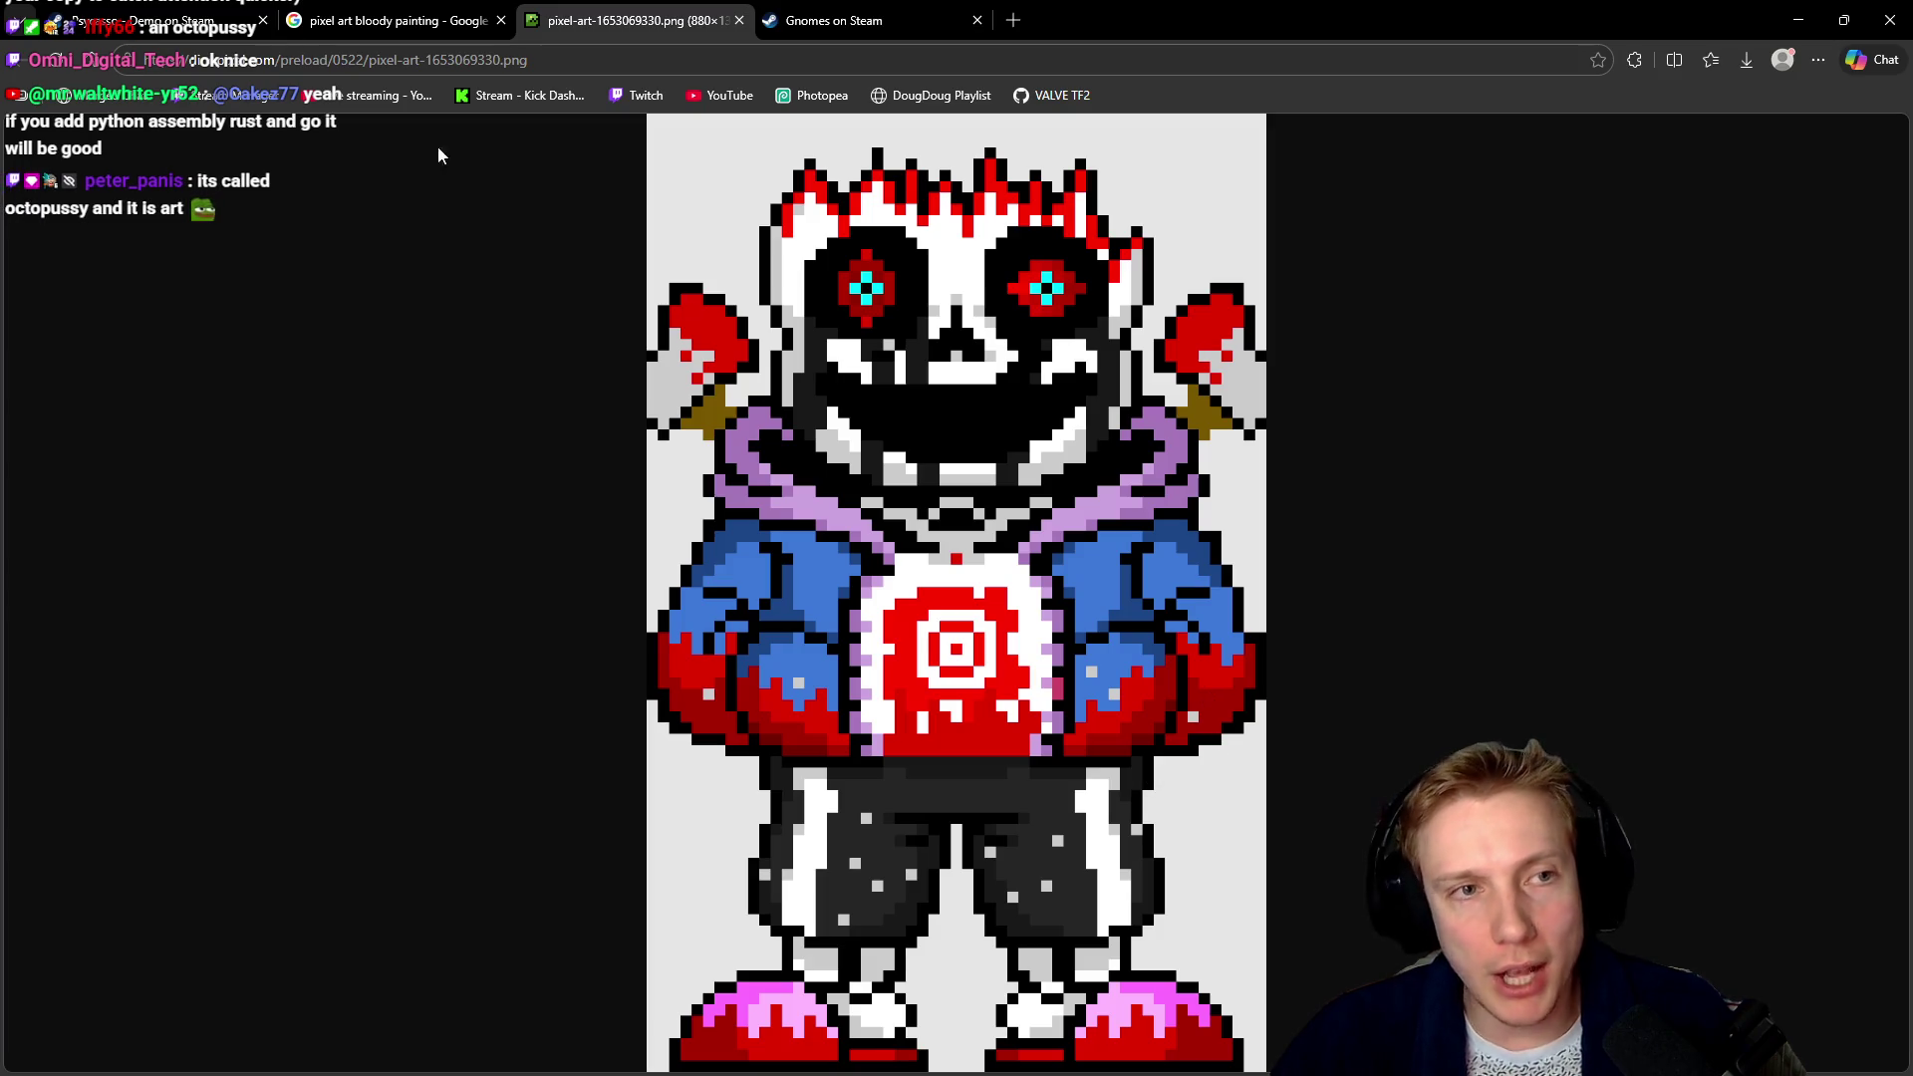
{"action": "key", "text": "ctrl+shift+Tab"}
{"action": "key", "text": "ctrl+shift+Tab"}
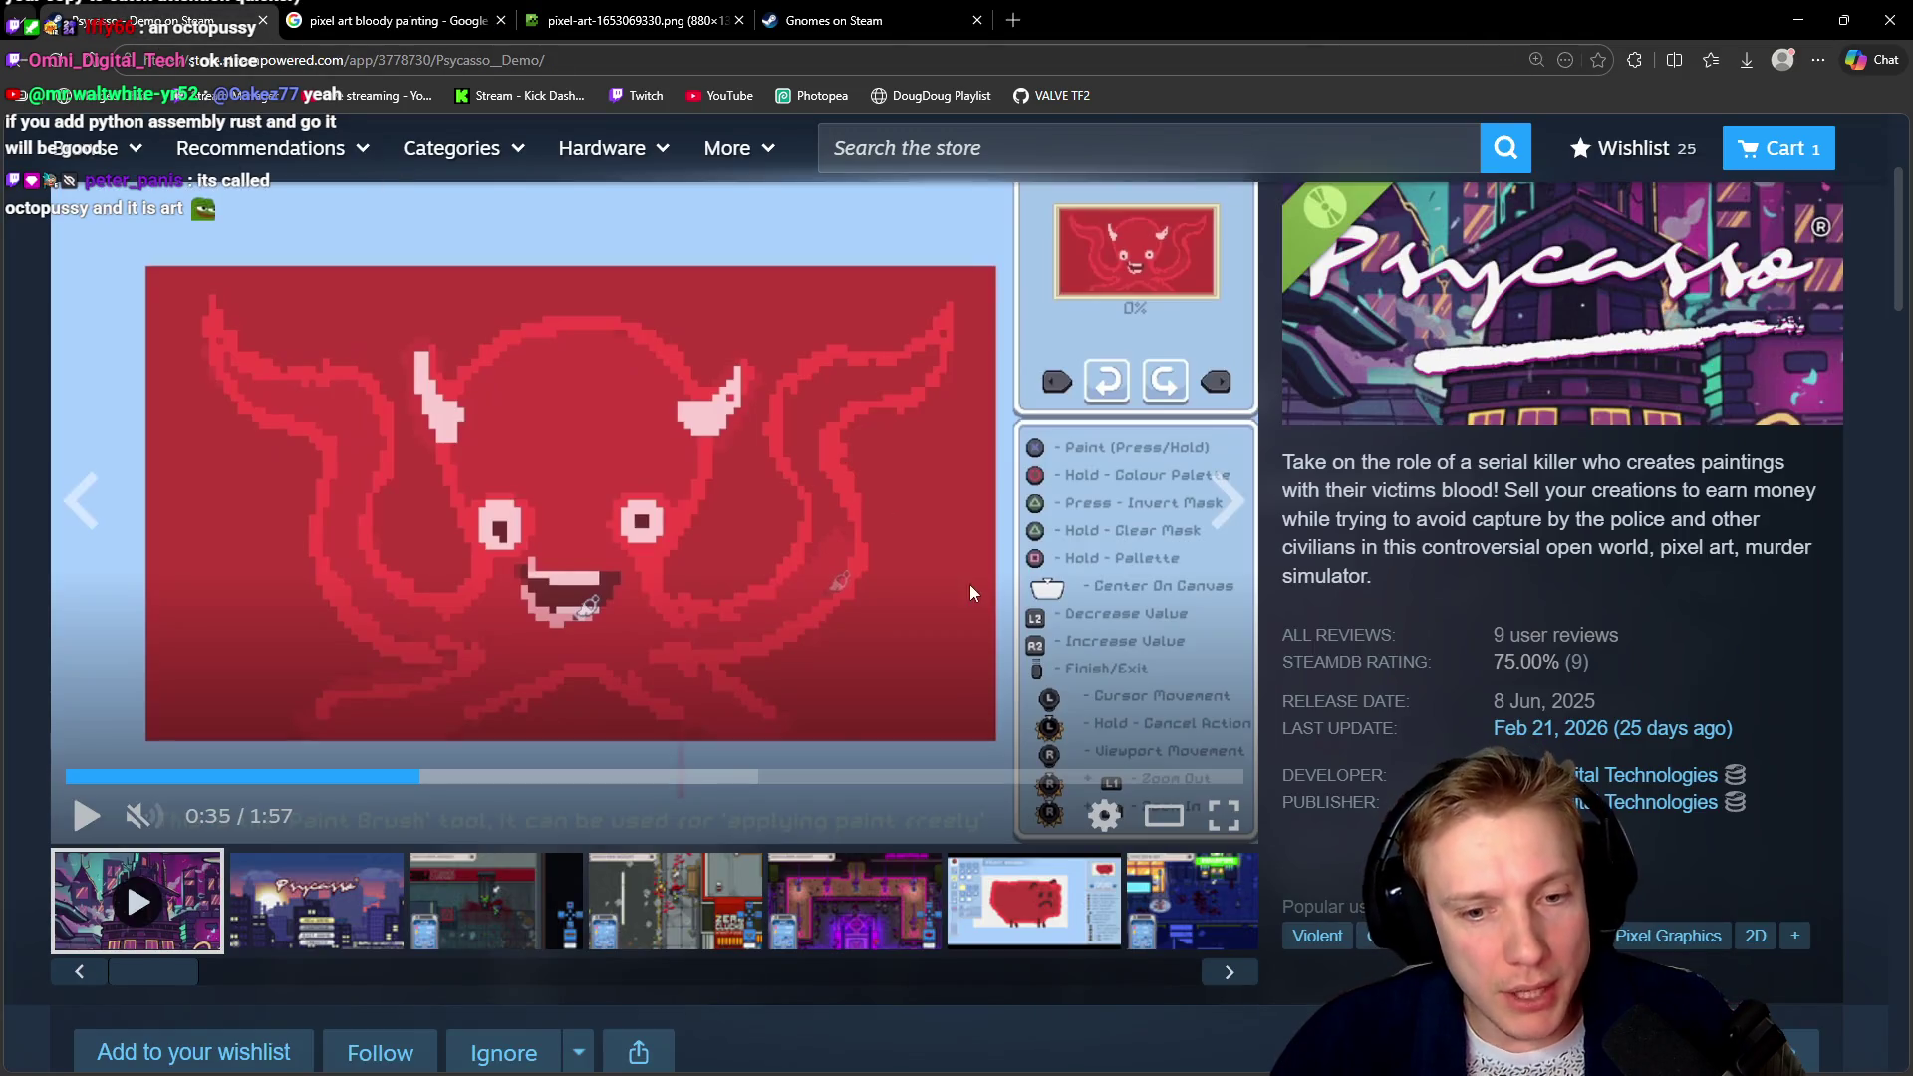
{"action": "left_click", "coordinate": [675, 900]}
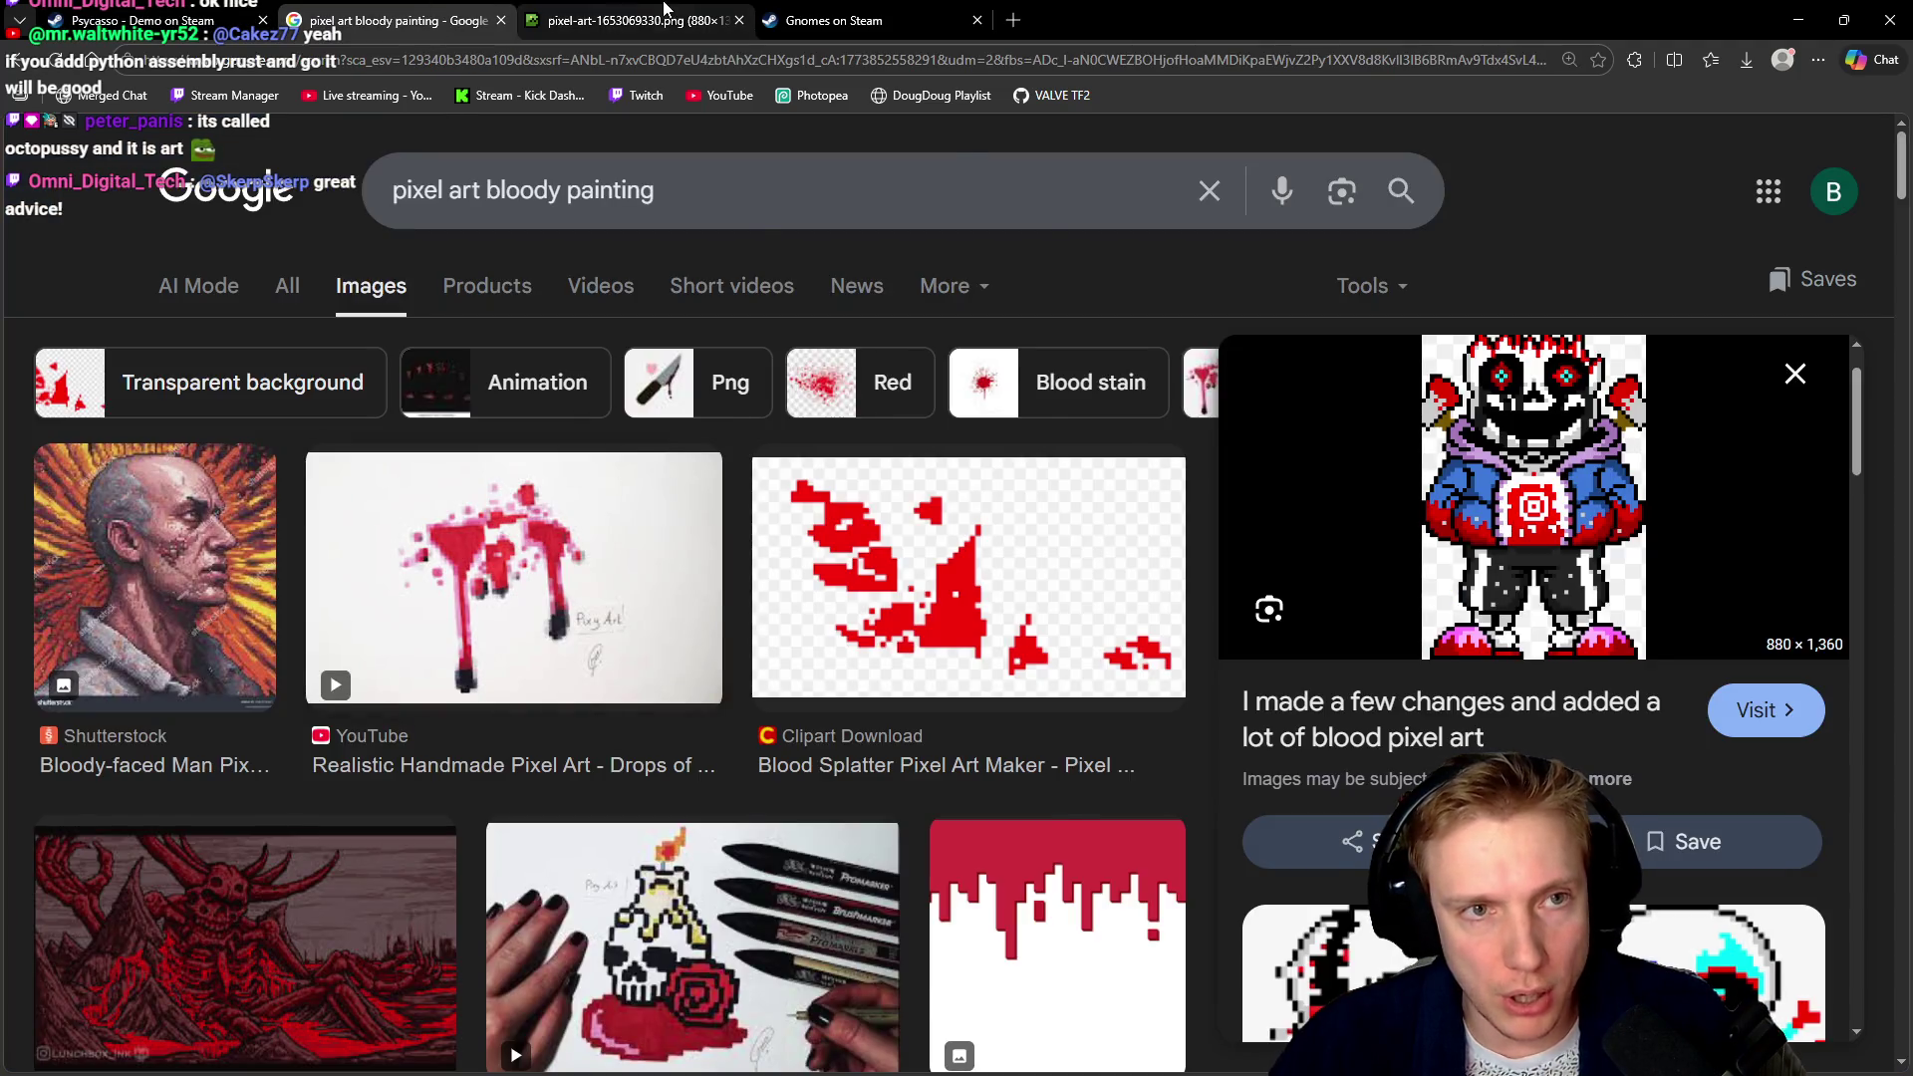
{"action": "left_click", "coordinate": [627, 20]}
{"action": "left_click", "coordinate": [140, 20]}
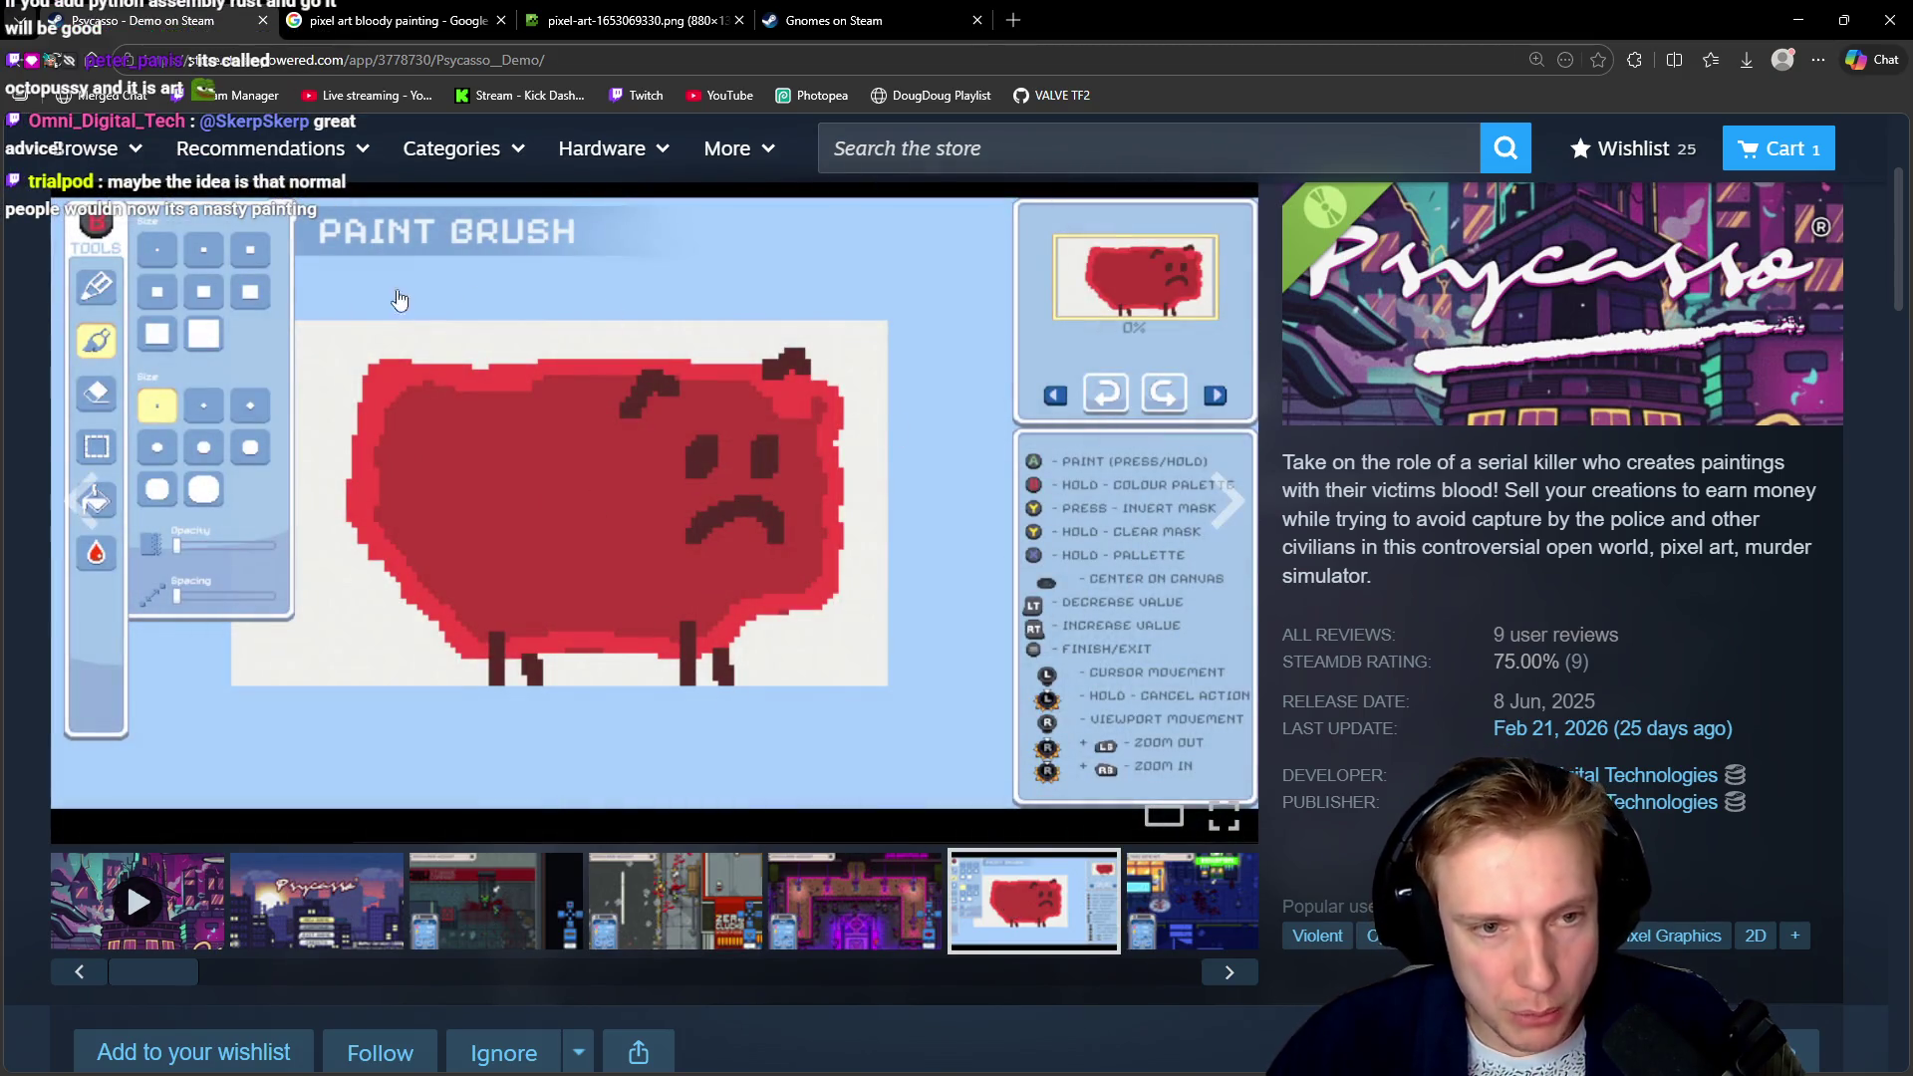
{"action": "mouse_move", "coordinate": [655, 502]}
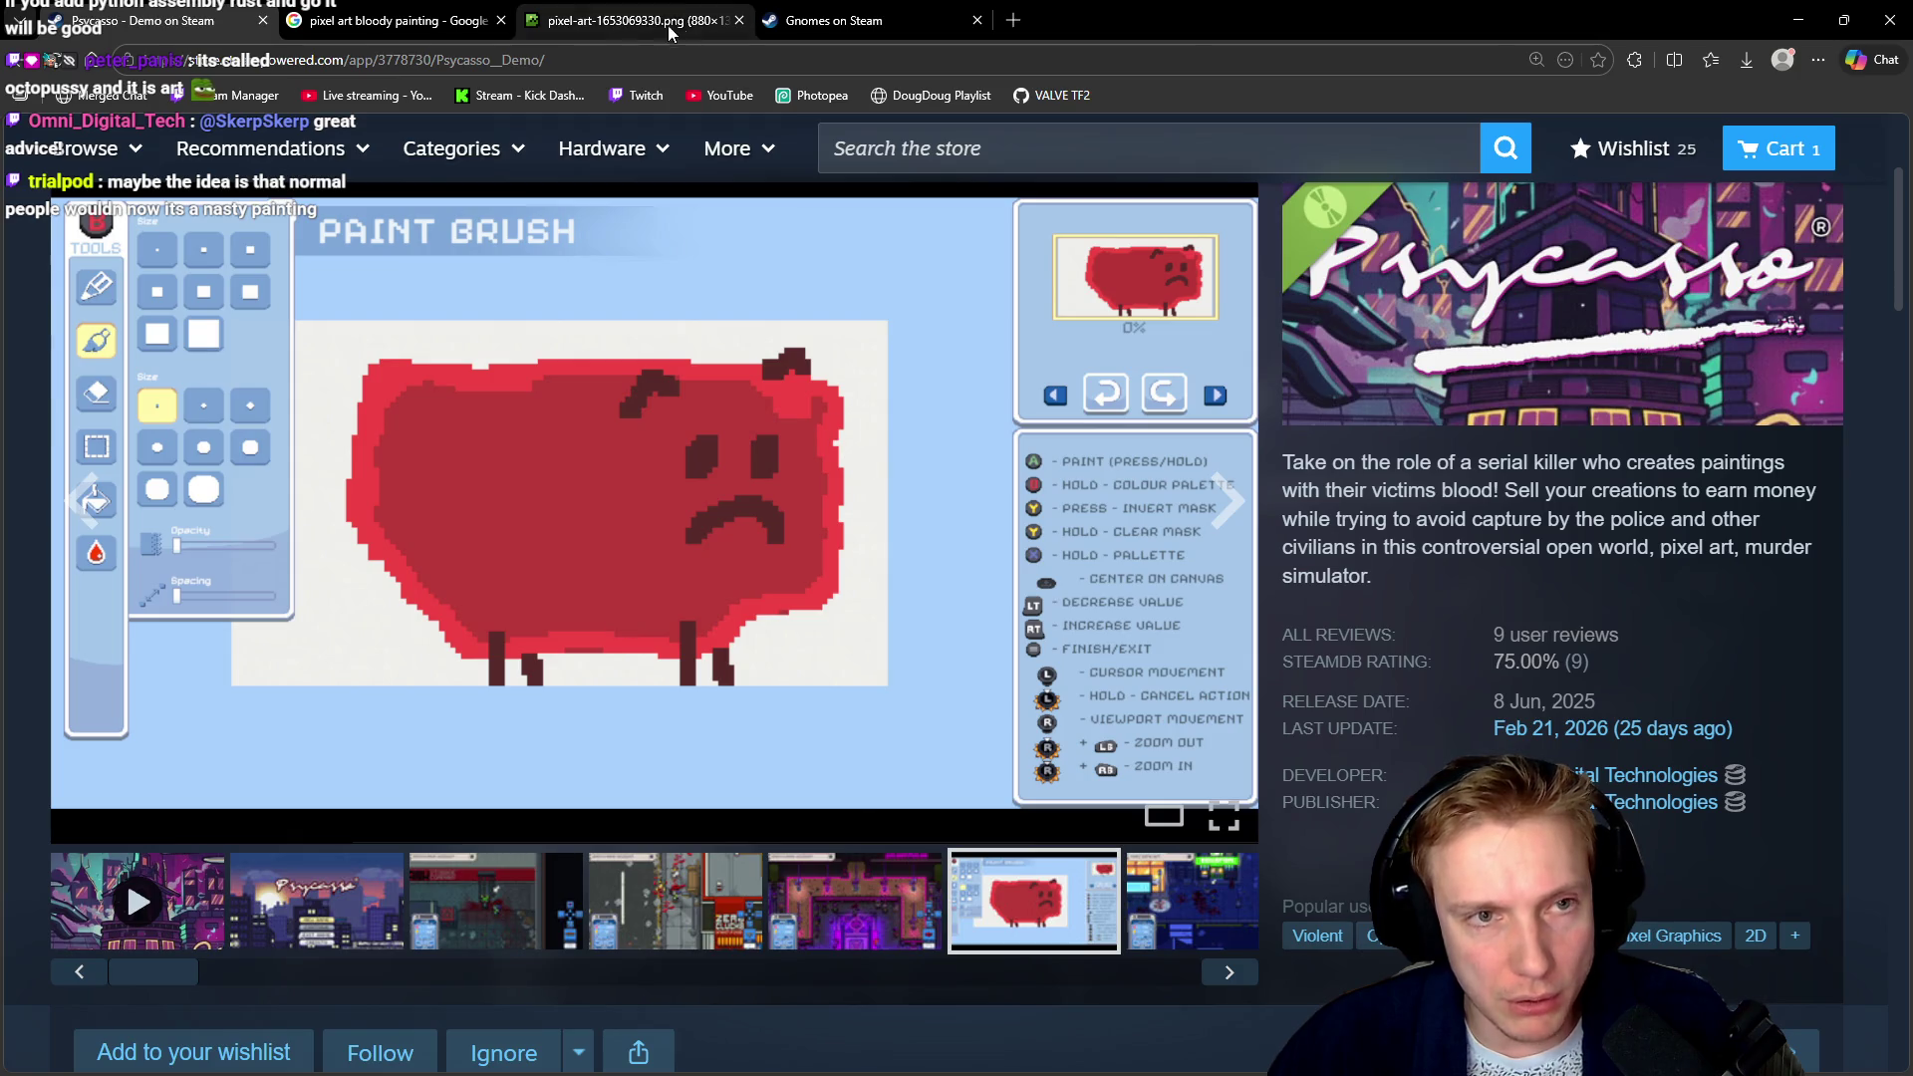
{"action": "left_click", "coordinate": [628, 20]}
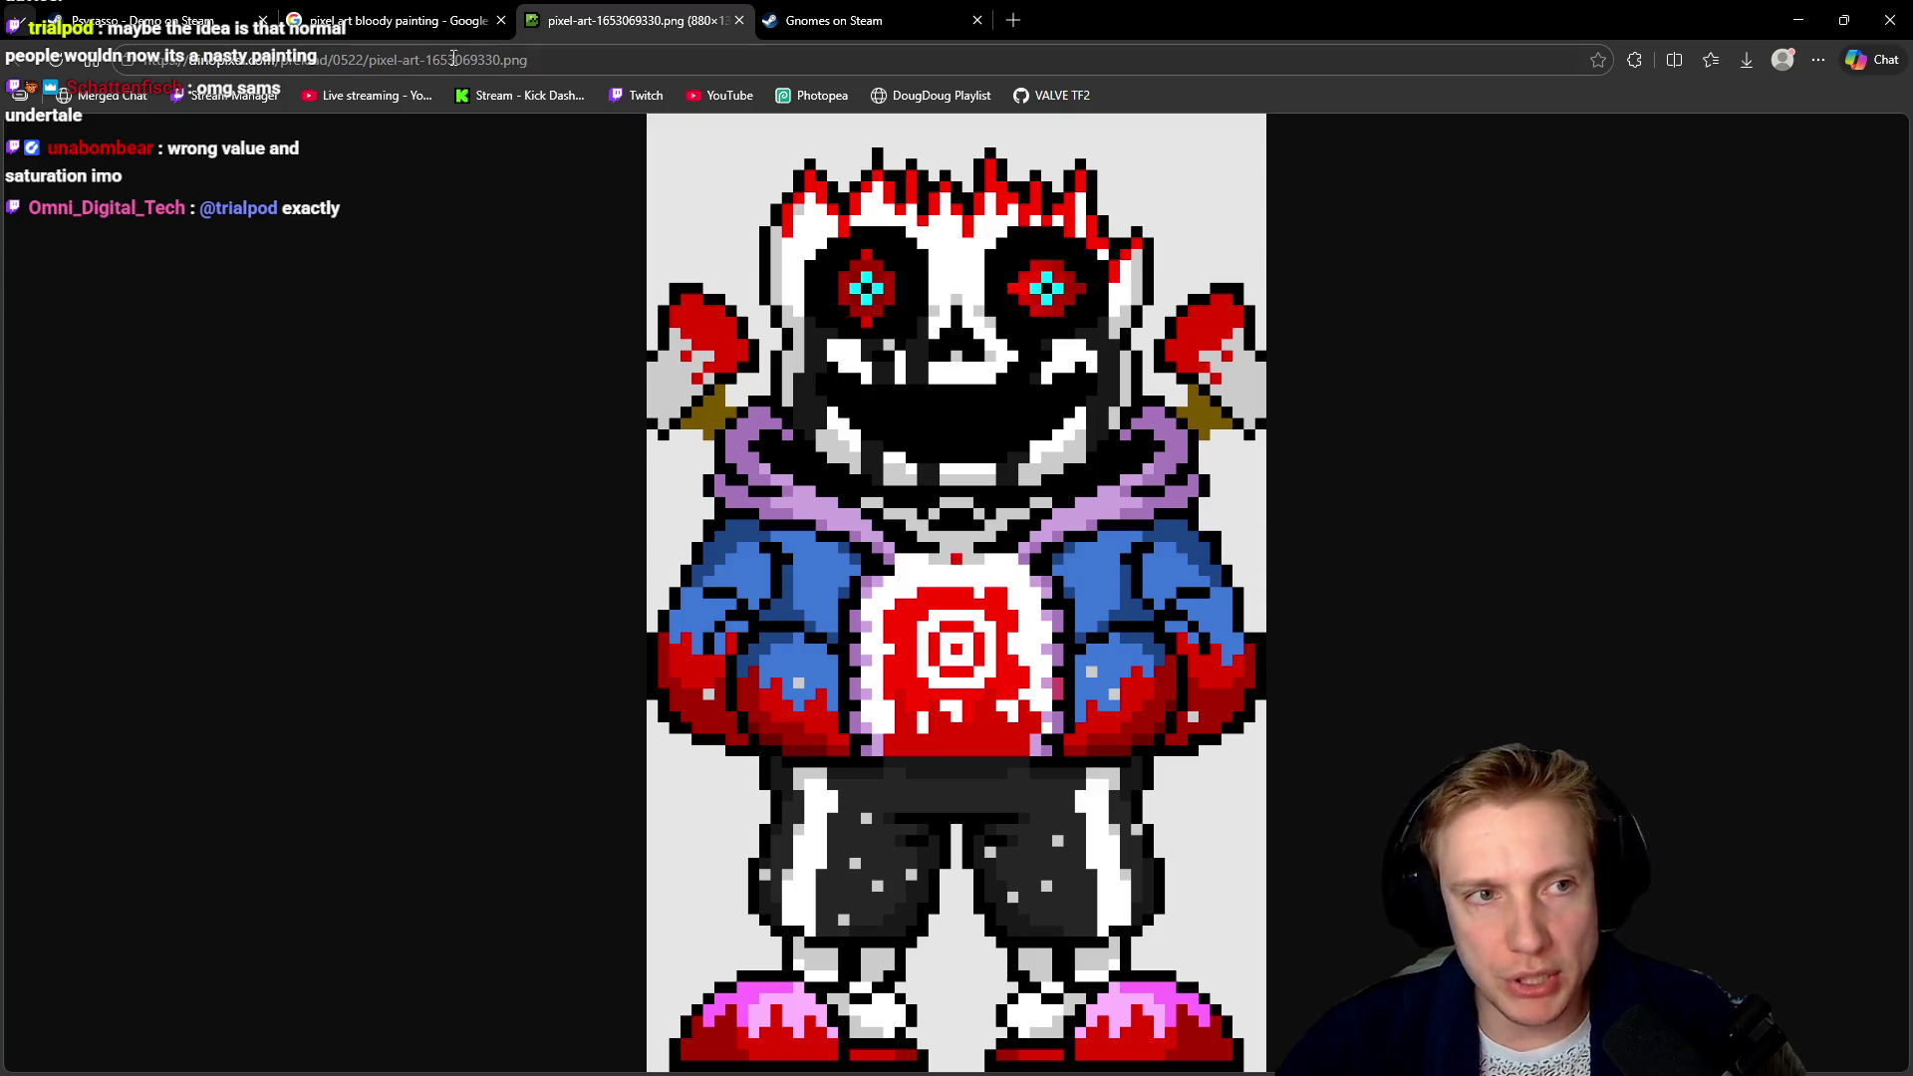
{"action": "left_click", "coordinate": [389, 20]}
{"action": "left_click", "coordinate": [244, 10]}
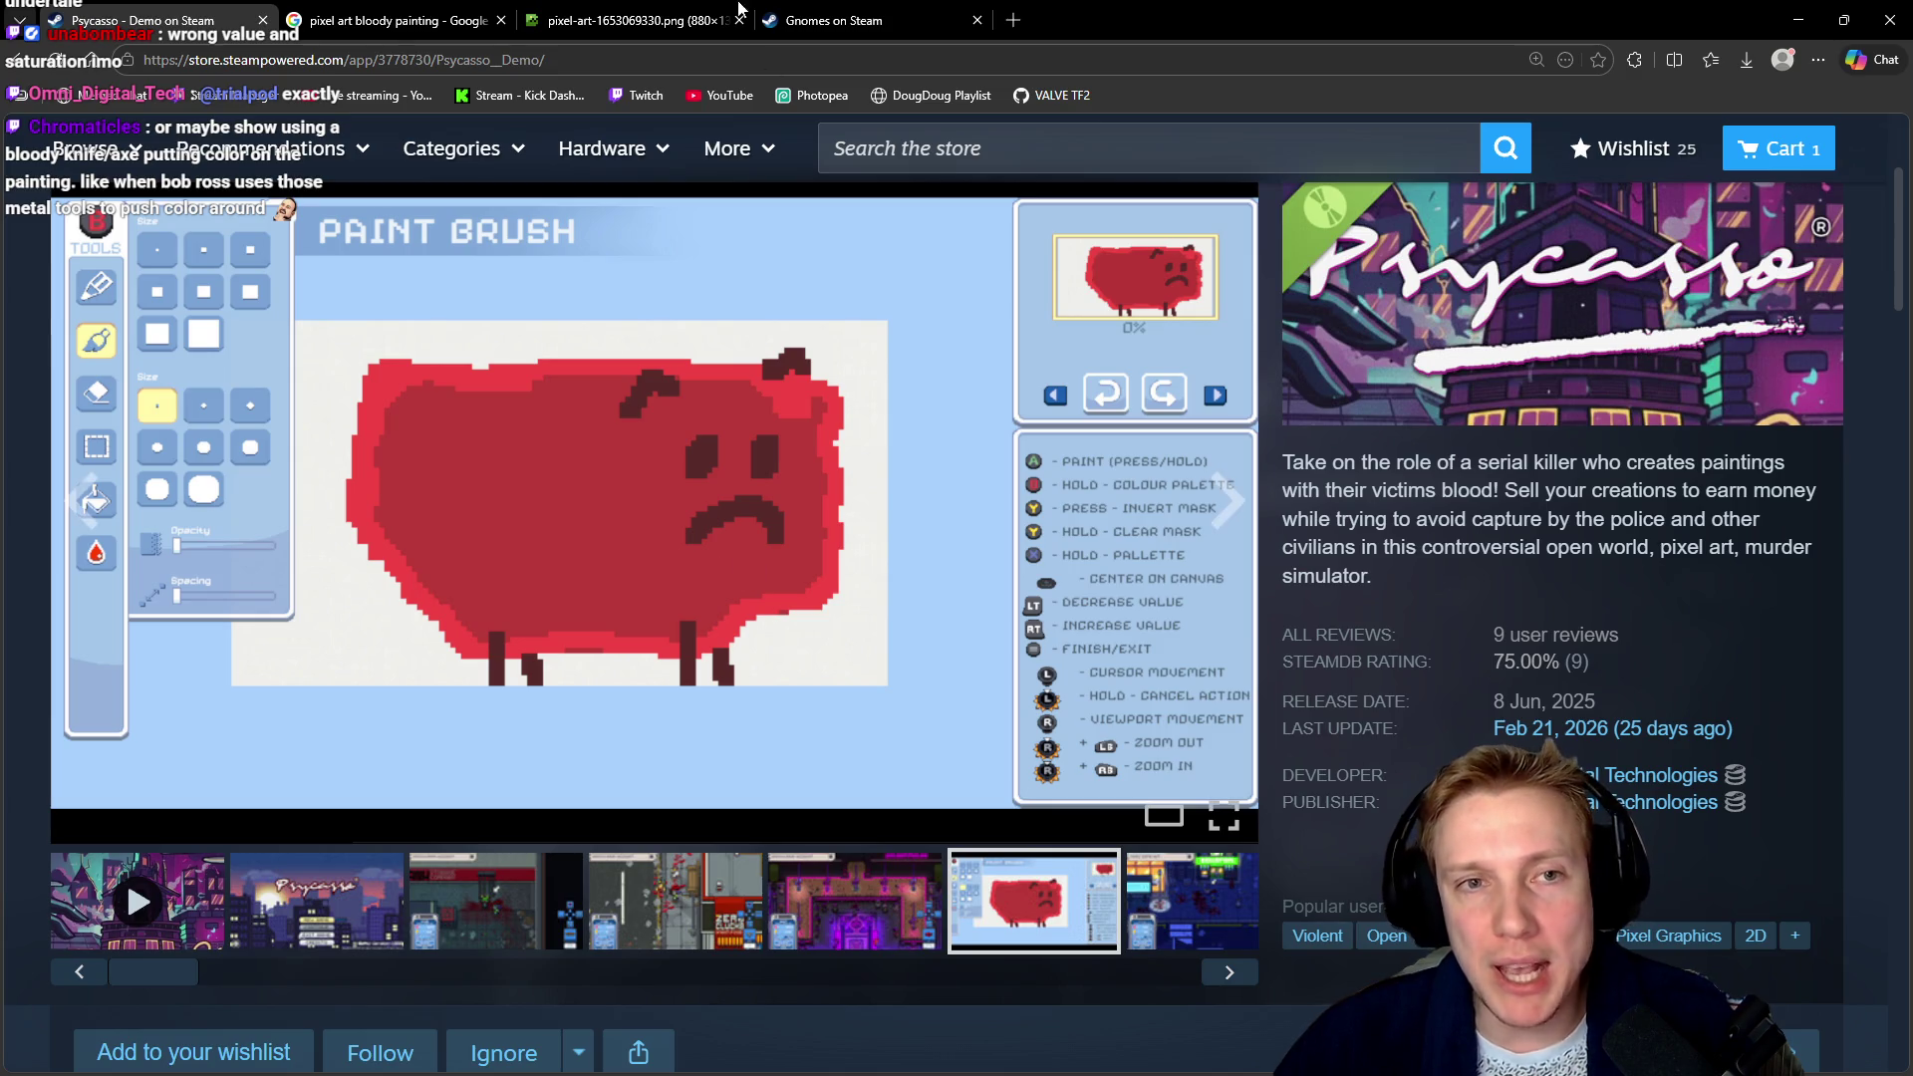
{"action": "left_click", "coordinate": [638, 20]}
{"action": "left_click", "coordinate": [139, 20]}
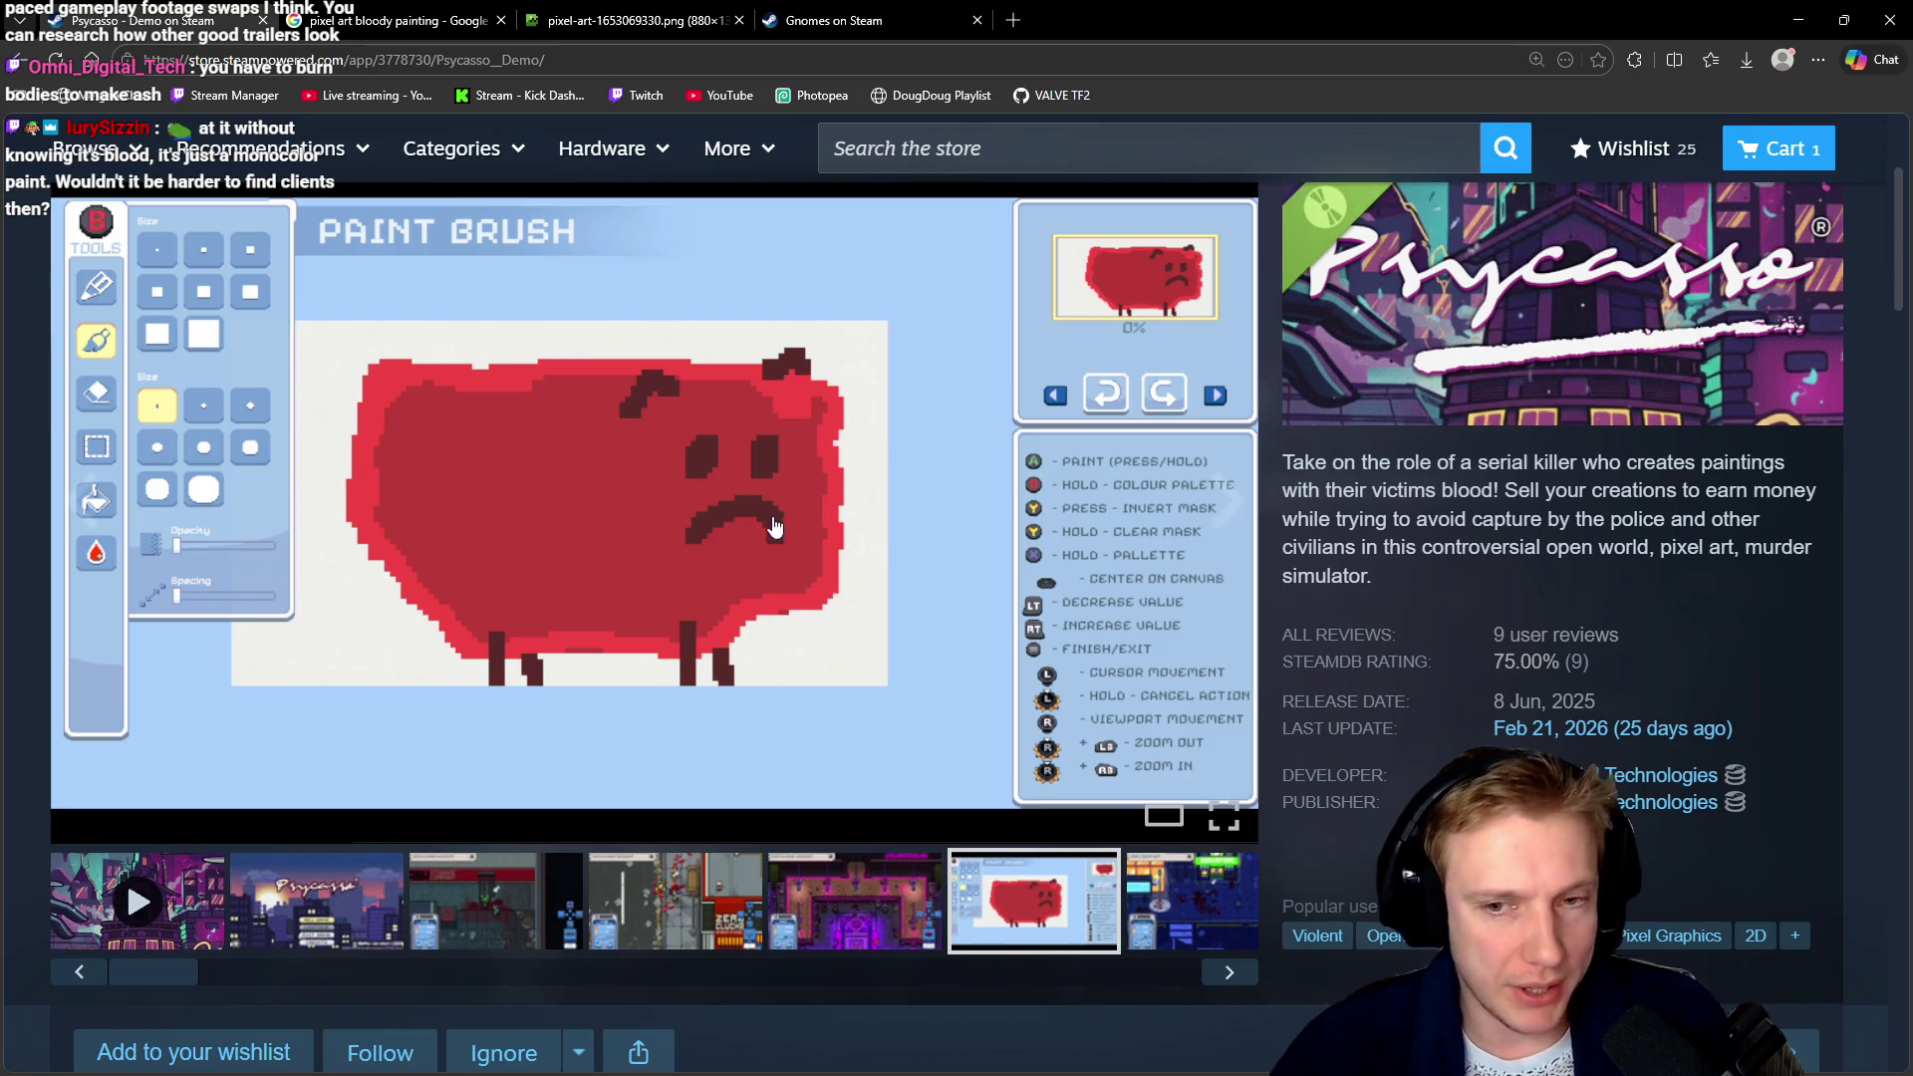
{"action": "scroll", "coordinate": [785, 564], "scroll_direction": "down", "scroll_amount": 4}
{"action": "scroll", "coordinate": [518, 617], "scroll_direction": "down", "scroll_amount": 3}
{"action": "scroll", "coordinate": [573, 738], "scroll_direction": "down", "scroll_amount": 3}
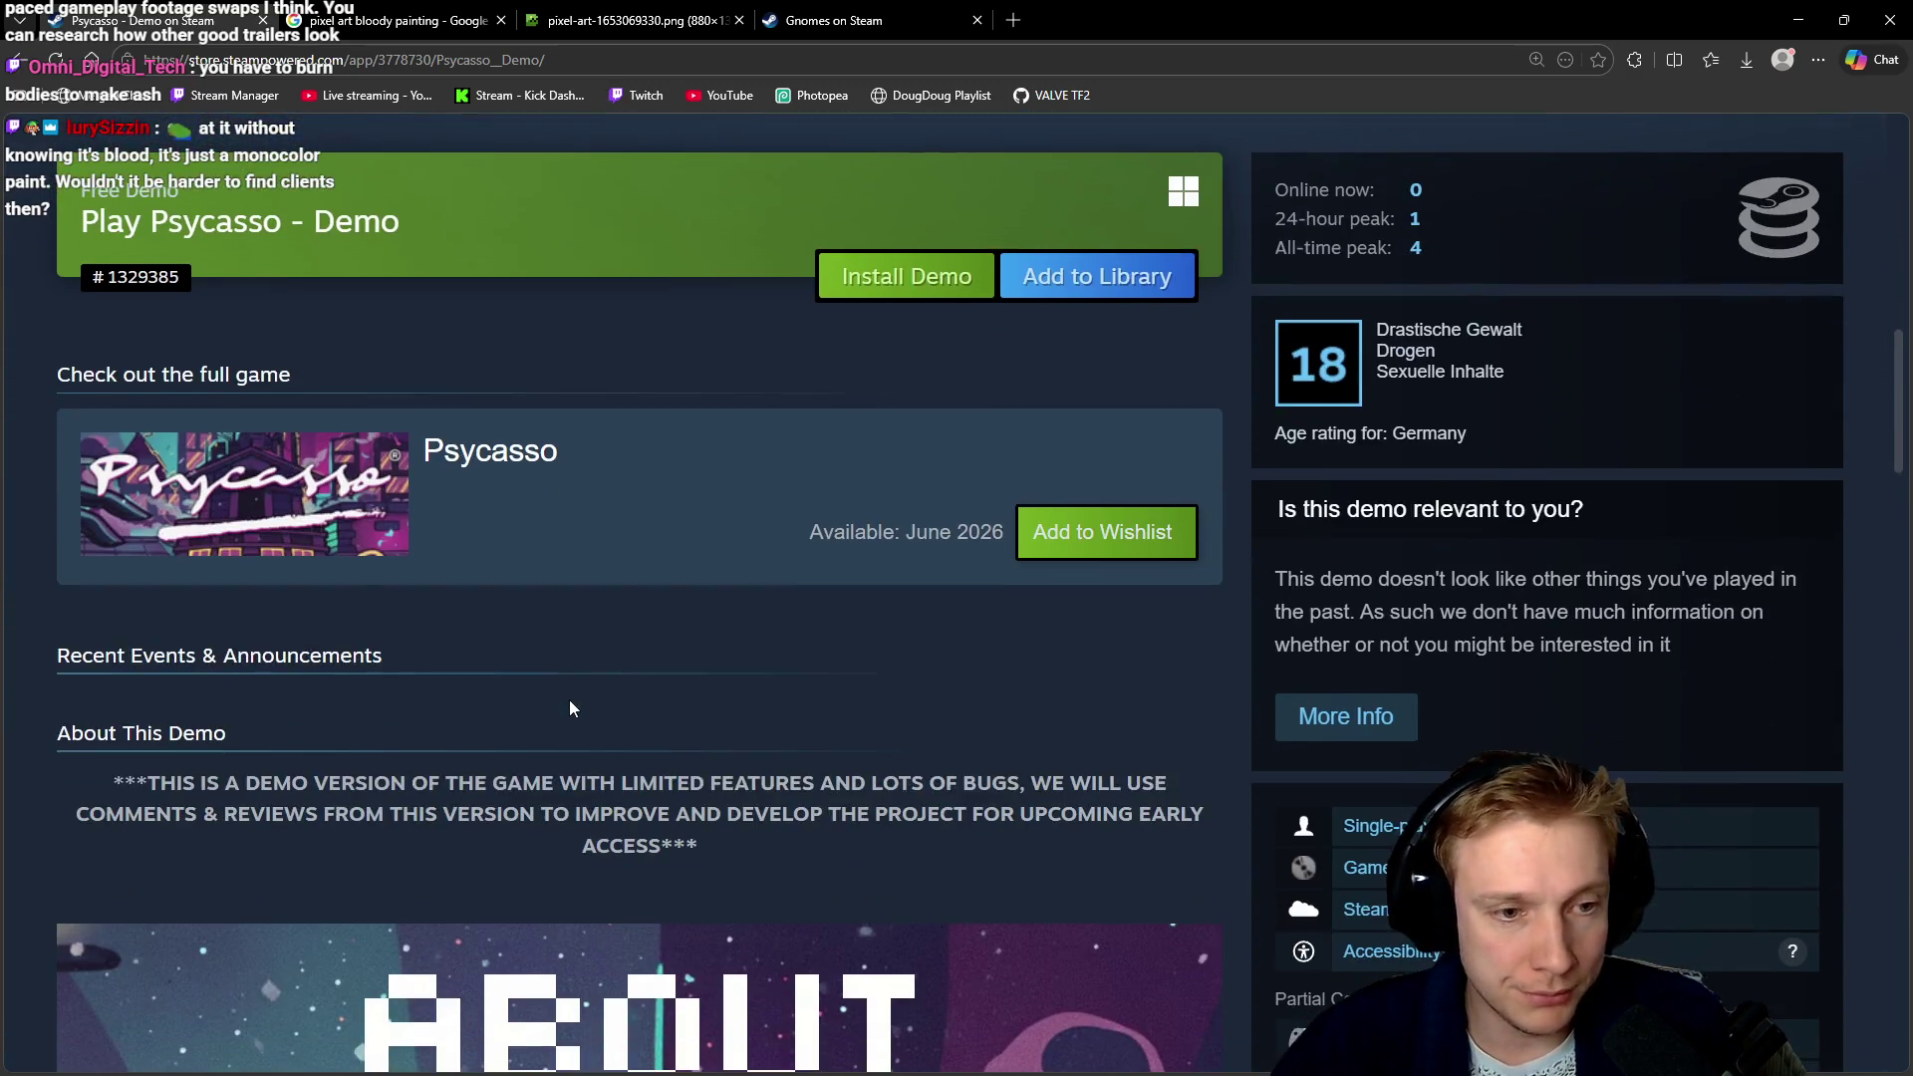
{"action": "scroll", "coordinate": [568, 705], "scroll_direction": "up", "scroll_amount": 5}
{"action": "scroll", "coordinate": [564, 703], "scroll_direction": "up", "scroll_amount": 4}
{"action": "scroll", "coordinate": [564, 706], "scroll_direction": "up", "scroll_amount": 1}
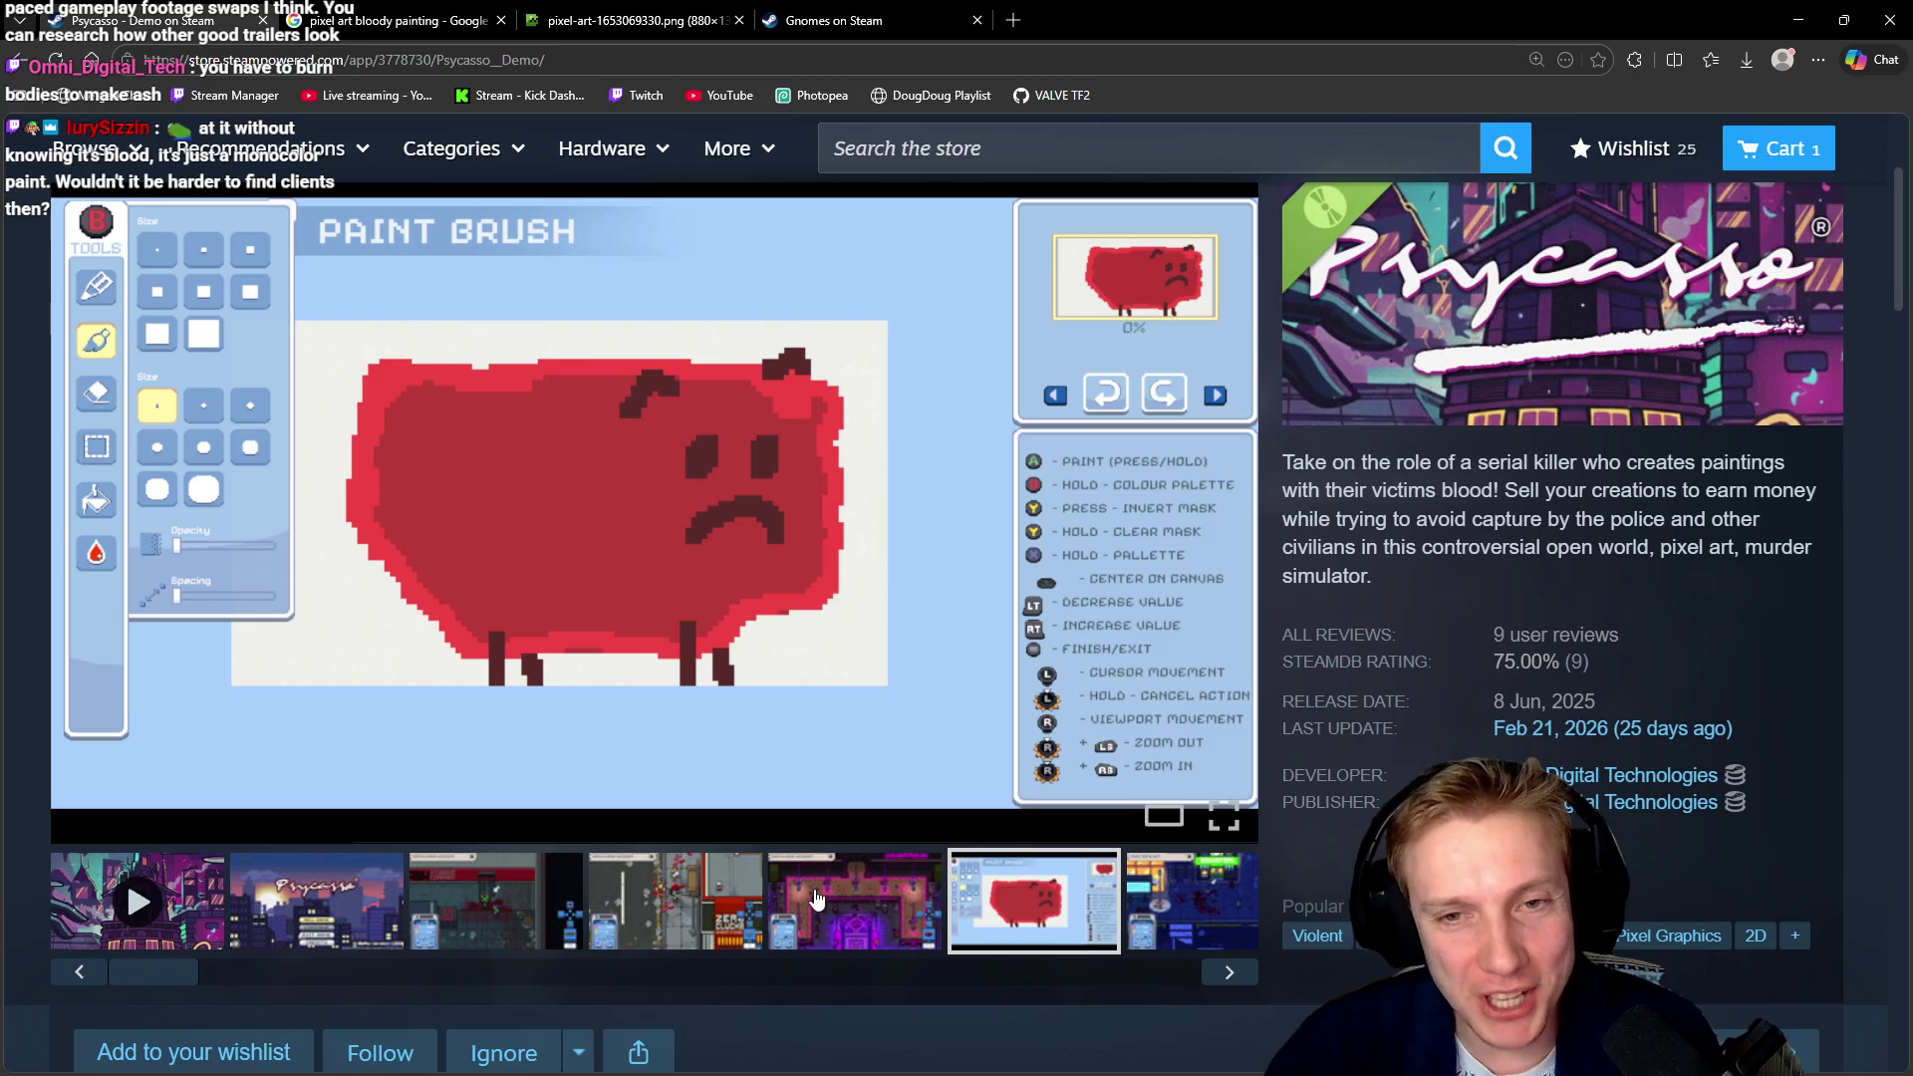
{"action": "mouse_move", "coordinate": [655, 502]}
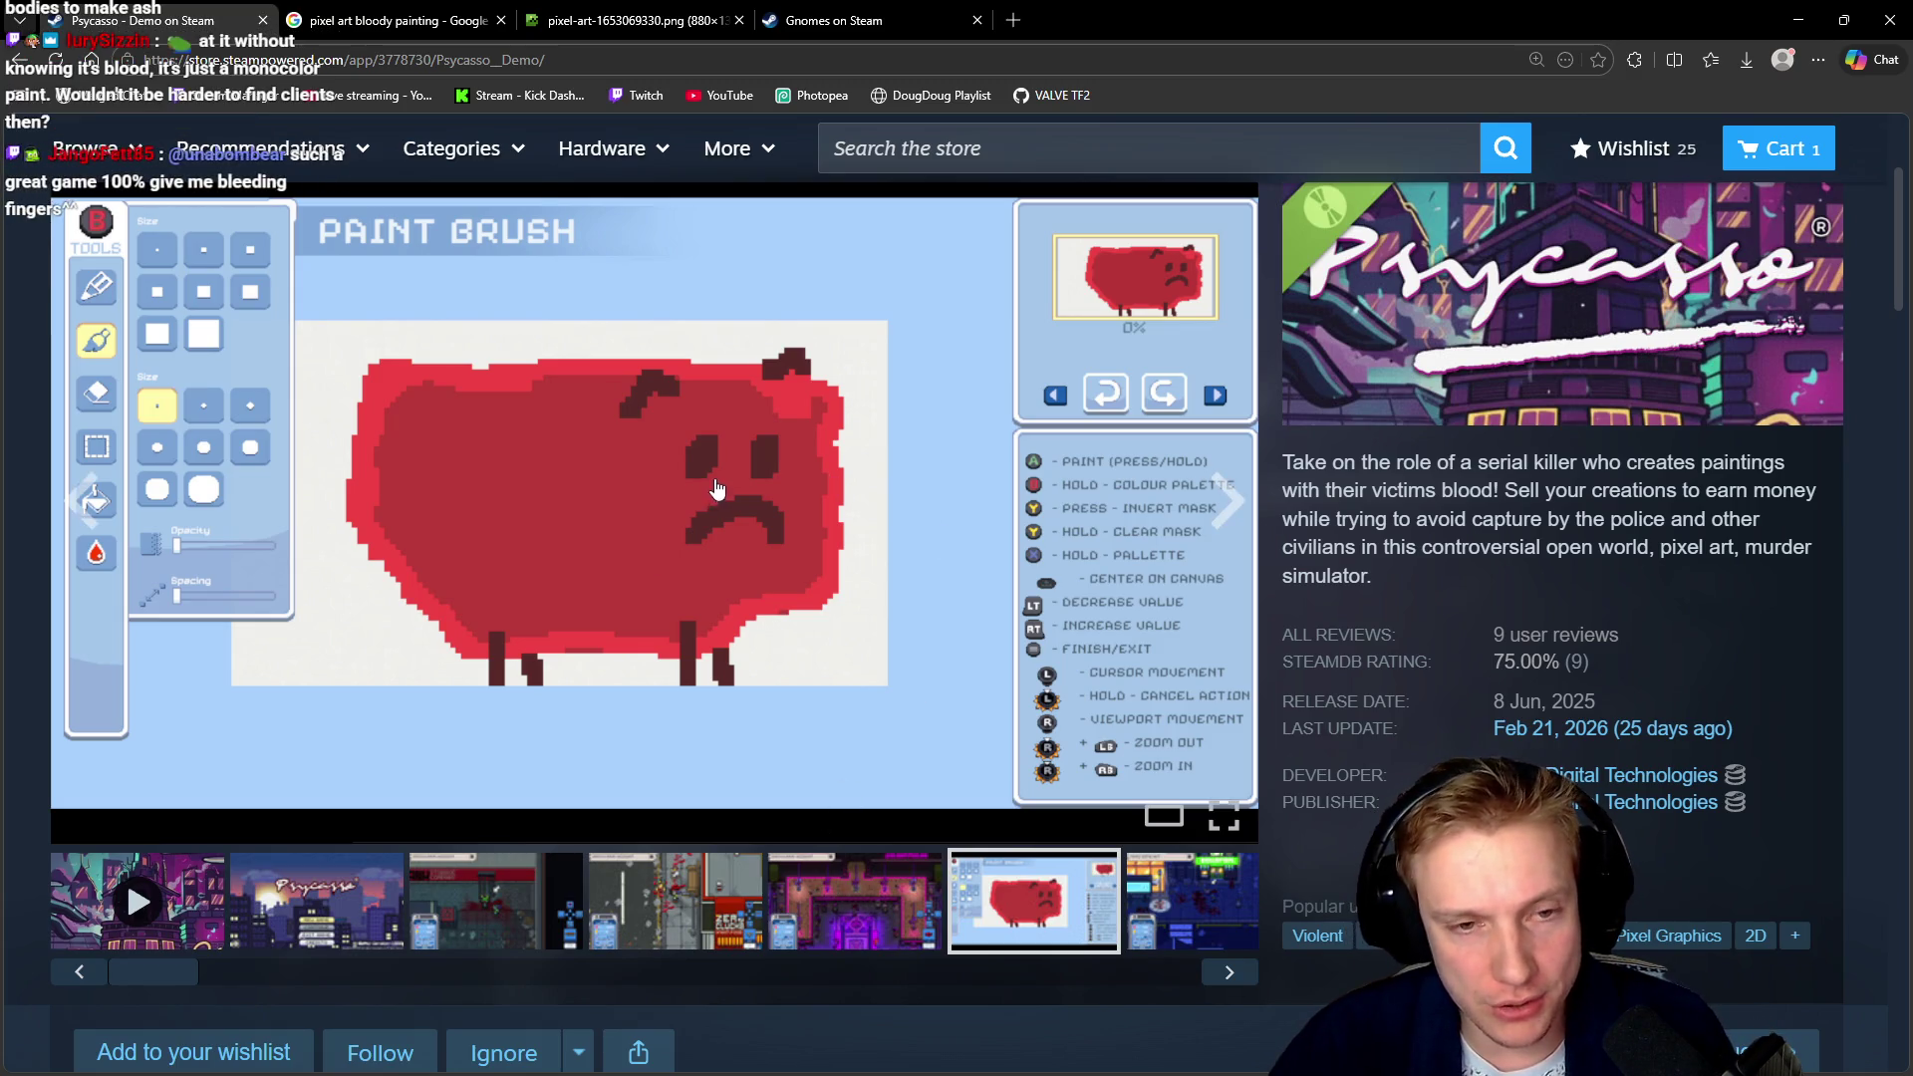
{"action": "left_click", "coordinate": [653, 550]}
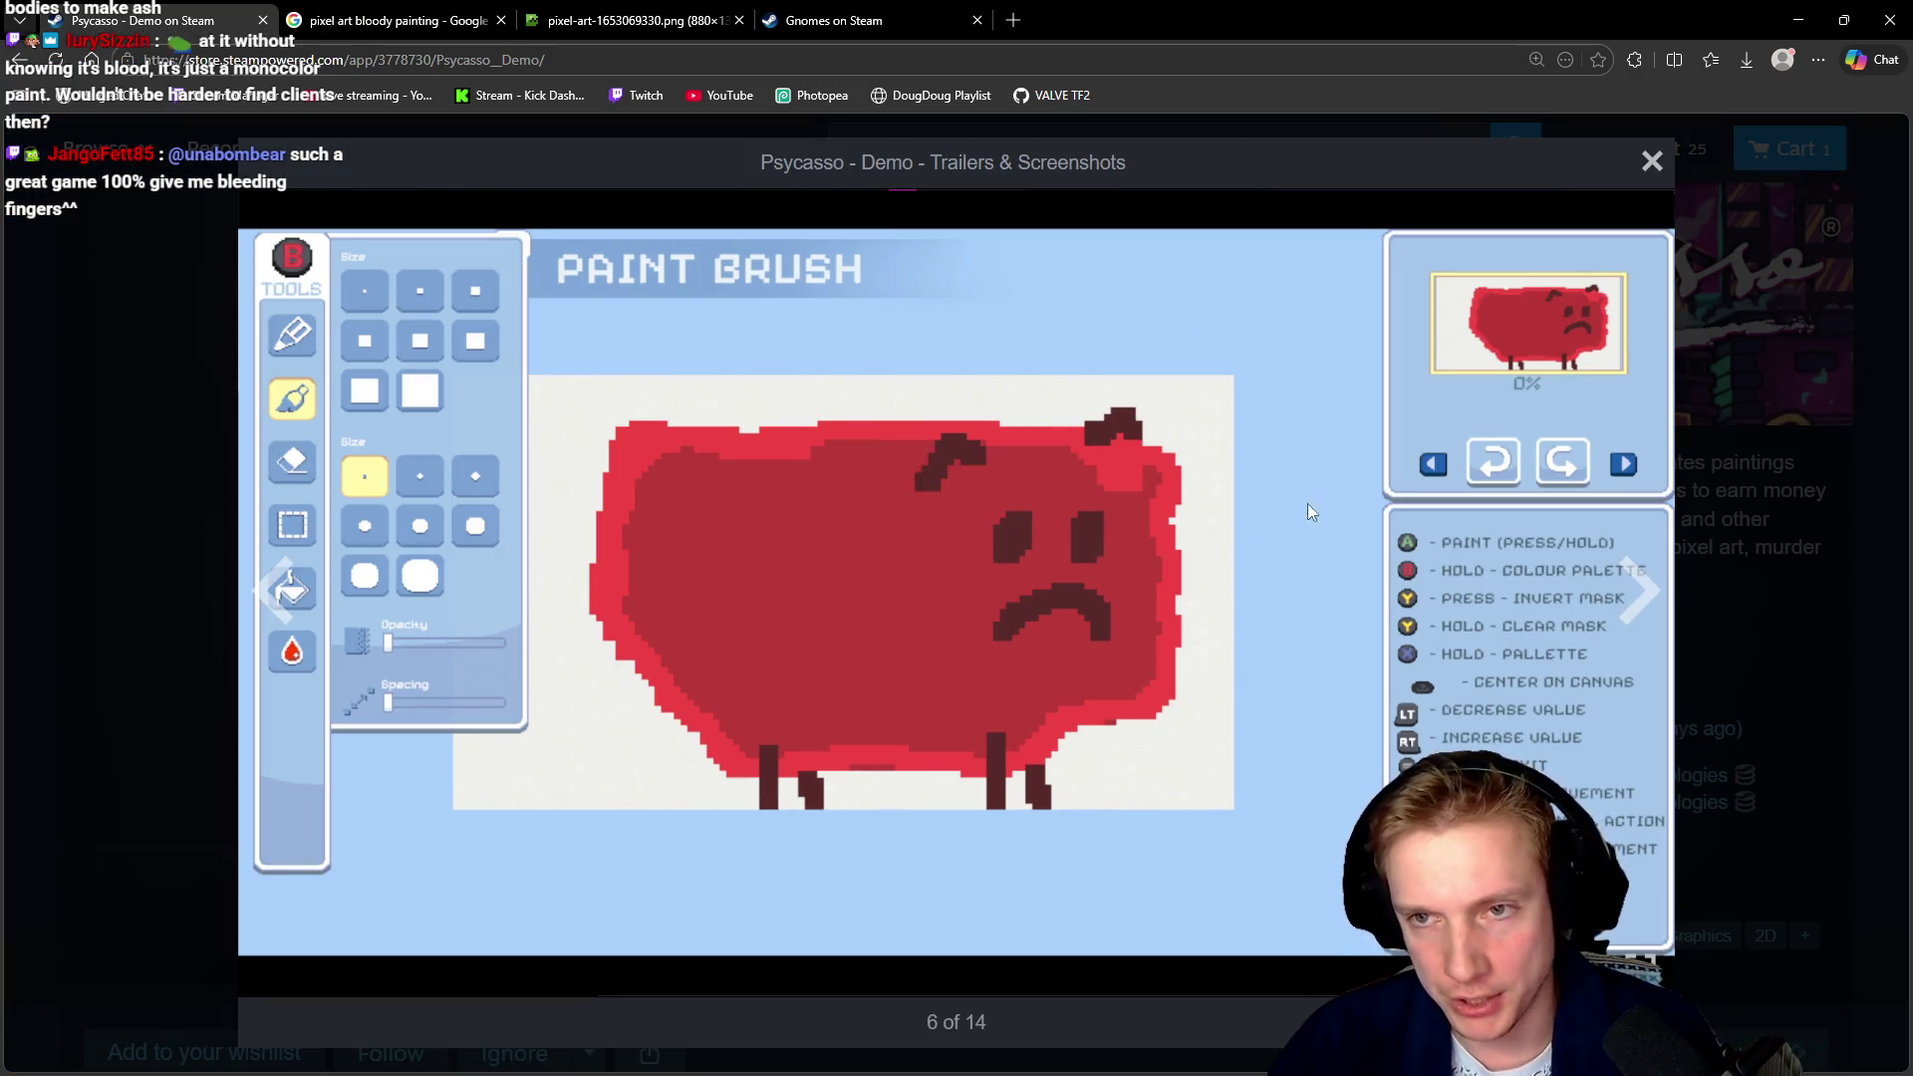
{"action": "left_click", "coordinate": [1651, 164]}
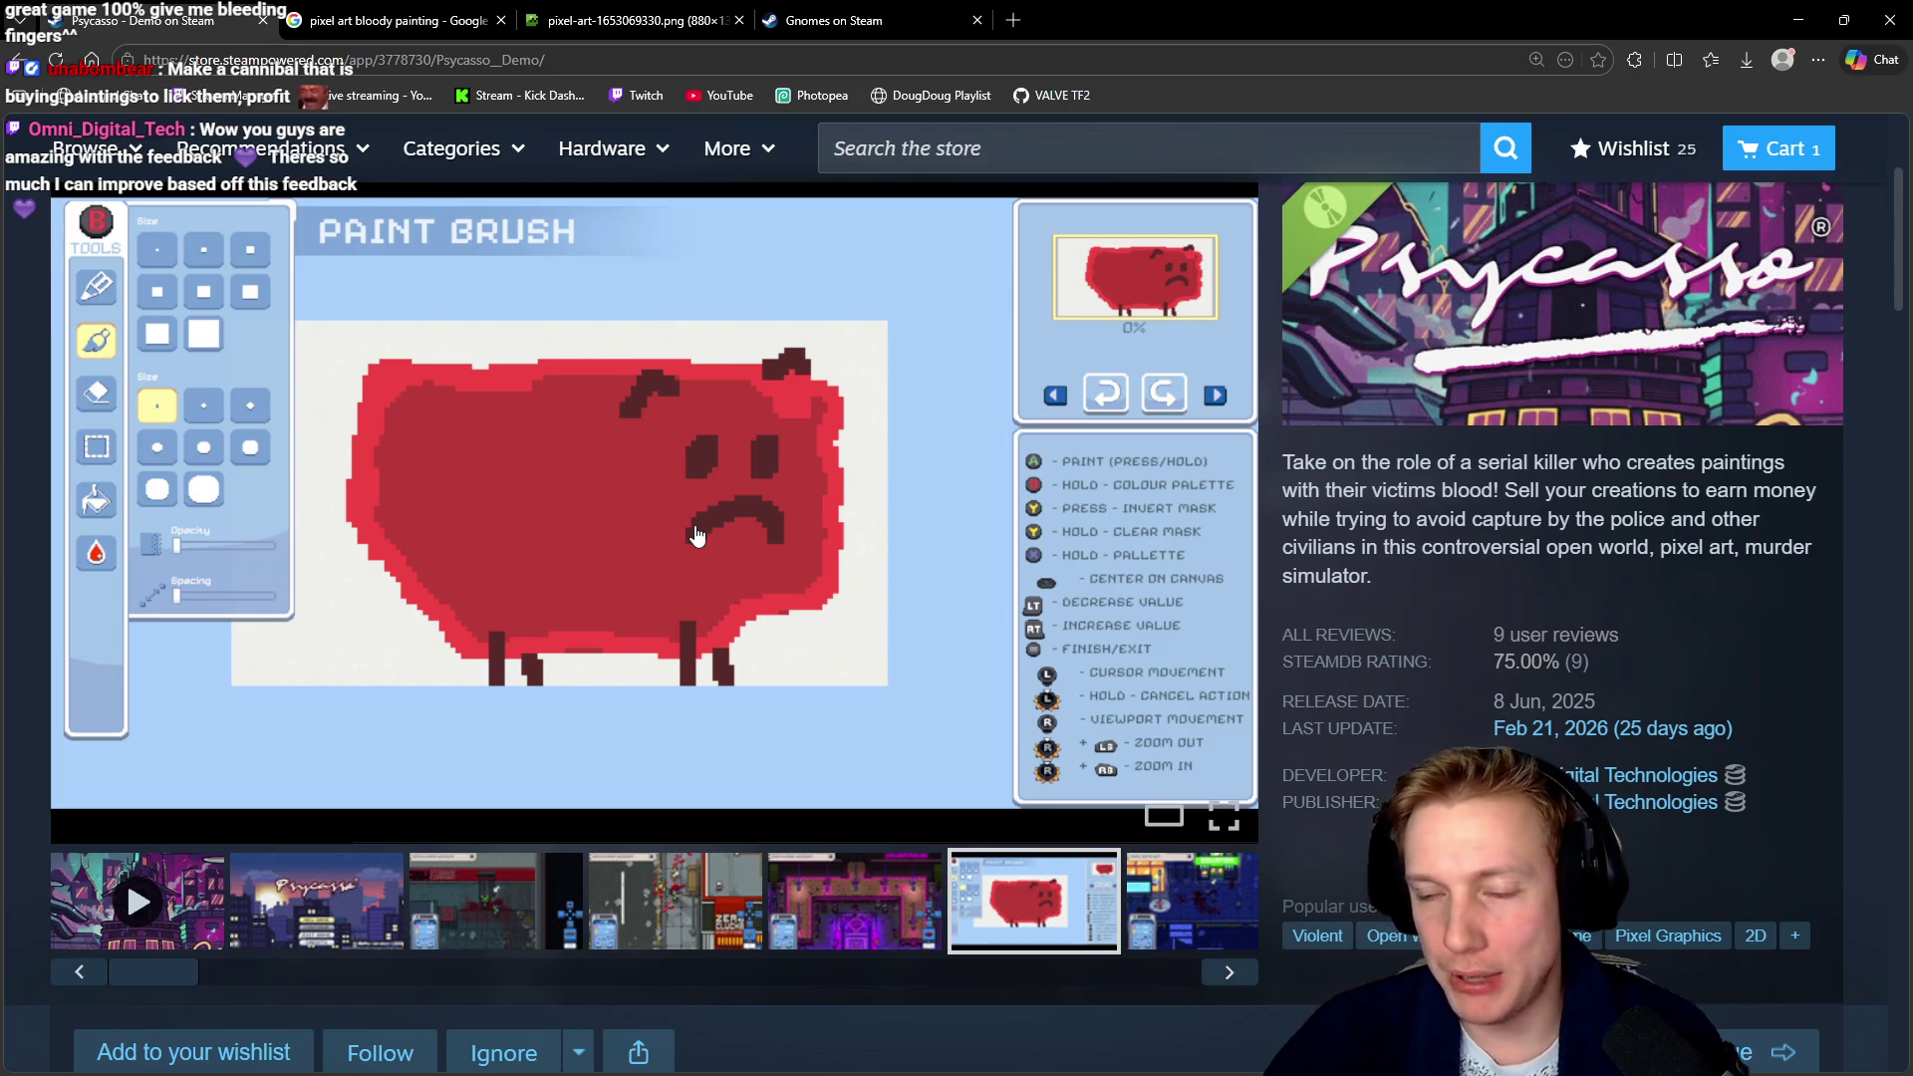
{"action": "mouse_move", "coordinate": [715, 540]}
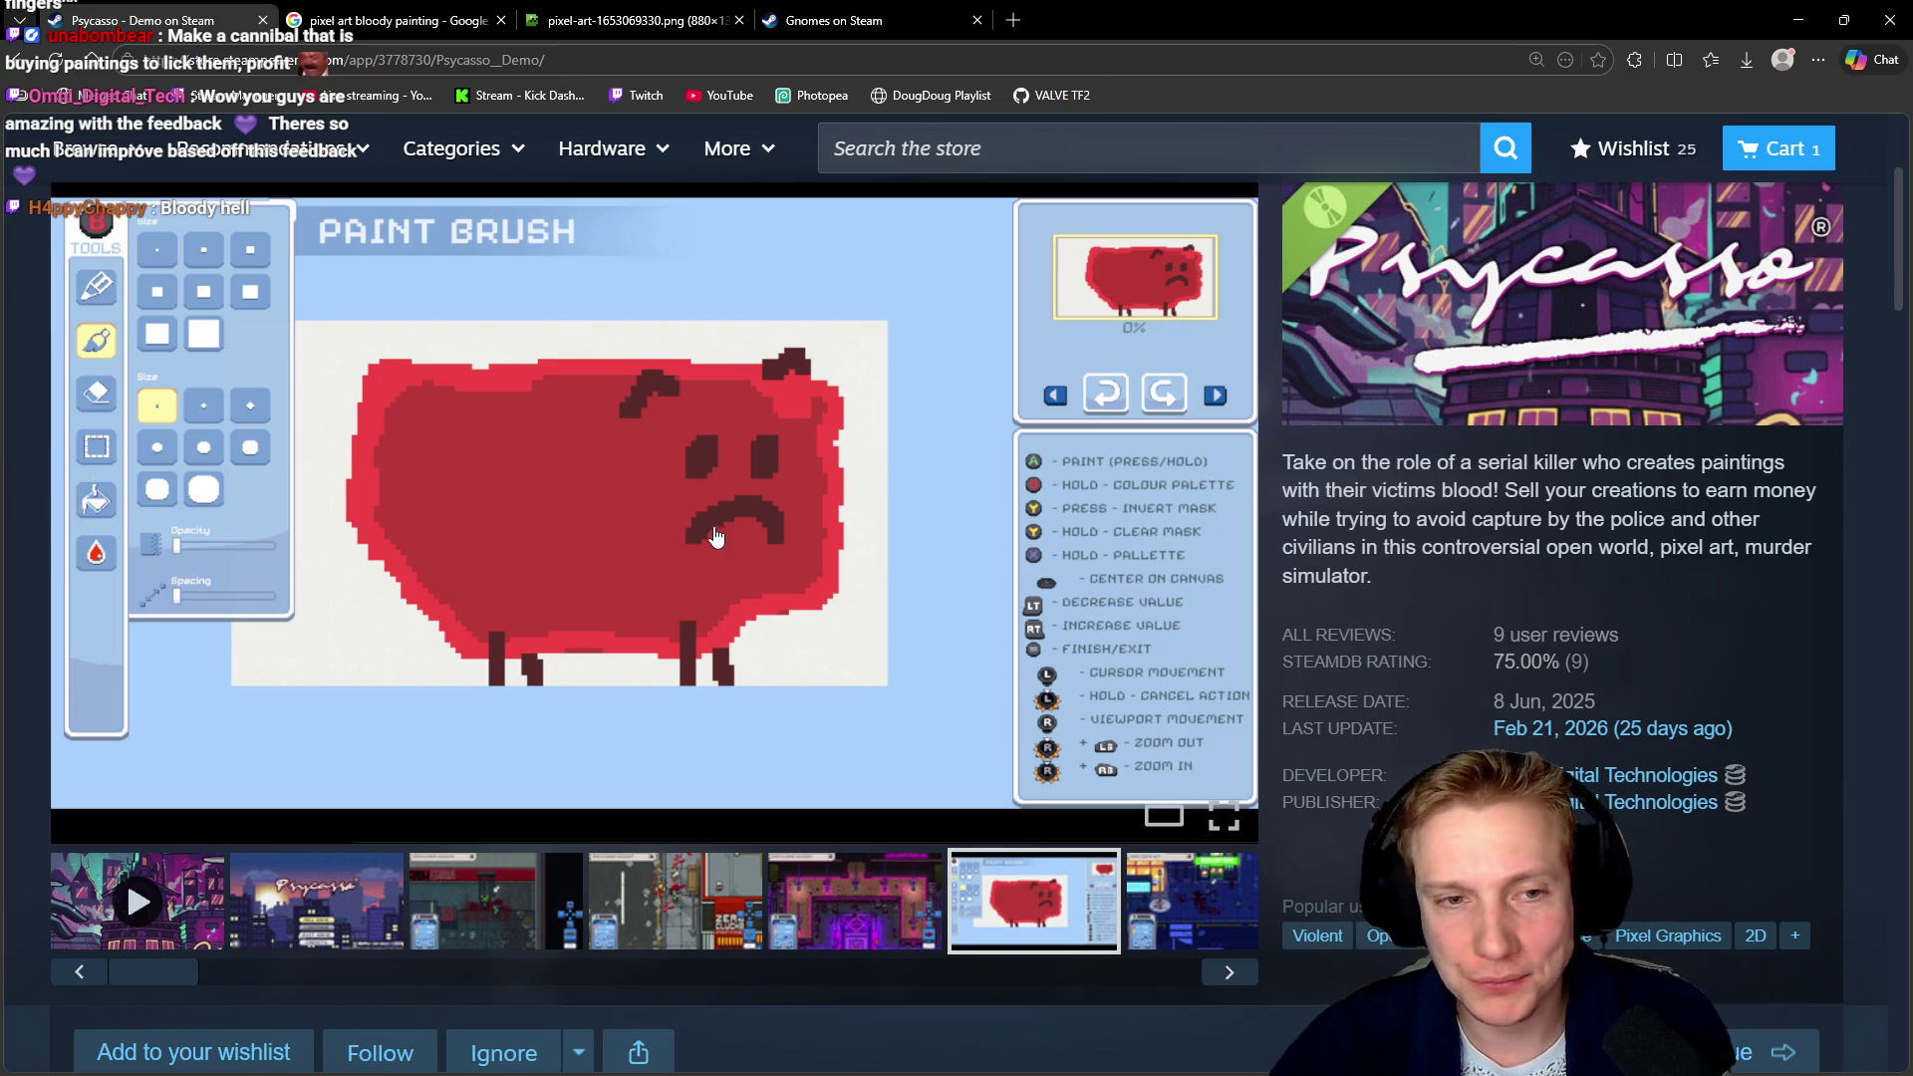
{"action": "scroll", "coordinate": [598, 463], "scroll_direction": "up", "scroll_amount": 3}
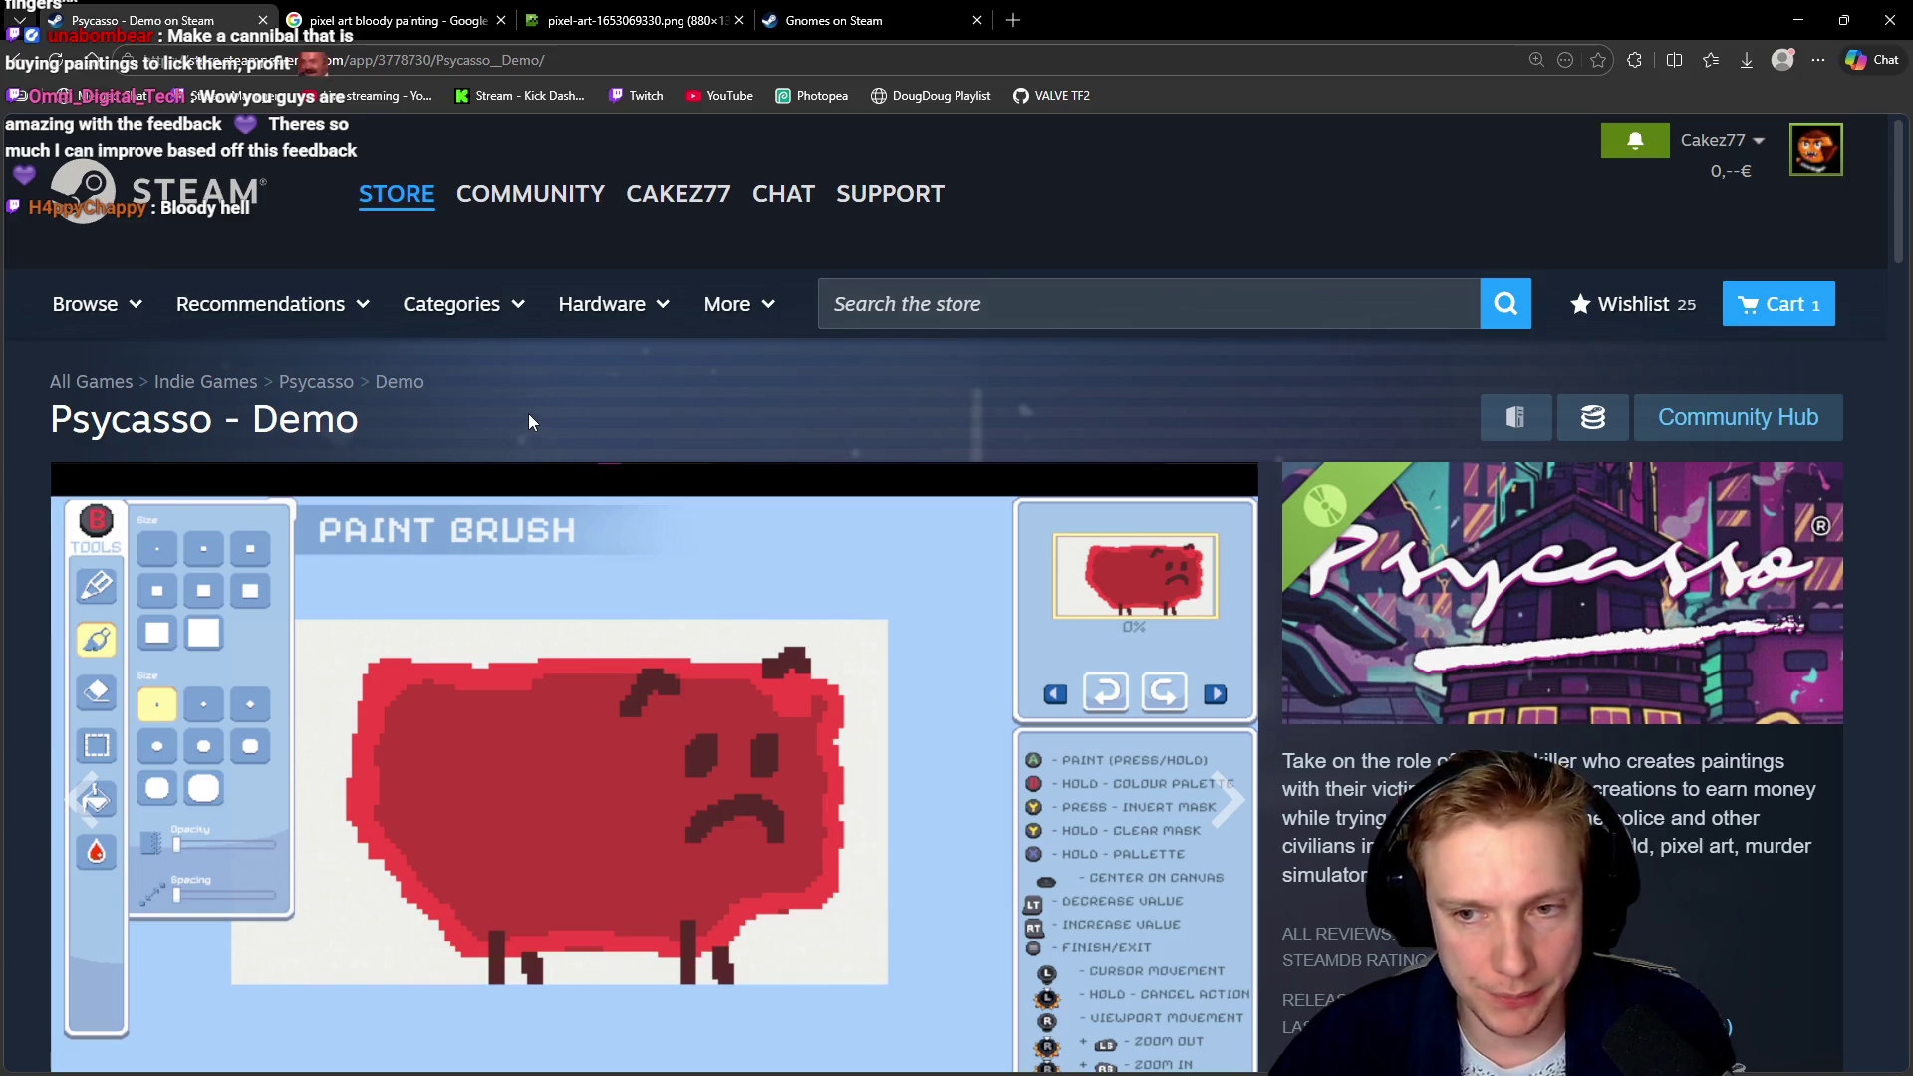
Close the Psycasso, Google Images, skeleton image and Gnomes tabs to return to the game
{"action": "middle_click", "coordinate": [155, 14]}
{"action": "middle_click", "coordinate": [160, 14]}
{"action": "middle_click", "coordinate": [157, 13]}
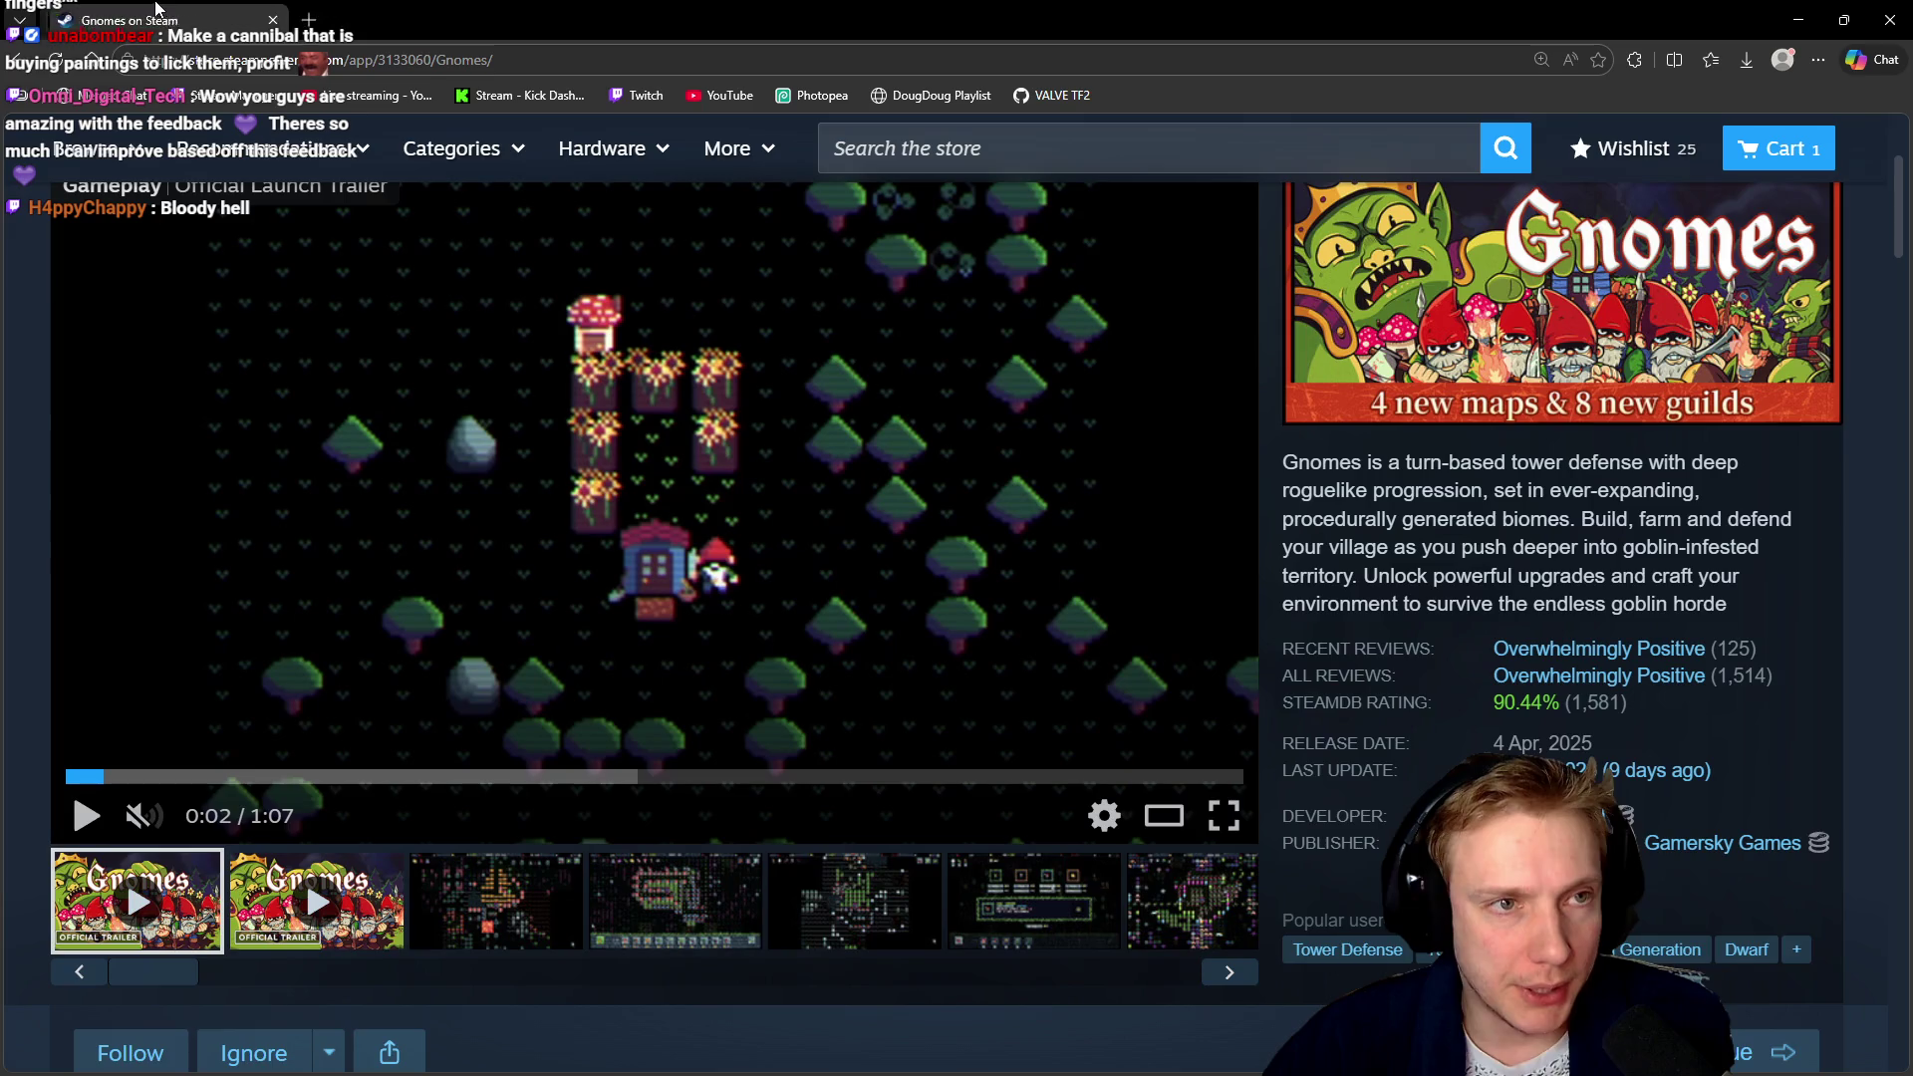
{"action": "middle_click", "coordinate": [159, 13]}
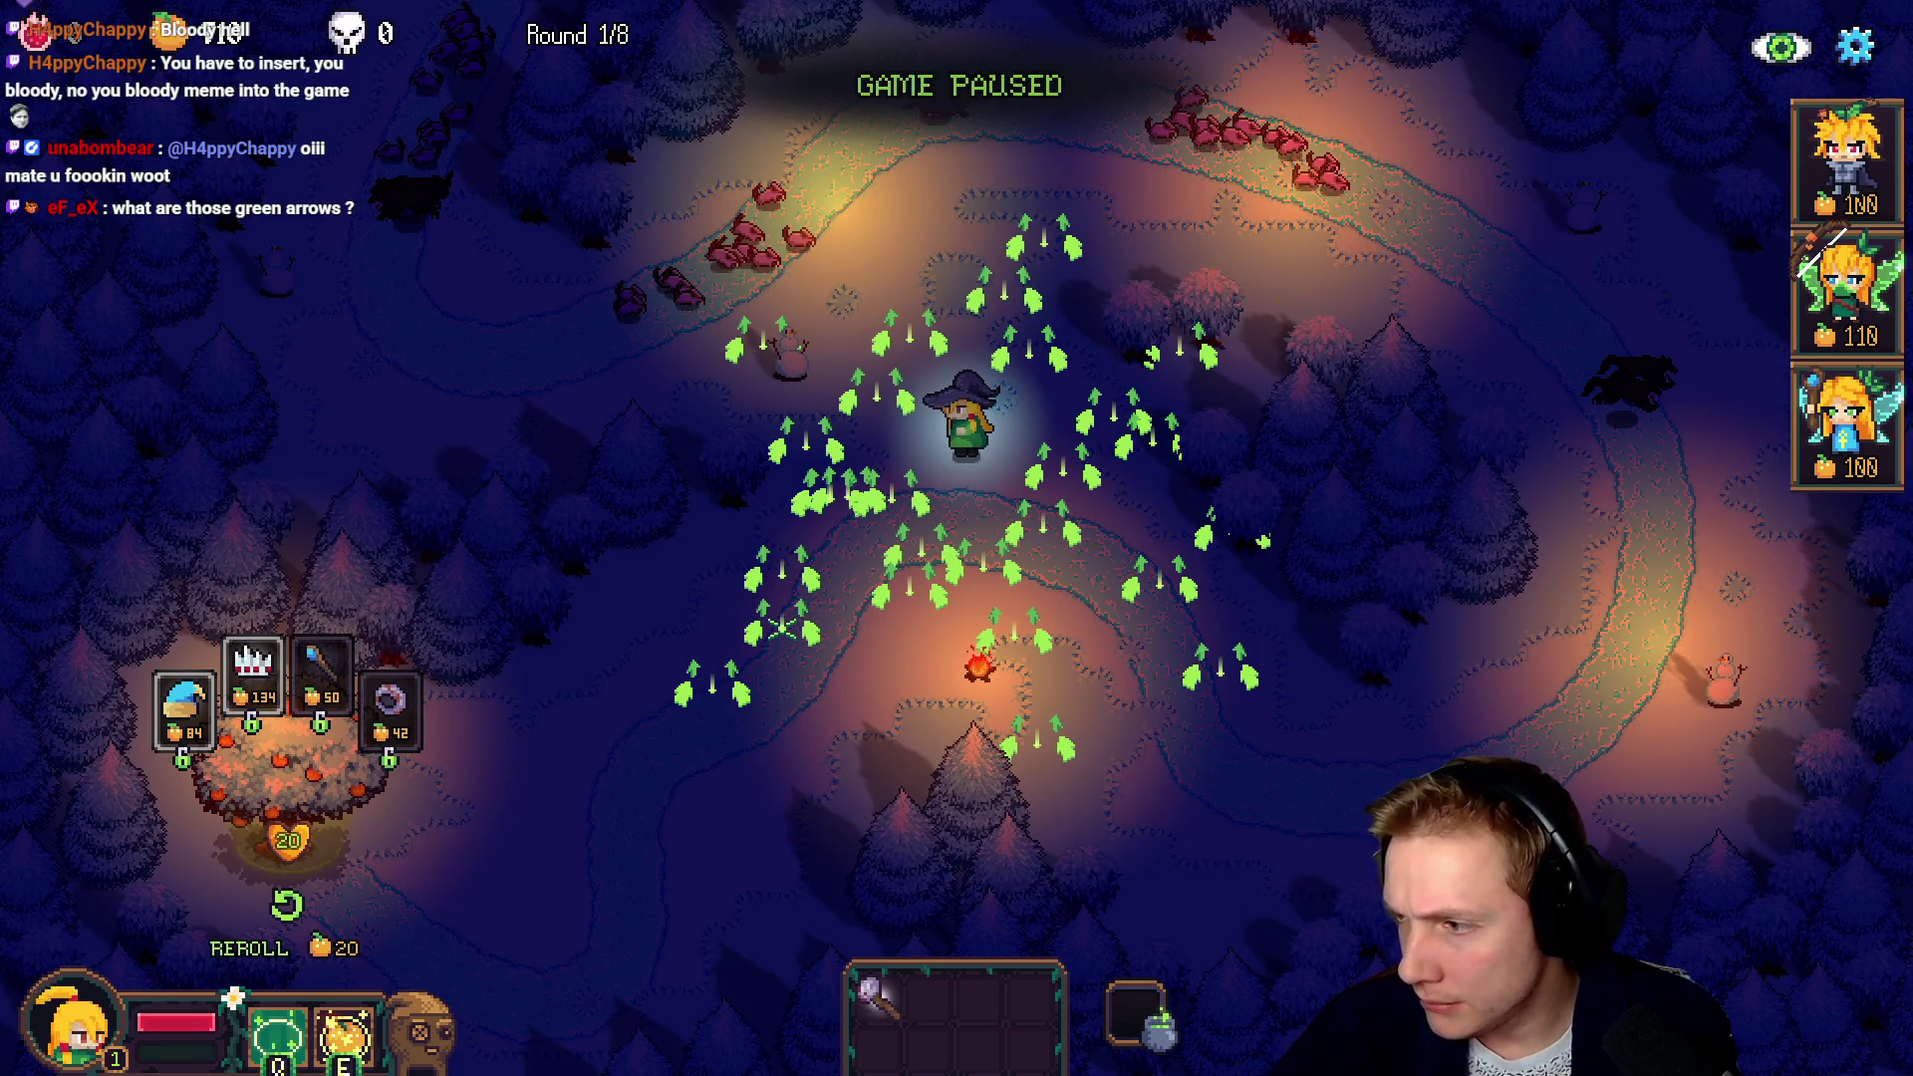
Dismiss the shop offers by the tree and open the level editor on the paused map with F1
{"action": "left_click", "coordinate": [1143, 612]}
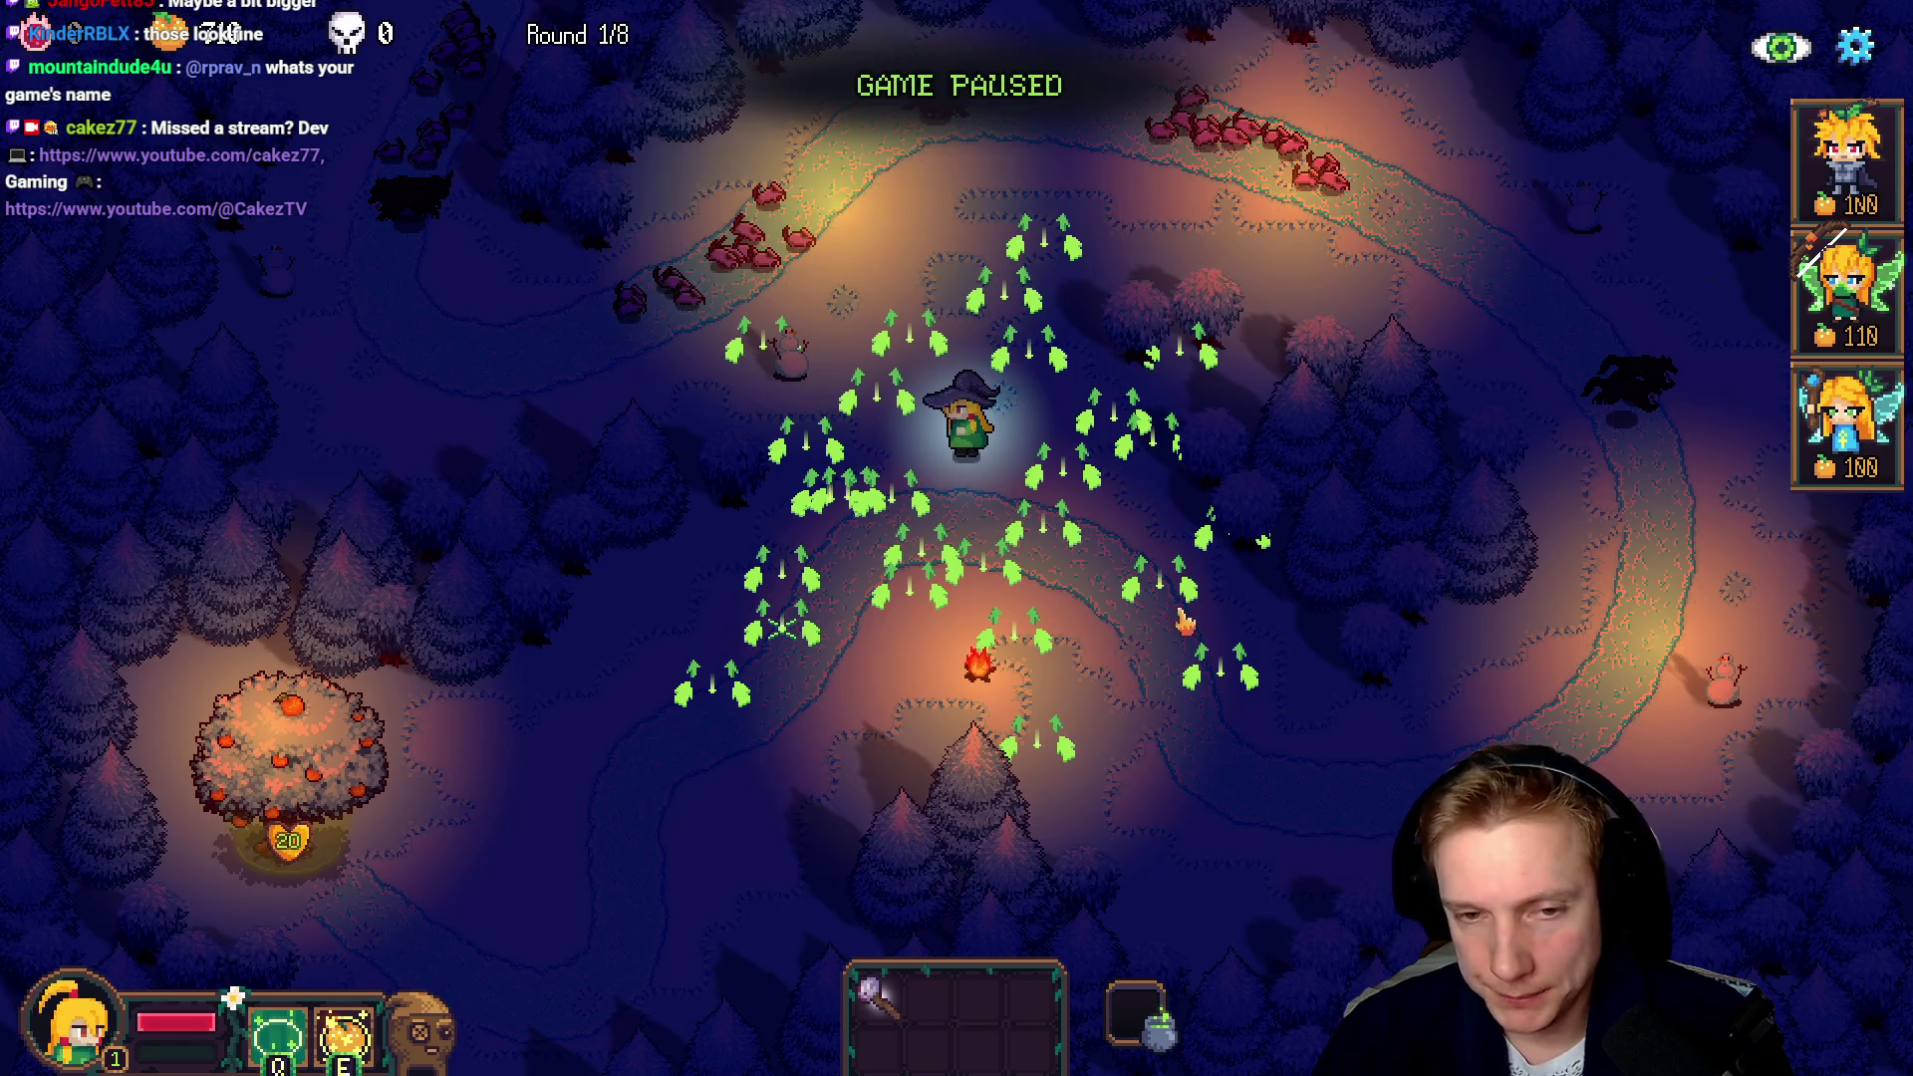
{"action": "key", "text": "F1"}
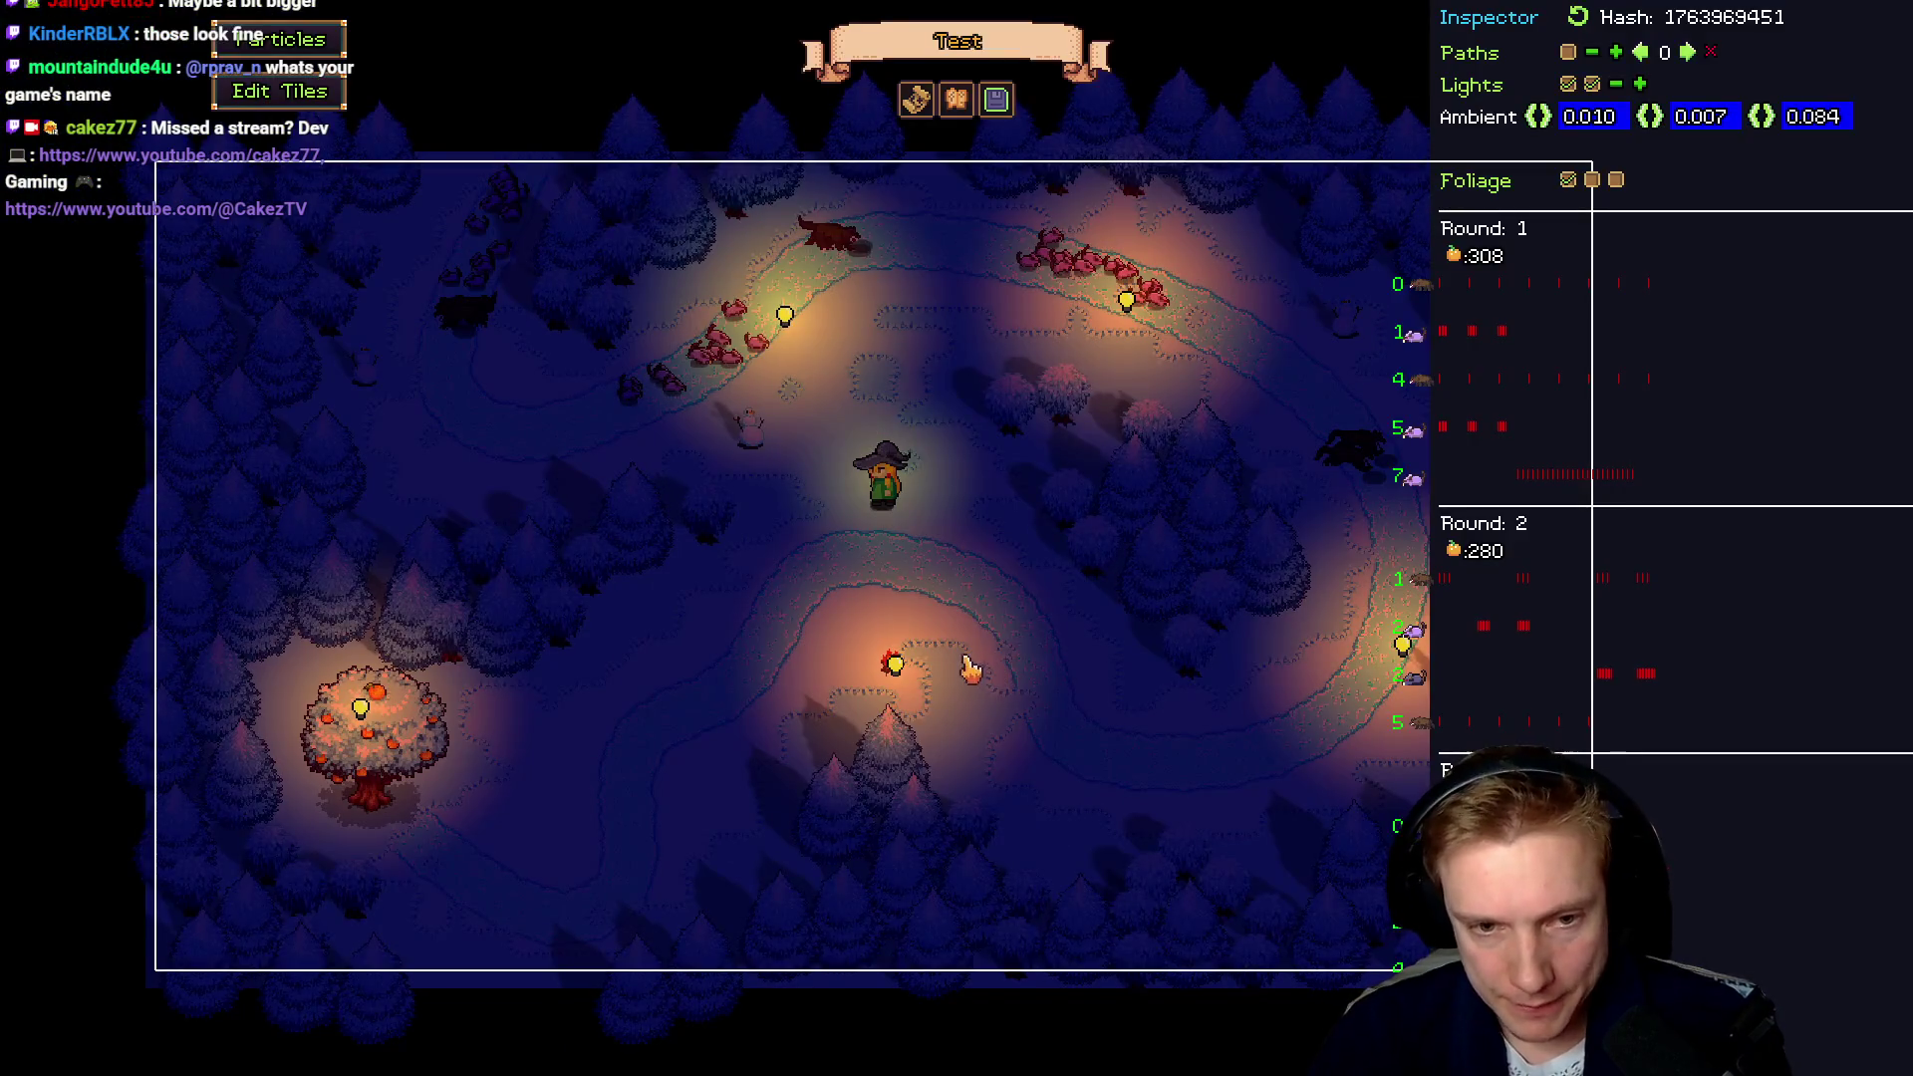
Move a light onto the top-left campfire and set its radius to 120
{"action": "mouse_move", "coordinate": [889, 664]}
{"action": "left_mouse_down"}
{"action": "mouse_move", "coordinate": [819, 360]}
{"action": "mouse_move", "coordinate": [767, 706]}
{"action": "mouse_move", "coordinate": [869, 554]}
{"action": "mouse_move", "coordinate": [819, 326]}
{"action": "left_mouse_up"}
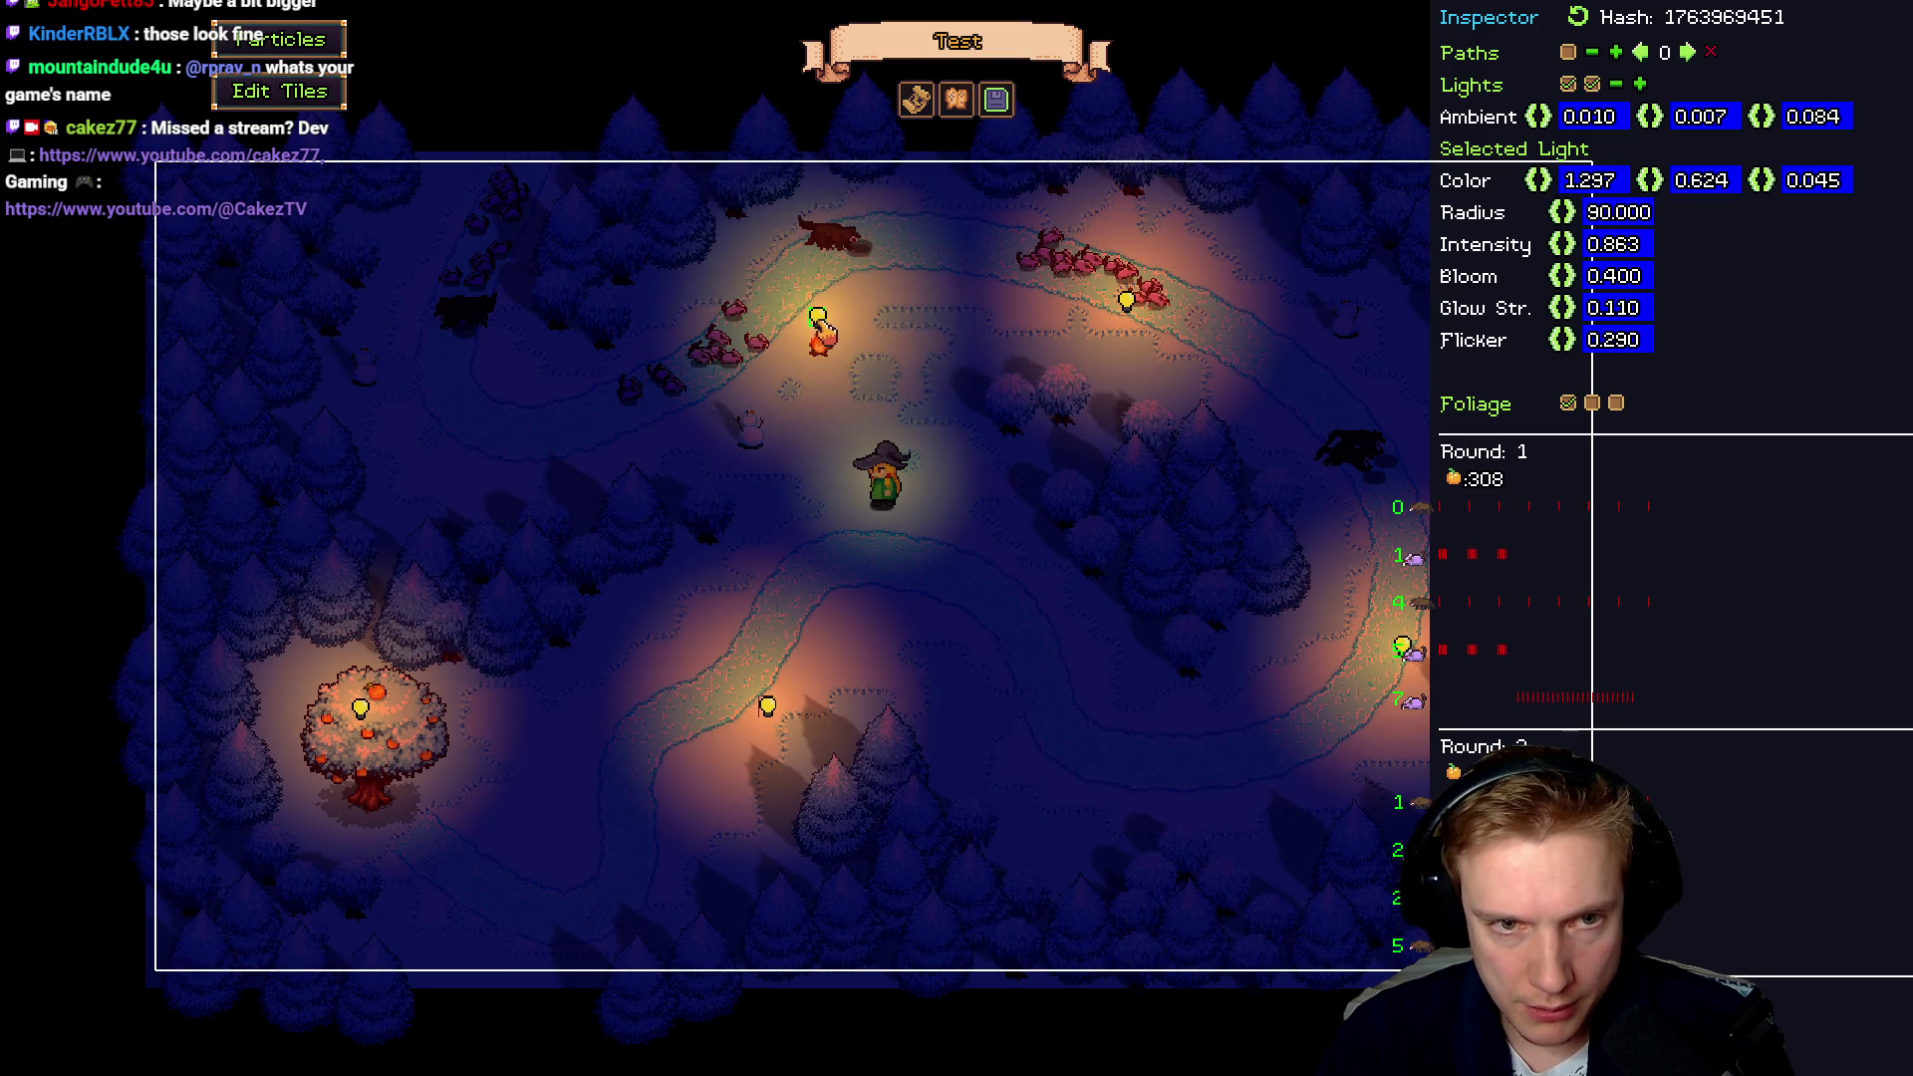
{"action": "left_click", "coordinate": [820, 337]}
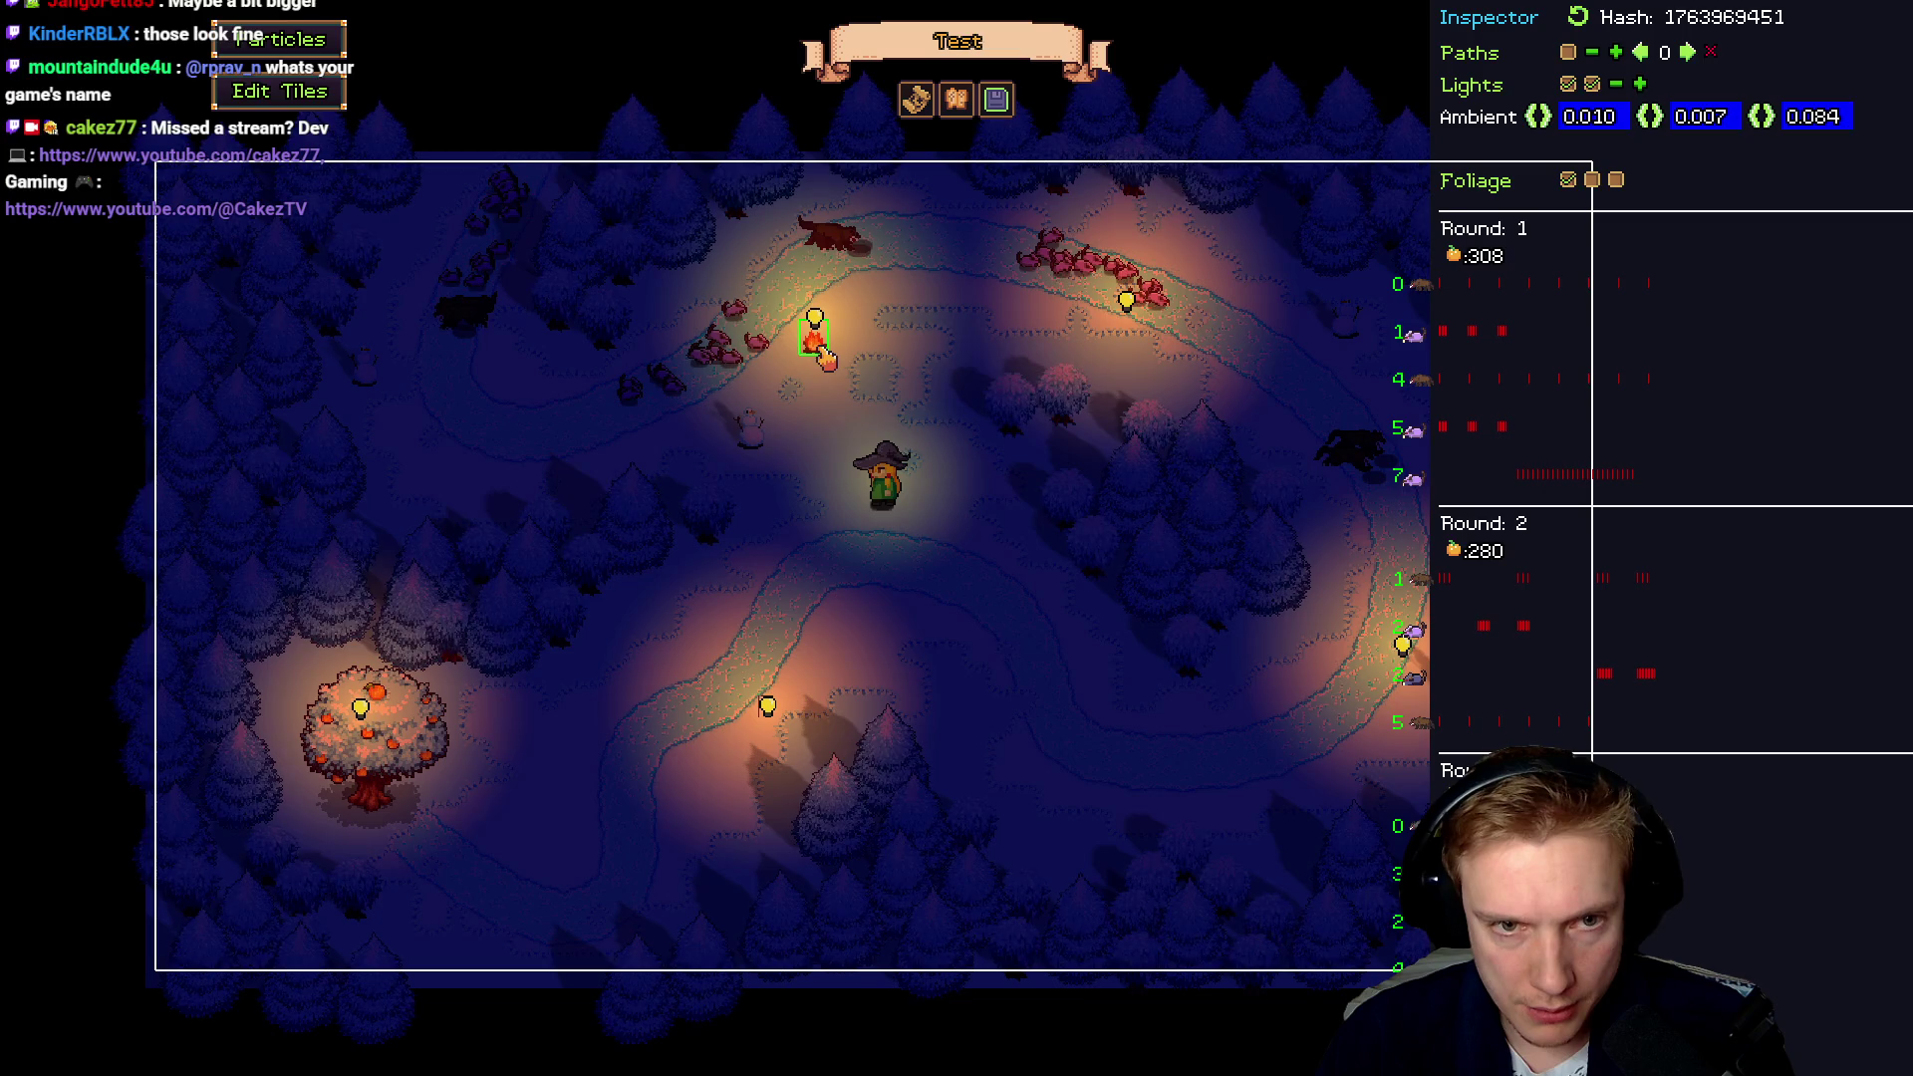
{"action": "left_click", "coordinate": [820, 335]}
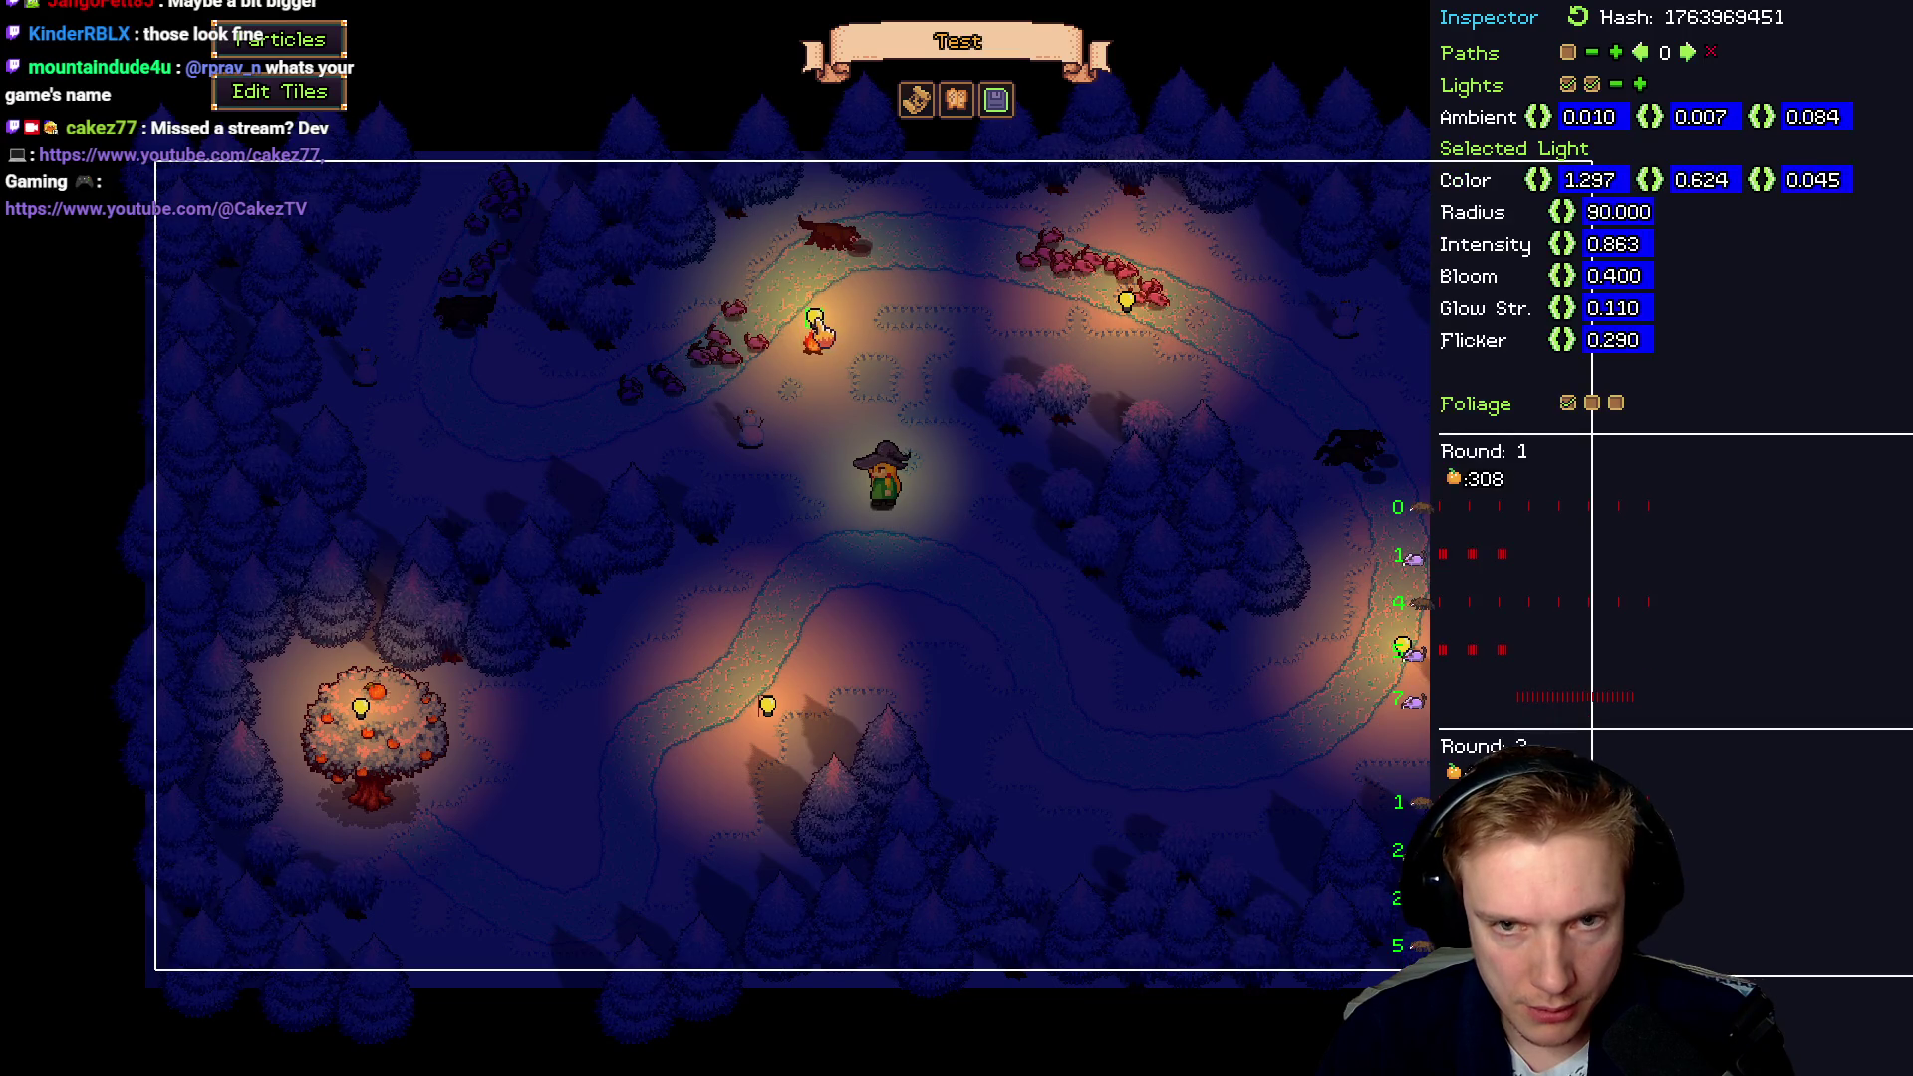
{"action": "left_click", "coordinate": [1616, 213]}
{"action": "type", "text": "120"}
{"action": "key", "text": "Return"}
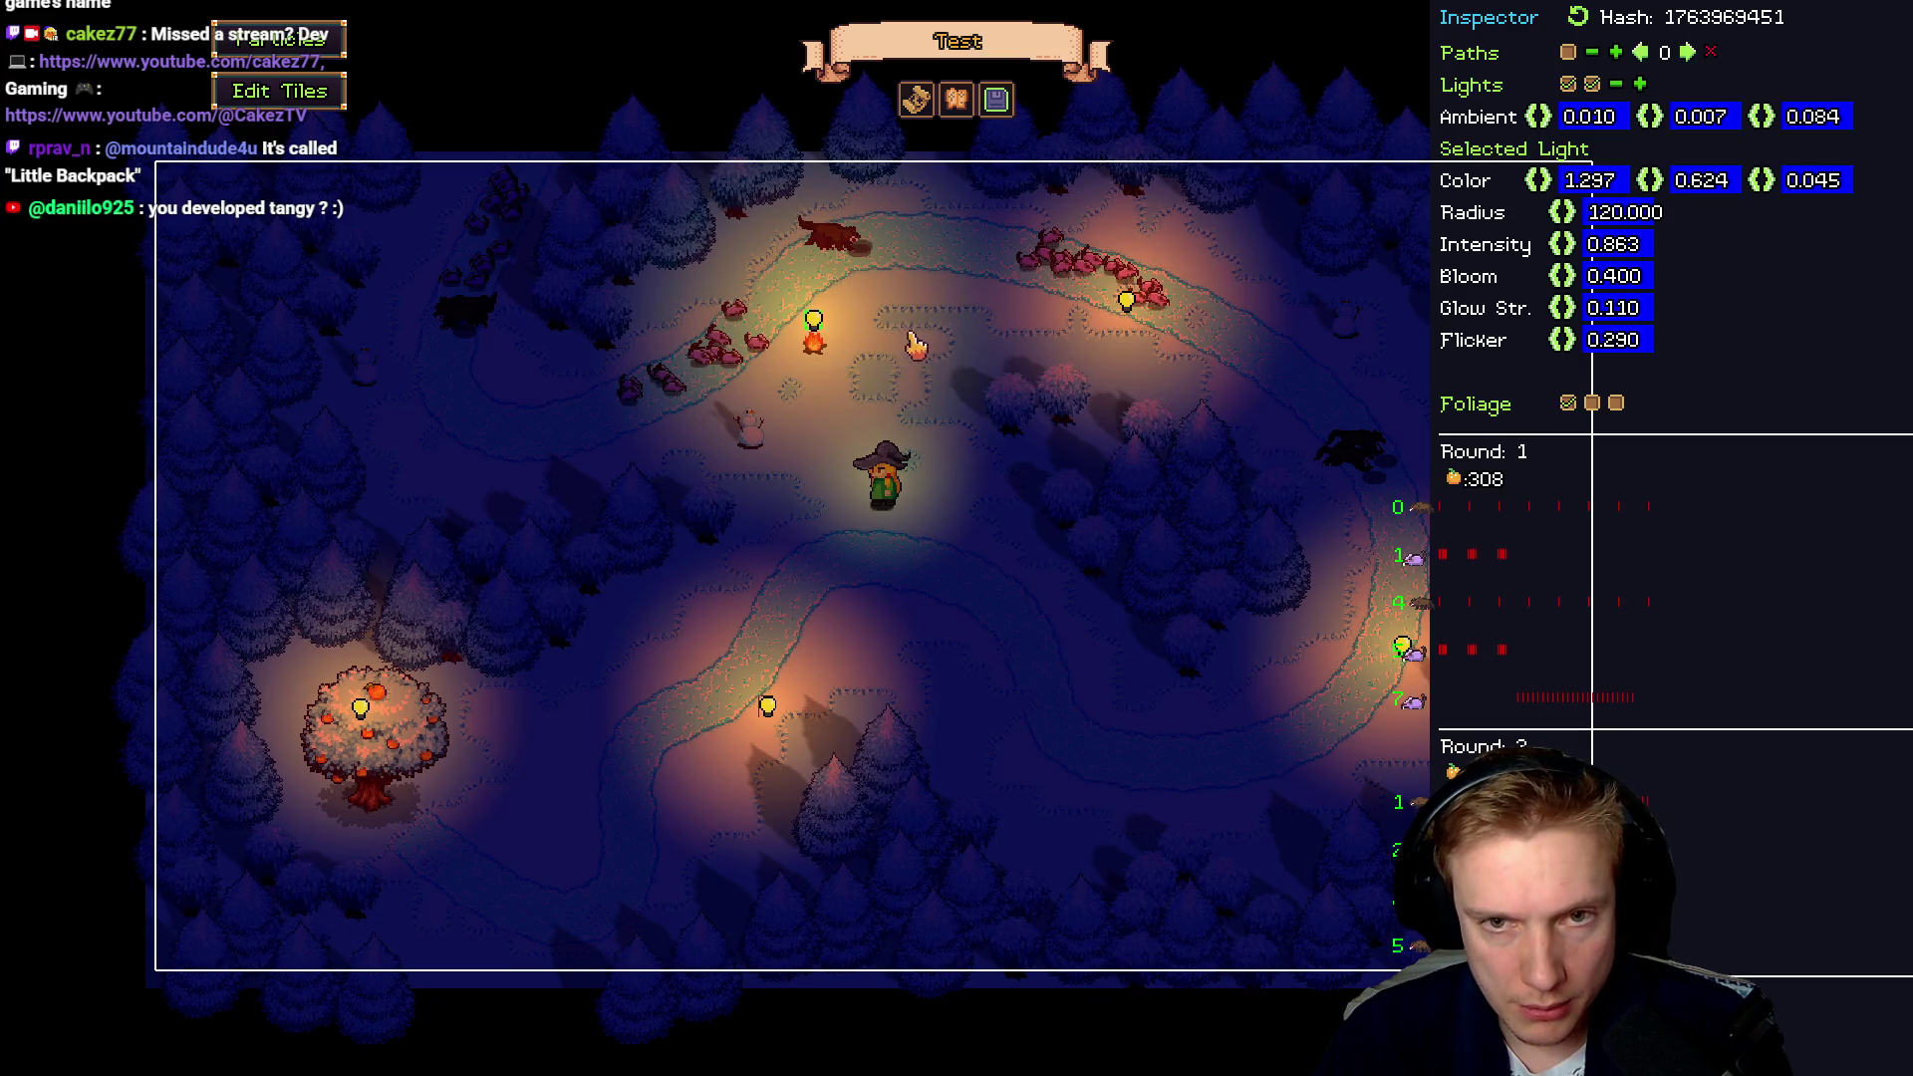
Delete the top-right light, copy the light and campfire further along the top path, then return to the game
{"action": "right_click", "coordinate": [1126, 301]}
{"action": "left_click_drag", "start_coordinate": [1088, 374], "coordinate": [781, 312]}
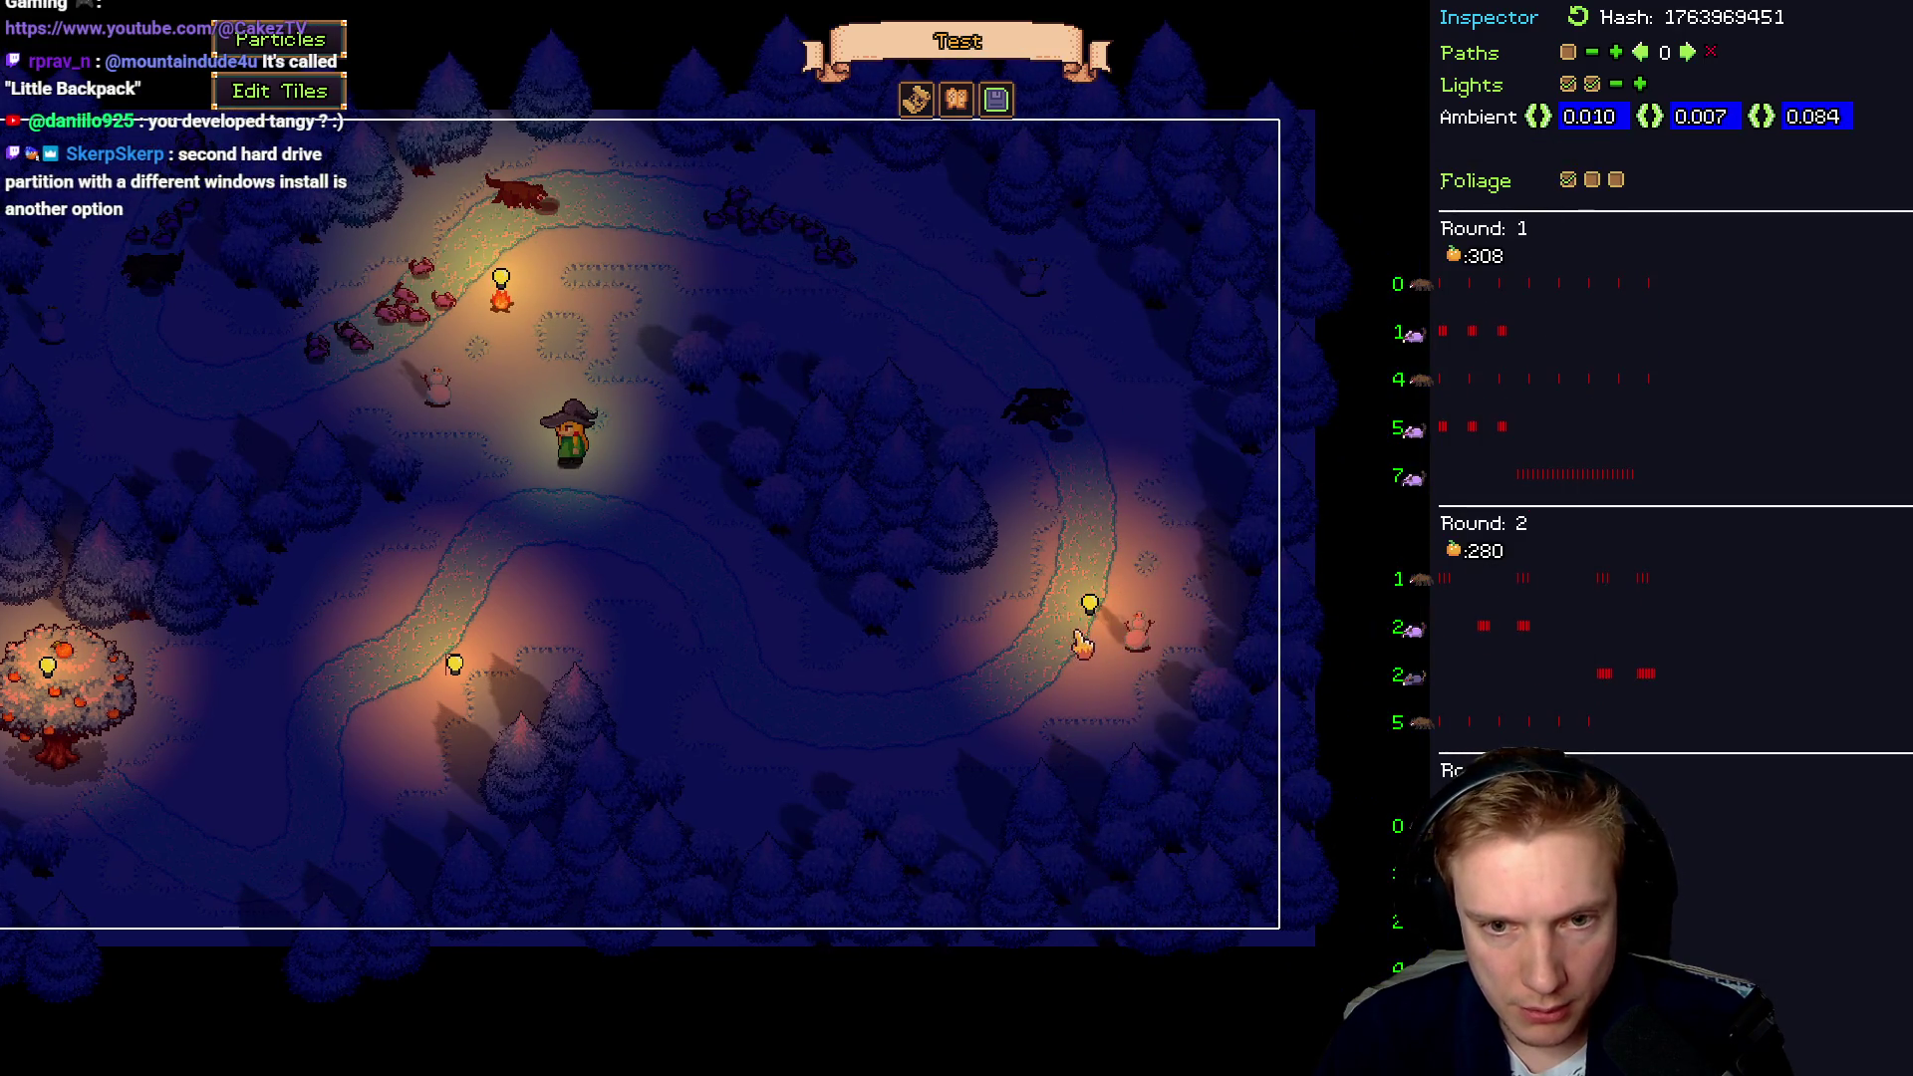
{"action": "left_click_drag", "start_coordinate": [684, 525], "coordinate": [925, 545]}
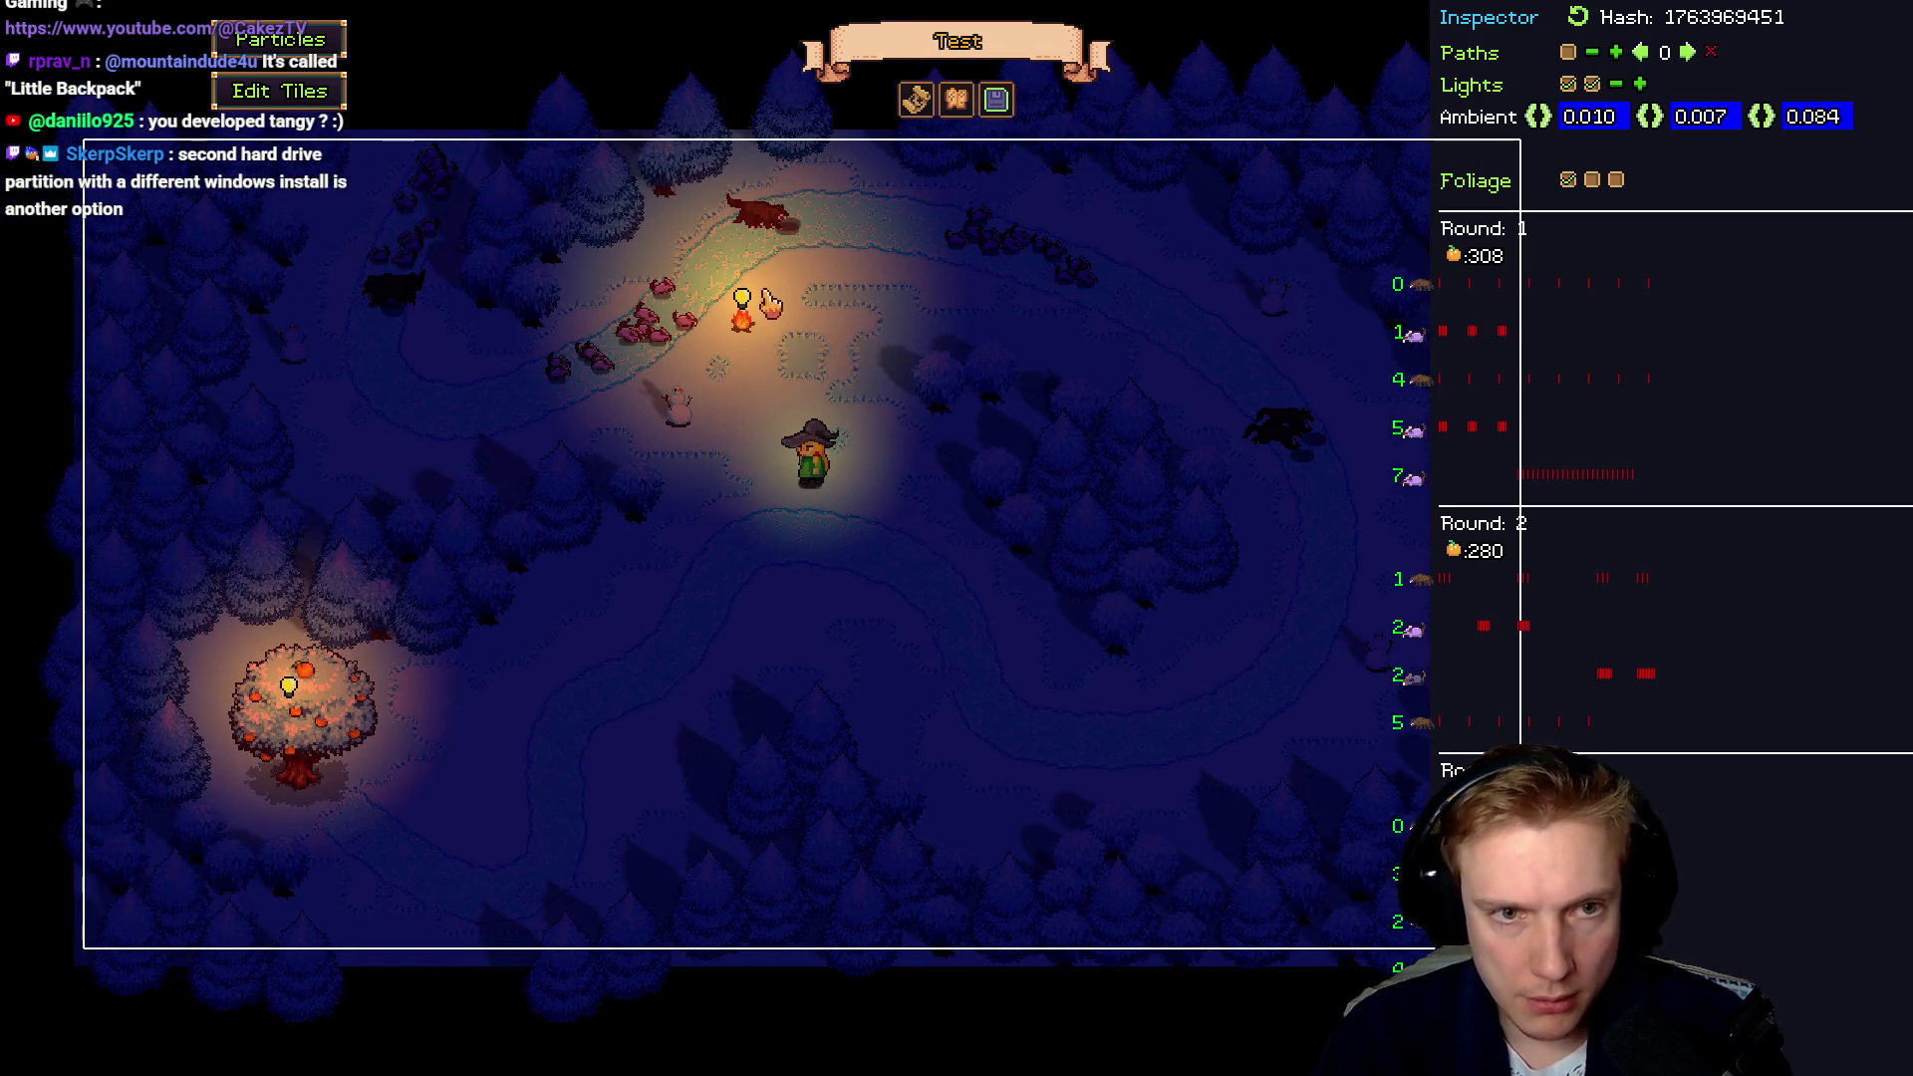
{"action": "left_click", "coordinate": [743, 301]}
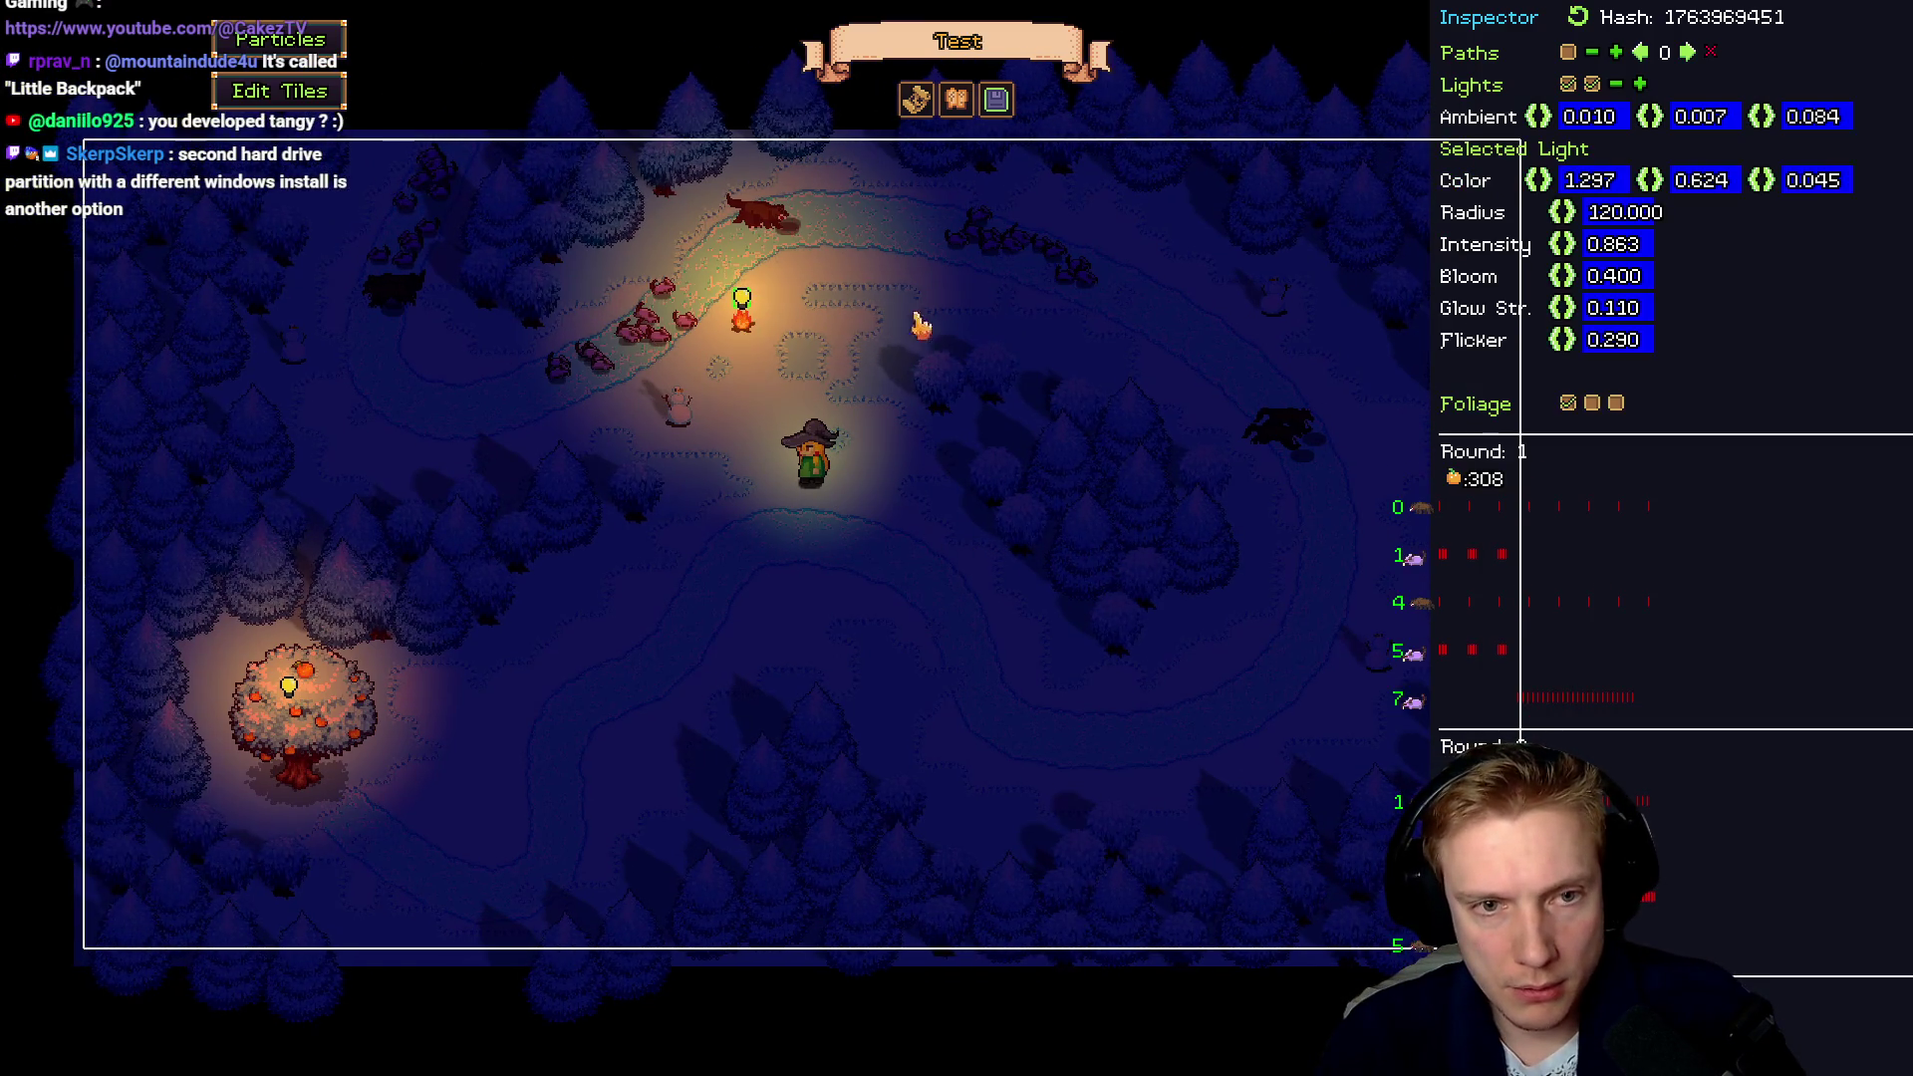
{"action": "left_click_drag", "start_coordinate": [743, 301], "coordinate": [1109, 339]}
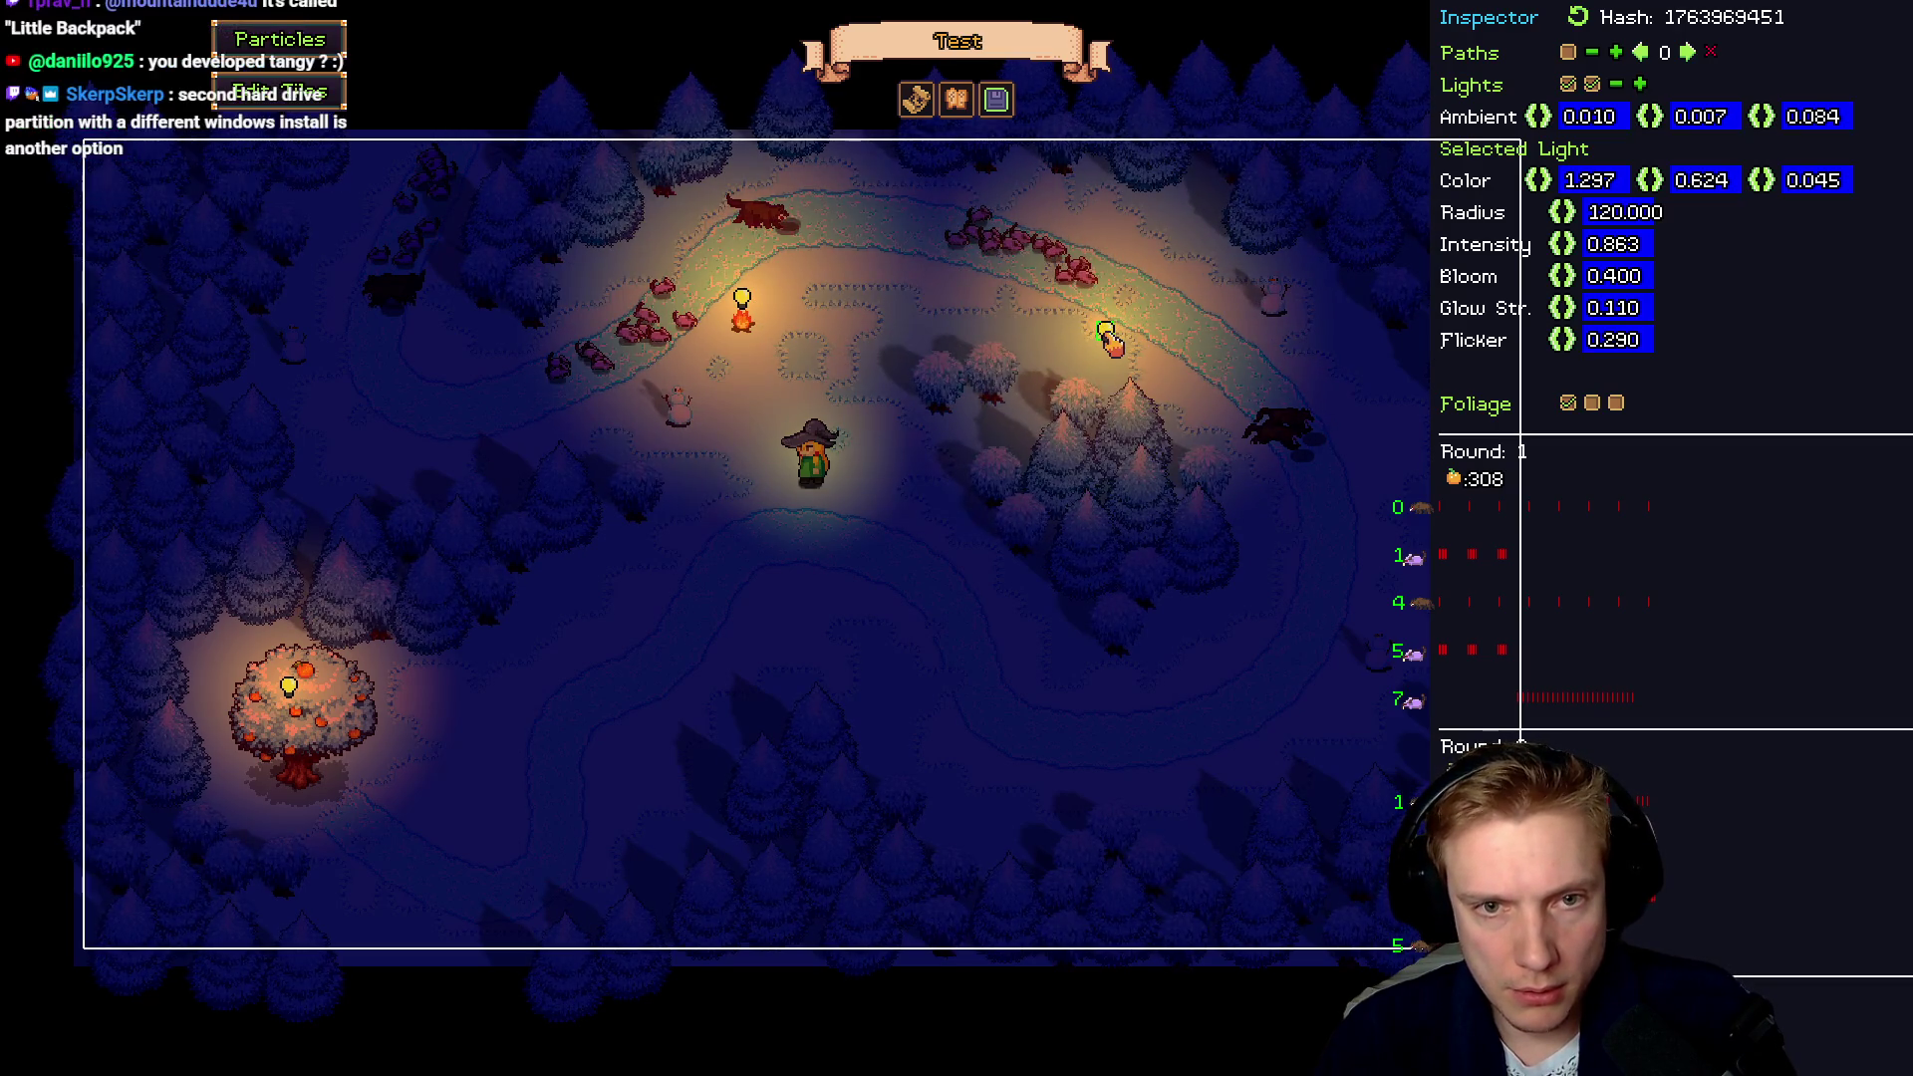
{"action": "left_click", "coordinate": [749, 334]}
{"action": "mouse_move", "coordinate": [749, 334]}
{"action": "left_mouse_down"}
{"action": "mouse_move", "coordinate": [930, 376]}
{"action": "mouse_move", "coordinate": [1109, 368]}
{"action": "left_mouse_up"}
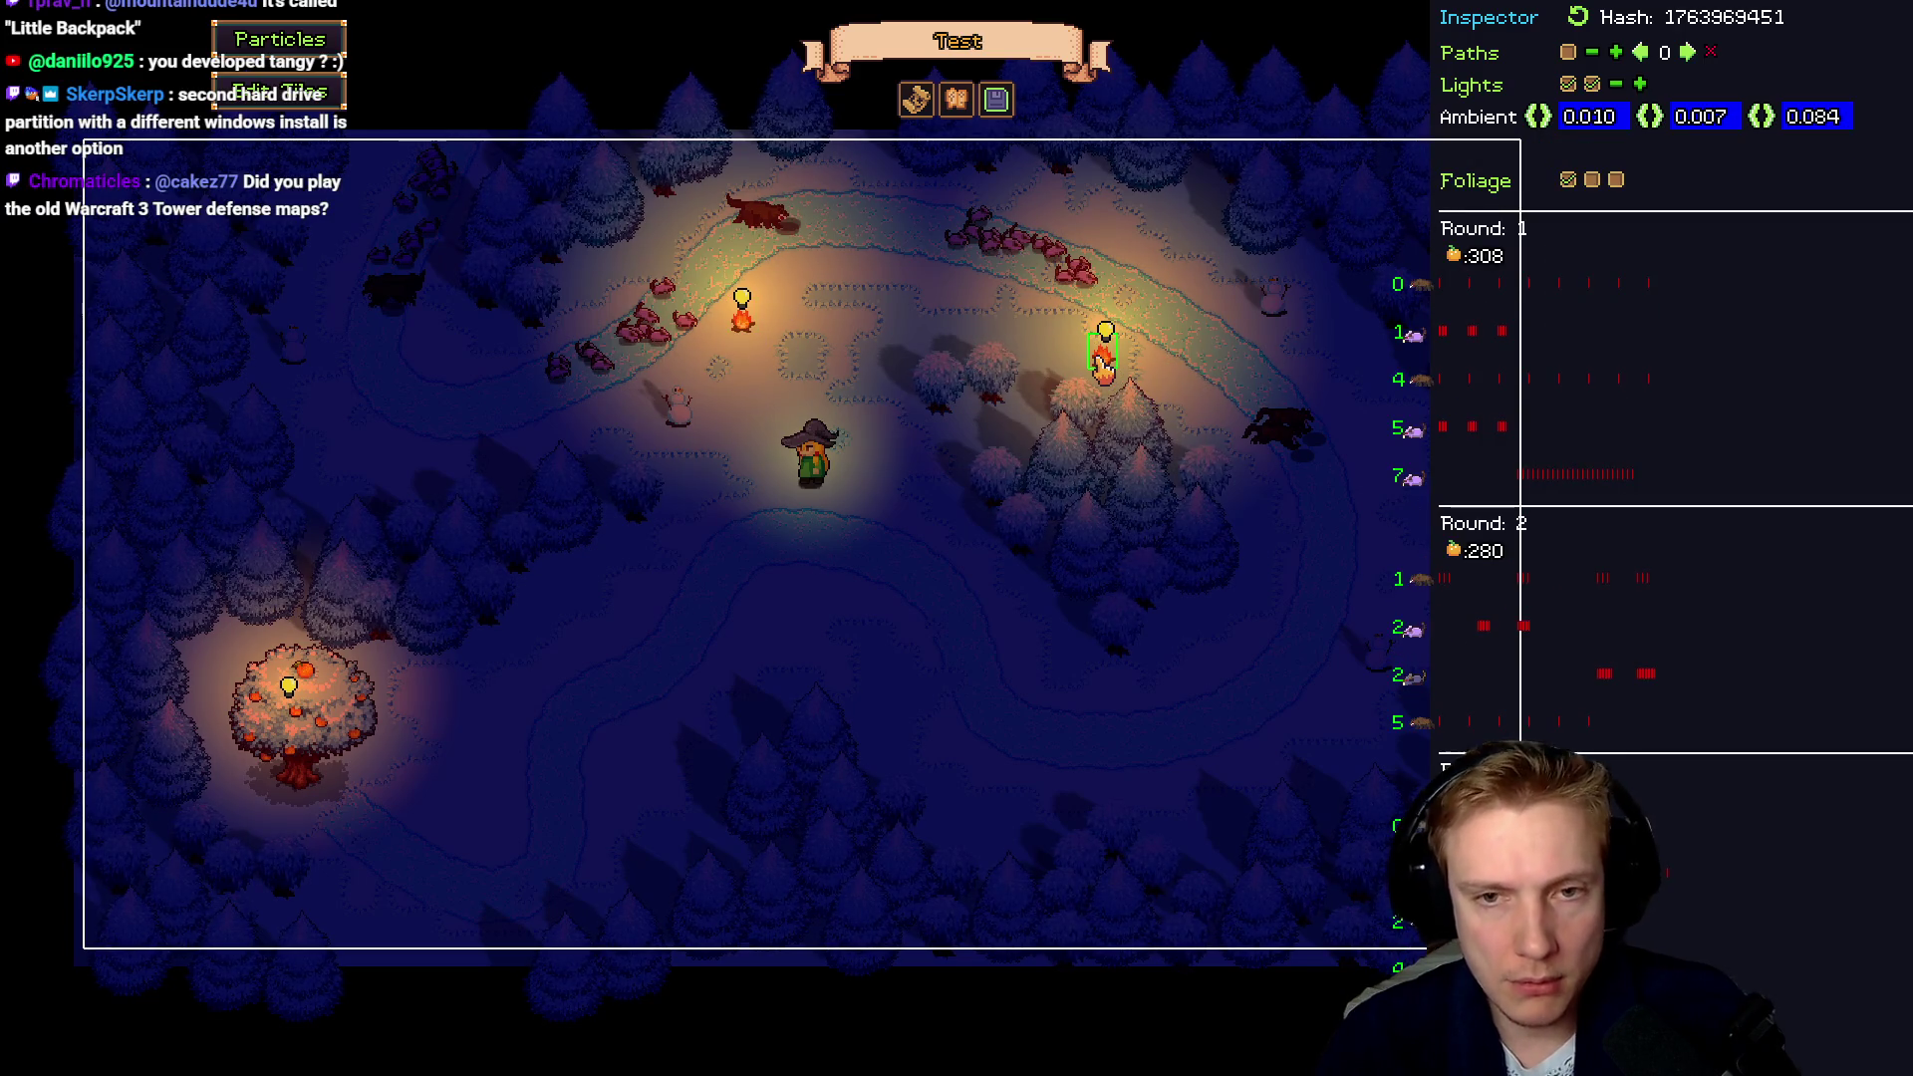
{"action": "key", "text": "F1"}
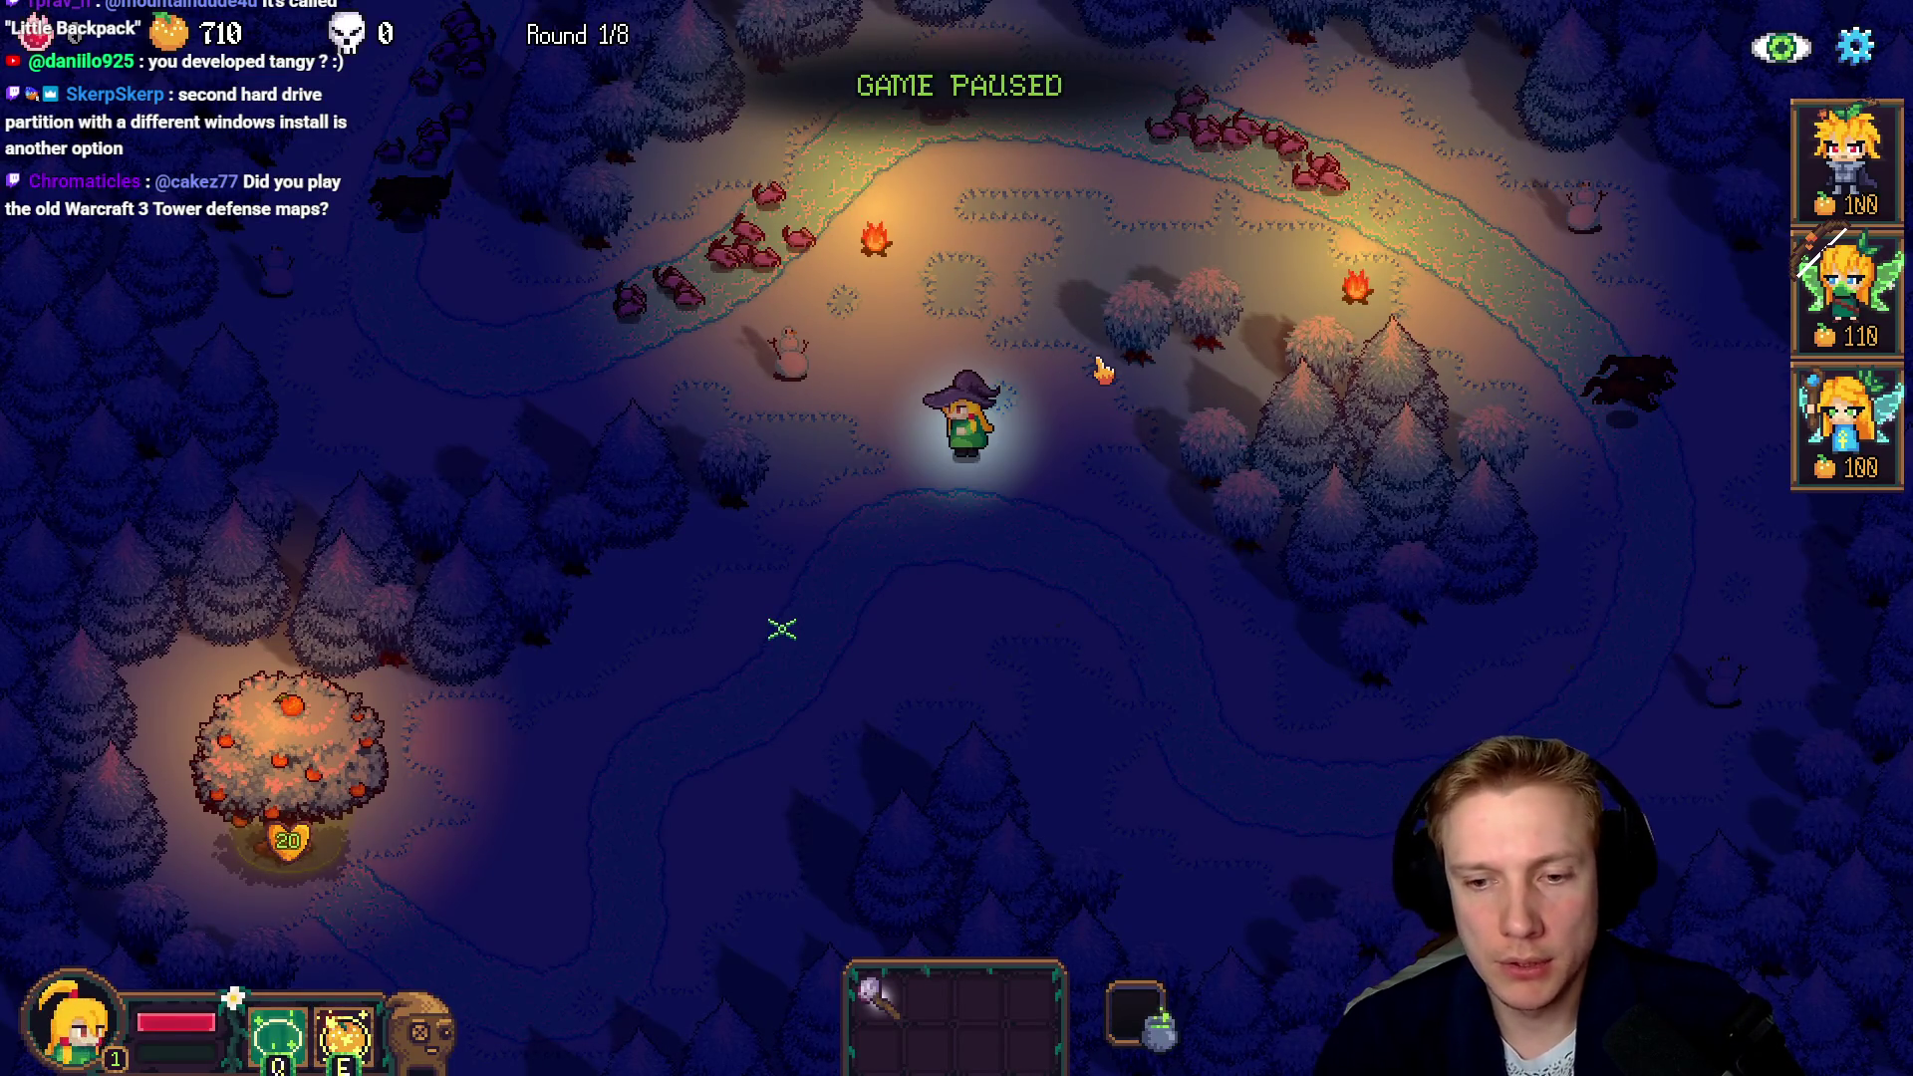
Continue from the options, unpause to play the round along the lit path, then reopen the editor
{"action": "key", "text": "Escape"}
{"action": "left_click", "coordinate": [1184, 819]}
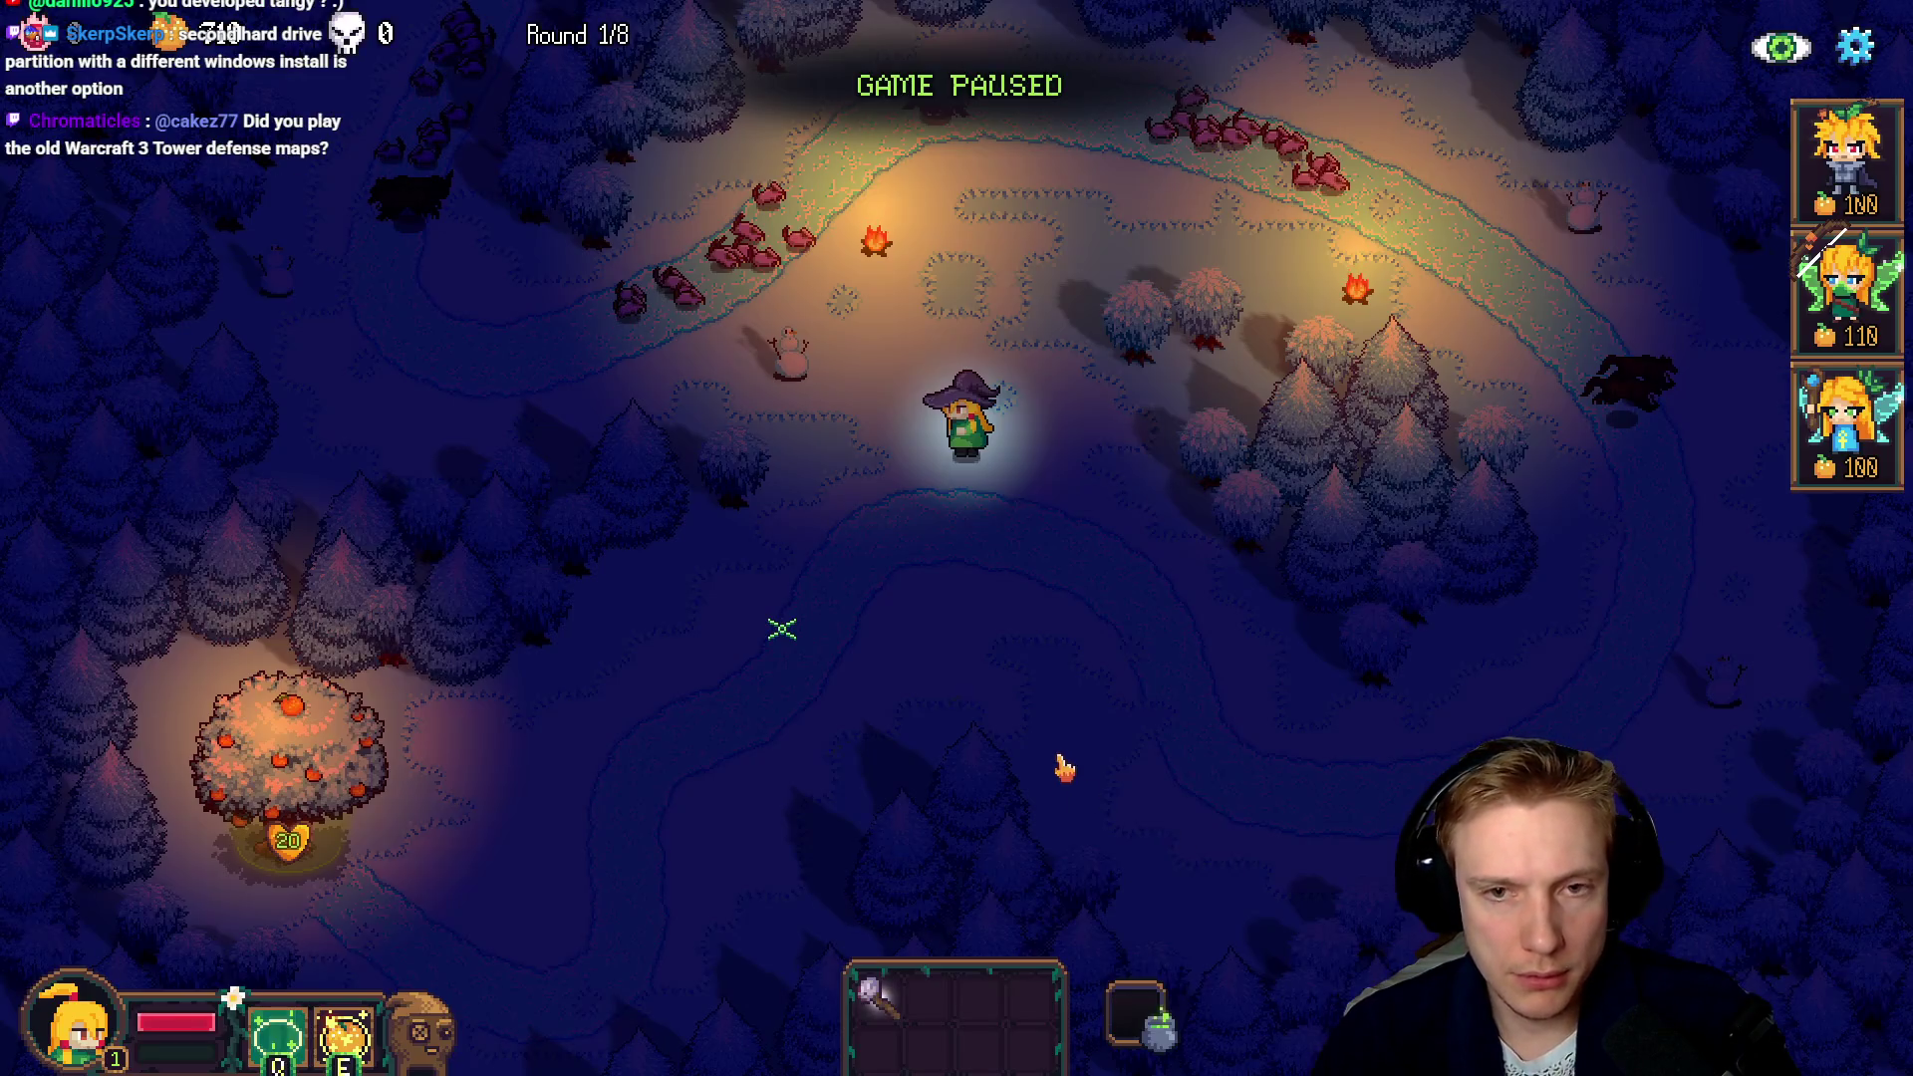
{"action": "key", "text": "p"}
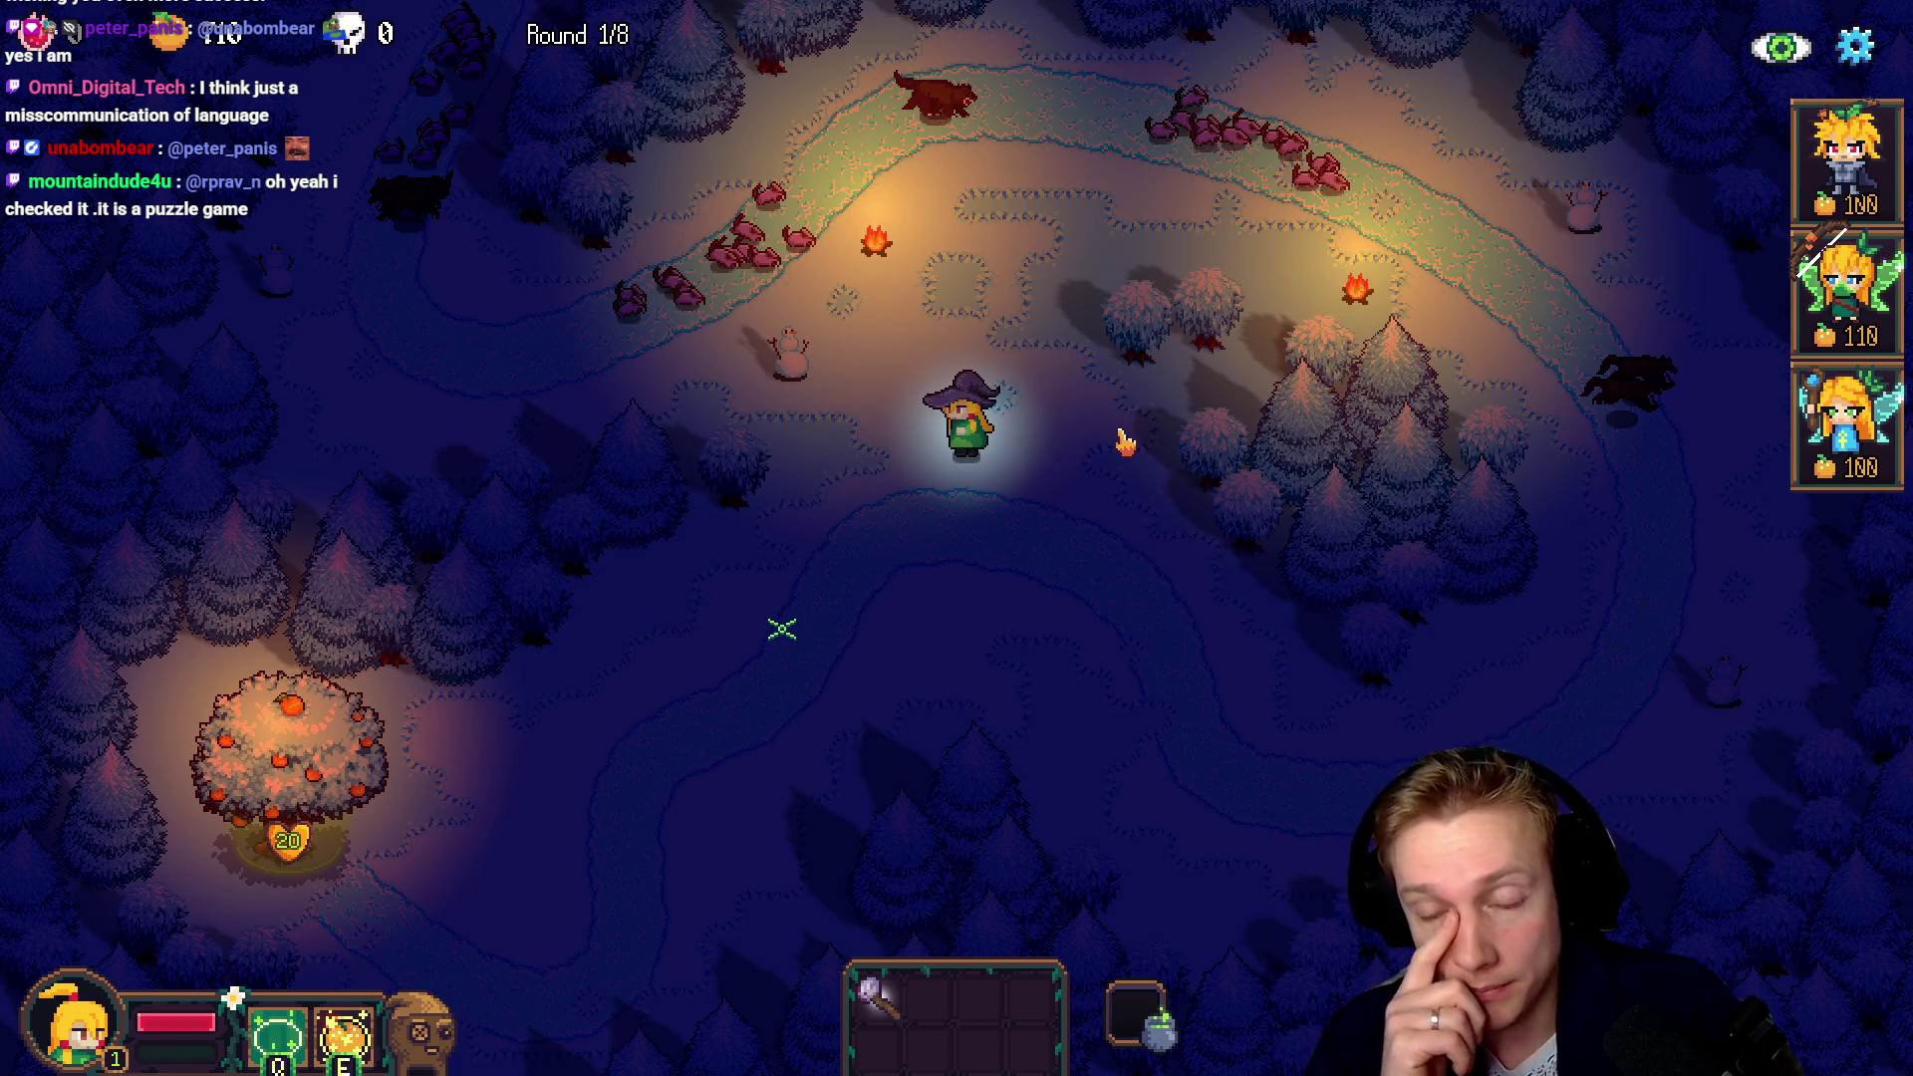
{"action": "key", "text": "F1"}
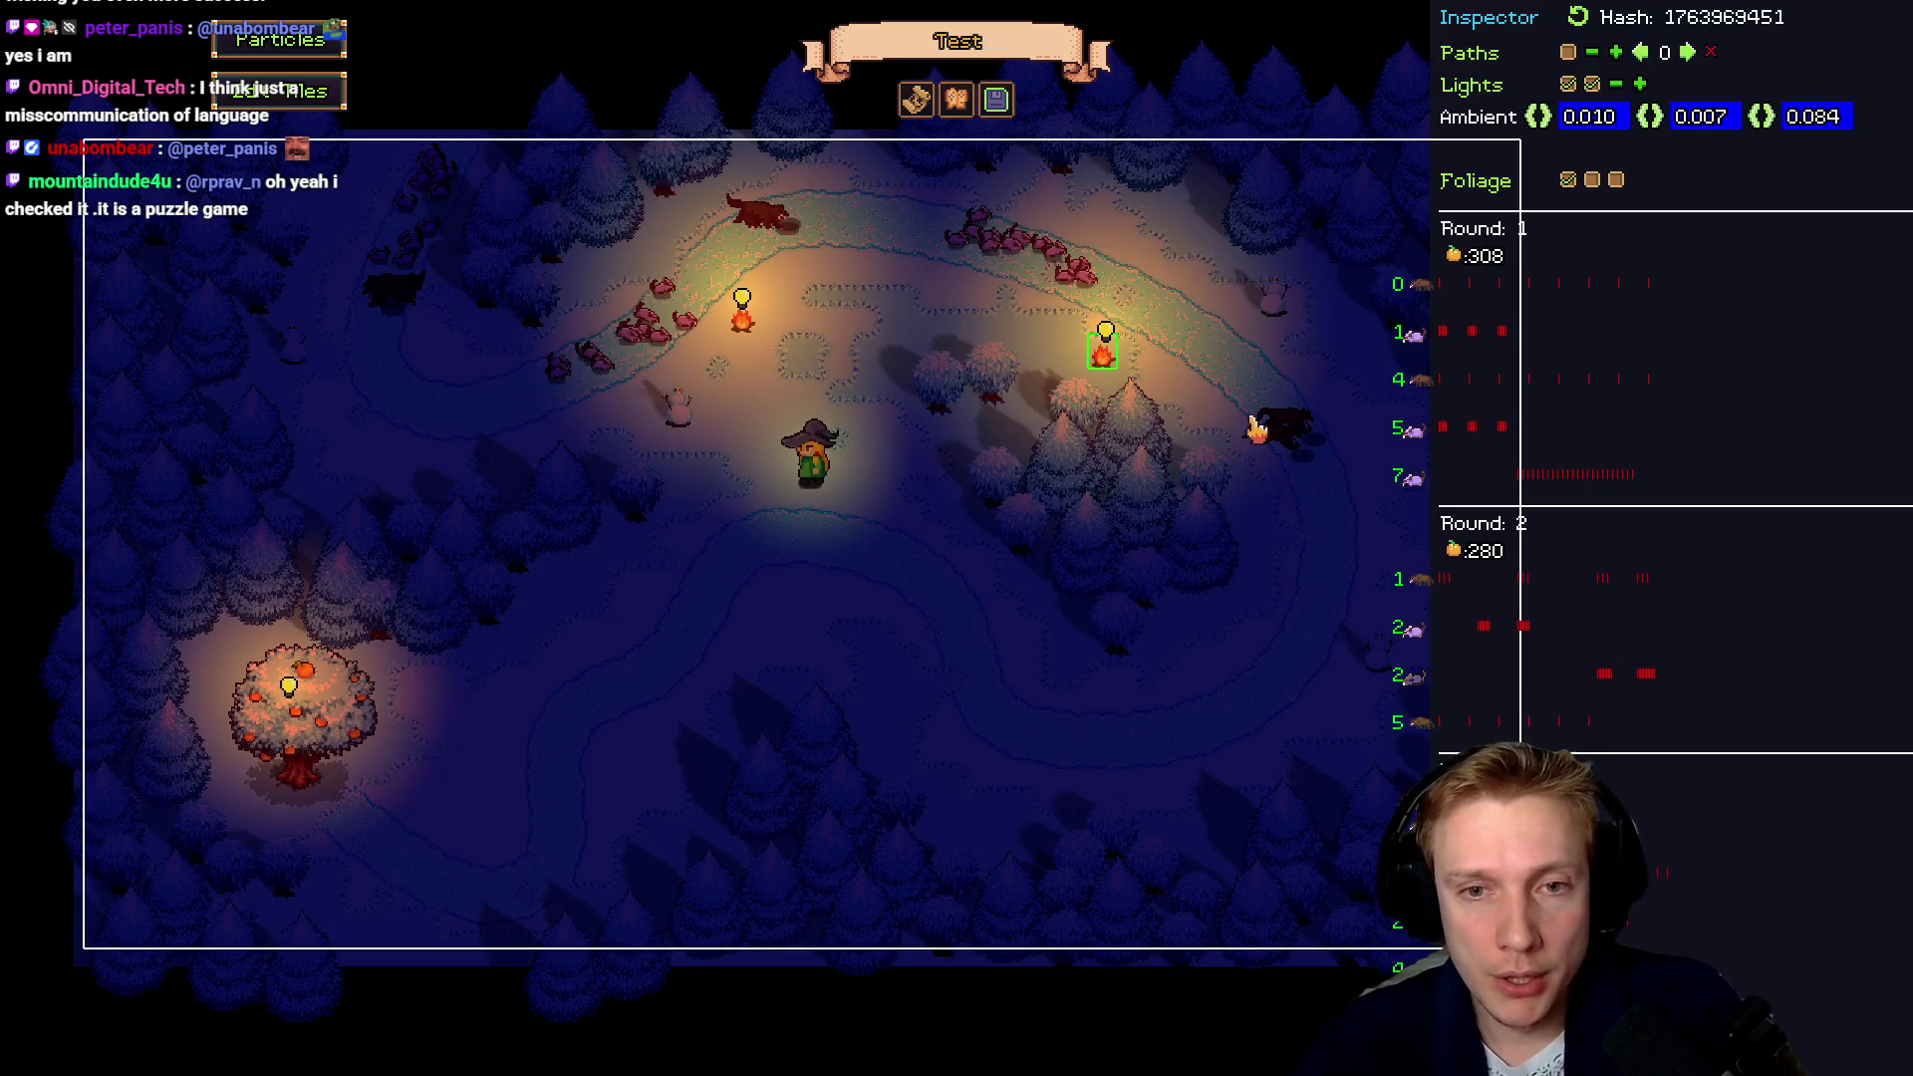
Duplicate a campfire light onto the right path bend, add a campfire under it, and playtest
{"action": "key", "text": "d"}
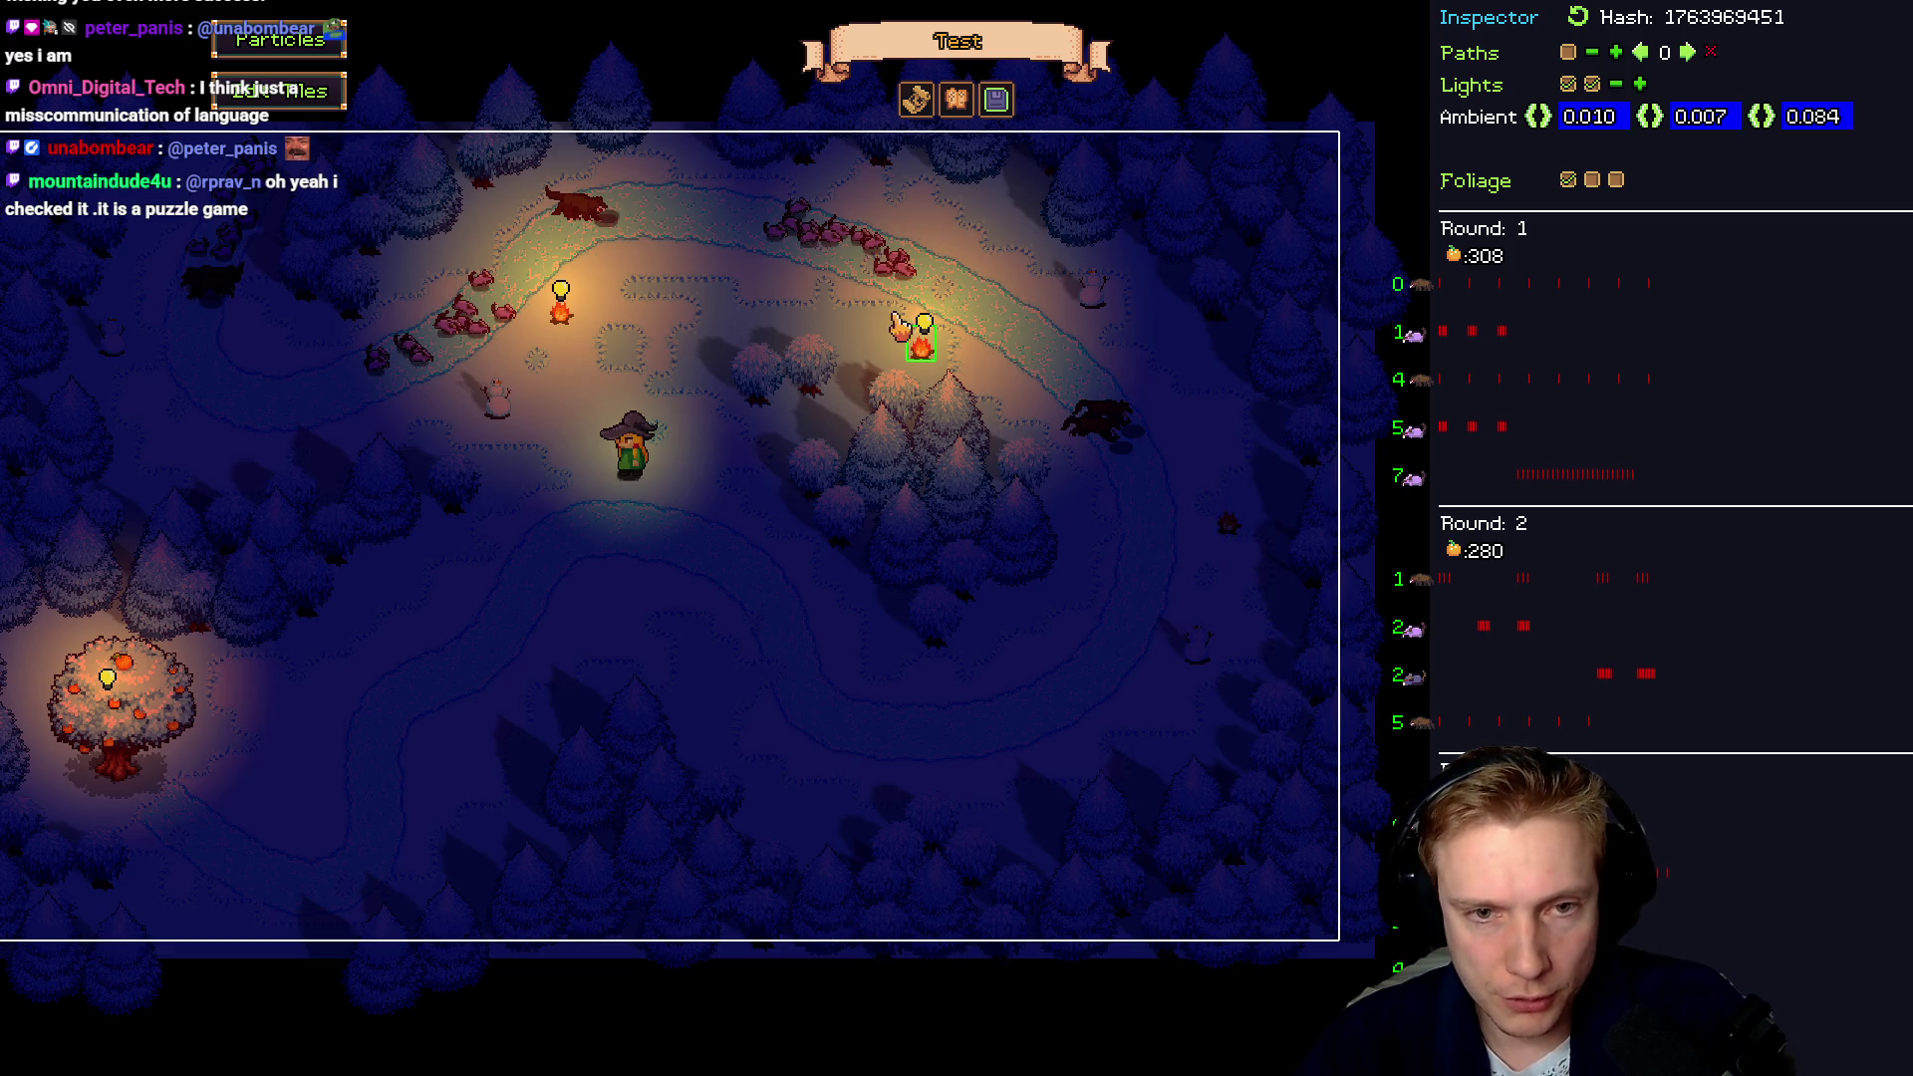
{"action": "left_click", "coordinate": [923, 324]}
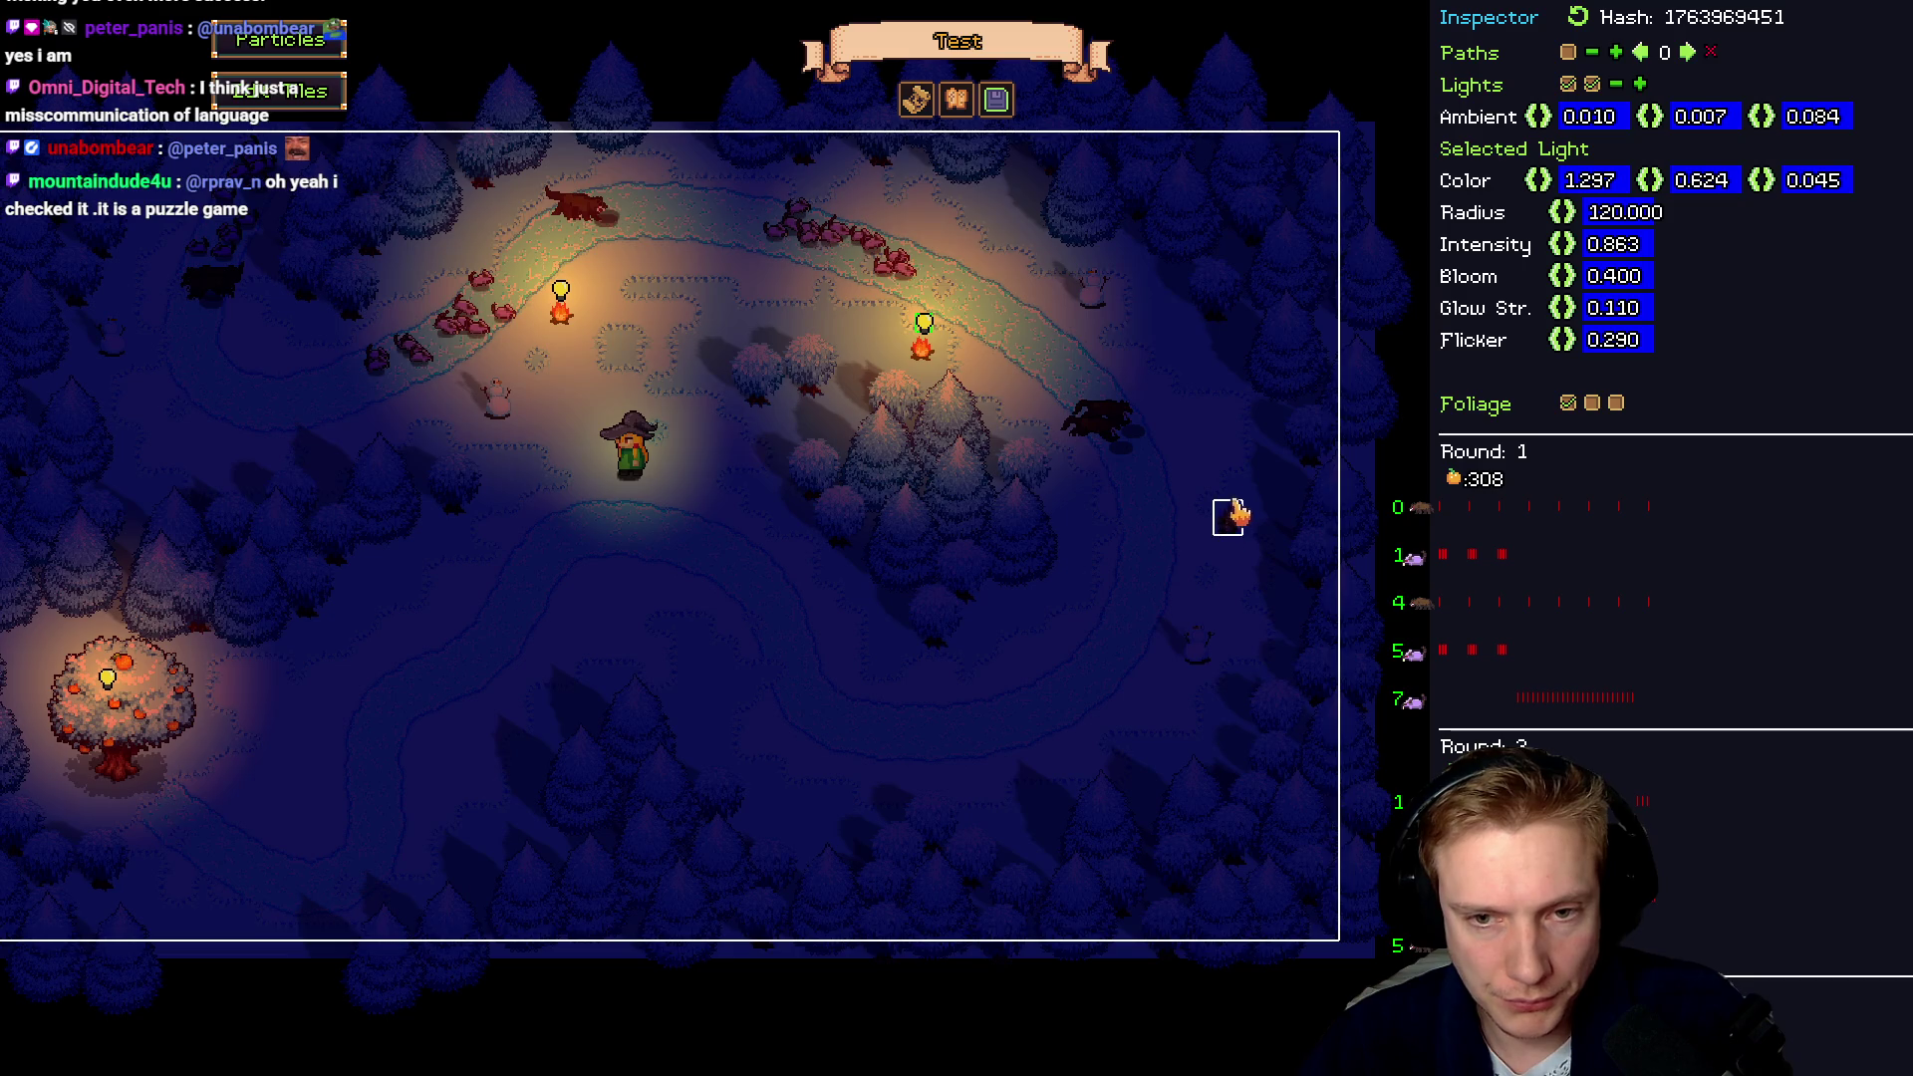
{"action": "left_click", "coordinate": [1023, 388]}
{"action": "left_click", "coordinate": [1228, 503]}
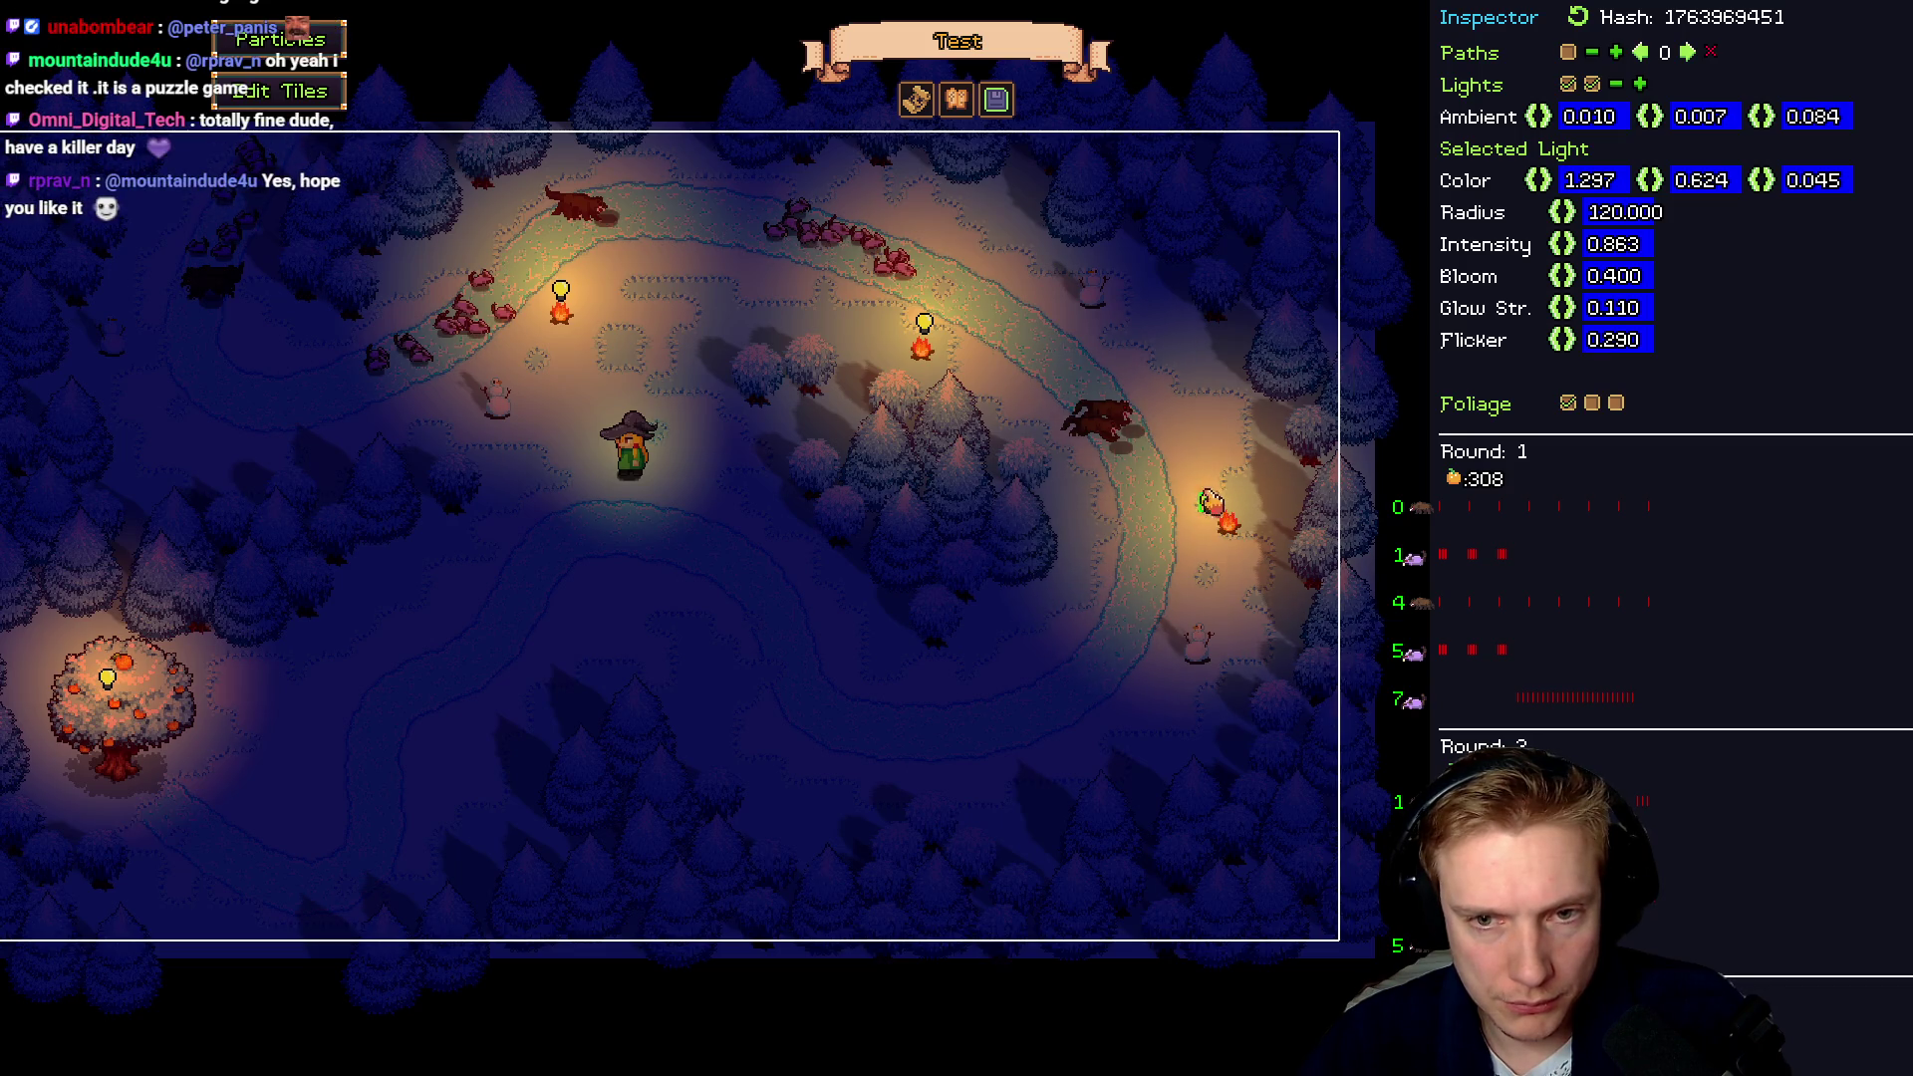
{"action": "left_click_drag", "start_coordinate": [1232, 510], "coordinate": [1202, 443]}
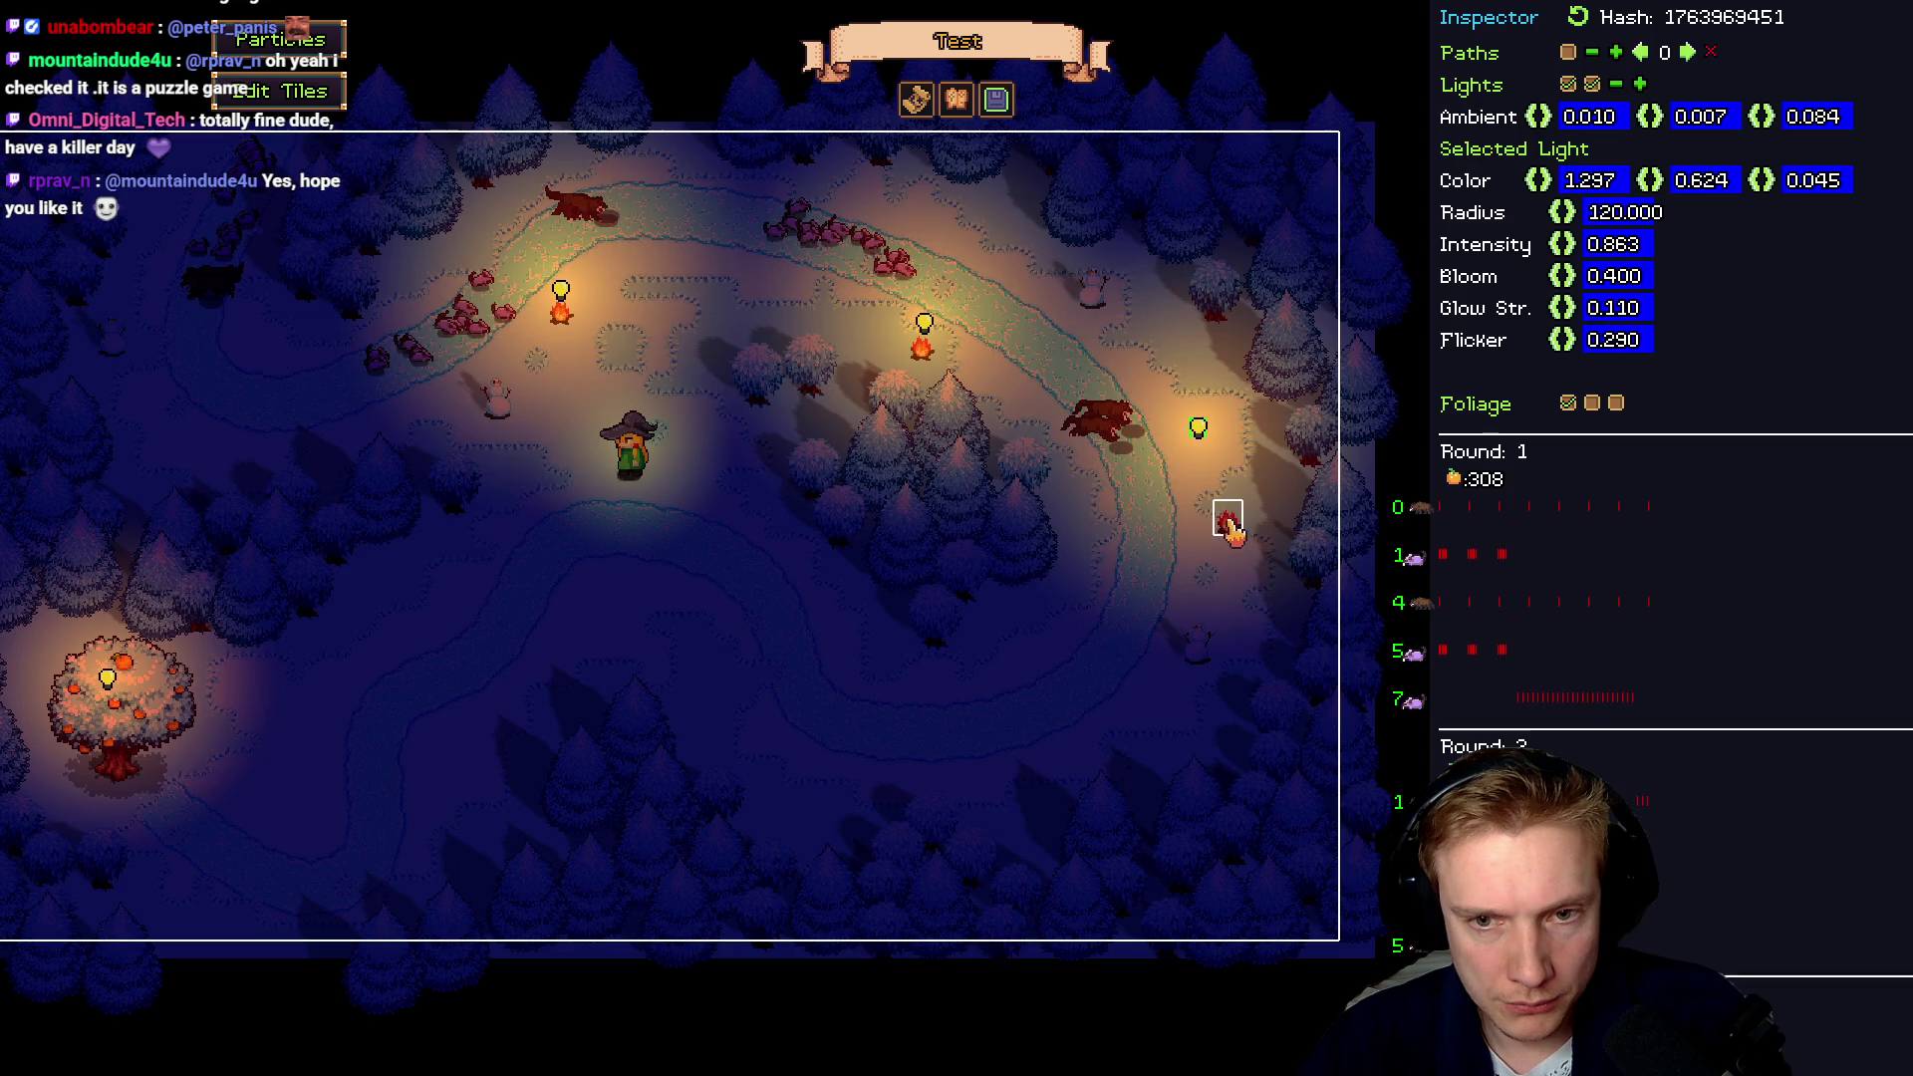
{"action": "left_click_drag", "start_coordinate": [1228, 520], "coordinate": [1203, 458]}
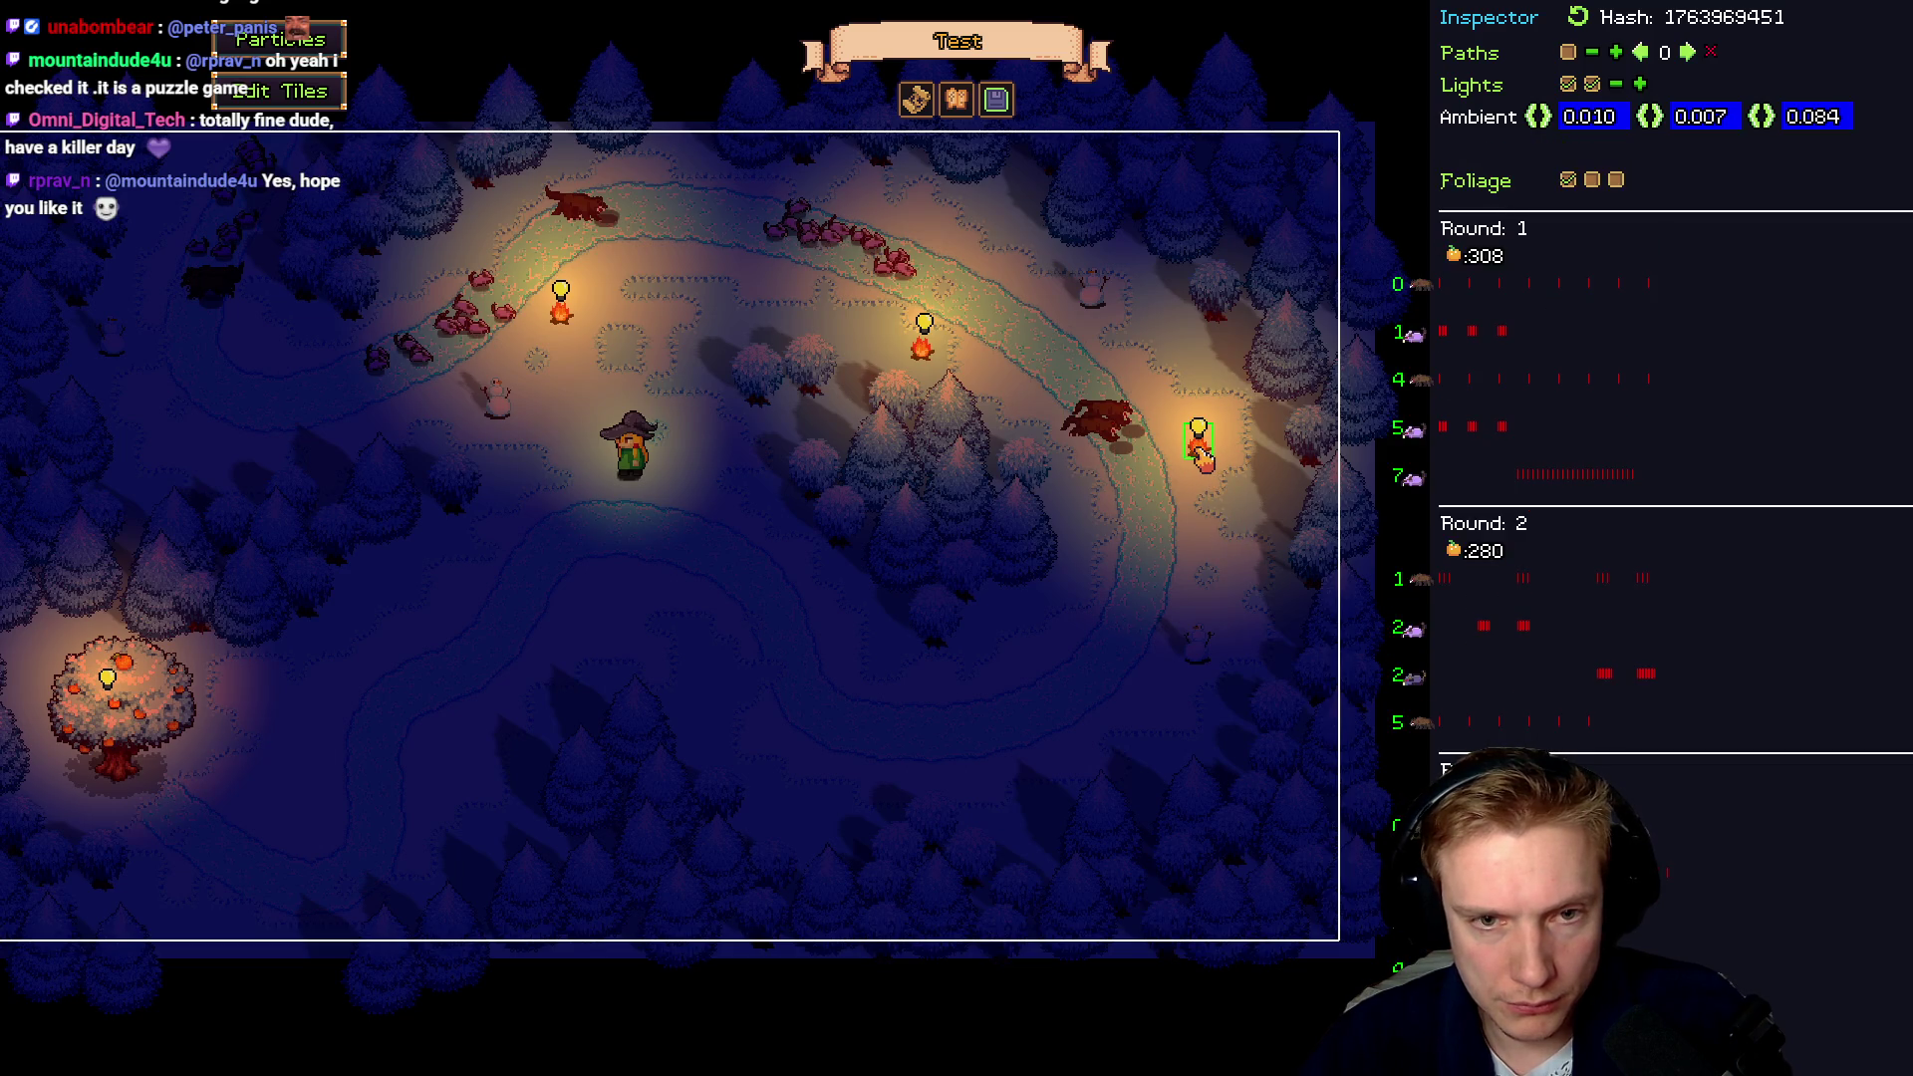
{"action": "key", "text": "Escape"}
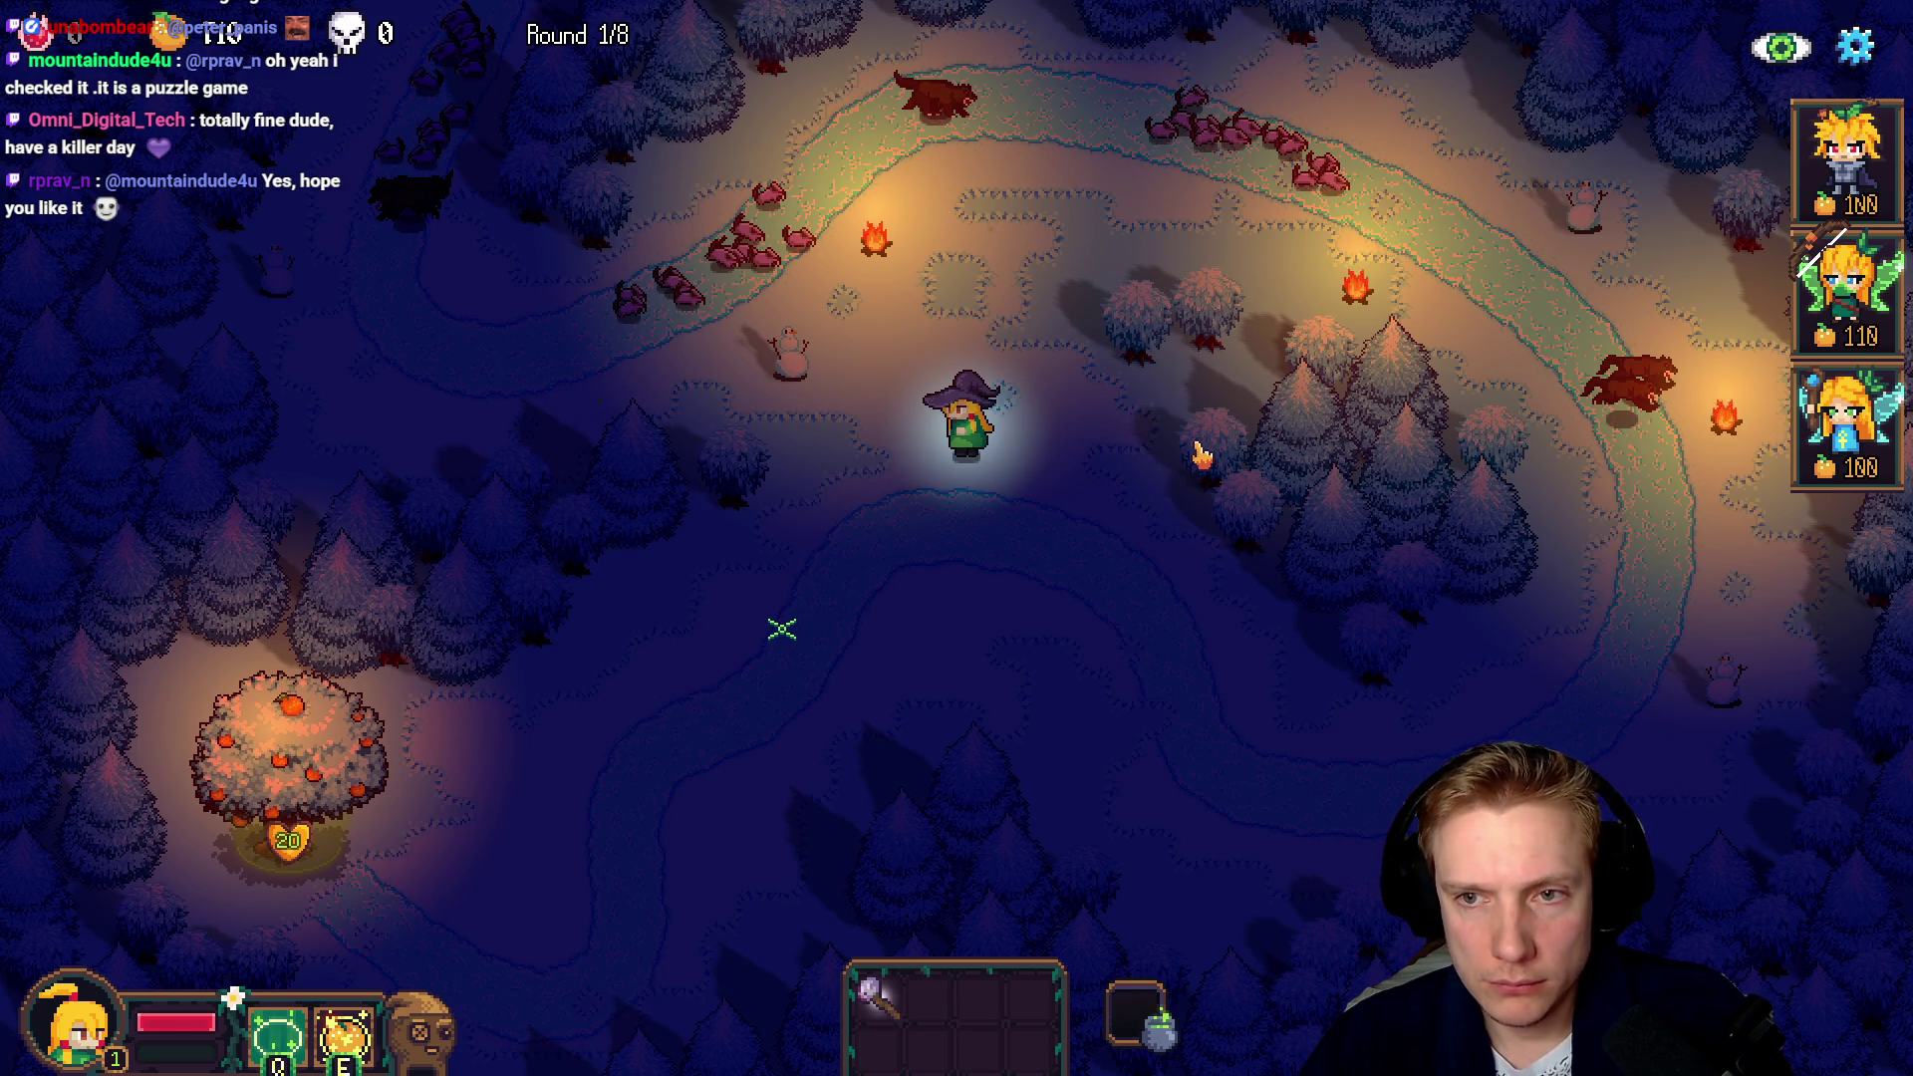
{"action": "key", "text": "Escape"}
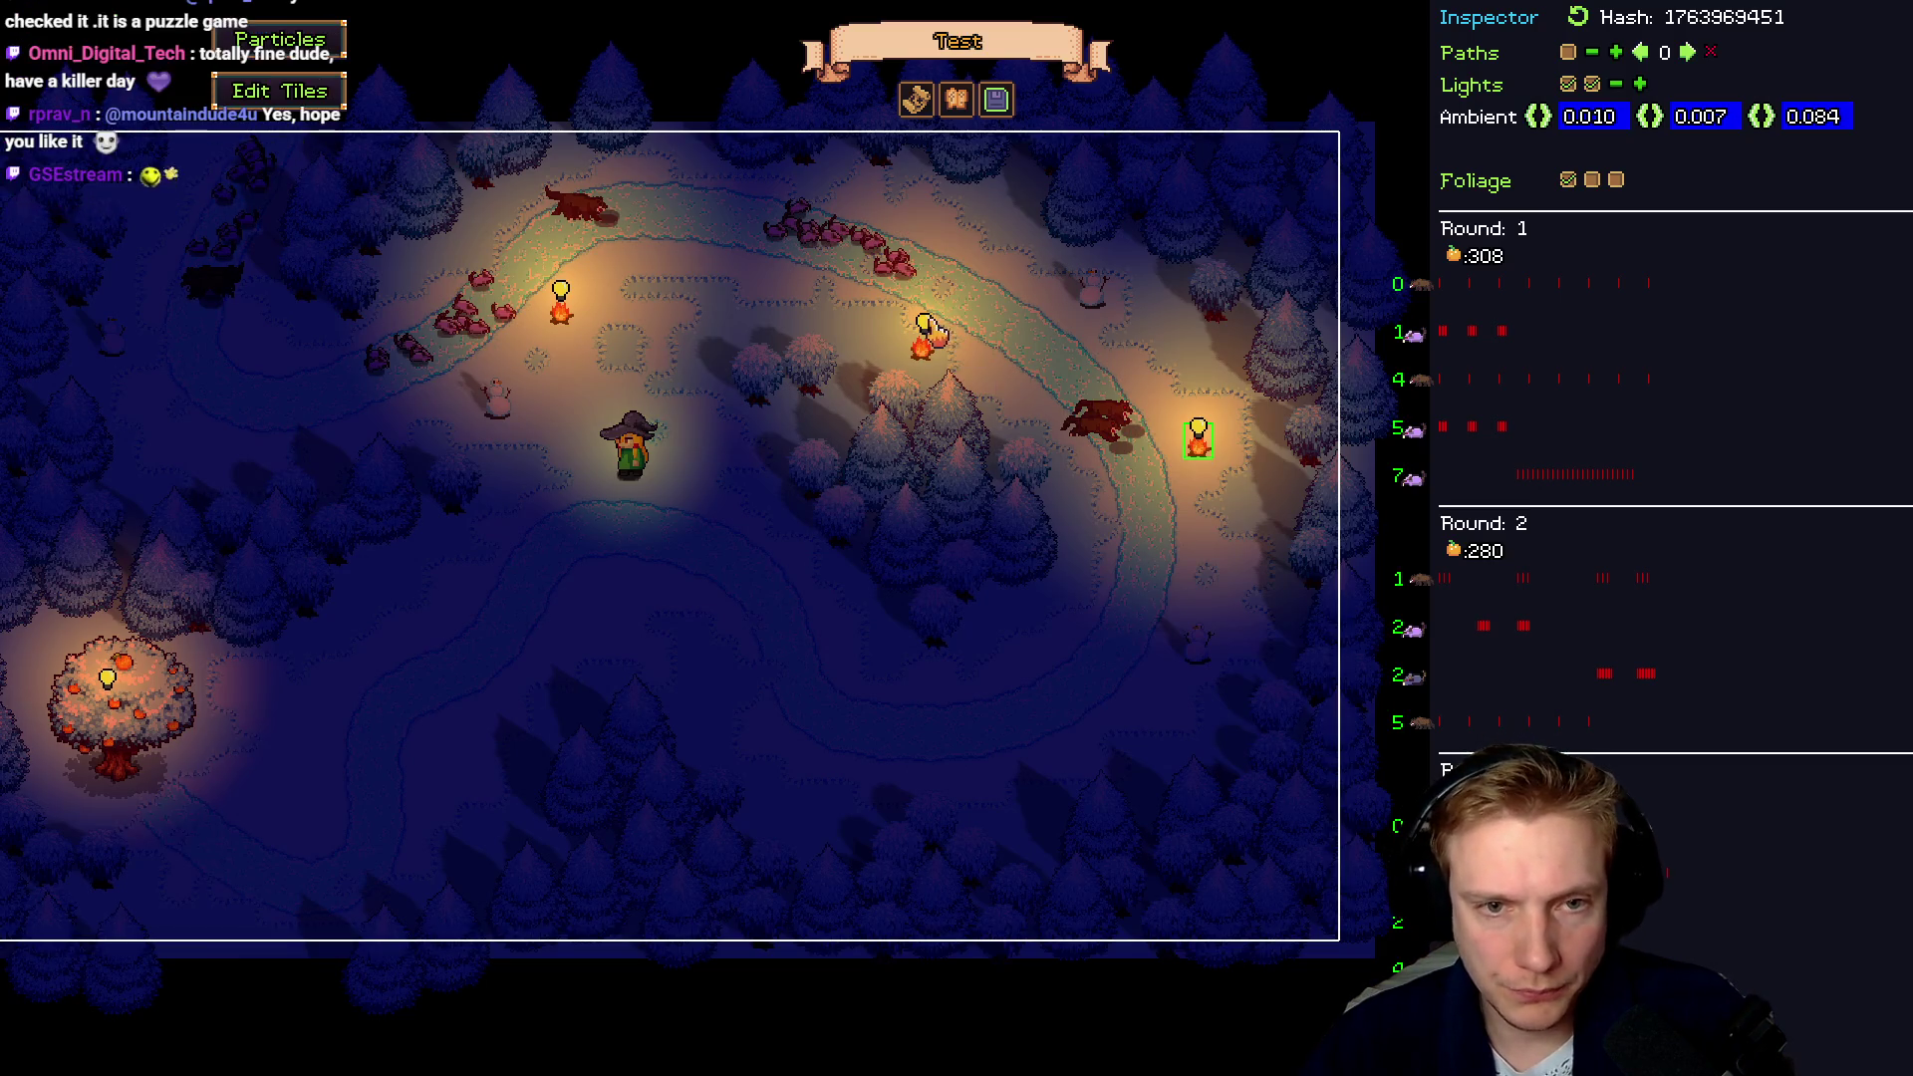
Place several bare lights along the lower winding path and delete the orange tree's light
{"action": "left_click", "coordinate": [926, 325]}
{"action": "left_click", "coordinate": [1233, 506]}
{"action": "mouse_move", "coordinate": [1232, 506]}
{"action": "left_mouse_down"}
{"action": "mouse_move", "coordinate": [1045, 626]}
{"action": "mouse_move", "coordinate": [1051, 650]}
{"action": "left_mouse_up"}
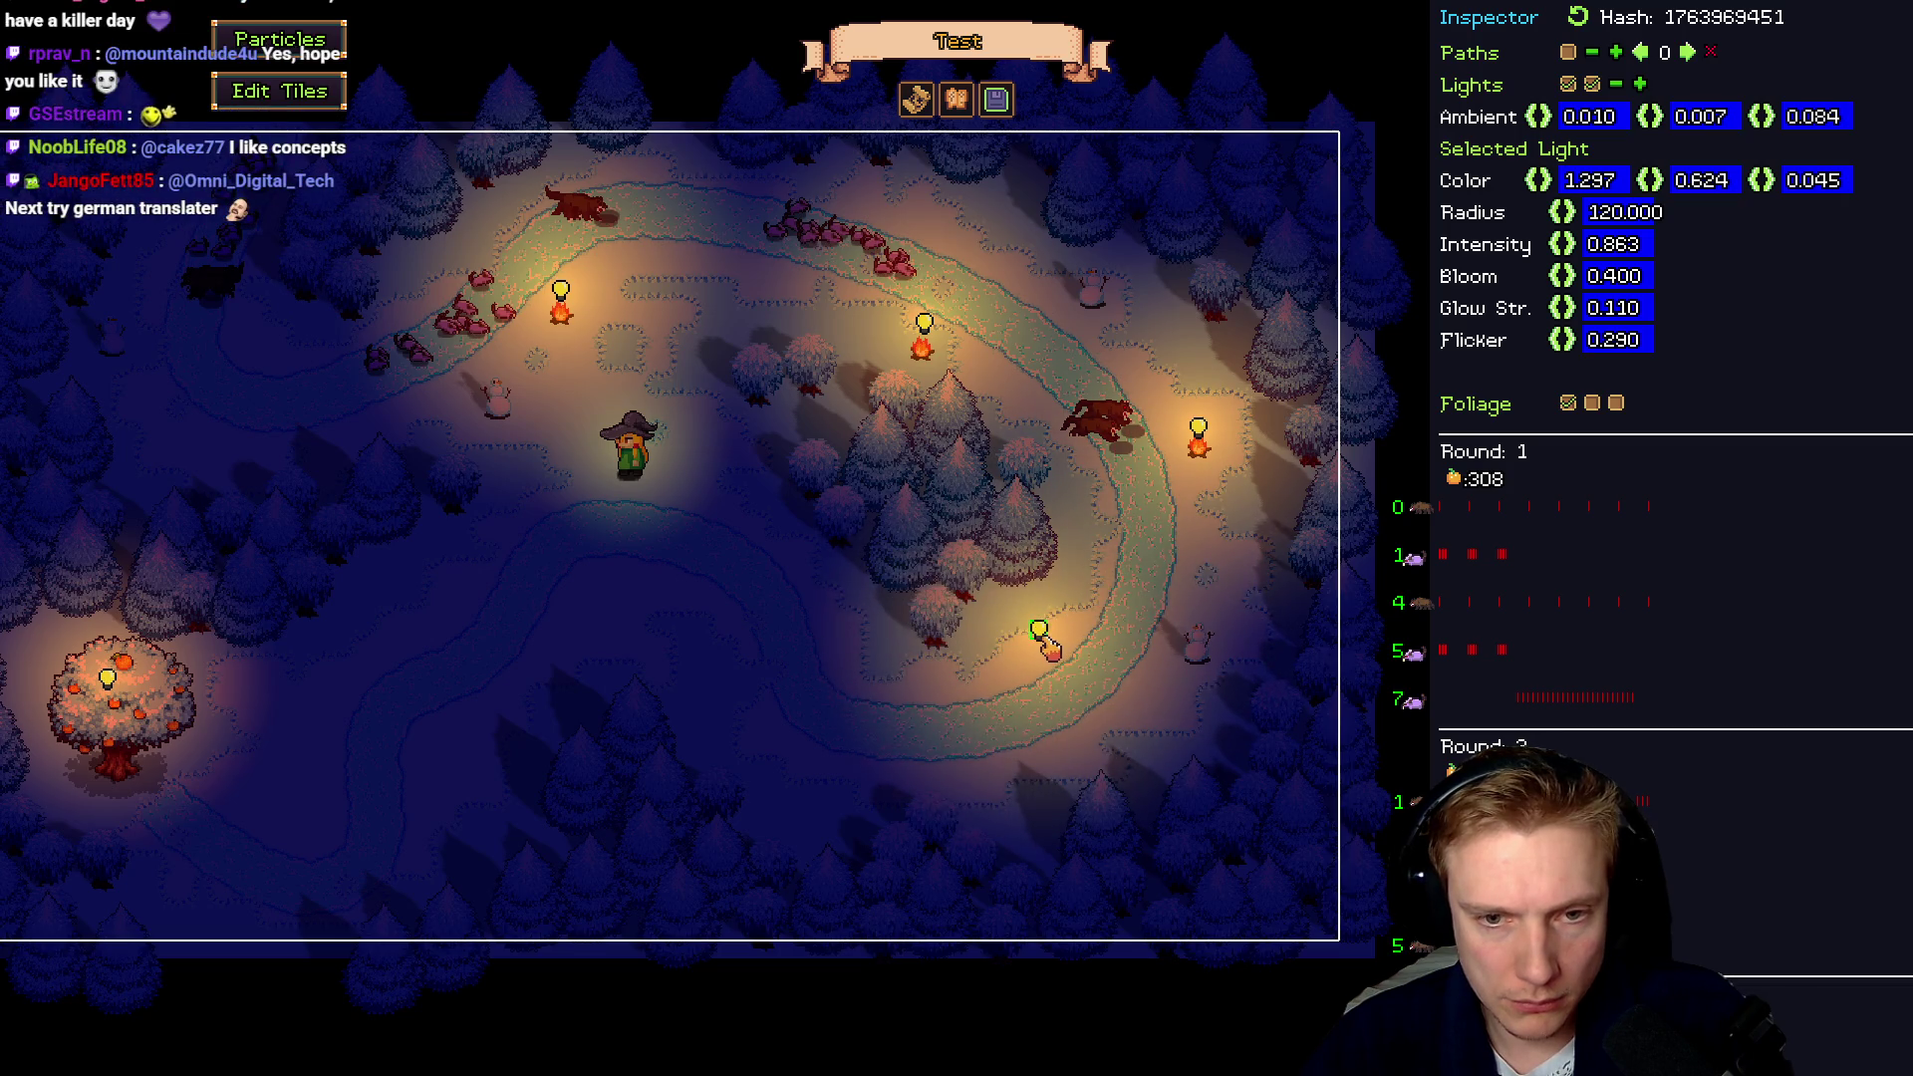
{"action": "left_click", "coordinate": [621, 577]}
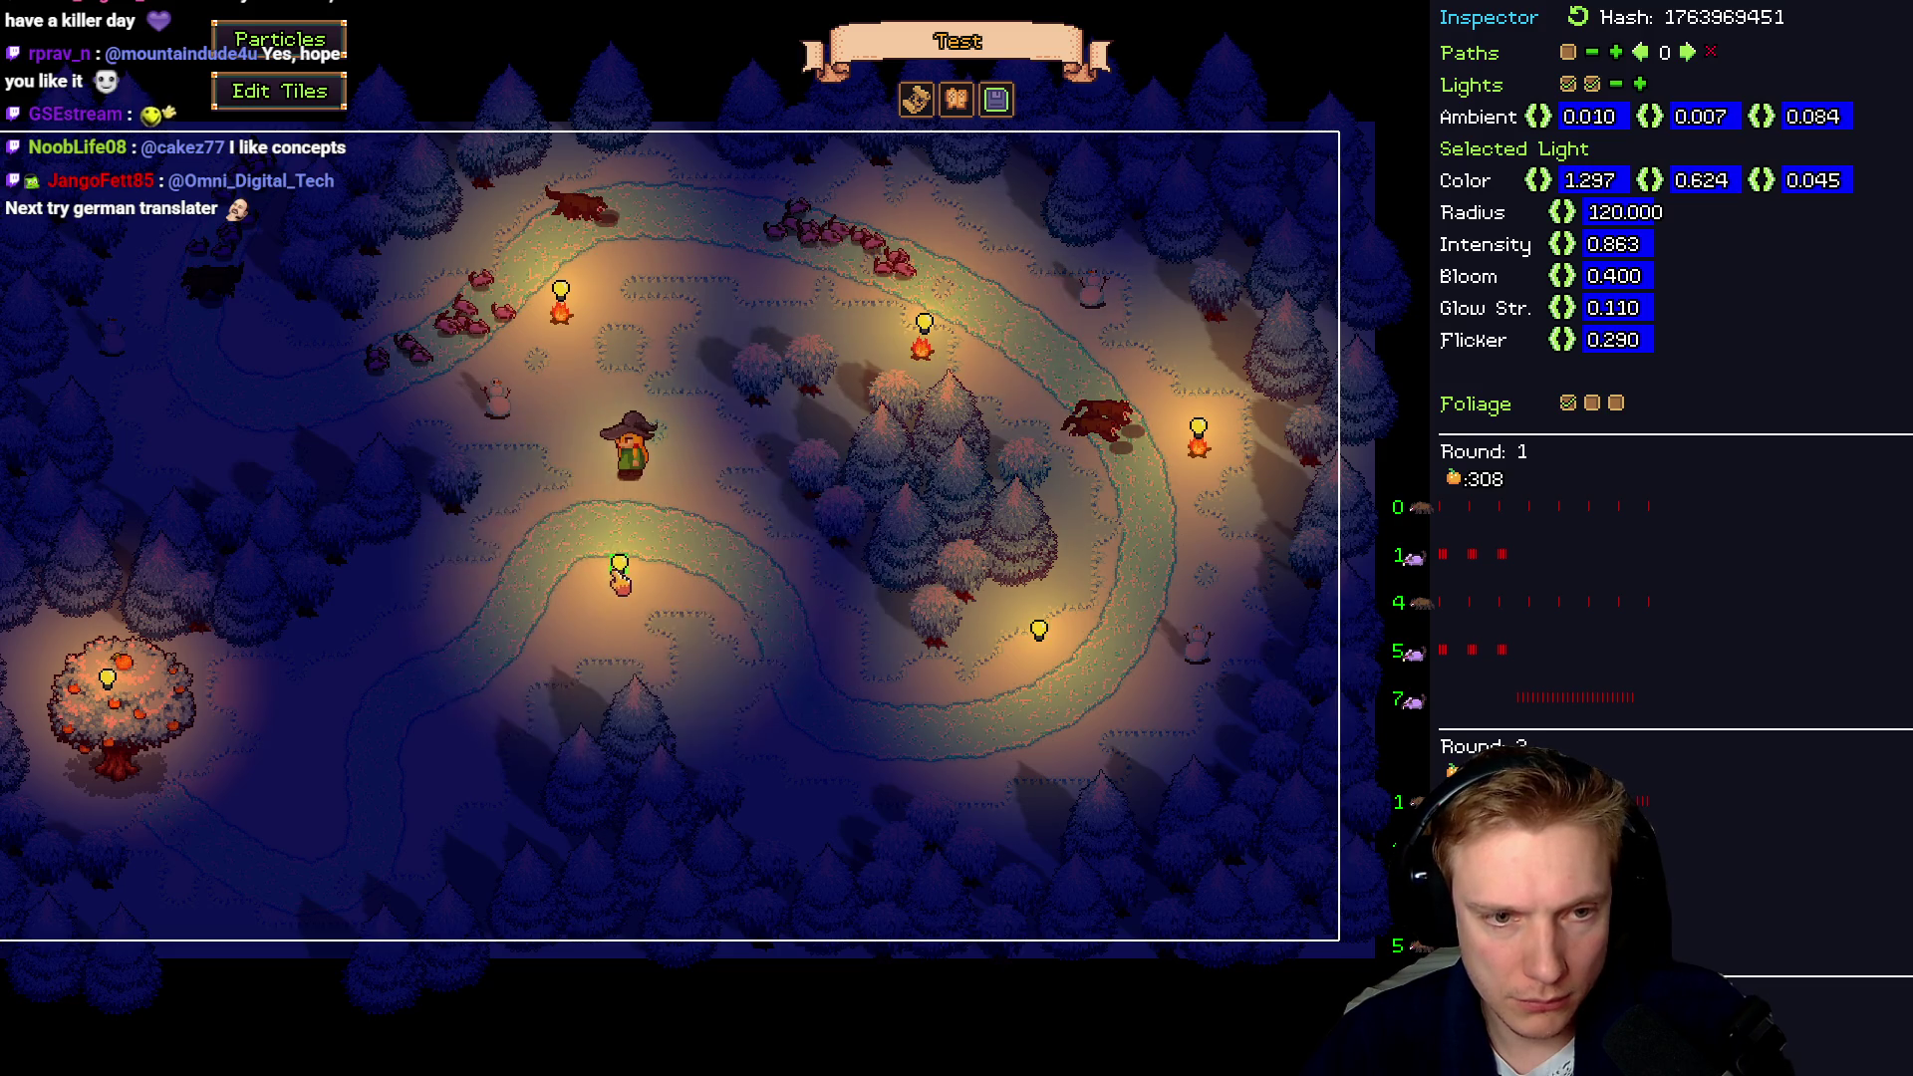
{"action": "left_click_drag", "start_coordinate": [621, 581], "coordinate": [619, 592]}
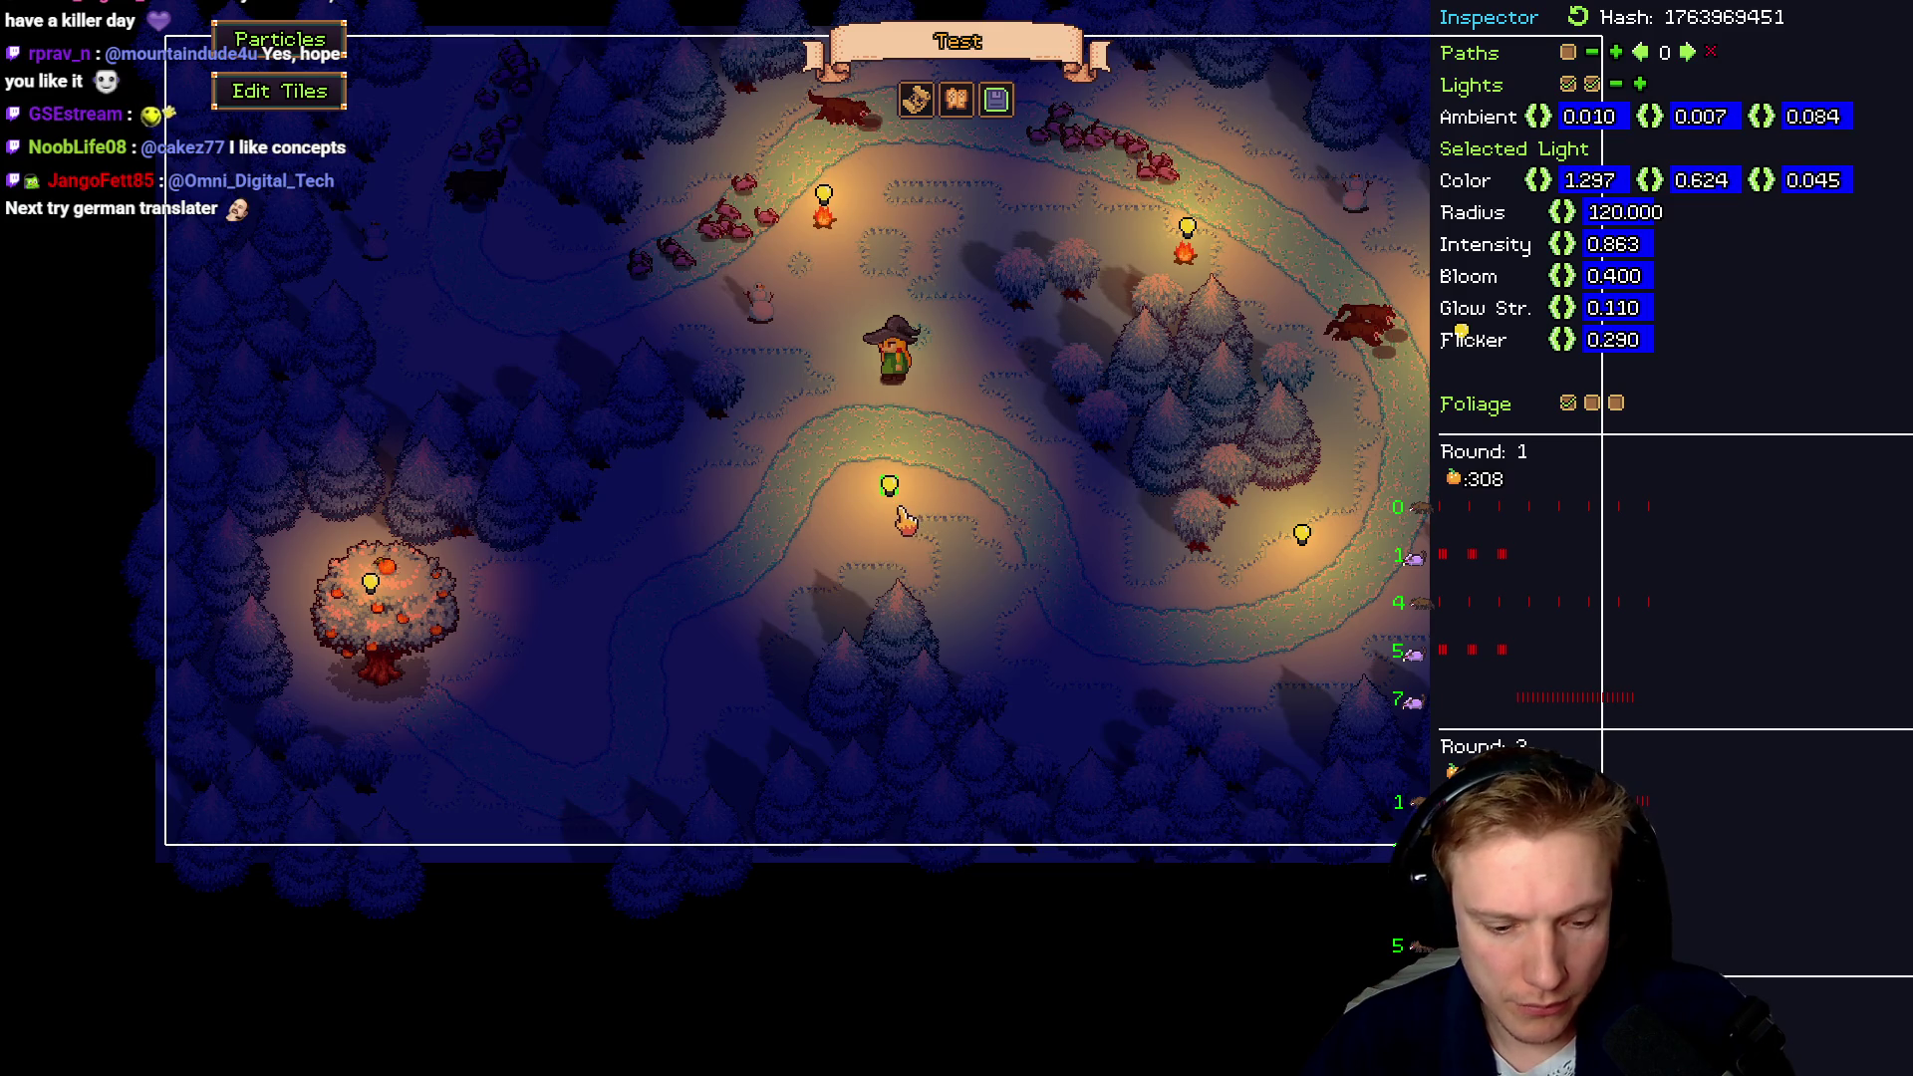
{"action": "mouse_move", "coordinate": [890, 490]}
{"action": "left_mouse_down"}
{"action": "mouse_move", "coordinate": [620, 603]}
{"action": "mouse_move", "coordinate": [570, 712]}
{"action": "left_mouse_up"}
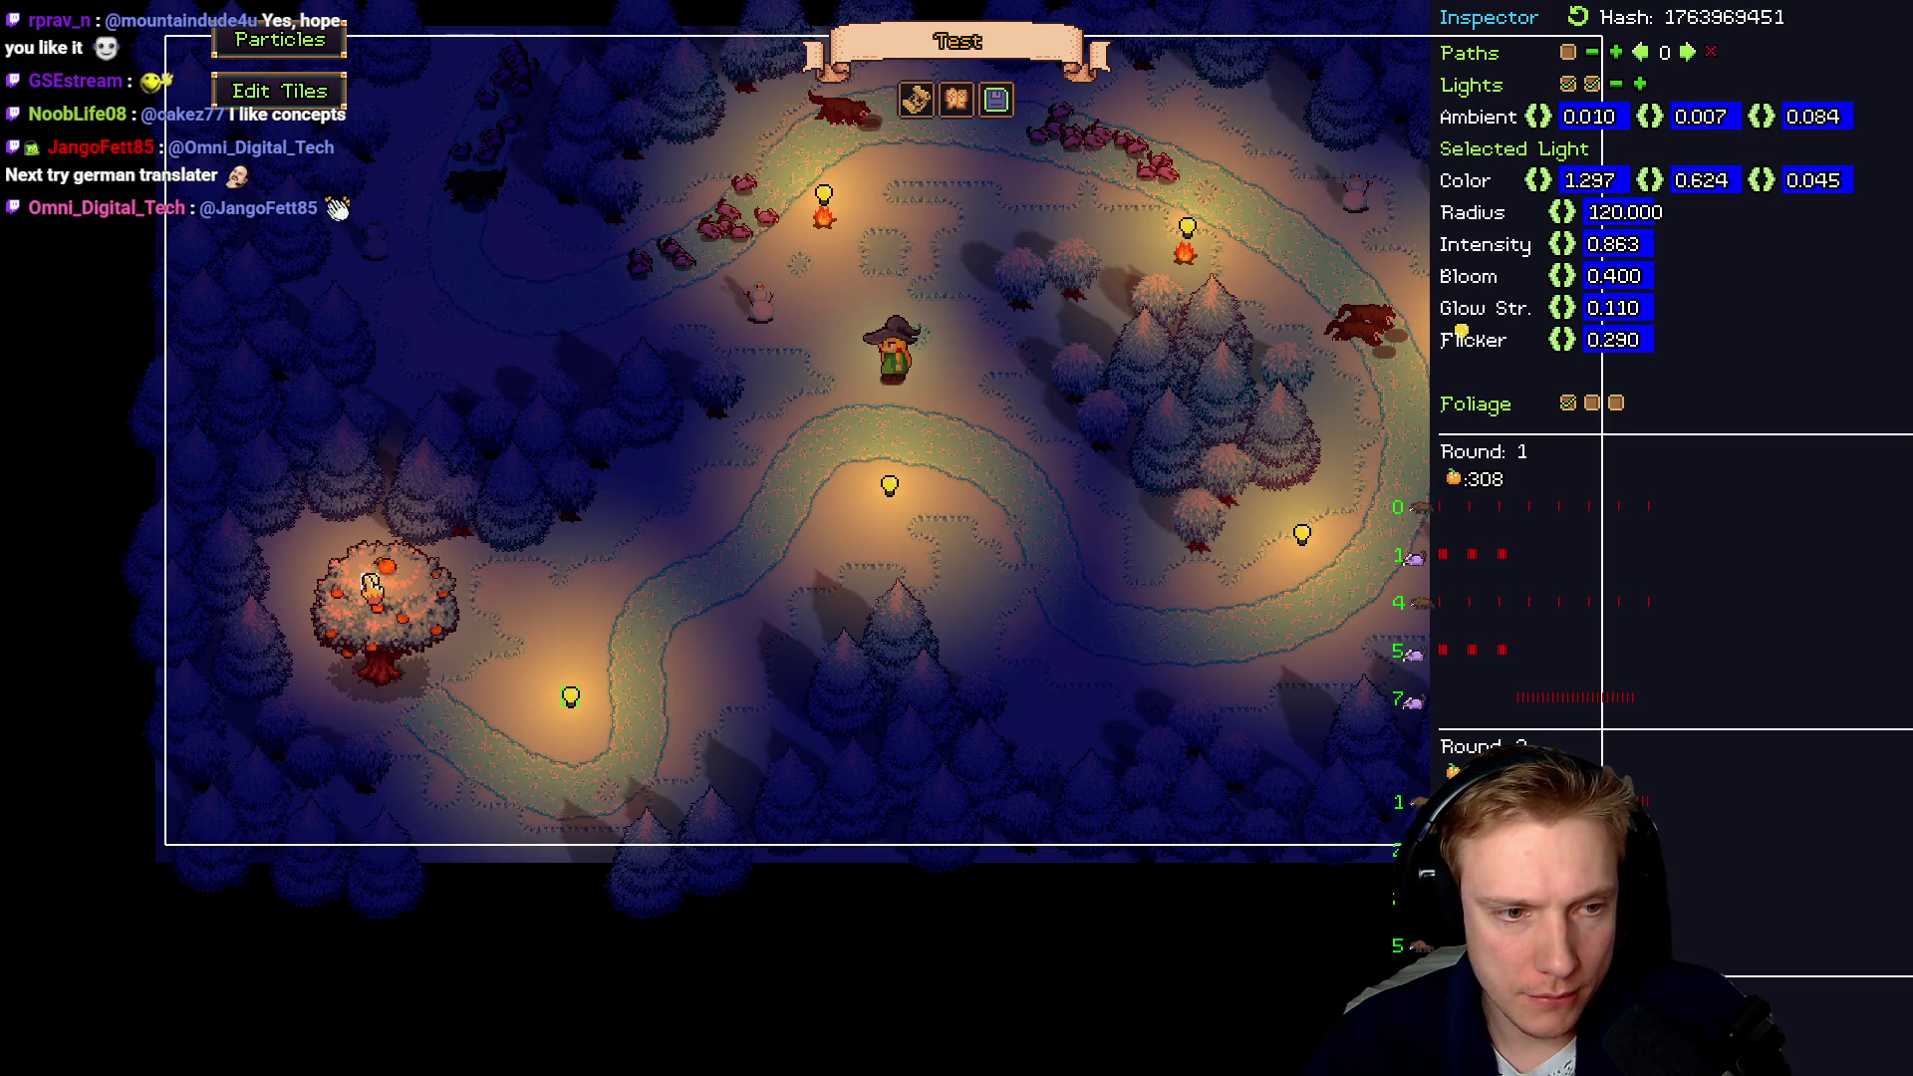
{"action": "right_click", "coordinate": [371, 584]}
{"action": "key", "text": "d"}
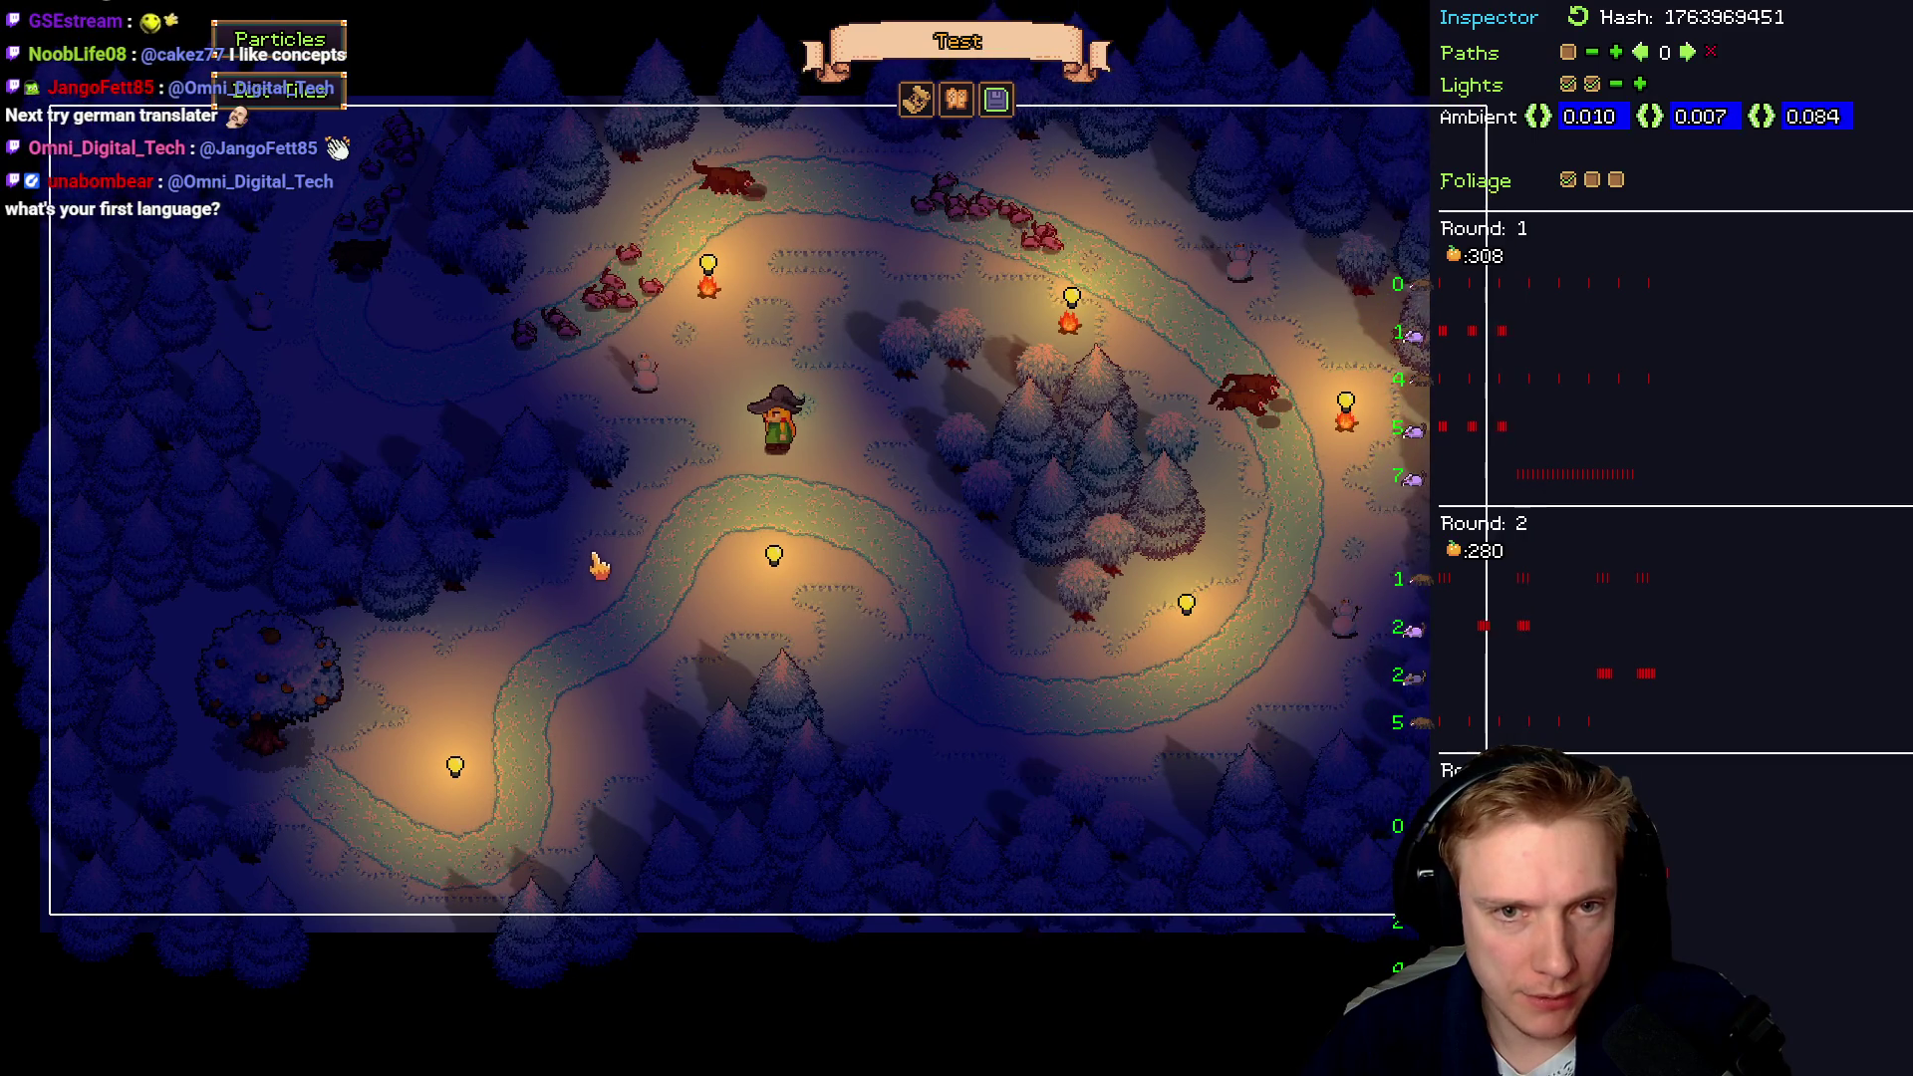
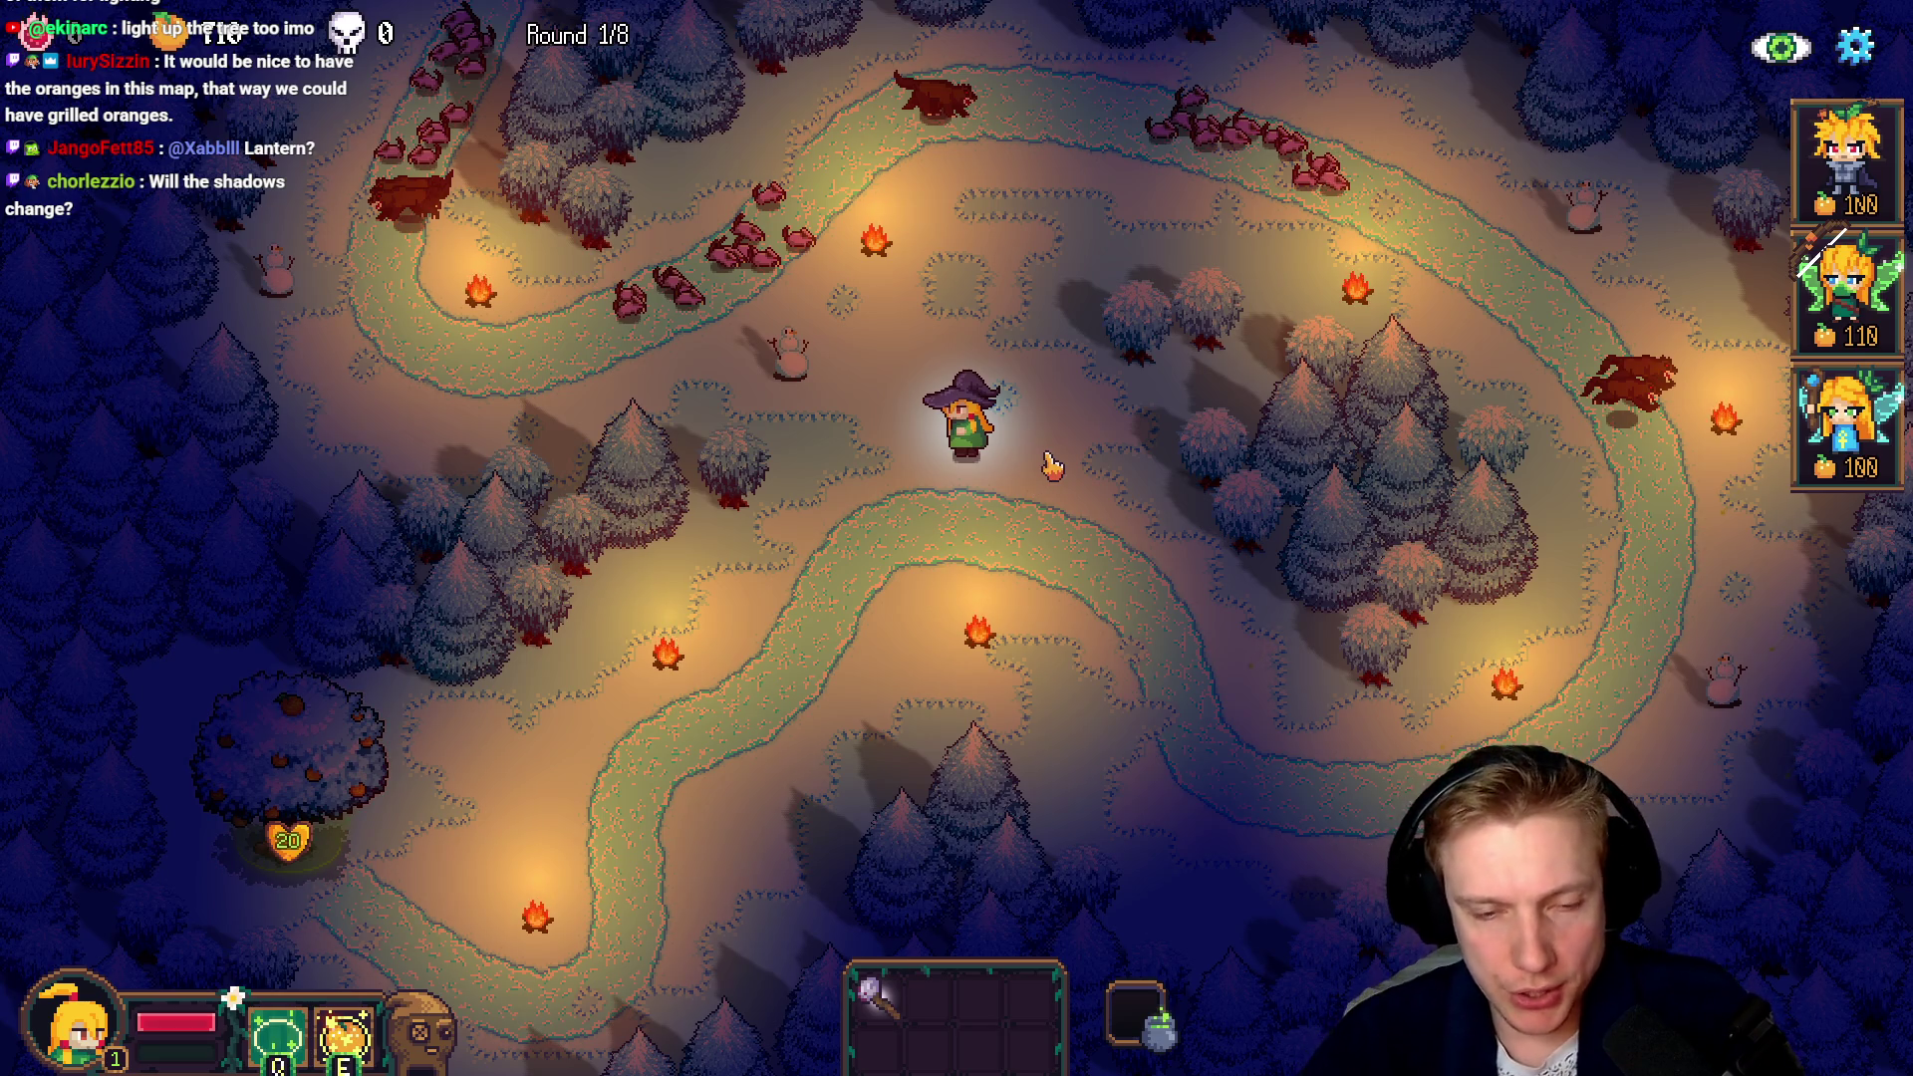
Enter the level editor and save the current level as Test, overwriting the existing one
{"action": "key", "text": "F1"}
{"action": "left_click", "coordinate": [996, 104]}
{"action": "left_click", "coordinate": [1054, 759]}
{"action": "left_click", "coordinate": [1056, 594]}
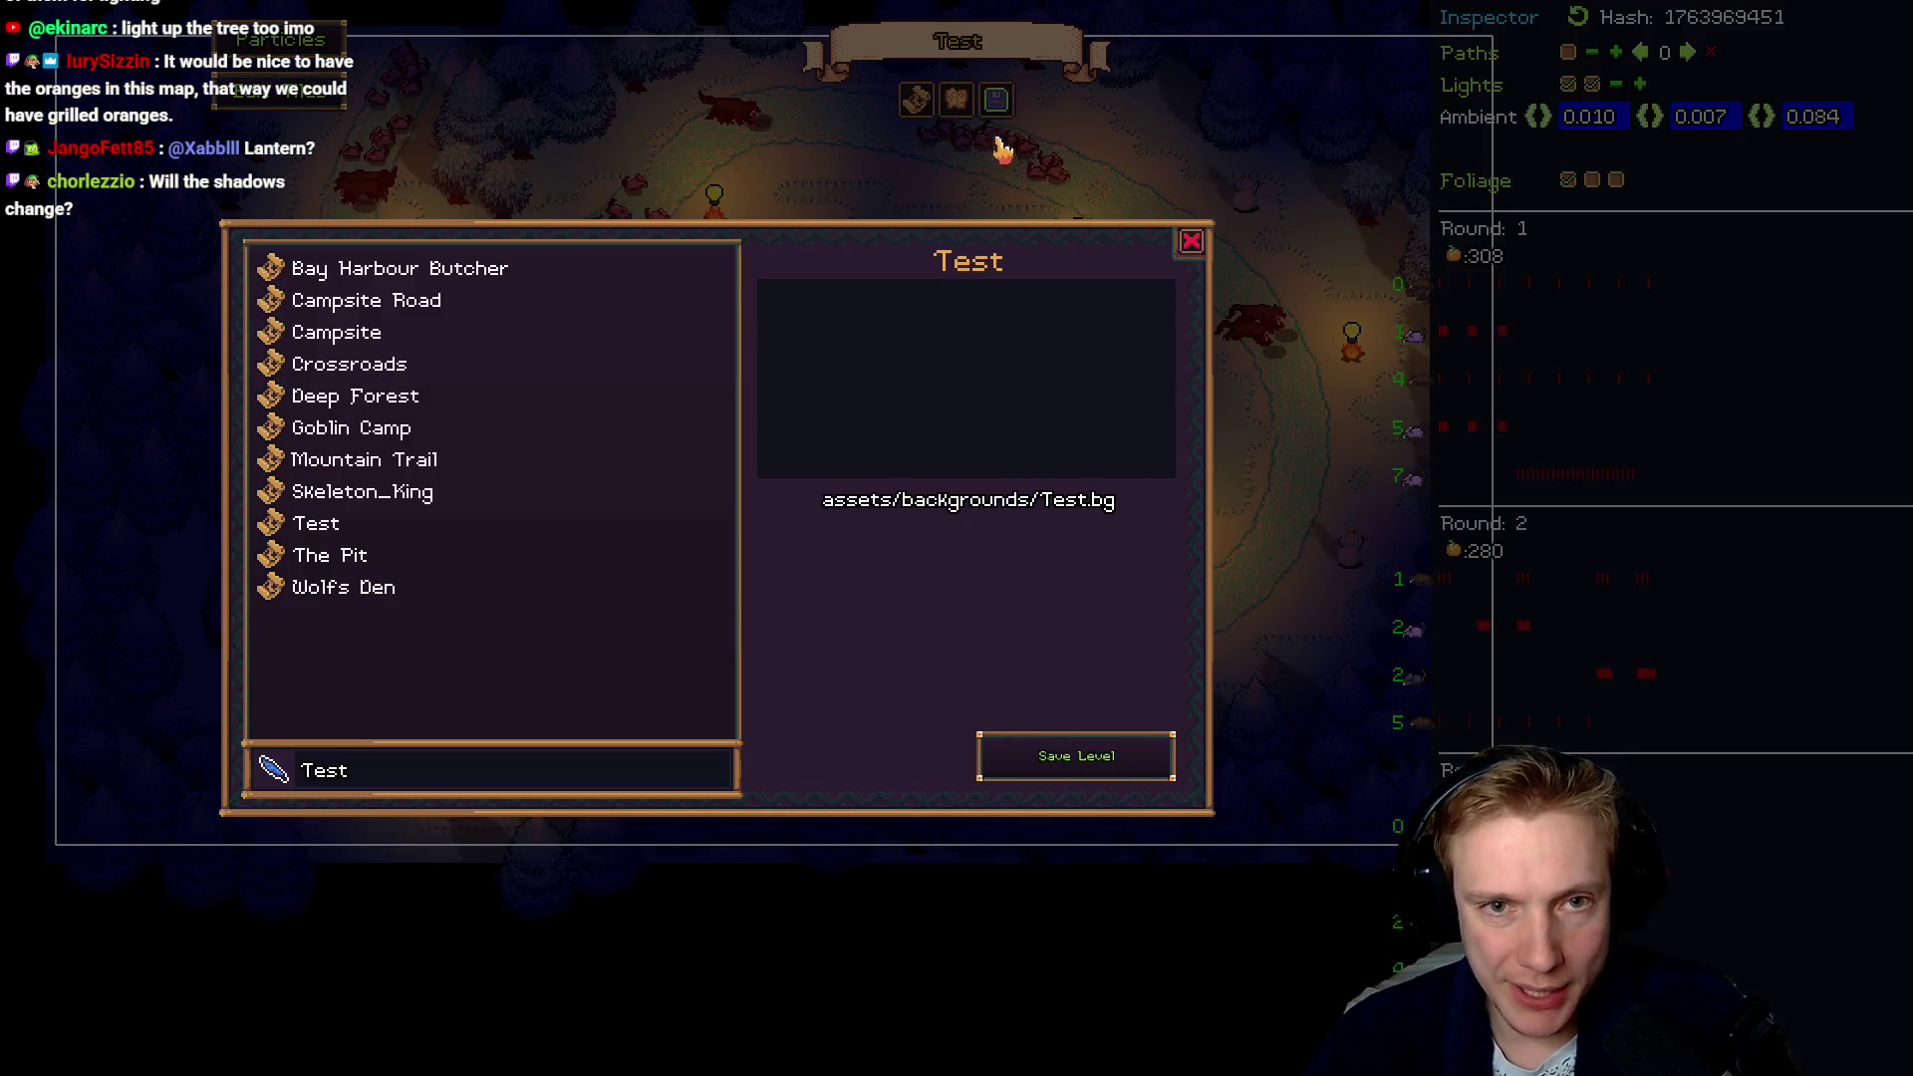
{"action": "left_click", "coordinate": [1190, 242]}
Preview the Crossroads map, then the Campsite Road map, and inspect one of its lights
{"action": "left_click", "coordinate": [996, 99]}
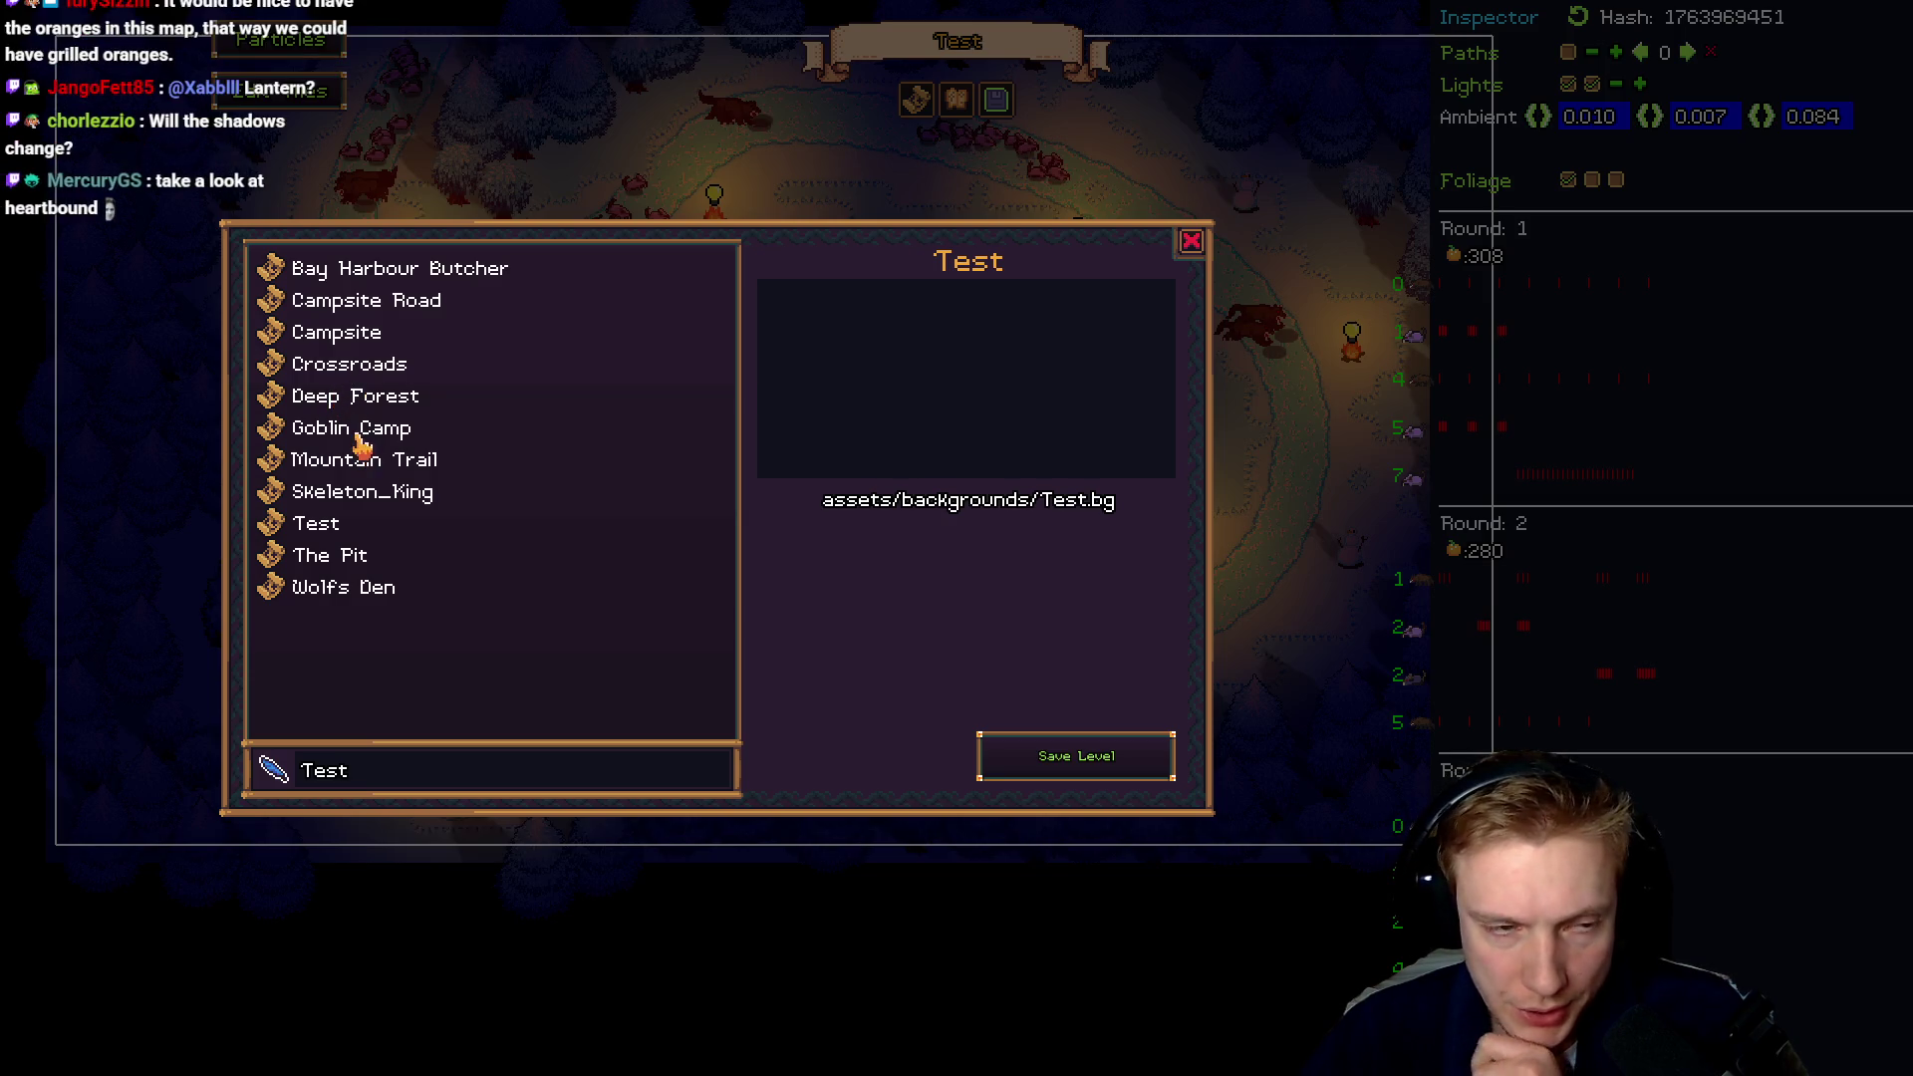
{"action": "left_click", "coordinate": [339, 370]}
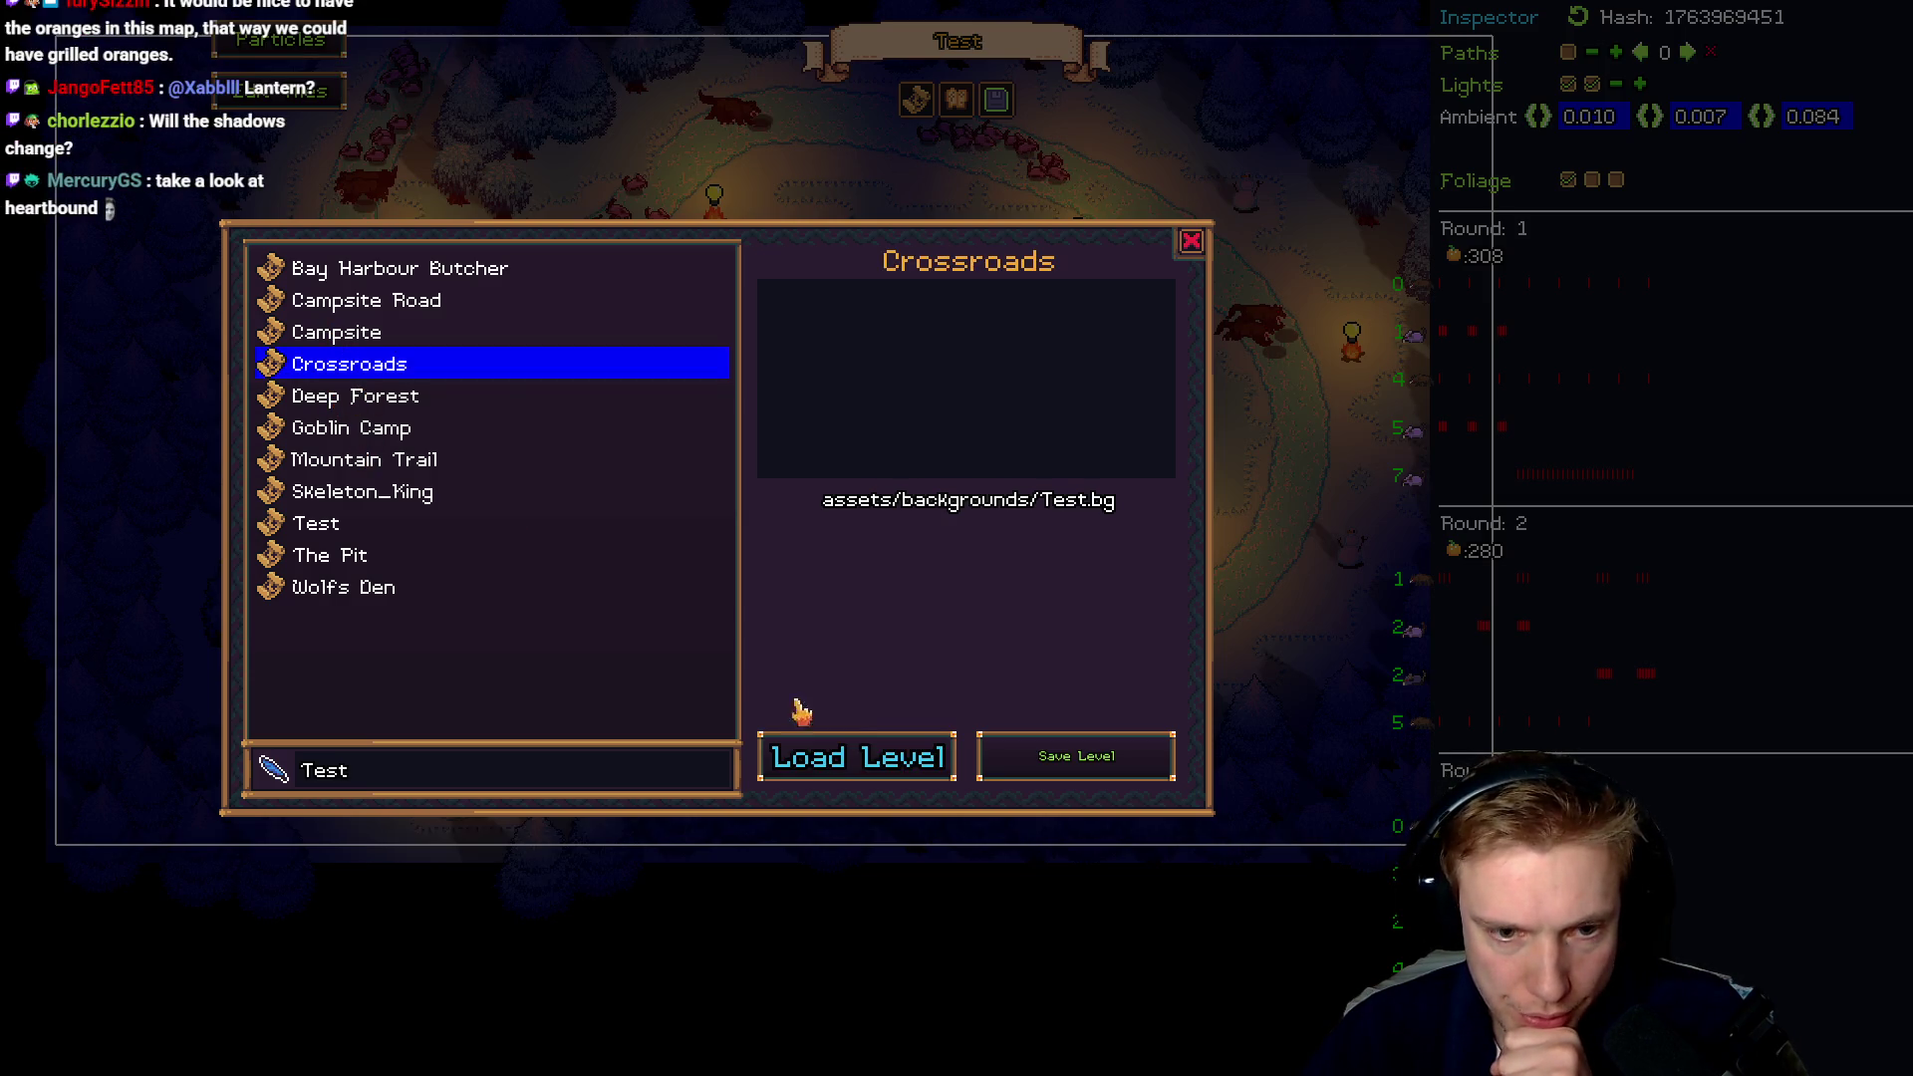
{"action": "left_click", "coordinate": [913, 761]}
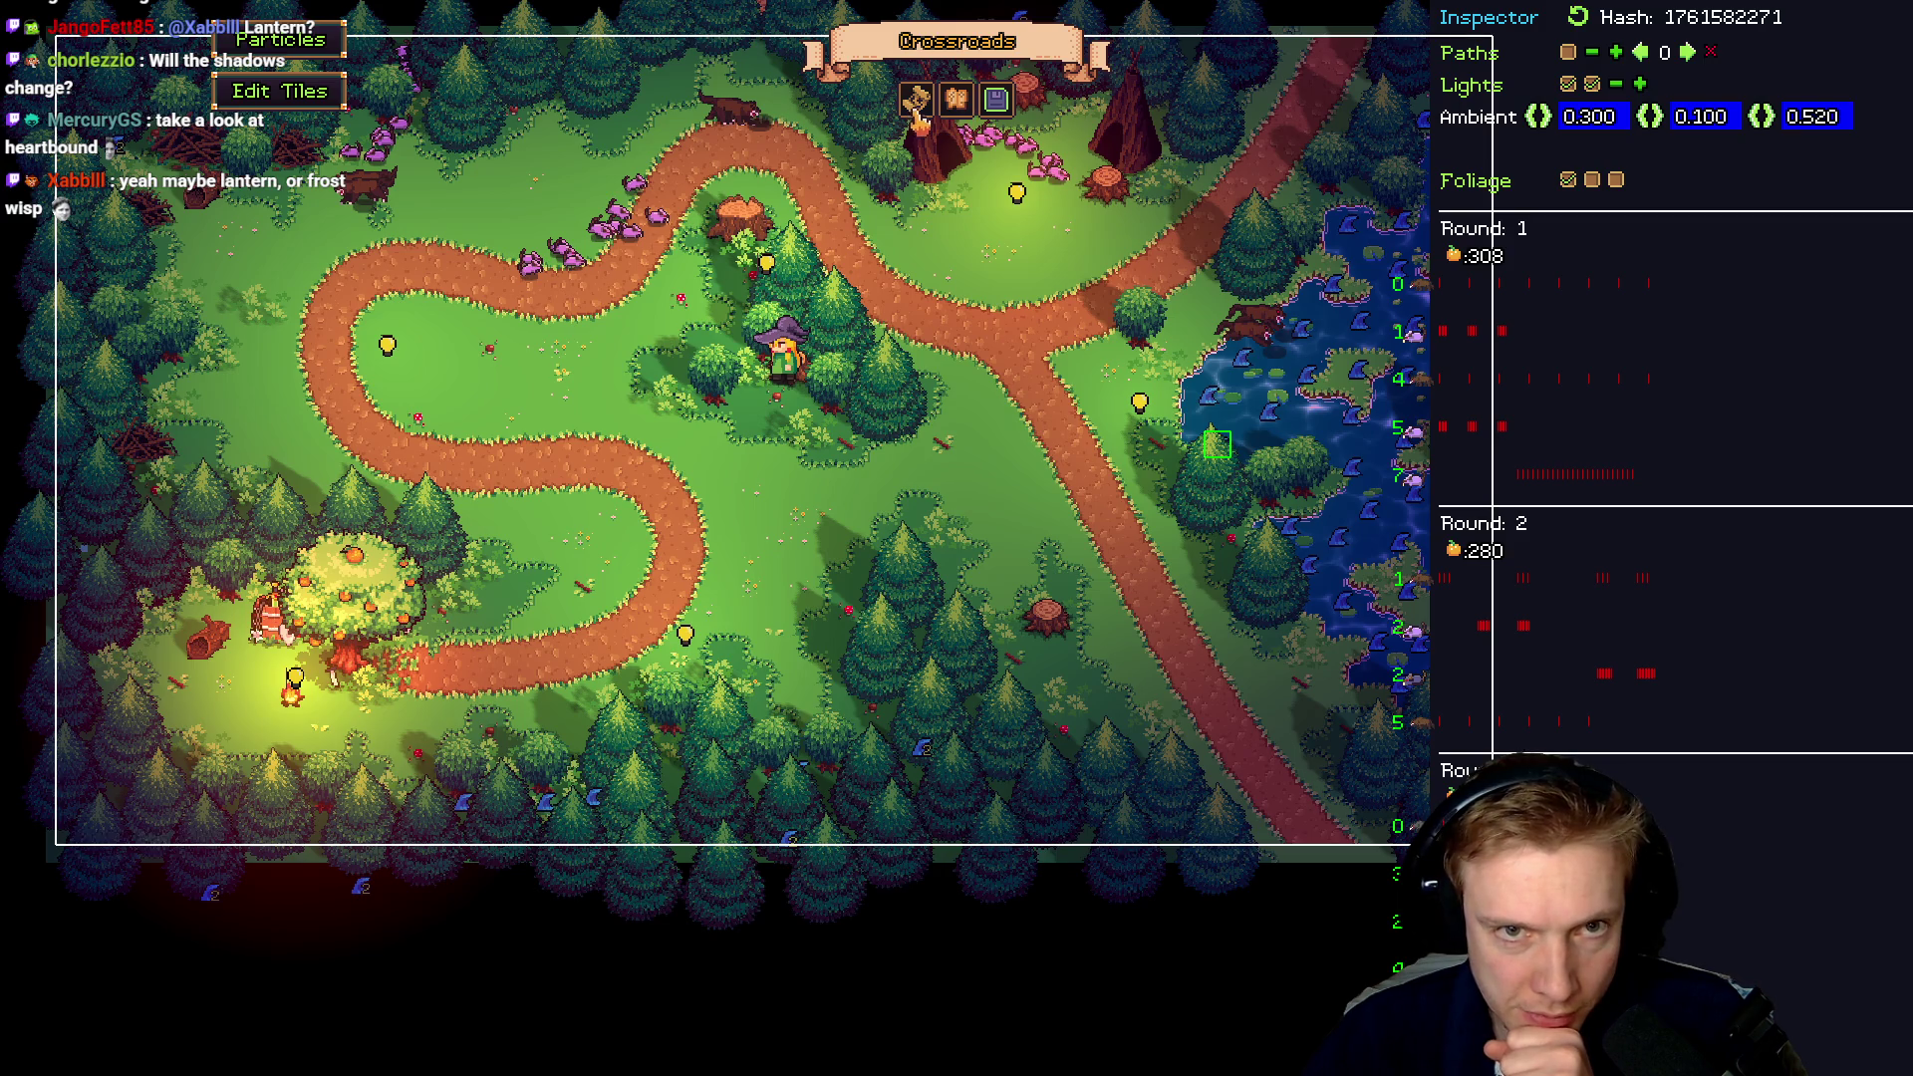
{"action": "left_click", "coordinate": [996, 101]}
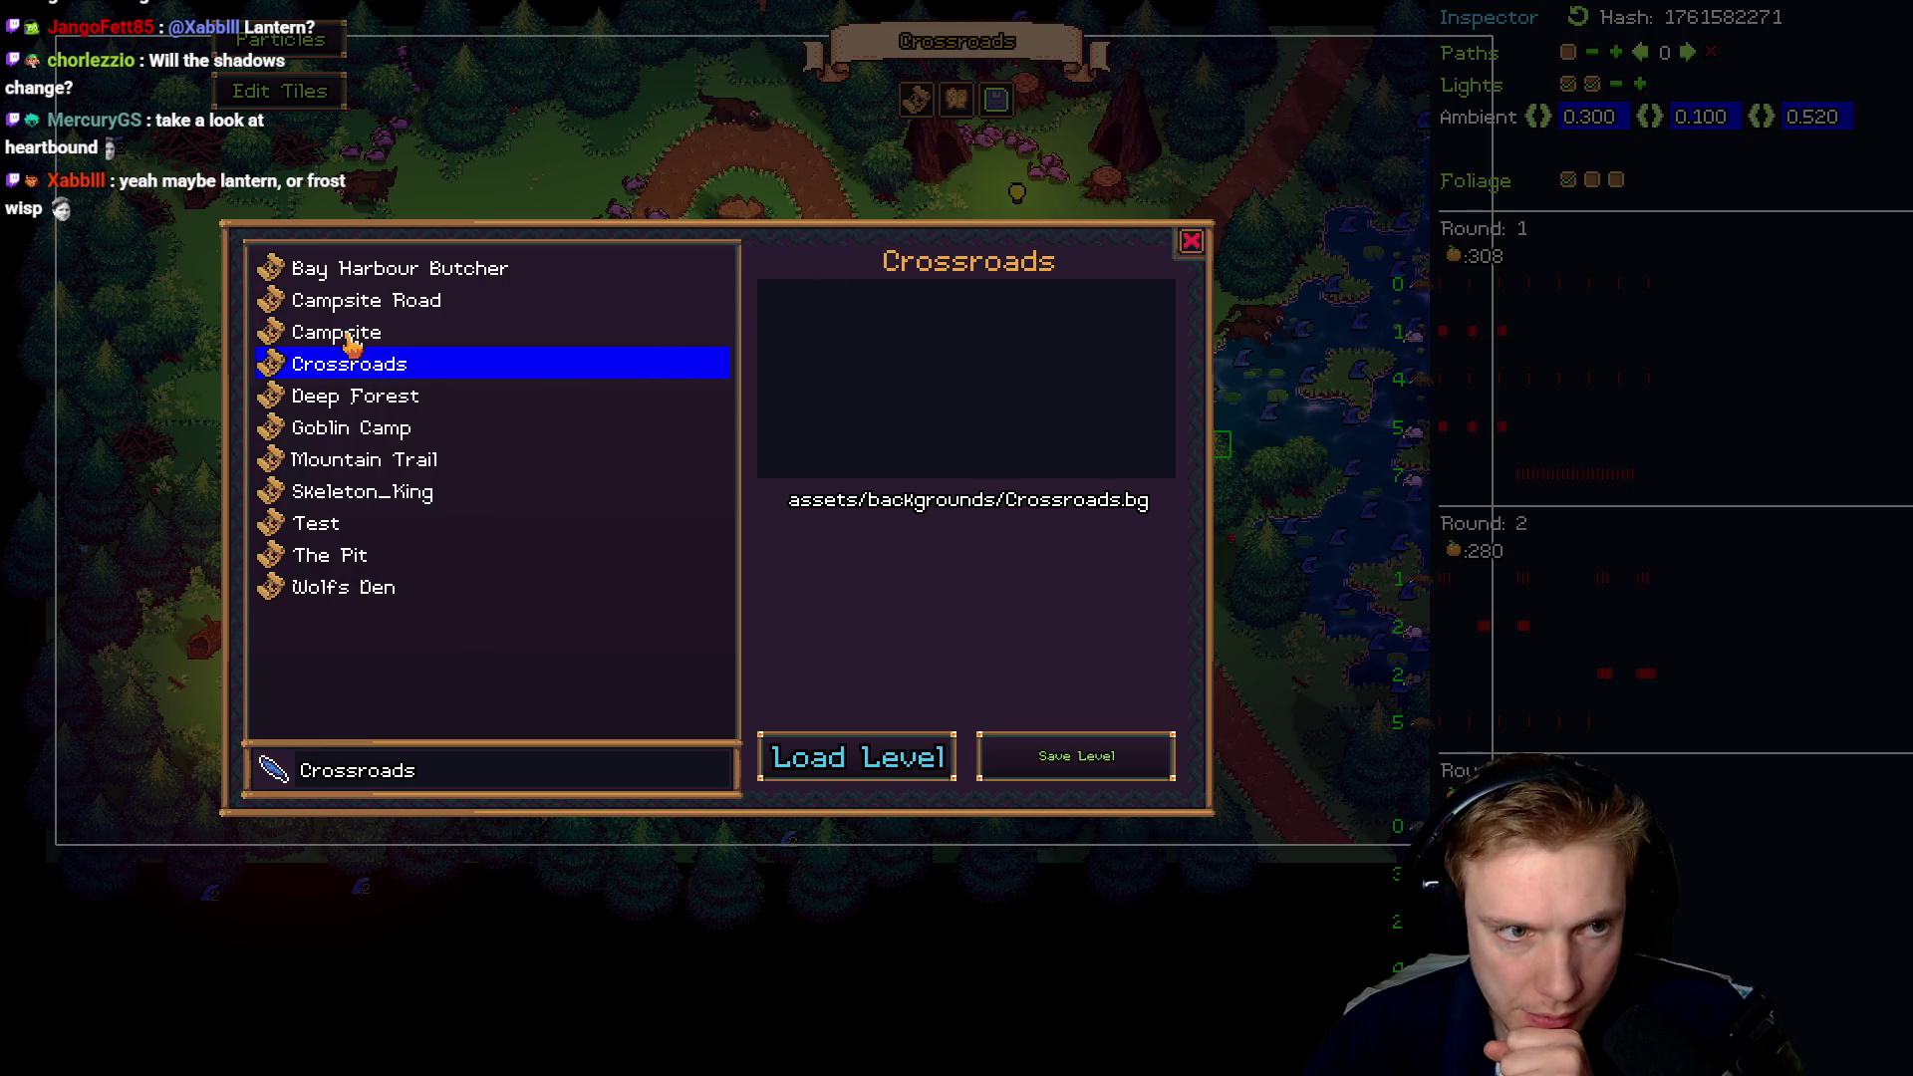
{"action": "left_click", "coordinate": [354, 302]}
{"action": "left_click", "coordinate": [854, 757]}
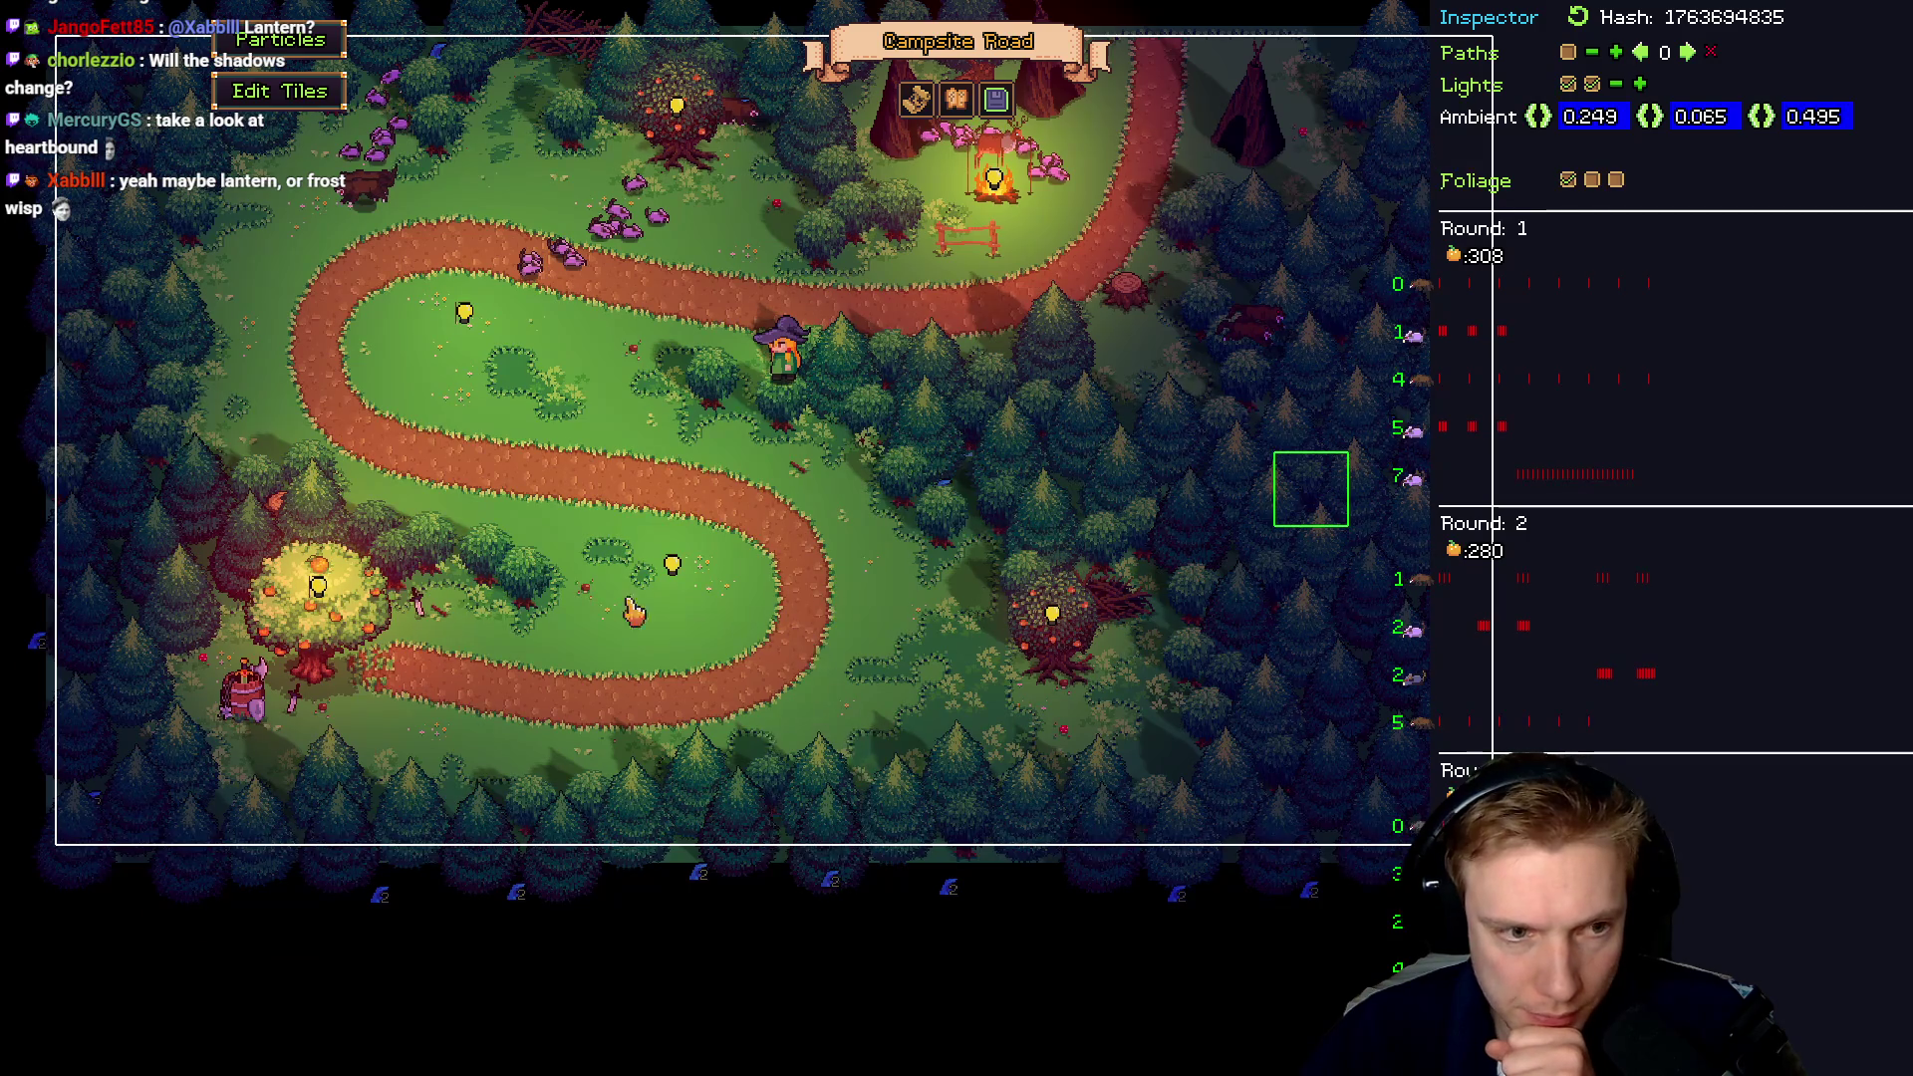
{"action": "left_click", "coordinate": [317, 593]}
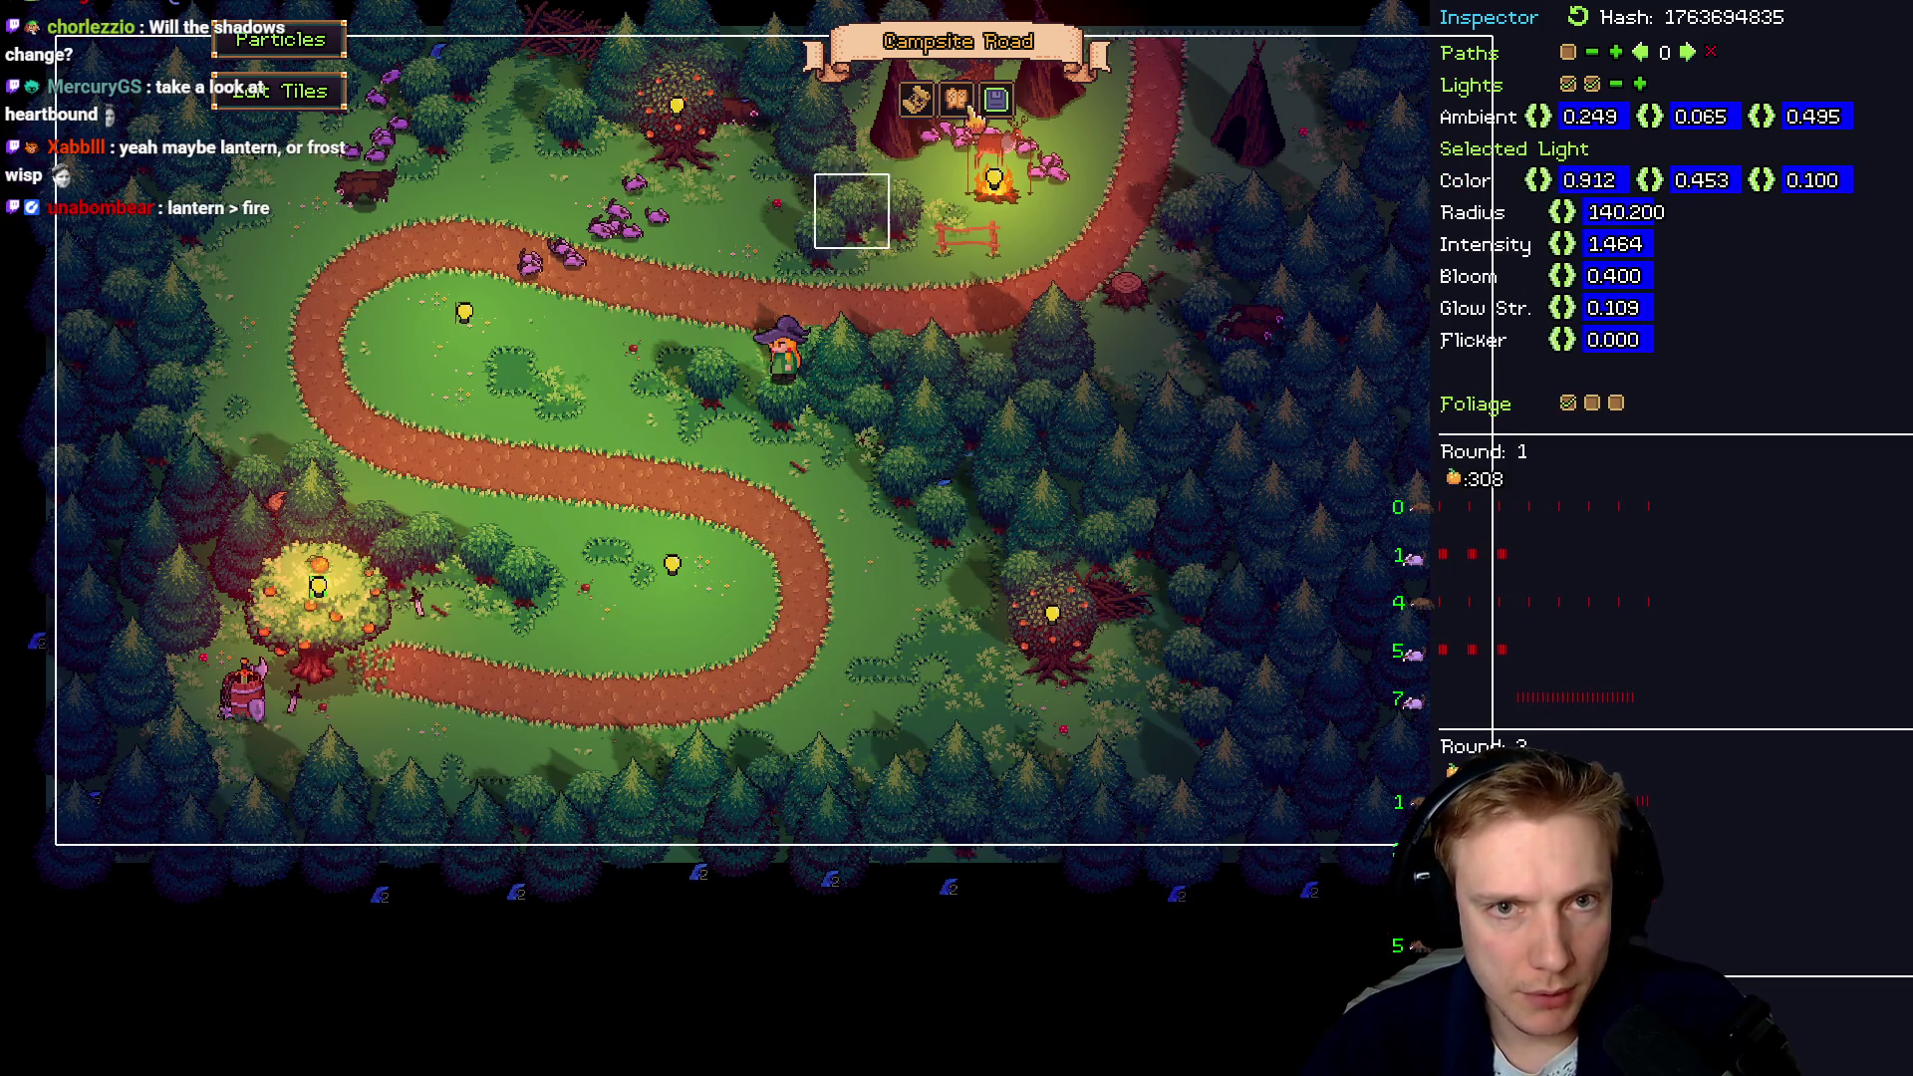
Reload the Test level from the level list
{"action": "left_click", "coordinate": [1004, 107]}
{"action": "left_click", "coordinate": [314, 523]}
{"action": "left_click", "coordinate": [835, 755]}
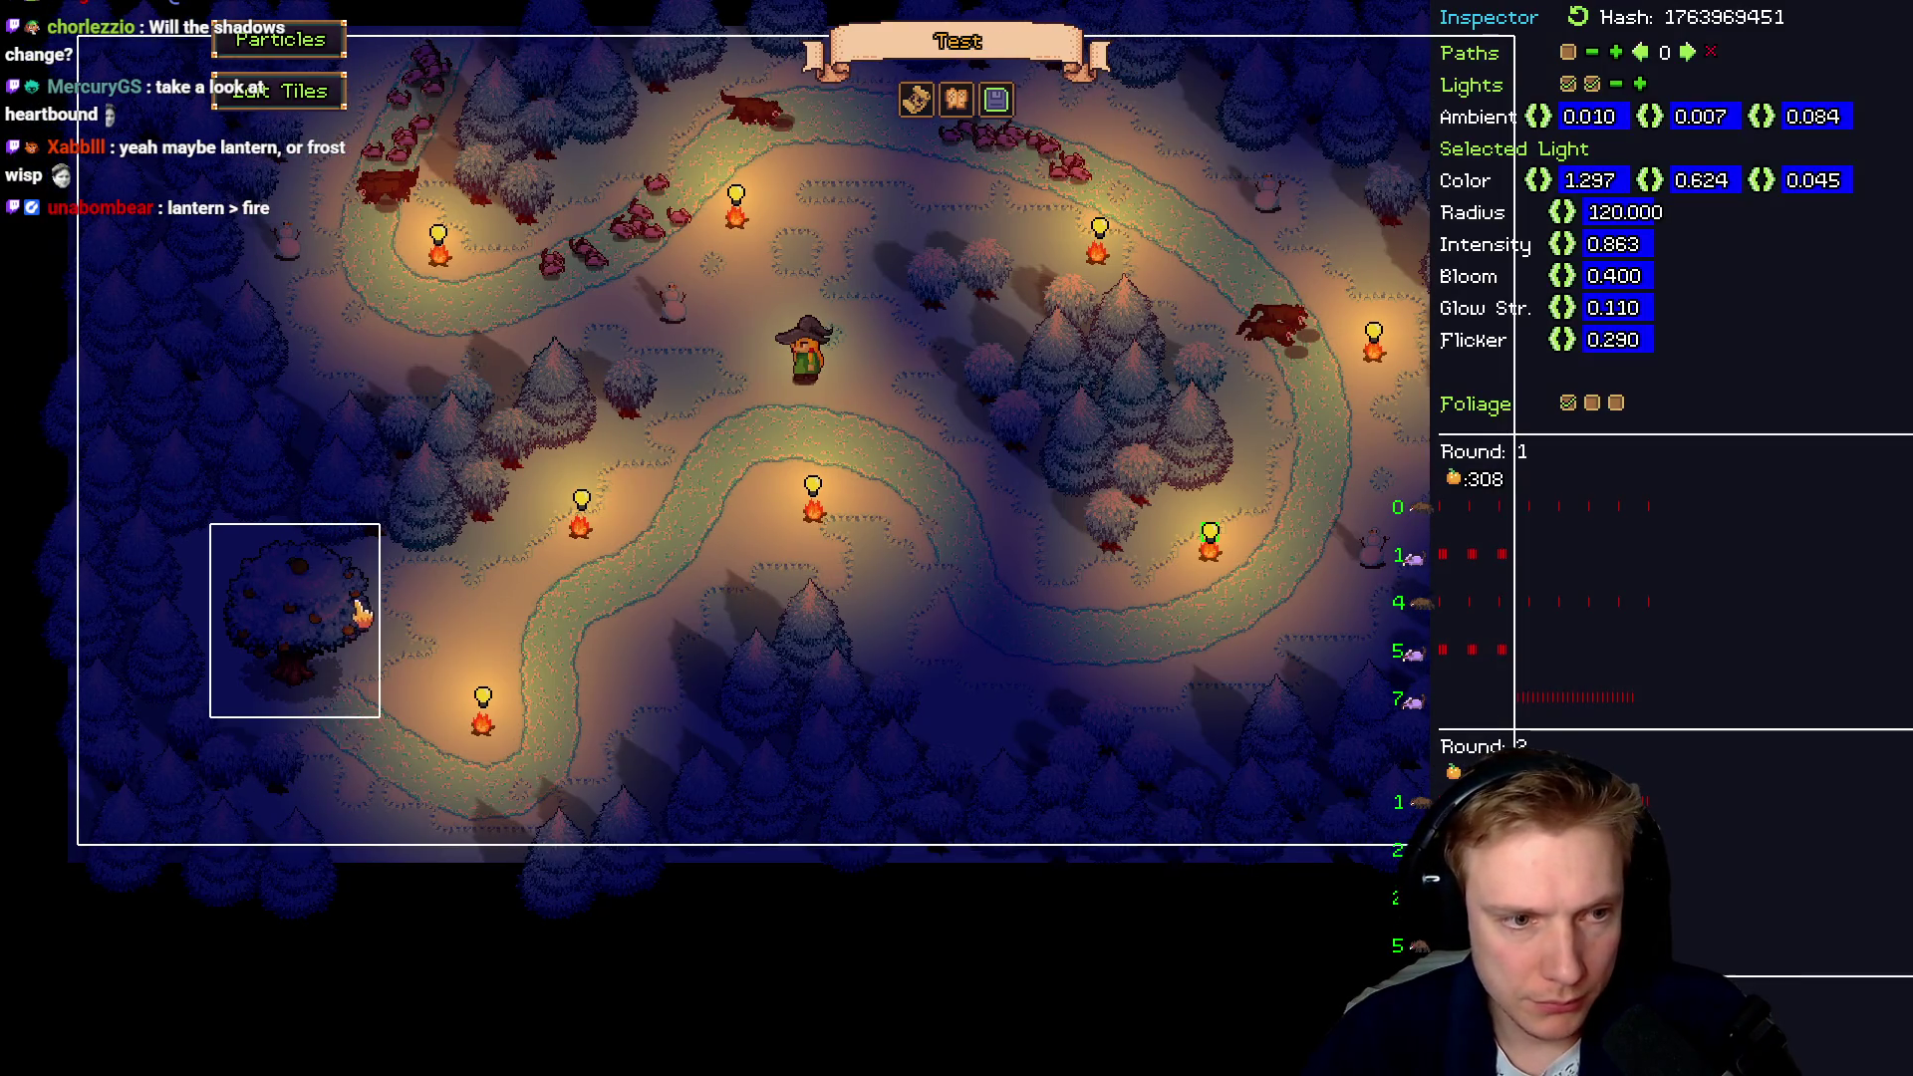
Place the warm light on the big tree and set its radius to 90
{"action": "left_click_drag", "start_coordinate": [335, 598], "coordinate": [311, 600]}
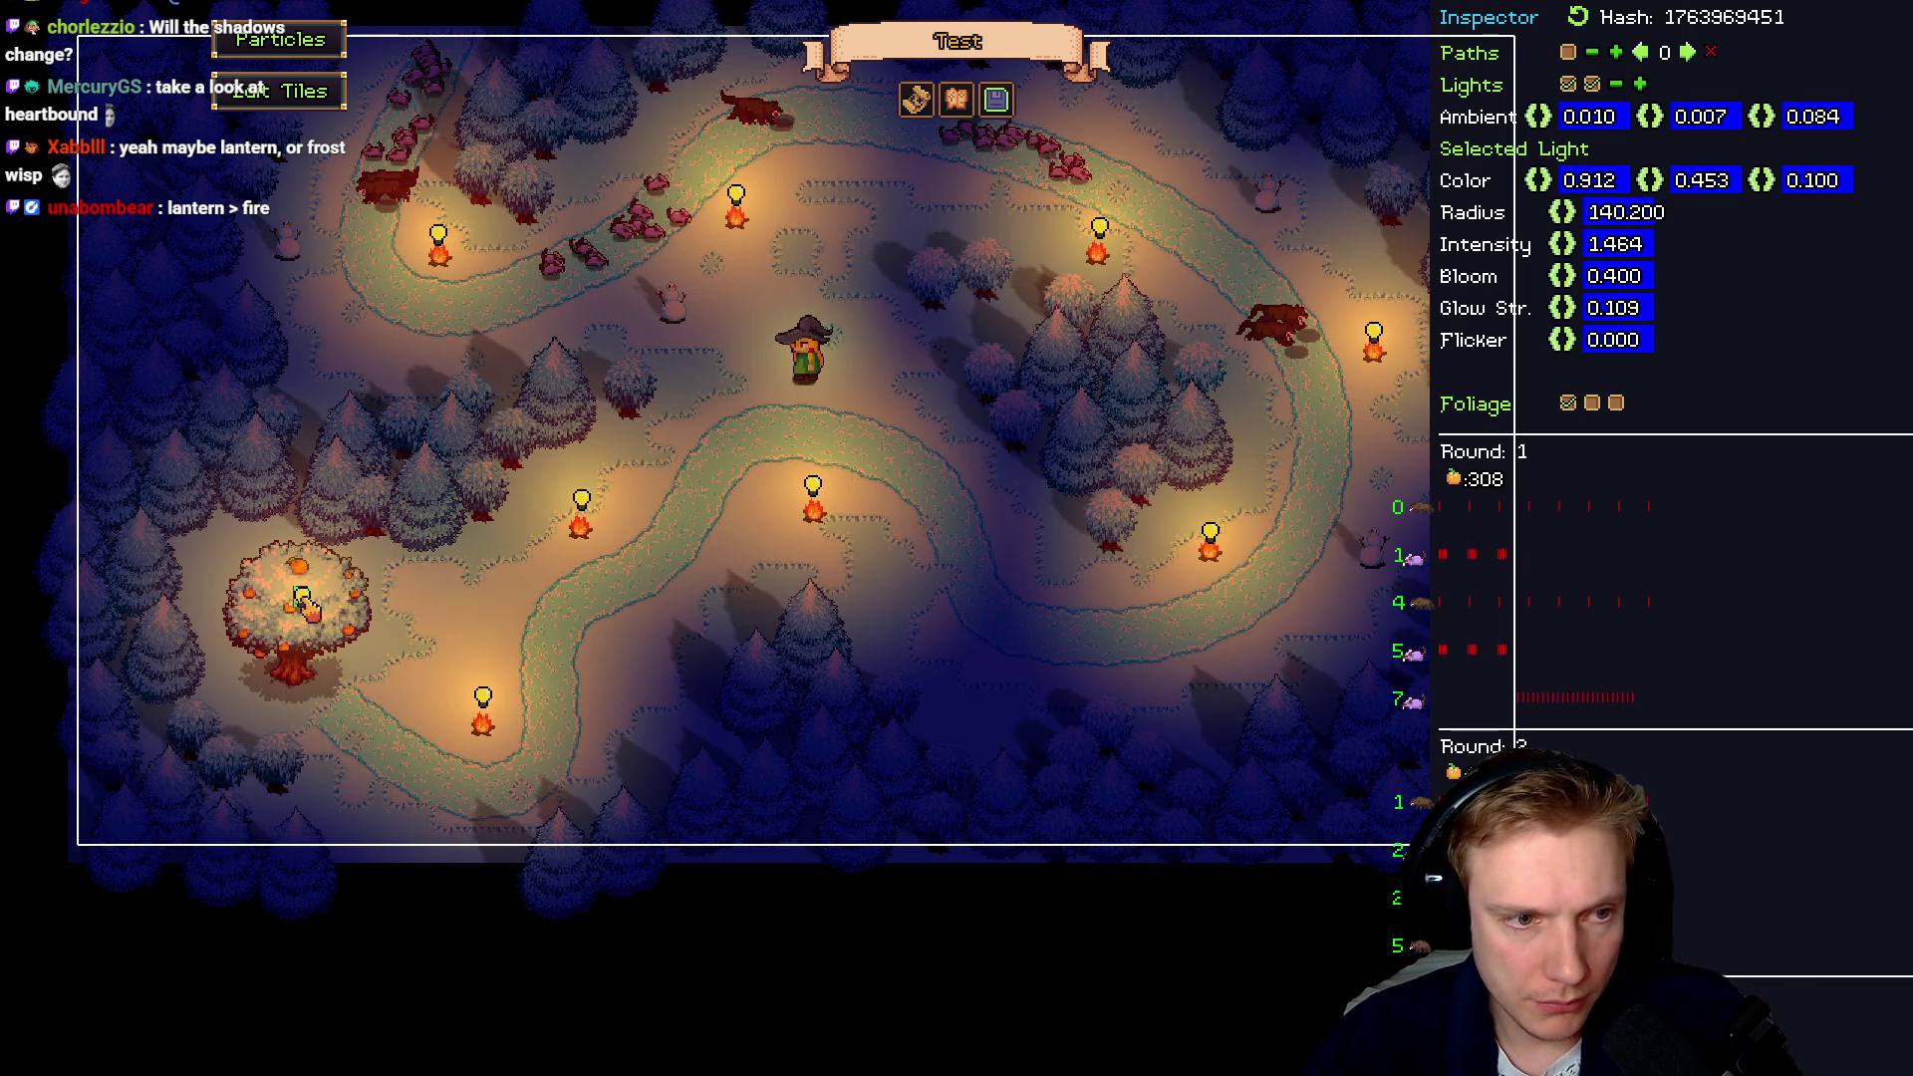
{"action": "left_click", "coordinate": [1634, 219]}
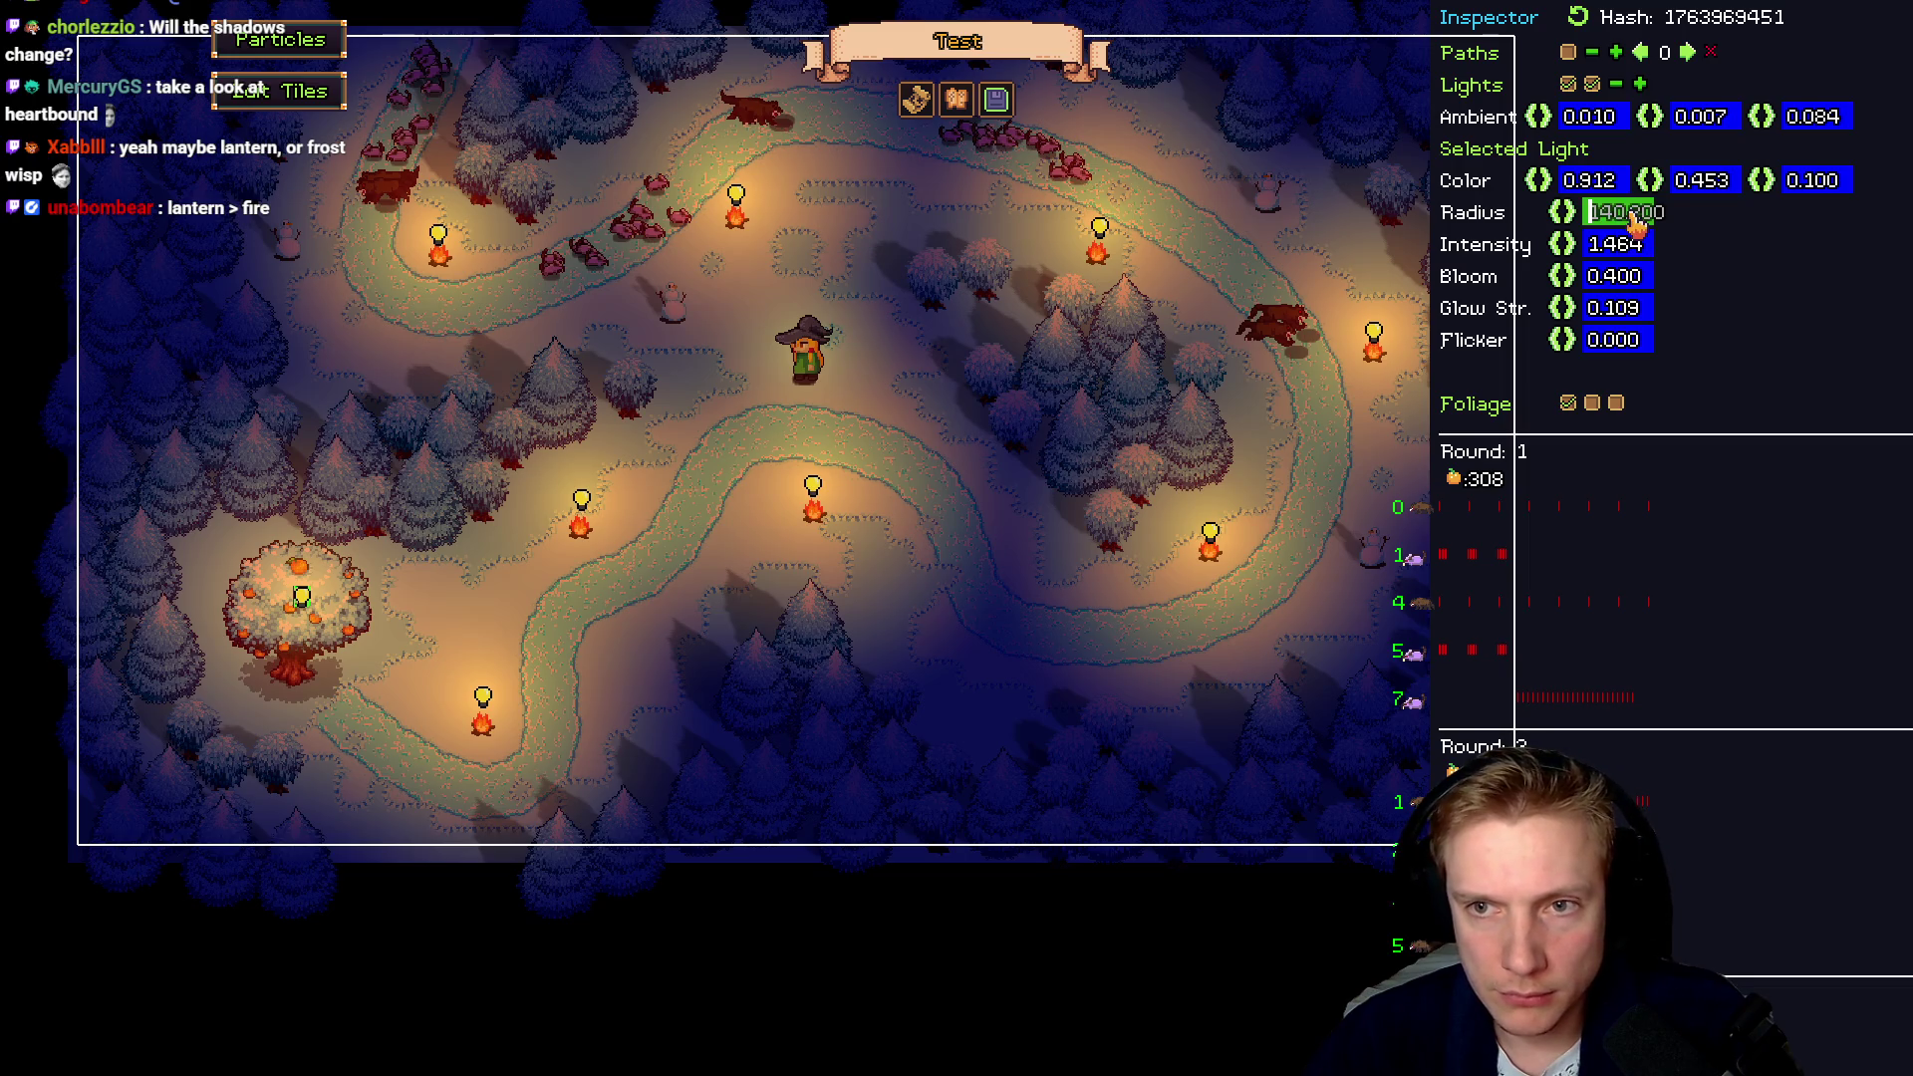
{"action": "type", "text": "150"}
{"action": "key", "text": "Return"}
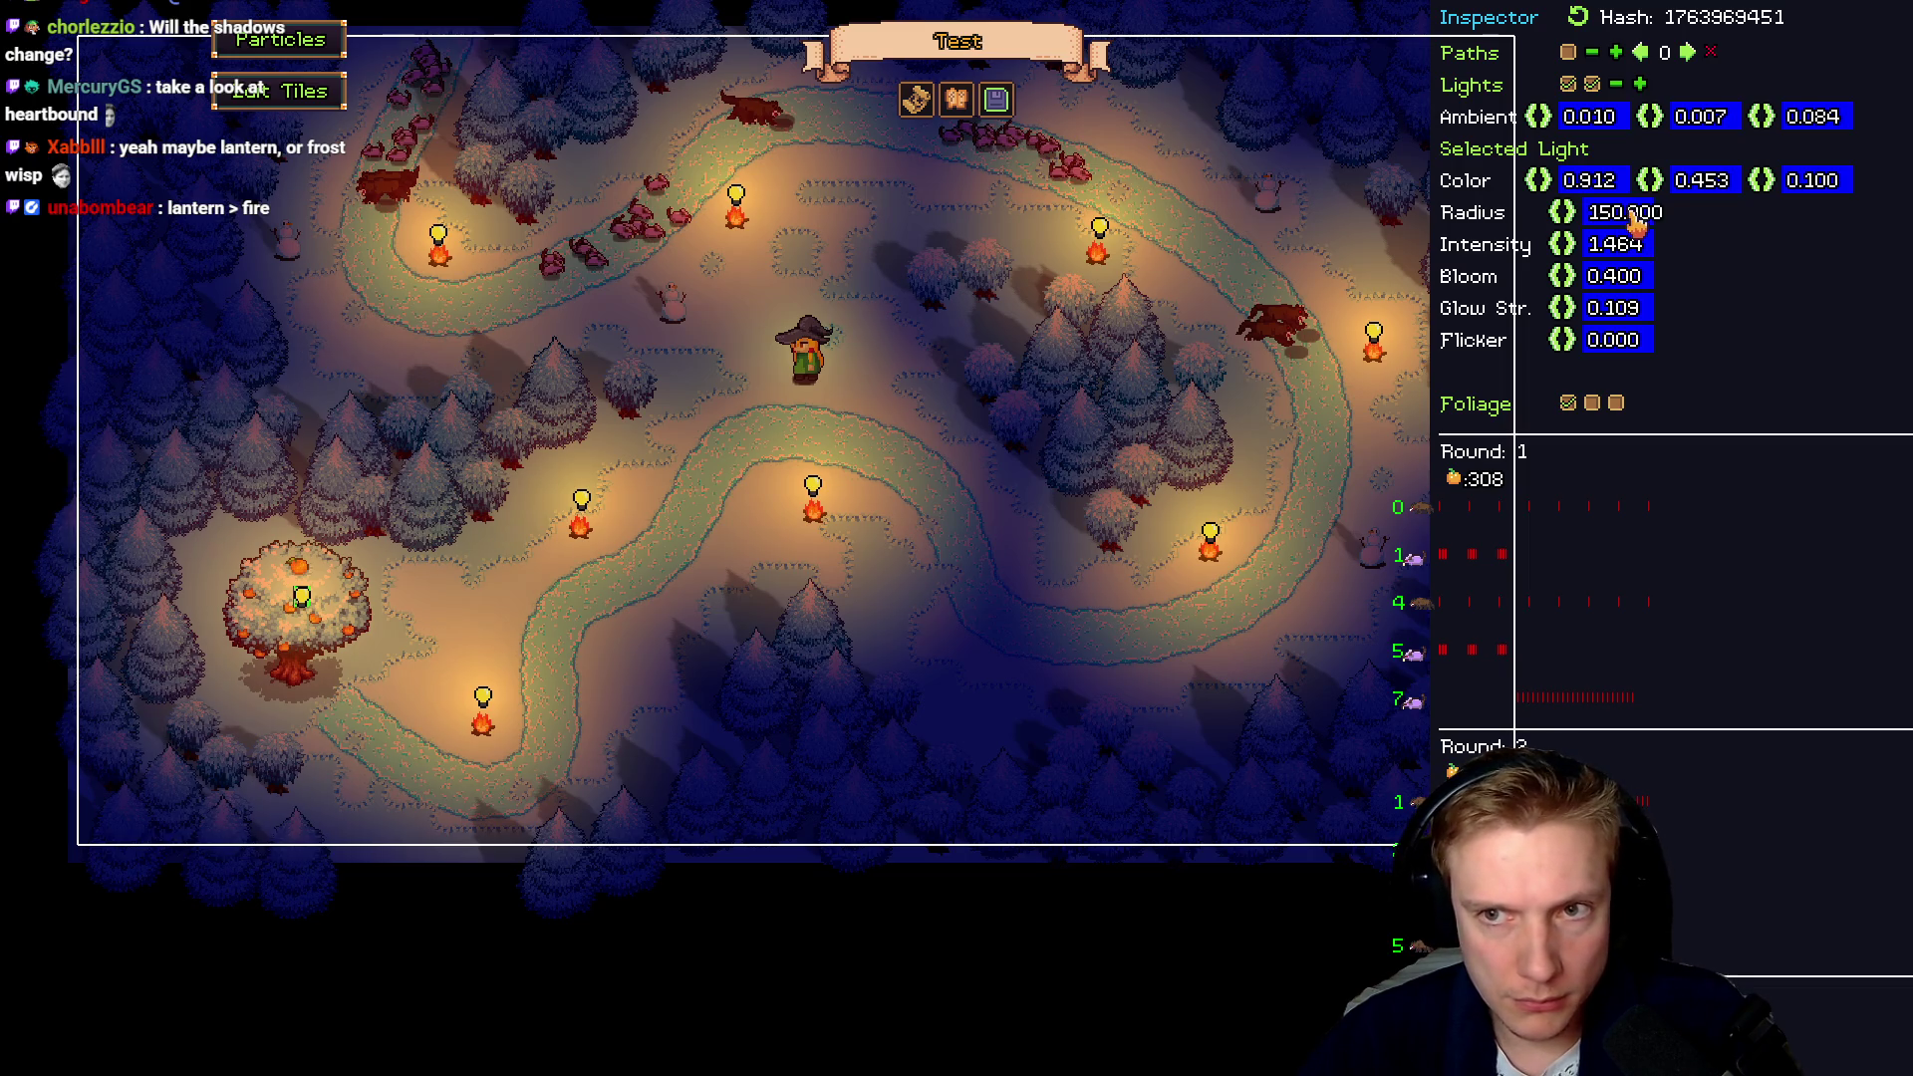
{"action": "left_click", "coordinate": [1634, 216]}
{"action": "type", "text": "90"}
{"action": "key", "text": "Return"}
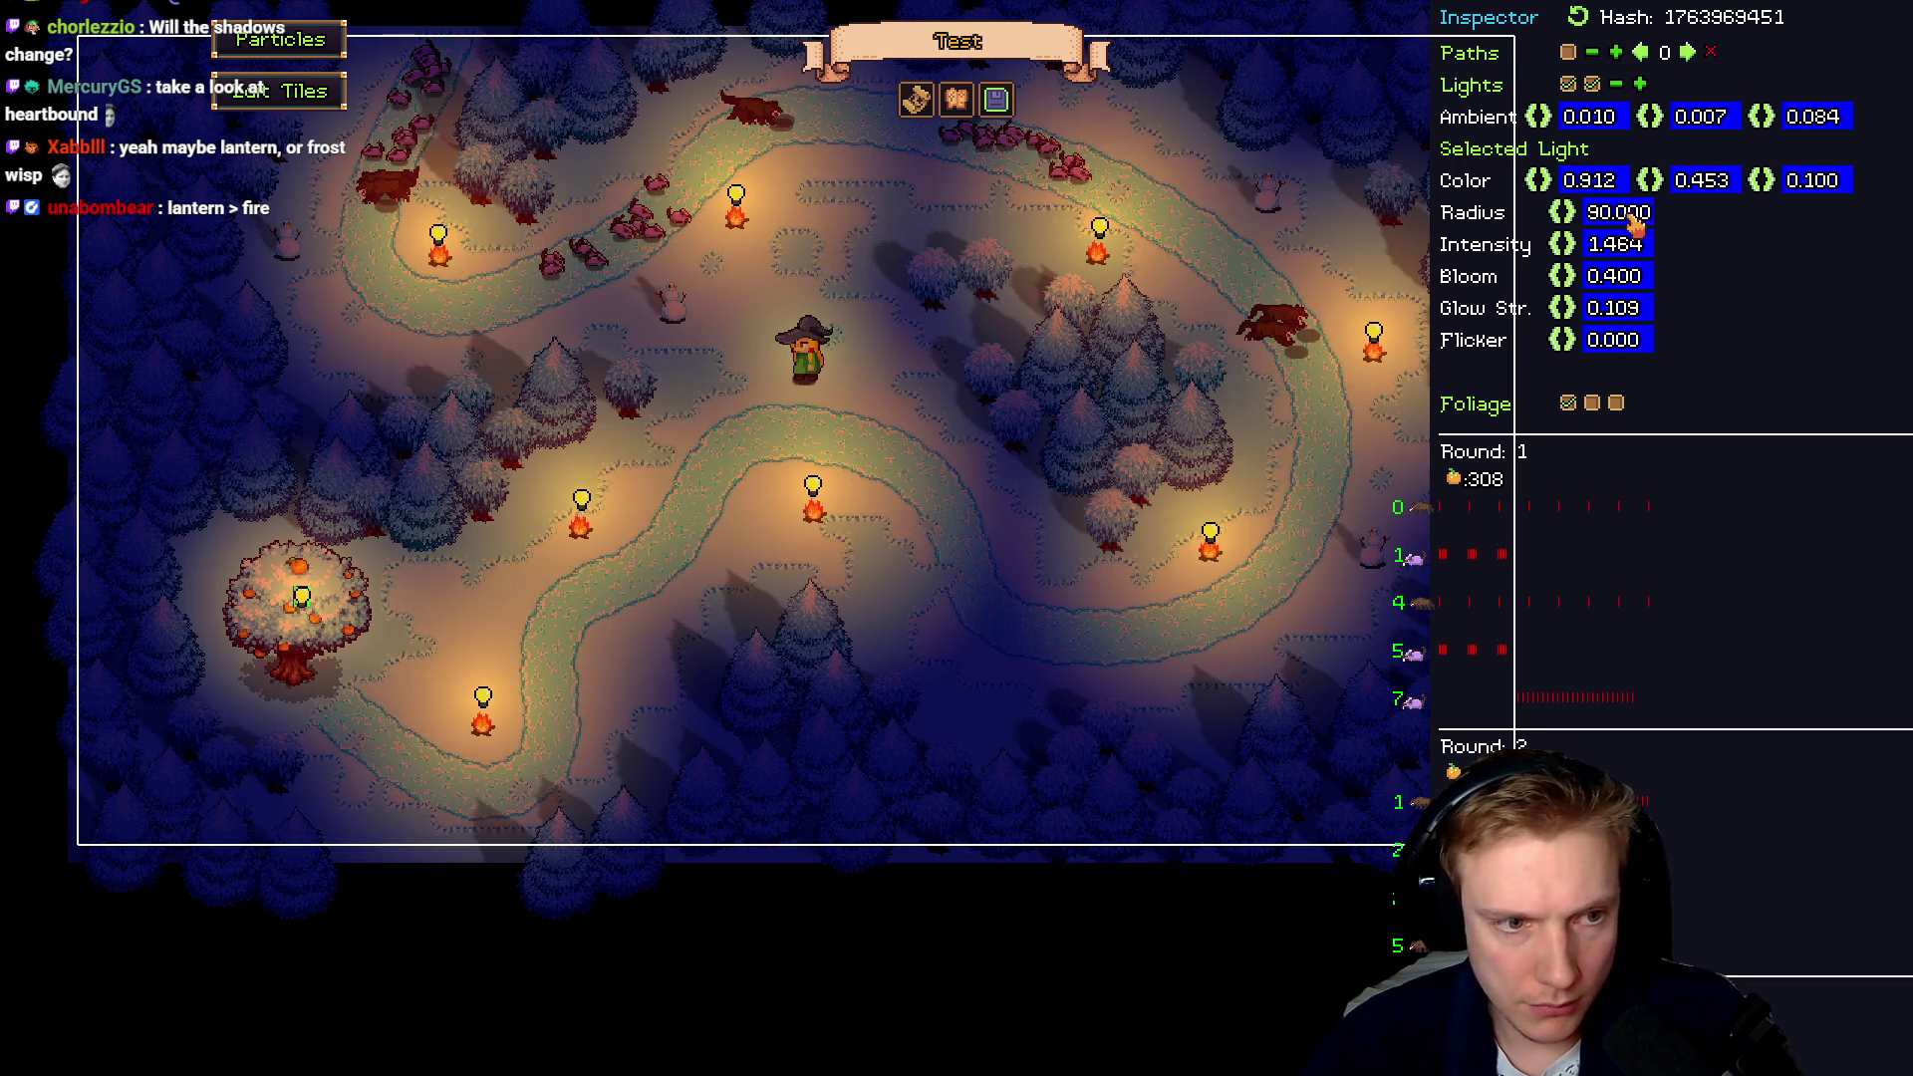
Enable Foliage and Shadow on the big tree
{"action": "left_click", "coordinate": [304, 623]}
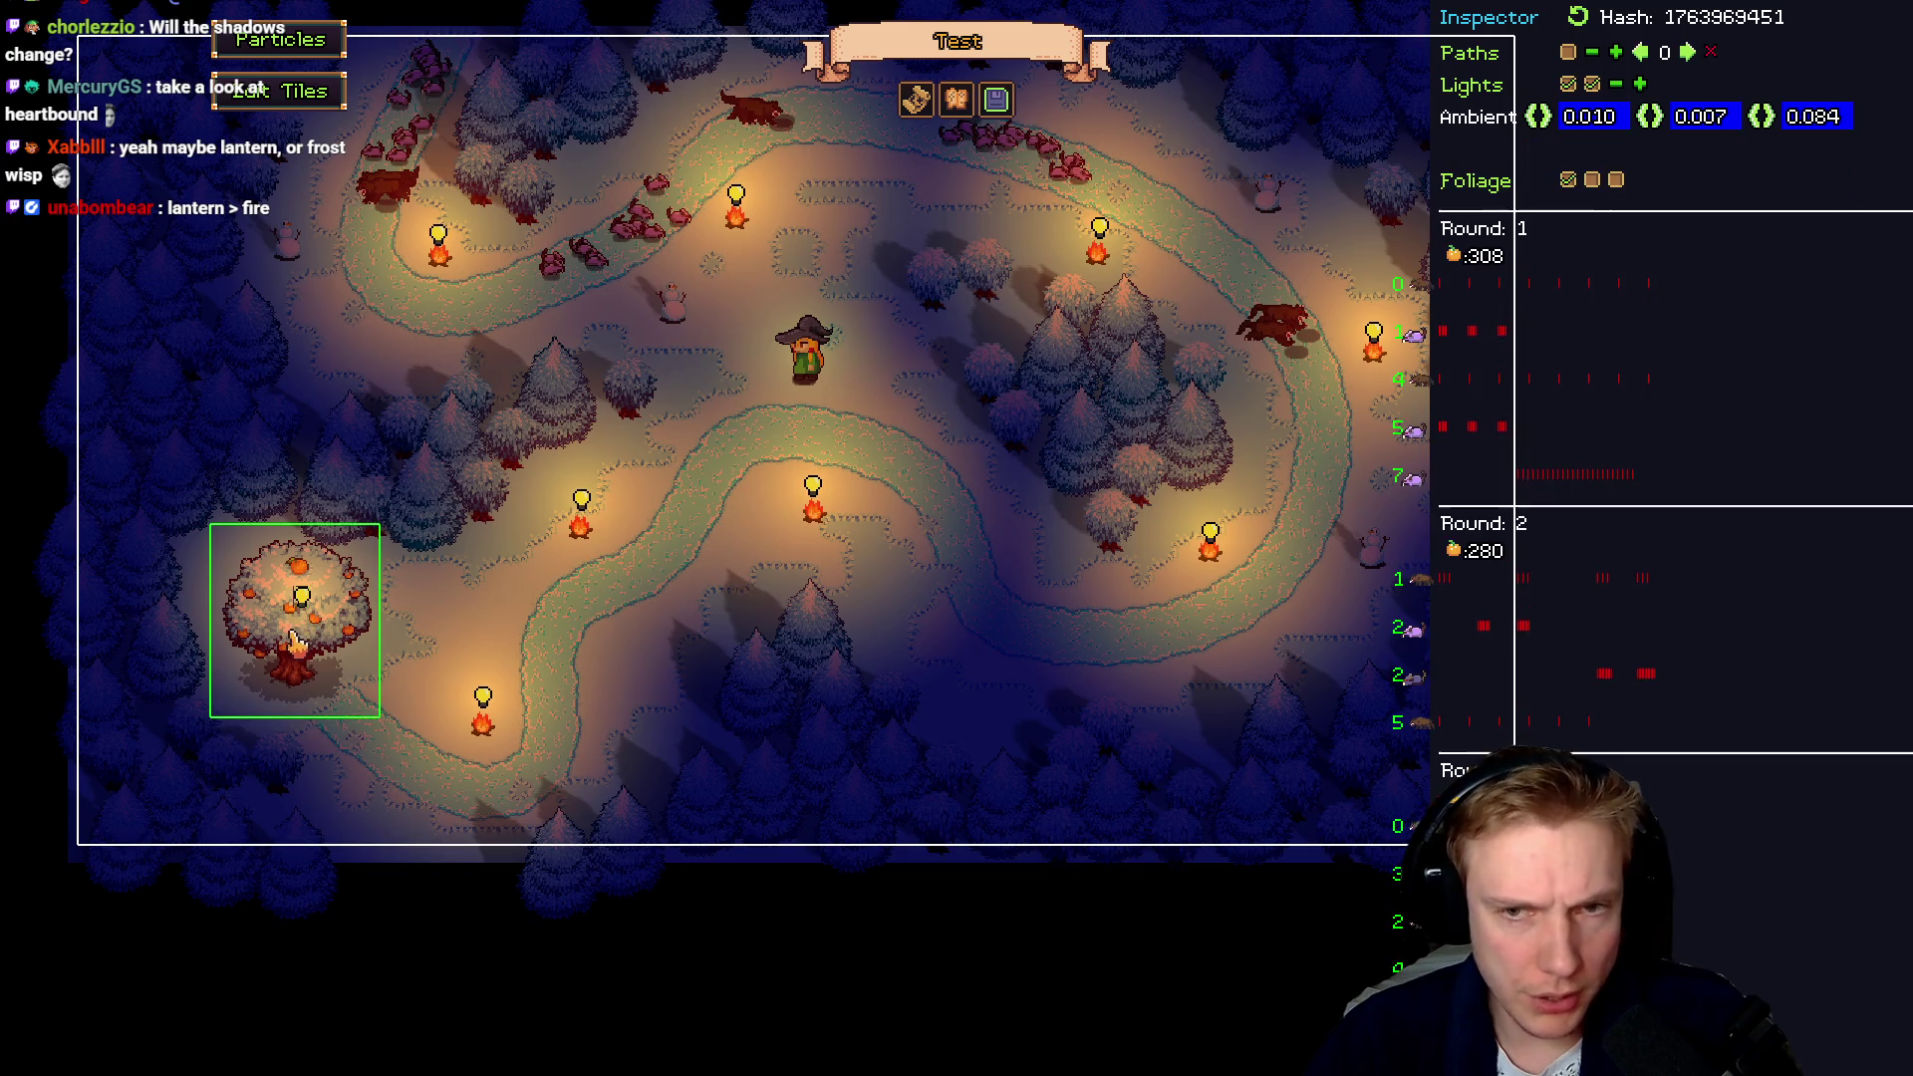
{"action": "left_click", "coordinate": [1592, 180]}
{"action": "left_click", "coordinate": [1535, 245]}
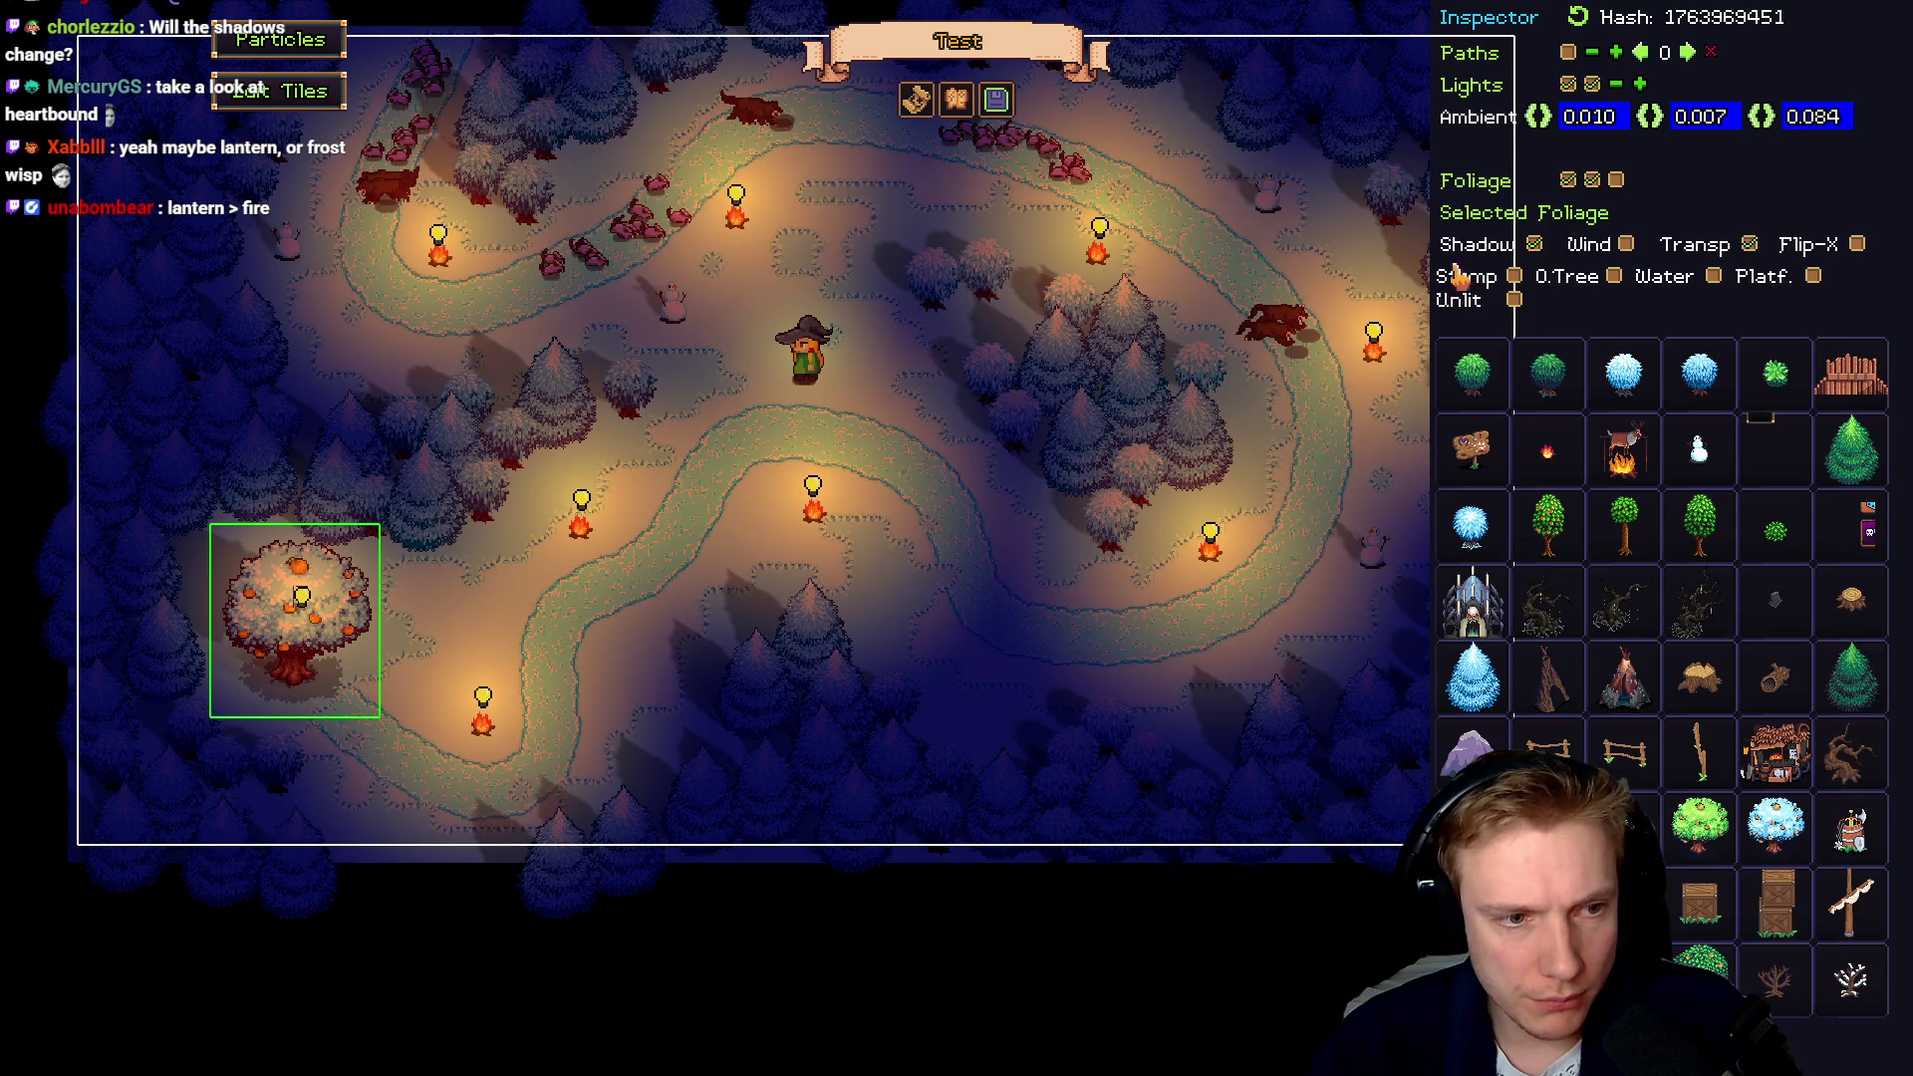
Save the level over Test and start a playtest
{"action": "left_click", "coordinate": [996, 102]}
{"action": "left_click", "coordinate": [1096, 759]}
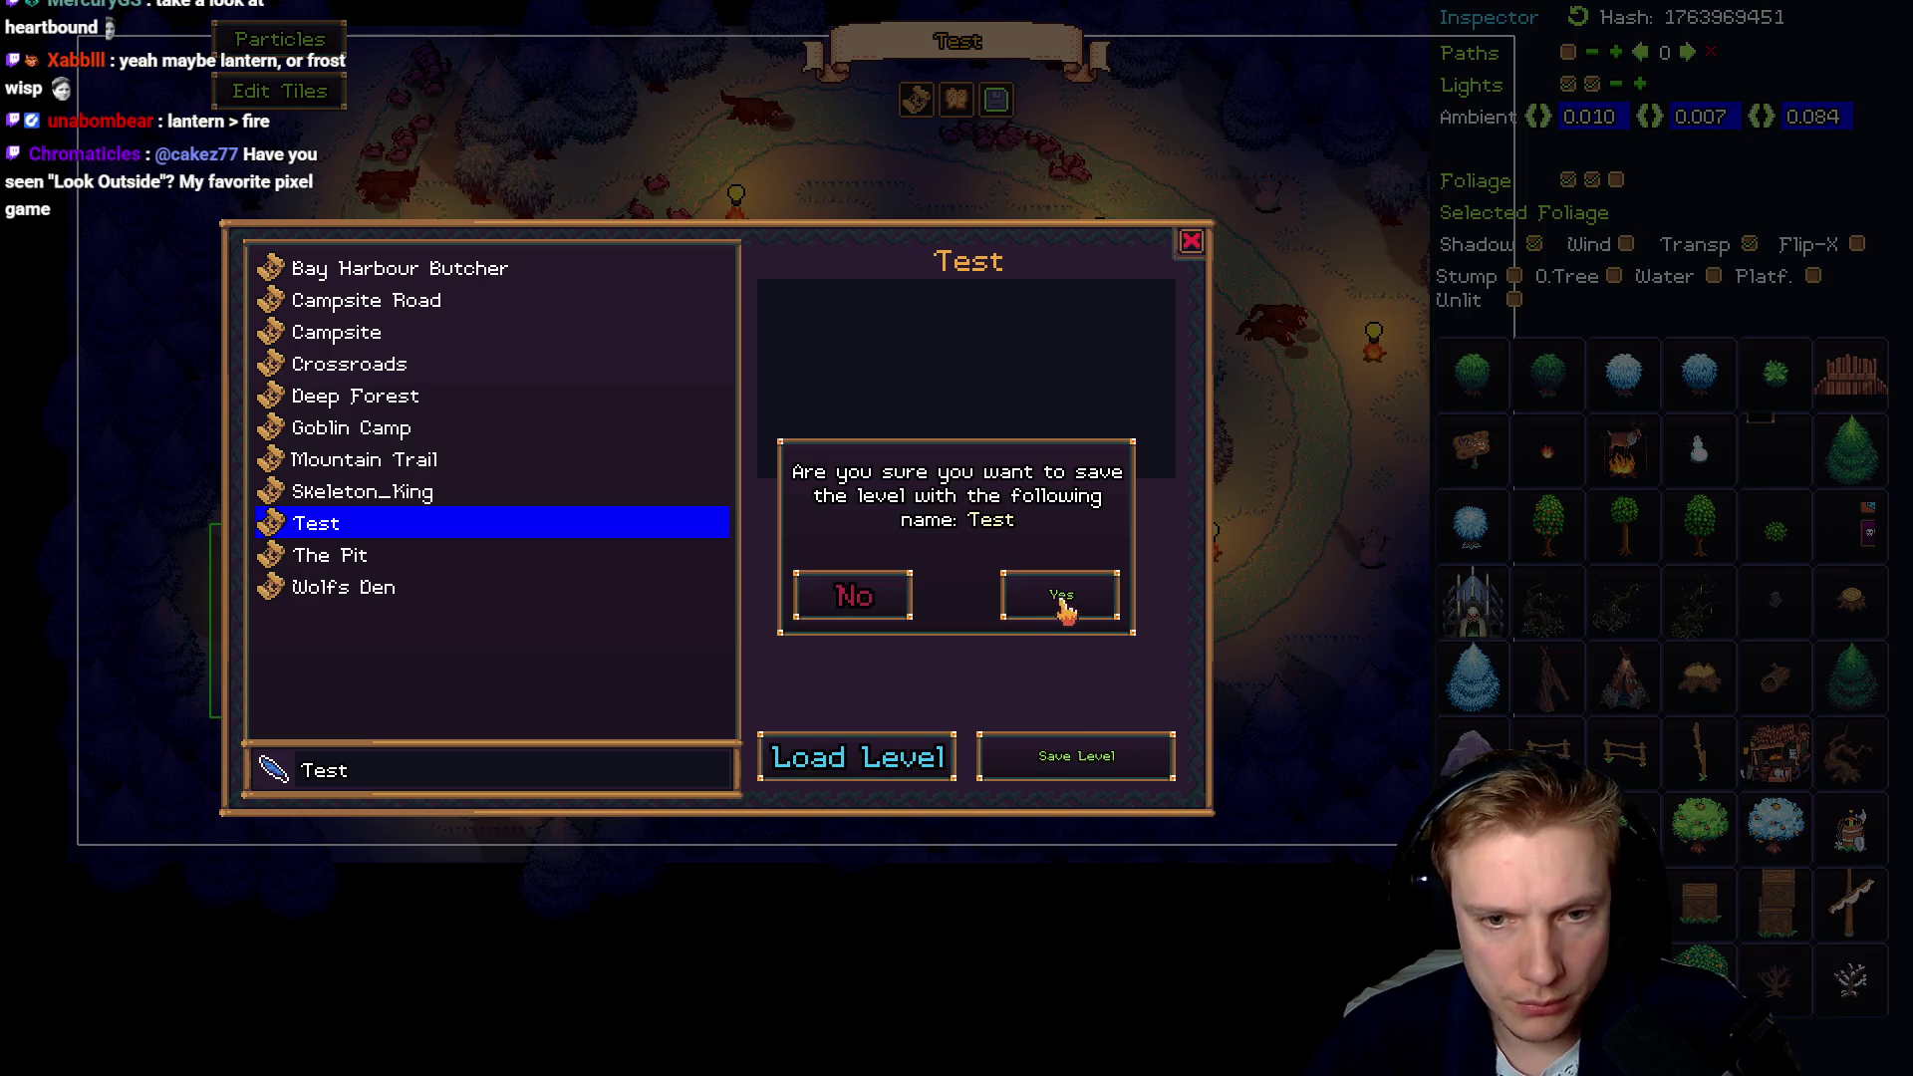
{"action": "left_click", "coordinate": [1059, 596]}
{"action": "left_click", "coordinate": [1190, 242]}
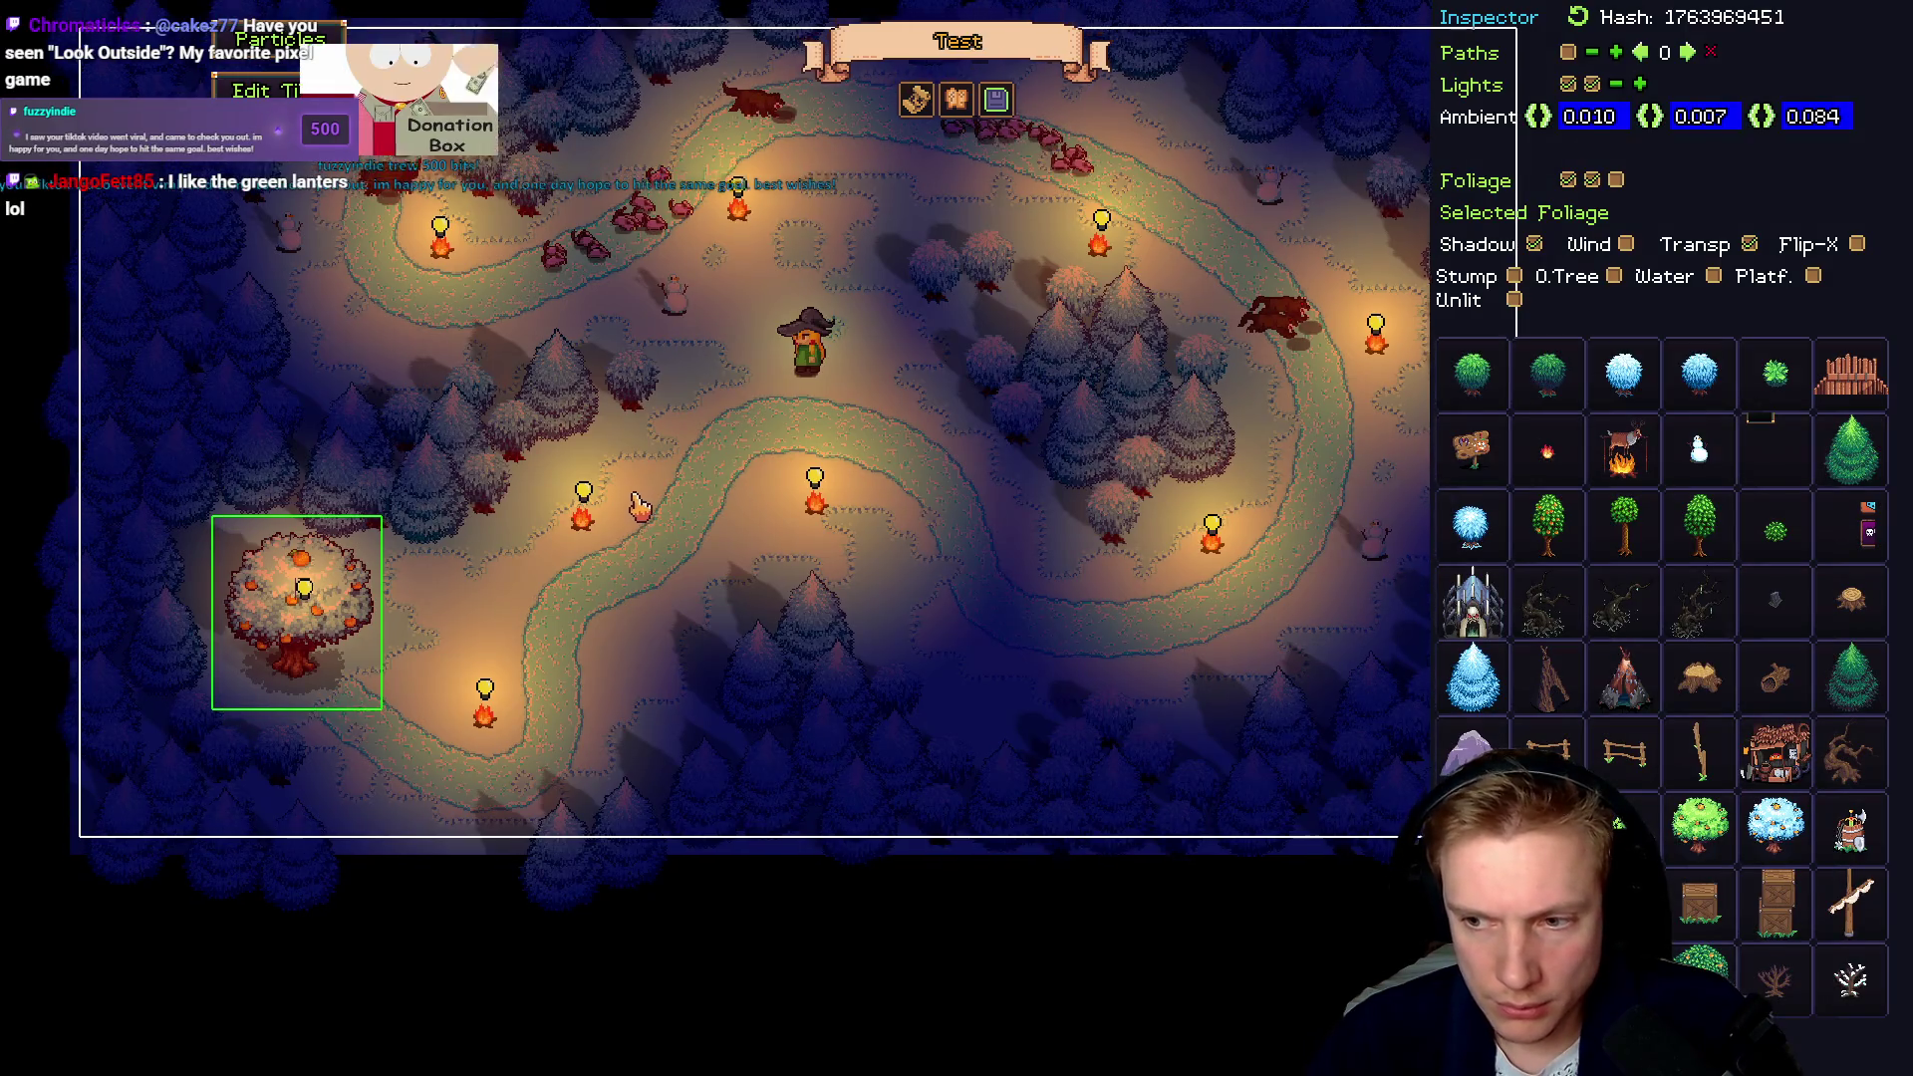
{"action": "key", "text": "F5"}
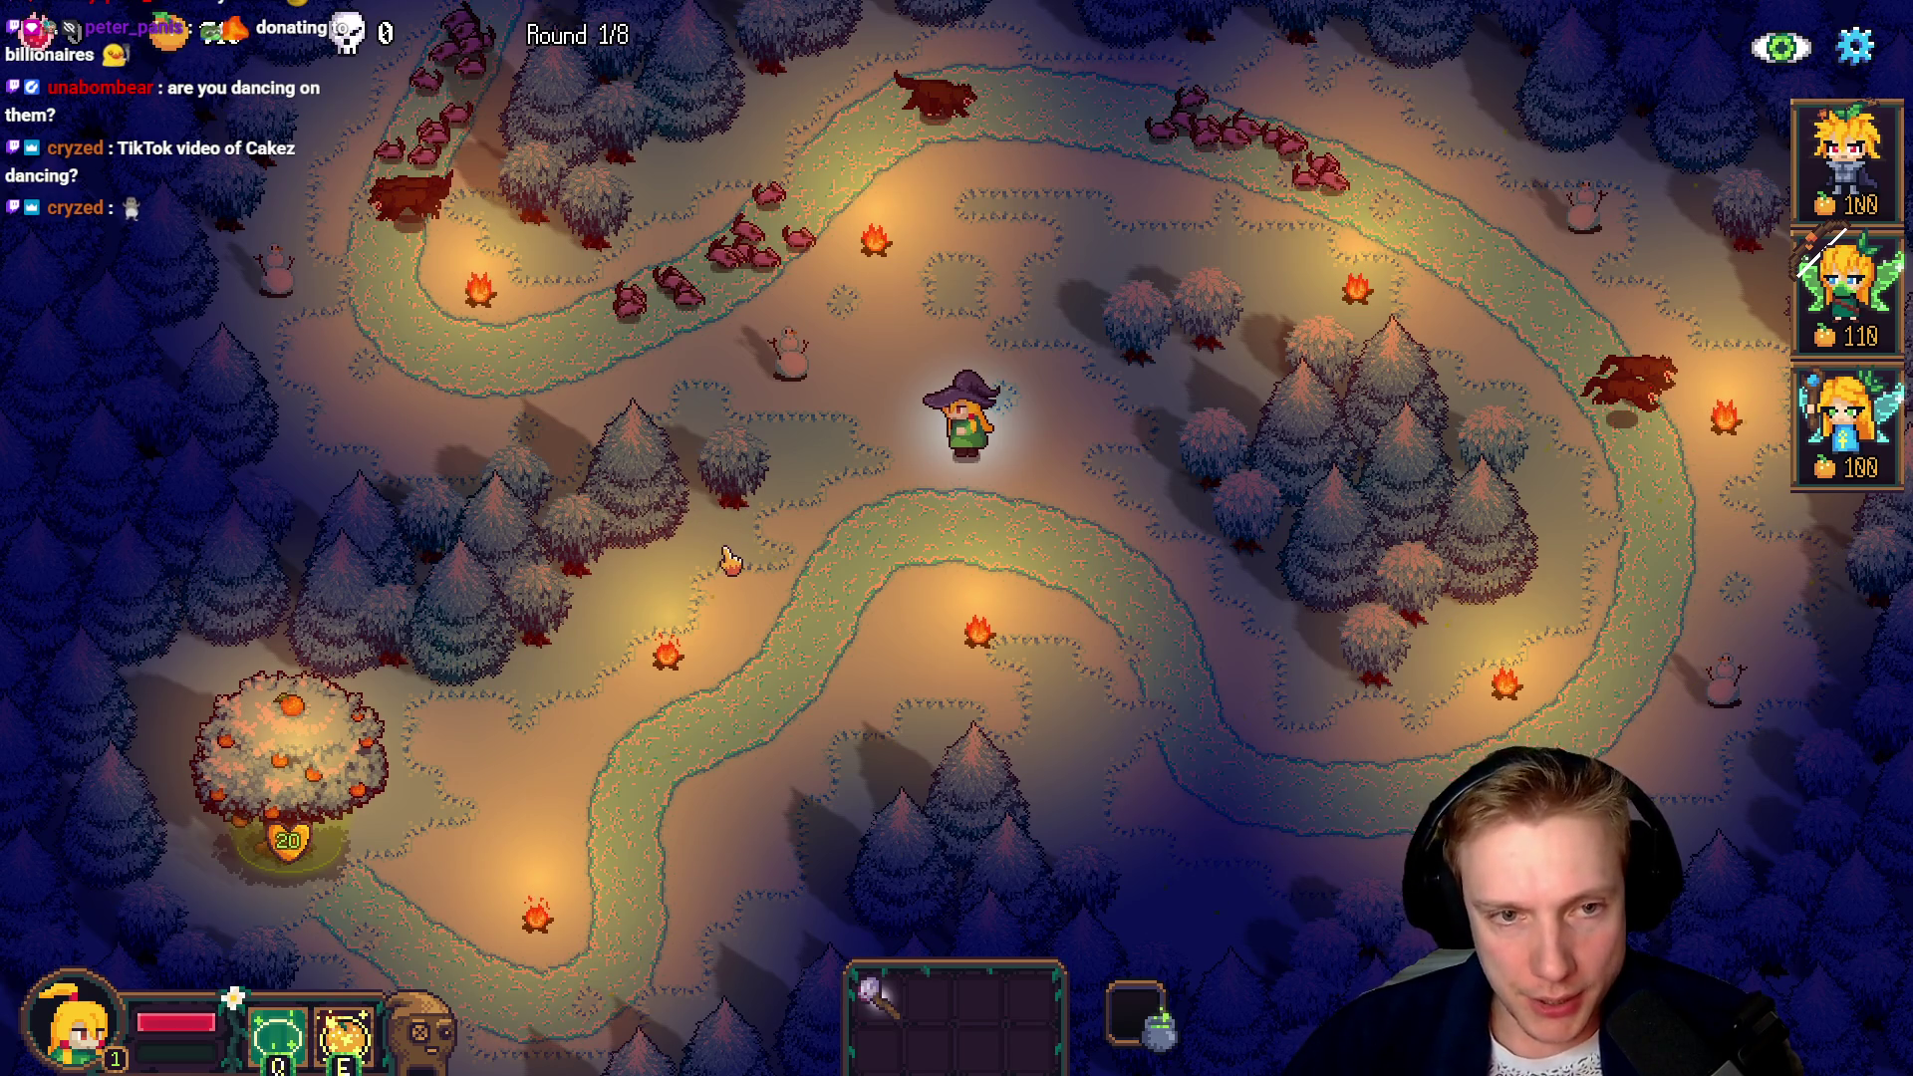
{"action": "key", "text": "F1"}
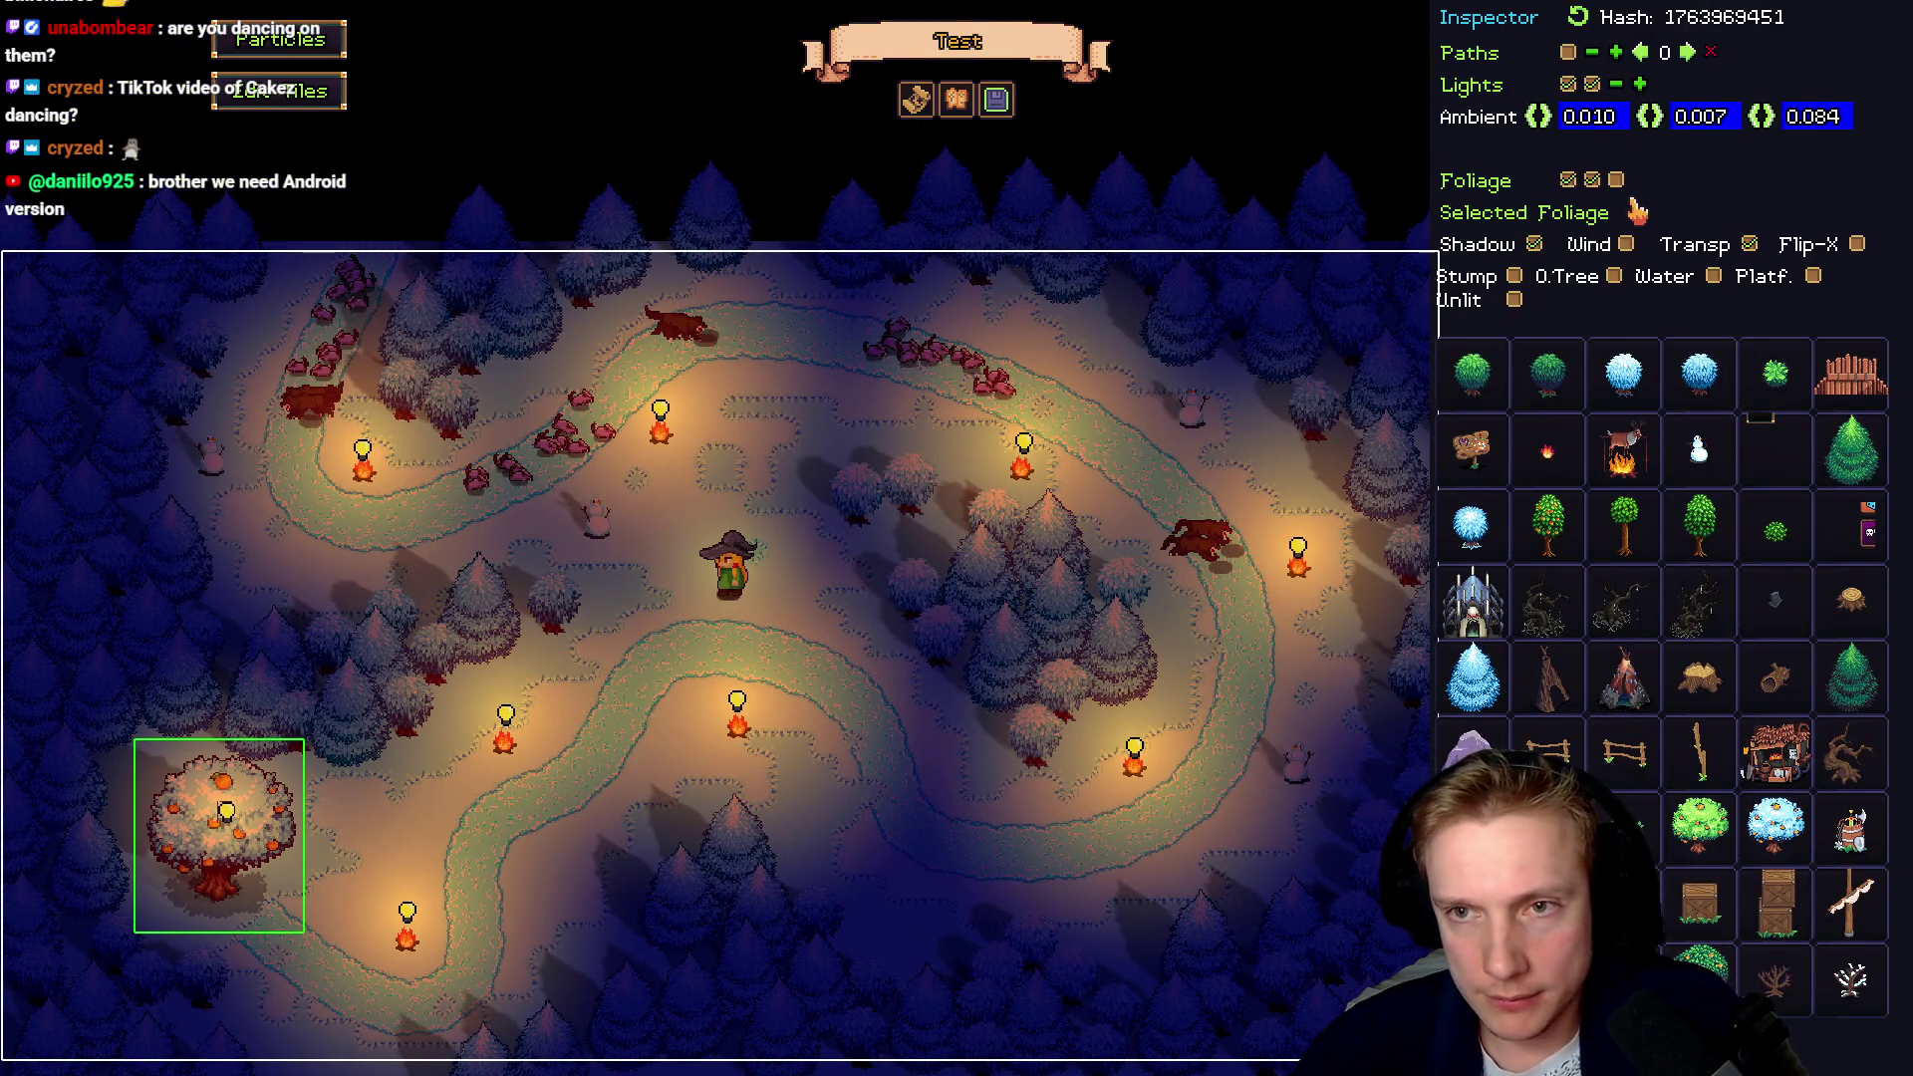
{"action": "left_click", "coordinate": [1616, 179]}
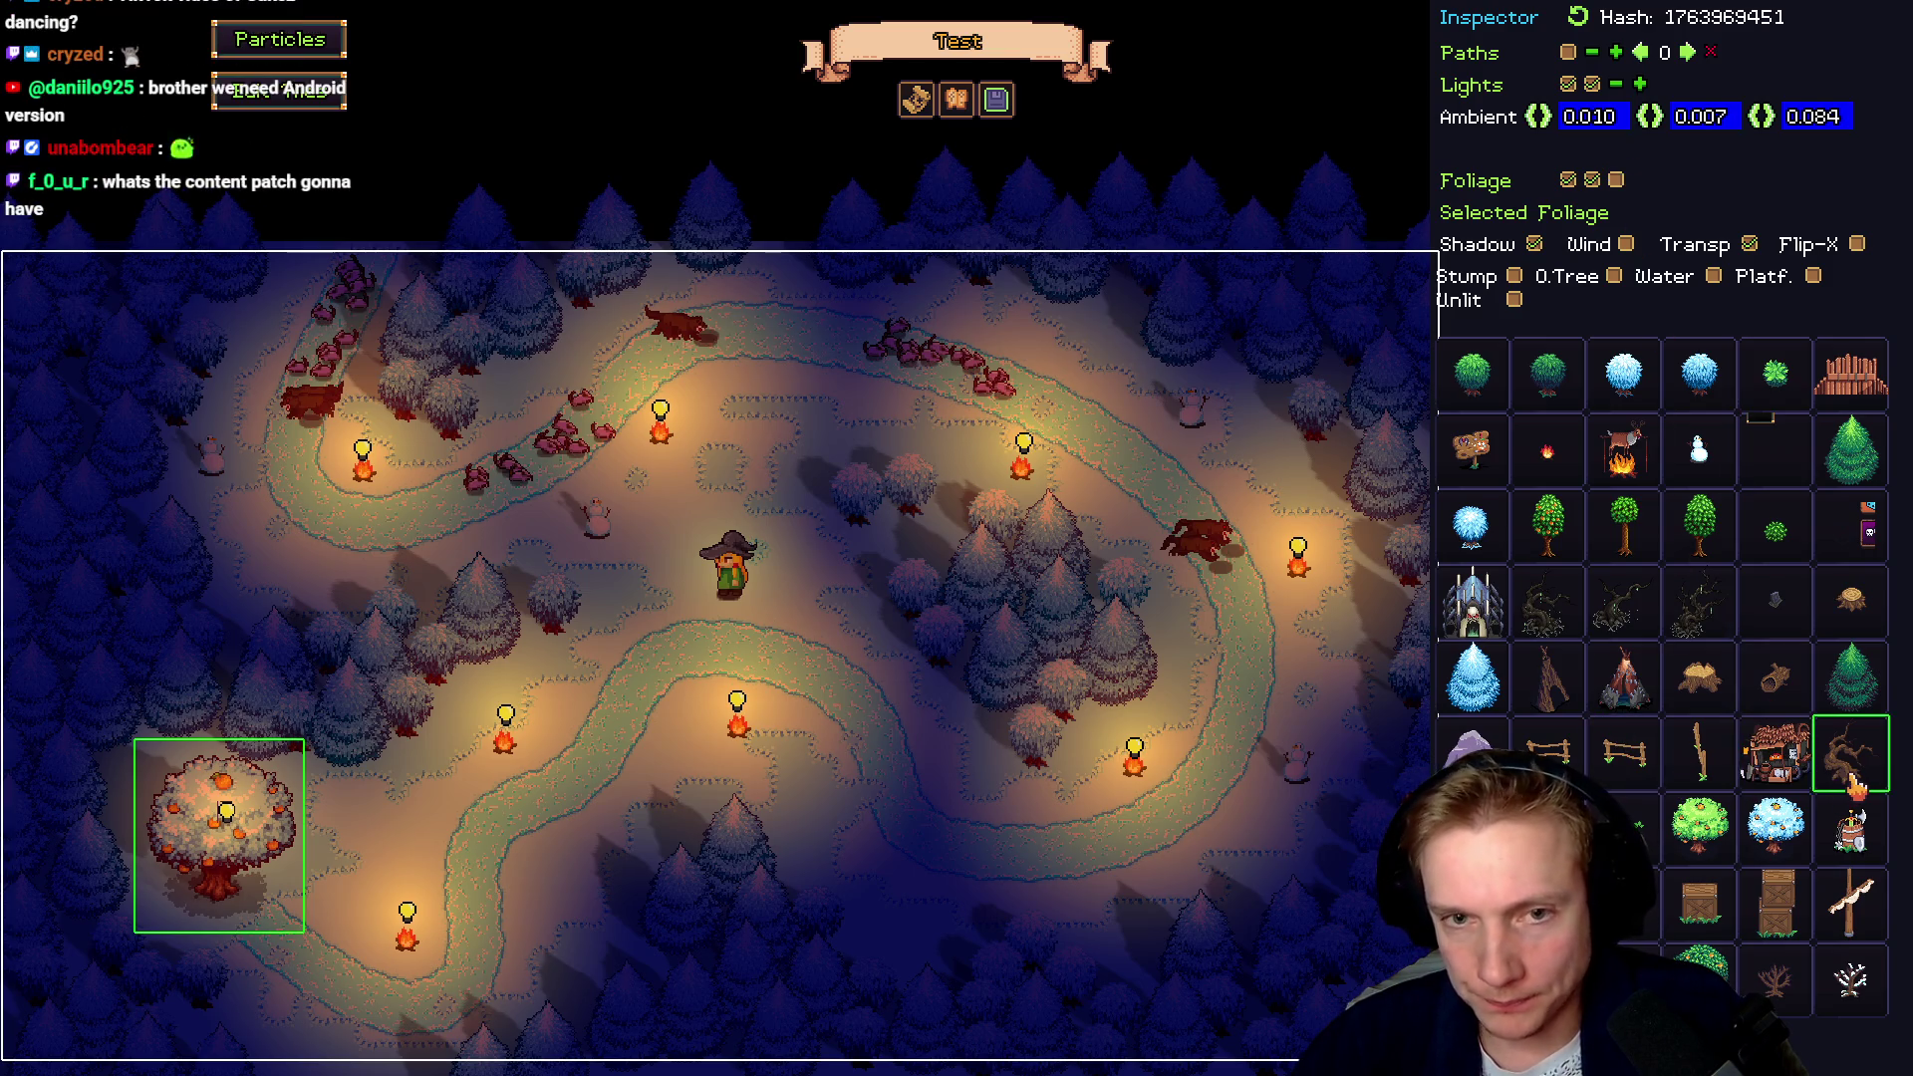
{"action": "mouse_move", "coordinate": [1855, 784]}
{"action": "left_mouse_down"}
{"action": "mouse_move", "coordinate": [907, 578]}
{"action": "mouse_move", "coordinate": [1466, 732]}
{"action": "left_mouse_up"}
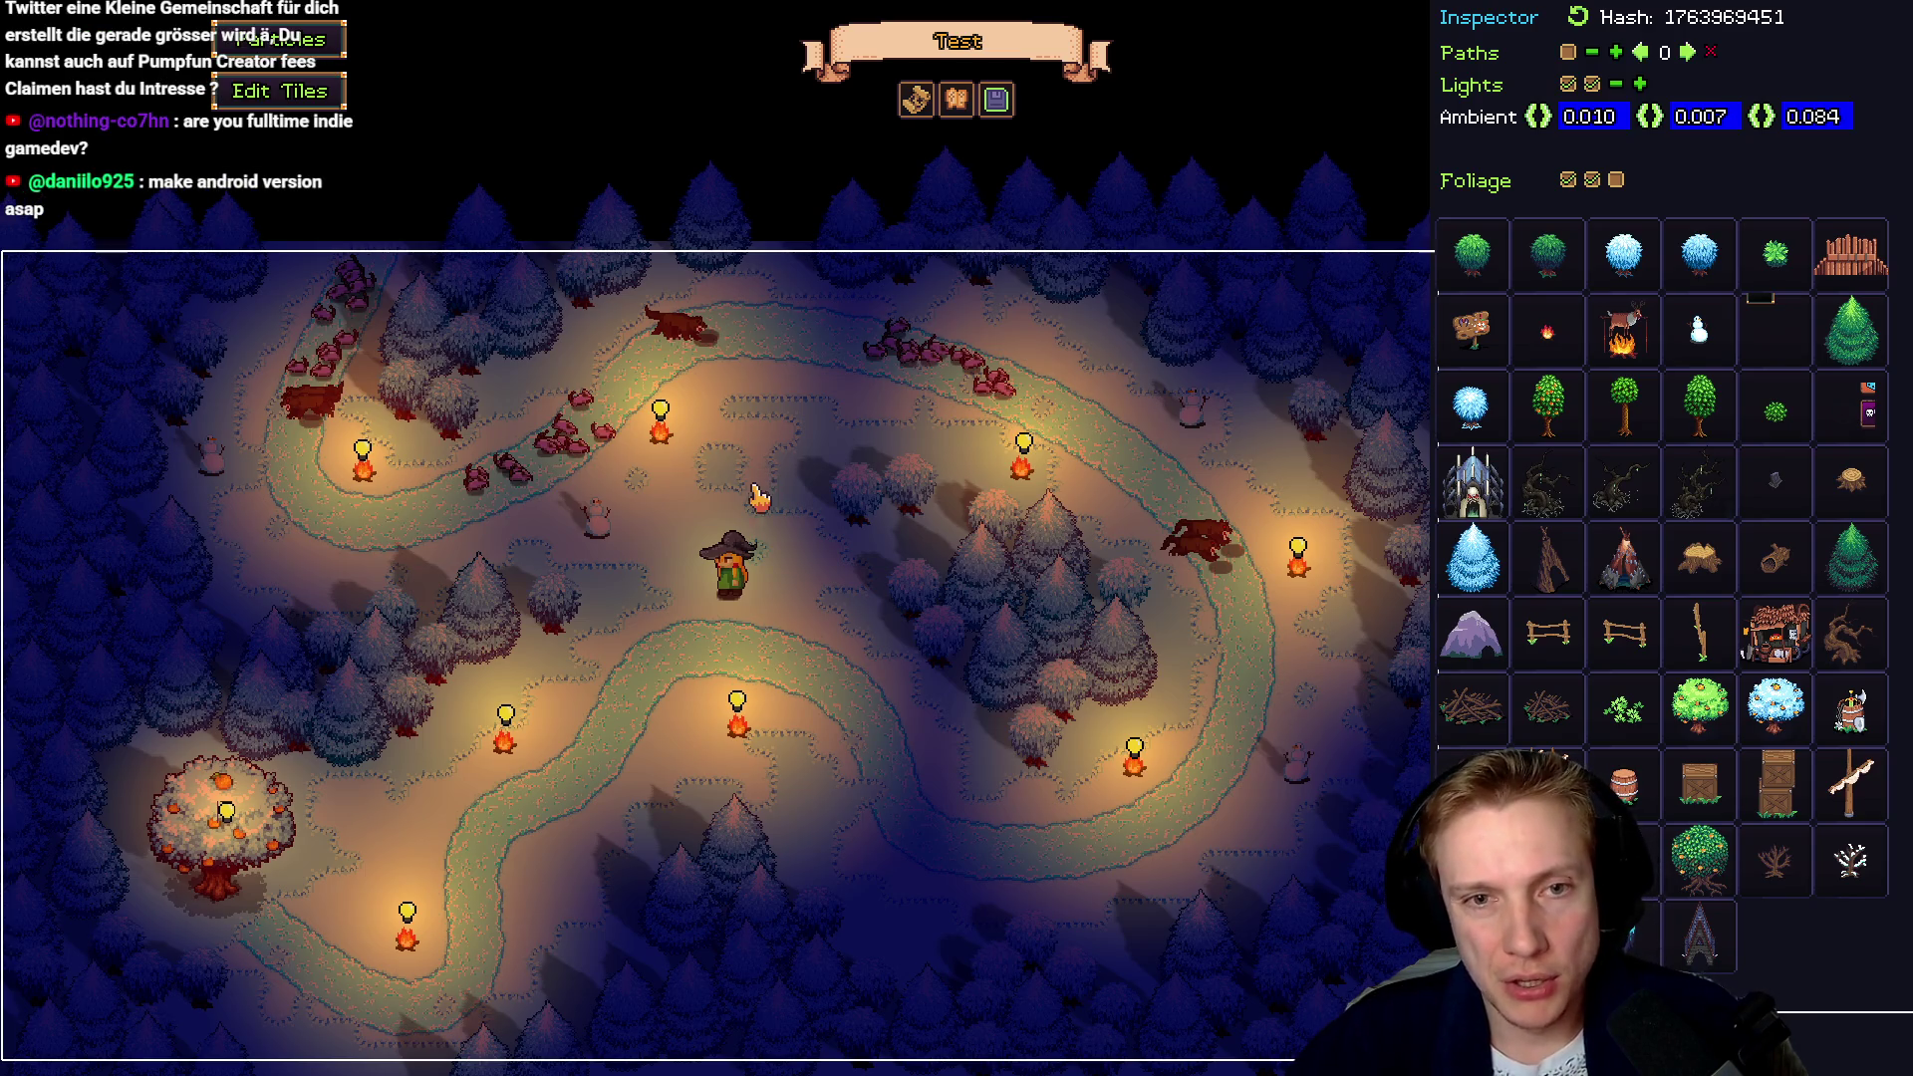
{"action": "scroll", "coordinate": [809, 592], "scroll_direction": "down", "scroll_amount": 2}
{"action": "scroll", "coordinate": [850, 547], "scroll_direction": "up", "scroll_amount": 2}
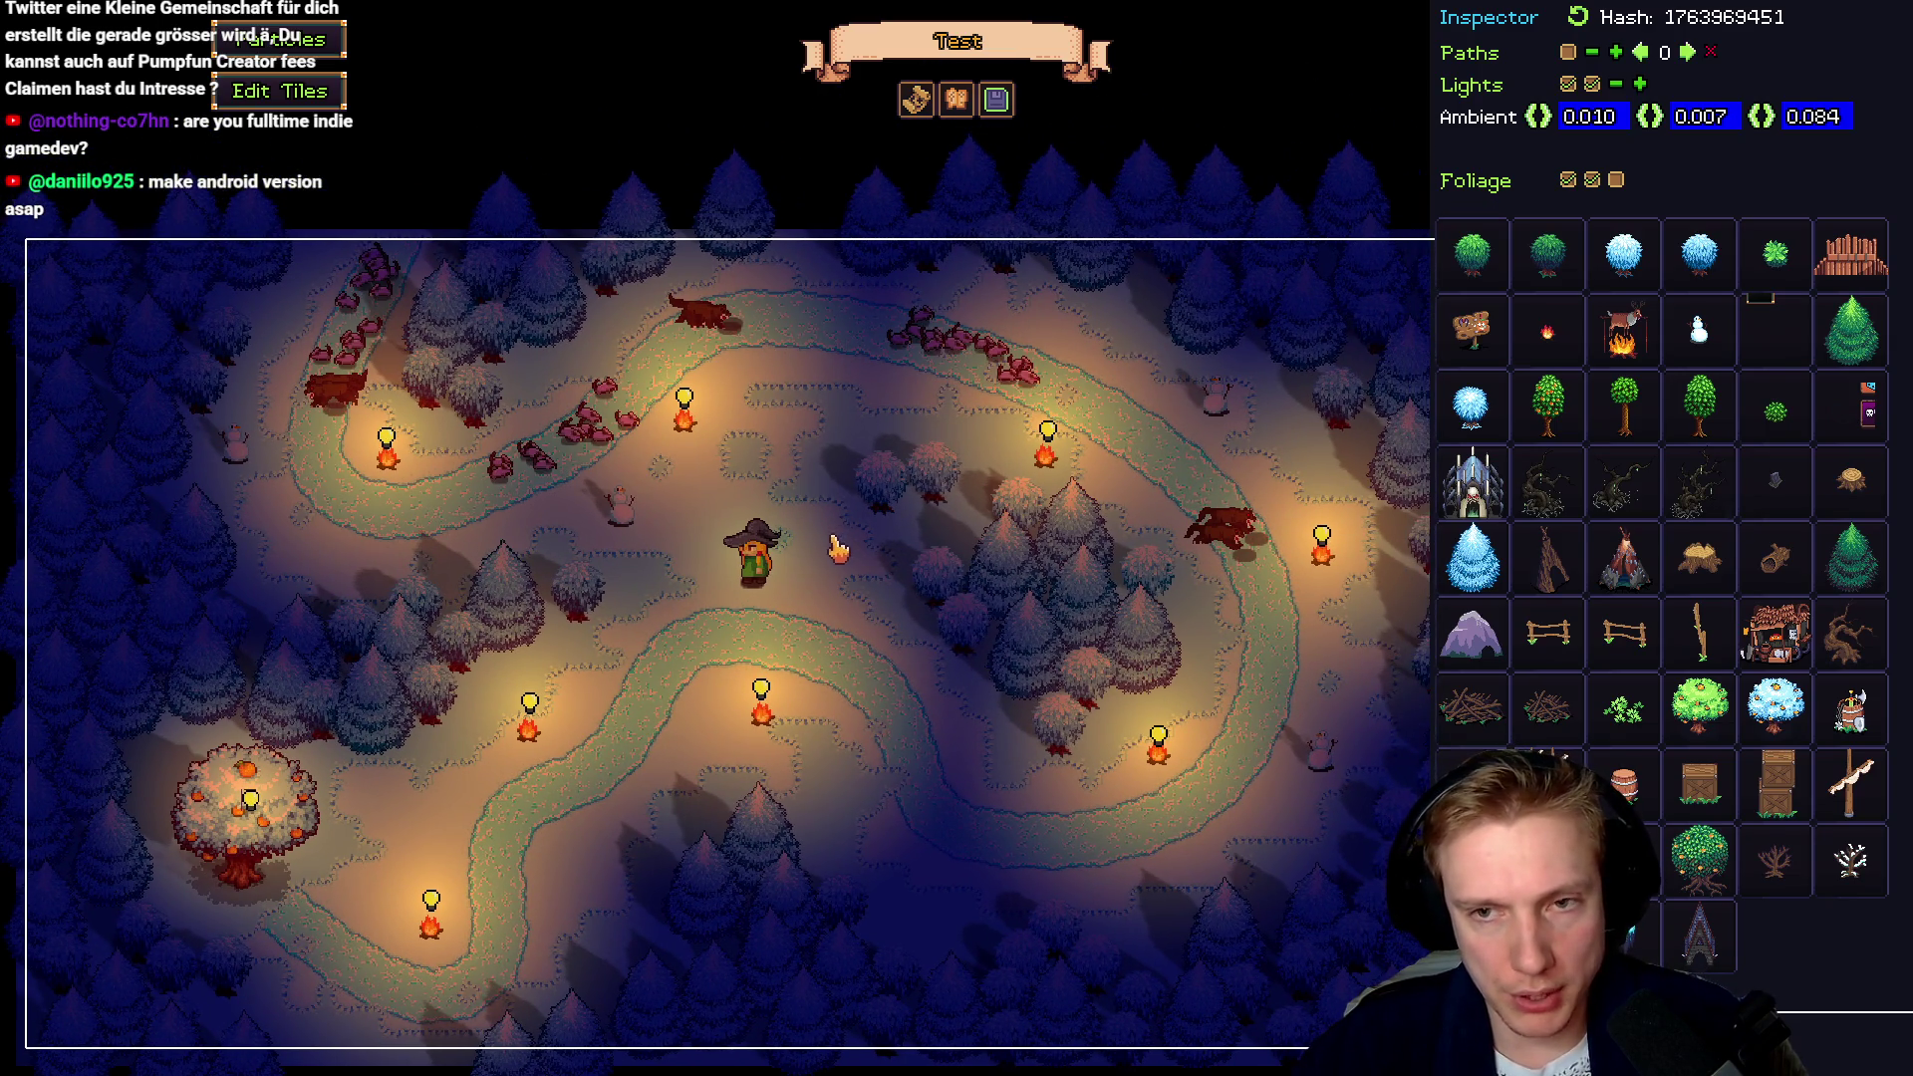
{"action": "mouse_move", "coordinate": [837, 548]}
{"action": "left_mouse_down"}
{"action": "mouse_move", "coordinate": [1093, 508]}
{"action": "mouse_move", "coordinate": [905, 528]}
{"action": "left_mouse_up"}
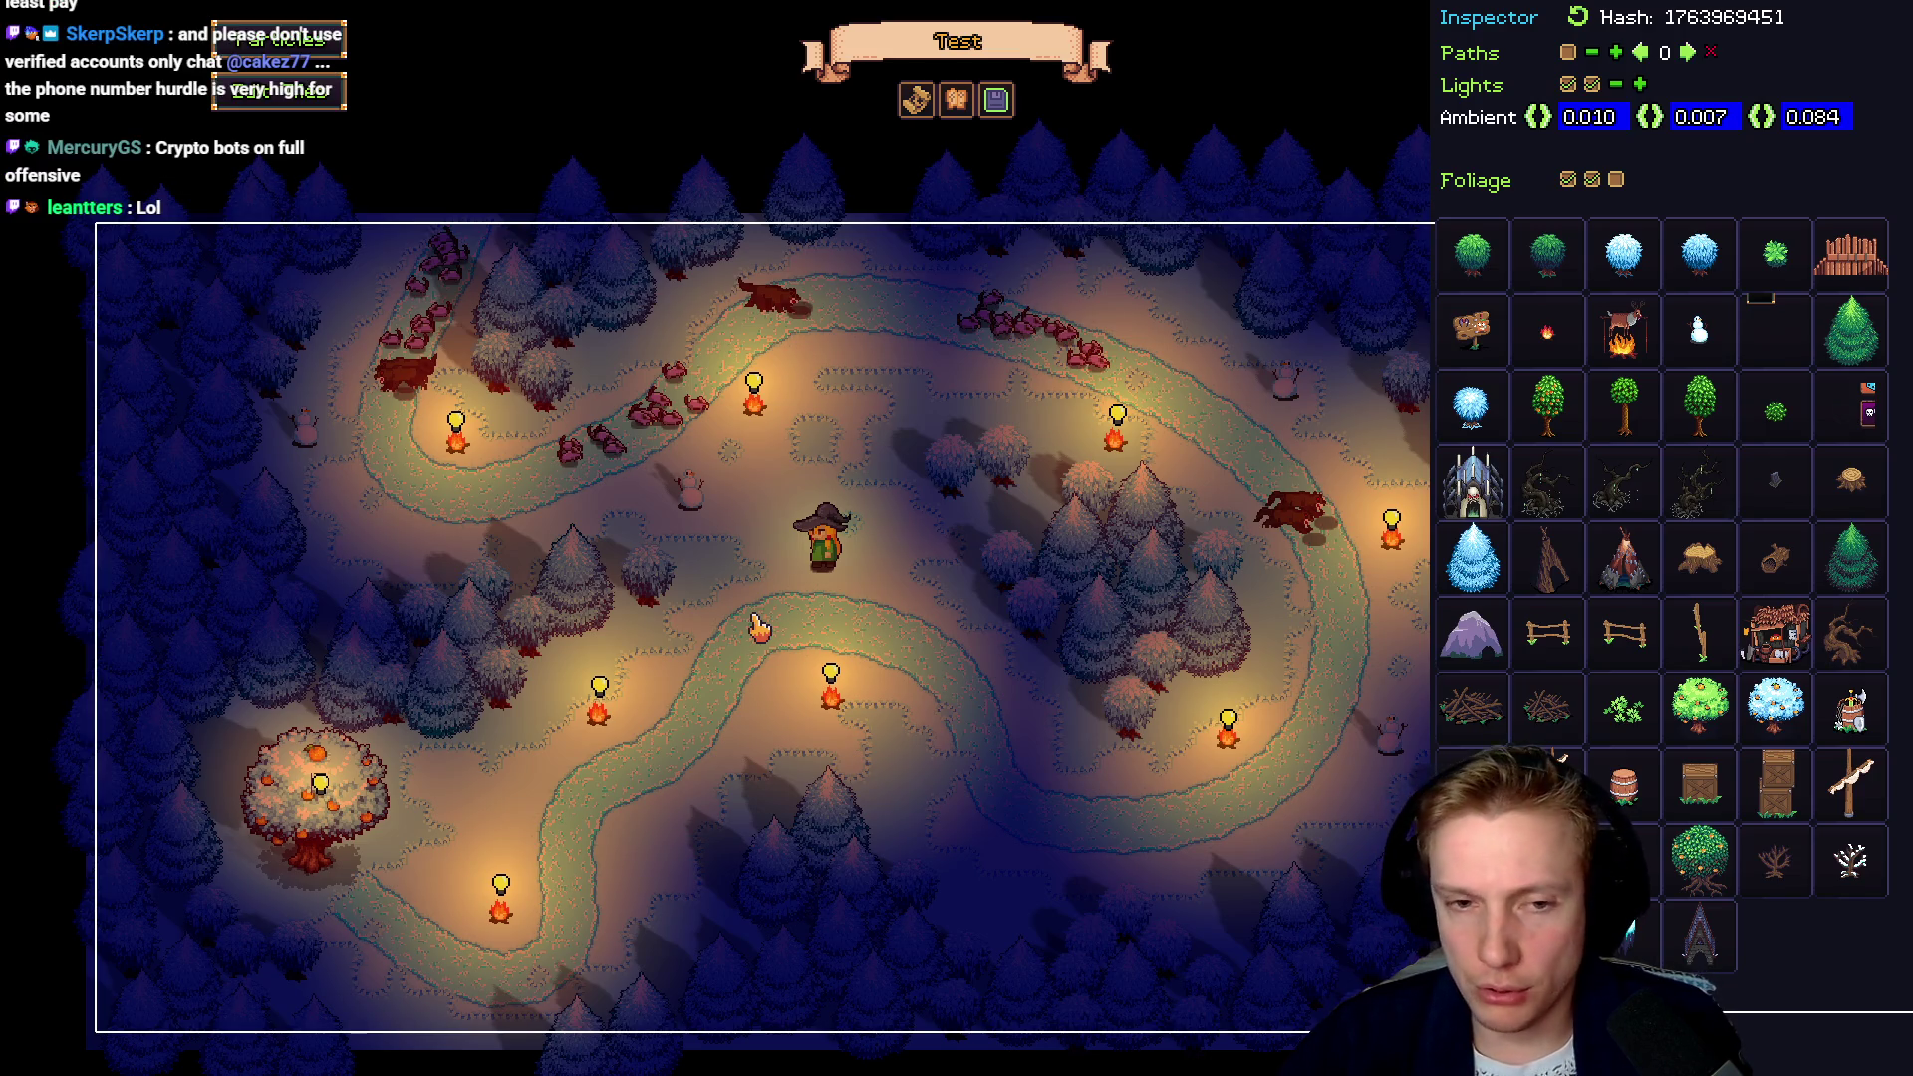
{"action": "mouse_move", "coordinate": [907, 628]}
{"action": "left_mouse_down"}
{"action": "mouse_move", "coordinate": [845, 670]}
{"action": "mouse_move", "coordinate": [776, 655]}
{"action": "left_mouse_up"}
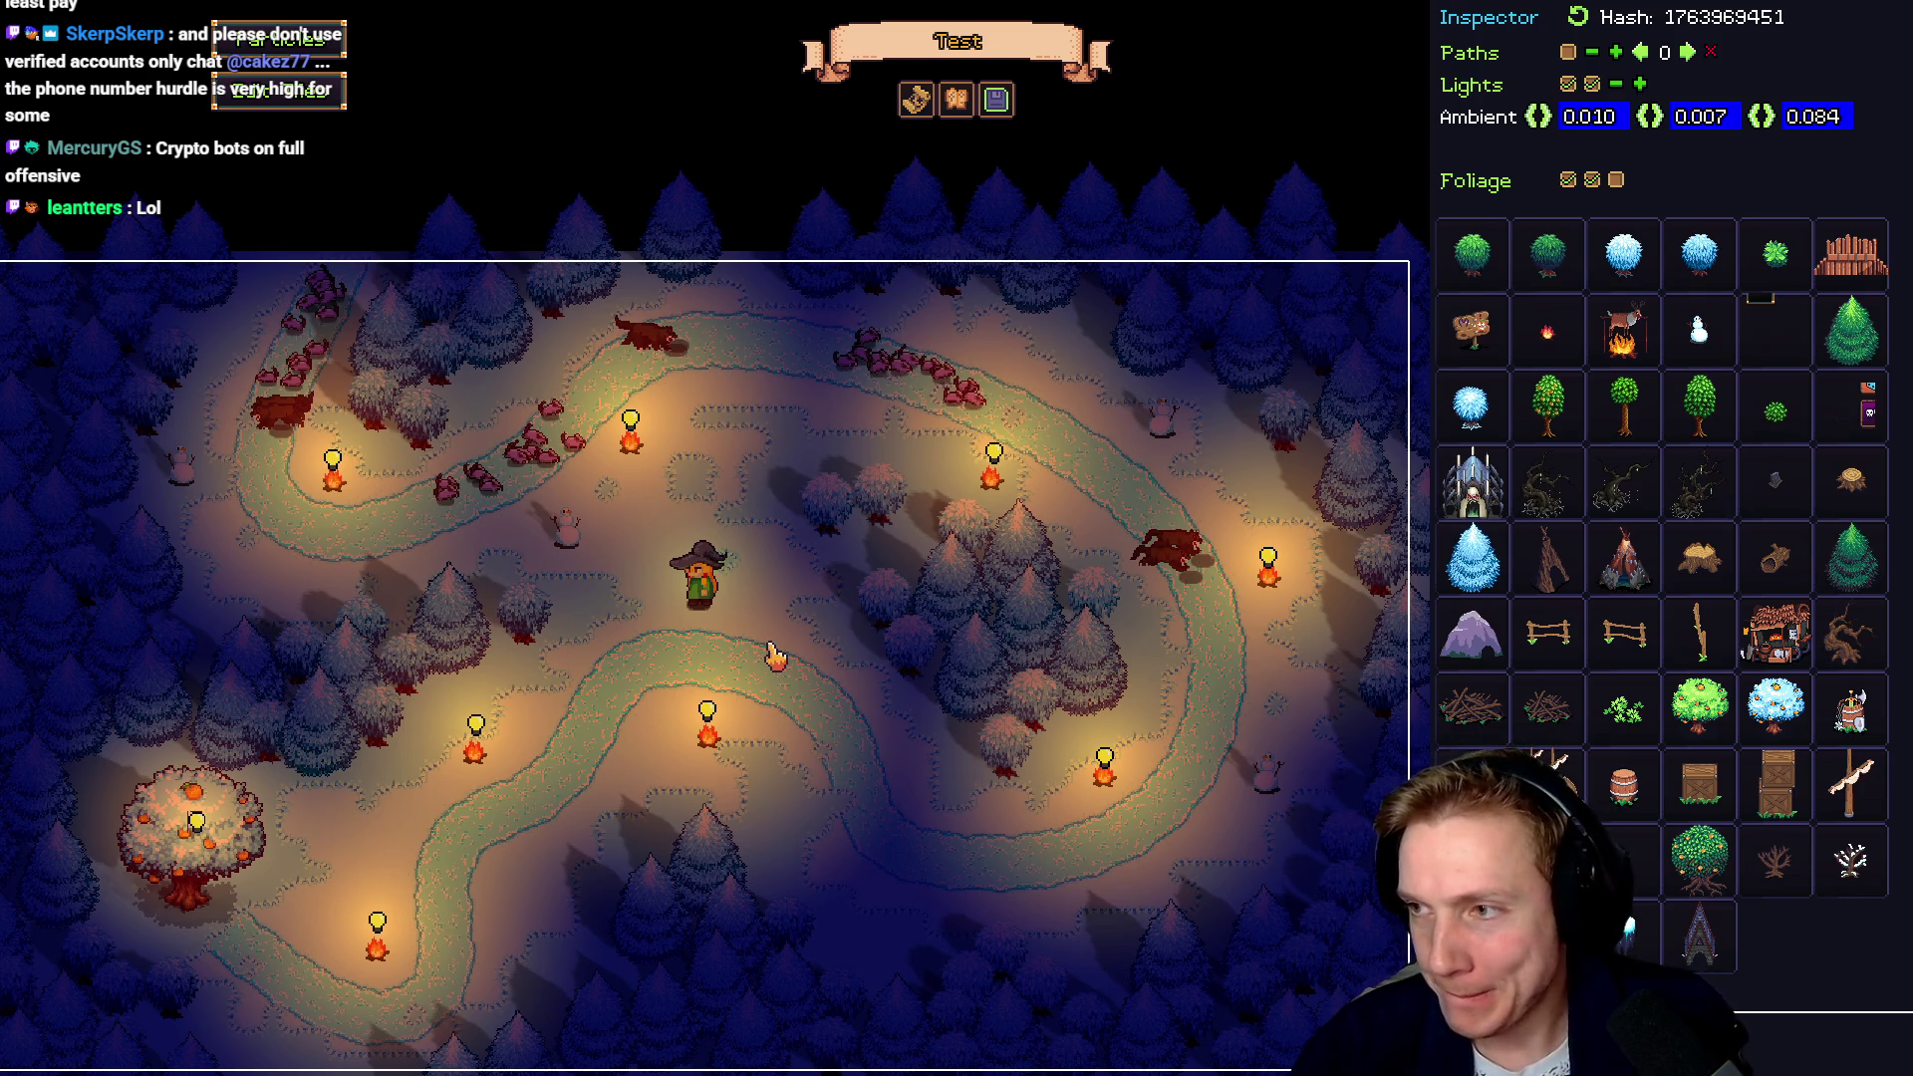
{"action": "key", "text": "alt+Tab"}
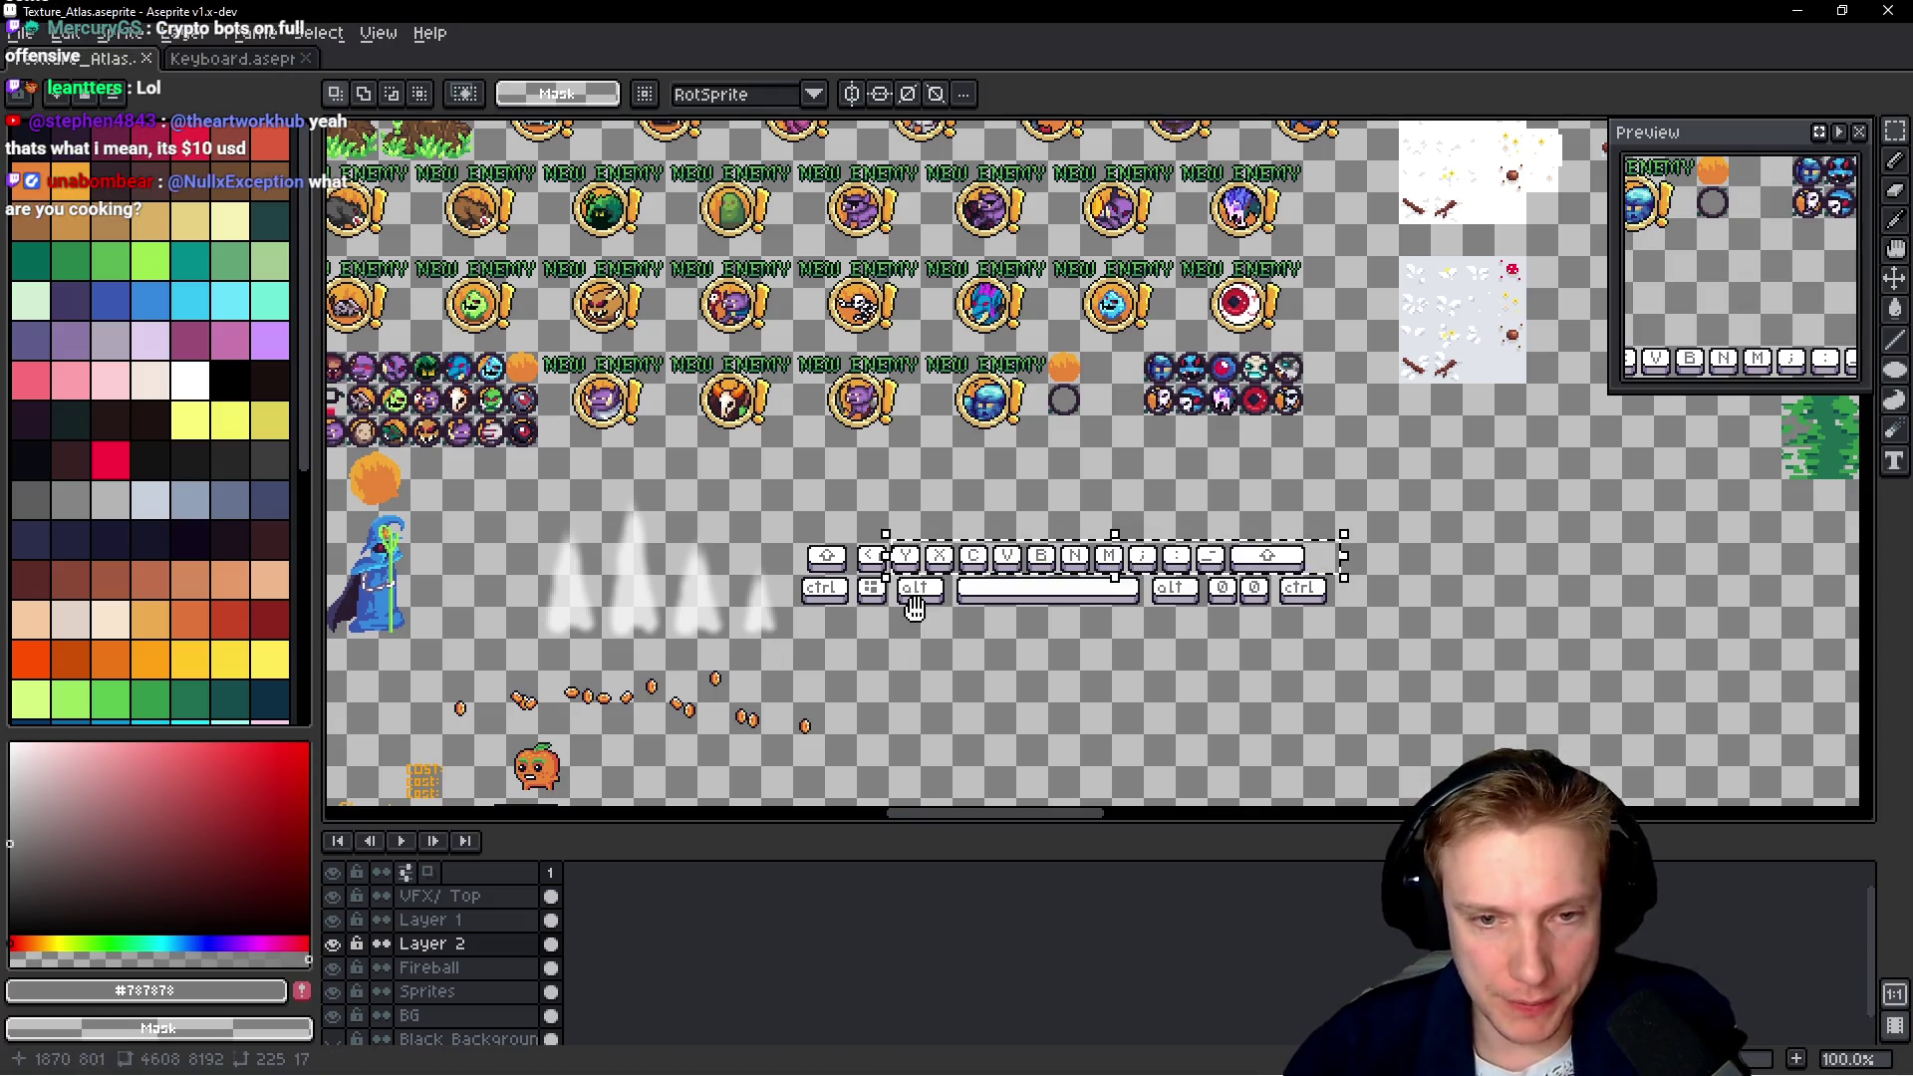
Zoom and pan across the texture atlas, then return to the Steam store page in Firefox
{"action": "scroll", "coordinate": [951, 535], "scroll_direction": "up", "scroll_amount": 3}
{"action": "scroll", "coordinate": [936, 534], "scroll_direction": "down", "scroll_amount": 1}
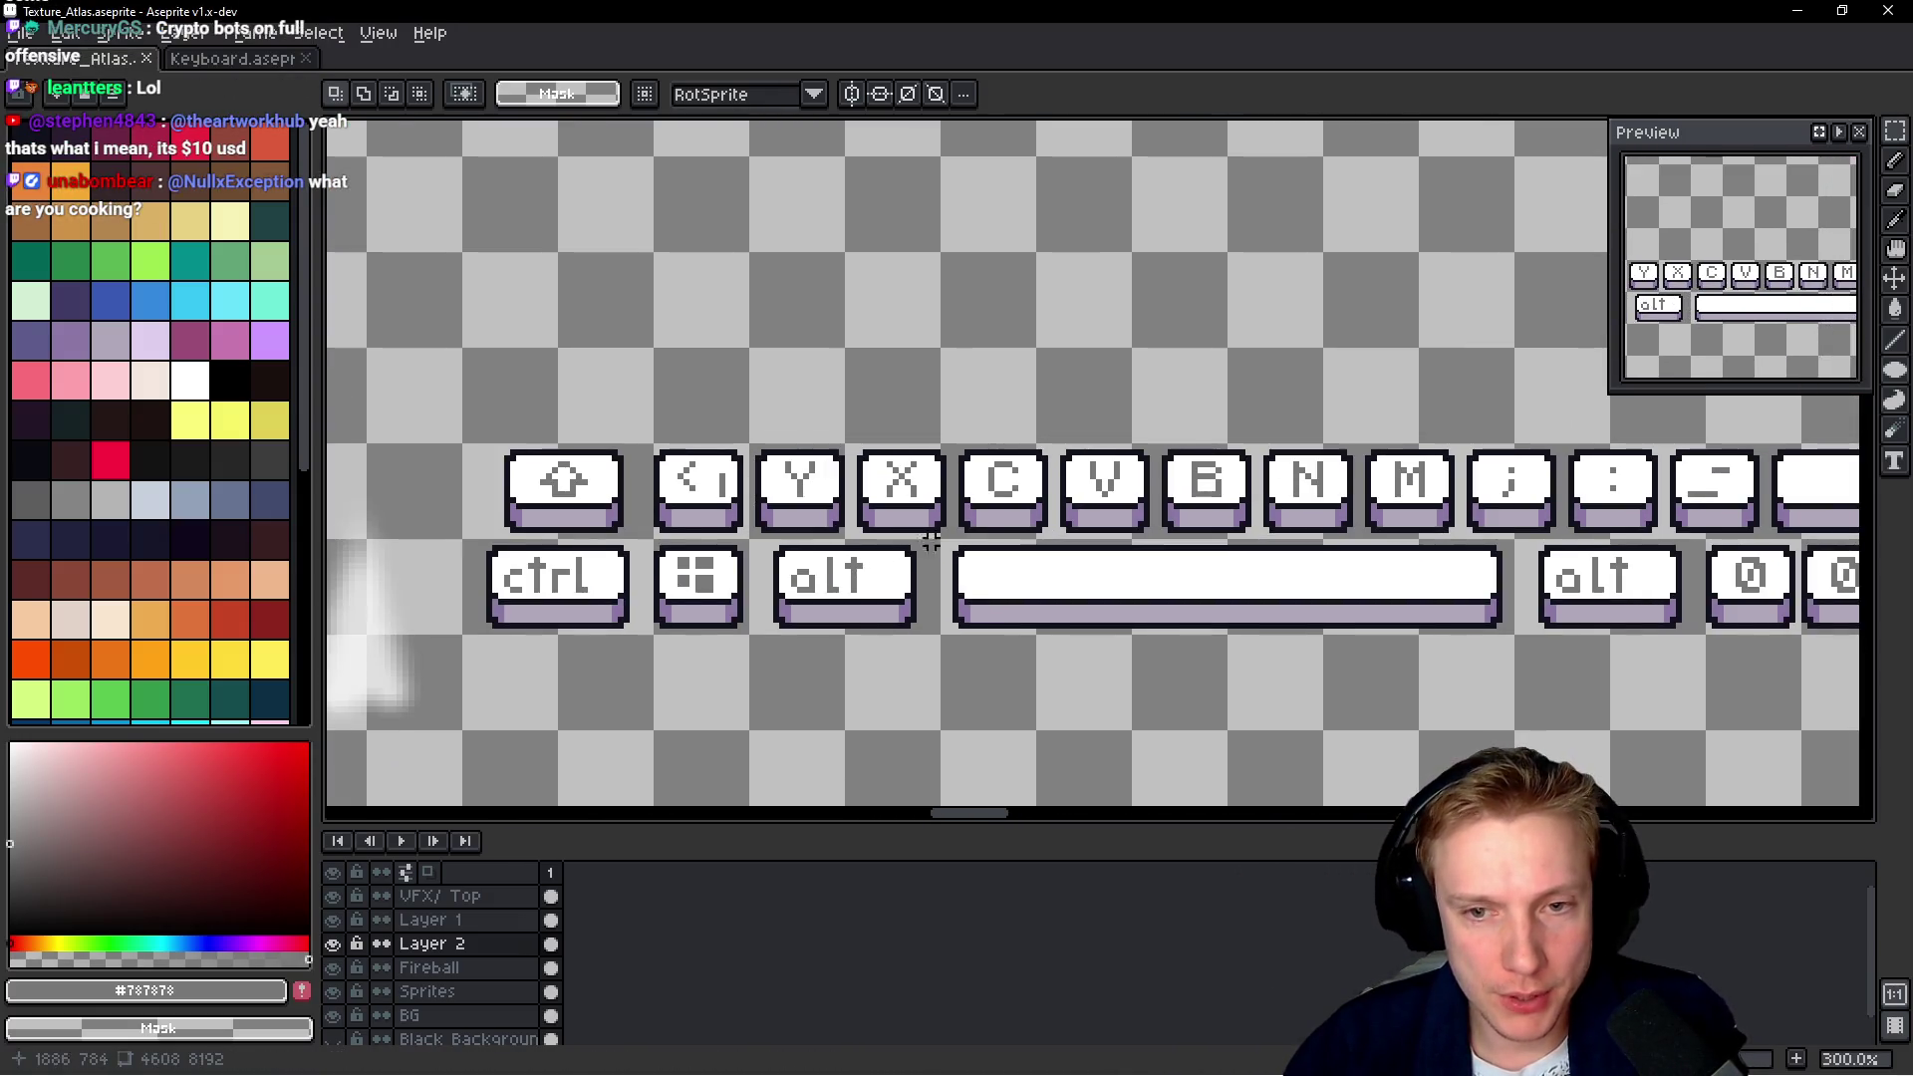
{"action": "scroll", "coordinate": [996, 491], "scroll_direction": "right", "scroll_amount": 1}
{"action": "scroll", "coordinate": [1066, 488], "scroll_direction": "right", "scroll_amount": 1}
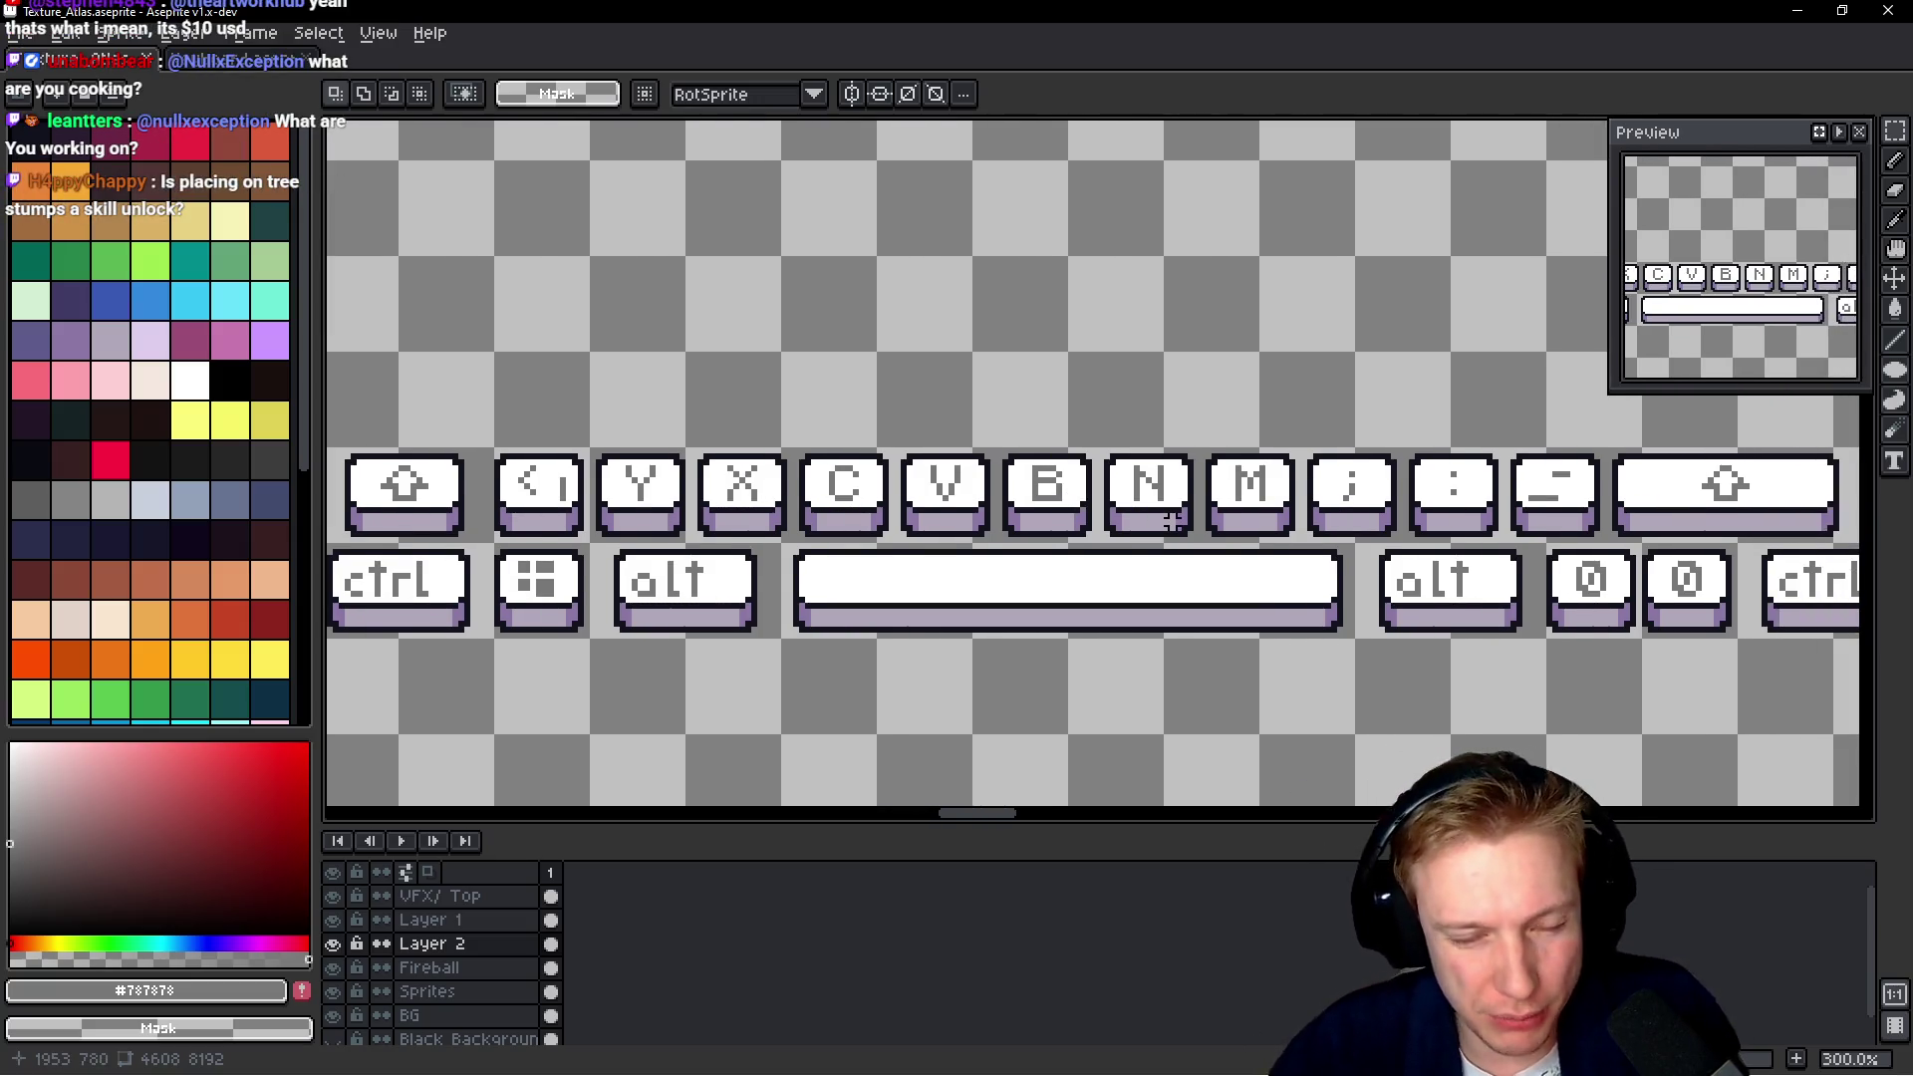
{"action": "scroll", "coordinate": [1173, 521], "scroll_direction": "down", "scroll_amount": 2}
{"action": "scroll", "coordinate": [997, 518], "scroll_direction": "down", "scroll_amount": 5}
{"action": "scroll", "coordinate": [957, 469], "scroll_direction": "left", "scroll_amount": 5}
{"action": "scroll", "coordinate": [957, 449], "scroll_direction": "down", "scroll_amount": 3}
{"action": "scroll", "coordinate": [996, 458], "scroll_direction": "left", "scroll_amount": 3}
{"action": "scroll", "coordinate": [1036, 474], "scroll_direction": "down", "scroll_amount": 3}
{"action": "scroll", "coordinate": [1086, 488], "scroll_direction": "left", "scroll_amount": 2}
{"action": "scroll", "coordinate": [1089, 490], "scroll_direction": "down", "scroll_amount": 3}
{"action": "scroll", "coordinate": [1089, 490], "scroll_direction": "left", "scroll_amount": 3}
{"action": "scroll", "coordinate": [1096, 449], "scroll_direction": "down", "scroll_amount": 2}
{"action": "scroll", "coordinate": [1116, 389], "scroll_direction": "left", "scroll_amount": 2}
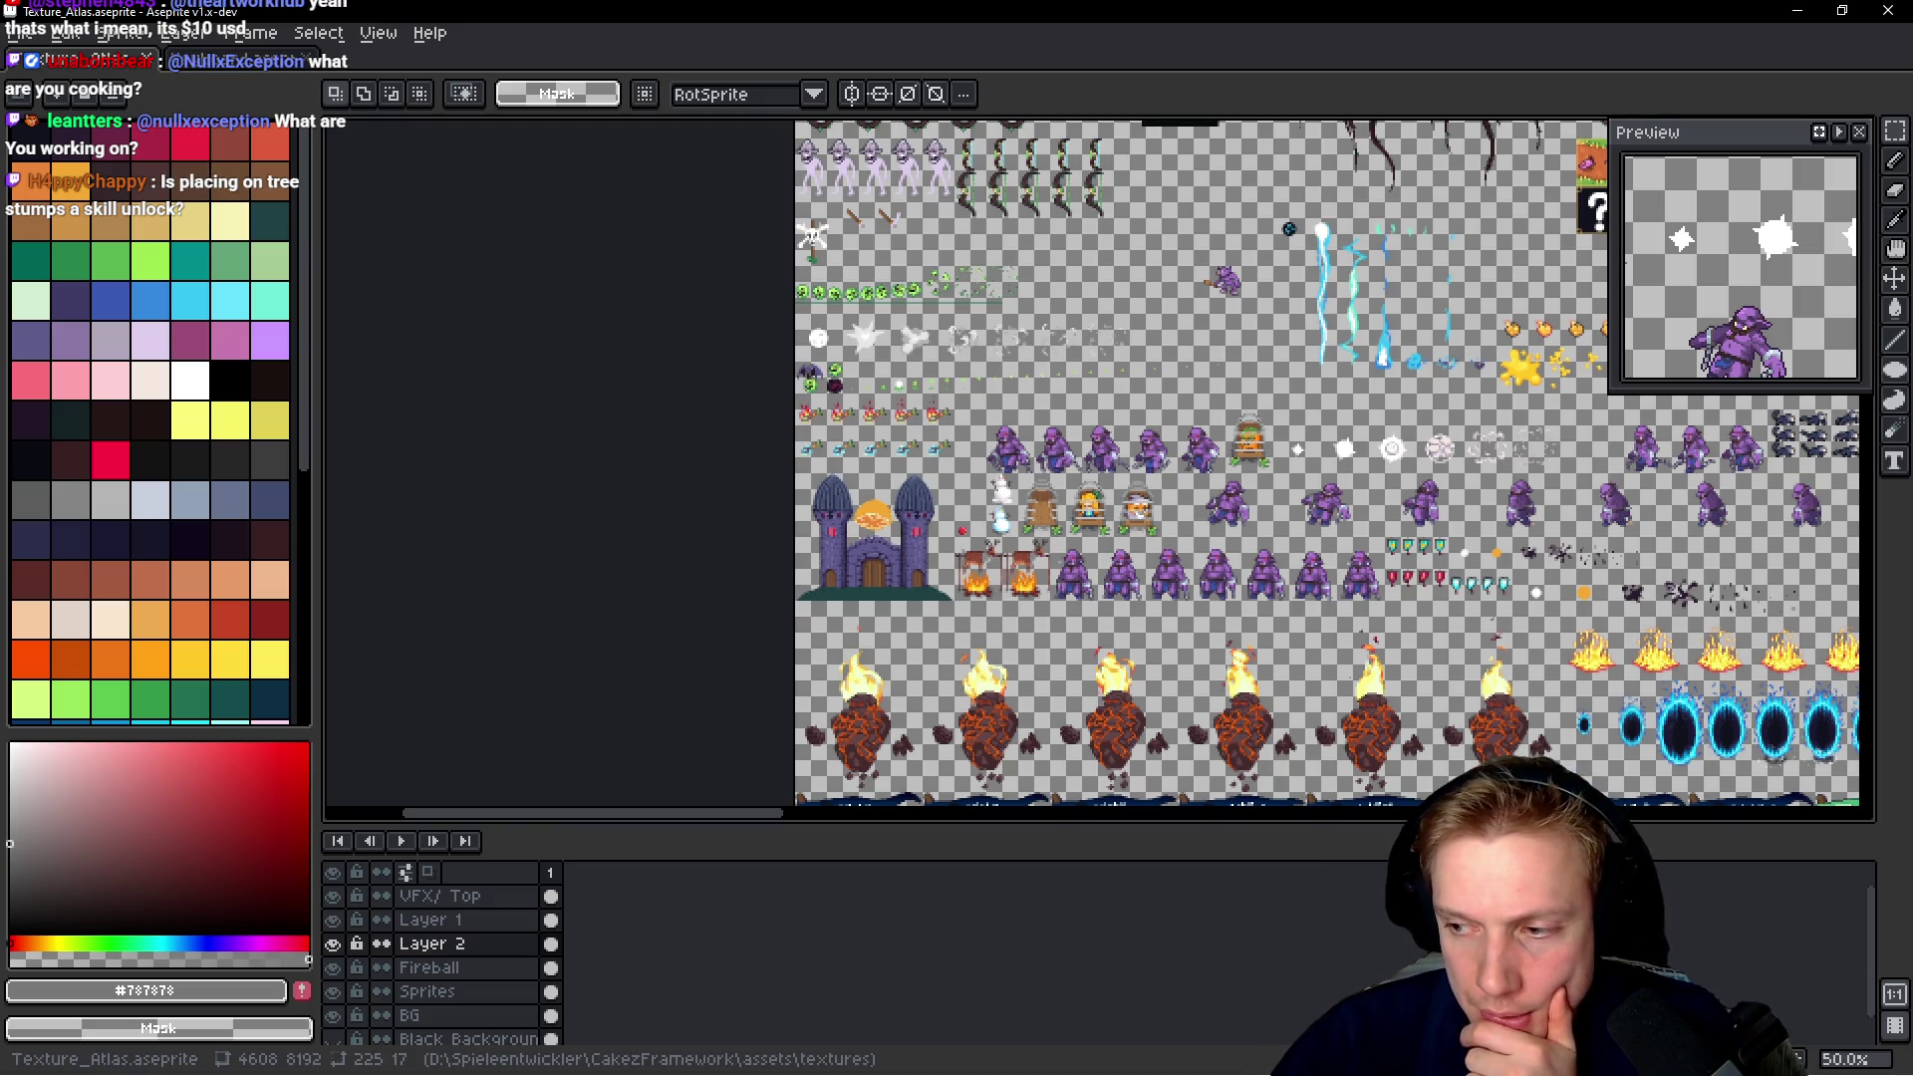
{"action": "key", "text": "alt+Tab"}
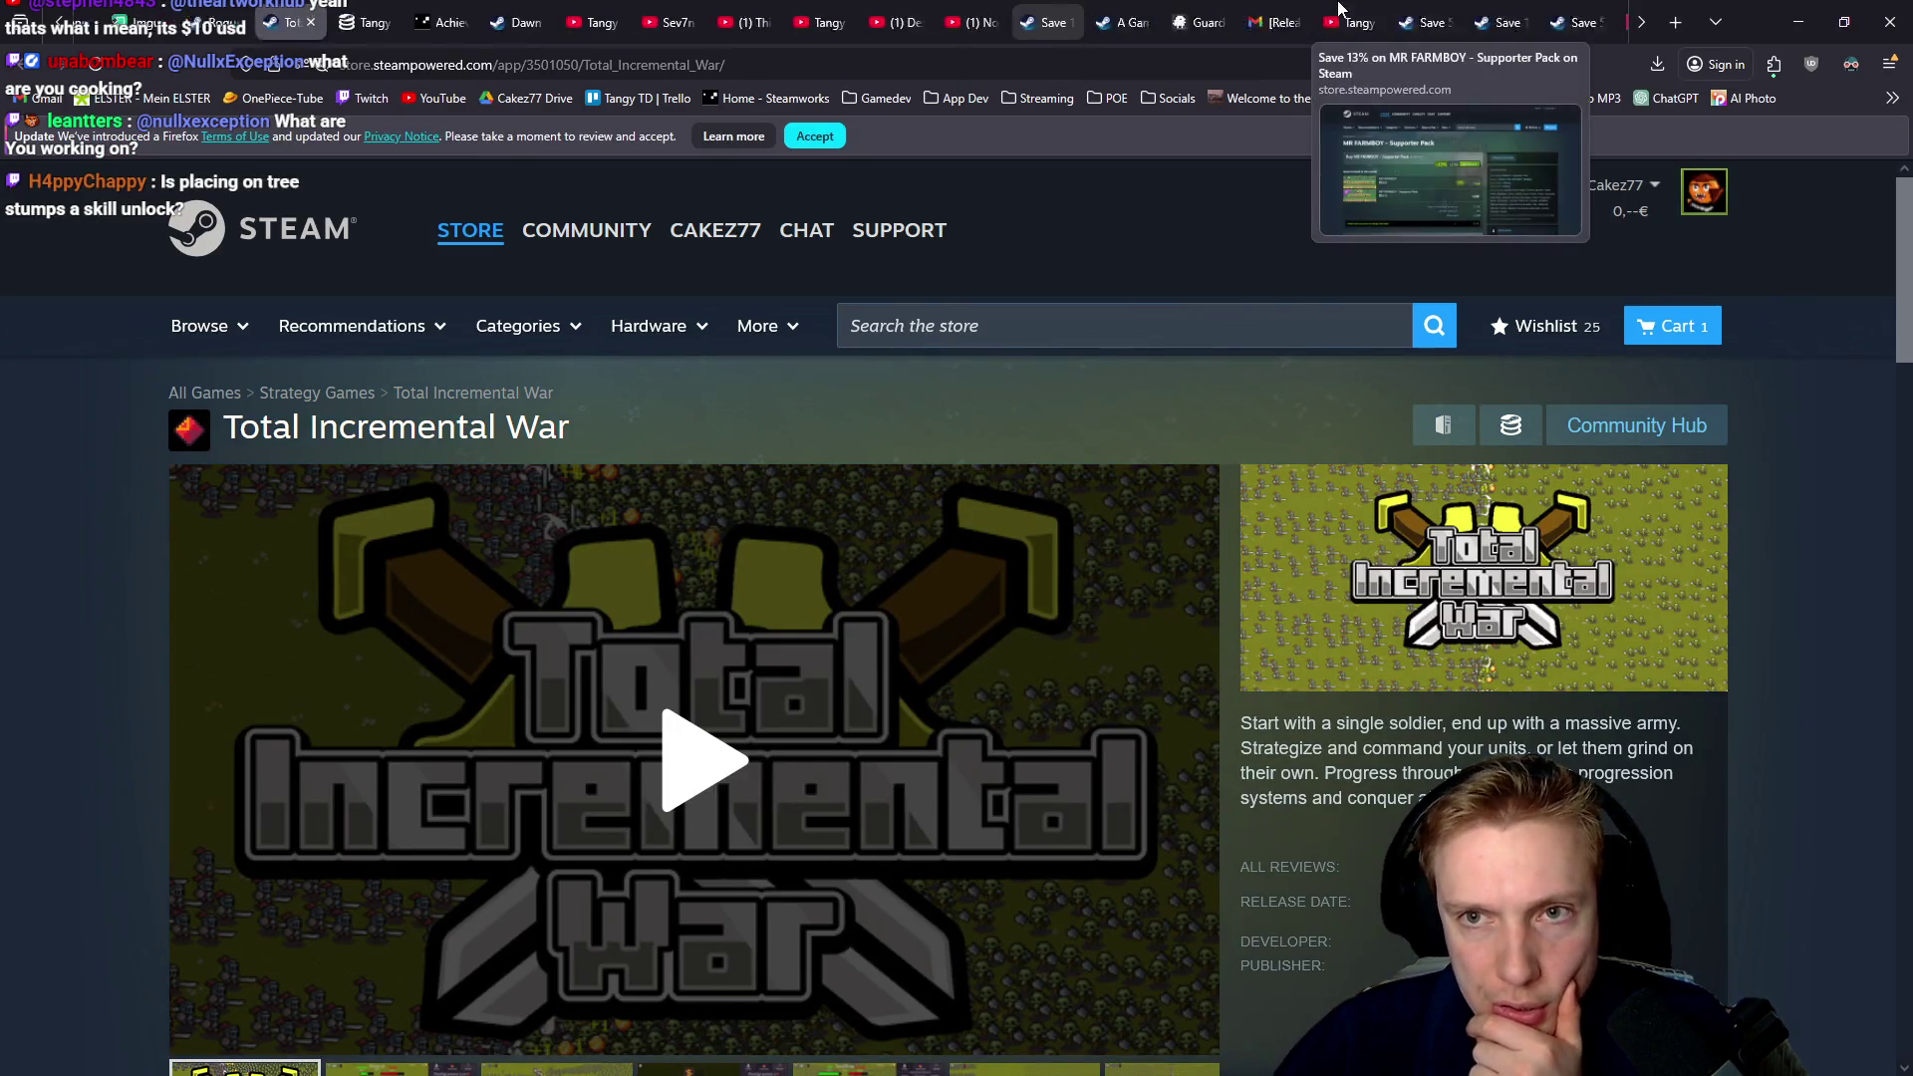
Review the SteamDB Tangy TD charts, close that tab, and go to Rogue Monster Rush
{"action": "scroll", "coordinate": [1345, 20], "scroll_direction": "up", "scroll_amount": 5}
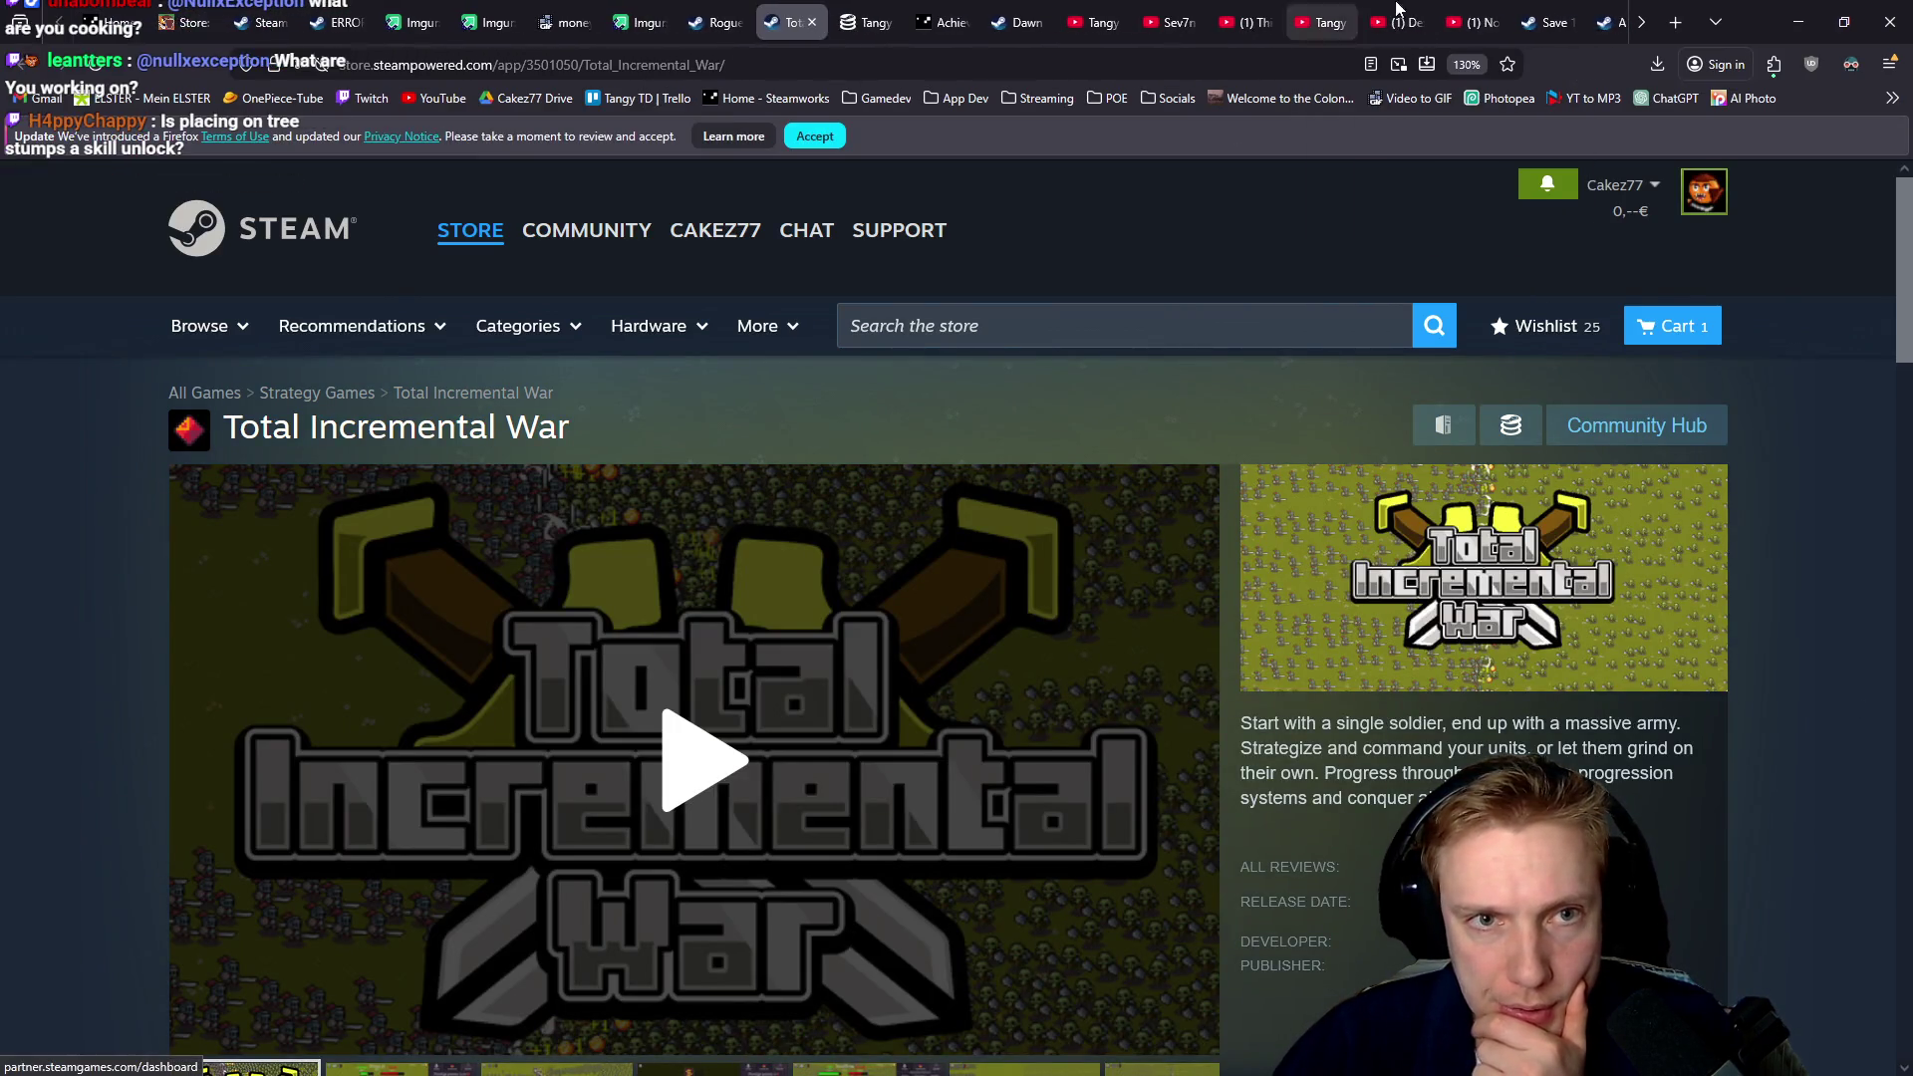
{"action": "key", "text": "alt+Tab"}
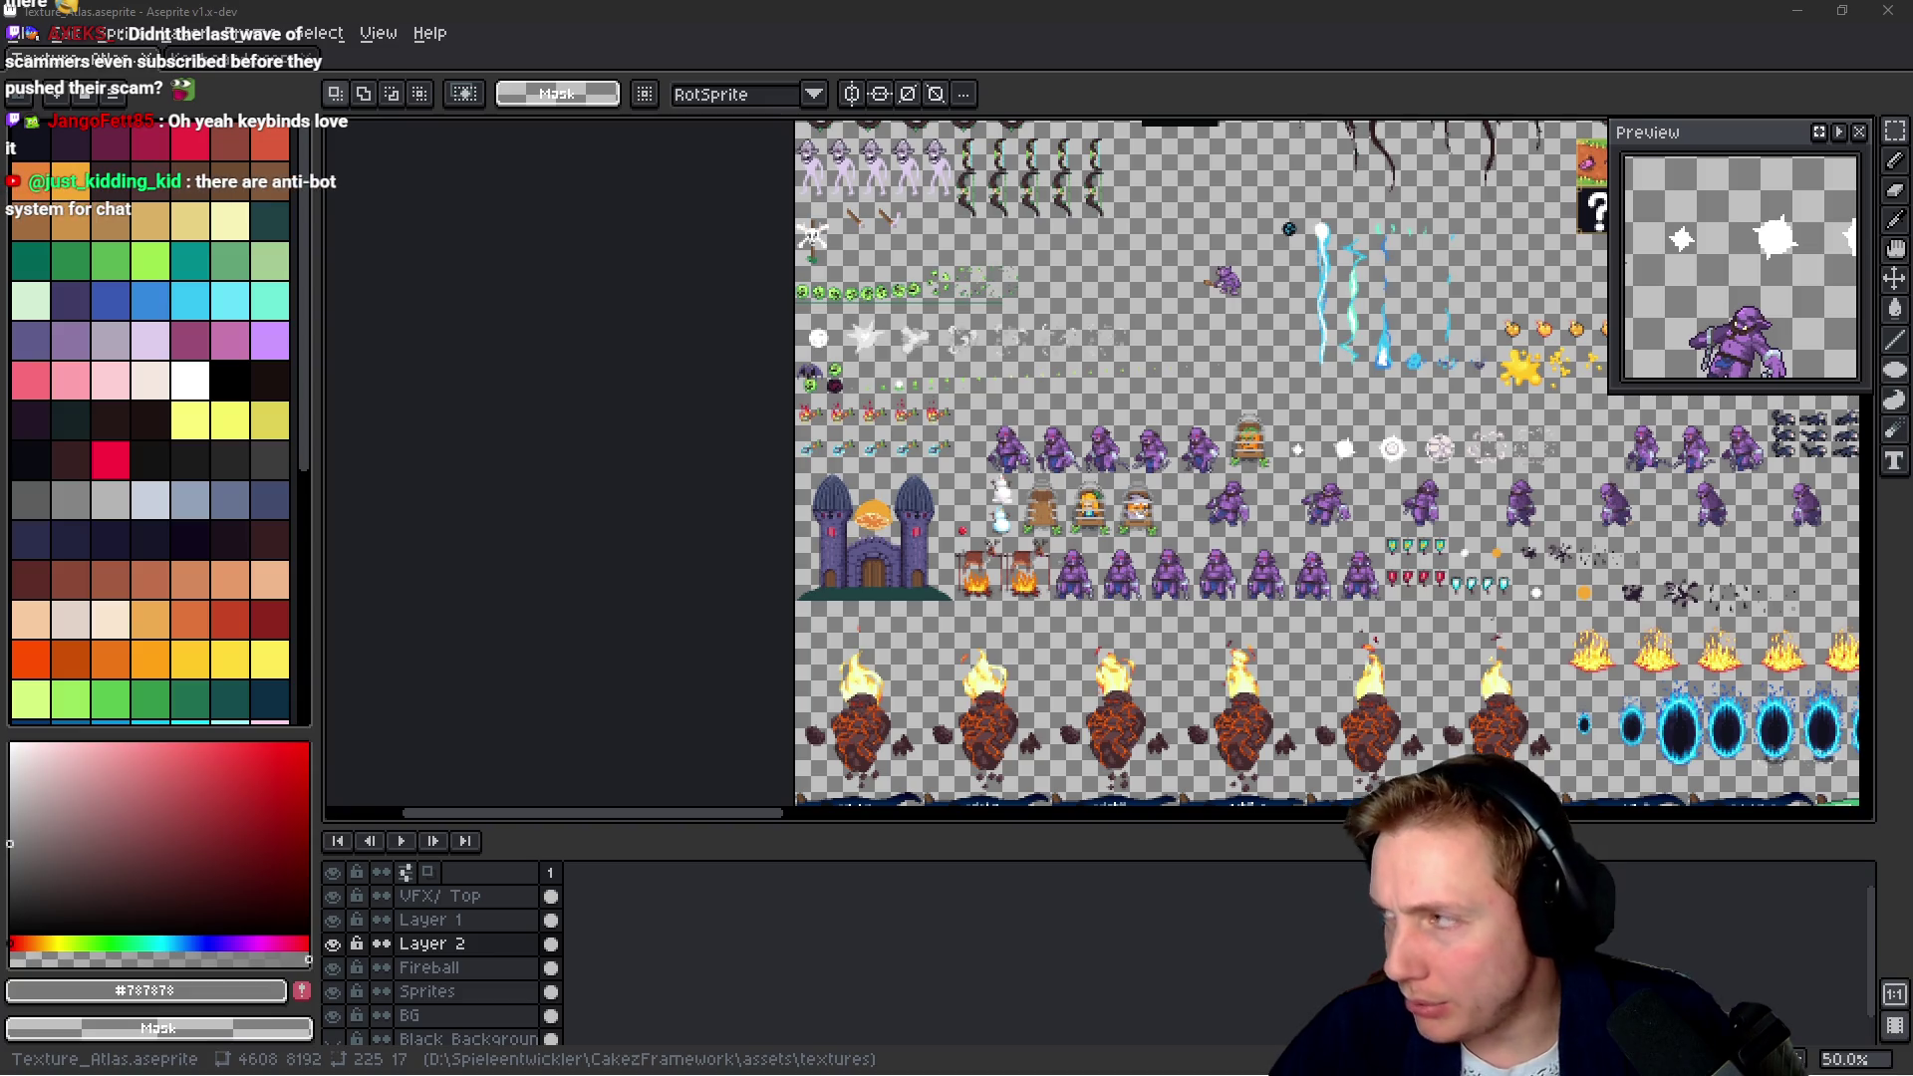
{"action": "key", "text": "alt+Tab"}
{"action": "scroll", "coordinate": [1162, 751], "scroll_direction": "down", "scroll_amount": 5}
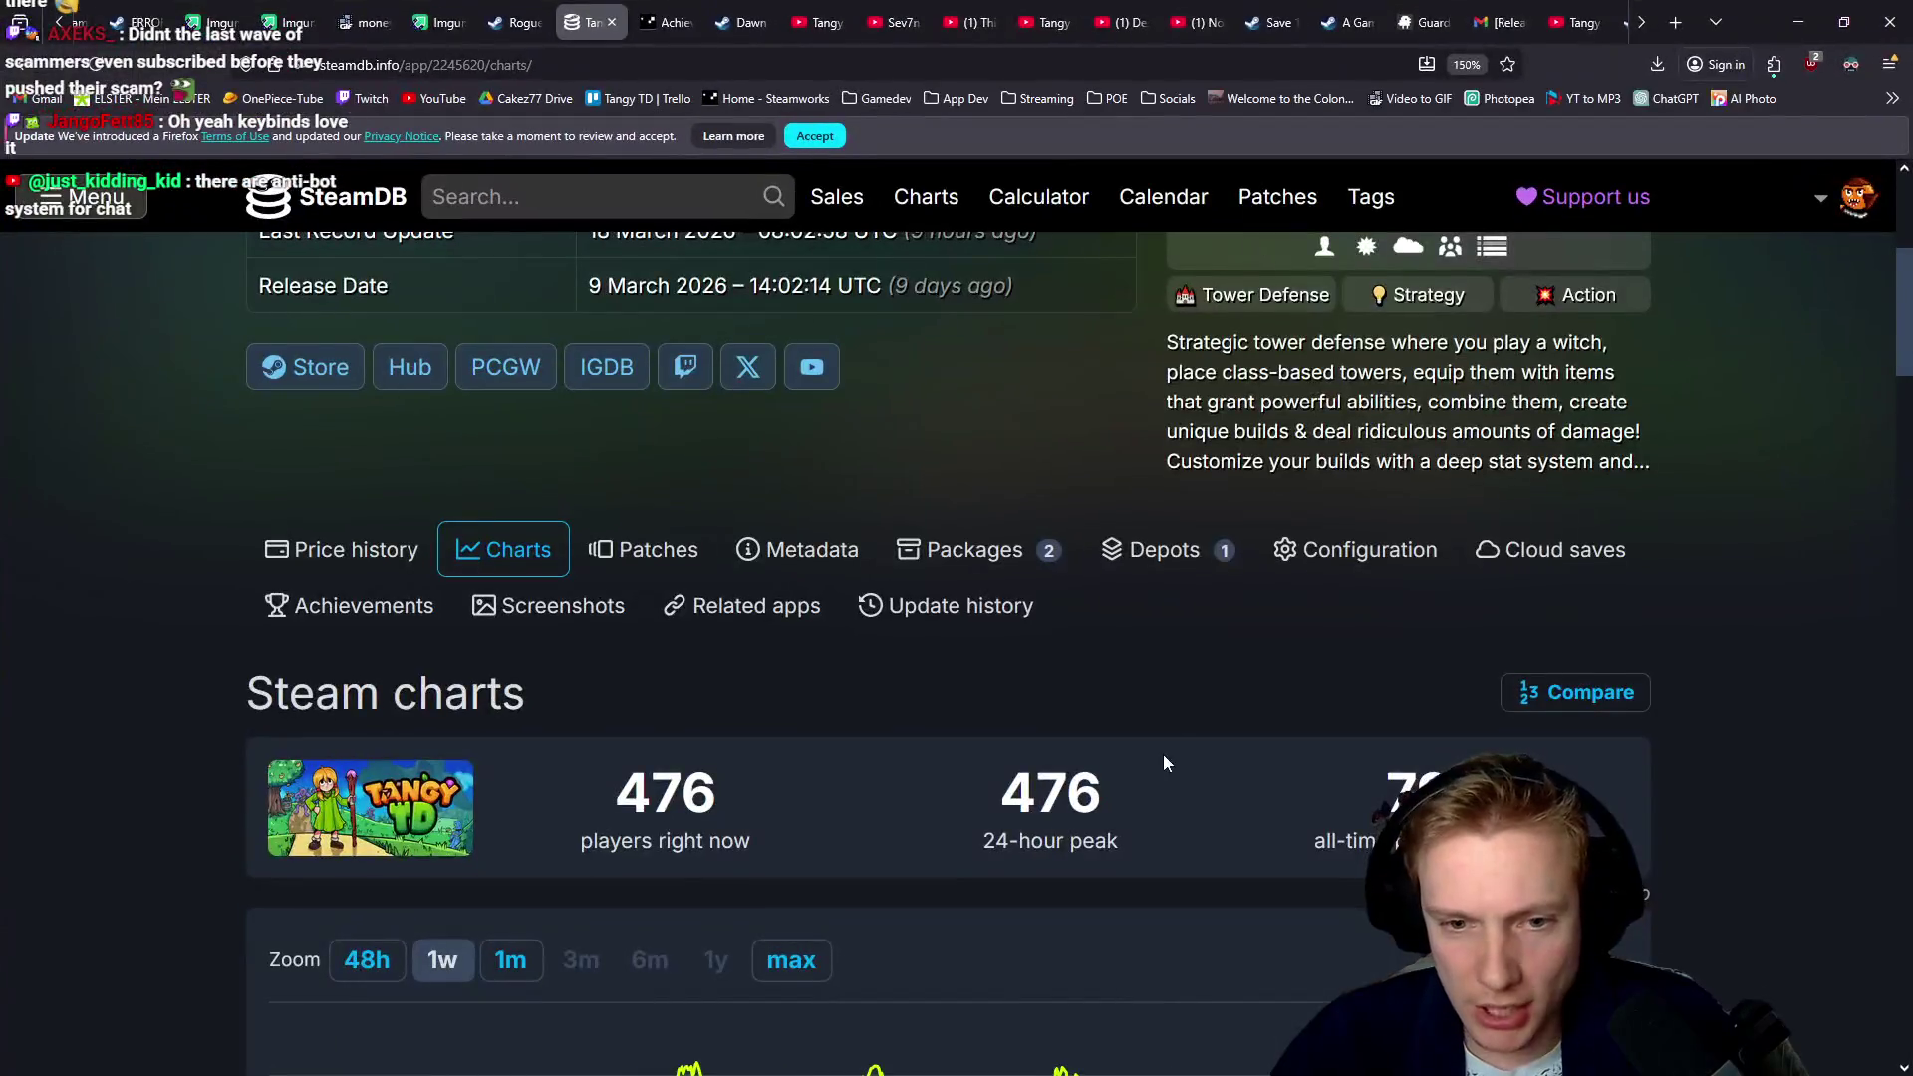
{"action": "scroll", "coordinate": [1112, 648], "scroll_direction": "down", "scroll_amount": 3}
{"action": "mouse_move", "coordinate": [1168, 837]}
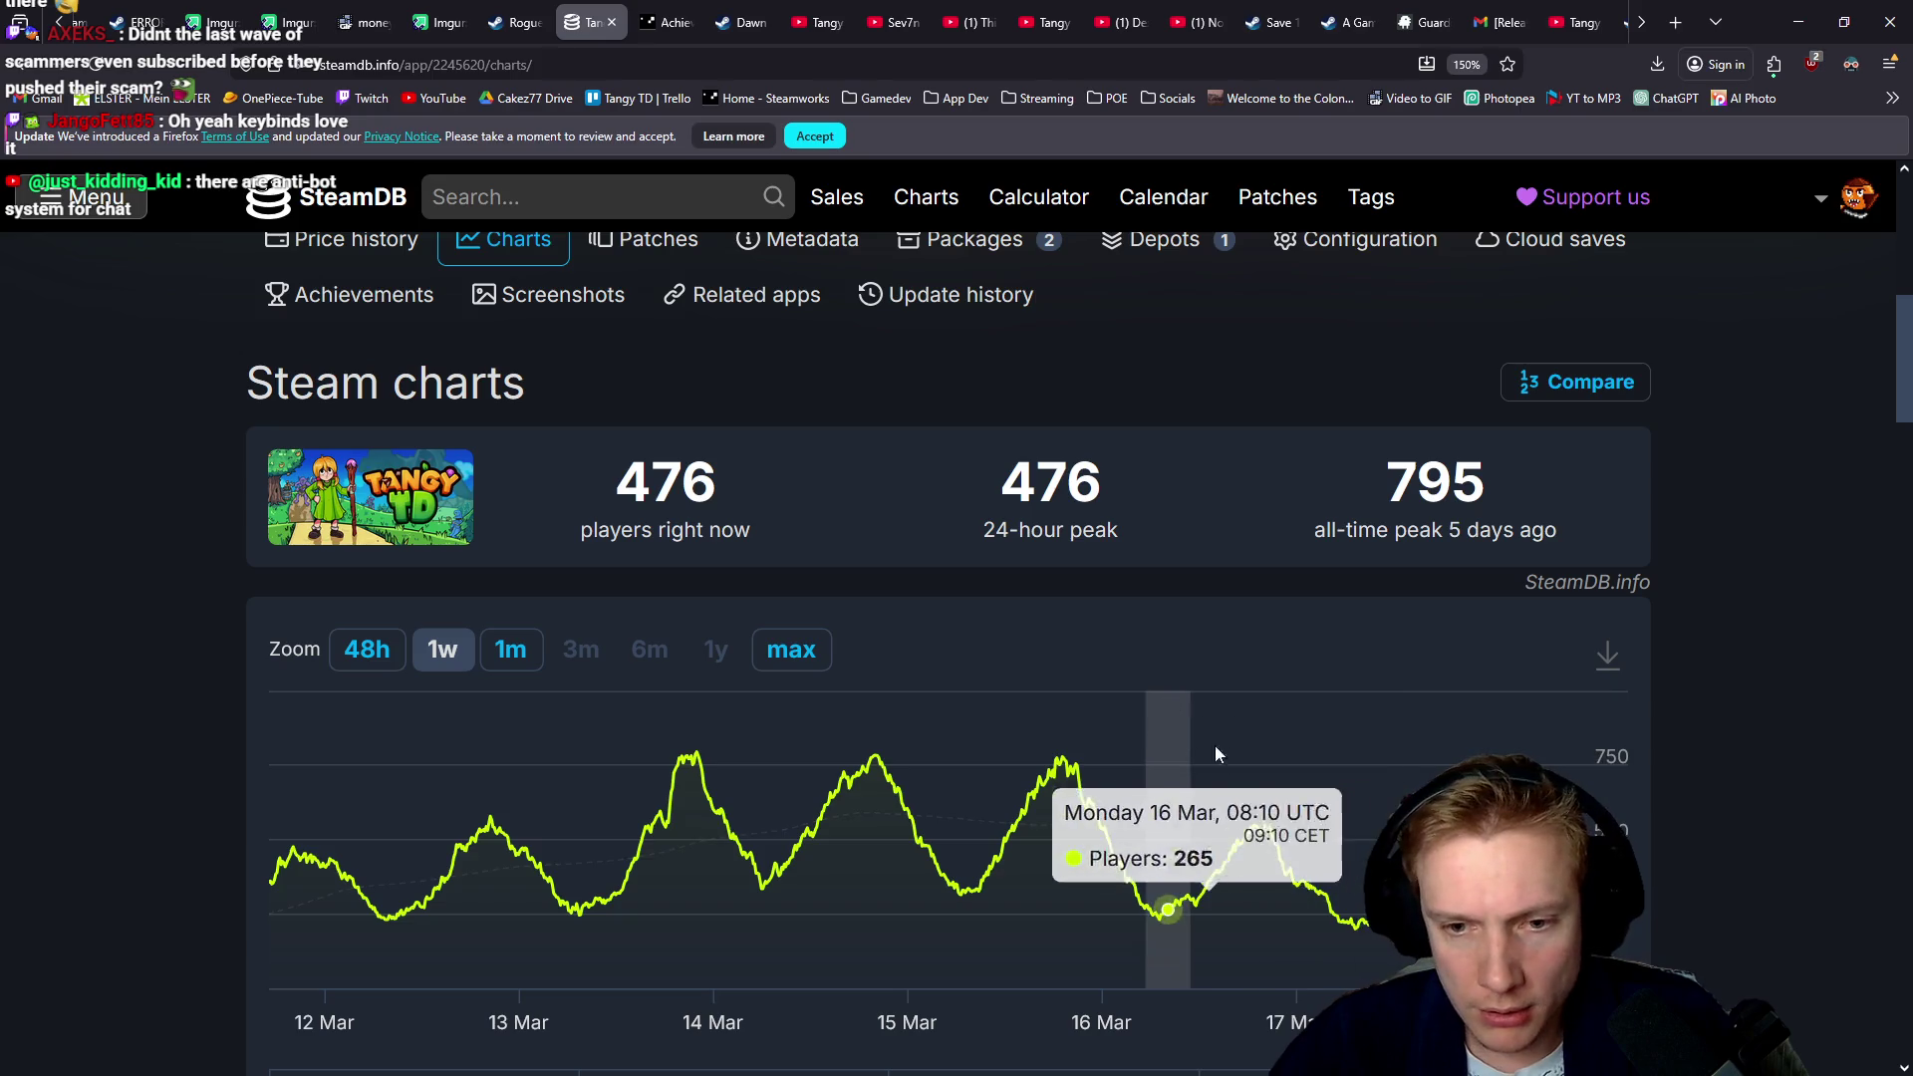
{"action": "scroll", "coordinate": [1146, 748], "scroll_direction": "up", "scroll_amount": 8}
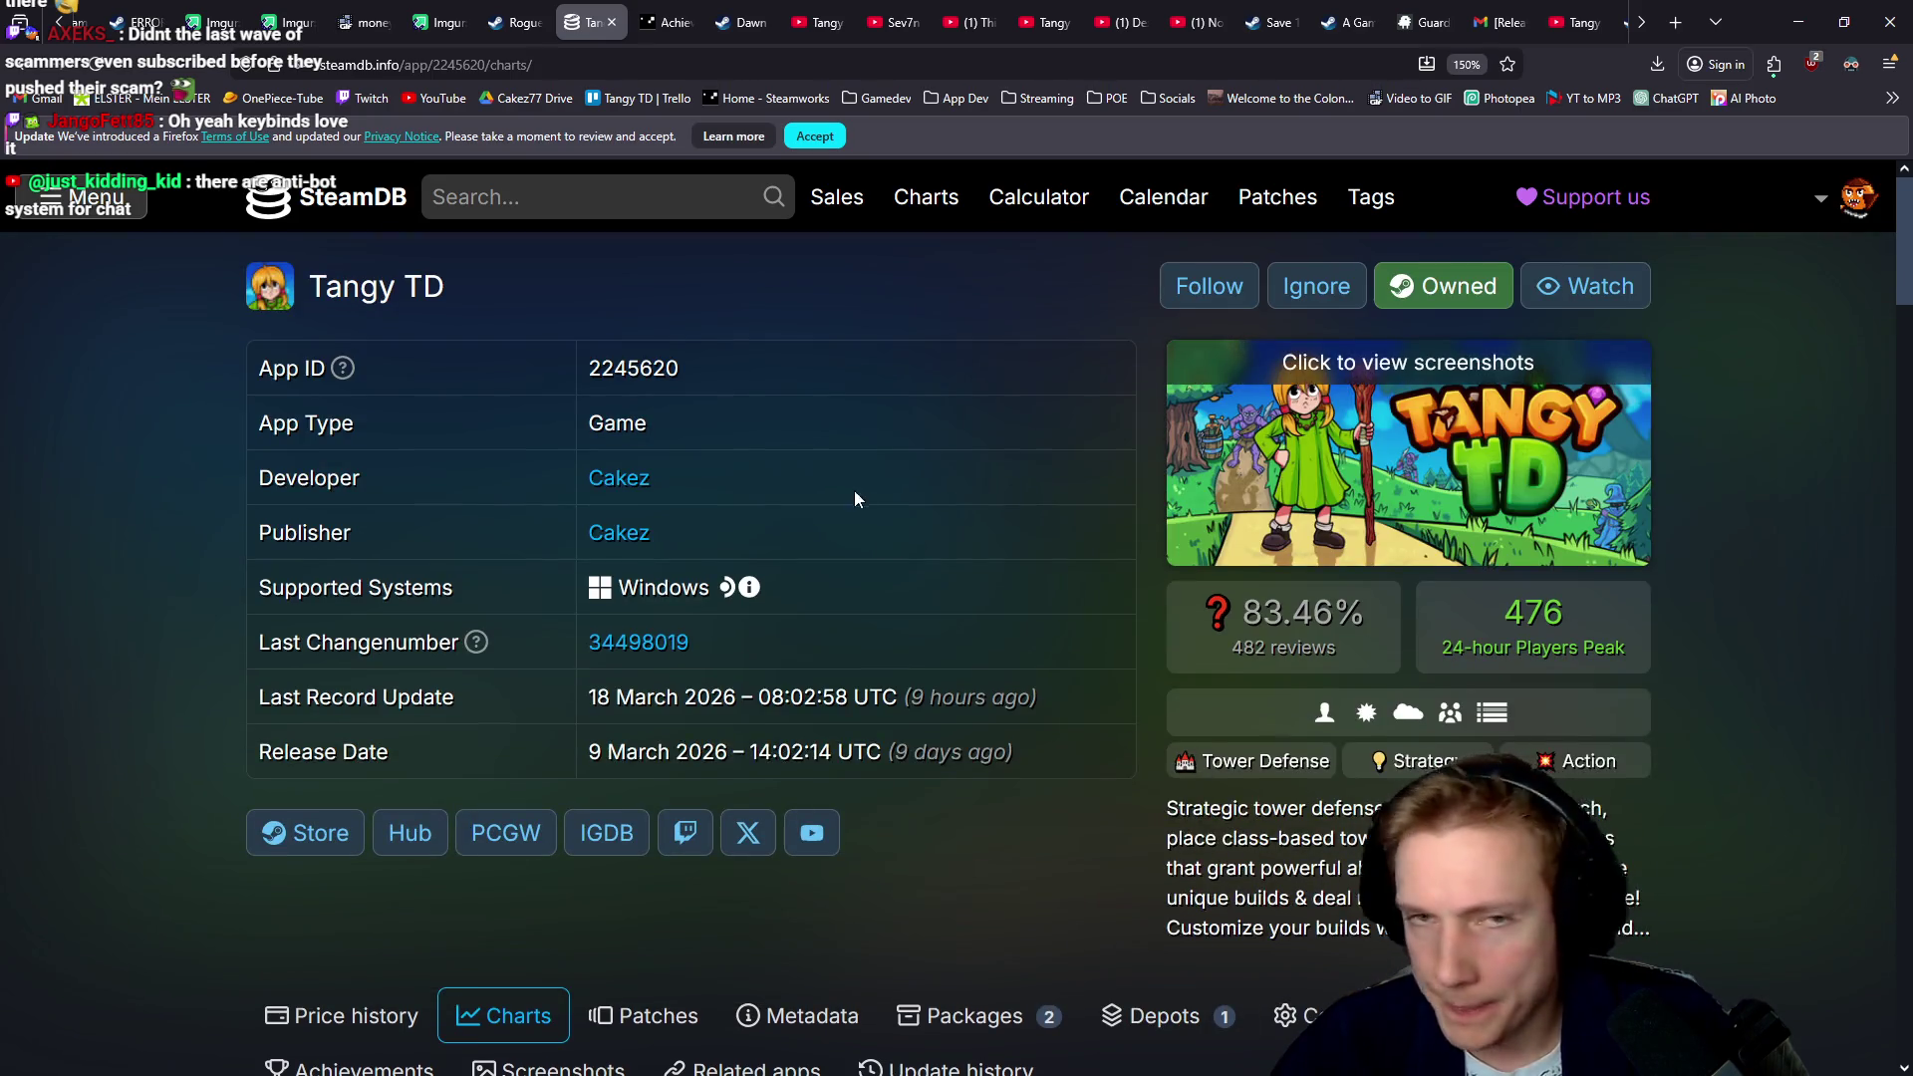
{"action": "middle_click", "coordinate": [585, 18]}
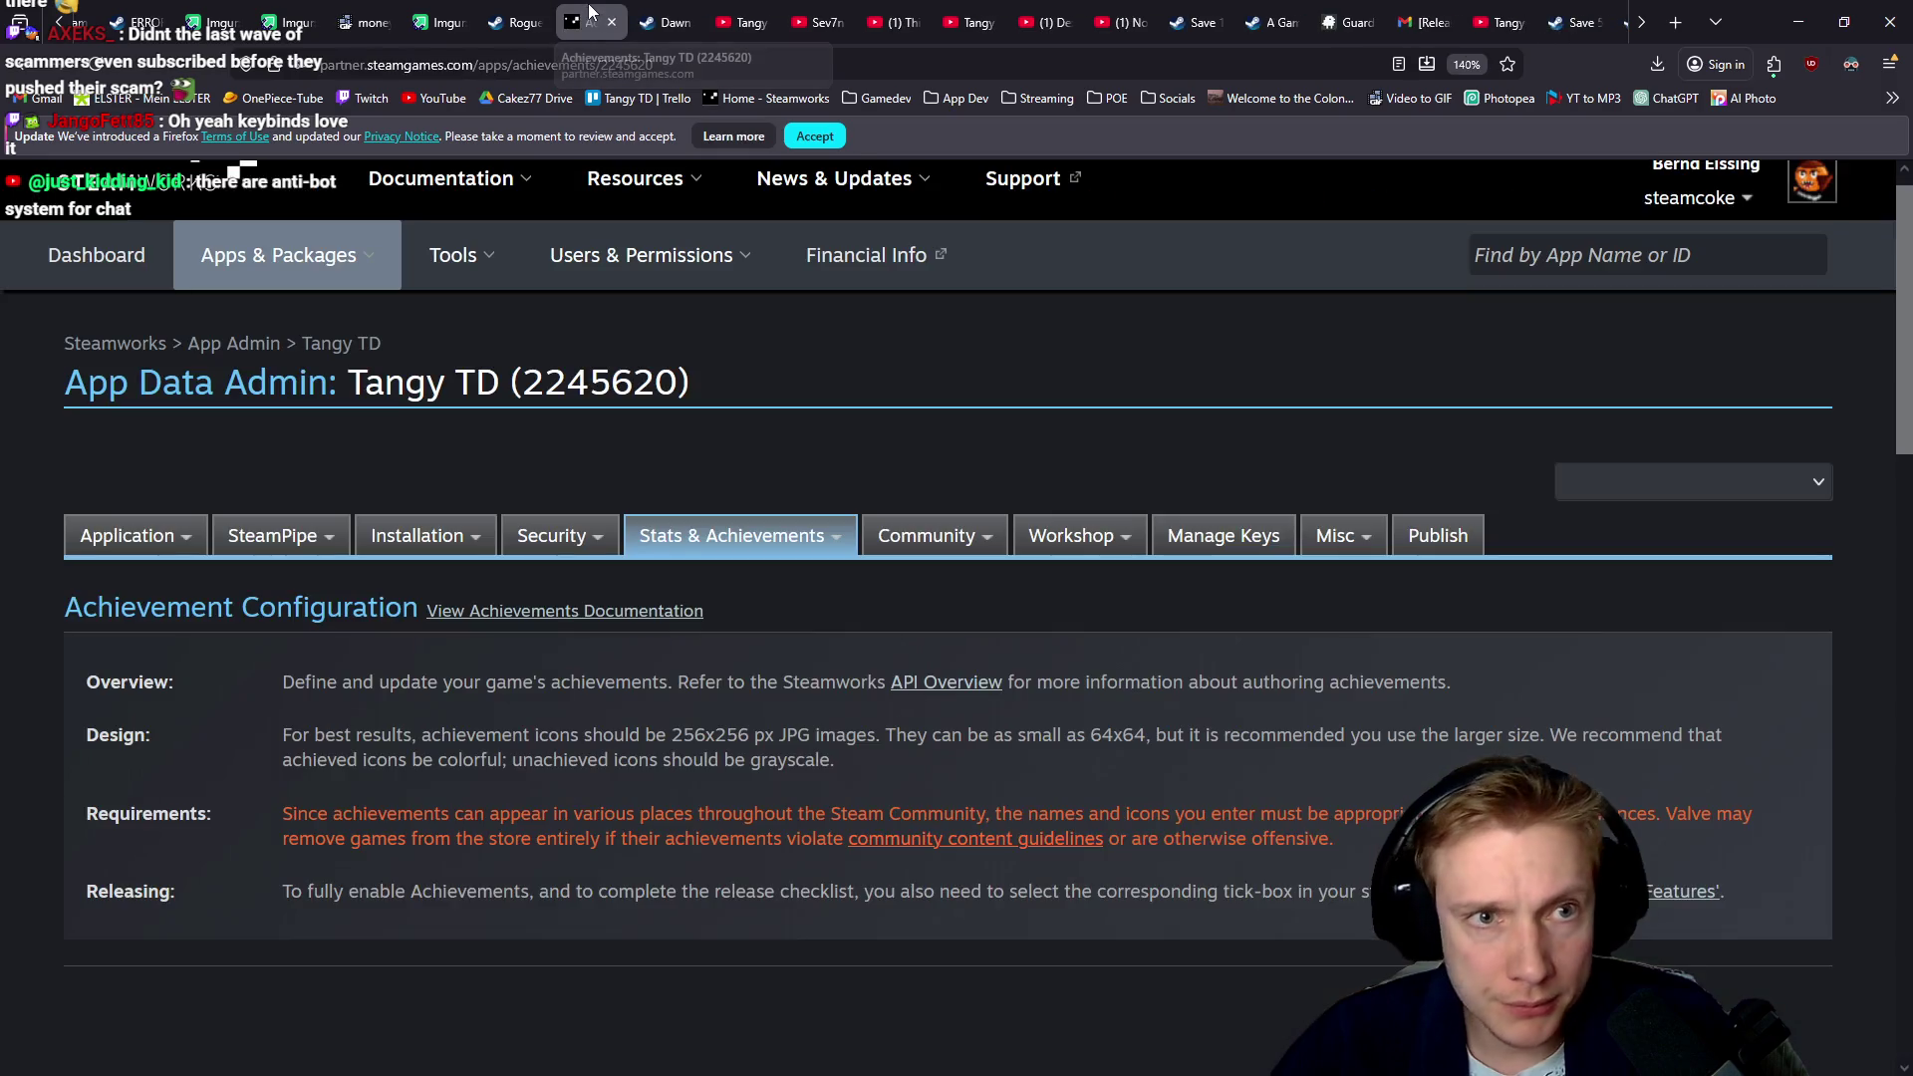
{"action": "left_click", "coordinate": [507, 17]}
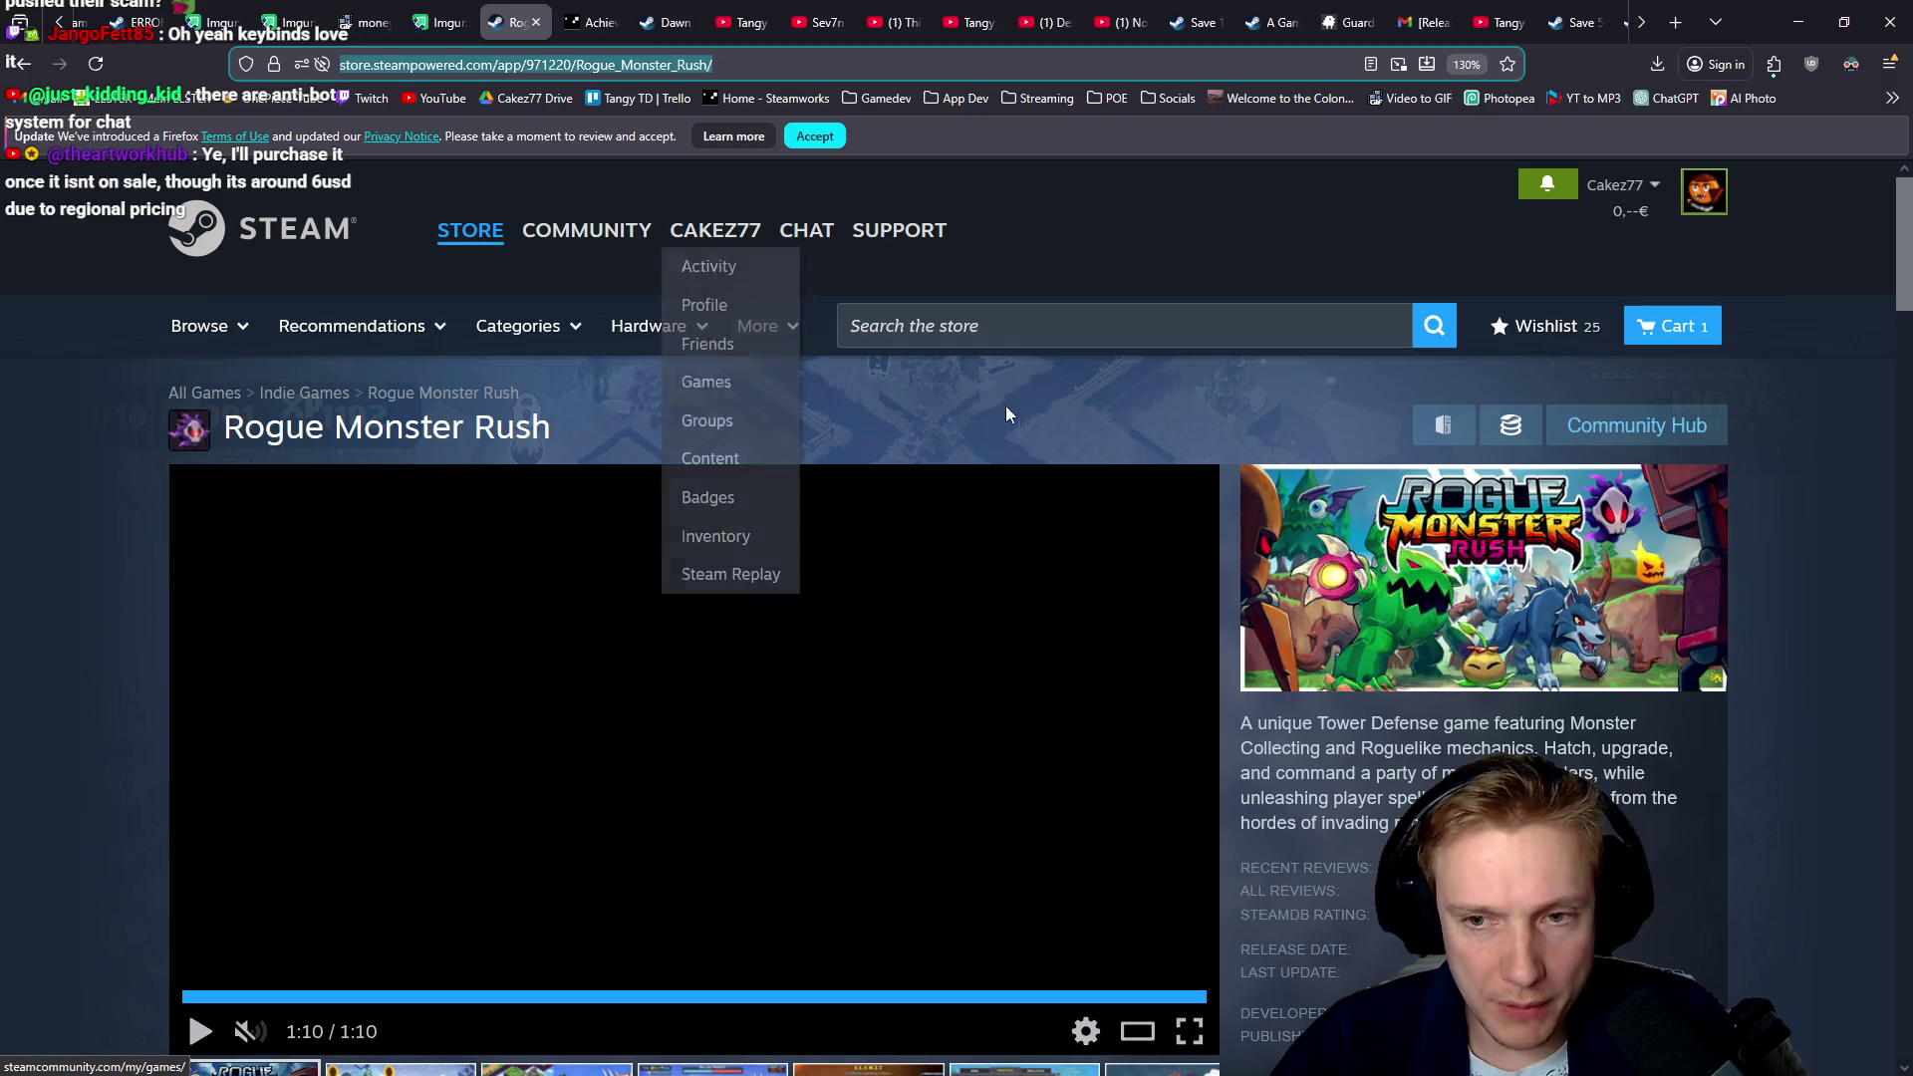
Page through all 15 Rogue Monster Rush trailers and screenshots in the full-size viewer
{"action": "scroll", "coordinate": [1026, 429], "scroll_direction": "down", "scroll_amount": 2}
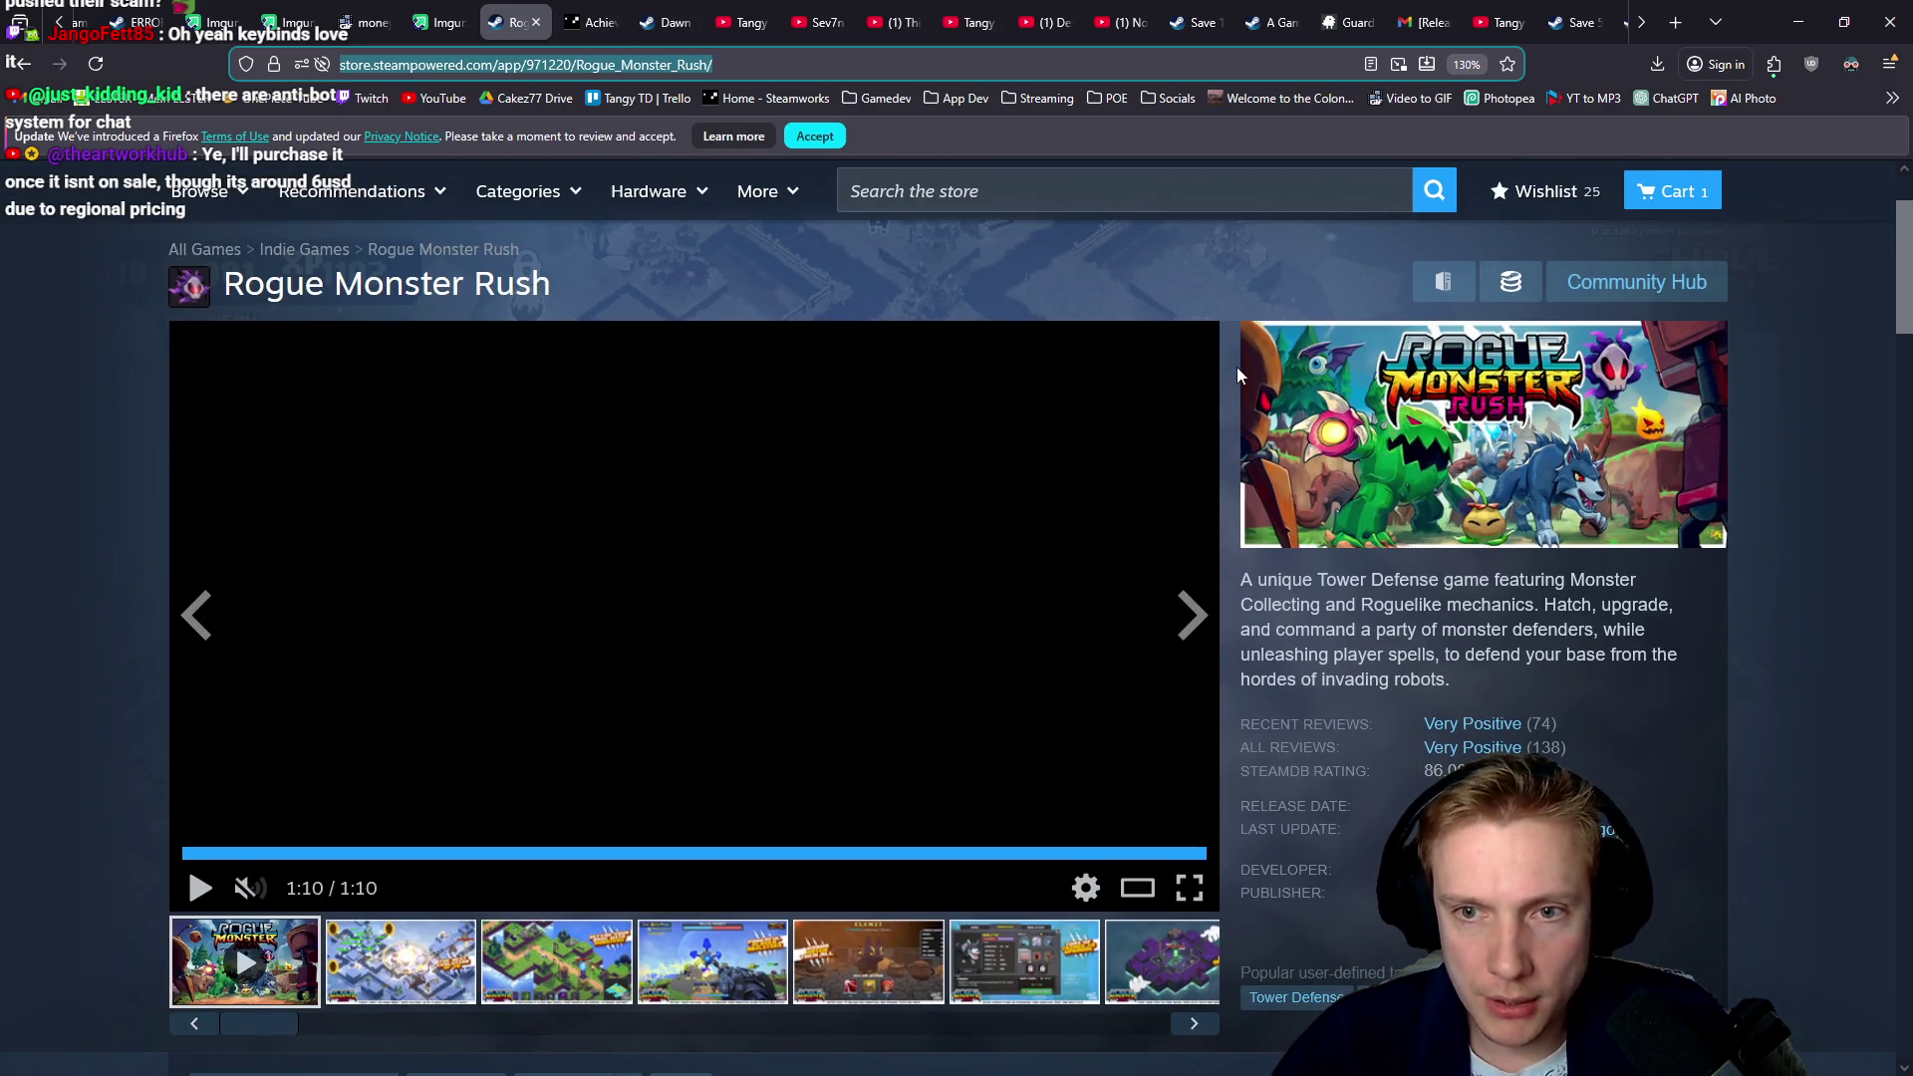
{"action": "left_click", "coordinate": [391, 981]}
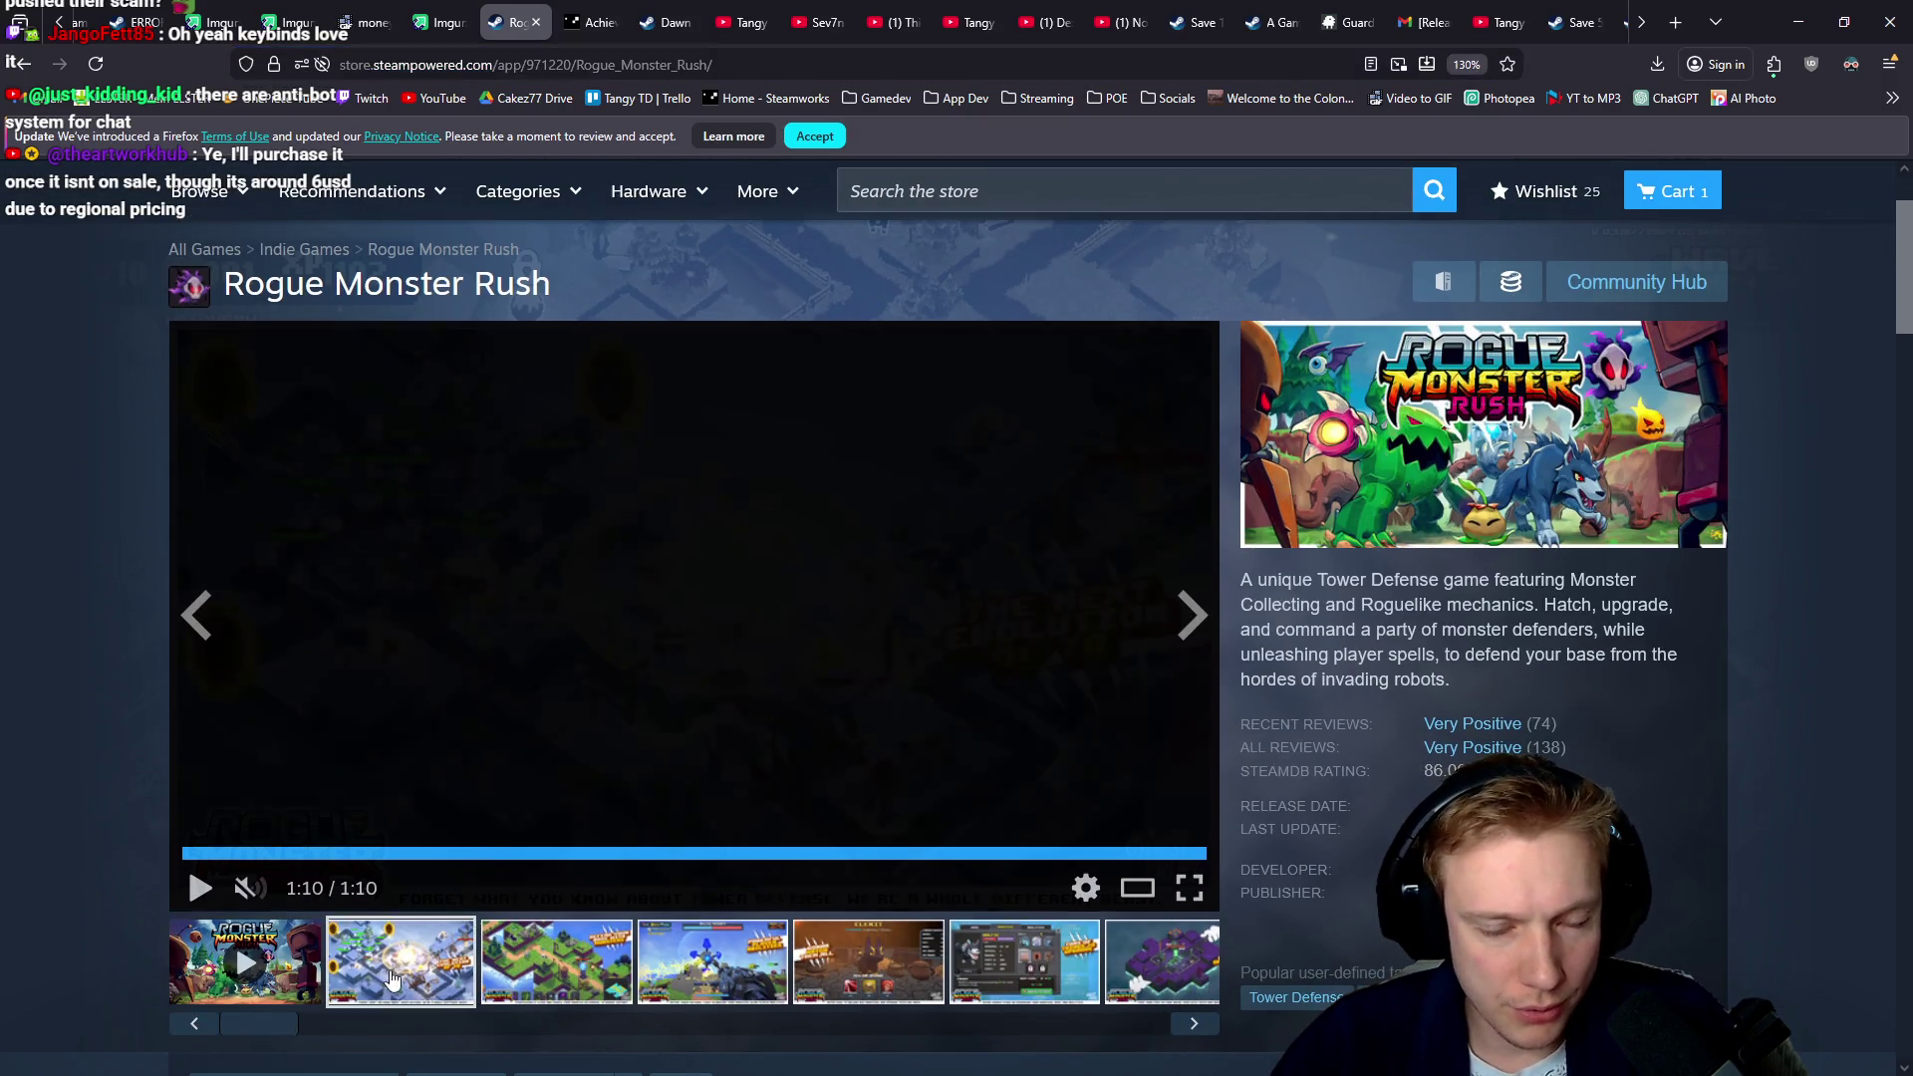
{"action": "left_click", "coordinate": [769, 626]}
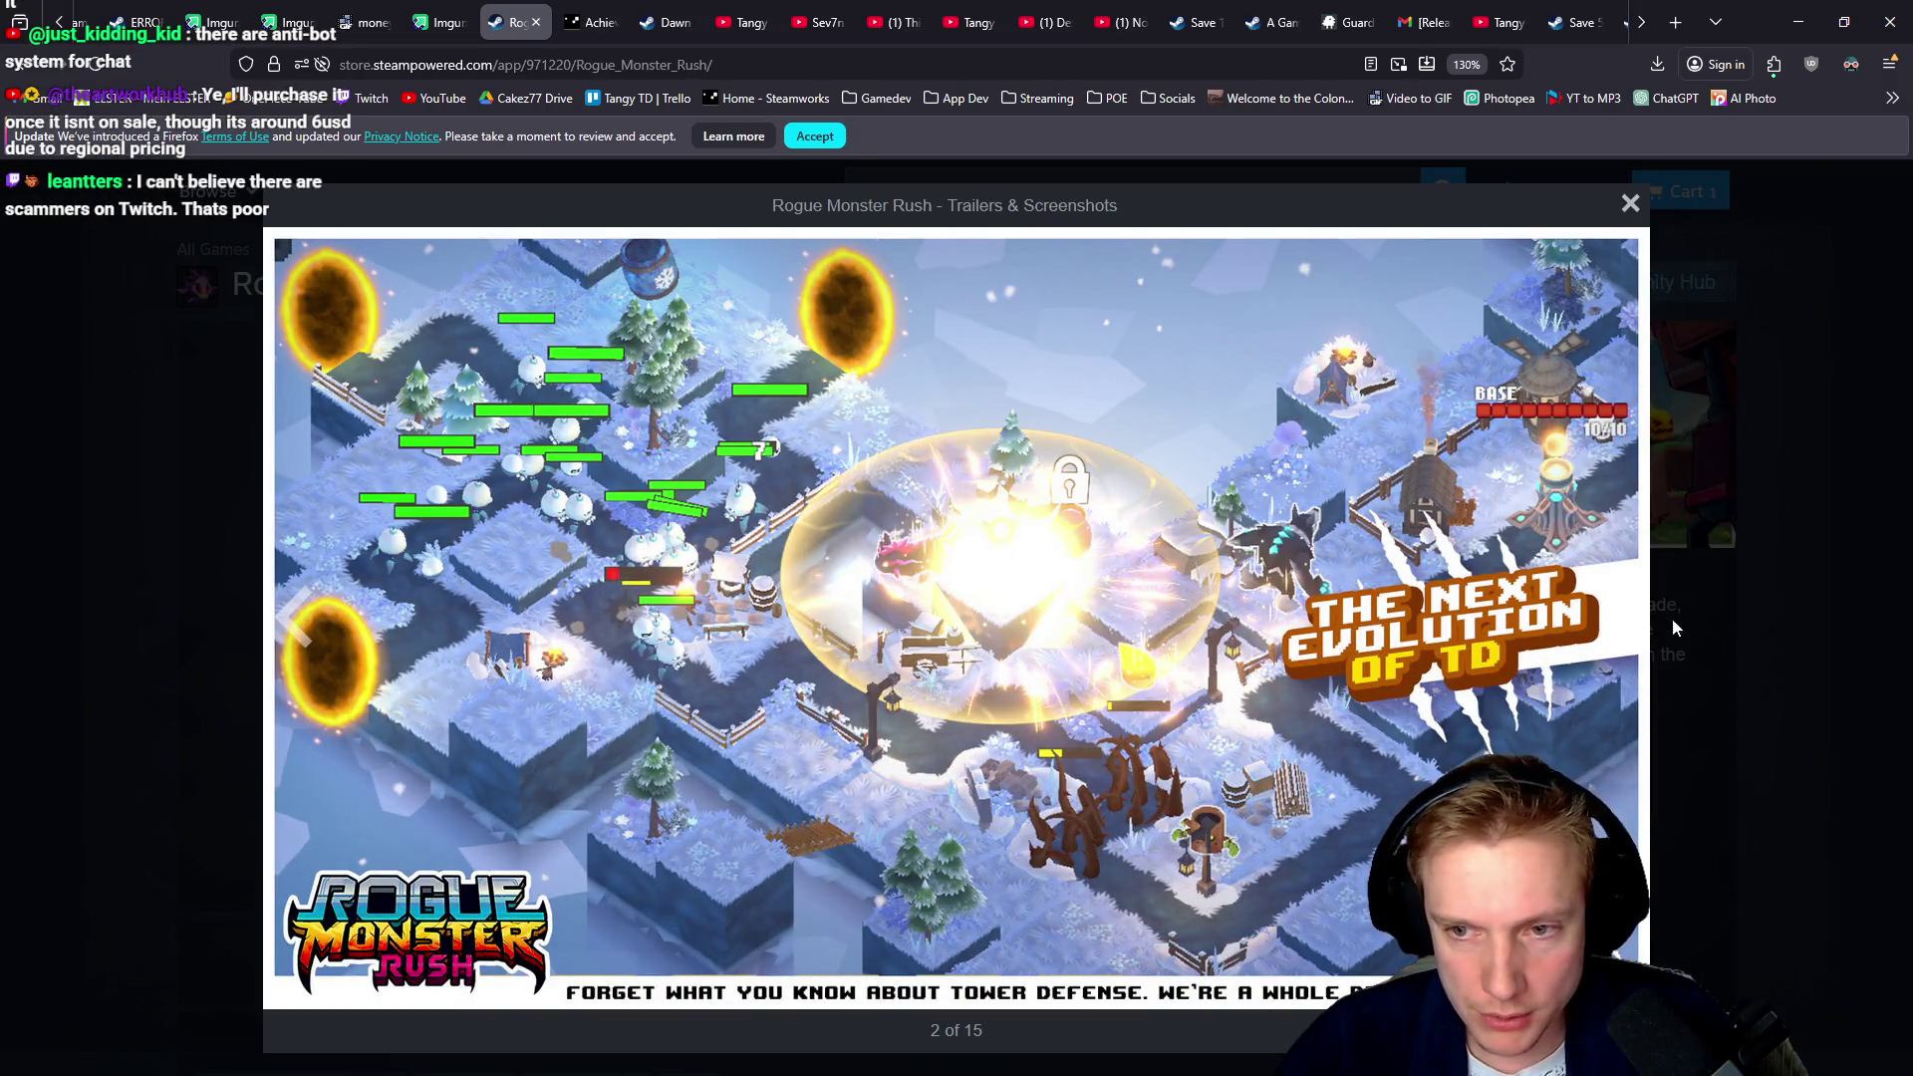
{"action": "left_click", "coordinate": [1619, 620]}
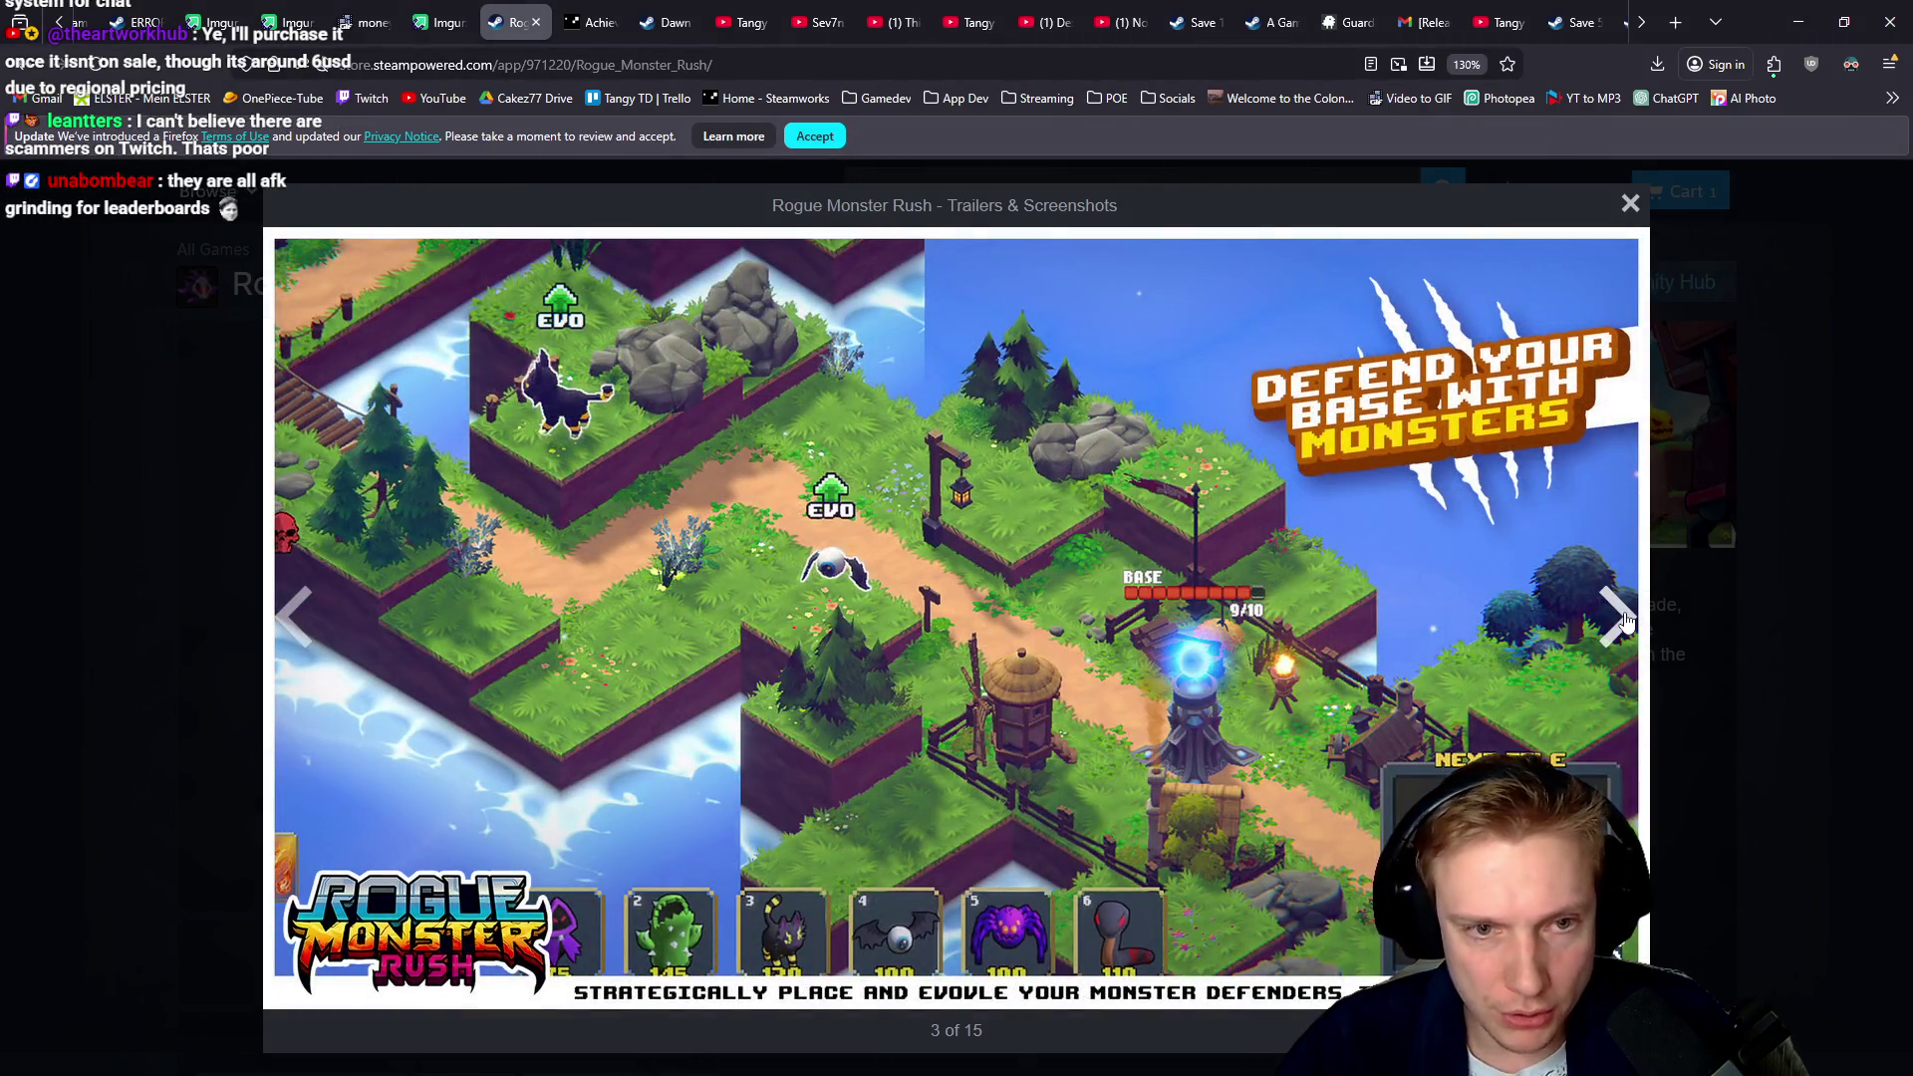
{"action": "left_click", "coordinate": [1620, 618]}
{"action": "left_click", "coordinate": [1621, 619]}
{"action": "left_click", "coordinate": [1621, 618]}
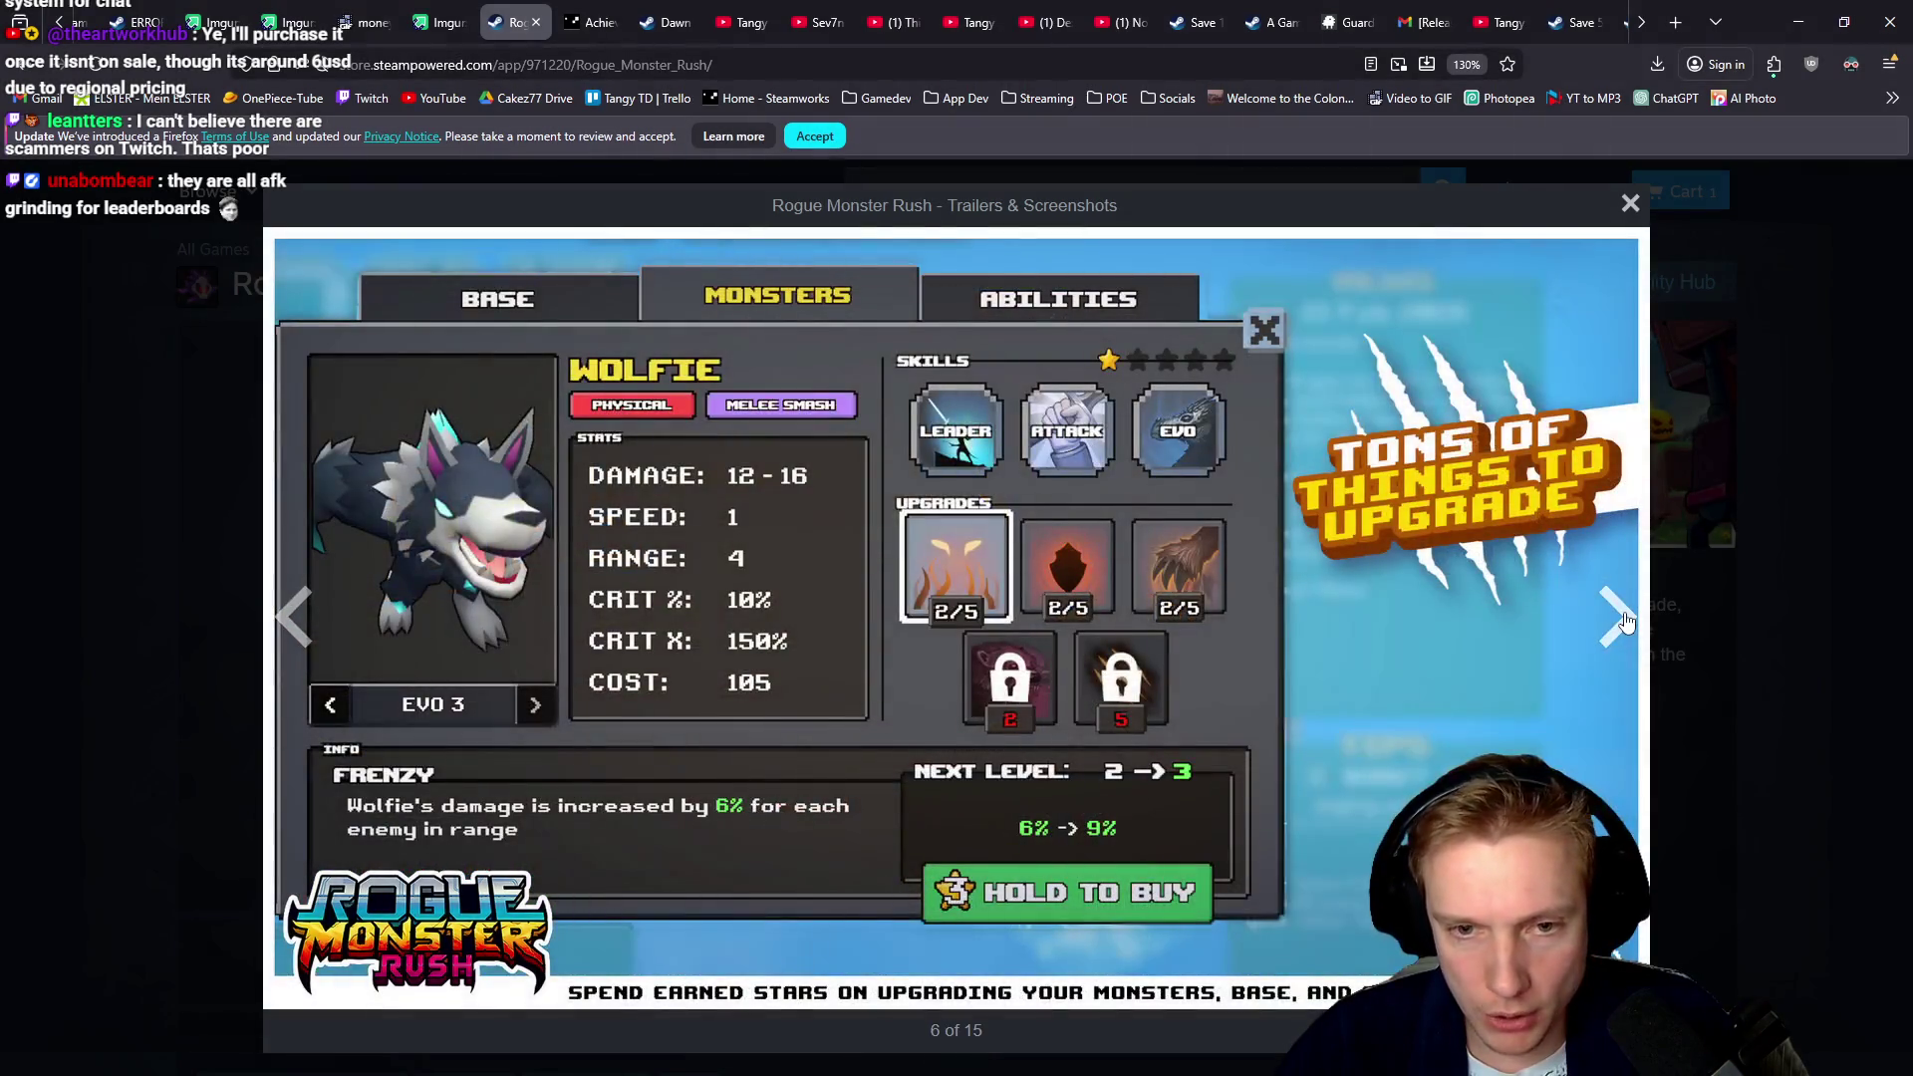
{"action": "left_click", "coordinate": [1621, 618]}
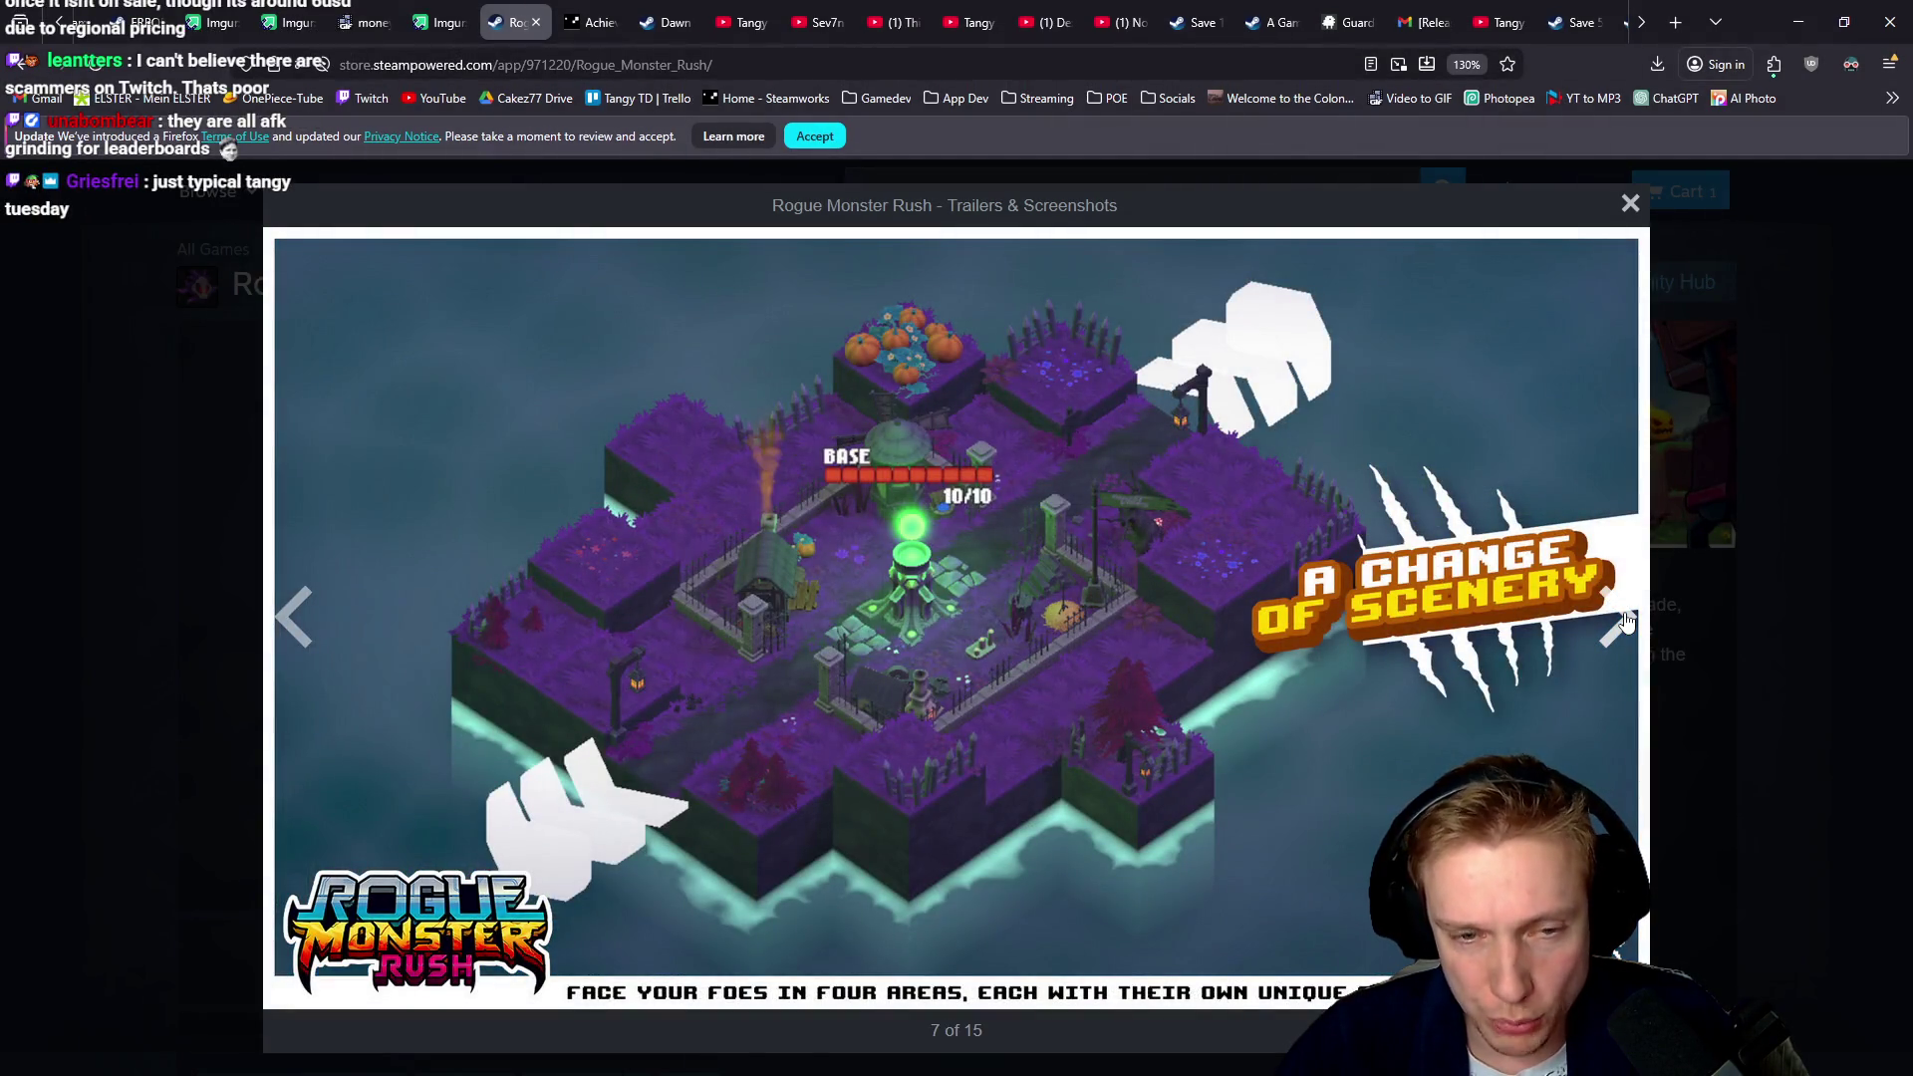
{"action": "left_click", "coordinate": [1621, 618]}
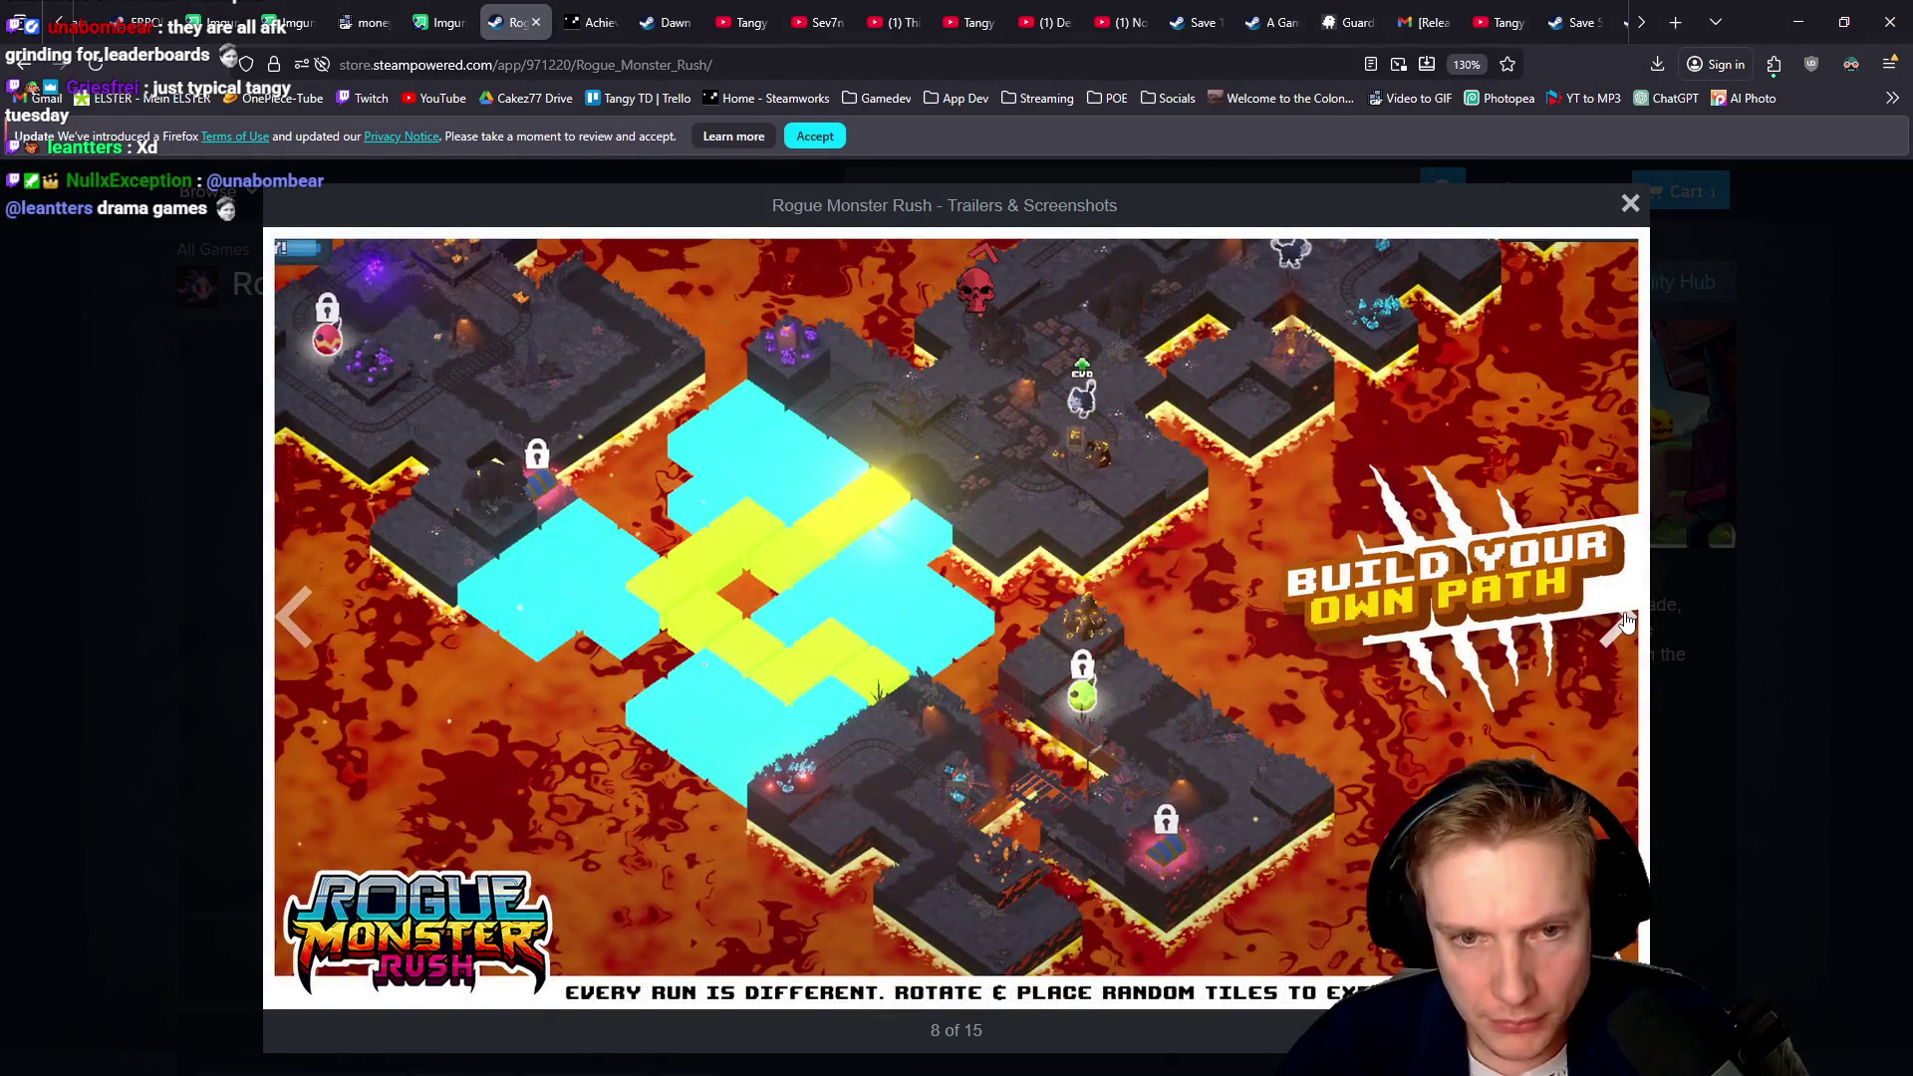
{"action": "left_click", "coordinate": [1621, 619]}
{"action": "left_click", "coordinate": [1620, 619]}
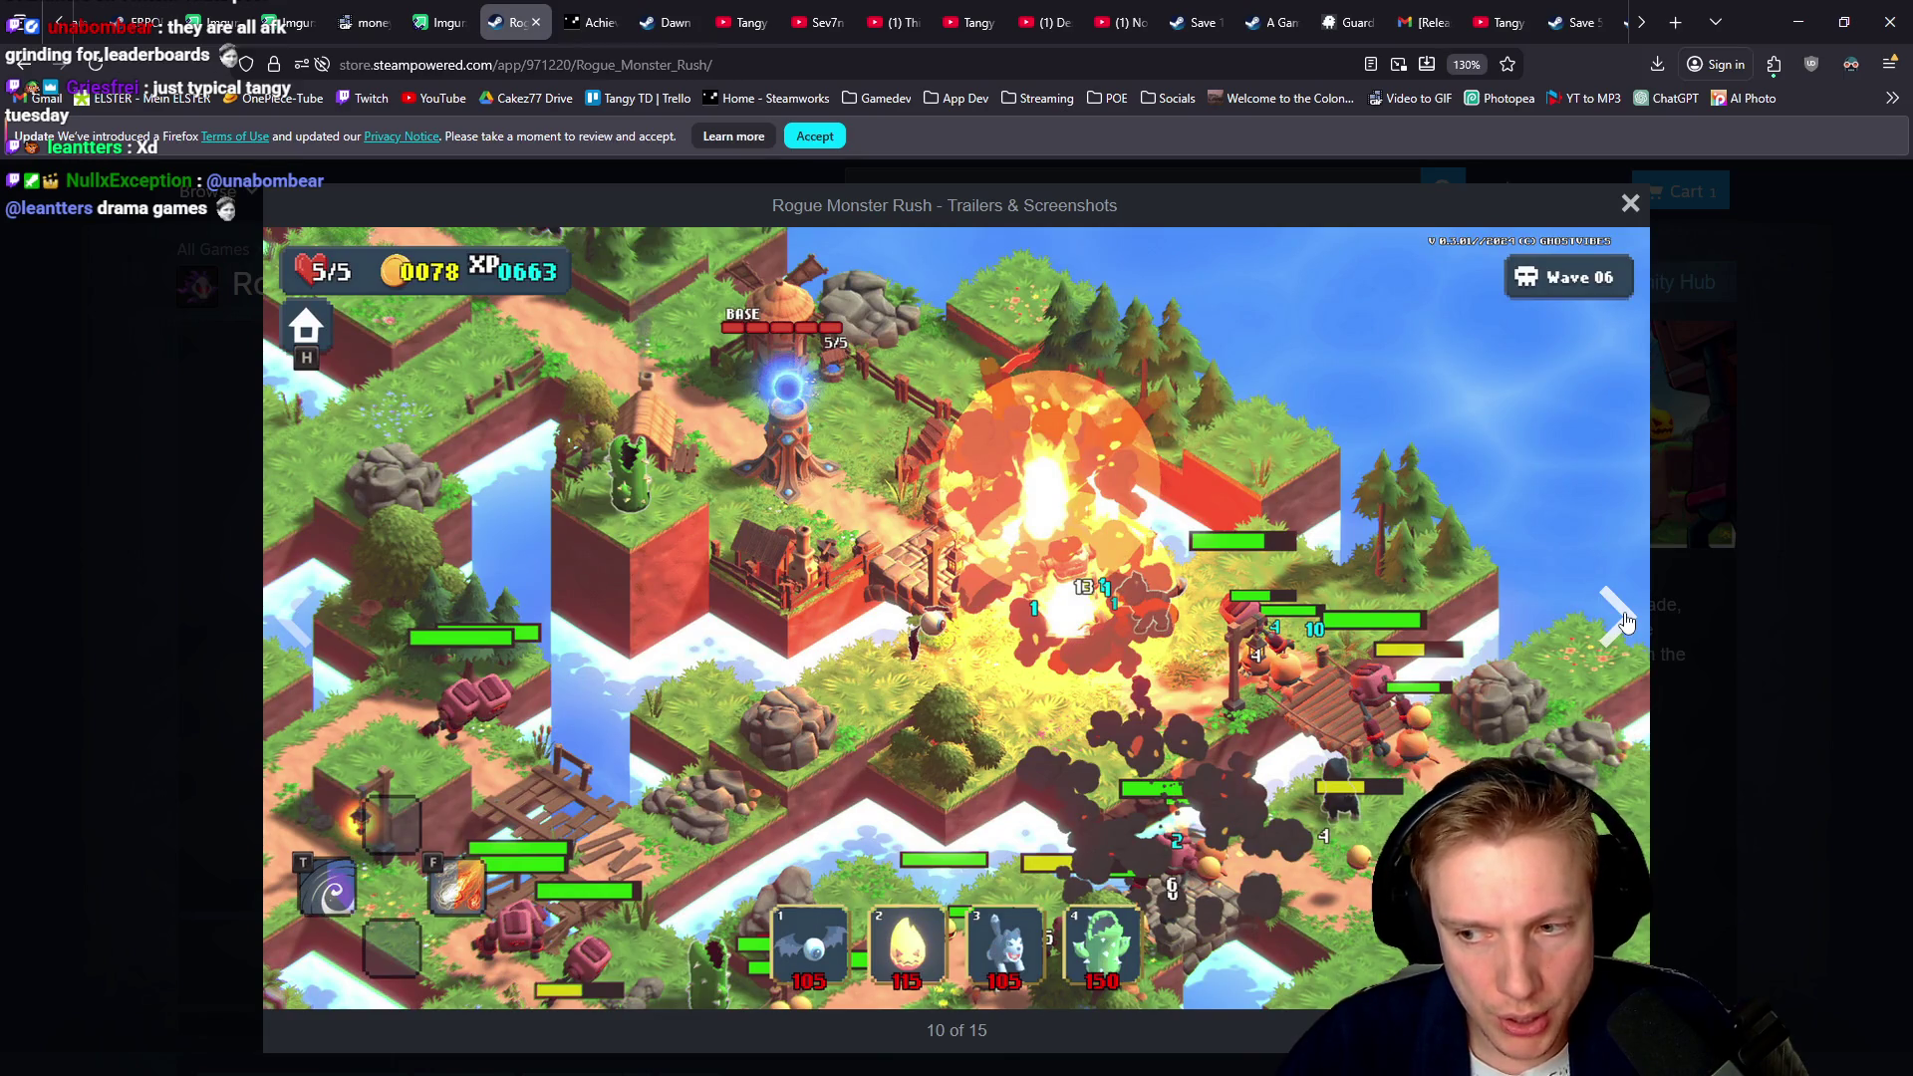
{"action": "left_click", "coordinate": [1621, 618]}
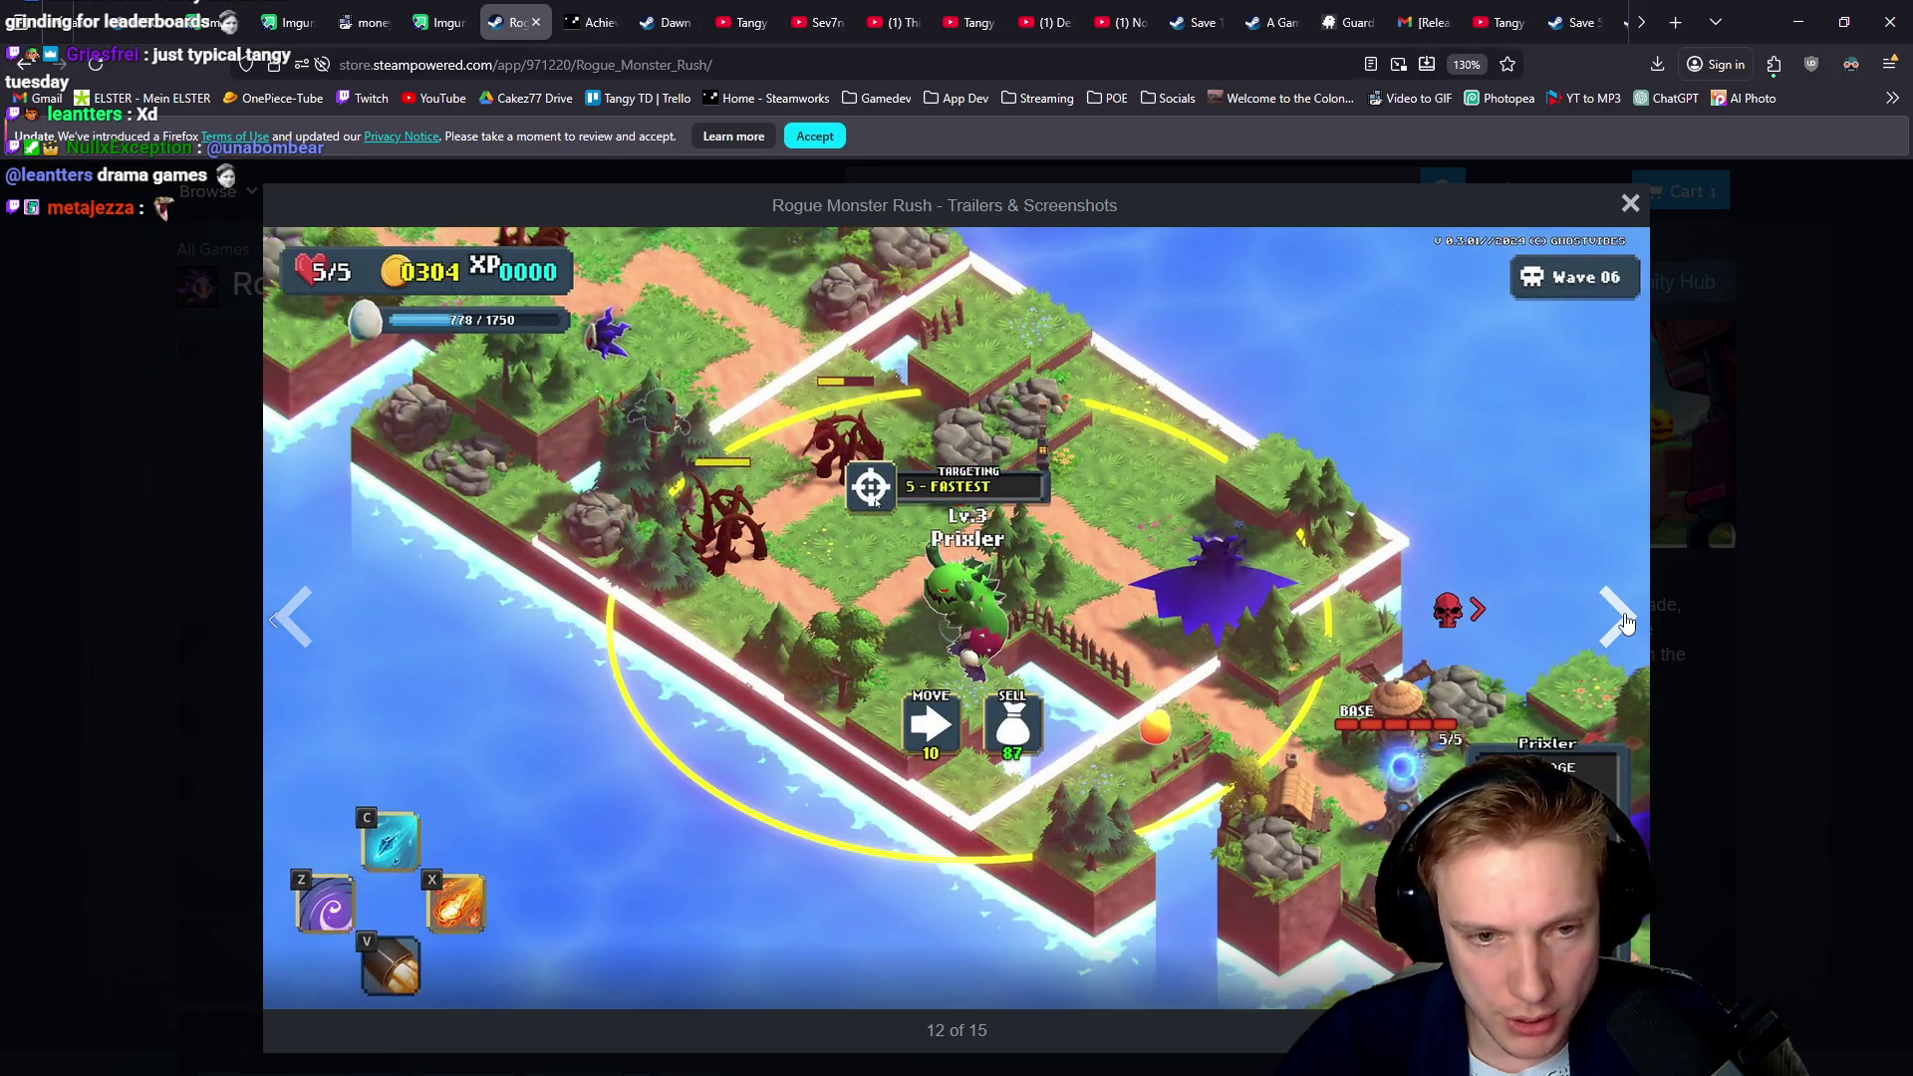
{"action": "left_click", "coordinate": [1623, 622]}
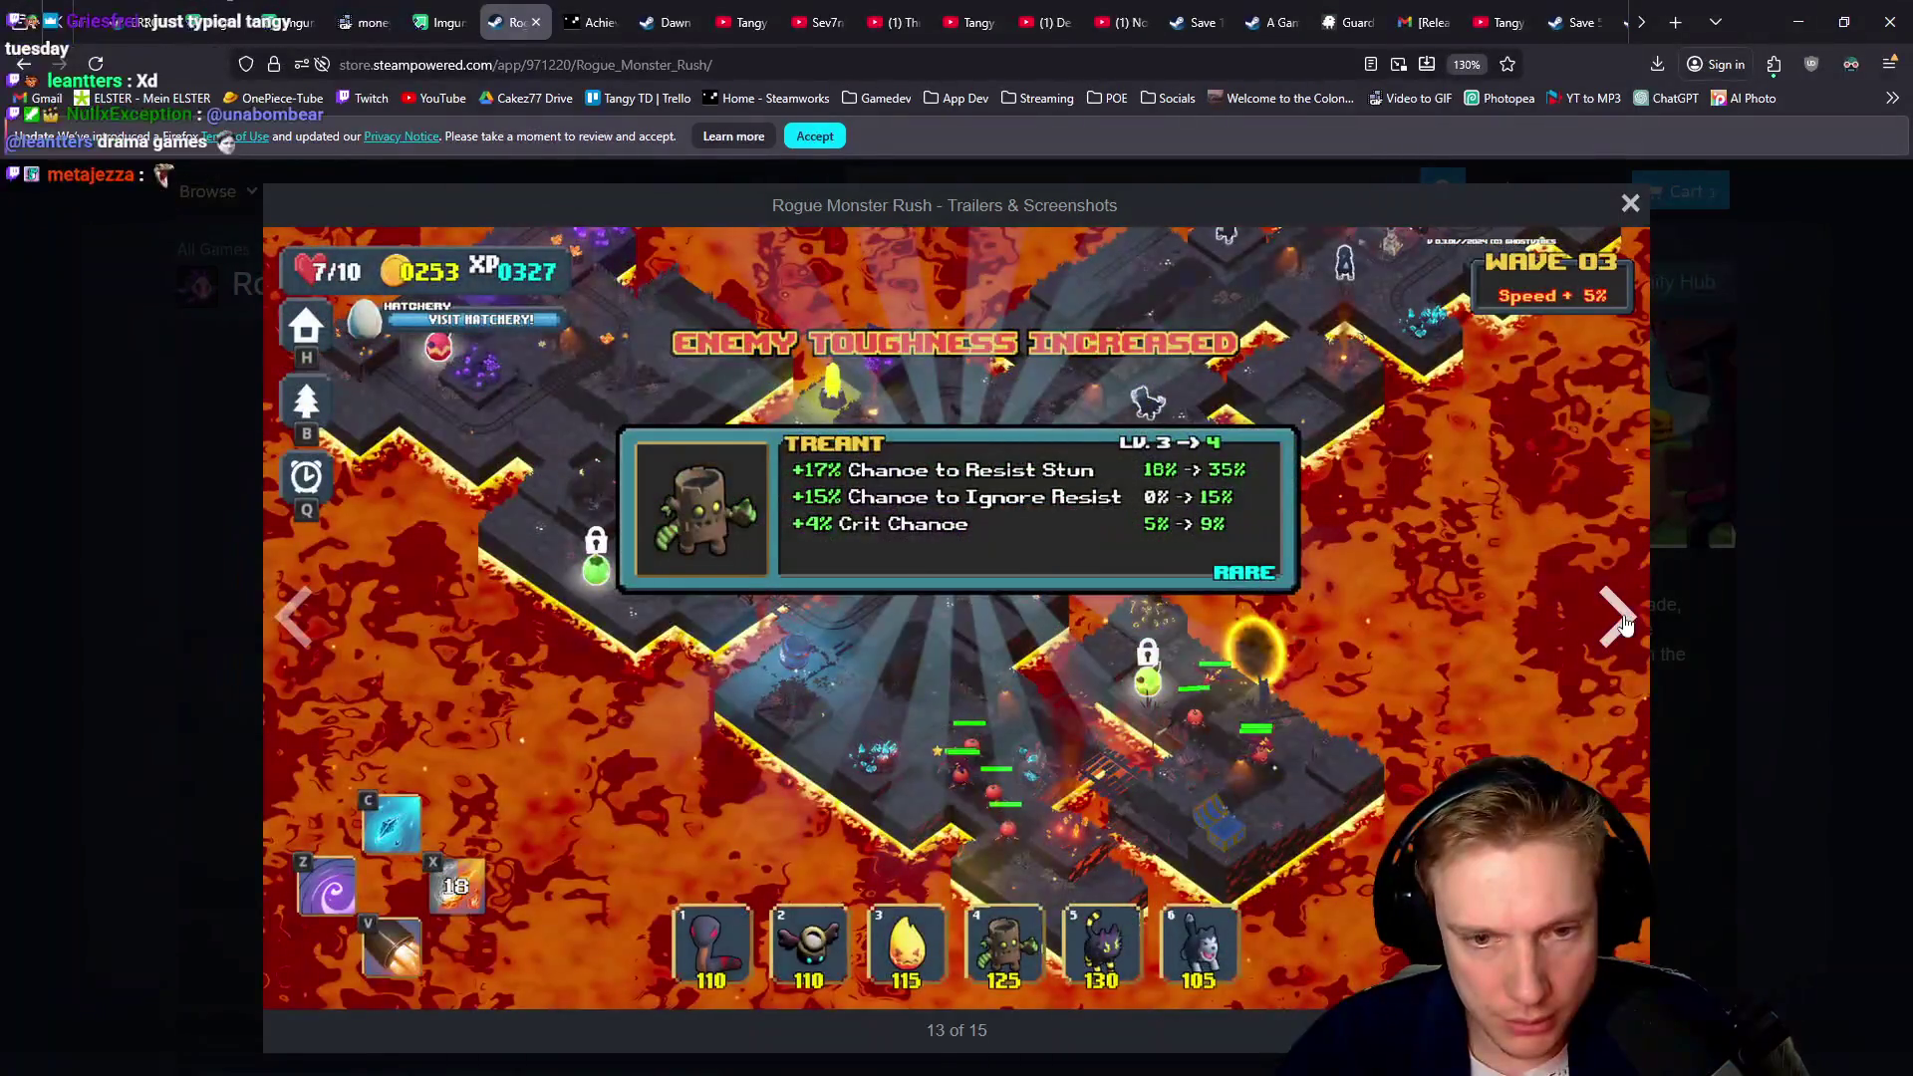
{"action": "left_click", "coordinate": [1615, 626]}
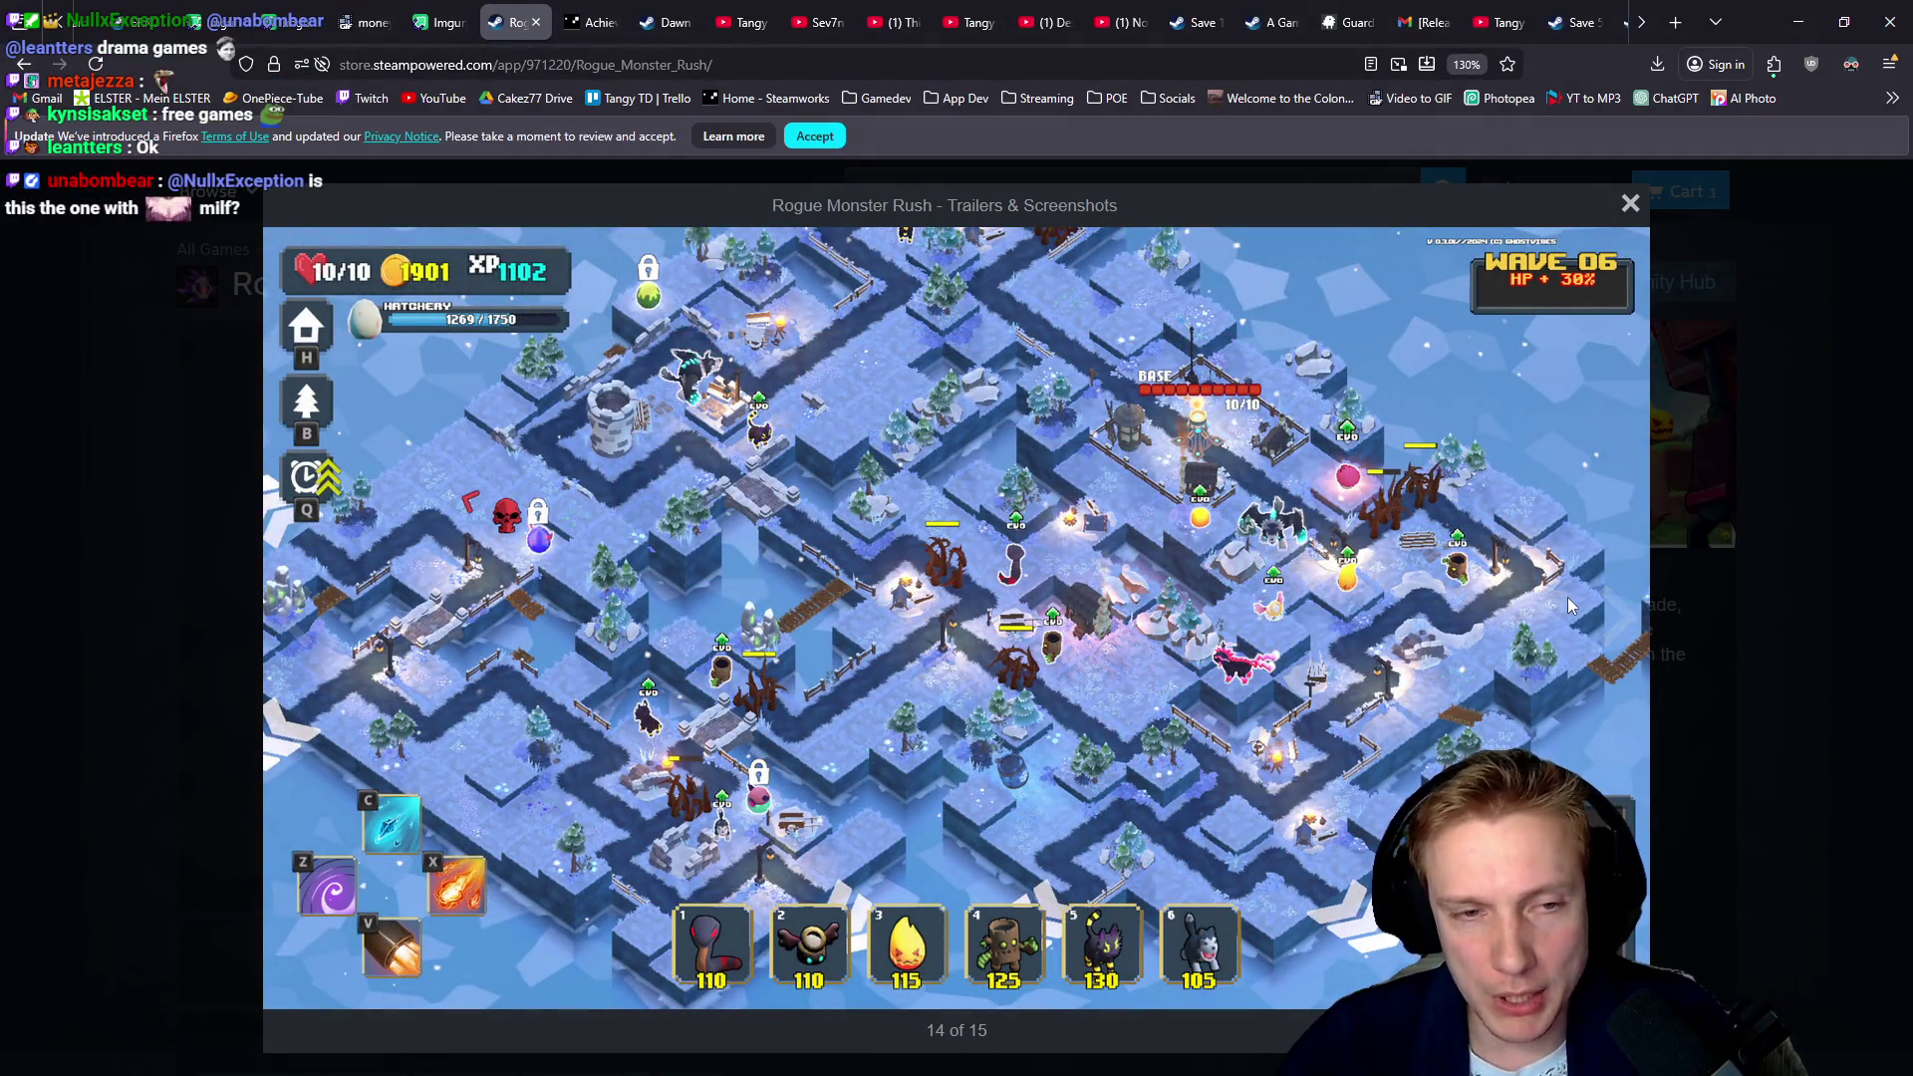
{"action": "left_click", "coordinate": [1618, 620]}
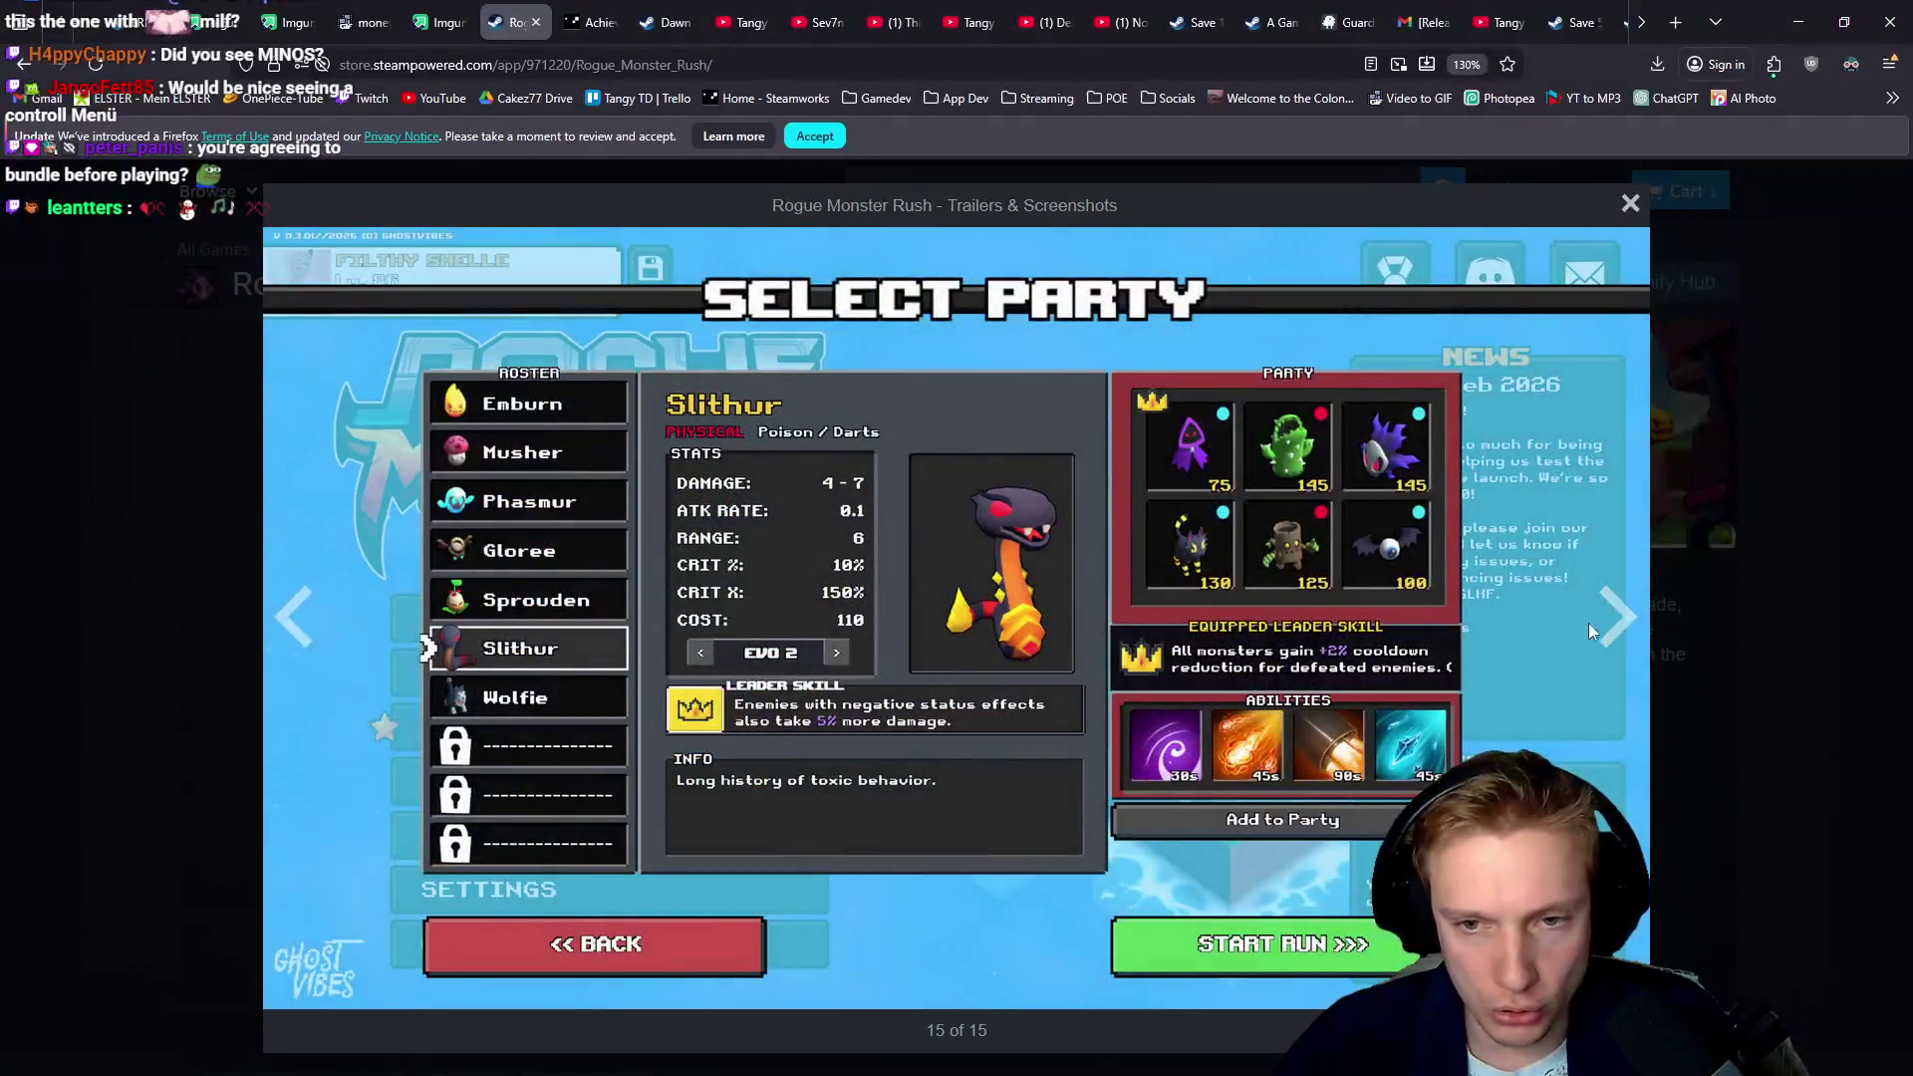
{"action": "left_click", "coordinate": [1618, 620]}
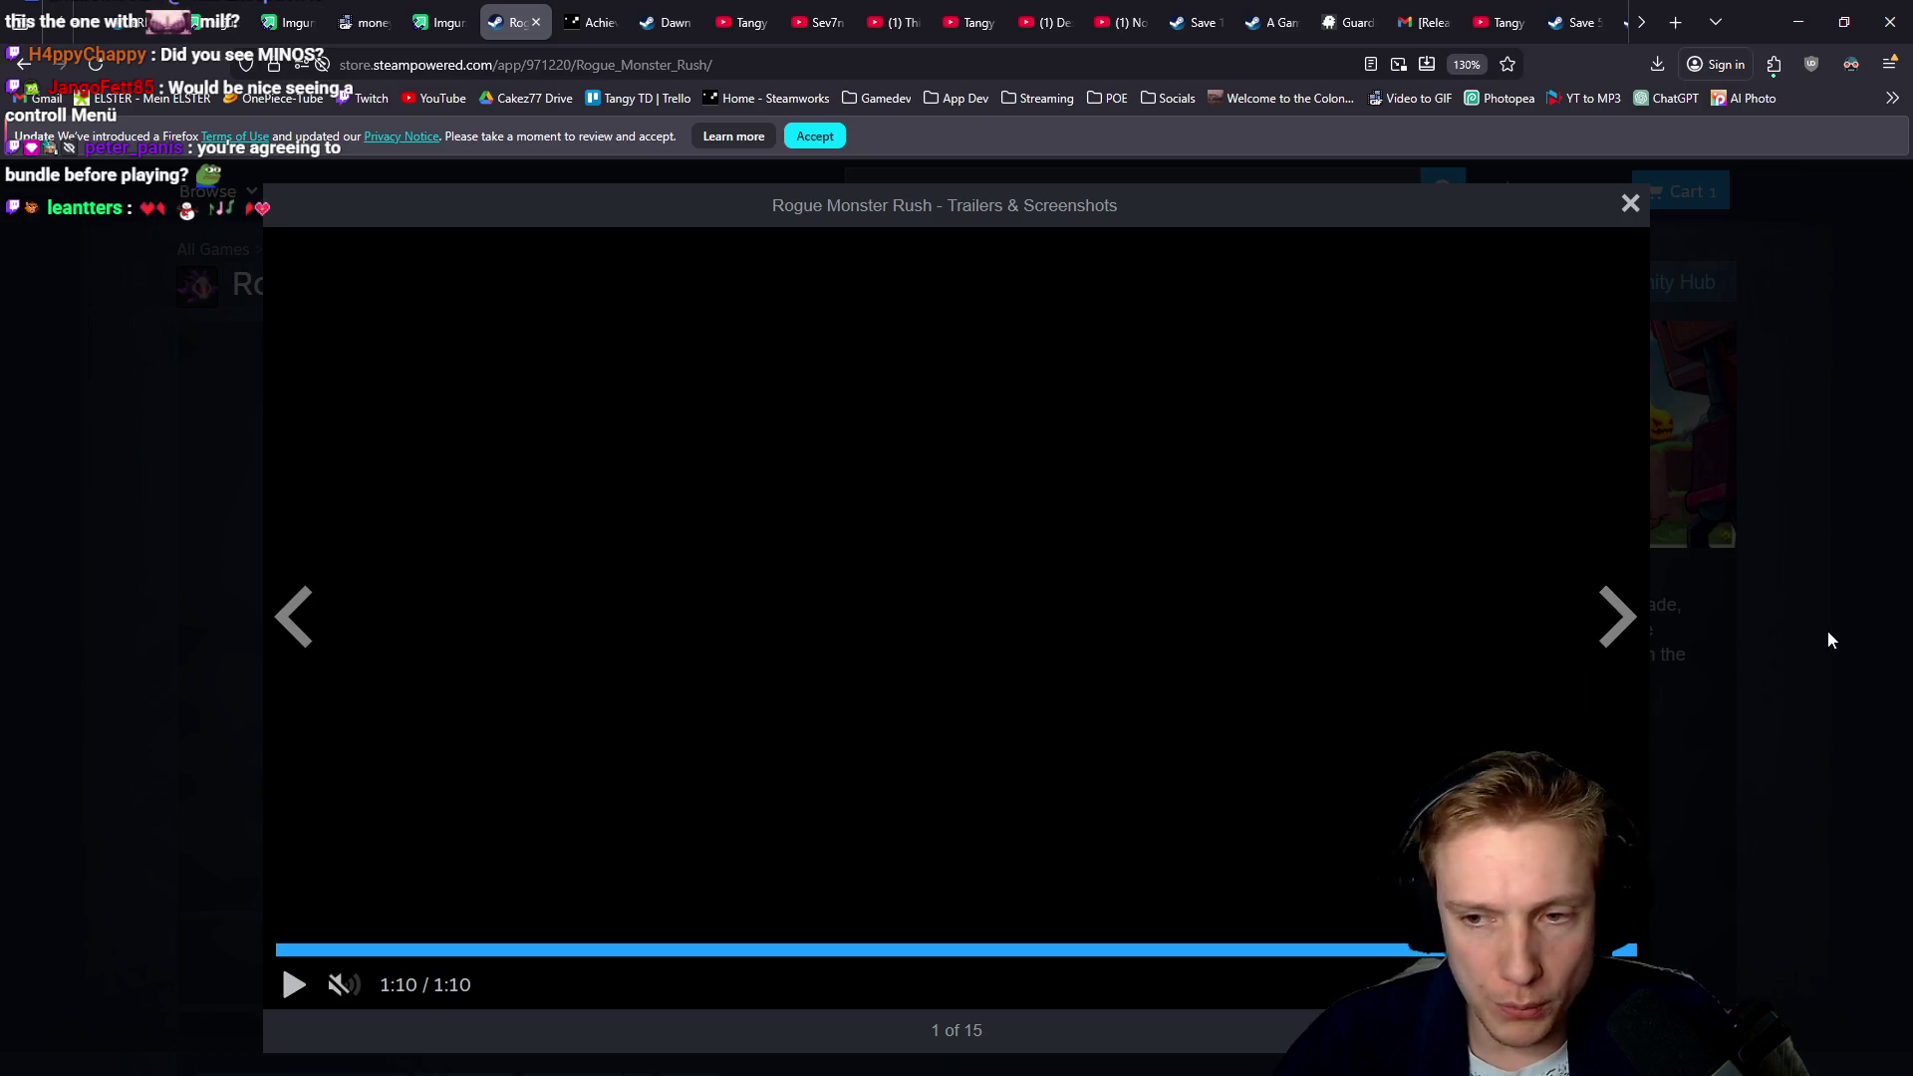
{"action": "left_click", "coordinate": [1838, 632]}
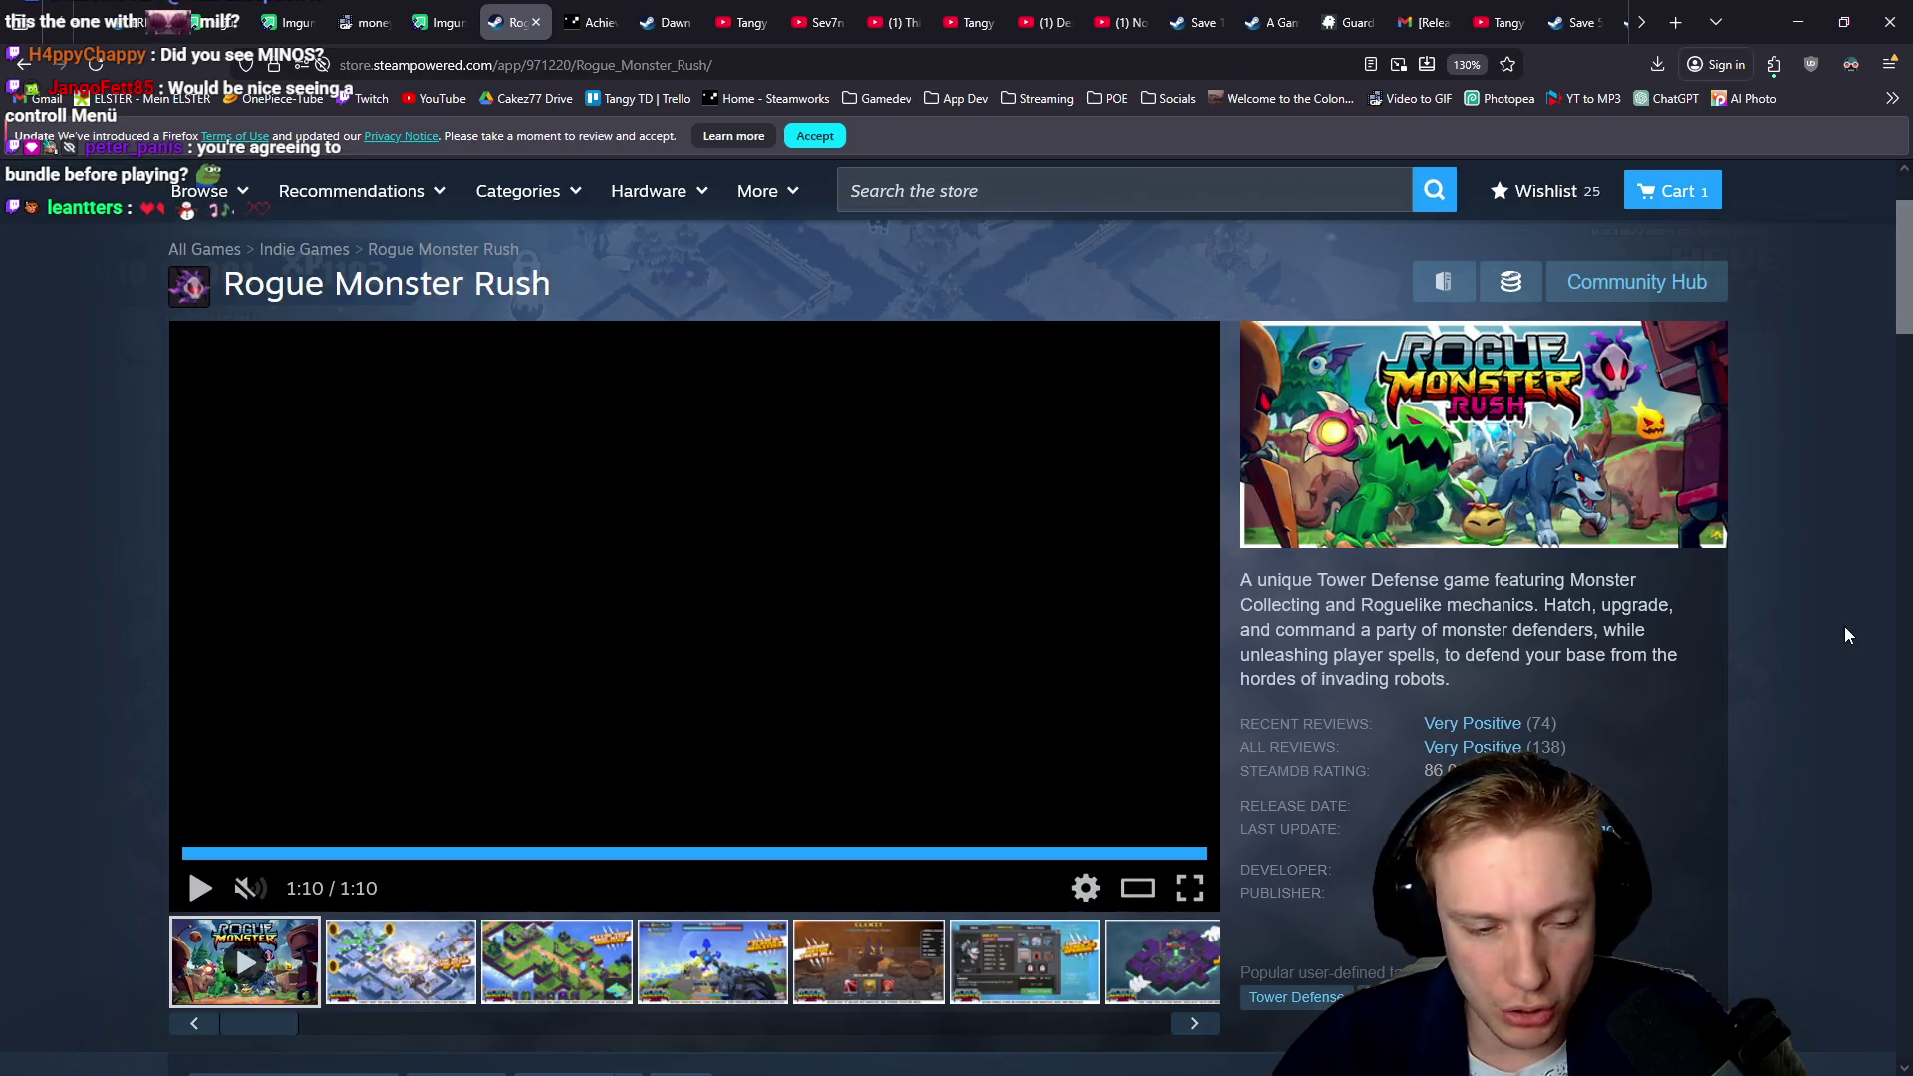
Preview the second, third and fourth screenshot thumbnails, then move to the Gnomes store page
{"action": "left_click", "coordinate": [401, 967]}
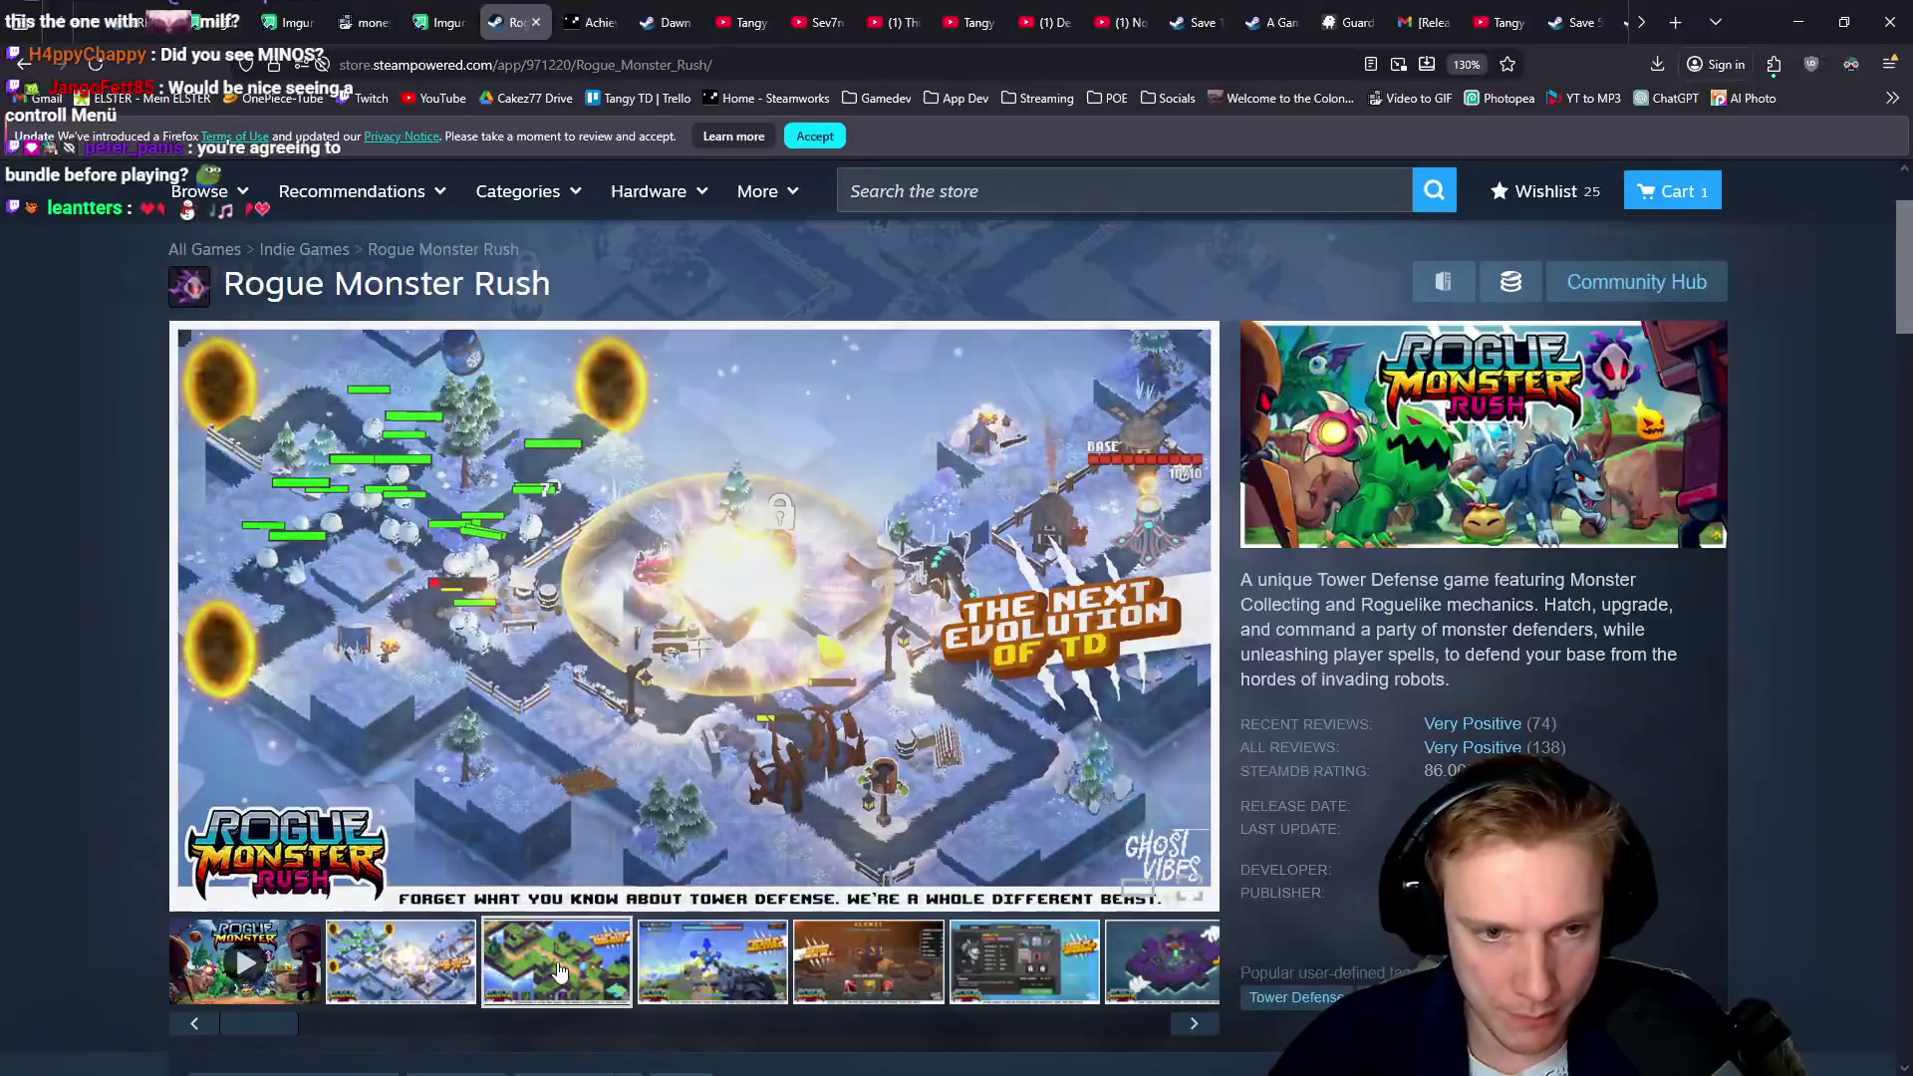
{"action": "left_click", "coordinate": [560, 972]}
{"action": "left_click", "coordinate": [724, 973]}
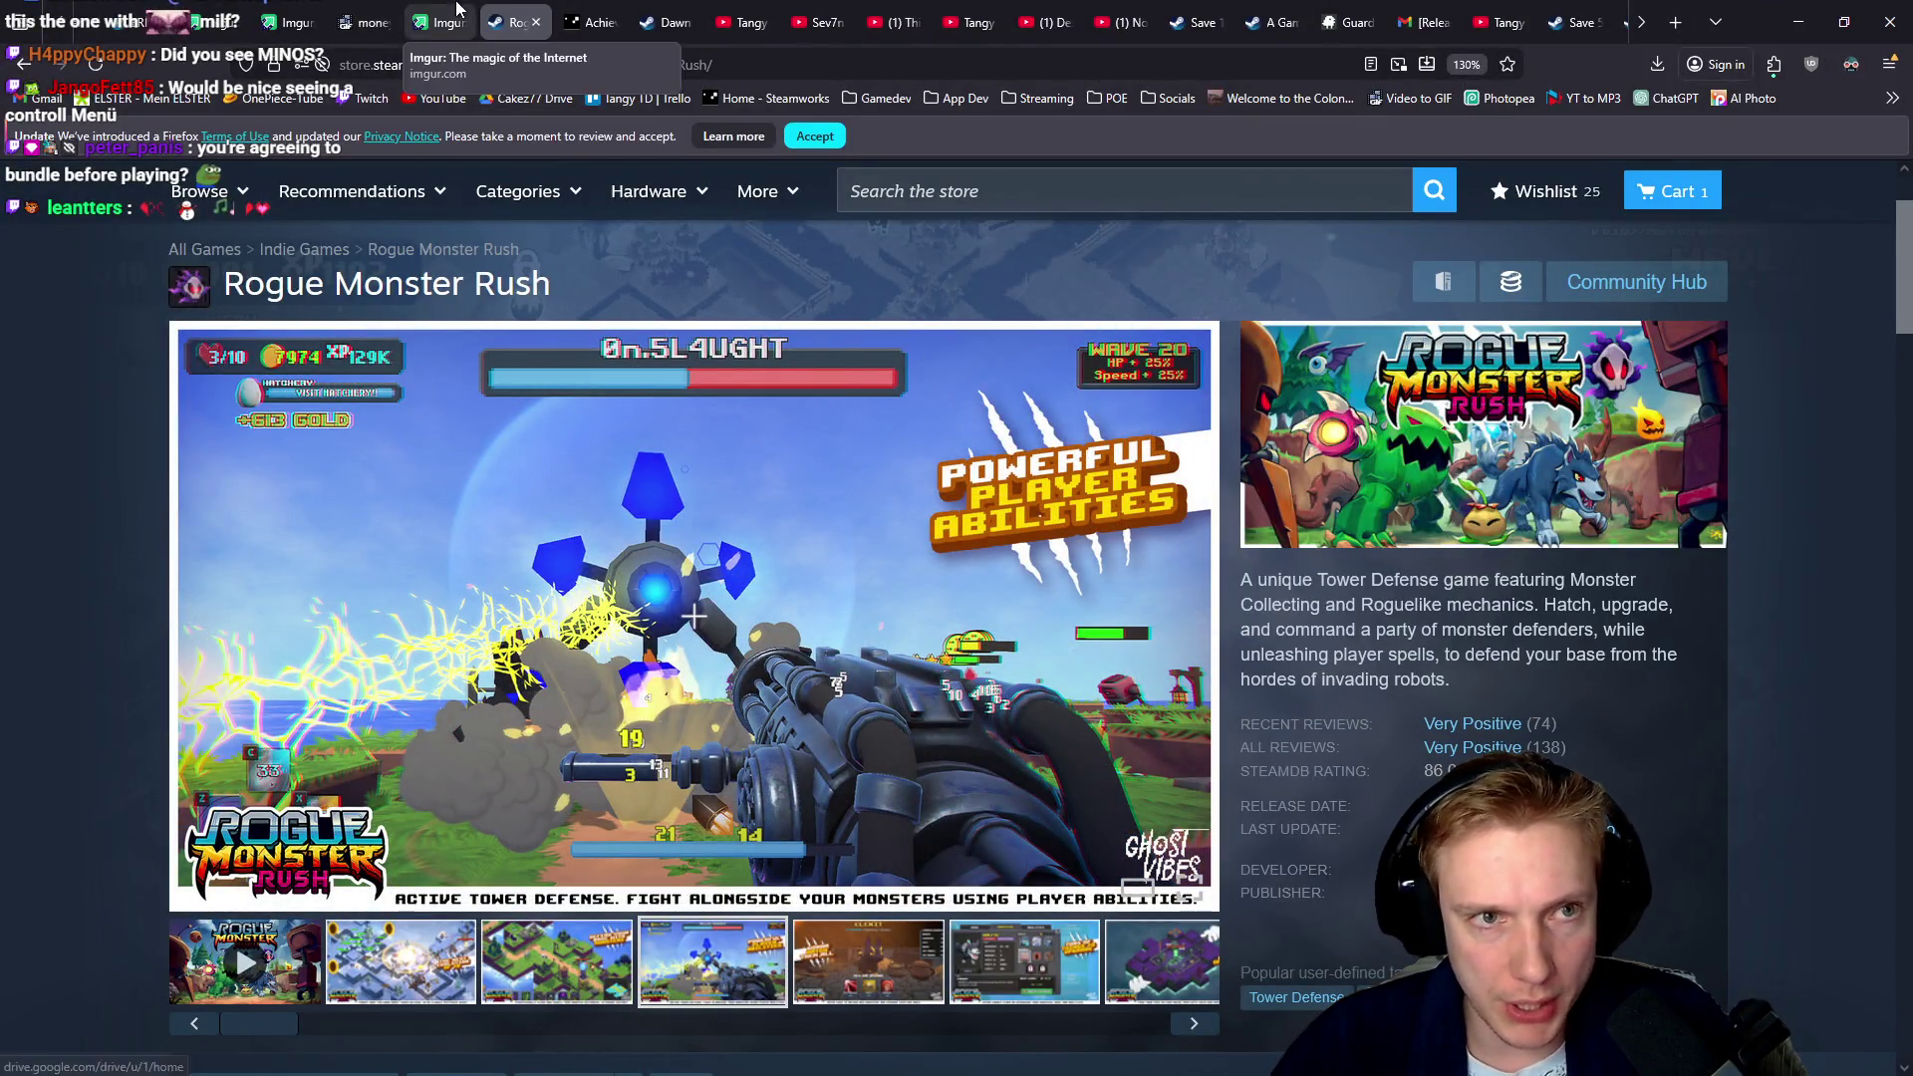
{"action": "scroll", "coordinate": [787, 399], "scroll_direction": "down", "scroll_amount": 2}
{"action": "scroll", "coordinate": [787, 398], "scroll_direction": "up", "scroll_amount": 1}
{"action": "left_click", "coordinate": [787, 64]}
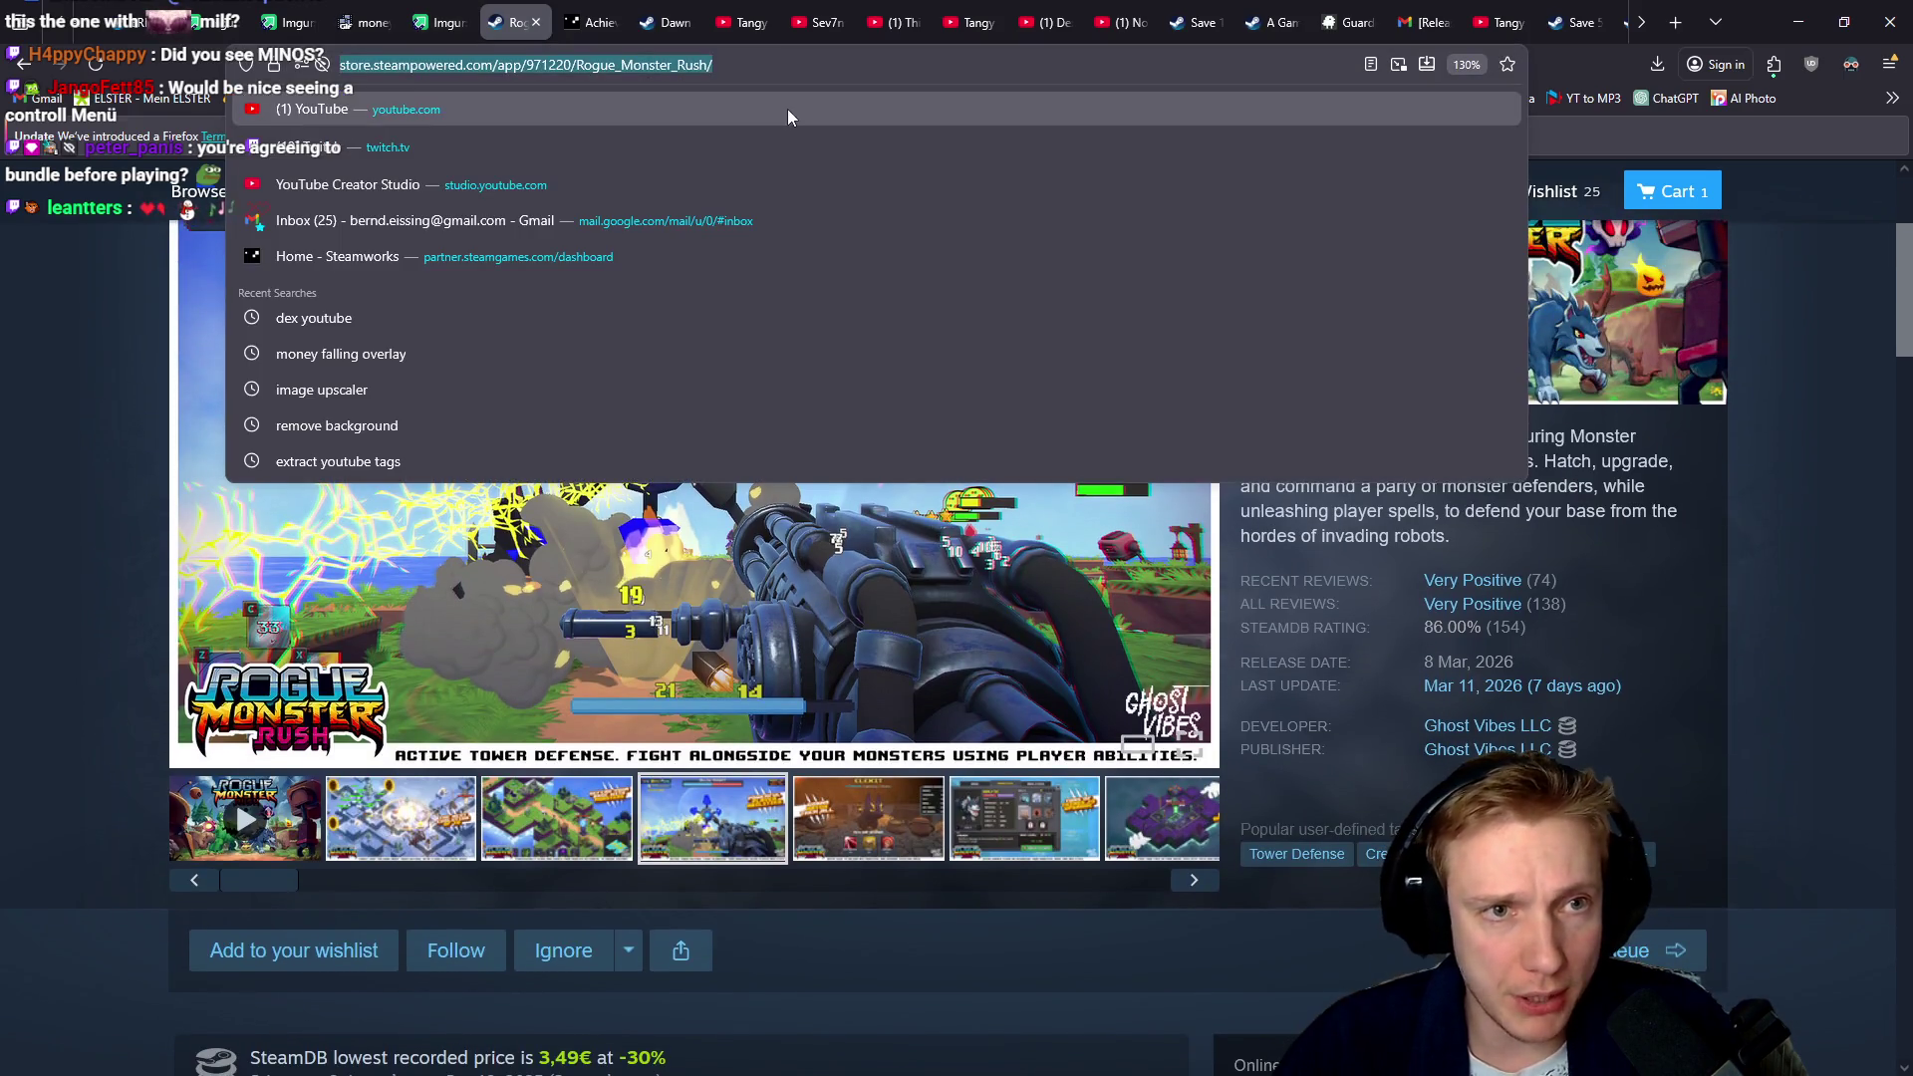
{"action": "left_click", "coordinate": [695, 472]}
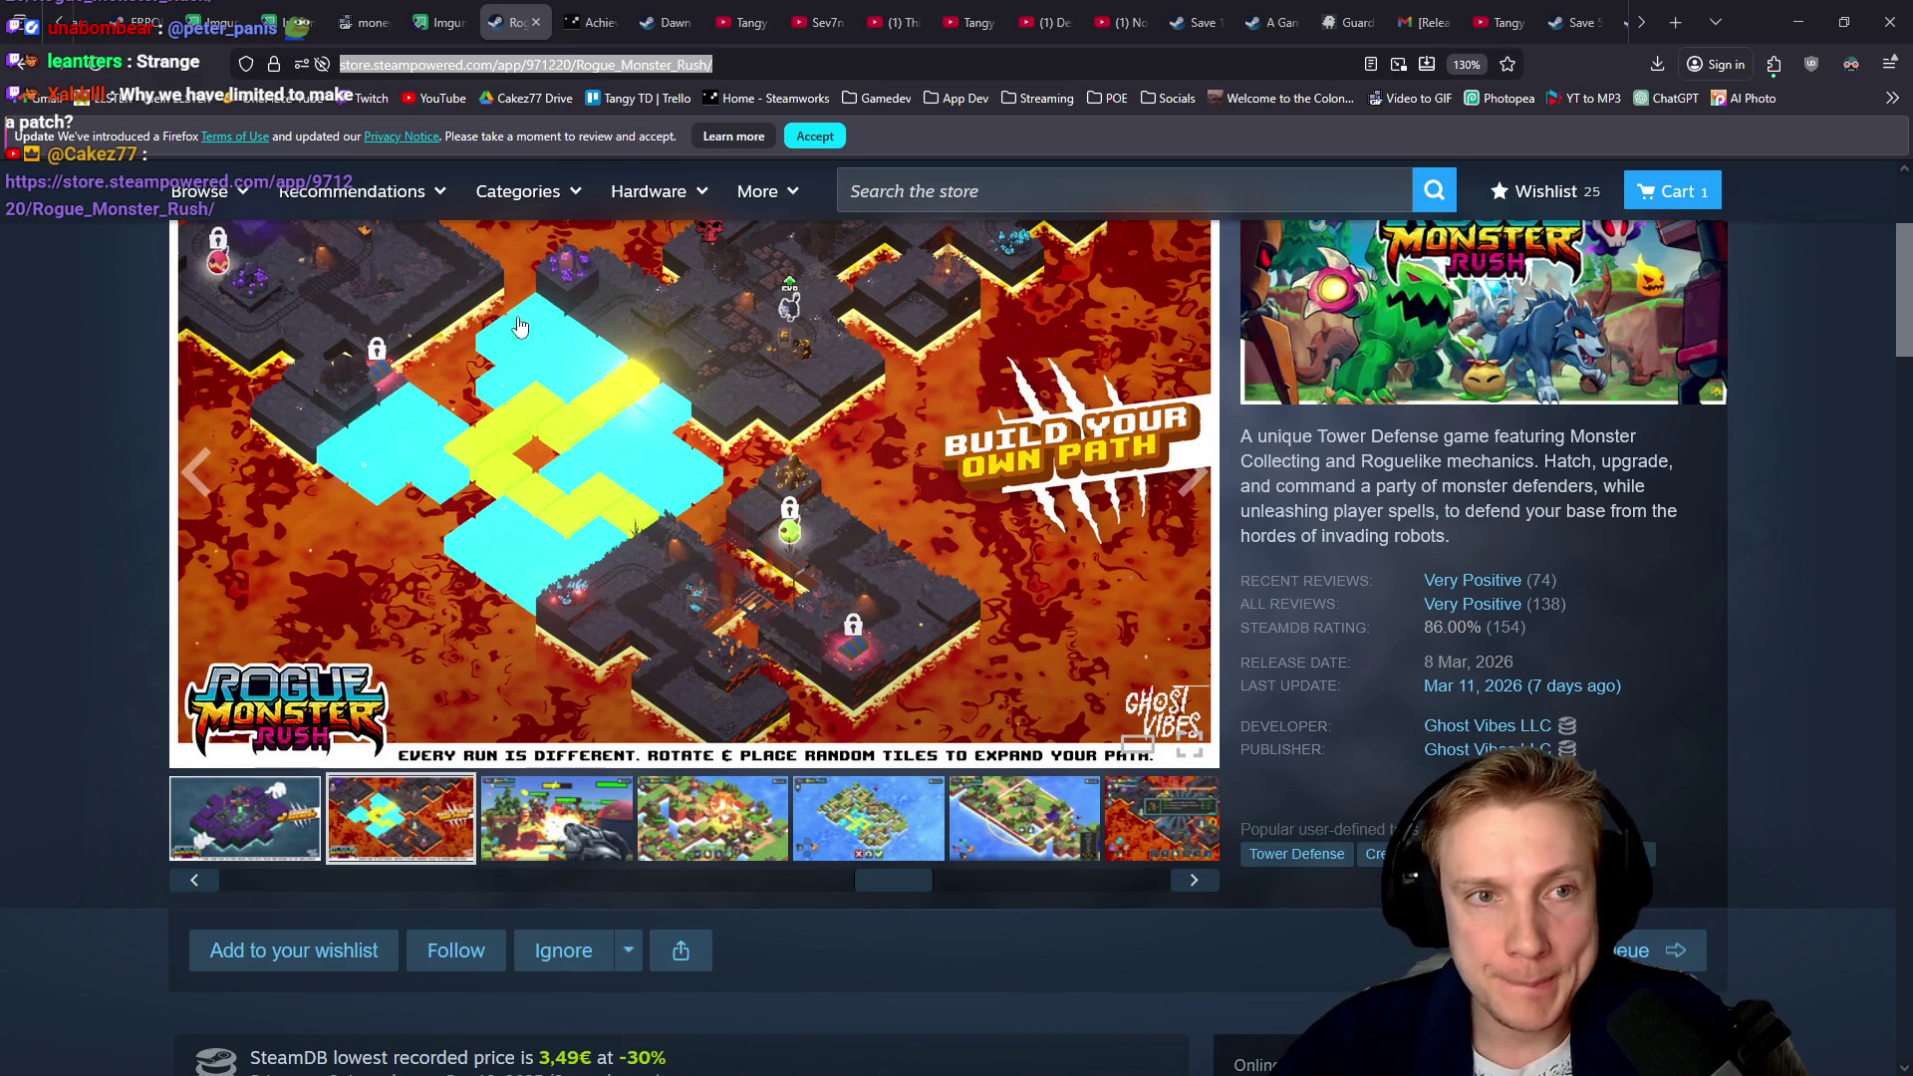
{"action": "scroll", "coordinate": [1292, 14], "scroll_direction": "down", "scroll_amount": 3}
{"action": "scroll", "coordinate": [1292, 14], "scroll_direction": "down", "scroll_amount": 2}
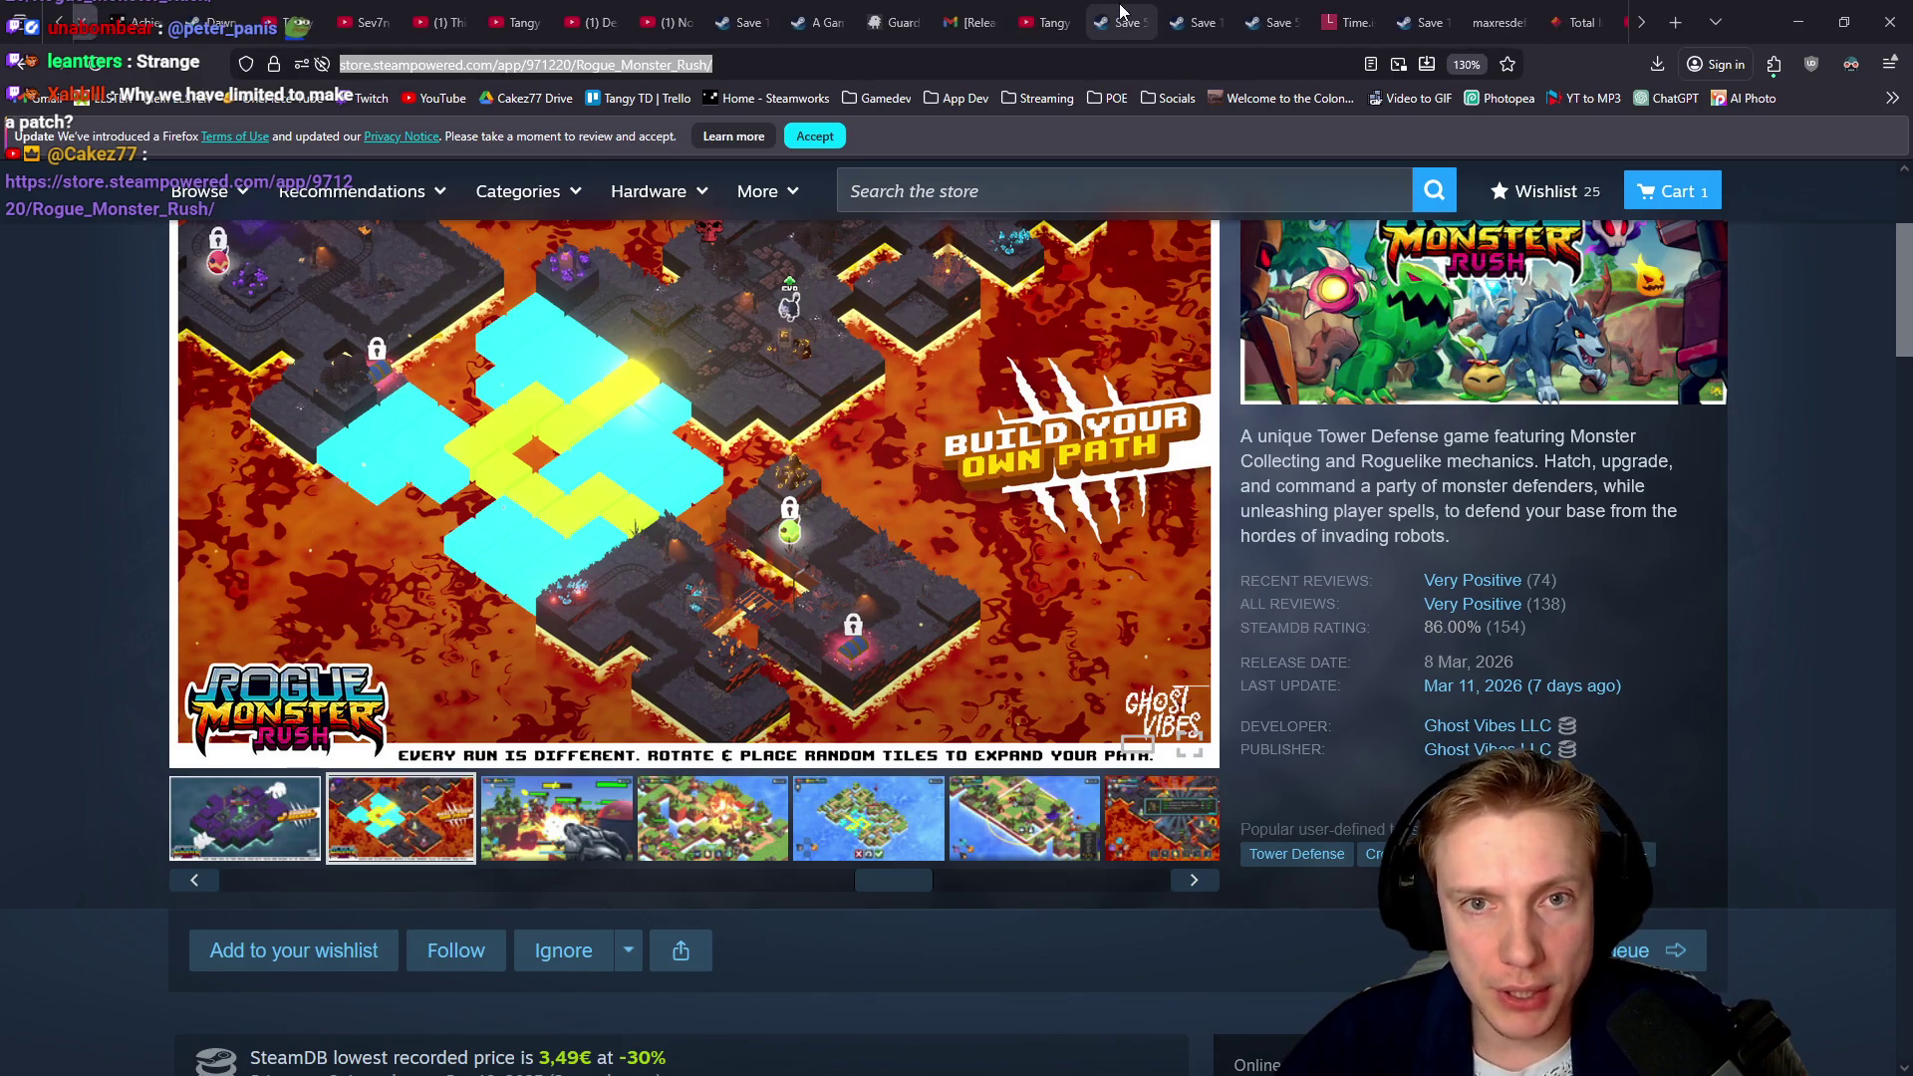
{"action": "left_click", "coordinate": [1123, 12]}
Scroll through the Gnomes store page while its gameplay trailer plays
{"action": "scroll", "coordinate": [998, 310], "scroll_direction": "up", "scroll_amount": 10}
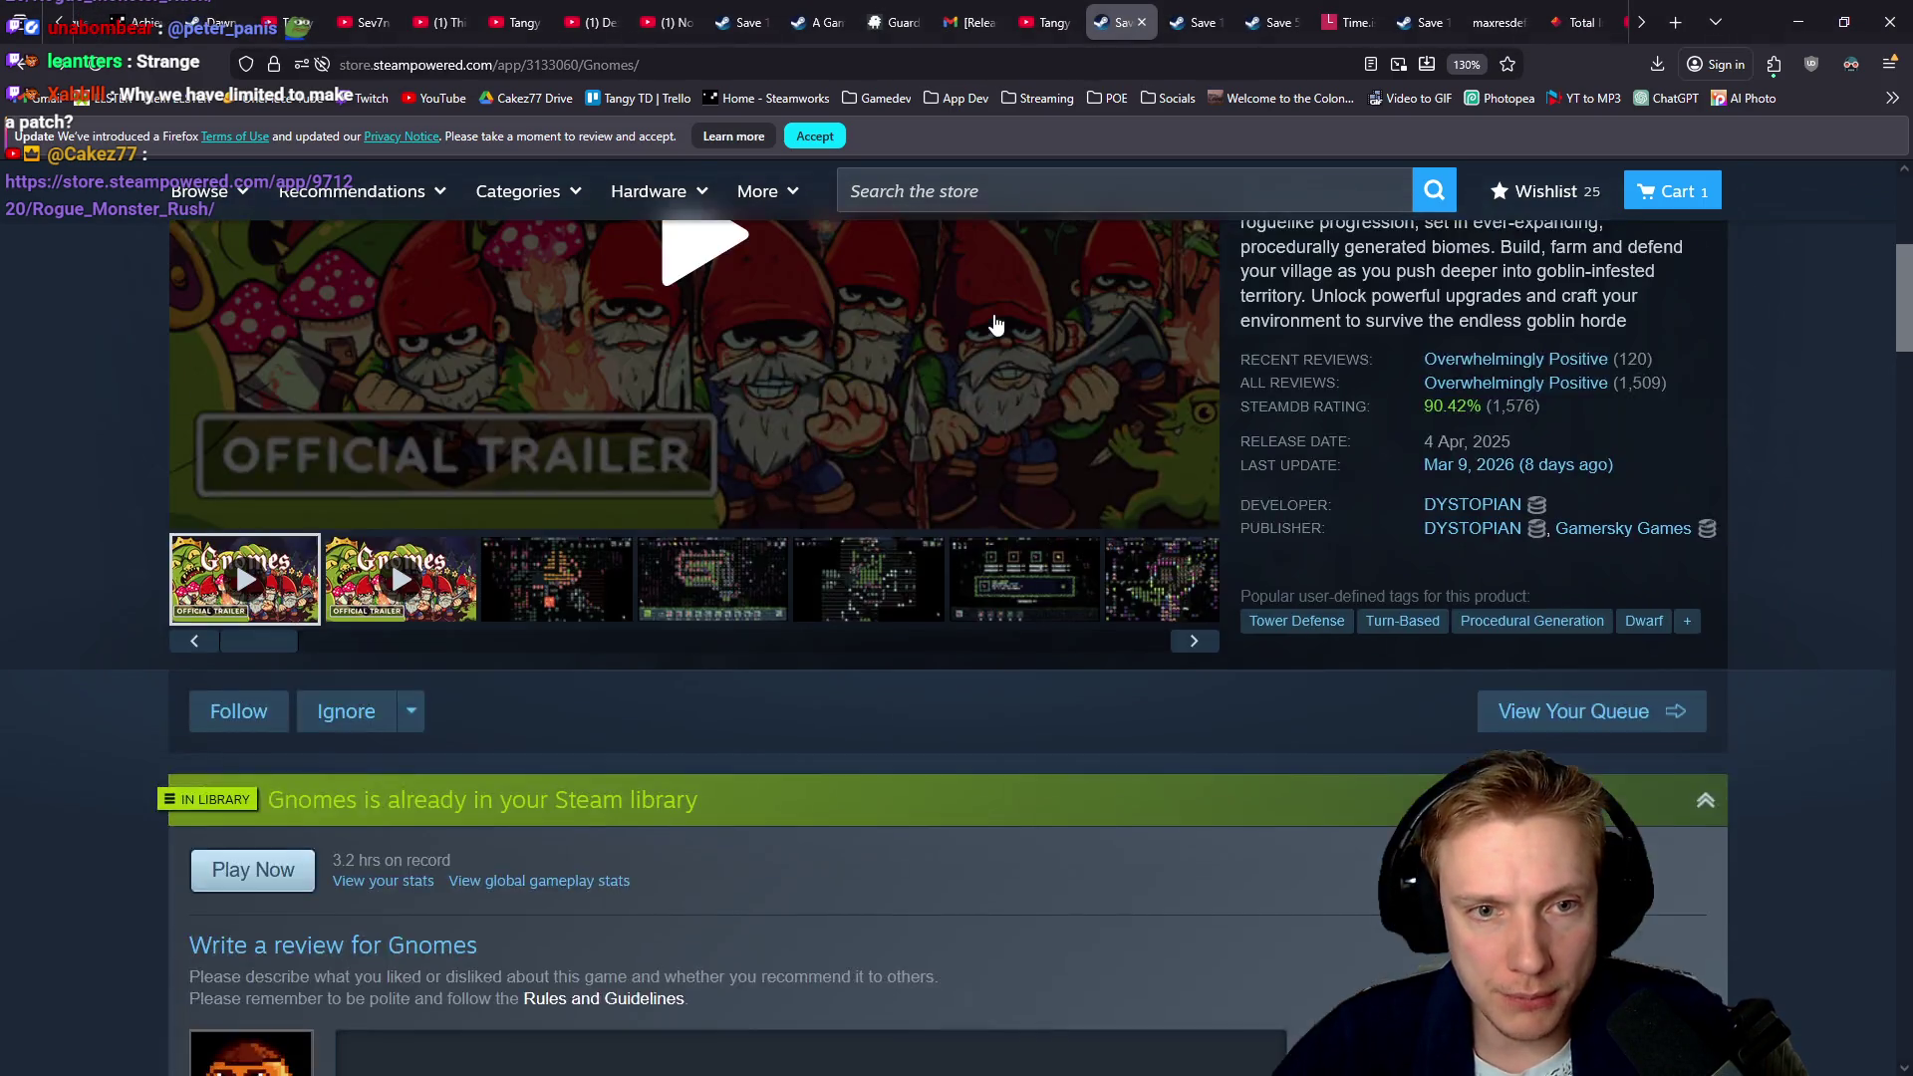
{"action": "scroll", "coordinate": [998, 309], "scroll_direction": "down", "scroll_amount": 3}
{"action": "left_click", "coordinate": [717, 64]}
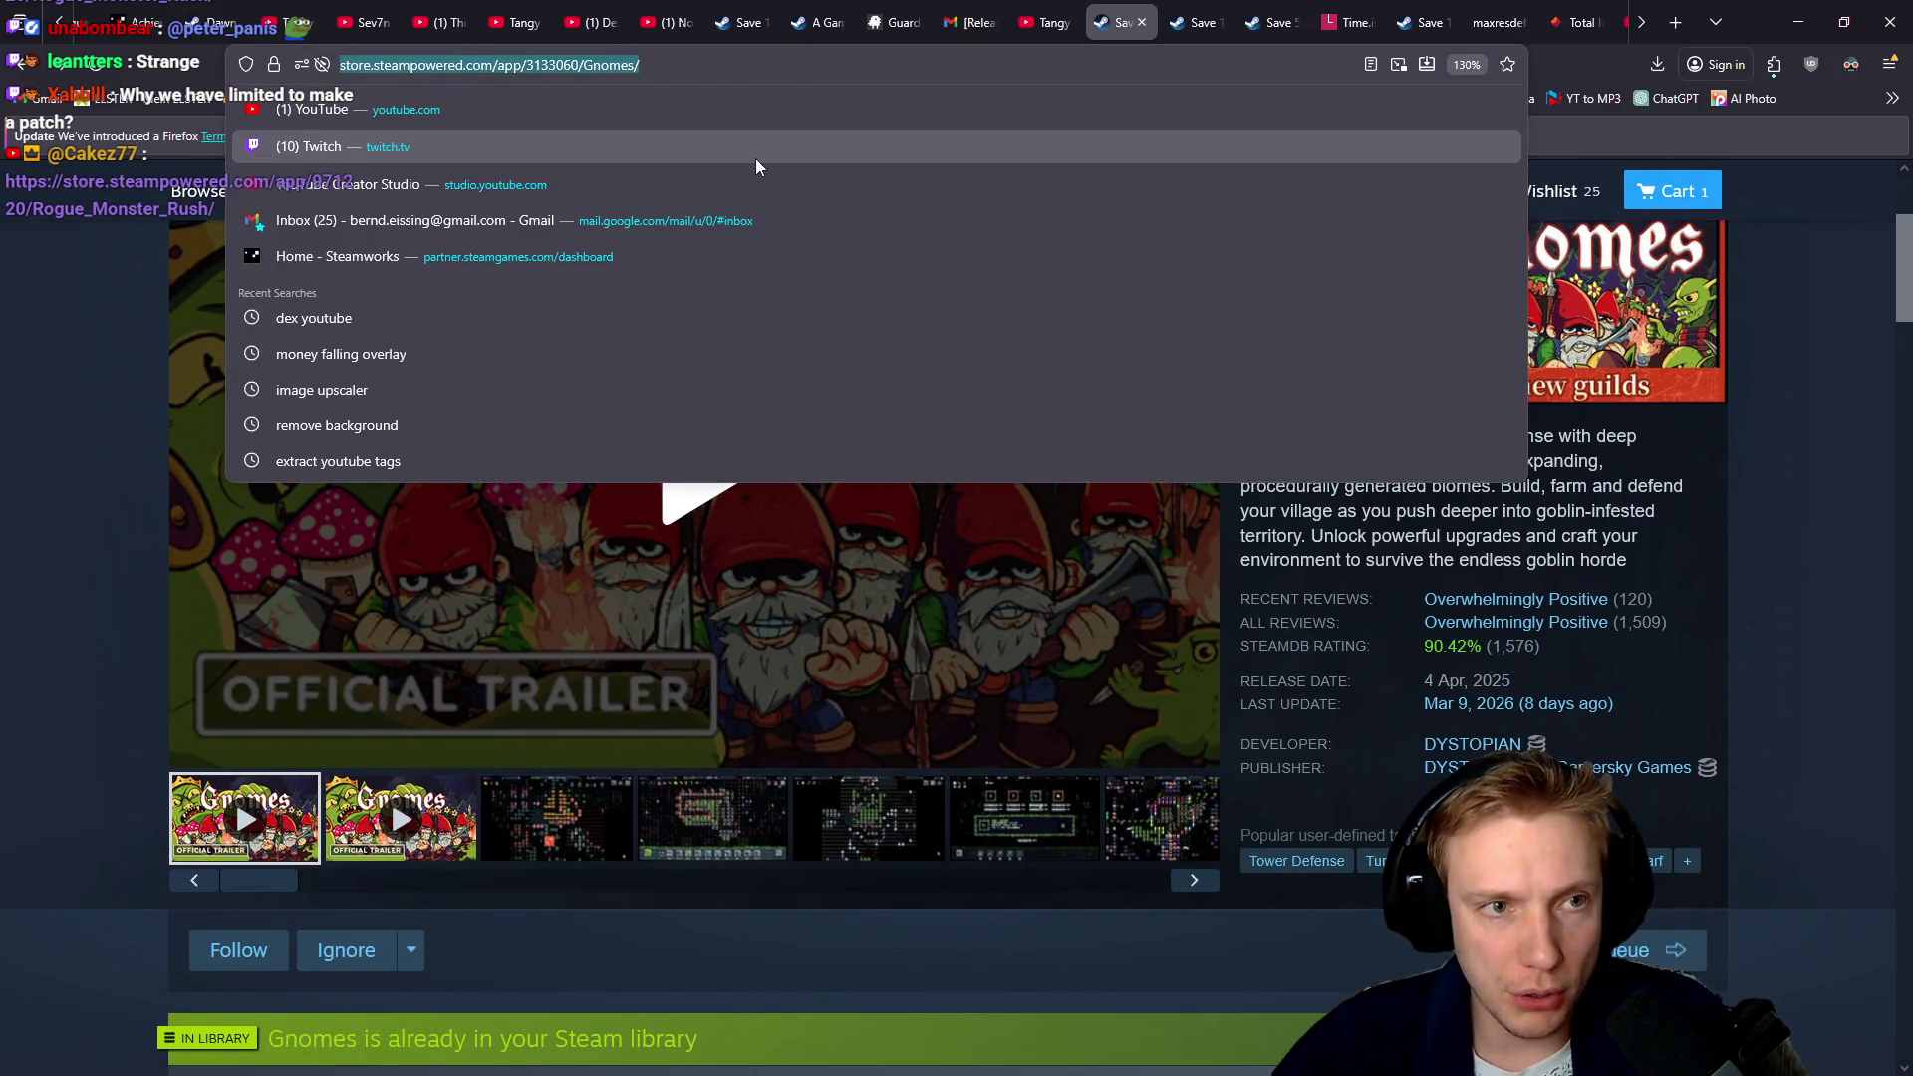
{"action": "scroll", "coordinate": [34, 526], "scroll_direction": "down", "scroll_amount": 3}
{"action": "left_click", "coordinate": [34, 526]}
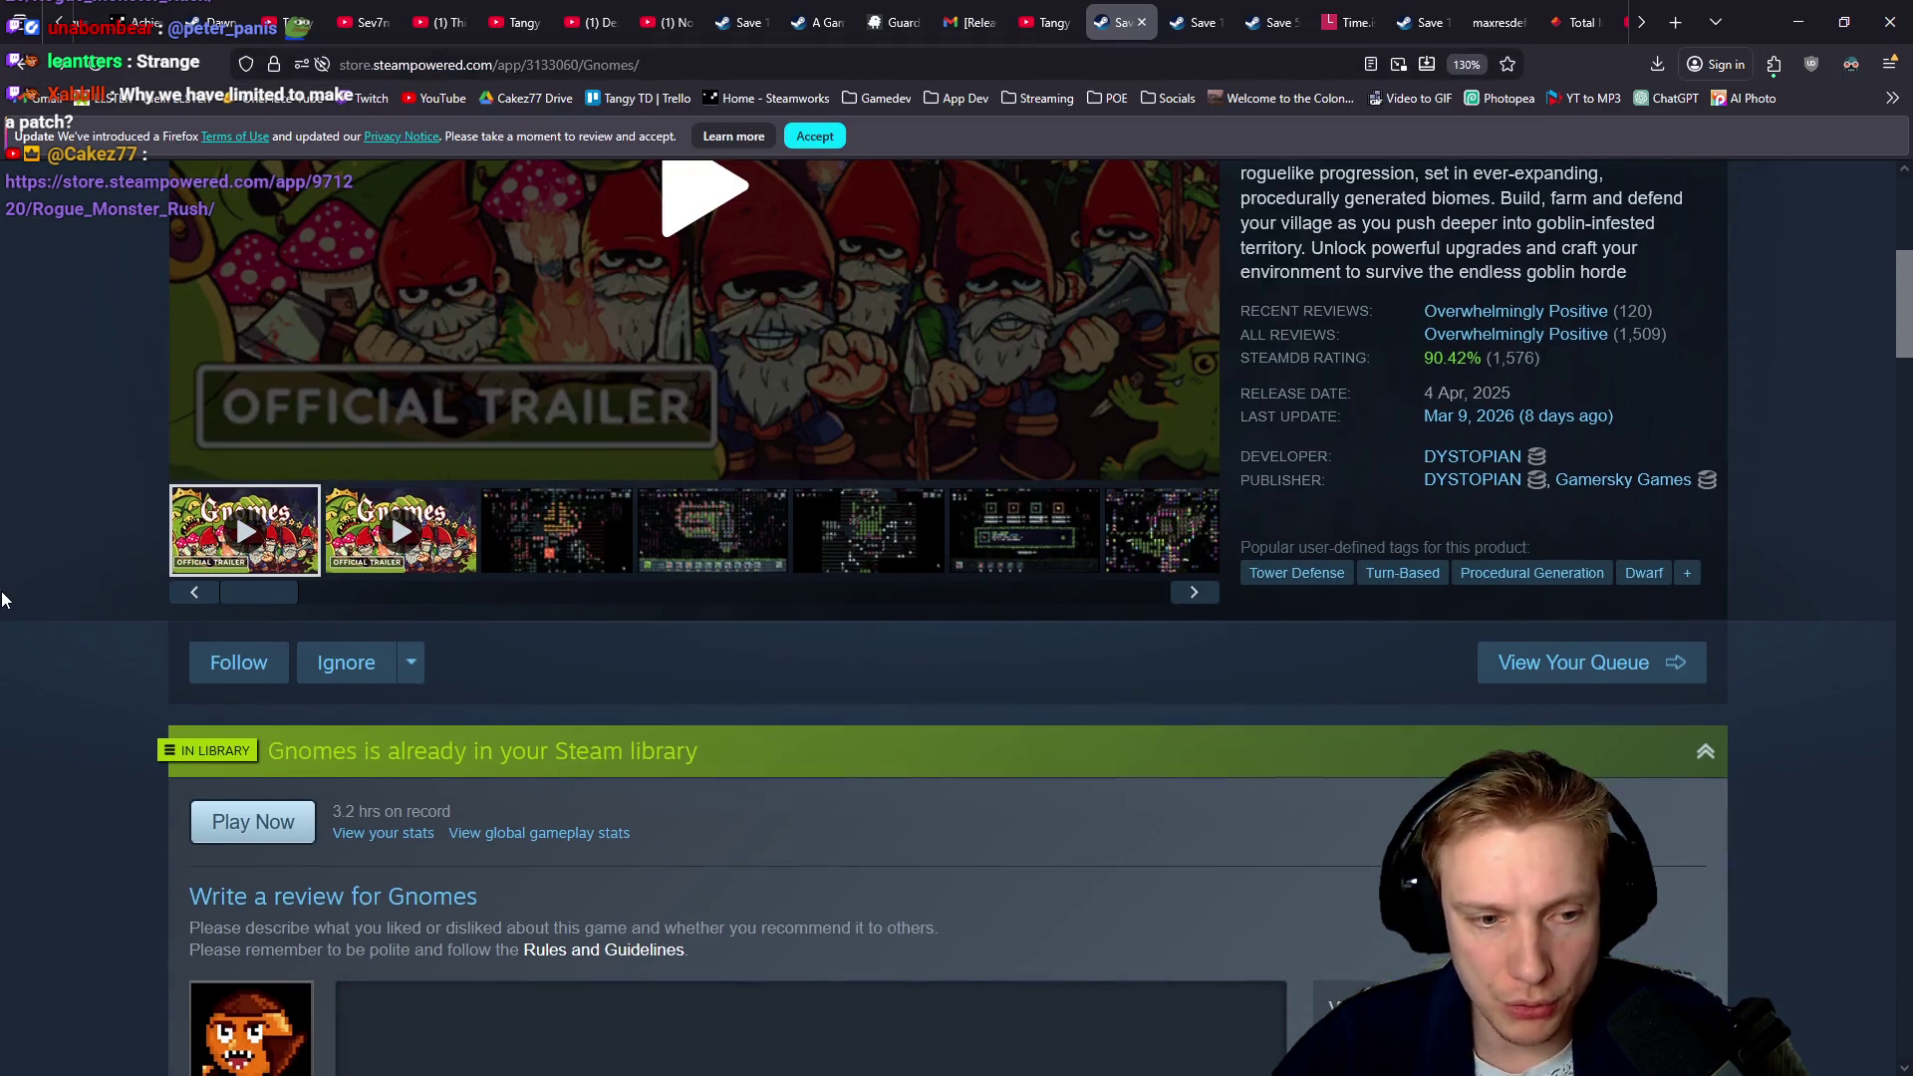
{"action": "scroll", "coordinate": [14, 566], "scroll_direction": "down", "scroll_amount": 4}
{"action": "scroll", "coordinate": [20, 564], "scroll_direction": "down", "scroll_amount": 8}
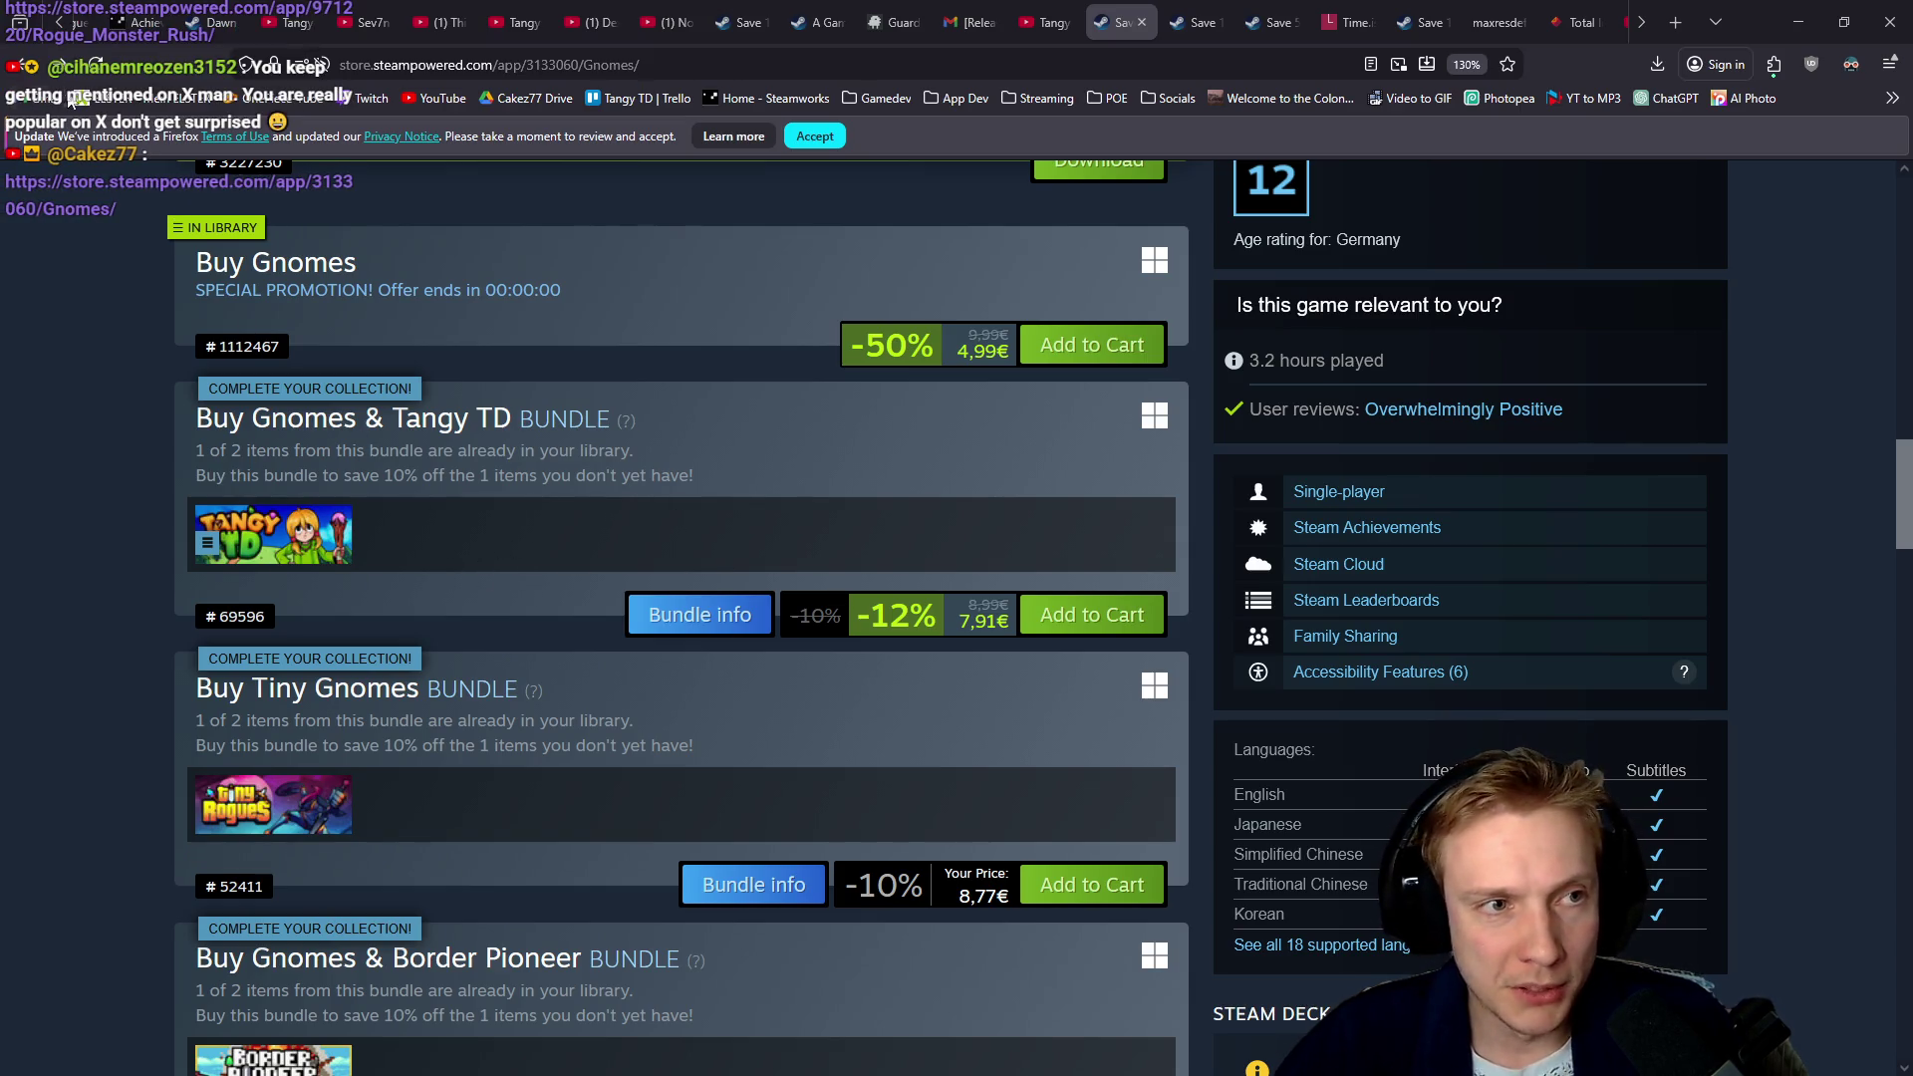
{"action": "scroll", "coordinate": [141, 372], "scroll_direction": "down", "scroll_amount": 2}
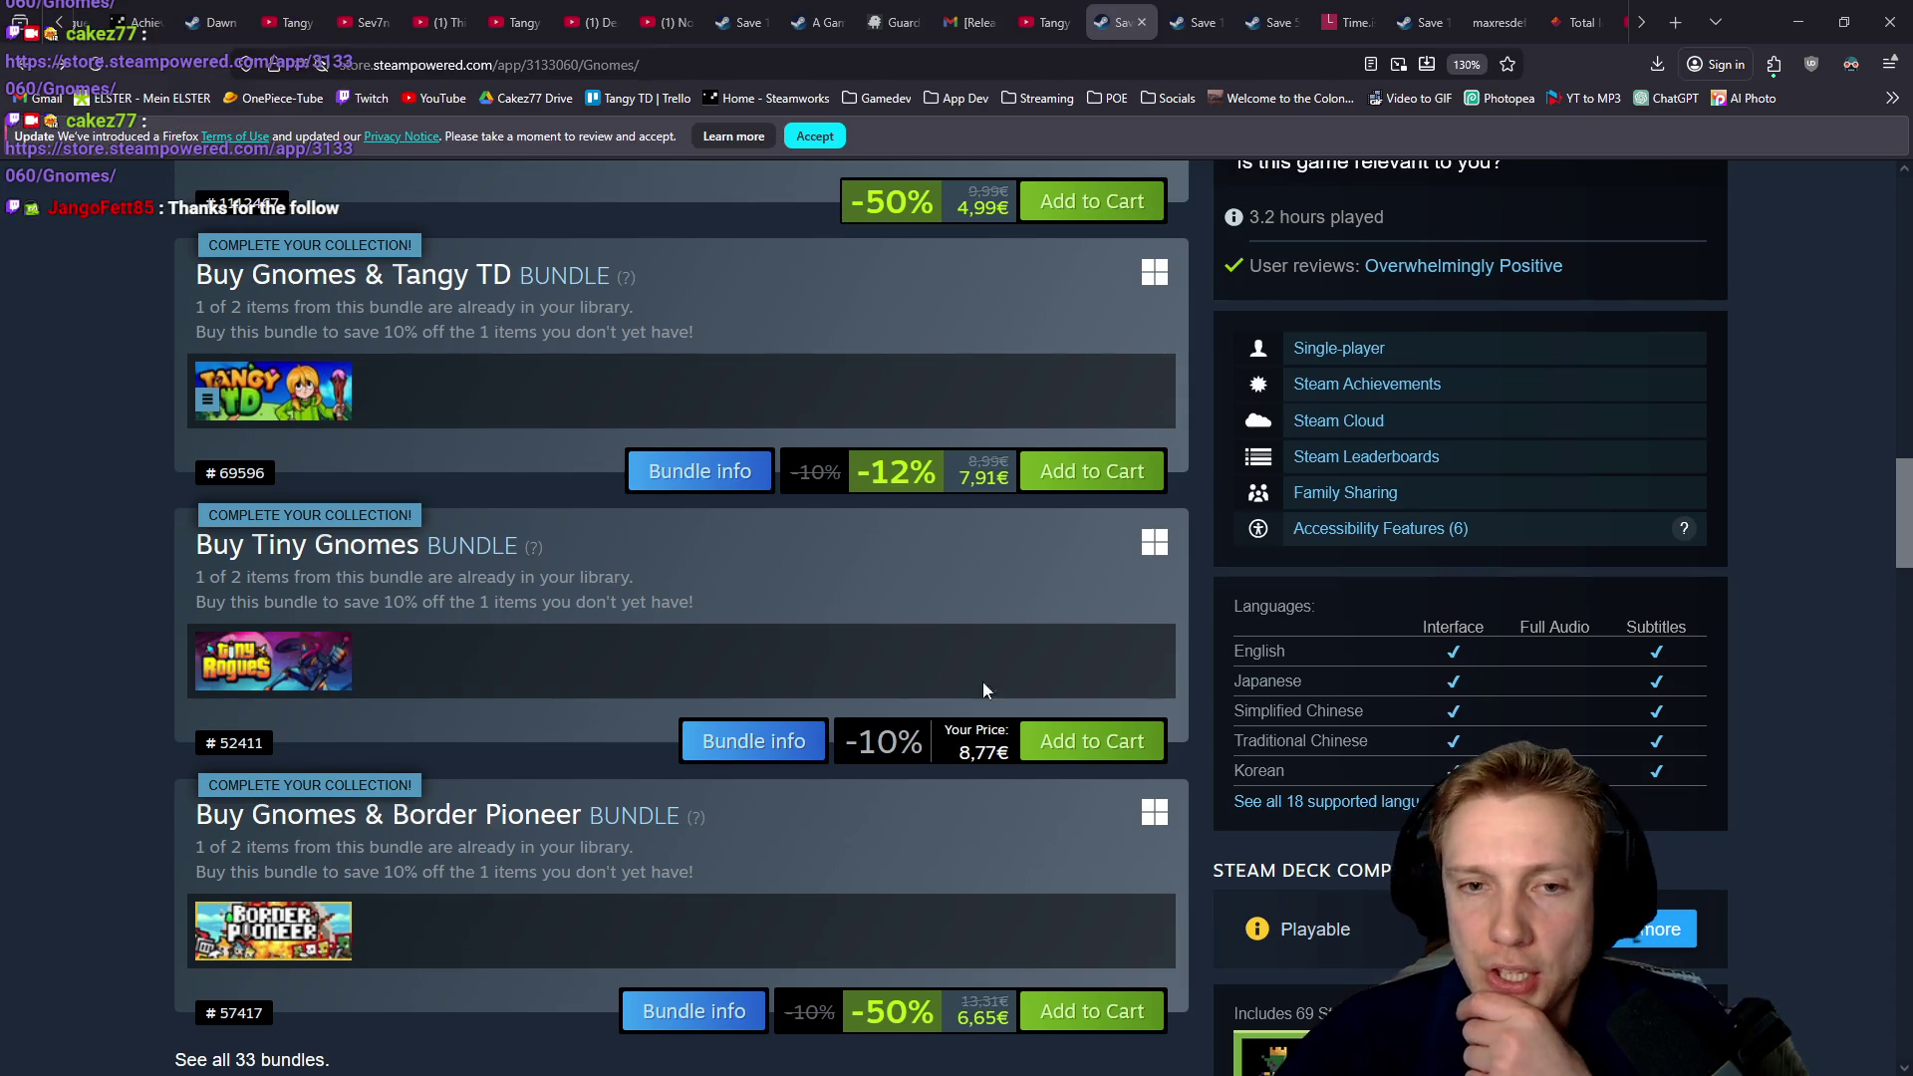
{"action": "scroll", "coordinate": [167, 628], "scroll_direction": "up", "scroll_amount": 5}
{"action": "scroll", "coordinate": [149, 627], "scroll_direction": "up", "scroll_amount": 5}
{"action": "scroll", "coordinate": [137, 607], "scroll_direction": "up", "scroll_amount": 5}
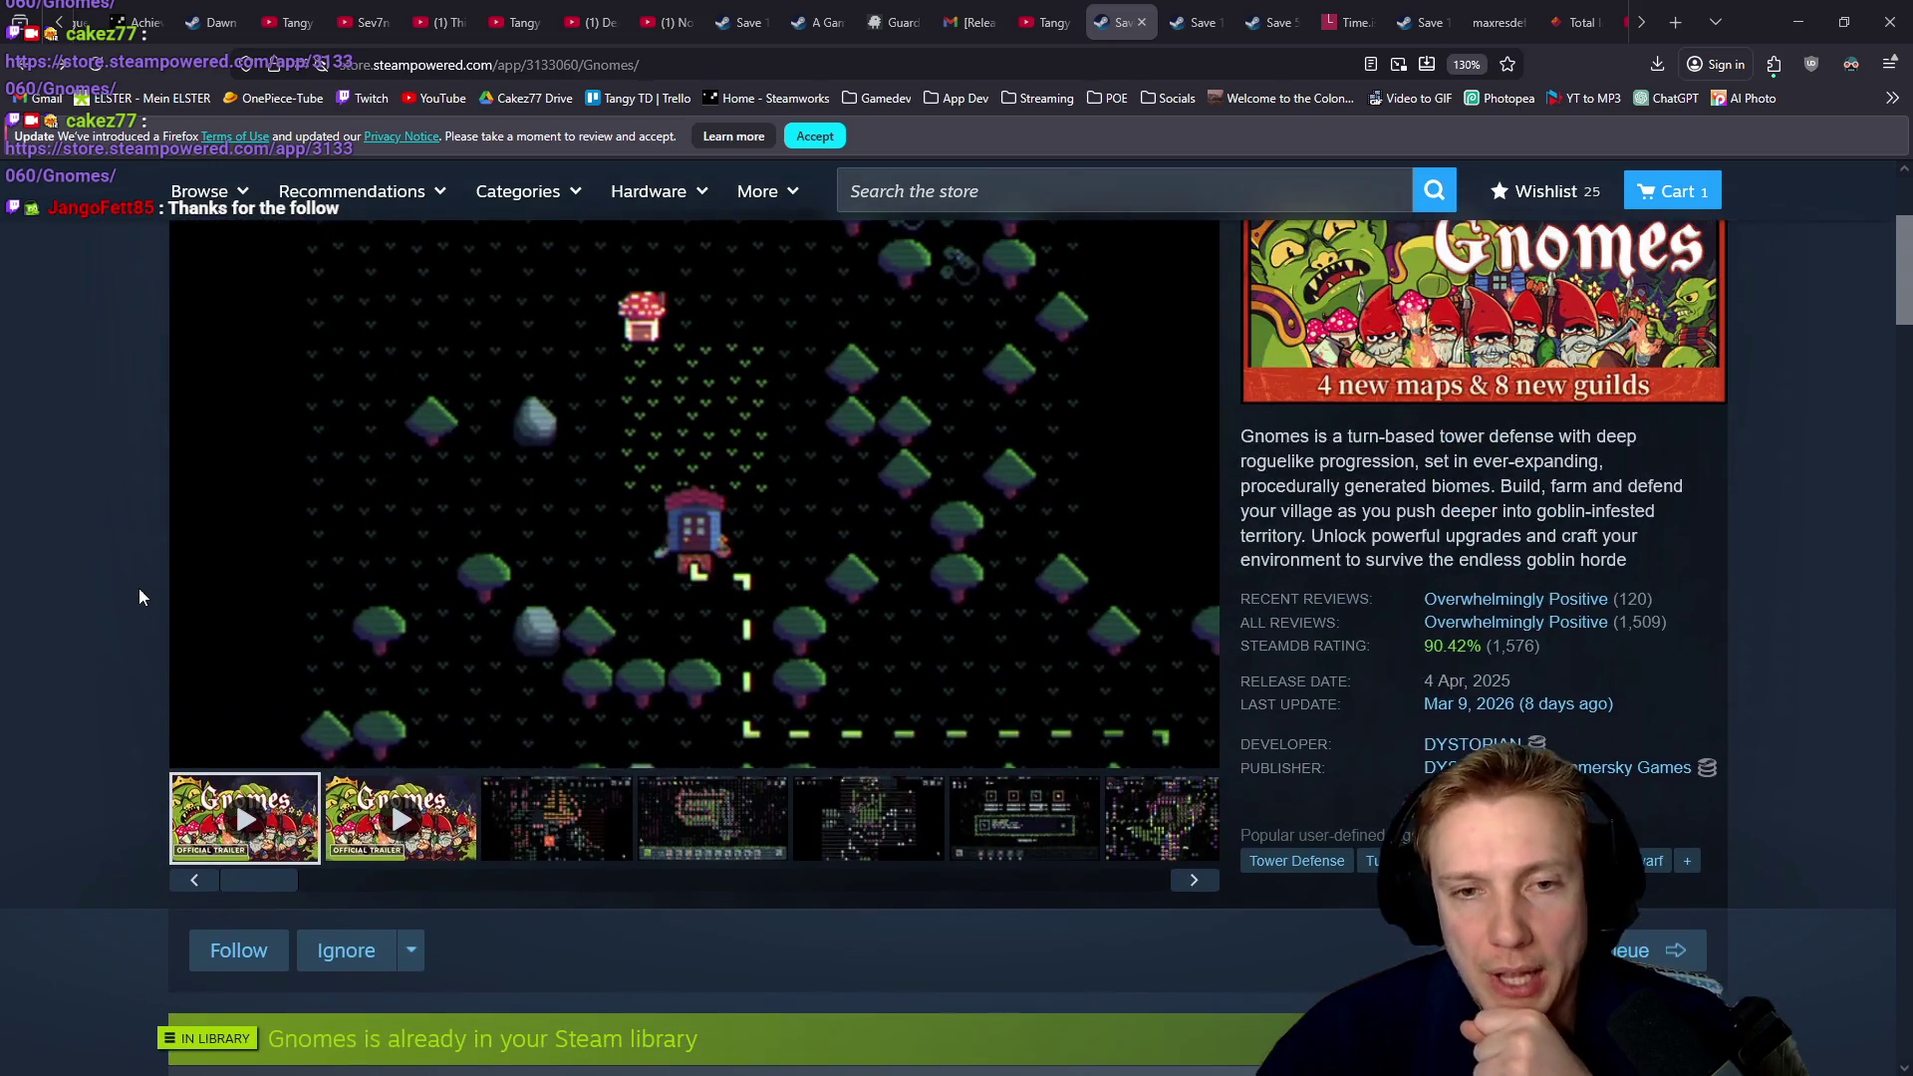
{"action": "scroll", "coordinate": [109, 730], "scroll_direction": "up", "scroll_amount": 2}
{"action": "scroll", "coordinate": [106, 713], "scroll_direction": "down", "scroll_amount": 2}
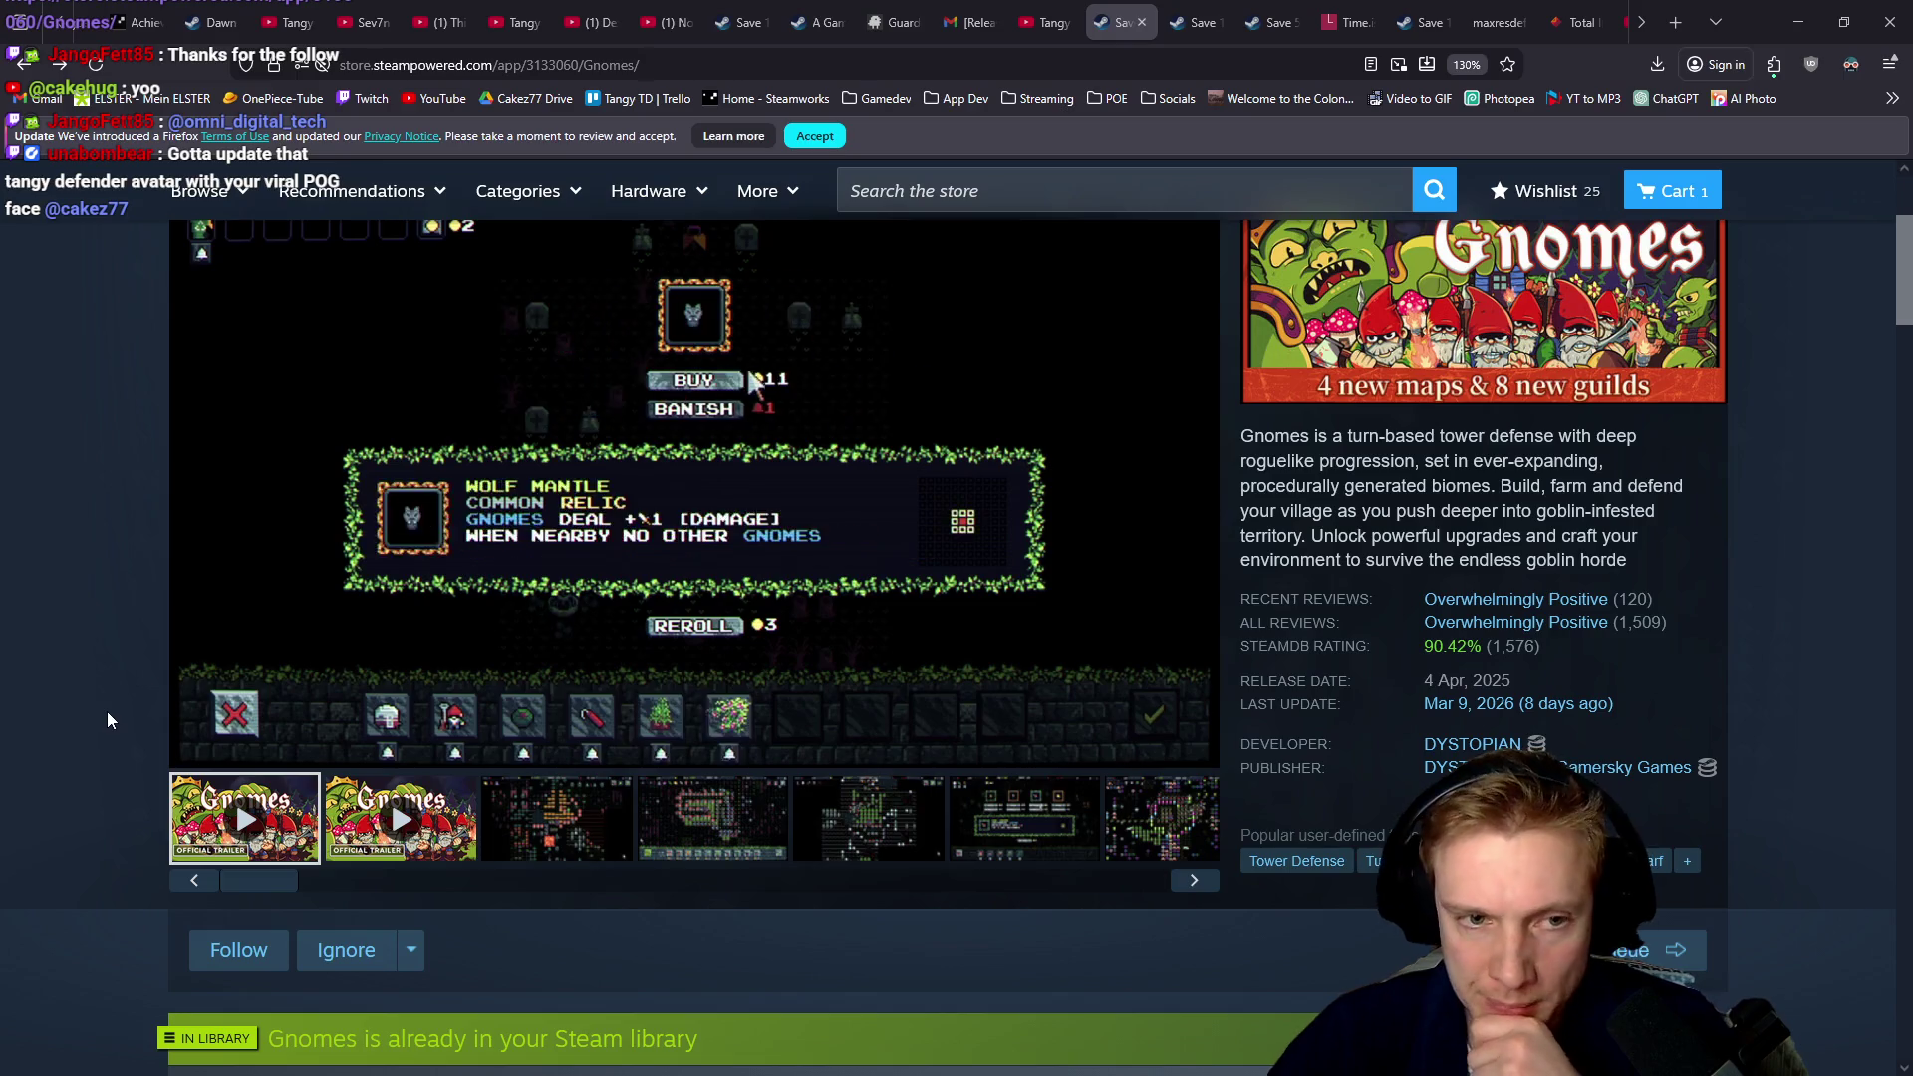
{"action": "scroll", "coordinate": [96, 701], "scroll_direction": "up", "scroll_amount": 3}
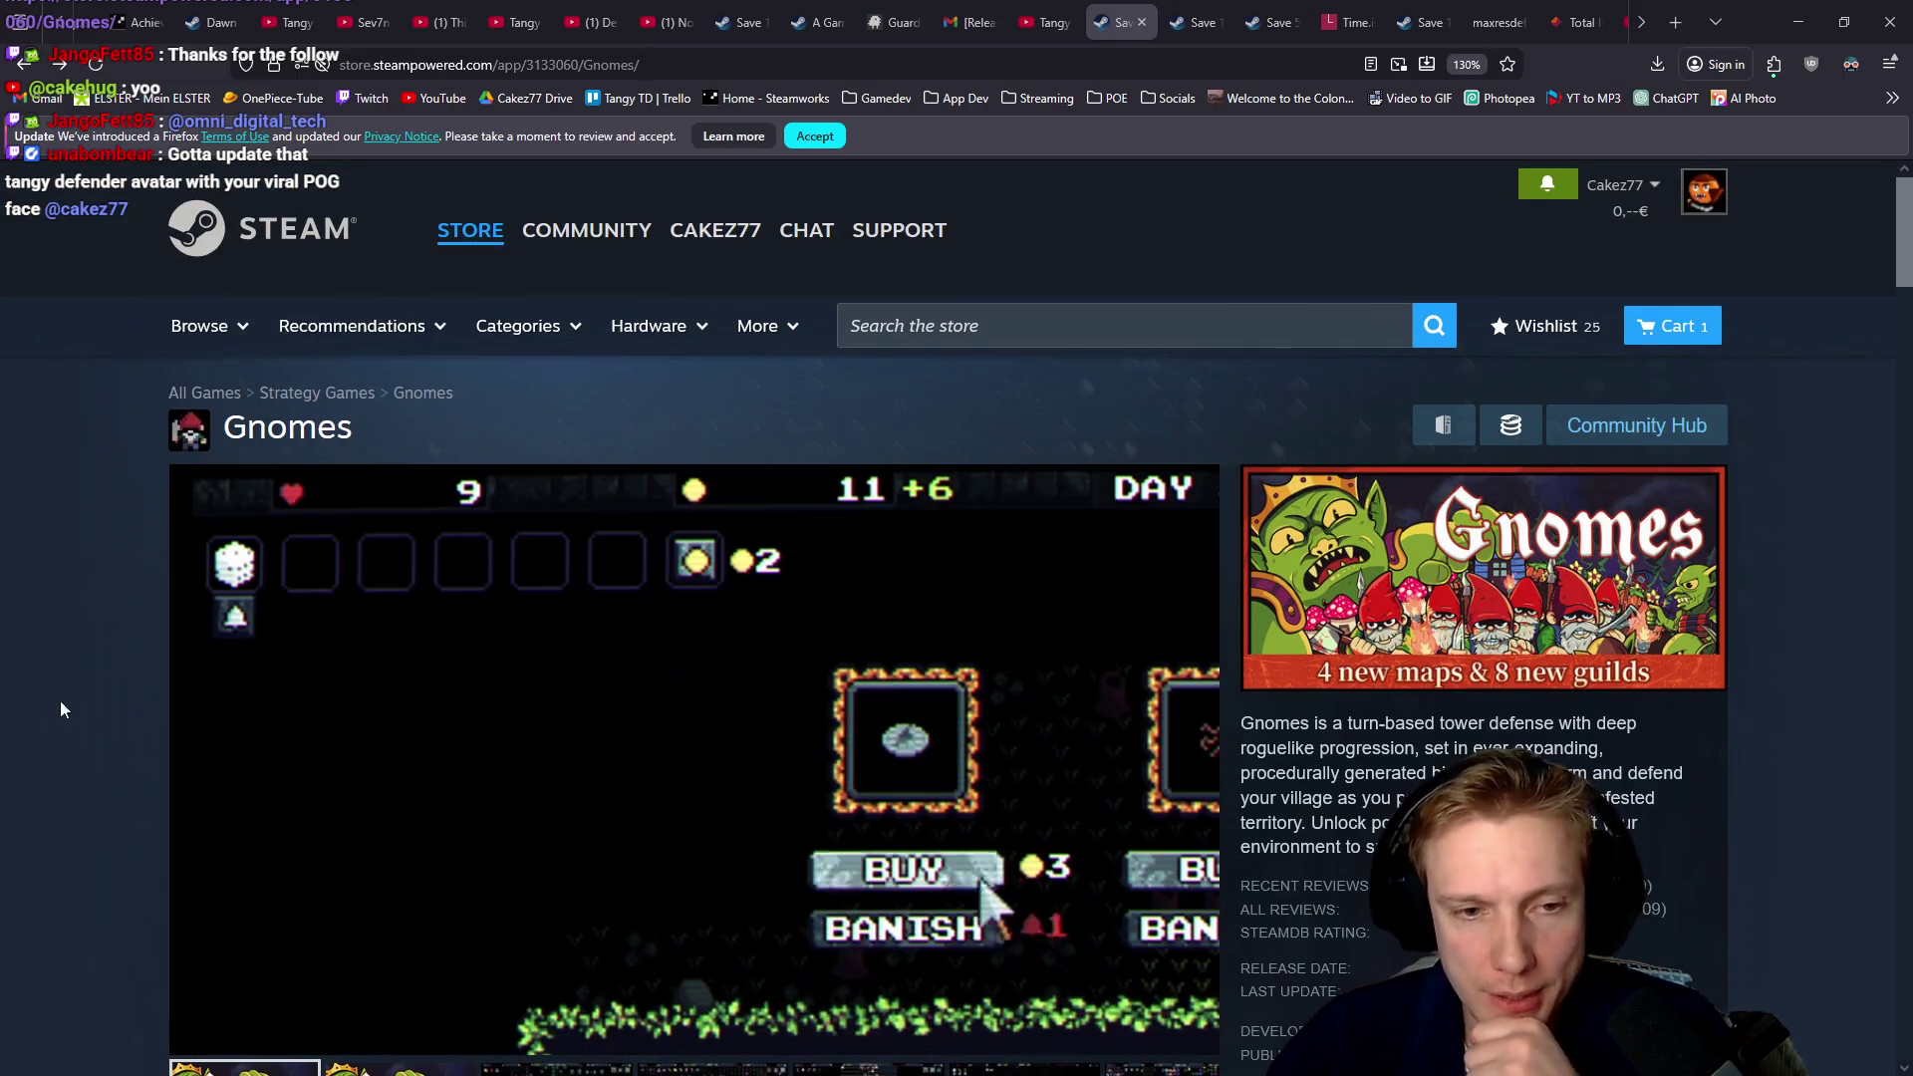
Cycle between the Gnomes, Tower Defence bundle and Northend Tower Defense store tabs
{"action": "left_click", "coordinate": [1176, 21]}
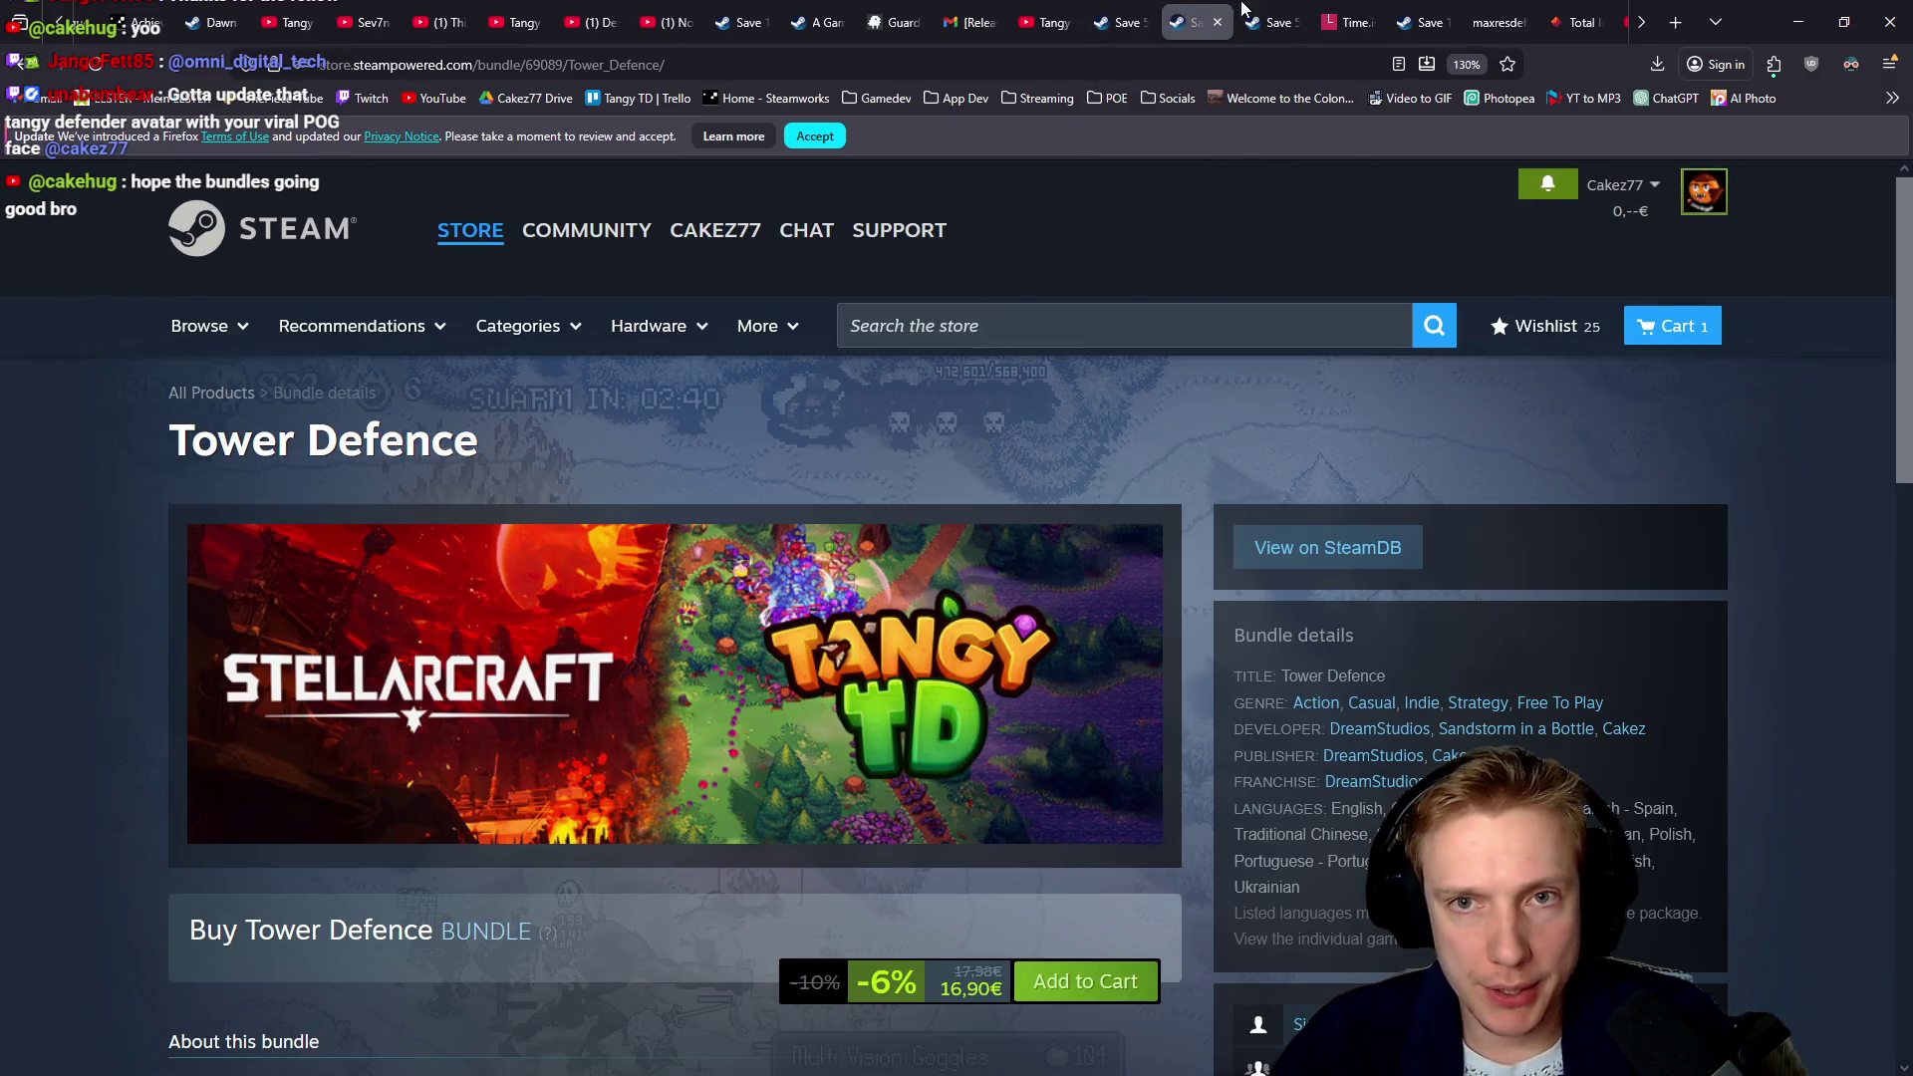
{"action": "left_click", "coordinate": [1270, 22]}
{"action": "left_click", "coordinate": [1216, 10]}
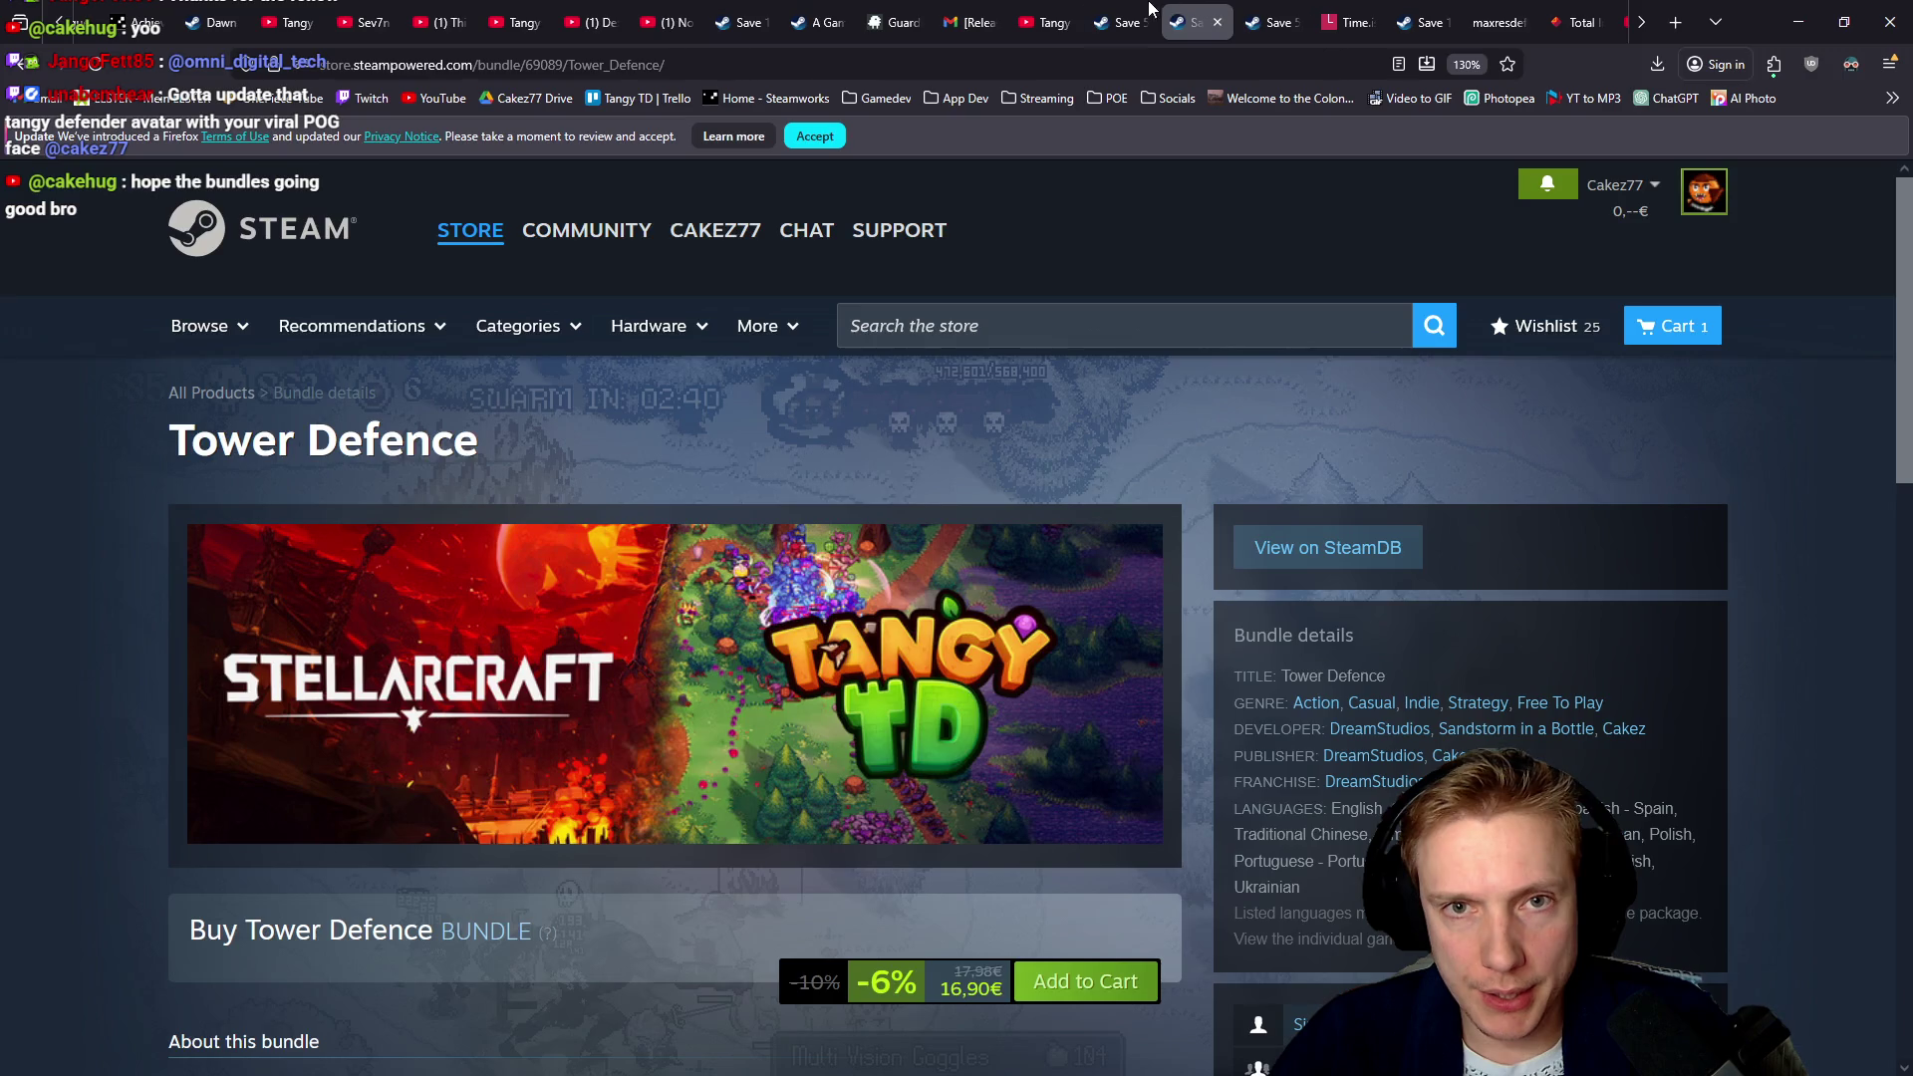
{"action": "key", "text": "ctrl+shift+Tab"}
{"action": "left_click", "coordinate": [1213, 9]}
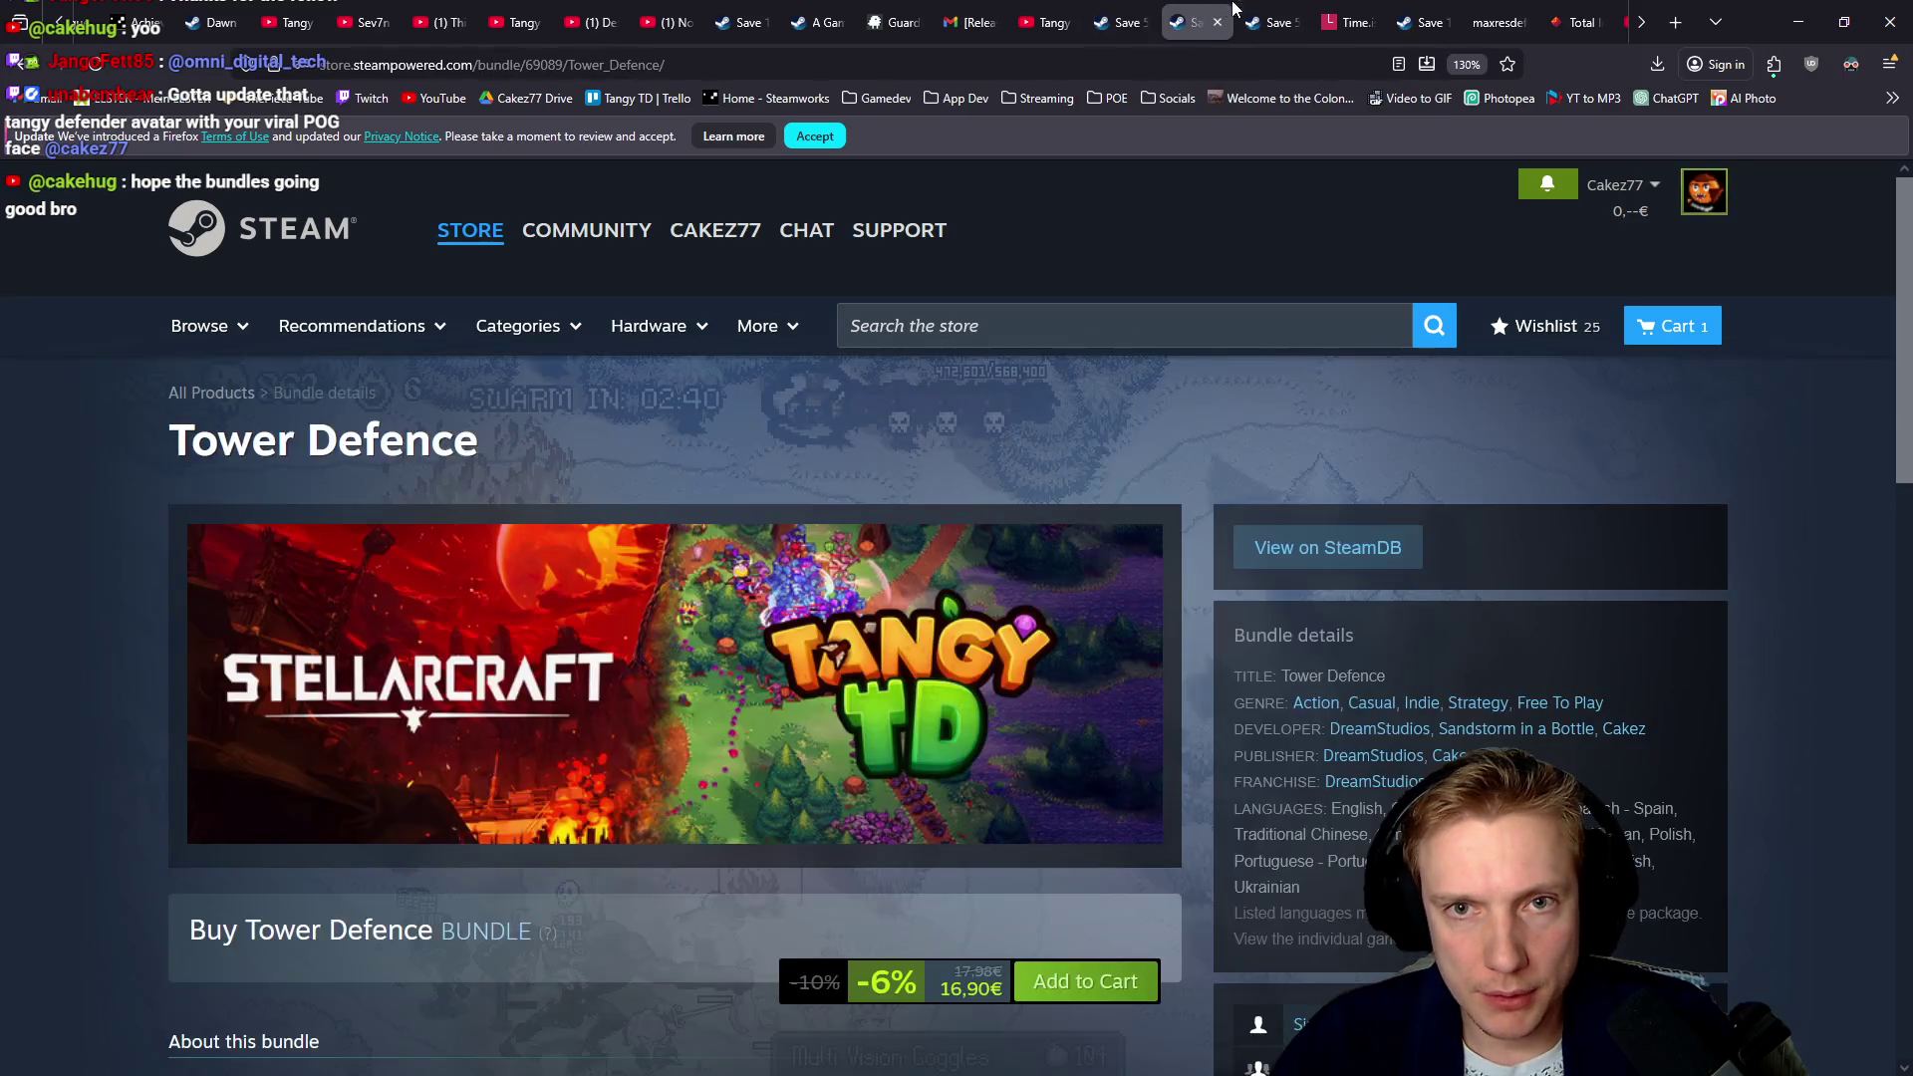
{"action": "left_click", "coordinate": [1270, 12]}
Close the countdown, Skeleseller, Total Incremental War, YouTube and Twitch tabs, then minimize Firefox
{"action": "left_click", "coordinate": [1317, 16]}
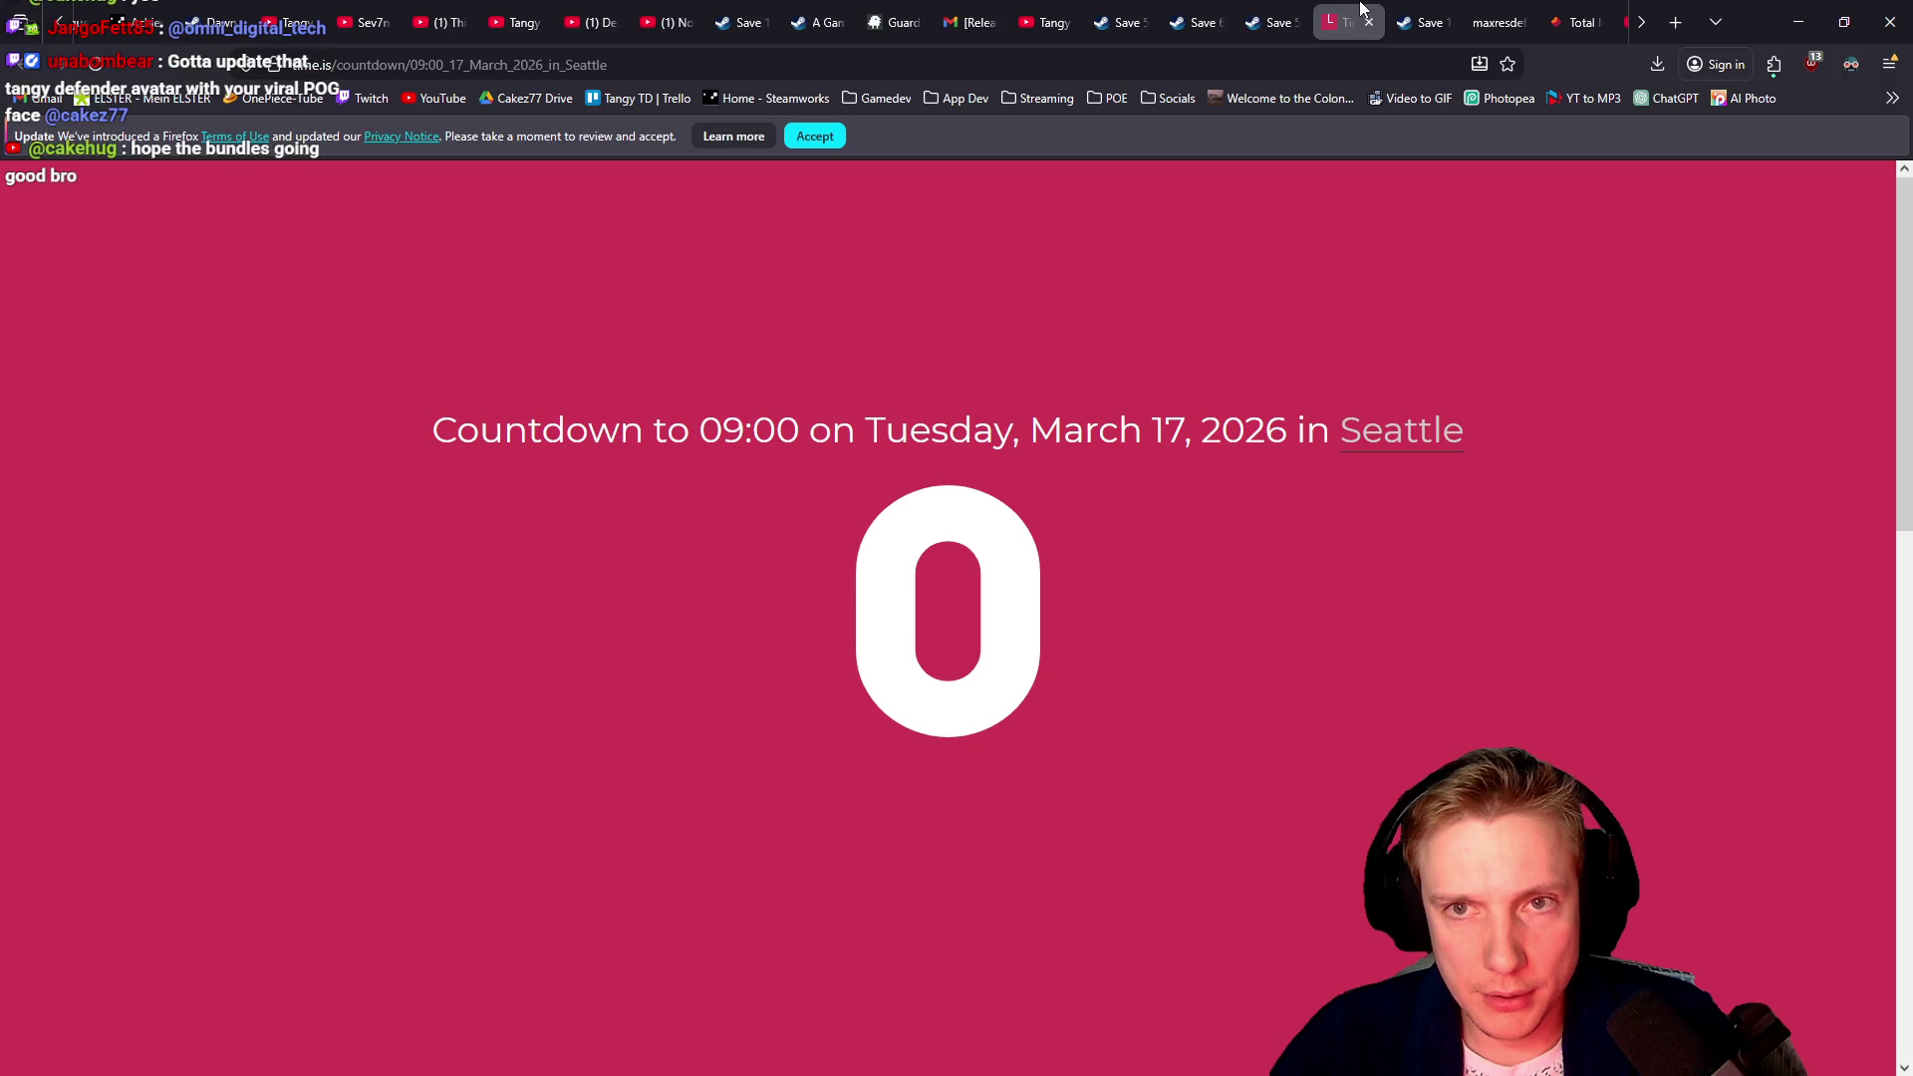
{"action": "middle_click", "coordinate": [1339, 12]}
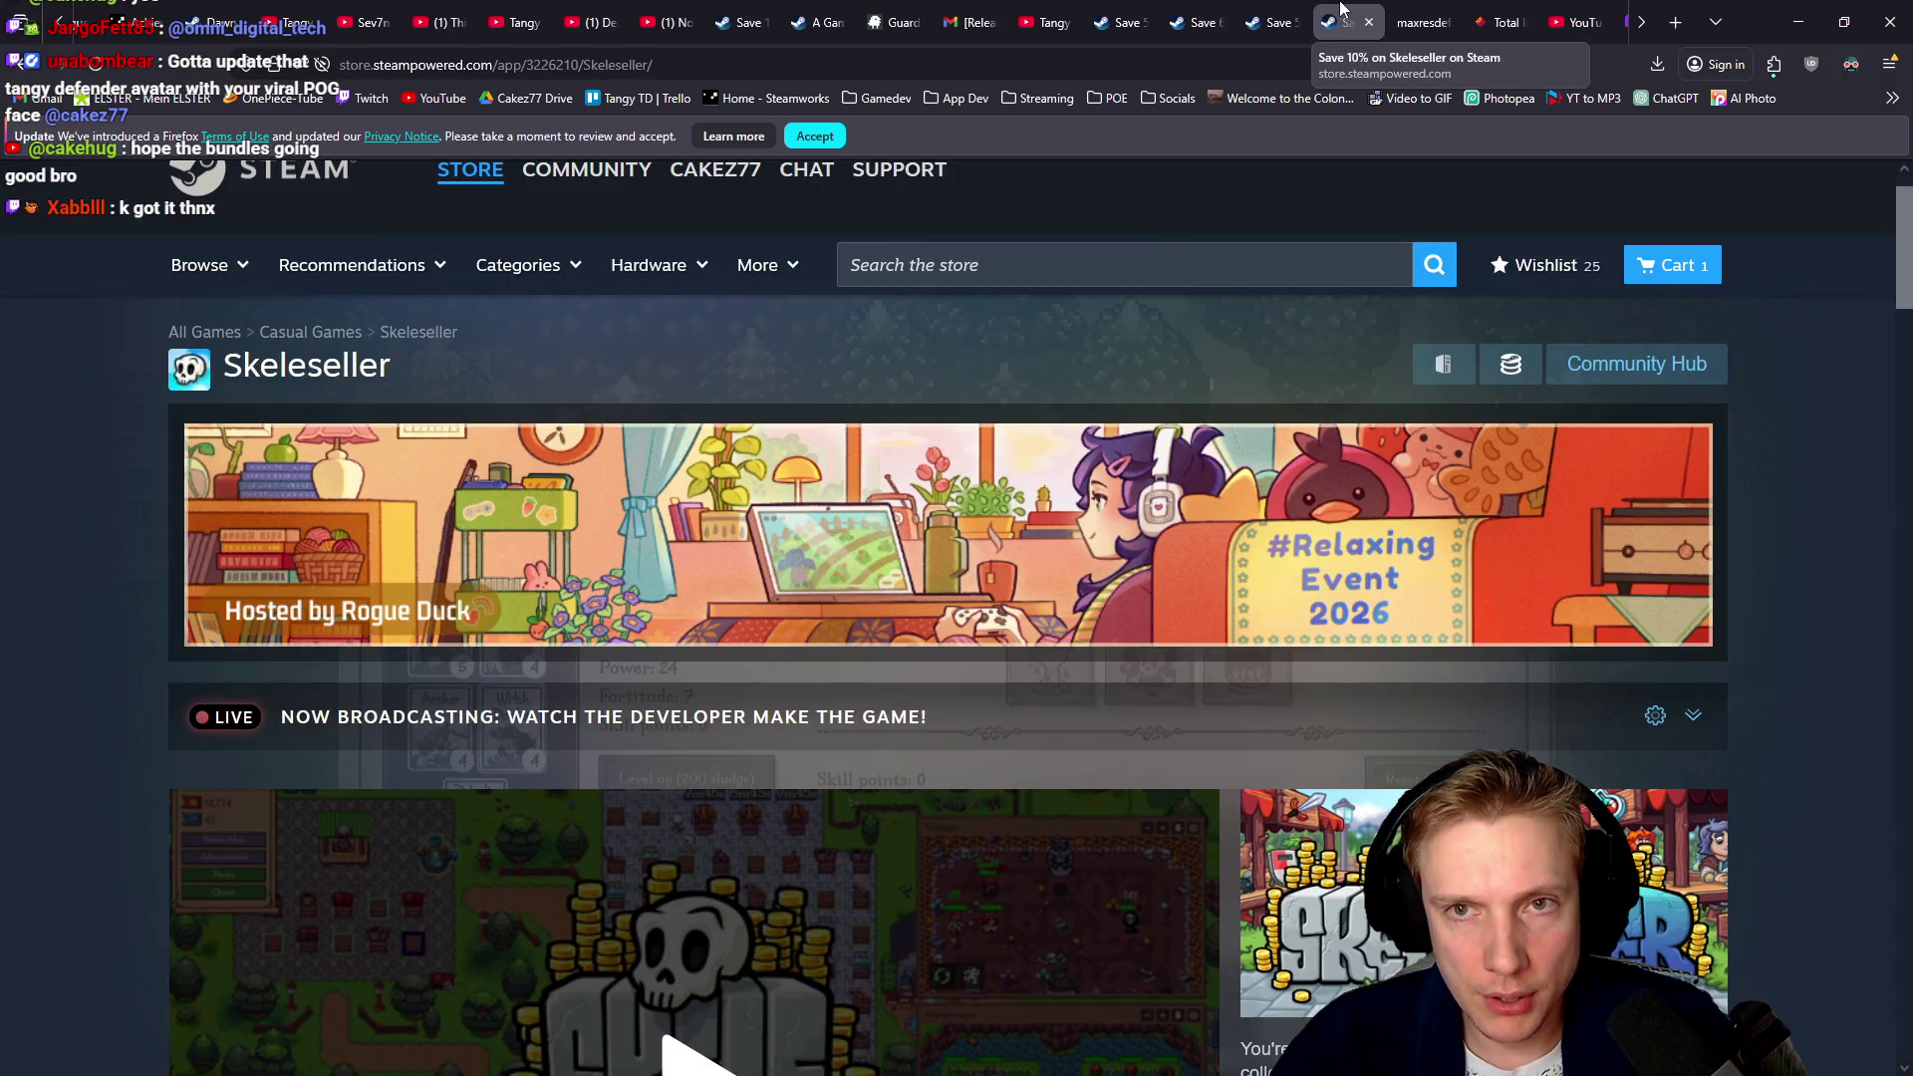
{"action": "middle_click", "coordinate": [1340, 12]}
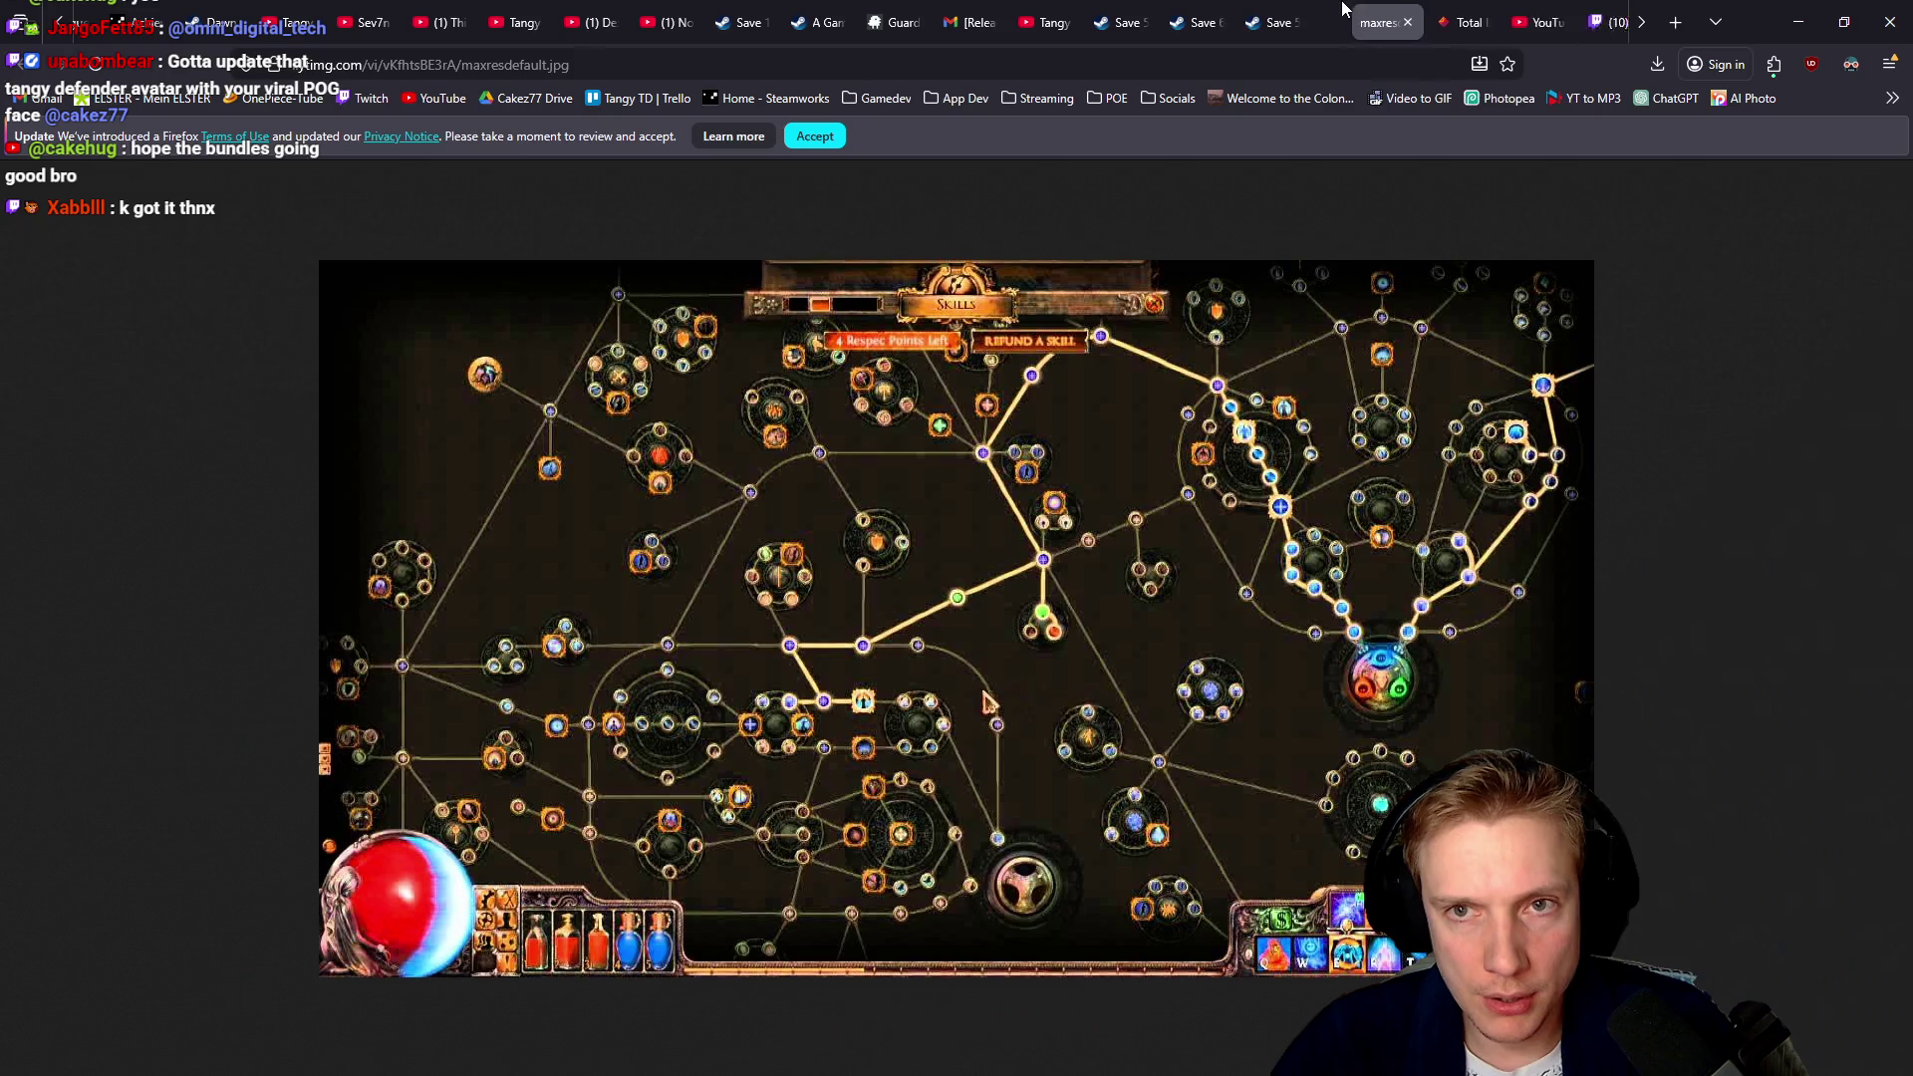
{"action": "middle_click", "coordinate": [1432, 20]}
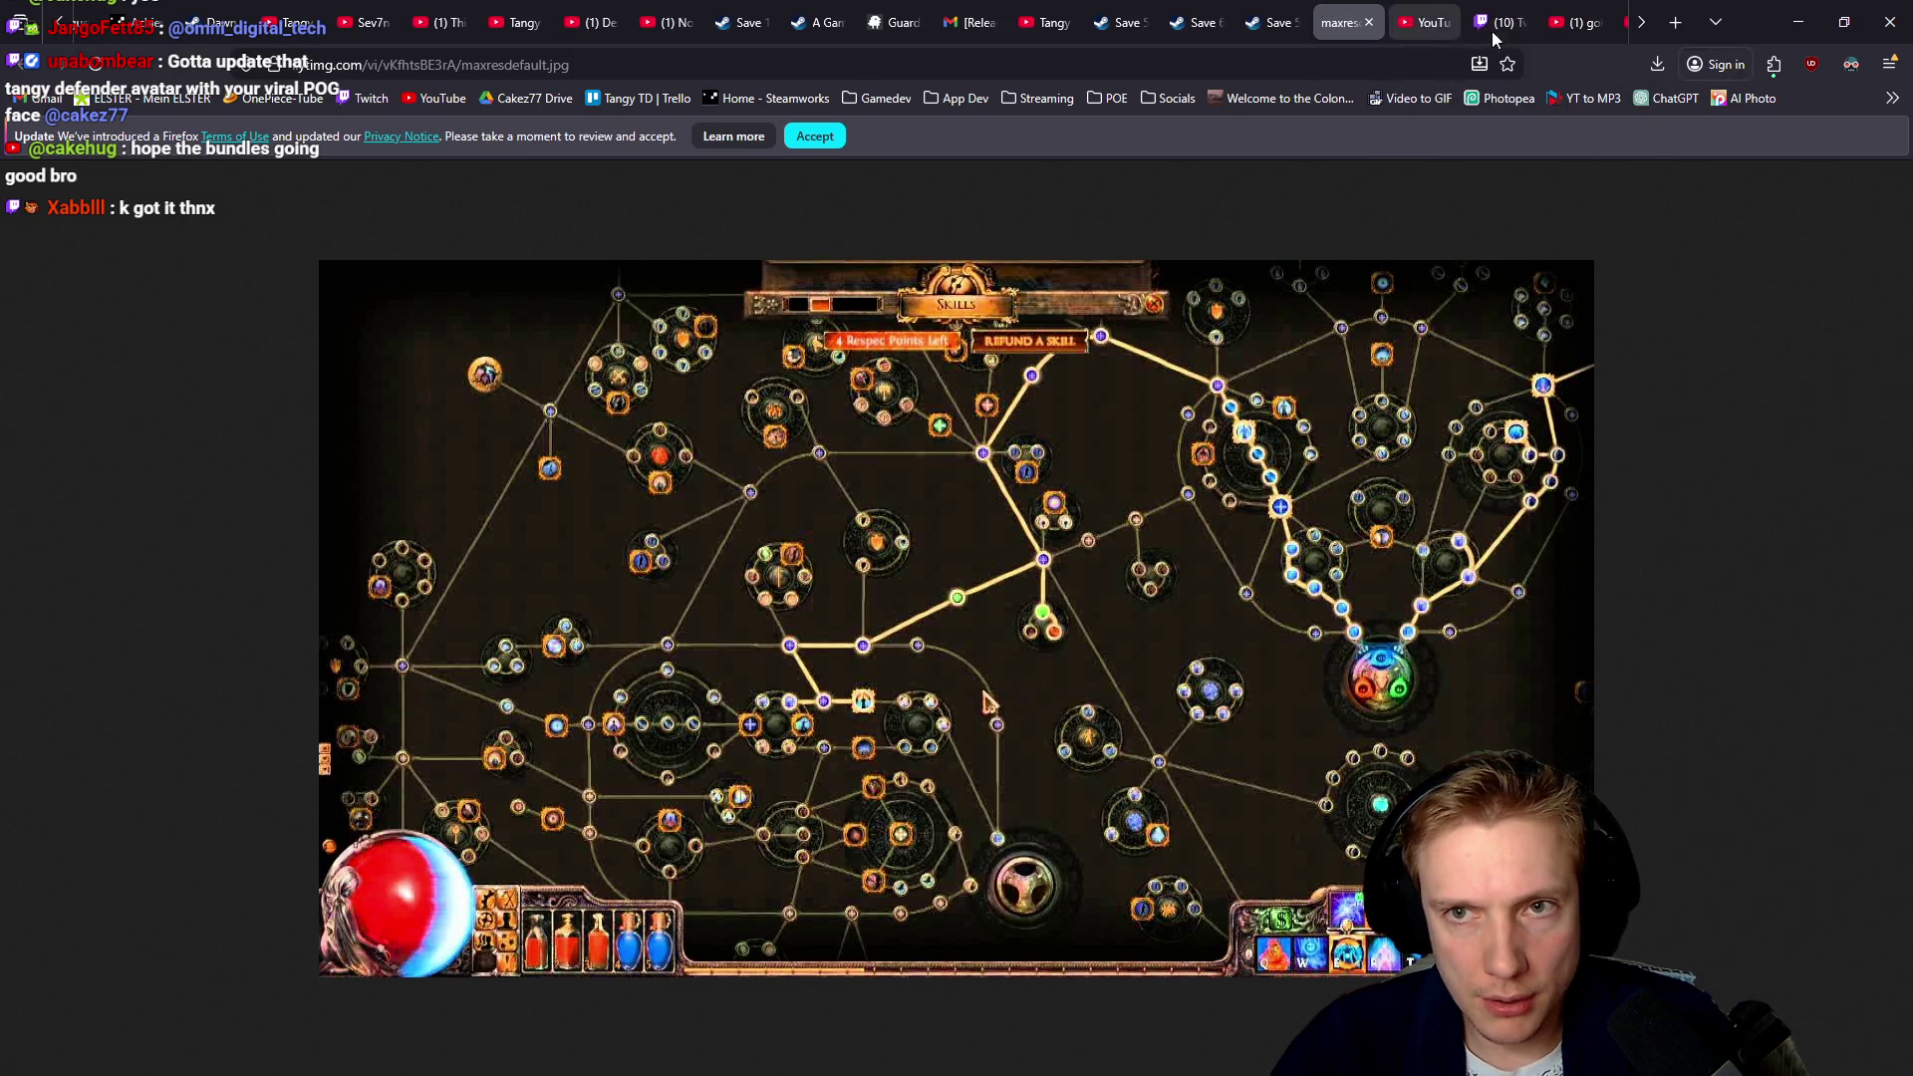
{"action": "middle_click", "coordinate": [1434, 22]}
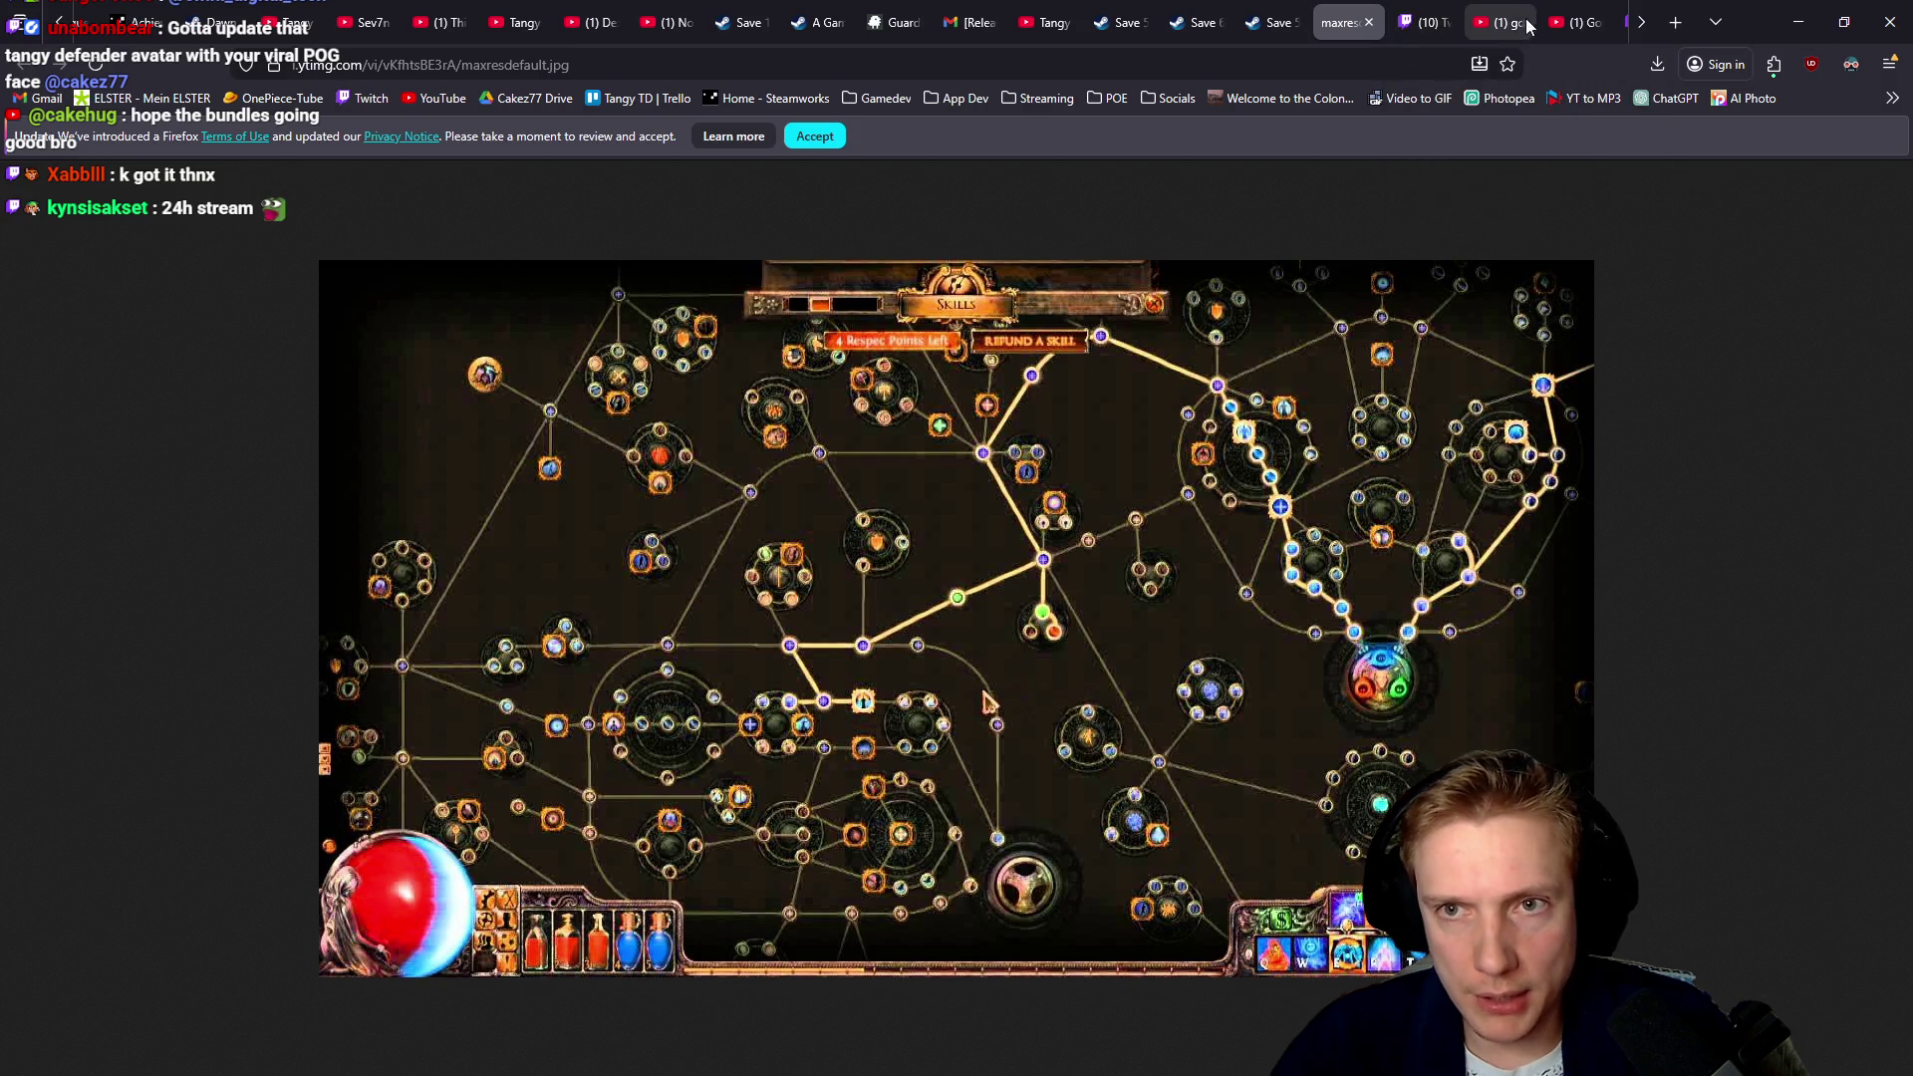
{"action": "scroll", "coordinate": [1594, 22], "scroll_direction": "down", "scroll_amount": 1}
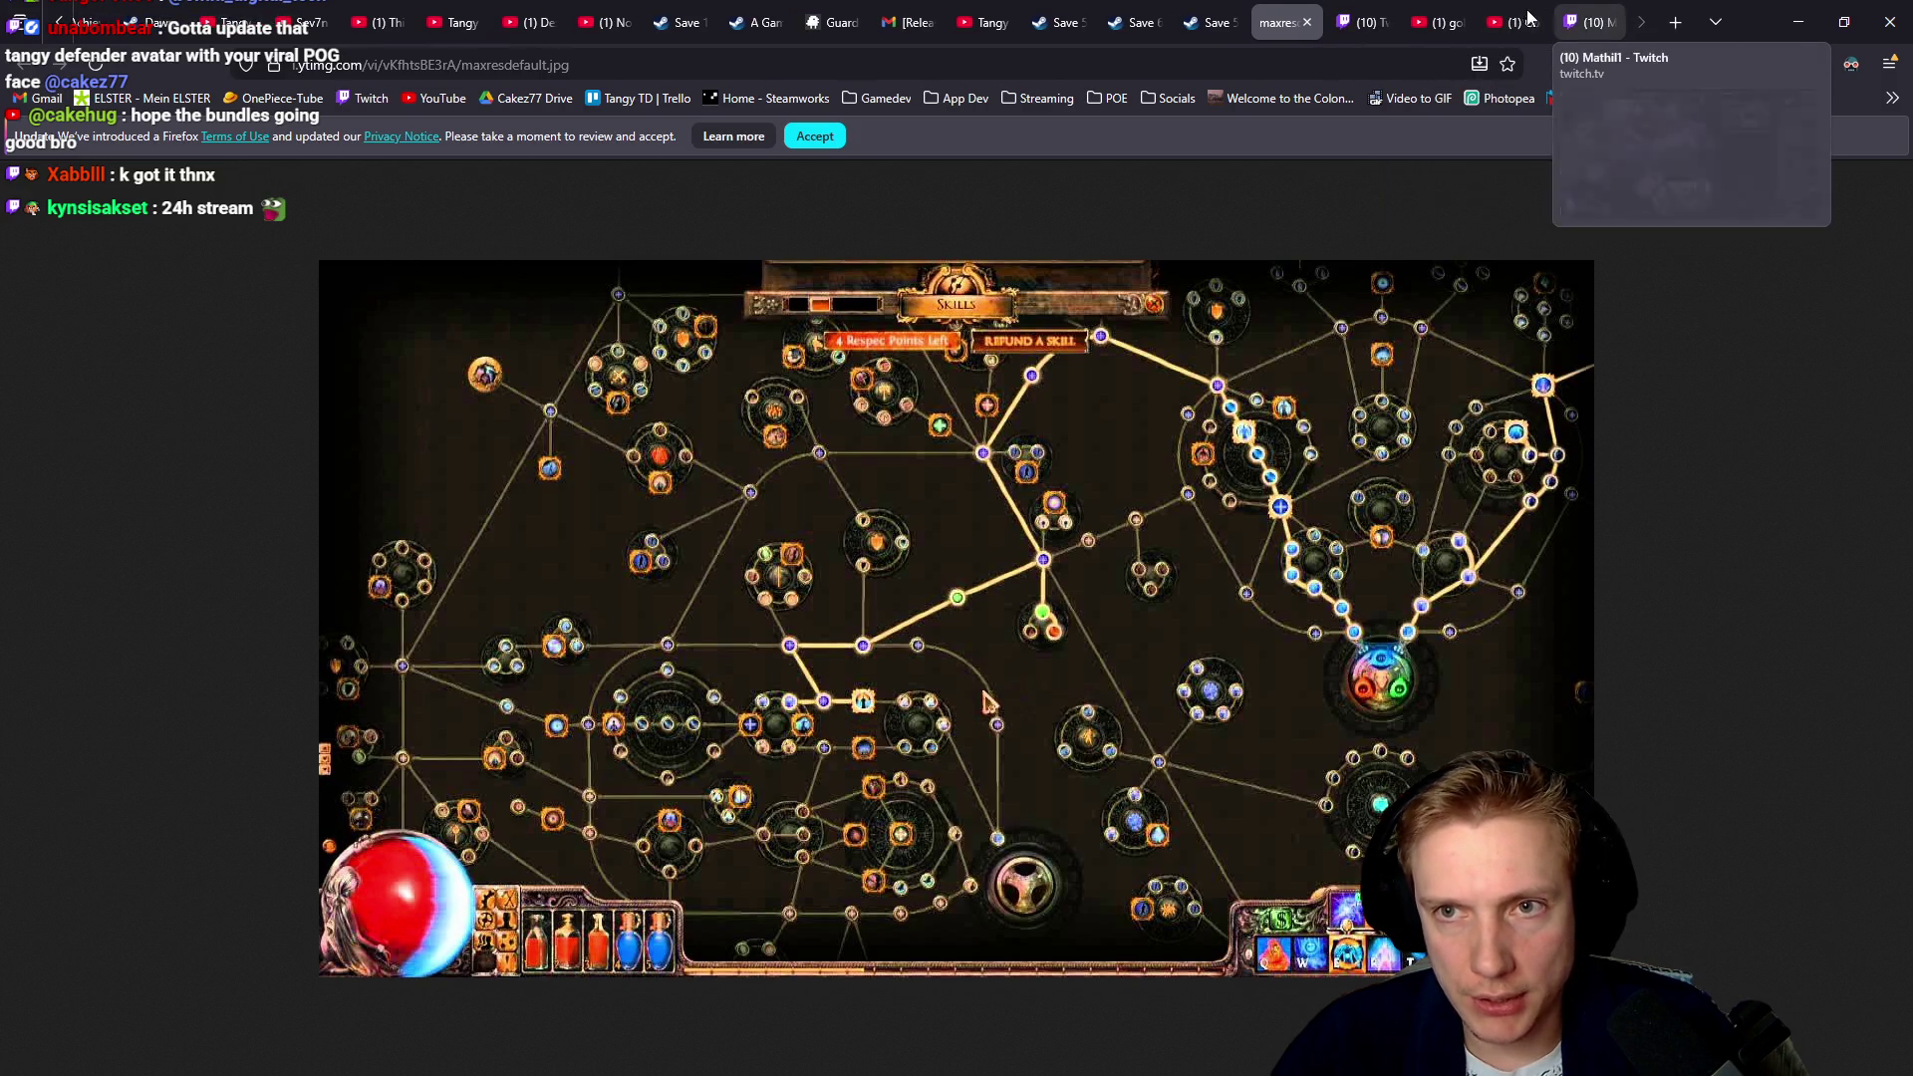
{"action": "middle_click", "coordinate": [1376, 14]}
{"action": "middle_click", "coordinate": [1375, 14]}
{"action": "middle_click", "coordinate": [1373, 14]}
{"action": "middle_click", "coordinate": [1373, 14]}
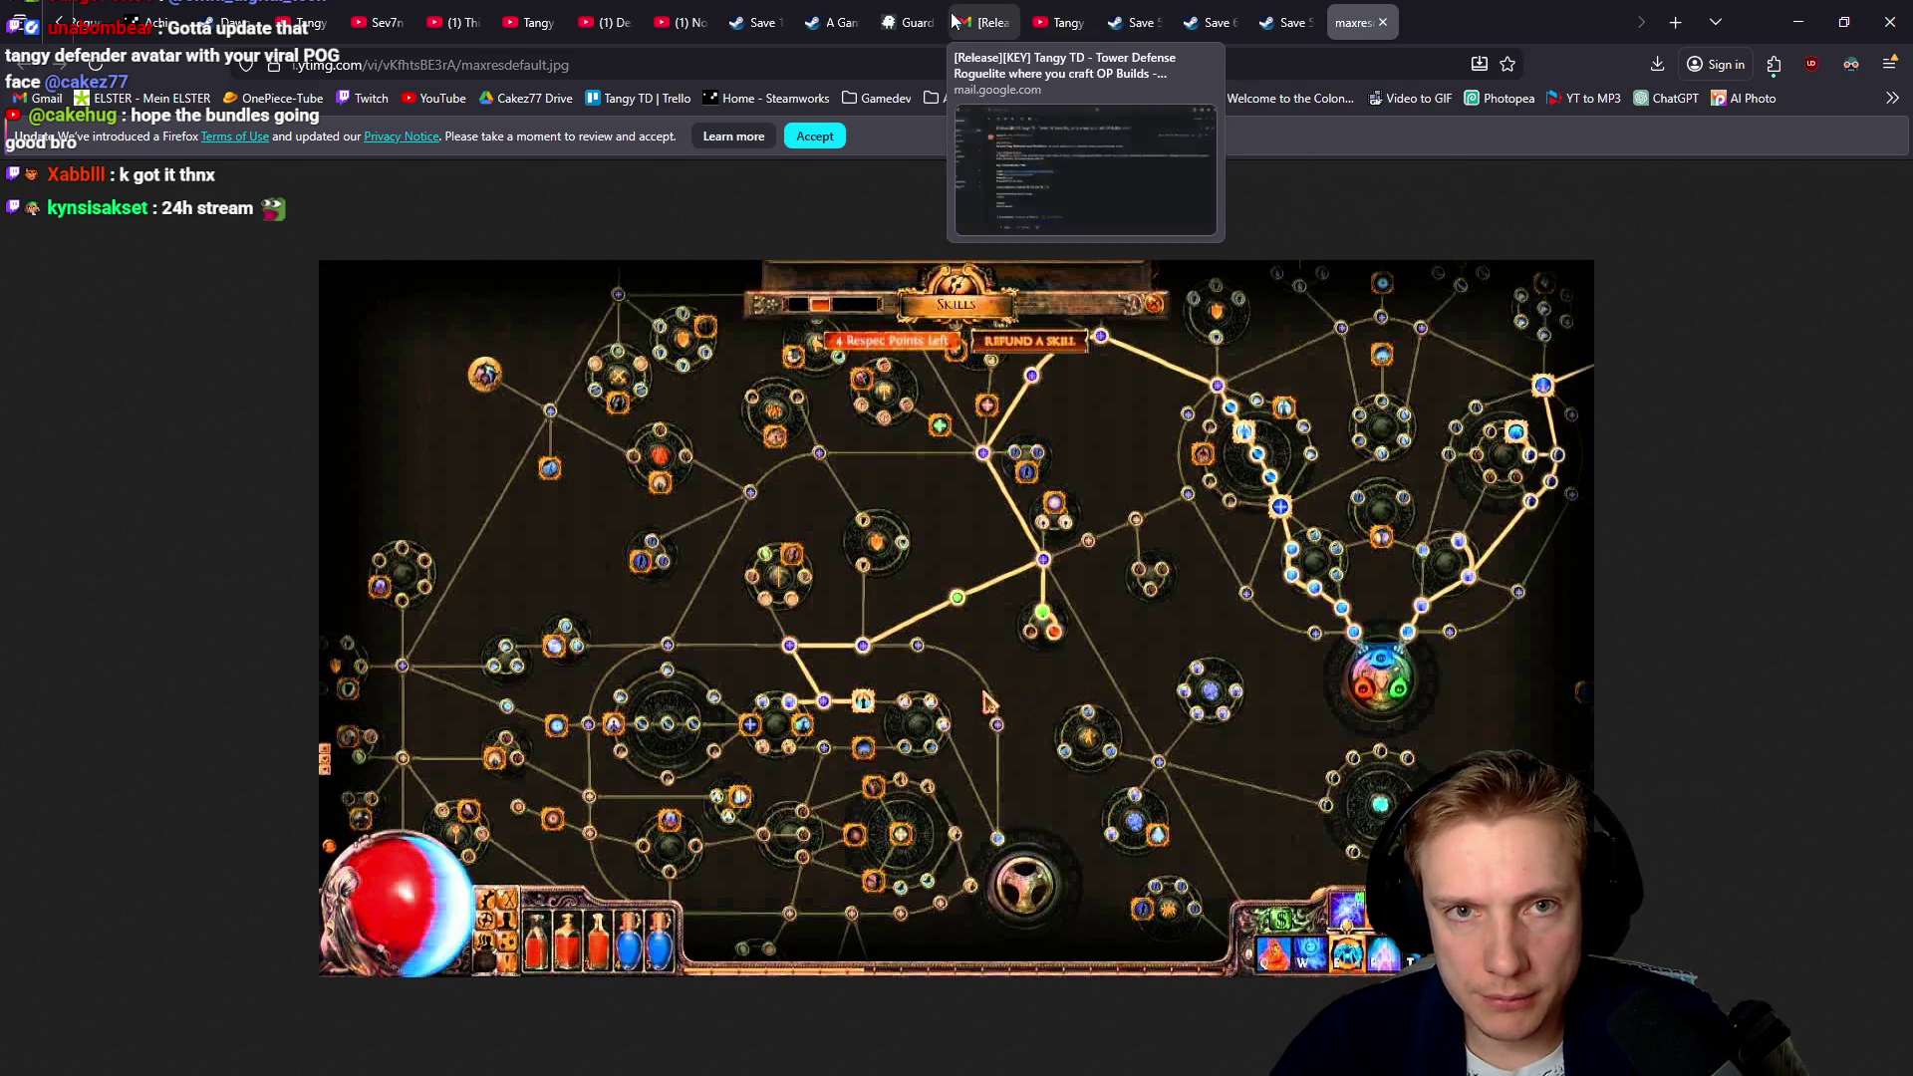
{"action": "left_click", "coordinate": [1798, 22]}
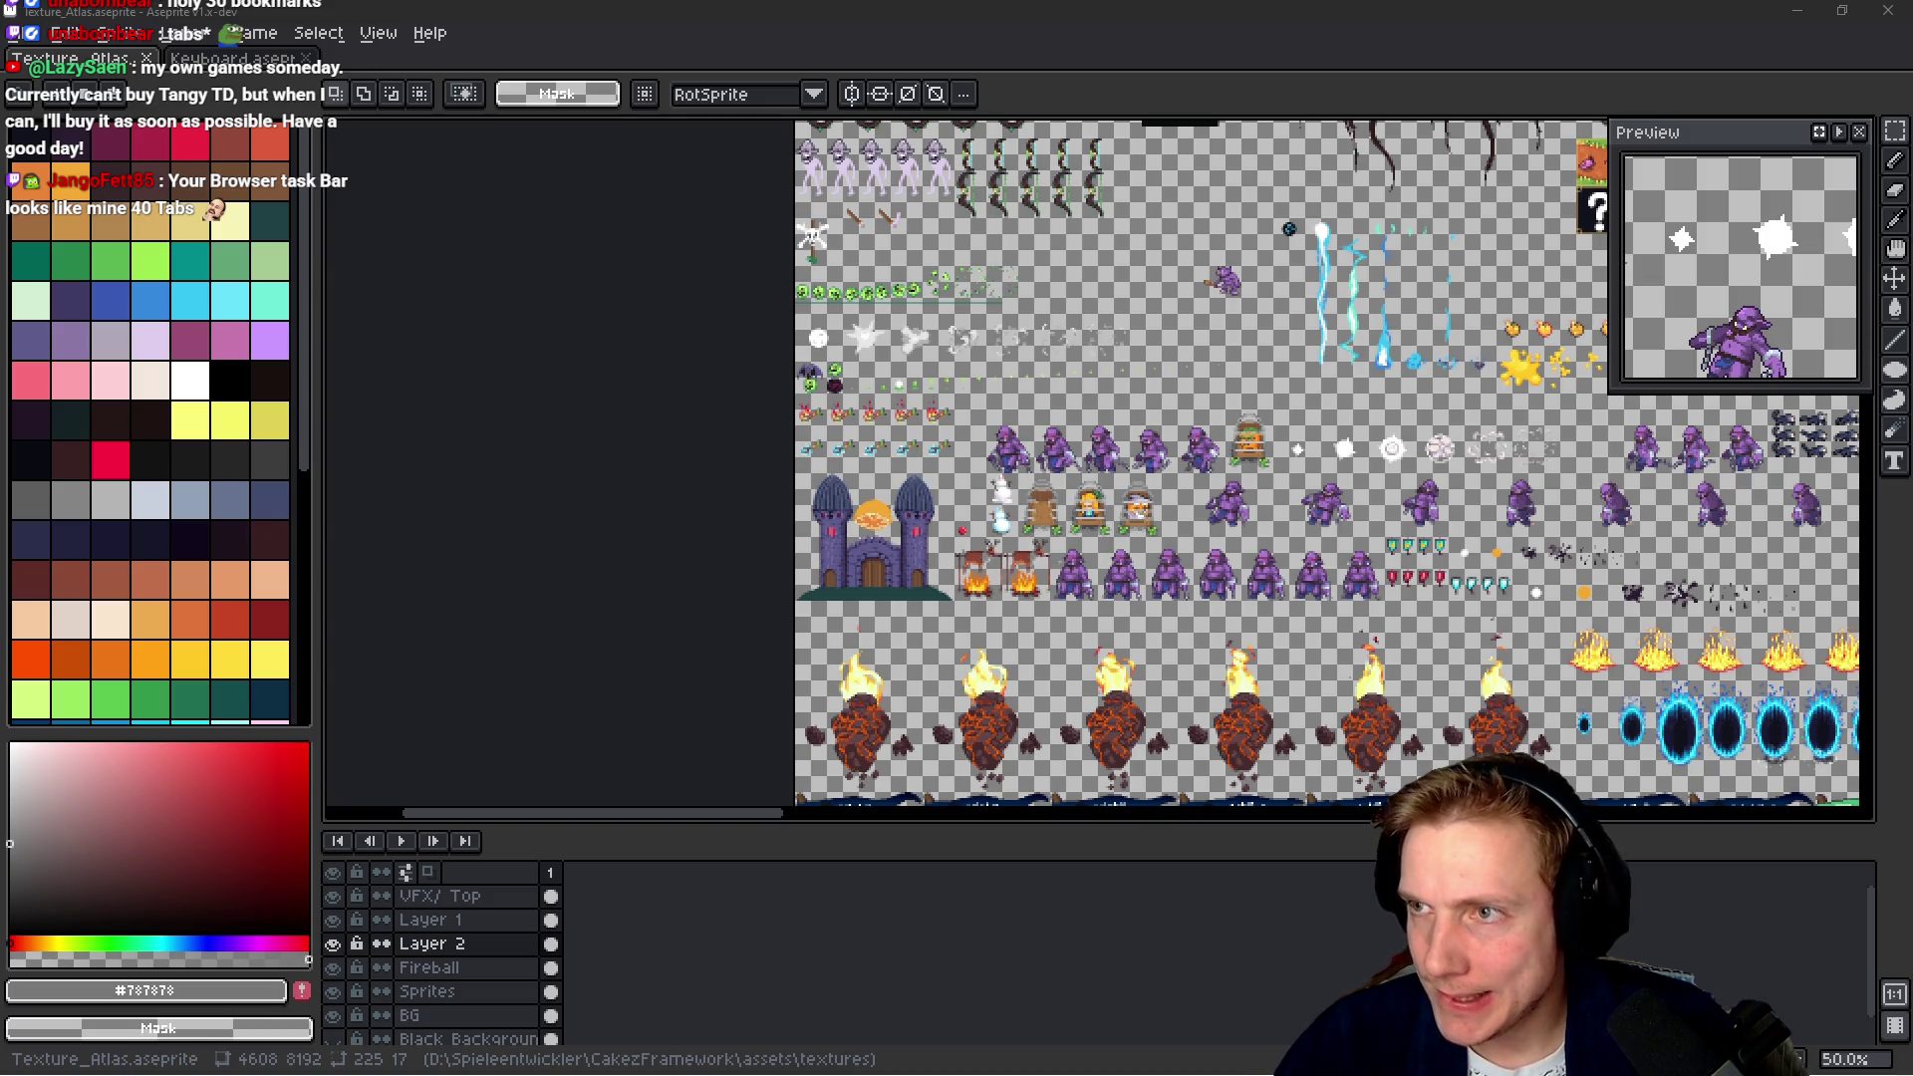
Bring Firefox back in front on the MR FARMBOY store page
{"action": "key", "text": "alt+Tab"}
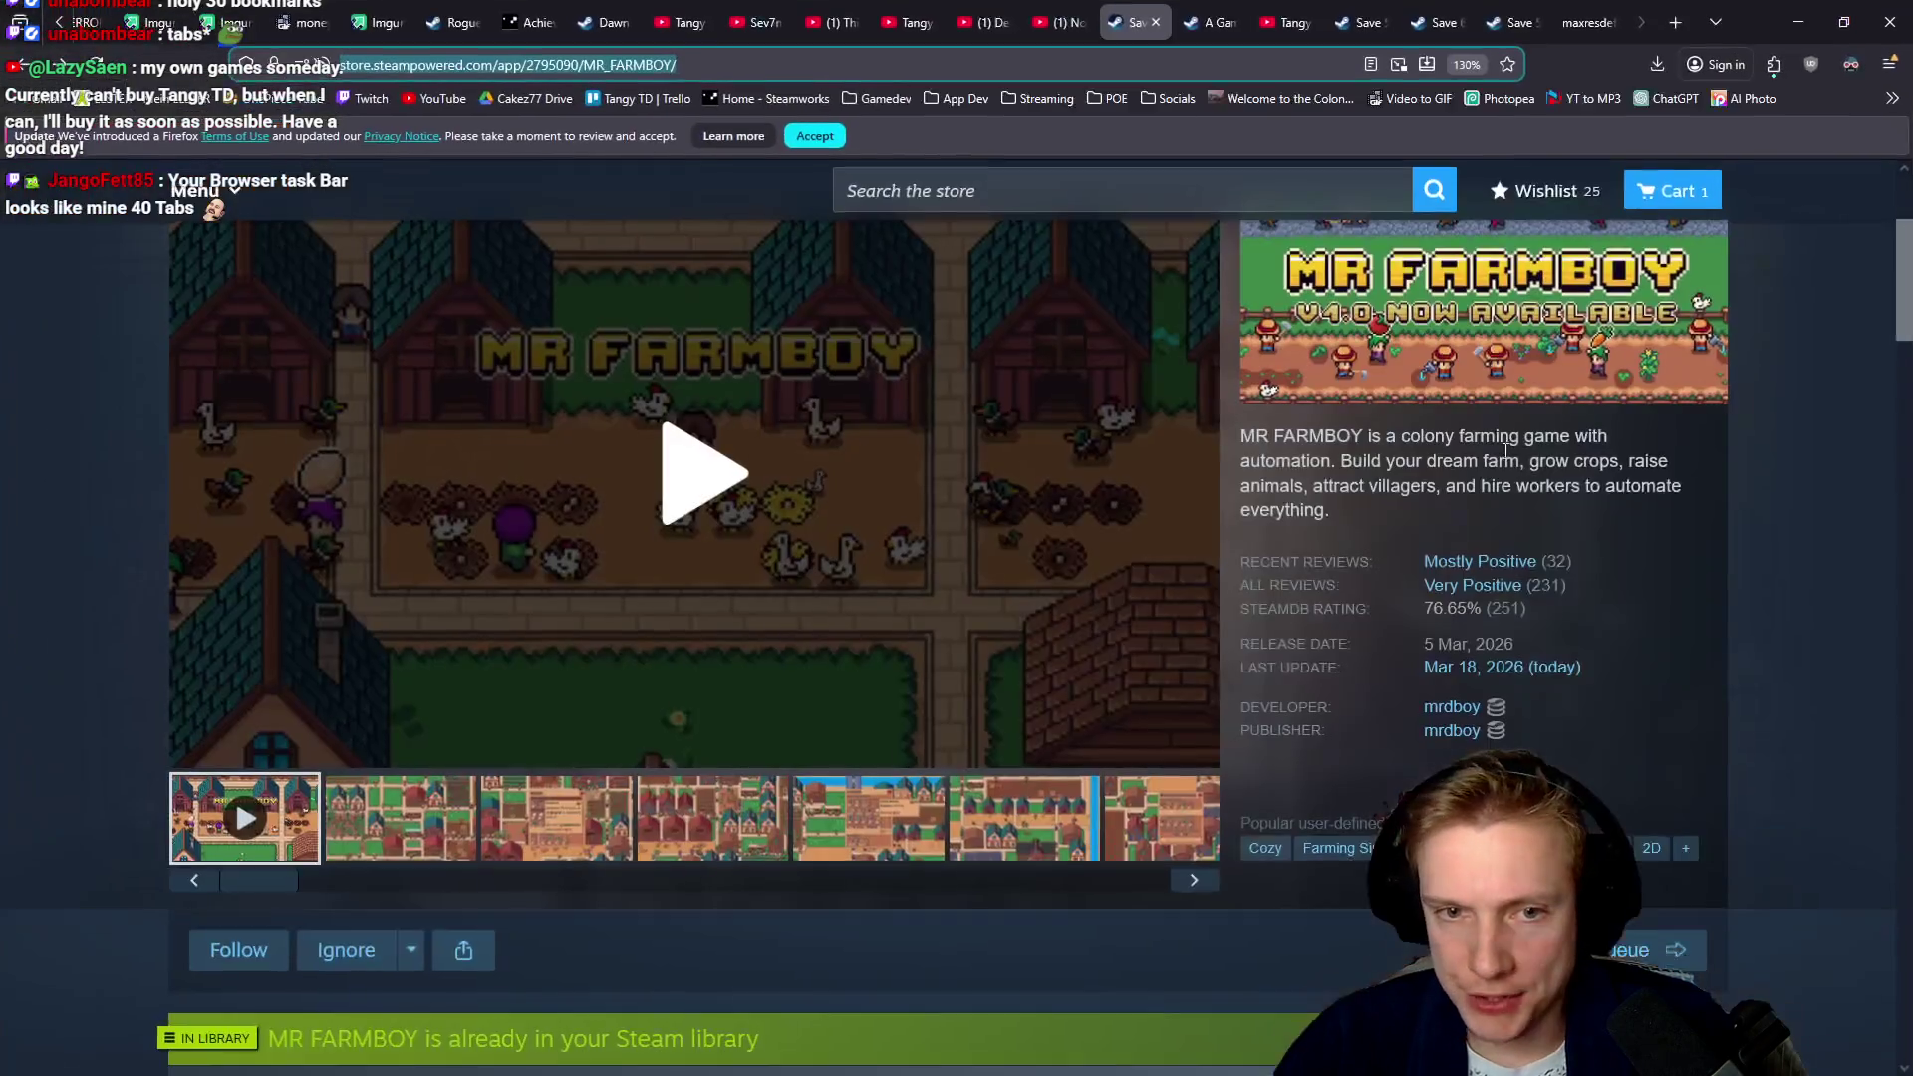
{"action": "scroll", "coordinate": [1169, 729], "scroll_direction": "down", "scroll_amount": 3}
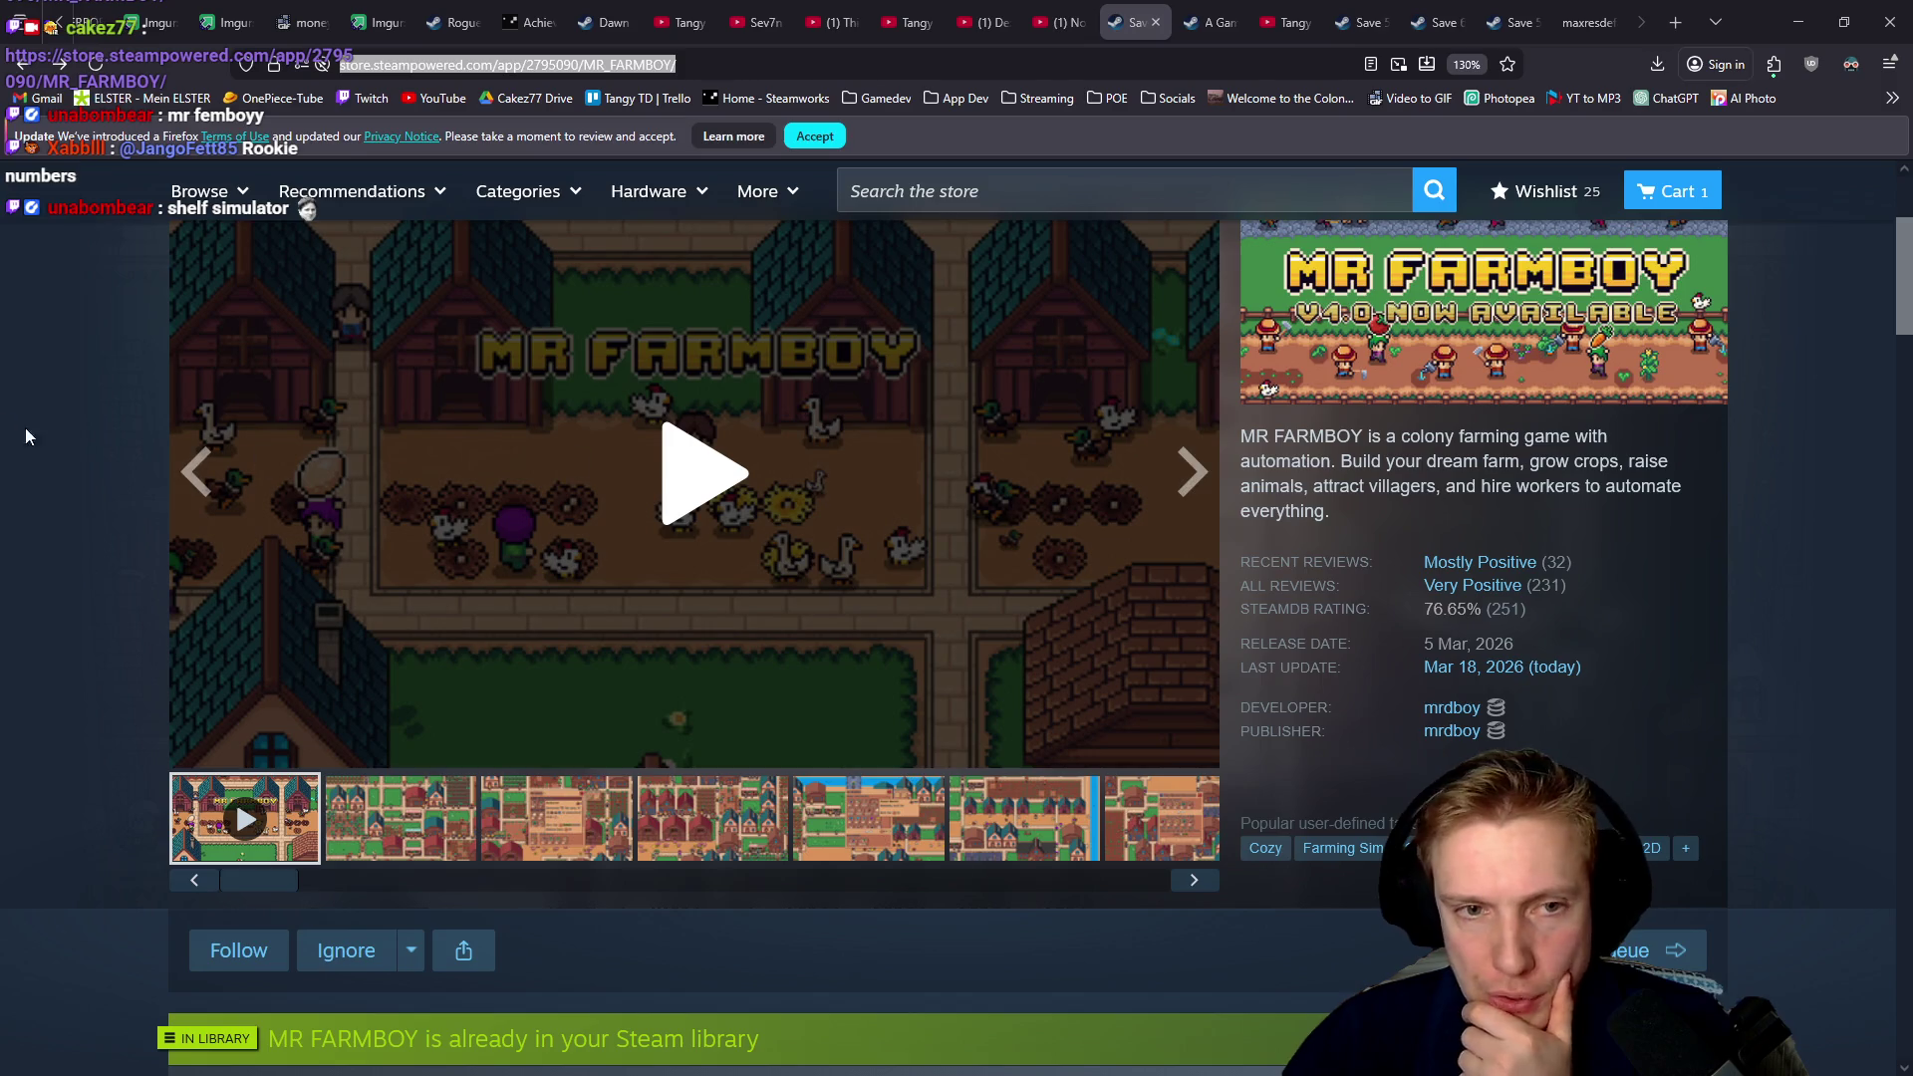
{"action": "mouse_move", "coordinate": [26, 441]}
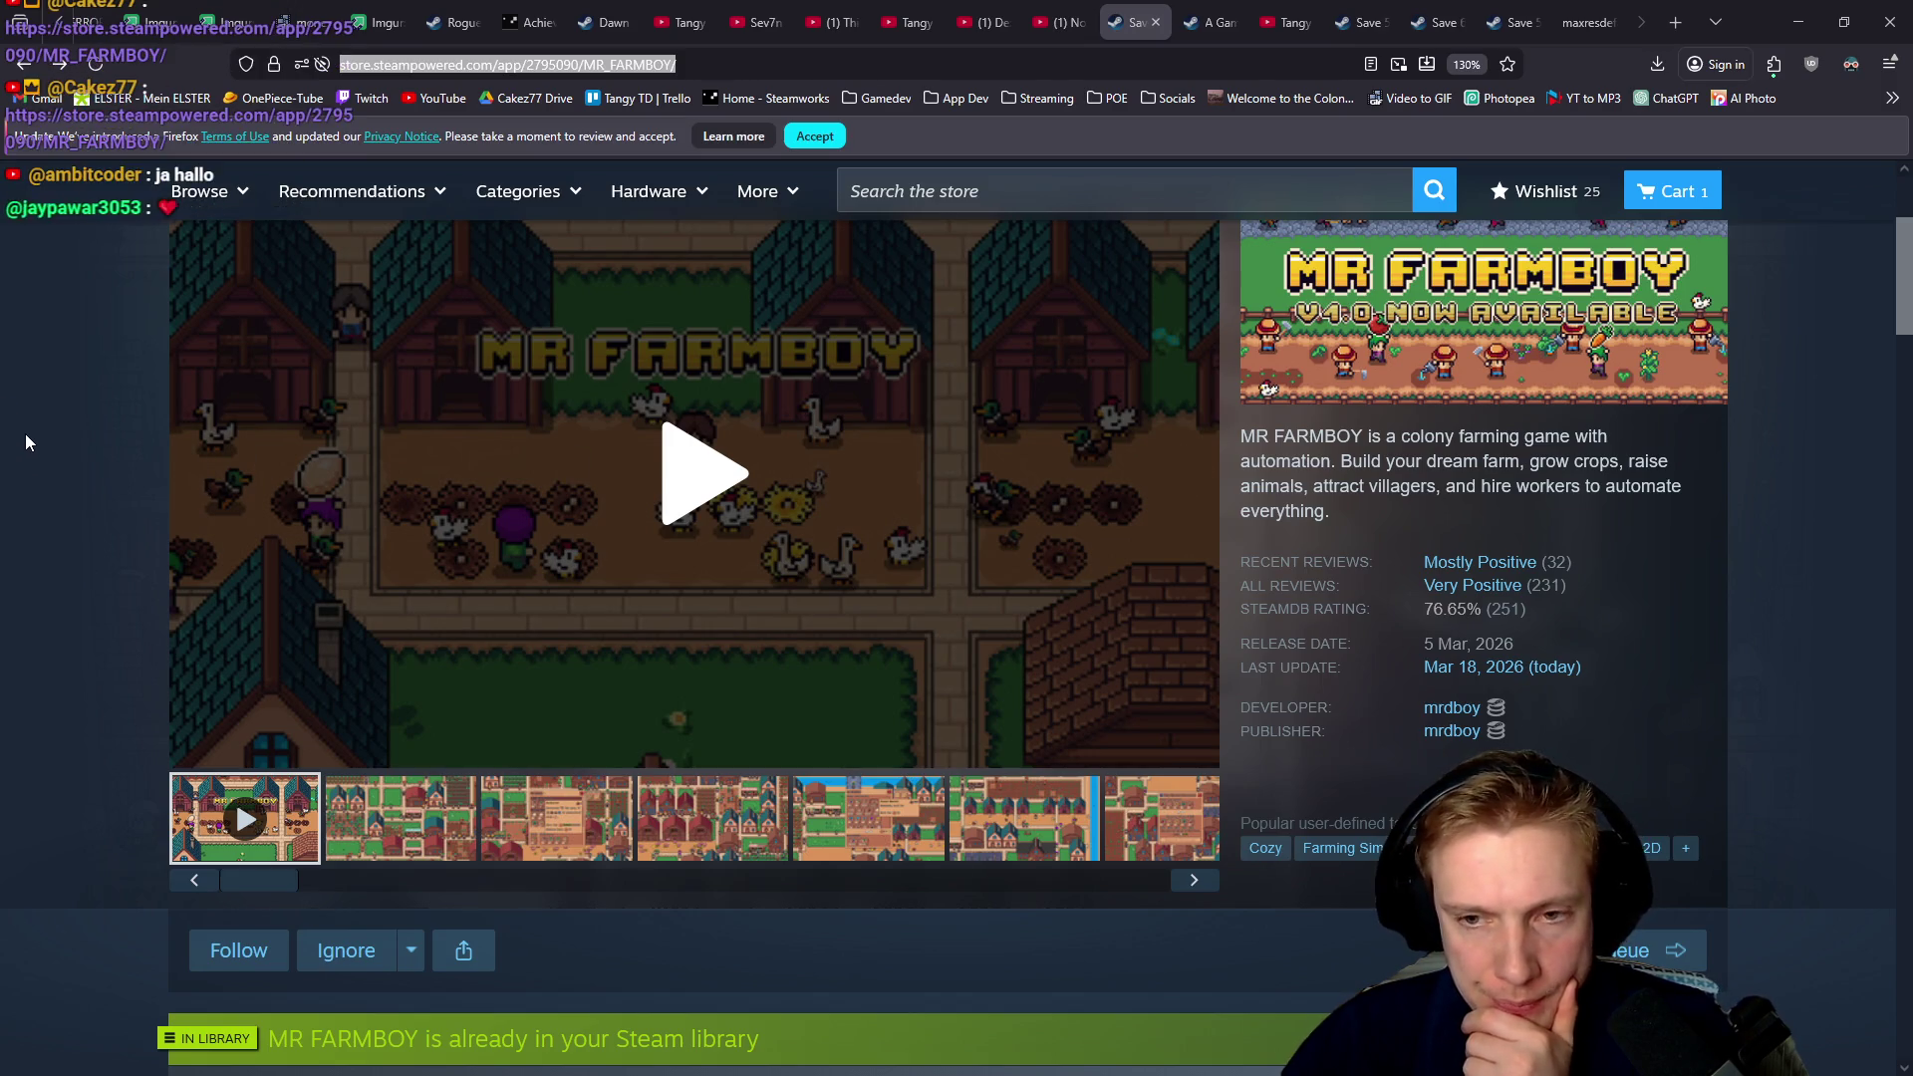
{"action": "scroll", "coordinate": [26, 434], "scroll_direction": "down", "scroll_amount": 5}
{"action": "scroll", "coordinate": [24, 433], "scroll_direction": "down", "scroll_amount": 5}
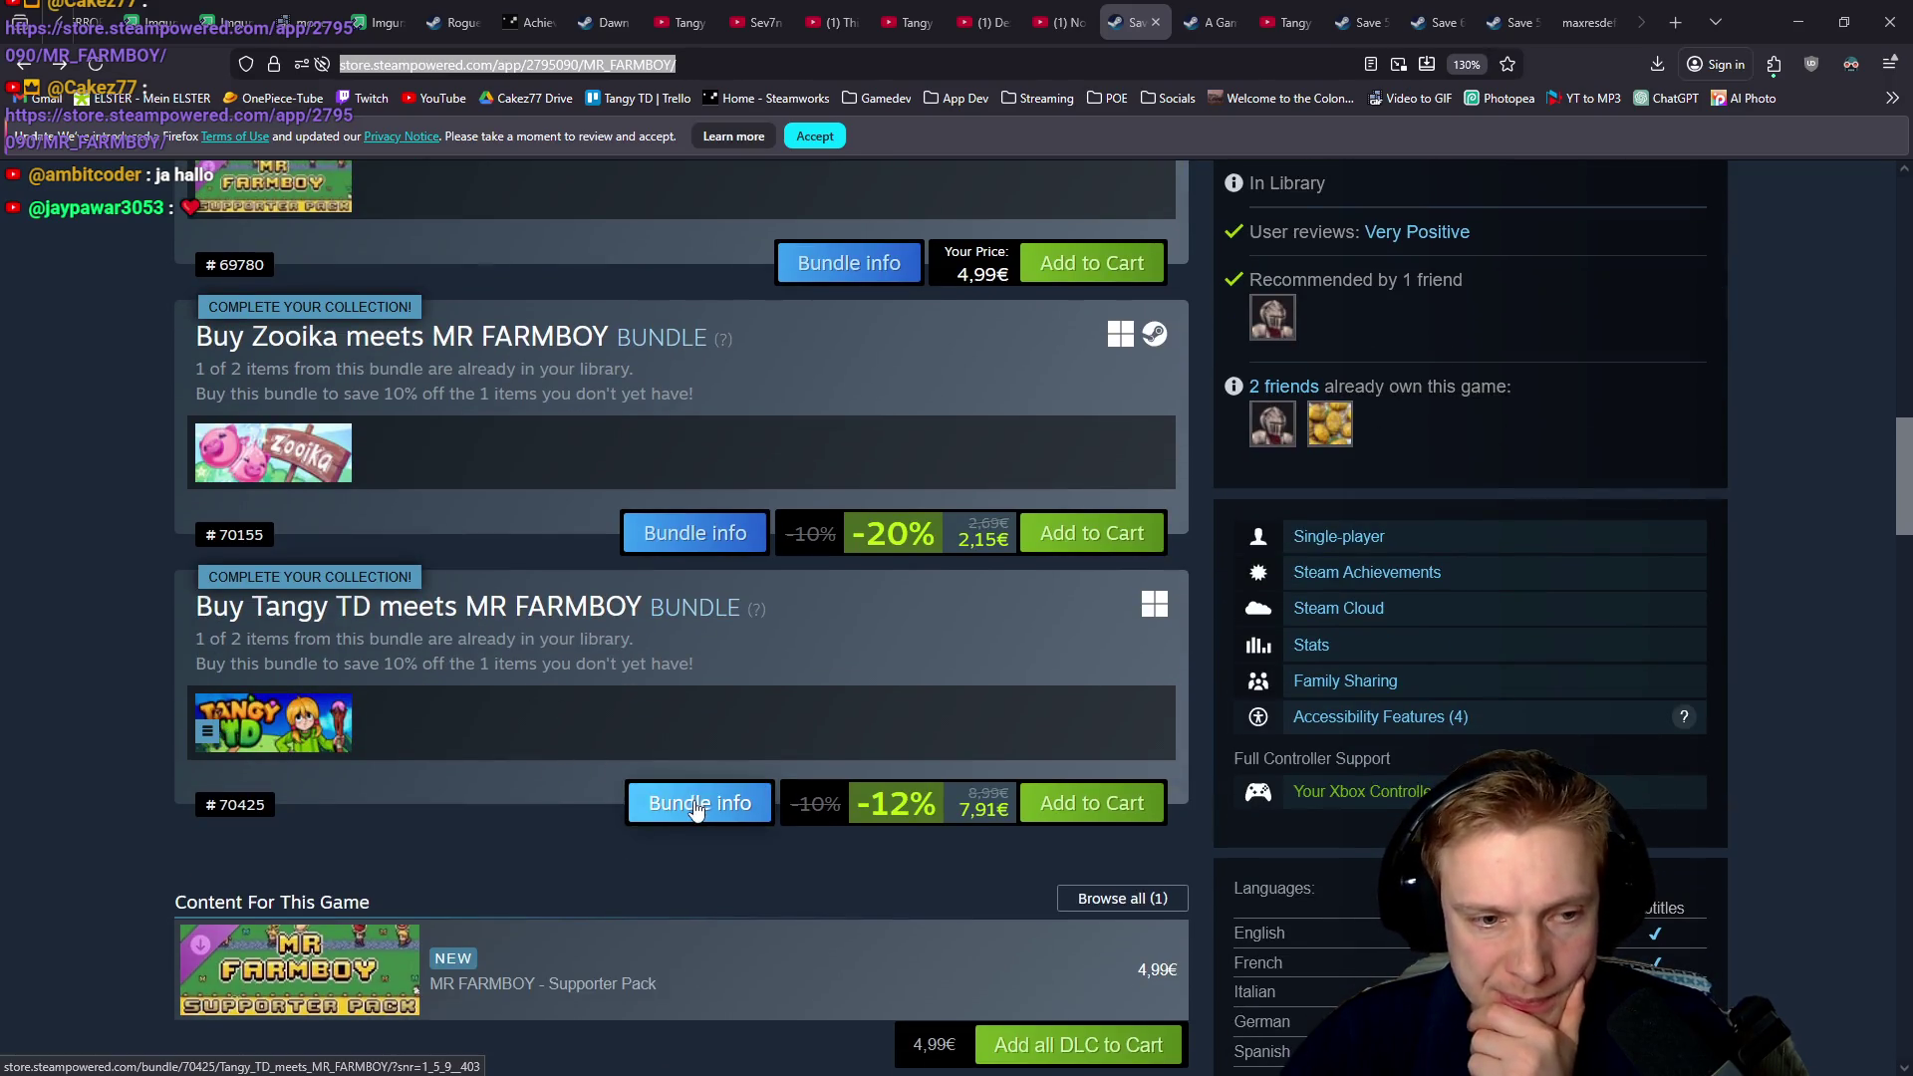
{"action": "left_click", "coordinate": [697, 805]}
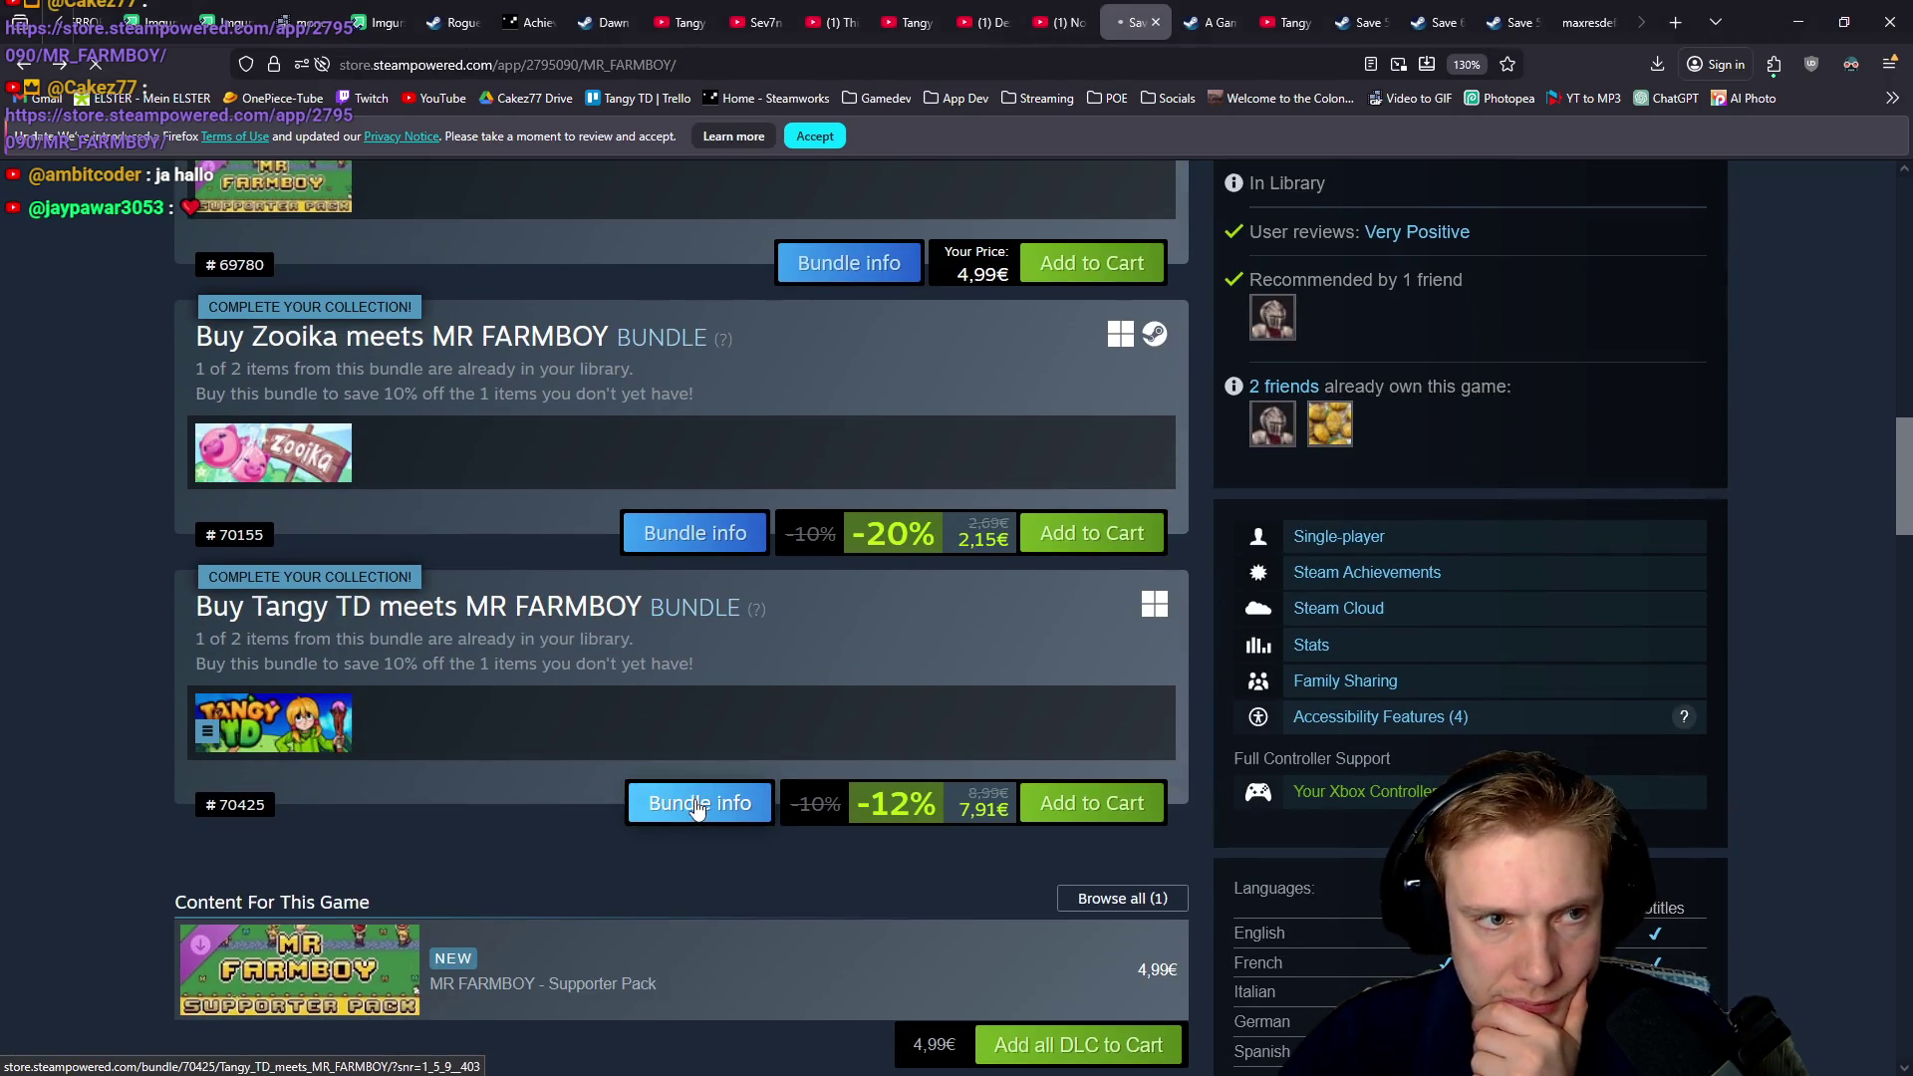
{"action": "scroll", "coordinate": [672, 705], "scroll_direction": "down", "scroll_amount": 2}
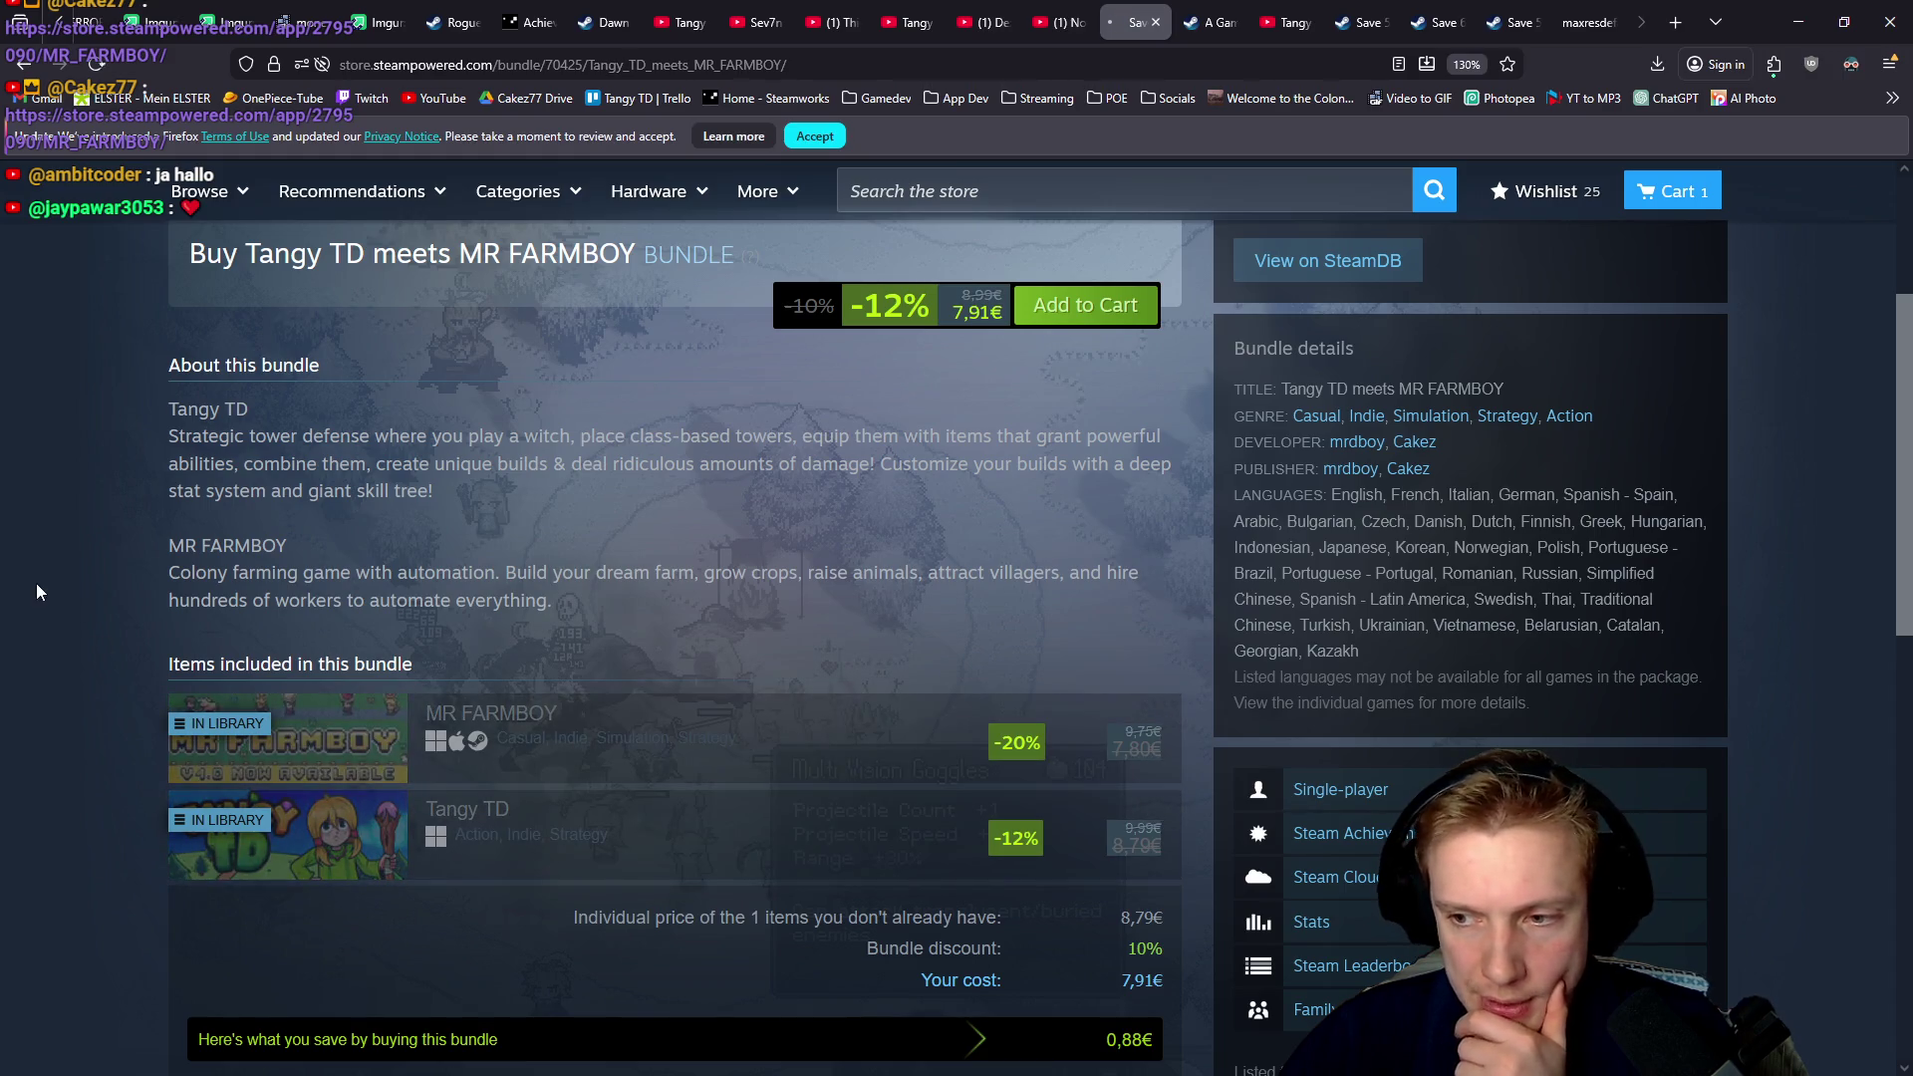
{"action": "key", "text": "alt+Left"}
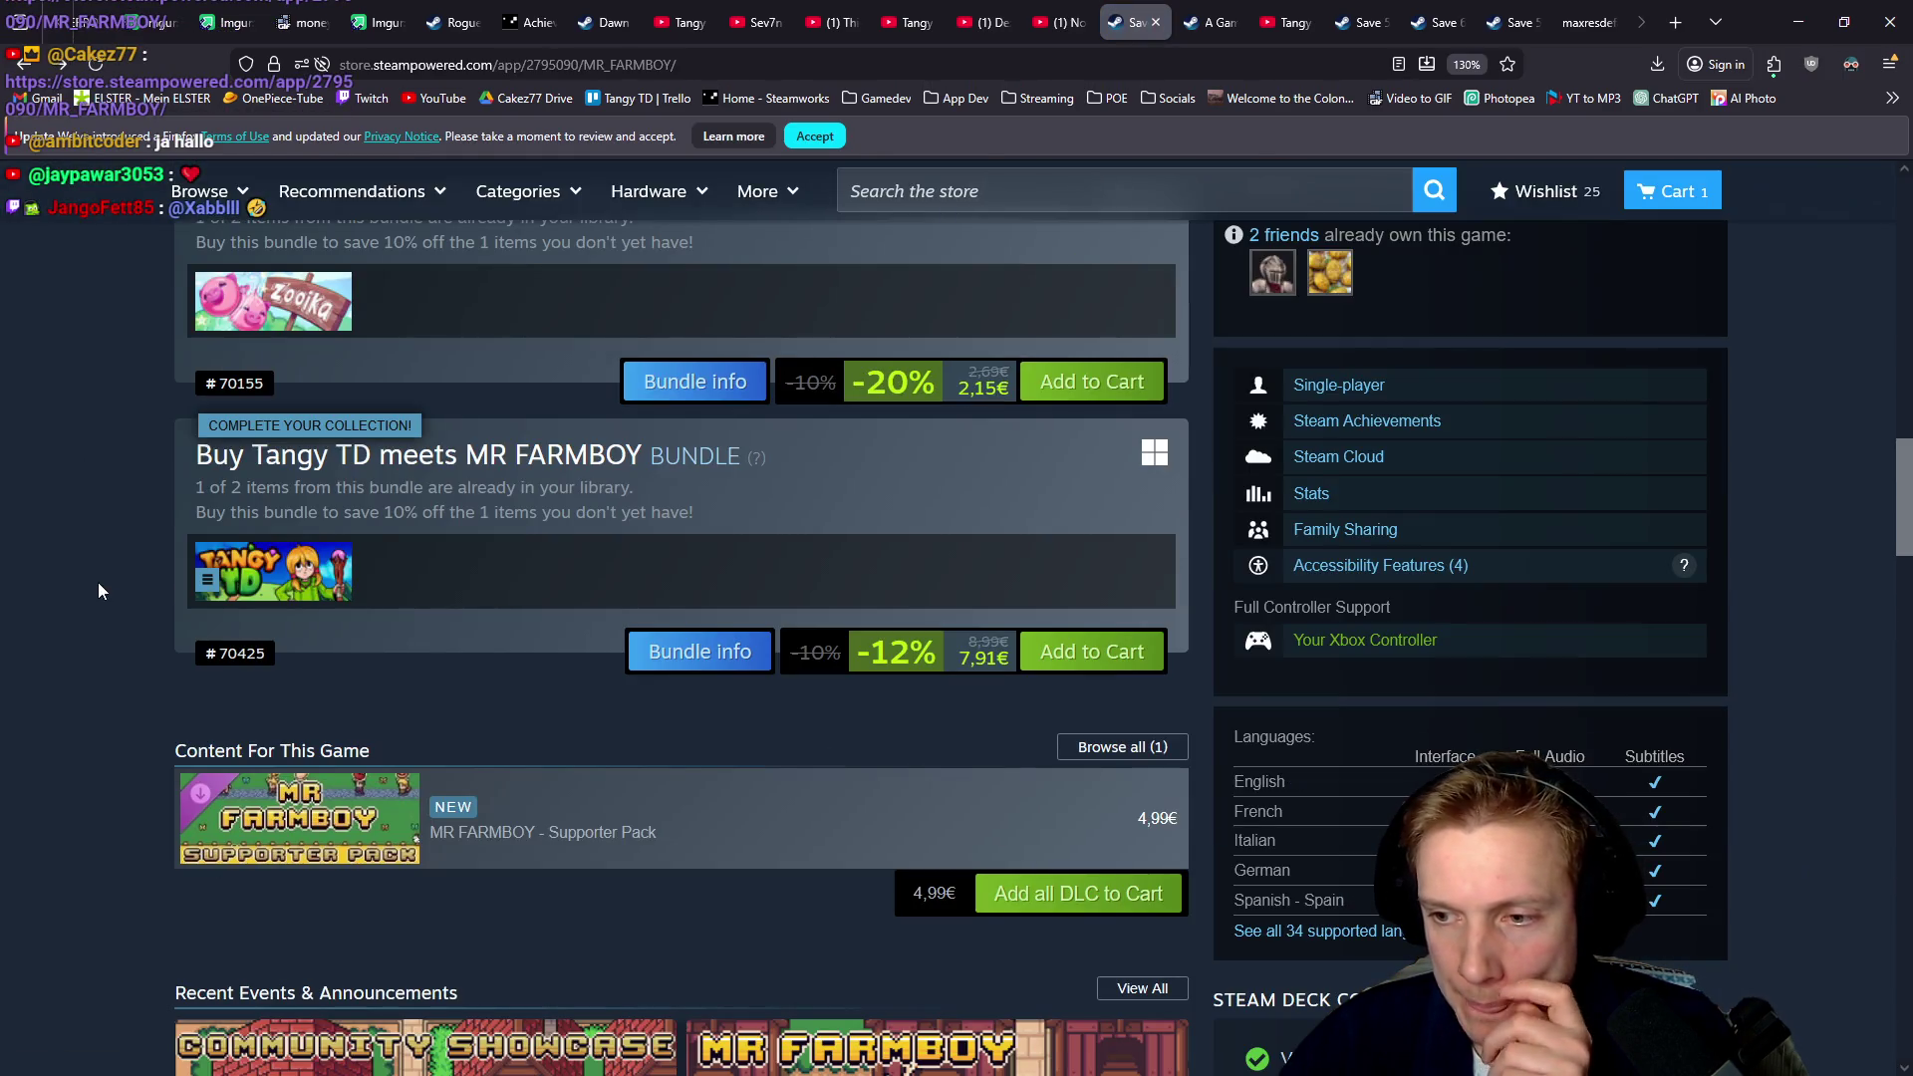
{"action": "scroll", "coordinate": [10, 548], "scroll_direction": "up", "scroll_amount": 10}
{"action": "scroll", "coordinate": [5, 558], "scroll_direction": "up", "scroll_amount": 2}
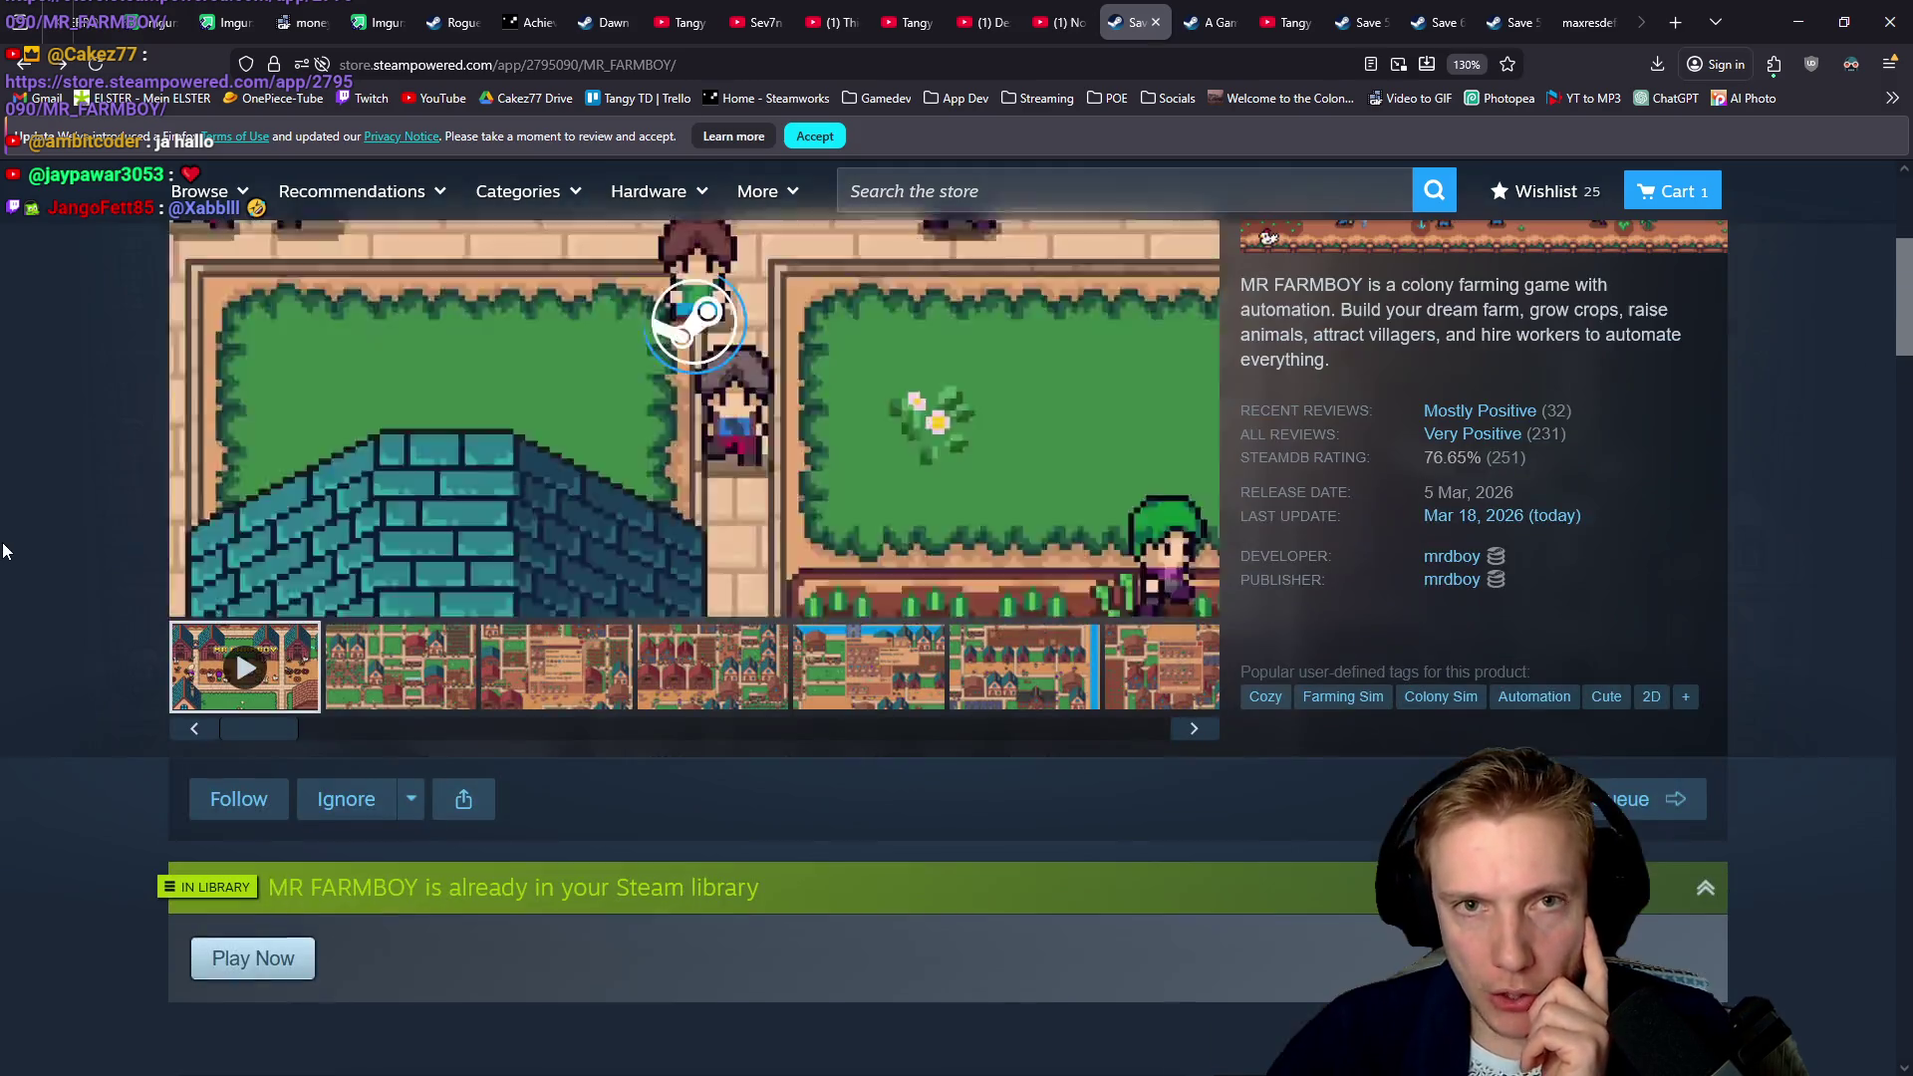
{"action": "scroll", "coordinate": [5, 558], "scroll_direction": "down", "scroll_amount": 3}
{"action": "scroll", "coordinate": [5, 558], "scroll_direction": "up", "scroll_amount": 8}
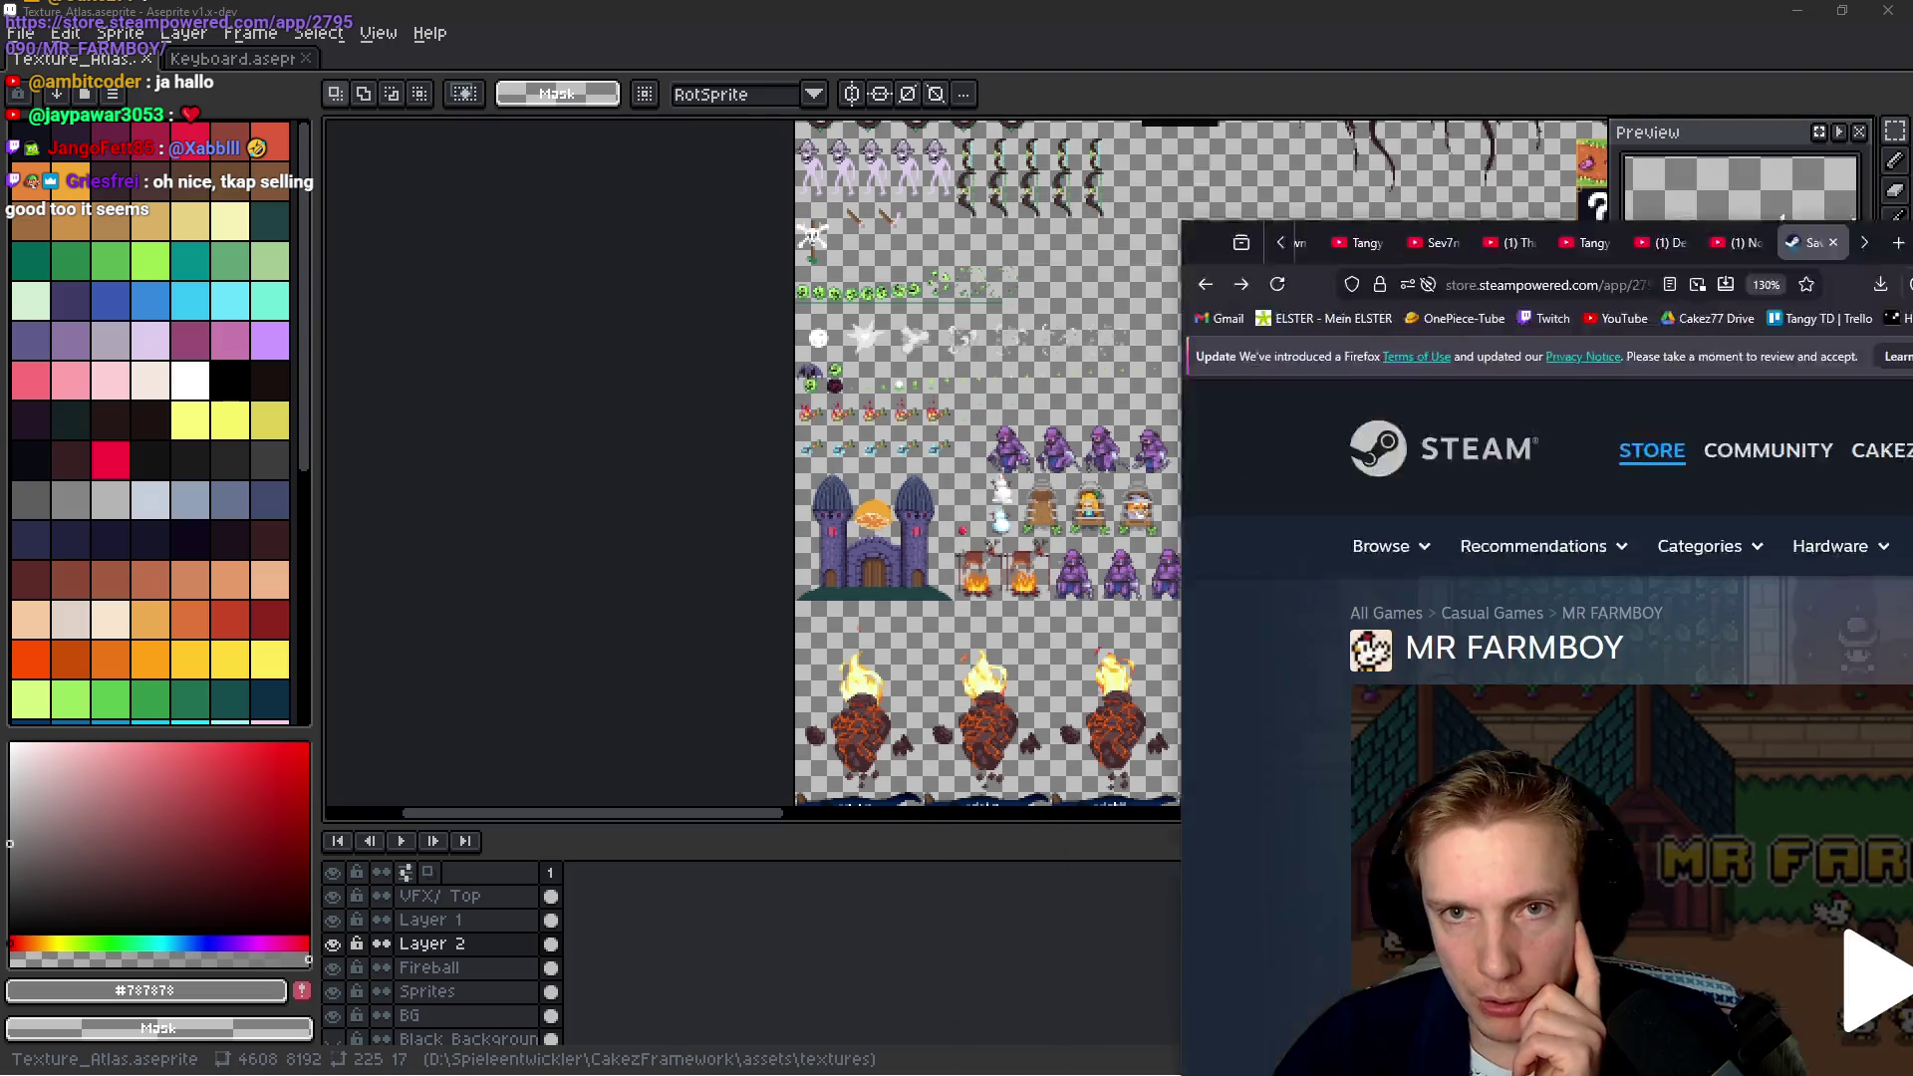
{"action": "left_click", "coordinate": [1798, 22]}
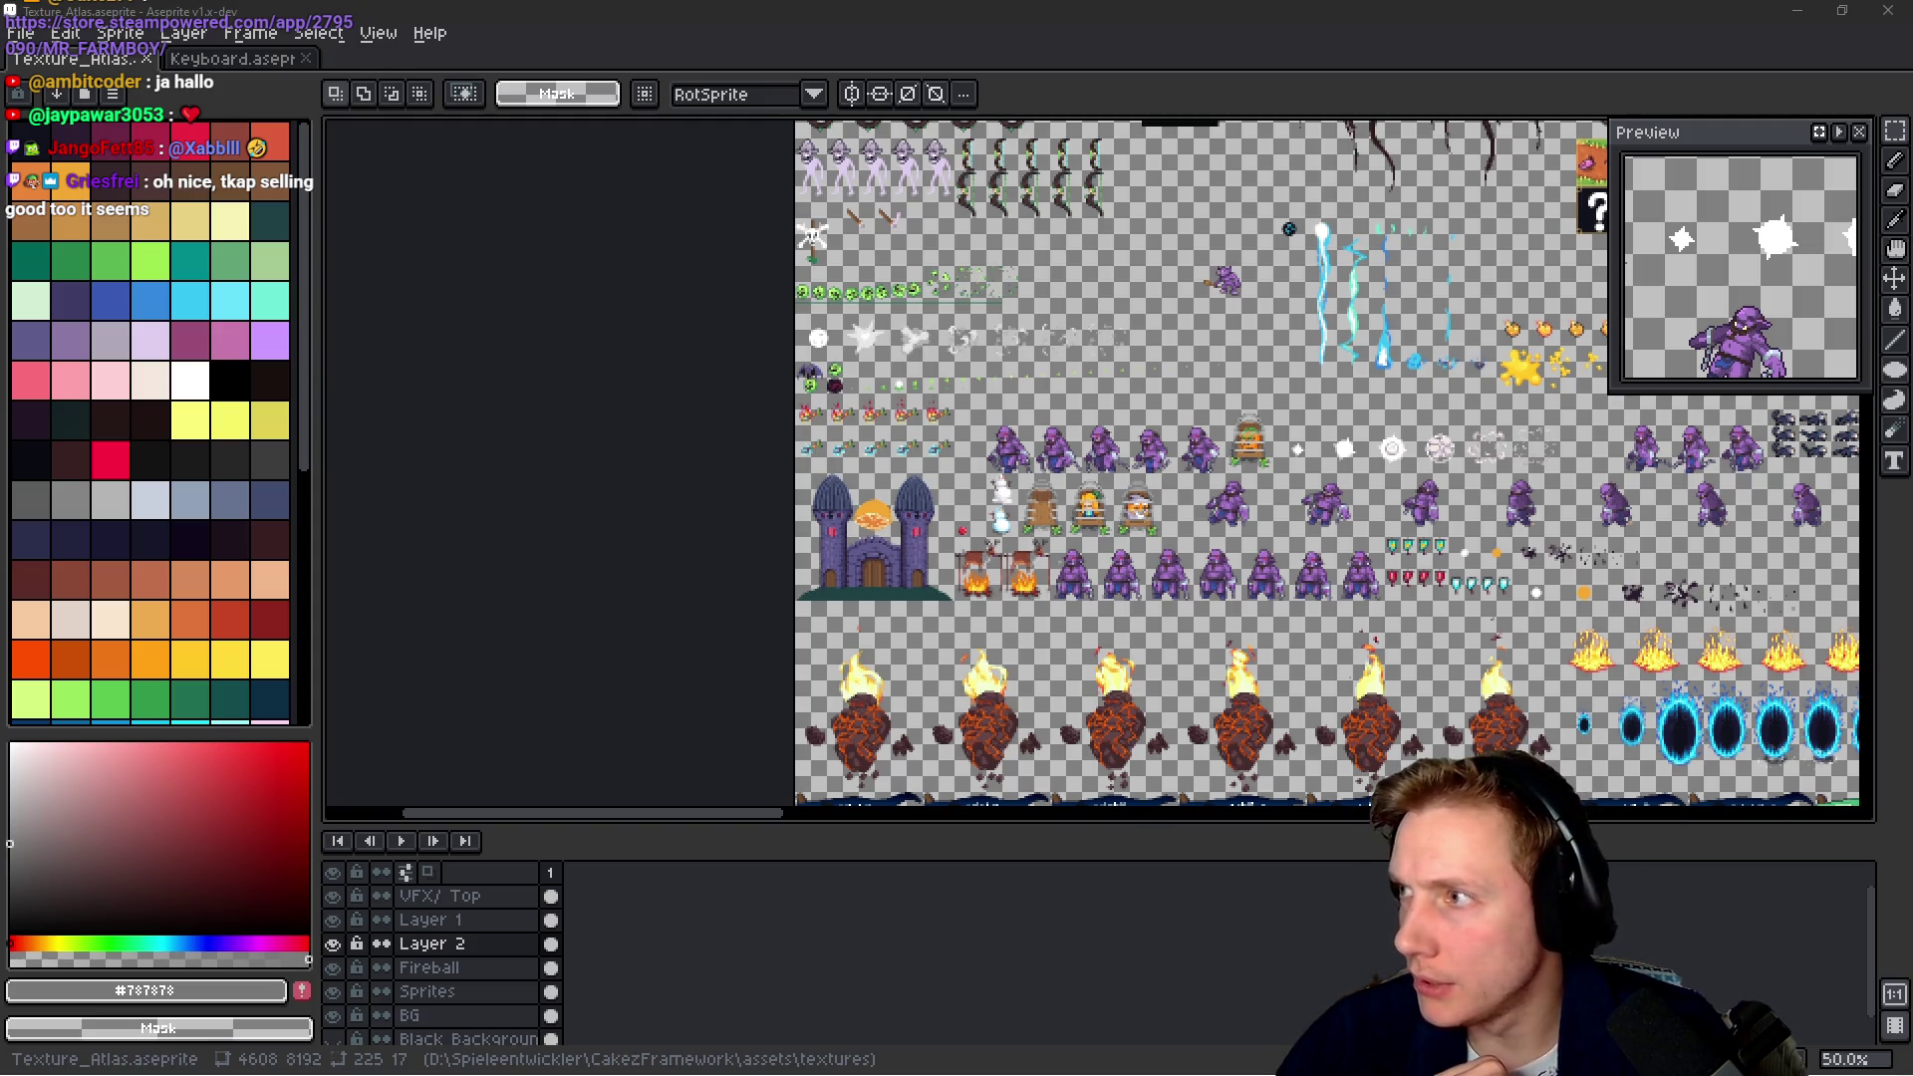
View the Imgur post of a Tangy TD battle, then return to the Aseprite atlas
{"action": "key", "text": "alt+Tab"}
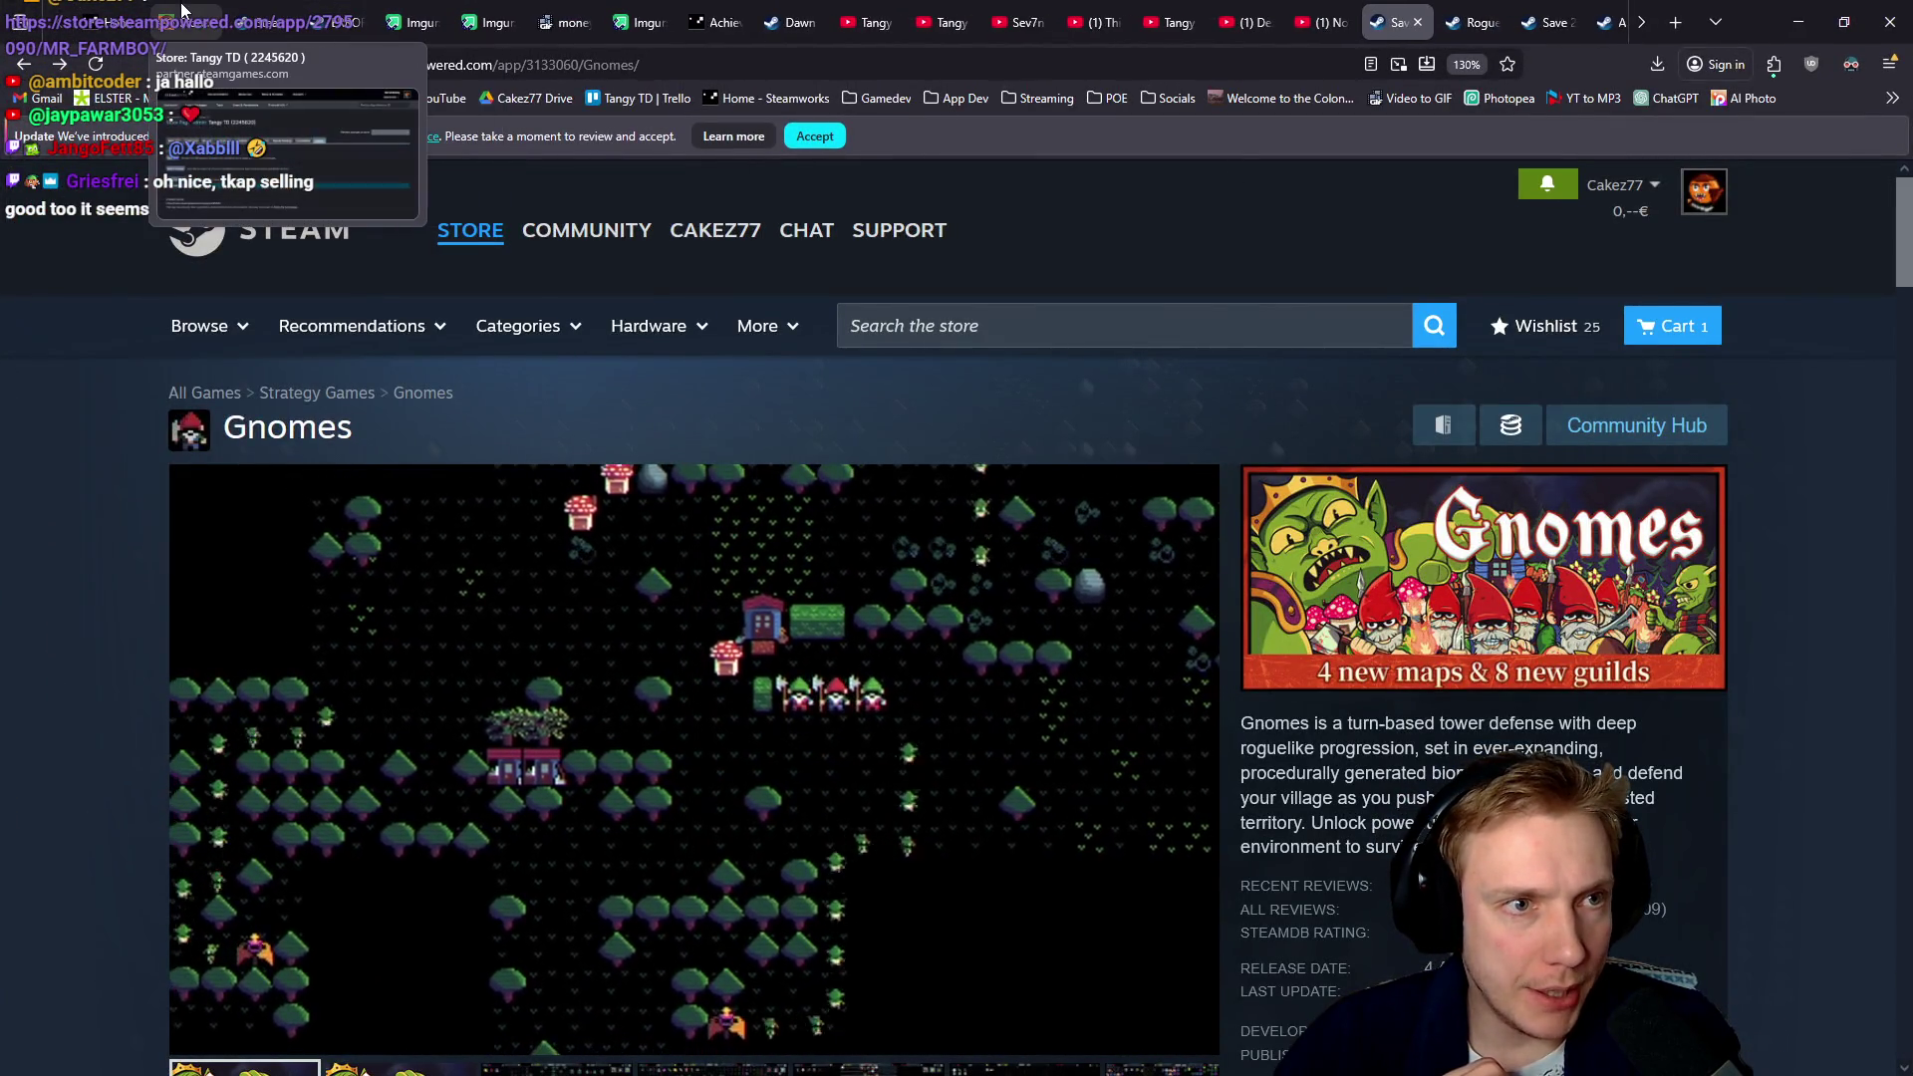
{"action": "left_click", "coordinate": [422, 13]}
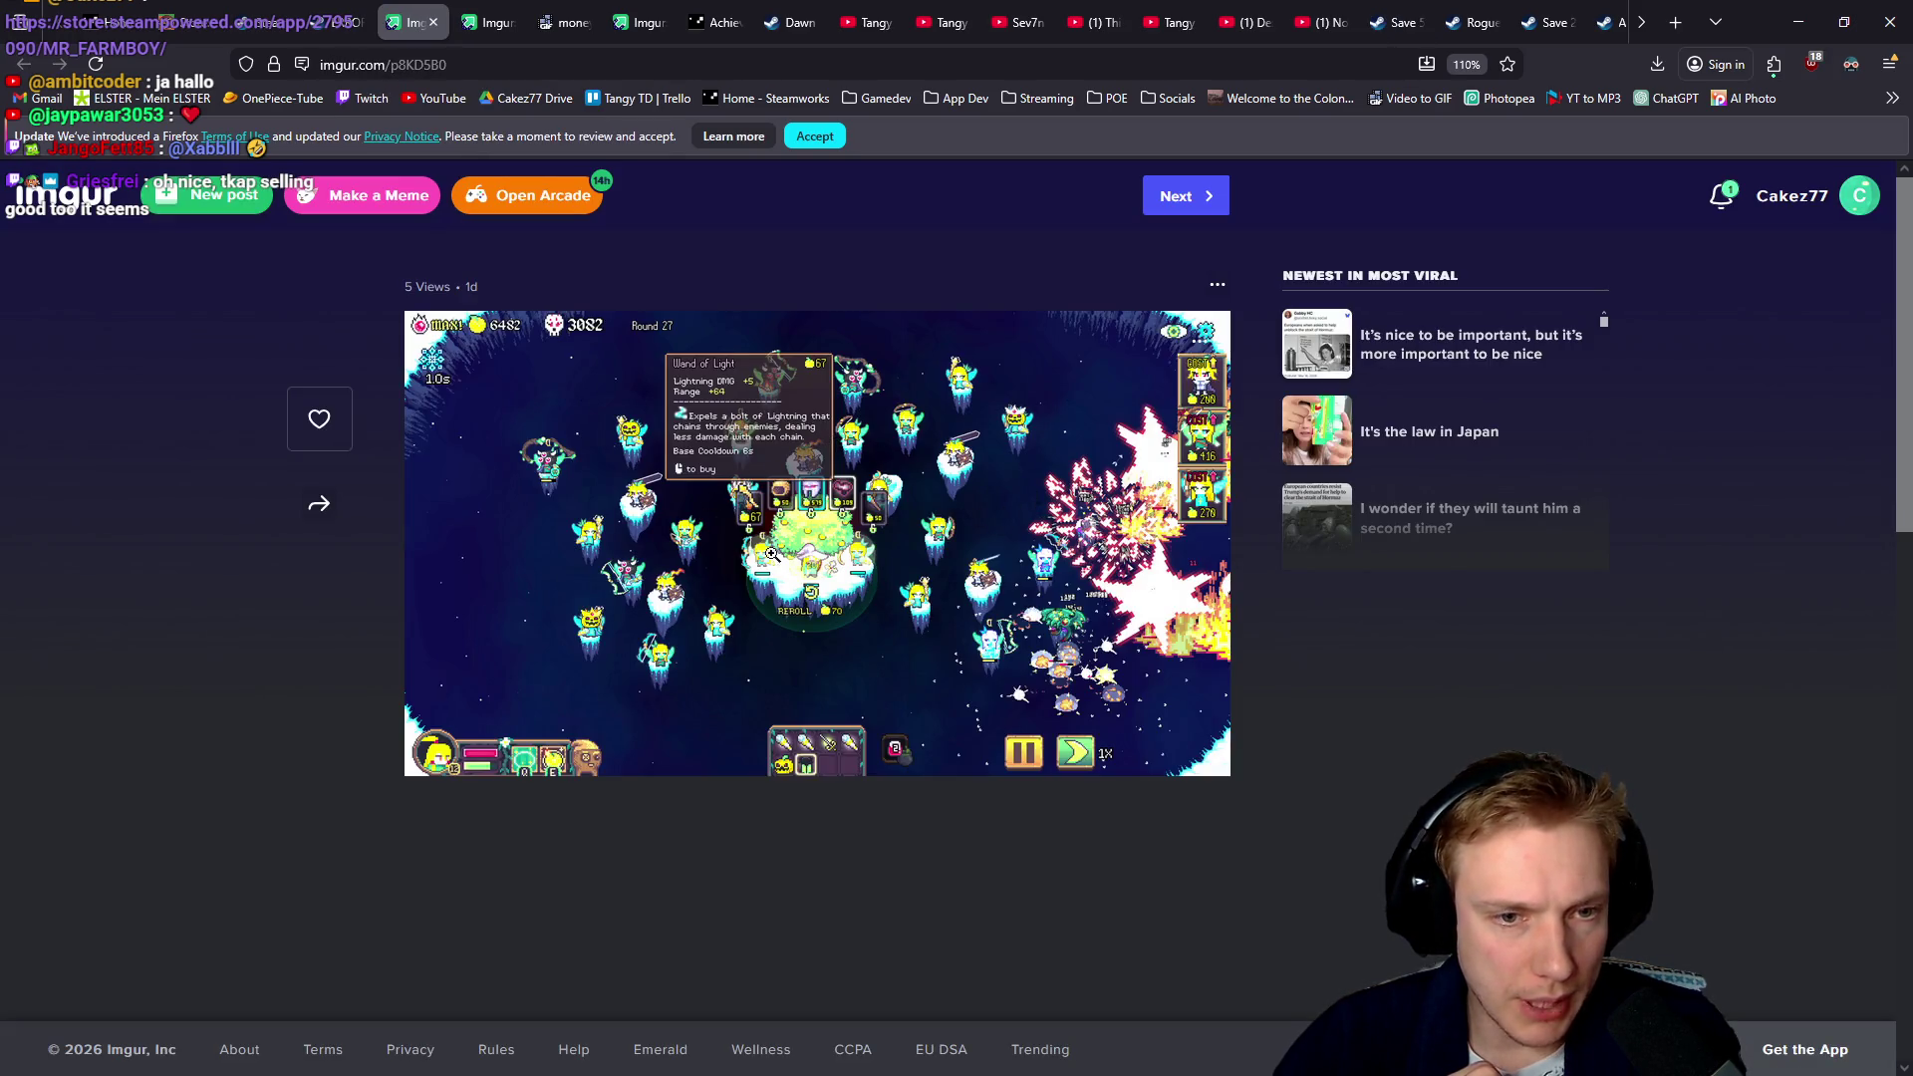
{"action": "key", "text": "alt+Tab"}
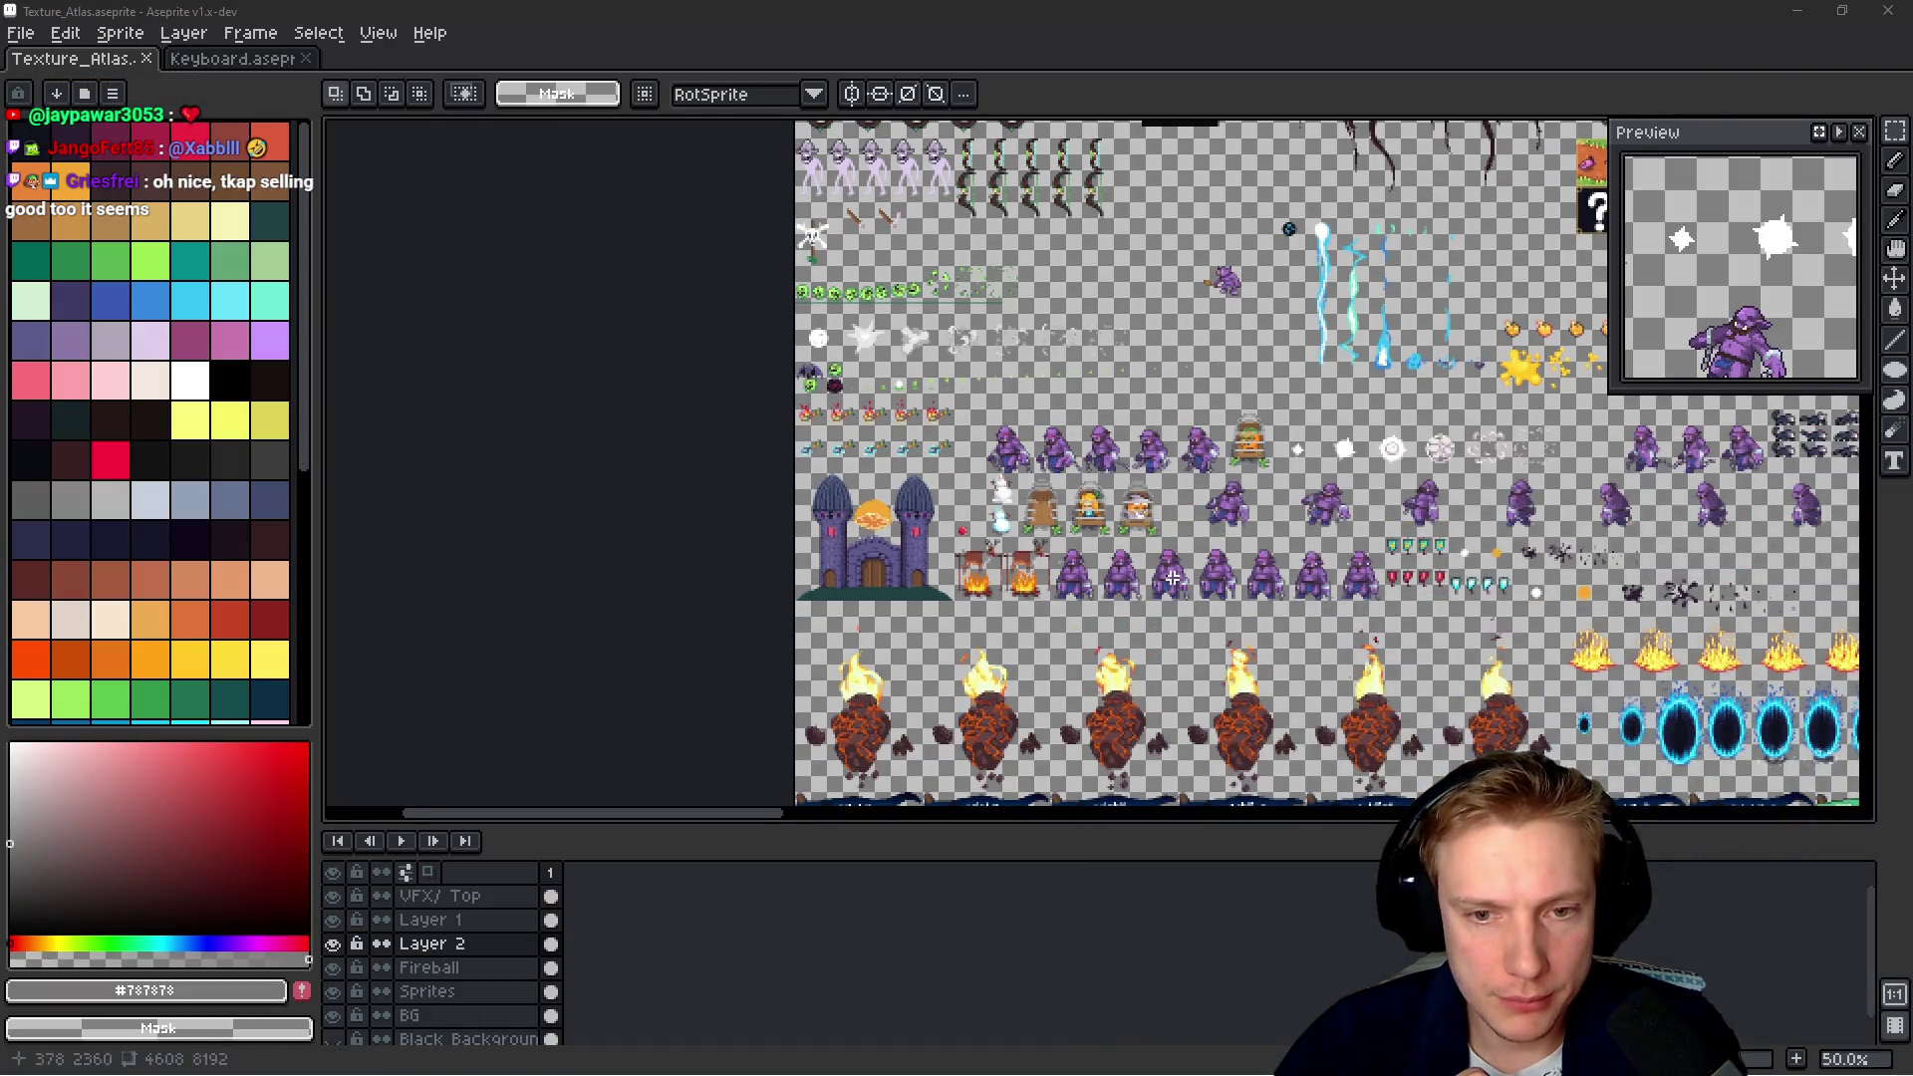
Pan and zoom across the atlas, past the character rows, toward the tree sprites
{"action": "scroll", "coordinate": [1170, 570], "scroll_direction": "down", "scroll_amount": 5}
{"action": "scroll", "coordinate": [1169, 570], "scroll_direction": "down", "scroll_amount": 5}
{"action": "scroll", "coordinate": [919, 543], "scroll_direction": "up", "scroll_amount": 2}
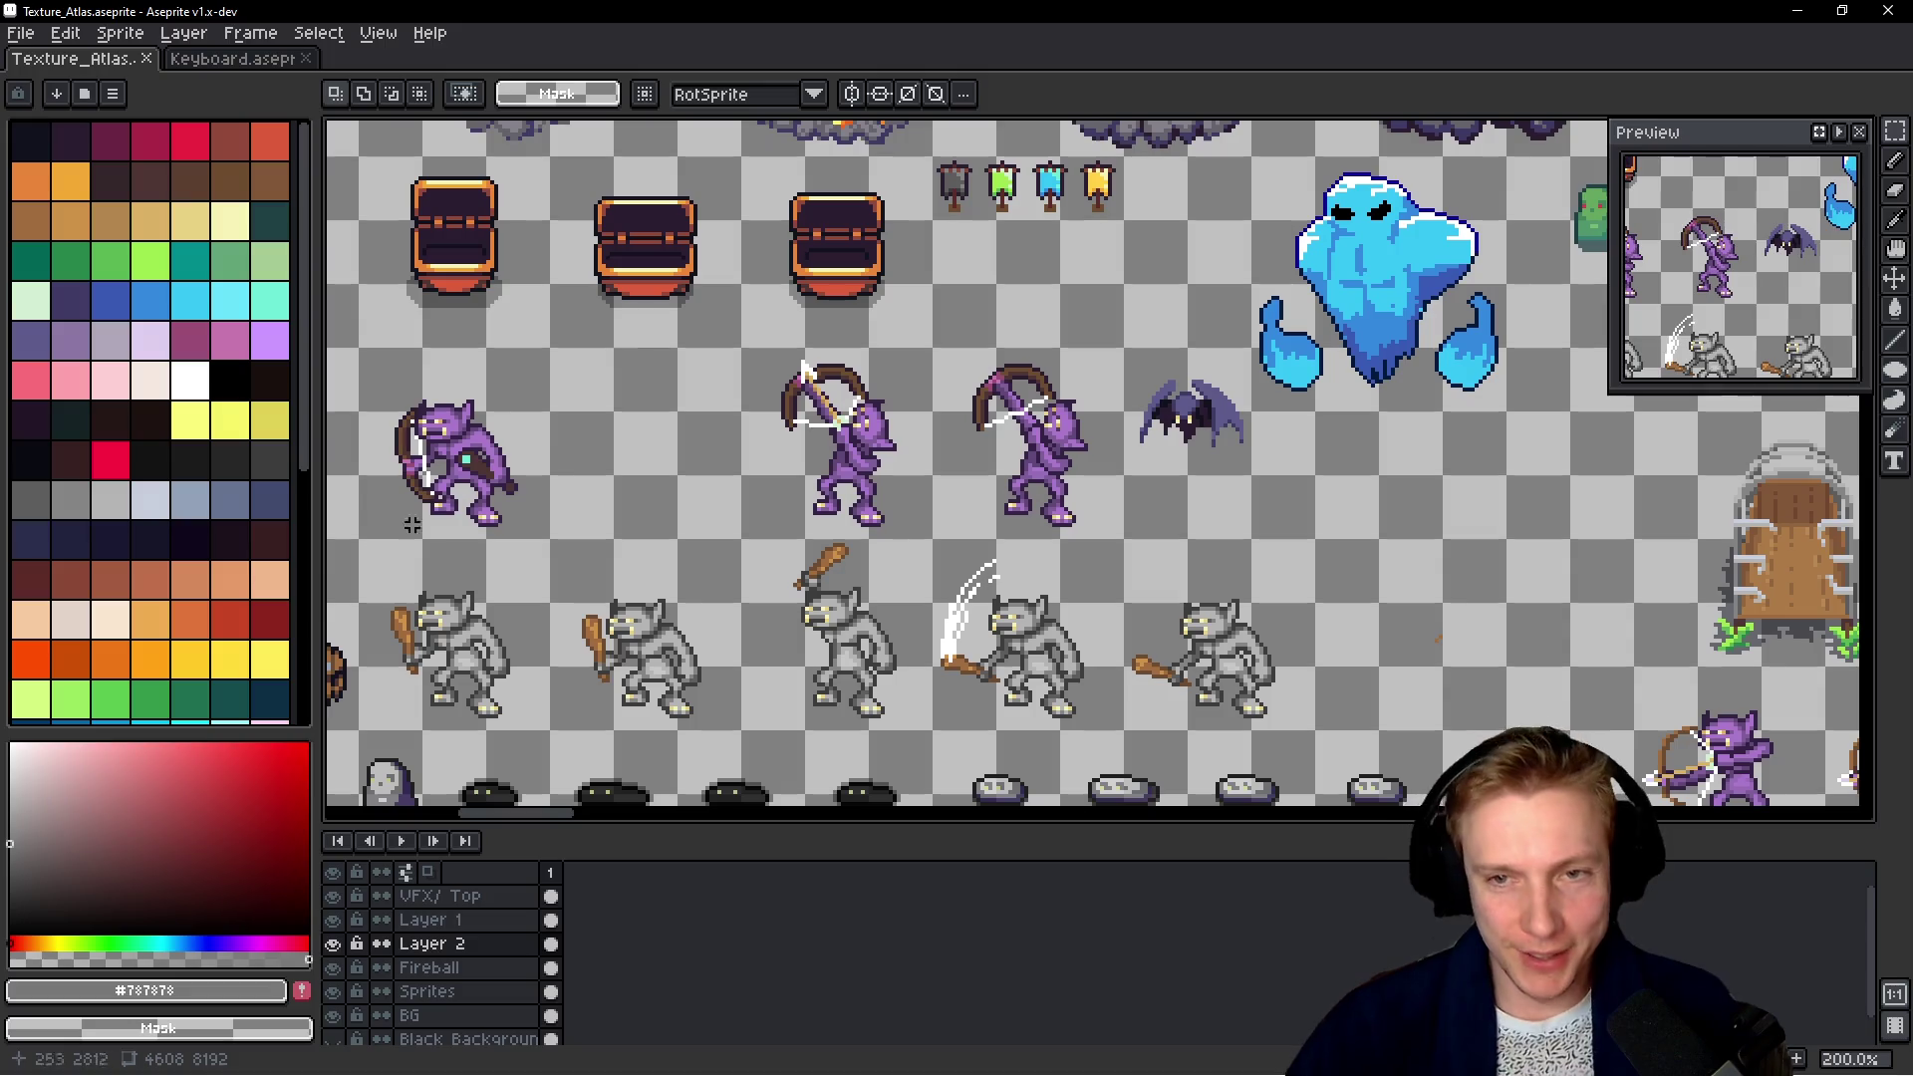
{"action": "left_click_drag", "start_coordinate": [1240, 797], "coordinate": [1083, 498]}
{"action": "mouse_move", "coordinate": [1083, 610]}
{"action": "left_mouse_down"}
{"action": "mouse_move", "coordinate": [1172, 427]}
{"action": "mouse_move", "coordinate": [1214, 449]}
{"action": "left_mouse_up"}
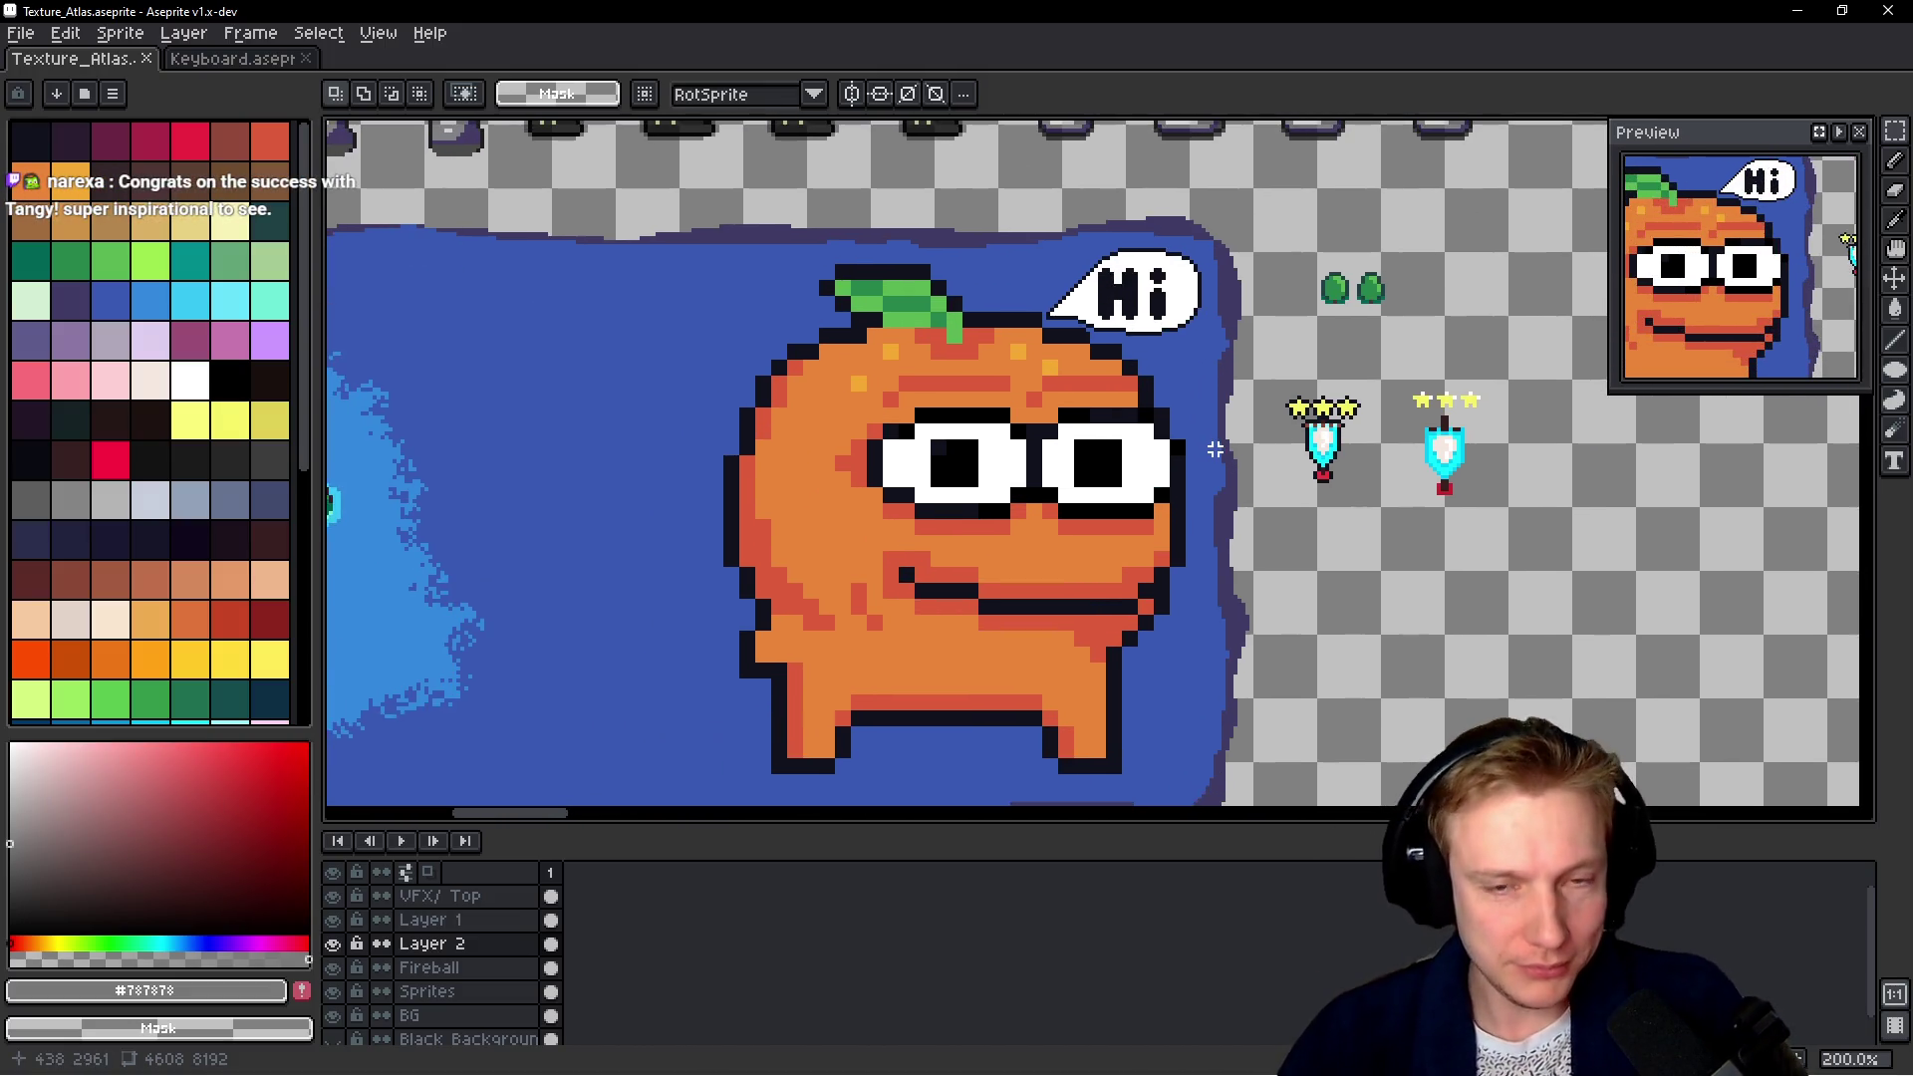
{"action": "scroll", "coordinate": [1214, 450], "scroll_direction": "down", "scroll_amount": 2}
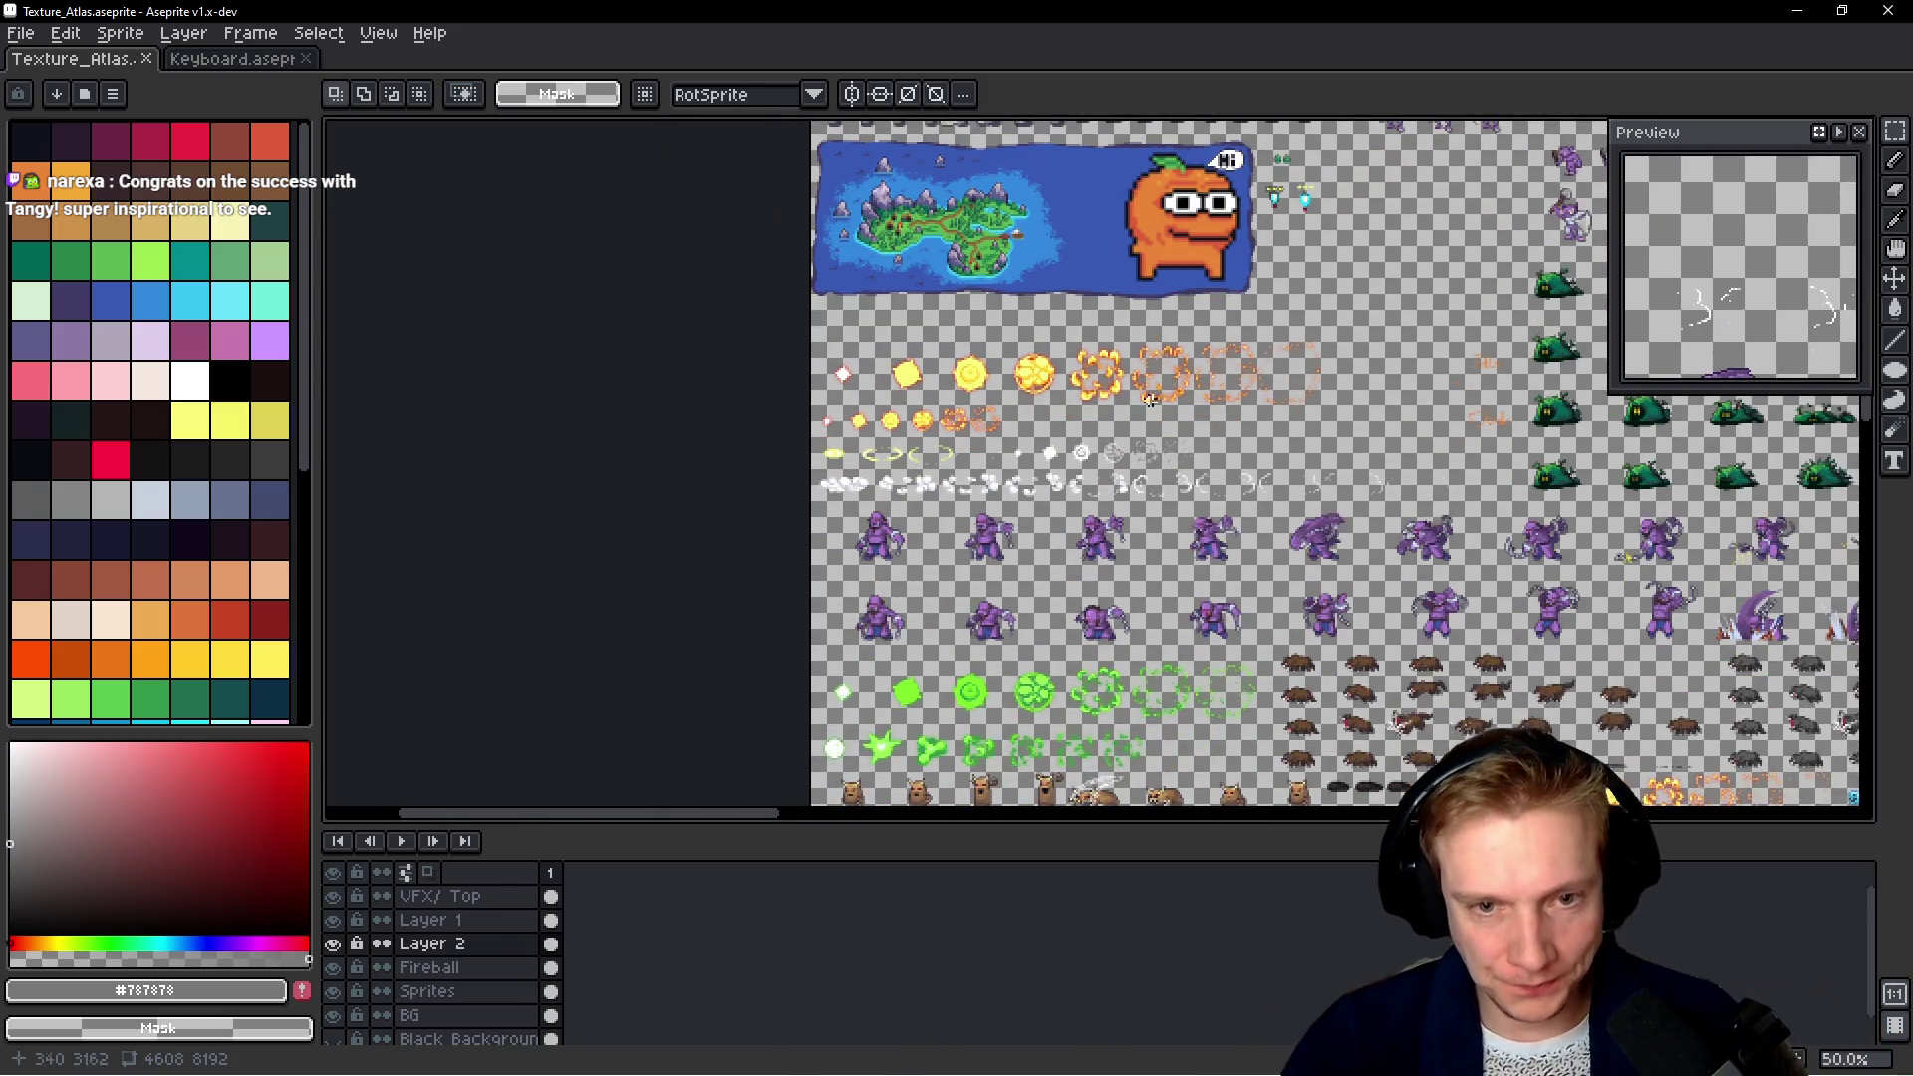
{"action": "left_click_drag", "start_coordinate": [1149, 399], "coordinate": [1116, 376]}
{"action": "scroll", "coordinate": [1222, 459], "scroll_direction": "up", "scroll_amount": 2}
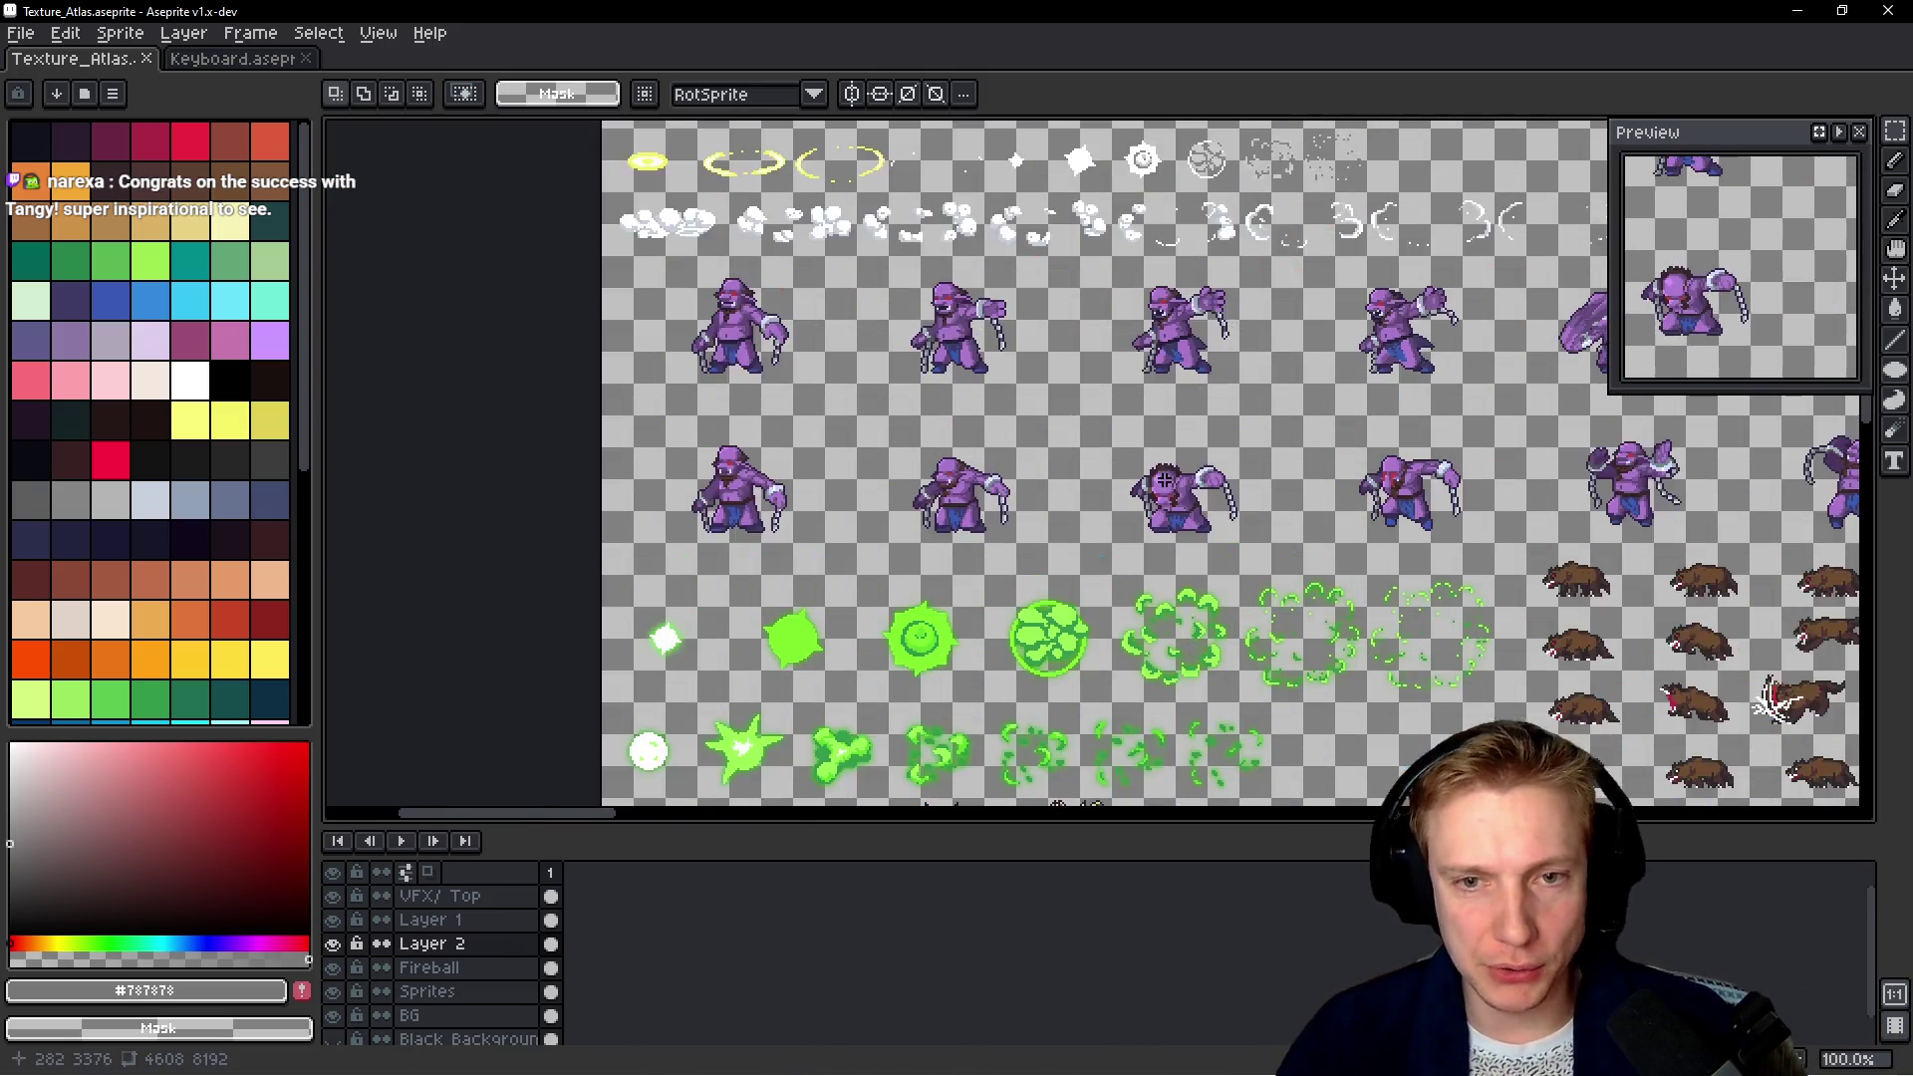
{"action": "scroll", "coordinate": [1195, 466], "scroll_direction": "up", "scroll_amount": 2}
{"action": "scroll", "coordinate": [1169, 481], "scroll_direction": "up", "scroll_amount": 1}
{"action": "scroll", "coordinate": [1185, 488], "scroll_direction": "down", "scroll_amount": 3}
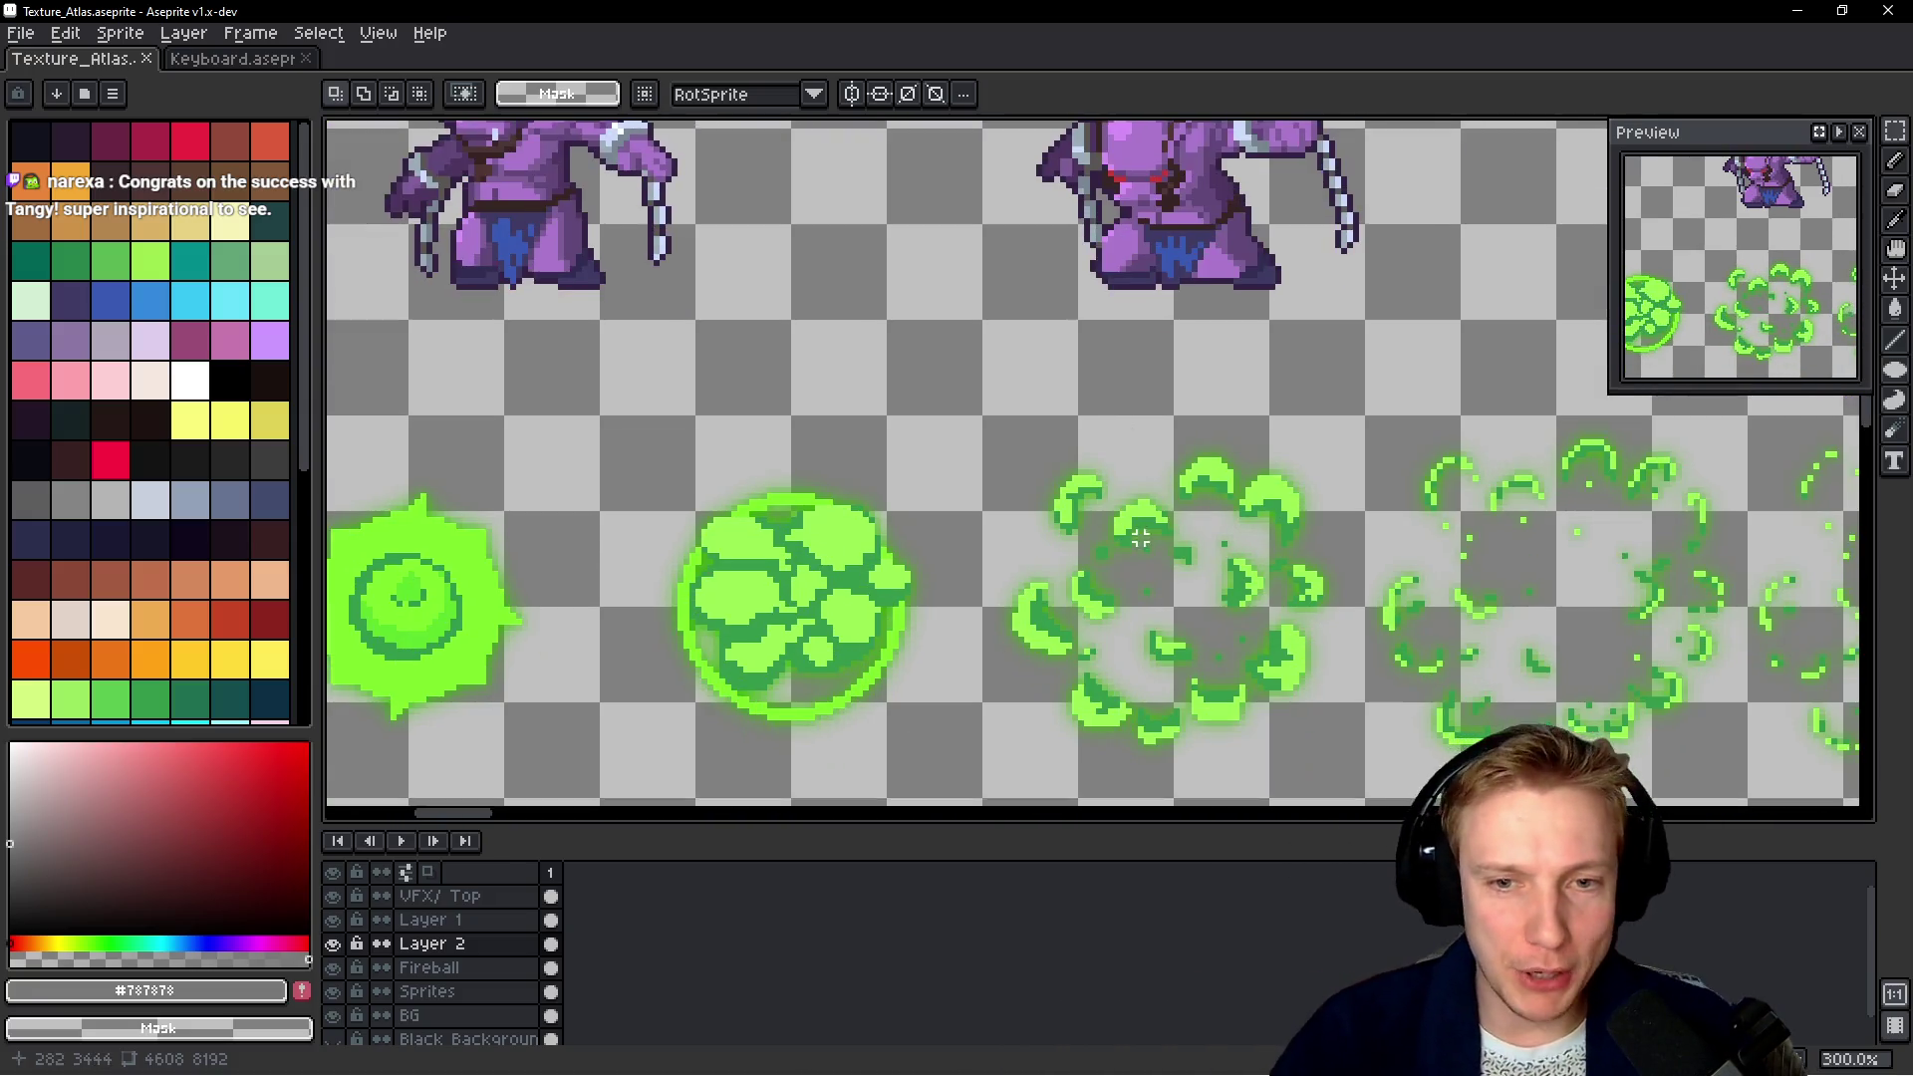
{"action": "scroll", "coordinate": [1196, 493], "scroll_direction": "down", "scroll_amount": 3}
{"action": "scroll", "coordinate": [1206, 495], "scroll_direction": "down", "scroll_amount": 1}
{"action": "scroll", "coordinate": [1225, 508], "scroll_direction": "down", "scroll_amount": 1}
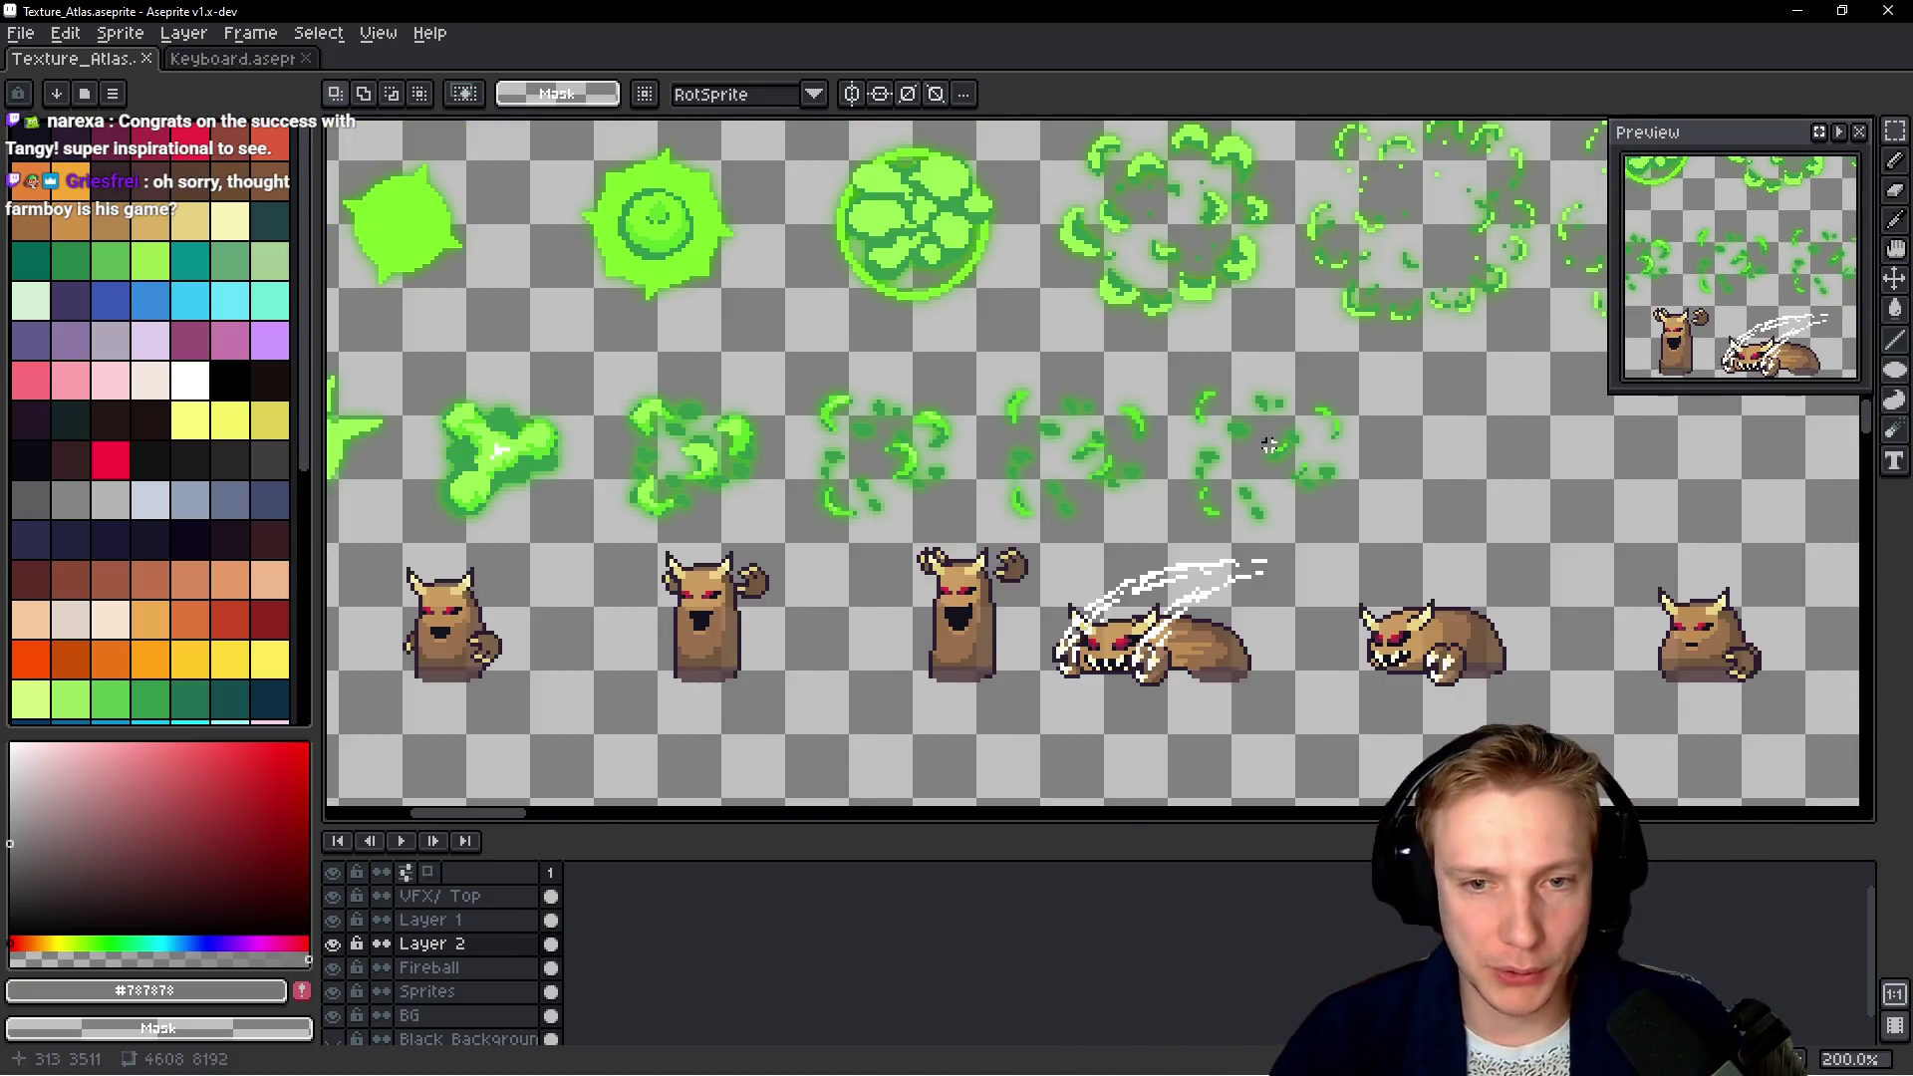
{"action": "scroll", "coordinate": [1256, 528], "scroll_direction": "down", "scroll_amount": 1}
Find the two brown twig piles and drag a rectangular marquee around both
{"action": "left_click_drag", "start_coordinate": [1312, 570], "coordinate": [1263, 416]}
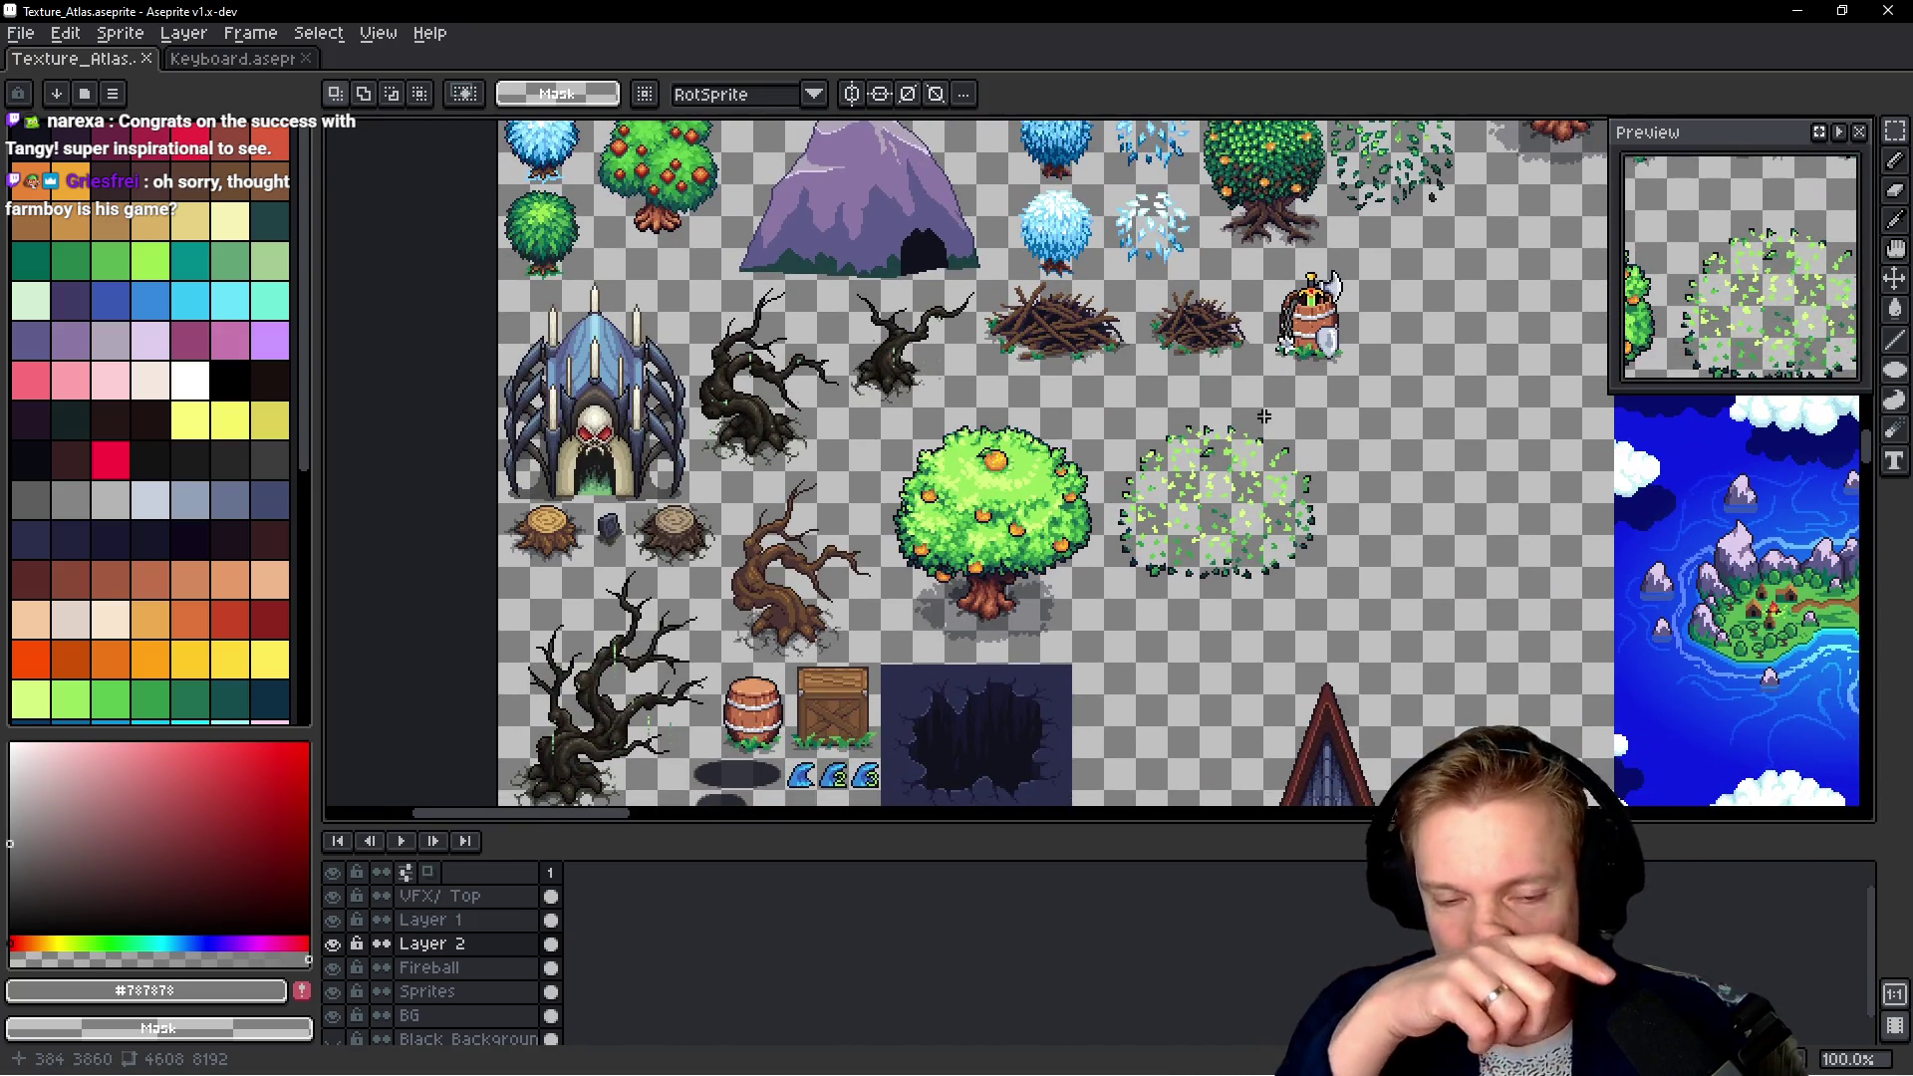
{"action": "left_click_drag", "start_coordinate": [816, 615], "coordinate": [851, 365]}
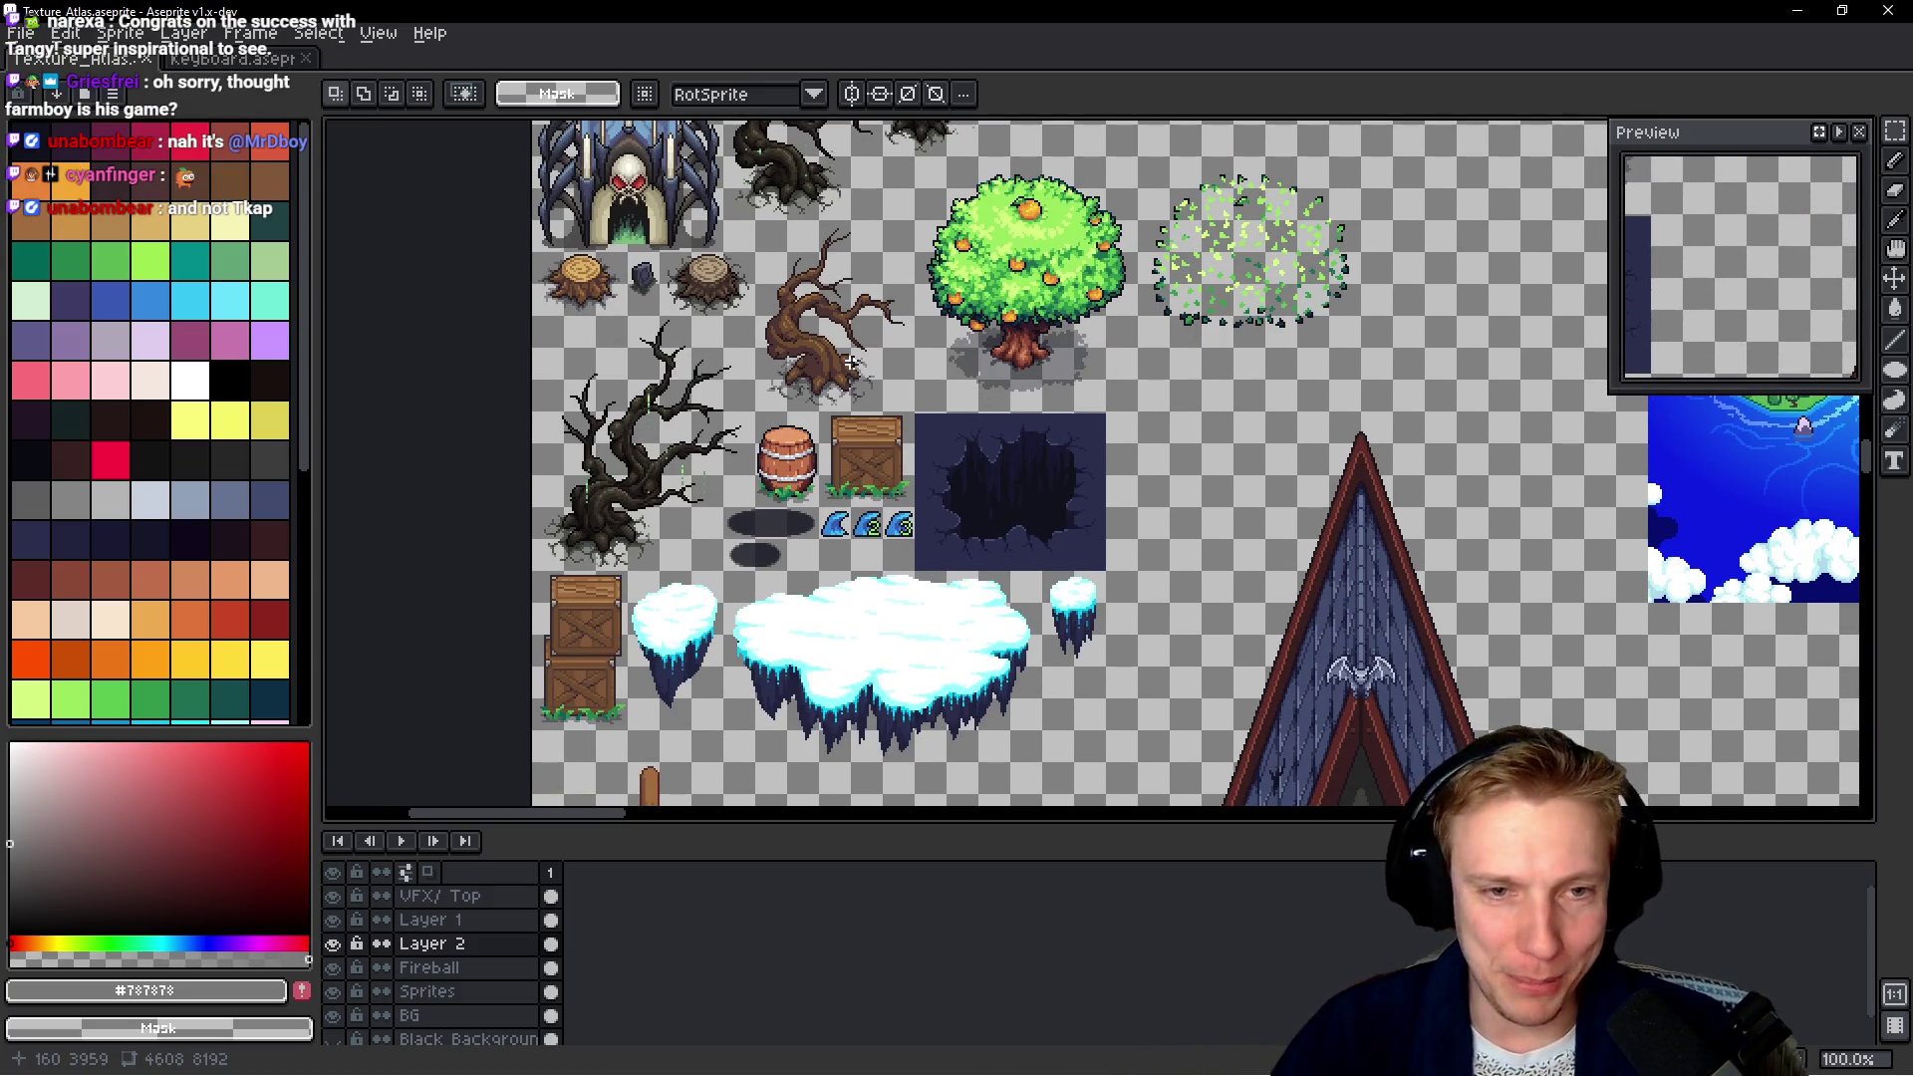
{"action": "mouse_move", "coordinate": [869, 411]}
{"action": "left_mouse_down"}
{"action": "mouse_move", "coordinate": [935, 311]}
{"action": "mouse_move", "coordinate": [1000, 435]}
{"action": "mouse_move", "coordinate": [899, 448]}
{"action": "mouse_move", "coordinate": [869, 482]}
{"action": "left_mouse_up"}
{"action": "scroll", "coordinate": [896, 444], "scroll_direction": "up", "scroll_amount": 3}
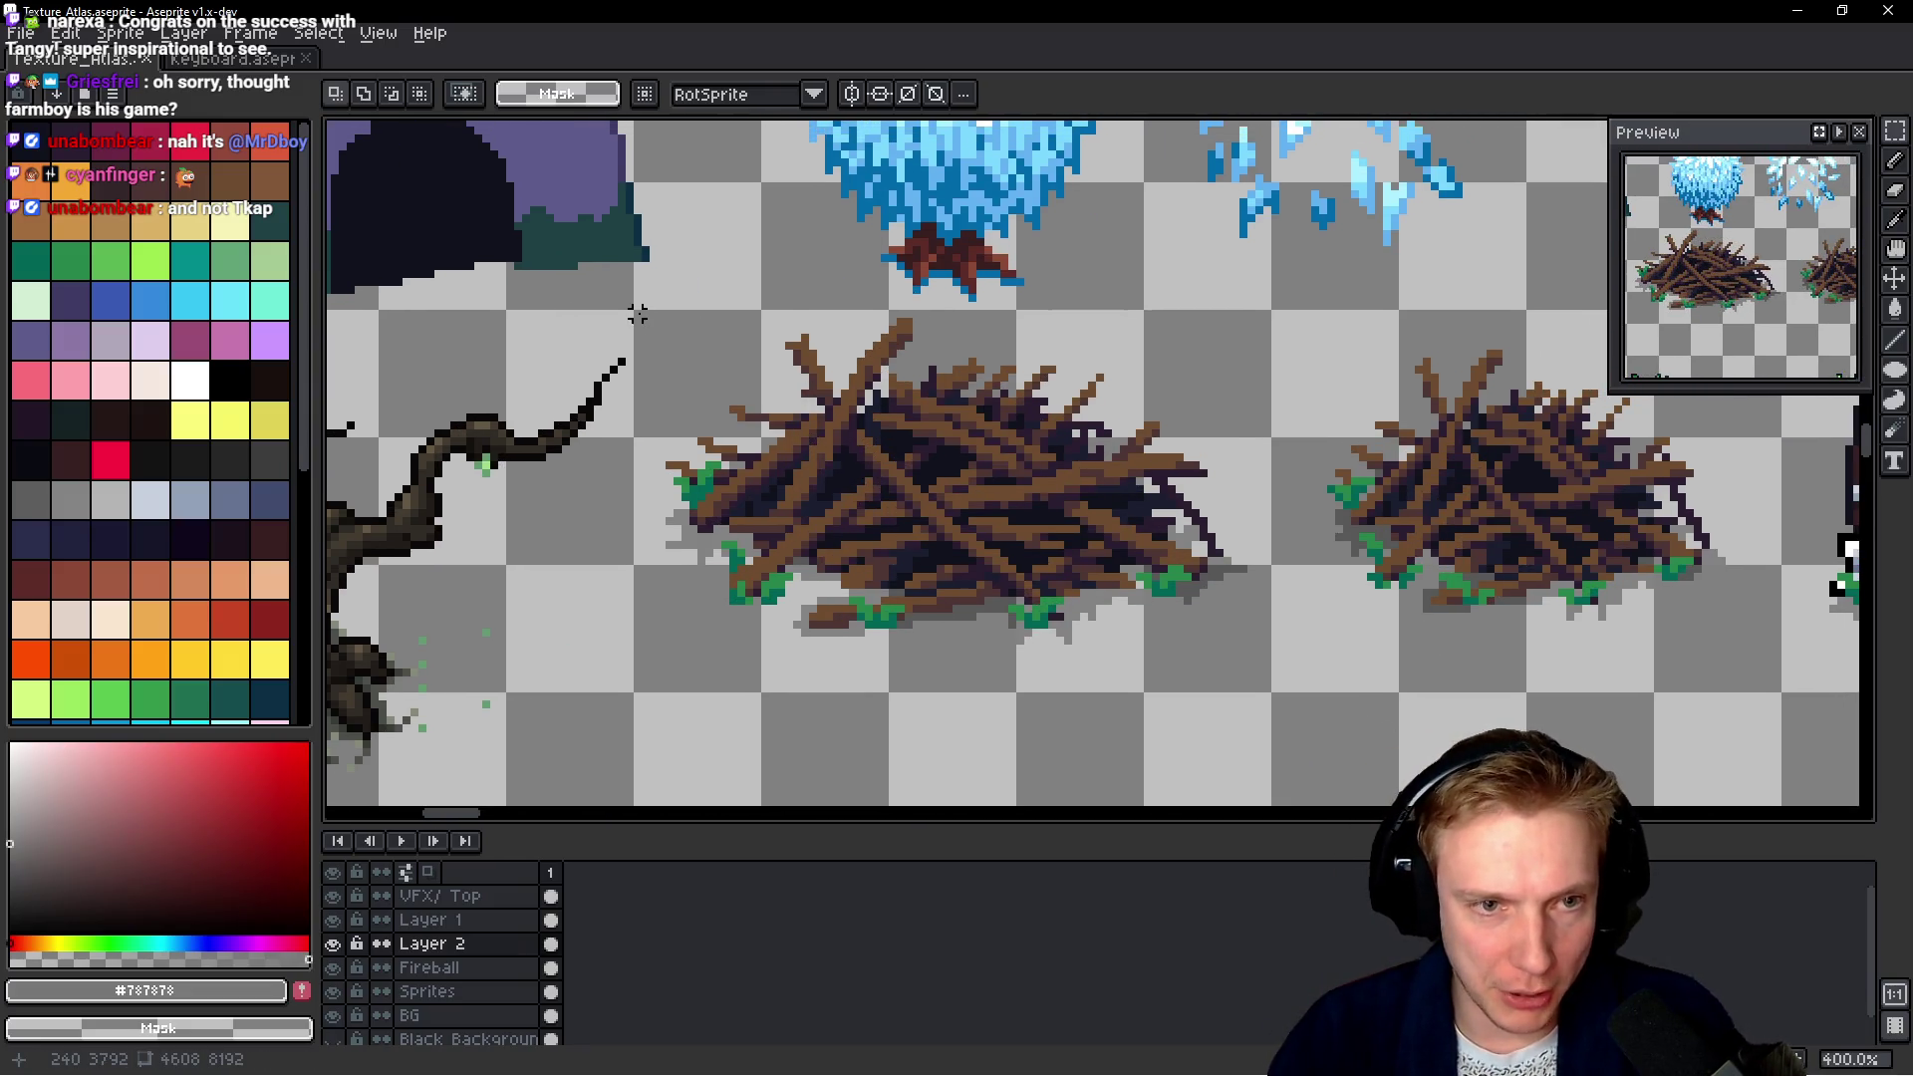
{"action": "left_click_drag", "start_coordinate": [638, 314], "coordinate": [1245, 688]}
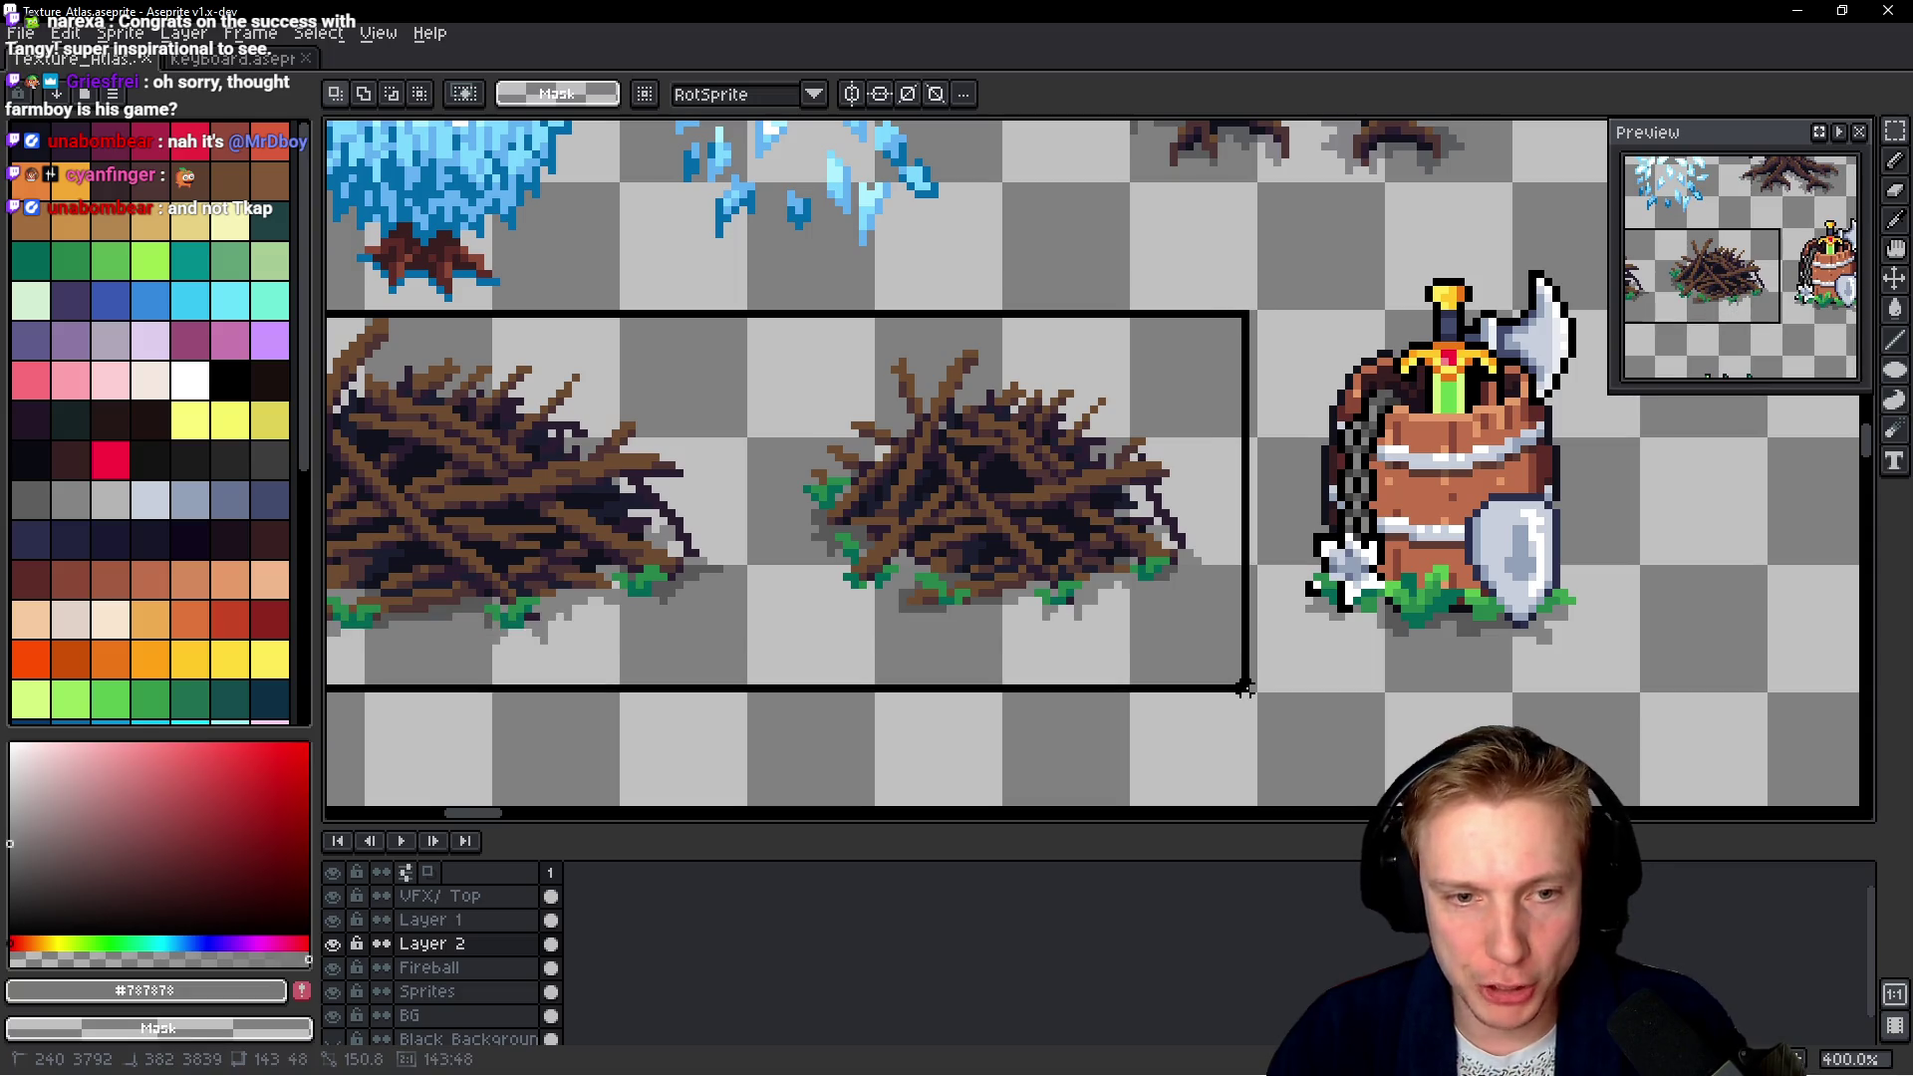
{"action": "scroll", "coordinate": [1091, 513], "scroll_direction": "down", "scroll_amount": 1}
{"action": "scroll", "coordinate": [1101, 506], "scroll_direction": "down", "scroll_amount": 1}
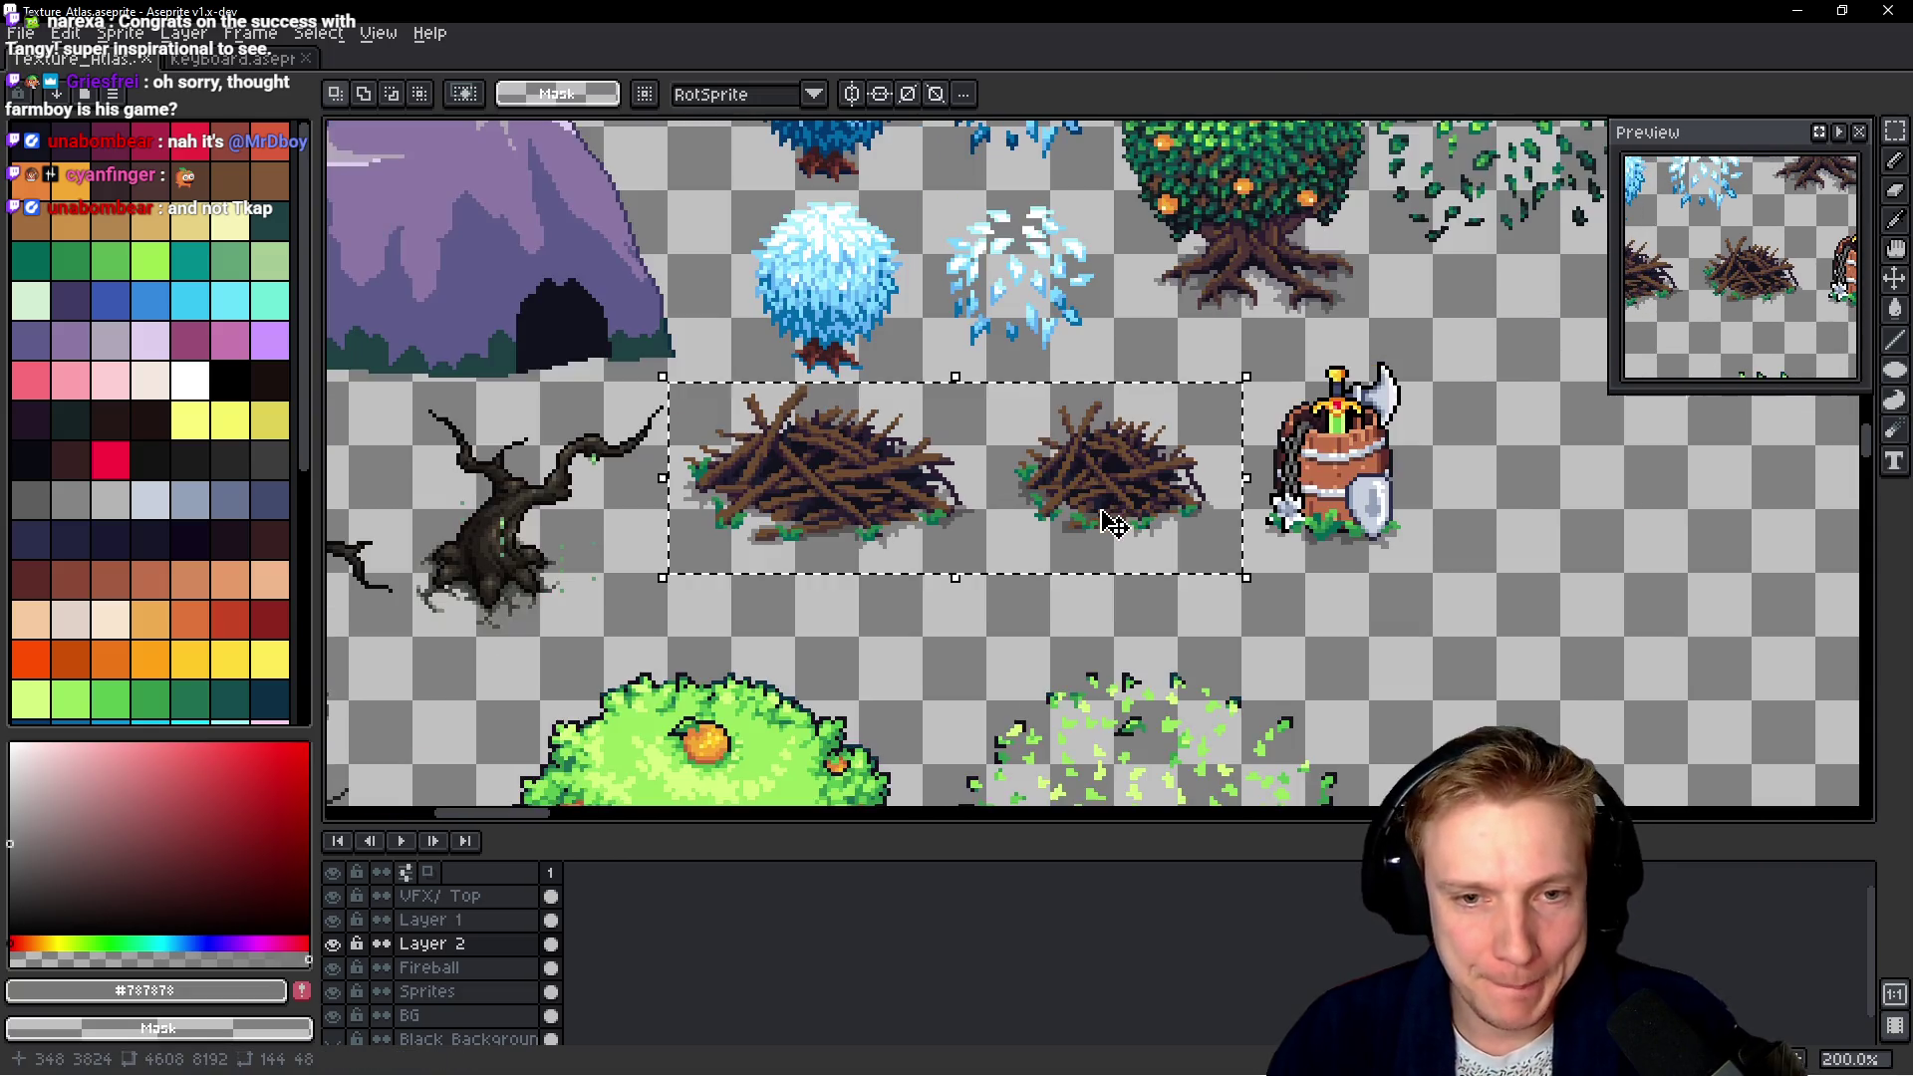
Test-paste the copied twig piles, then cancel the floating paste
{"action": "scroll", "coordinate": [1160, 506], "scroll_direction": "right", "scroll_amount": 5}
{"action": "scroll", "coordinate": [1046, 491], "scroll_direction": "right", "scroll_amount": 1}
{"action": "key", "text": "ctrl+v"}
{"action": "scroll", "coordinate": [1146, 468], "scroll_direction": "left", "scroll_amount": 6}
{"action": "scroll", "coordinate": [1196, 453], "scroll_direction": "left", "scroll_amount": 1}
{"action": "key", "text": "Escape"}
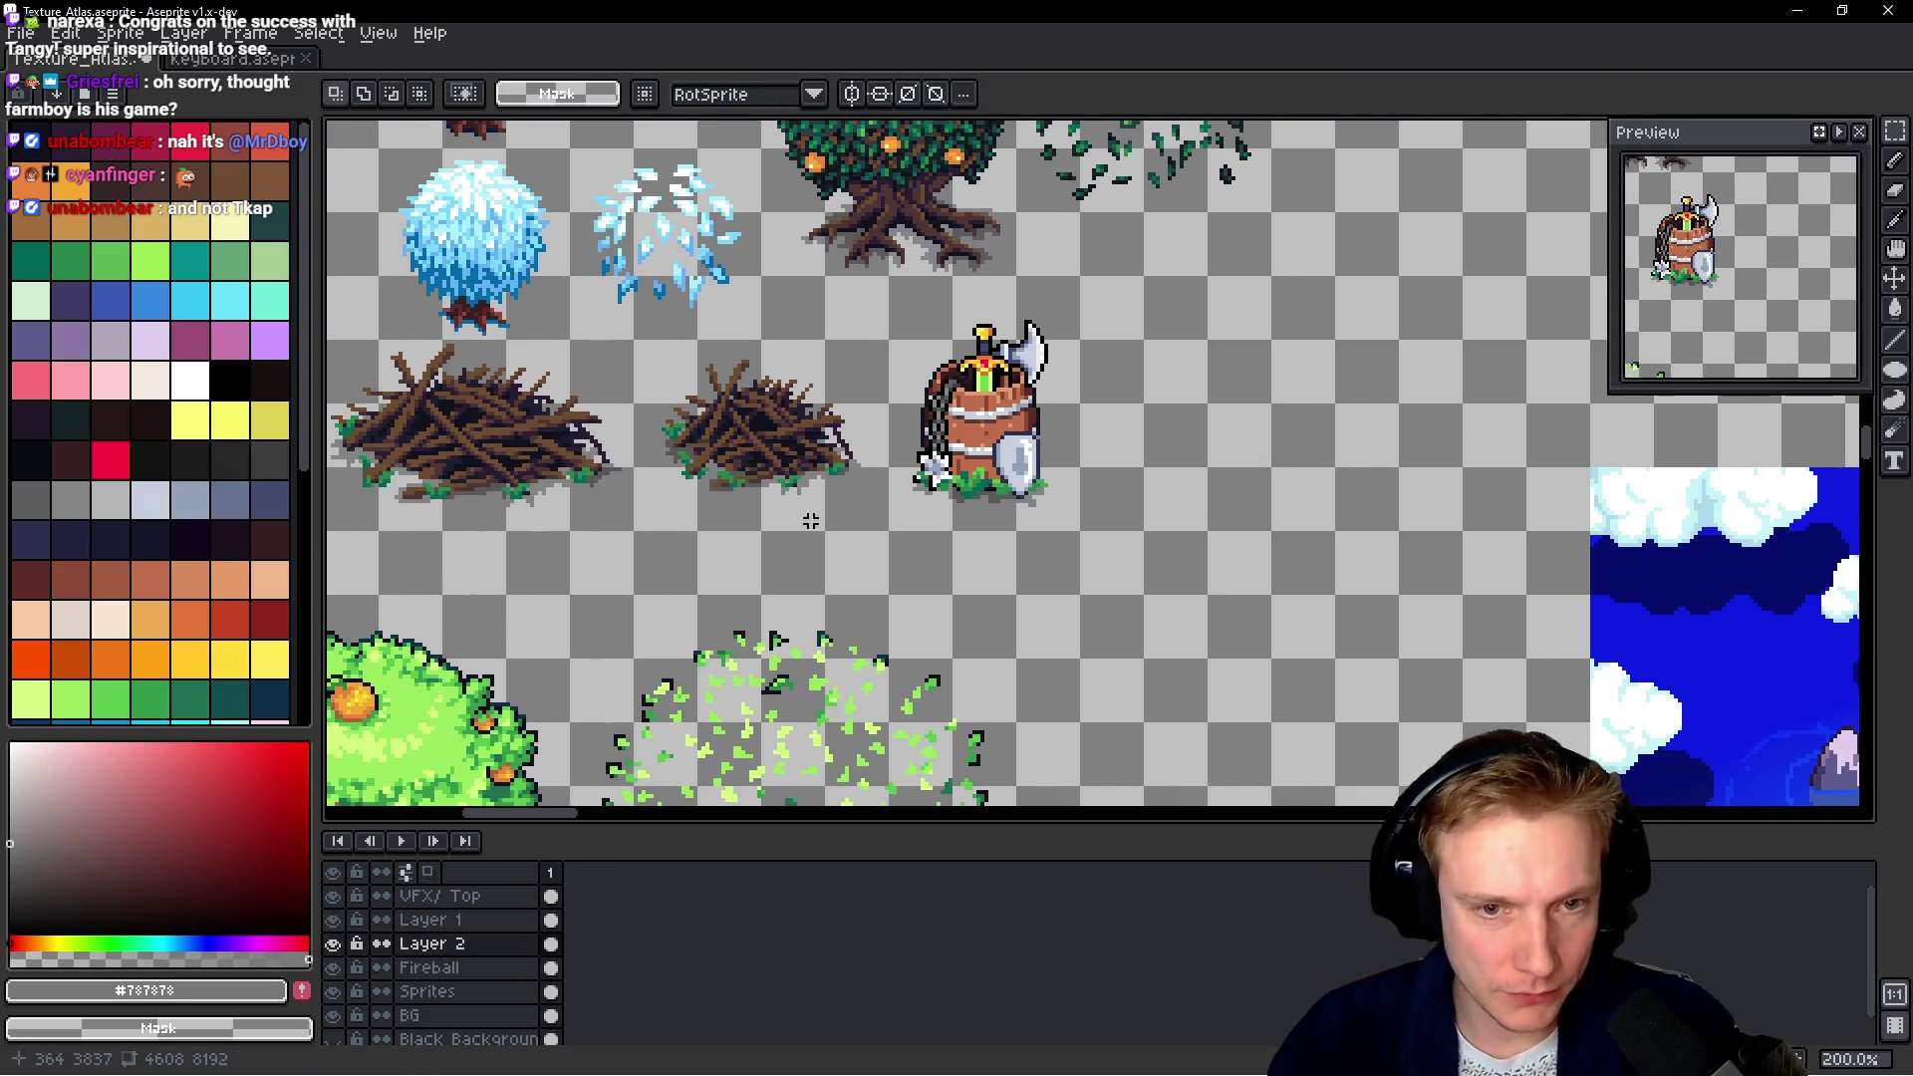
{"action": "scroll", "coordinate": [1116, 498], "scroll_direction": "left", "scroll_amount": 5}
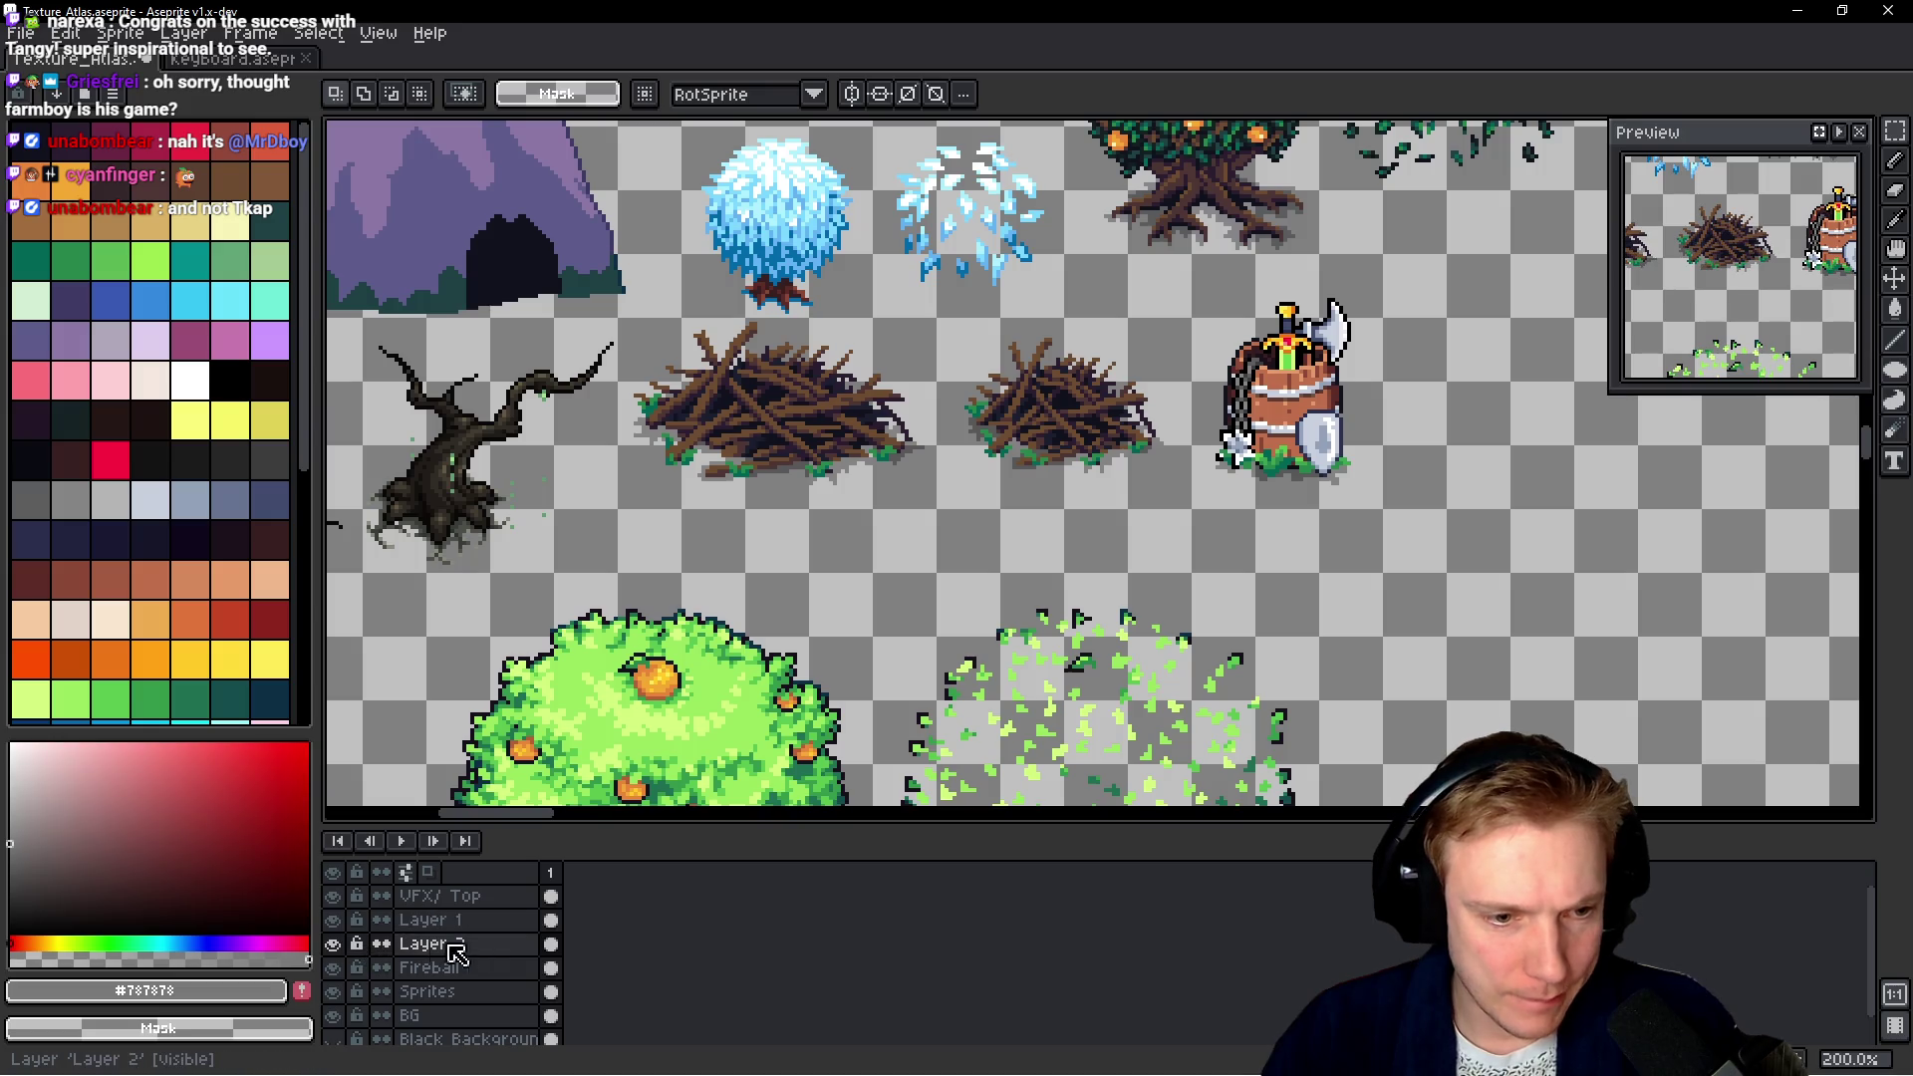
Zoom out over the upper atlas and make Layer 2 visible
{"action": "scroll", "coordinate": [1102, 468], "scroll_direction": "down", "scroll_amount": 5}
{"action": "scroll", "coordinate": [1102, 469], "scroll_direction": "down", "scroll_amount": 1}
{"action": "scroll", "coordinate": [1103, 468], "scroll_direction": "down", "scroll_amount": 1}
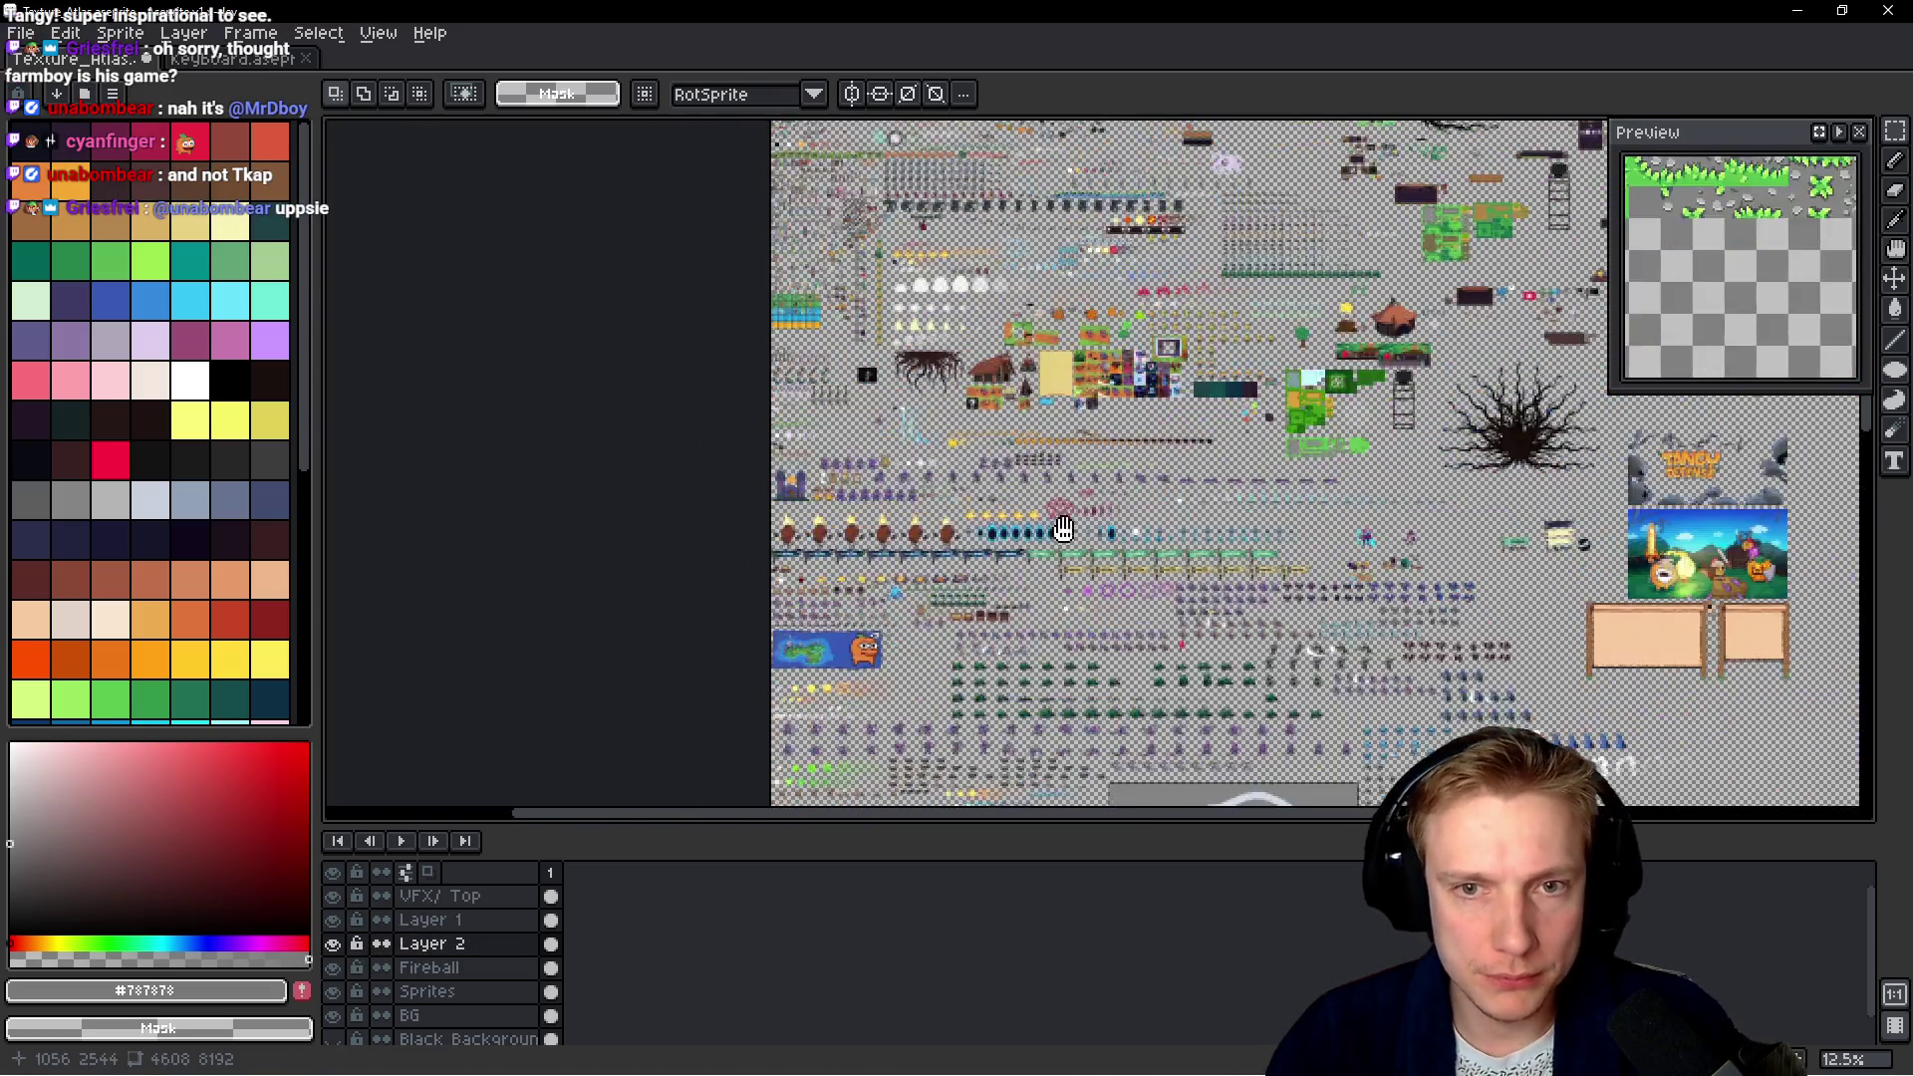
{"action": "left_click_drag", "start_coordinate": [1103, 468], "coordinate": [1035, 381]}
{"action": "scroll", "coordinate": [1035, 380], "scroll_direction": "up", "scroll_amount": 1}
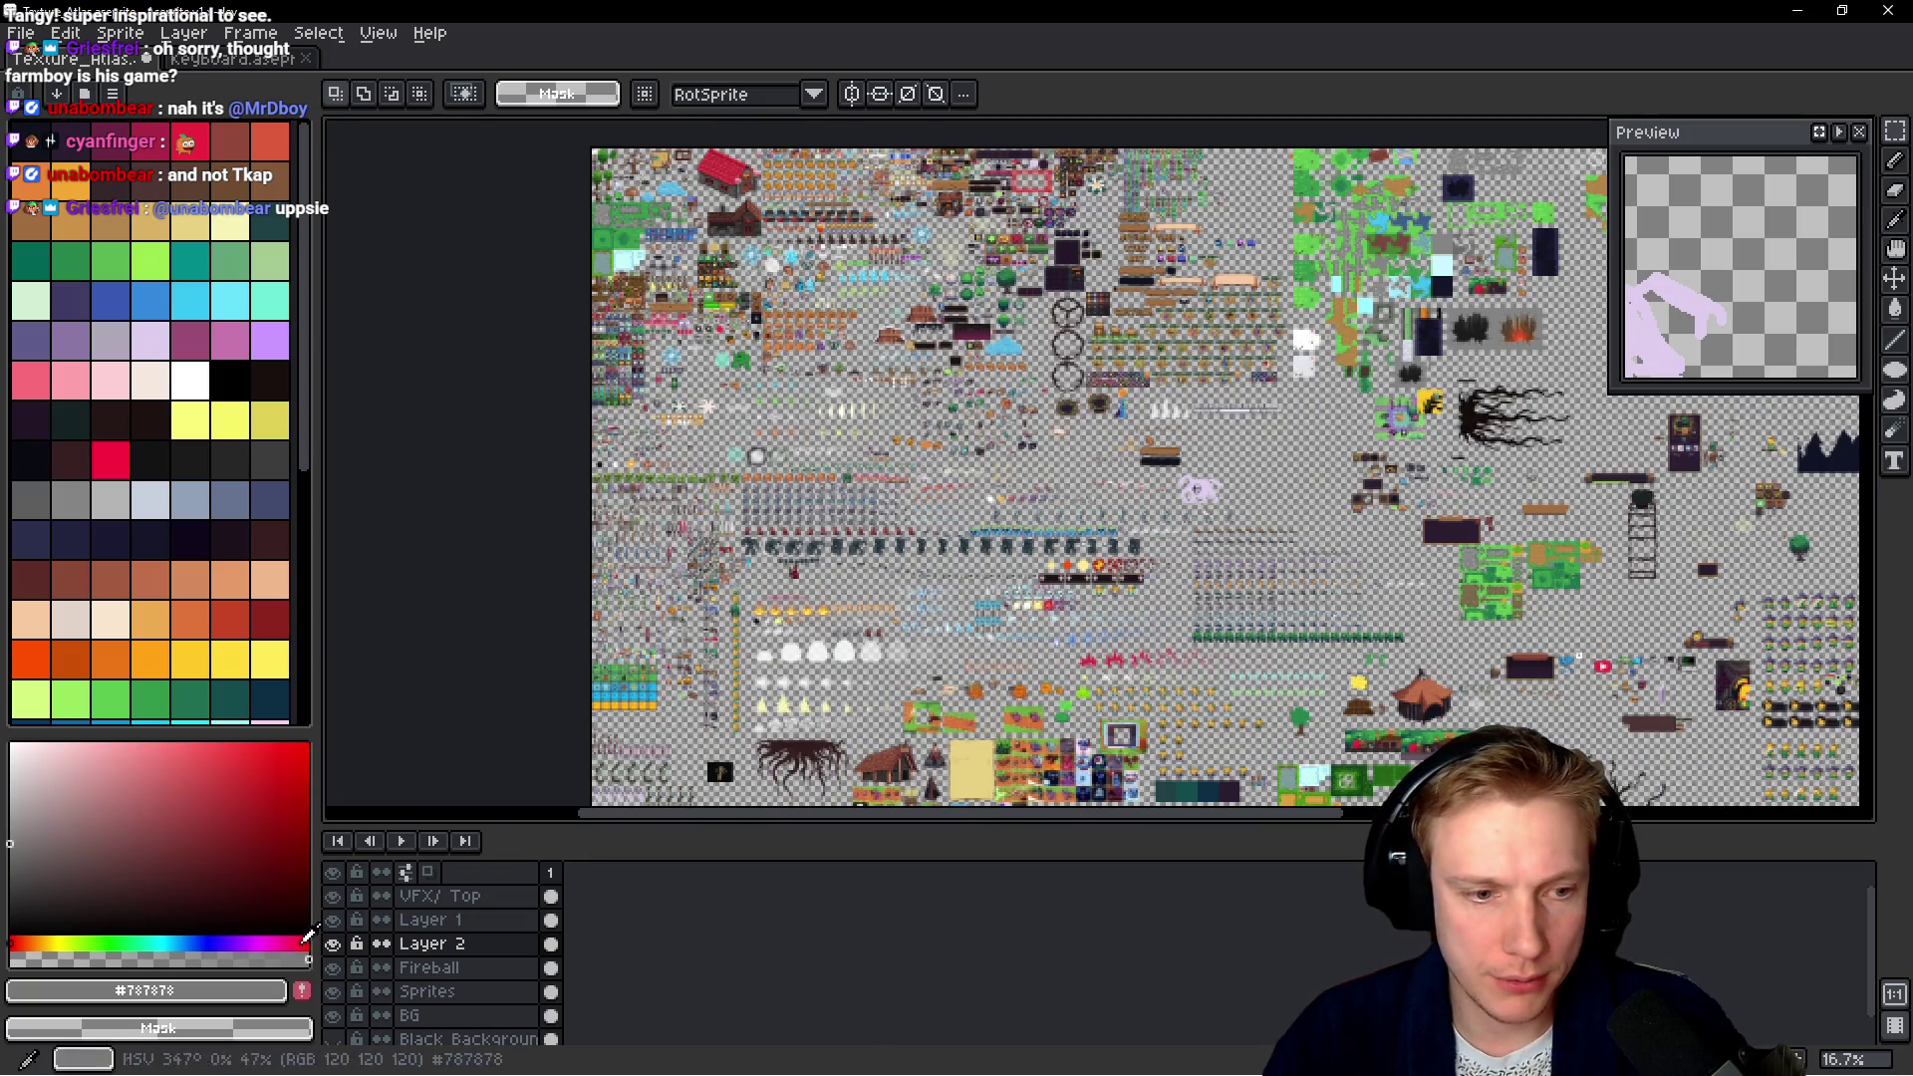
{"action": "left_click", "coordinate": [334, 944]}
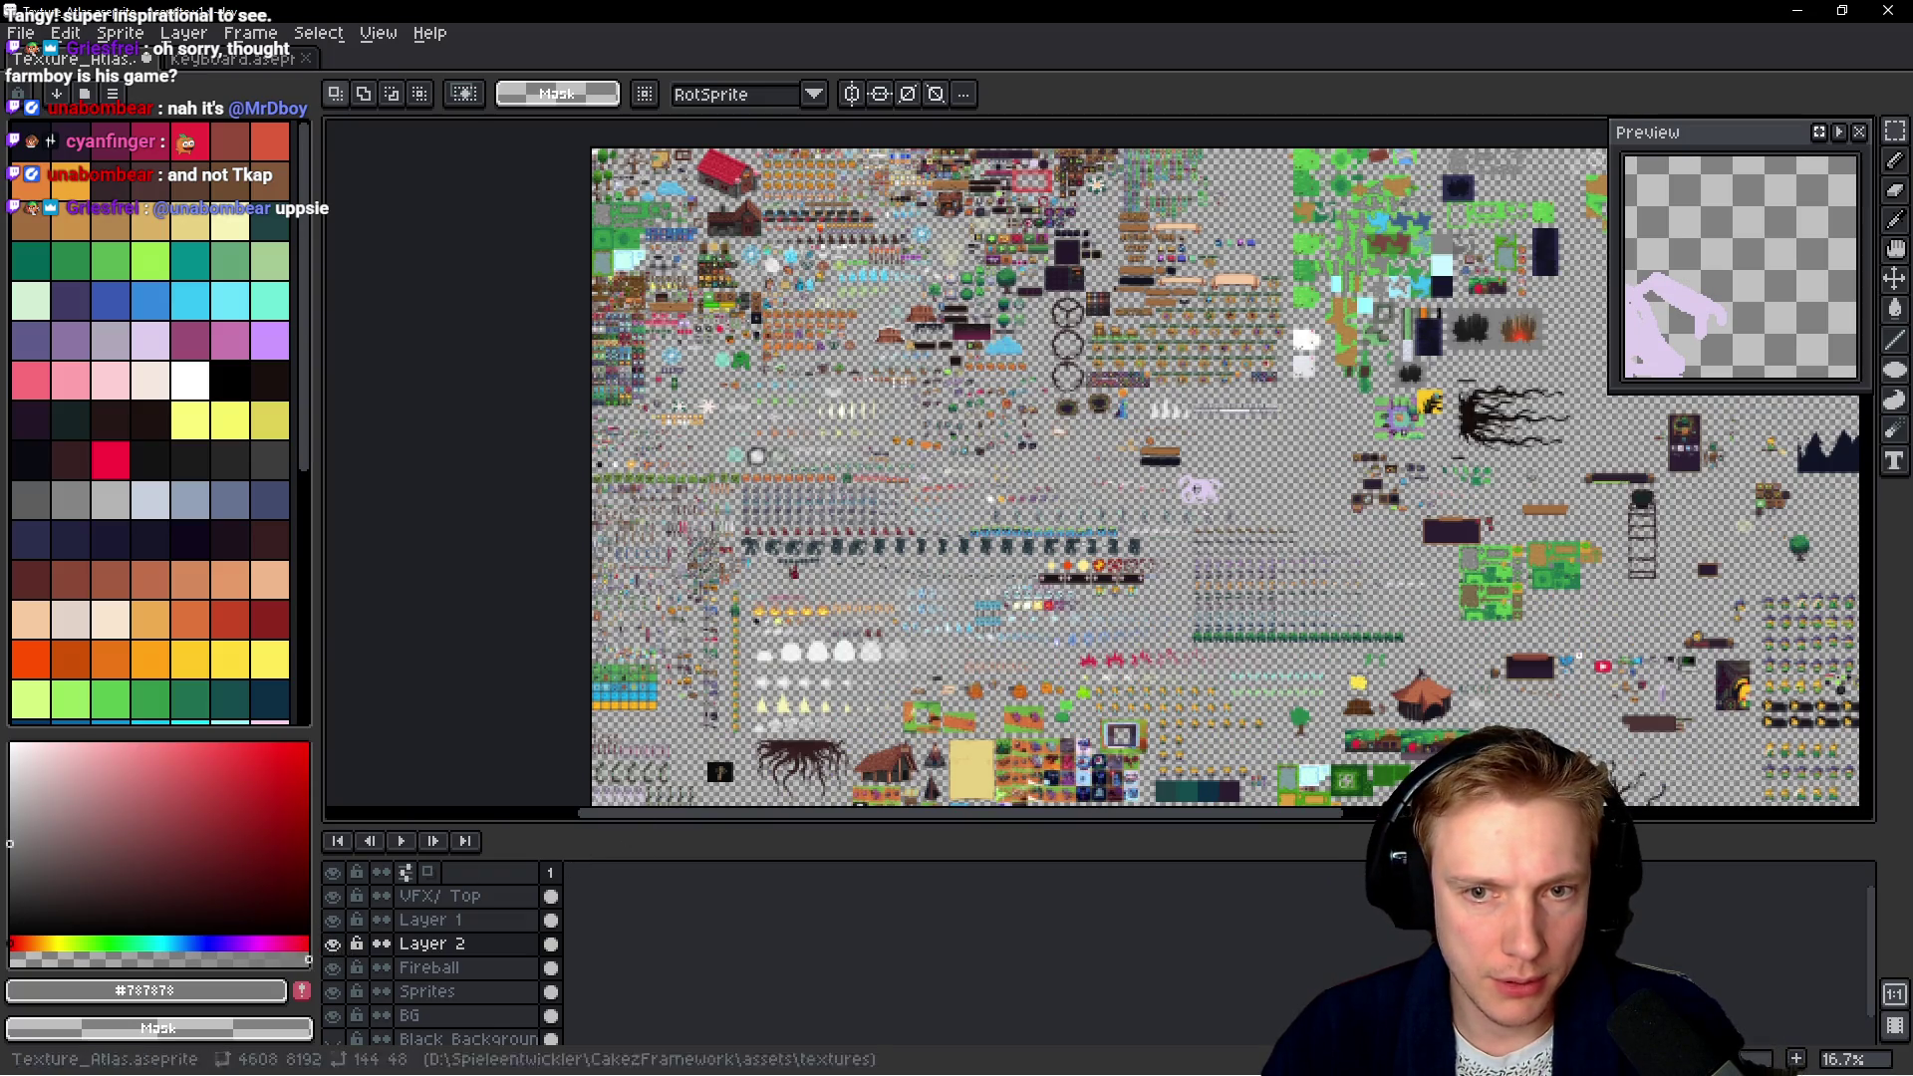
{"action": "scroll", "coordinate": [1143, 489], "scroll_direction": "up", "scroll_amount": 1}
{"action": "scroll", "coordinate": [1143, 488], "scroll_direction": "up", "scroll_amount": 5}
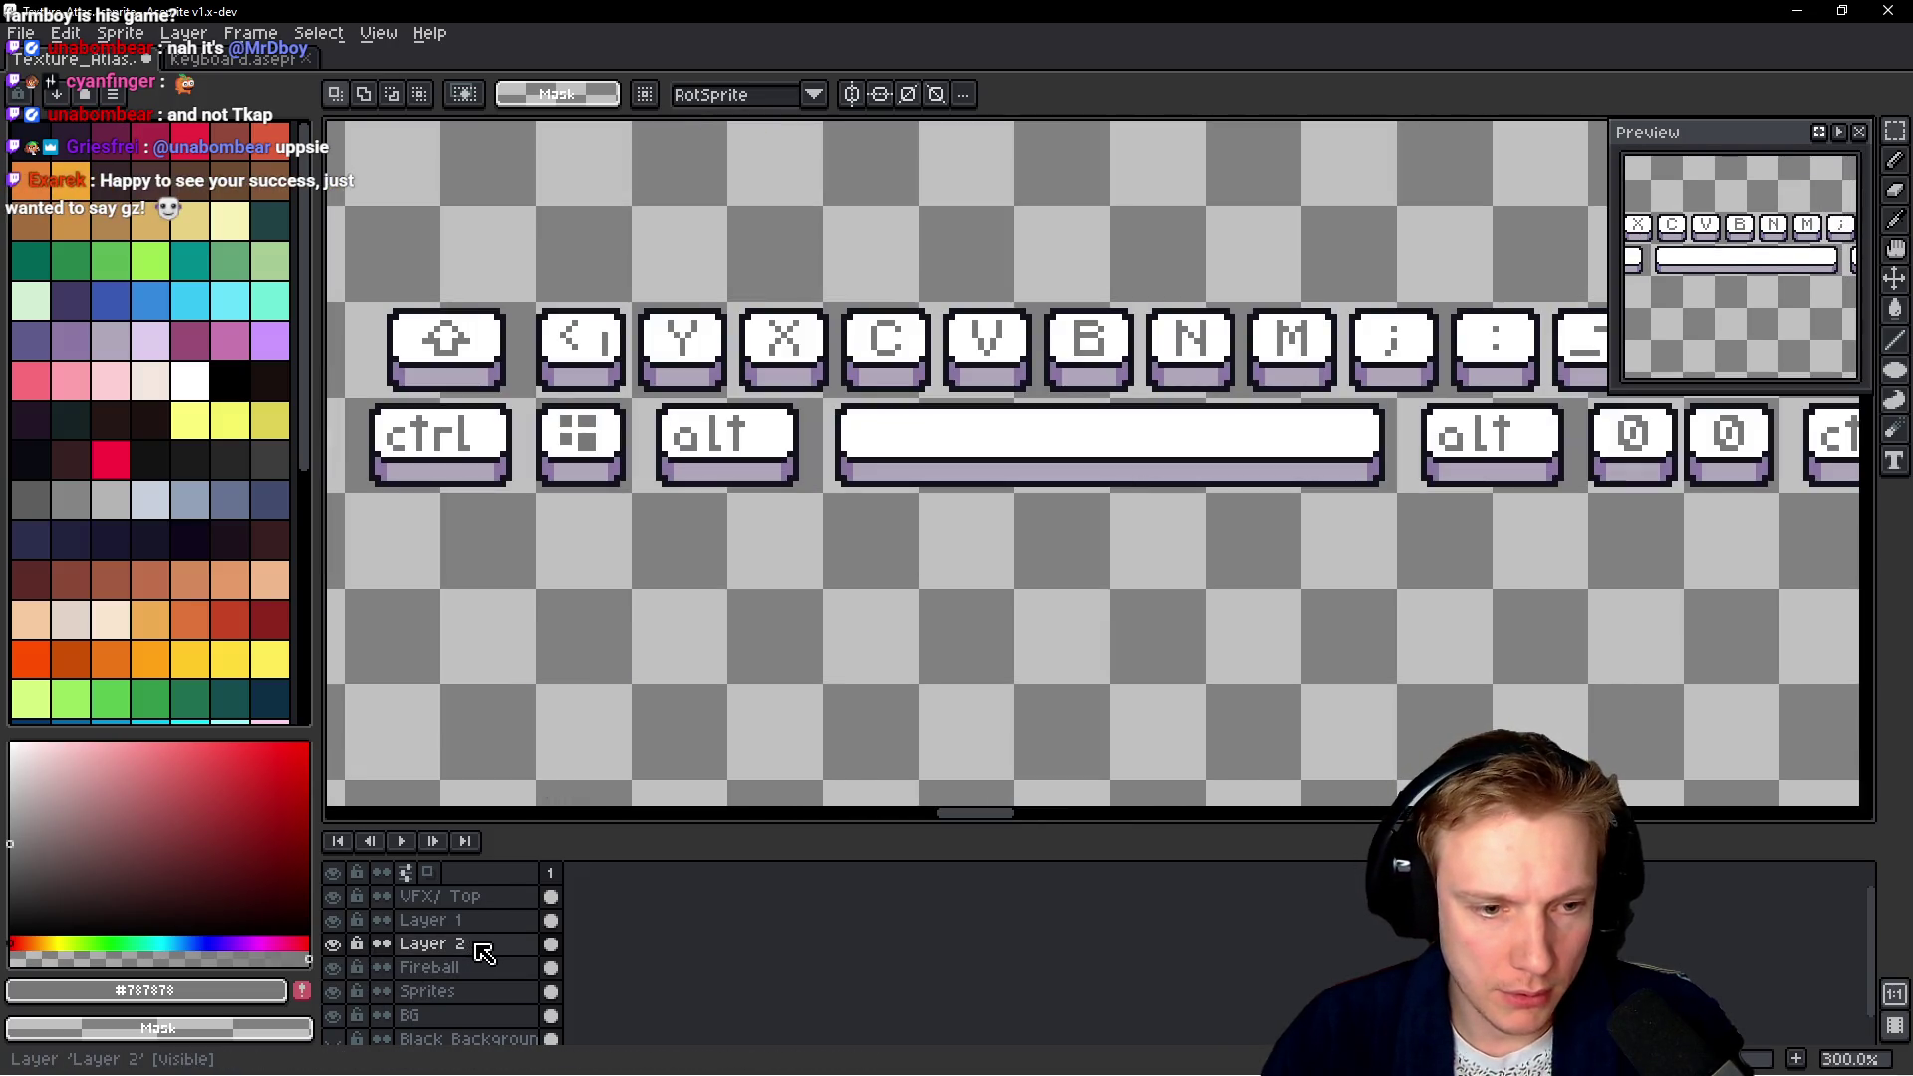
Check Layer 2's keyboard-key sprites and merge Layer 2 down into the Fireball layer
{"action": "left_click", "coordinate": [333, 945]}
{"action": "left_click", "coordinate": [333, 945]}
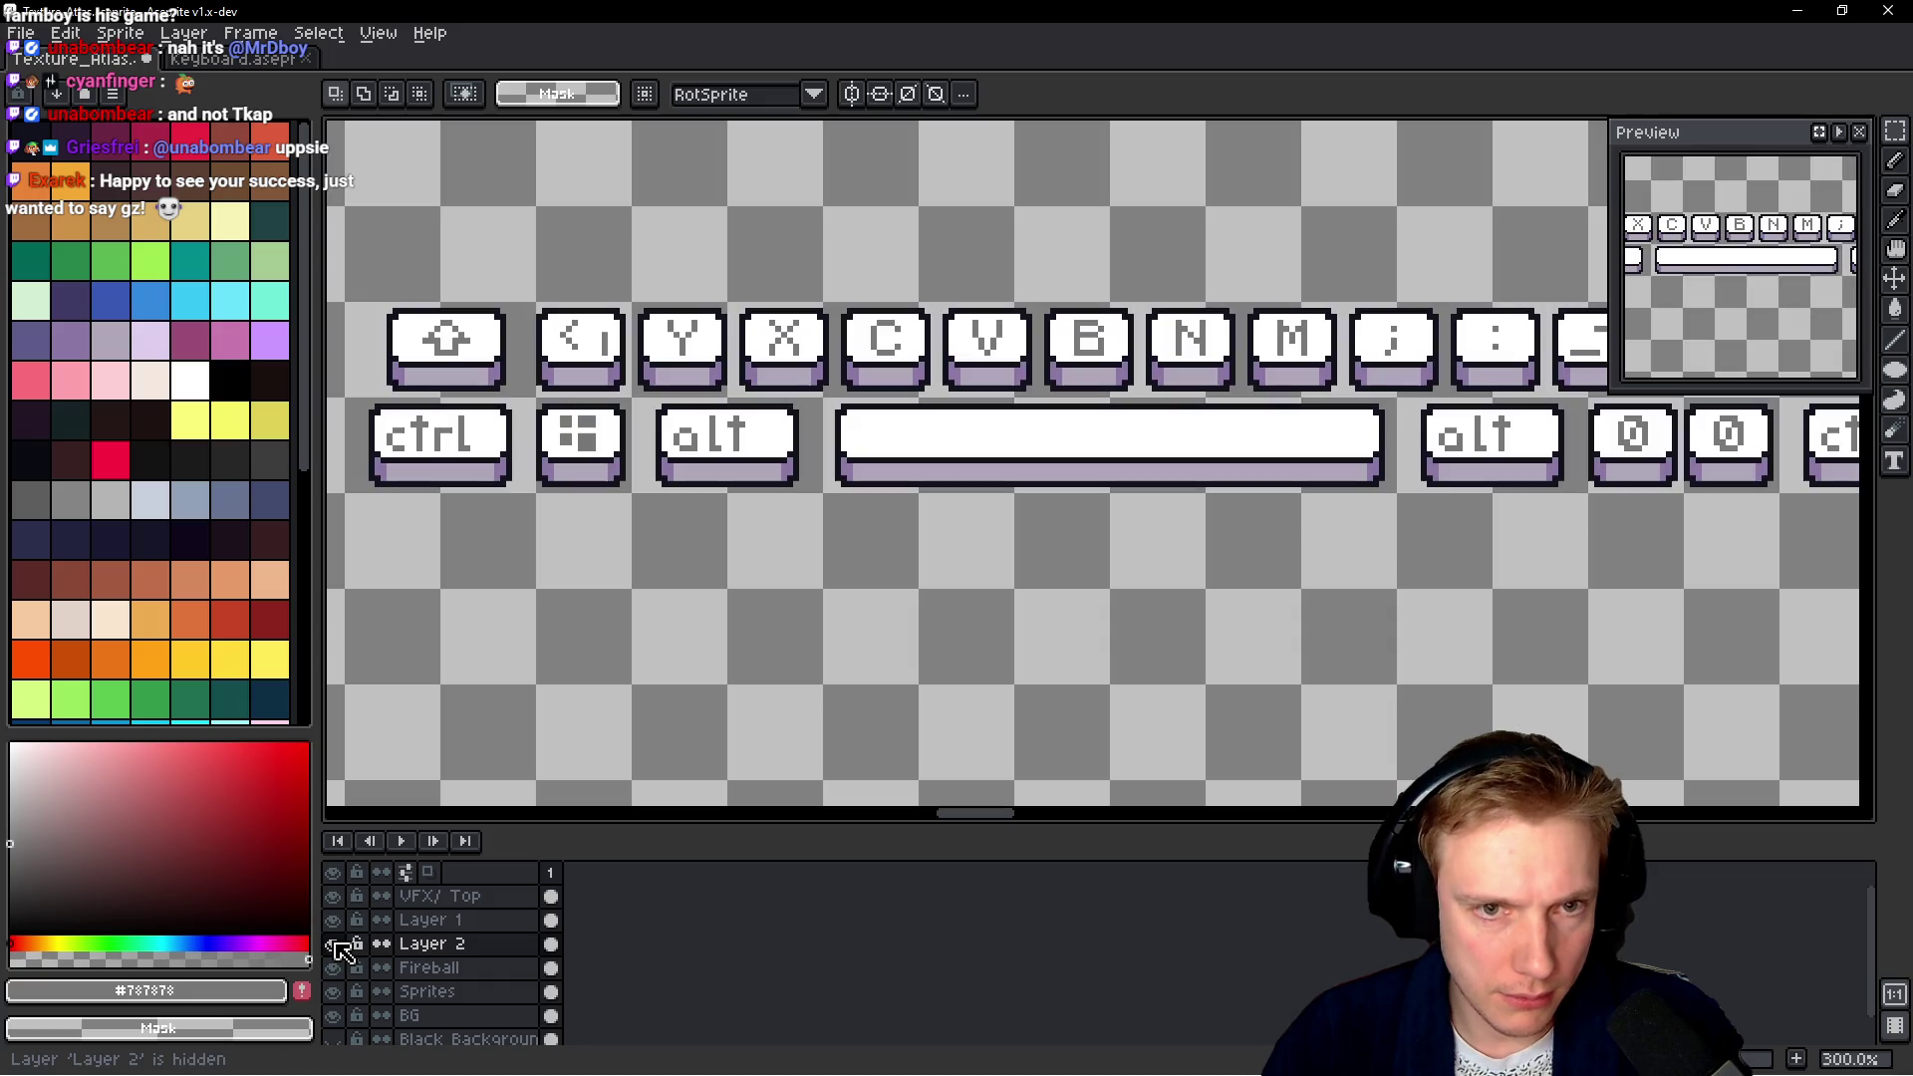
{"action": "right_click", "coordinate": [491, 947]}
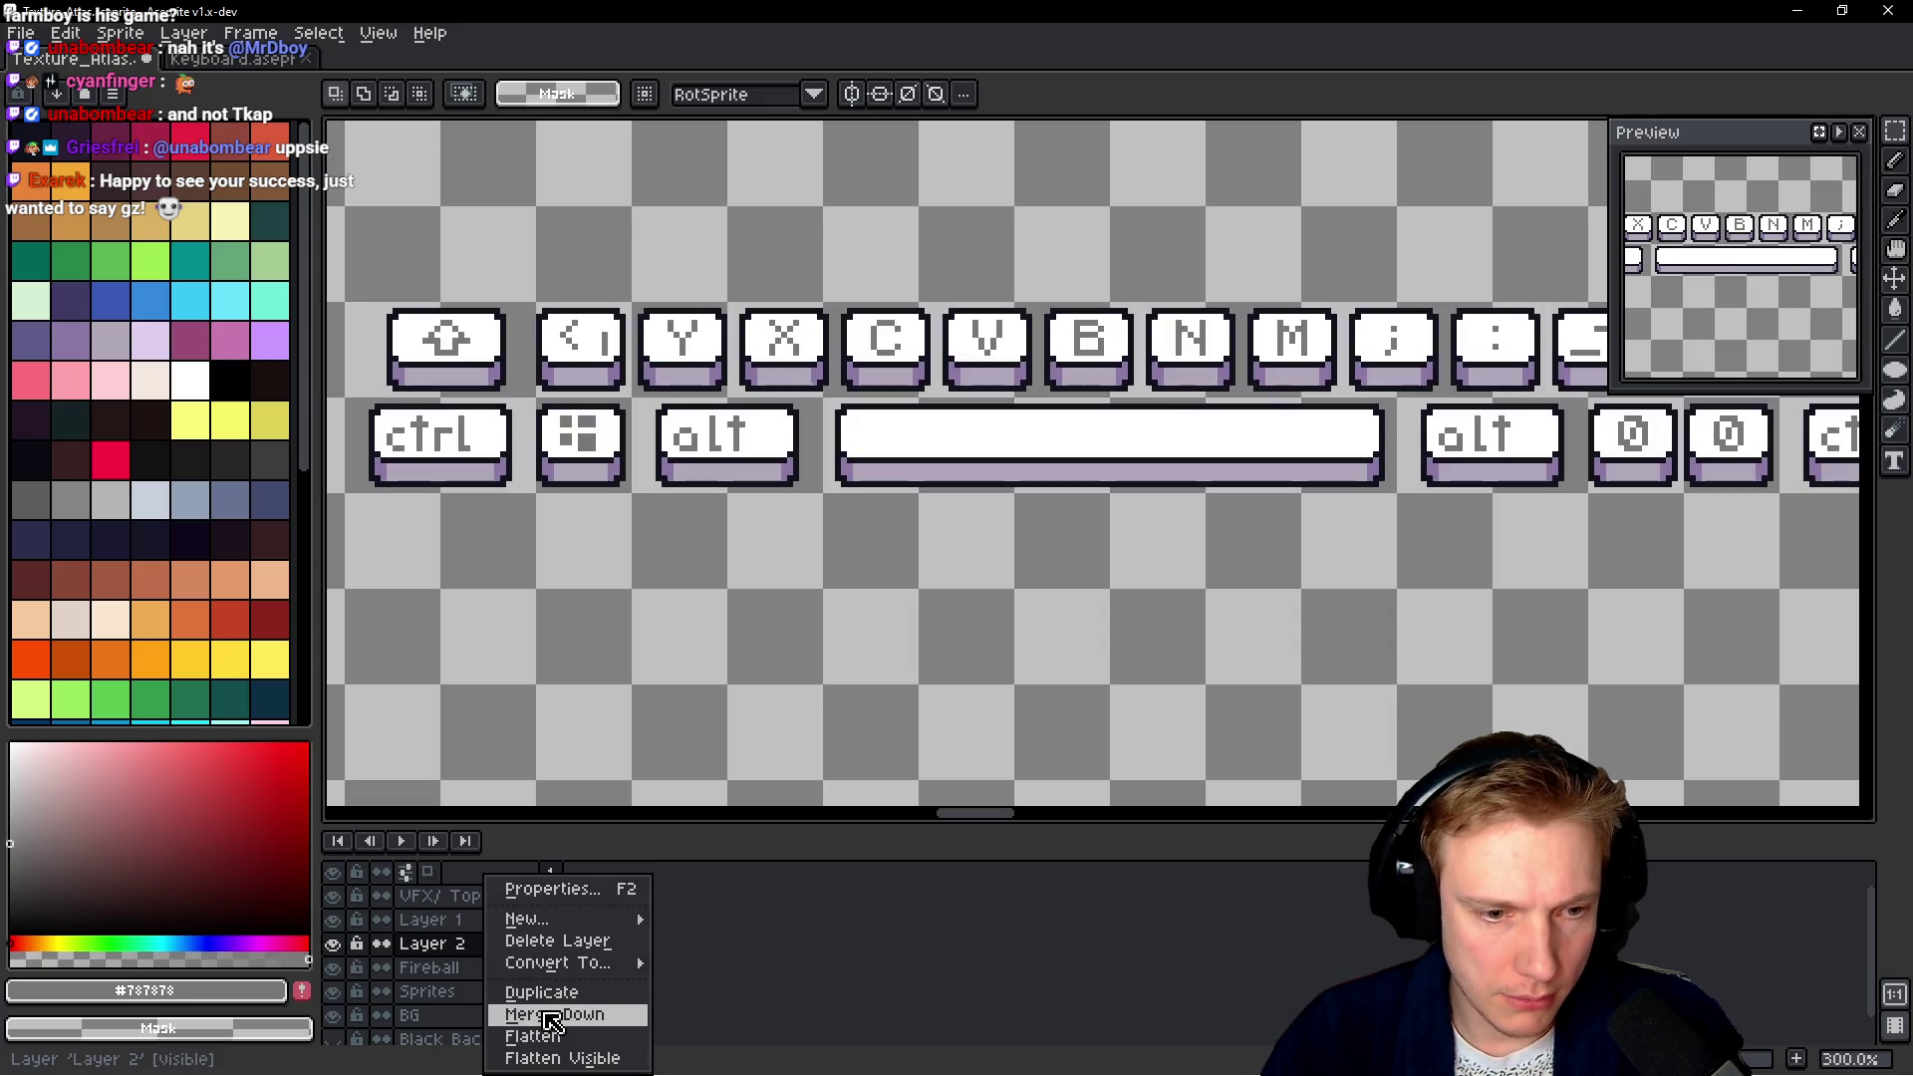
{"action": "key", "text": "Escape"}
{"action": "key", "text": "Delete"}
Make the Sprites layer active and marquee-select both twig piles
{"action": "scroll", "coordinate": [849, 675], "scroll_direction": "down", "scroll_amount": 4}
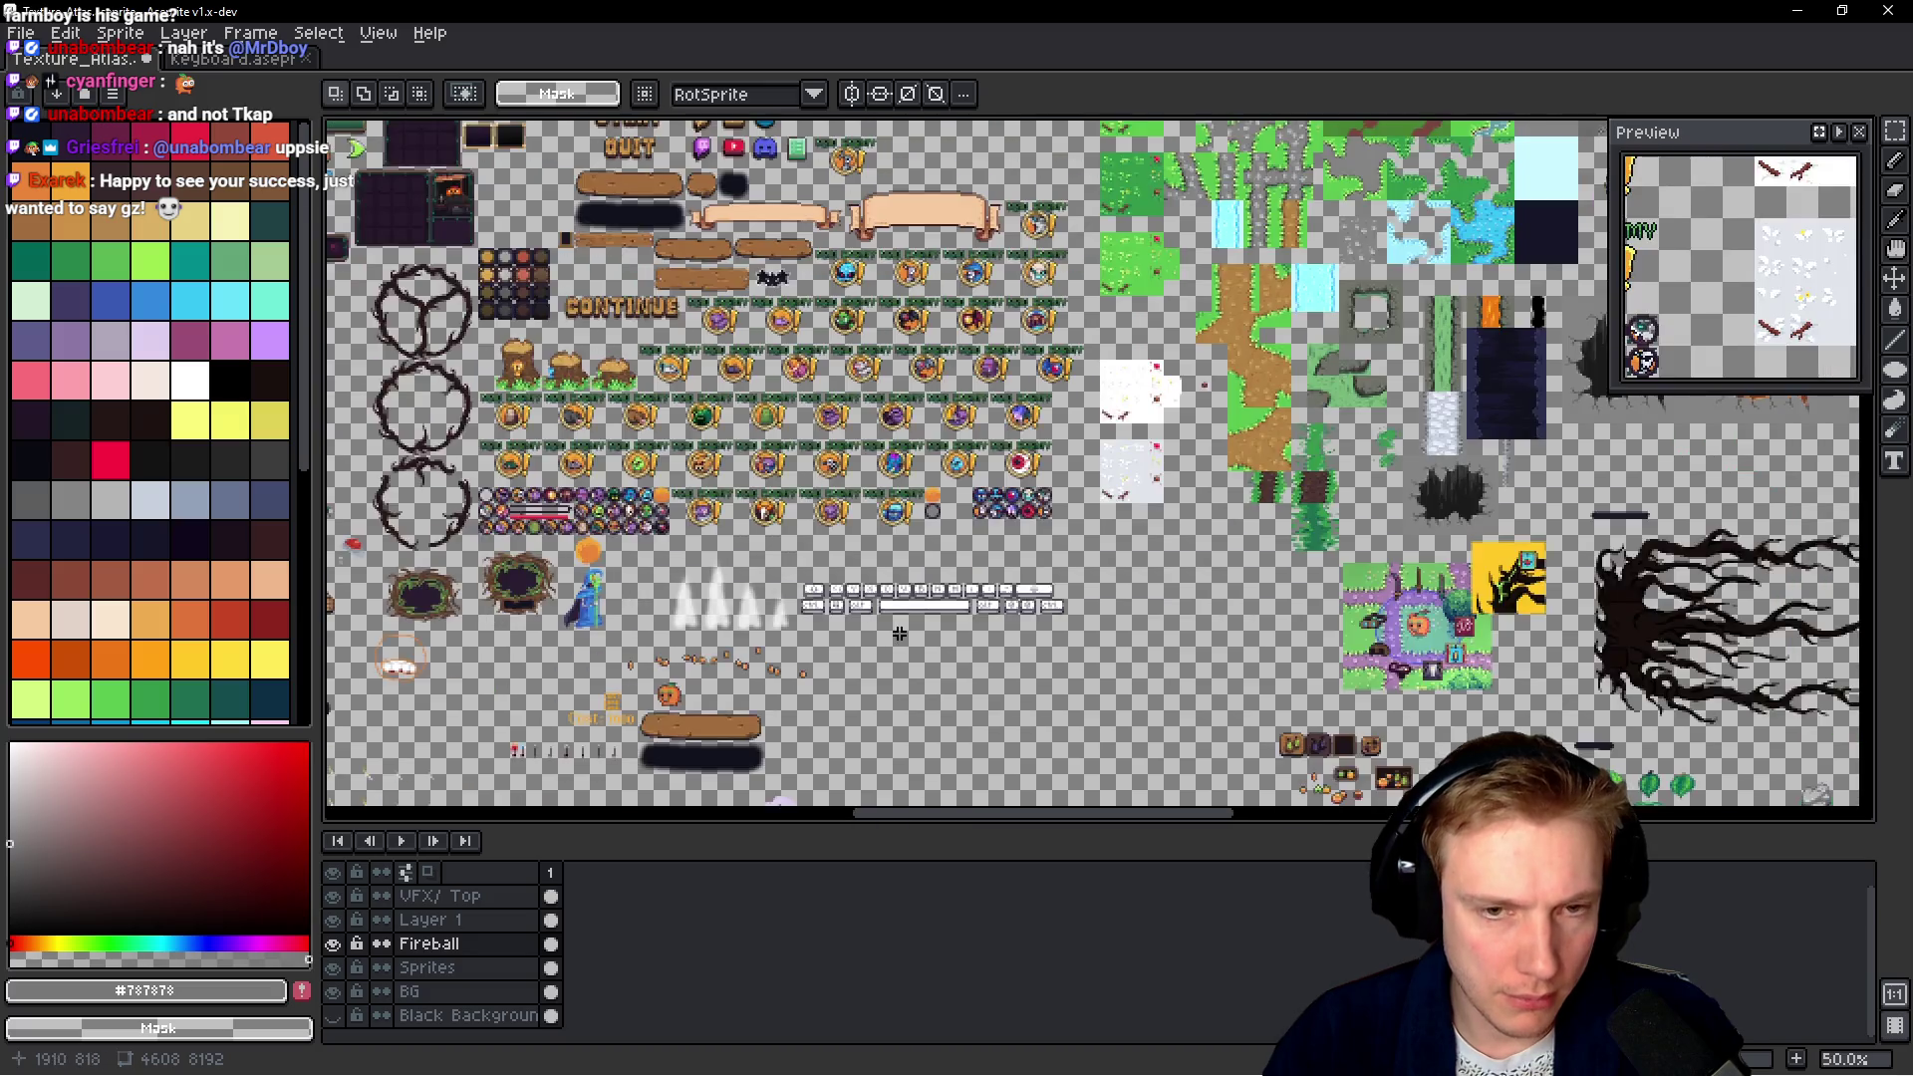
{"action": "scroll", "coordinate": [1188, 307], "scroll_direction": "down", "scroll_amount": 5}
{"action": "scroll", "coordinate": [1028, 486], "scroll_direction": "down", "scroll_amount": 2}
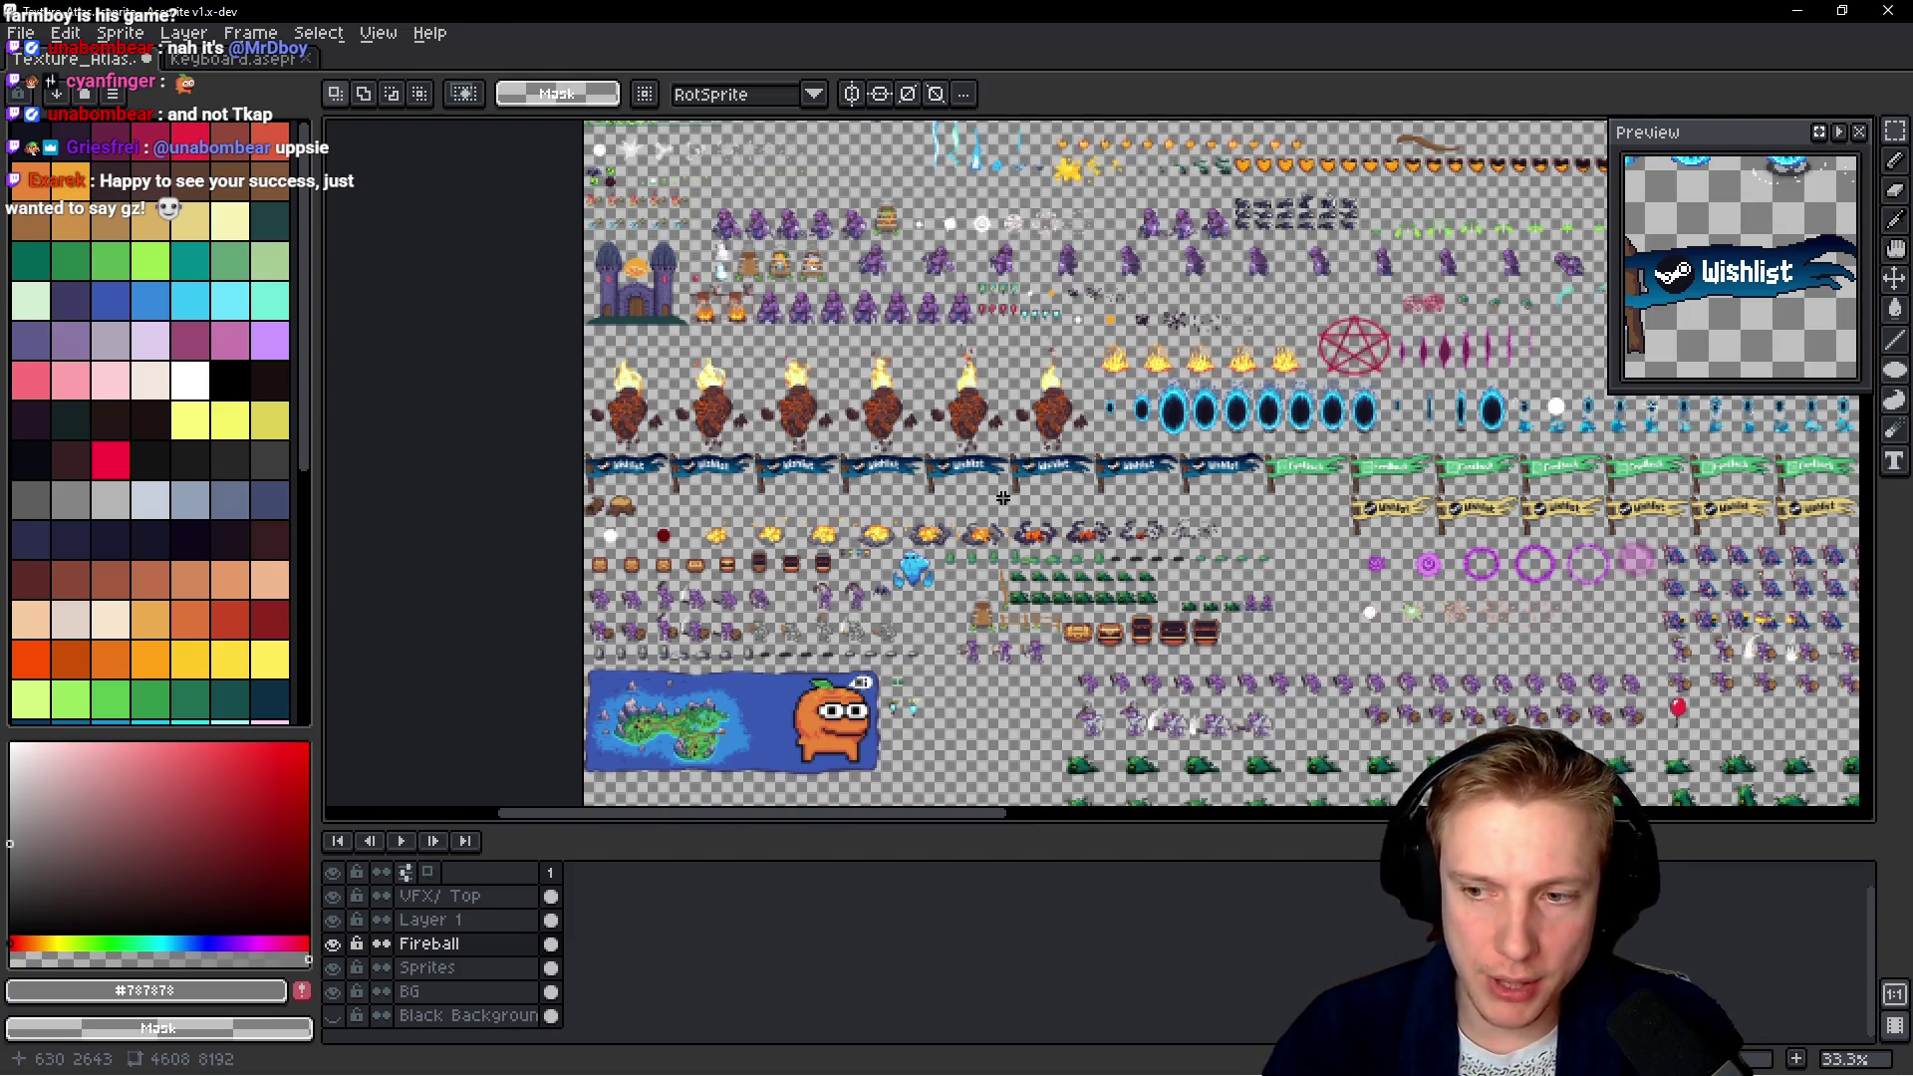
{"action": "scroll", "coordinate": [1047, 543], "scroll_direction": "down", "scroll_amount": 3}
{"action": "scroll", "coordinate": [1046, 543], "scroll_direction": "left", "scroll_amount": 2}
{"action": "scroll", "coordinate": [1096, 543], "scroll_direction": "down", "scroll_amount": 3}
{"action": "scroll", "coordinate": [1207, 543], "scroll_direction": "down", "scroll_amount": 2}
{"action": "scroll", "coordinate": [1055, 535], "scroll_direction": "up", "scroll_amount": 5}
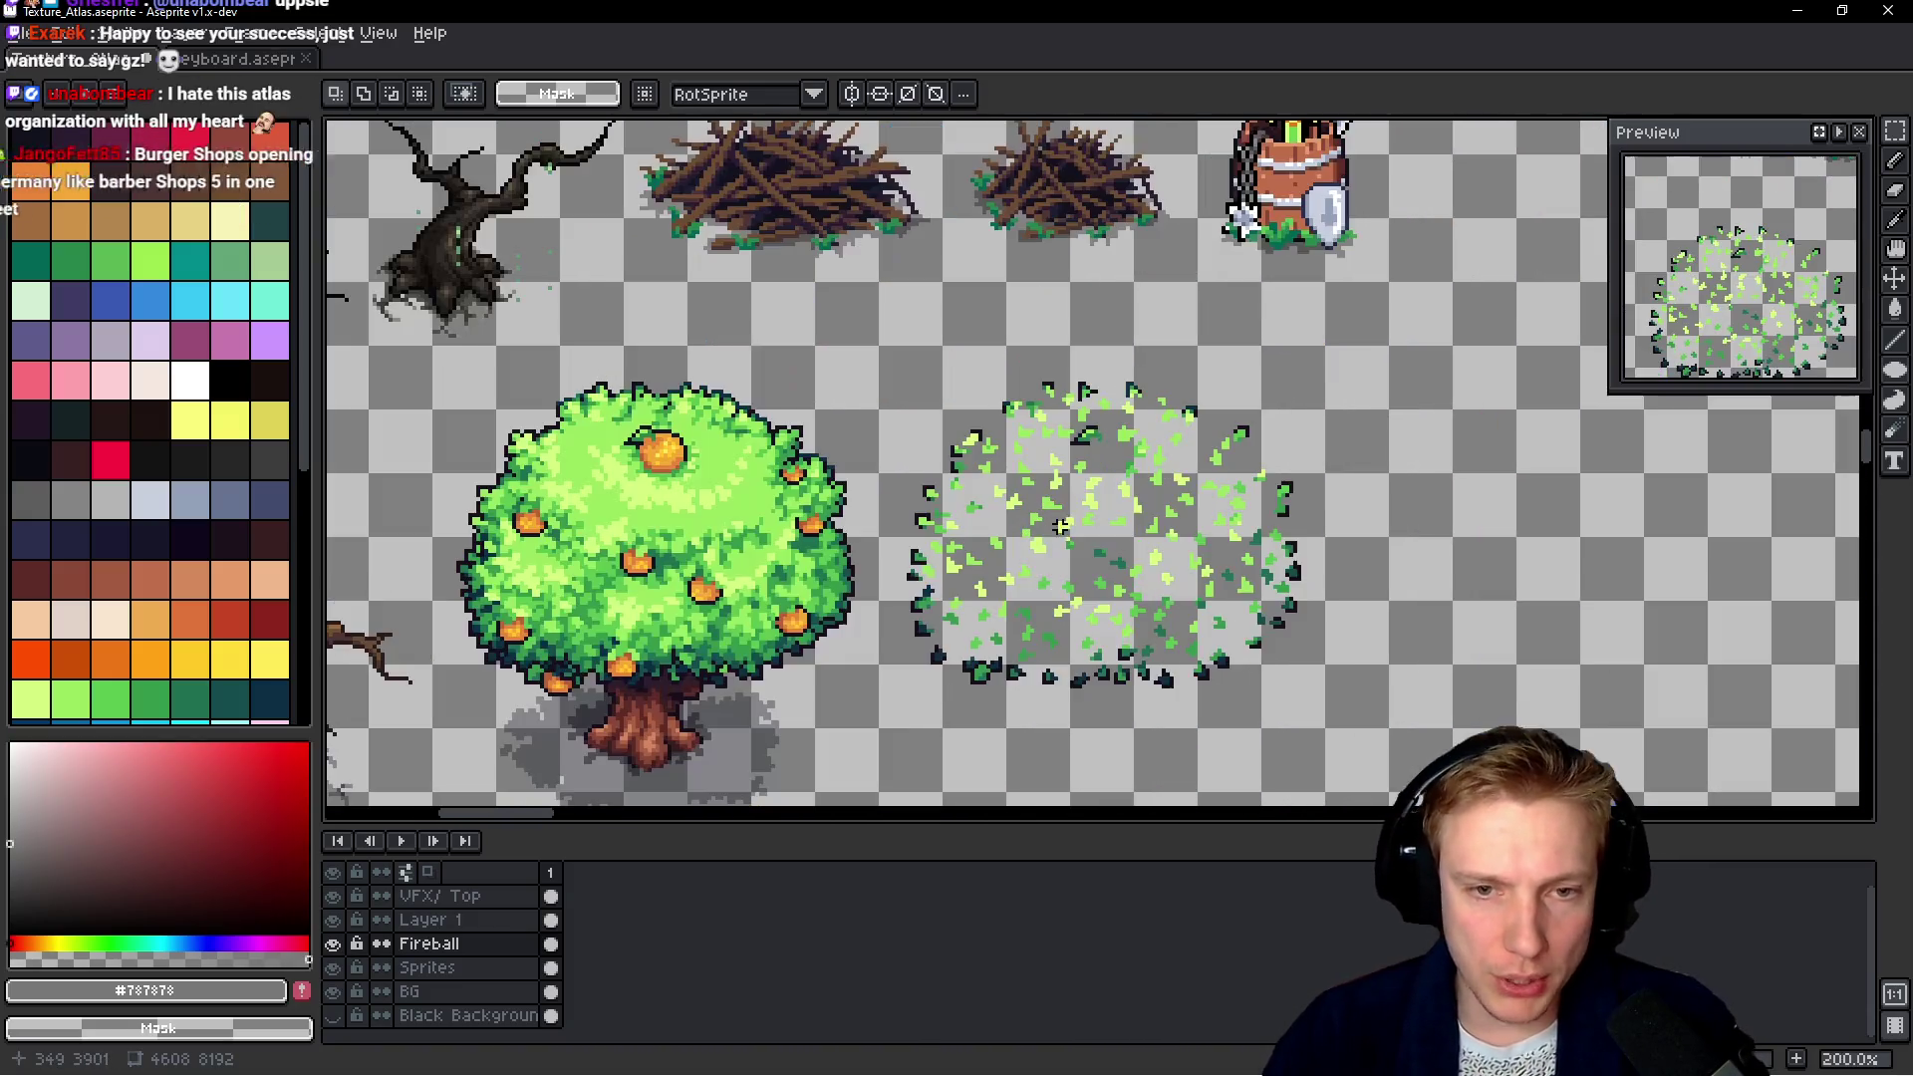
{"action": "scroll", "coordinate": [861, 448], "scroll_direction": "up", "scroll_amount": 3}
{"action": "scroll", "coordinate": [861, 448], "scroll_direction": "left", "scroll_amount": 2}
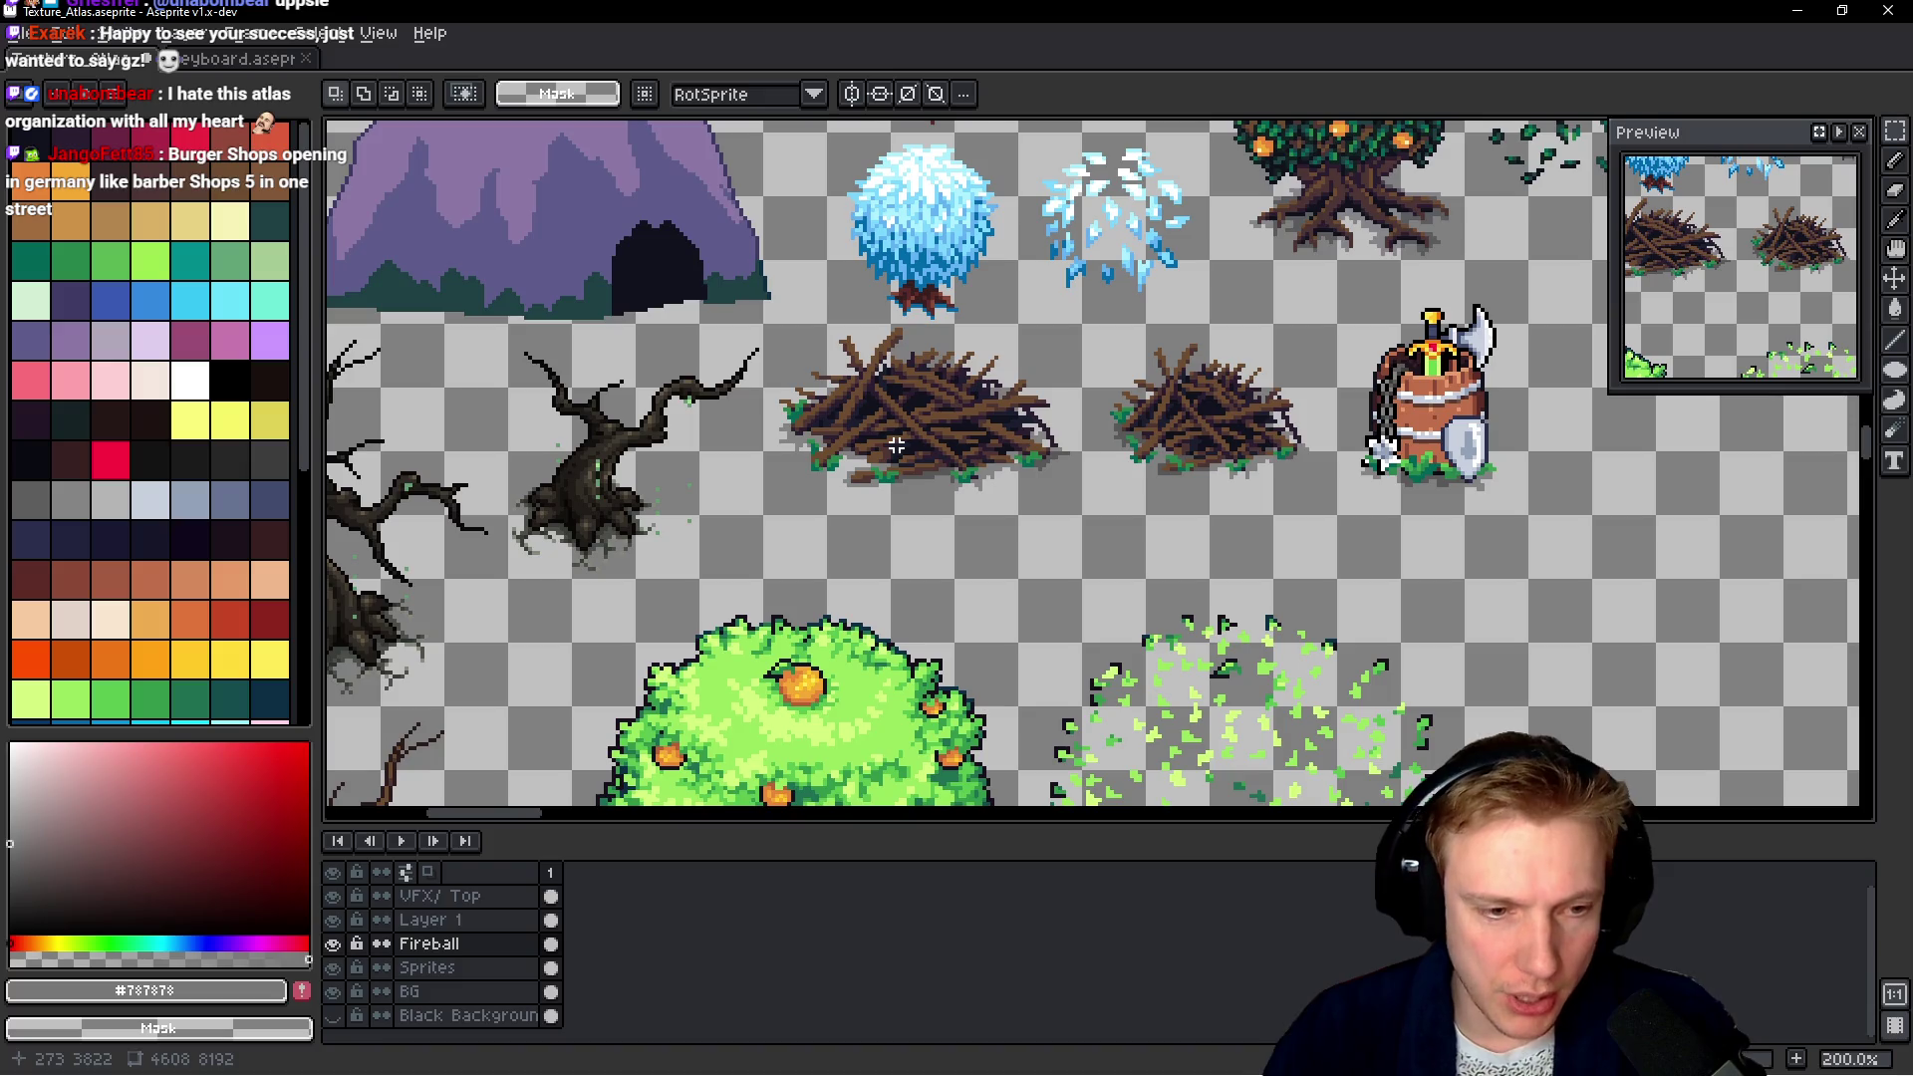
{"action": "left_click", "coordinate": [897, 492], "text": "ctrl"}
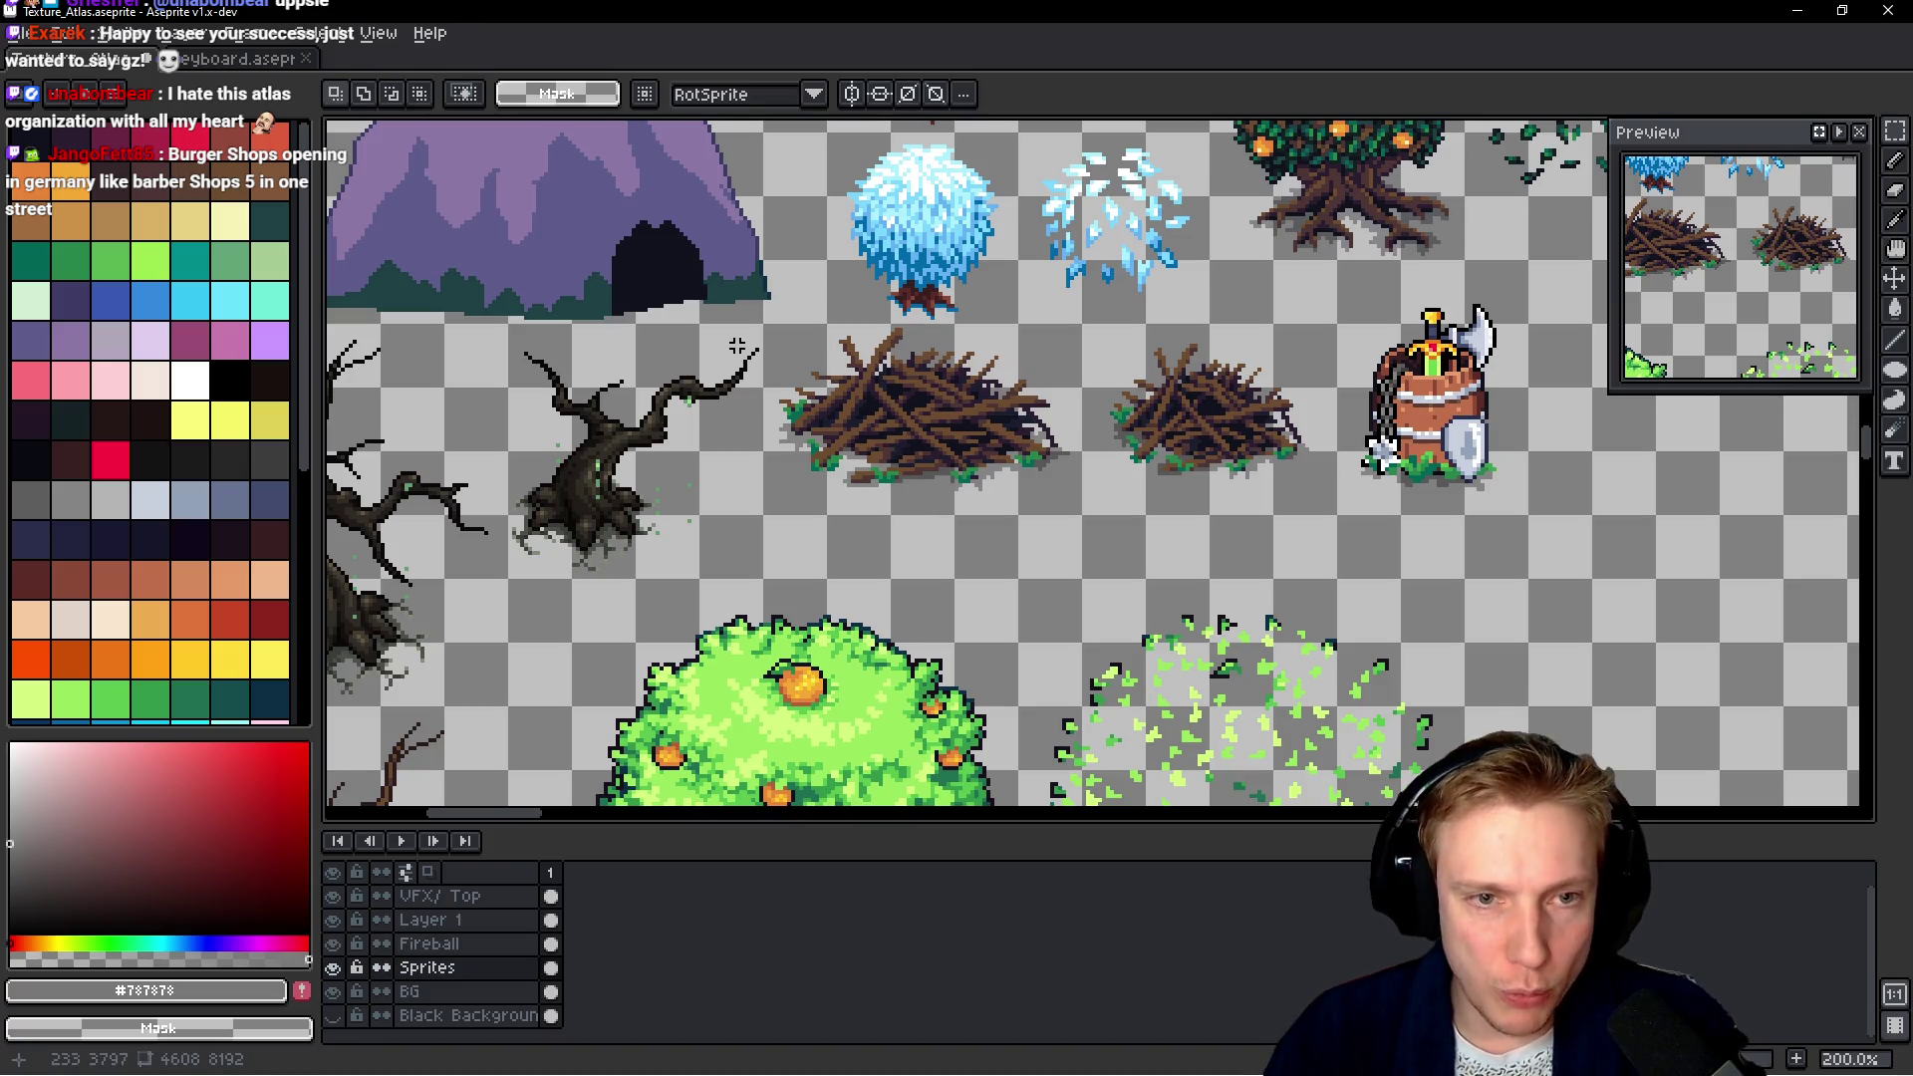
{"action": "scroll", "coordinate": [737, 345], "scroll_direction": "up", "scroll_amount": 2}
{"action": "left_click_drag", "start_coordinate": [759, 307], "coordinate": [1461, 680]}
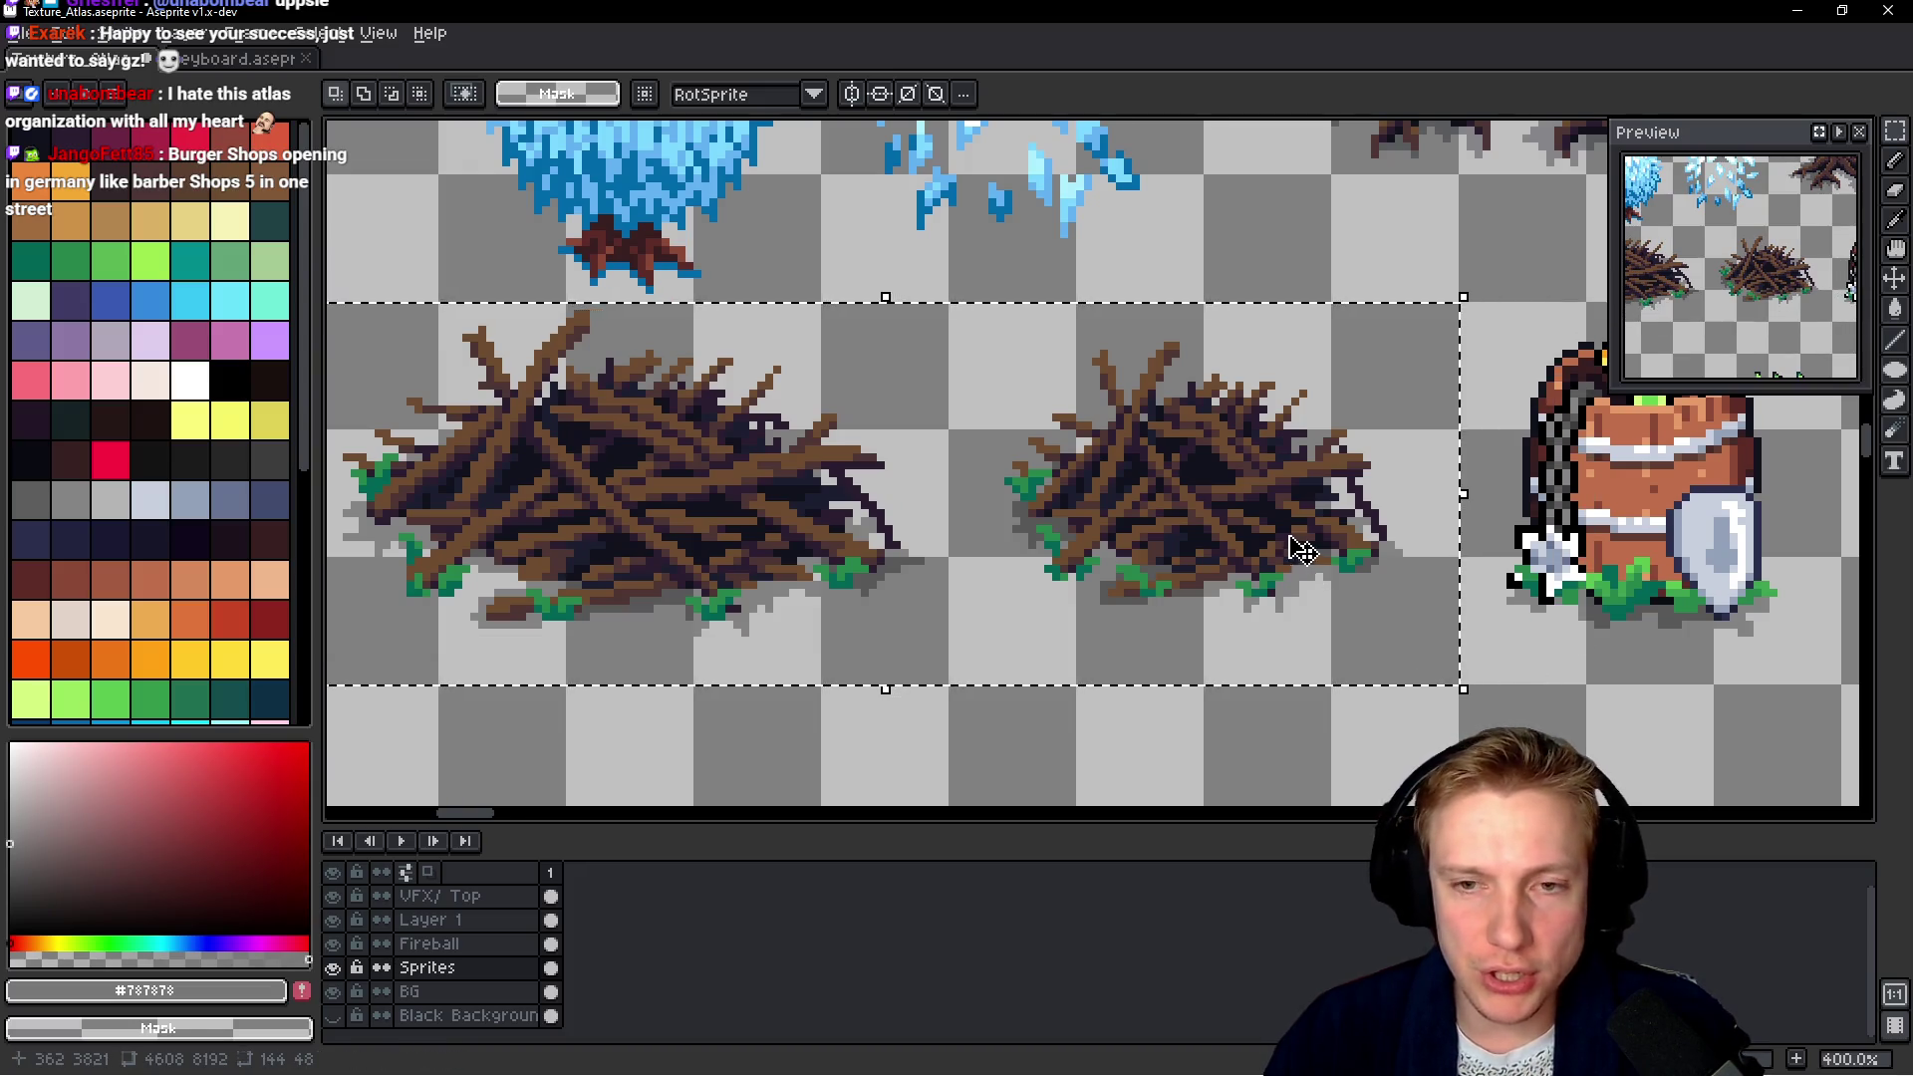
{"action": "scroll", "coordinate": [1292, 542], "scroll_direction": "down", "scroll_amount": 3}
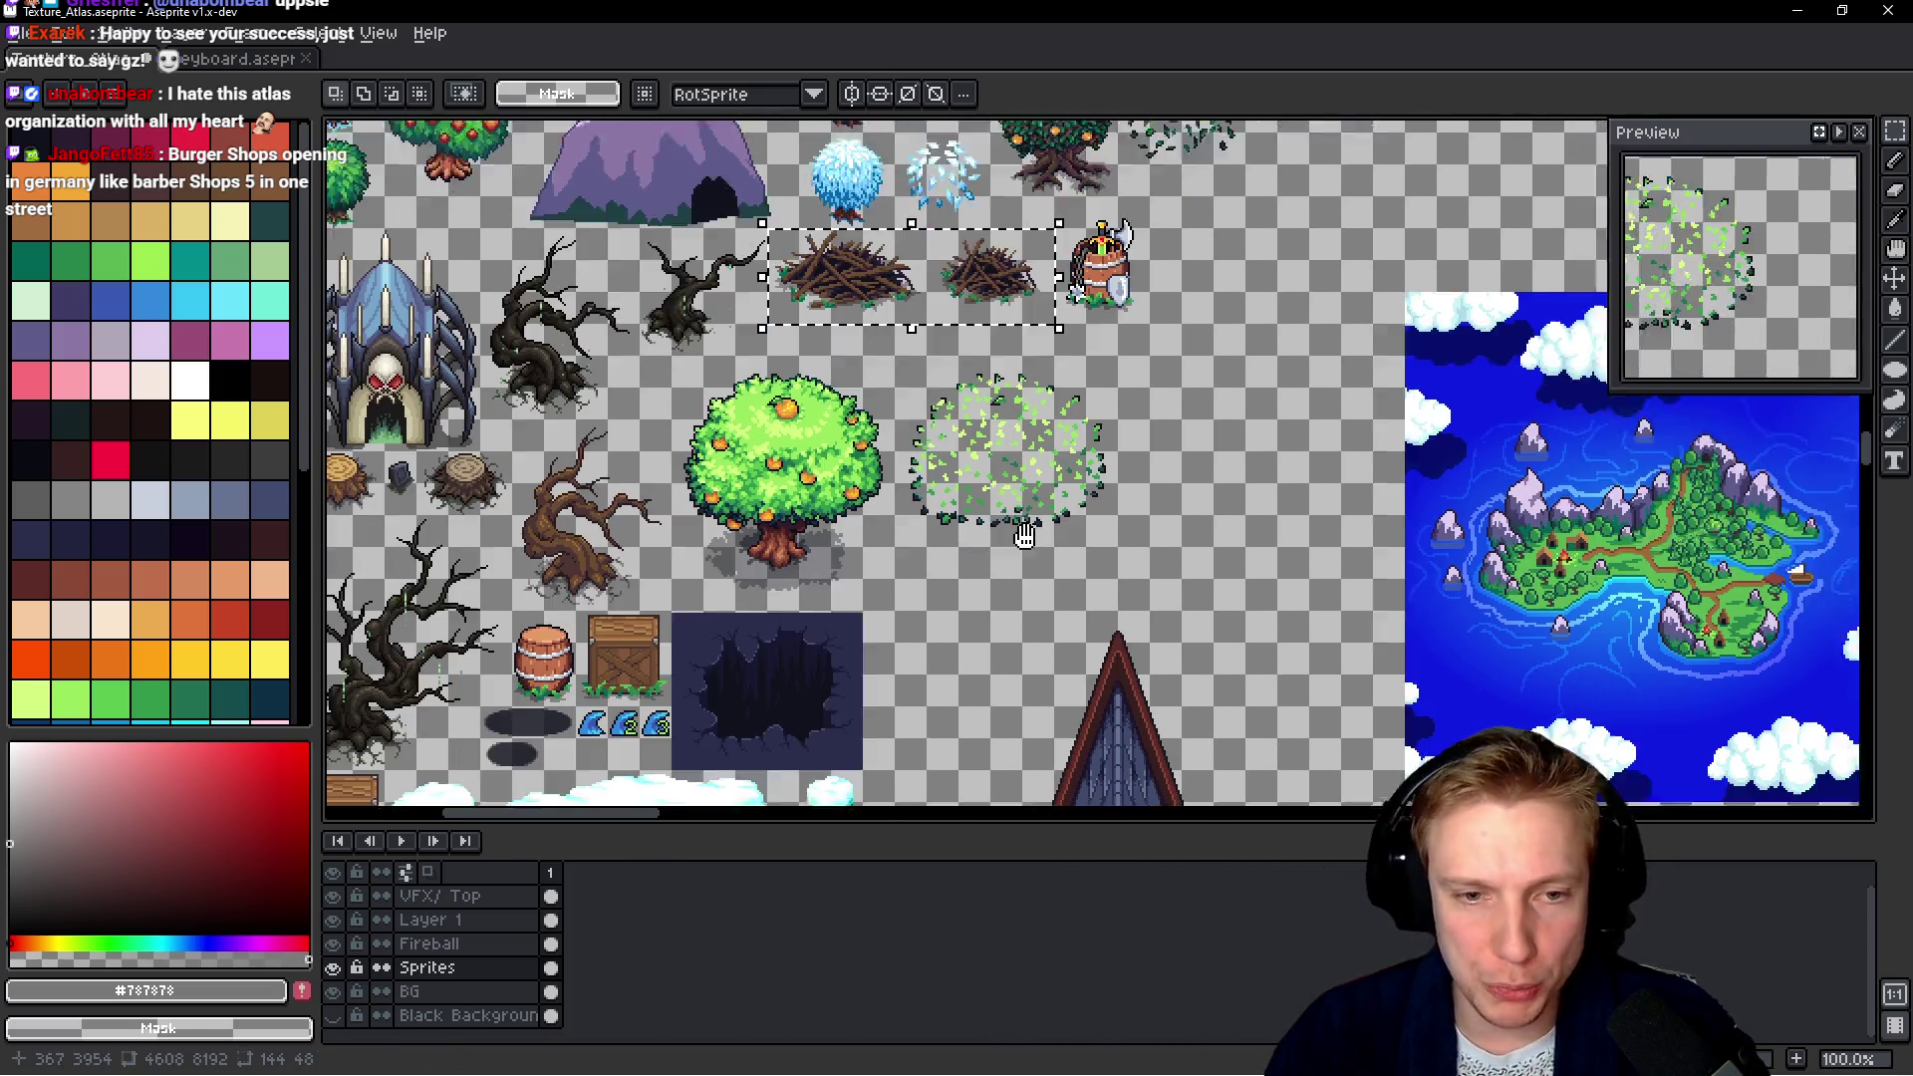
{"action": "mouse_move", "coordinate": [1146, 426]}
{"action": "left_mouse_down"}
{"action": "mouse_move", "coordinate": [1110, 283]}
{"action": "mouse_move", "coordinate": [973, 448]}
{"action": "left_mouse_up"}
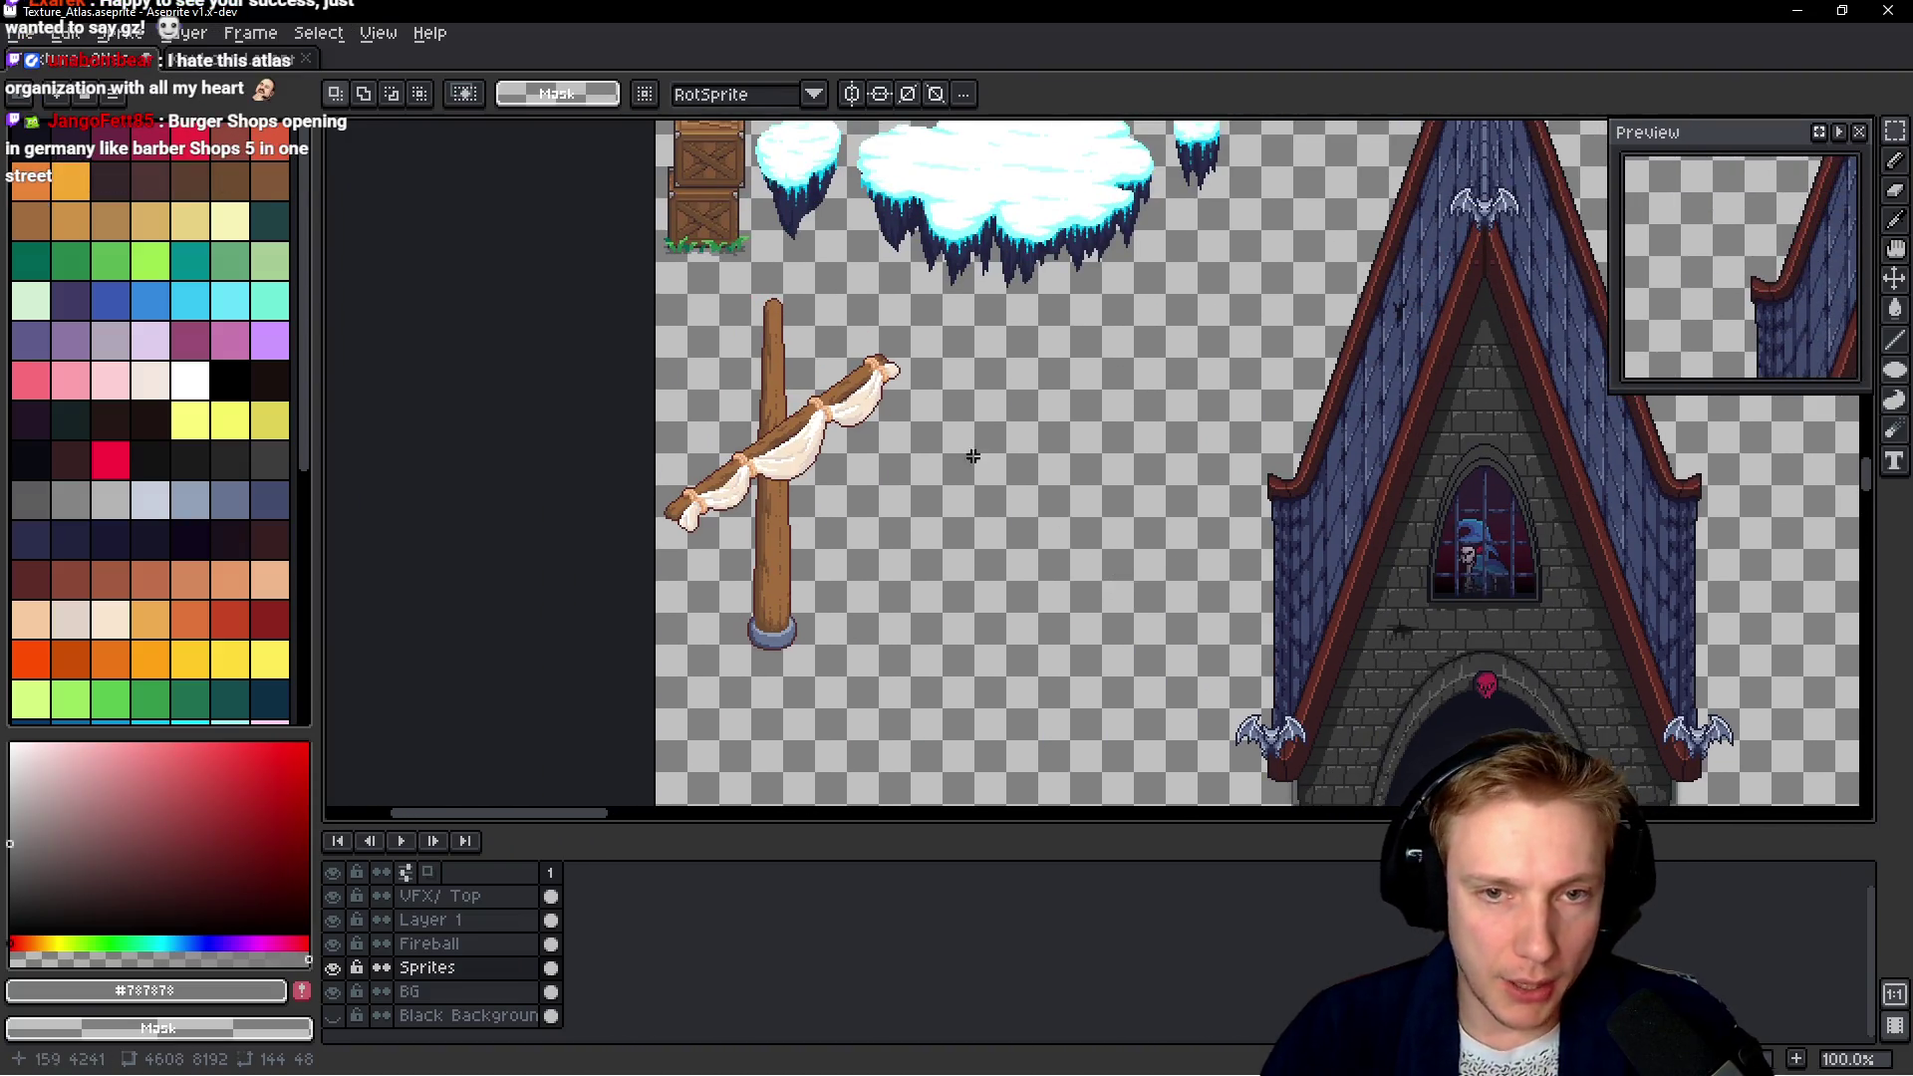
Paste the twig piles and move them off the castle roof, beside the wooden pole
{"action": "key", "text": "ctrl+v"}
{"action": "left_click_drag", "start_coordinate": [1240, 485], "coordinate": [1013, 386]}
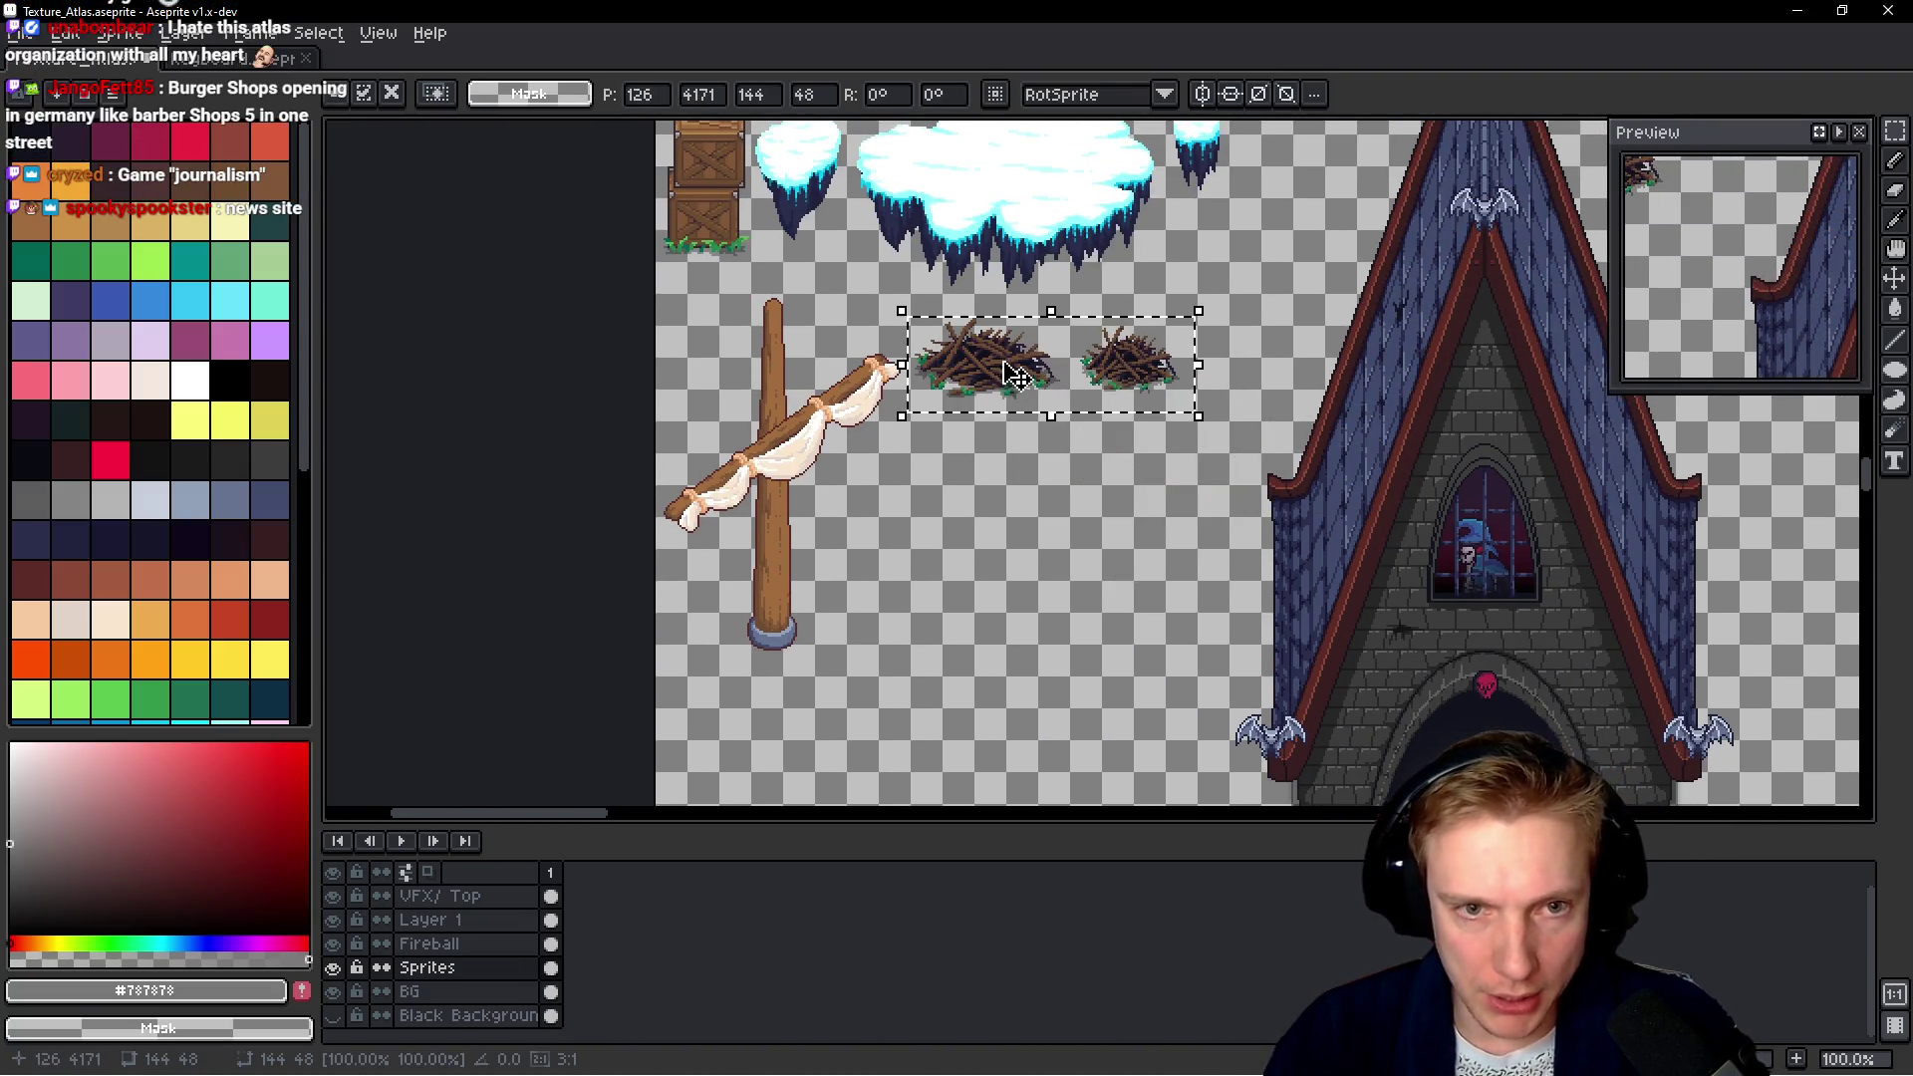
{"action": "scroll", "coordinate": [996, 383], "scroll_direction": "up", "scroll_amount": 4}
{"action": "scroll", "coordinate": [974, 382], "scroll_direction": "down", "scroll_amount": 1}
{"action": "scroll", "coordinate": [974, 382], "scroll_direction": "down", "scroll_amount": 1}
{"action": "mouse_move", "coordinate": [974, 376]}
{"action": "left_mouse_down"}
{"action": "mouse_move", "coordinate": [987, 538]}
{"action": "mouse_move", "coordinate": [1002, 492]}
{"action": "left_mouse_up"}
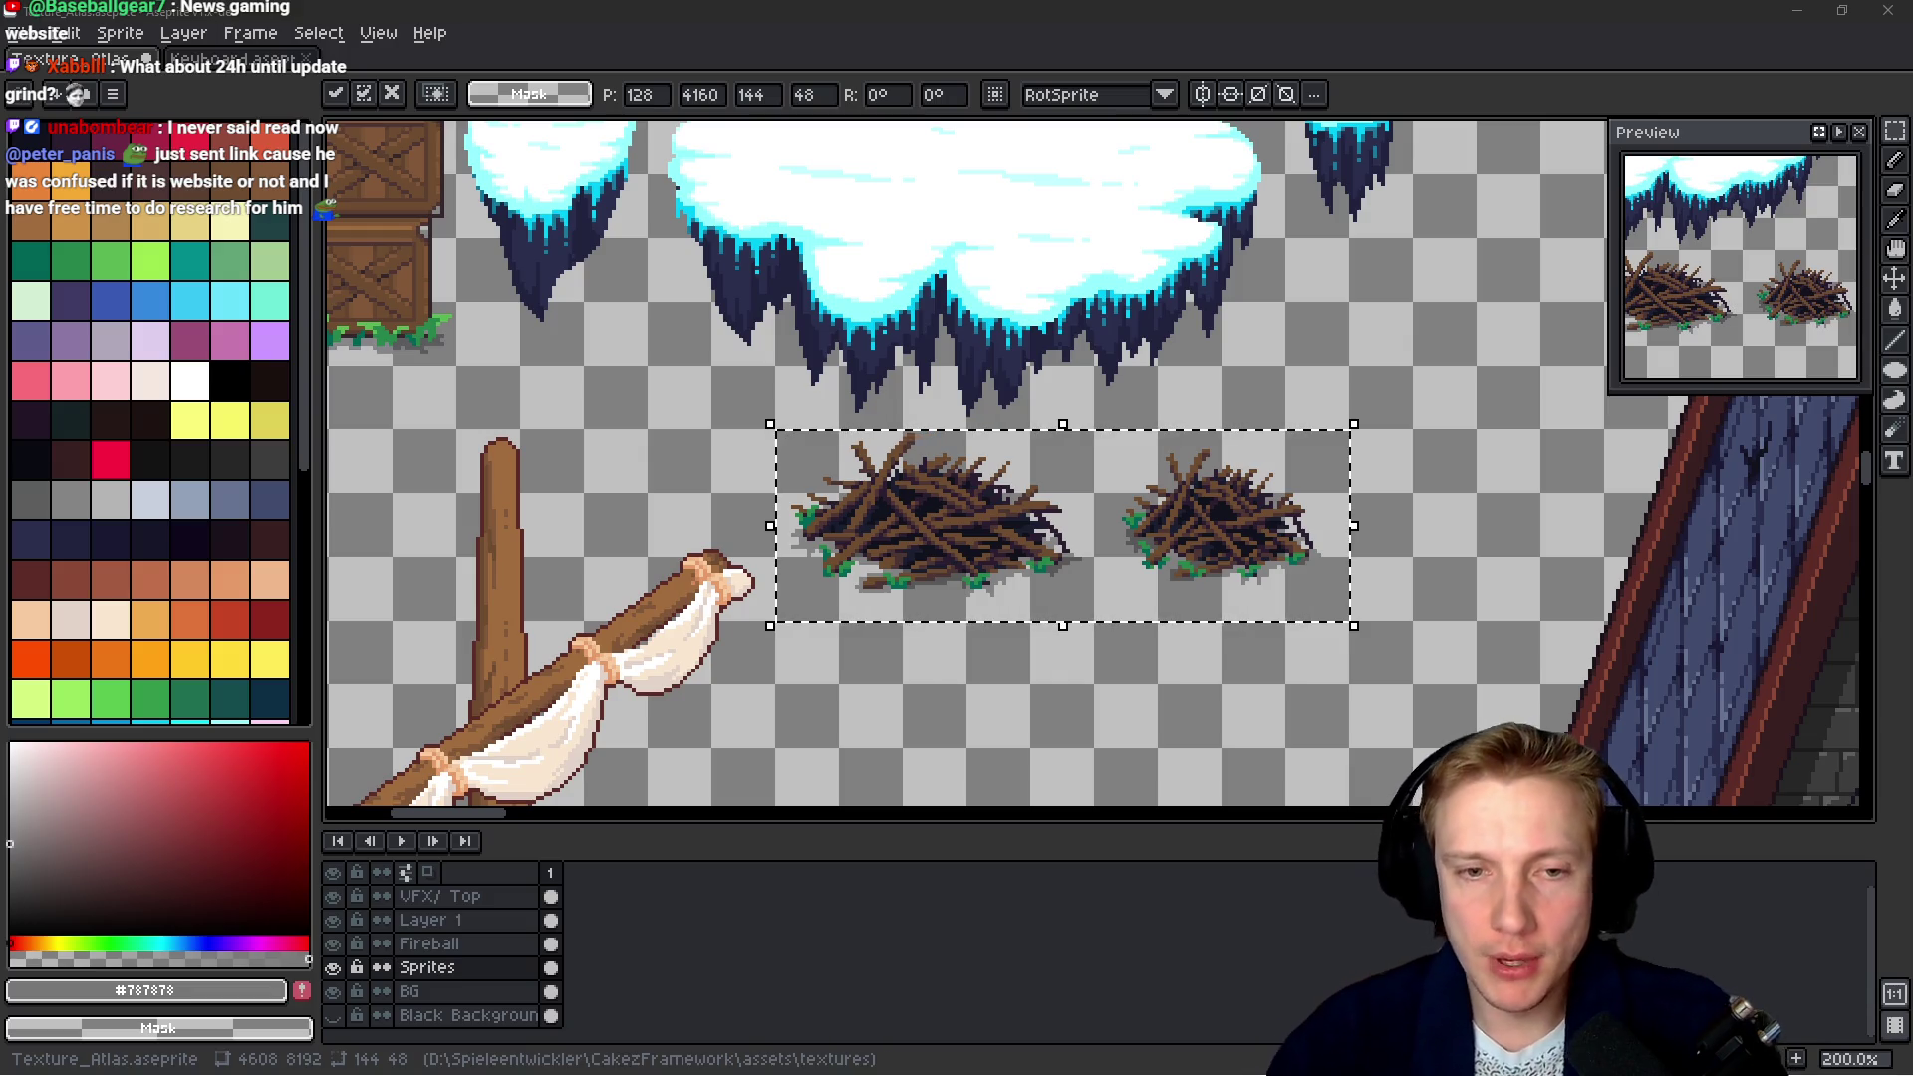
{"action": "scroll", "coordinate": [1114, 619], "scroll_direction": "up", "scroll_amount": 1}
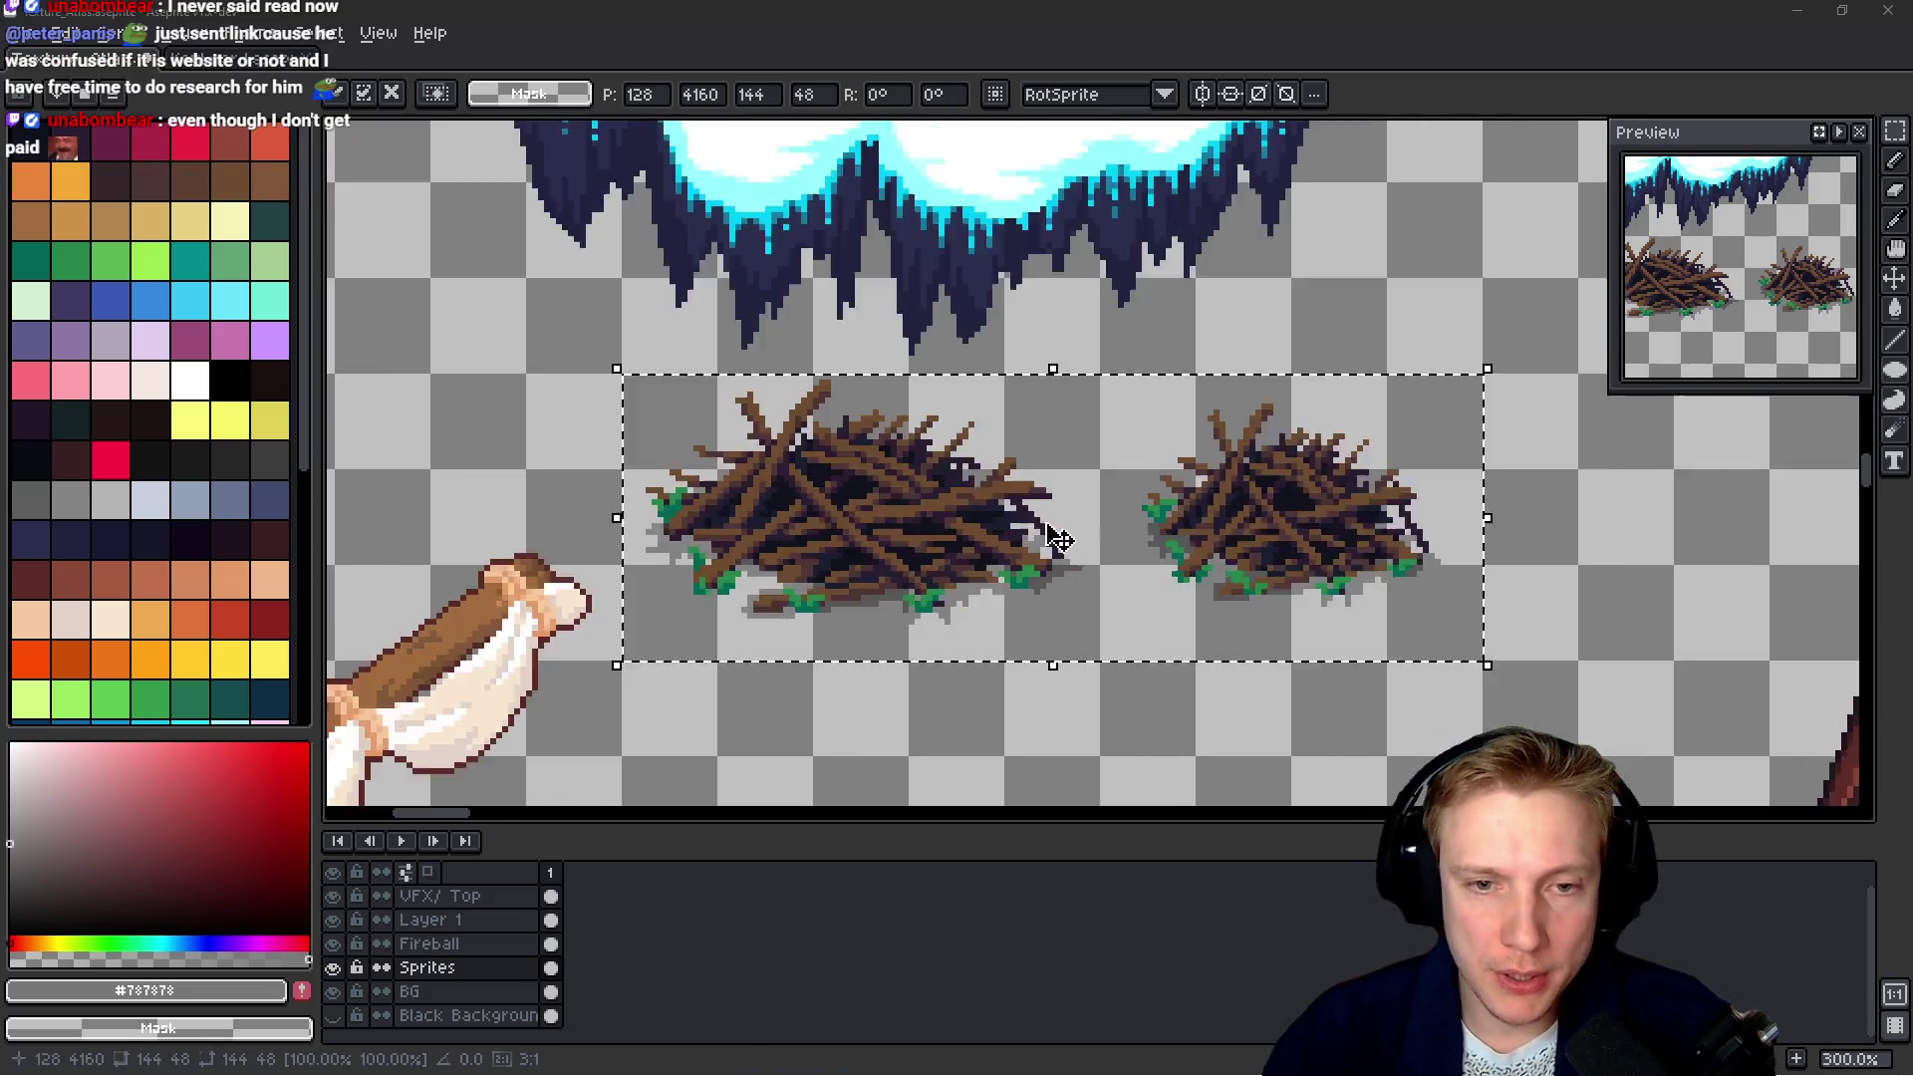
Pick the Pencil with white as the colour and draw on the Fireball layer
{"action": "scroll", "coordinate": [867, 534], "scroll_direction": "up", "scroll_amount": 2}
{"action": "scroll", "coordinate": [953, 495], "scroll_direction": "up", "scroll_amount": 4}
{"action": "key", "text": "b"}
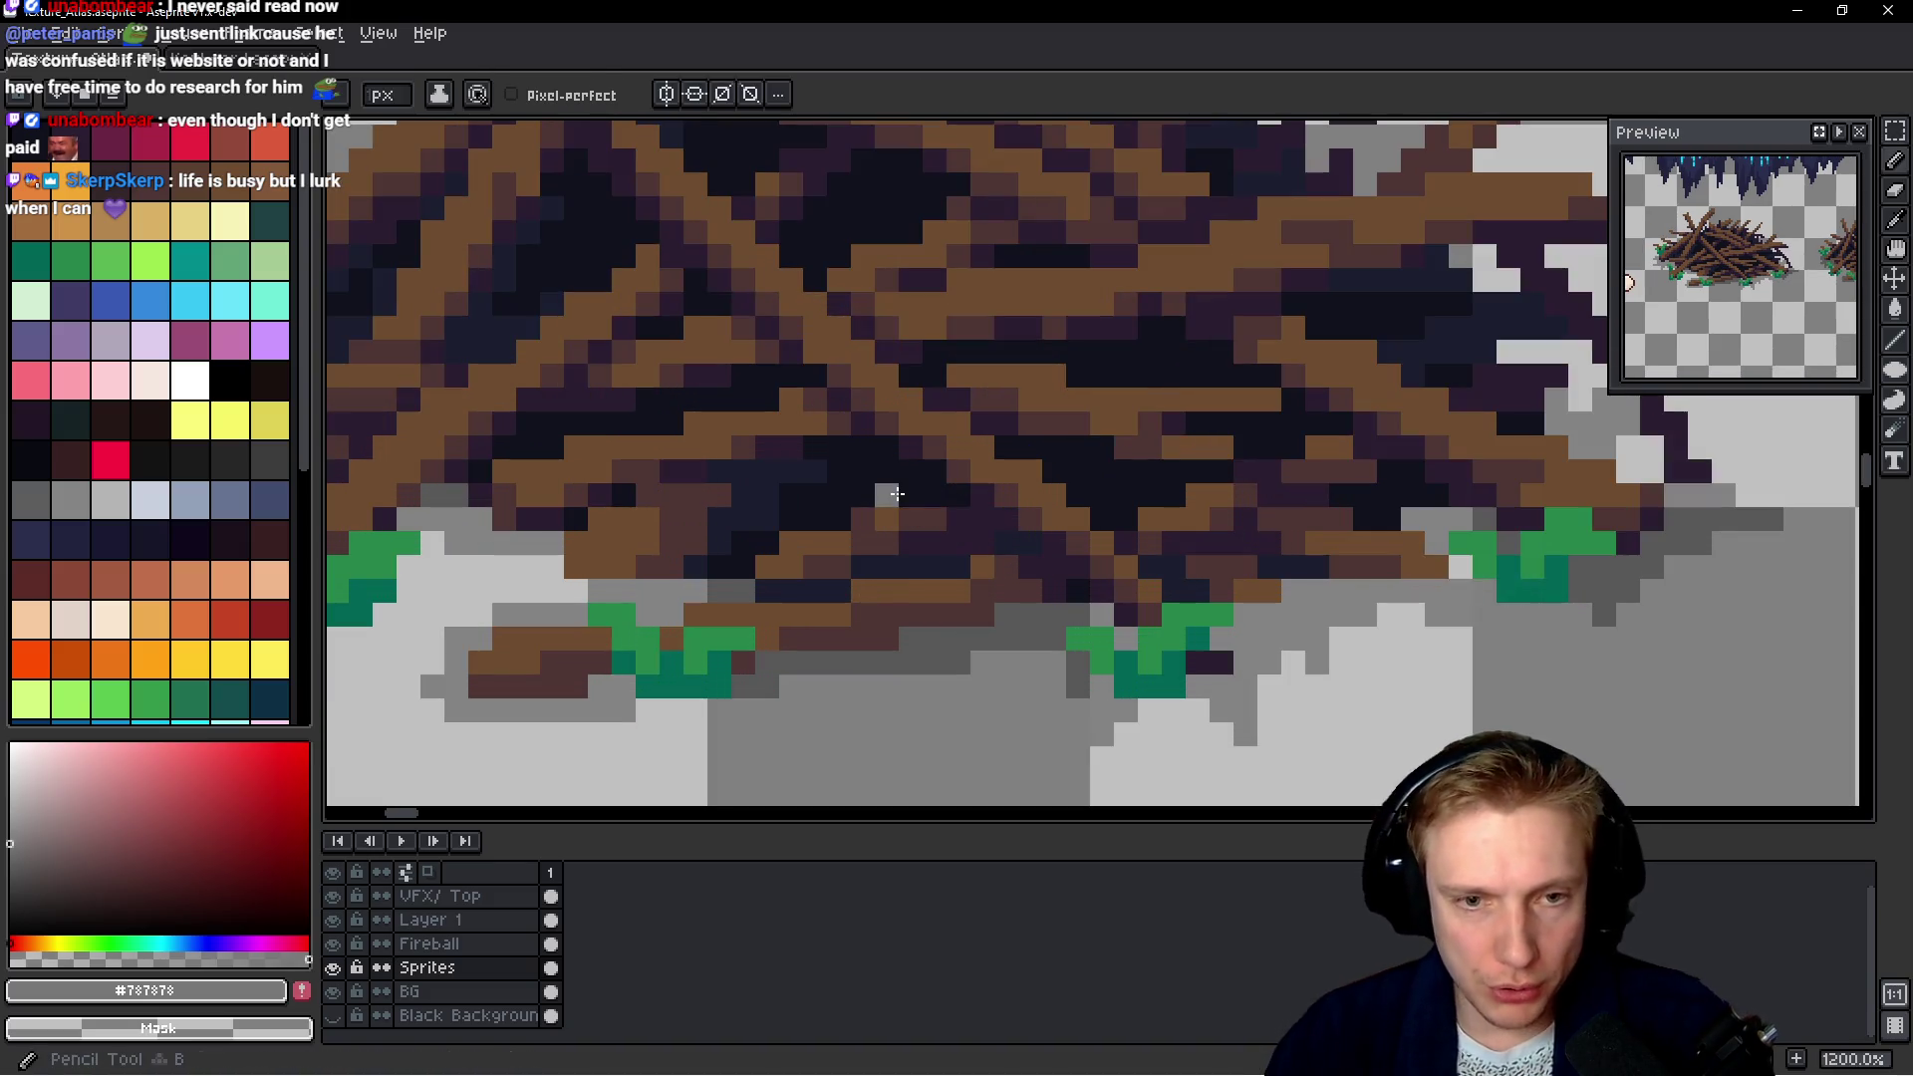
{"action": "left_click", "coordinate": [190, 379]}
{"action": "scroll", "coordinate": [981, 399], "scroll_direction": "down", "scroll_amount": 5}
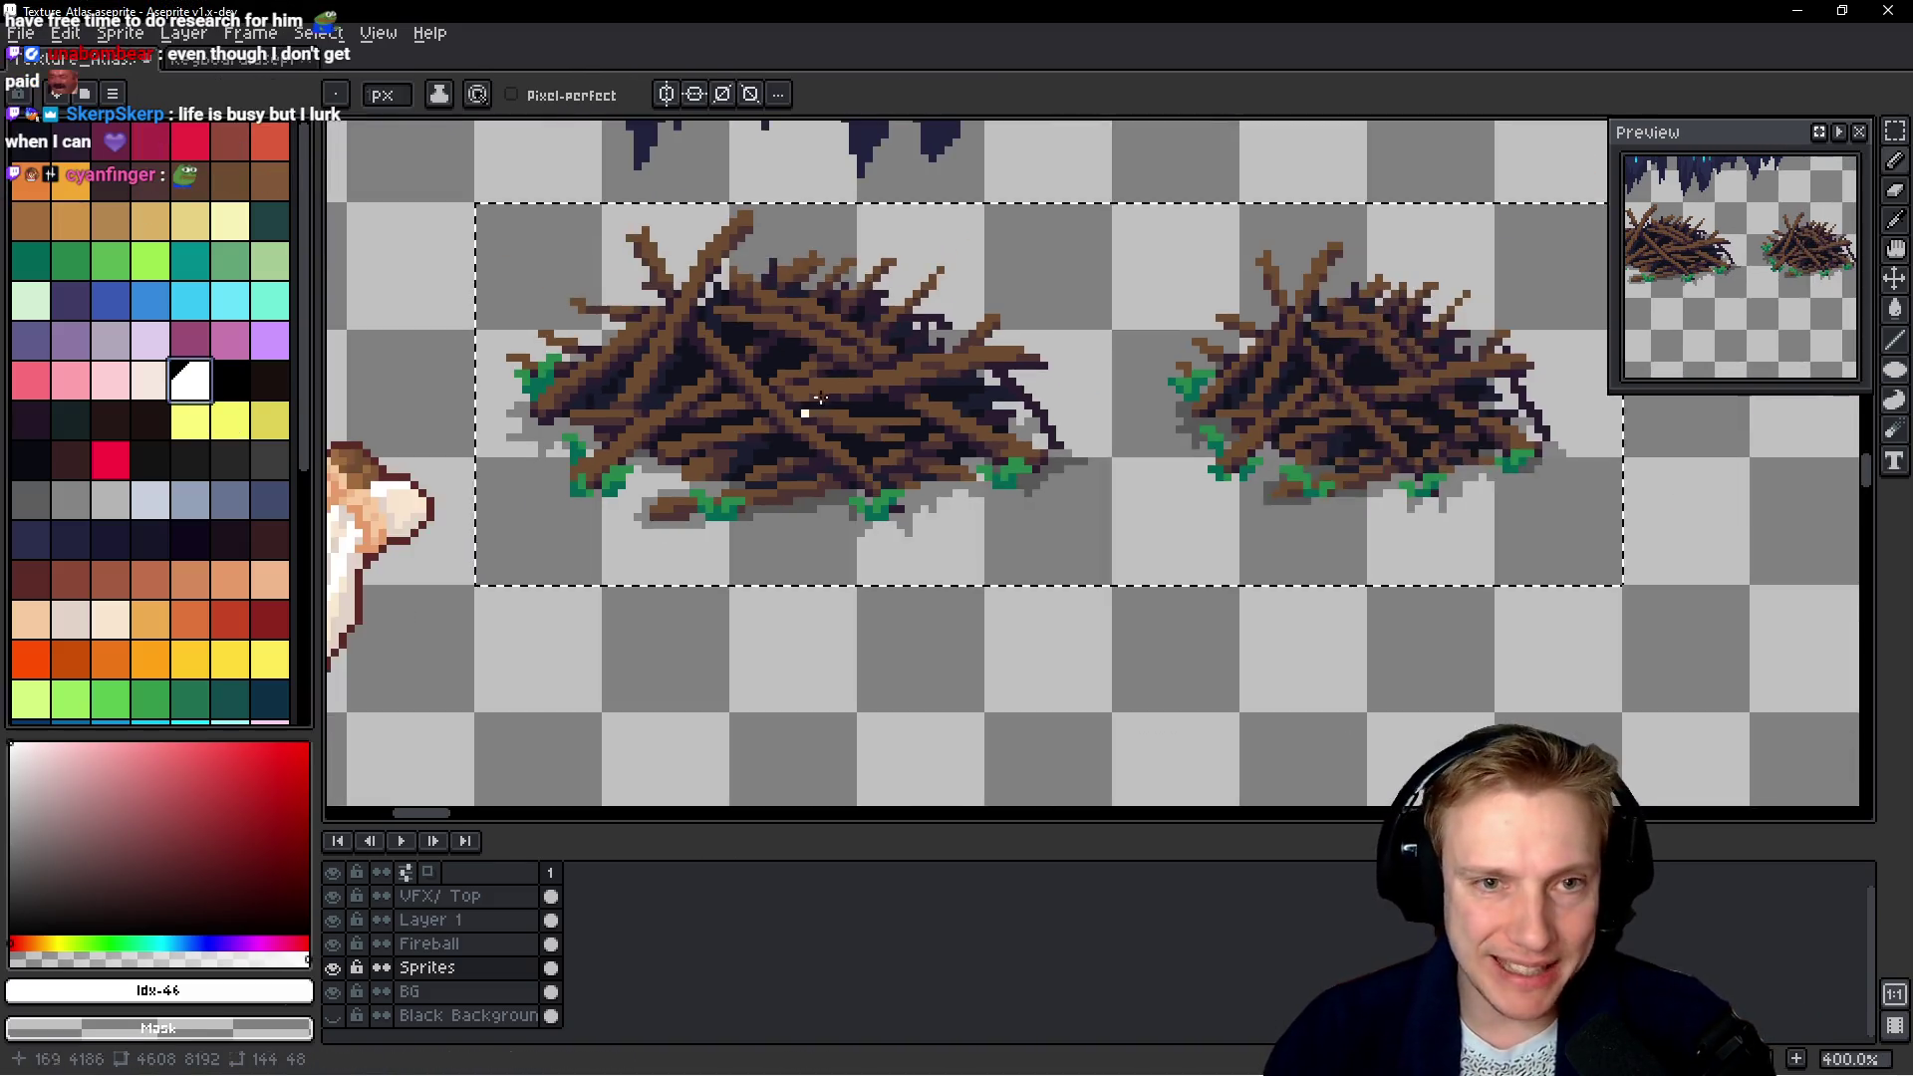
{"action": "scroll", "coordinate": [797, 538], "scroll_direction": "up", "scroll_amount": 1}
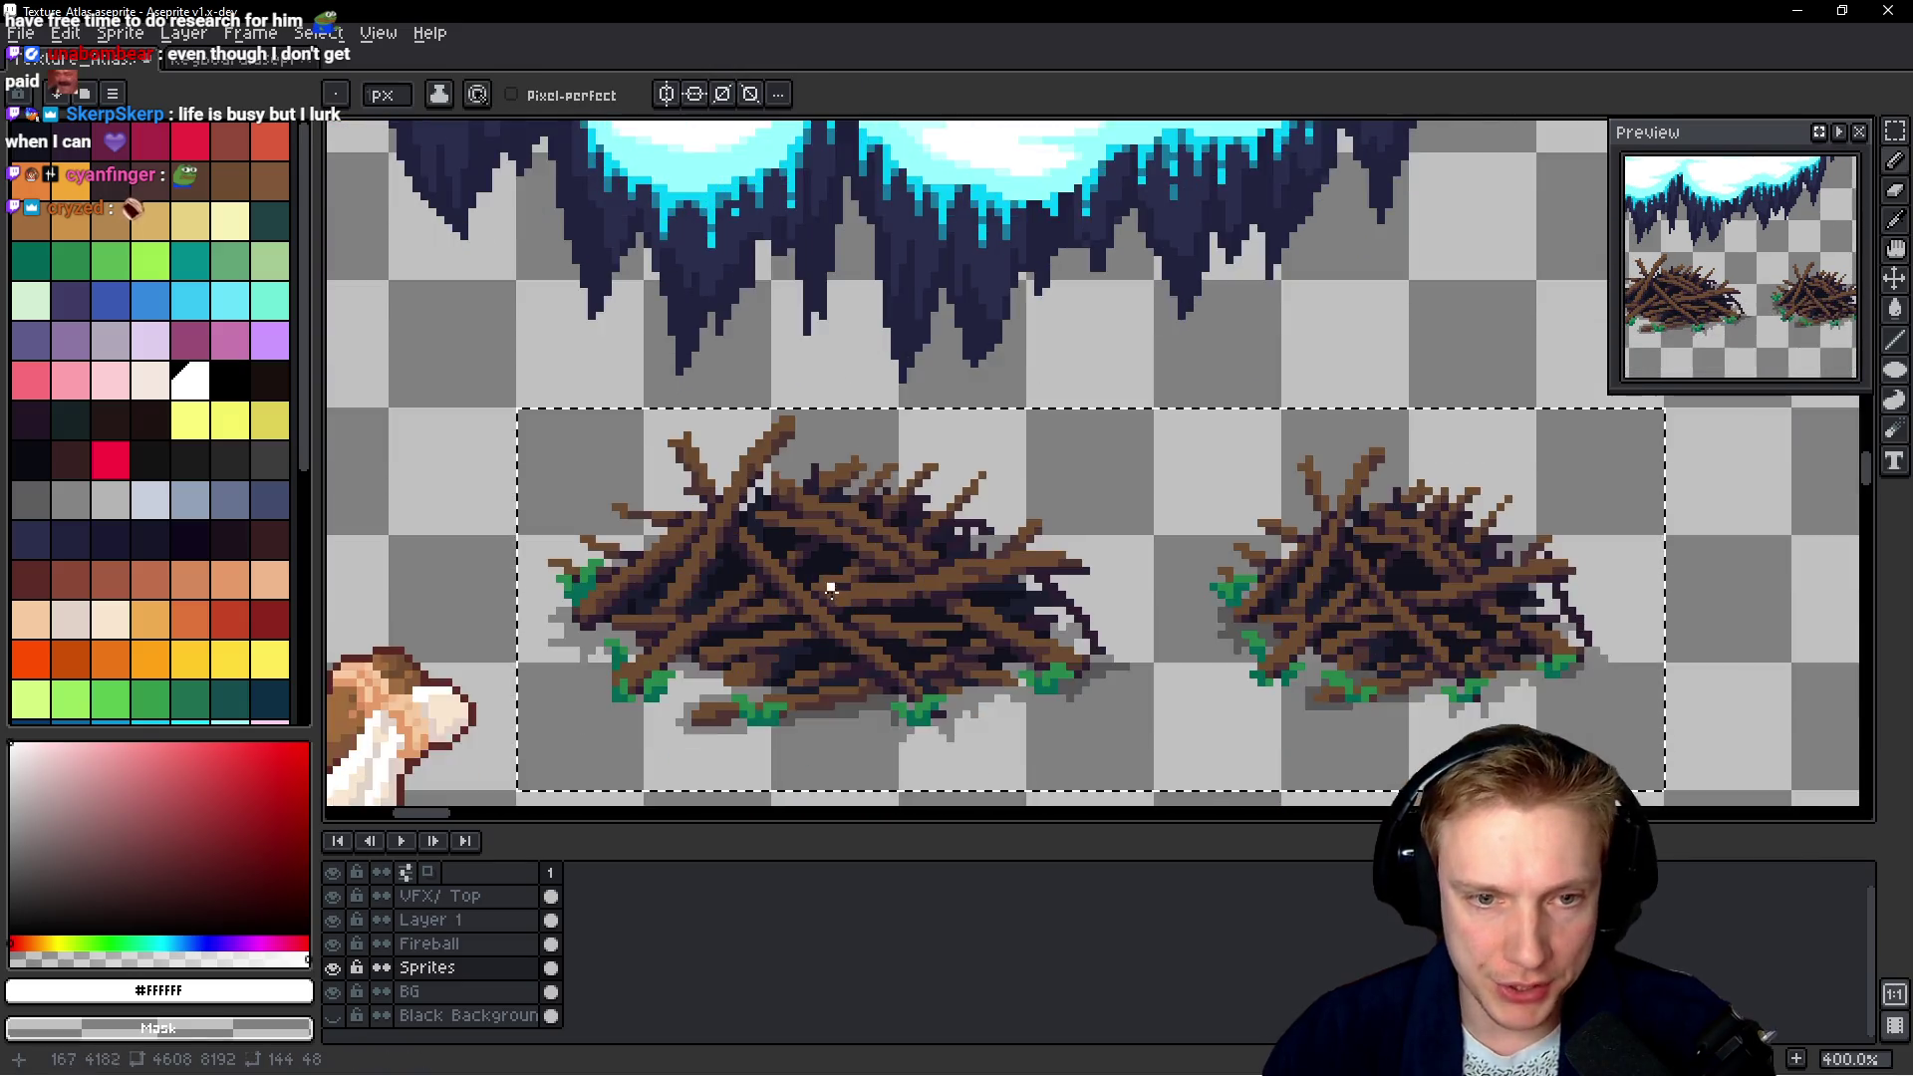
{"action": "scroll", "coordinate": [790, 555], "scroll_direction": "up", "scroll_amount": 4}
{"action": "key", "text": "alt+Up"}
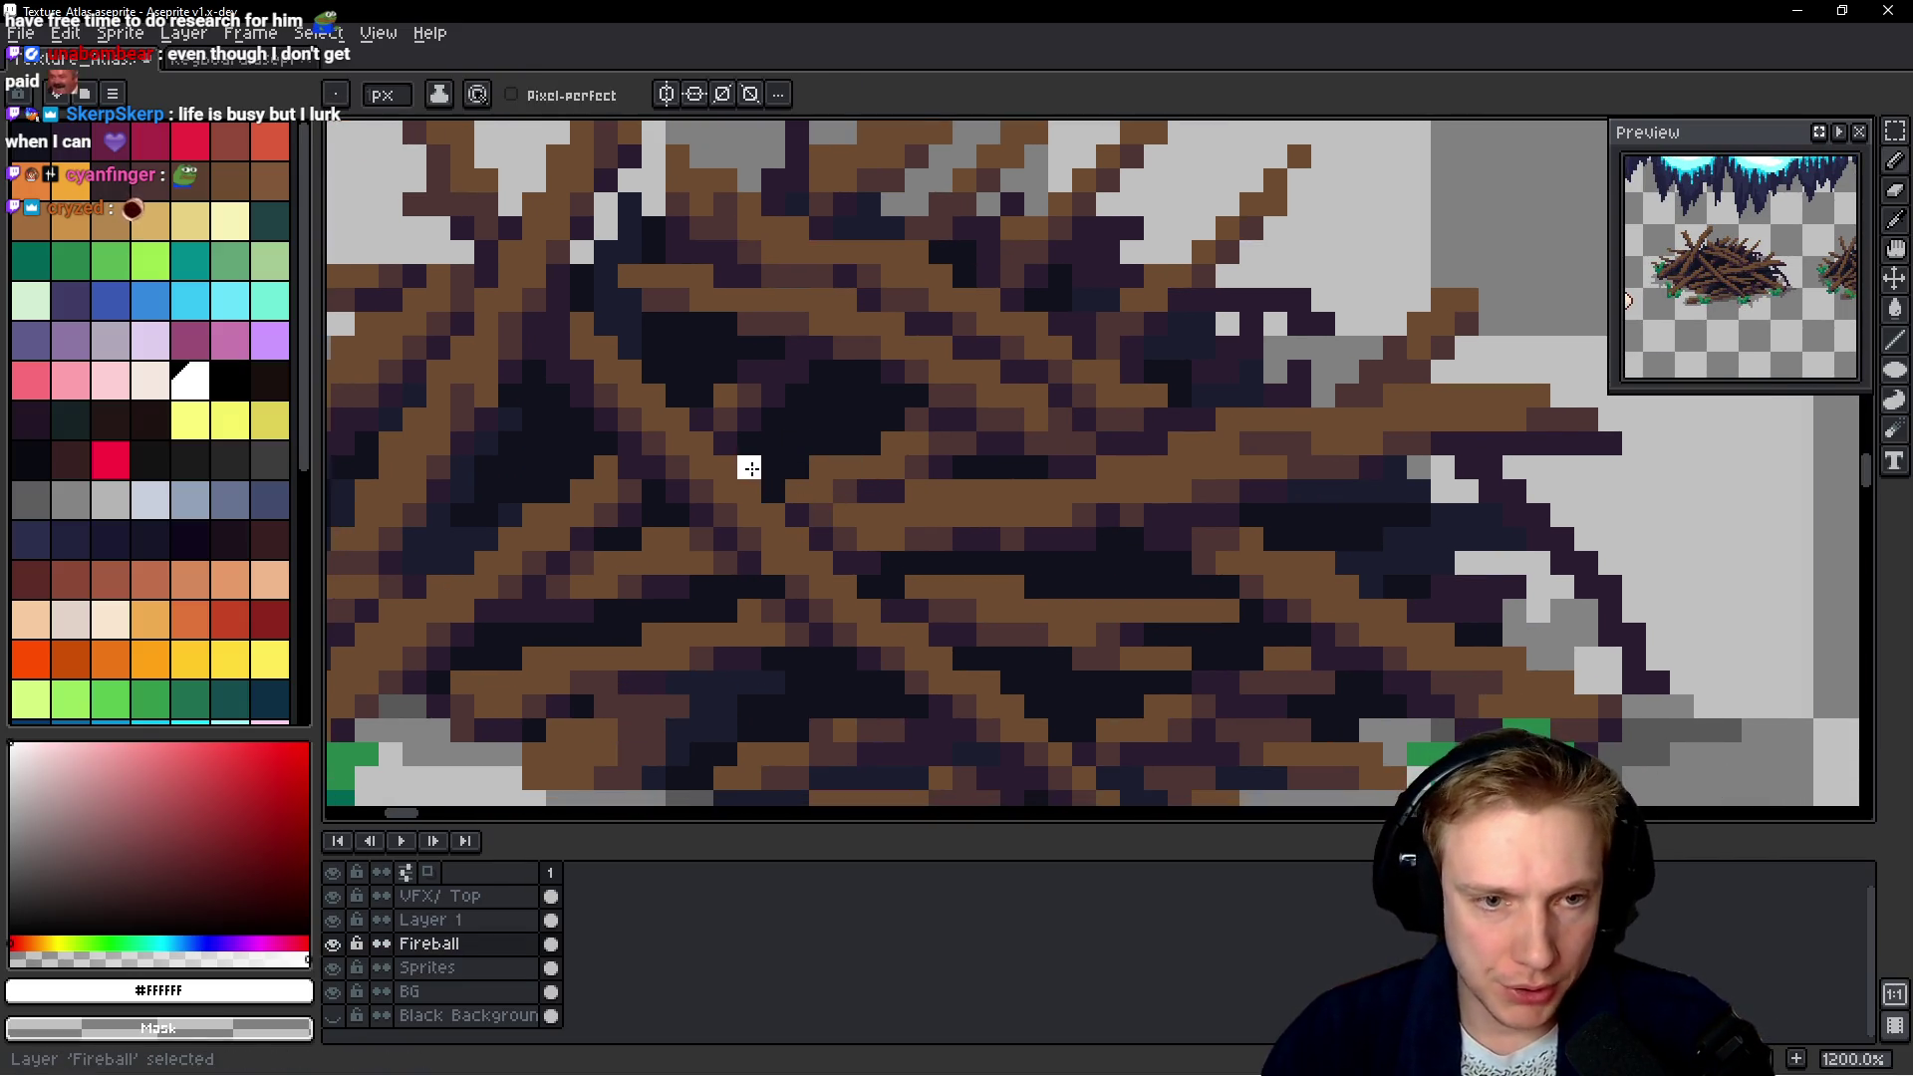
Paint white snow streaks down the left pile's diagonal branch
{"action": "left_click_drag", "start_coordinate": [605, 370], "coordinate": [594, 325]}
{"action": "left_click_drag", "start_coordinate": [644, 397], "coordinate": [797, 543]}
{"action": "left_click", "coordinate": [846, 602]}
{"action": "left_click_drag", "start_coordinate": [850, 604], "coordinate": [869, 564]}
{"action": "left_click", "coordinate": [926, 623]}
{"action": "scroll", "coordinate": [974, 628], "scroll_direction": "down", "scroll_amount": 1}
{"action": "left_click", "coordinate": [919, 576]}
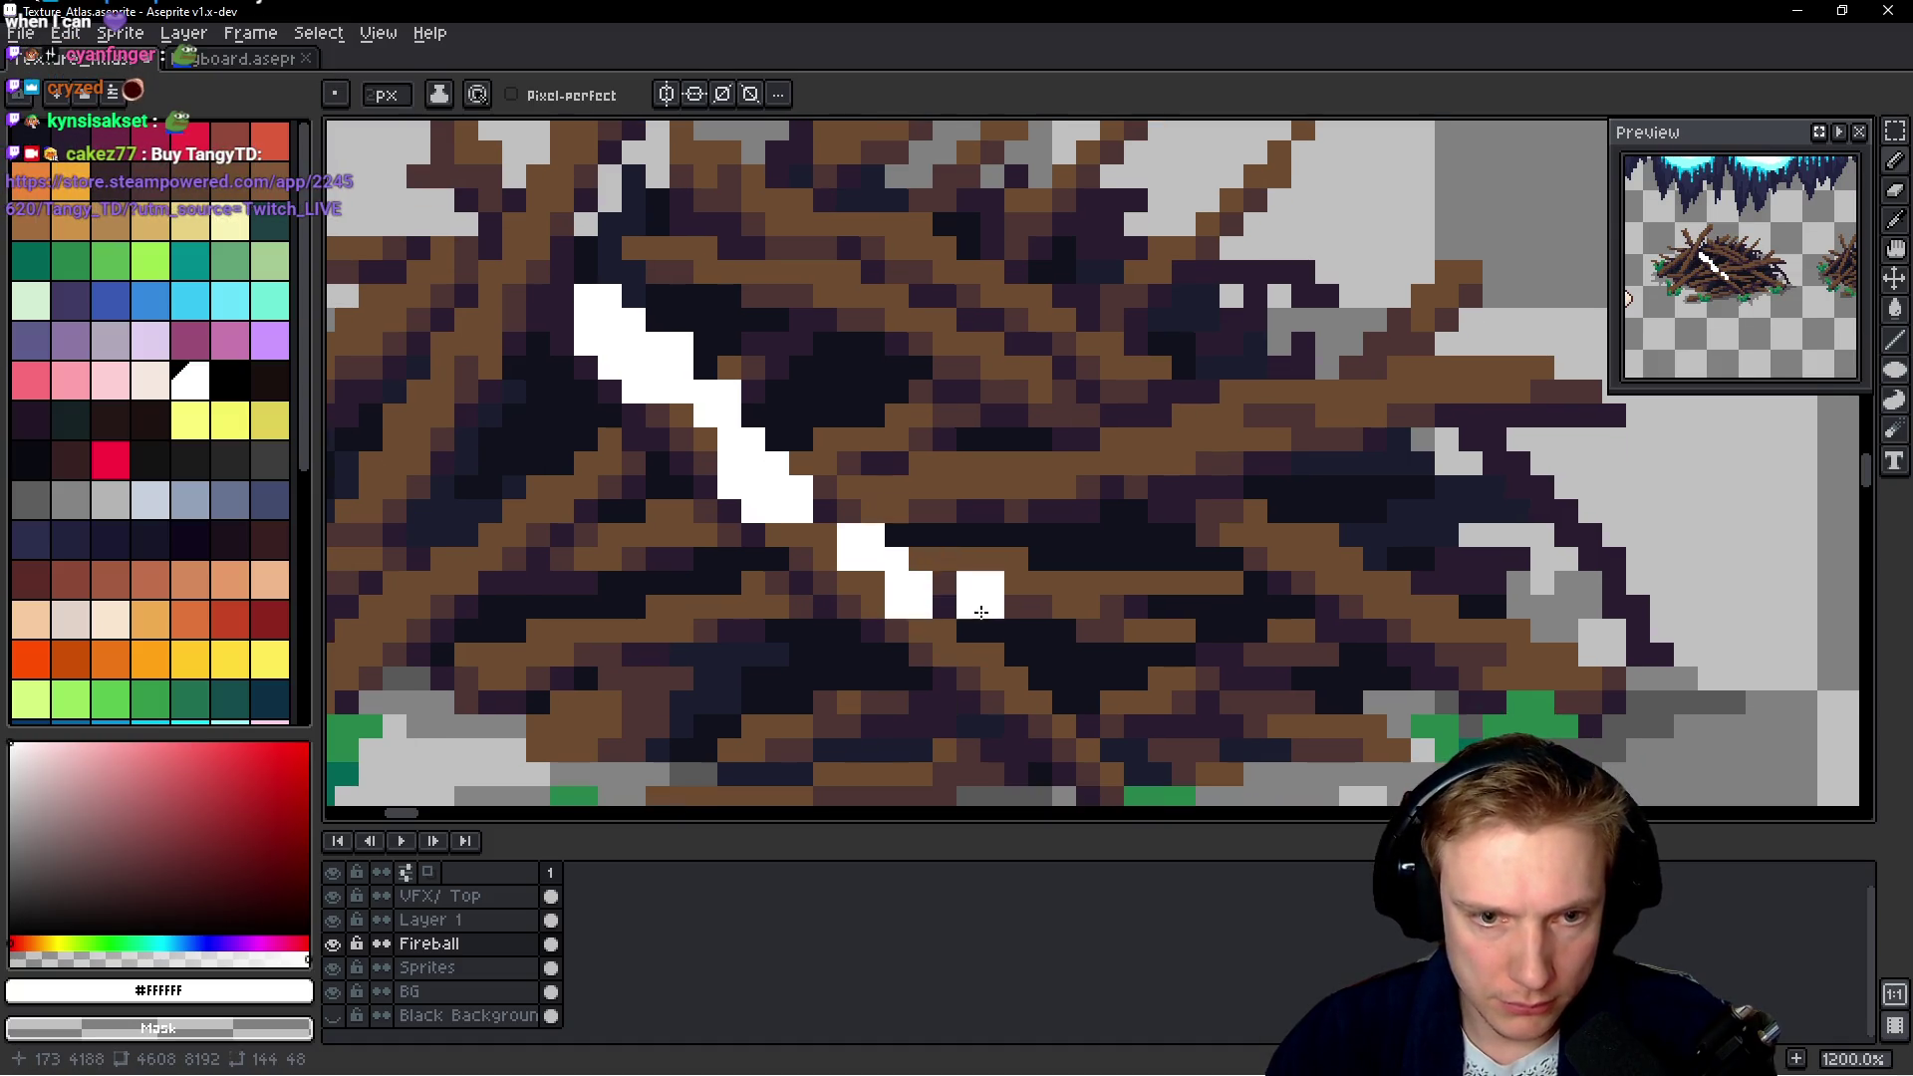
{"action": "left_click_drag", "start_coordinate": [957, 638], "coordinate": [1054, 717]}
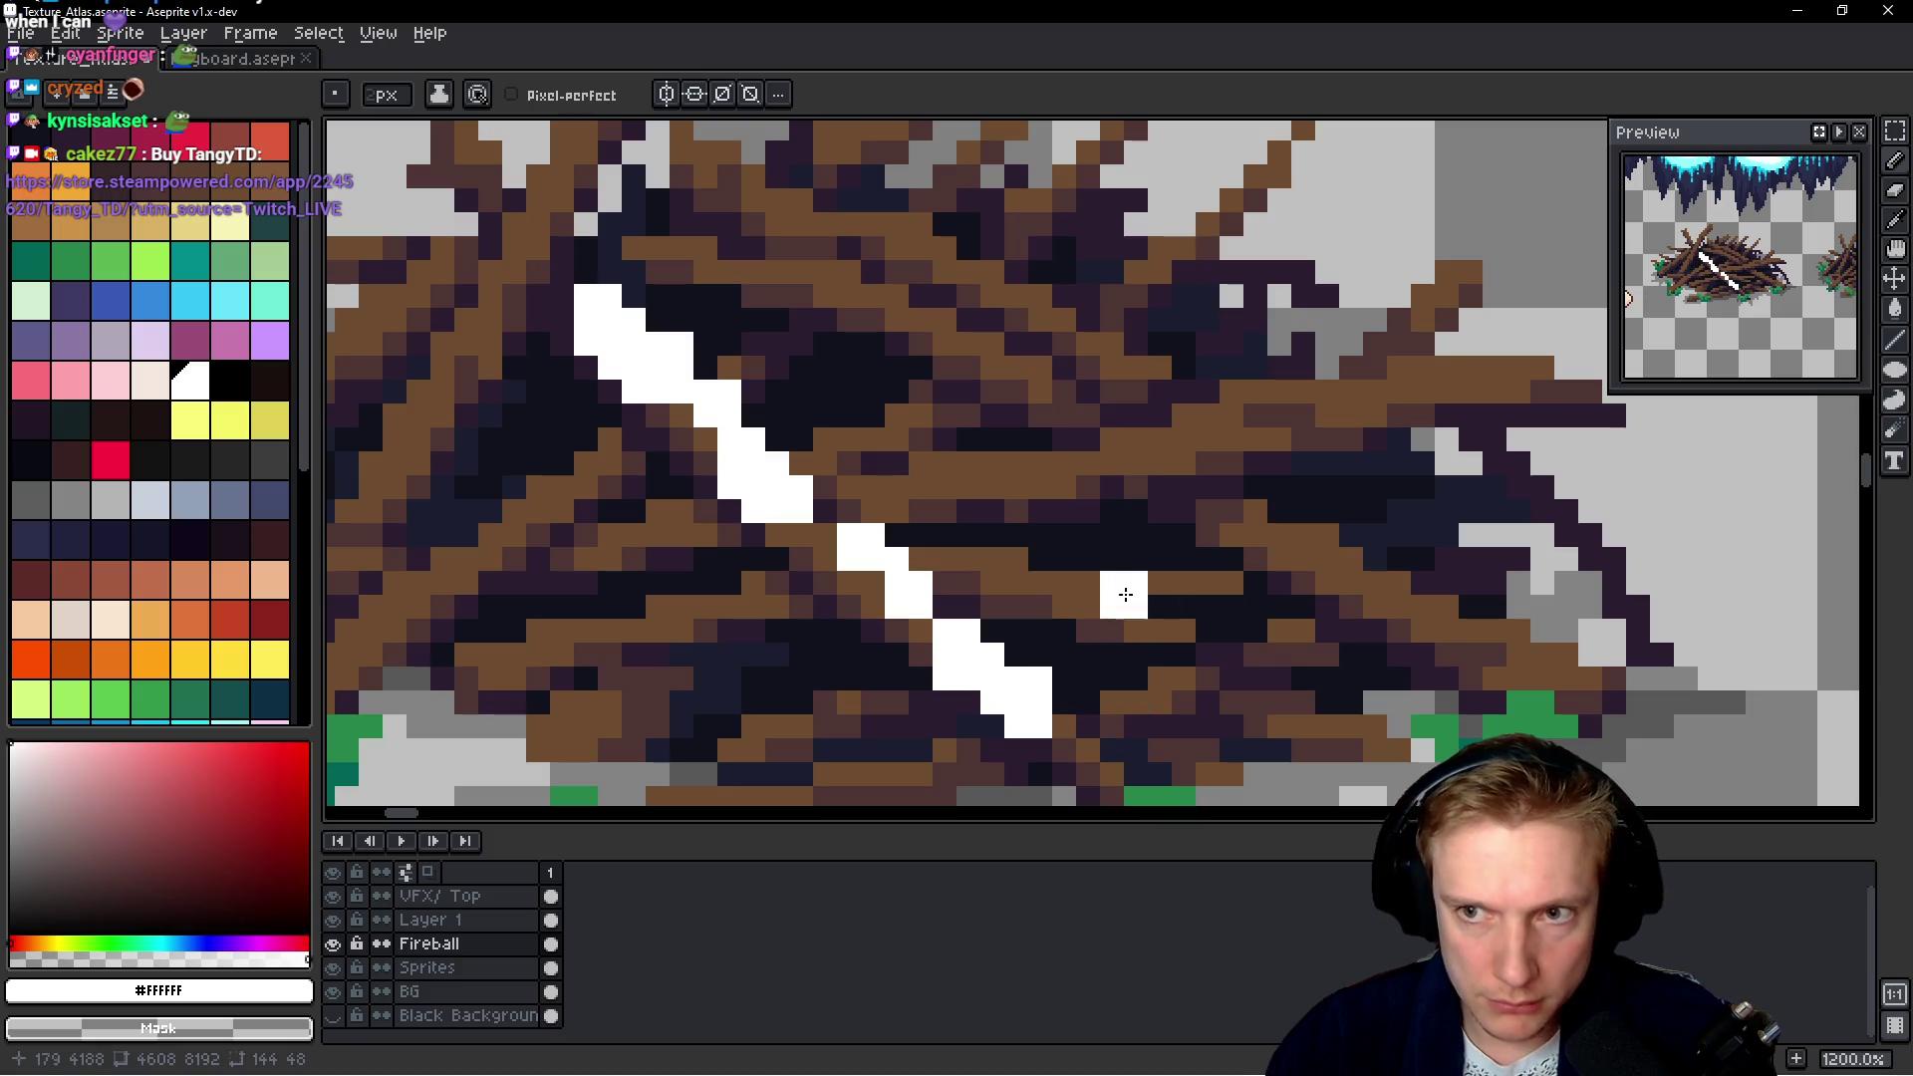
{"action": "scroll", "coordinate": [1096, 588], "scroll_direction": "down", "scroll_amount": 4}
{"action": "scroll", "coordinate": [1096, 587], "scroll_direction": "right", "scroll_amount": 3}
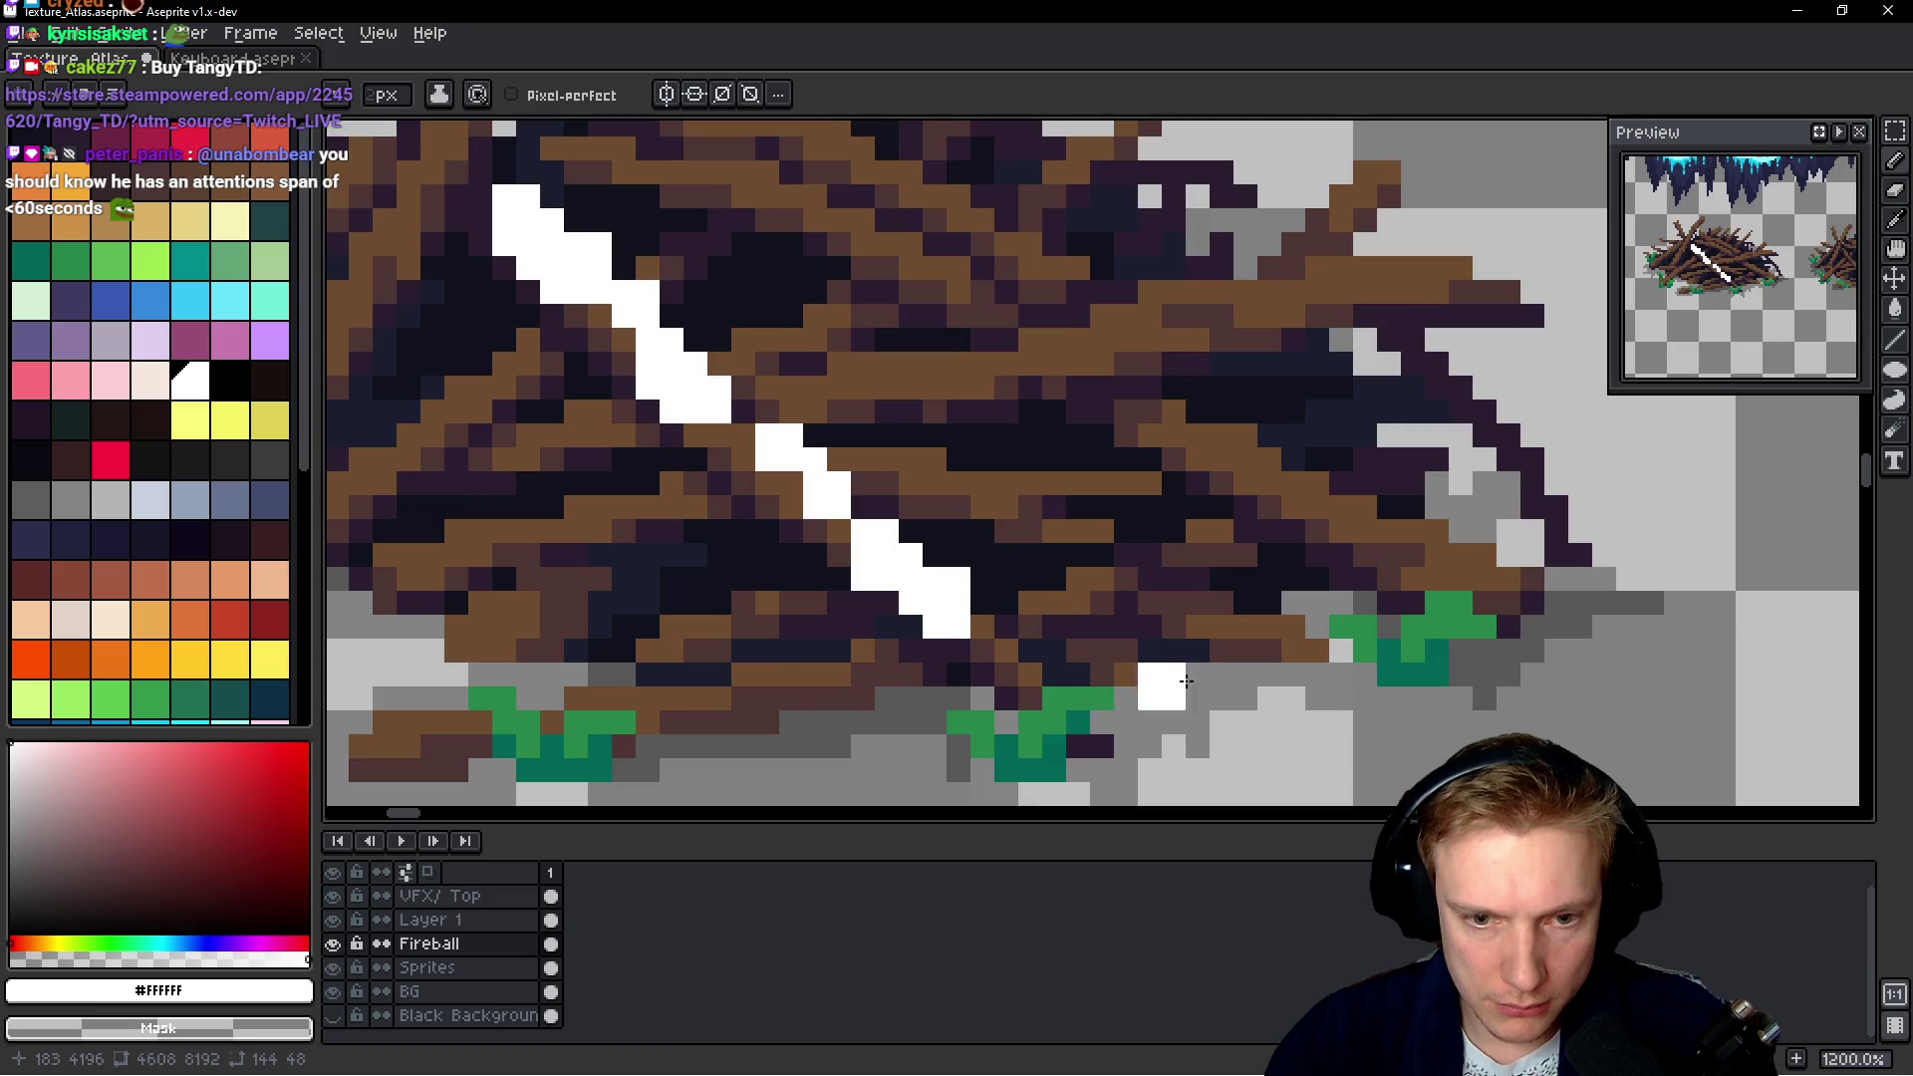
{"action": "scroll", "coordinate": [1096, 722], "scroll_direction": "down", "scroll_amount": 5}
{"action": "scroll", "coordinate": [965, 717], "scroll_direction": "up", "scroll_amount": 1}
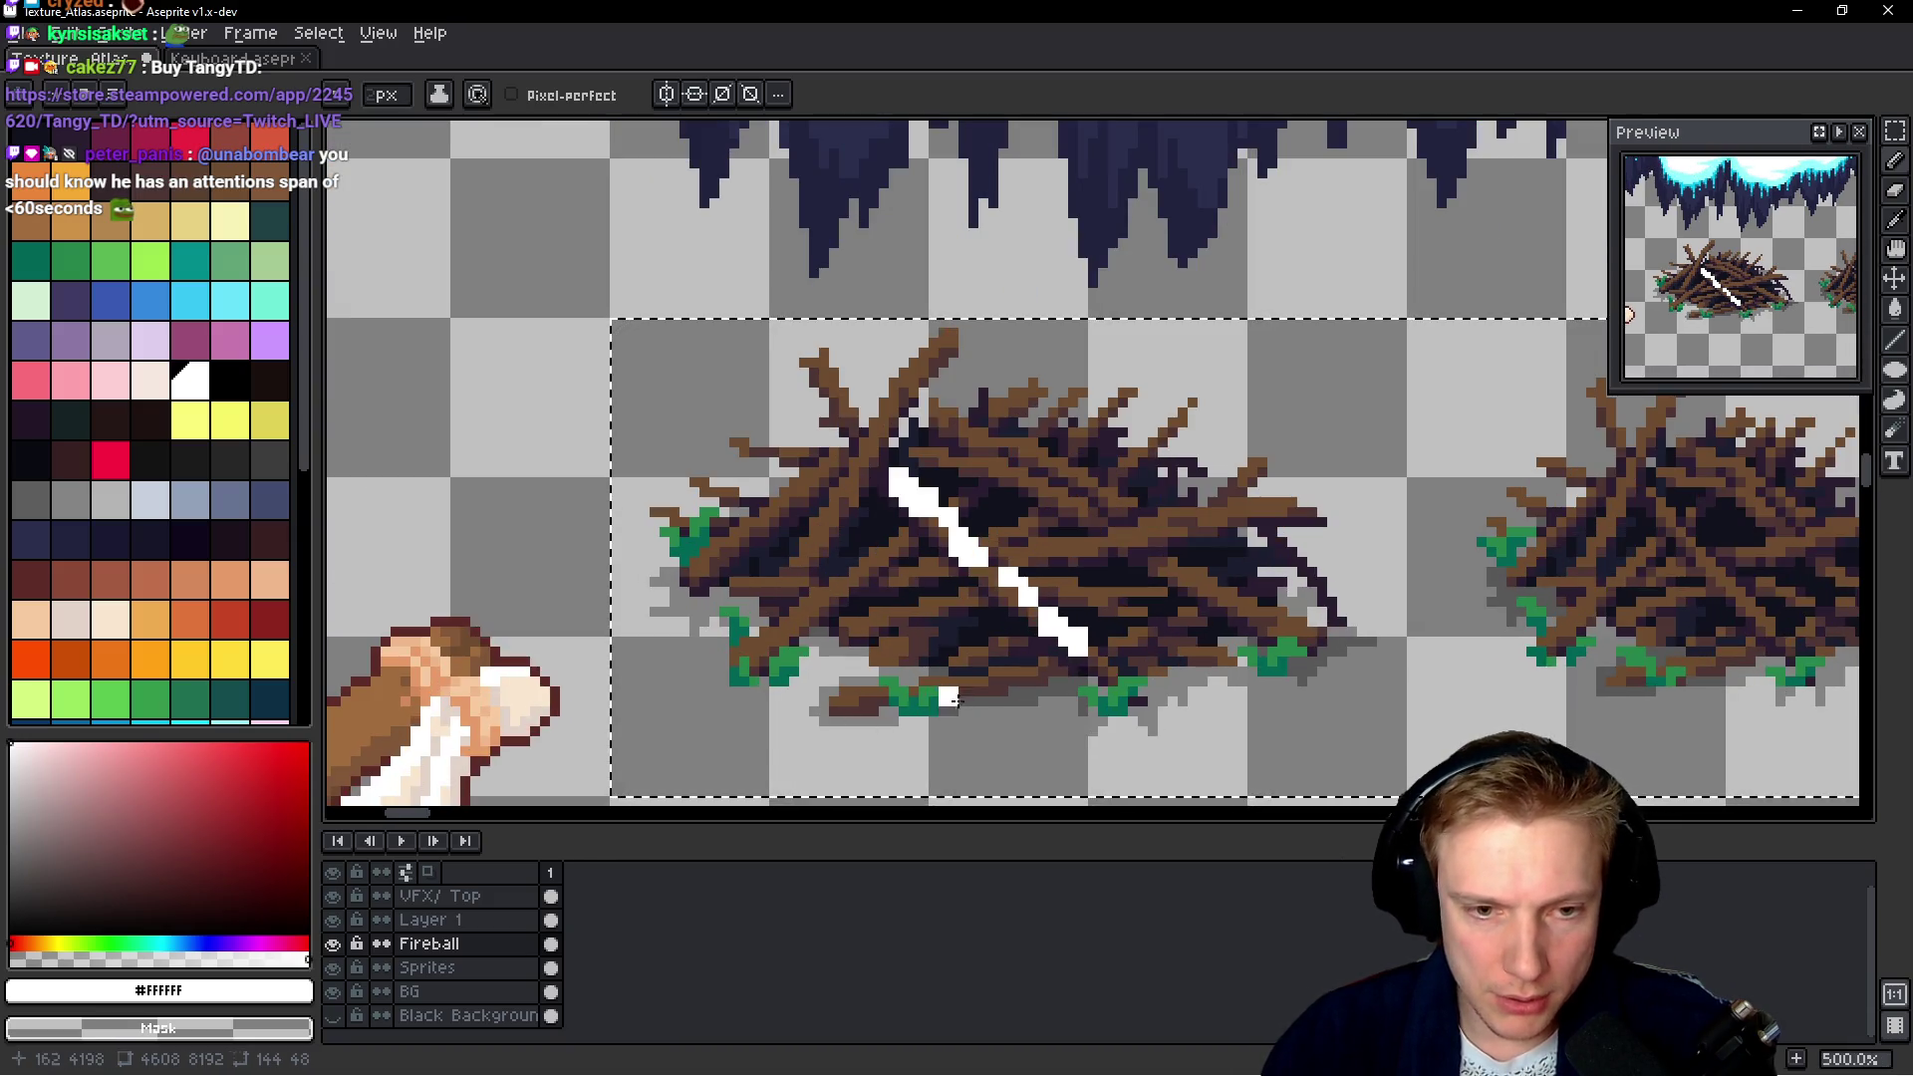
{"action": "scroll", "coordinate": [1067, 512], "scroll_direction": "up", "scroll_amount": 4}
Add snow on more branches, turning stray white pixels back to twig brown
{"action": "mouse_move", "coordinate": [1292, 506]}
{"action": "left_mouse_down"}
{"action": "mouse_move", "coordinate": [1415, 438]}
{"action": "mouse_move", "coordinate": [1509, 476]}
{"action": "left_mouse_up"}
{"action": "scroll", "coordinate": [1289, 525], "scroll_direction": "up", "scroll_amount": 1}
{"action": "scroll", "coordinate": [1195, 530], "scroll_direction": "down", "scroll_amount": 1}
{"action": "left_click_drag", "start_coordinate": [1002, 551], "coordinate": [1025, 539]}
{"action": "right_click", "coordinate": [1006, 556]}
{"action": "scroll", "coordinate": [996, 509], "scroll_direction": "down", "scroll_amount": 1}
{"action": "scroll", "coordinate": [1056, 523], "scroll_direction": "up", "scroll_amount": 1}
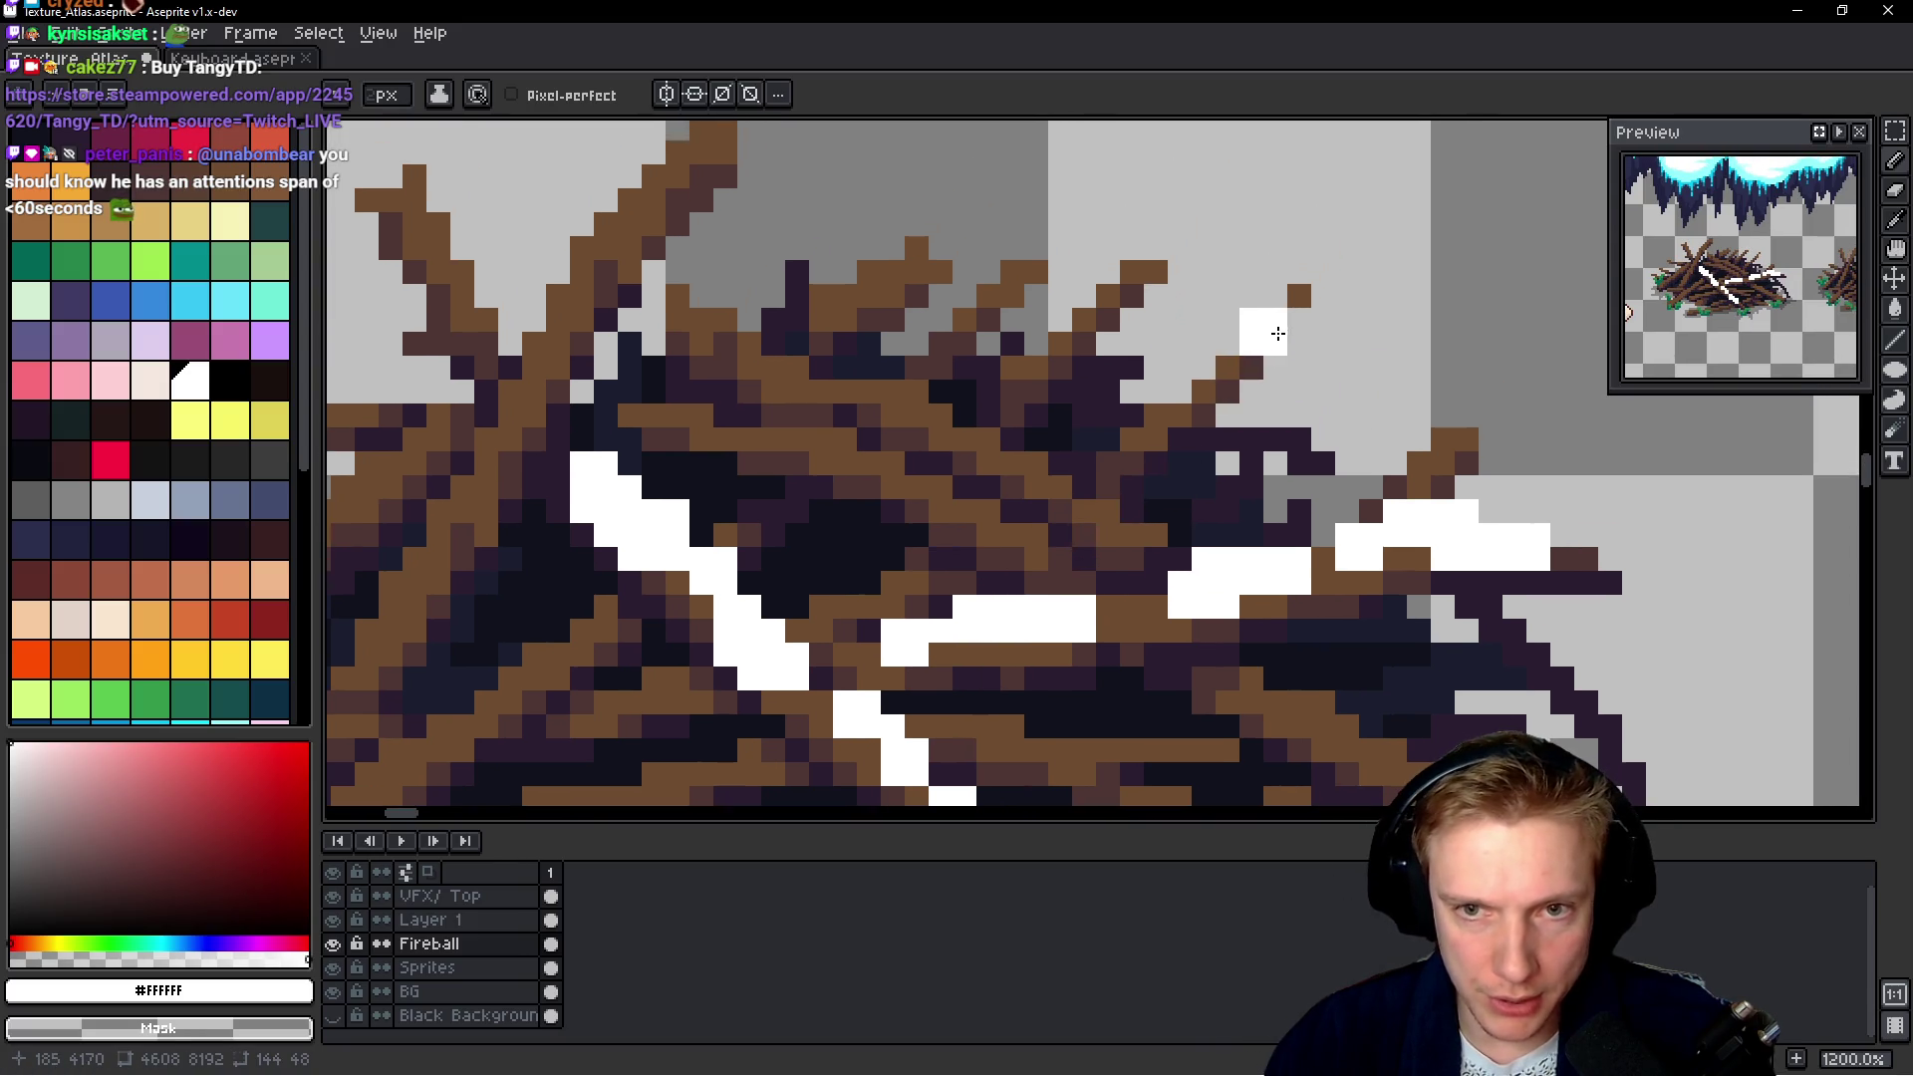
{"action": "left_click_drag", "start_coordinate": [1280, 340], "coordinate": [1203, 424]}
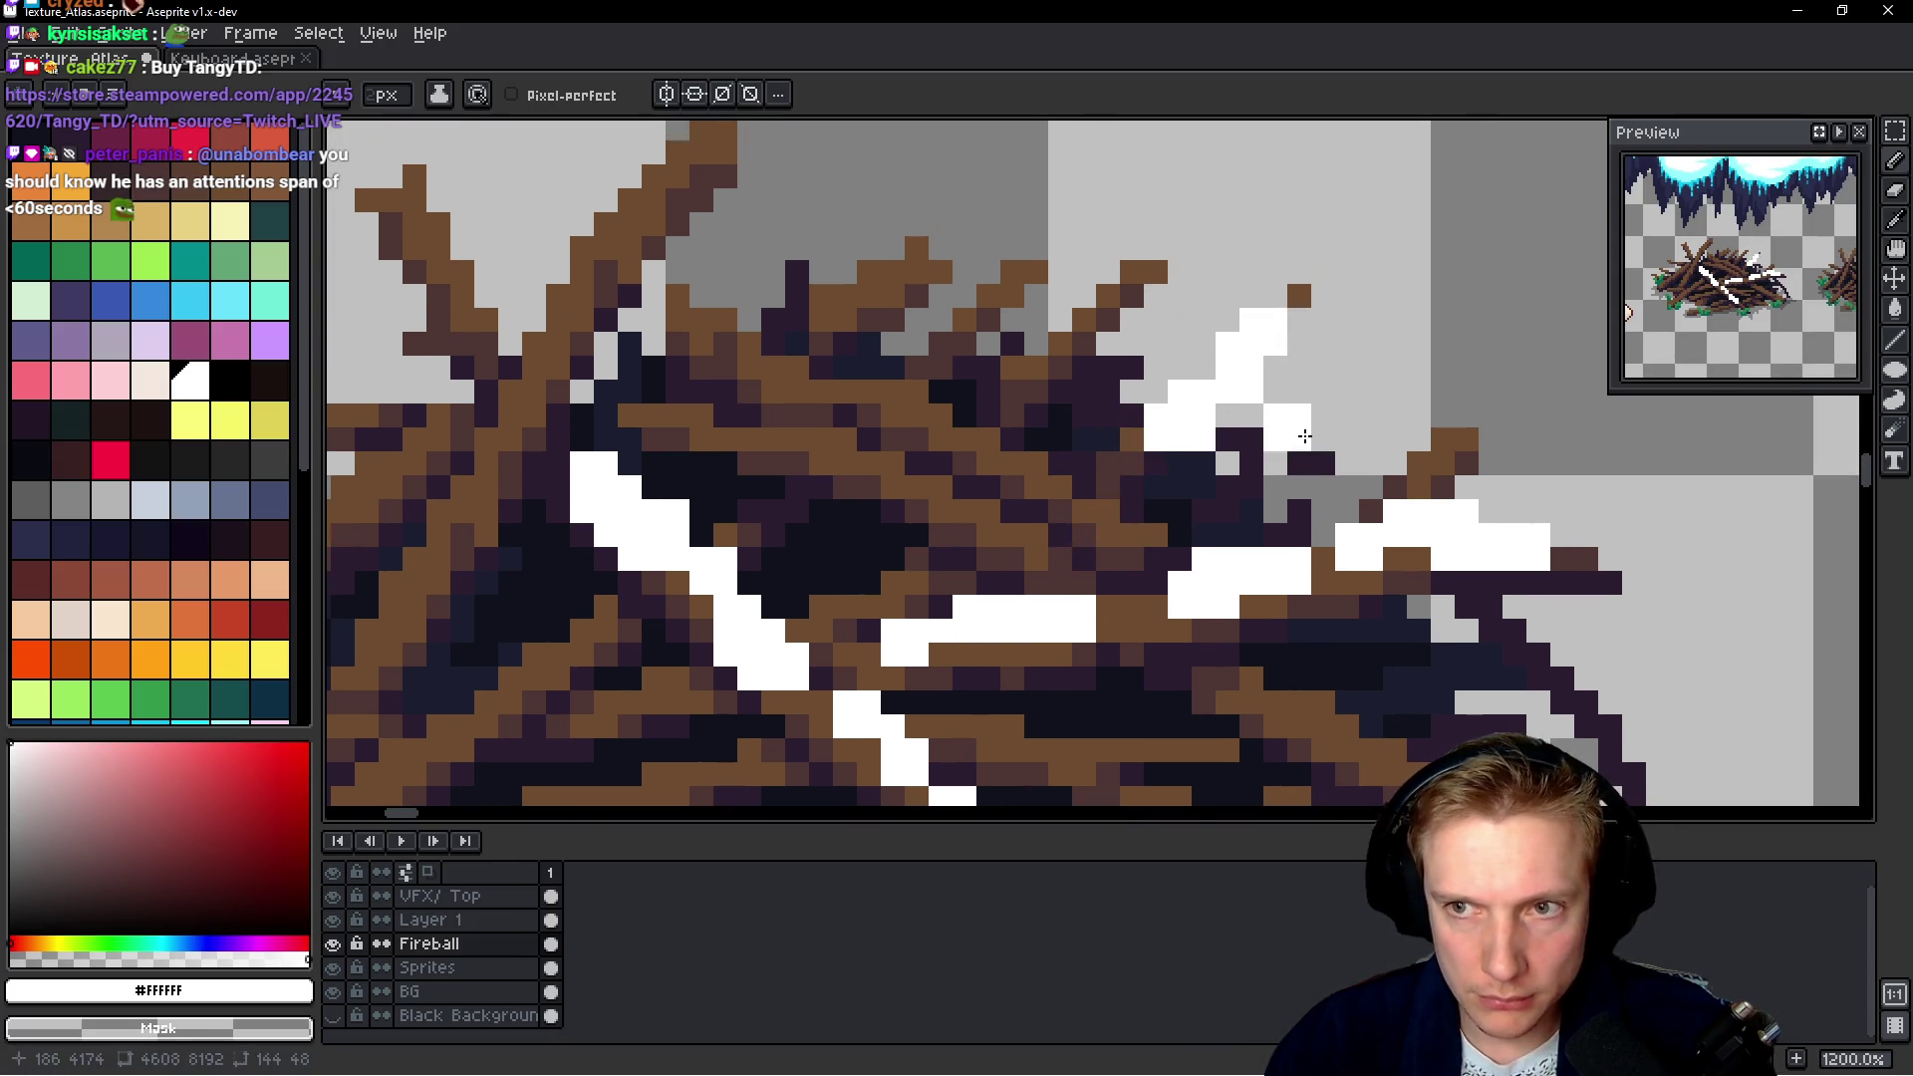
{"action": "right_click", "coordinate": [1275, 343]}
{"action": "right_click", "coordinate": [1250, 369]}
{"action": "right_click", "coordinate": [1203, 416]}
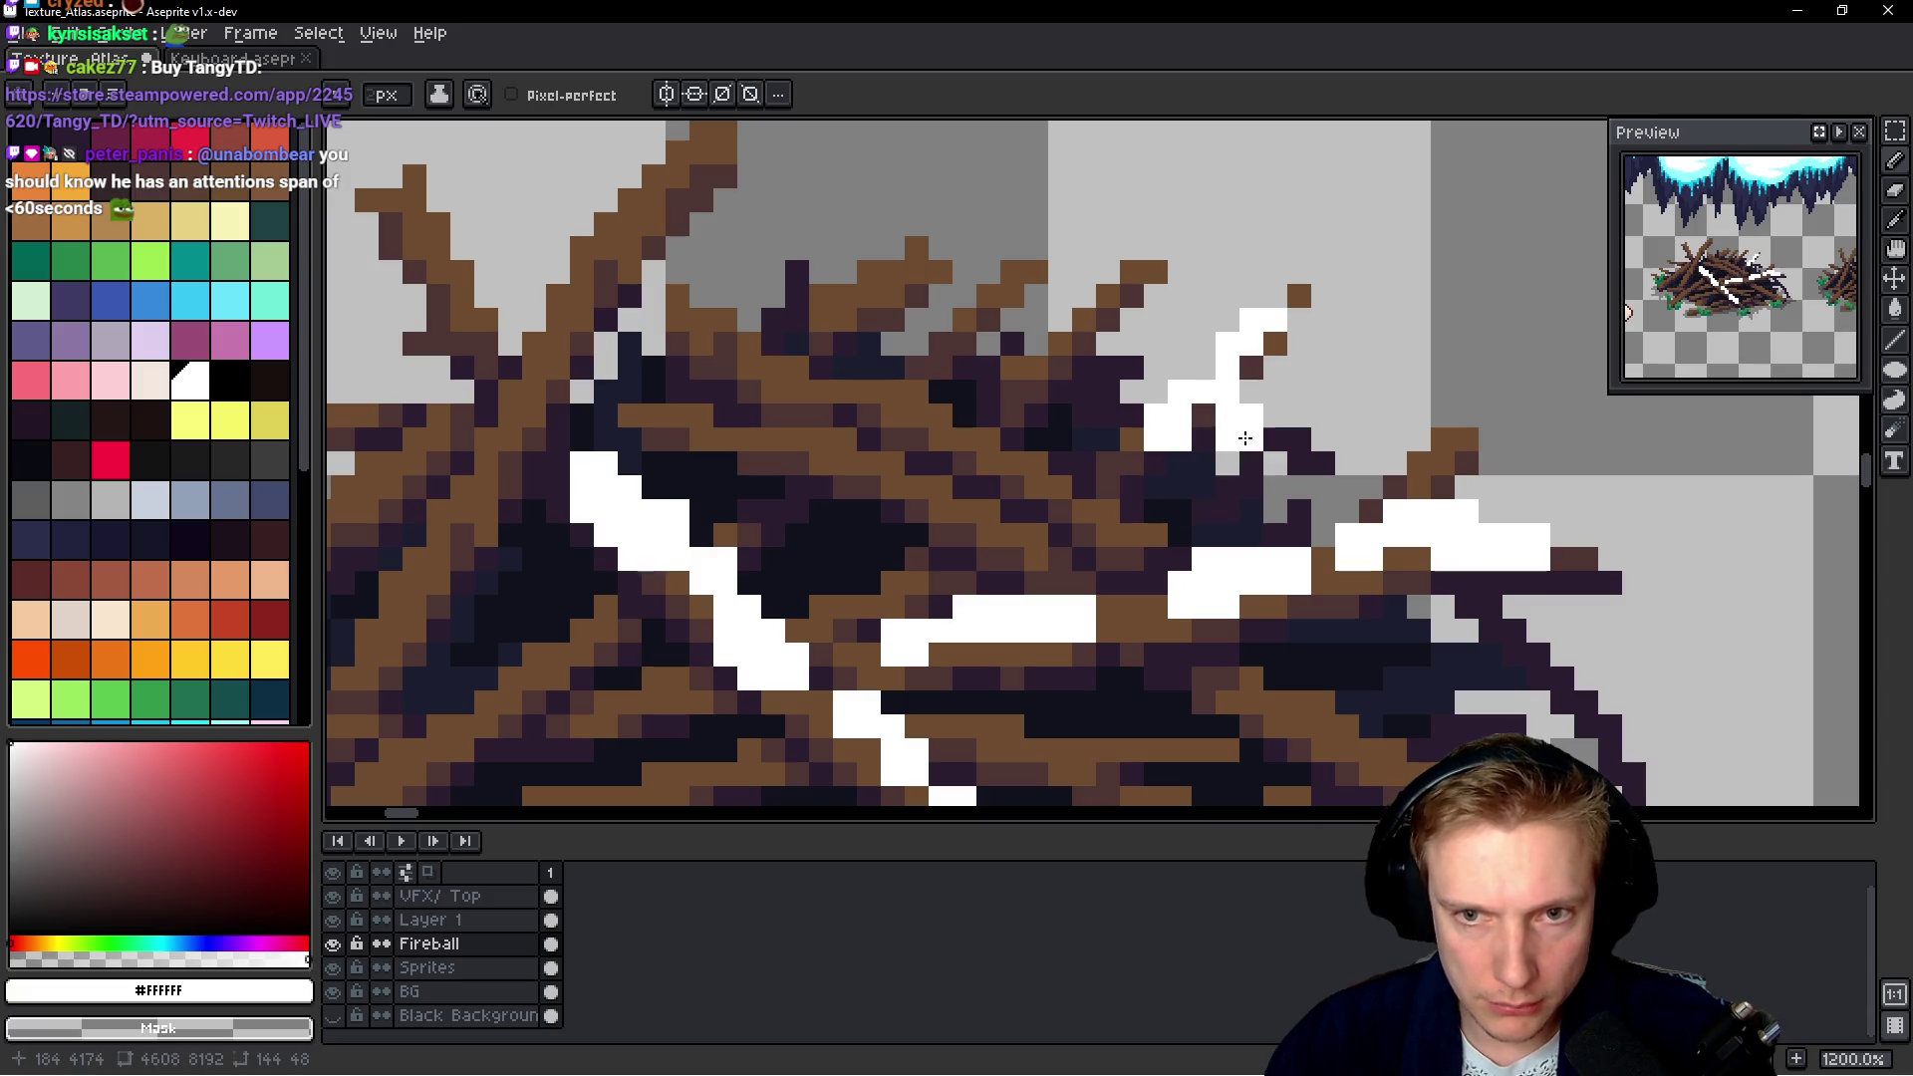
Paint a diagonal snow streak along a twig and fill its gap
{"action": "scroll", "coordinate": [1186, 443], "scroll_direction": "up", "scroll_amount": 1}
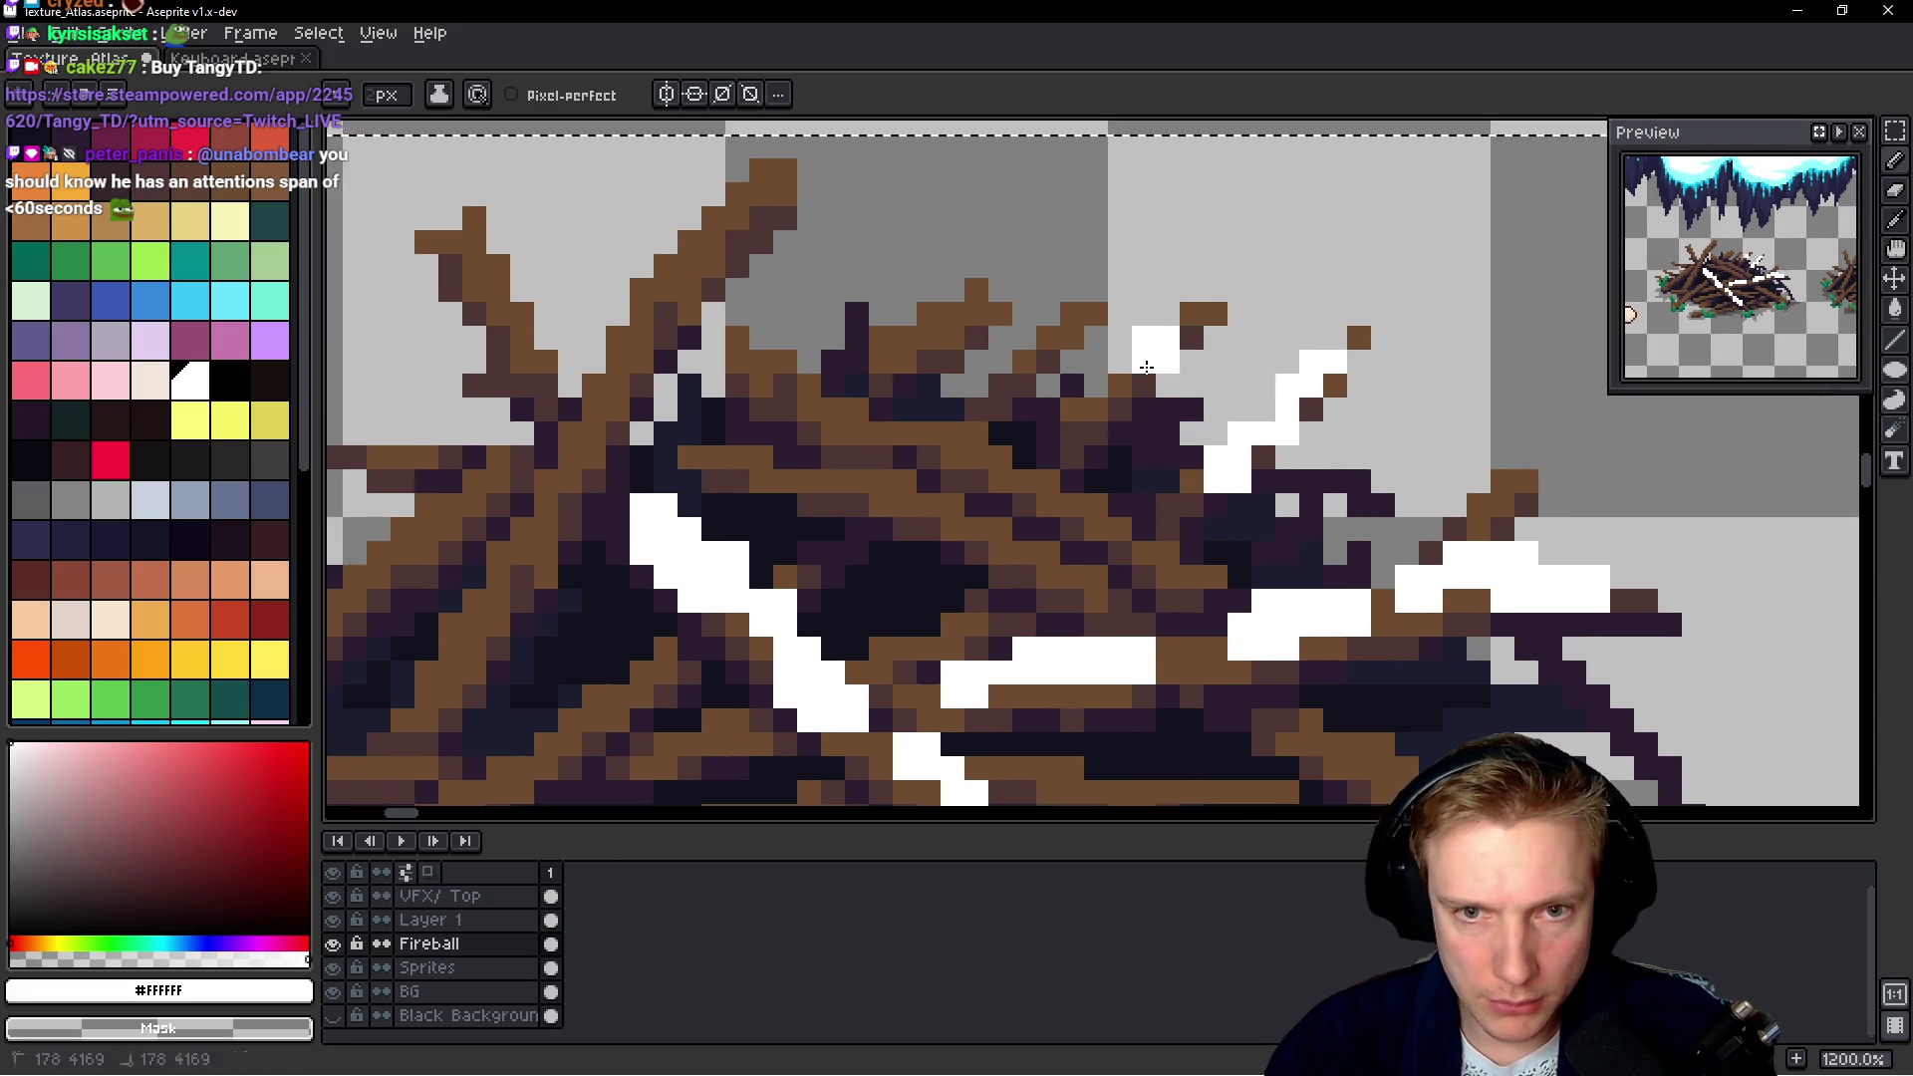
{"action": "left_click_drag", "start_coordinate": [1156, 339], "coordinate": [1076, 414]}
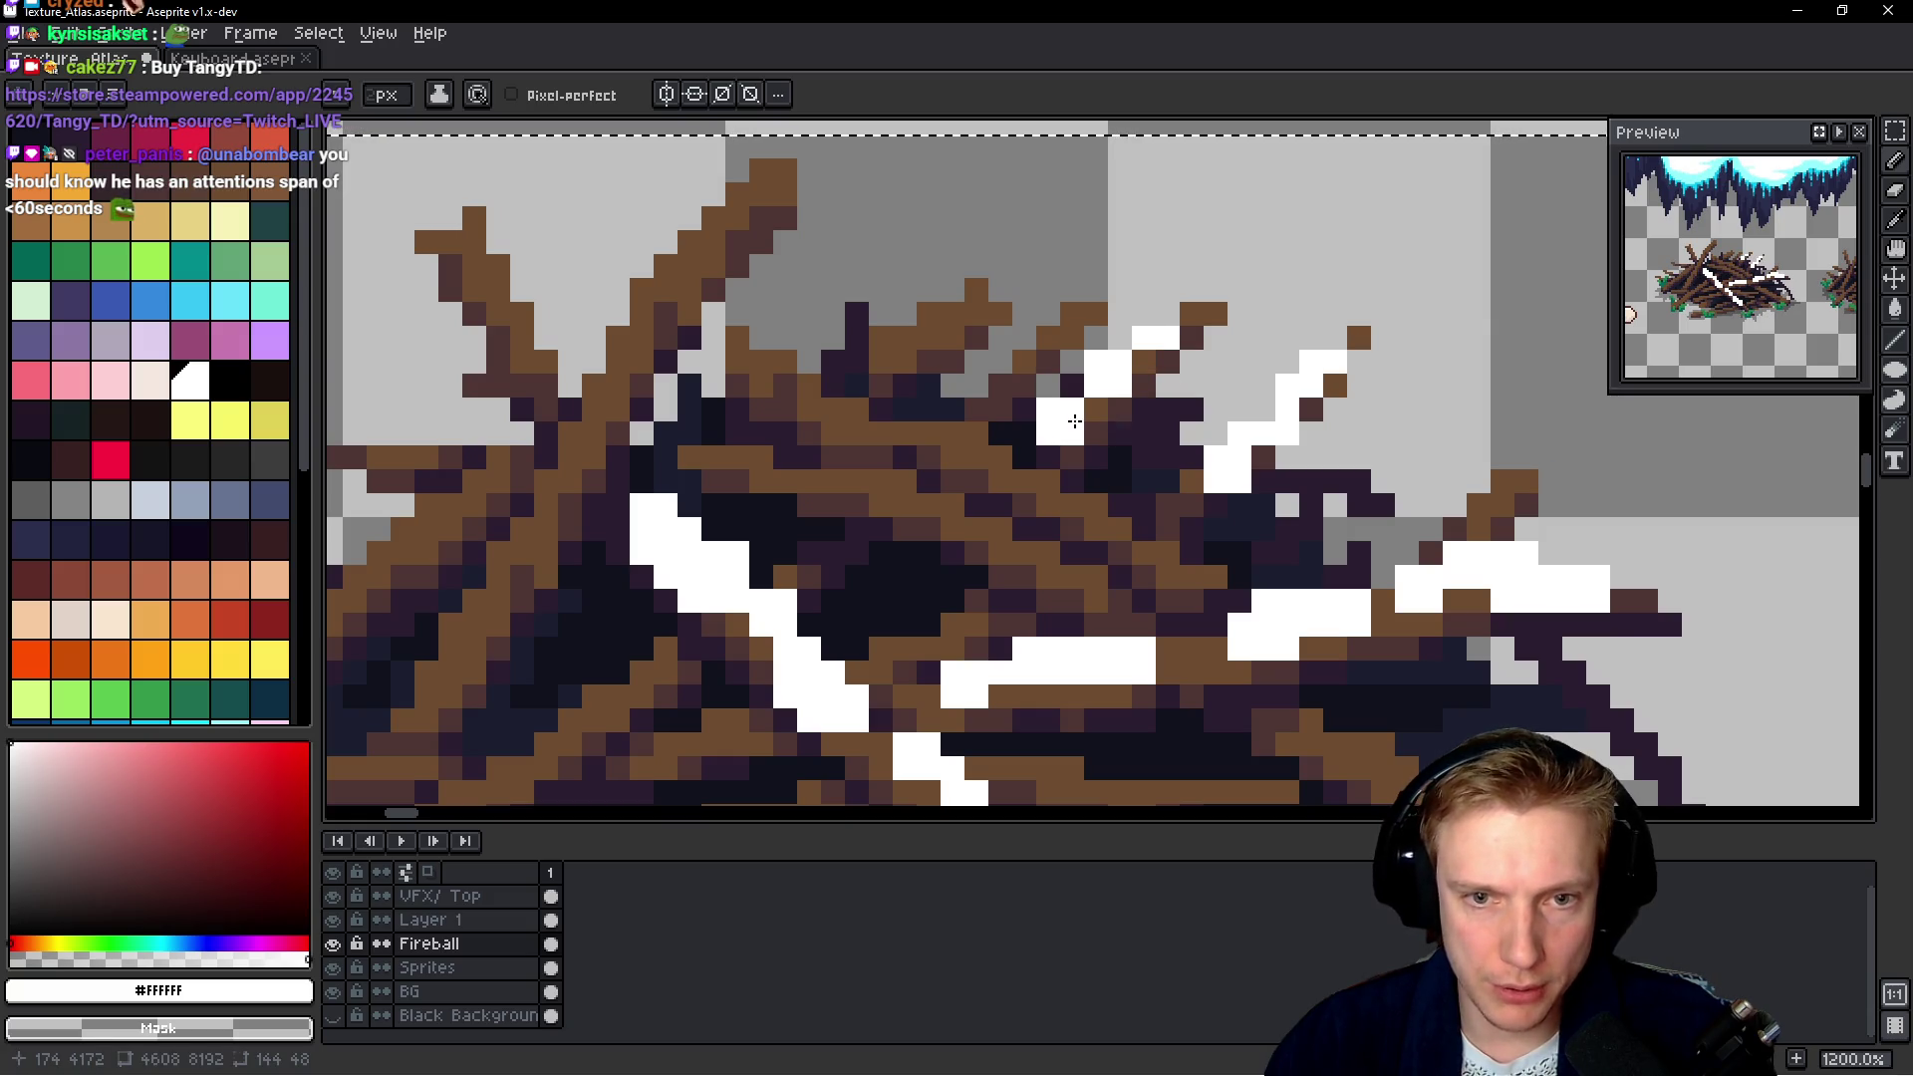
{"action": "left_click", "coordinate": [1072, 385]}
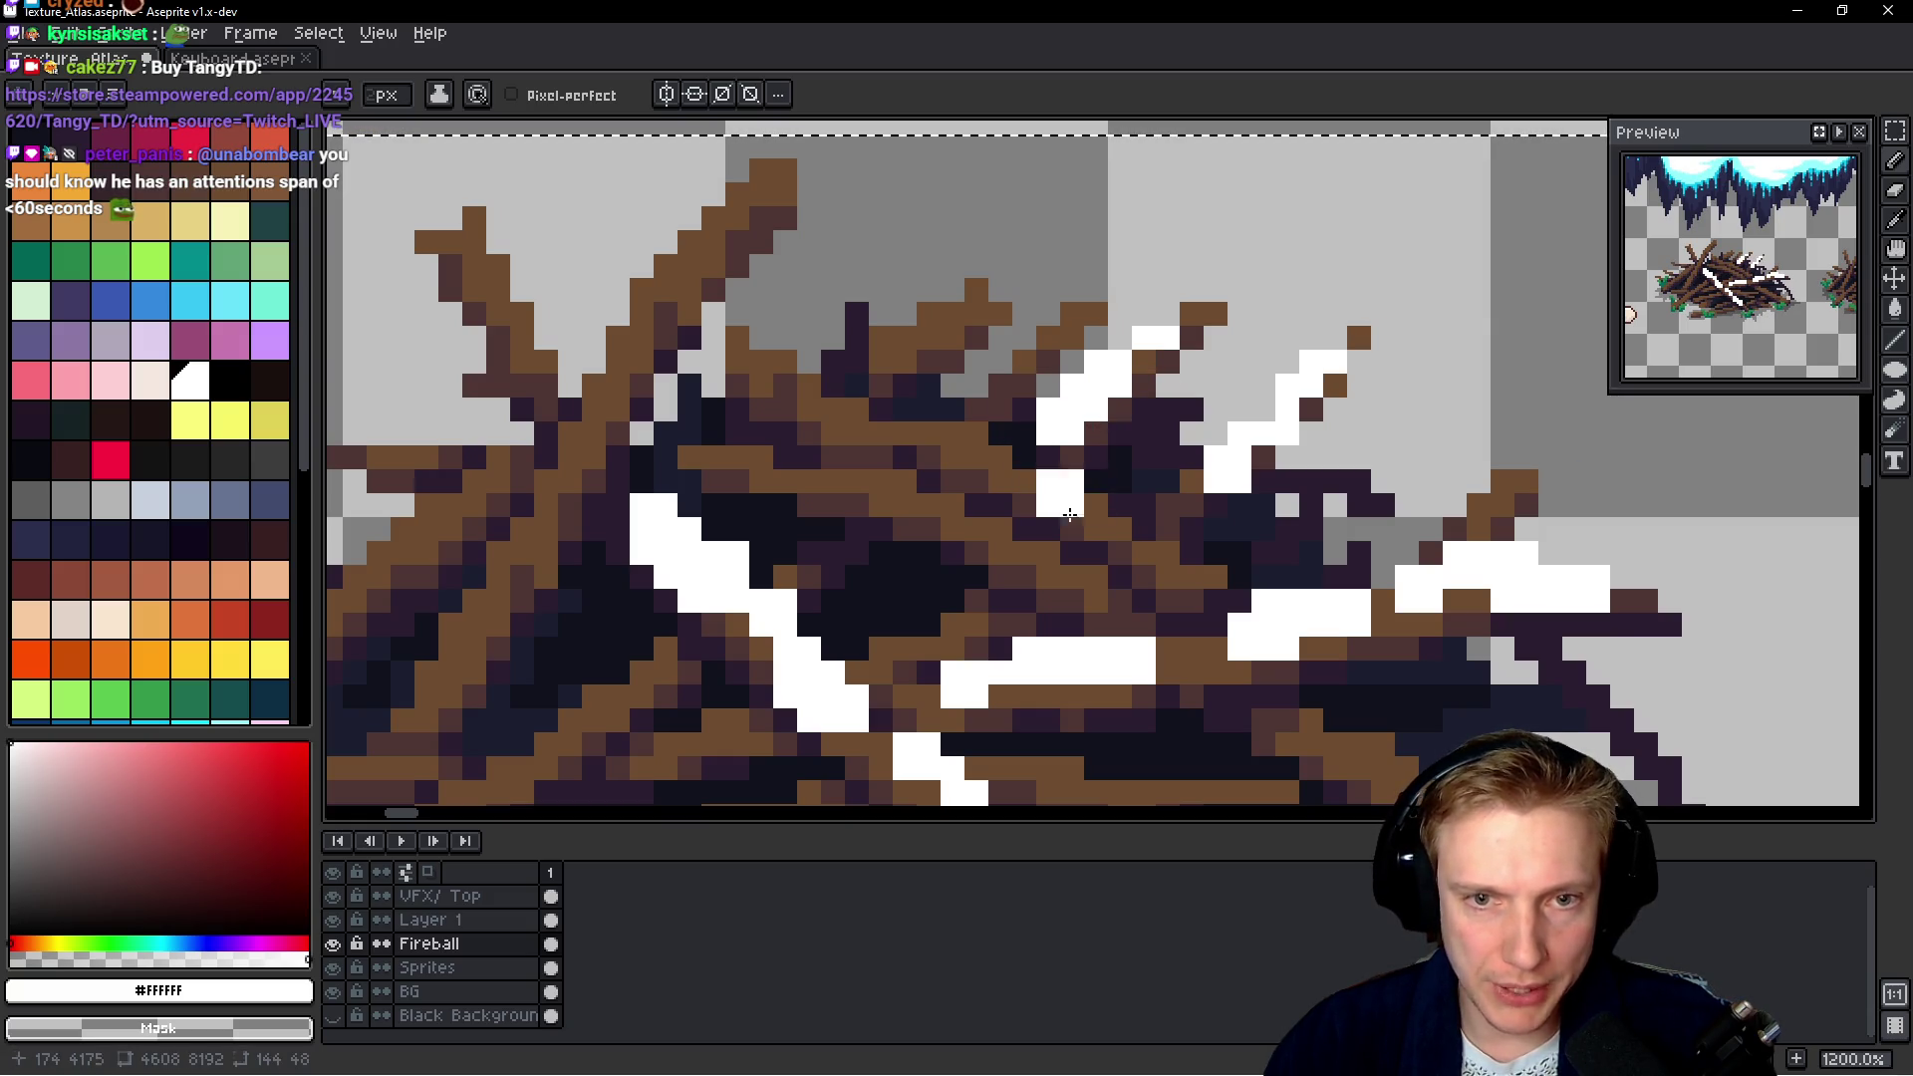
{"action": "scroll", "coordinate": [1086, 528], "scroll_direction": "down", "scroll_amount": 4}
{"action": "scroll", "coordinate": [1116, 551], "scroll_direction": "up", "scroll_amount": 1}
{"action": "scroll", "coordinate": [1096, 538], "scroll_direction": "down", "scroll_amount": 2}
{"action": "scroll", "coordinate": [997, 508], "scroll_direction": "up", "scroll_amount": 2}
{"action": "scroll", "coordinate": [970, 492], "scroll_direction": "up", "scroll_amount": 2}
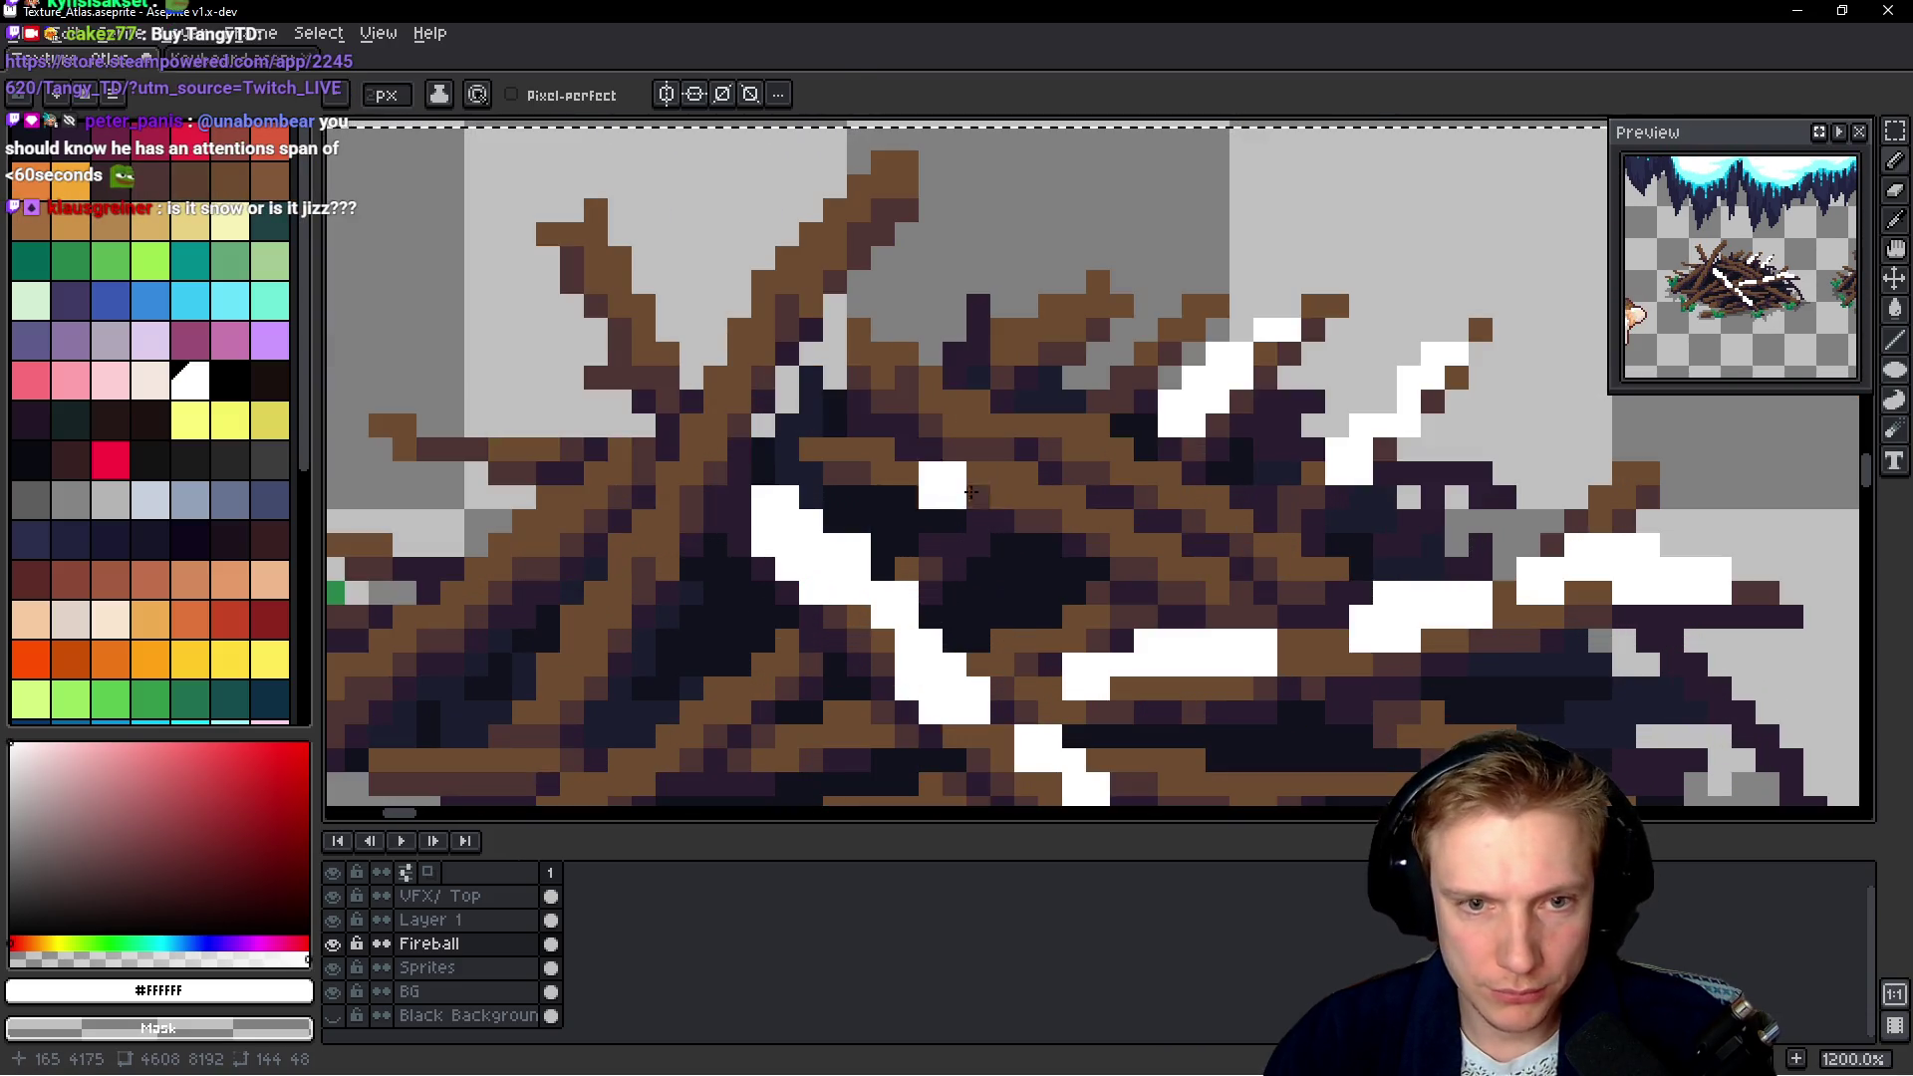
{"action": "scroll", "coordinate": [969, 492], "scroll_direction": "up", "scroll_amount": 1}
Add longer snow strokes across the twigs, undoing and fixing misplaced pixels
{"action": "mouse_move", "coordinate": [866, 448]}
{"action": "left_mouse_down"}
{"action": "mouse_move", "coordinate": [1159, 515]}
{"action": "mouse_move", "coordinate": [1124, 488]}
{"action": "left_mouse_up"}
{"action": "mouse_move", "coordinate": [946, 368]}
{"action": "left_mouse_down"}
{"action": "mouse_move", "coordinate": [1251, 482]}
{"action": "mouse_move", "coordinate": [1364, 549]}
{"action": "left_mouse_up"}
{"action": "key", "text": "ctrl+z"}
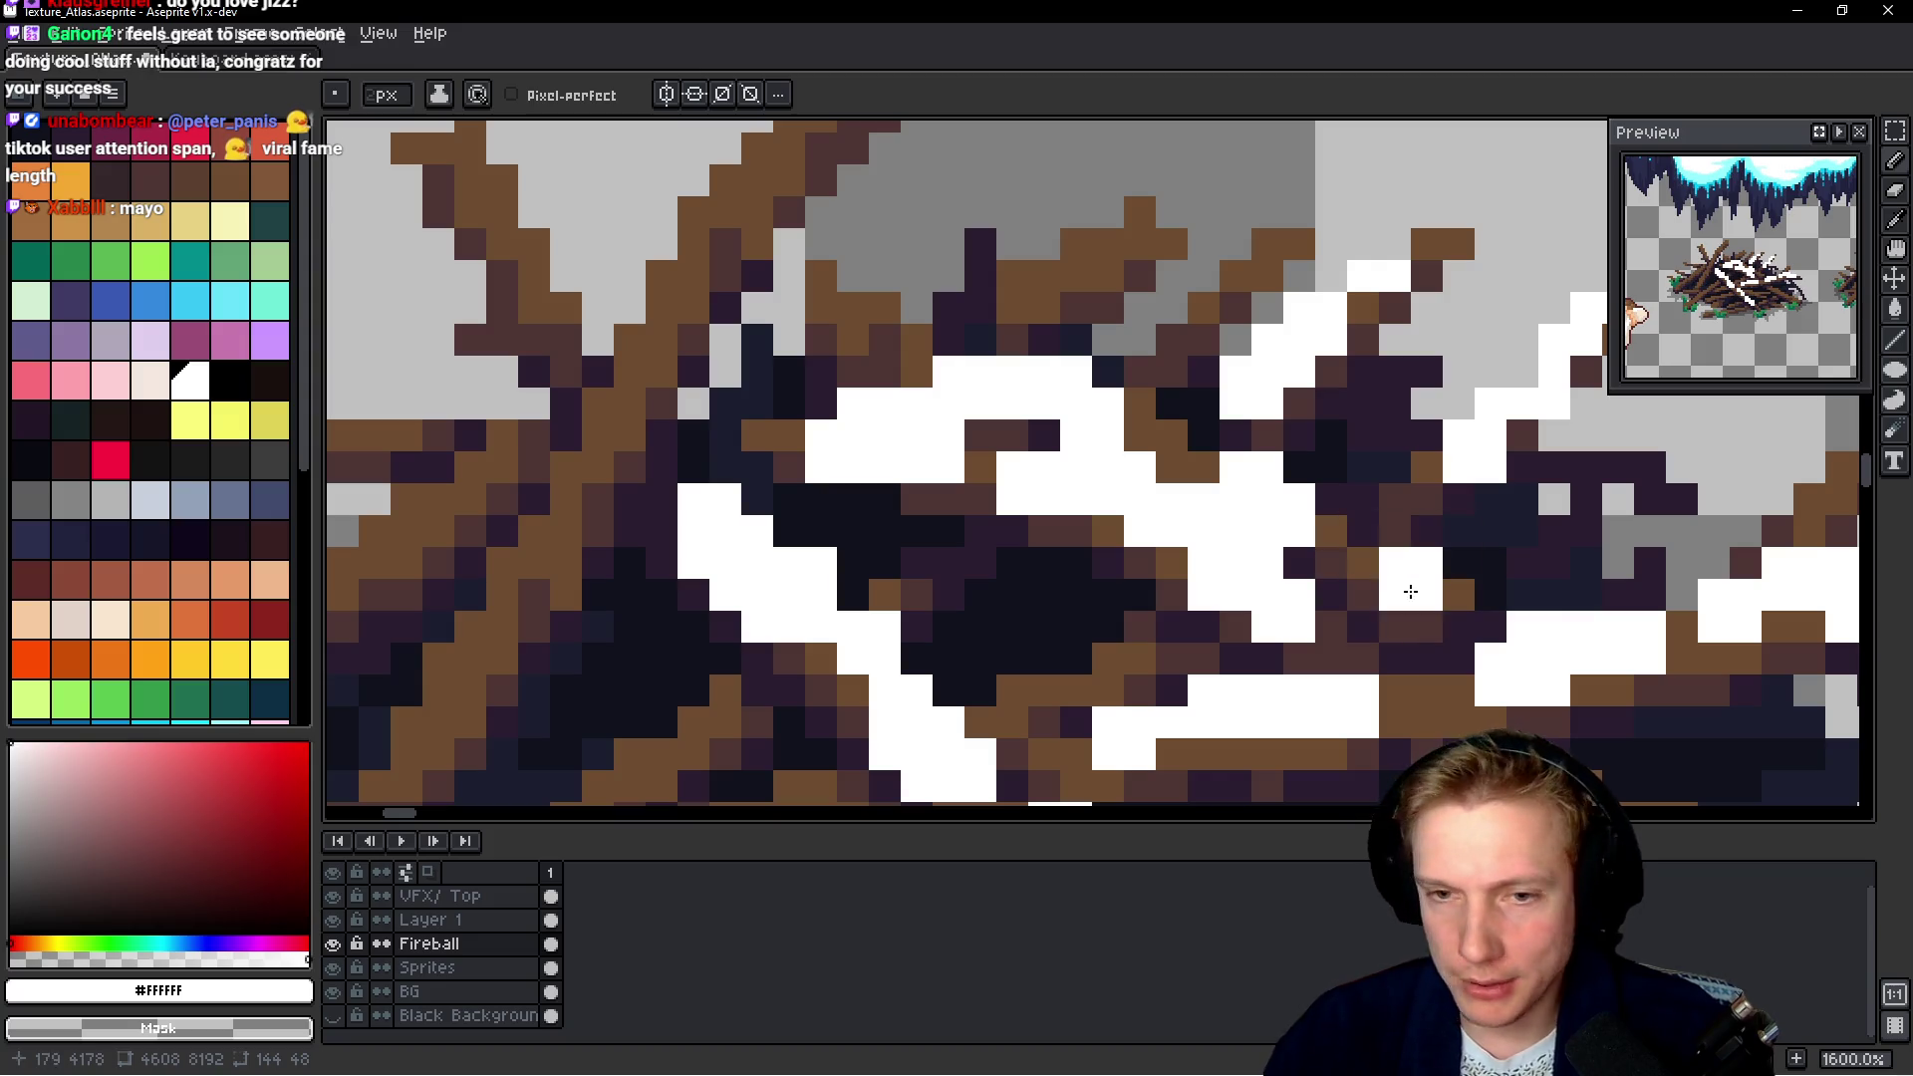
{"action": "key", "text": "ctrl+z"}
{"action": "mouse_move", "coordinate": [1365, 563]}
{"action": "left_mouse_down"}
{"action": "mouse_move", "coordinate": [1412, 595]}
{"action": "mouse_move", "coordinate": [1358, 547]}
{"action": "left_mouse_up"}
{"action": "left_click", "coordinate": [1392, 624]}
{"action": "key", "text": "ctrl+z"}
{"action": "right_click", "coordinate": [1442, 564]}
{"action": "scroll", "coordinate": [1443, 564], "scroll_direction": "down", "scroll_amount": 3}
{"action": "scroll", "coordinate": [1446, 560], "scroll_direction": "down", "scroll_amount": 2}
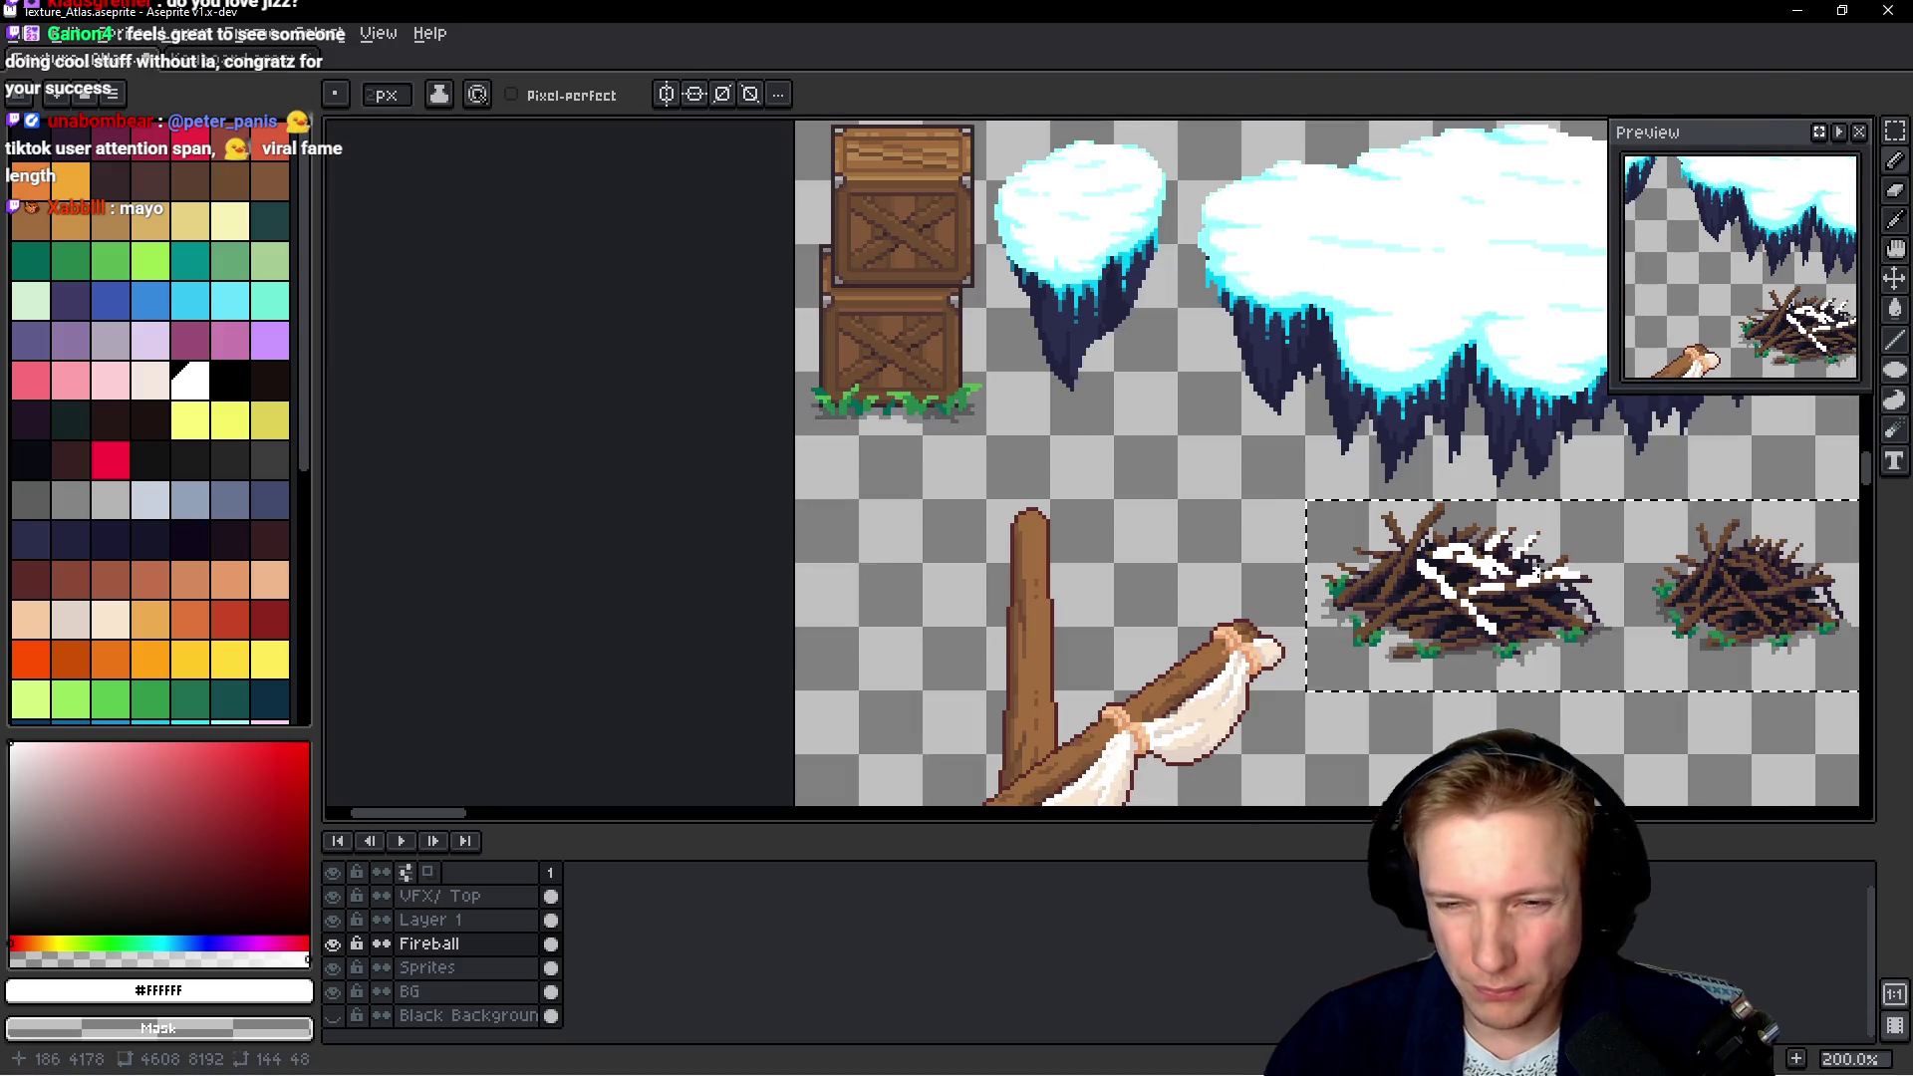
Zoom in and paint white snow down the left pile's upper-left branch, undoing a misplaced stroke
{"action": "scroll", "coordinate": [1519, 554], "scroll_direction": "up", "scroll_amount": 2}
{"action": "scroll", "coordinate": [1395, 498], "scroll_direction": "up", "scroll_amount": 2}
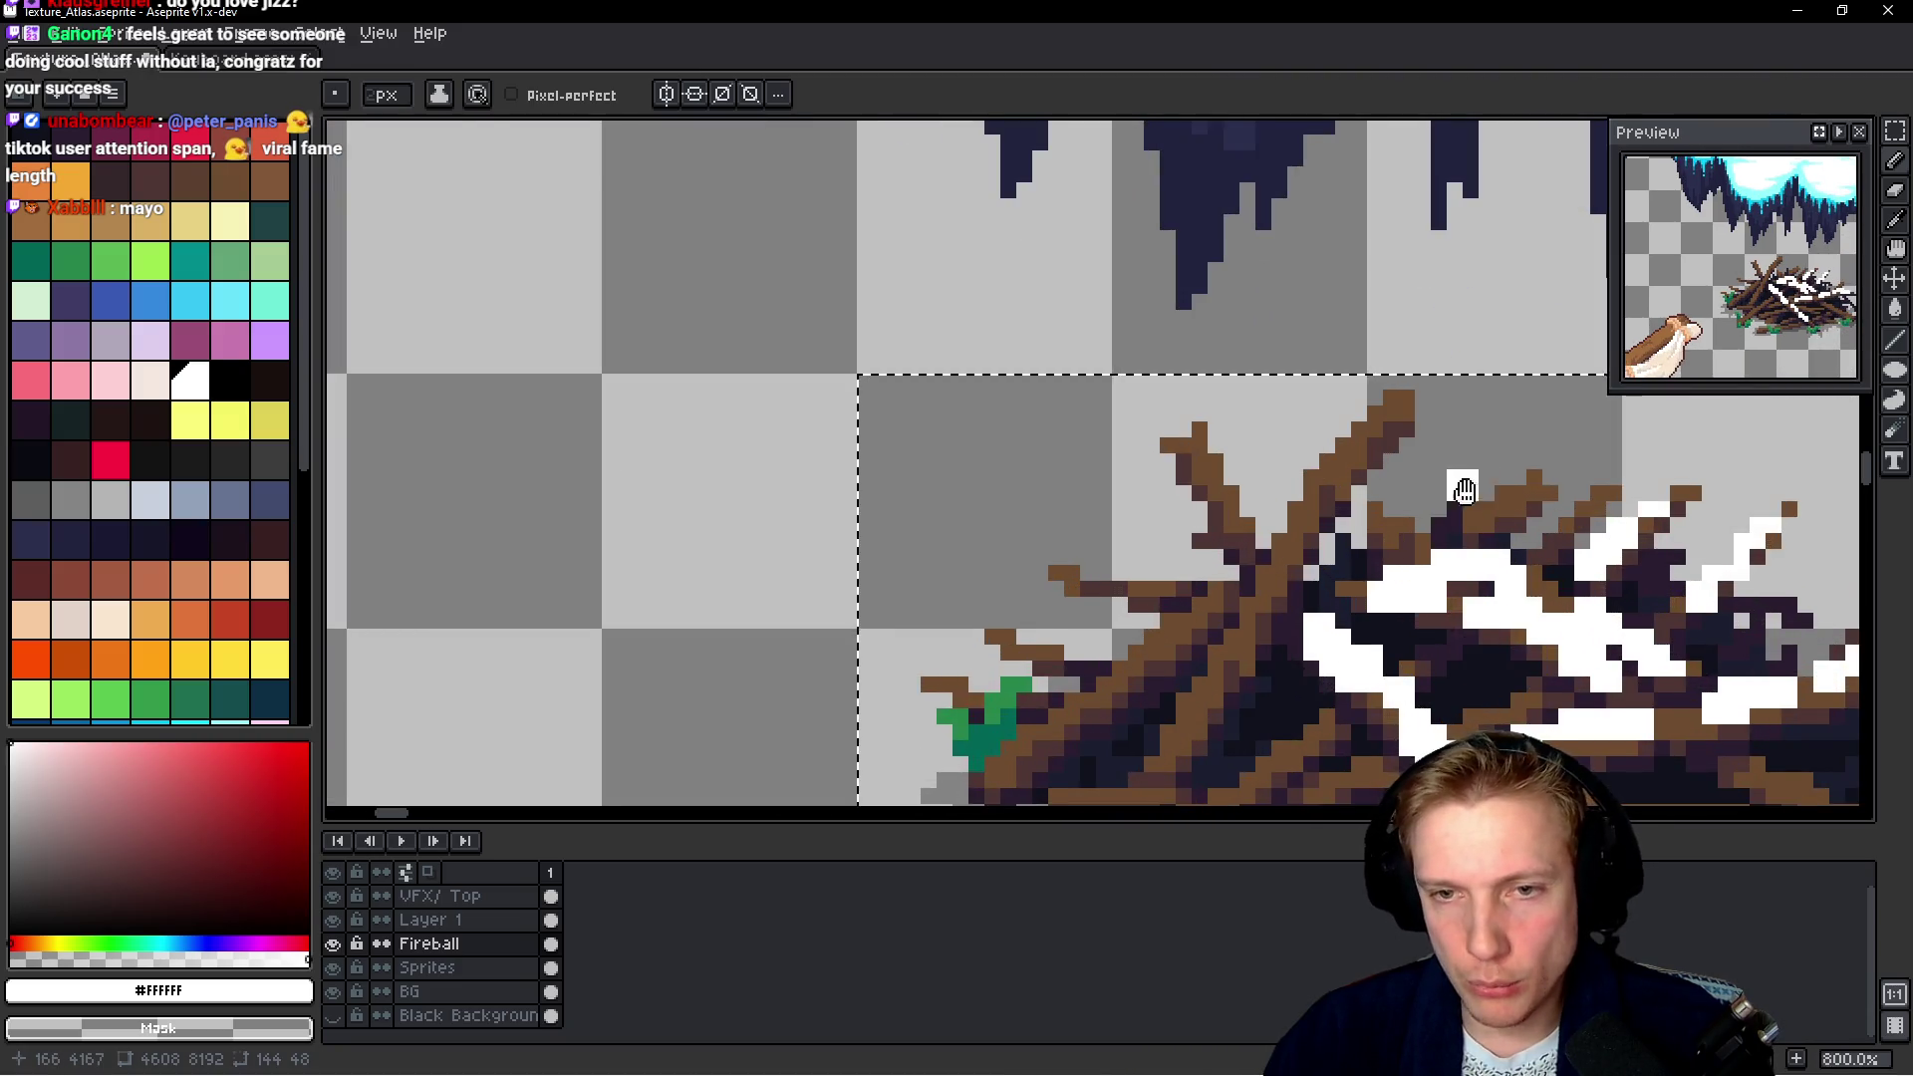
{"action": "scroll", "coordinate": [1275, 438], "scroll_direction": "up", "scroll_amount": 2}
{"action": "scroll", "coordinate": [1154, 381], "scroll_direction": "up", "scroll_amount": 1}
{"action": "left_click_drag", "start_coordinate": [1136, 401], "coordinate": [1042, 476]}
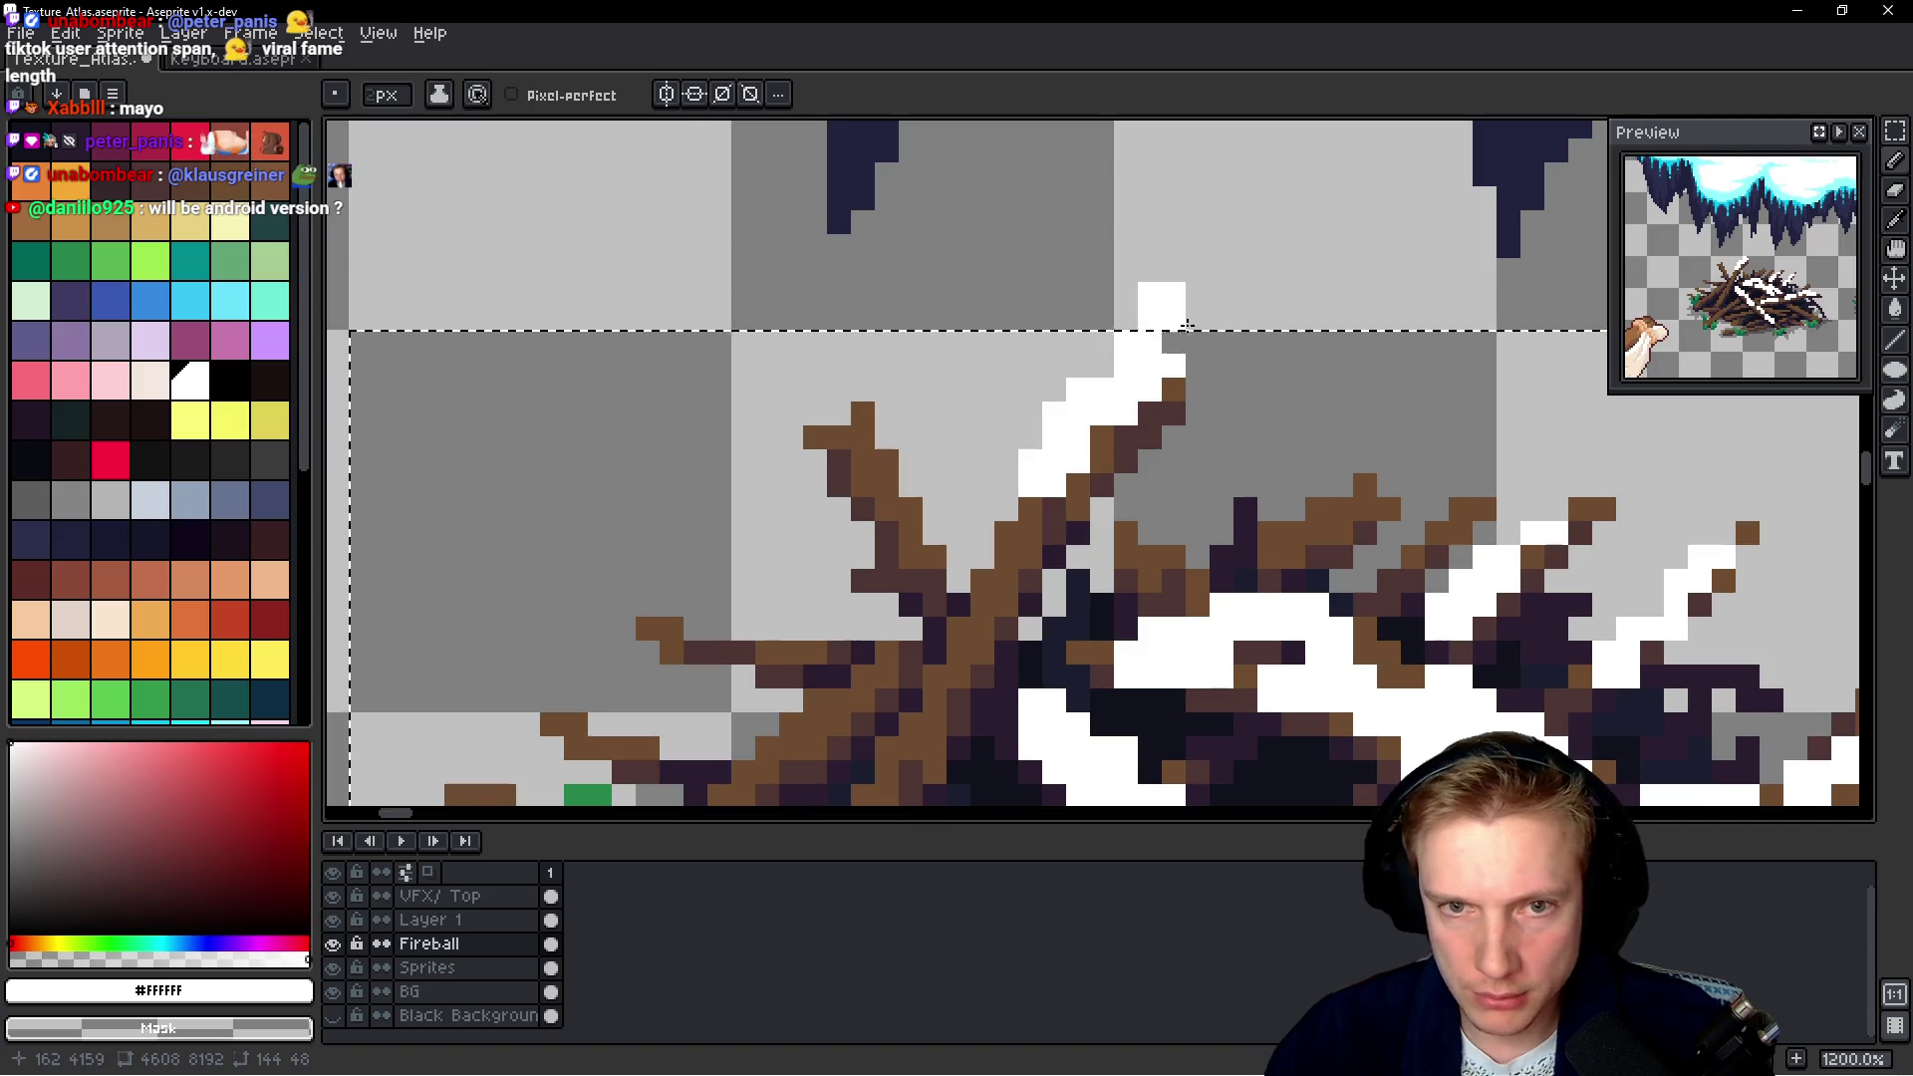
{"action": "left_click_drag", "start_coordinate": [1102, 554], "coordinate": [1176, 430]}
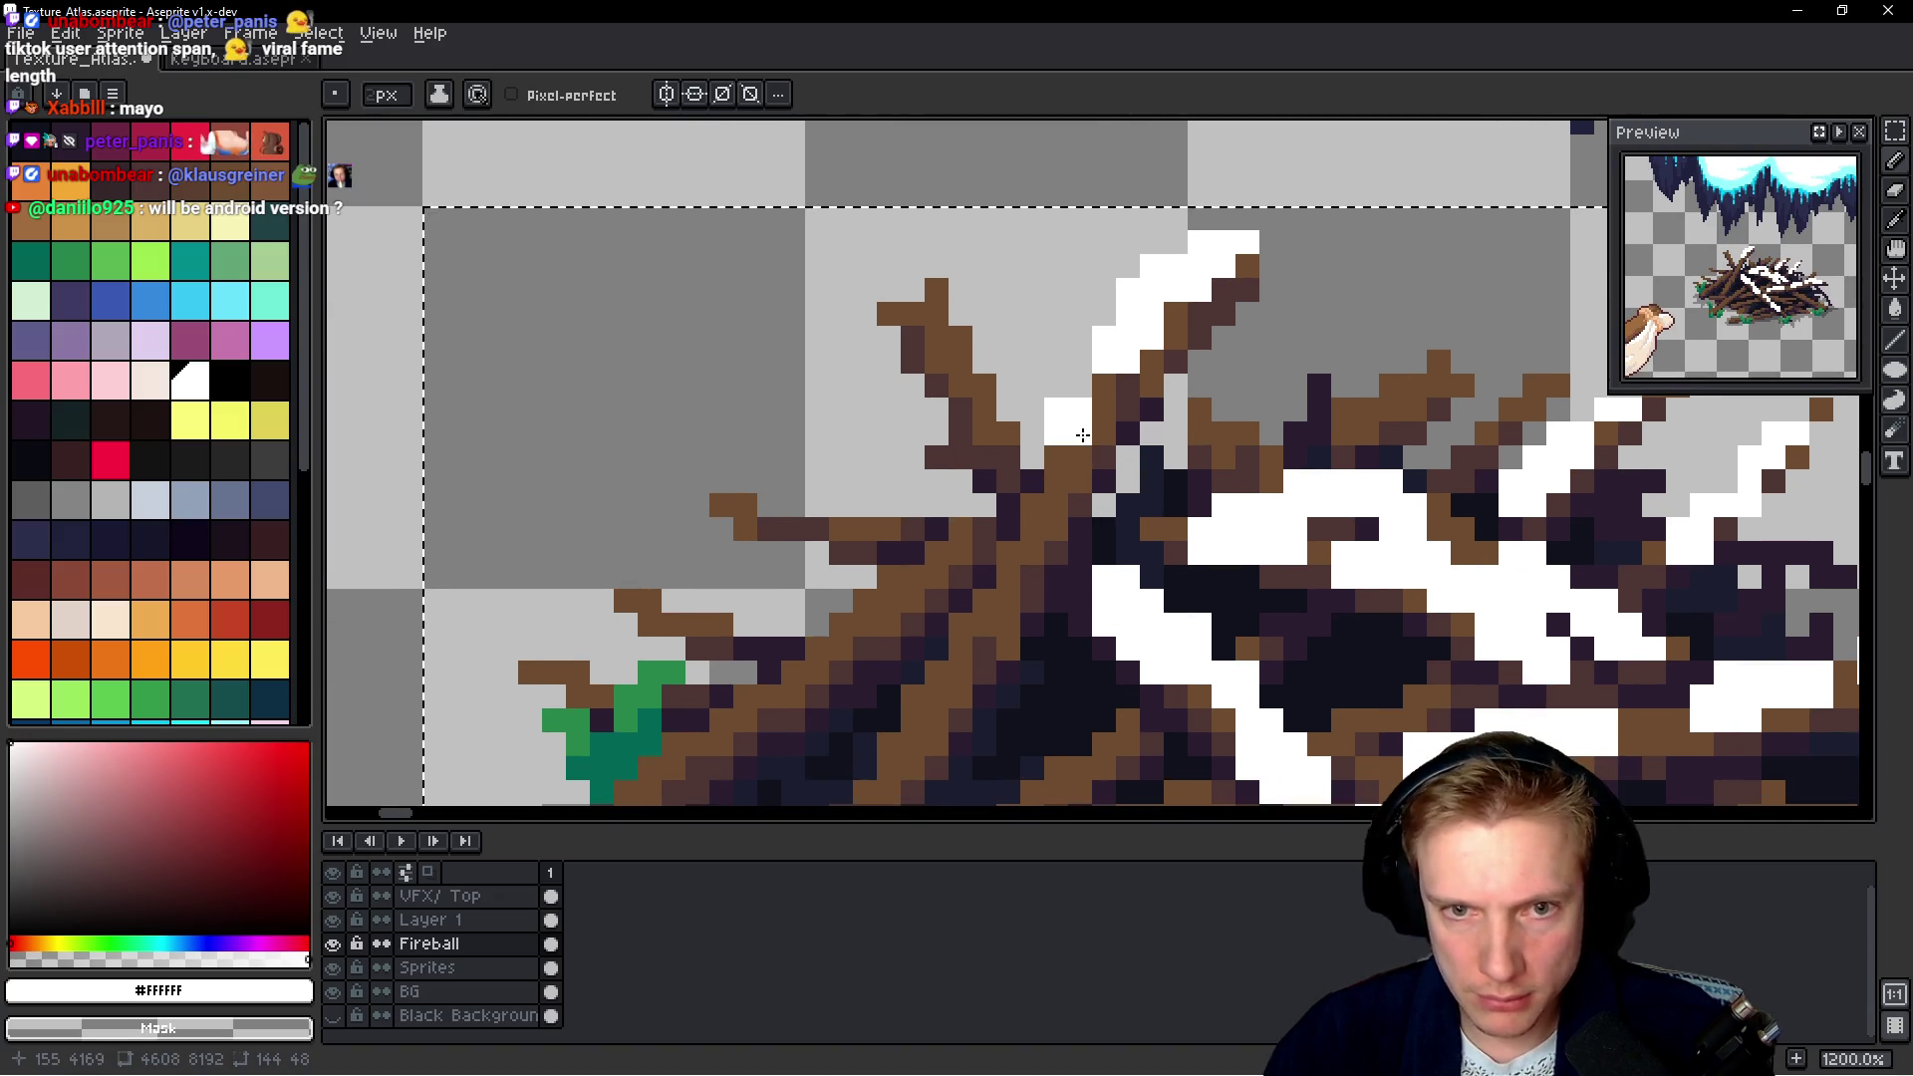
{"action": "mouse_move", "coordinate": [1043, 516]}
{"action": "left_mouse_down"}
{"action": "mouse_move", "coordinate": [1113, 450]}
{"action": "mouse_move", "coordinate": [1007, 591]}
{"action": "mouse_move", "coordinate": [972, 687]}
{"action": "mouse_move", "coordinate": [1012, 587]}
{"action": "mouse_move", "coordinate": [977, 650]}
{"action": "left_mouse_up"}
{"action": "key", "text": "ctrl+z"}
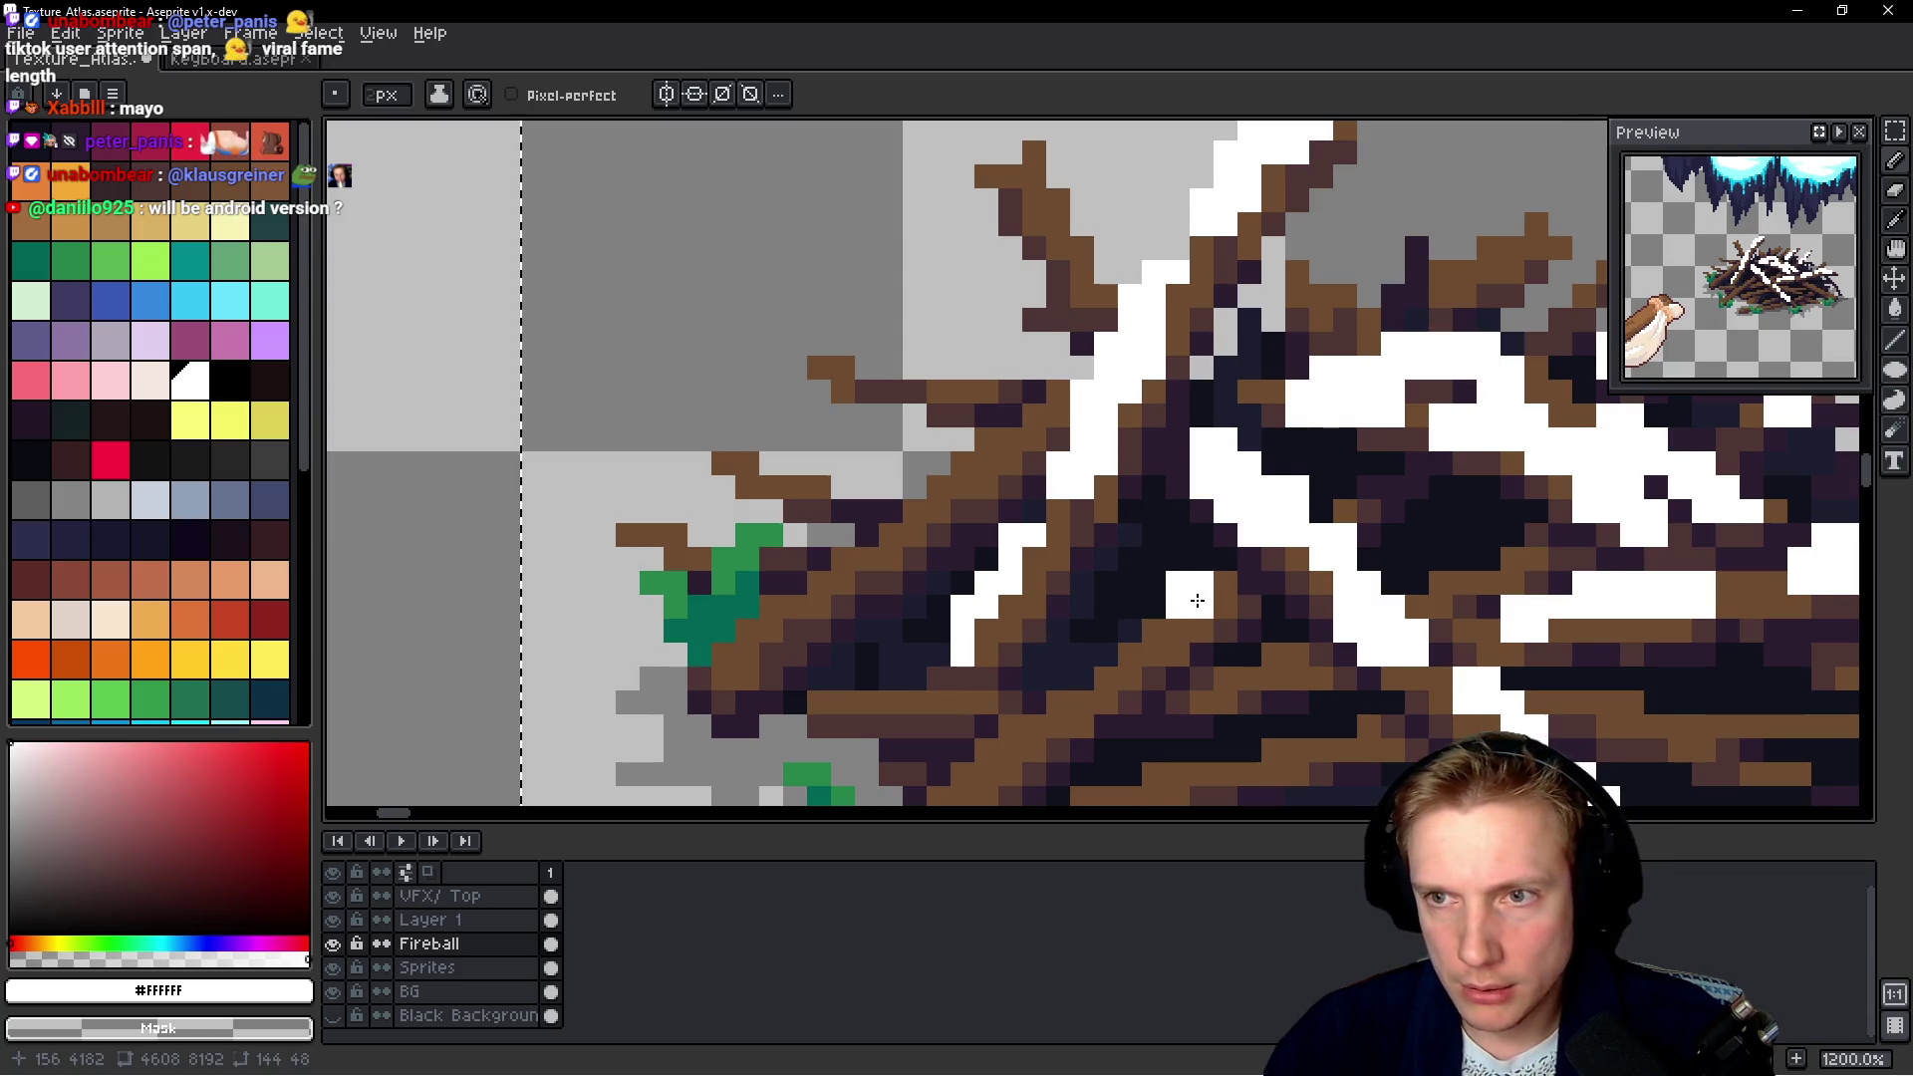
Add white snow streaks down a left twig and along the right-side twigs
{"action": "scroll", "coordinate": [1196, 599], "scroll_direction": "down", "scroll_amount": 4}
{"action": "scroll", "coordinate": [1197, 600], "scroll_direction": "down", "scroll_amount": 2}
{"action": "scroll", "coordinate": [1117, 610], "scroll_direction": "up", "scroll_amount": 2}
{"action": "scroll", "coordinate": [1116, 610], "scroll_direction": "up", "scroll_amount": 4}
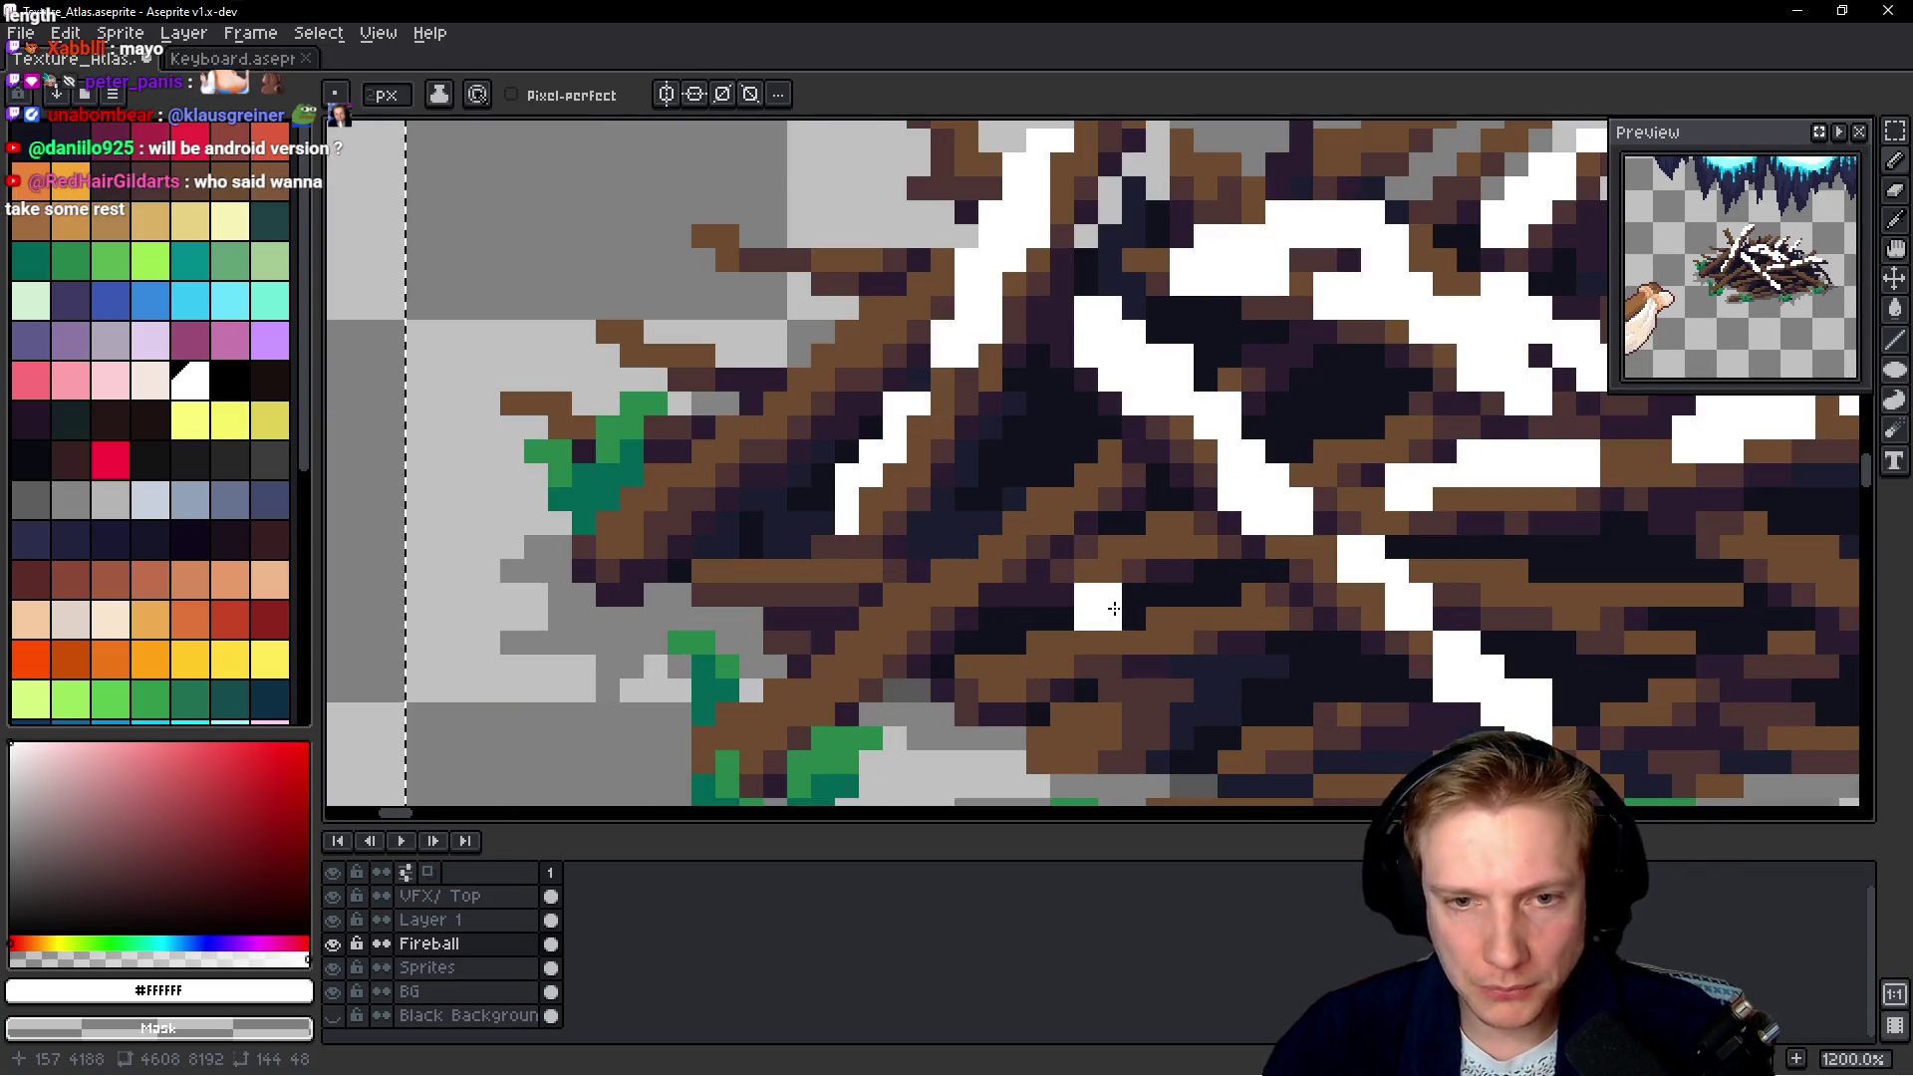
{"action": "left_click_drag", "start_coordinate": [1050, 511], "coordinate": [811, 677]}
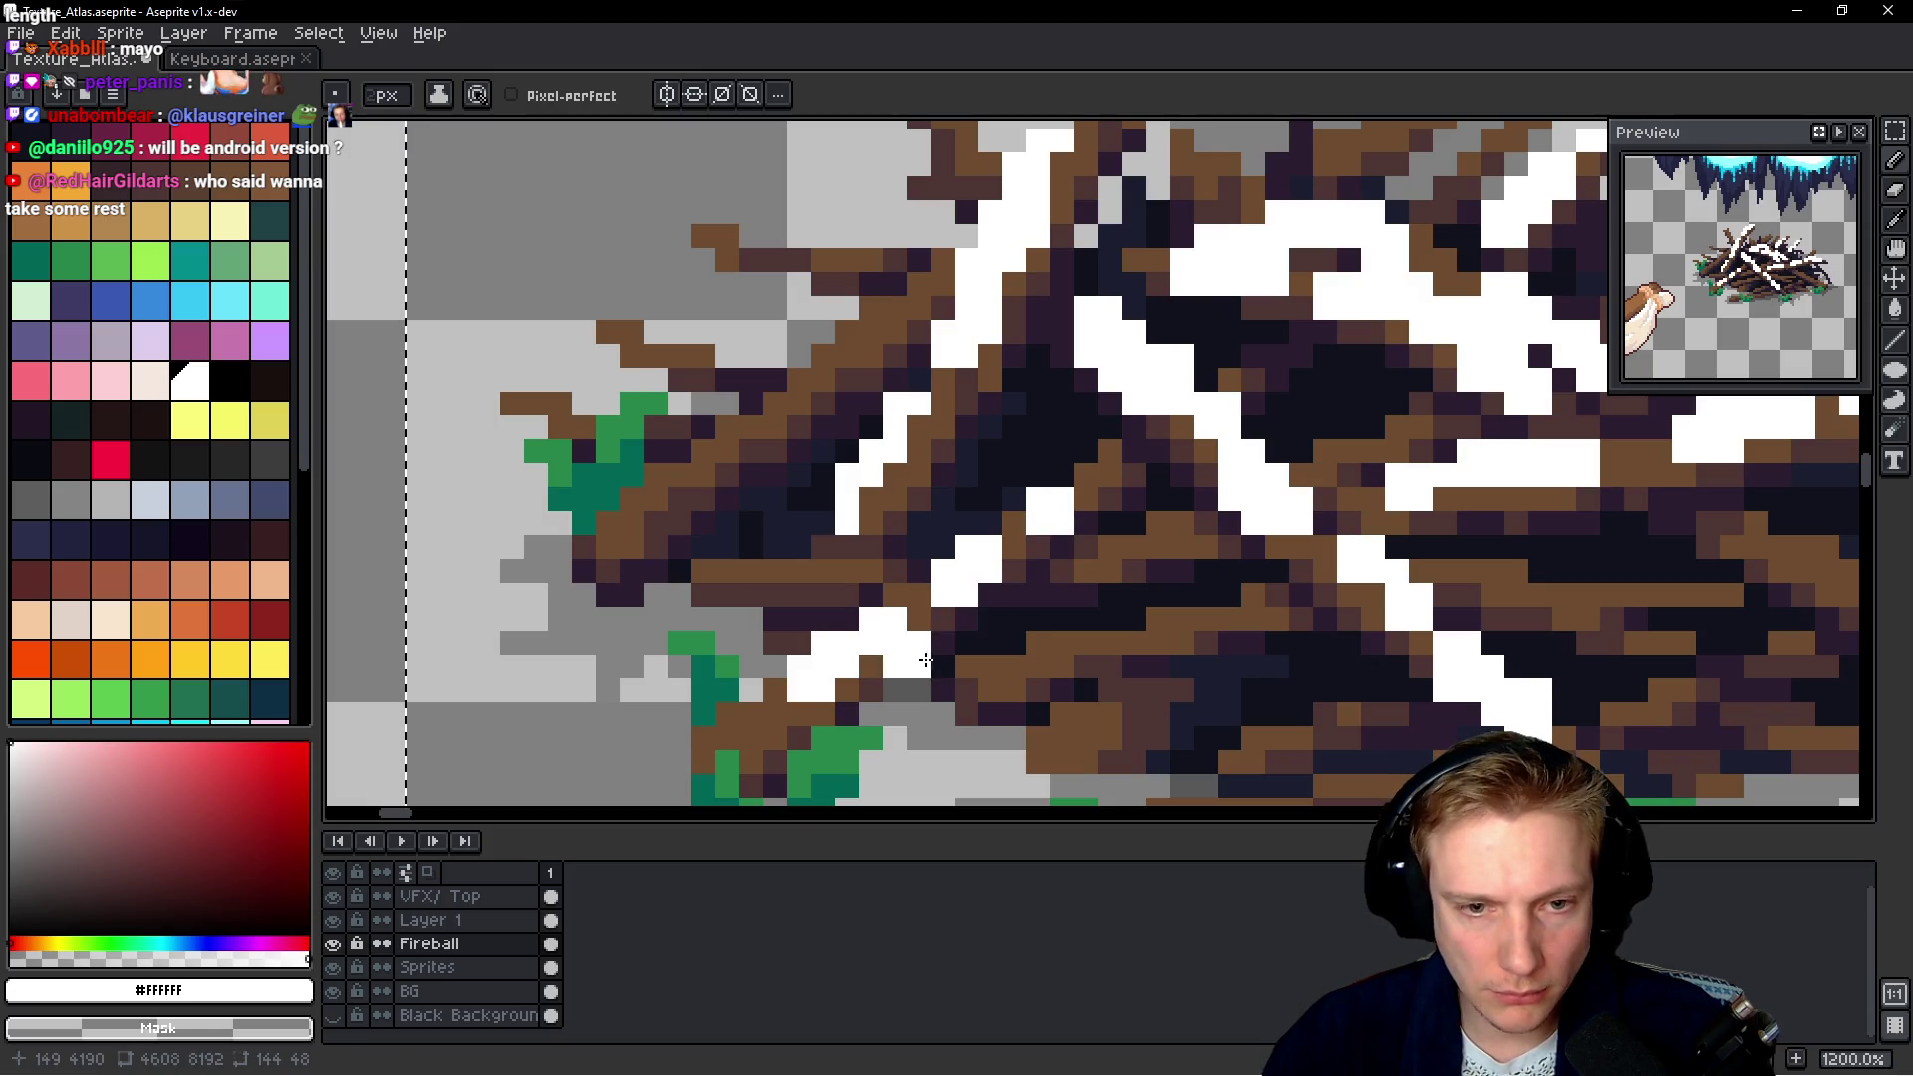
{"action": "scroll", "coordinate": [924, 660], "scroll_direction": "down", "scroll_amount": 3}
{"action": "scroll", "coordinate": [925, 660], "scroll_direction": "down", "scroll_amount": 3}
{"action": "scroll", "coordinate": [1229, 688], "scroll_direction": "up", "scroll_amount": 4}
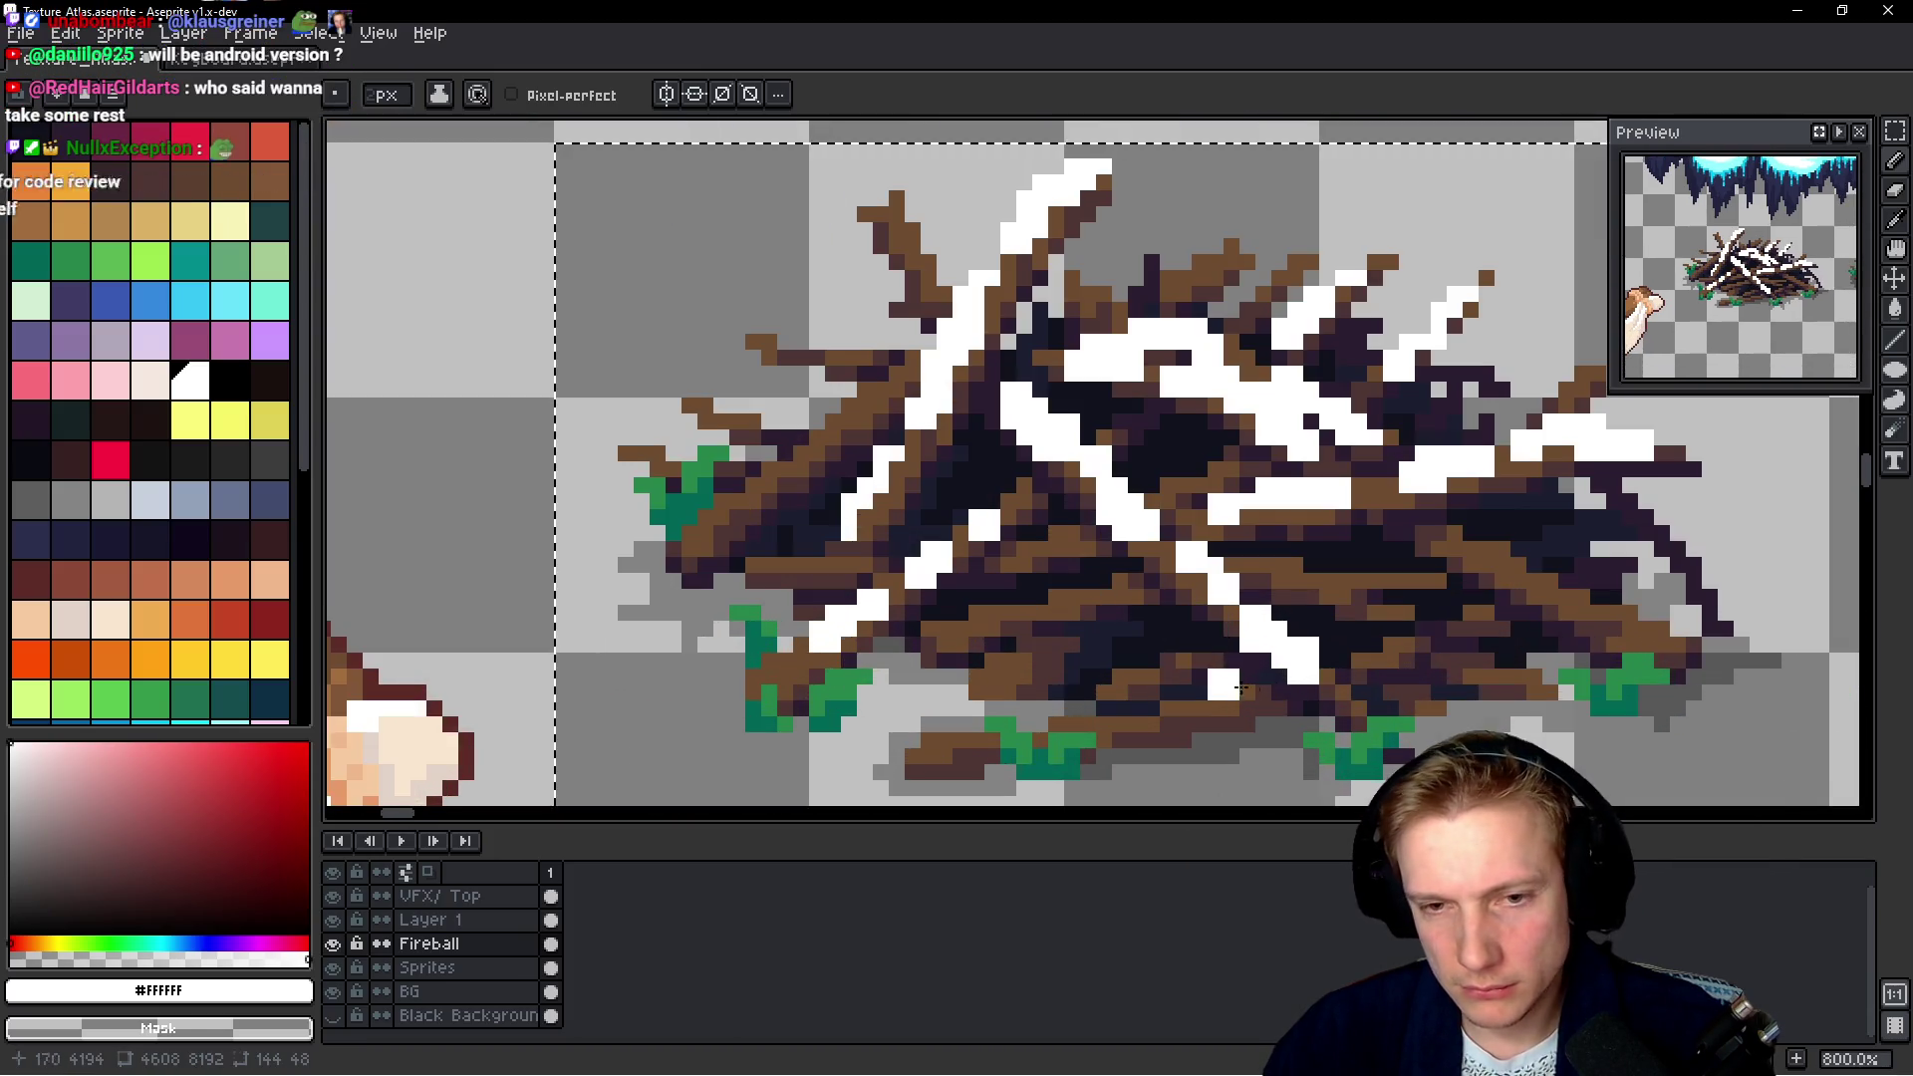
{"action": "scroll", "coordinate": [1229, 688], "scroll_direction": "up", "scroll_amount": 2}
{"action": "left_click_drag", "start_coordinate": [1506, 535], "coordinate": [1646, 599]}
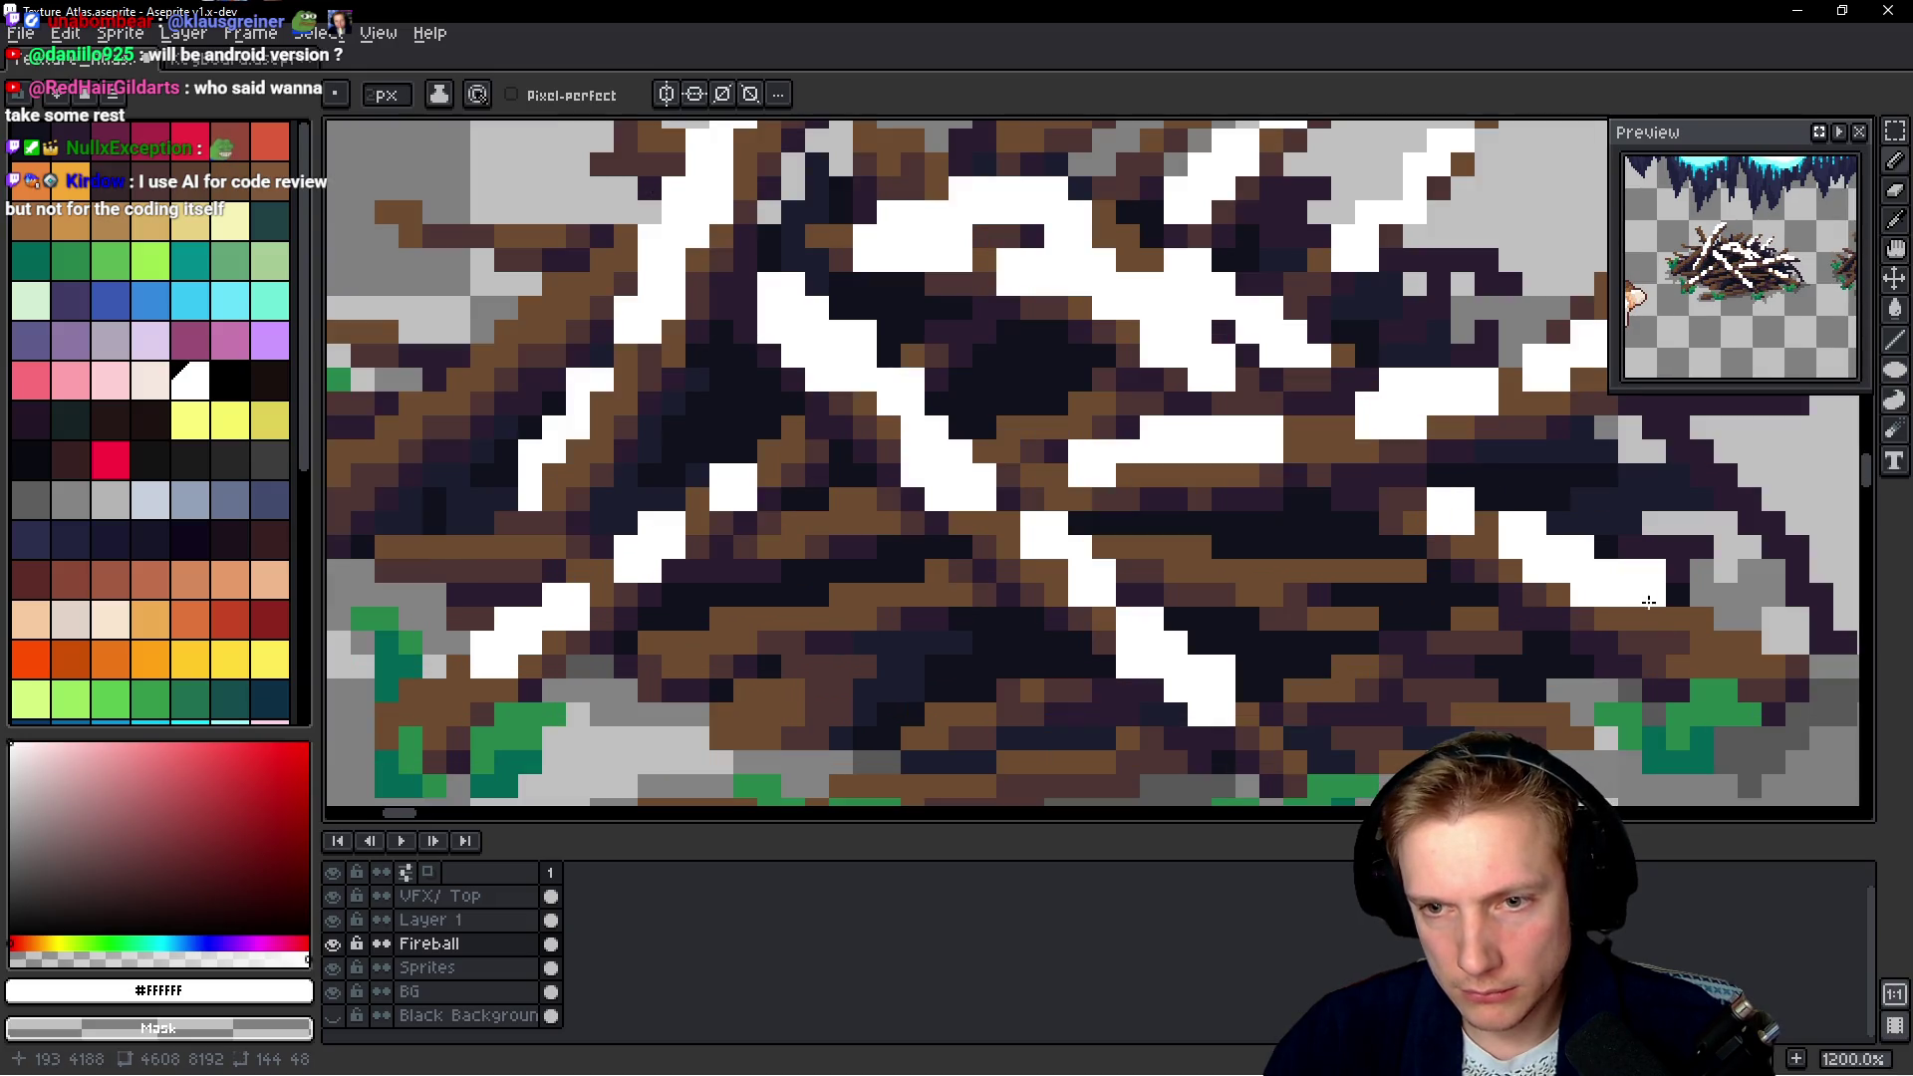
Paint snow along the left branch and add a white patch in the pile's middle
{"action": "scroll", "coordinate": [1438, 599], "scroll_direction": "right", "scroll_amount": 2}
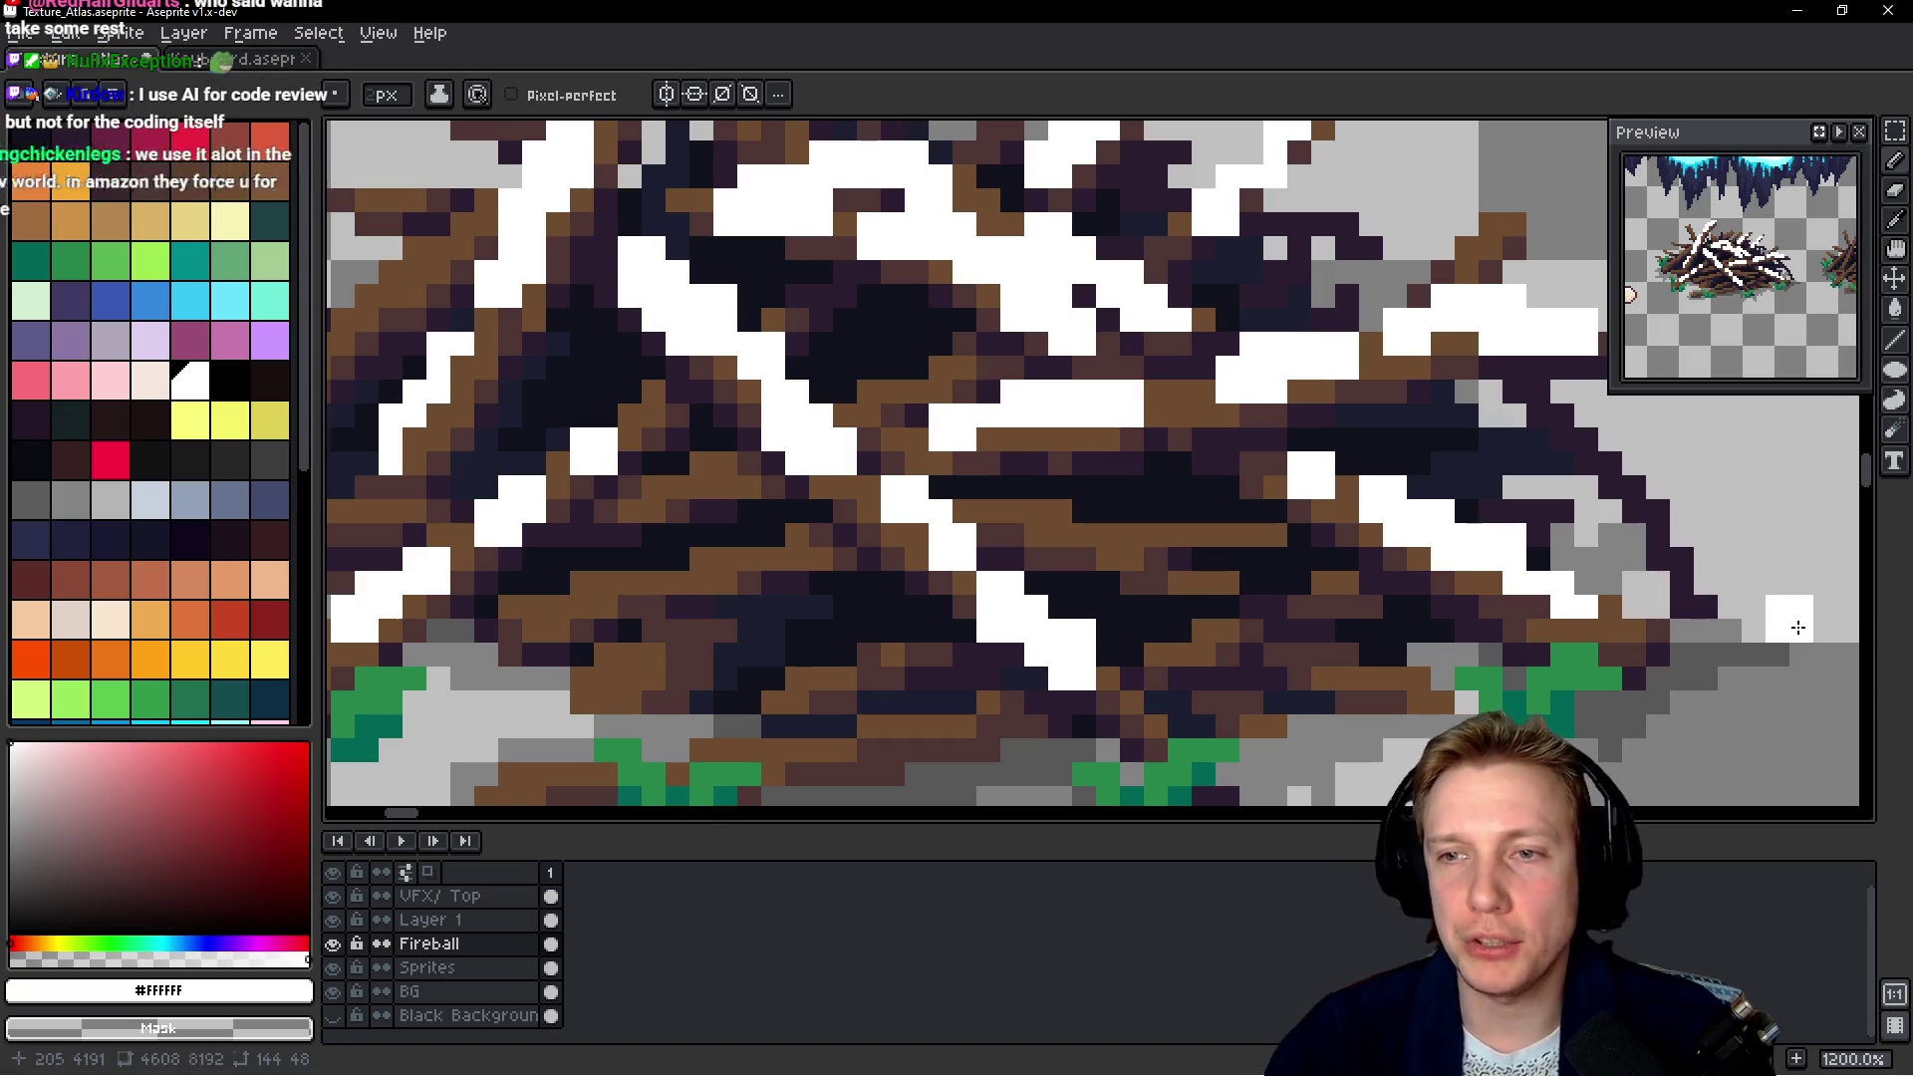
{"action": "scroll", "coordinate": [1420, 528], "scroll_direction": "down", "scroll_amount": 2}
{"action": "scroll", "coordinate": [1075, 432], "scroll_direction": "down", "scroll_amount": 2}
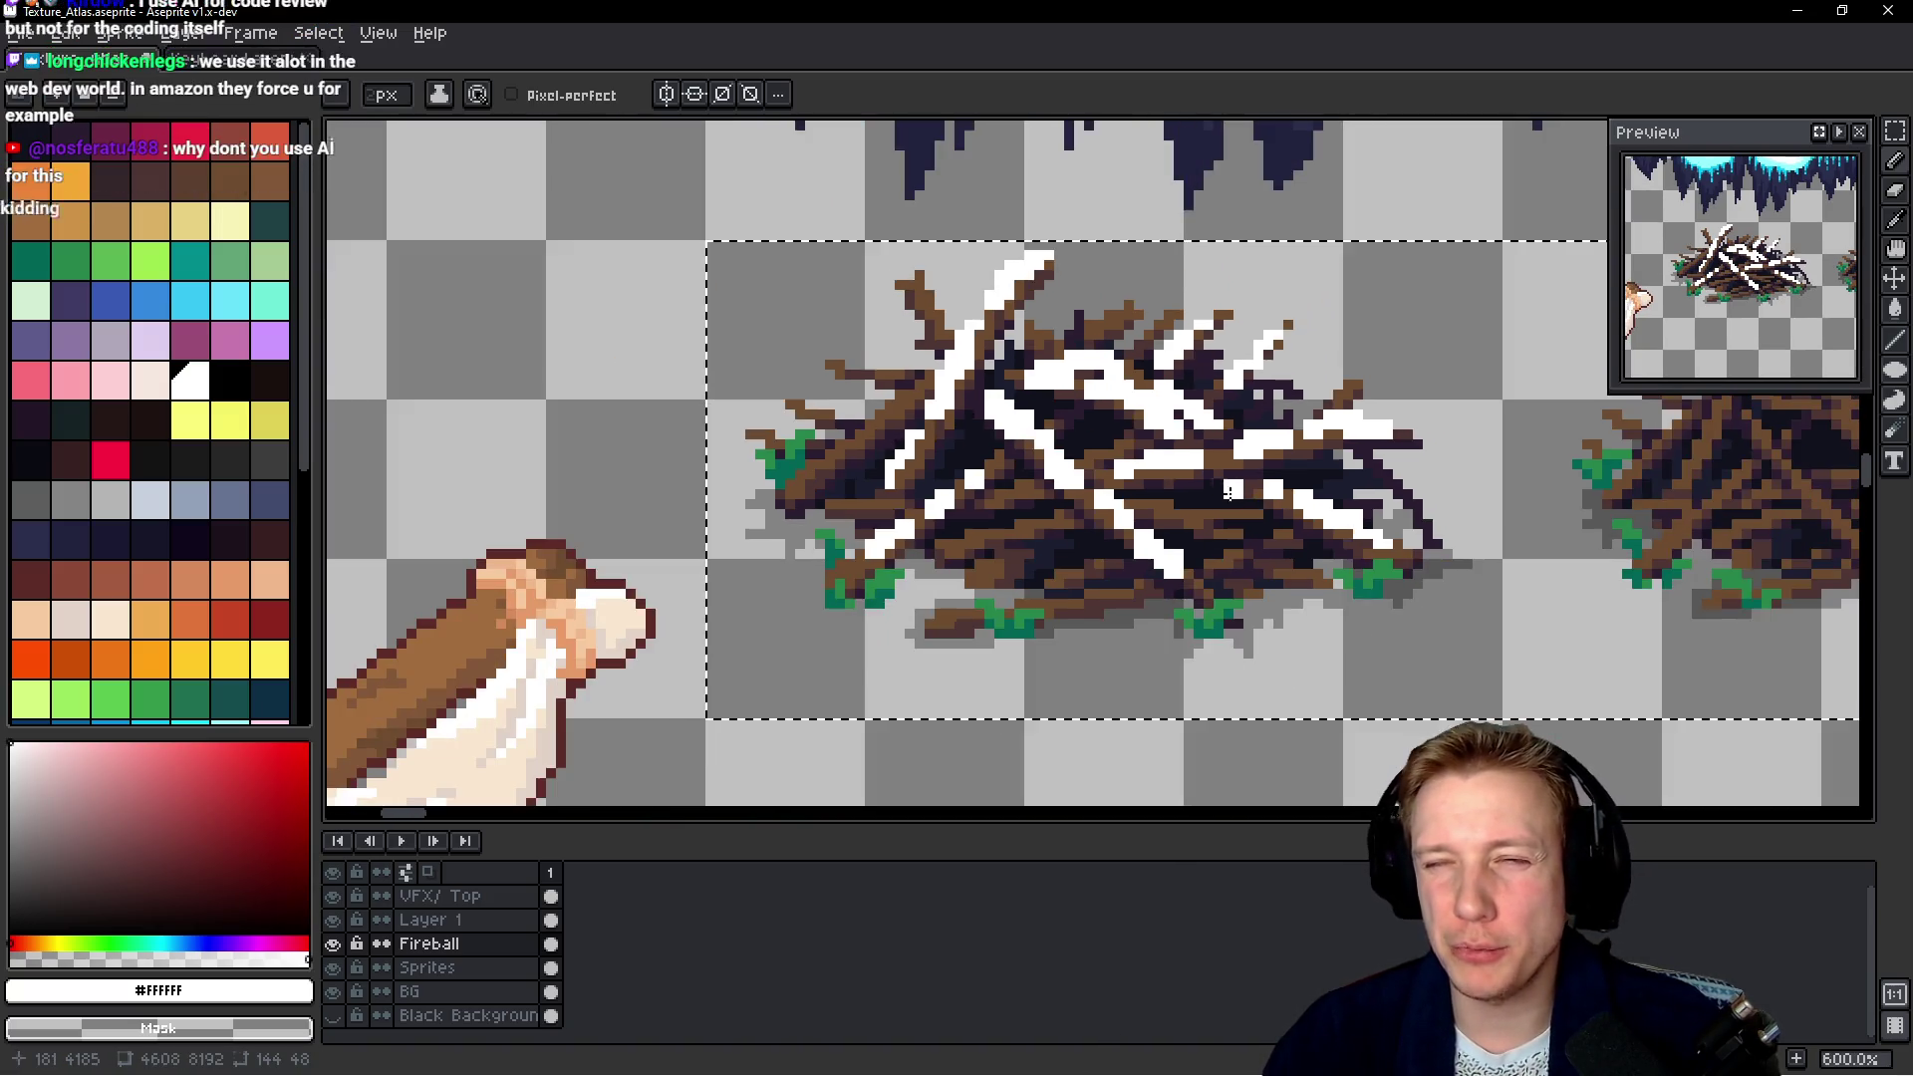
{"action": "scroll", "coordinate": [1075, 432], "scroll_direction": "up", "scroll_amount": 1}
{"action": "scroll", "coordinate": [996, 409], "scroll_direction": "up", "scroll_amount": 3}
{"action": "scroll", "coordinate": [864, 370], "scroll_direction": "up", "scroll_amount": 1}
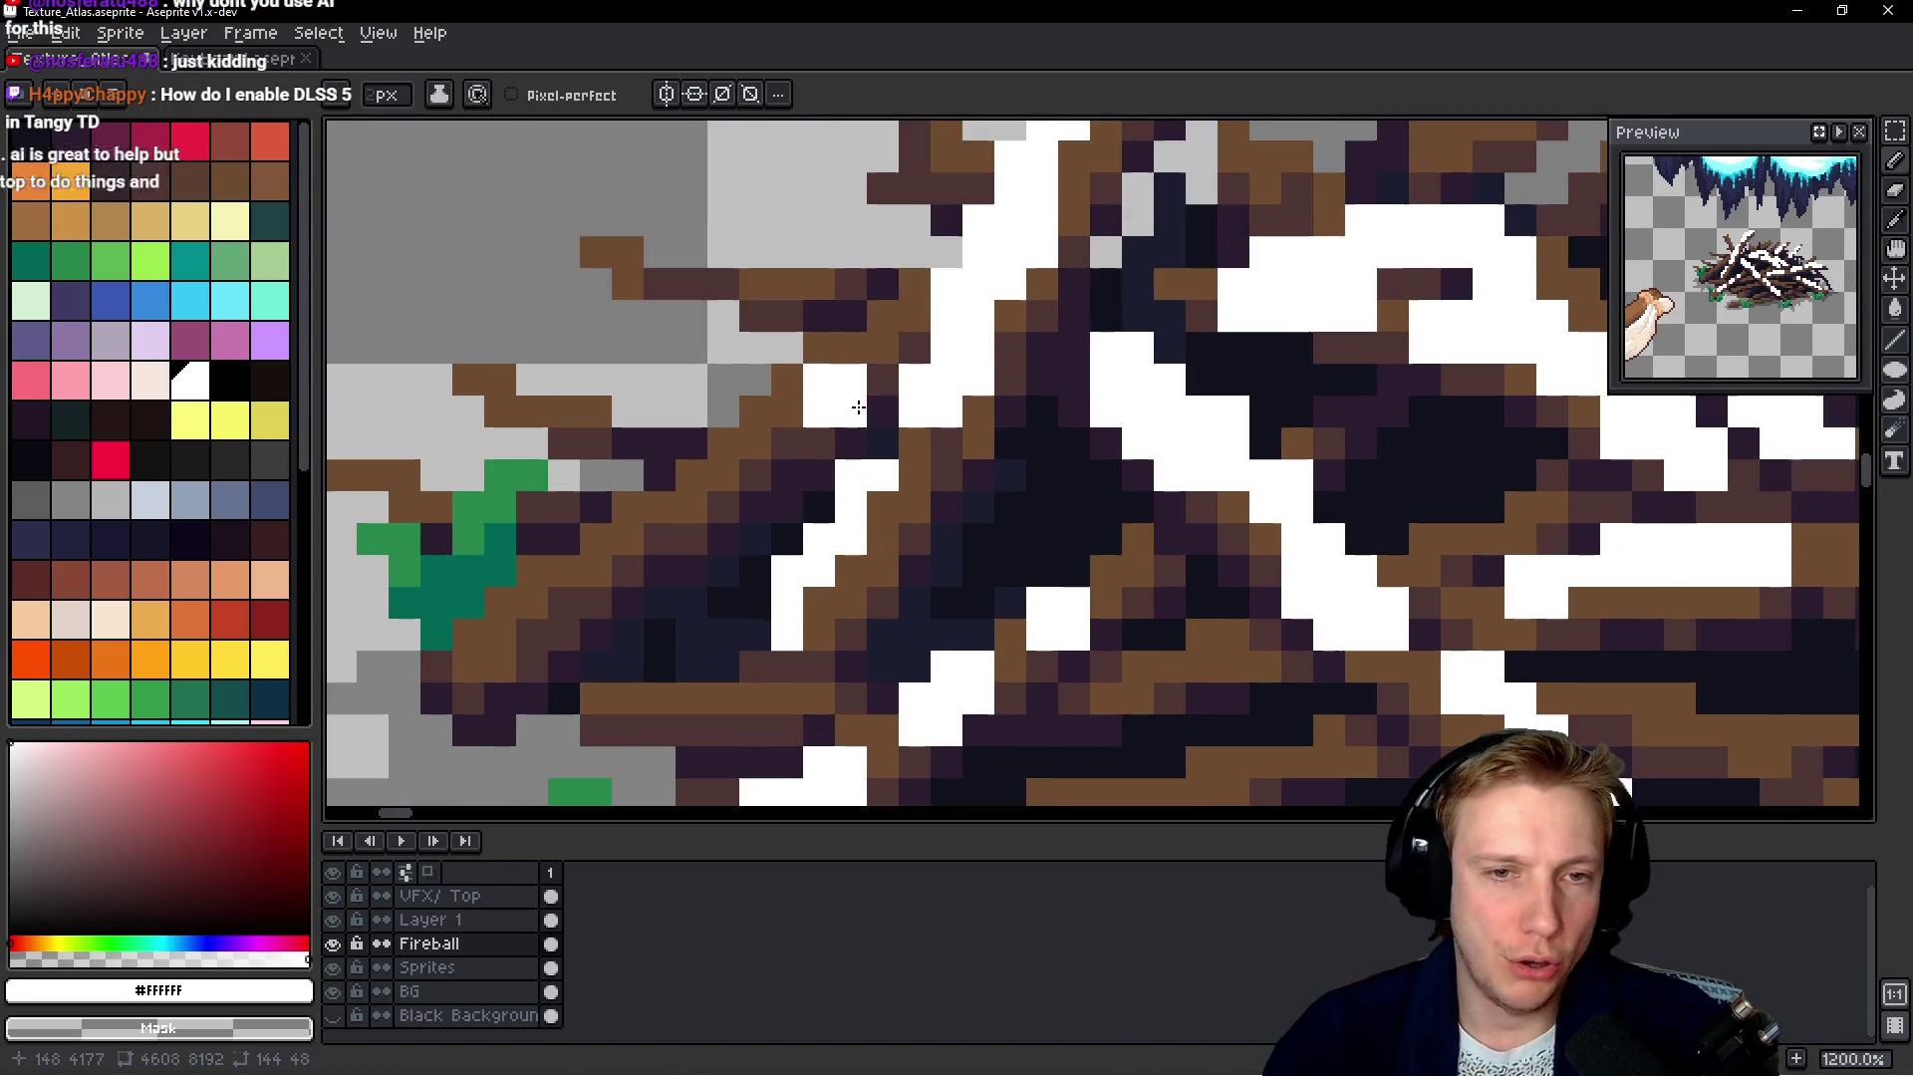
{"action": "mouse_move", "coordinate": [764, 405]}
{"action": "left_mouse_down"}
{"action": "mouse_move", "coordinate": [705, 478]}
{"action": "mouse_move", "coordinate": [528, 603]}
{"action": "left_mouse_up"}
{"action": "scroll", "coordinate": [634, 566], "scroll_direction": "down", "scroll_amount": 4}
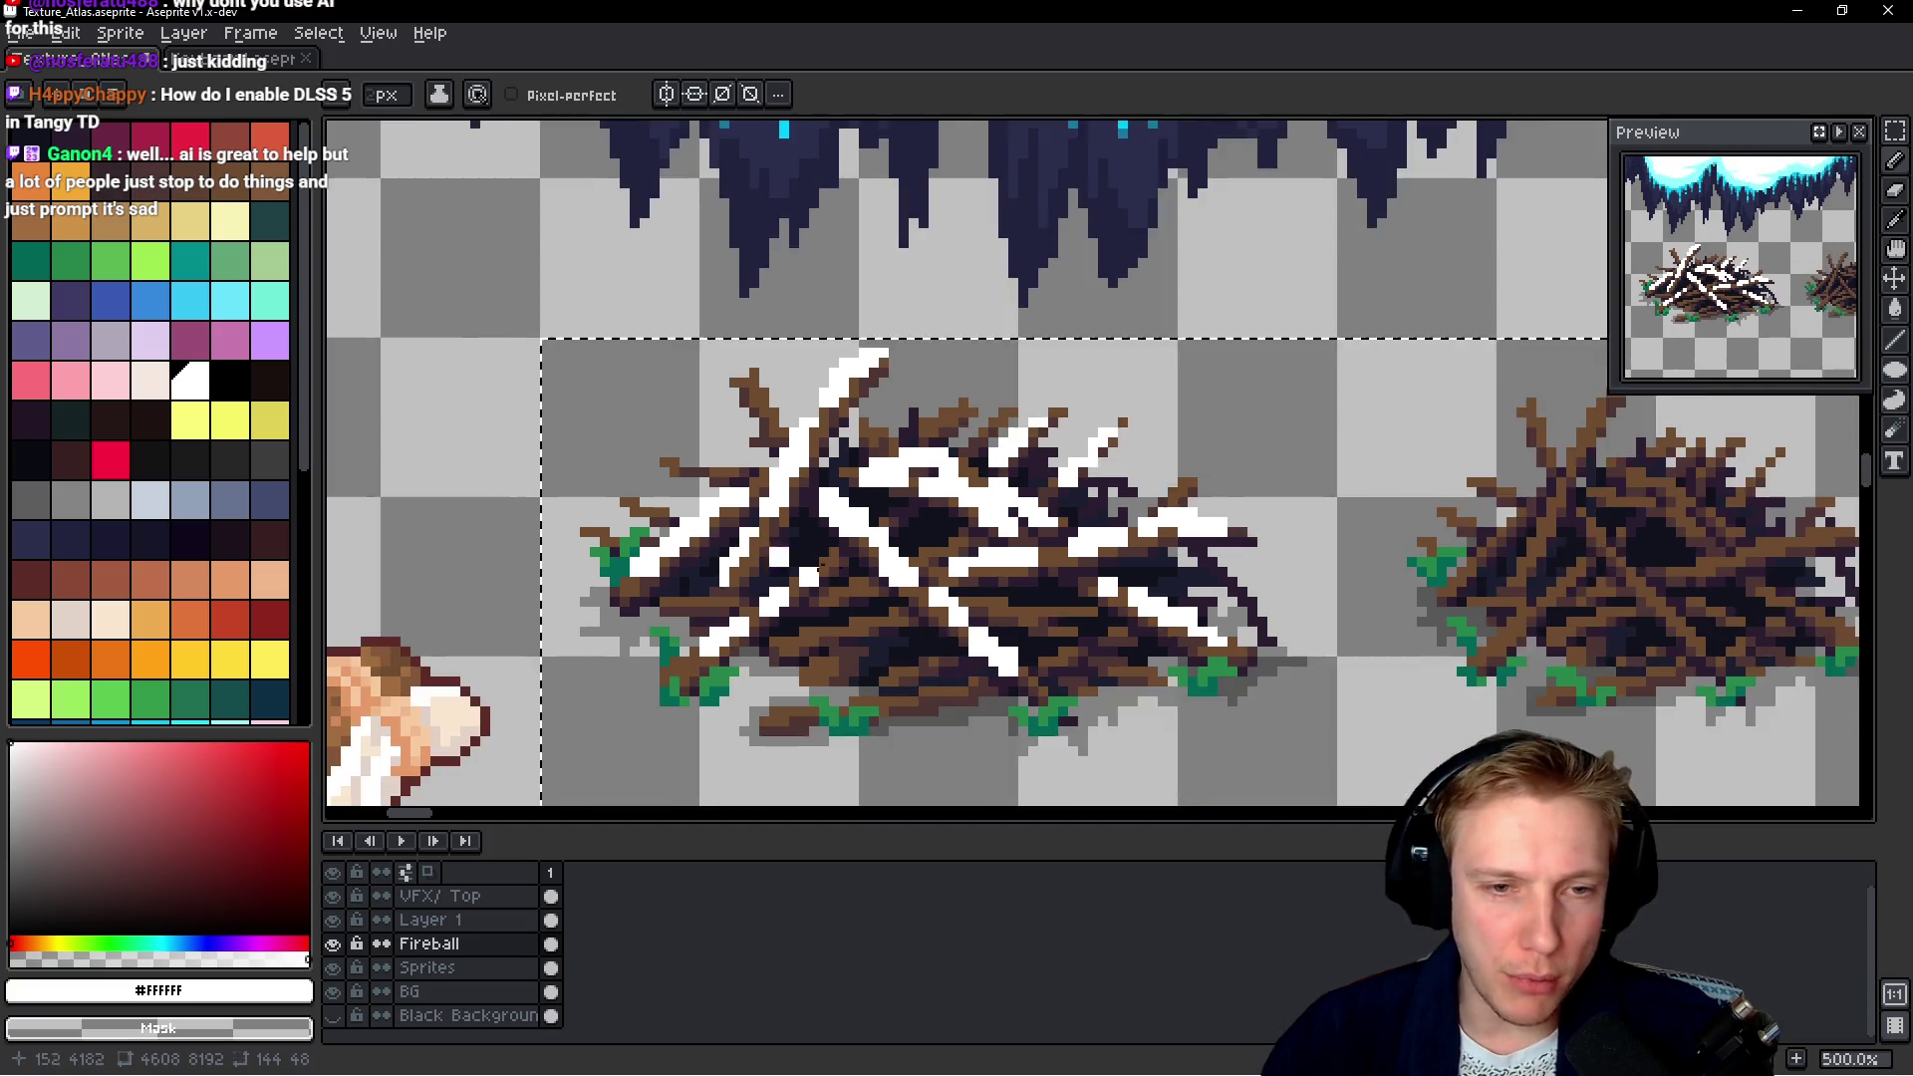
{"action": "scroll", "coordinate": [797, 577], "scroll_direction": "down", "scroll_amount": 1}
{"action": "scroll", "coordinate": [885, 588], "scroll_direction": "down", "scroll_amount": 1}
{"action": "scroll", "coordinate": [884, 588], "scroll_direction": "up", "scroll_amount": 5}
{"action": "scroll", "coordinate": [867, 597], "scroll_direction": "up", "scroll_amount": 2}
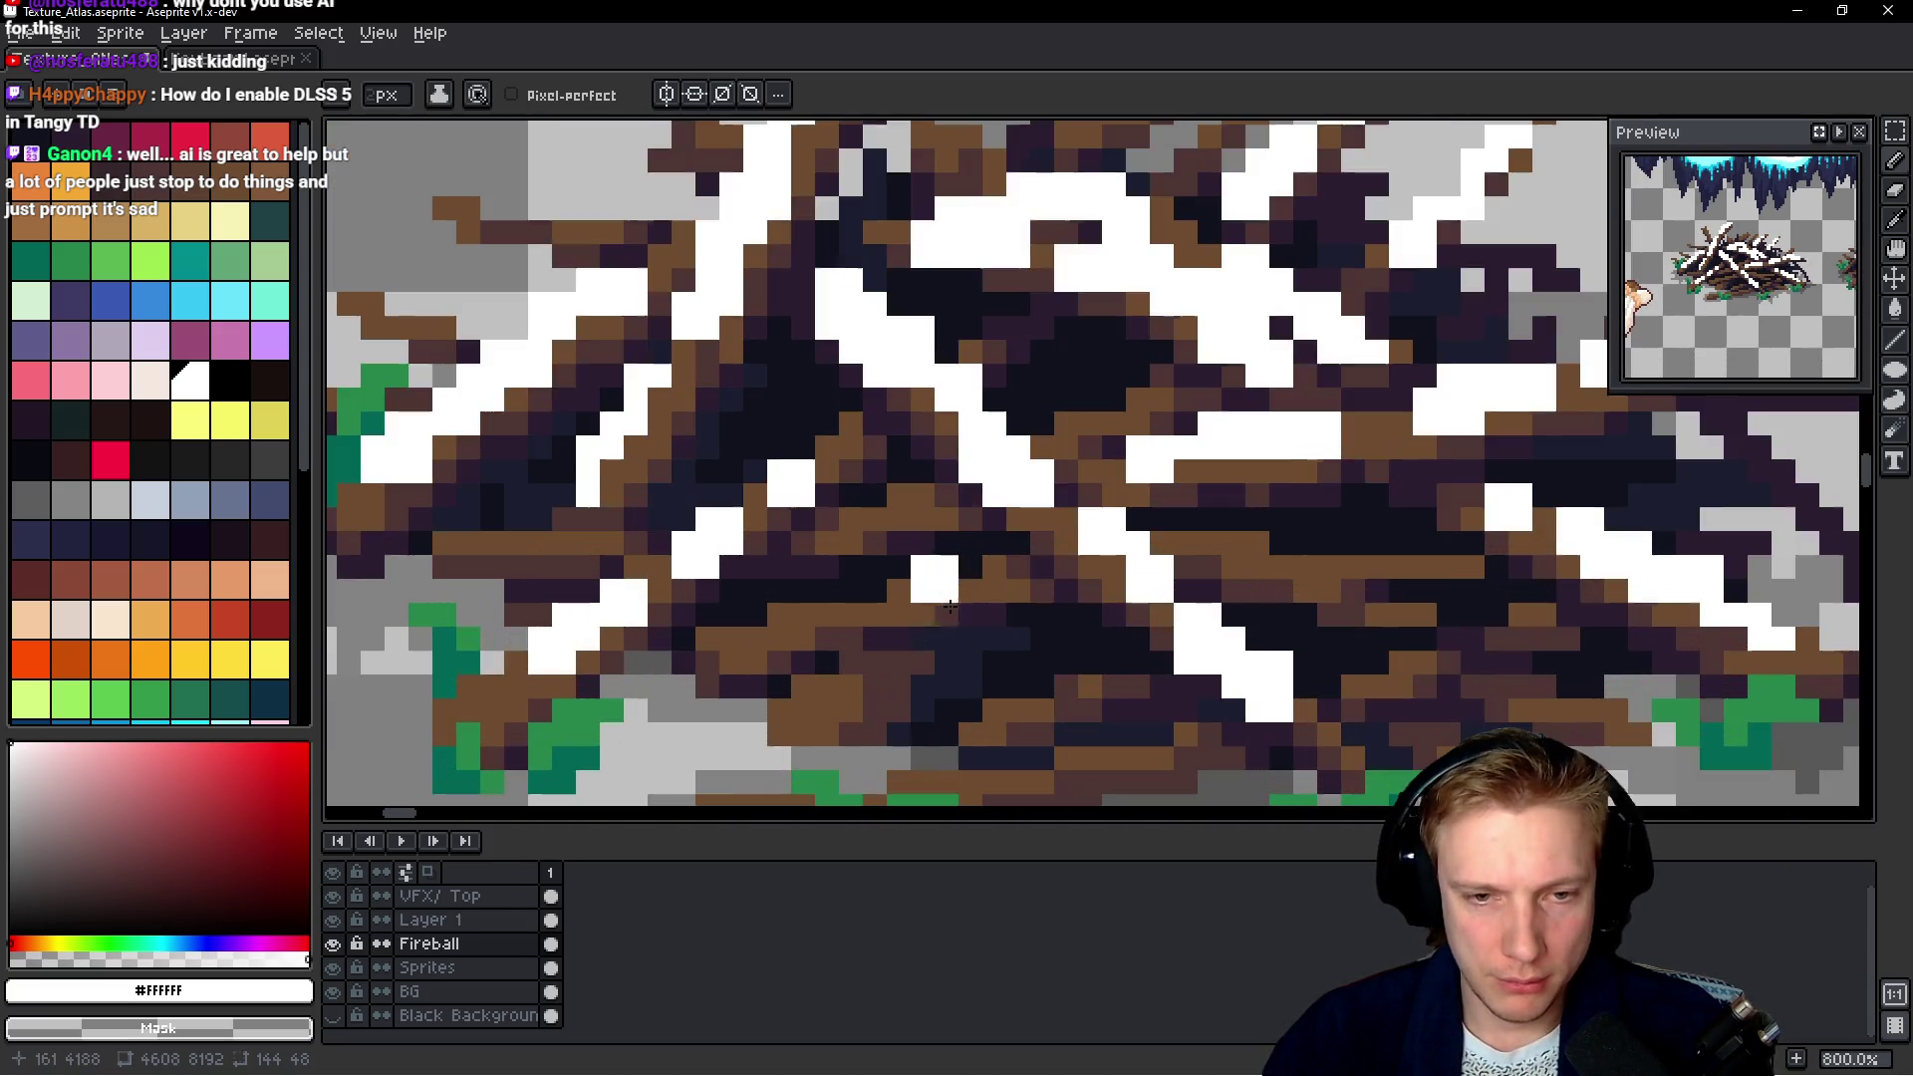
{"action": "left_click_drag", "start_coordinate": [803, 638], "coordinate": [737, 648]}
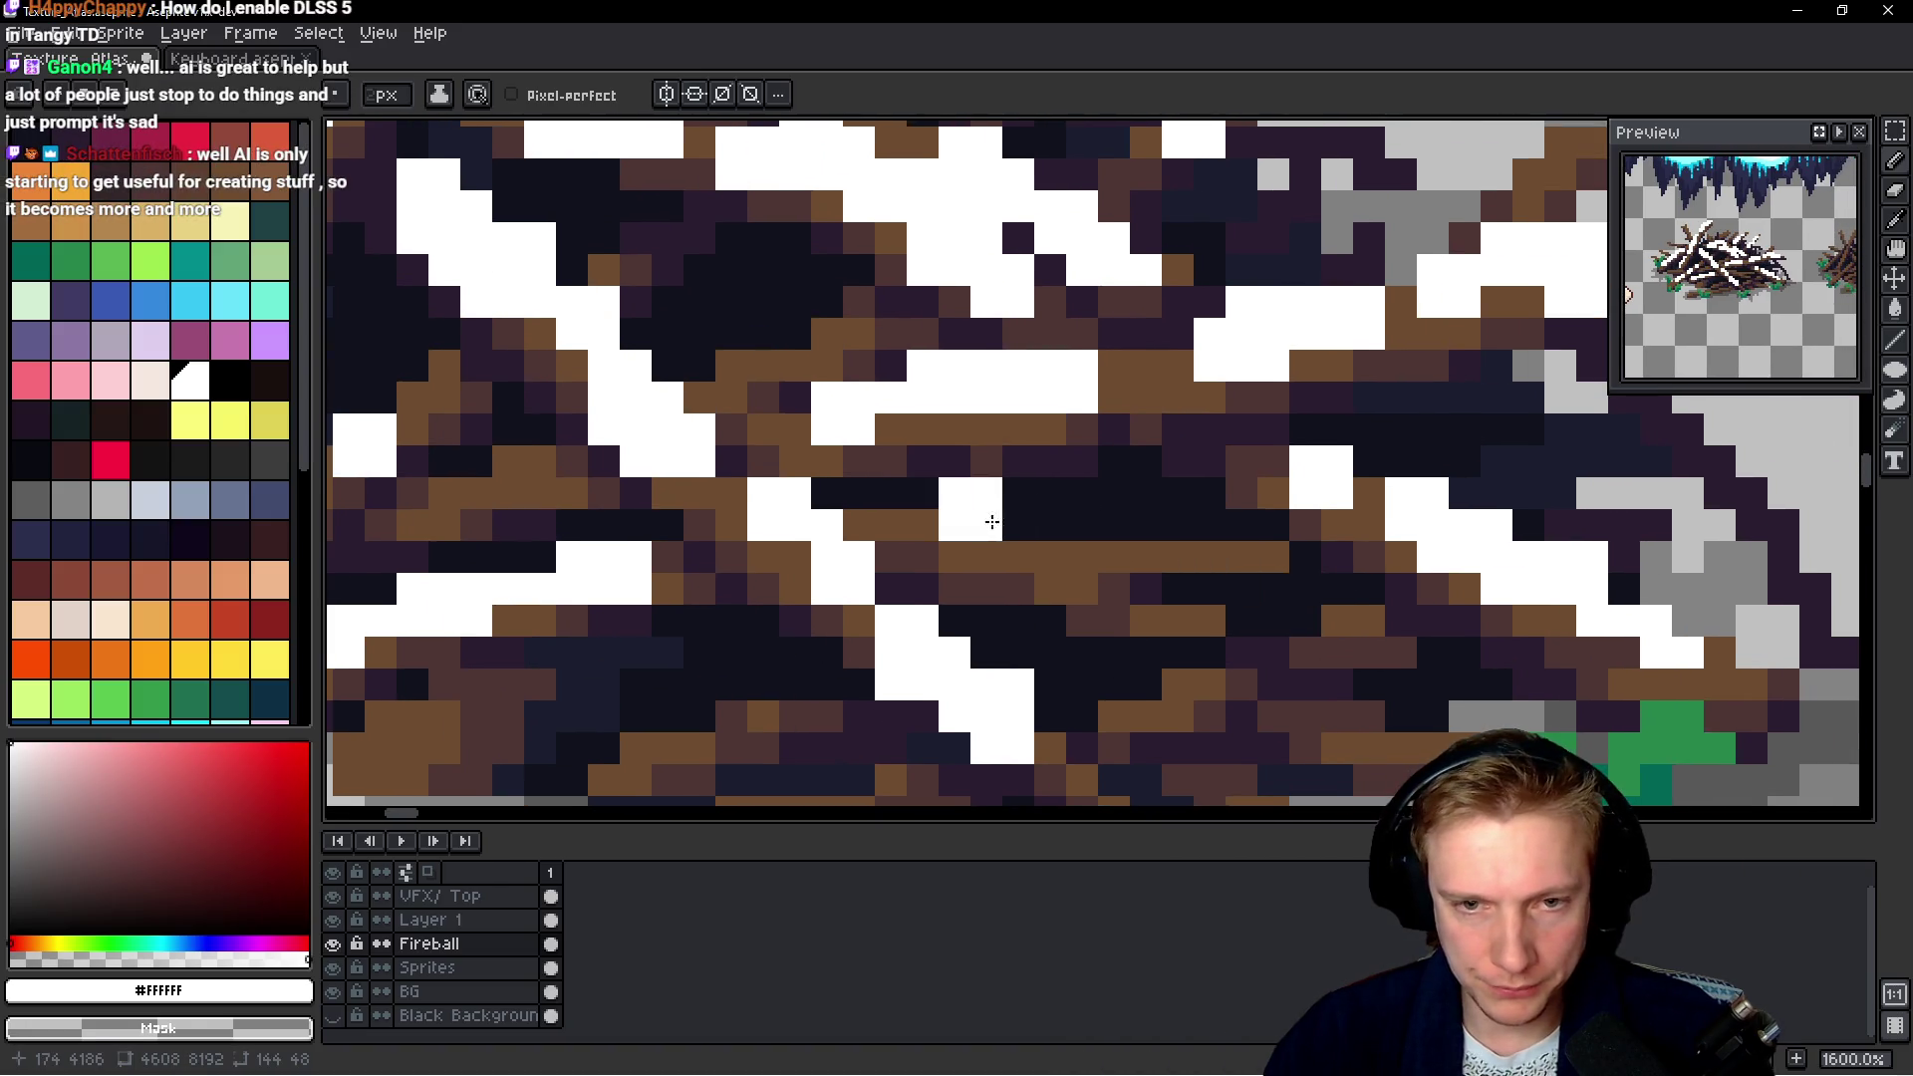
{"action": "scroll", "coordinate": [1288, 591], "scroll_direction": "down", "scroll_amount": 1}
{"action": "scroll", "coordinate": [1288, 592], "scroll_direction": "down", "scroll_amount": 3}
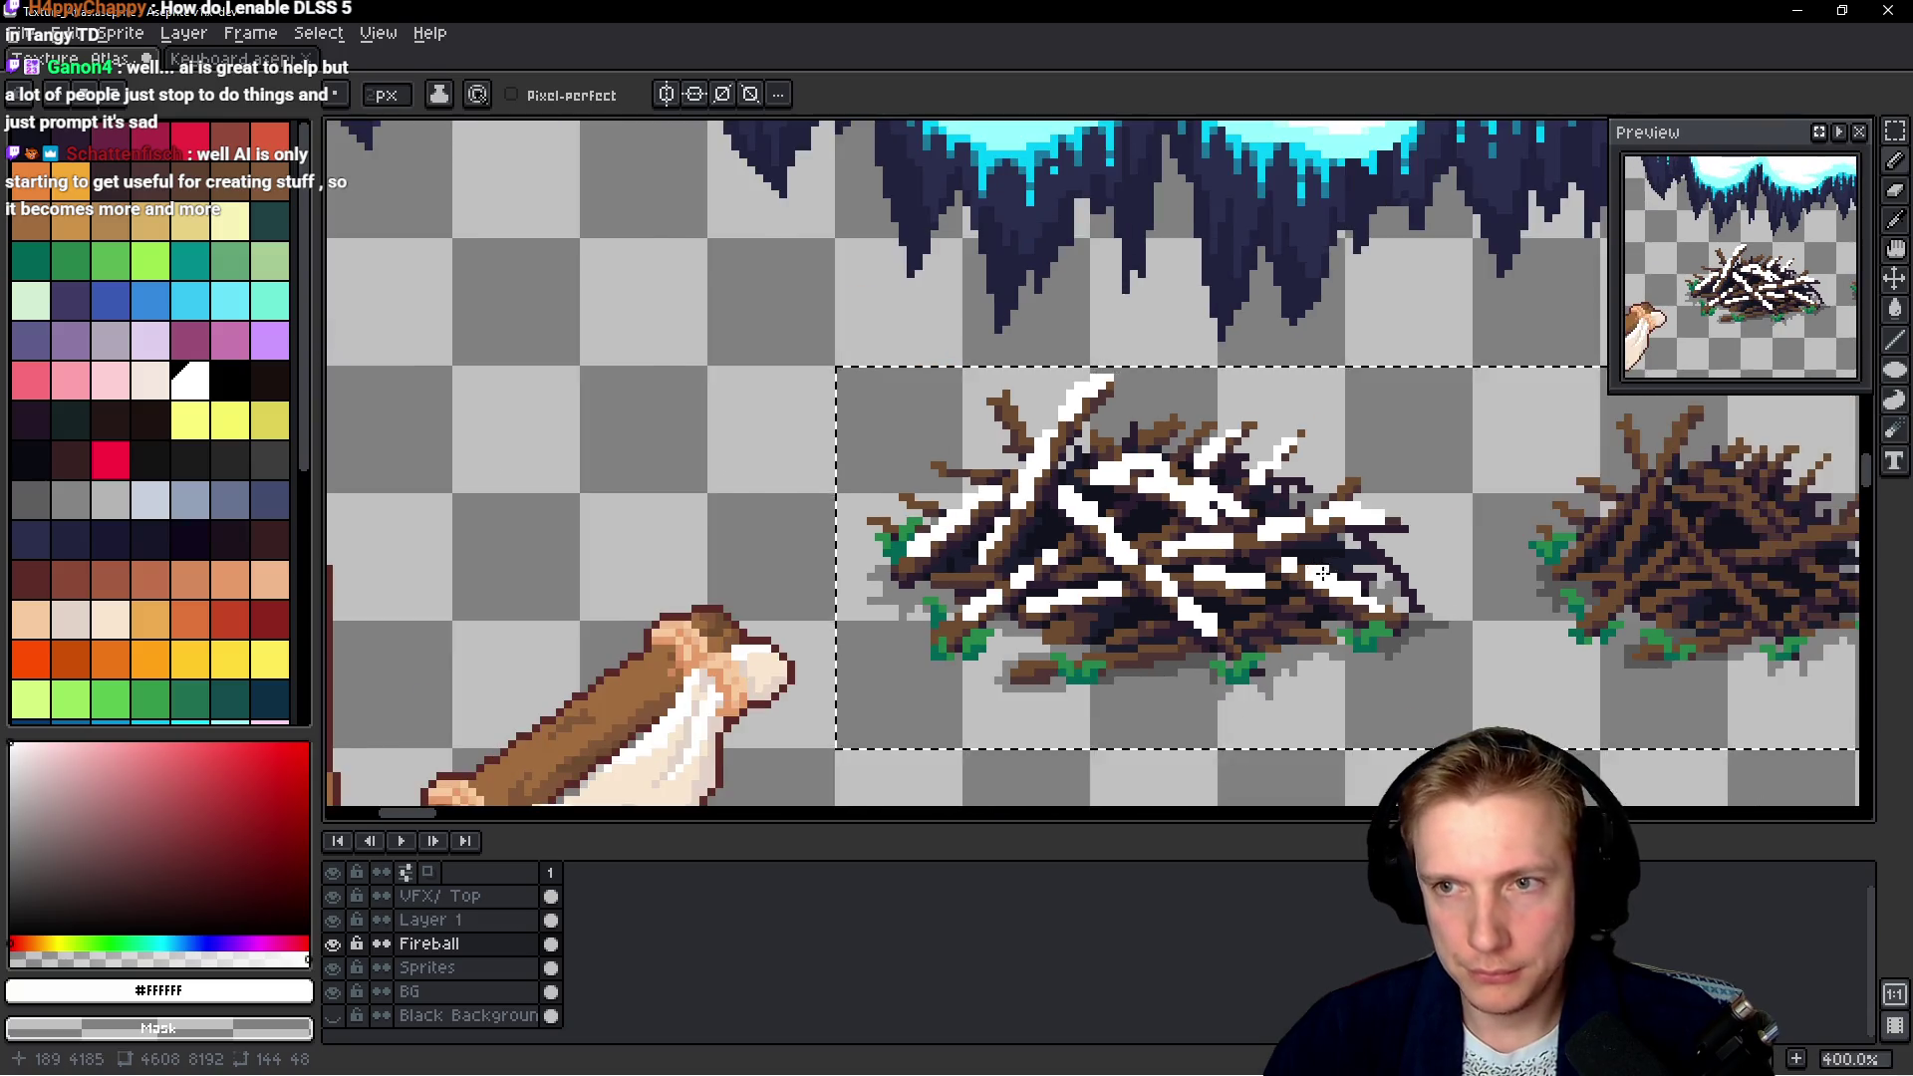
{"action": "scroll", "coordinate": [1288, 591], "scroll_direction": "down", "scroll_amount": 3}
{"action": "scroll", "coordinate": [1288, 591], "scroll_direction": "down", "scroll_amount": 2}
{"action": "scroll", "coordinate": [1285, 592], "scroll_direction": "up", "scroll_amount": 4}
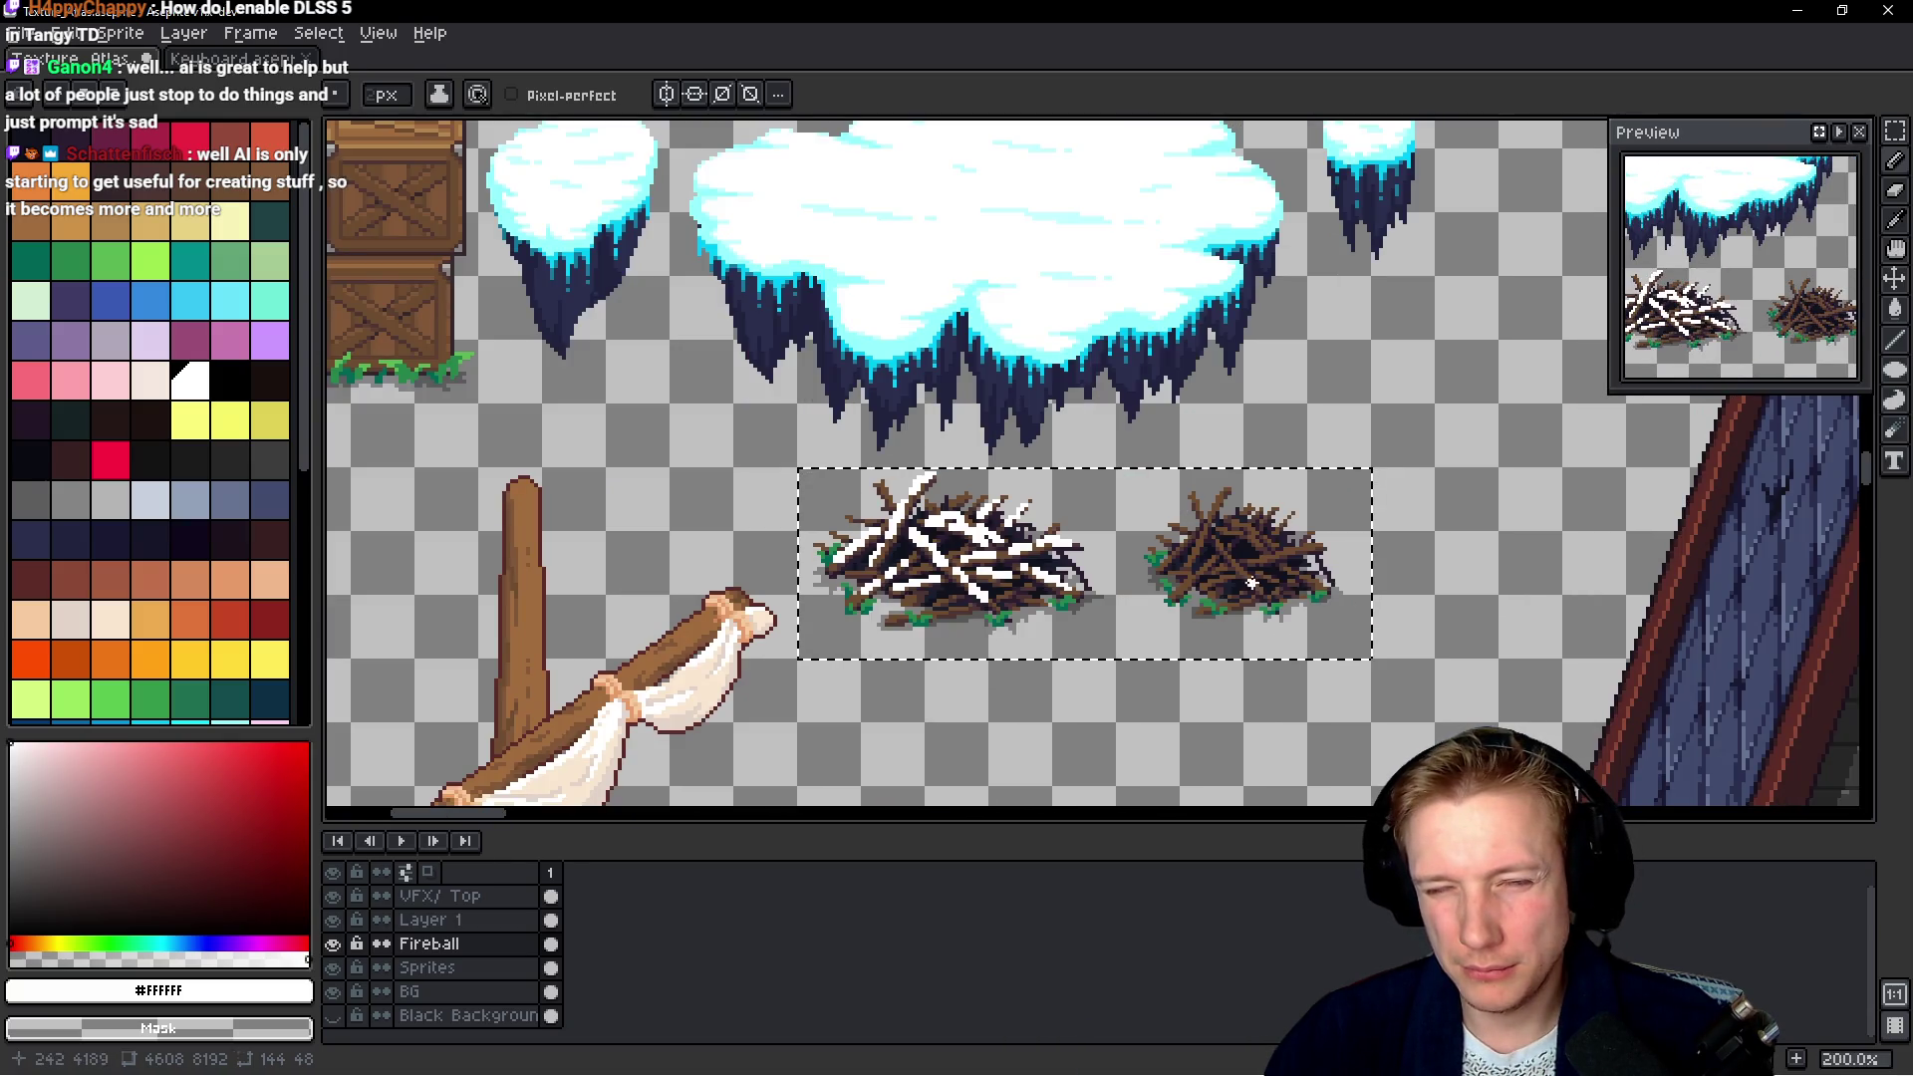
{"action": "scroll", "coordinate": [1203, 554], "scroll_direction": "up", "scroll_amount": 2}
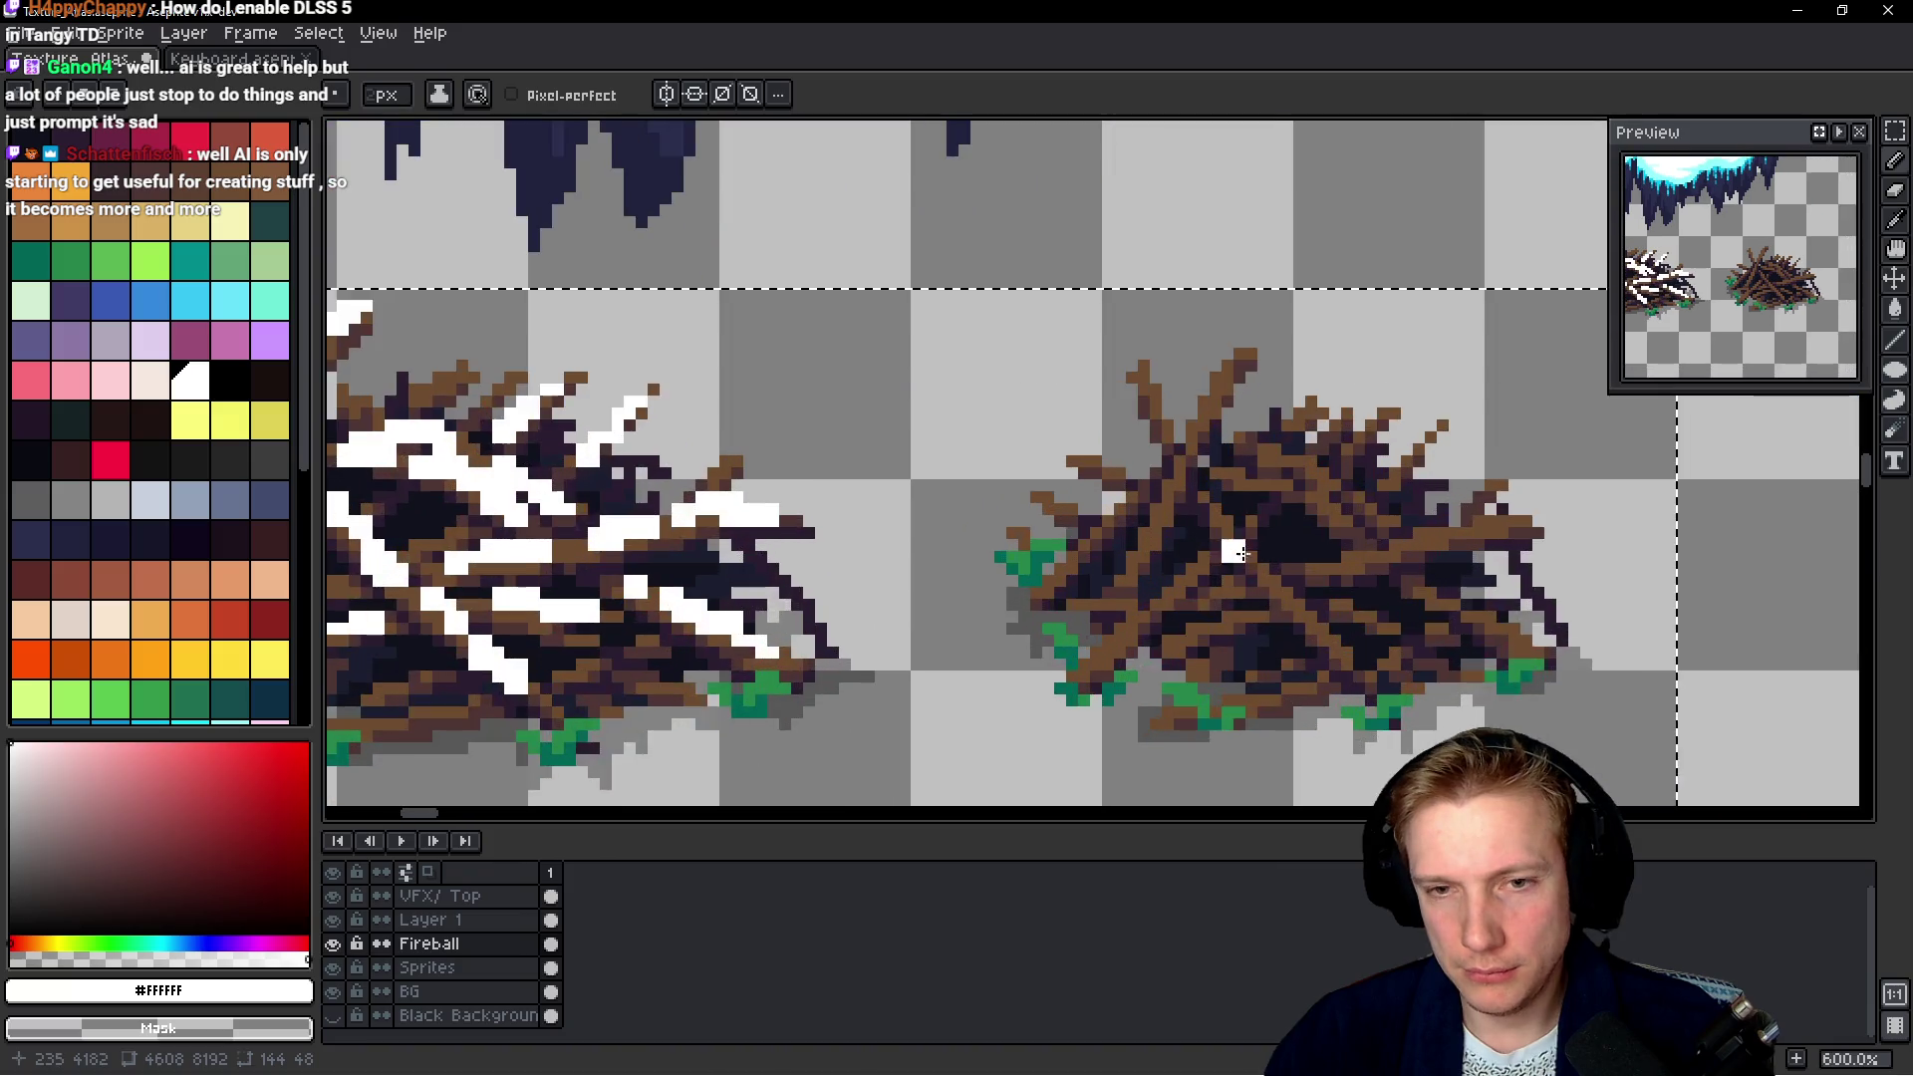
Paint a thin white snow line down the right pile's tall branch, redoing a thick stroke
{"action": "scroll", "coordinate": [1230, 547], "scroll_direction": "up", "scroll_amount": 2}
{"action": "scroll", "coordinate": [1269, 517], "scroll_direction": "up", "scroll_amount": 1}
{"action": "scroll", "coordinate": [1175, 465], "scroll_direction": "up", "scroll_amount": 2}
{"action": "mouse_move", "coordinate": [1090, 323]}
{"action": "left_mouse_down"}
{"action": "mouse_move", "coordinate": [996, 361]}
{"action": "mouse_move", "coordinate": [951, 535]}
{"action": "left_mouse_up"}
{"action": "scroll", "coordinate": [1041, 558], "scroll_direction": "down", "scroll_amount": 2}
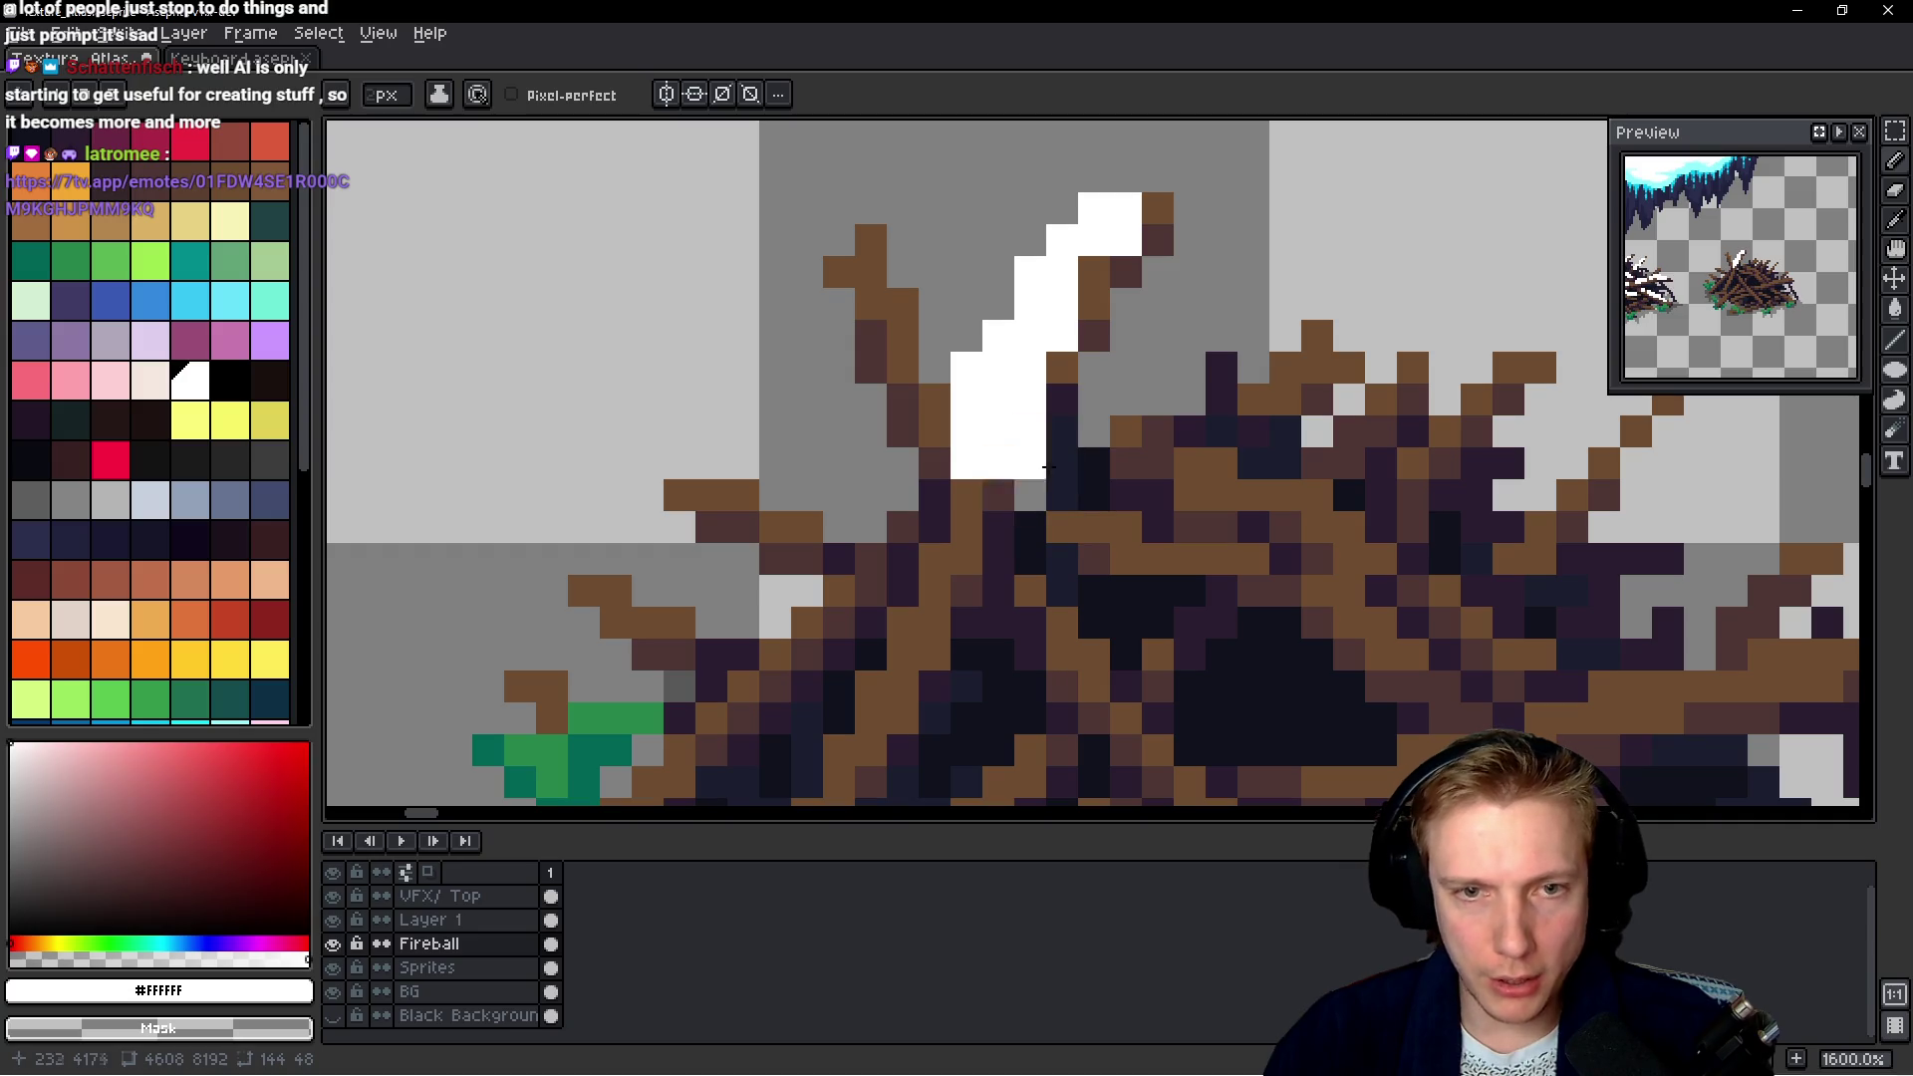
{"action": "scroll", "coordinate": [1081, 544], "scroll_direction": "down", "scroll_amount": 3}
{"action": "mouse_move", "coordinate": [1009, 463]}
{"action": "left_mouse_down"}
{"action": "mouse_move", "coordinate": [911, 513]}
{"action": "mouse_move", "coordinate": [890, 626]}
{"action": "left_mouse_up"}
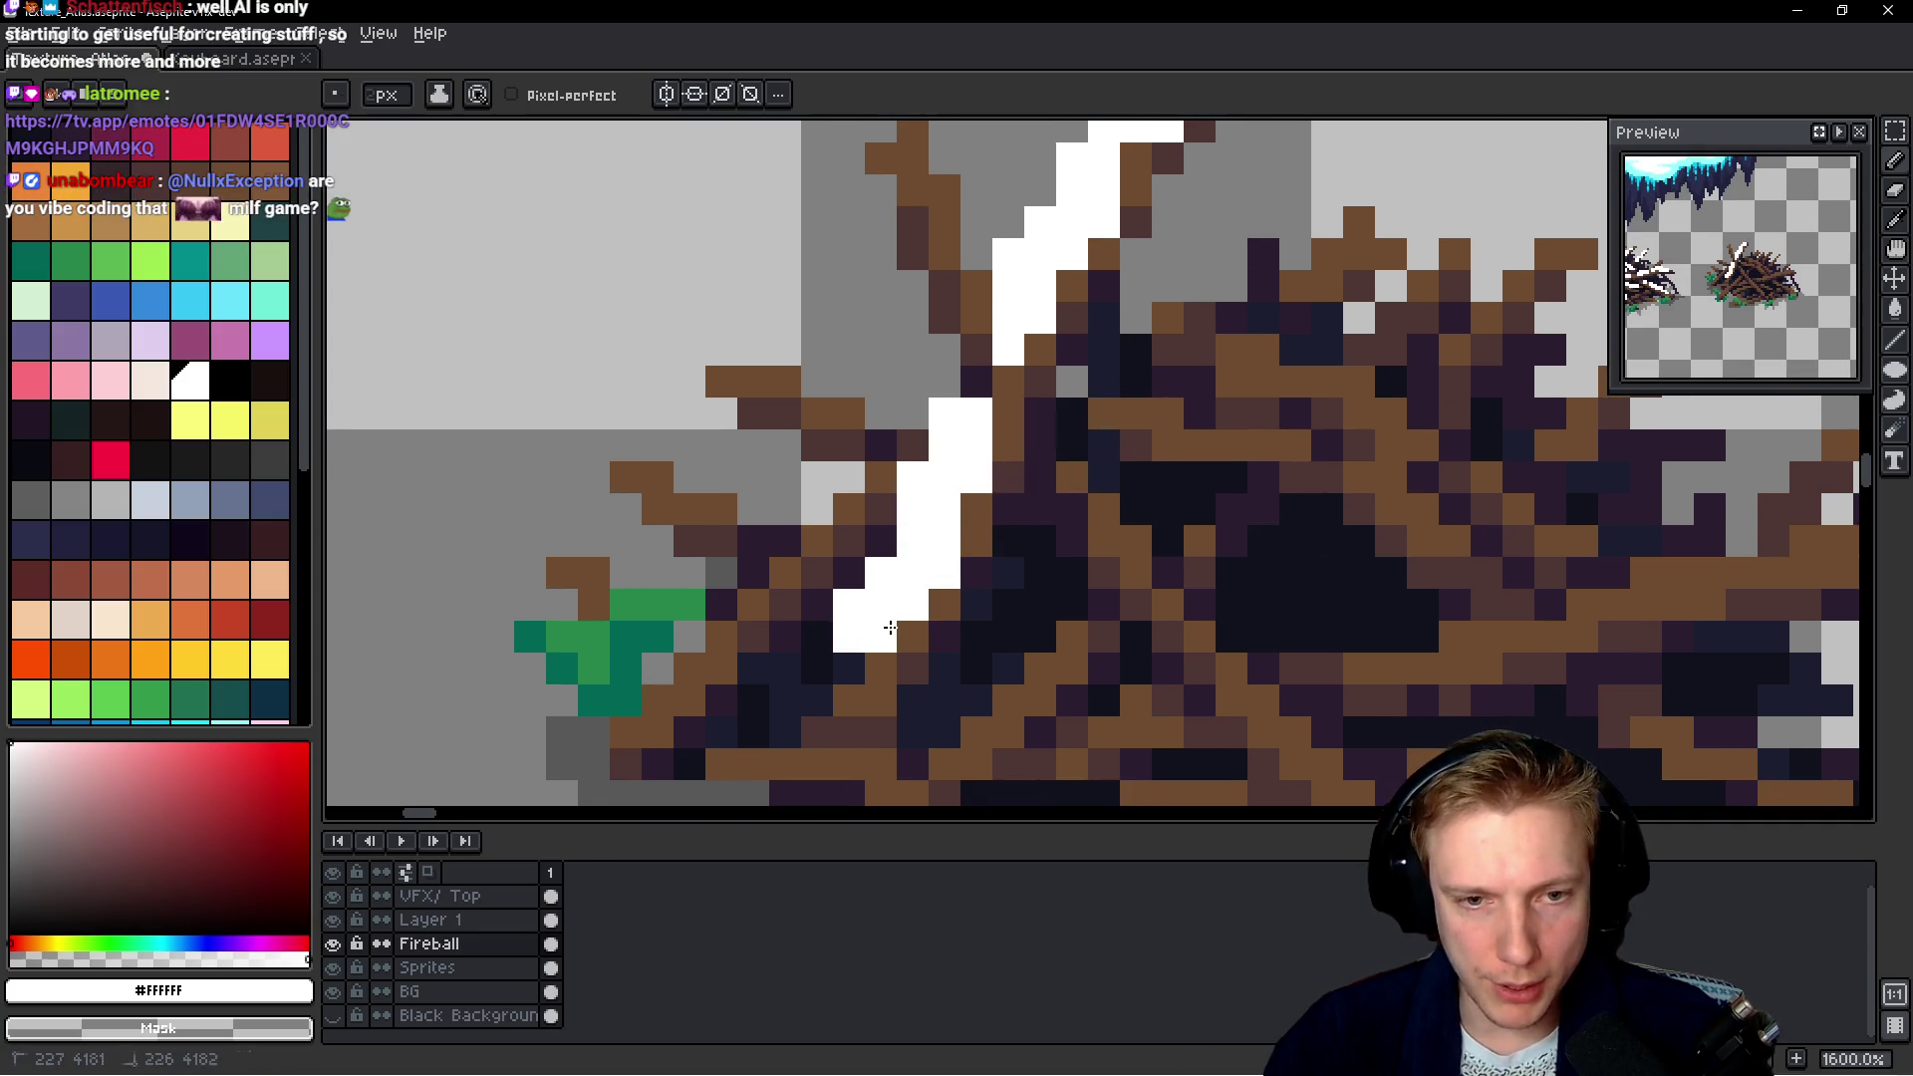
{"action": "key", "text": "ctrl+z"}
{"action": "left_click_drag", "start_coordinate": [975, 414], "coordinate": [876, 694]}
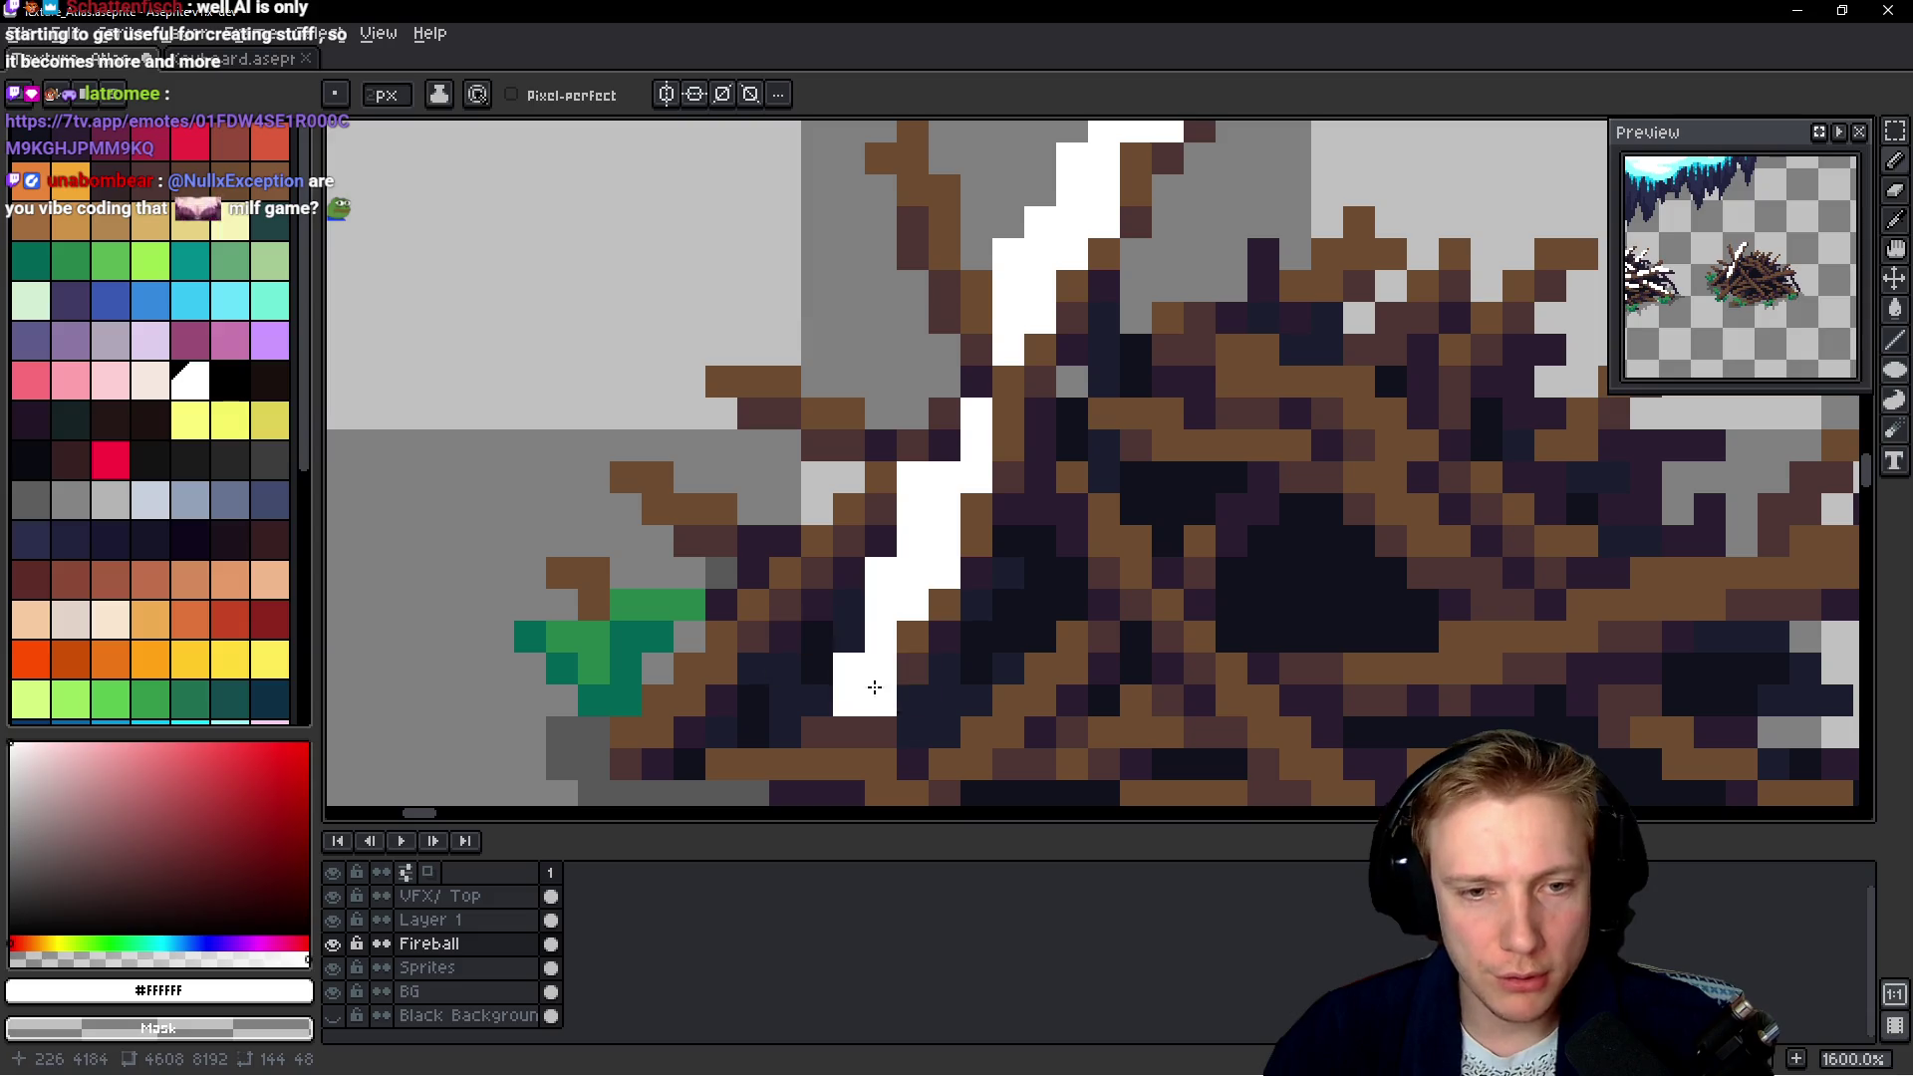
{"action": "scroll", "coordinate": [947, 521], "scroll_direction": "down", "scroll_amount": 1}
{"action": "scroll", "coordinate": [996, 508], "scroll_direction": "down", "scroll_amount": 3}
{"action": "scroll", "coordinate": [1246, 493], "scroll_direction": "up", "scroll_amount": 3}
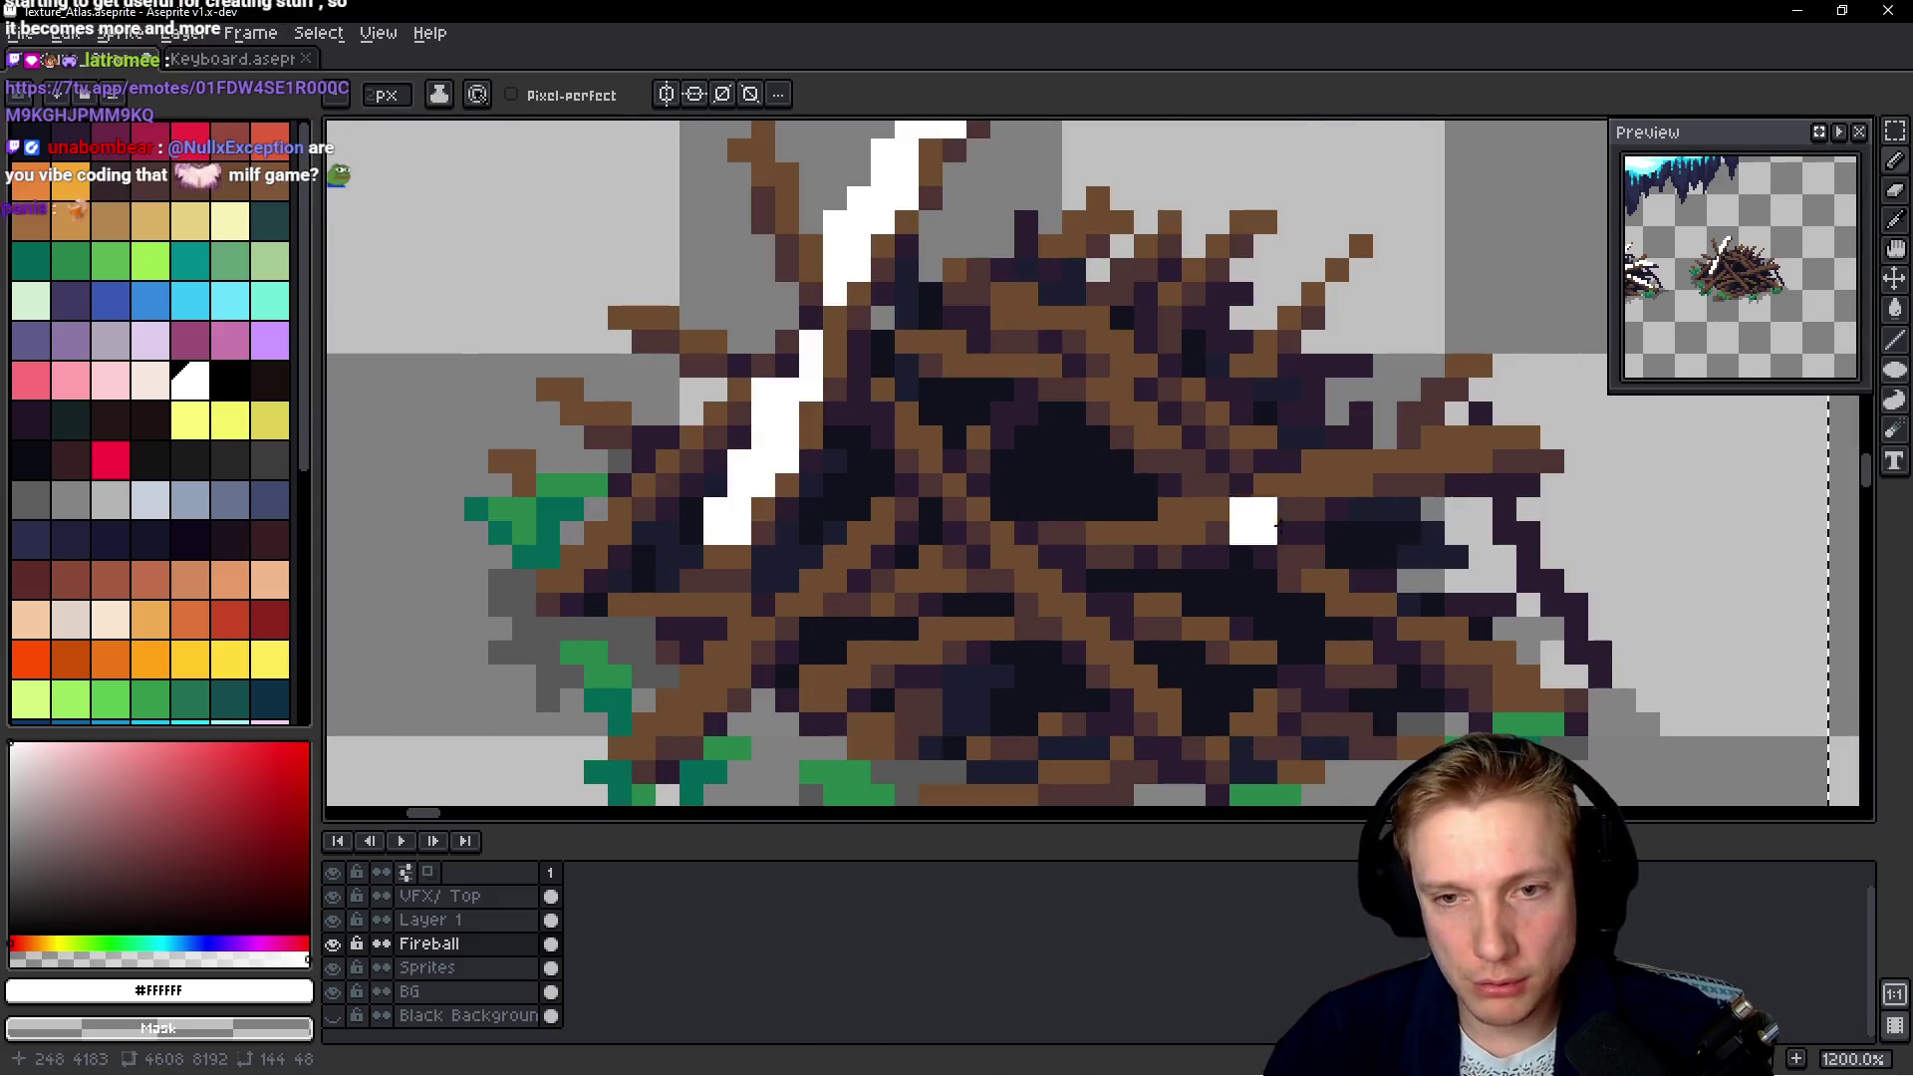
Add a white snow band across the right-side twigs, removing stray pixels
{"action": "mouse_move", "coordinate": [1123, 518]}
{"action": "left_mouse_down"}
{"action": "mouse_move", "coordinate": [1470, 443]}
{"action": "mouse_move", "coordinate": [1248, 483]}
{"action": "left_mouse_up"}
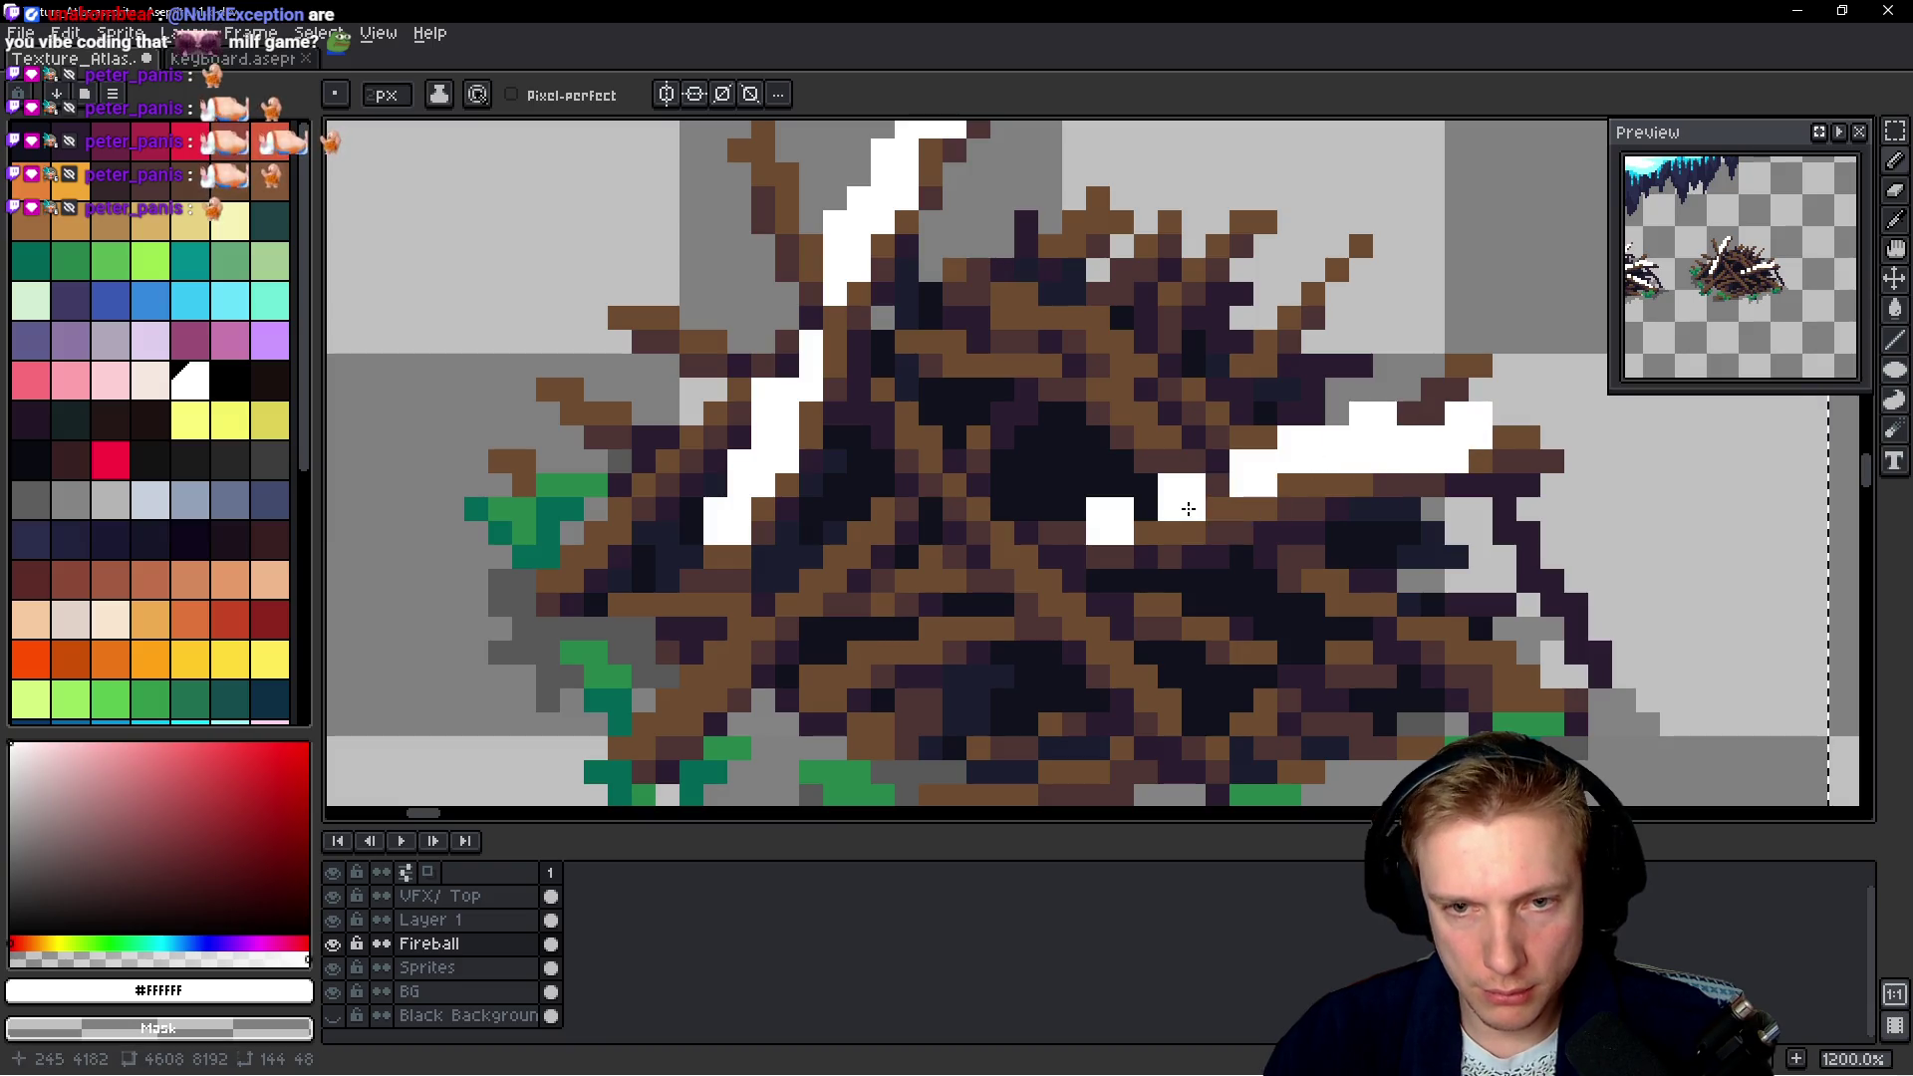
{"action": "key", "text": "ctrl+z"}
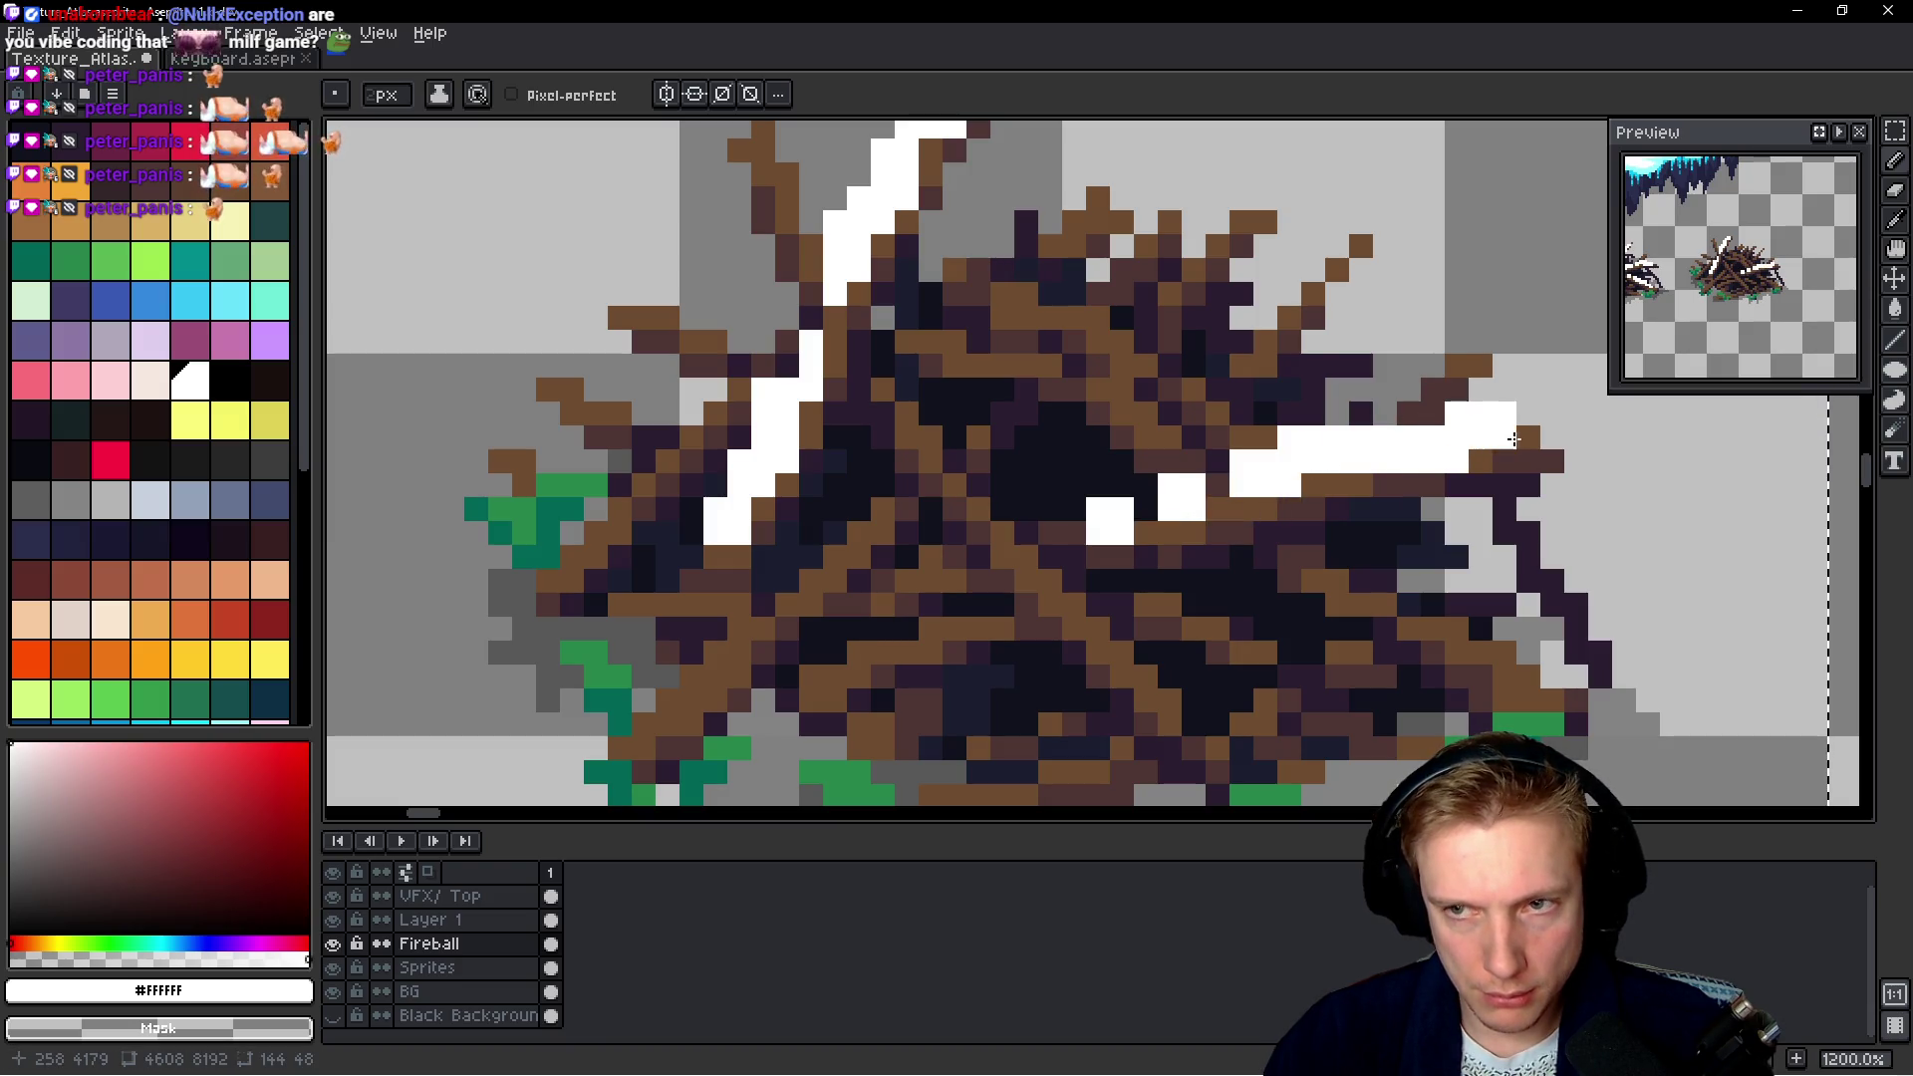
{"action": "key", "text": "ctrl+z"}
{"action": "left_click_drag", "start_coordinate": [1217, 464], "coordinate": [1238, 494]}
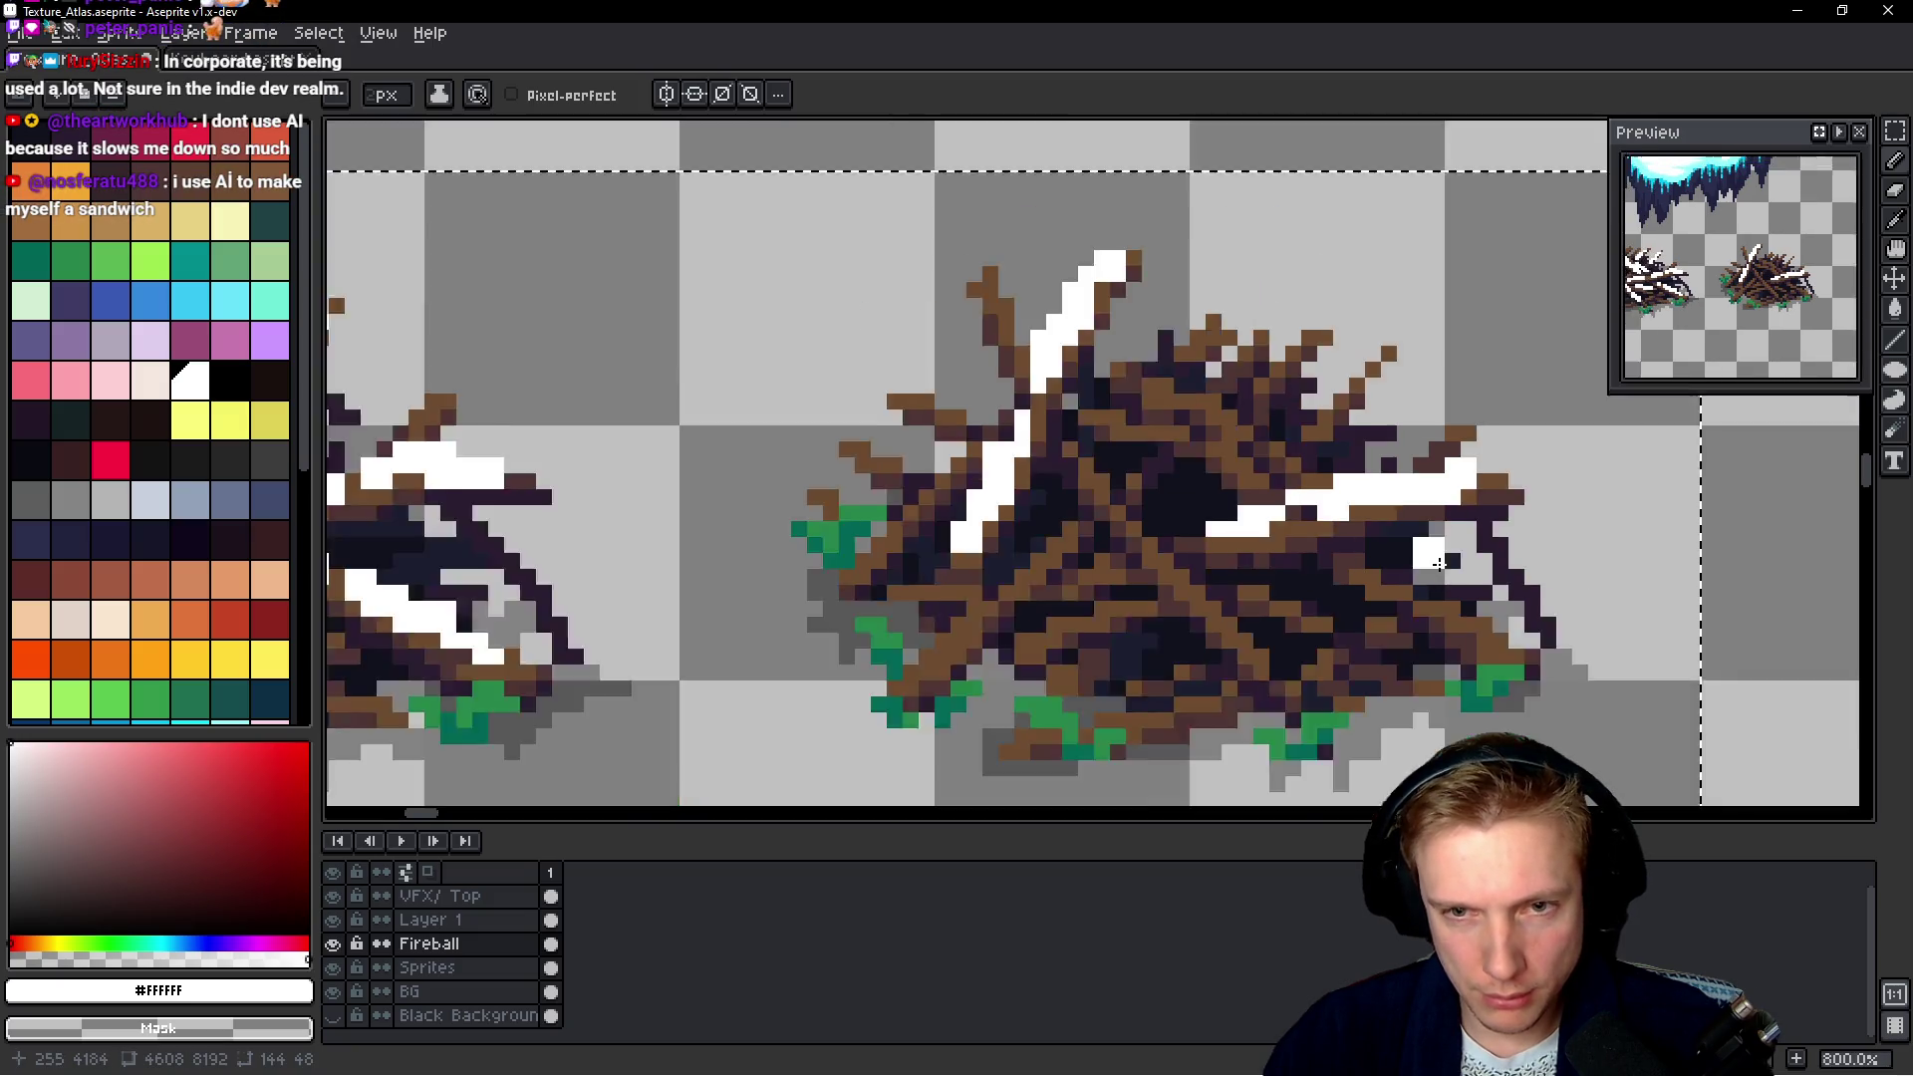
{"action": "scroll", "coordinate": [1345, 538], "scroll_direction": "down", "scroll_amount": 3}
{"action": "scroll", "coordinate": [1457, 550], "scroll_direction": "down", "scroll_amount": 2}
{"action": "scroll", "coordinate": [1457, 550], "scroll_direction": "up", "scroll_amount": 2}
{"action": "scroll", "coordinate": [1457, 550], "scroll_direction": "up", "scroll_amount": 2}
Add and touch up white snow pixels along the upper branches of the pile
{"action": "left_click_drag", "start_coordinate": [982, 373], "coordinate": [1106, 414]}
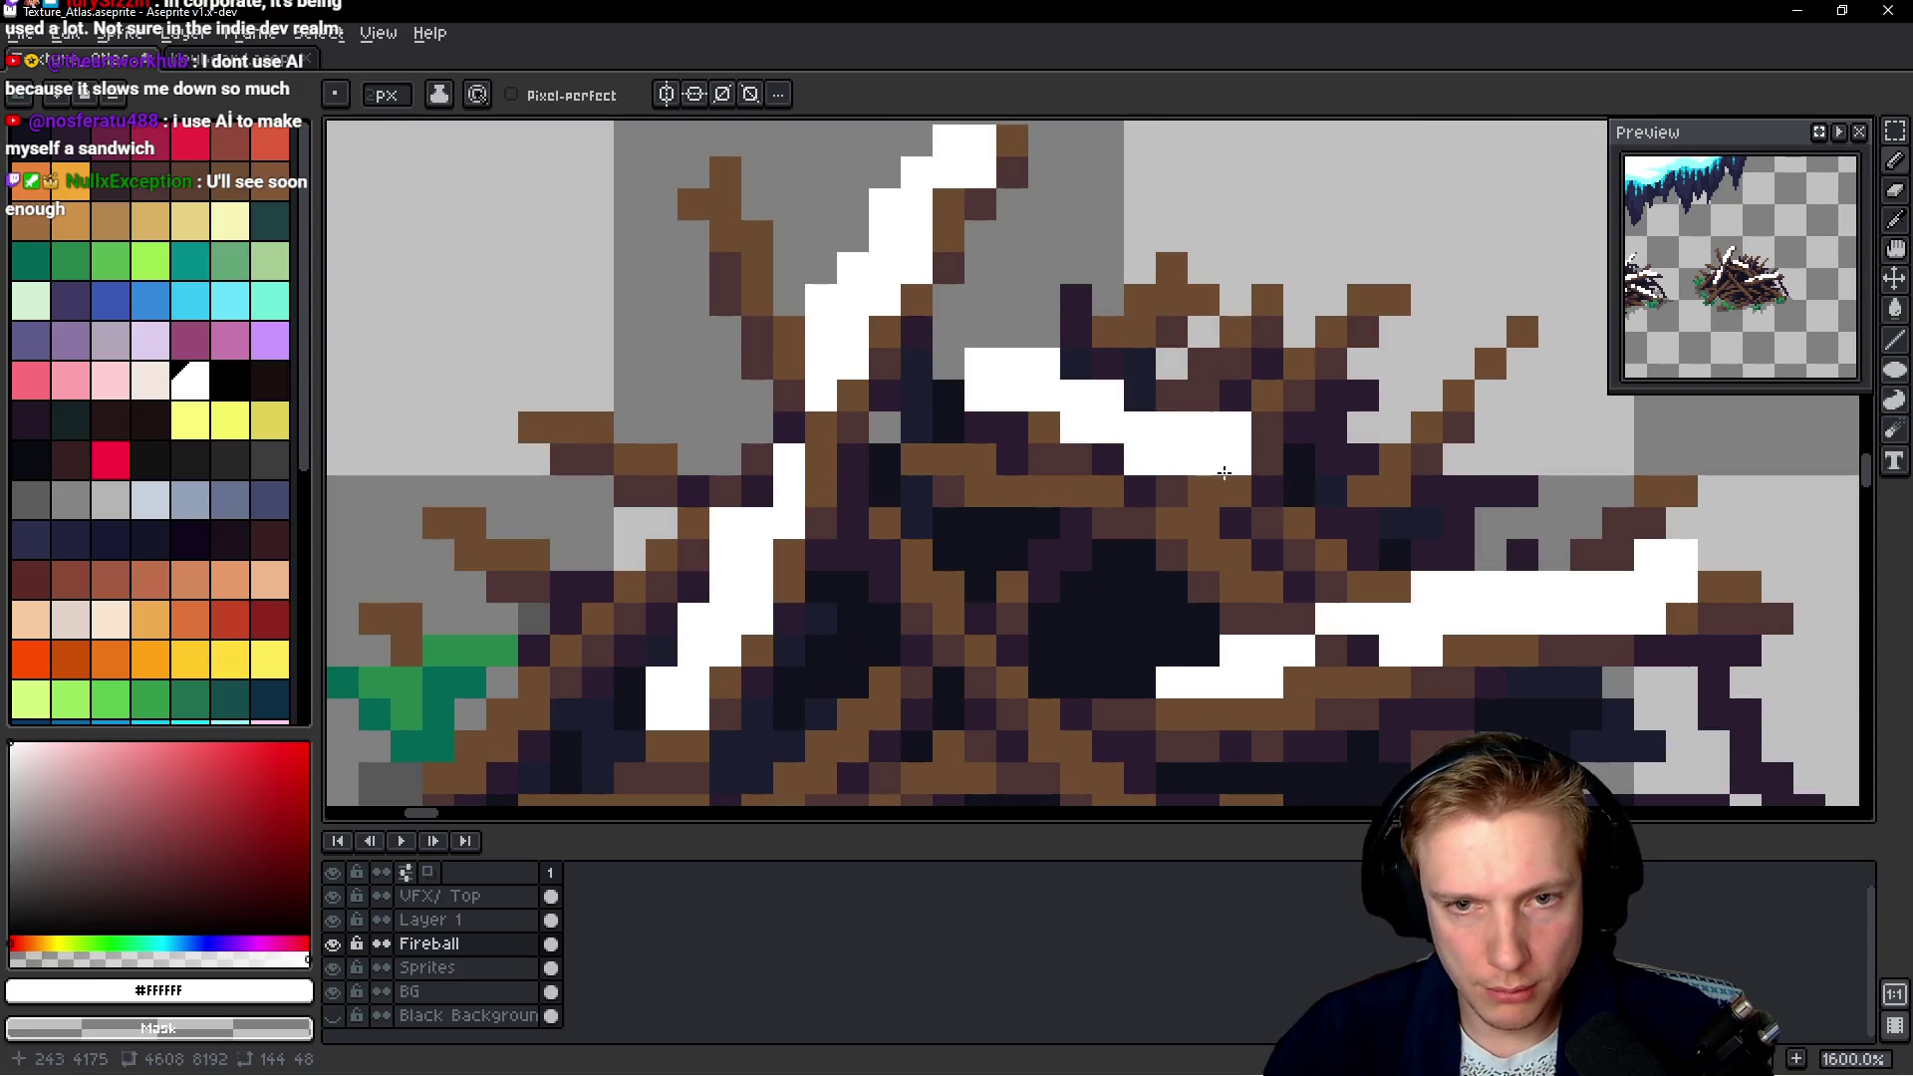
{"action": "mouse_move", "coordinate": [959, 464]}
{"action": "left_mouse_down"}
{"action": "mouse_move", "coordinate": [1156, 557]}
{"action": "mouse_move", "coordinate": [1126, 538]}
{"action": "left_mouse_up"}
{"action": "left_click_drag", "start_coordinate": [1185, 479], "coordinate": [1186, 393]}
{"action": "mouse_move", "coordinate": [1345, 325]}
{"action": "left_mouse_down"}
{"action": "mouse_move", "coordinate": [1317, 360]}
{"action": "mouse_move", "coordinate": [1345, 329]}
{"action": "left_mouse_up"}
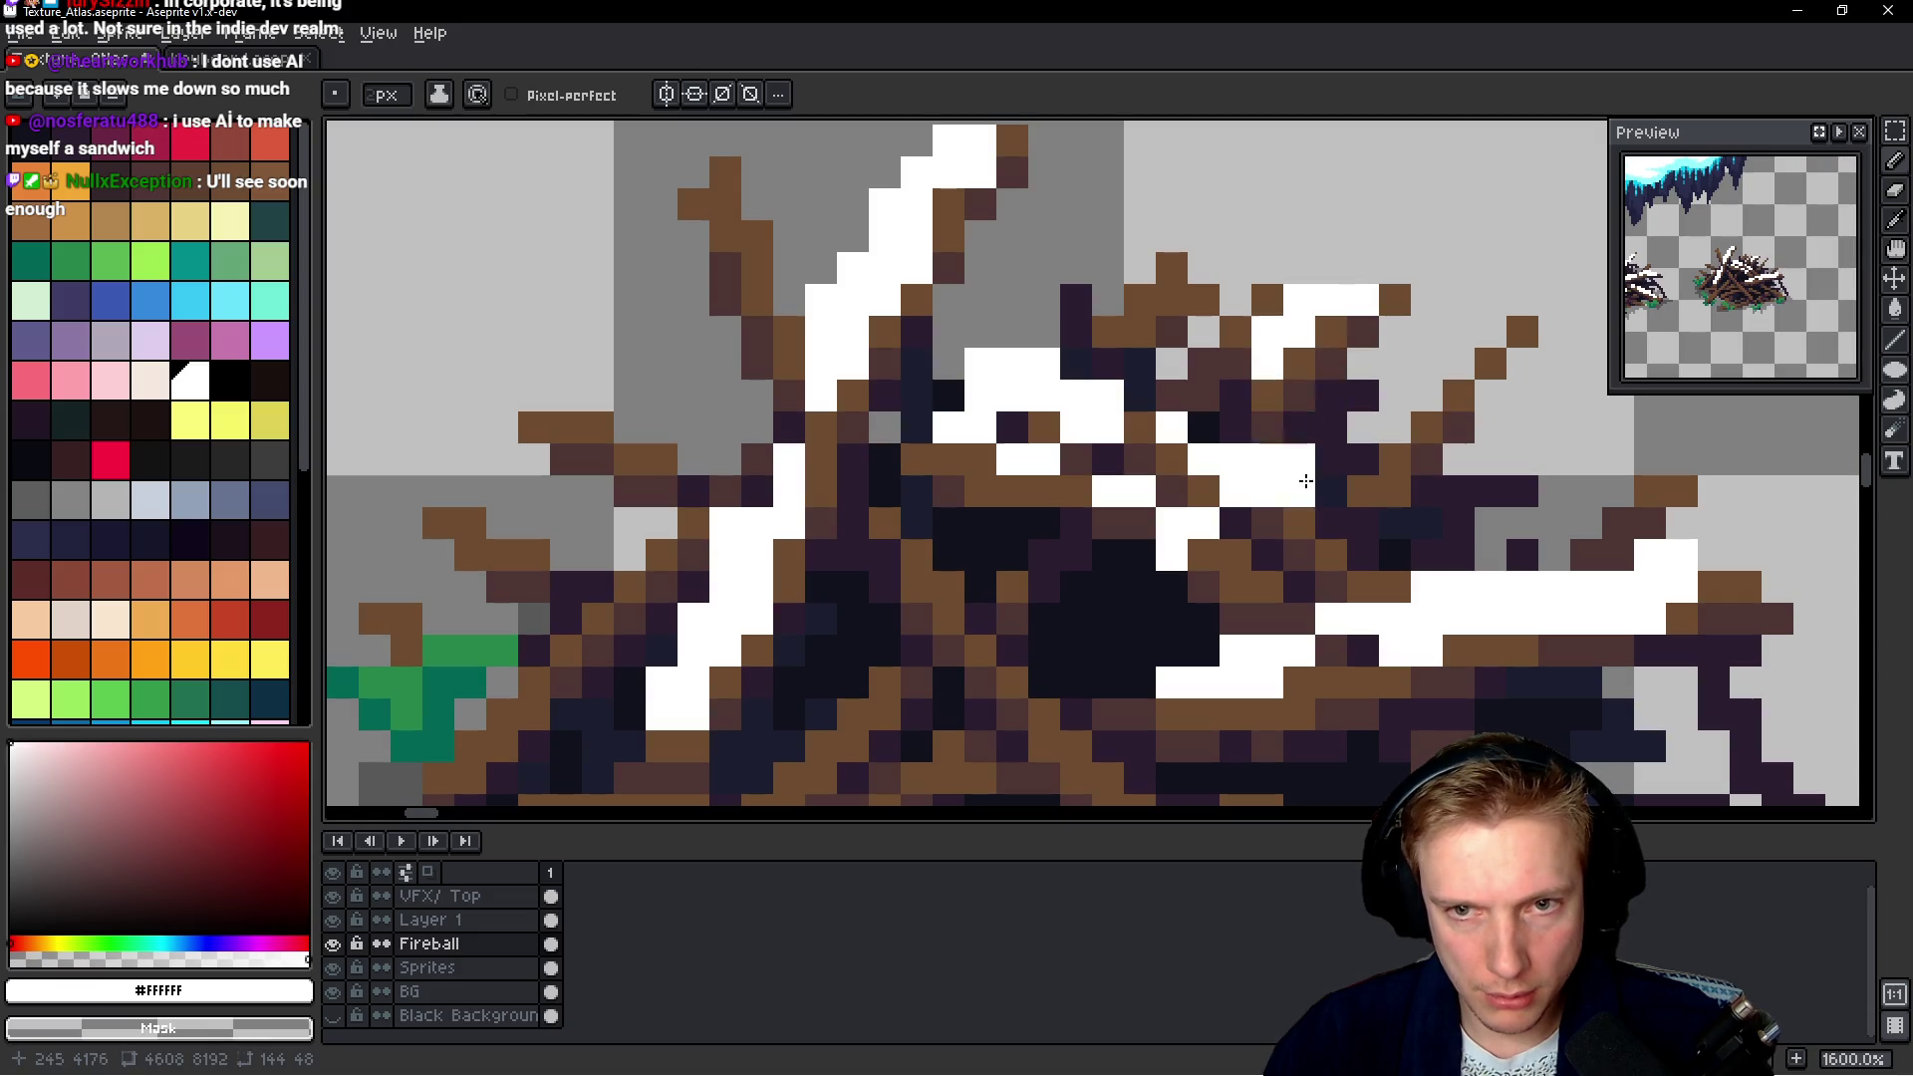
{"action": "left_click_drag", "start_coordinate": [1454, 369], "coordinate": [1464, 399]}
{"action": "scroll", "coordinate": [1347, 384], "scroll_direction": "right", "scroll_amount": 2}
{"action": "left_click_drag", "start_coordinate": [1347, 384], "coordinate": [1275, 419]}
{"action": "mouse_move", "coordinate": [1395, 349]}
{"action": "left_mouse_down"}
{"action": "mouse_move", "coordinate": [1285, 458]}
{"action": "mouse_move", "coordinate": [1335, 459]}
{"action": "left_mouse_up"}
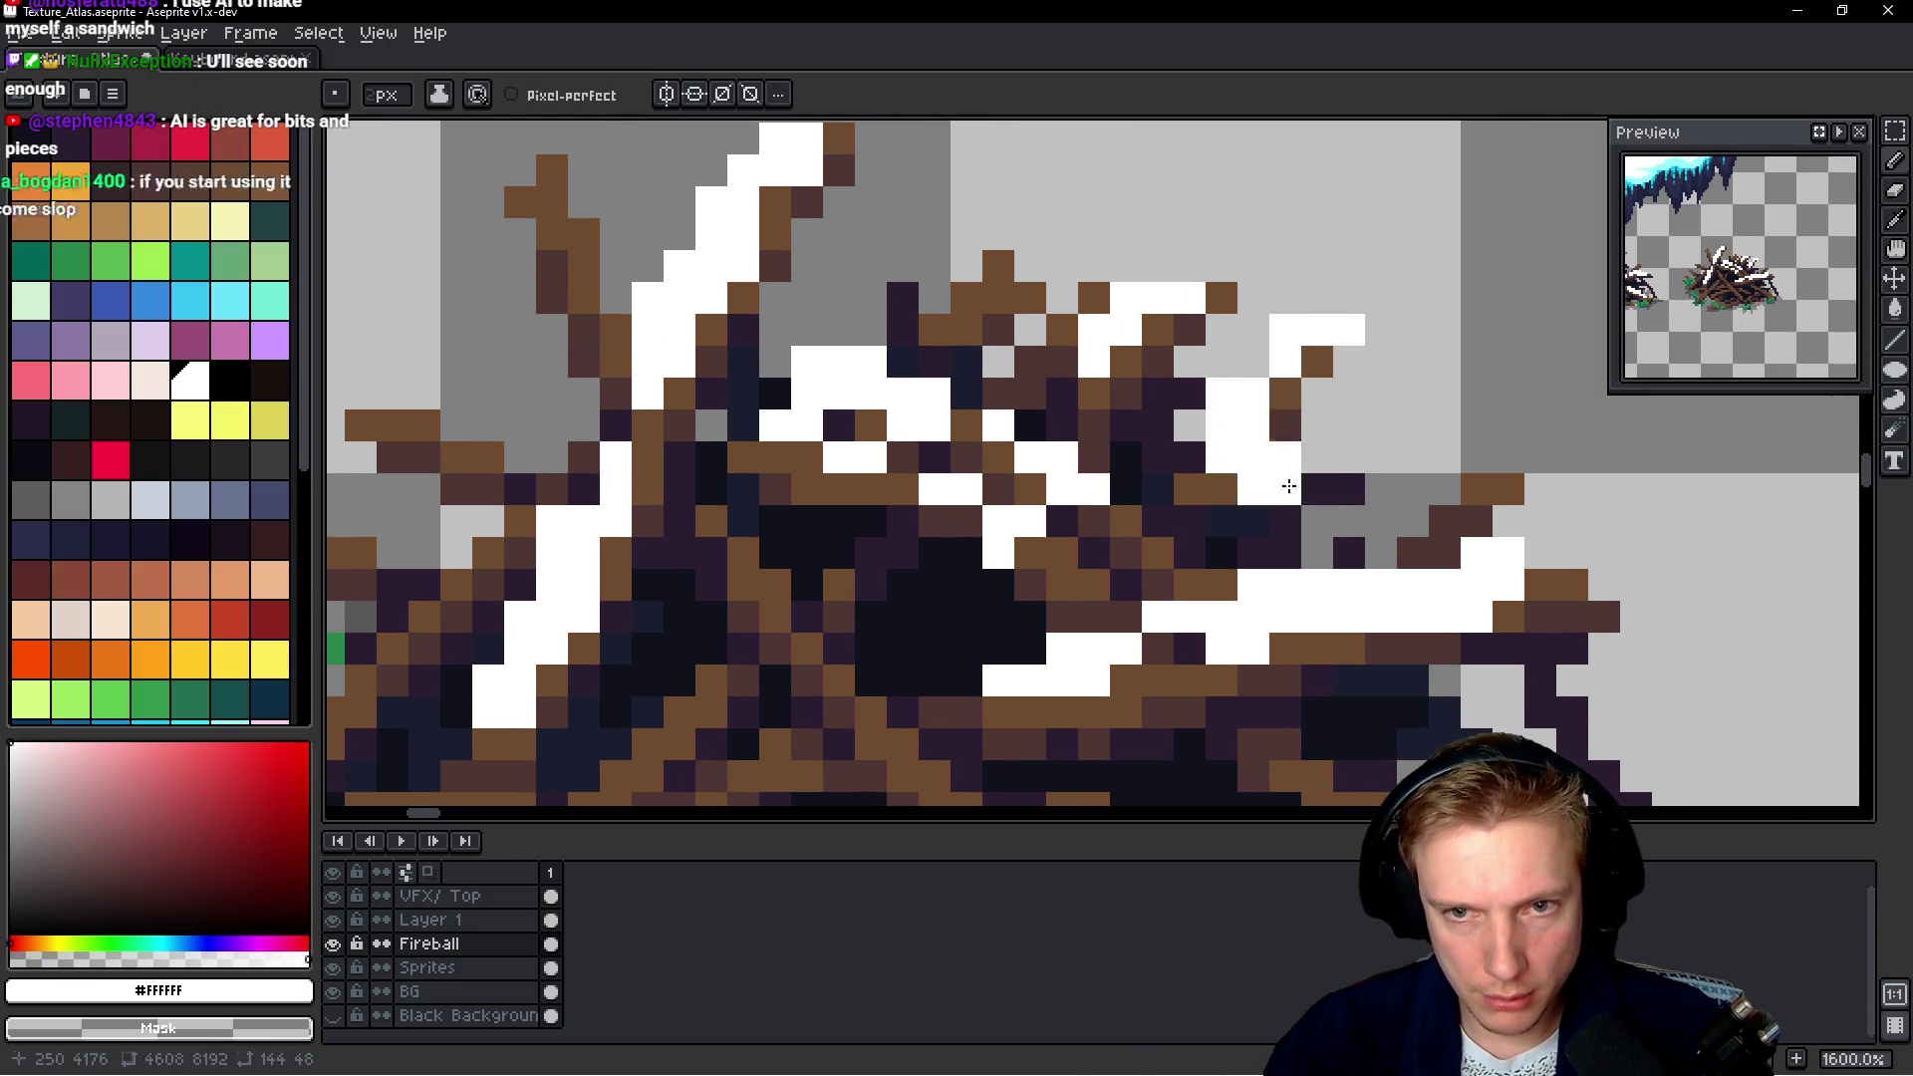
Paint a diagonal snow streak down a stick and dot snow on another branch
{"action": "scroll", "coordinate": [1387, 456], "scroll_direction": "down", "scroll_amount": 3}
{"action": "scroll", "coordinate": [1387, 456], "scroll_direction": "down", "scroll_amount": 4}
{"action": "scroll", "coordinate": [1011, 398], "scroll_direction": "up", "scroll_amount": 4}
{"action": "scroll", "coordinate": [1011, 398], "scroll_direction": "up", "scroll_amount": 2}
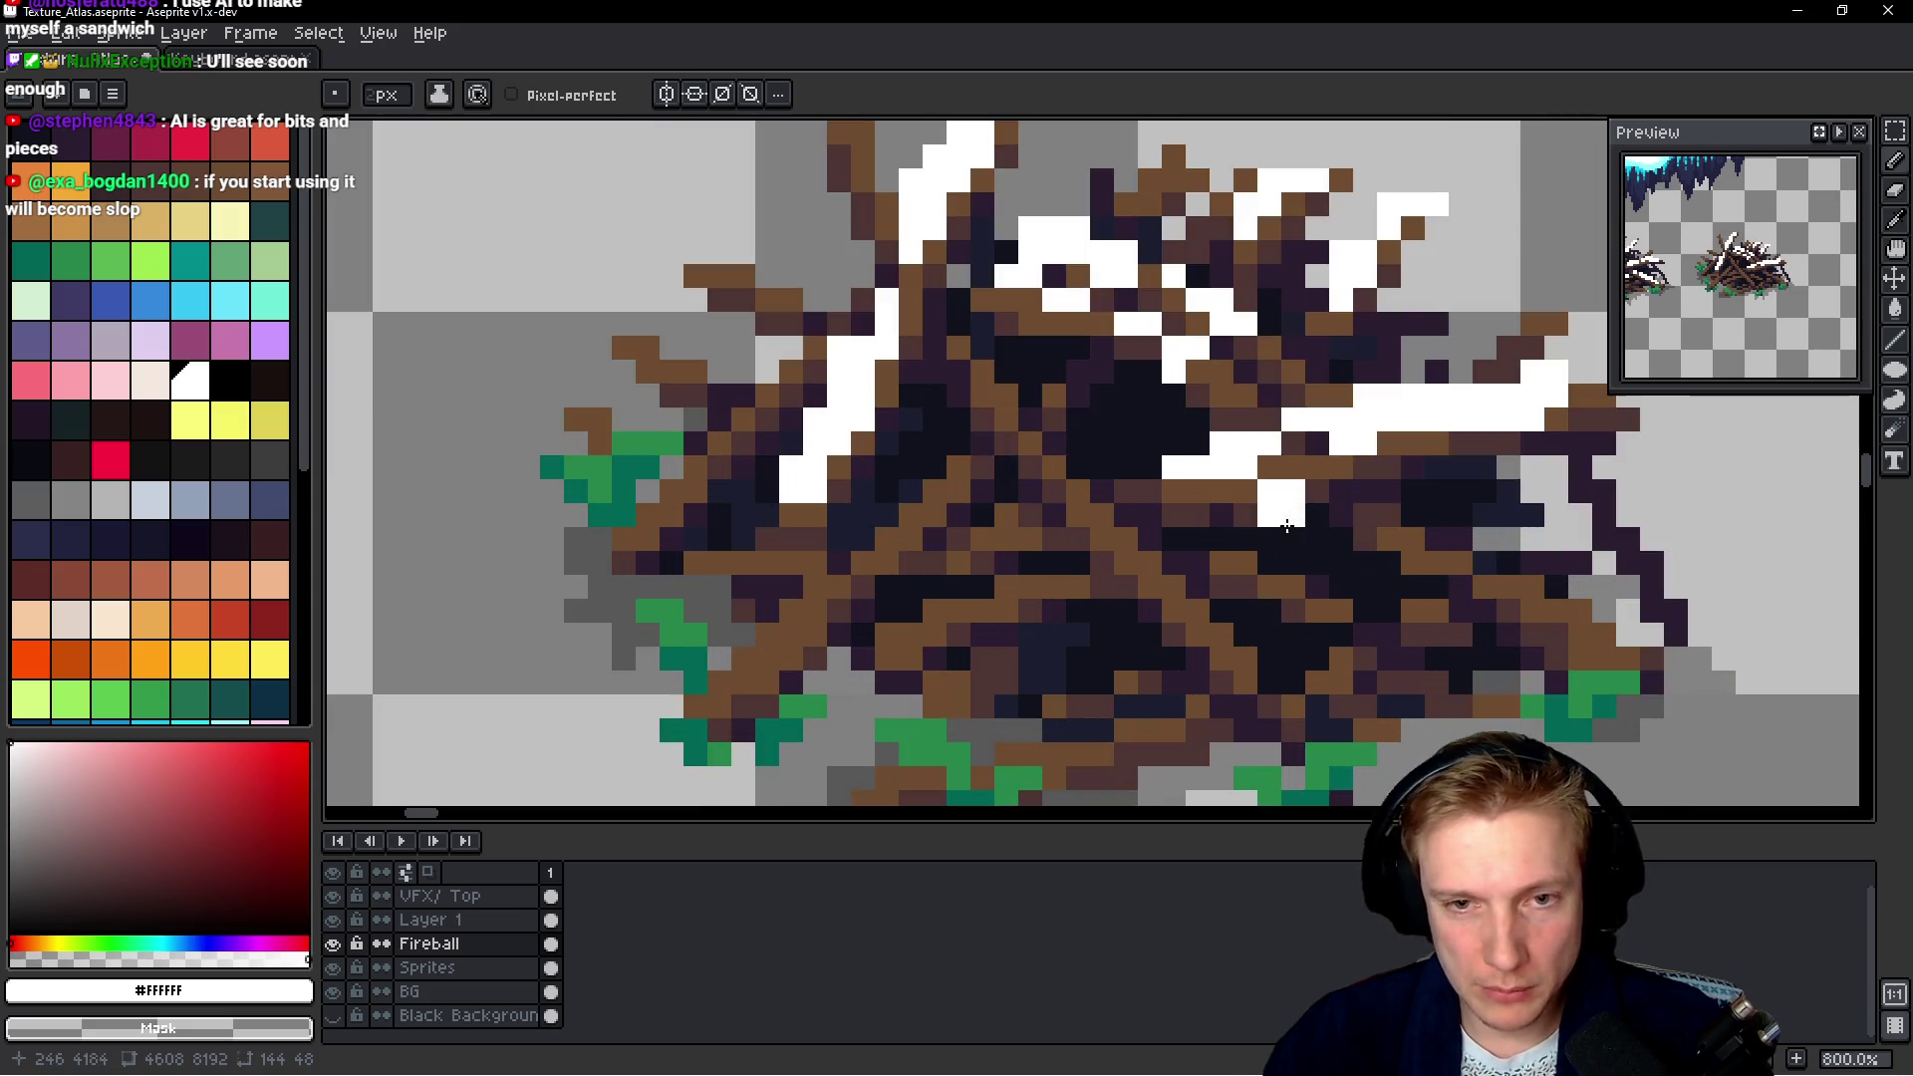
{"action": "left_click_drag", "start_coordinate": [1105, 507], "coordinate": [1211, 628]}
{"action": "left_click", "coordinate": [1024, 488]}
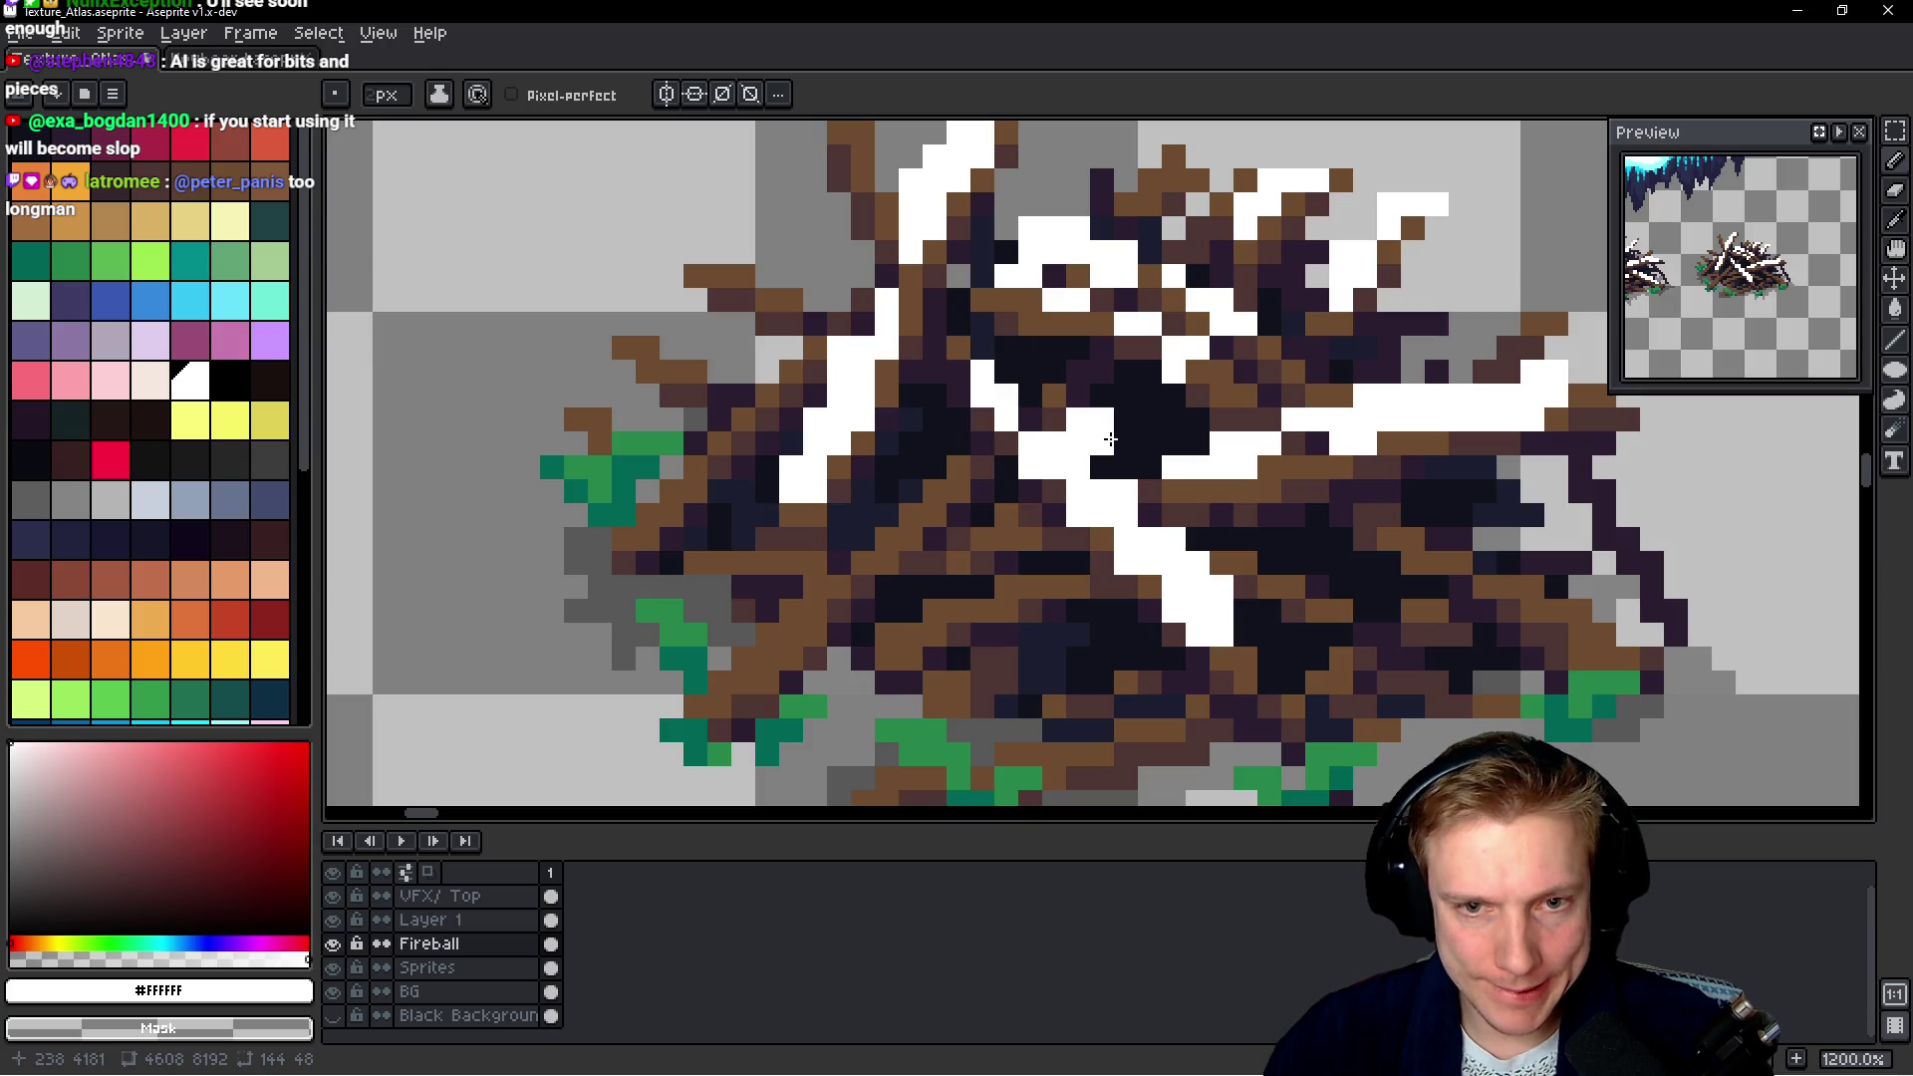
Zoom out and back in to compare both snow-covered twig piles
{"action": "scroll", "coordinate": [1302, 575], "scroll_direction": "down", "scroll_amount": 3}
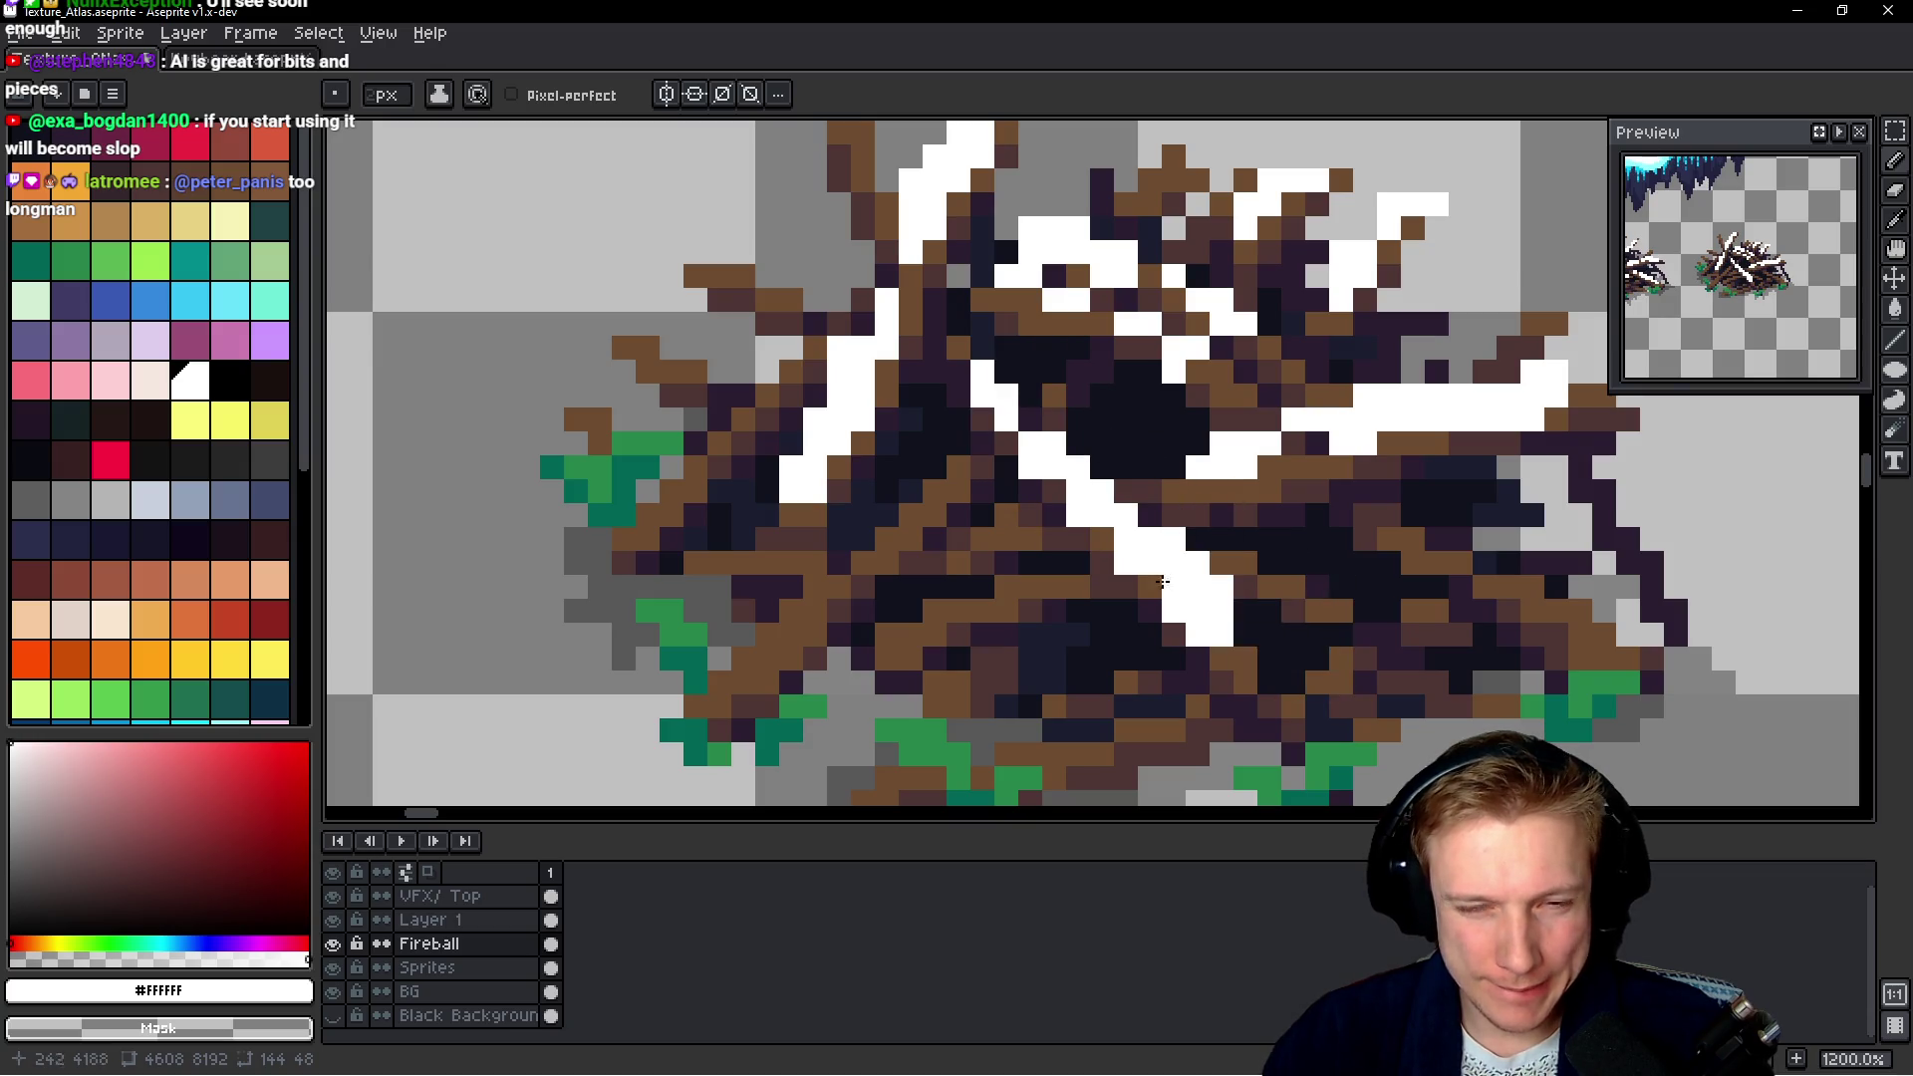
{"action": "scroll", "coordinate": [1285, 627], "scroll_direction": "down", "scroll_amount": 2}
{"action": "scroll", "coordinate": [1267, 680], "scroll_direction": "down", "scroll_amount": 1}
{"action": "scroll", "coordinate": [1270, 681], "scroll_direction": "up", "scroll_amount": 3}
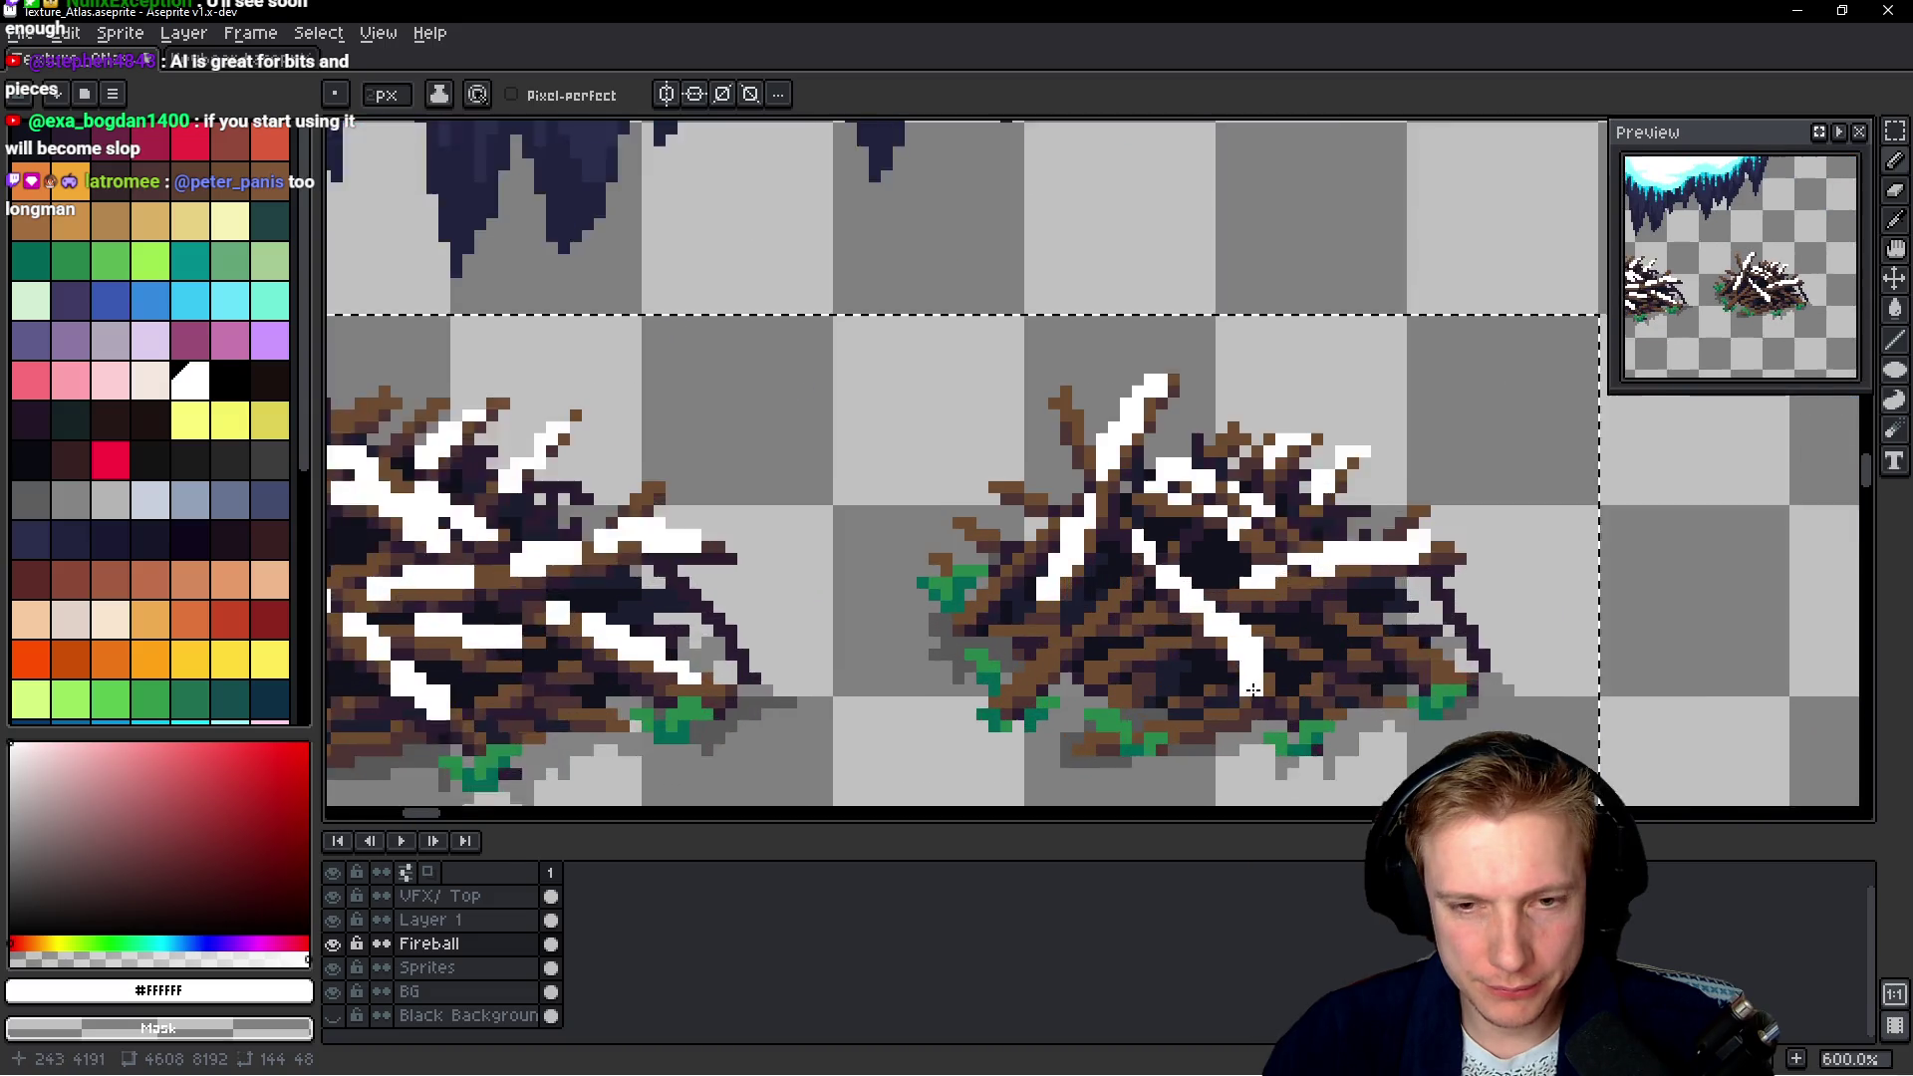
{"action": "scroll", "coordinate": [997, 662], "scroll_direction": "up", "scroll_amount": 2}
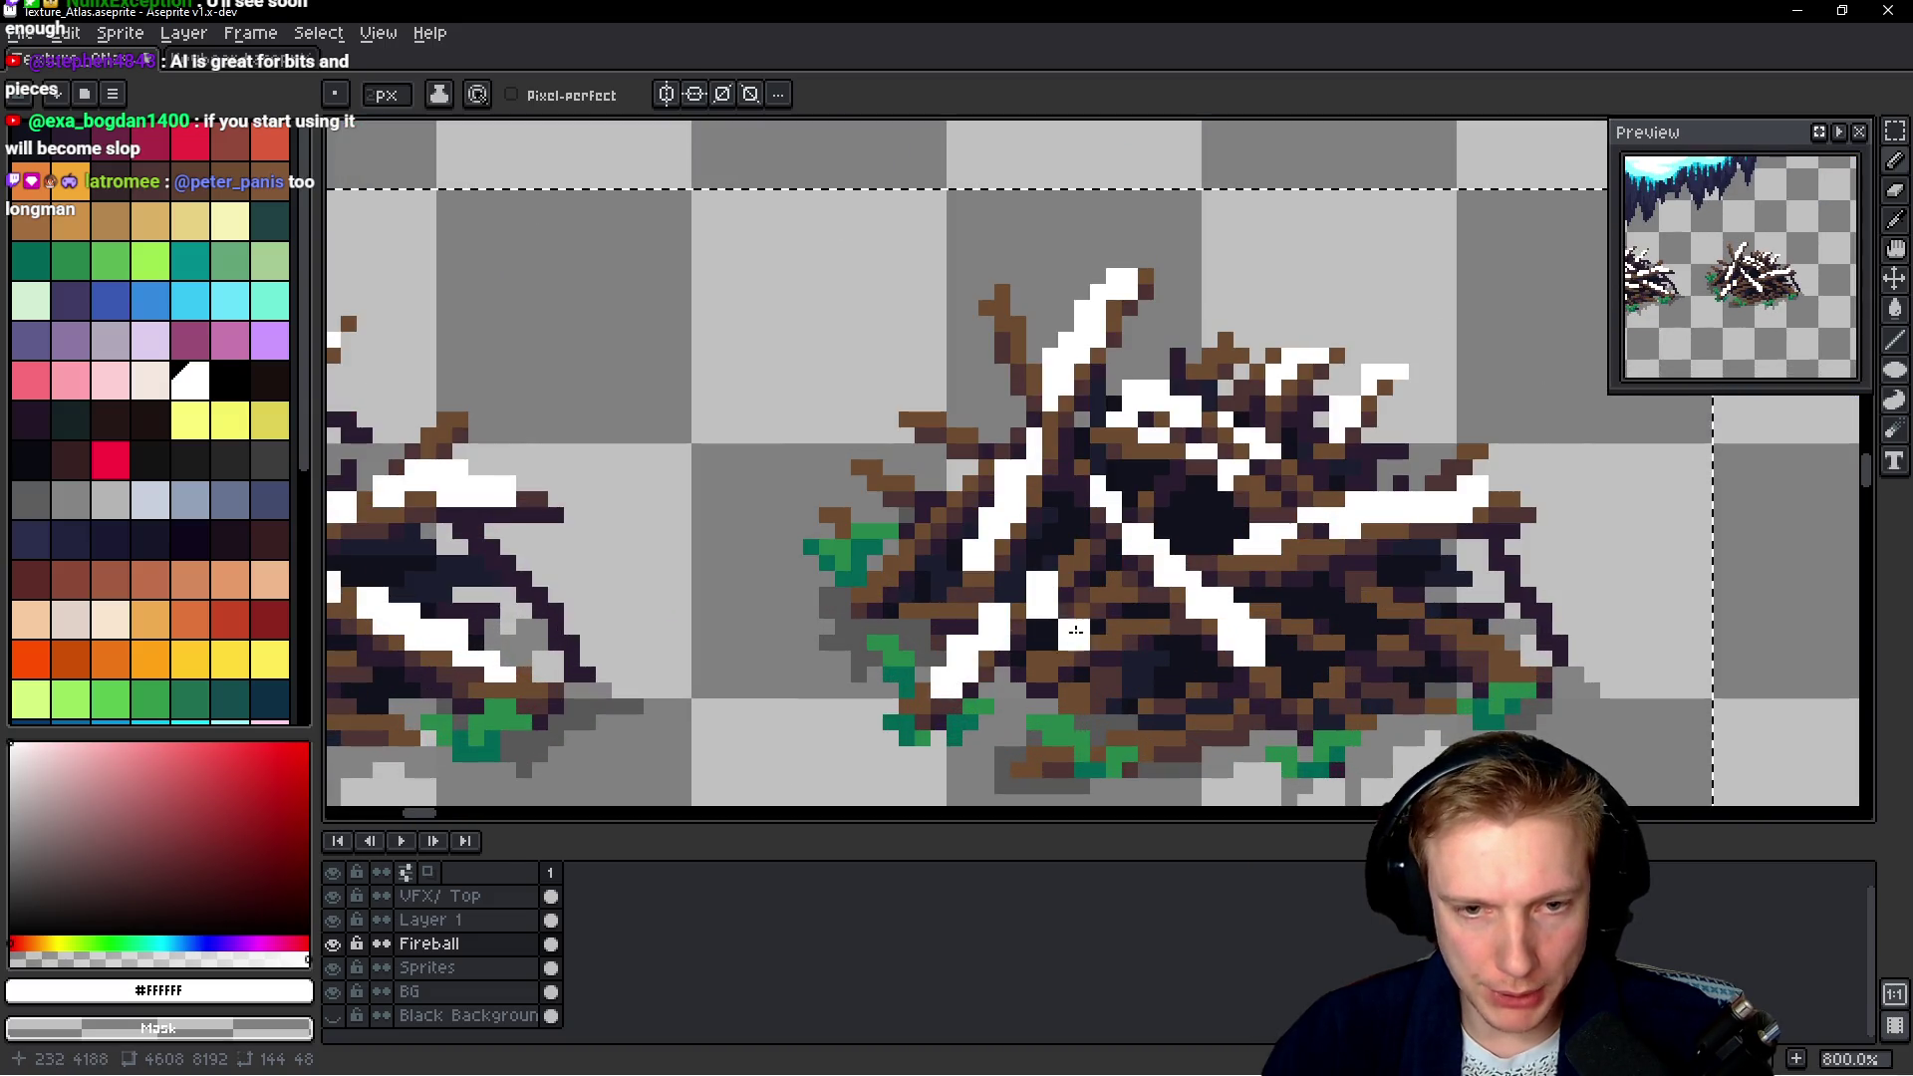
{"action": "scroll", "coordinate": [975, 659], "scroll_direction": "down", "scroll_amount": 4}
{"action": "scroll", "coordinate": [1279, 525], "scroll_direction": "down", "scroll_amount": 2}
{"action": "scroll", "coordinate": [1250, 648], "scroll_direction": "up", "scroll_amount": 1}
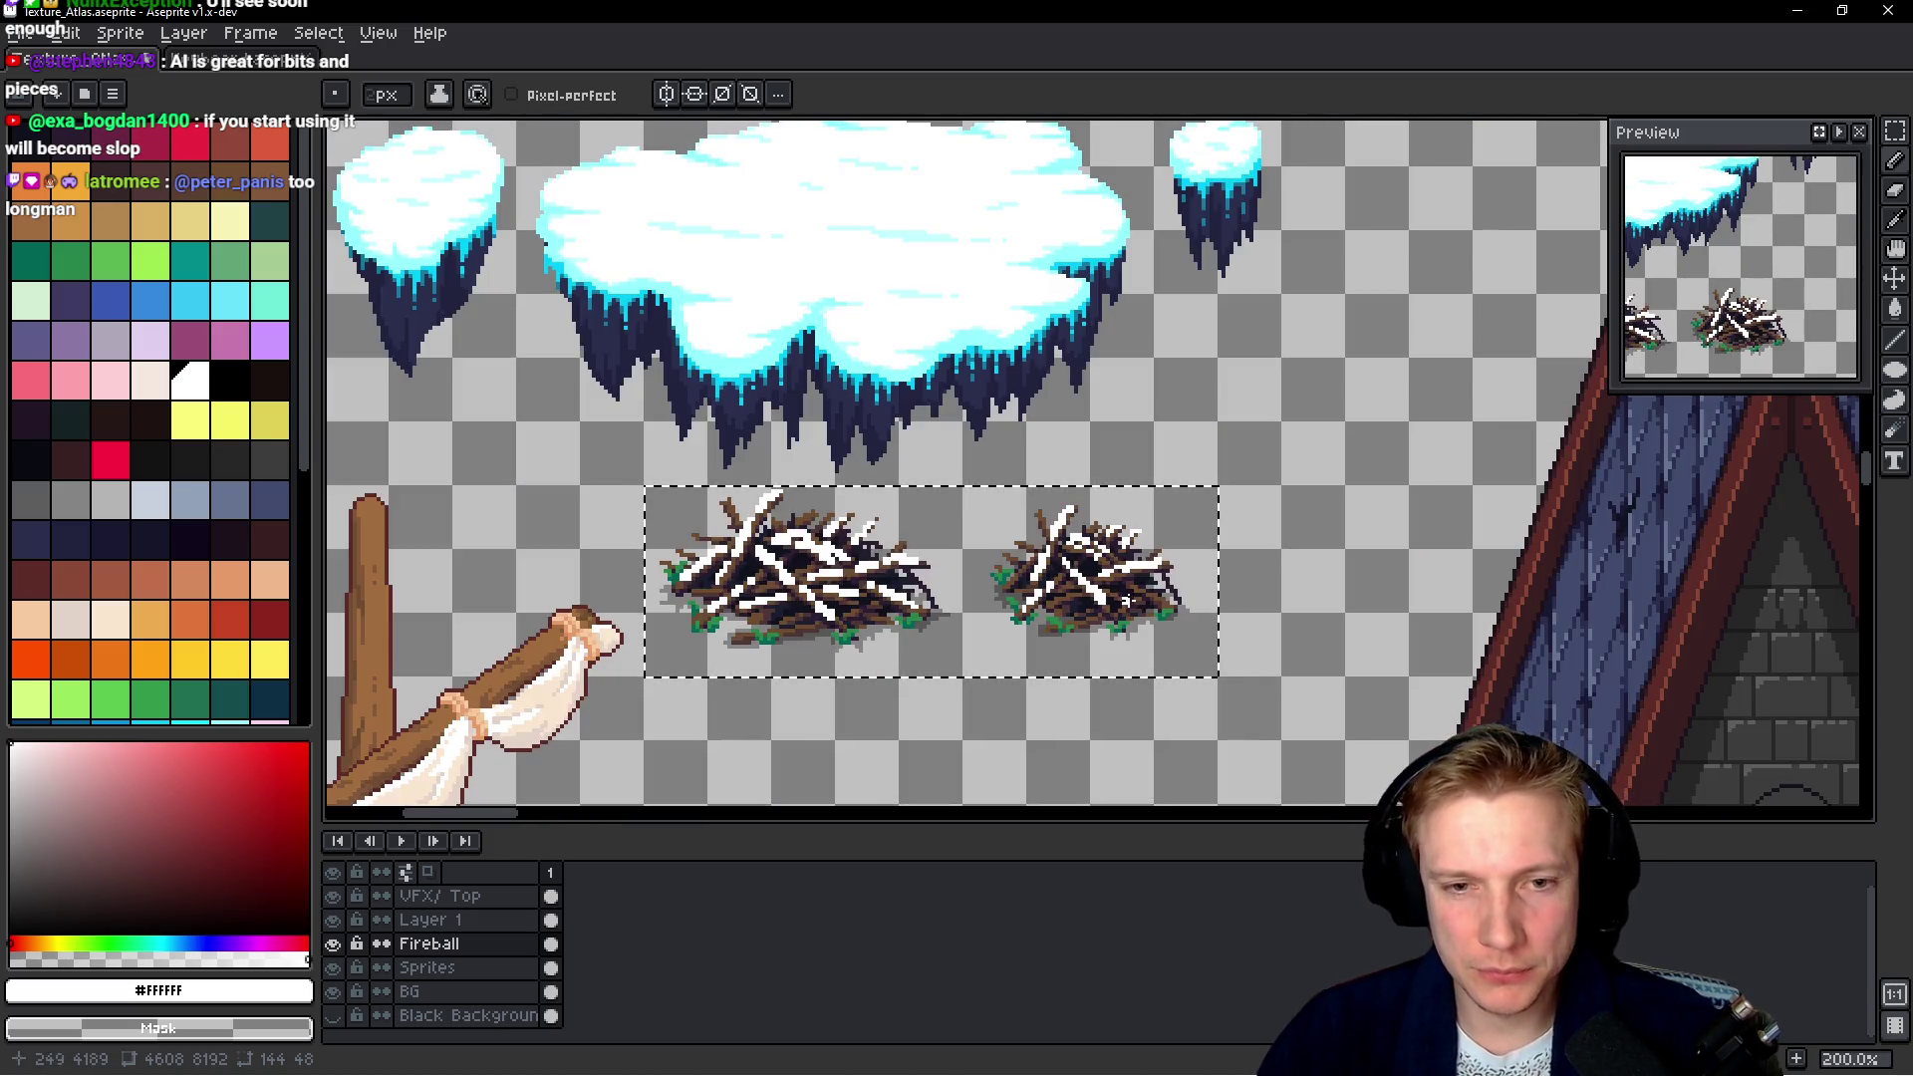
{"action": "scroll", "coordinate": [1065, 584], "scroll_direction": "up", "scroll_amount": 3}
{"action": "scroll", "coordinate": [1106, 608], "scroll_direction": "up", "scroll_amount": 2}
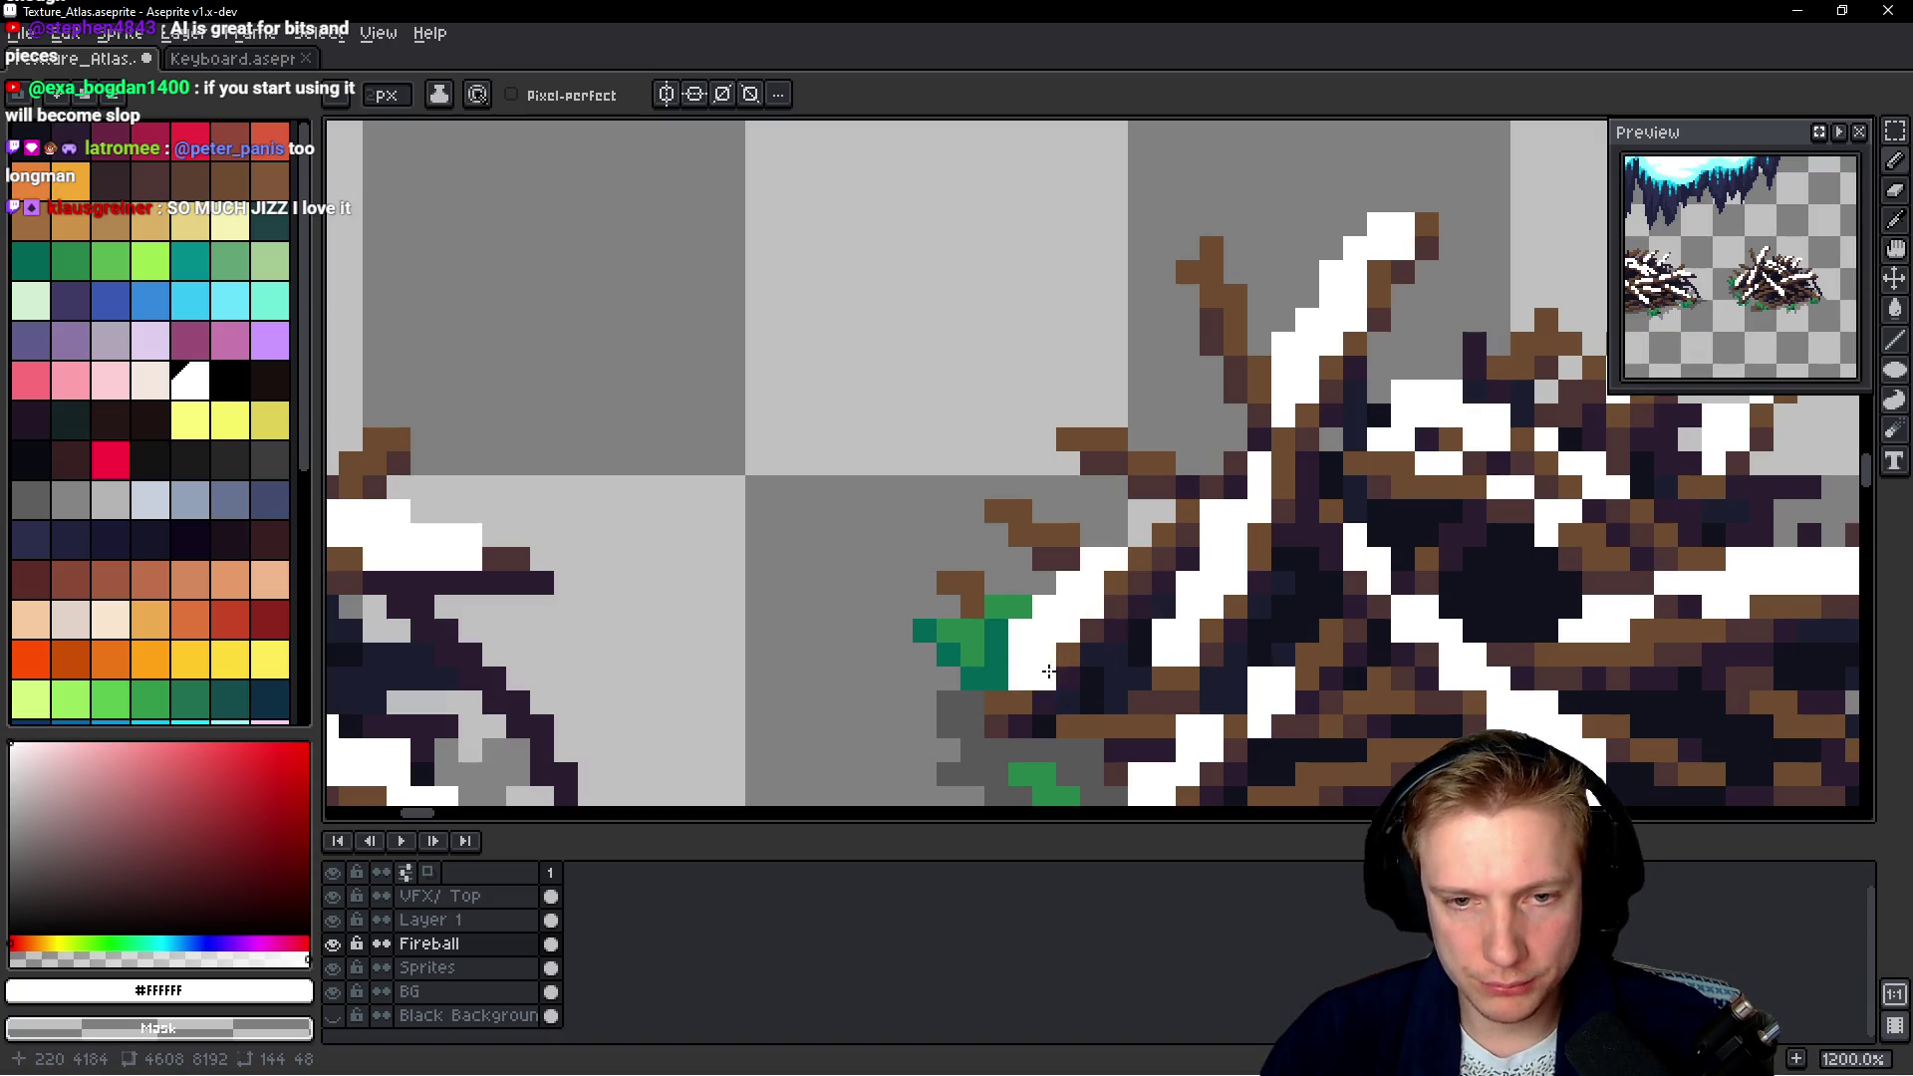
{"action": "scroll", "coordinate": [1053, 698], "scroll_direction": "down", "scroll_amount": 5}
{"action": "scroll", "coordinate": [1086, 677], "scroll_direction": "down", "scroll_amount": 2}
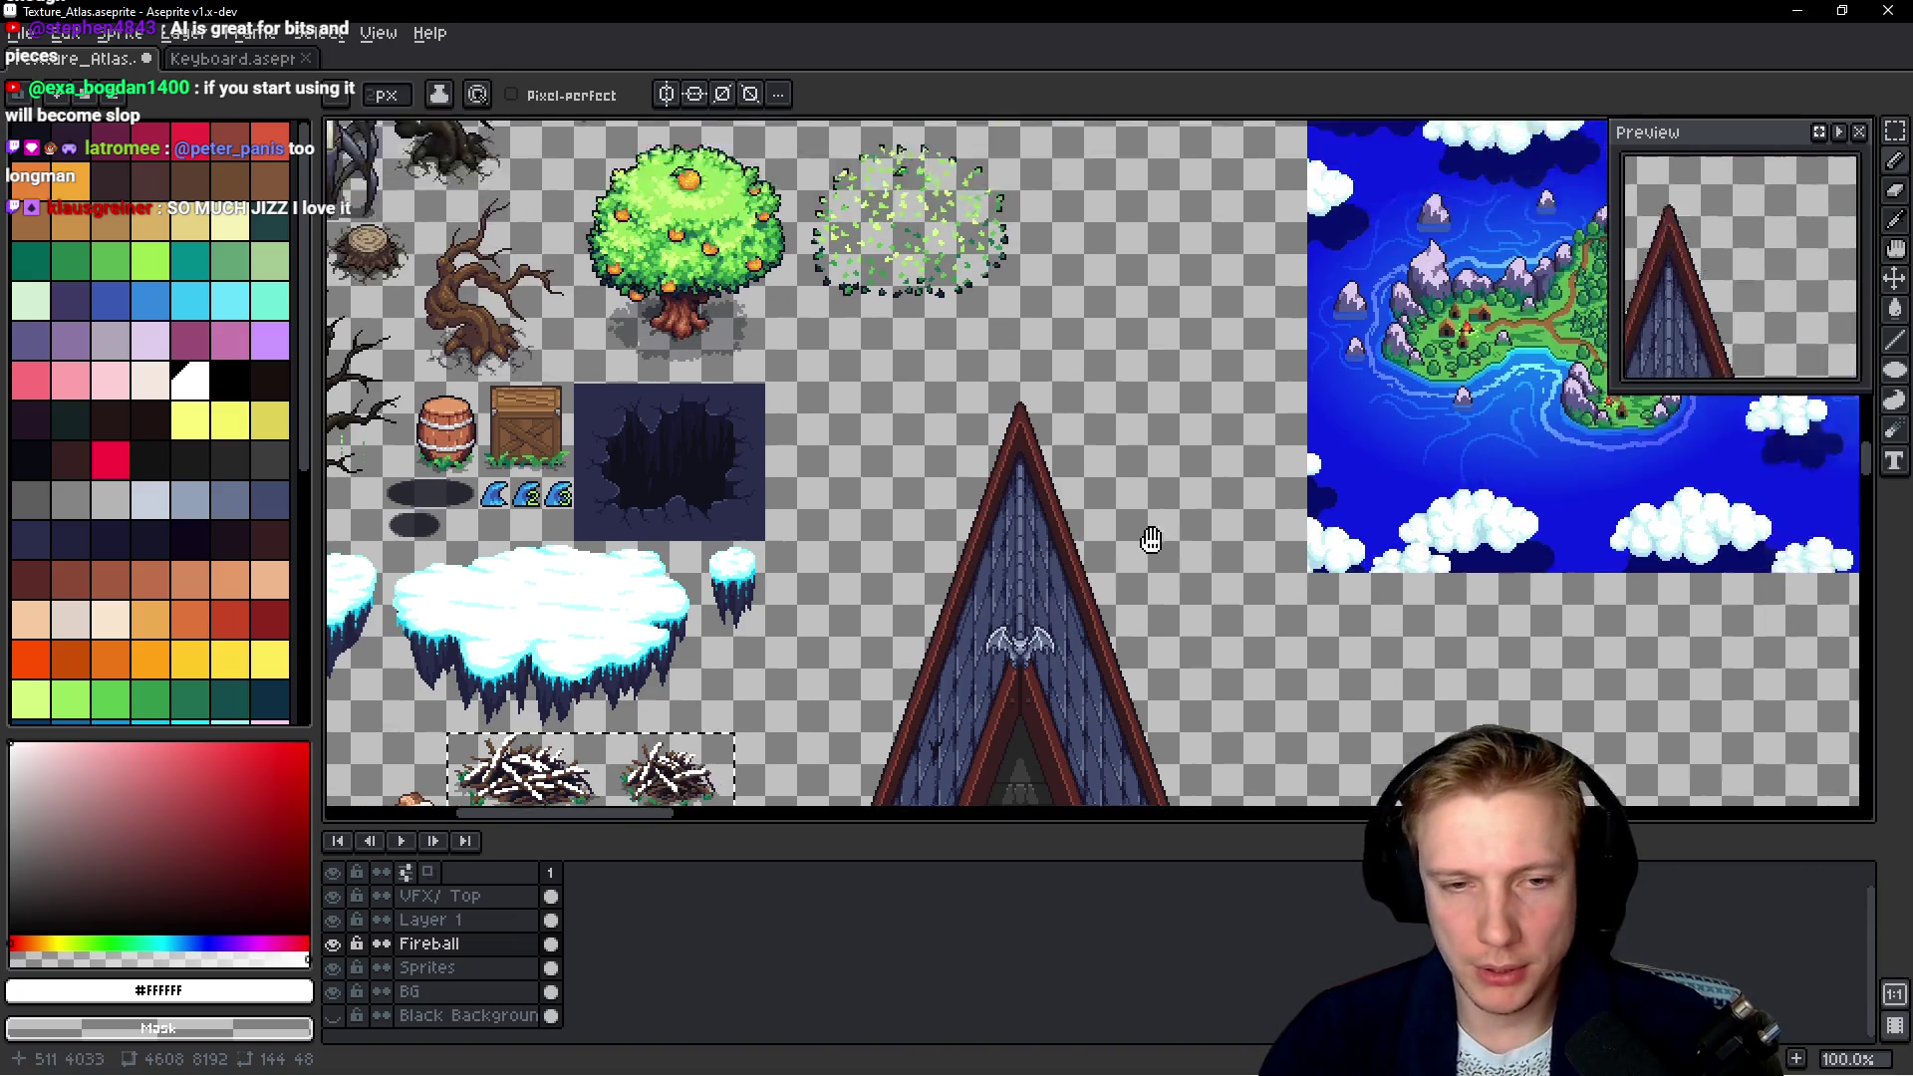
Bring the light-water tile into view and sample its pale ice colour with the eyedropper
{"action": "mouse_move", "coordinate": [1407, 558]}
{"action": "left_mouse_down"}
{"action": "mouse_move", "coordinate": [1143, 350]}
{"action": "mouse_move", "coordinate": [1152, 674]}
{"action": "mouse_move", "coordinate": [1352, 289]}
{"action": "mouse_move", "coordinate": [1184, 696]}
{"action": "mouse_move", "coordinate": [1176, 787]}
{"action": "left_mouse_up"}
{"action": "scroll", "coordinate": [1152, 675], "scroll_direction": "down", "scroll_amount": 1}
{"action": "scroll", "coordinate": [1132, 265], "scroll_direction": "up", "scroll_amount": 1}
{"action": "scroll", "coordinate": [1132, 265], "scroll_direction": "up", "scroll_amount": 1}
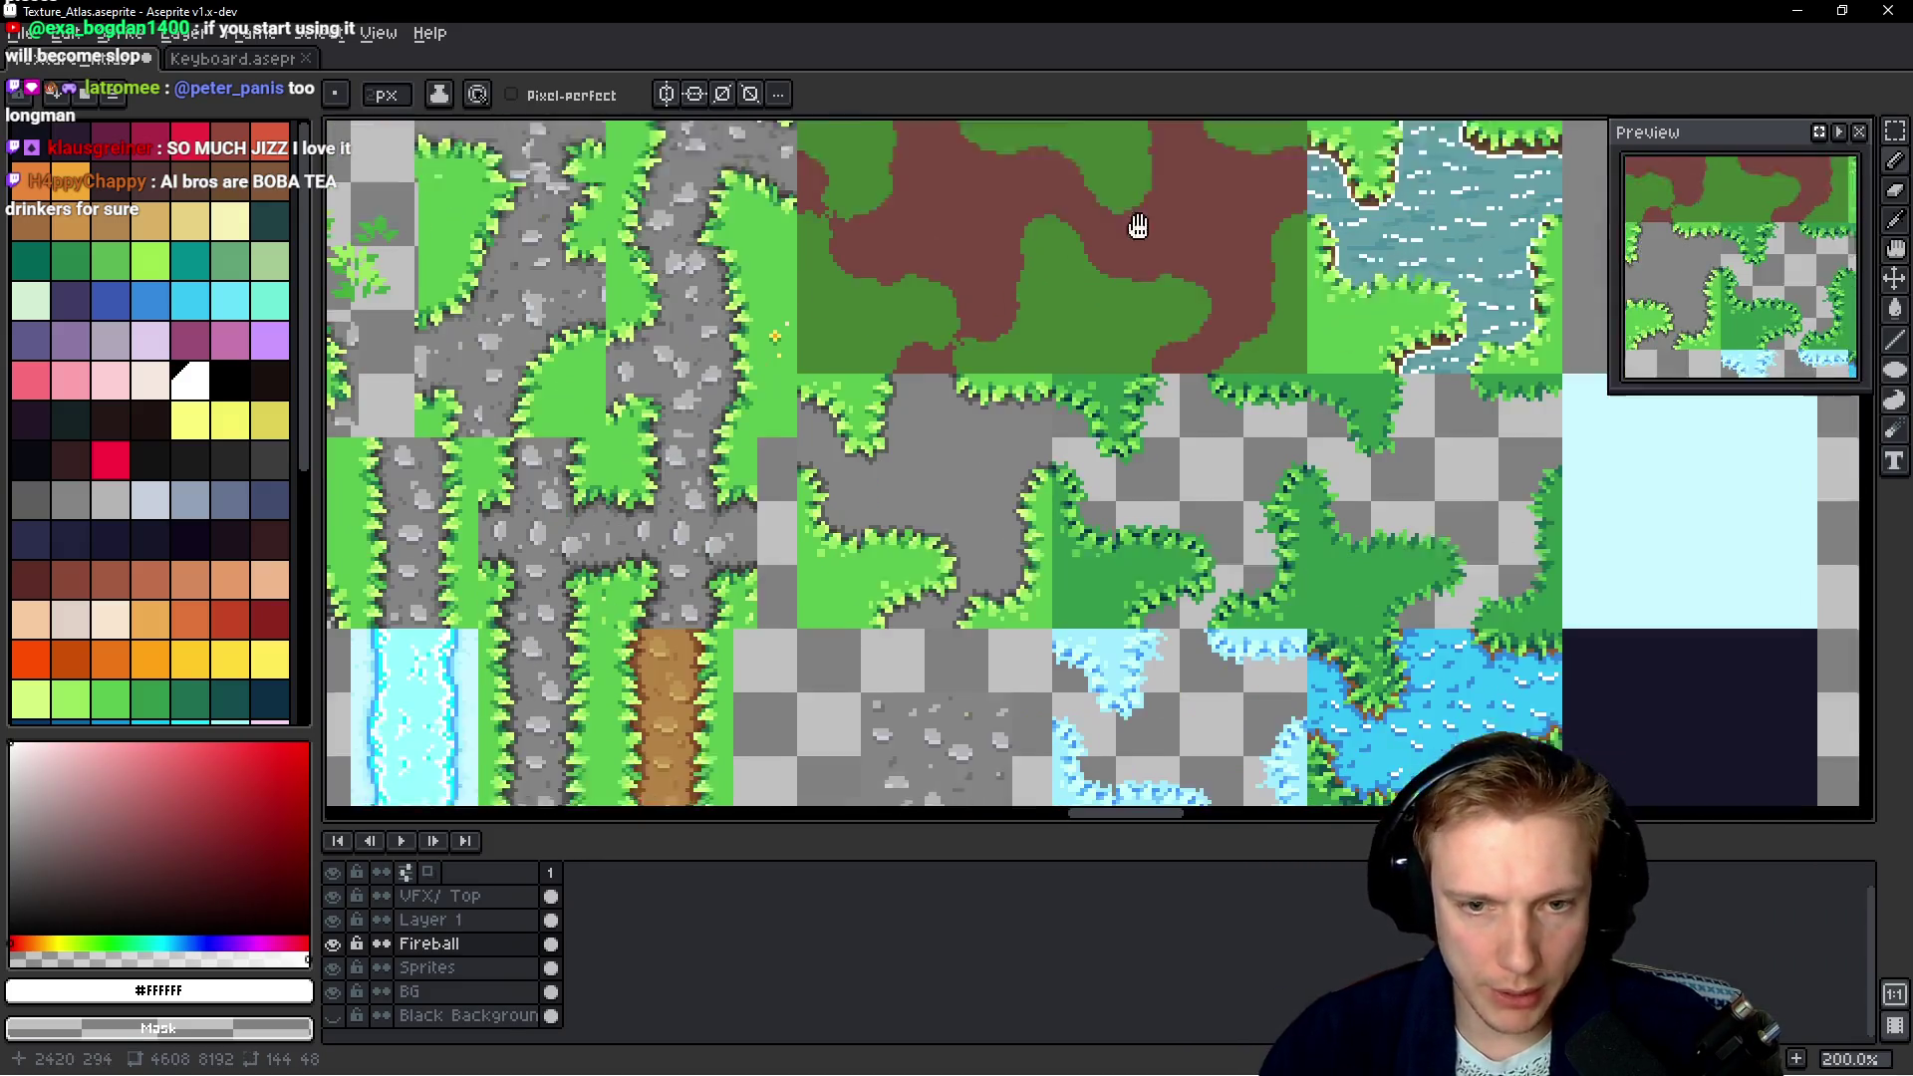
{"action": "left_click_drag", "start_coordinate": [1083, 525], "coordinate": [1098, 411]}
{"action": "scroll", "coordinate": [1192, 499], "scroll_direction": "up", "scroll_amount": 2}
{"action": "scroll", "coordinate": [1212, 440], "scroll_direction": "up", "scroll_amount": 2}
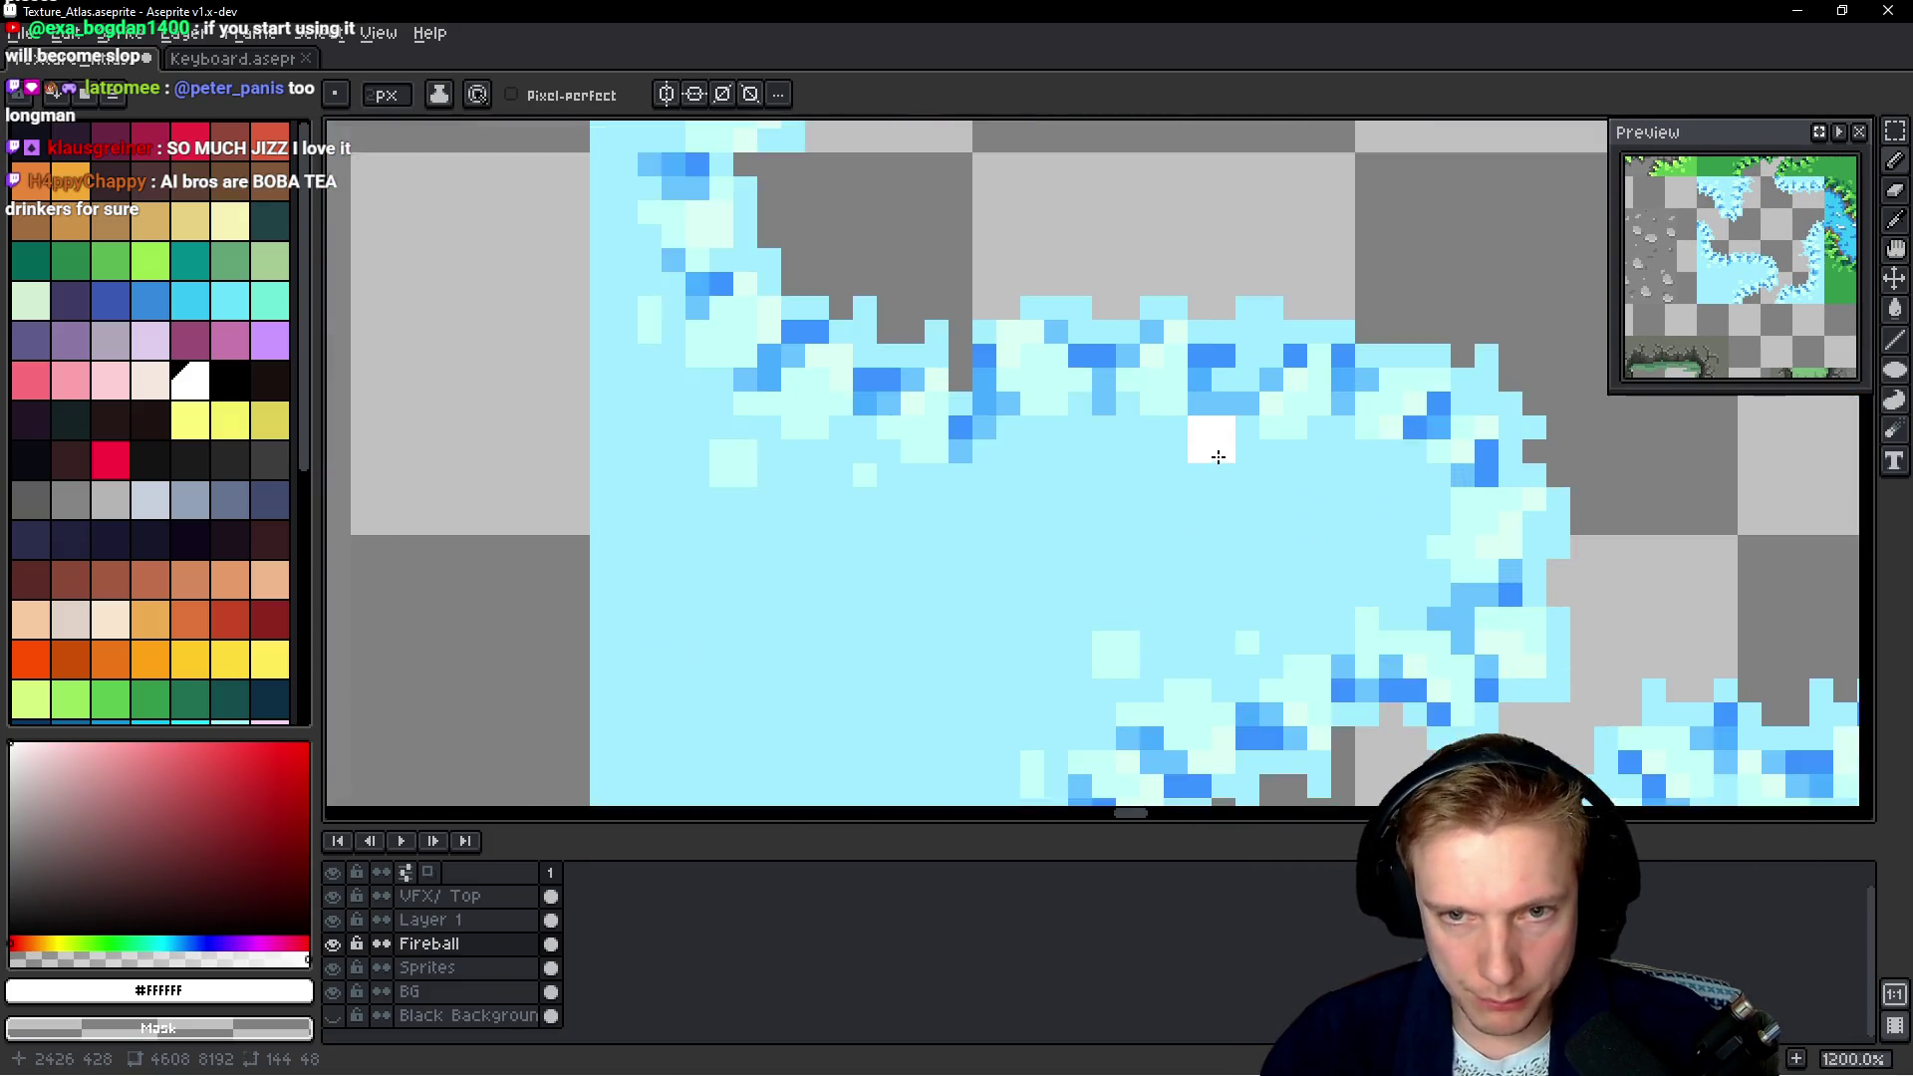
{"action": "scroll", "coordinate": [1143, 459], "scroll_direction": "up", "scroll_amount": 1}
{"action": "key", "text": "i"}
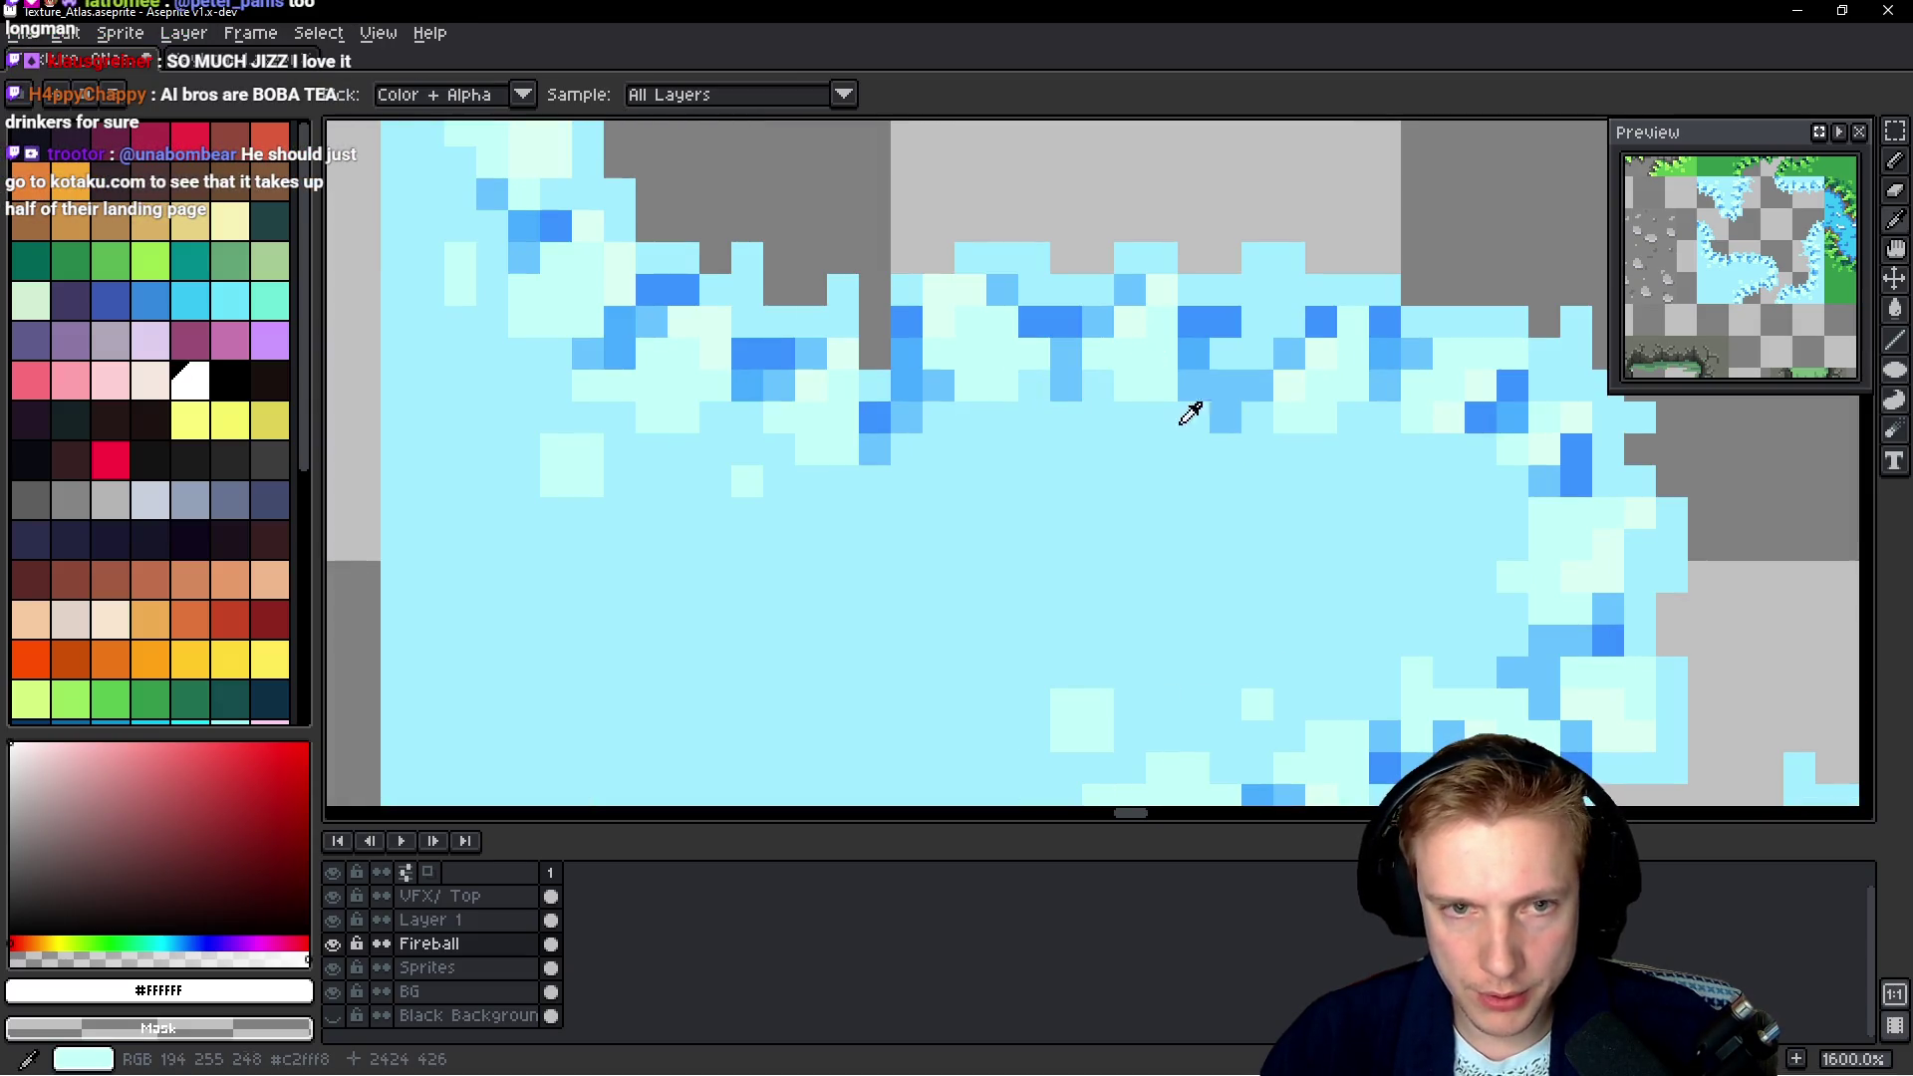
{"action": "left_click", "coordinate": [1179, 399]}
{"action": "scroll", "coordinate": [116, 499], "scroll_direction": "down", "scroll_amount": 3}
{"action": "scroll", "coordinate": [159, 499], "scroll_direction": "down", "scroll_amount": 3}
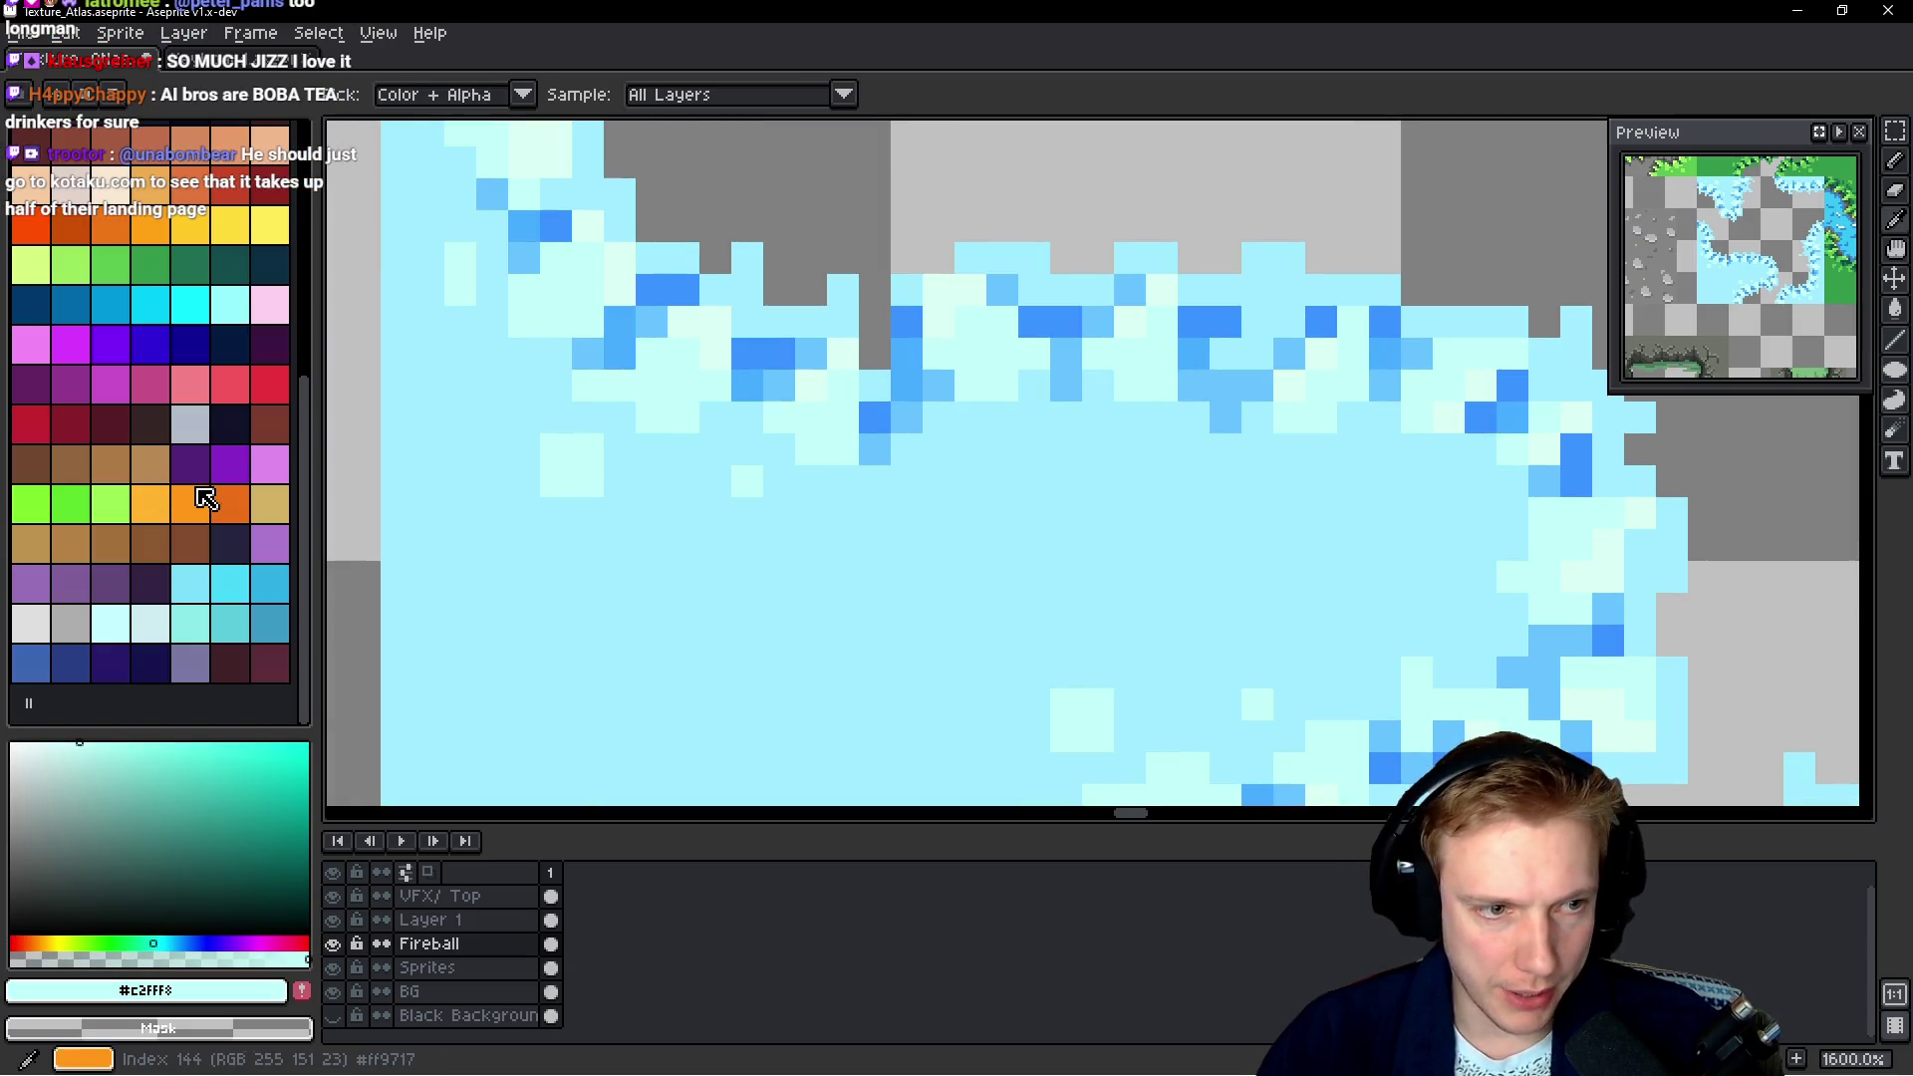
{"action": "scroll", "coordinate": [209, 495], "scroll_direction": "up", "scroll_amount": 3}
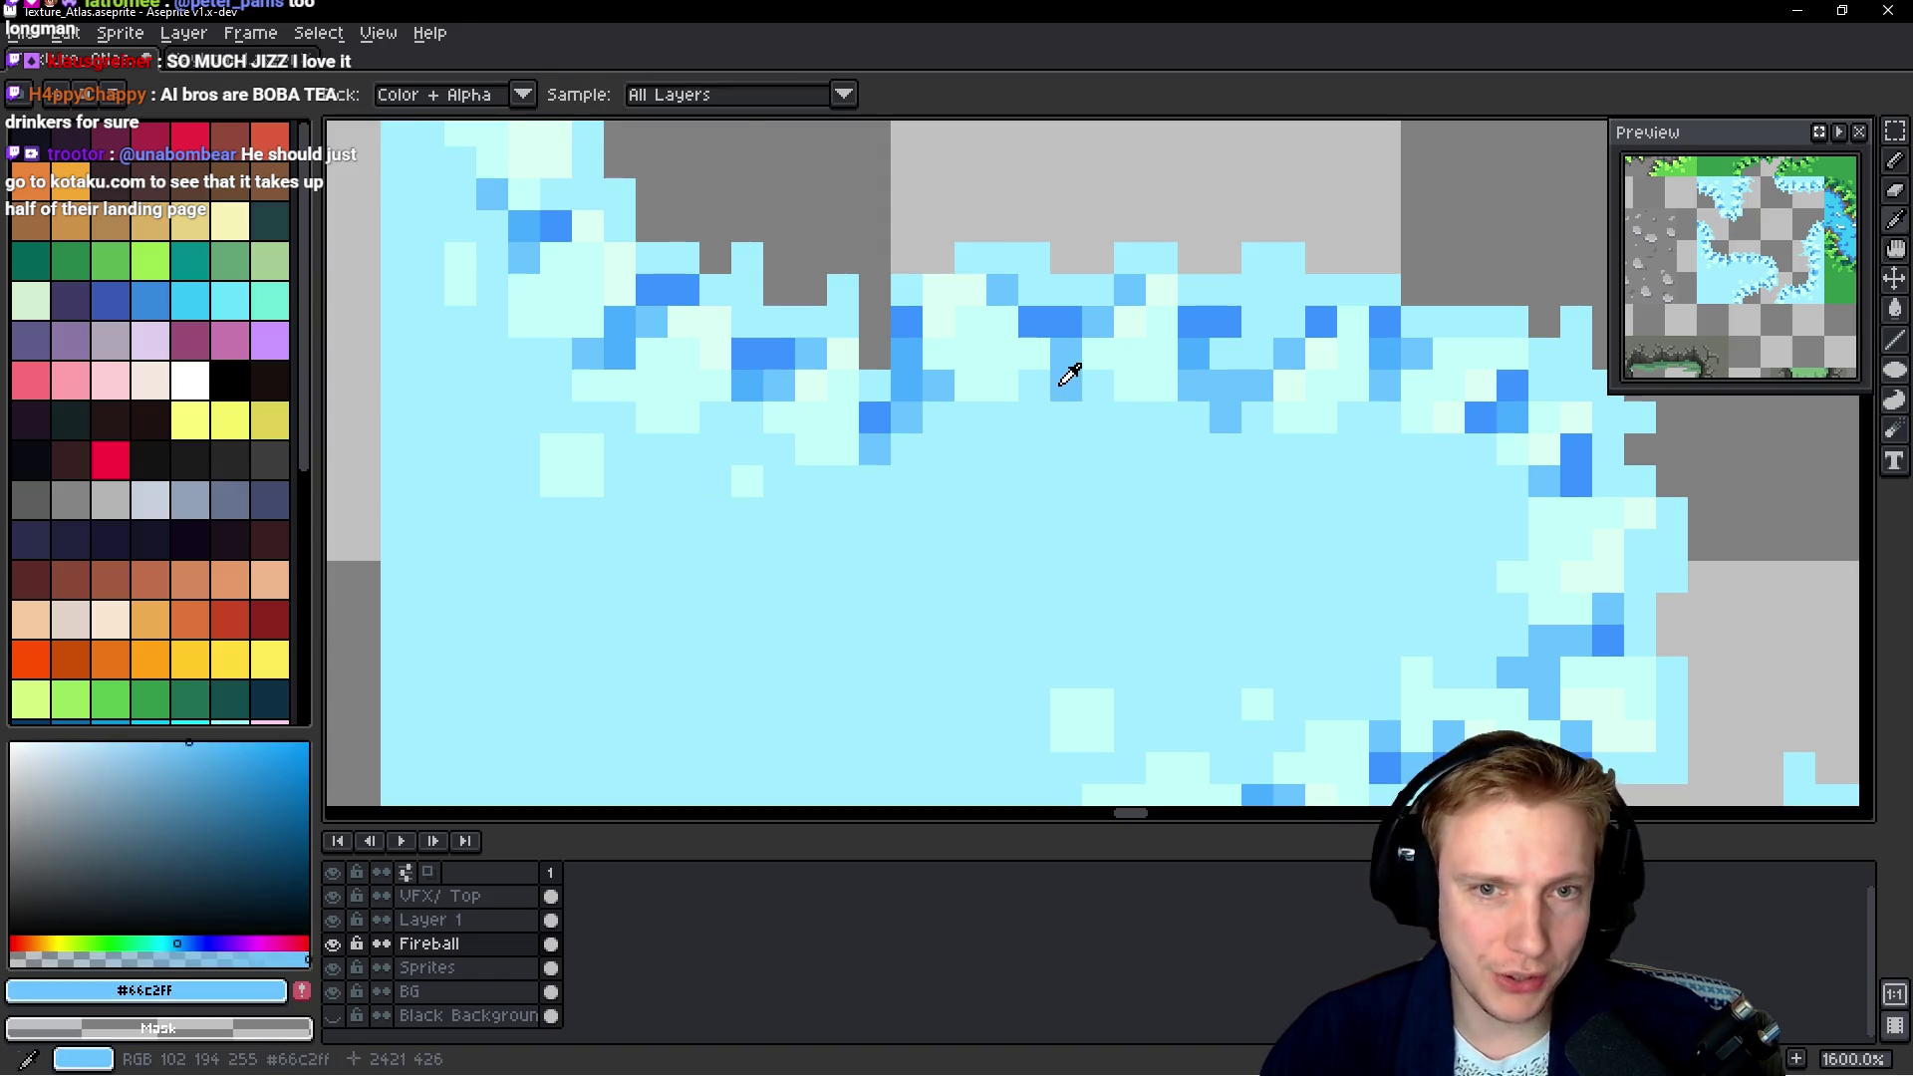
Sample pale, light blue and dark blue colours from the waterfall and water tiles
{"action": "key", "text": "b"}
{"action": "scroll", "coordinate": [1128, 378], "scroll_direction": "down", "scroll_amount": 4}
{"action": "scroll", "coordinate": [1128, 379], "scroll_direction": "down", "scroll_amount": 2}
{"action": "scroll", "coordinate": [1114, 377], "scroll_direction": "down", "scroll_amount": 1}
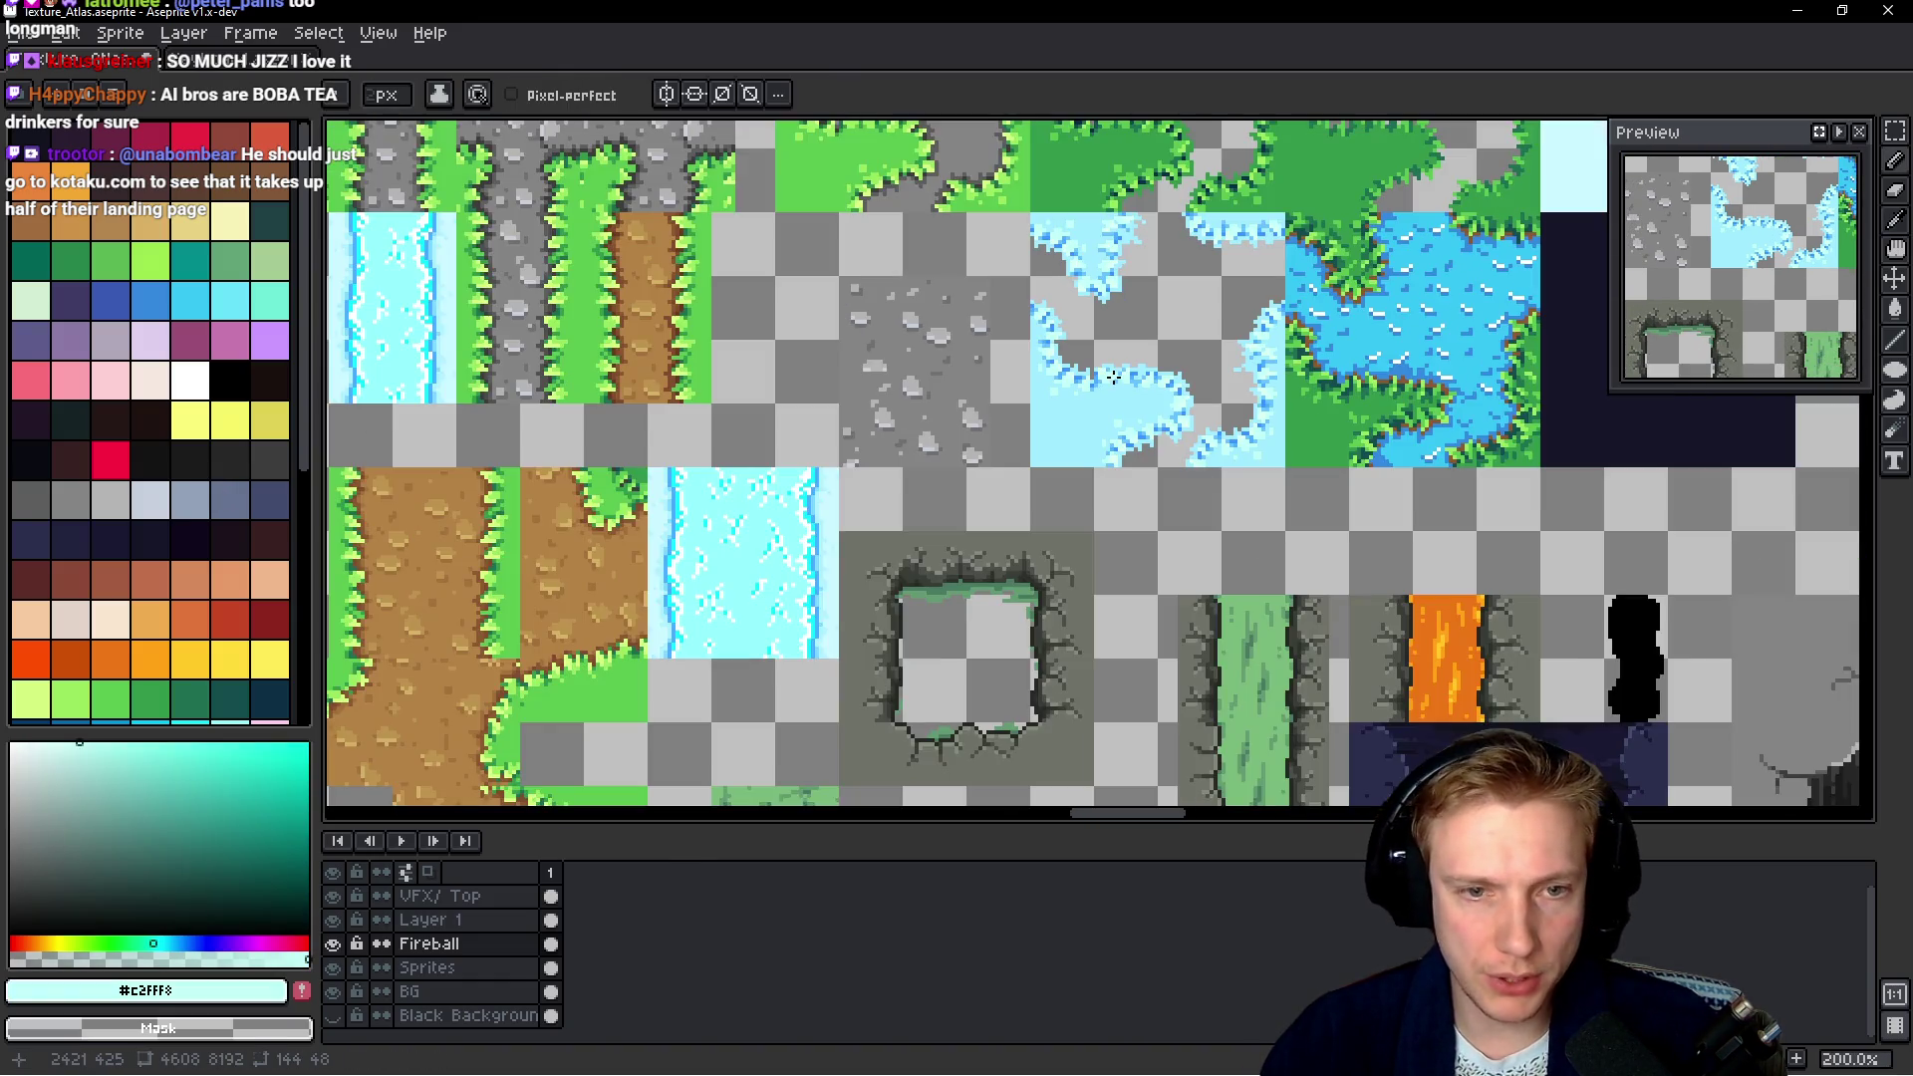
{"action": "scroll", "coordinate": [837, 503], "scroll_direction": "up", "scroll_amount": 4}
{"action": "left_click", "coordinate": [837, 503], "text": "alt"}
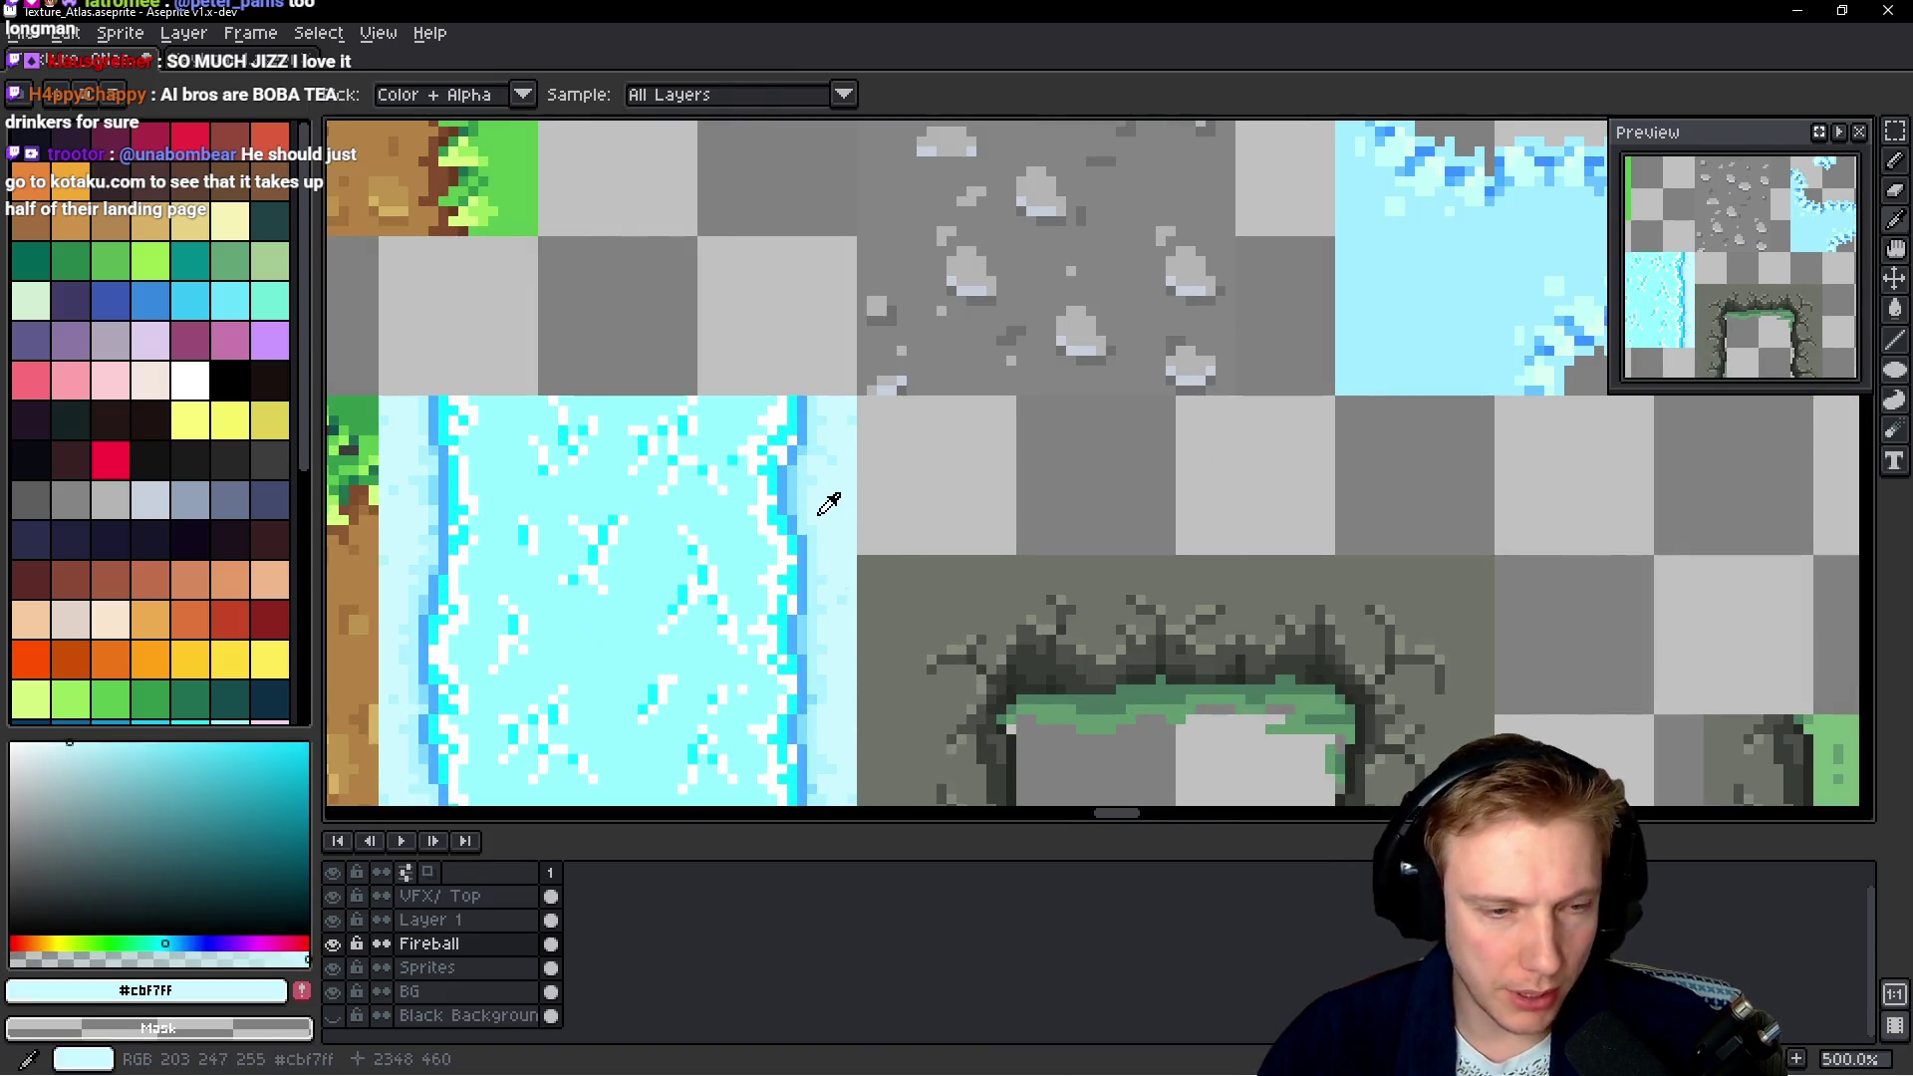
{"action": "scroll", "coordinate": [1051, 575], "scroll_direction": "down", "scroll_amount": 1}
{"action": "left_click", "coordinate": [1204, 436], "text": "alt"}
{"action": "scroll", "coordinate": [248, 538], "scroll_direction": "down", "scroll_amount": 4}
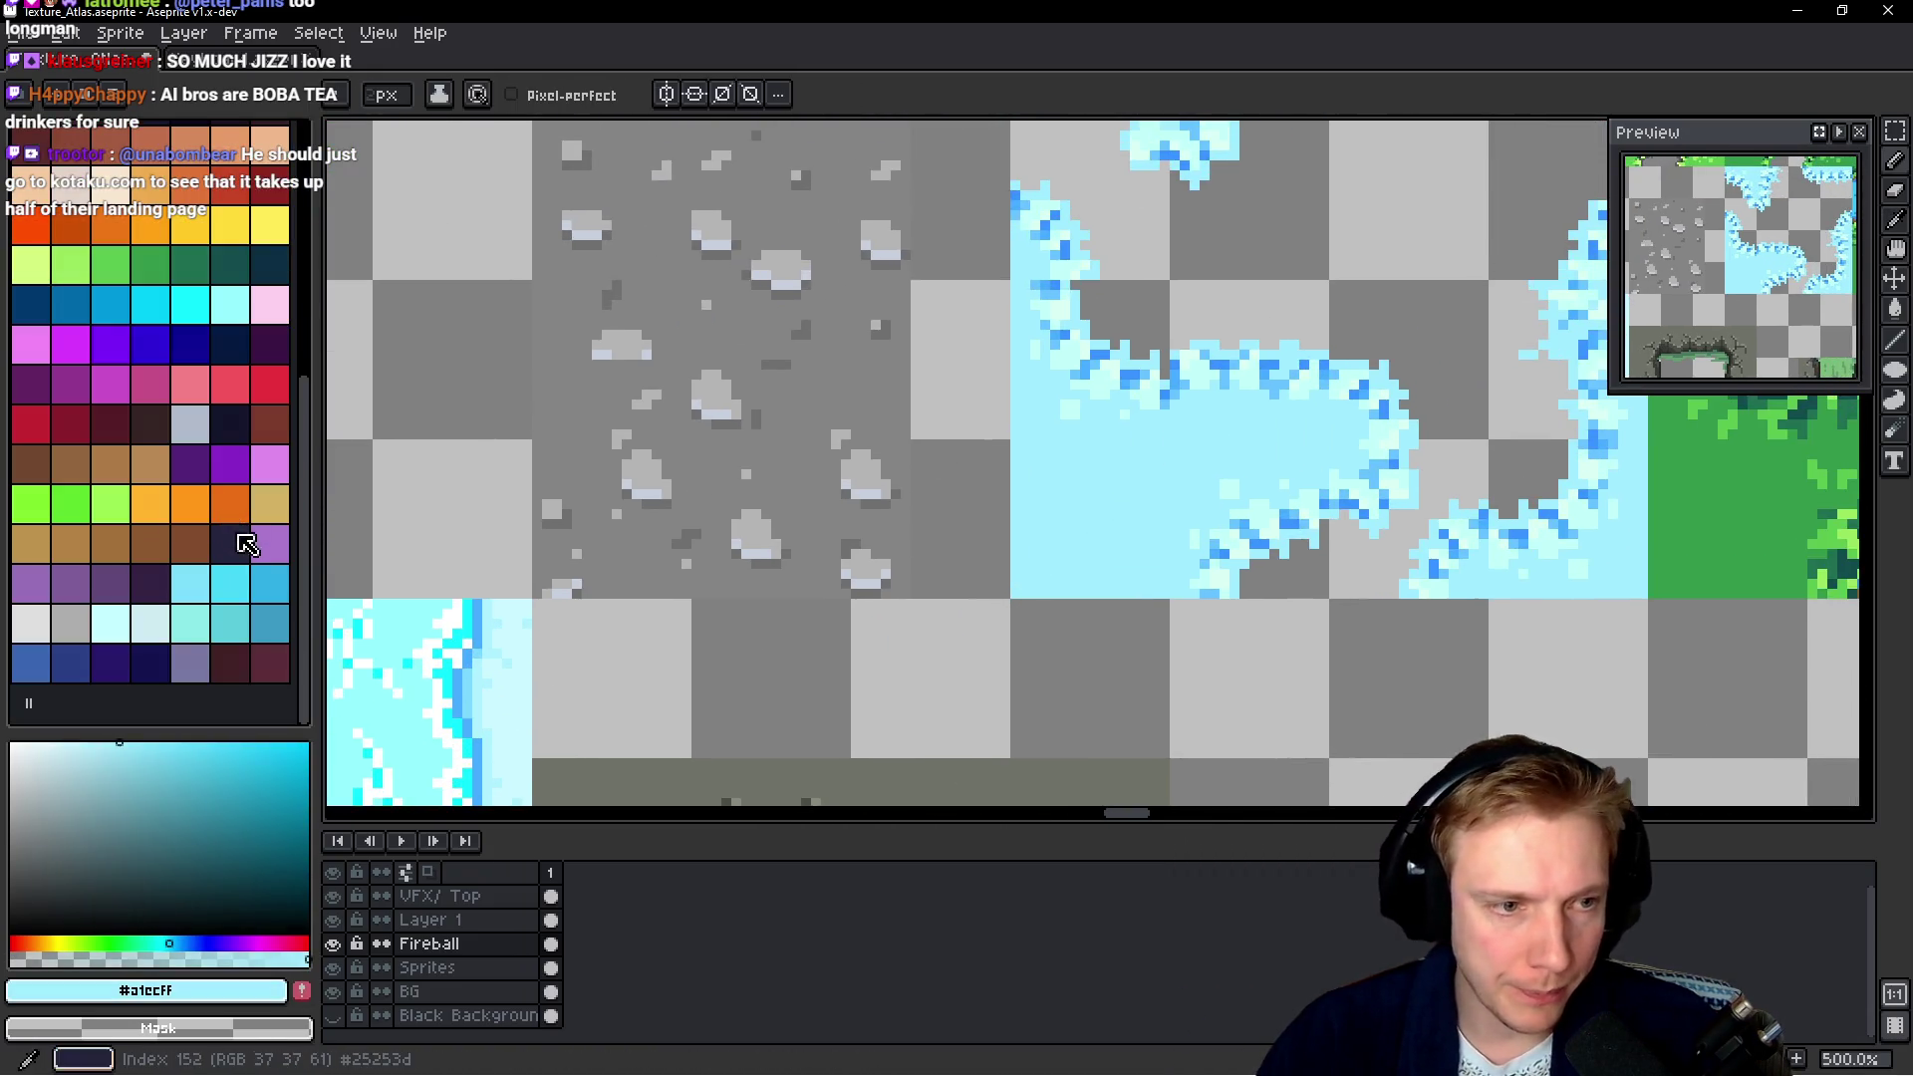
{"action": "scroll", "coordinate": [1260, 379], "scroll_direction": "up", "scroll_amount": 7}
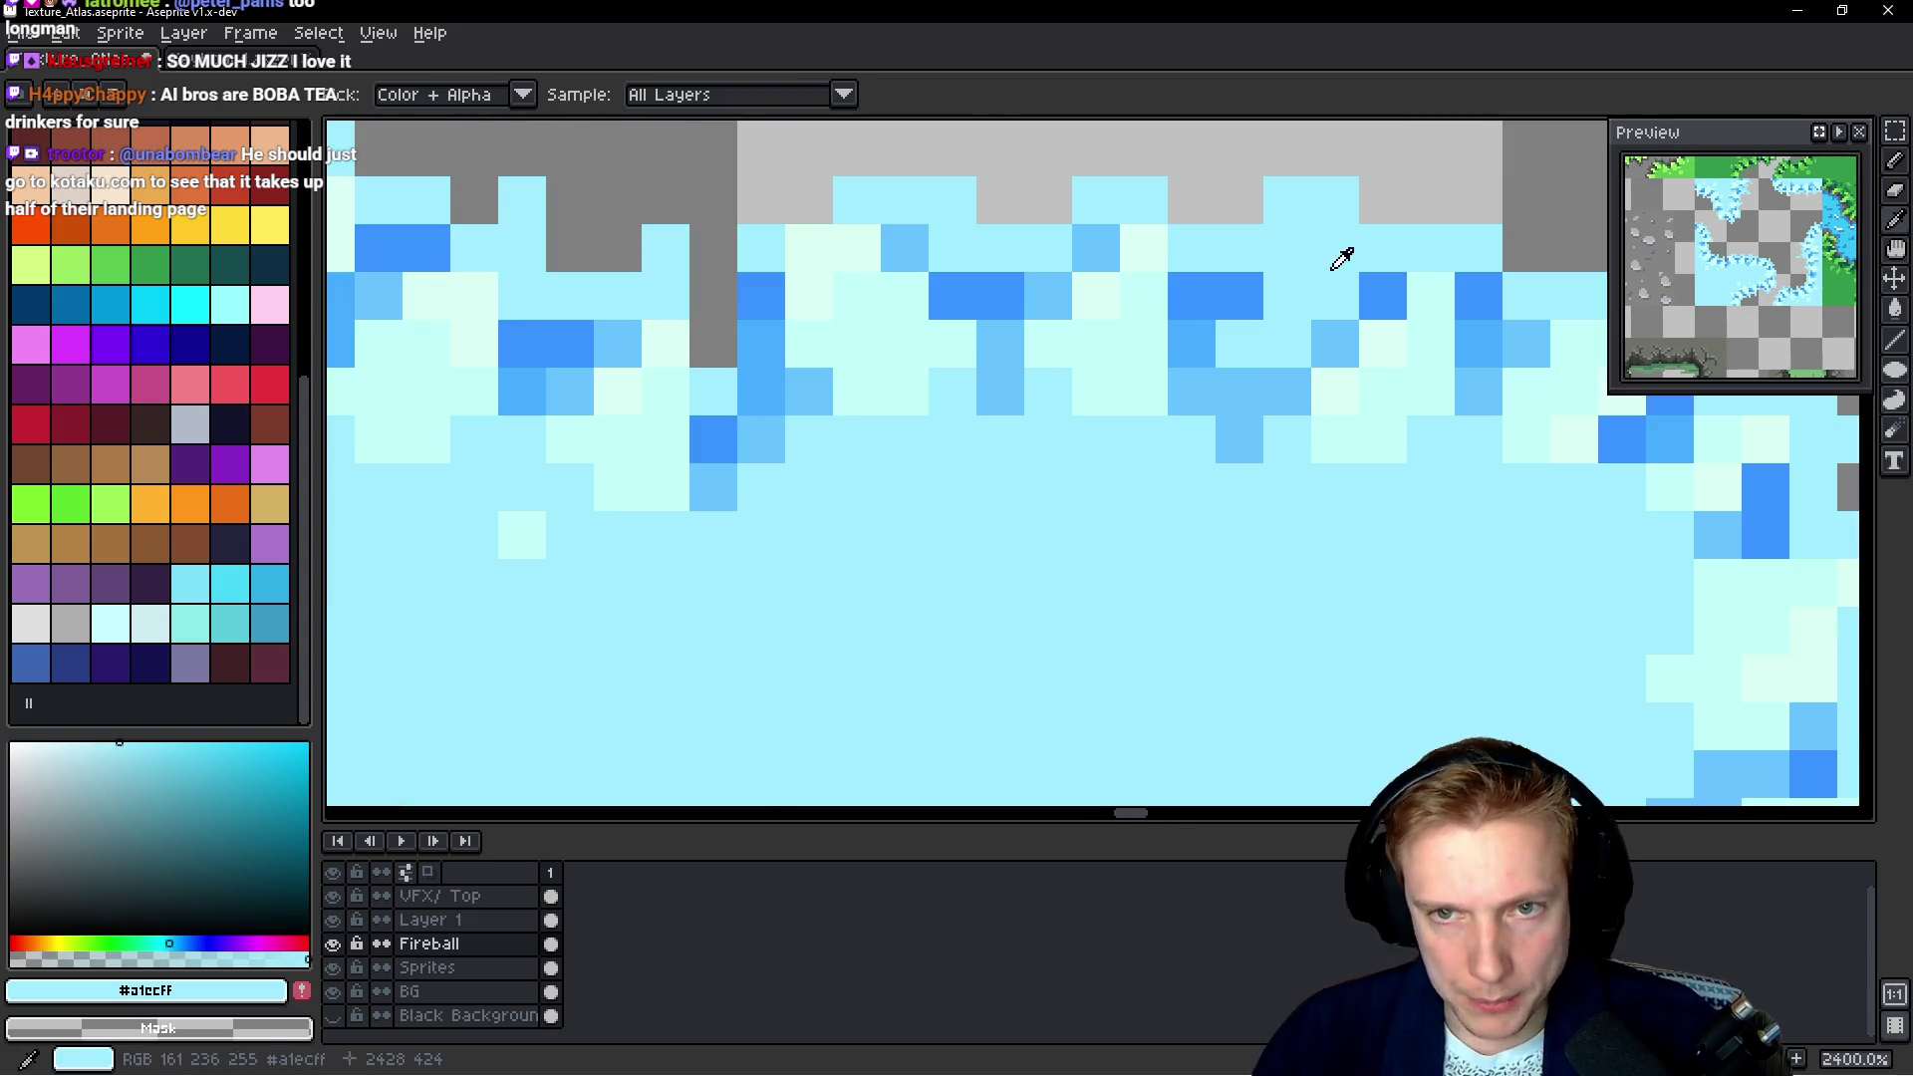
{"action": "left_click", "coordinate": [1245, 299], "text": "alt"}
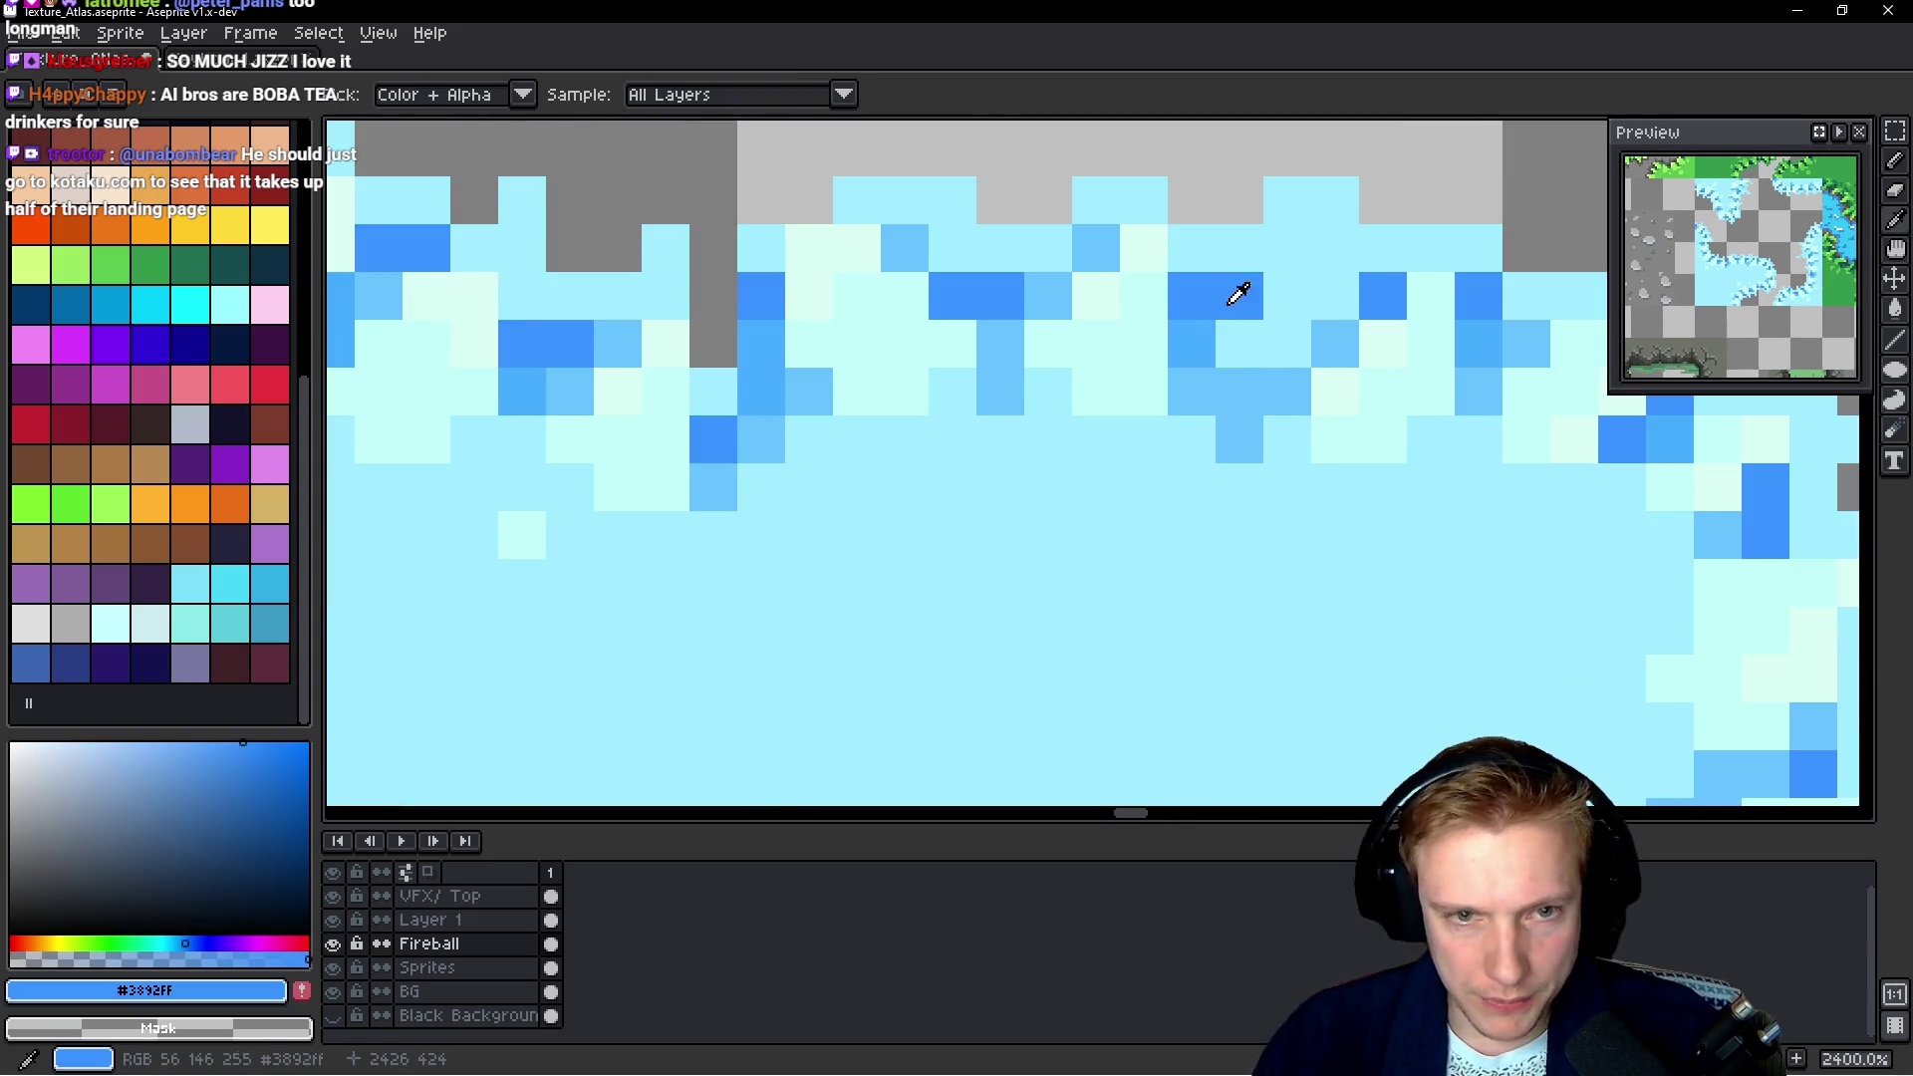
Add the dark blue, a mid blue and another sampled water blue as palette swatches
{"action": "left_click", "coordinate": [302, 991]}
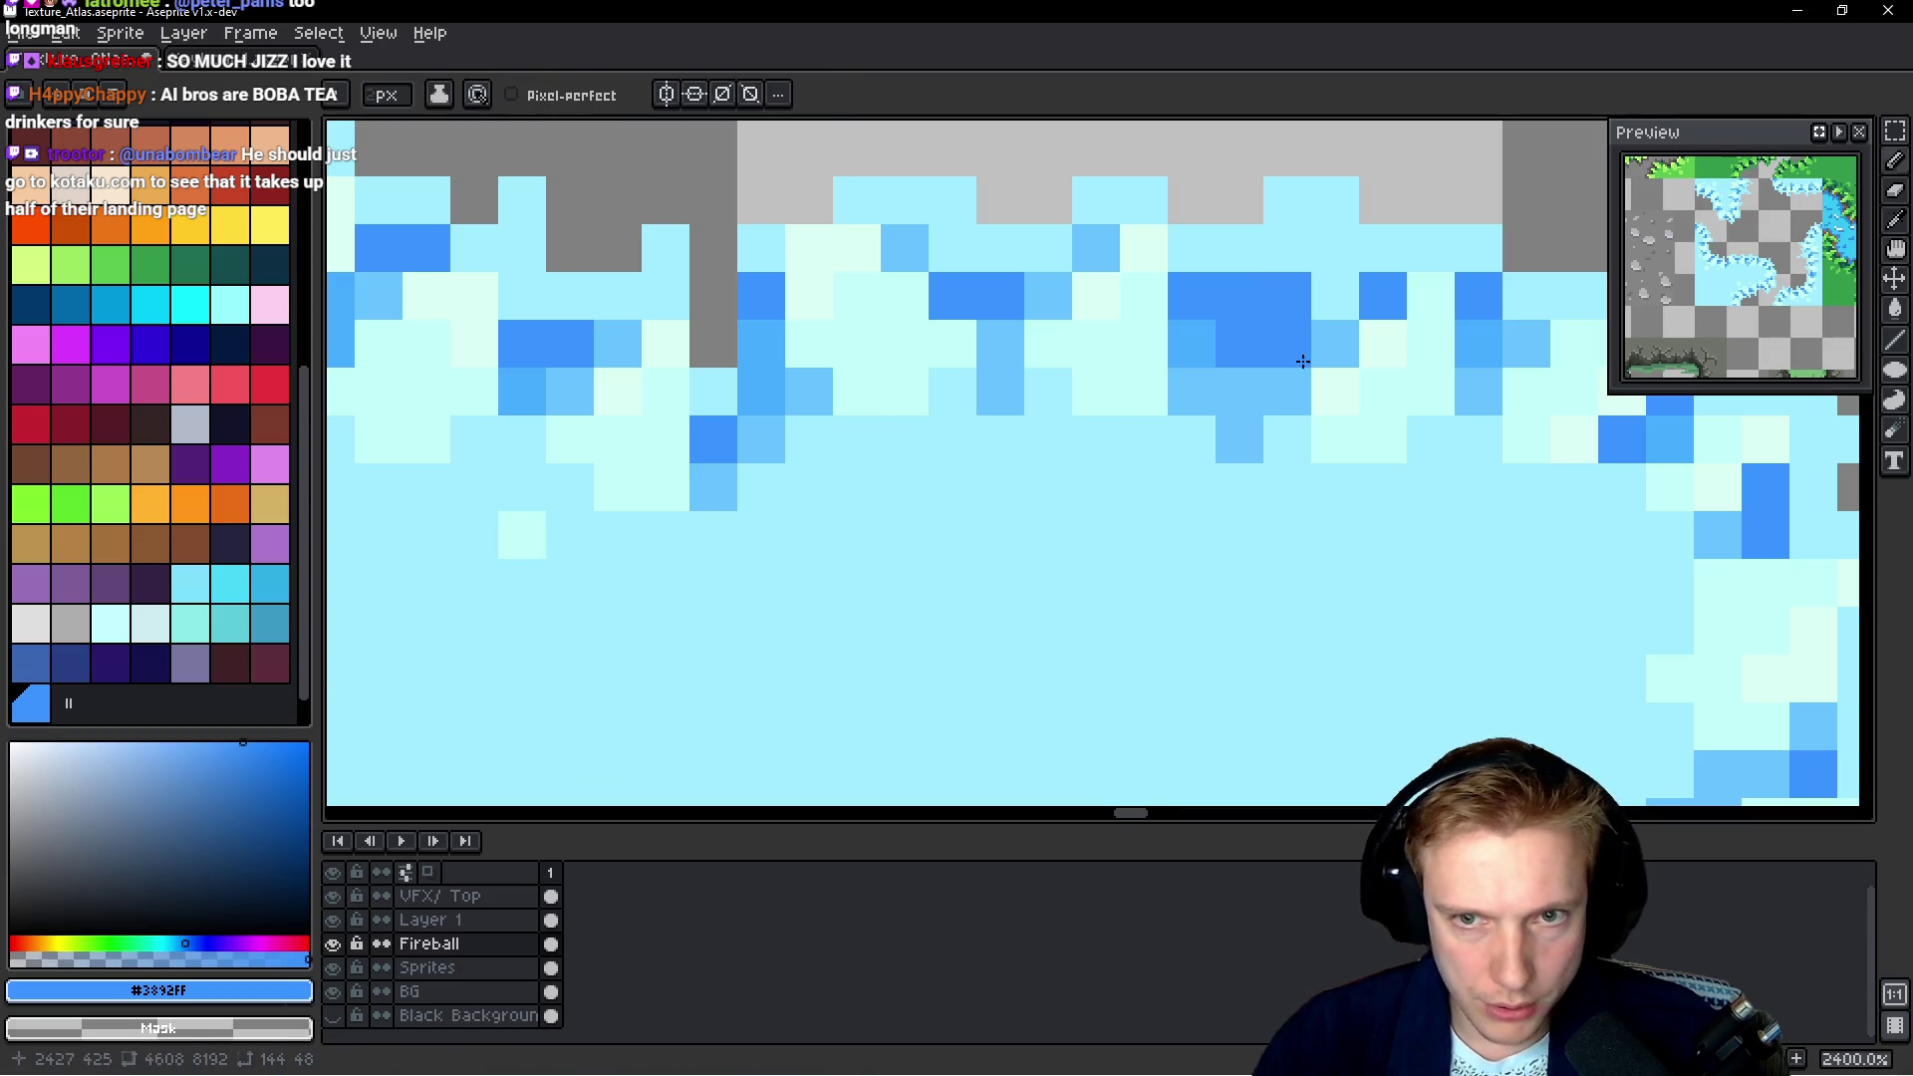
{"action": "left_click", "coordinate": [1258, 377], "text": "alt"}
{"action": "left_click", "coordinate": [302, 990]}
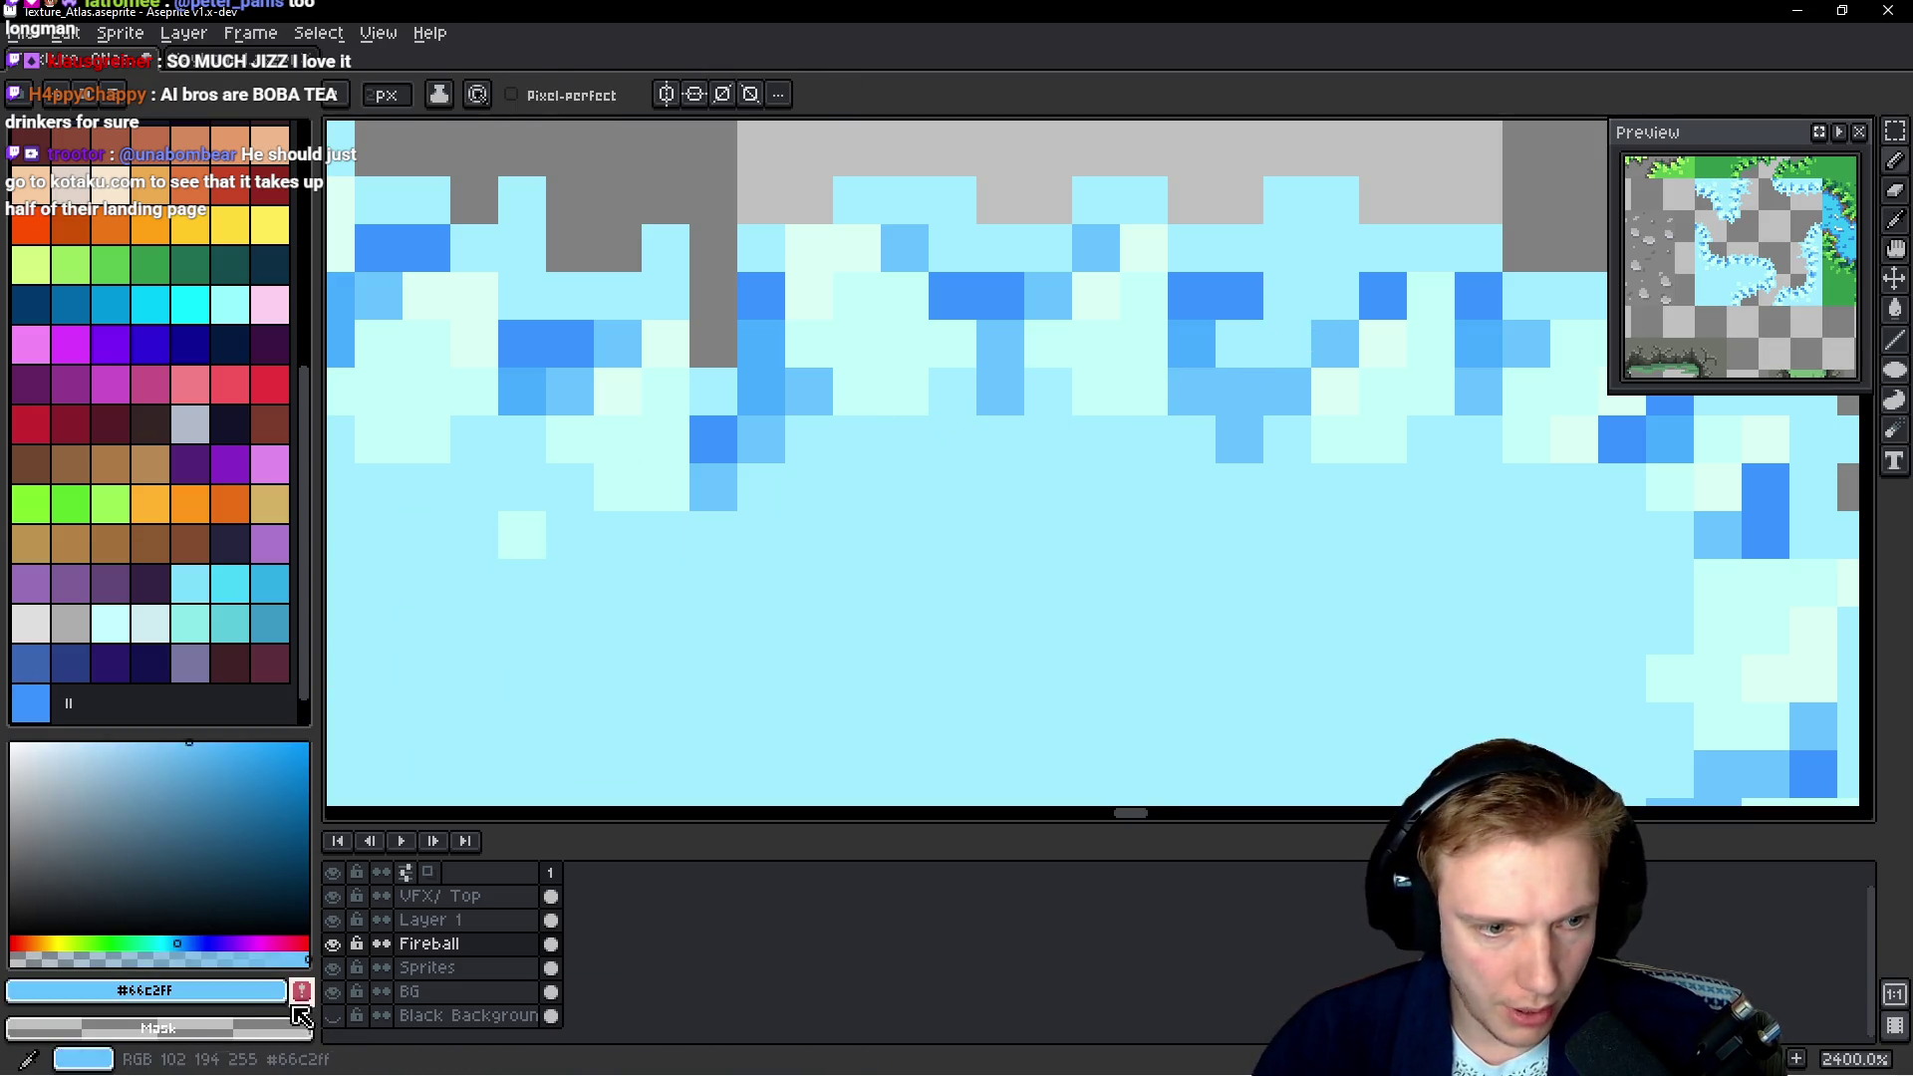
{"action": "left_click", "coordinate": [1217, 337]}
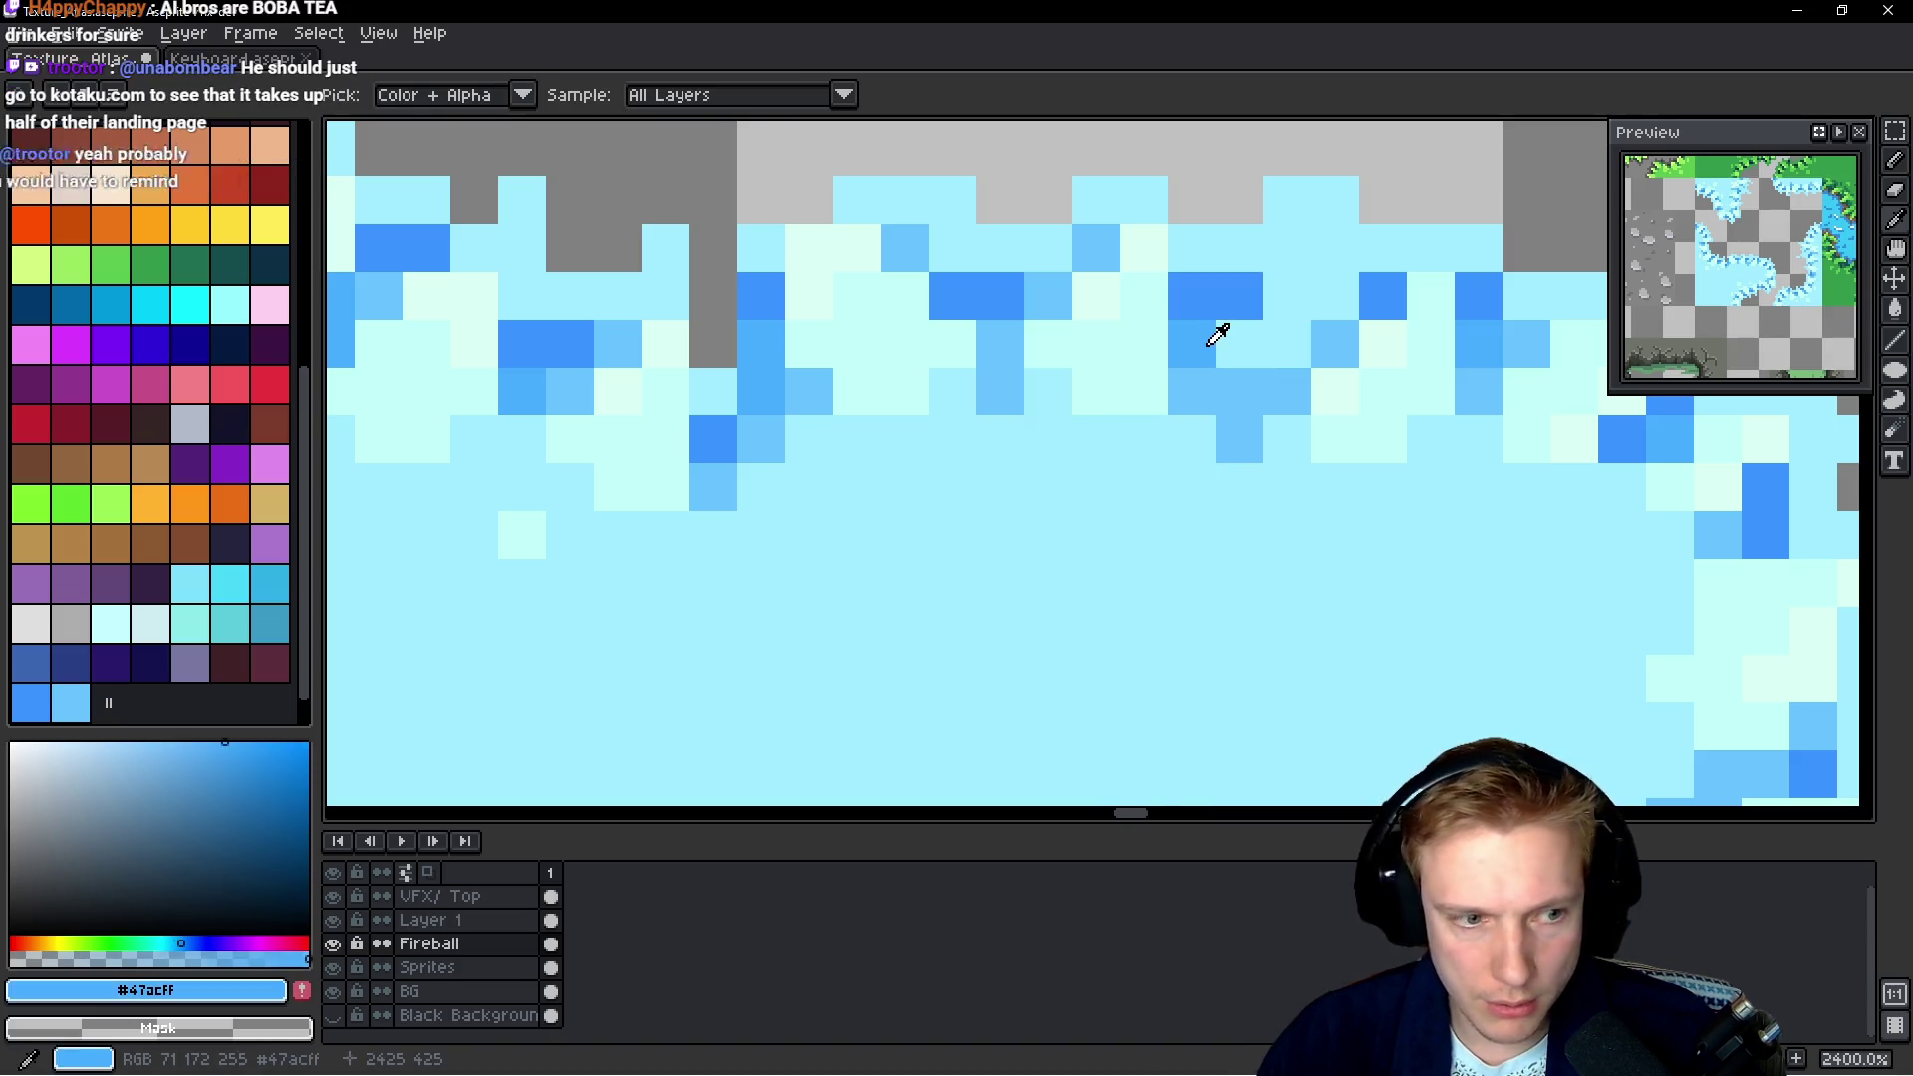
{"action": "left_click", "coordinate": [302, 990]}
{"action": "left_click", "coordinate": [112, 708]}
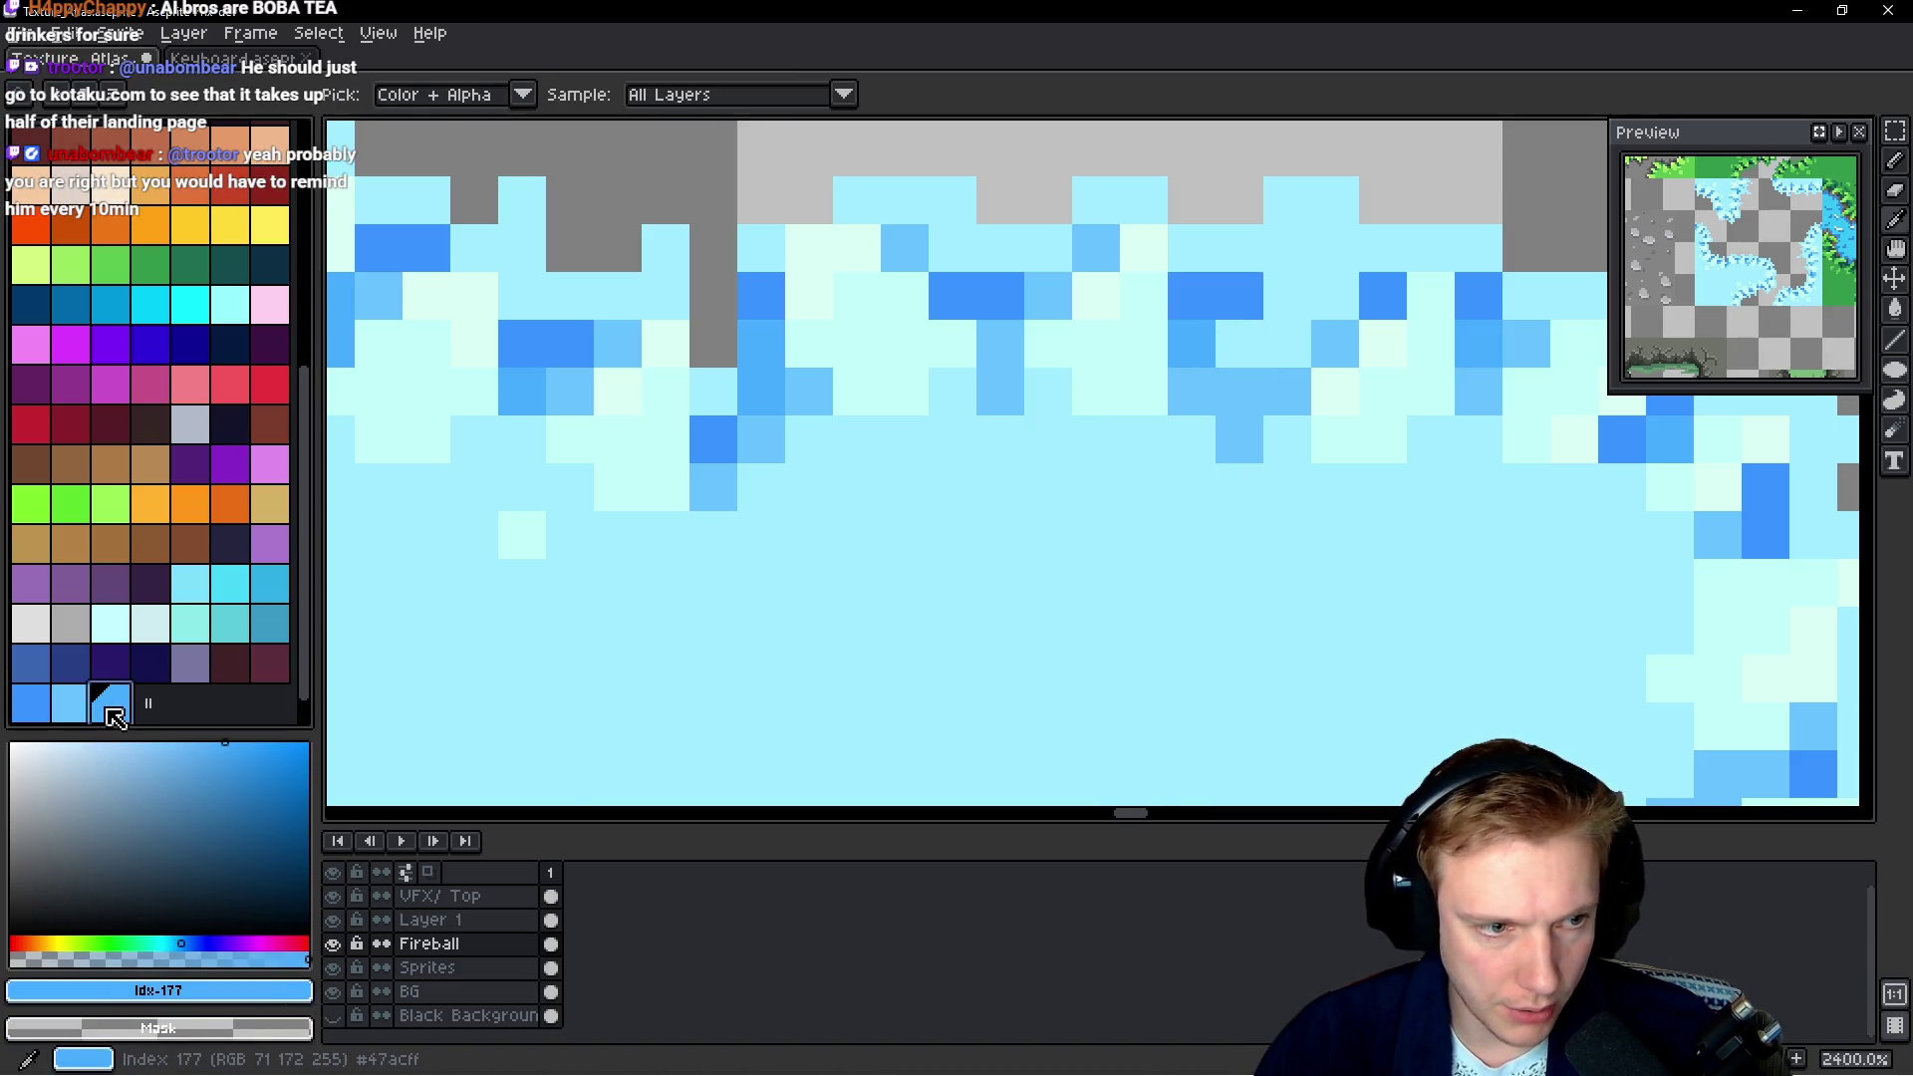
Add the light ice blue to the palette, sample a pale cyan, and open palette options
{"action": "left_click", "coordinate": [1116, 448], "text": "alt"}
{"action": "key", "text": "alt"}
{"action": "left_click", "coordinate": [301, 991]}
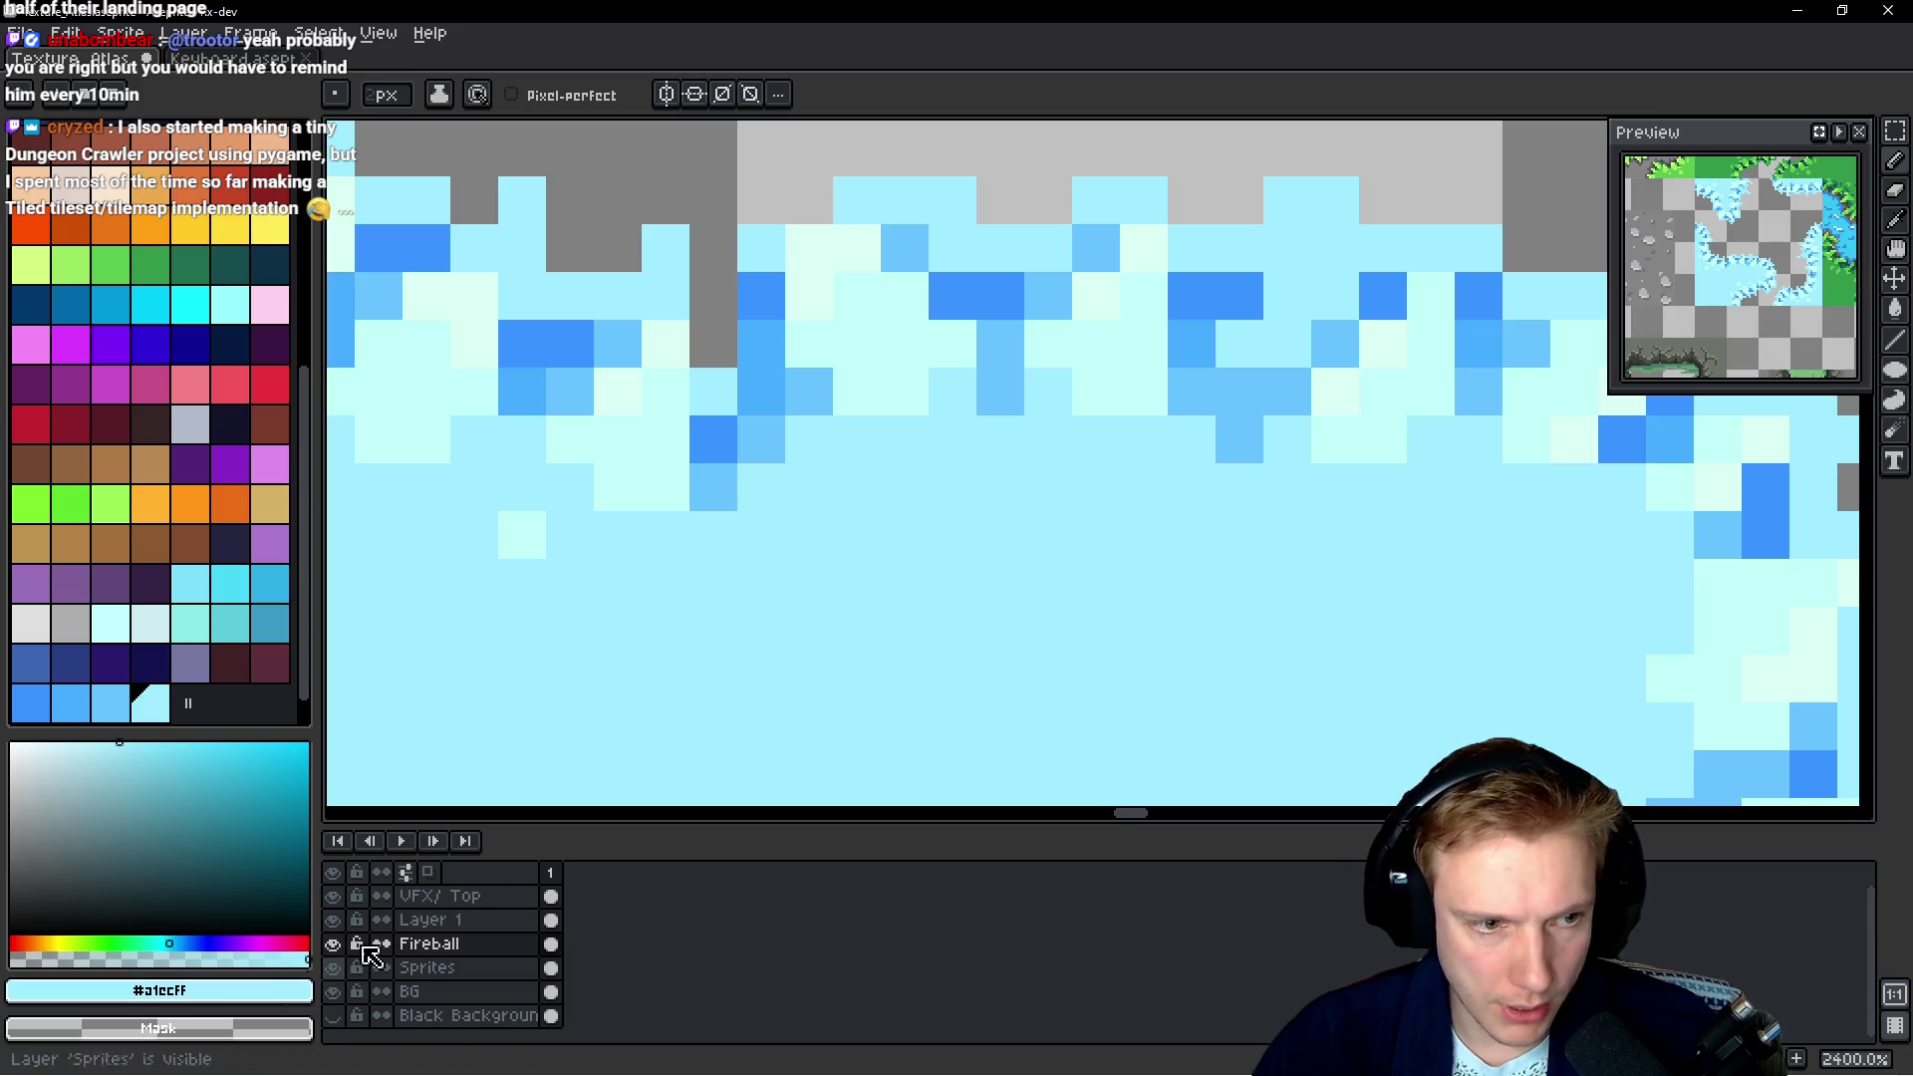
{"action": "left_click", "coordinate": [1115, 344], "text": "alt"}
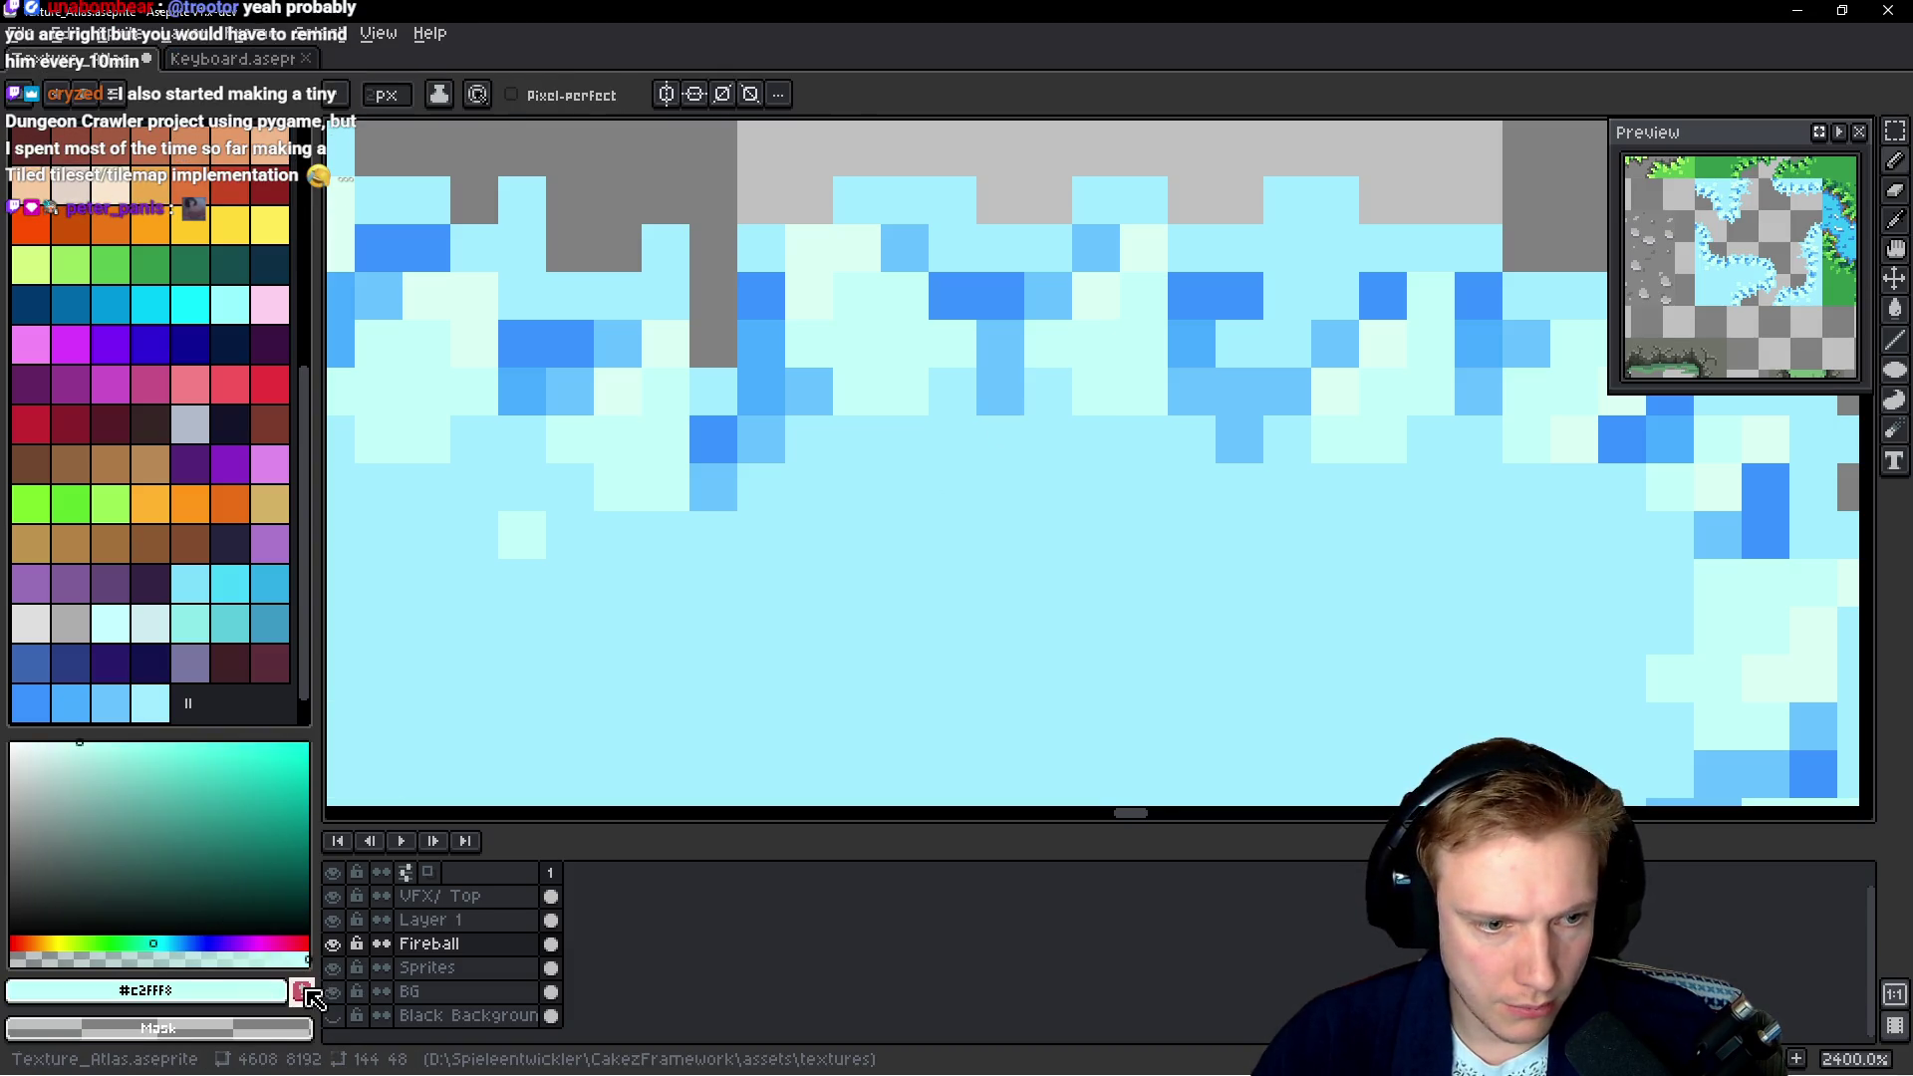
{"action": "key", "text": "alt"}
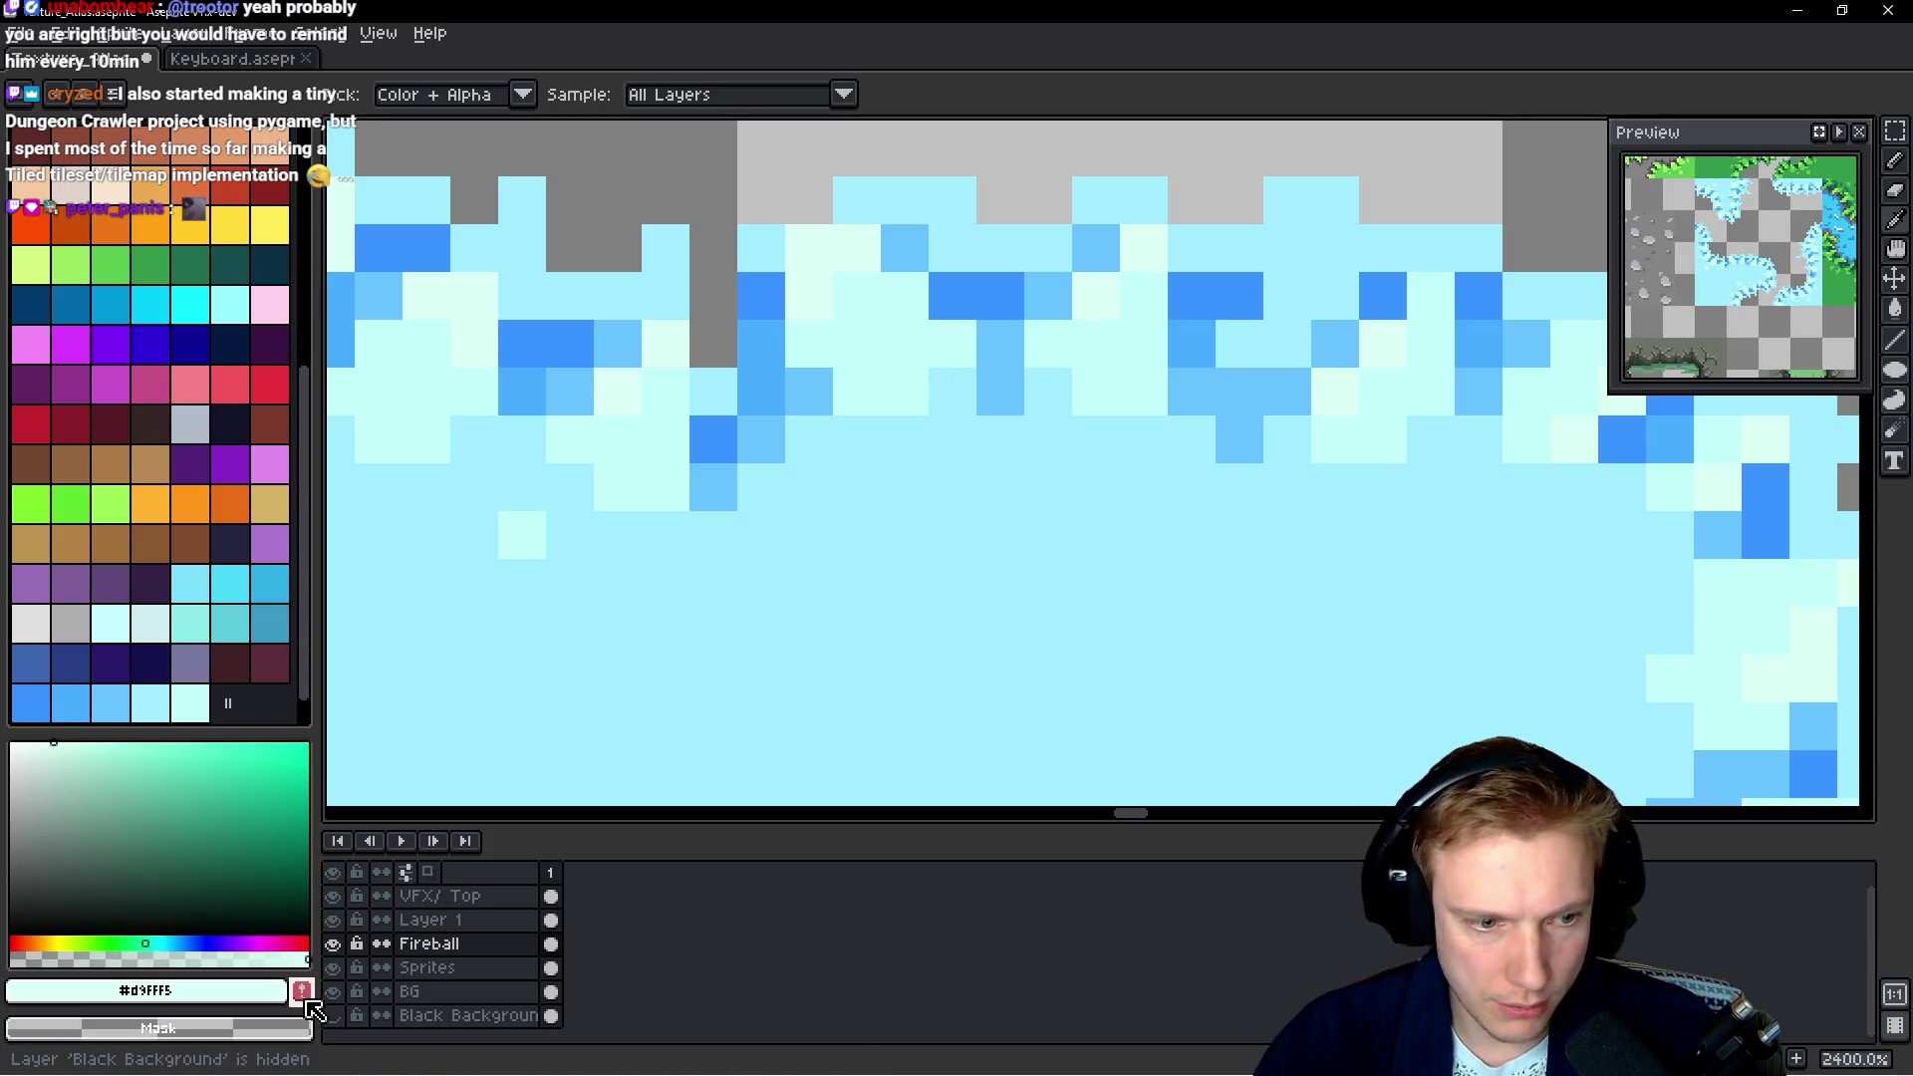
{"action": "scroll", "coordinate": [1092, 463], "scroll_direction": "down", "scroll_amount": 3}
{"action": "scroll", "coordinate": [1091, 464], "scroll_direction": "down", "scroll_amount": 3}
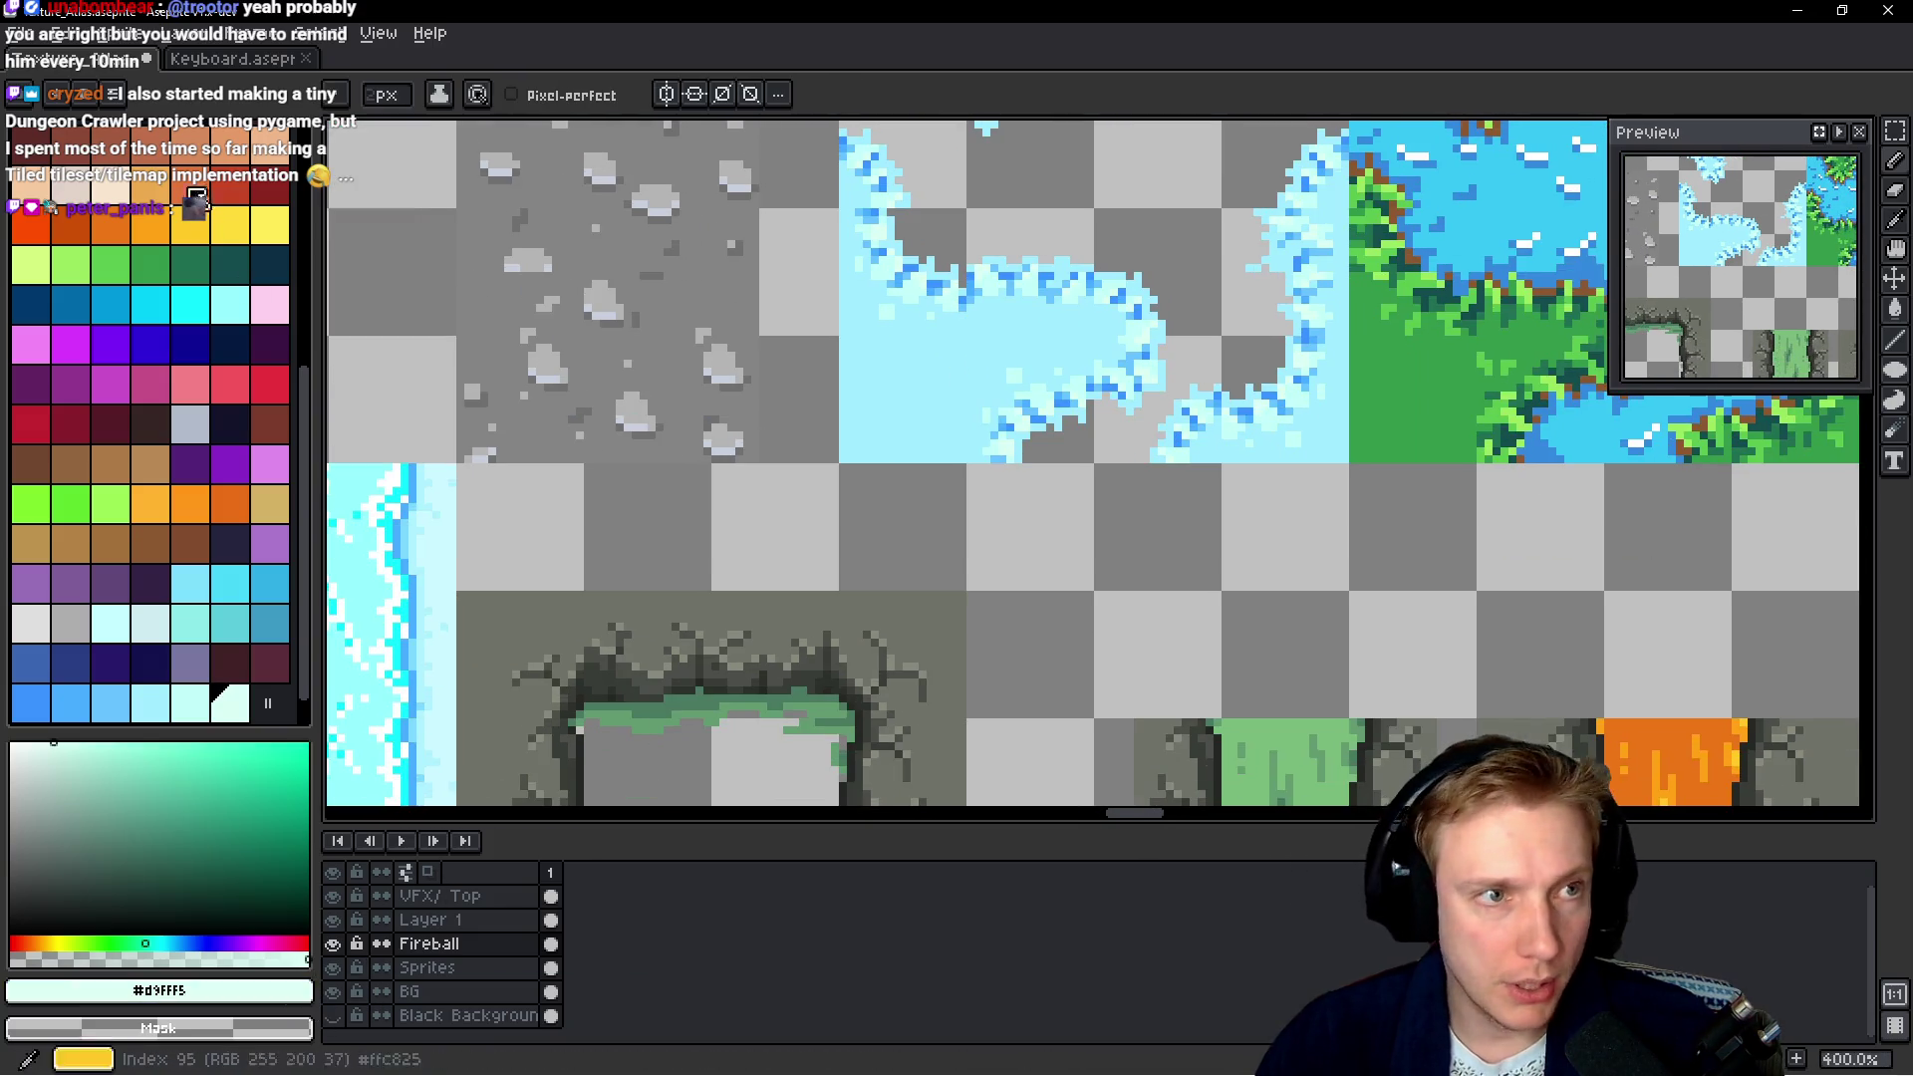
{"action": "left_click", "coordinate": [114, 96]}
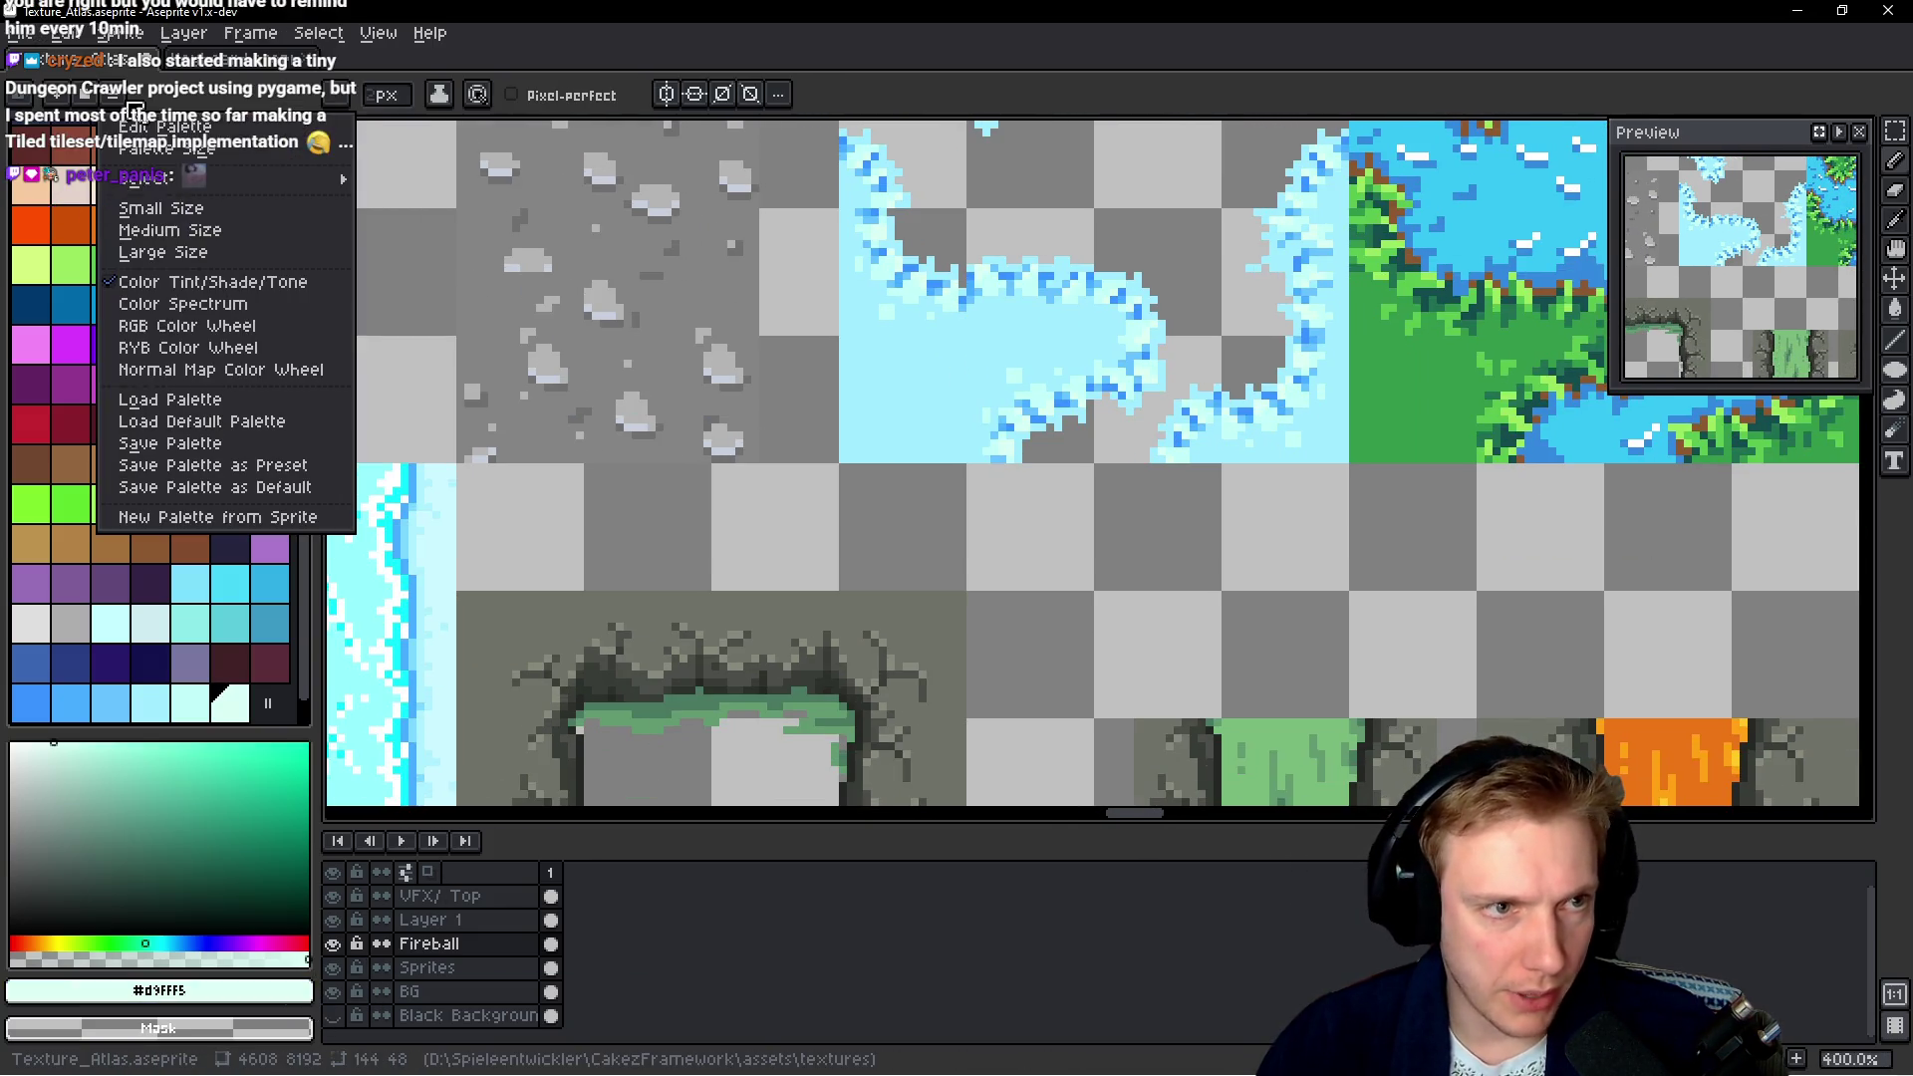
Start saving the ice palette and browse to the Assets folder under Tangy TD
{"action": "left_click", "coordinate": [192, 446]}
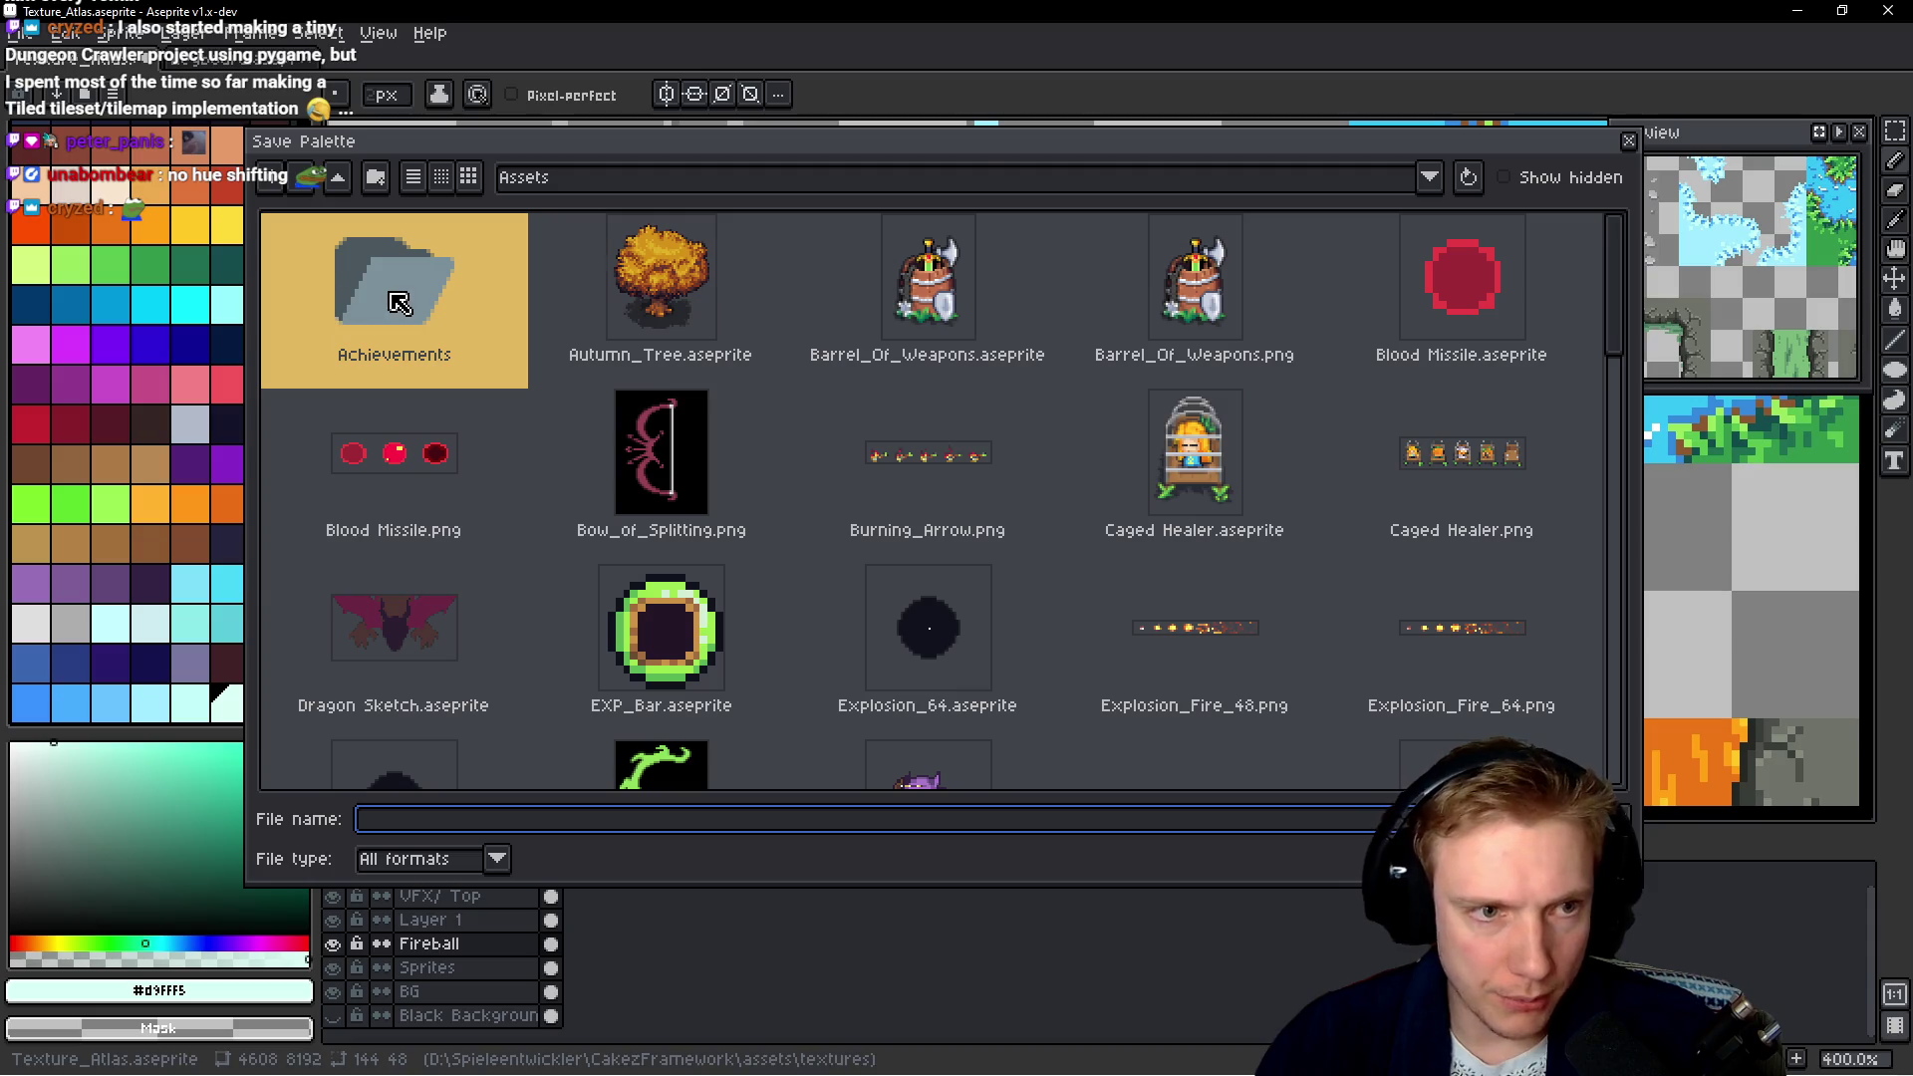
{"action": "left_click", "coordinate": [982, 179]}
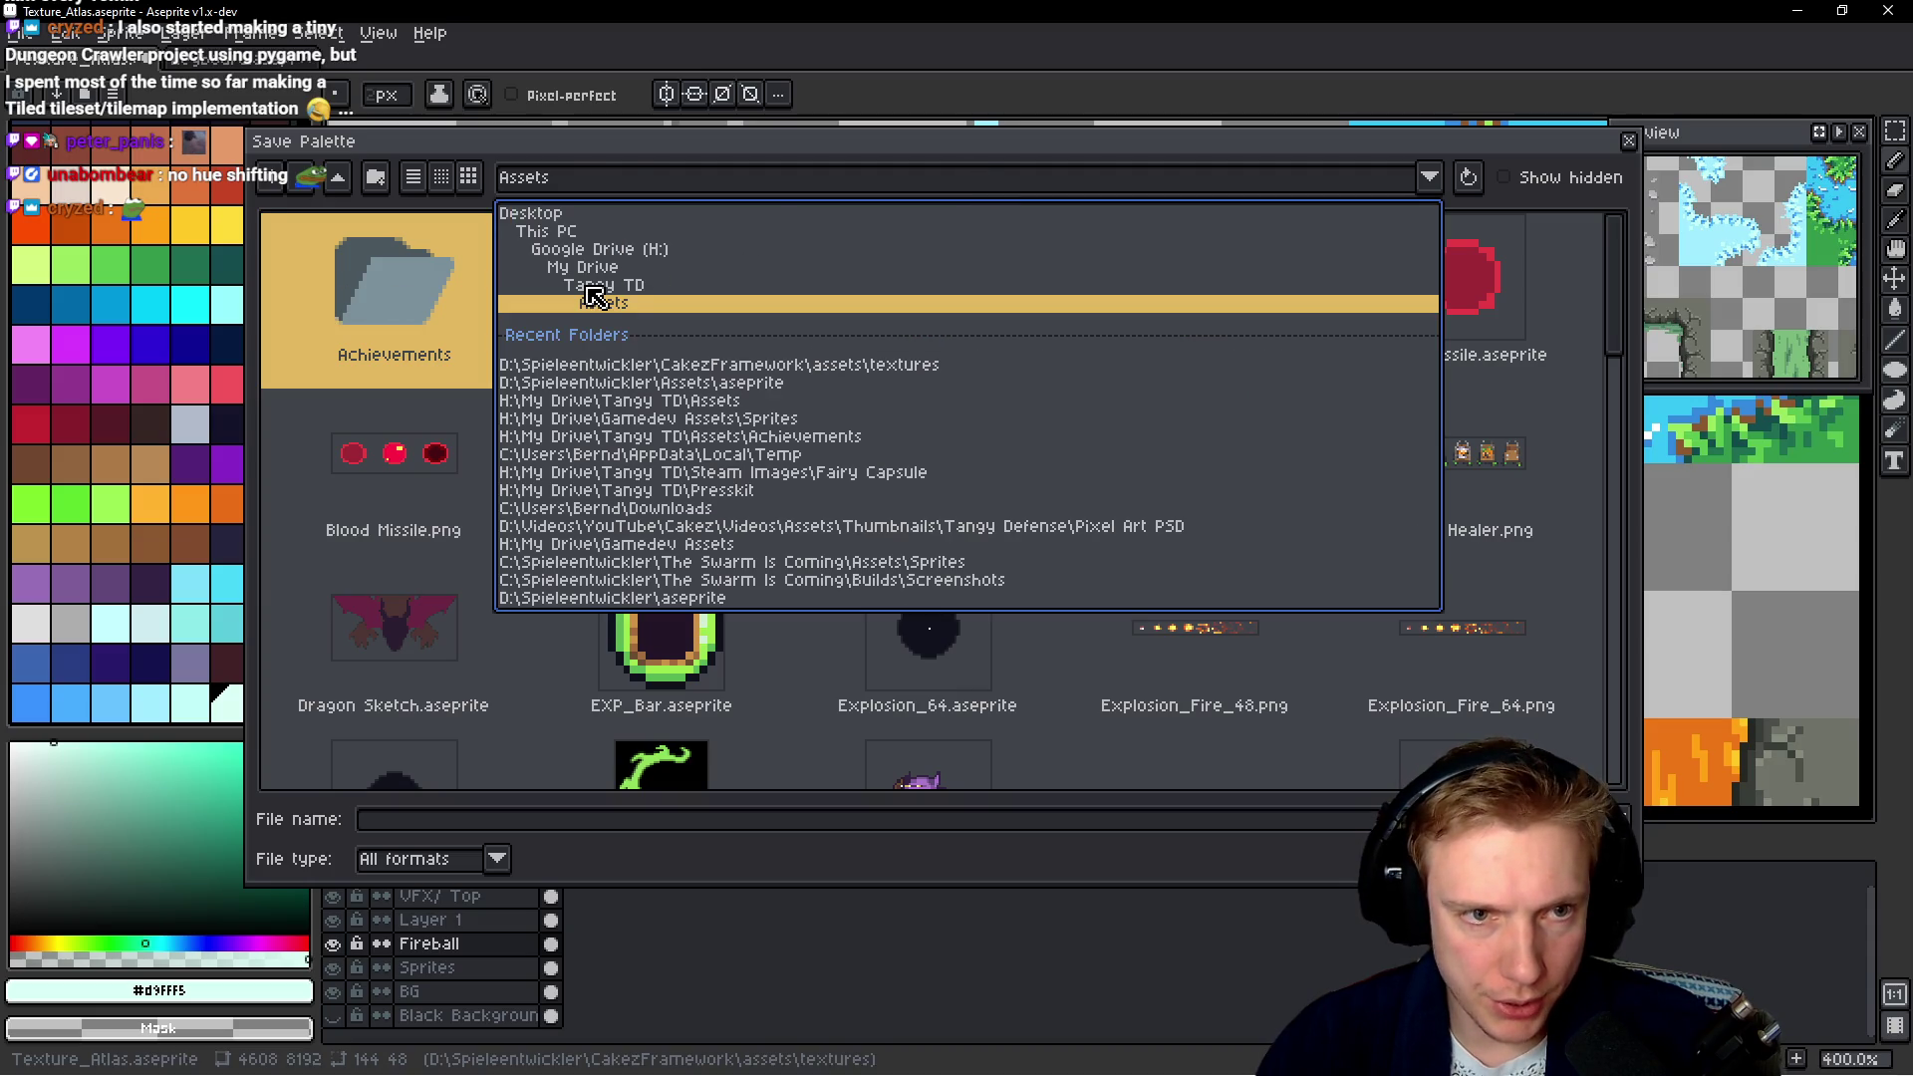
{"action": "left_click", "coordinate": [590, 286]}
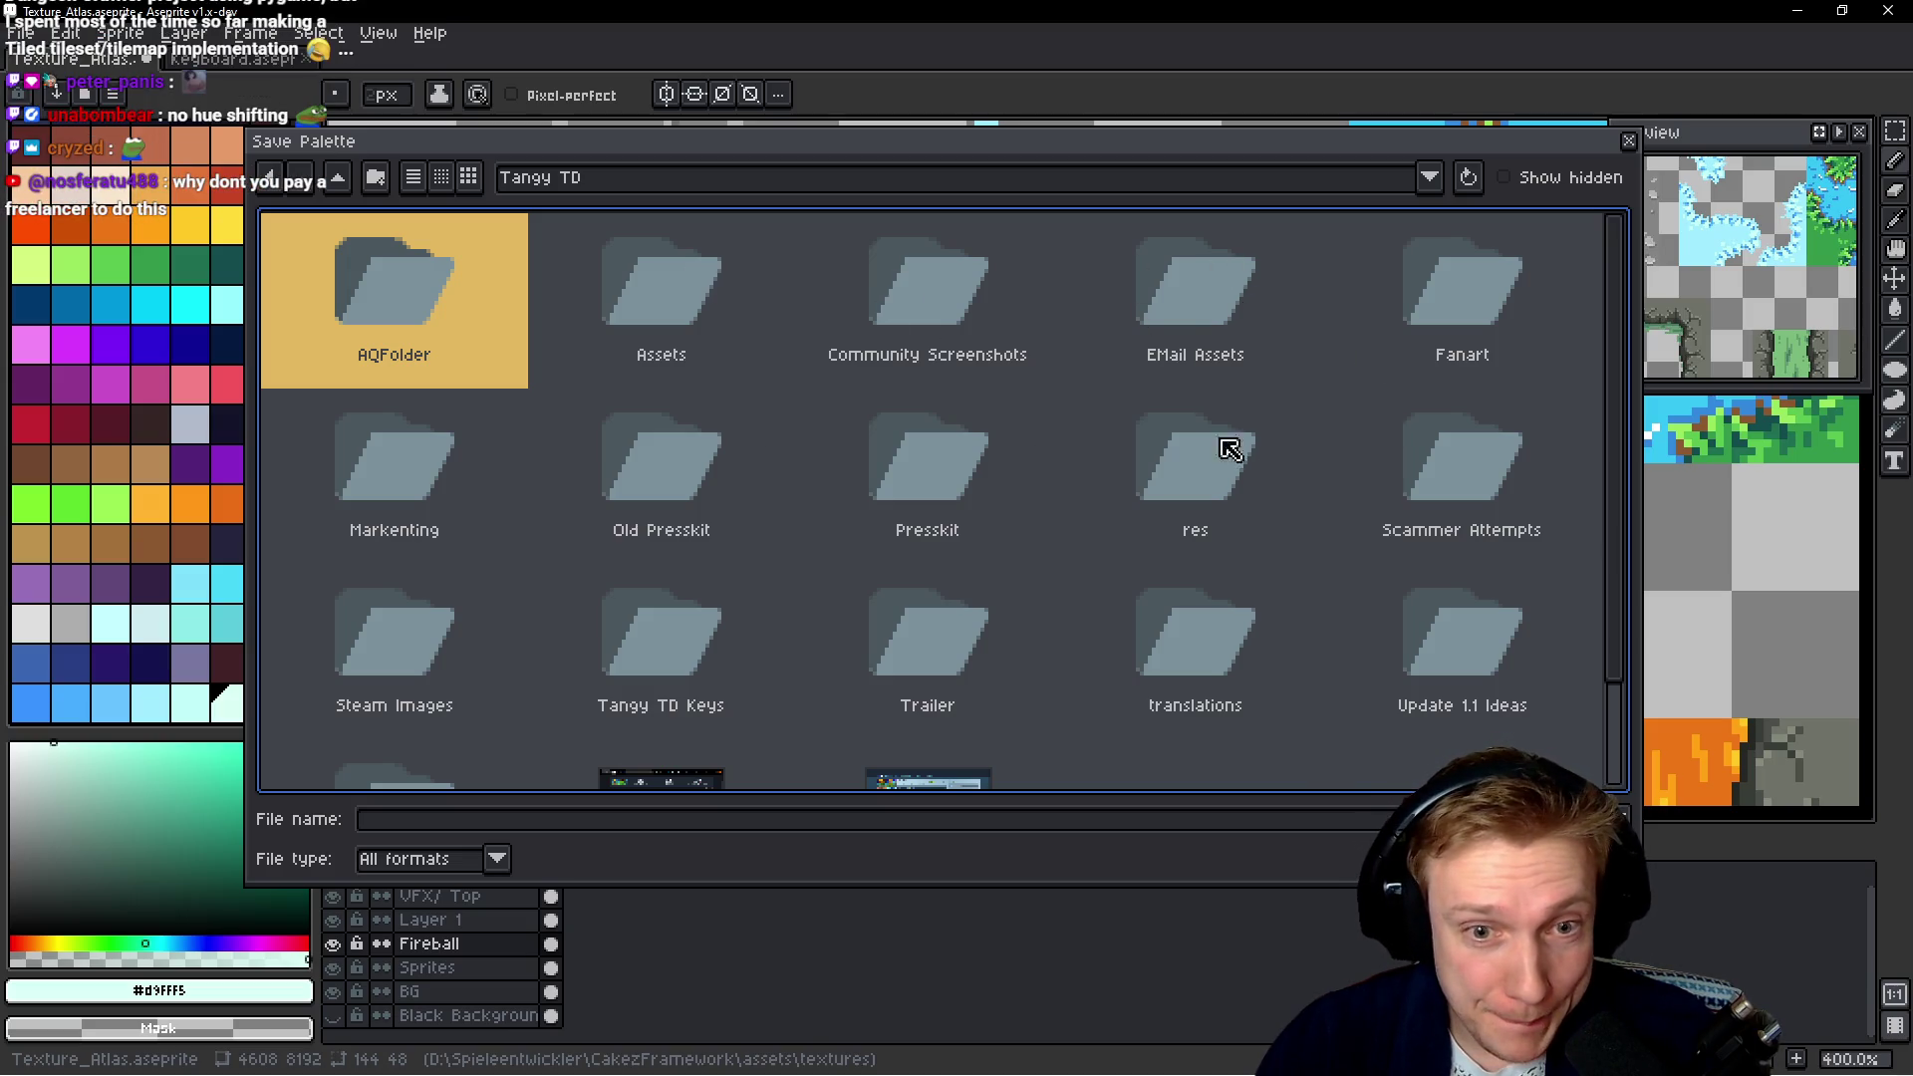
{"action": "scroll", "coordinate": [1001, 509], "scroll_direction": "down", "scroll_amount": 1}
{"action": "scroll", "coordinate": [1005, 509], "scroll_direction": "up", "scroll_amount": 1}
{"action": "double_click", "coordinate": [705, 294]}
{"action": "scroll", "coordinate": [548, 375], "scroll_direction": "down", "scroll_amount": 3}
{"action": "scroll", "coordinate": [573, 383], "scroll_direction": "up", "scroll_amount": 1}
{"action": "scroll", "coordinate": [618, 399], "scroll_direction": "up", "scroll_amount": 2}
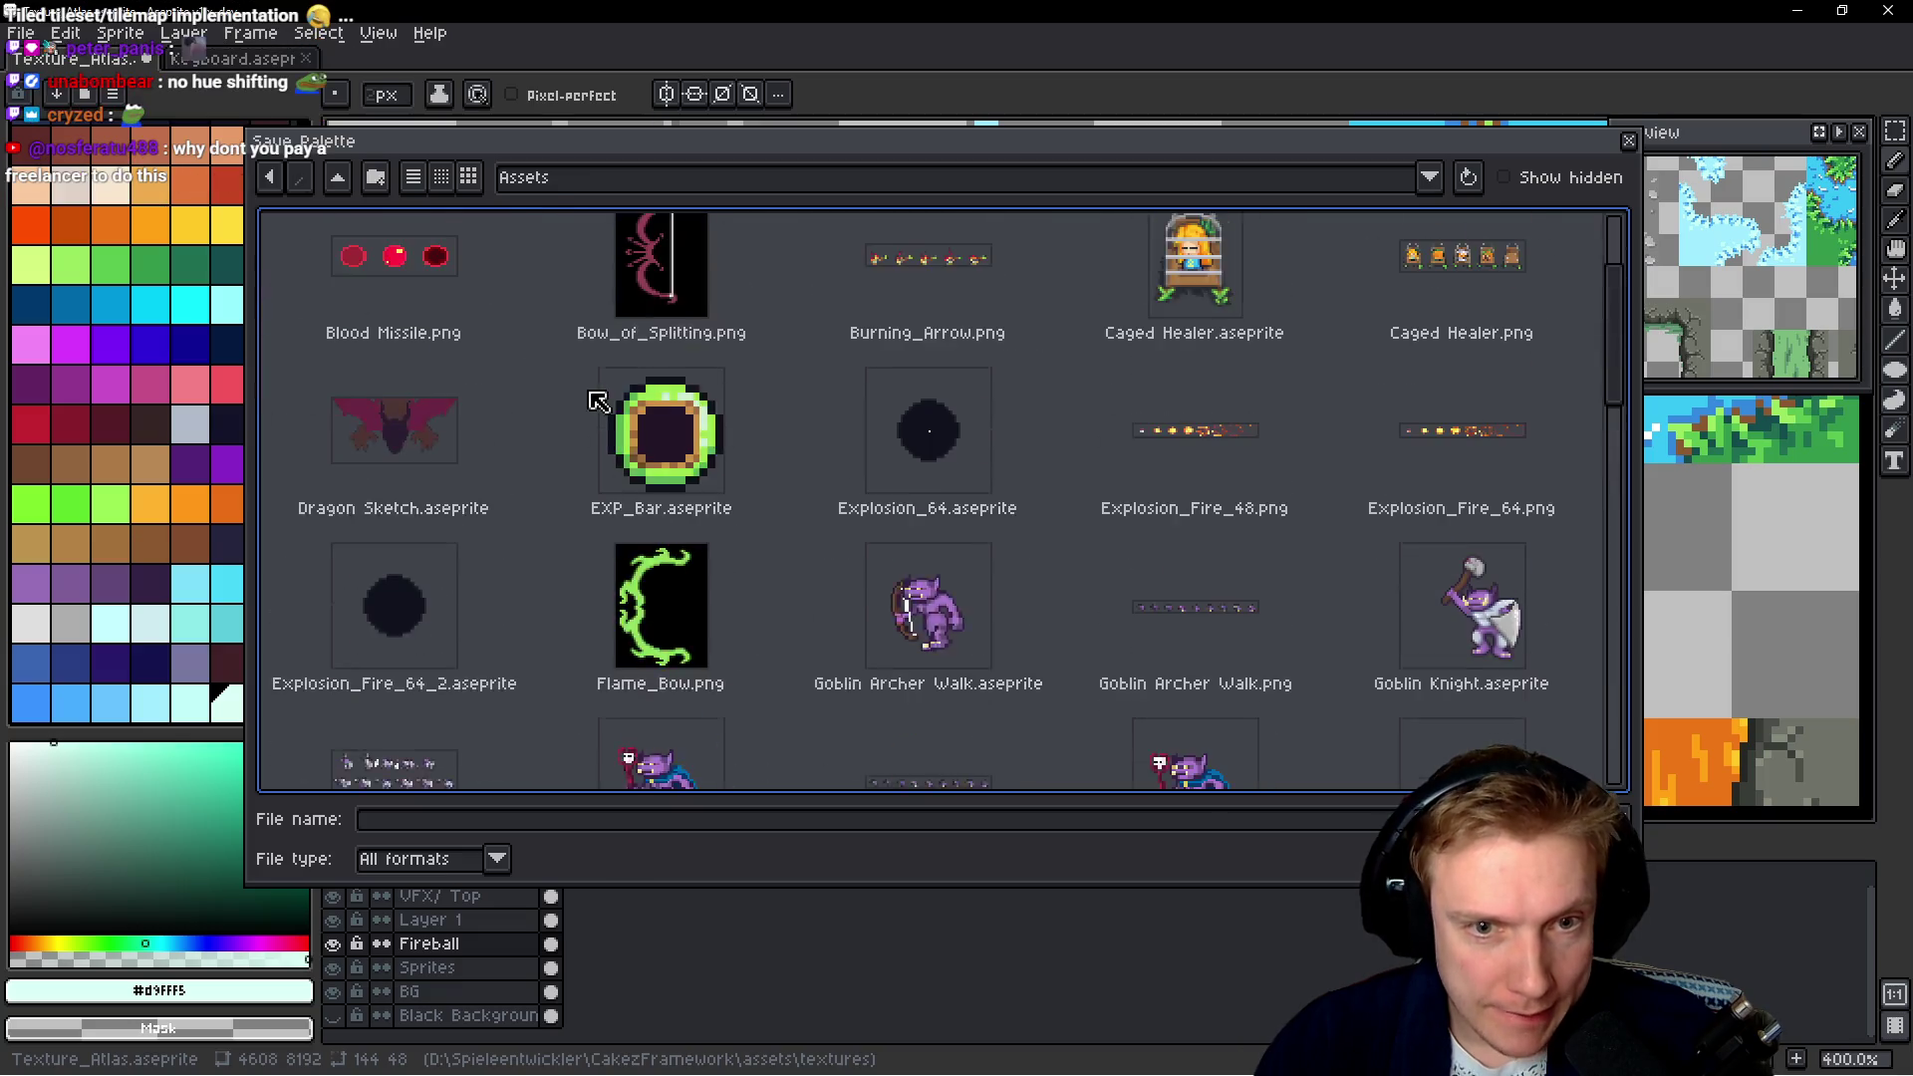
{"action": "scroll", "coordinate": [697, 428], "scroll_direction": "down", "scroll_amount": 3}
{"action": "scroll", "coordinate": [941, 456], "scroll_direction": "up", "scroll_amount": 3}
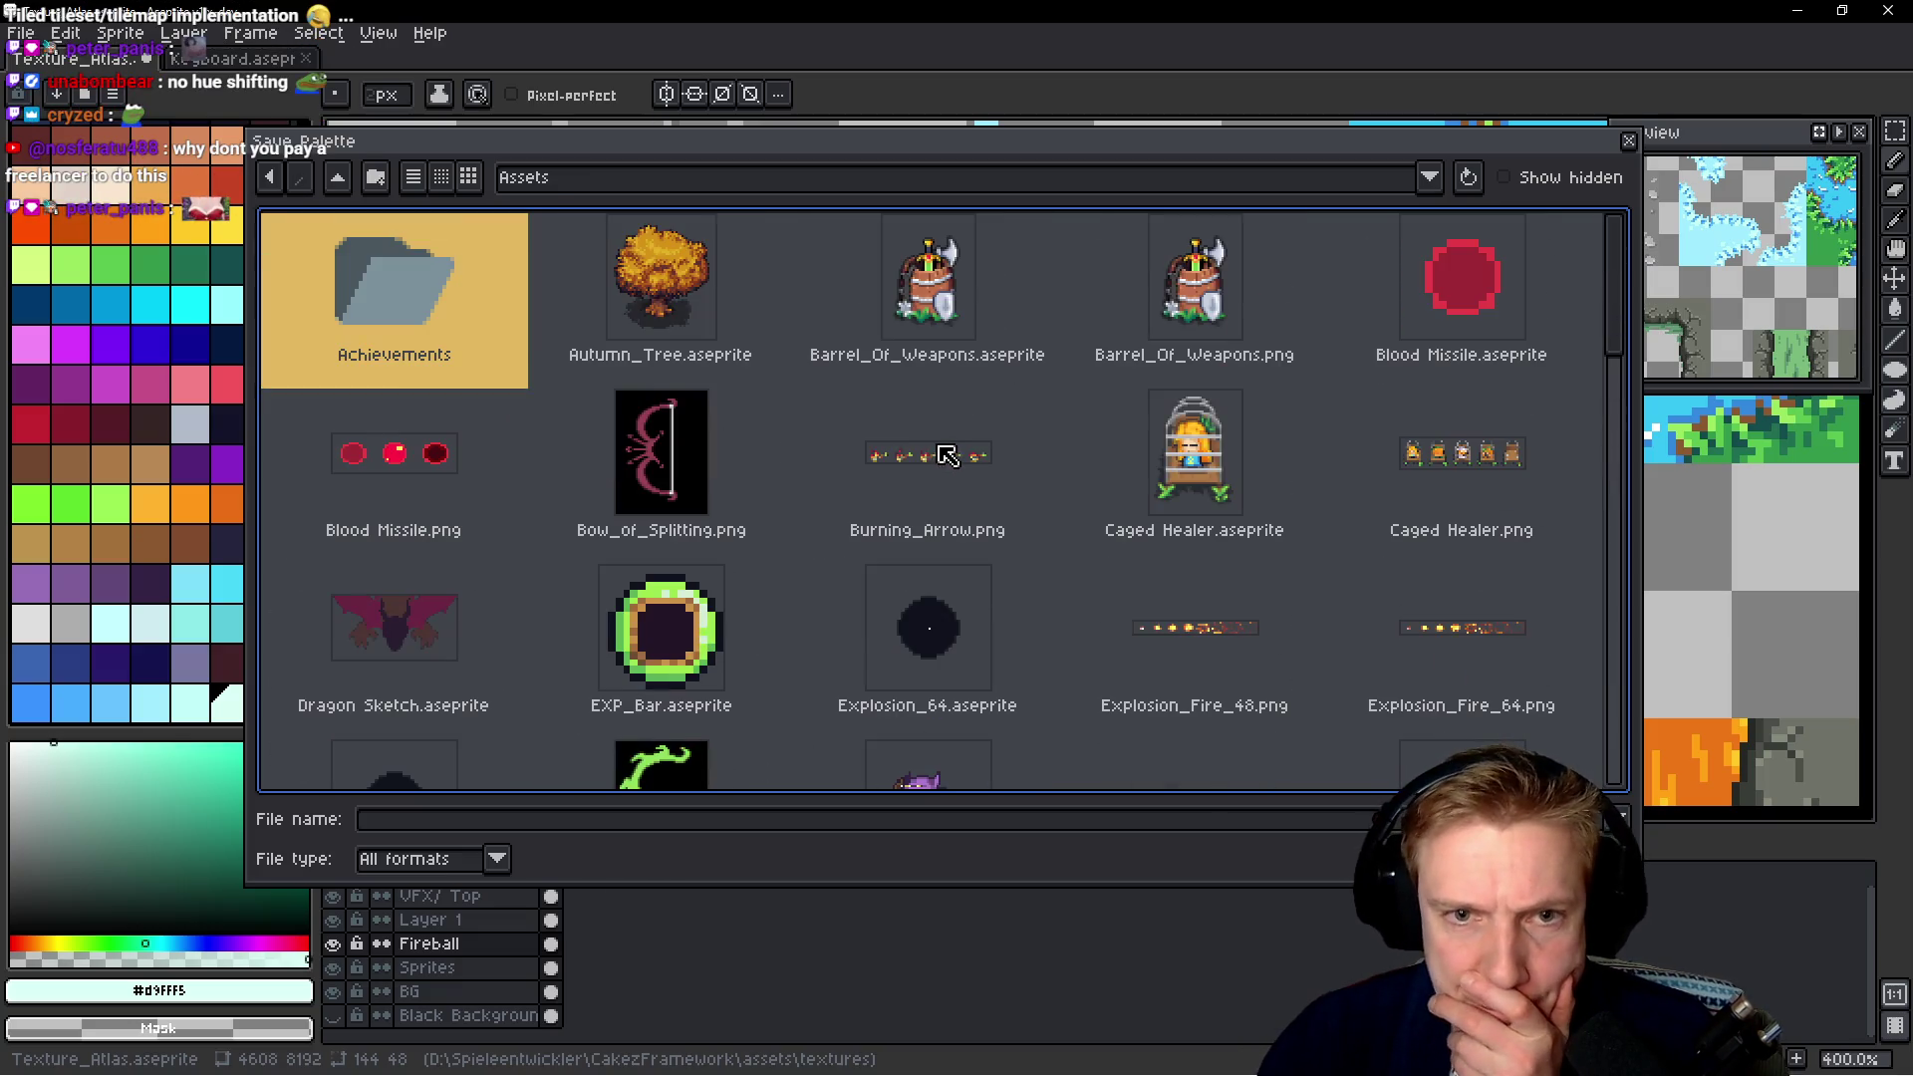
Browse to My Drive > Gamedev Assets > Sprites, then close the dialog without saving
{"action": "left_click", "coordinate": [1428, 177]}
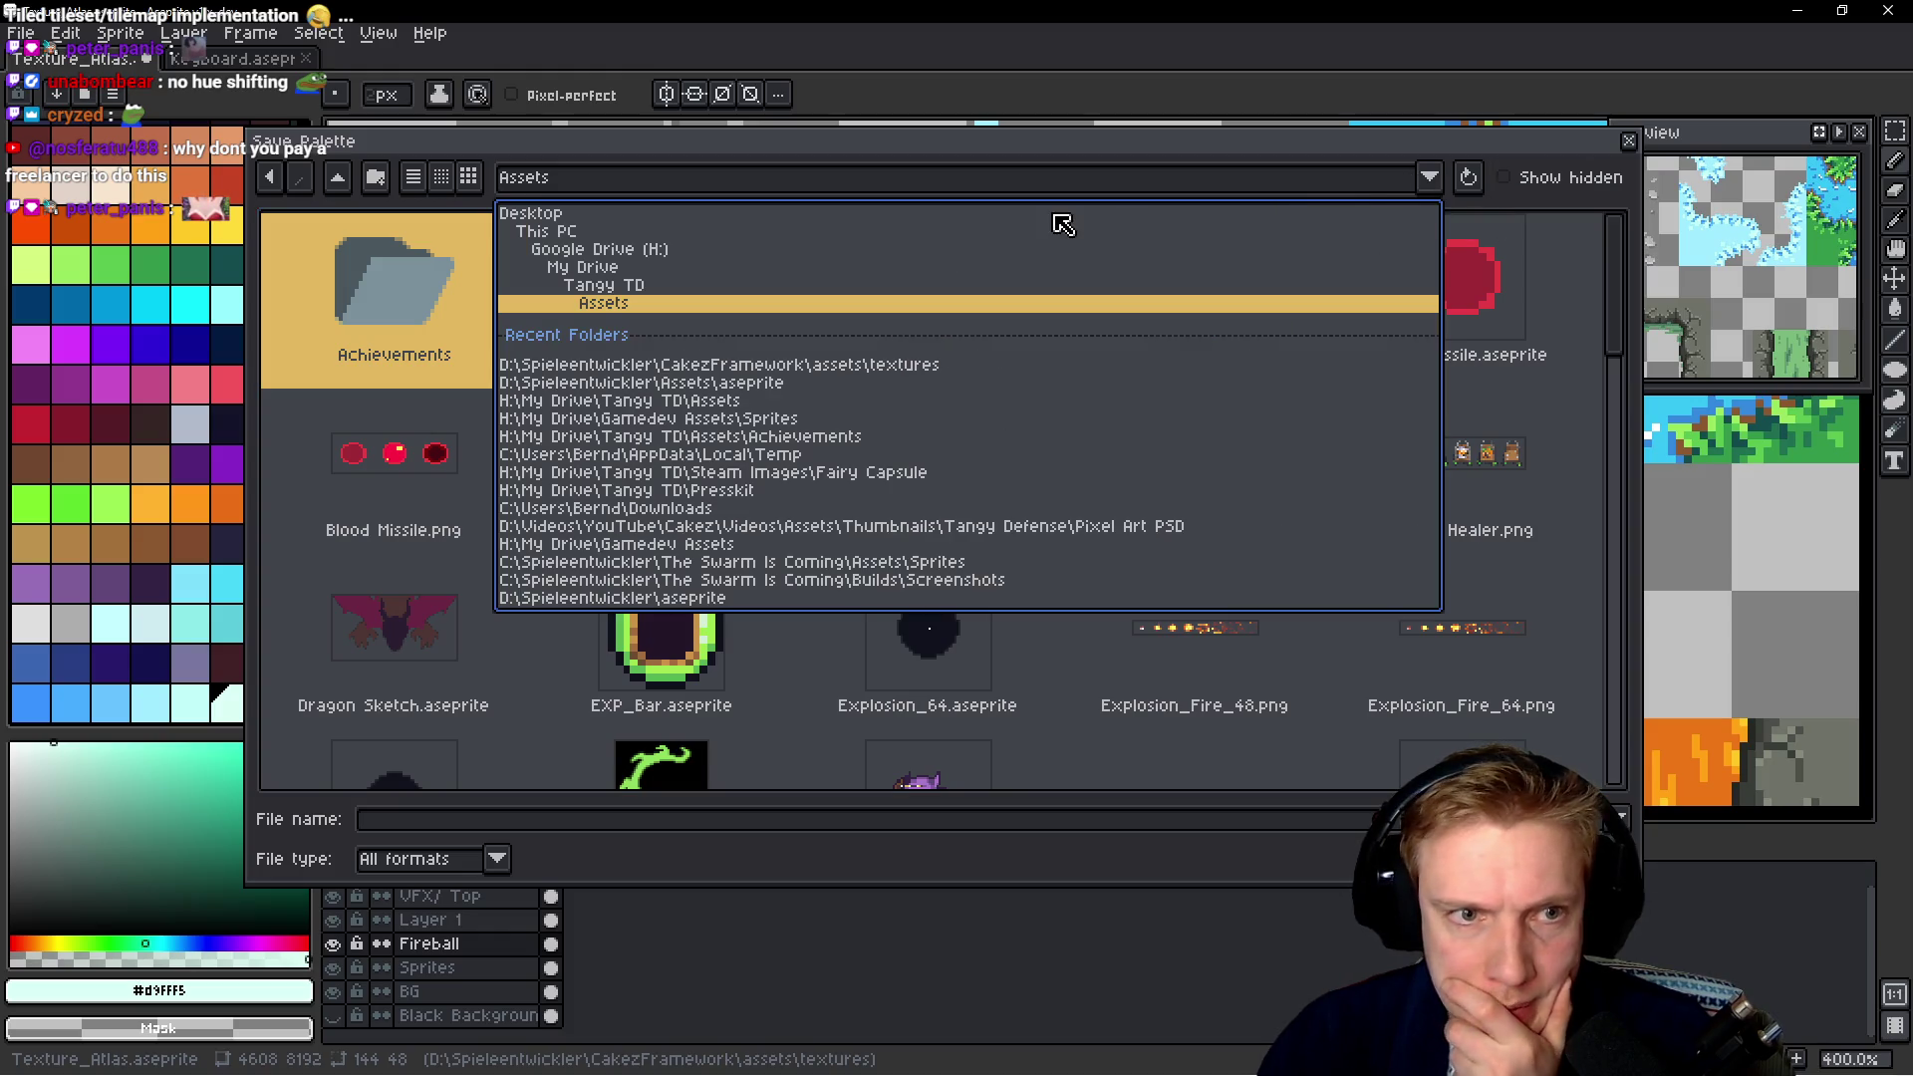
{"action": "left_click", "coordinate": [588, 273]}
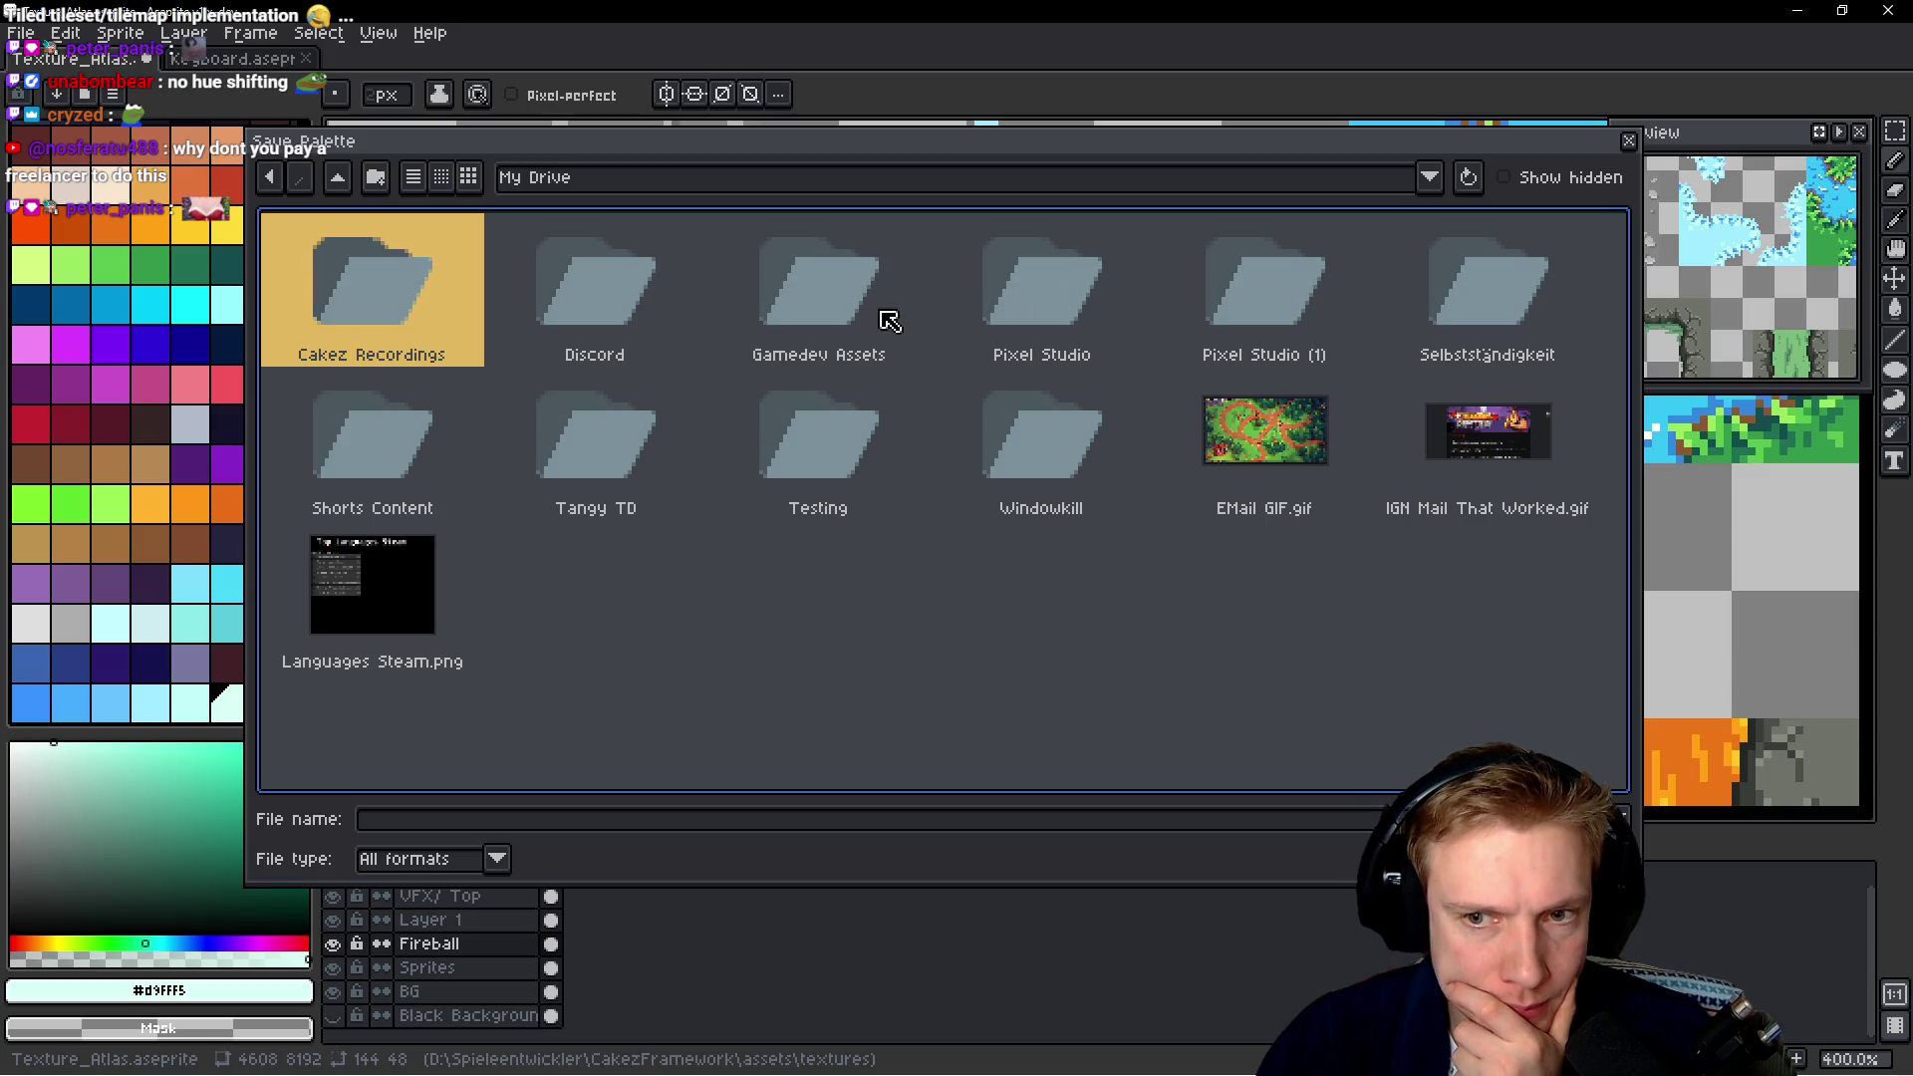
{"action": "double_click", "coordinate": [834, 294]}
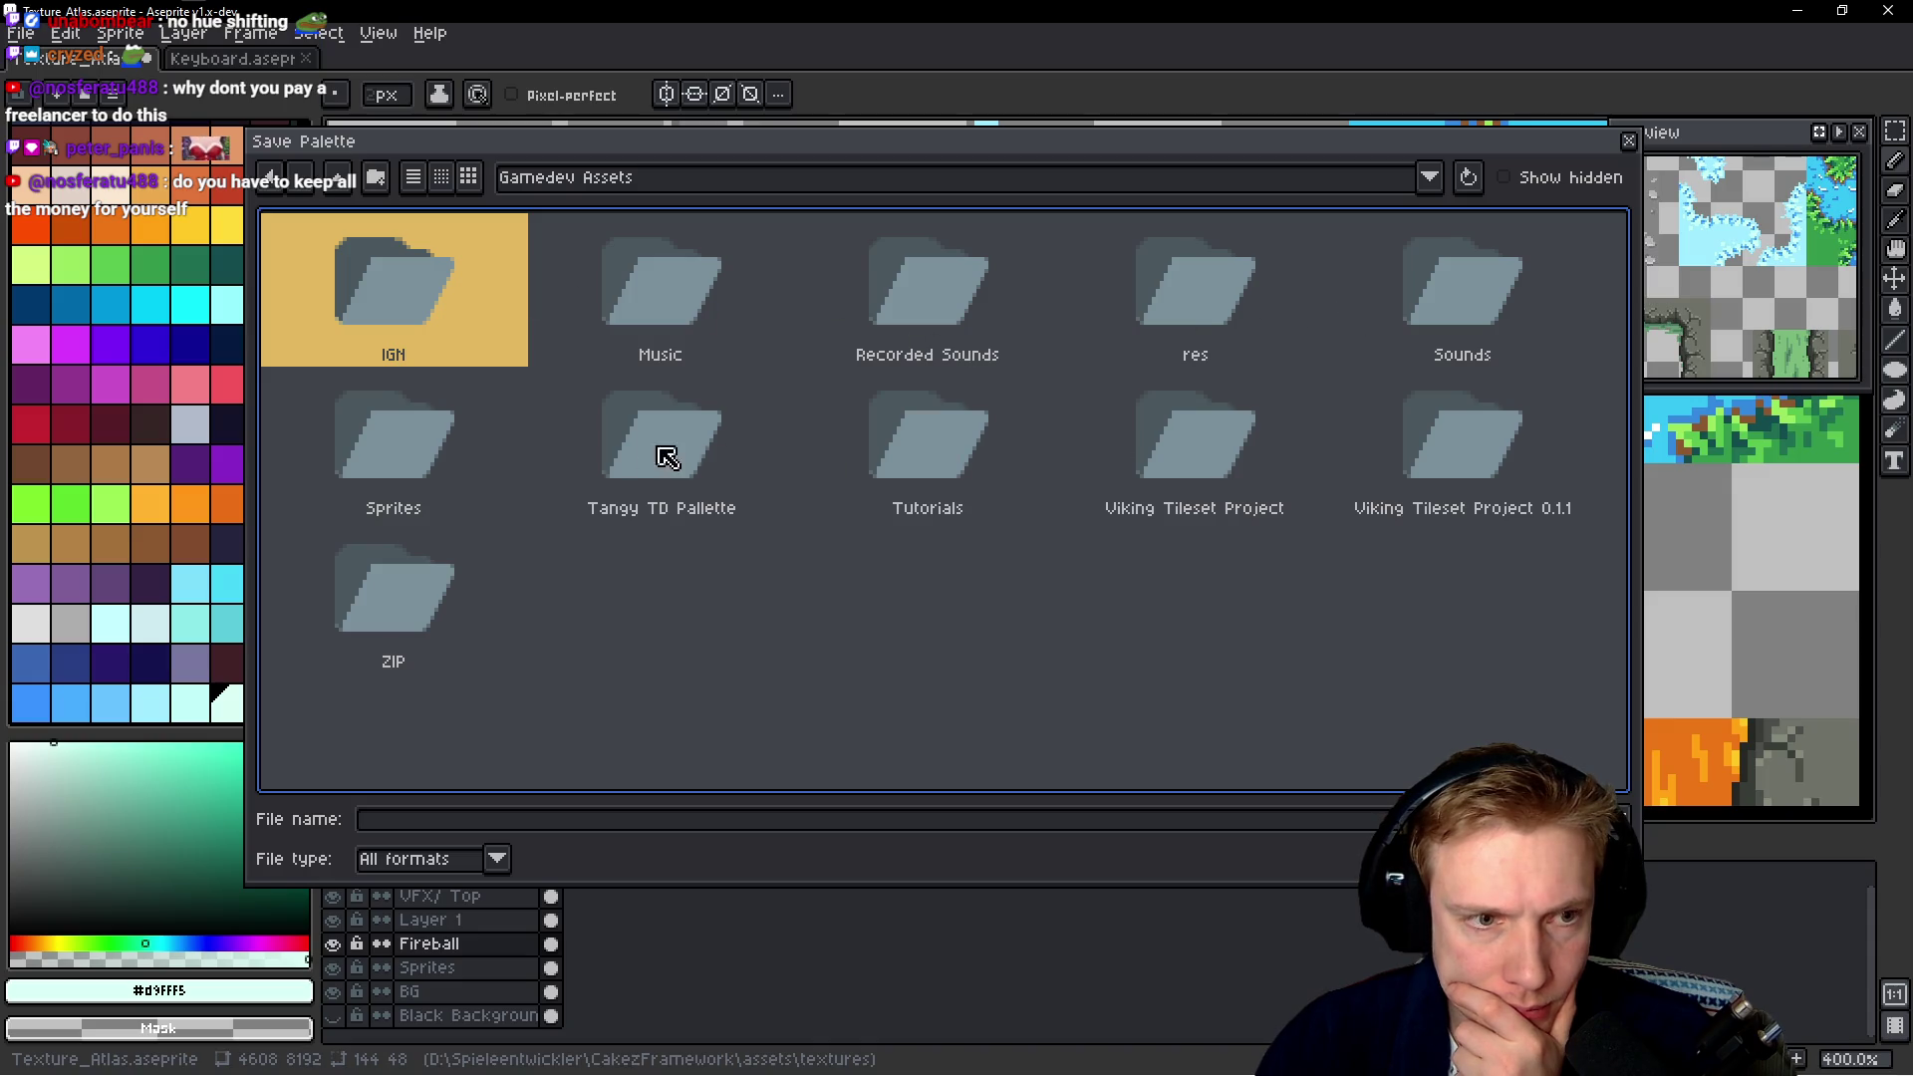
{"action": "double_click", "coordinate": [397, 457]}
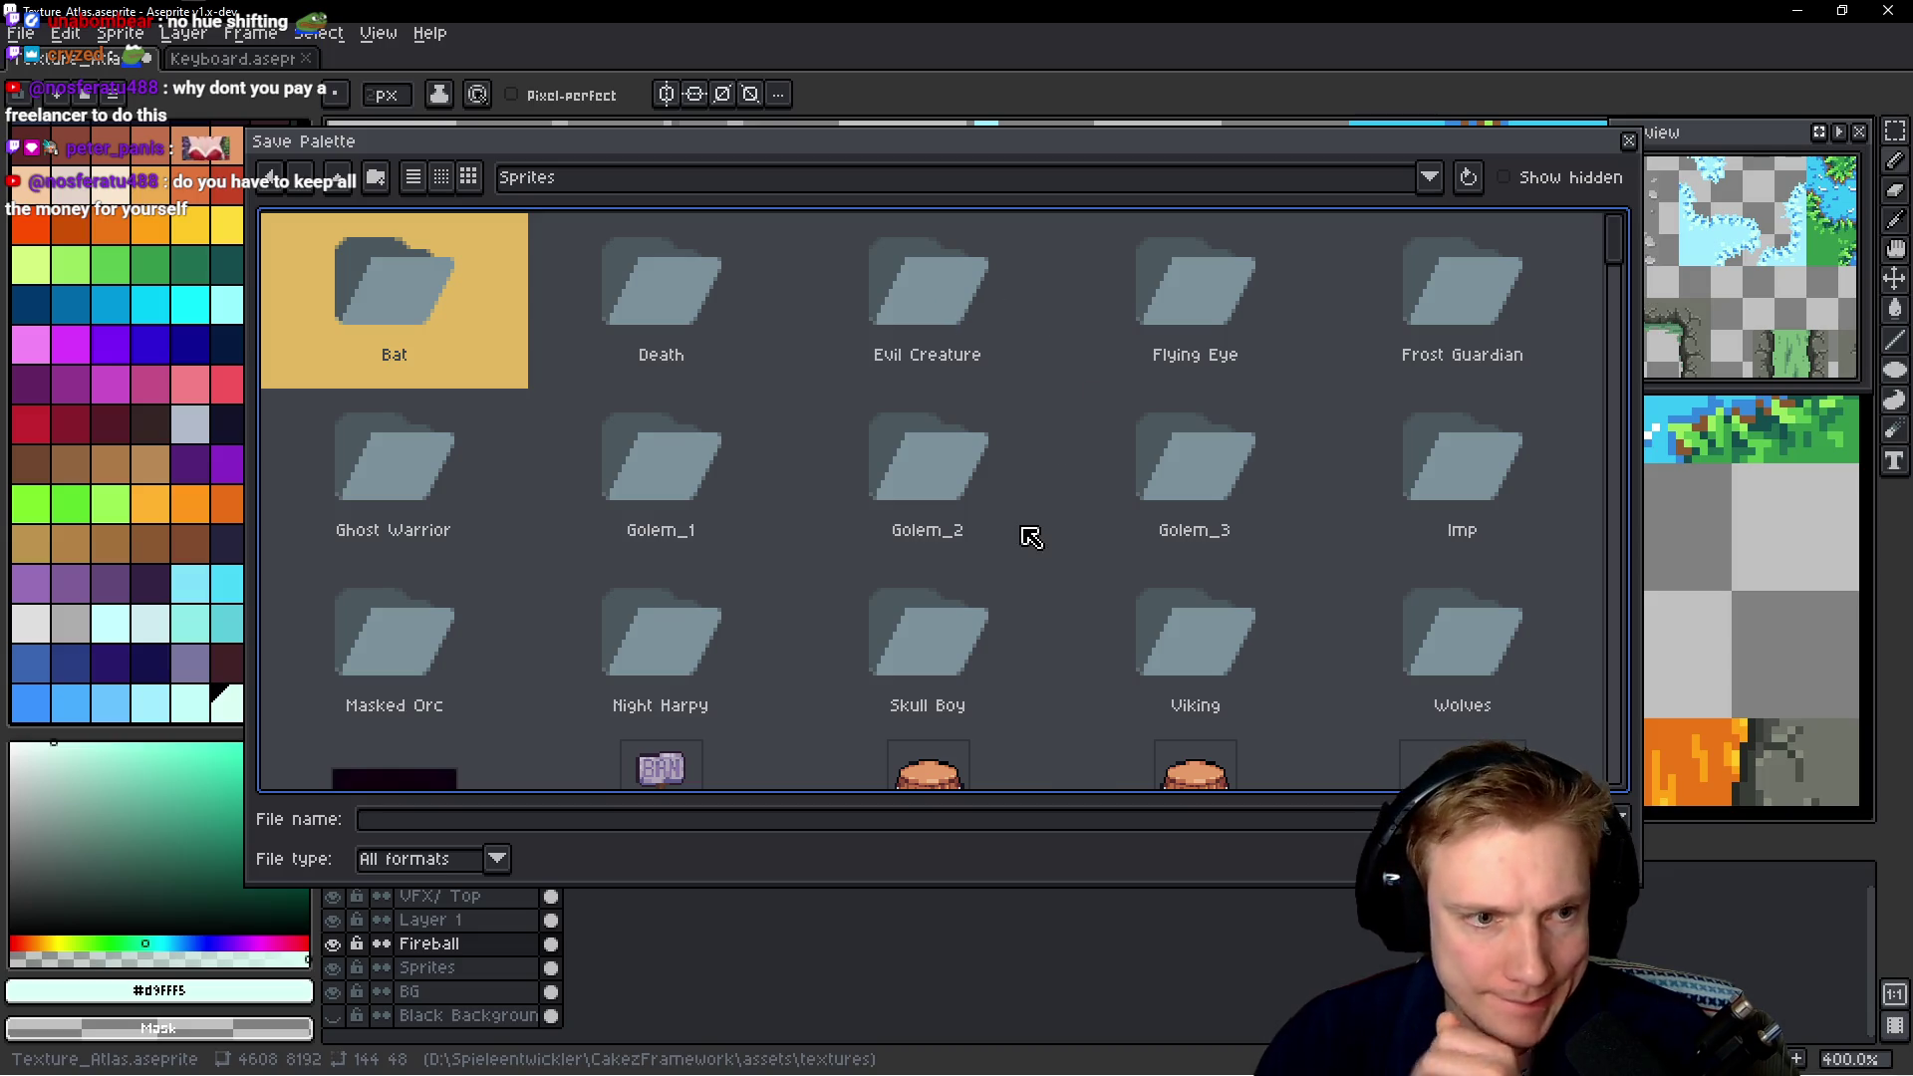
{"action": "scroll", "coordinate": [1036, 532], "scroll_direction": "down", "scroll_amount": 2}
{"action": "scroll", "coordinate": [1046, 523], "scroll_direction": "down", "scroll_amount": 5}
{"action": "scroll", "coordinate": [1046, 523], "scroll_direction": "down", "scroll_amount": 5}
{"action": "scroll", "coordinate": [1051, 526], "scroll_direction": "up", "scroll_amount": 8}
{"action": "scroll", "coordinate": [1053, 526], "scroll_direction": "up", "scroll_amount": 4}
{"action": "scroll", "coordinate": [1056, 525], "scroll_direction": "down", "scroll_amount": 3}
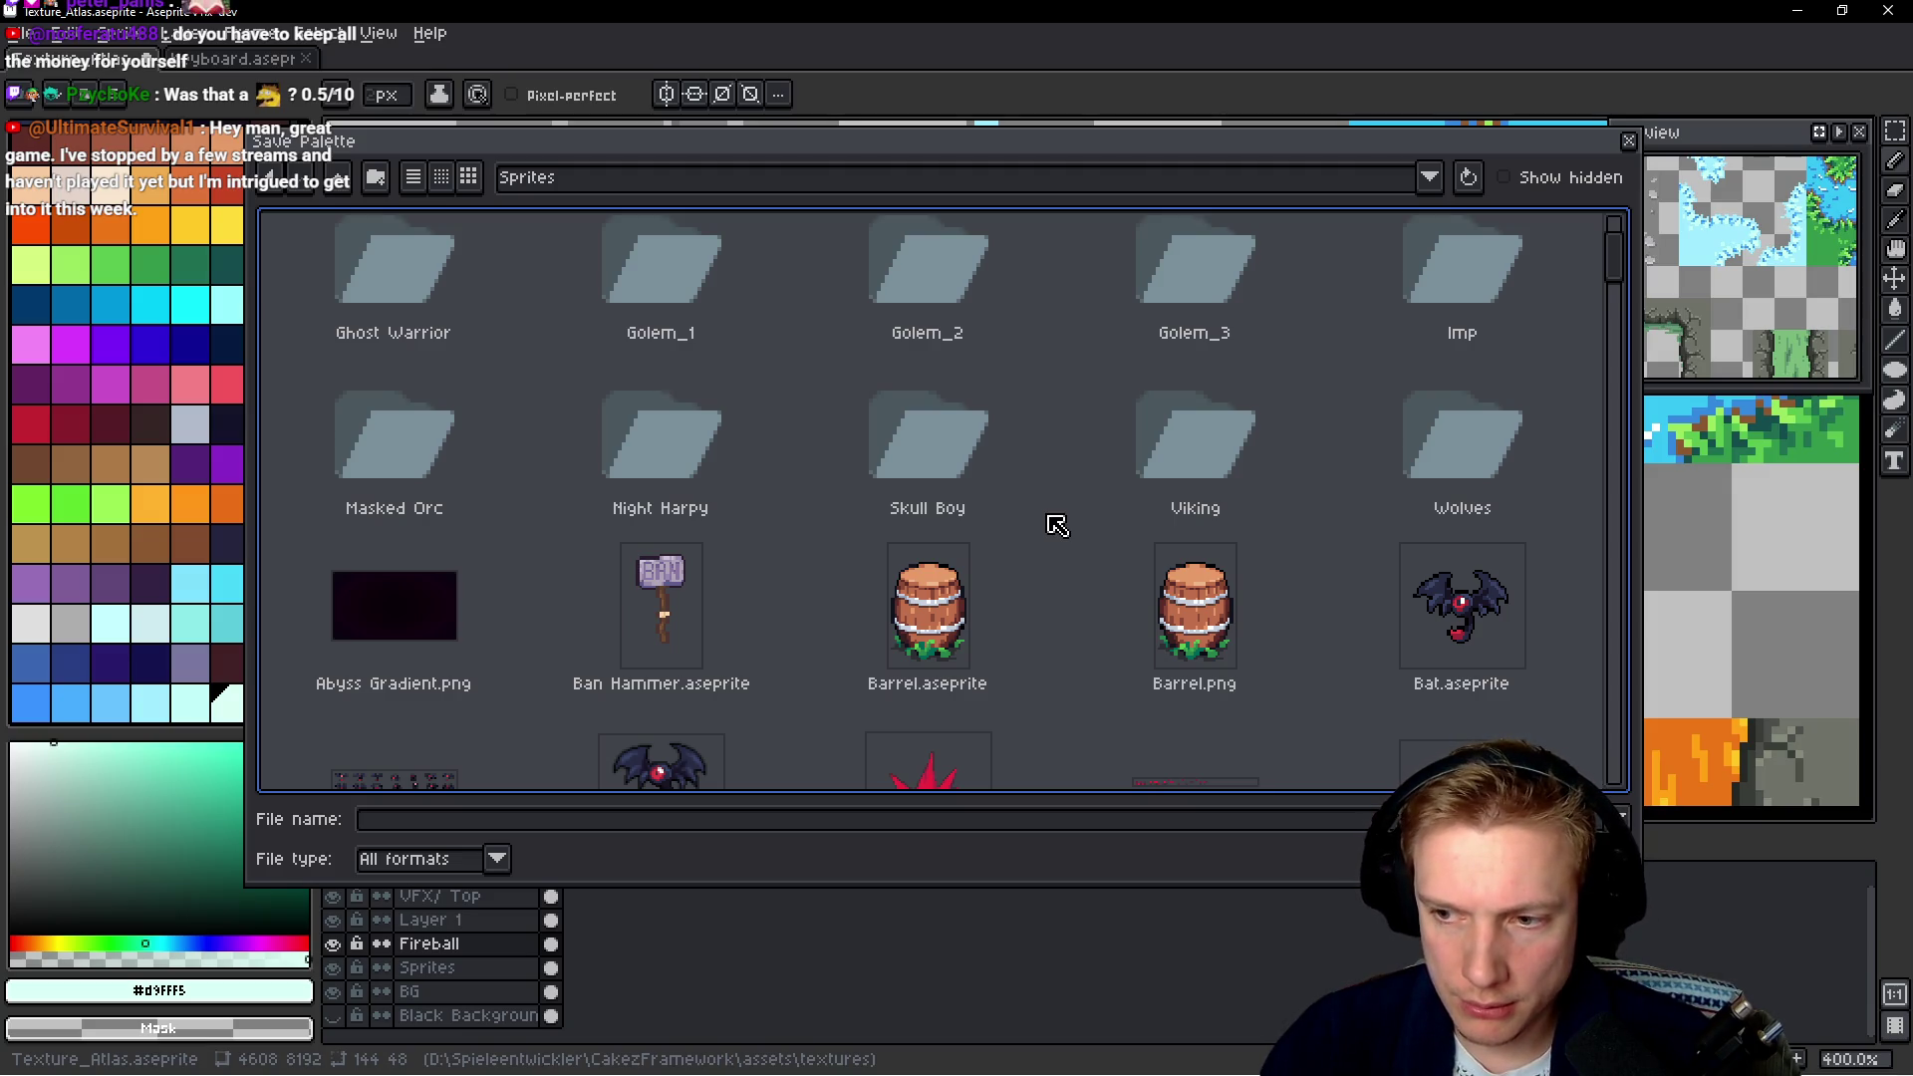
{"action": "left_click", "coordinate": [1630, 142]}
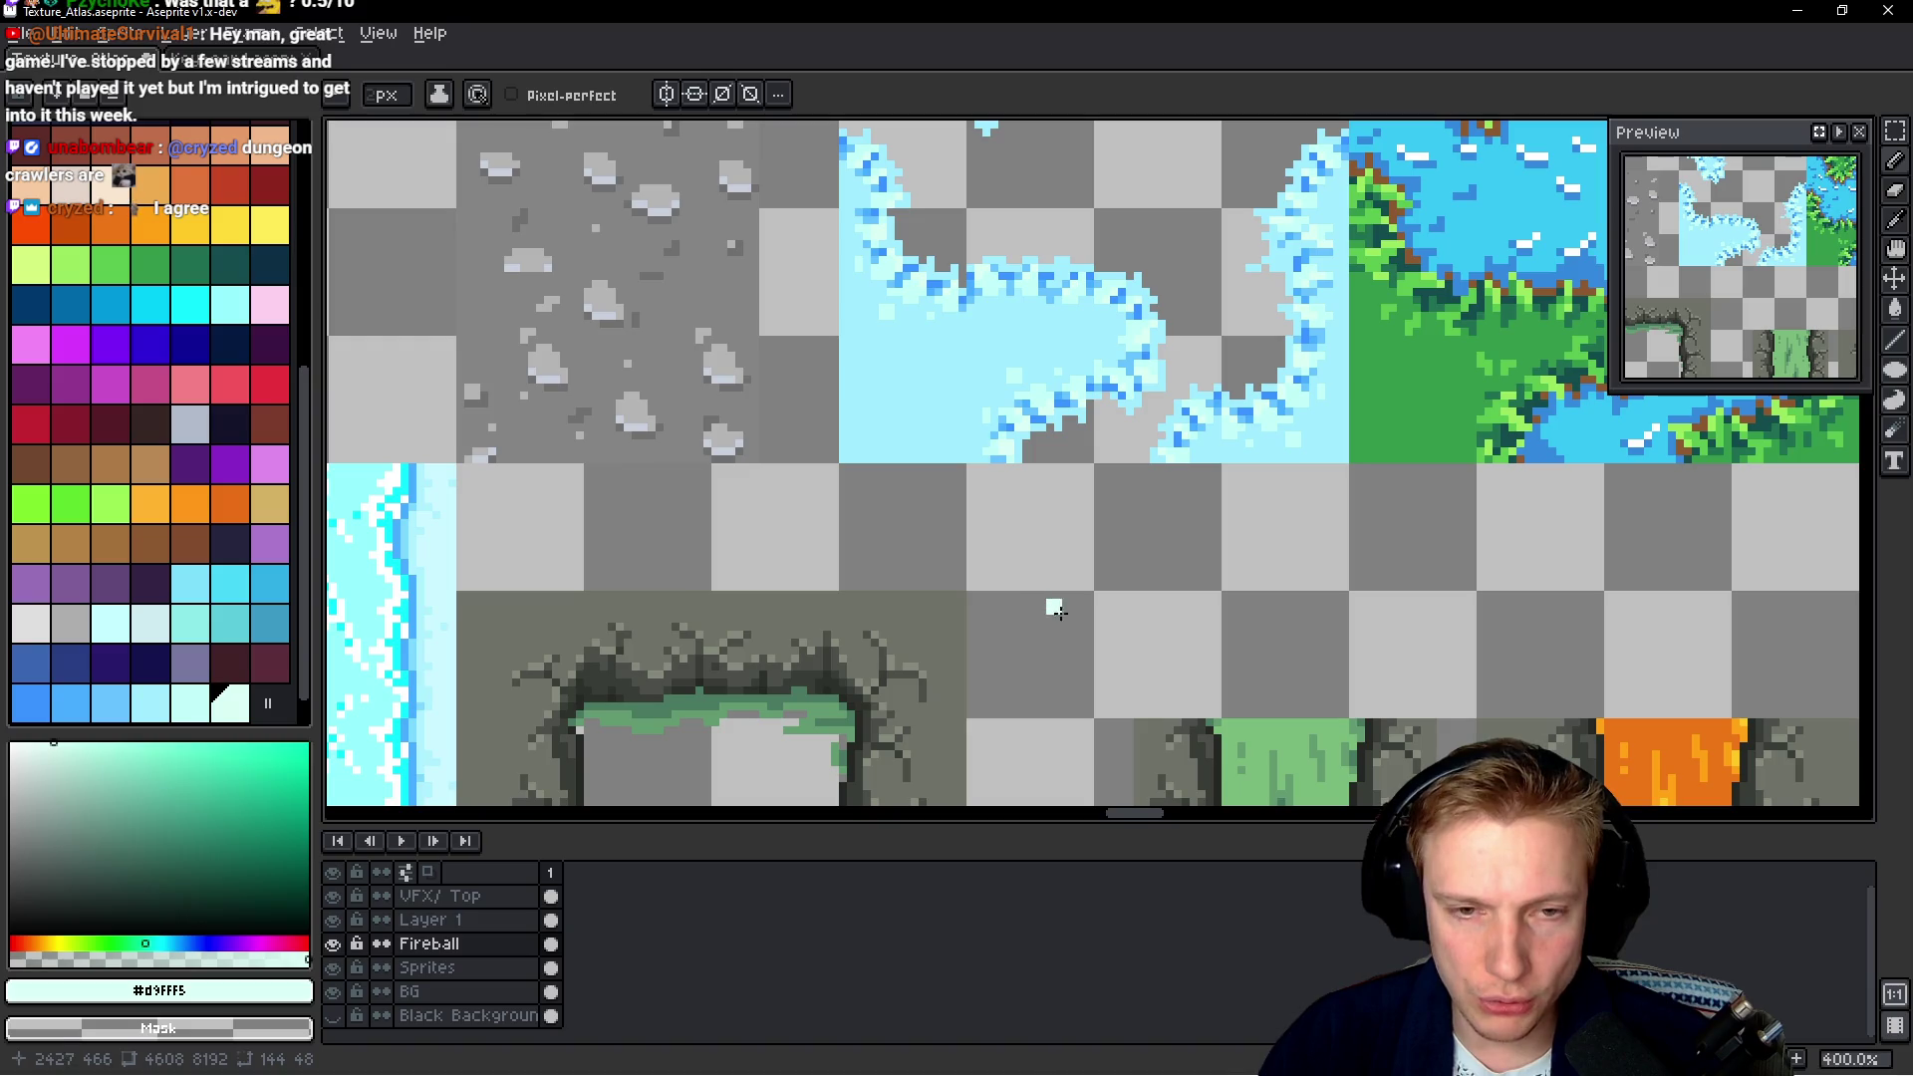
Zoom out on the atlas and briefly look at the Keyboard document before returning
{"action": "scroll", "coordinate": [1041, 598], "scroll_direction": "down", "scroll_amount": 2}
{"action": "scroll", "coordinate": [1046, 568], "scroll_direction": "down", "scroll_amount": 2}
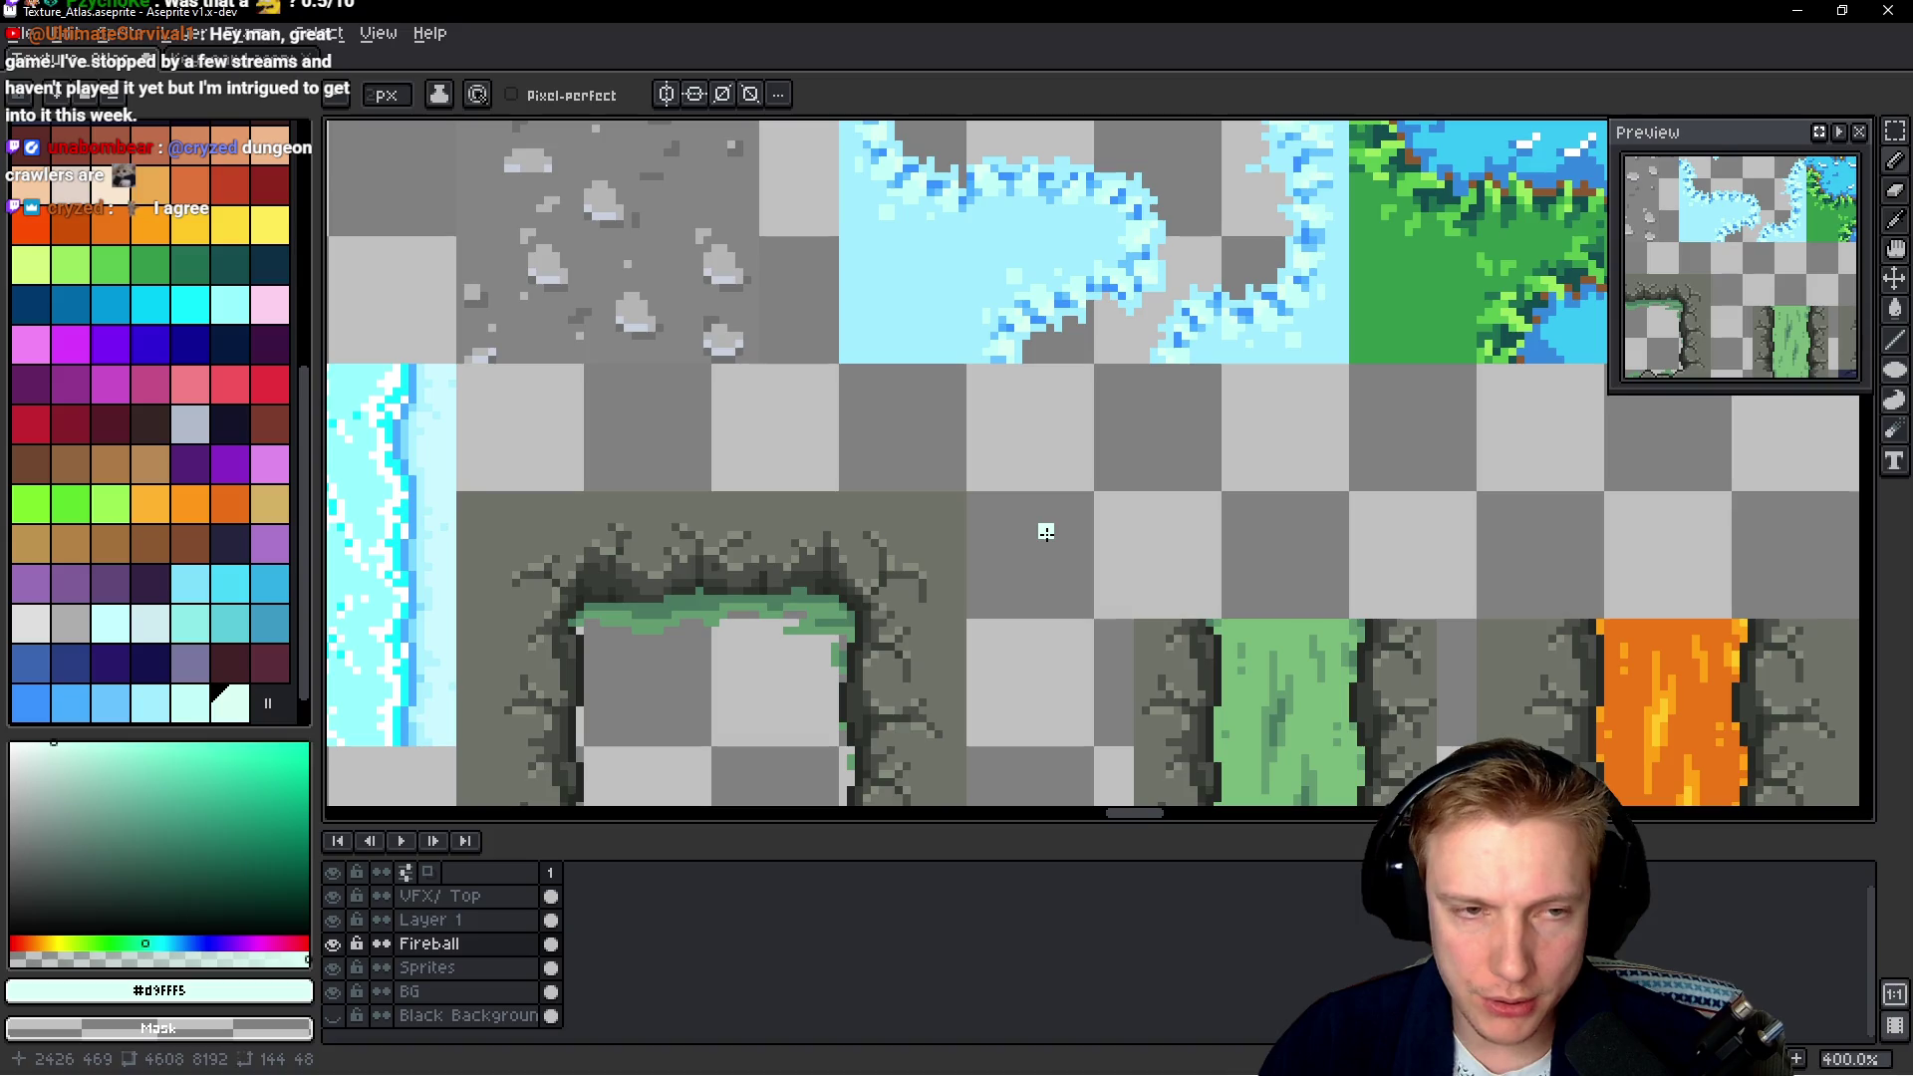
{"action": "scroll", "coordinate": [1041, 538], "scroll_direction": "down", "scroll_amount": 1}
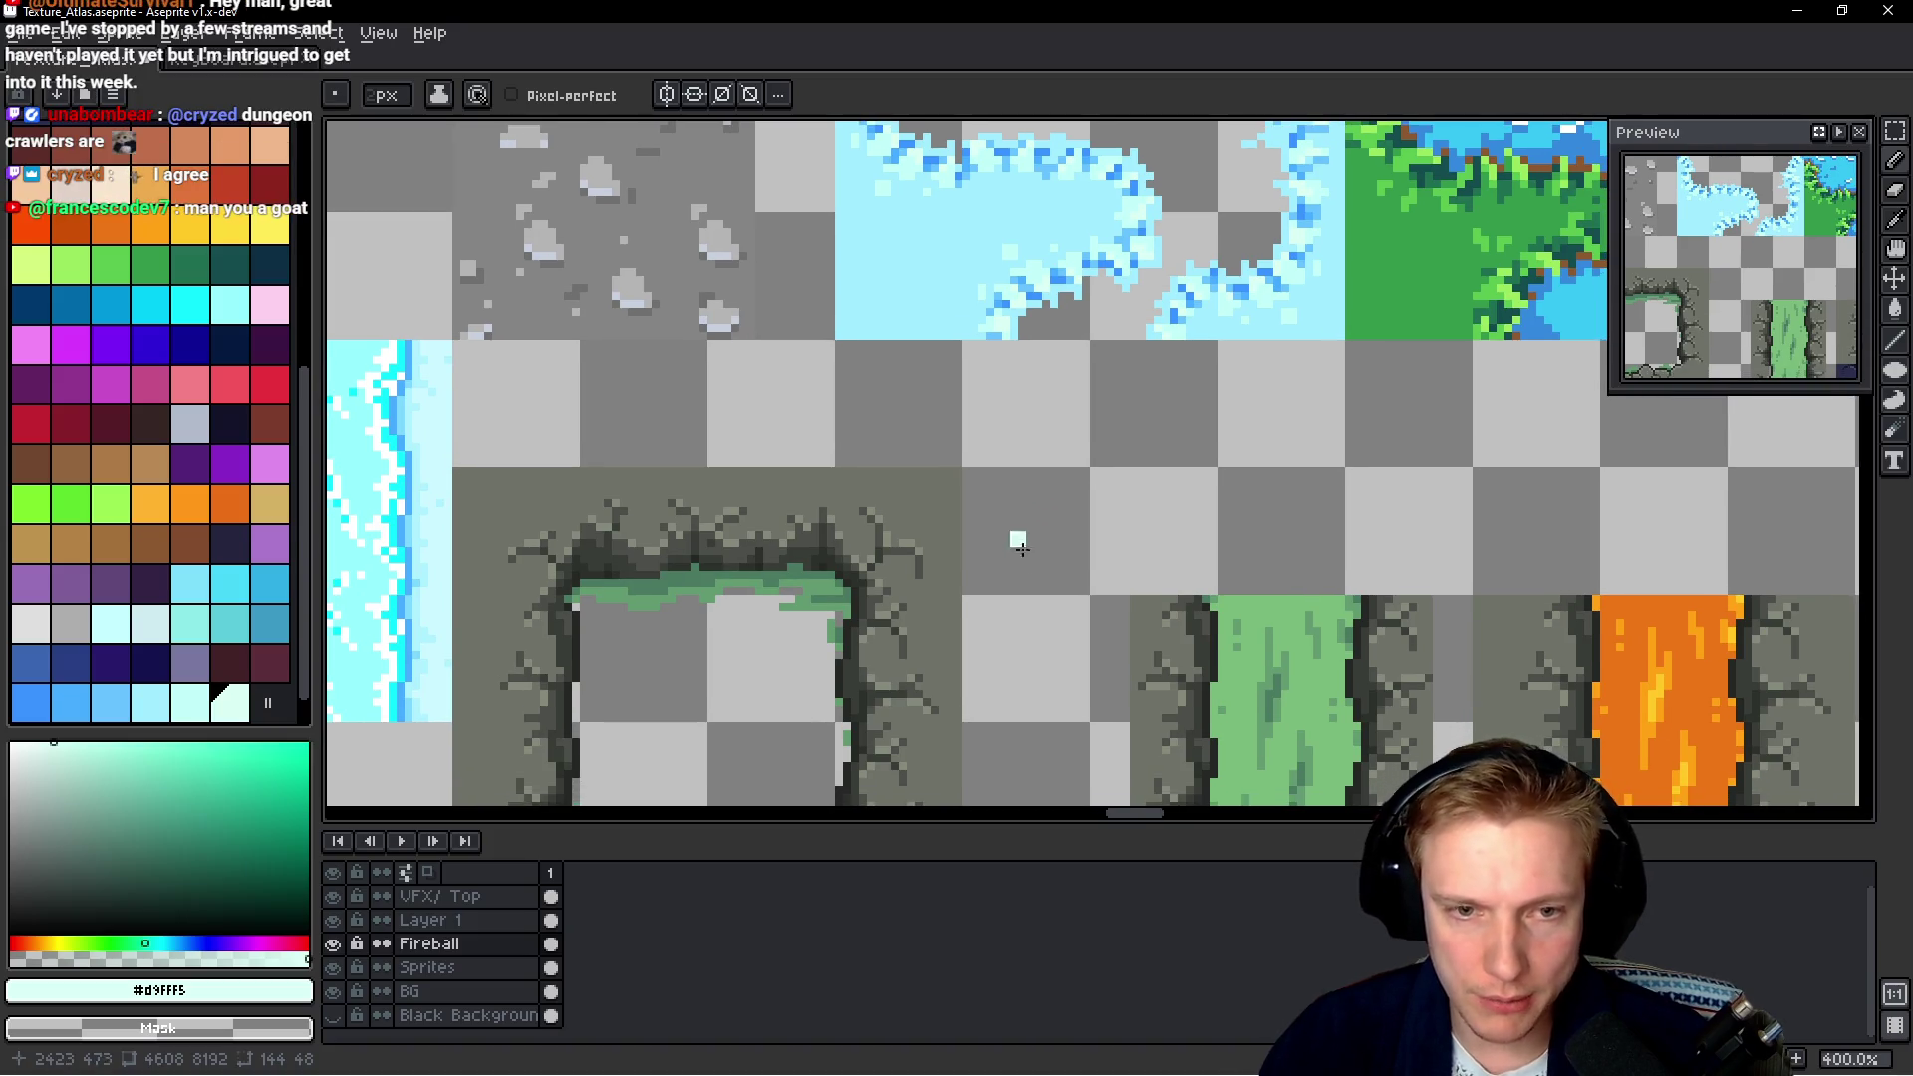
{"action": "left_click_drag", "start_coordinate": [1041, 555], "coordinate": [1036, 509]}
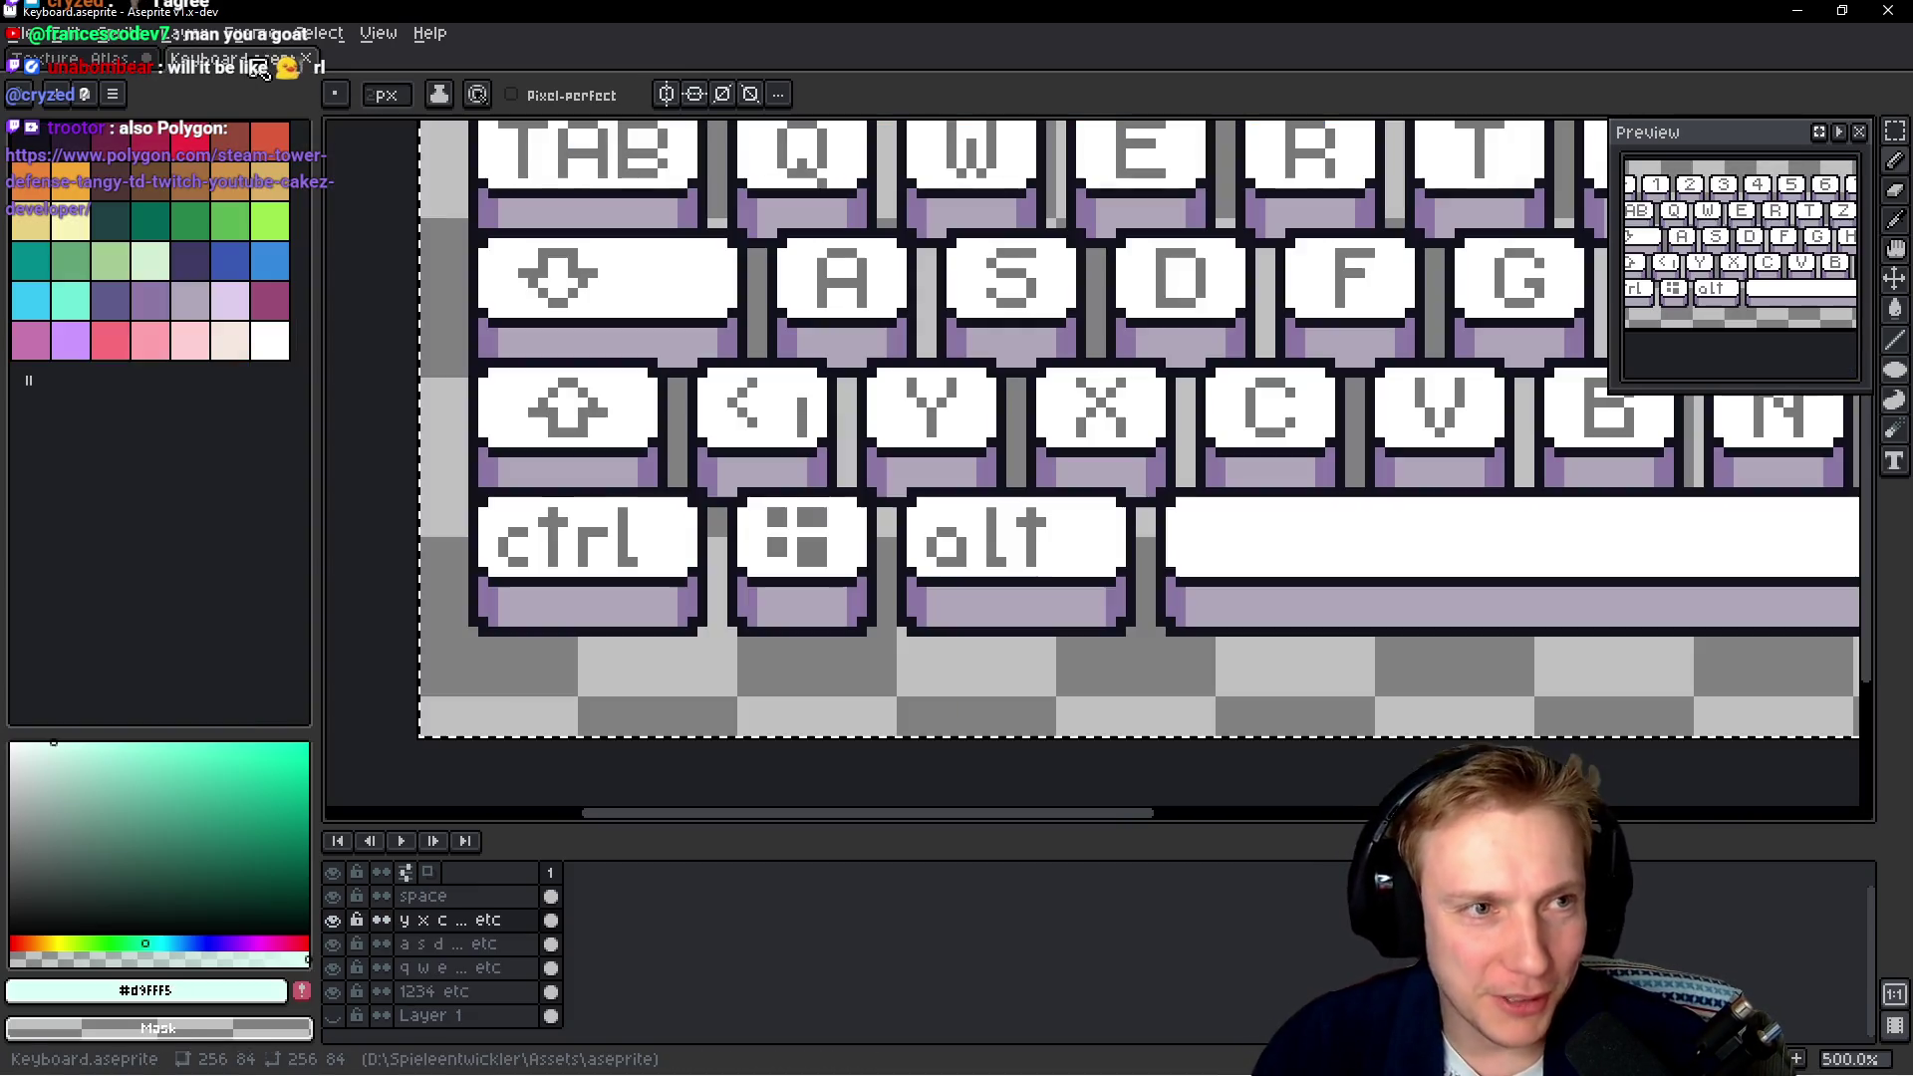
{"action": "left_click", "coordinate": [229, 57]}
{"action": "left_click", "coordinate": [70, 57]}
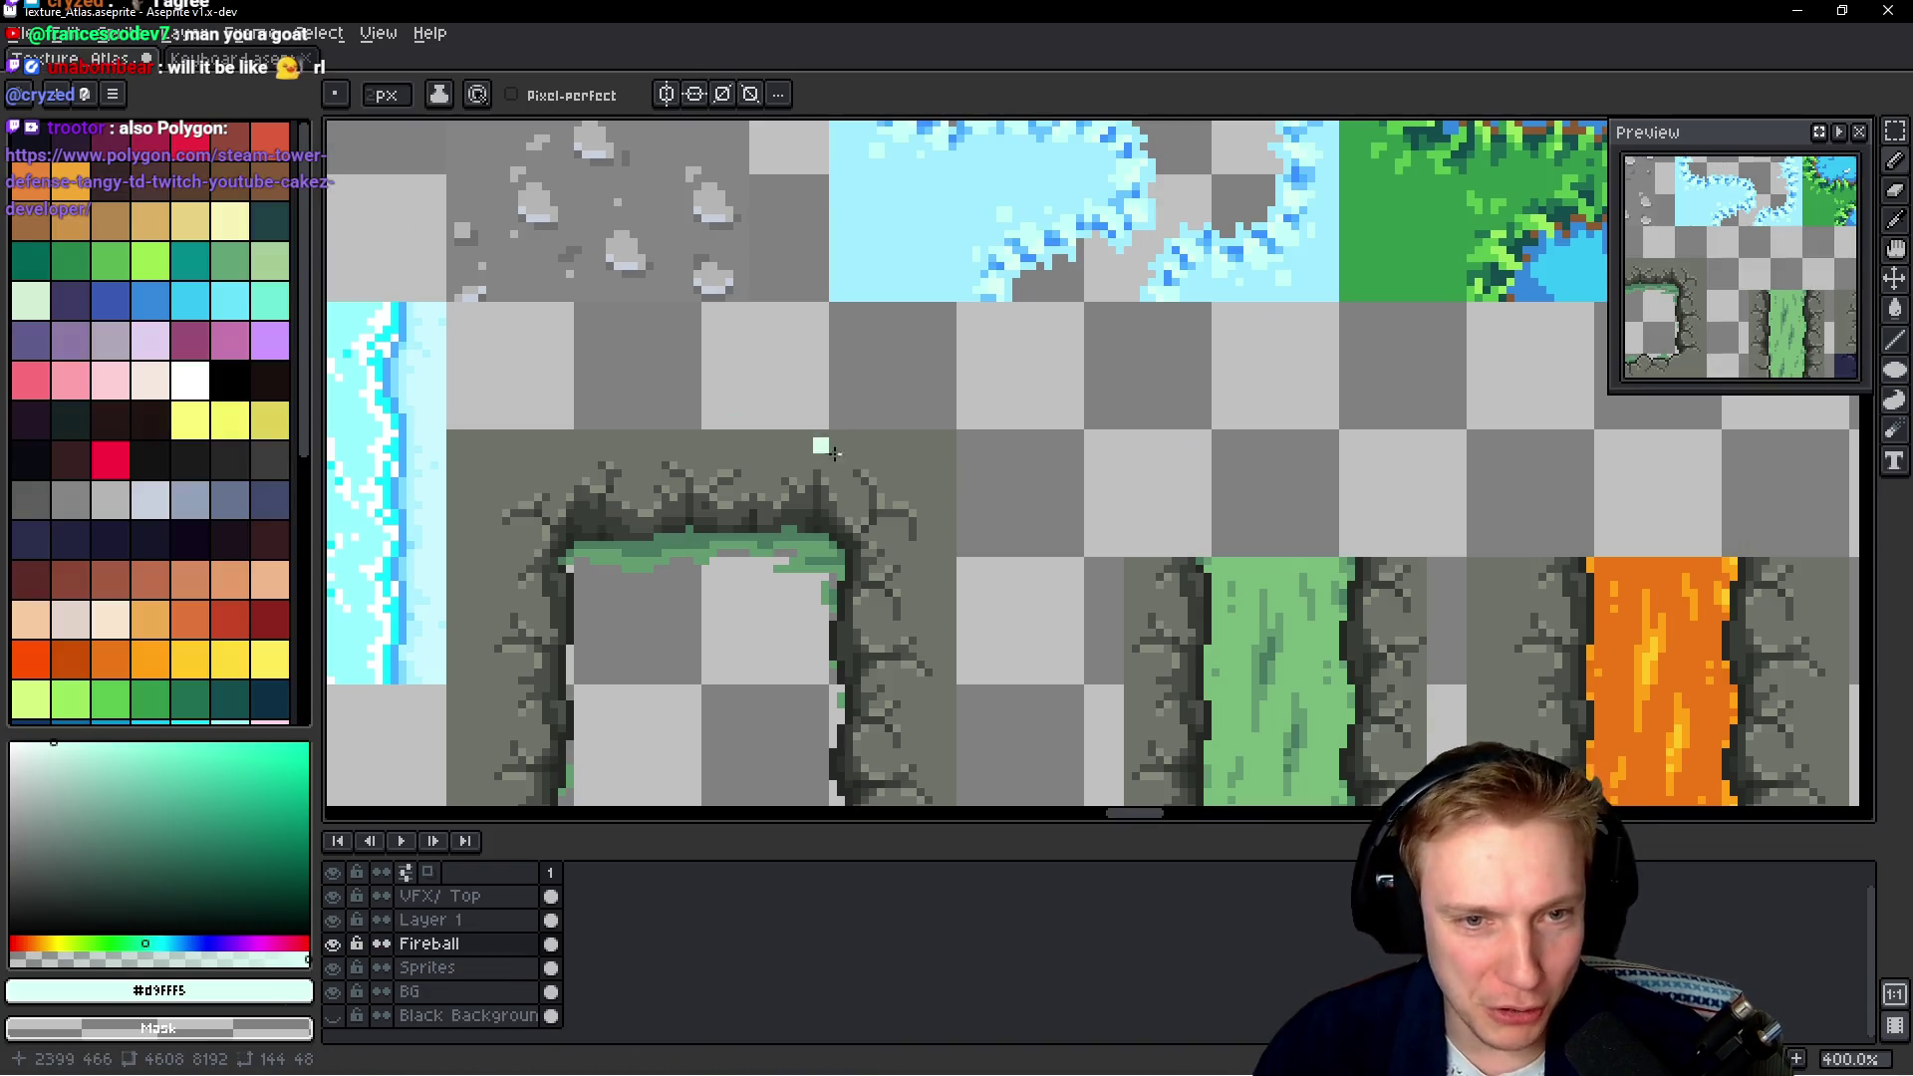
Eyedrop the ice blue #a1ecff from the water tile and open the palette options menu
{"action": "scroll", "coordinate": [1045, 421], "scroll_direction": "up", "scroll_amount": 1}
{"action": "scroll", "coordinate": [1026, 319], "scroll_direction": "up", "scroll_amount": 1}
{"action": "scroll", "coordinate": [1016, 259], "scroll_direction": "up", "scroll_amount": 1}
{"action": "scroll", "coordinate": [1007, 221], "scroll_direction": "up", "scroll_amount": 1}
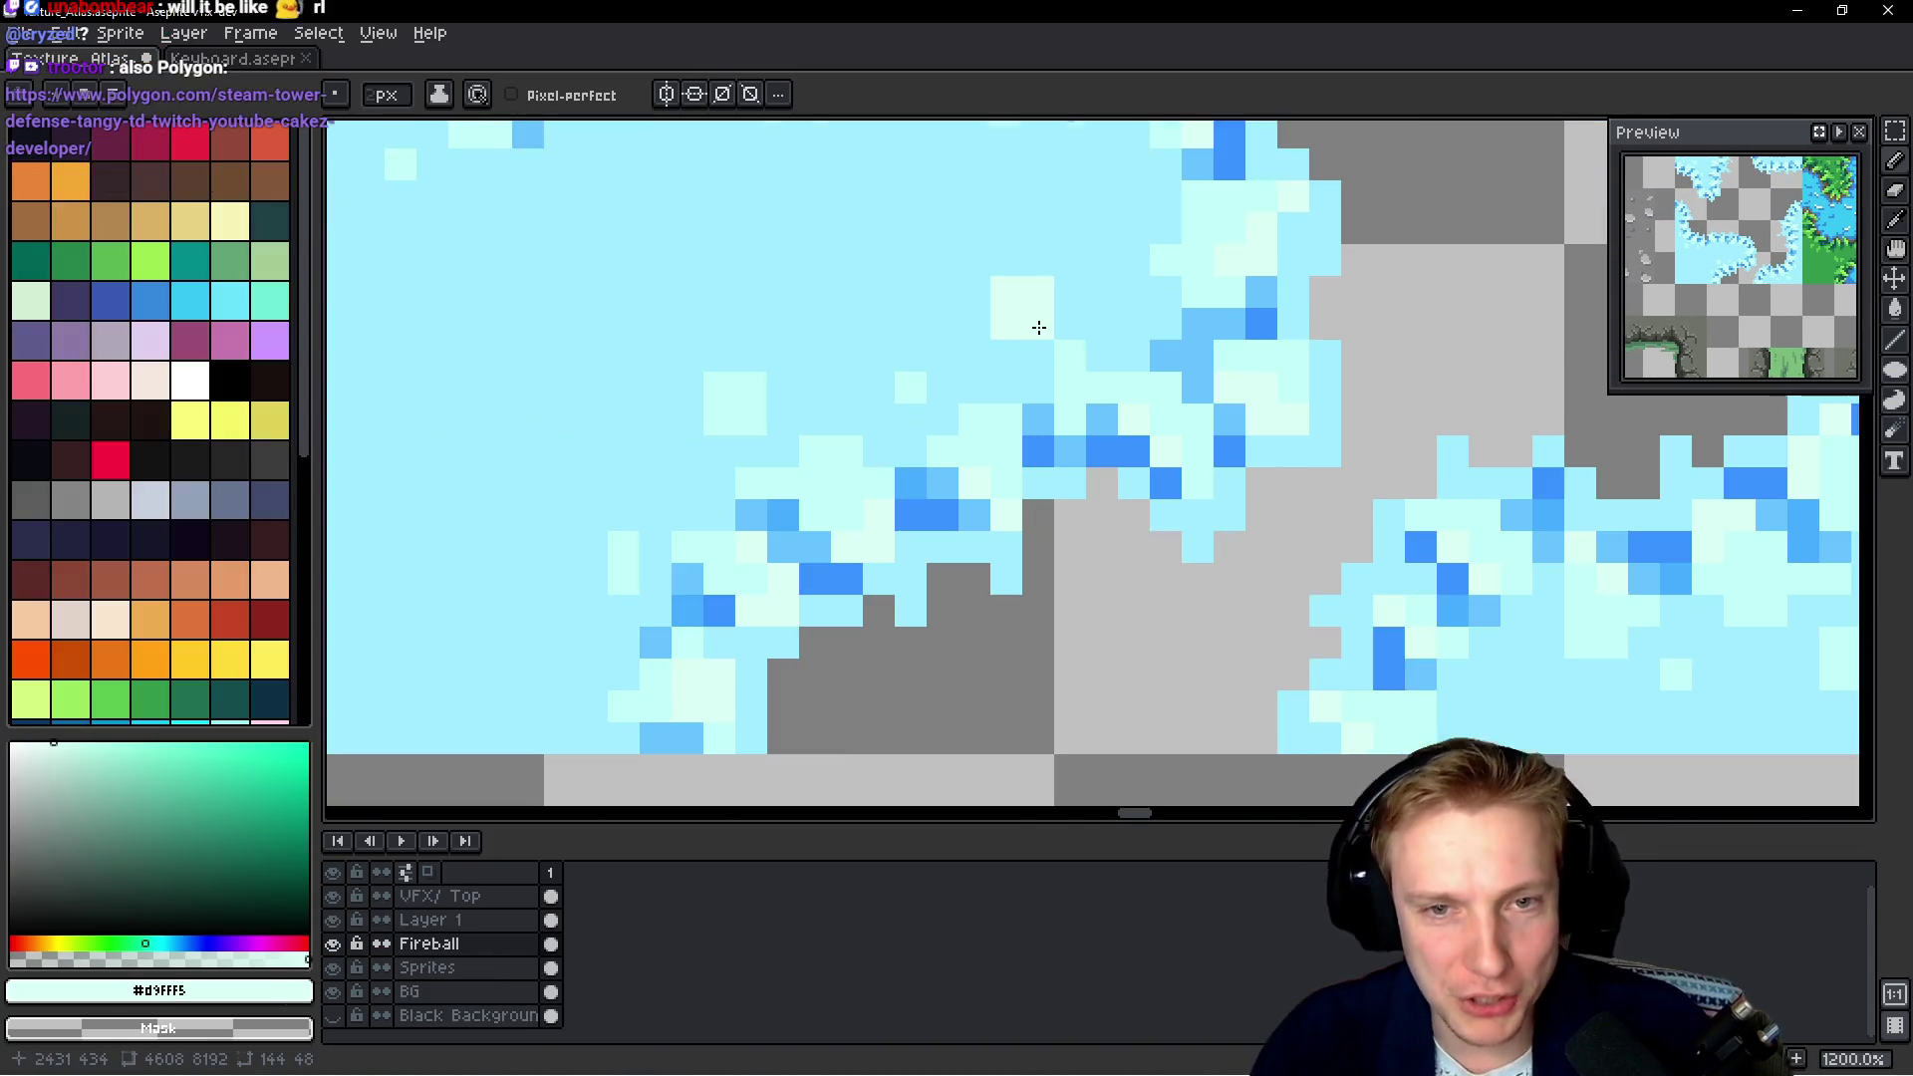
{"action": "left_click", "coordinate": [1006, 221], "text": "alt"}
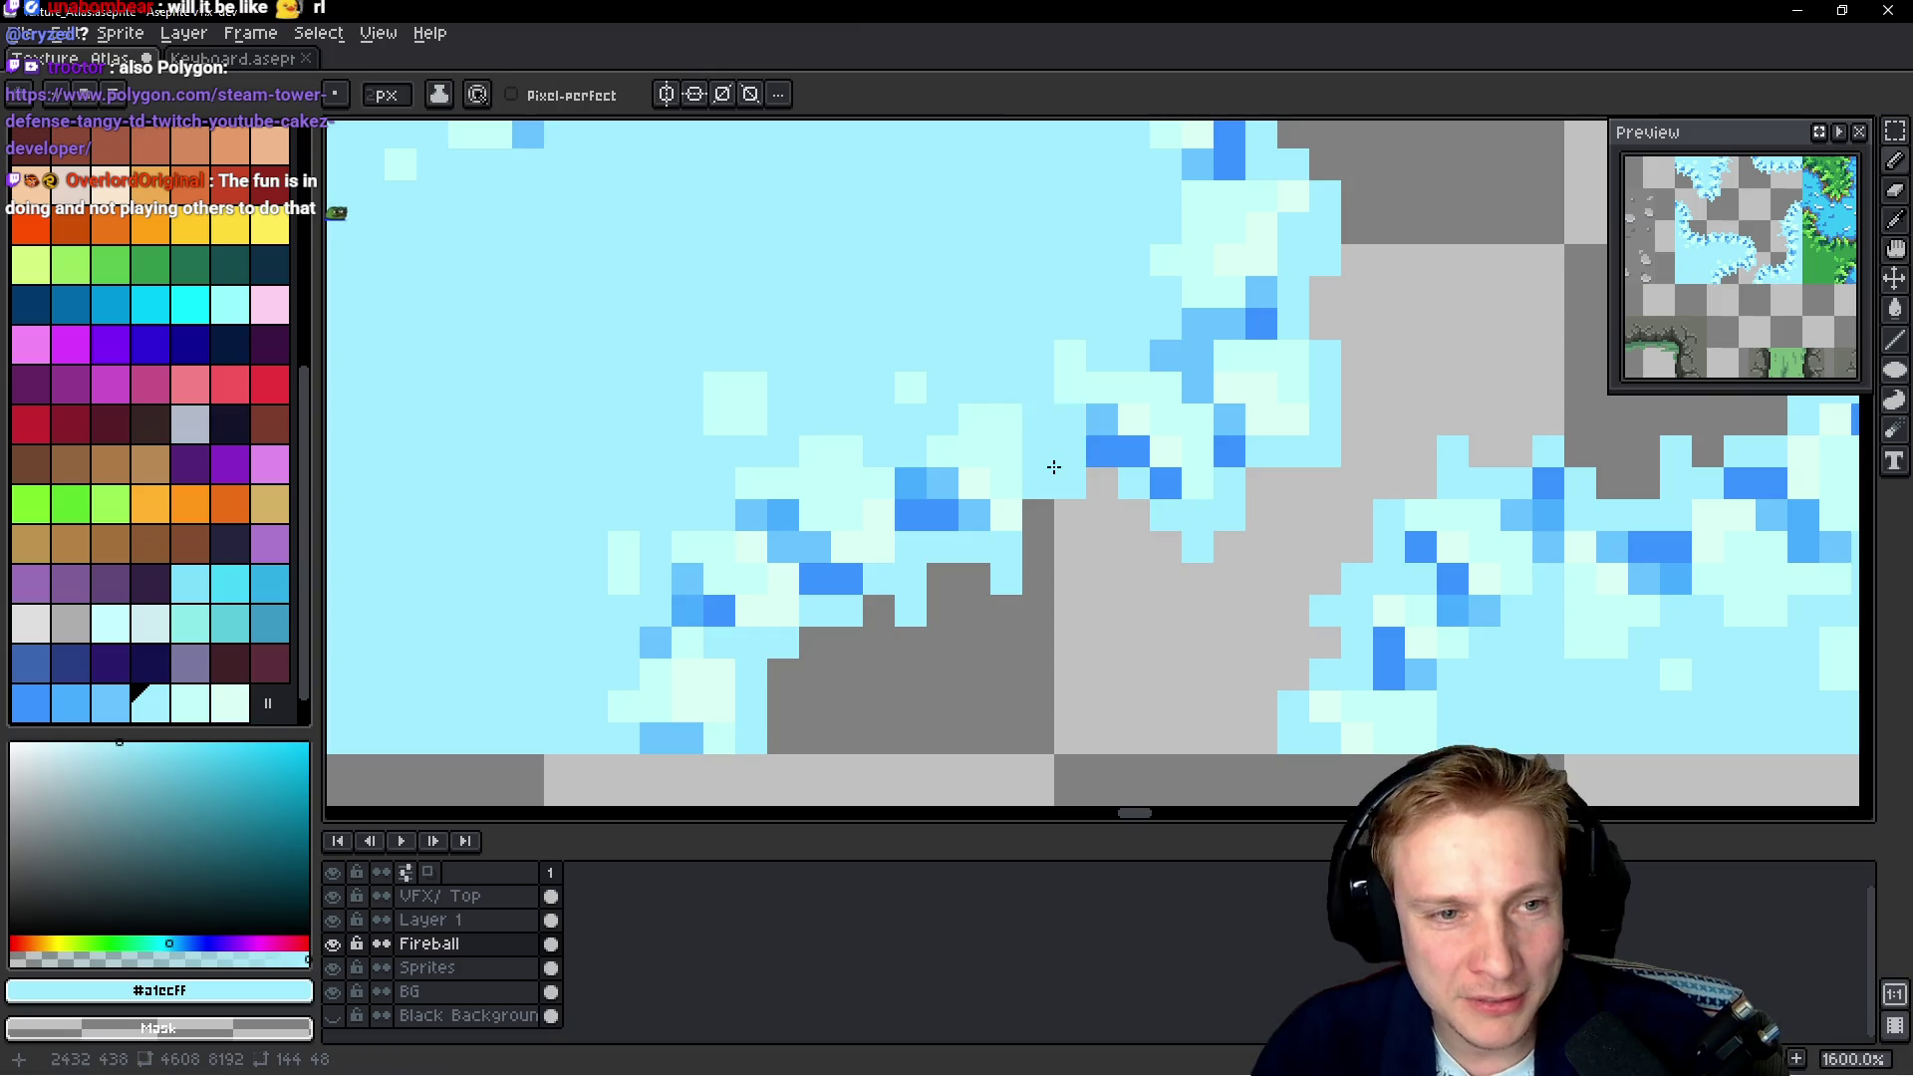
{"action": "left_click", "coordinate": [119, 102]}
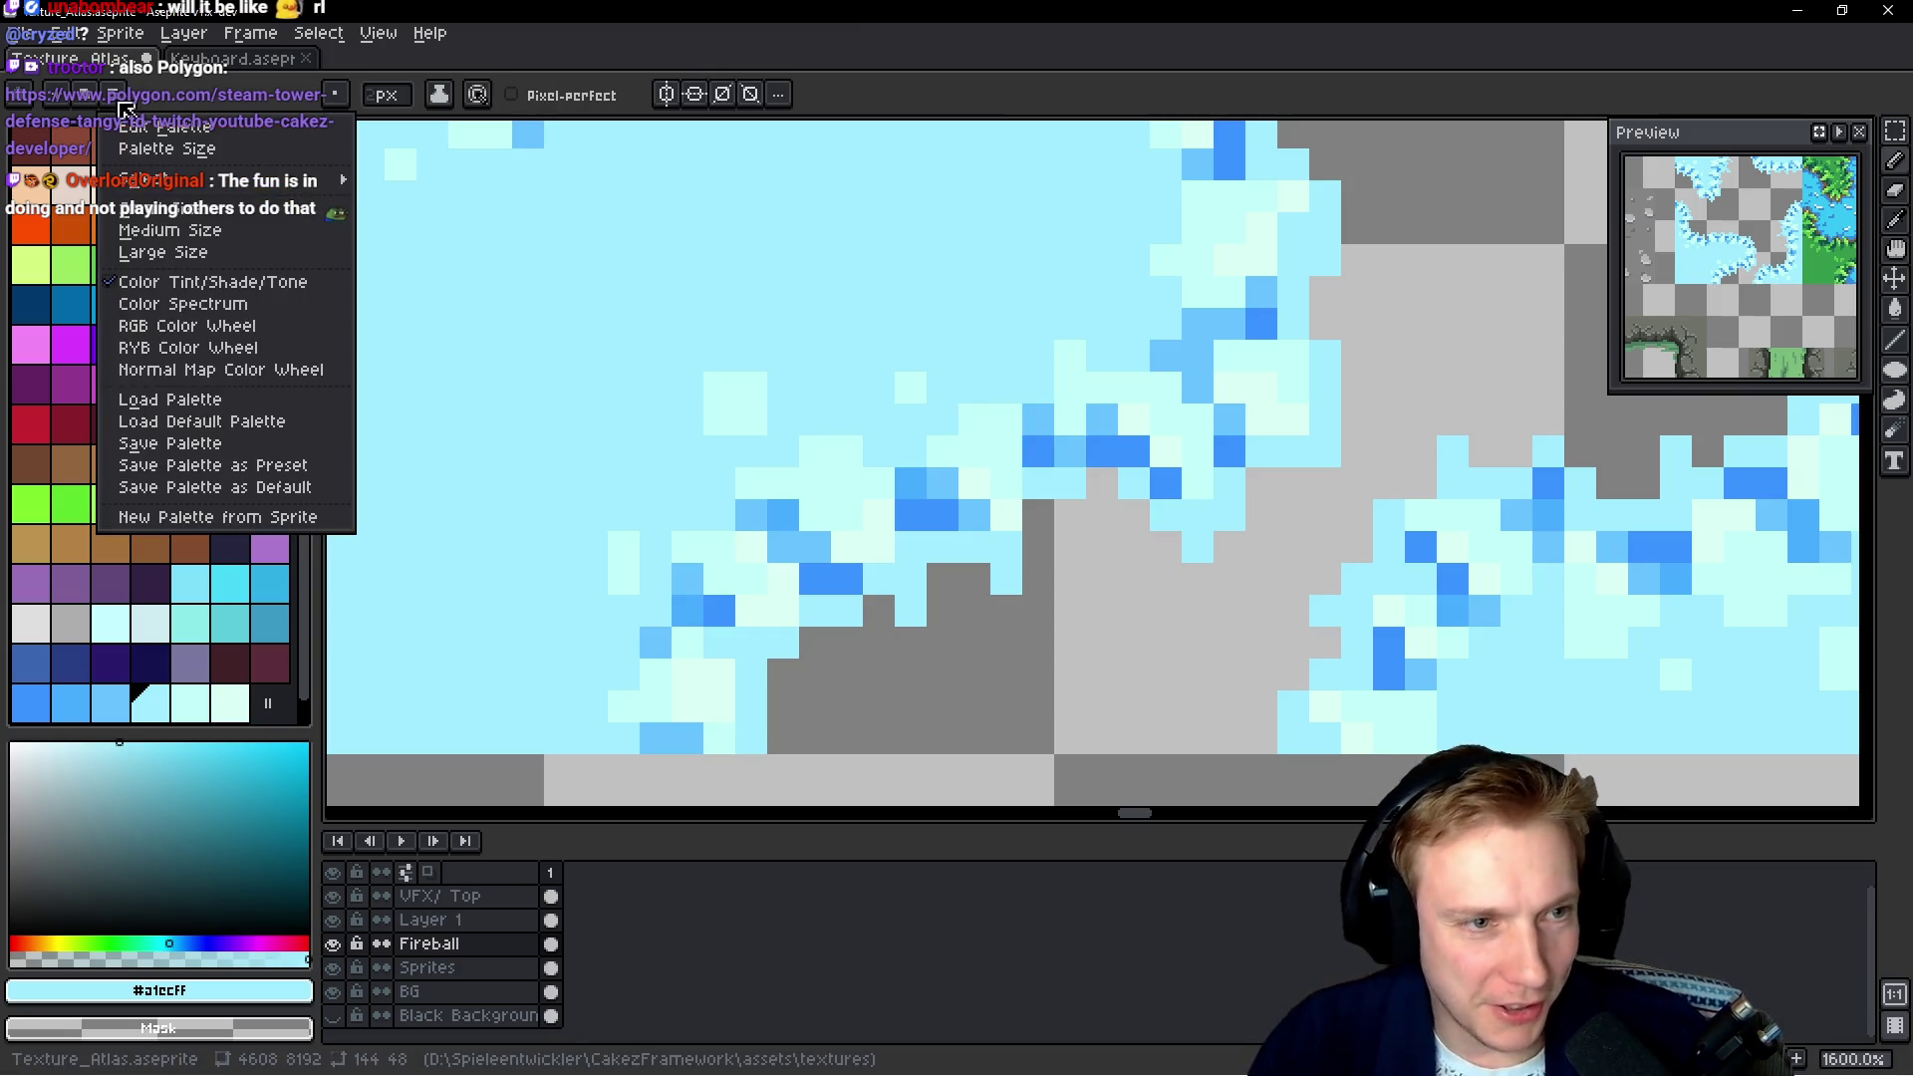
Start saving the palette and create a new folder named Pallete under Assets
{"action": "left_click", "coordinate": [182, 445]}
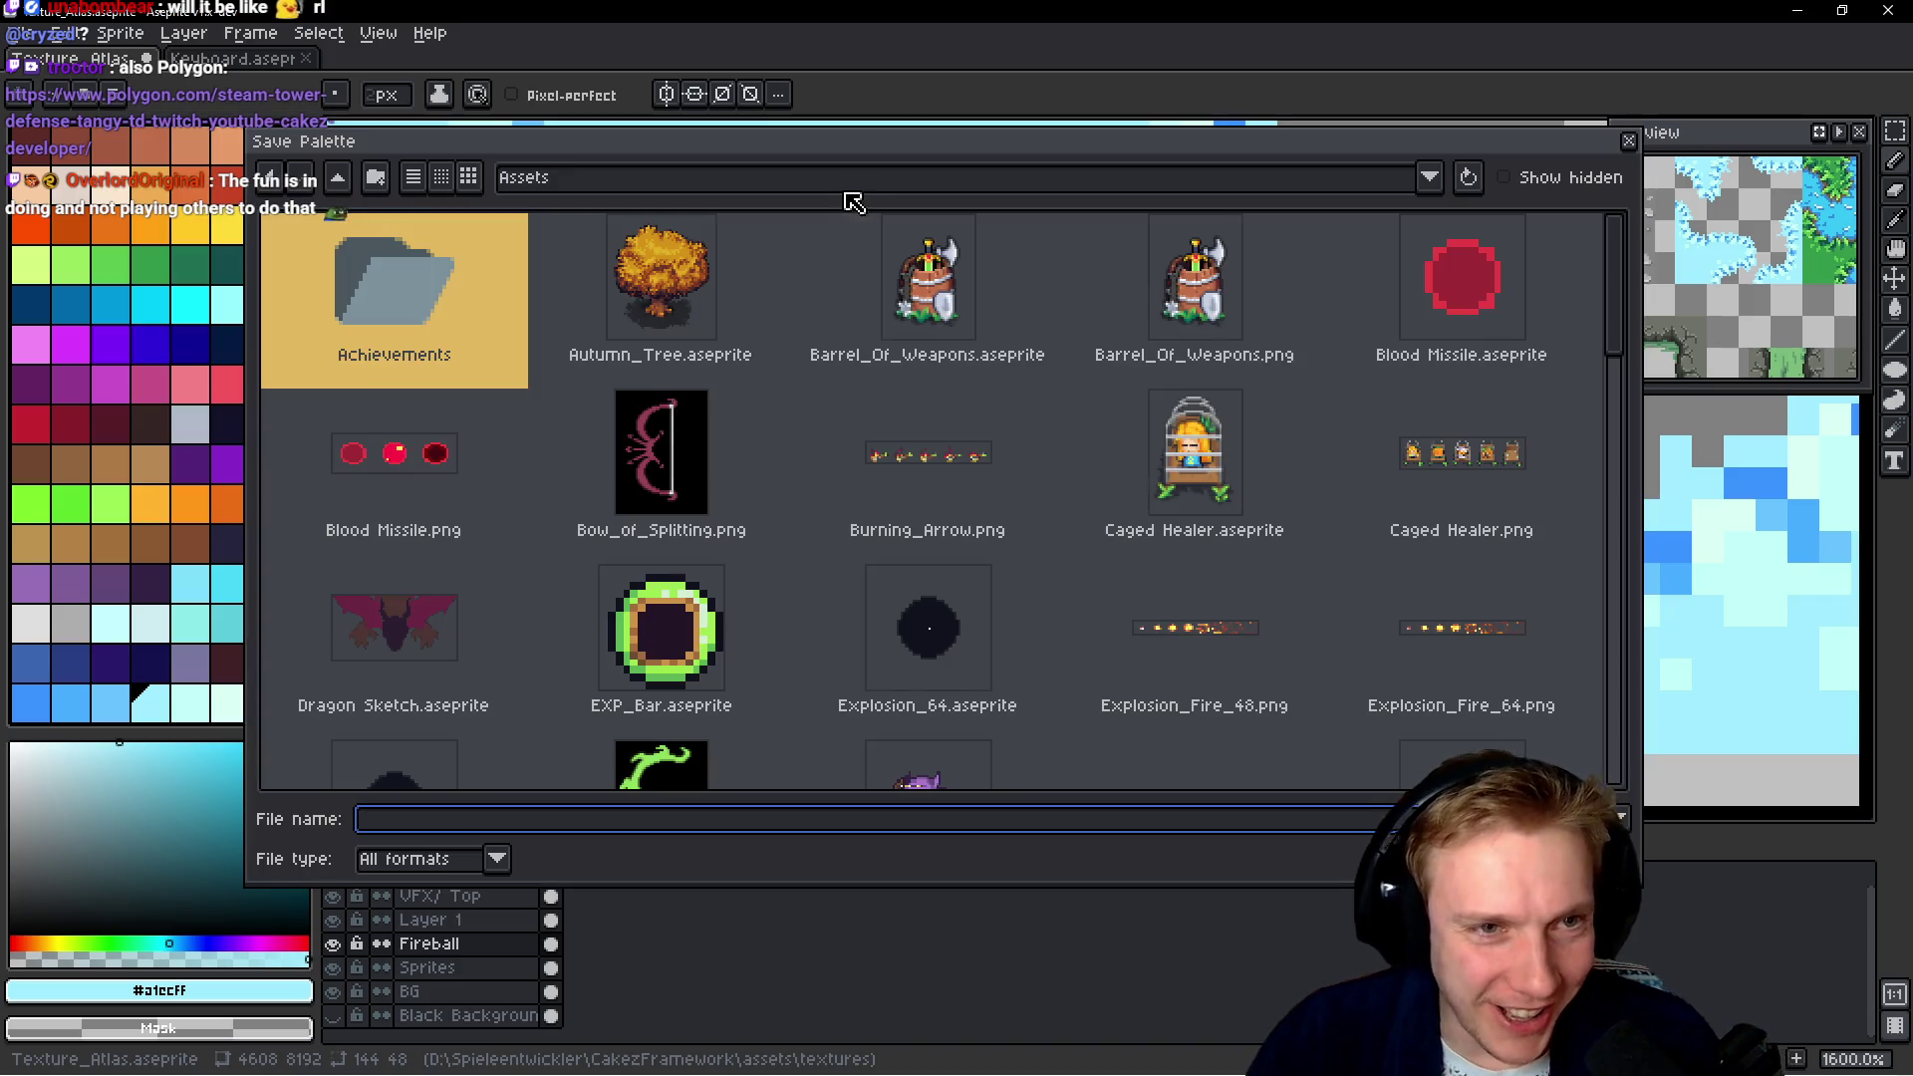
{"action": "scroll", "coordinate": [847, 299], "scroll_direction": "down", "scroll_amount": 2}
{"action": "scroll", "coordinate": [857, 379], "scroll_direction": "down", "scroll_amount": 5}
{"action": "scroll", "coordinate": [871, 449], "scroll_direction": "down", "scroll_amount": 3}
{"action": "scroll", "coordinate": [886, 518], "scroll_direction": "down", "scroll_amount": 3}
{"action": "scroll", "coordinate": [896, 543], "scroll_direction": "down", "scroll_amount": 1}
{"action": "scroll", "coordinate": [901, 551], "scroll_direction": "up", "scroll_amount": 1}
{"action": "scroll", "coordinate": [903, 551], "scroll_direction": "up", "scroll_amount": 5}
{"action": "scroll", "coordinate": [912, 556], "scroll_direction": "up", "scroll_amount": 2}
{"action": "scroll", "coordinate": [914, 560], "scroll_direction": "up", "scroll_amount": 3}
{"action": "scroll", "coordinate": [914, 560], "scroll_direction": "up", "scroll_amount": 2}
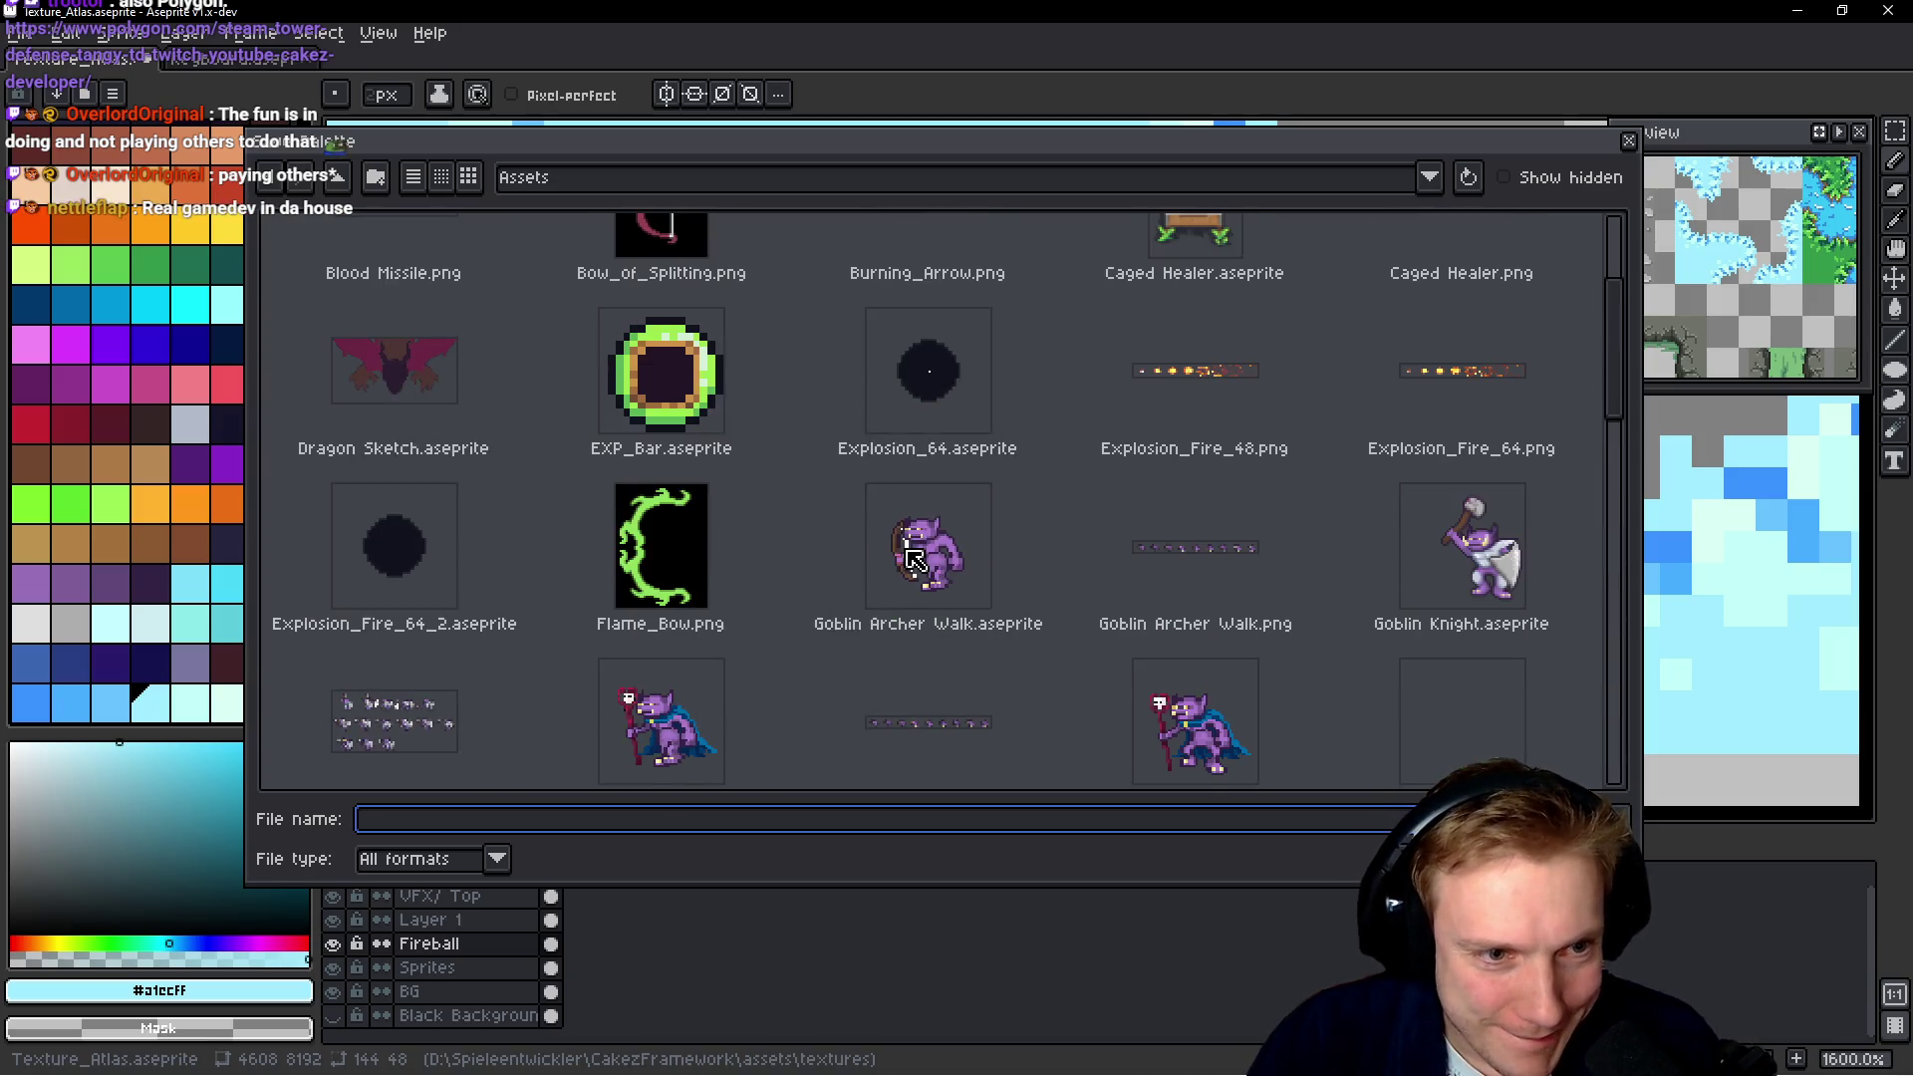
{"action": "scroll", "coordinate": [915, 559], "scroll_direction": "up", "scroll_amount": 2}
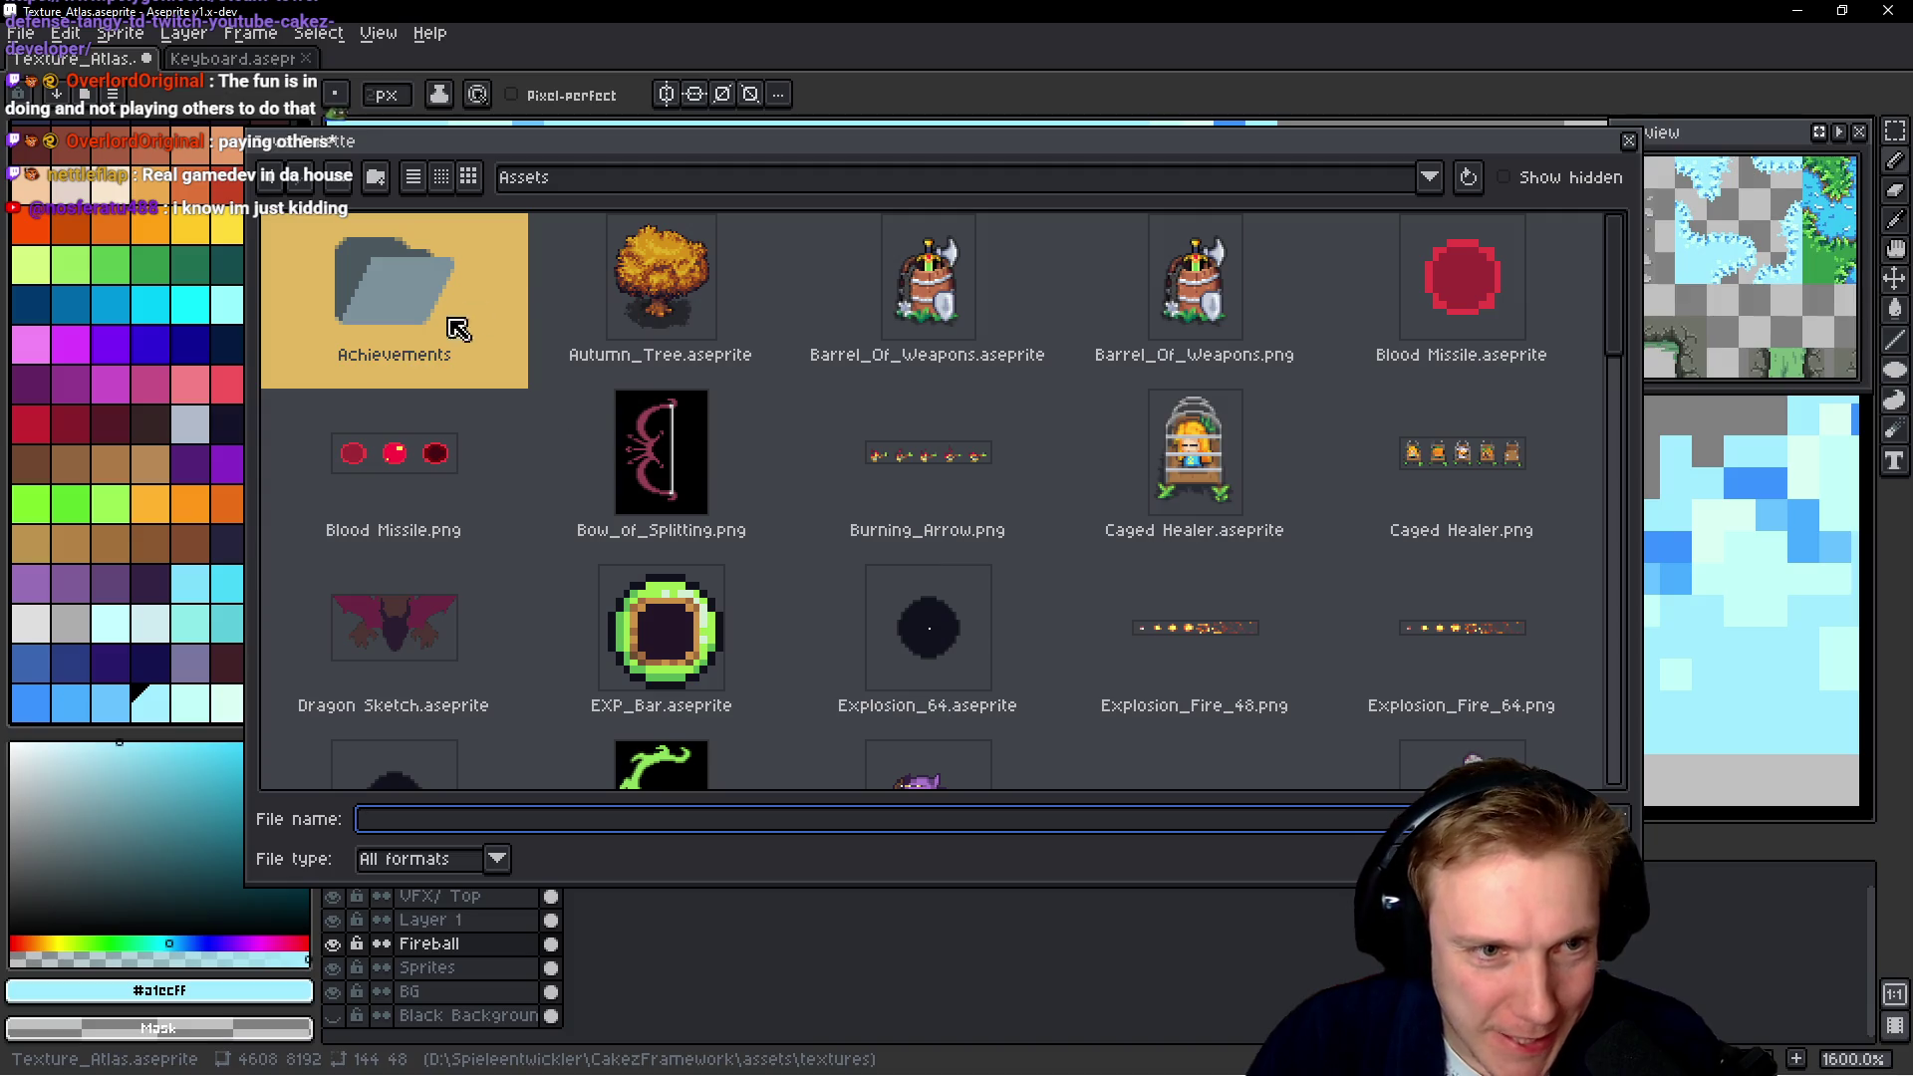
{"action": "left_click", "coordinate": [376, 178]}
{"action": "type", "text": "Pallete"}
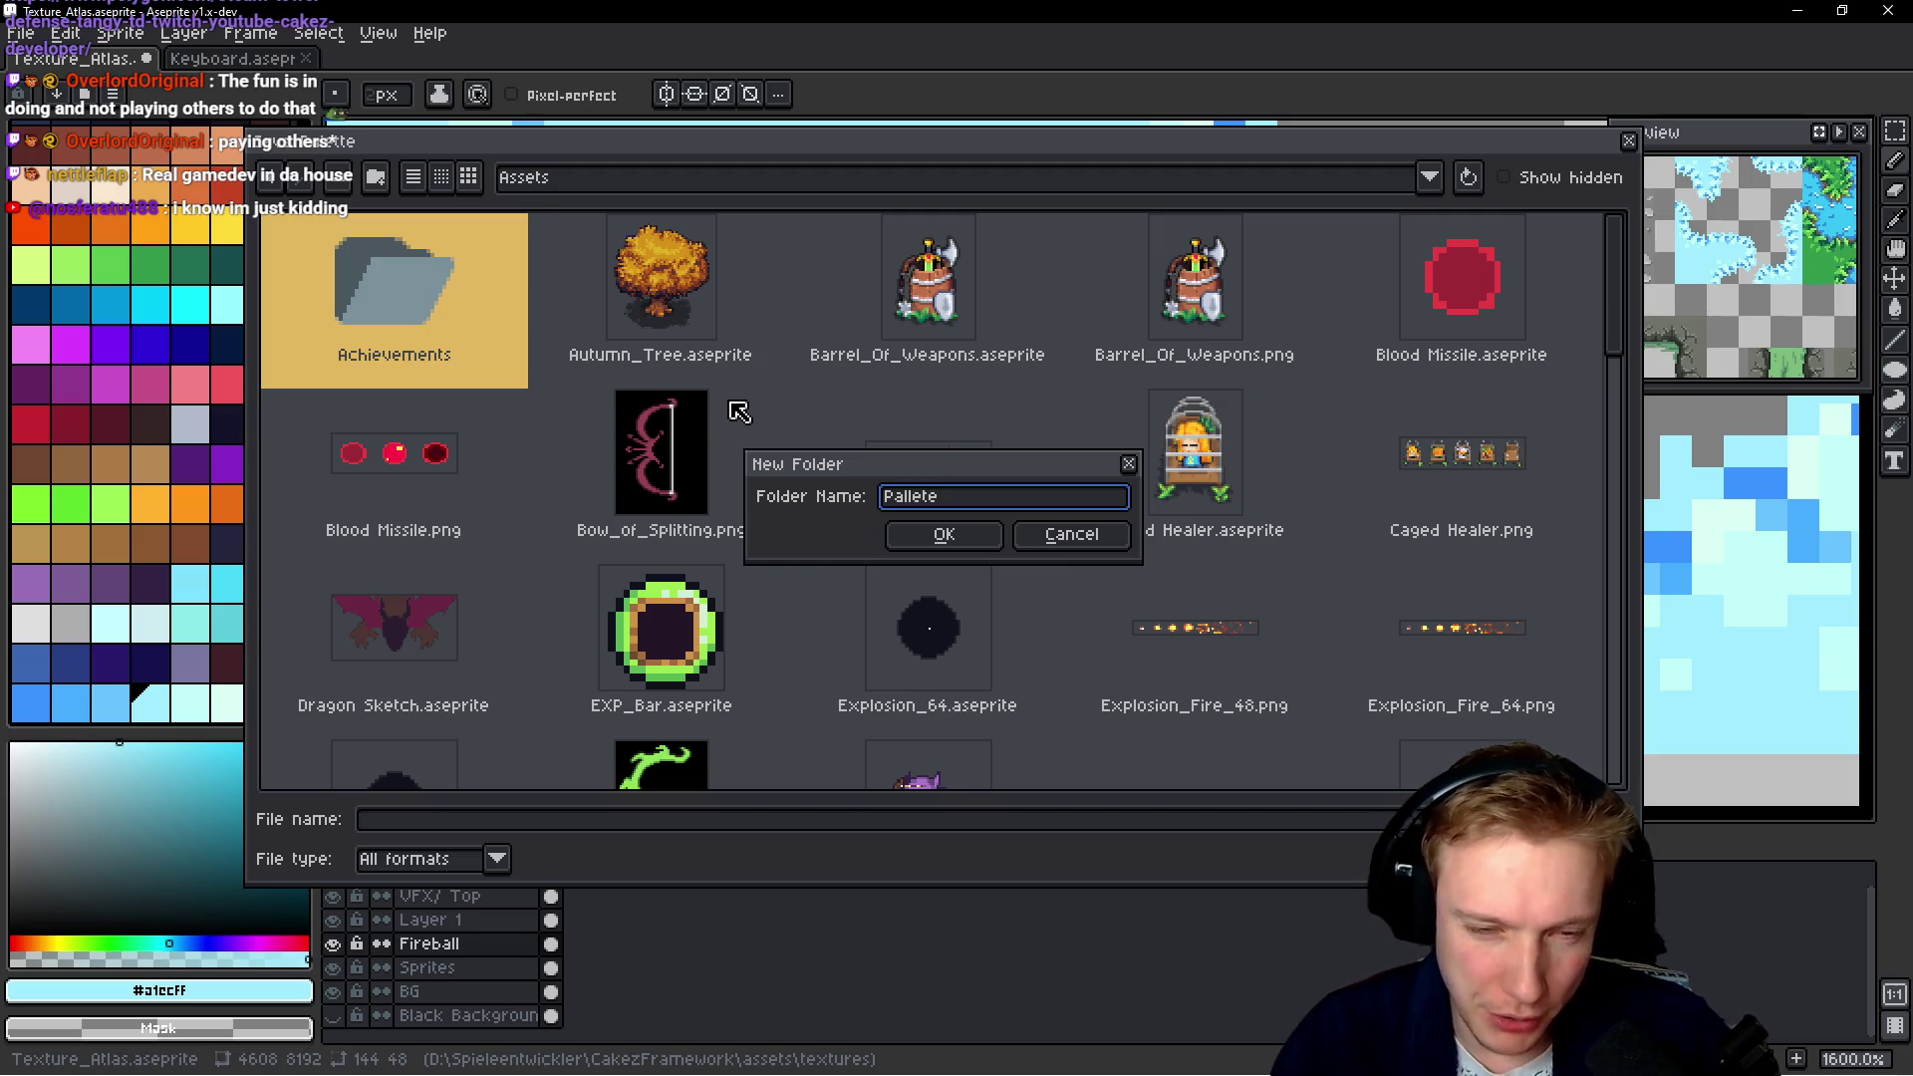
{"action": "key", "text": "Return"}
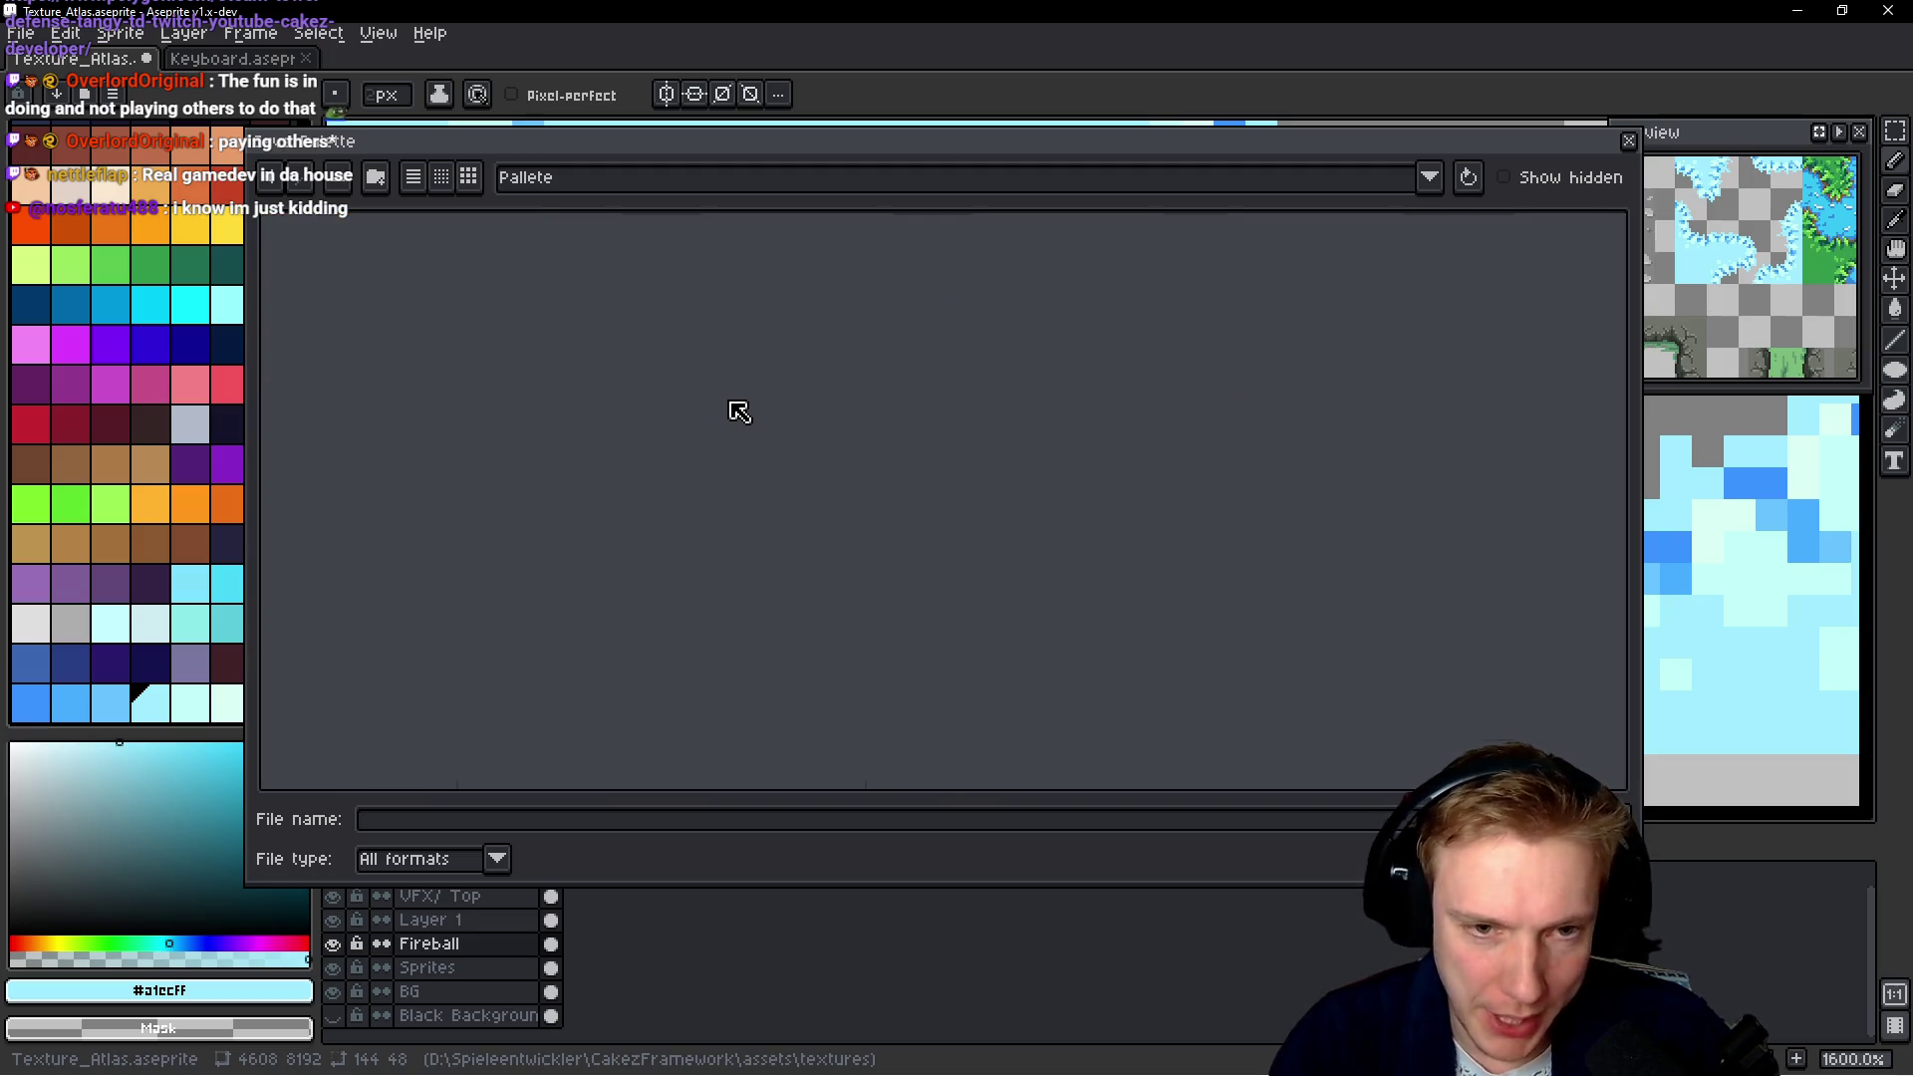
Save the palette in that folder as Tangy TD Pallete
{"action": "left_click", "coordinate": [427, 825]}
{"action": "type", "text": "Tangy TD"}
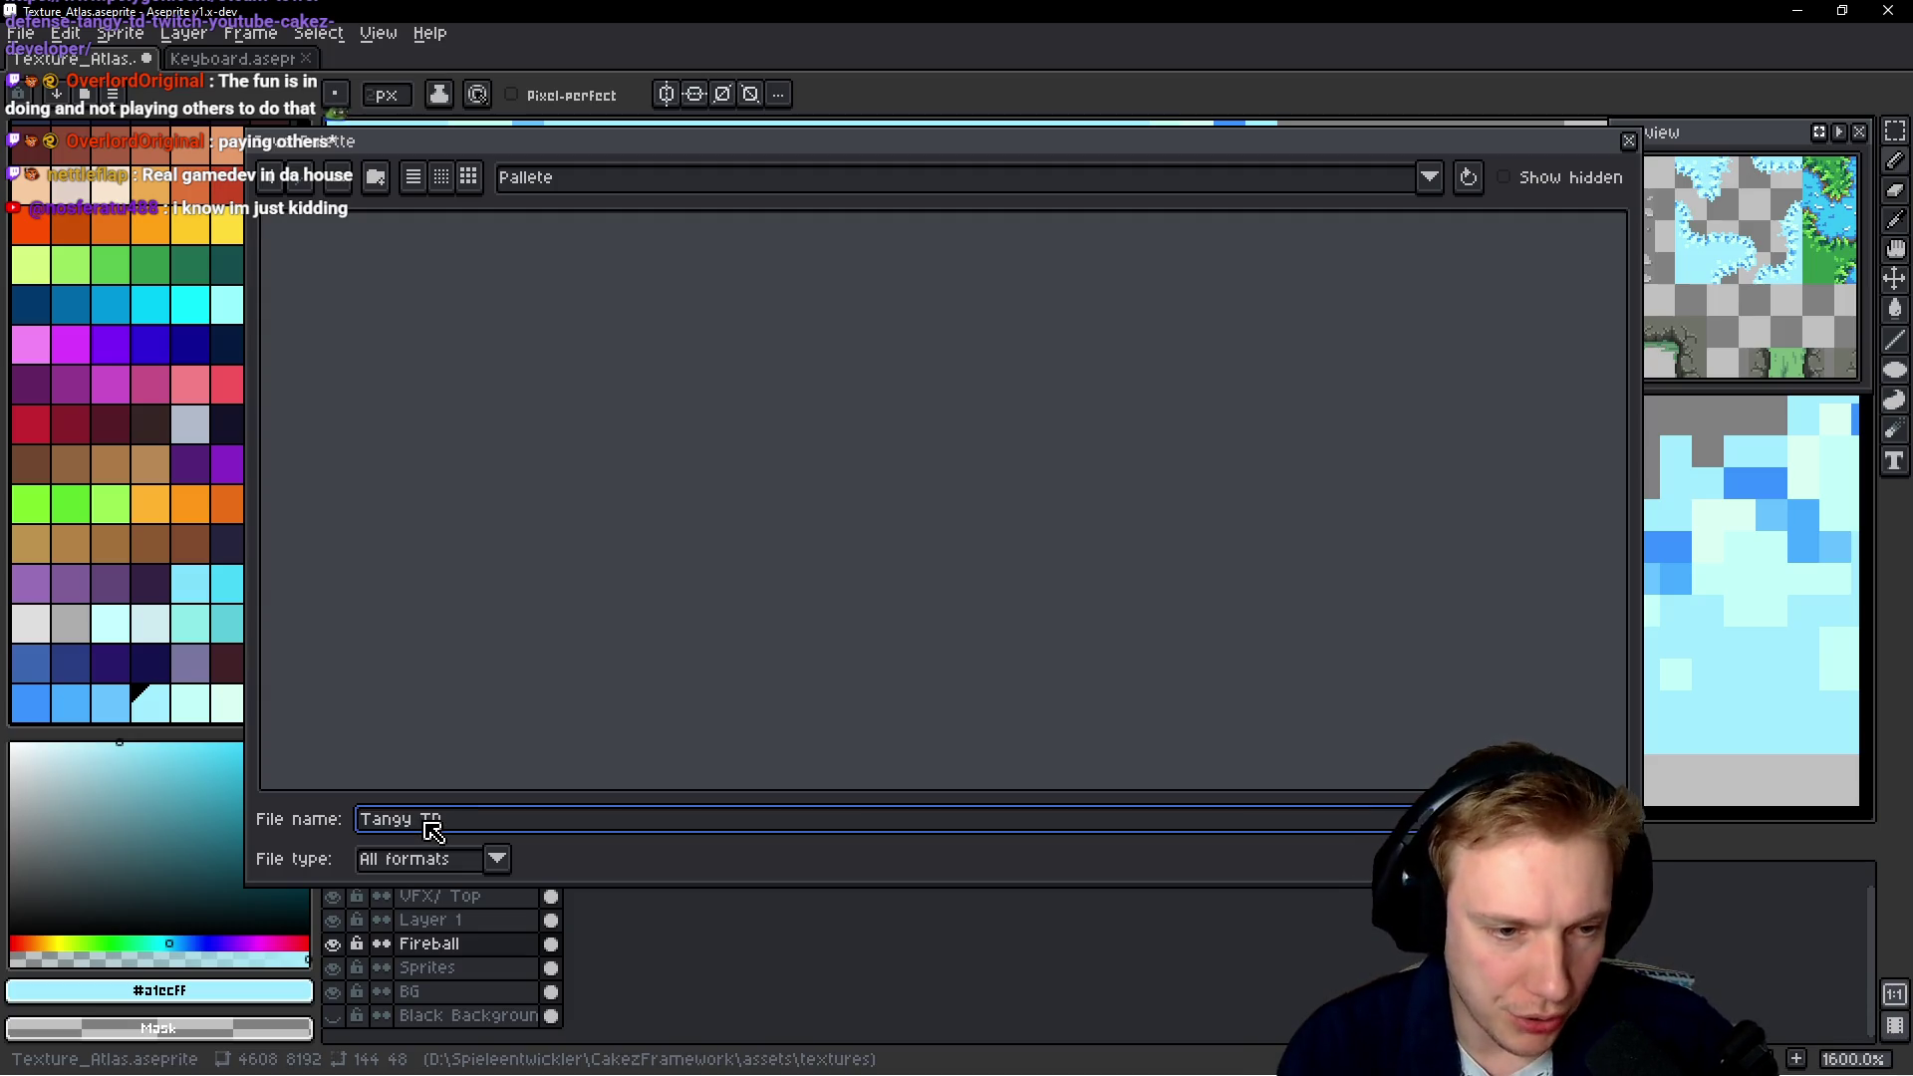
{"action": "type", "text": "Pallete"}
{"action": "key", "text": "Return"}
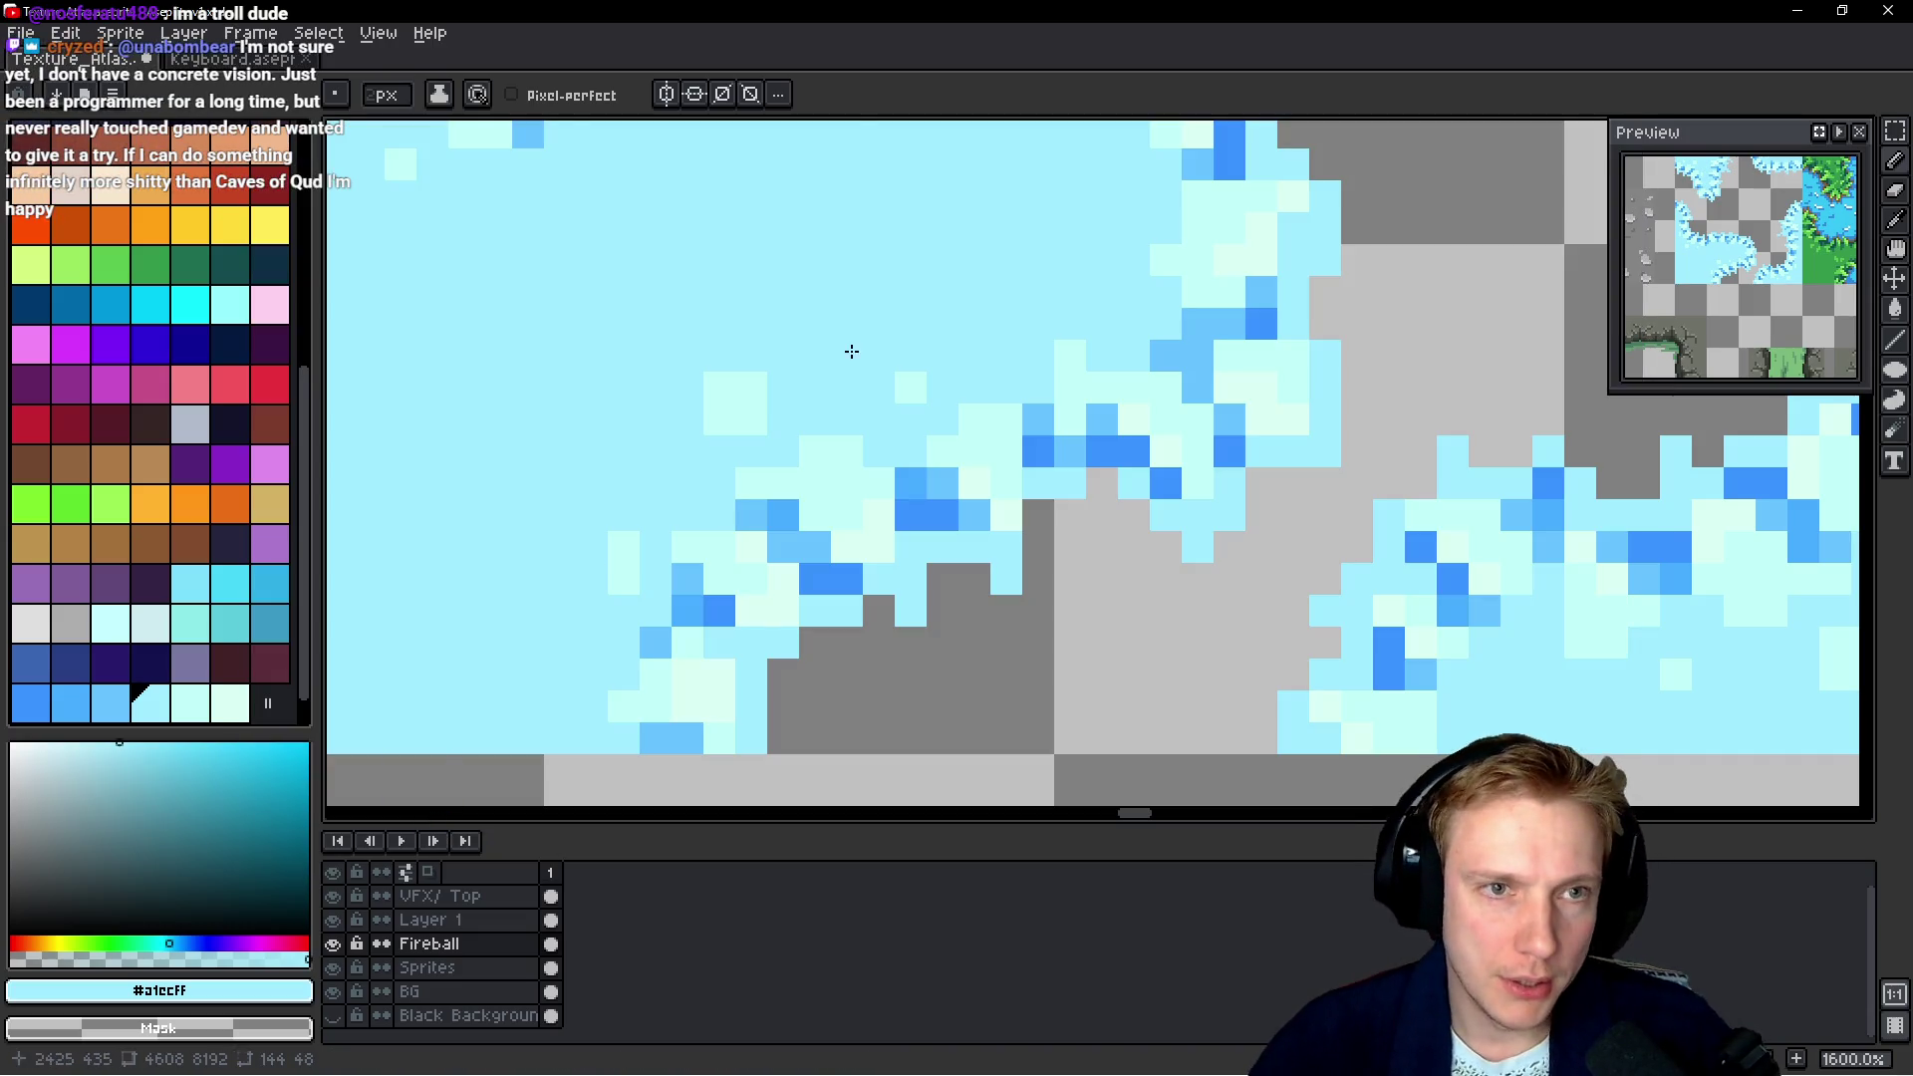
Bucket-fill the first twig pile's green base light ice blue on the Sprites layer
{"action": "scroll", "coordinate": [797, 348], "scroll_direction": "down", "scroll_amount": 3}
{"action": "scroll", "coordinate": [762, 332], "scroll_direction": "down", "scroll_amount": 2}
{"action": "scroll", "coordinate": [1016, 410], "scroll_direction": "down", "scroll_amount": 2}
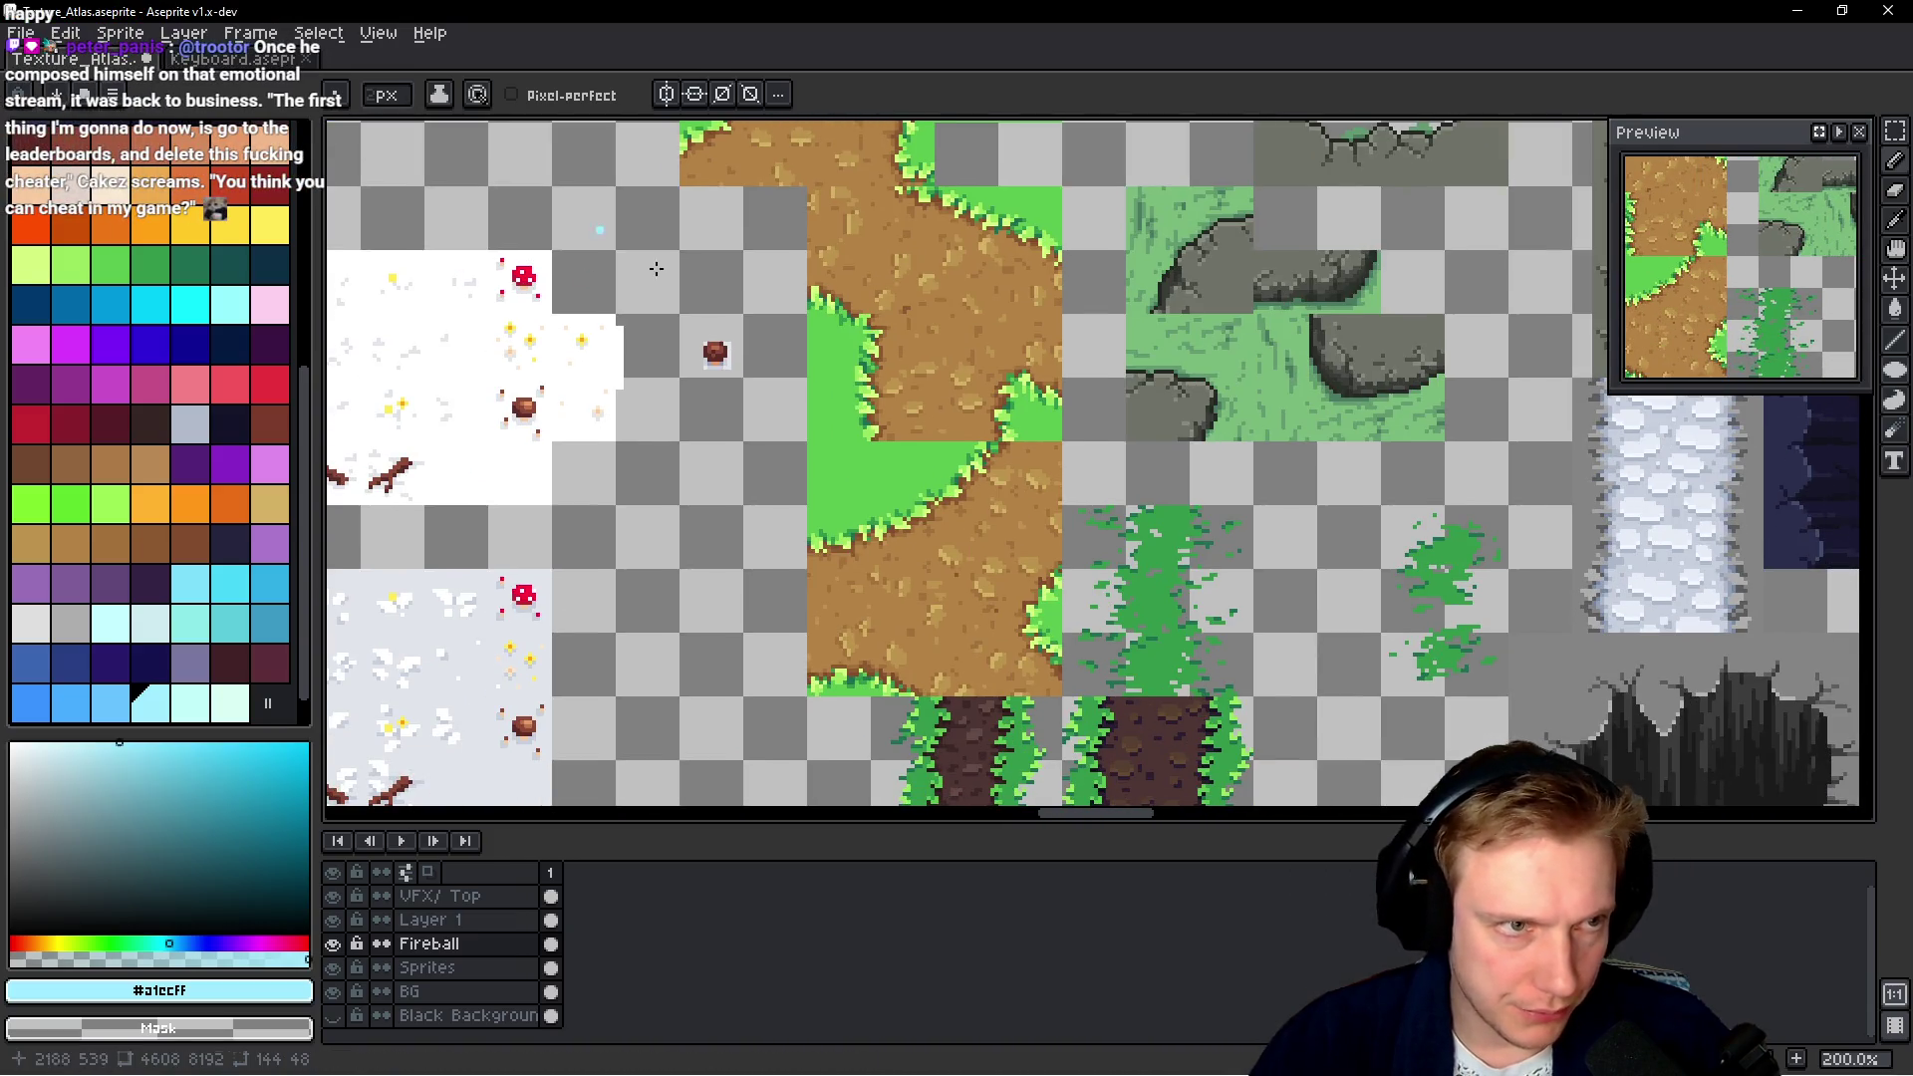
{"action": "scroll", "coordinate": [1102, 312], "scroll_direction": "down", "scroll_amount": 2}
{"action": "scroll", "coordinate": [1102, 312], "scroll_direction": "down", "scroll_amount": 2}
{"action": "scroll", "coordinate": [1103, 311], "scroll_direction": "down", "scroll_amount": 2}
{"action": "mouse_move", "coordinate": [1103, 312]}
{"action": "left_mouse_down"}
{"action": "mouse_move", "coordinate": [554, 309]}
{"action": "mouse_move", "coordinate": [969, 423]}
{"action": "mouse_move", "coordinate": [979, 254]}
{"action": "left_mouse_up"}
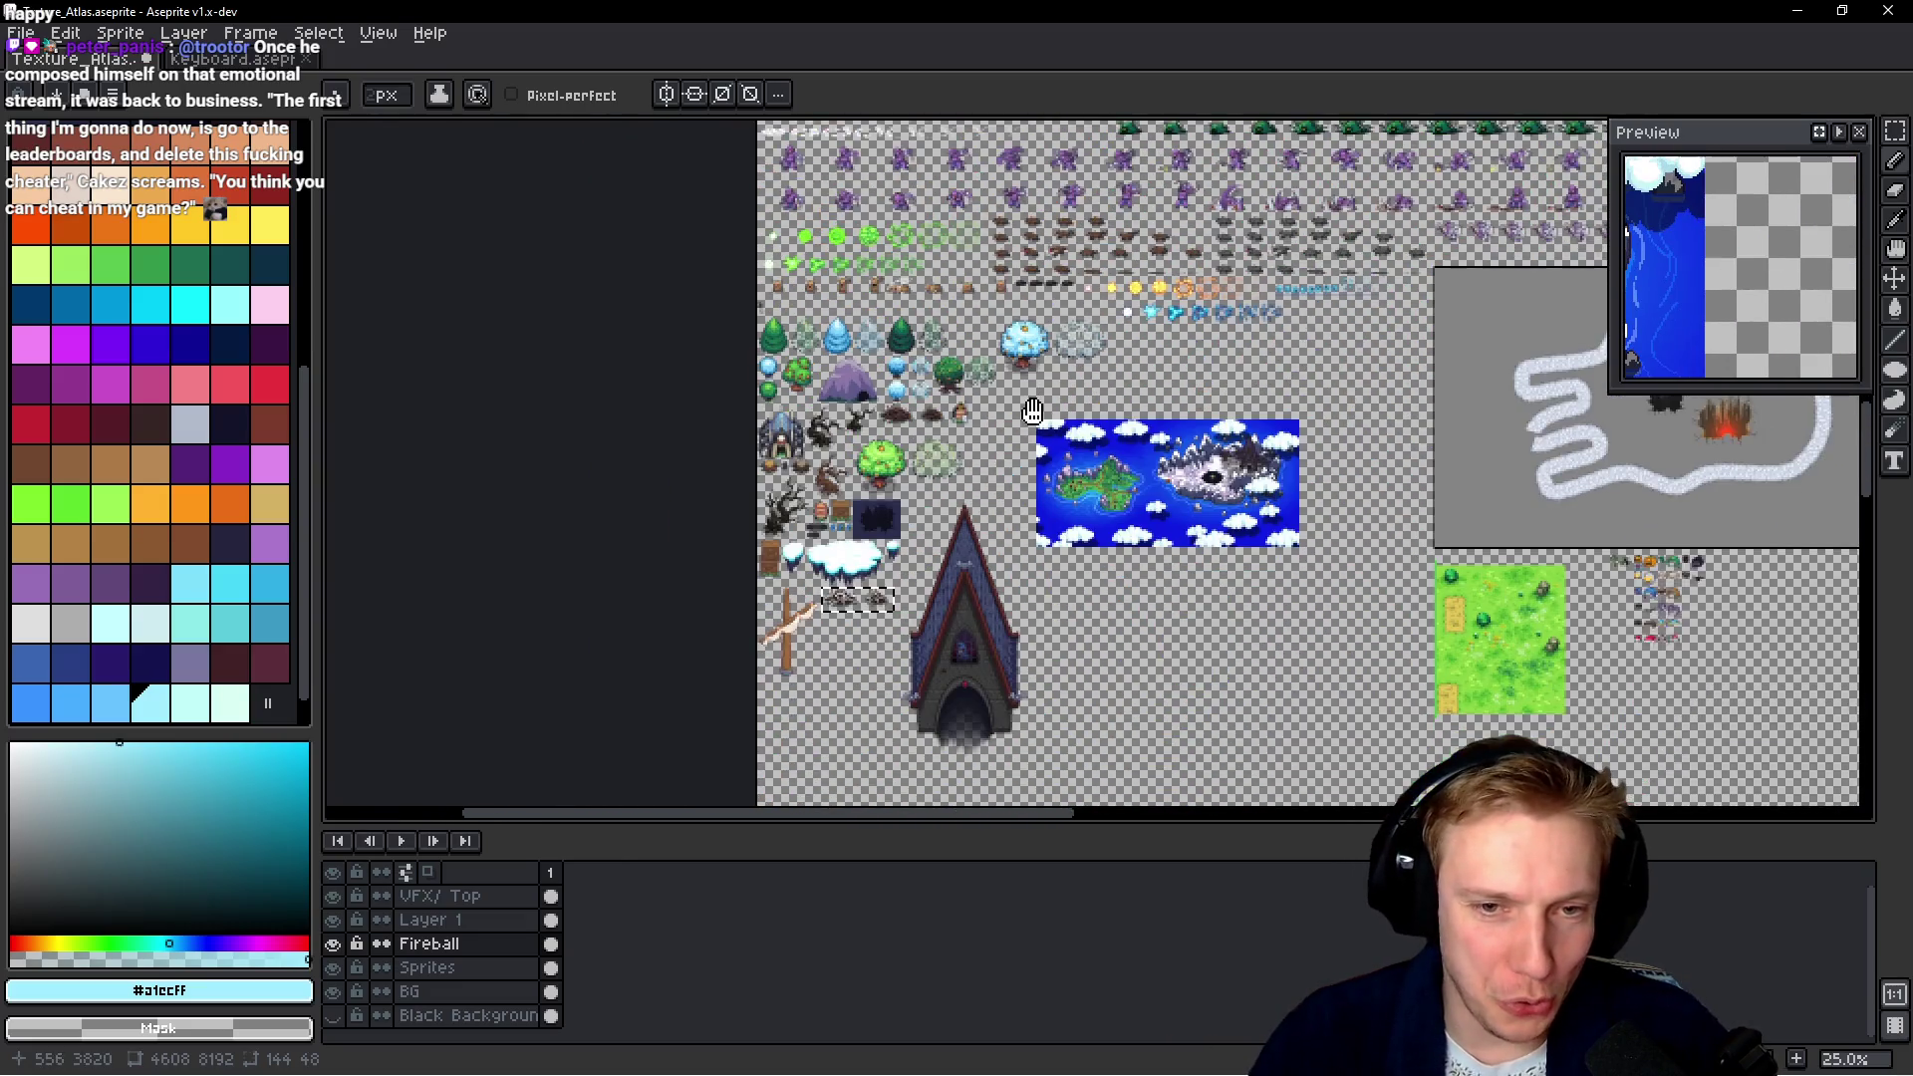
{"action": "scroll", "coordinate": [863, 620], "scroll_direction": "up", "scroll_amount": 5}
{"action": "scroll", "coordinate": [934, 569], "scroll_direction": "up", "scroll_amount": 4}
{"action": "scroll", "coordinate": [934, 569], "scroll_direction": "up", "scroll_amount": 4}
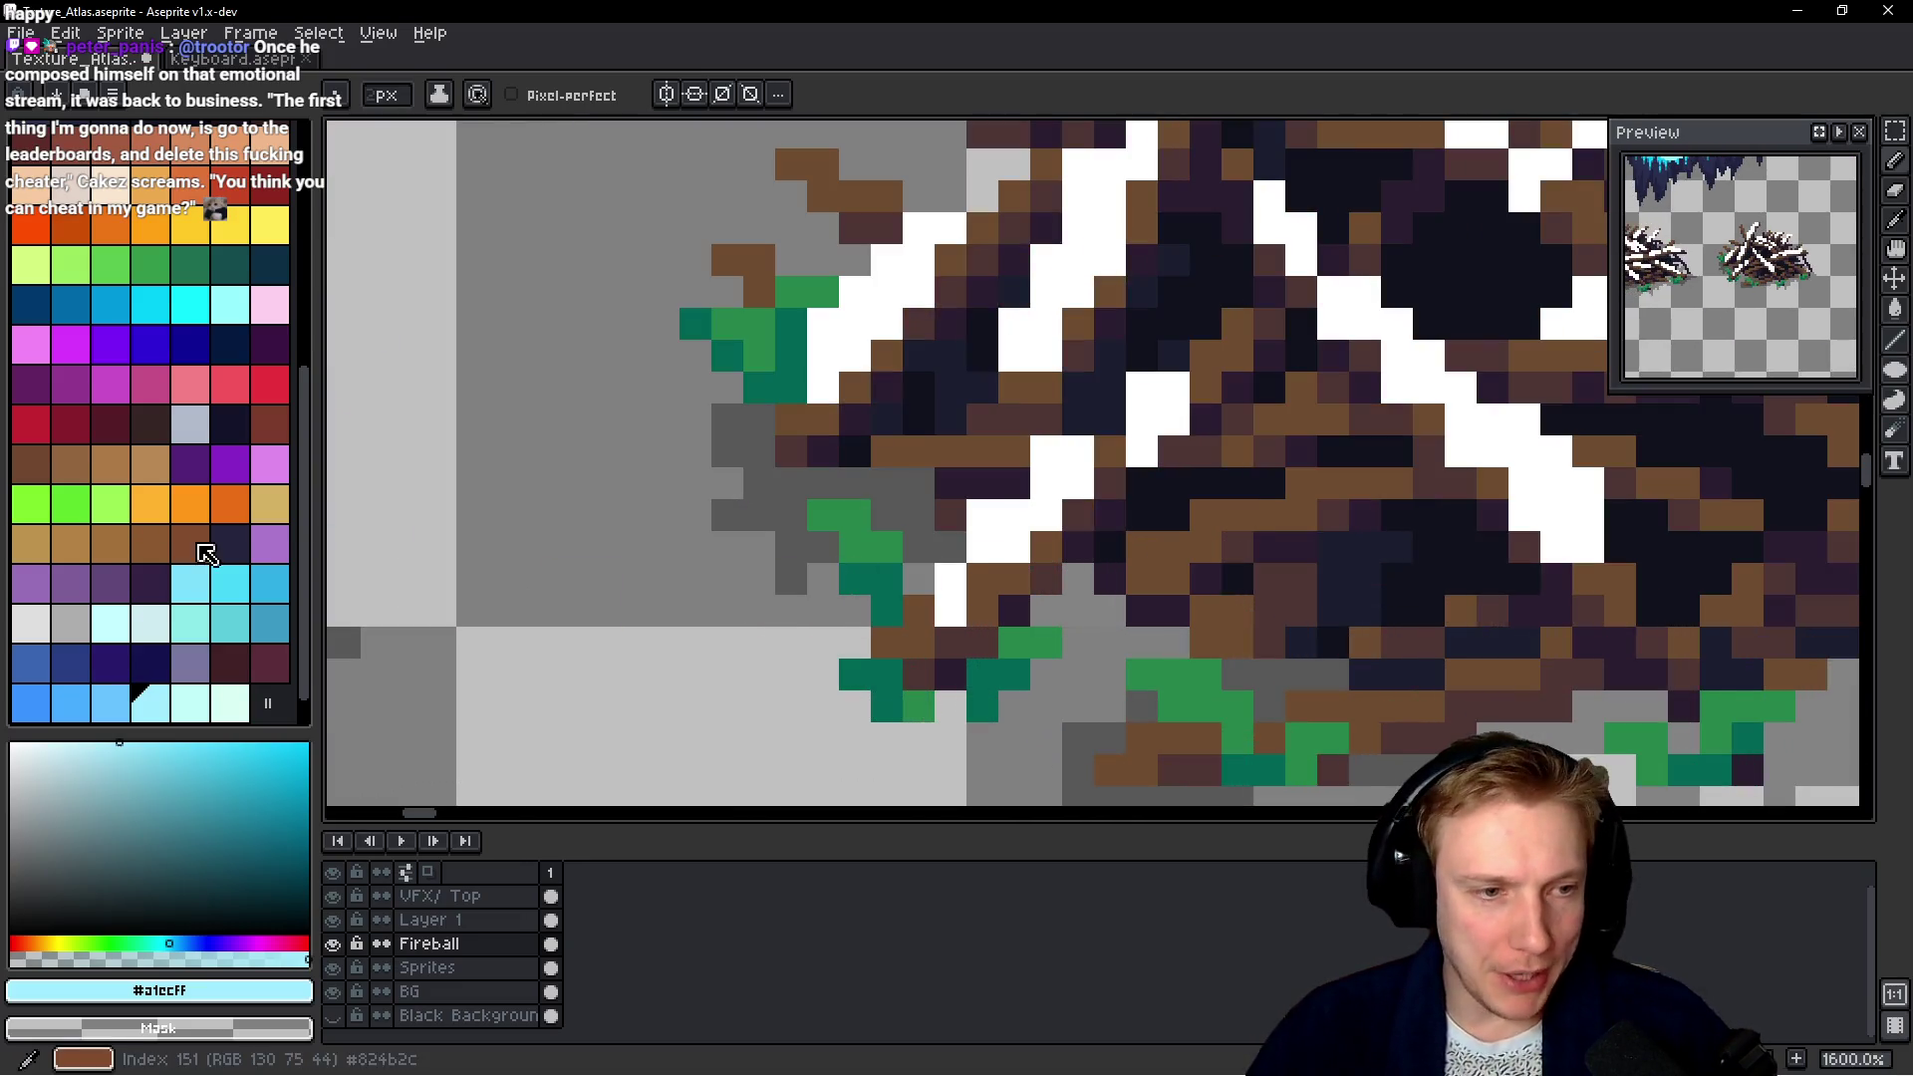
{"action": "scroll", "coordinate": [734, 530], "scroll_direction": "up", "scroll_amount": 3}
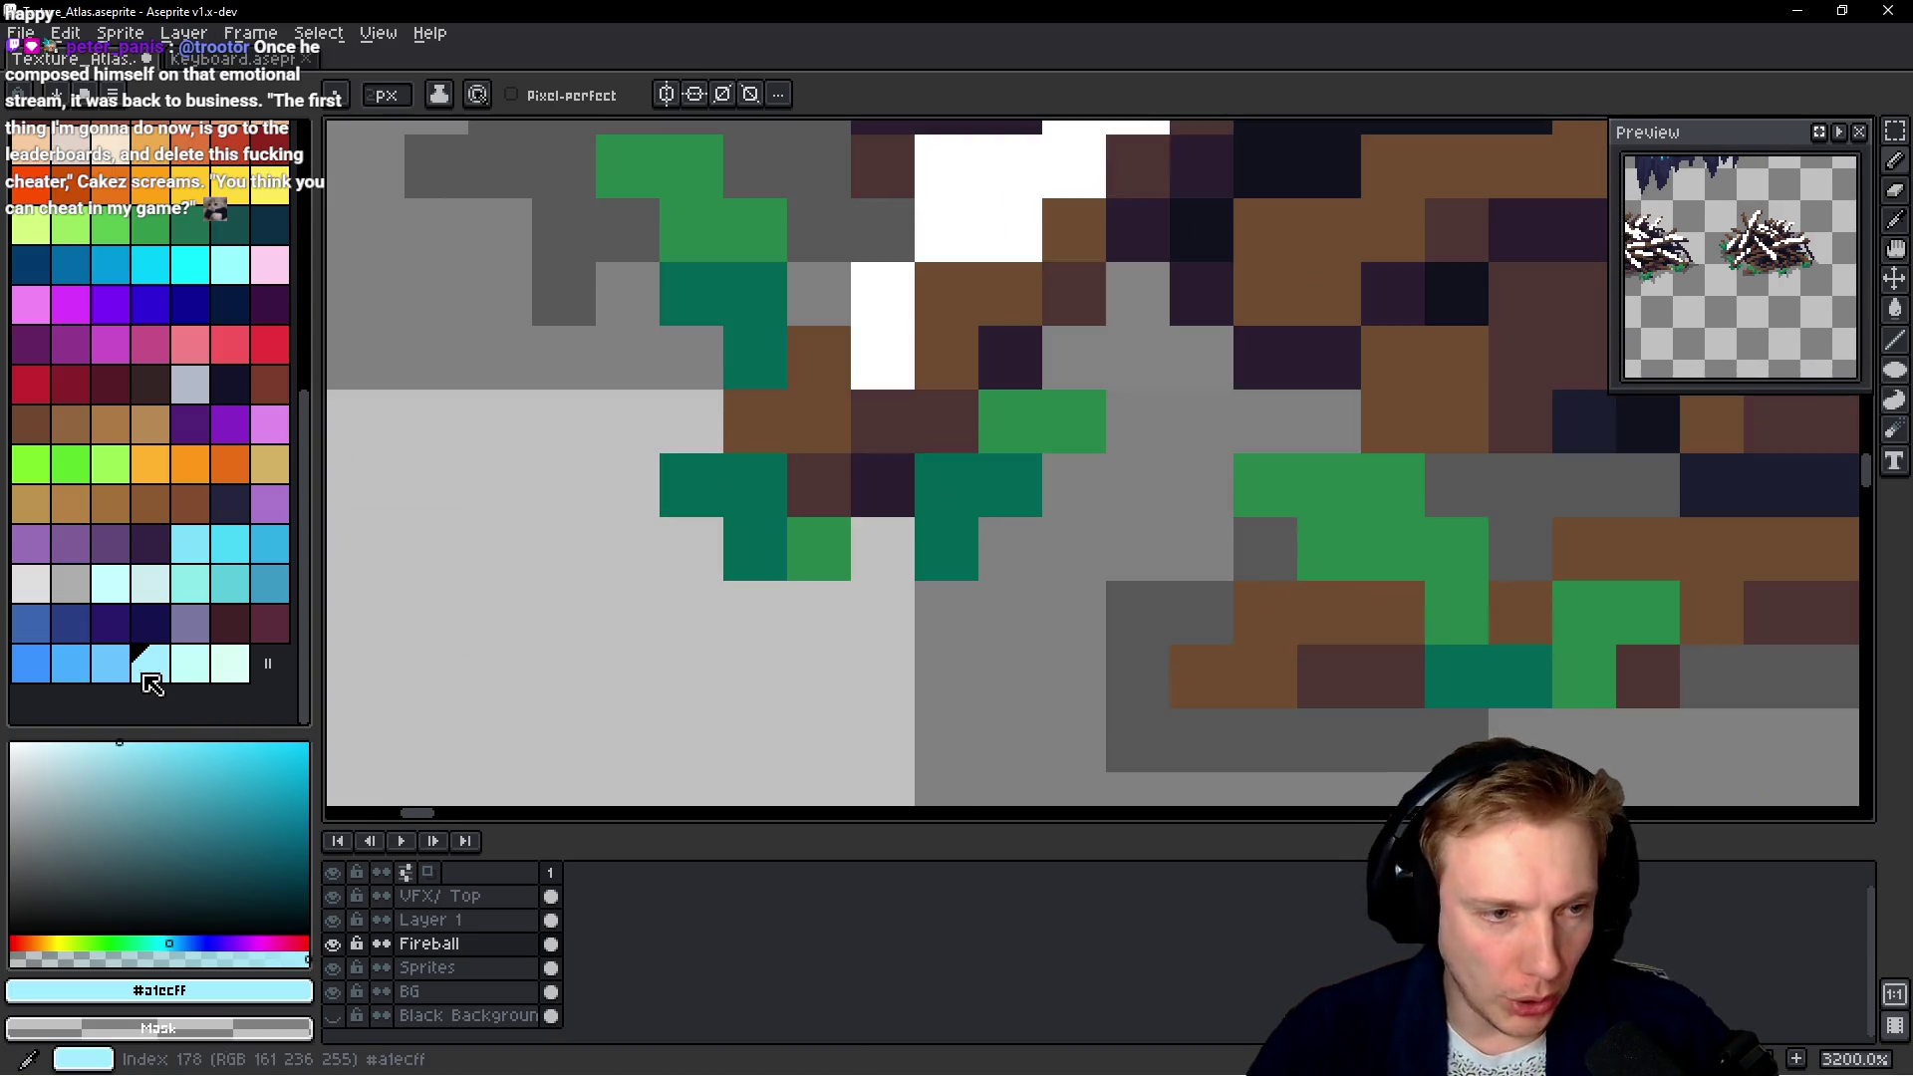
{"action": "key", "text": "g"}
{"action": "left_click", "coordinate": [1242, 542], "text": "ctrl"}
{"action": "left_click", "coordinate": [1180, 488]}
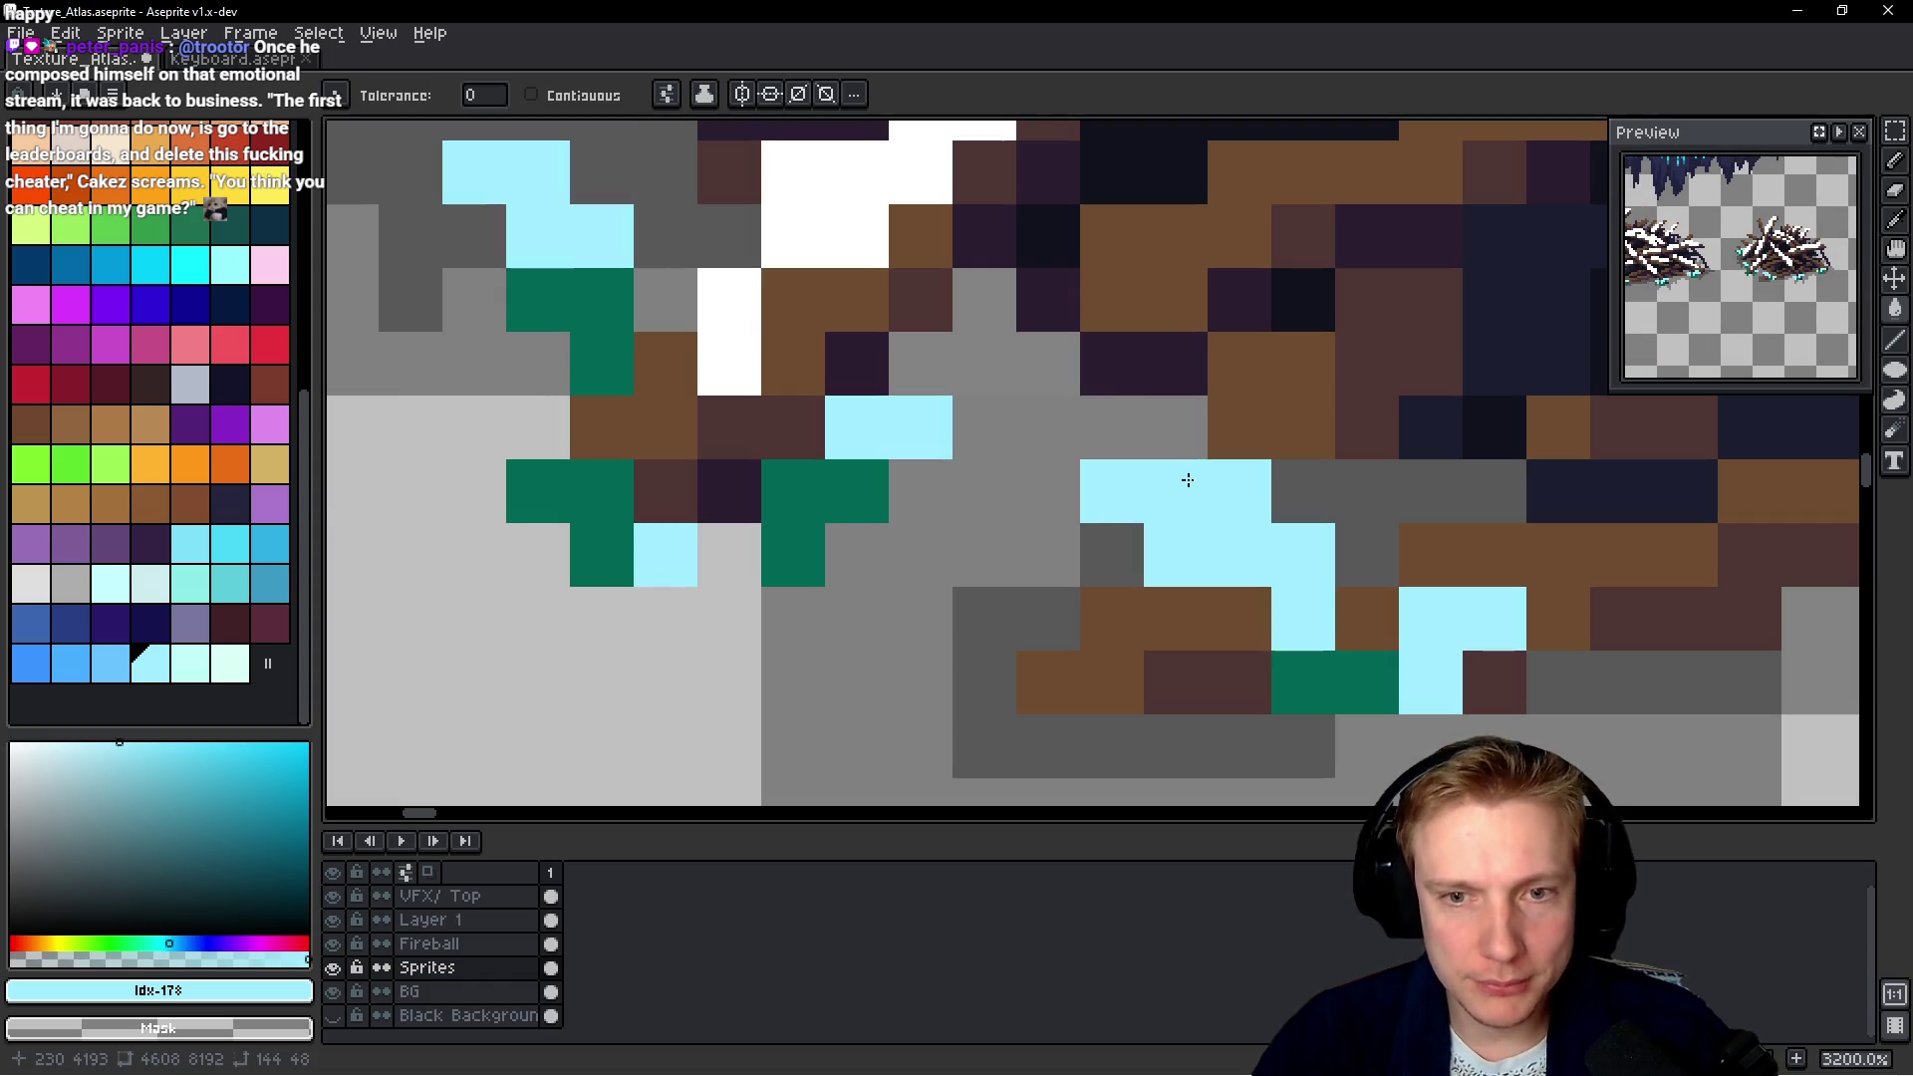
{"action": "scroll", "coordinate": [1188, 477], "scroll_direction": "down", "scroll_amount": 8}
{"action": "scroll", "coordinate": [931, 488], "scroll_direction": "up", "scroll_amount": 2}
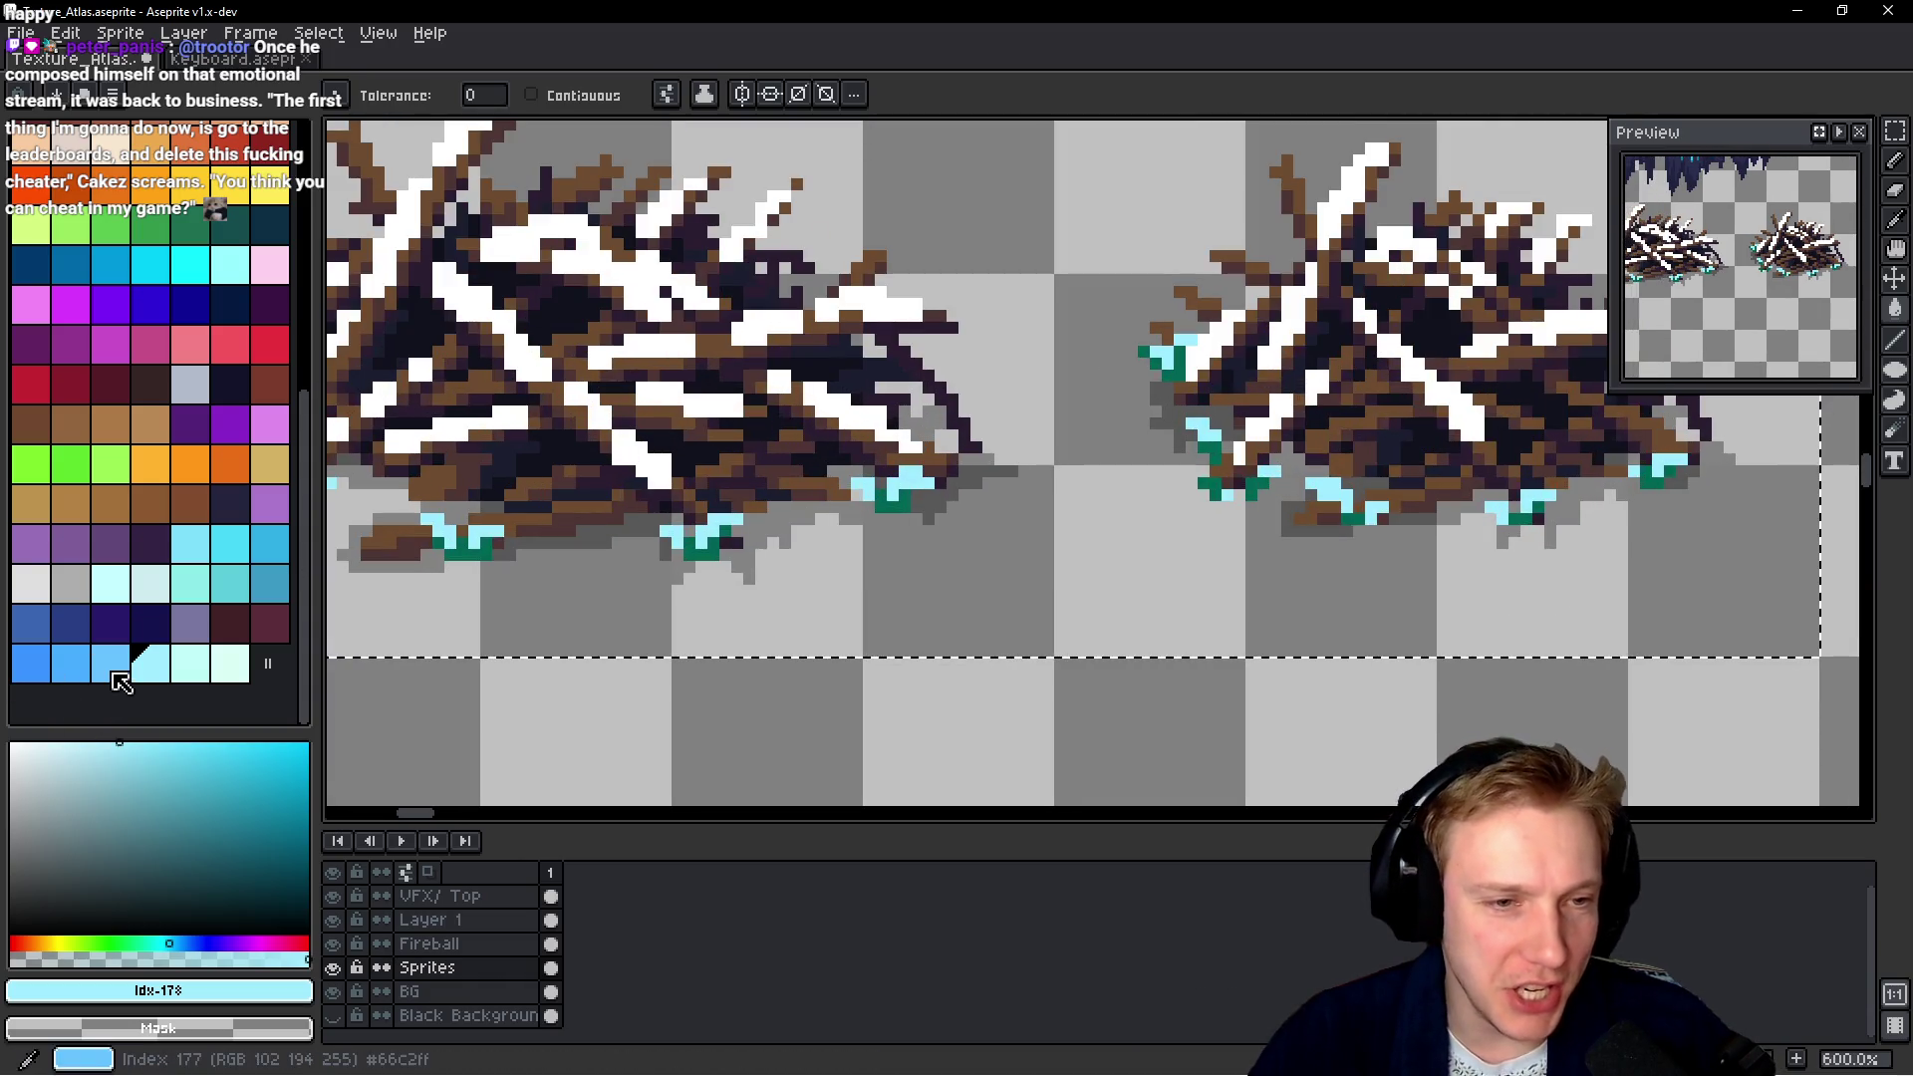
Recolour the other twig pile's green base with #66c2ff and save the atlas
{"action": "left_click", "coordinate": [111, 663]}
{"action": "scroll", "coordinate": [437, 551], "scroll_direction": "up", "scroll_amount": 3}
{"action": "left_click", "coordinate": [482, 540]}
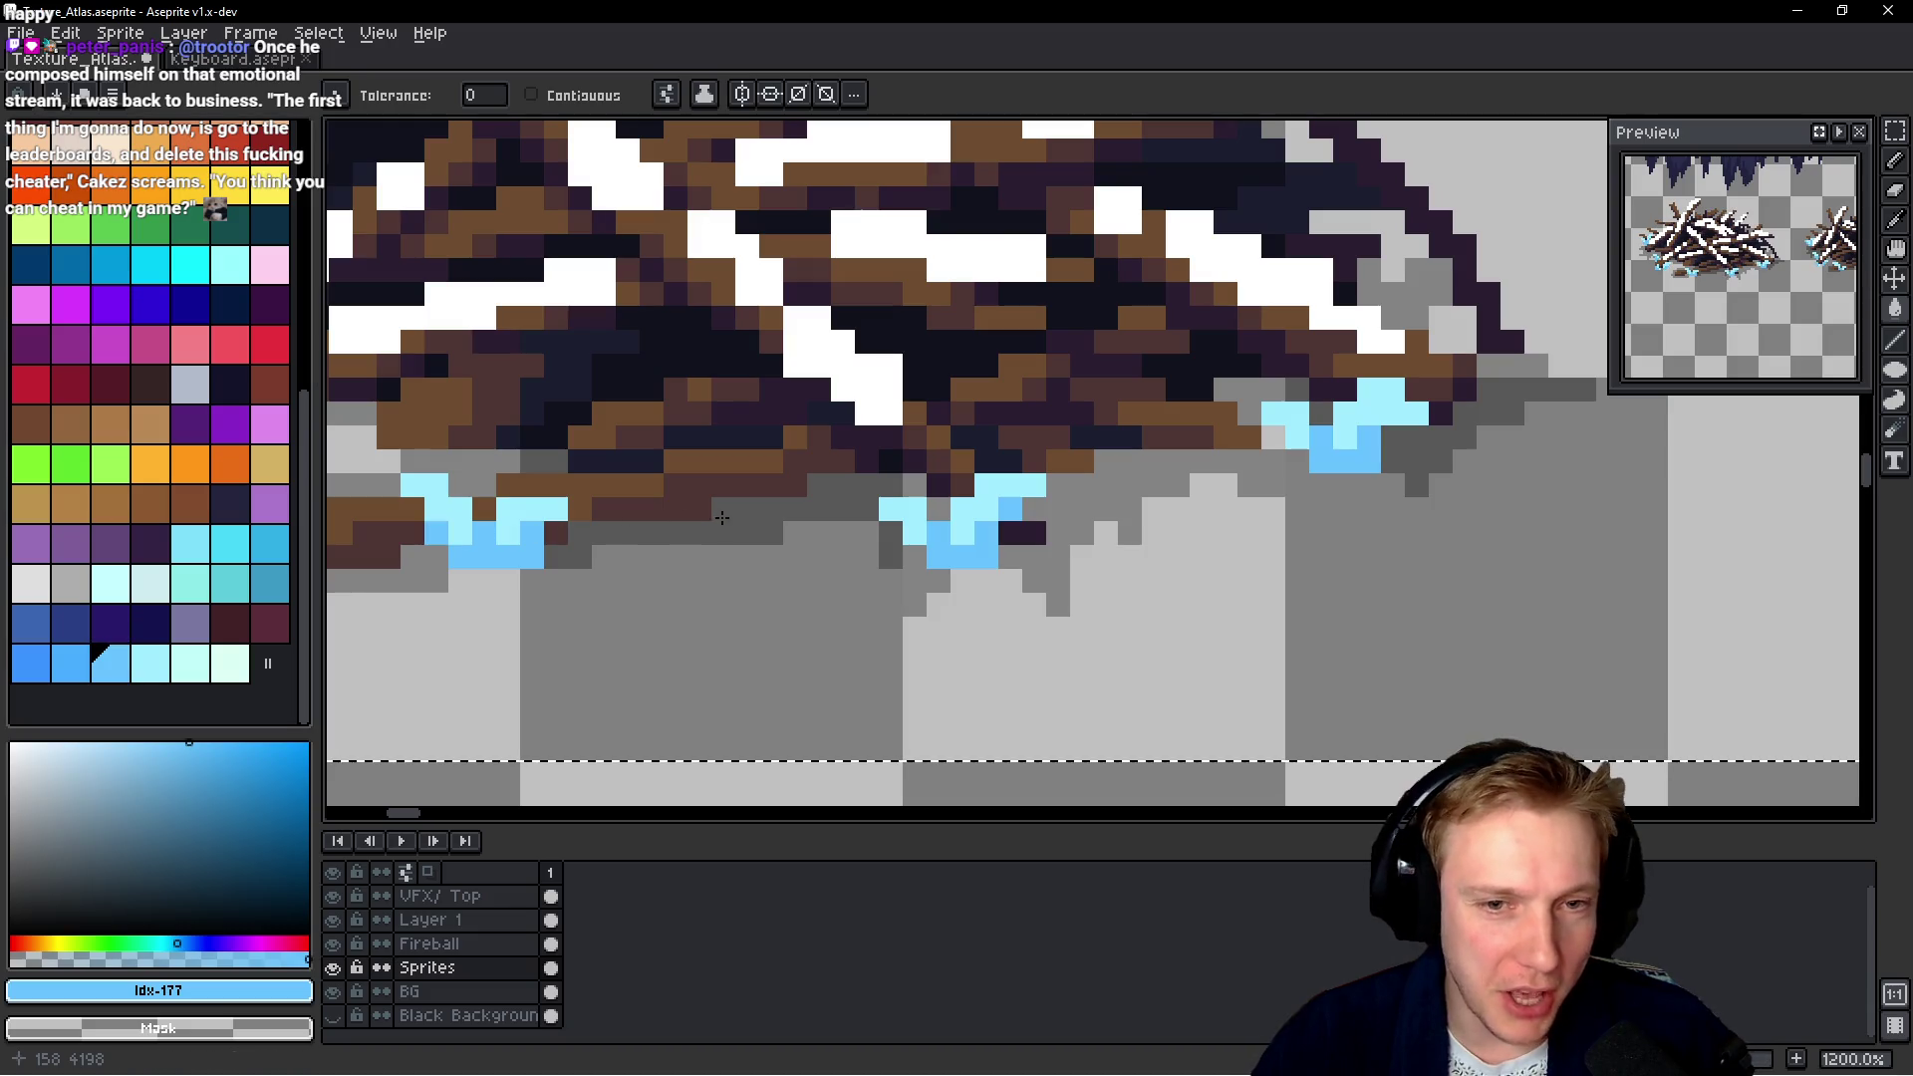
{"action": "scroll", "coordinate": [719, 518], "scroll_direction": "down", "scroll_amount": 6}
{"action": "scroll", "coordinate": [719, 518], "scroll_direction": "down", "scroll_amount": 2}
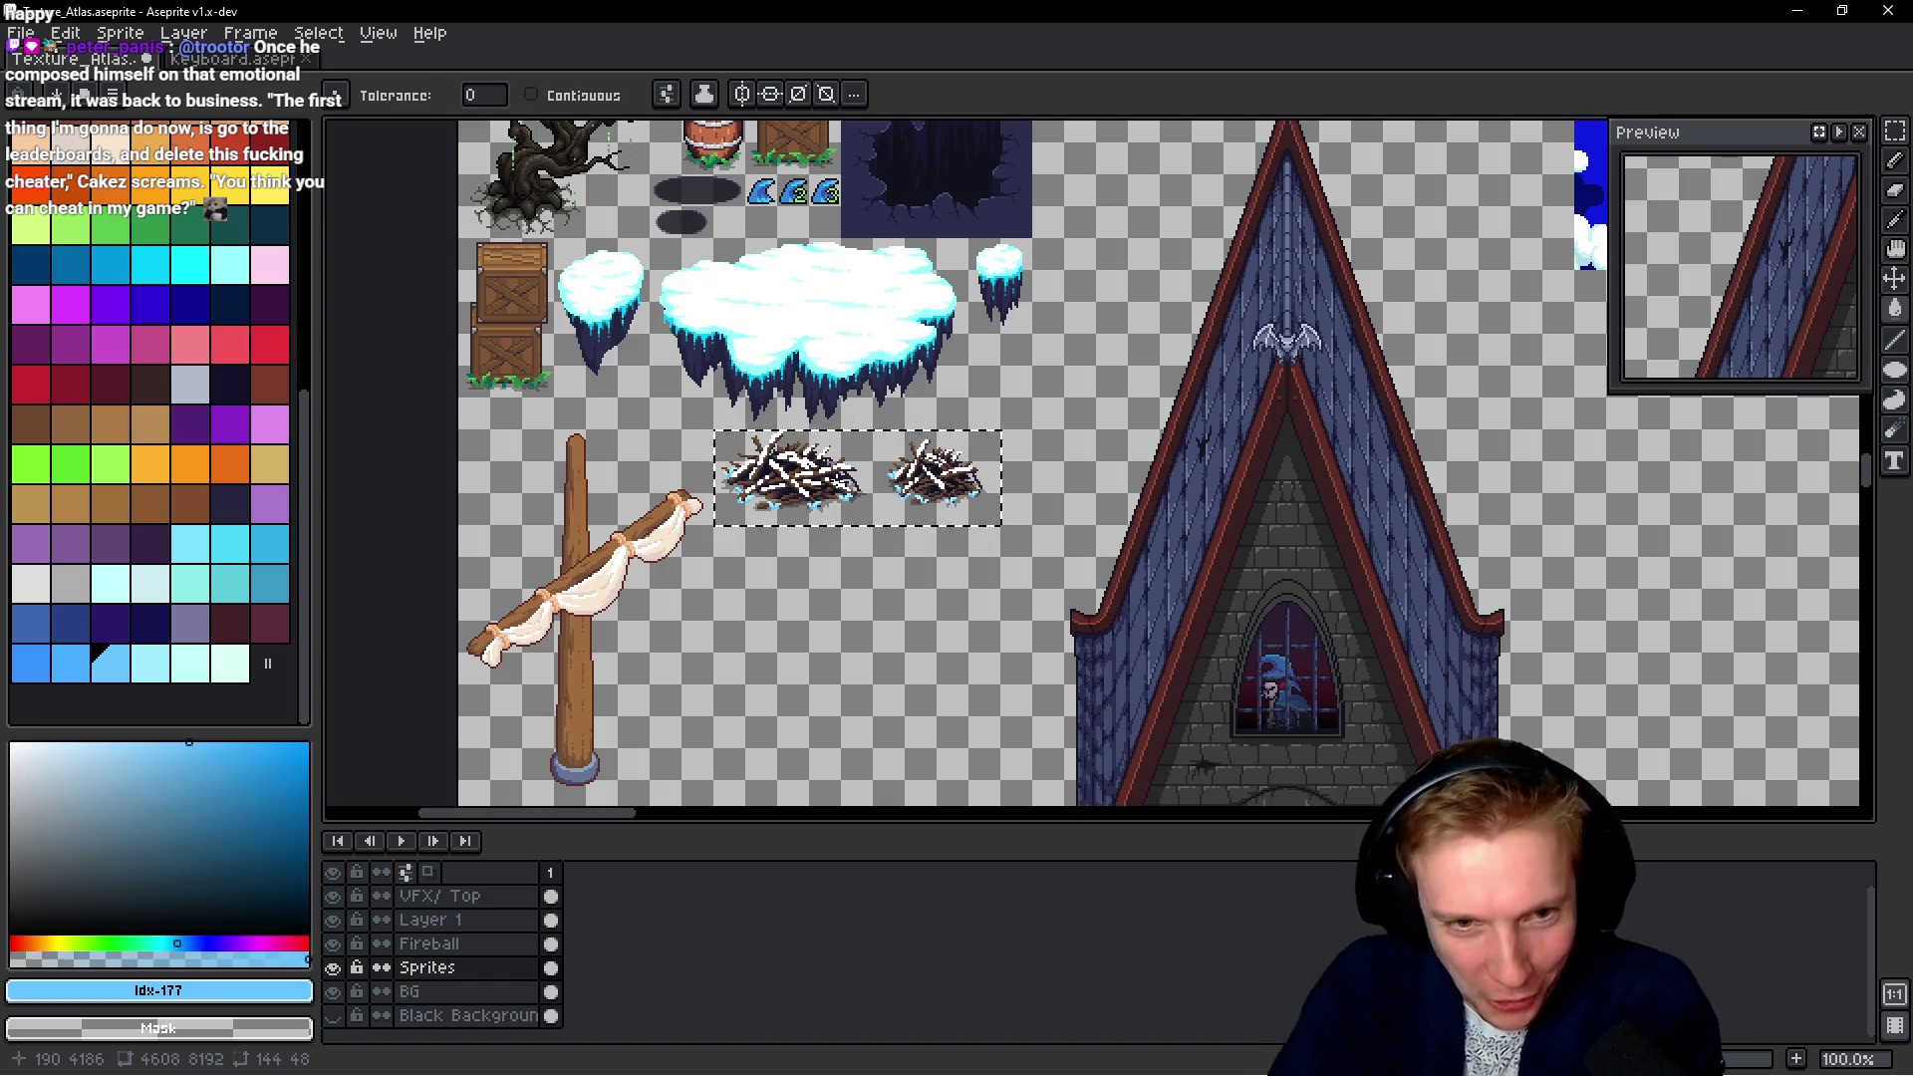
{"action": "key", "text": "ctrl+s"}
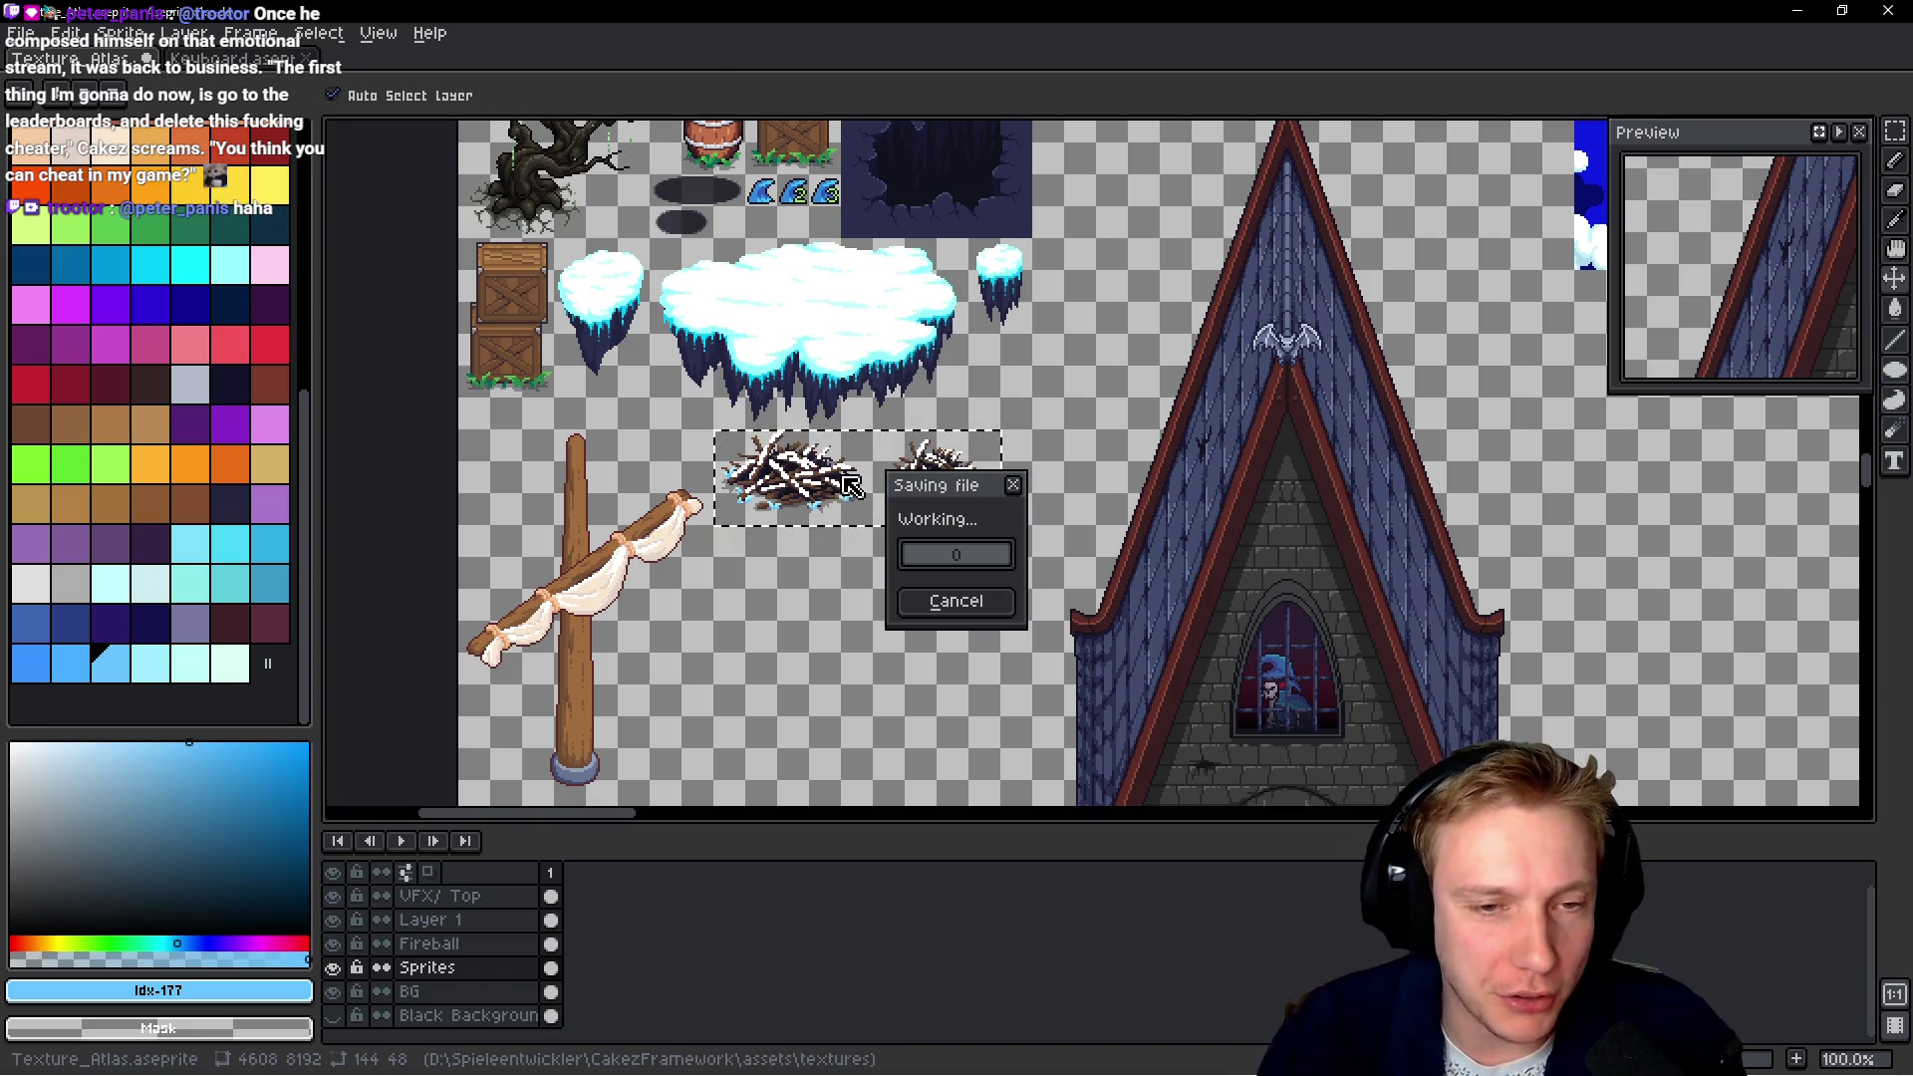
Export the atlas as the sprite sheet Texture_Atlas.png with the icy twig piles
{"action": "key", "text": "ctrl+e"}
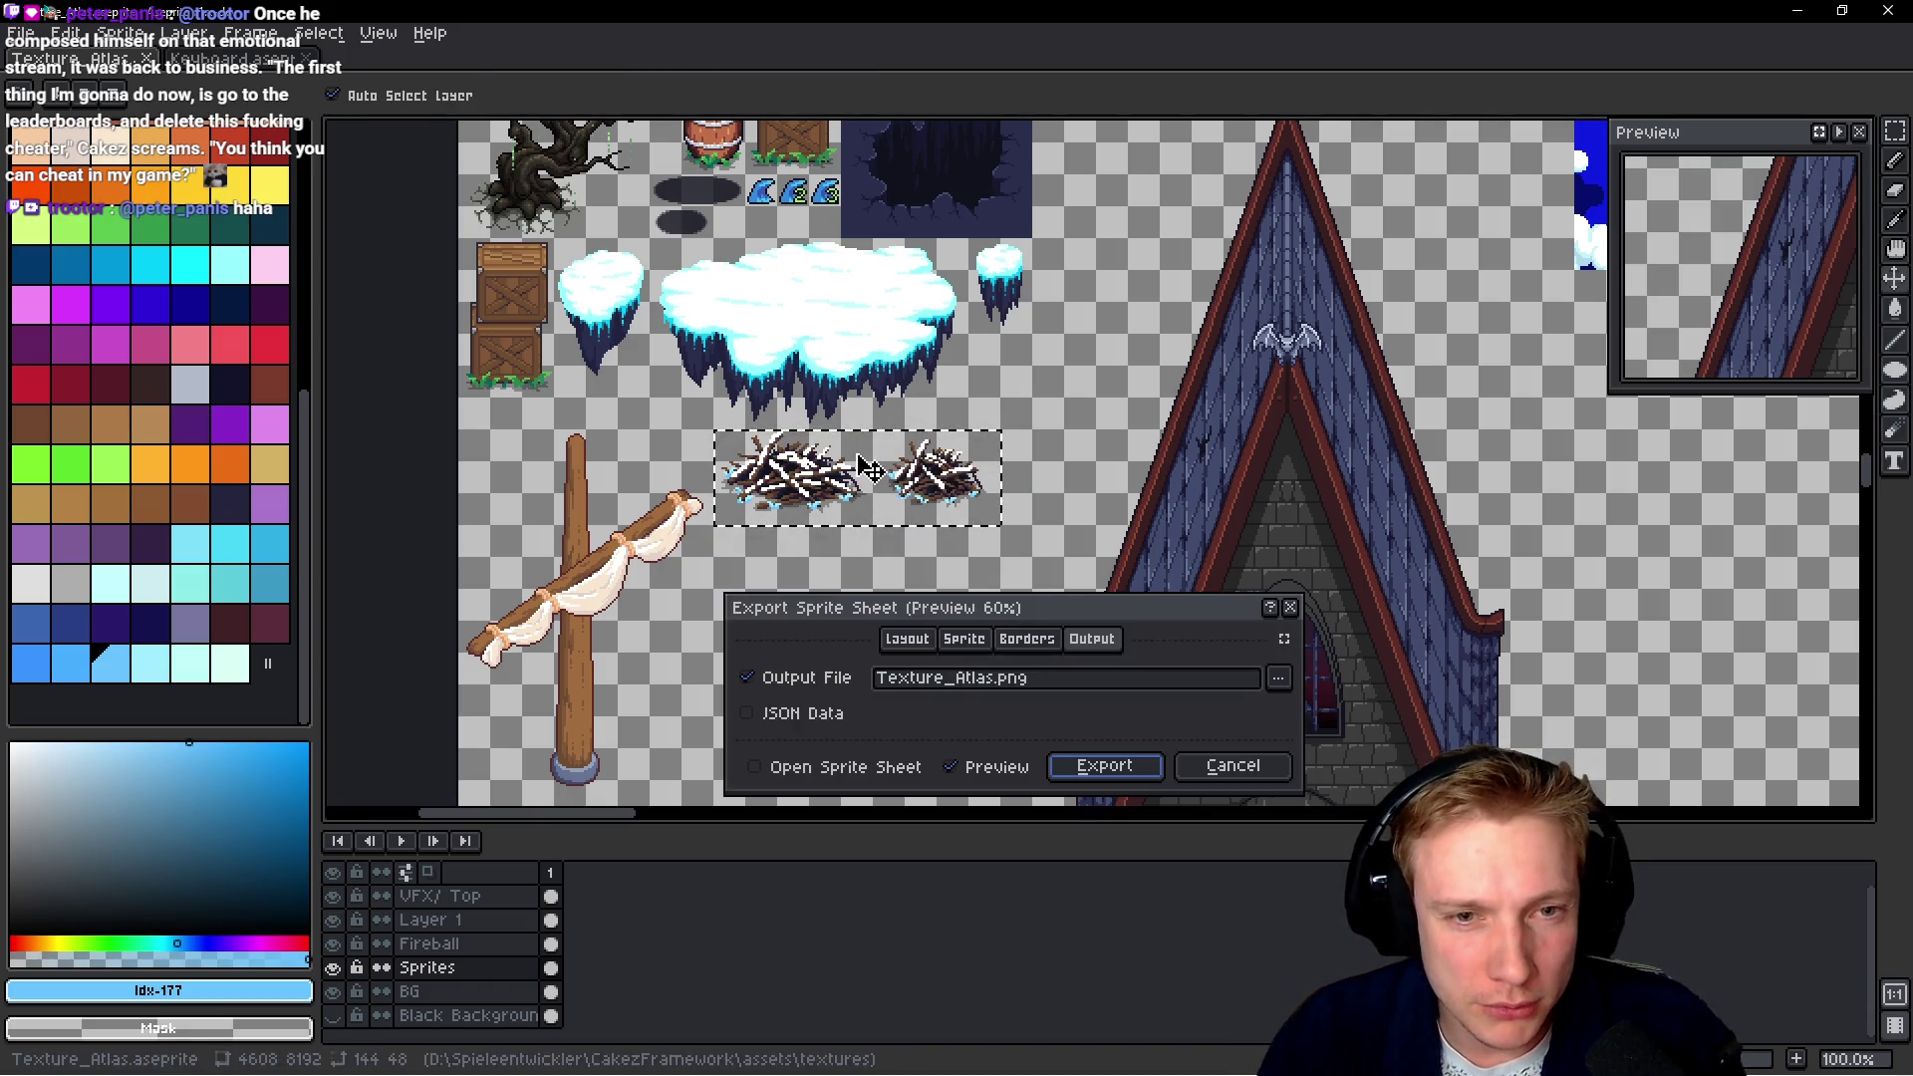
{"action": "left_click", "coordinate": [1110, 775]}
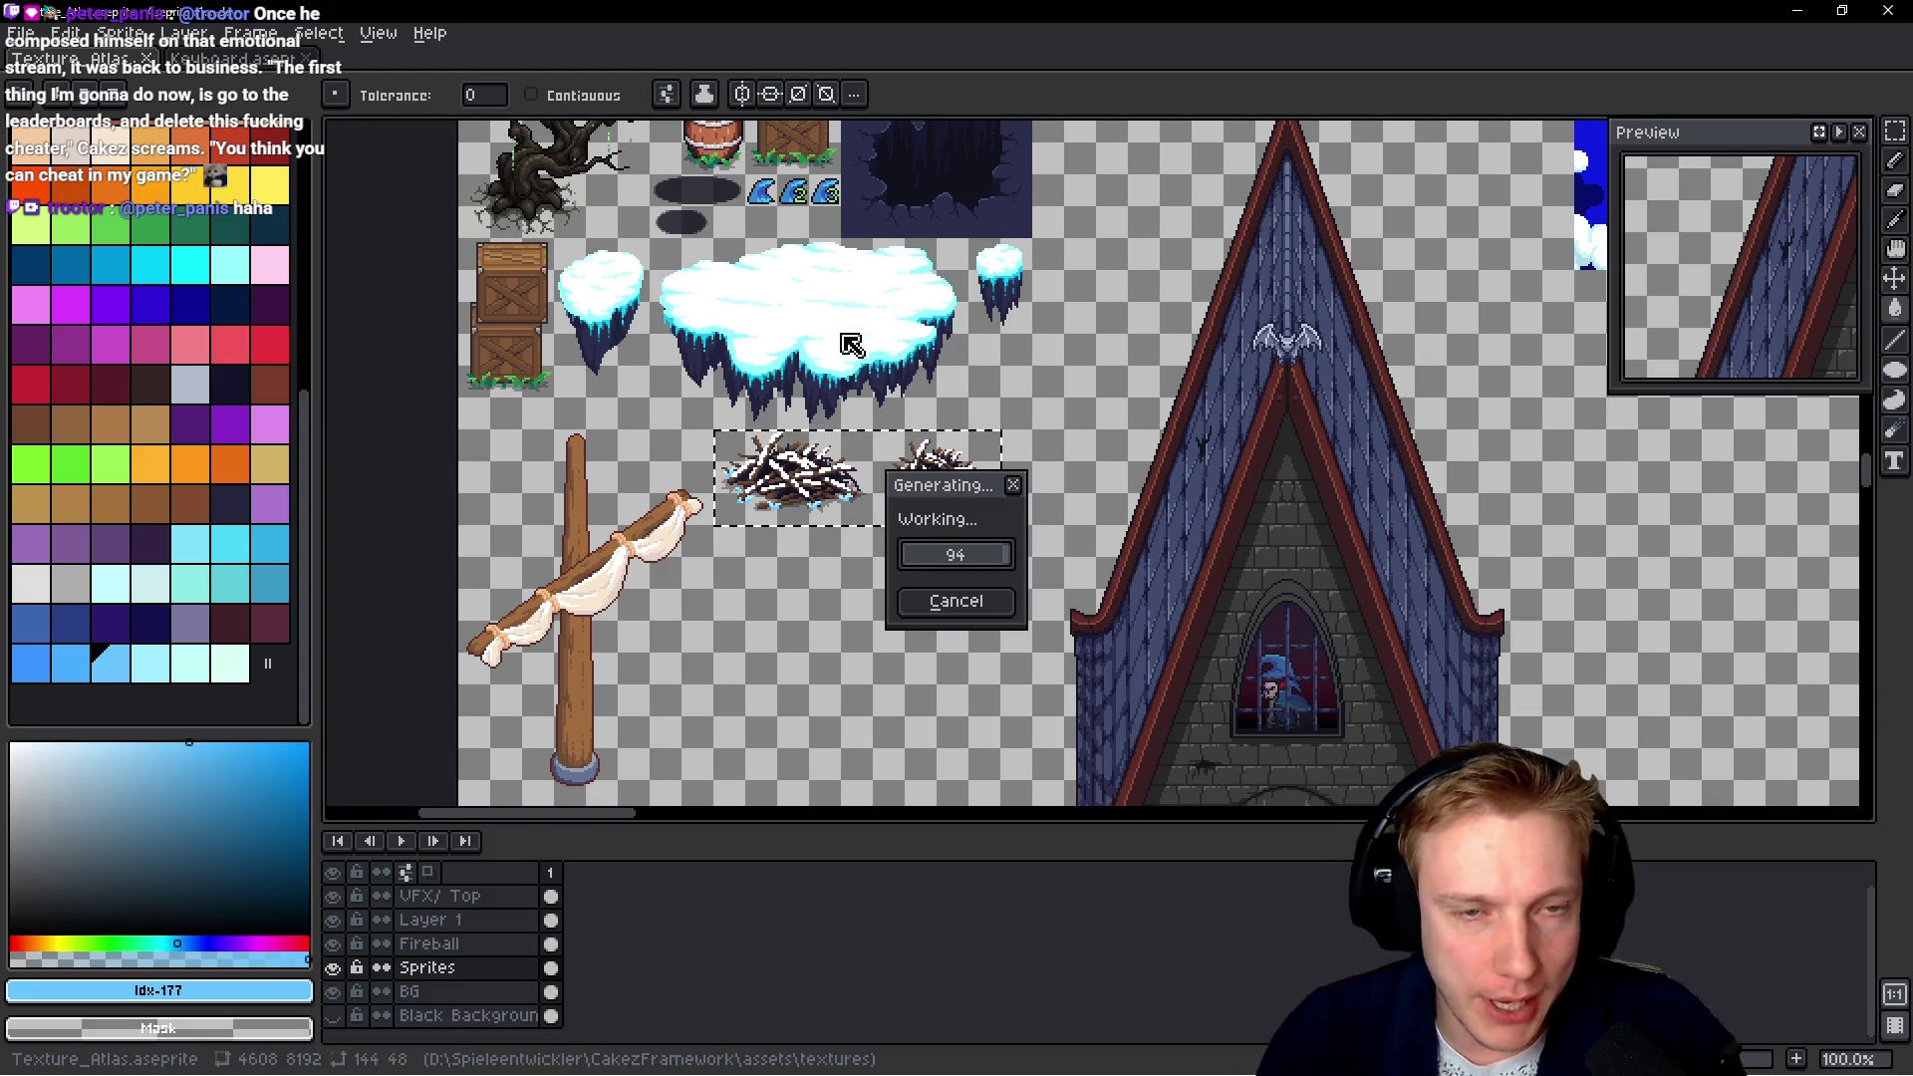
{"action": "scroll", "coordinate": [858, 461], "scroll_direction": "up", "scroll_amount": 5}
{"action": "scroll", "coordinate": [775, 299], "scroll_direction": "up", "scroll_amount": 1}
{"action": "scroll", "coordinate": [775, 300], "scroll_direction": "up", "scroll_amount": 1}
{"action": "scroll", "coordinate": [737, 249], "scroll_direction": "down", "scroll_amount": 1}
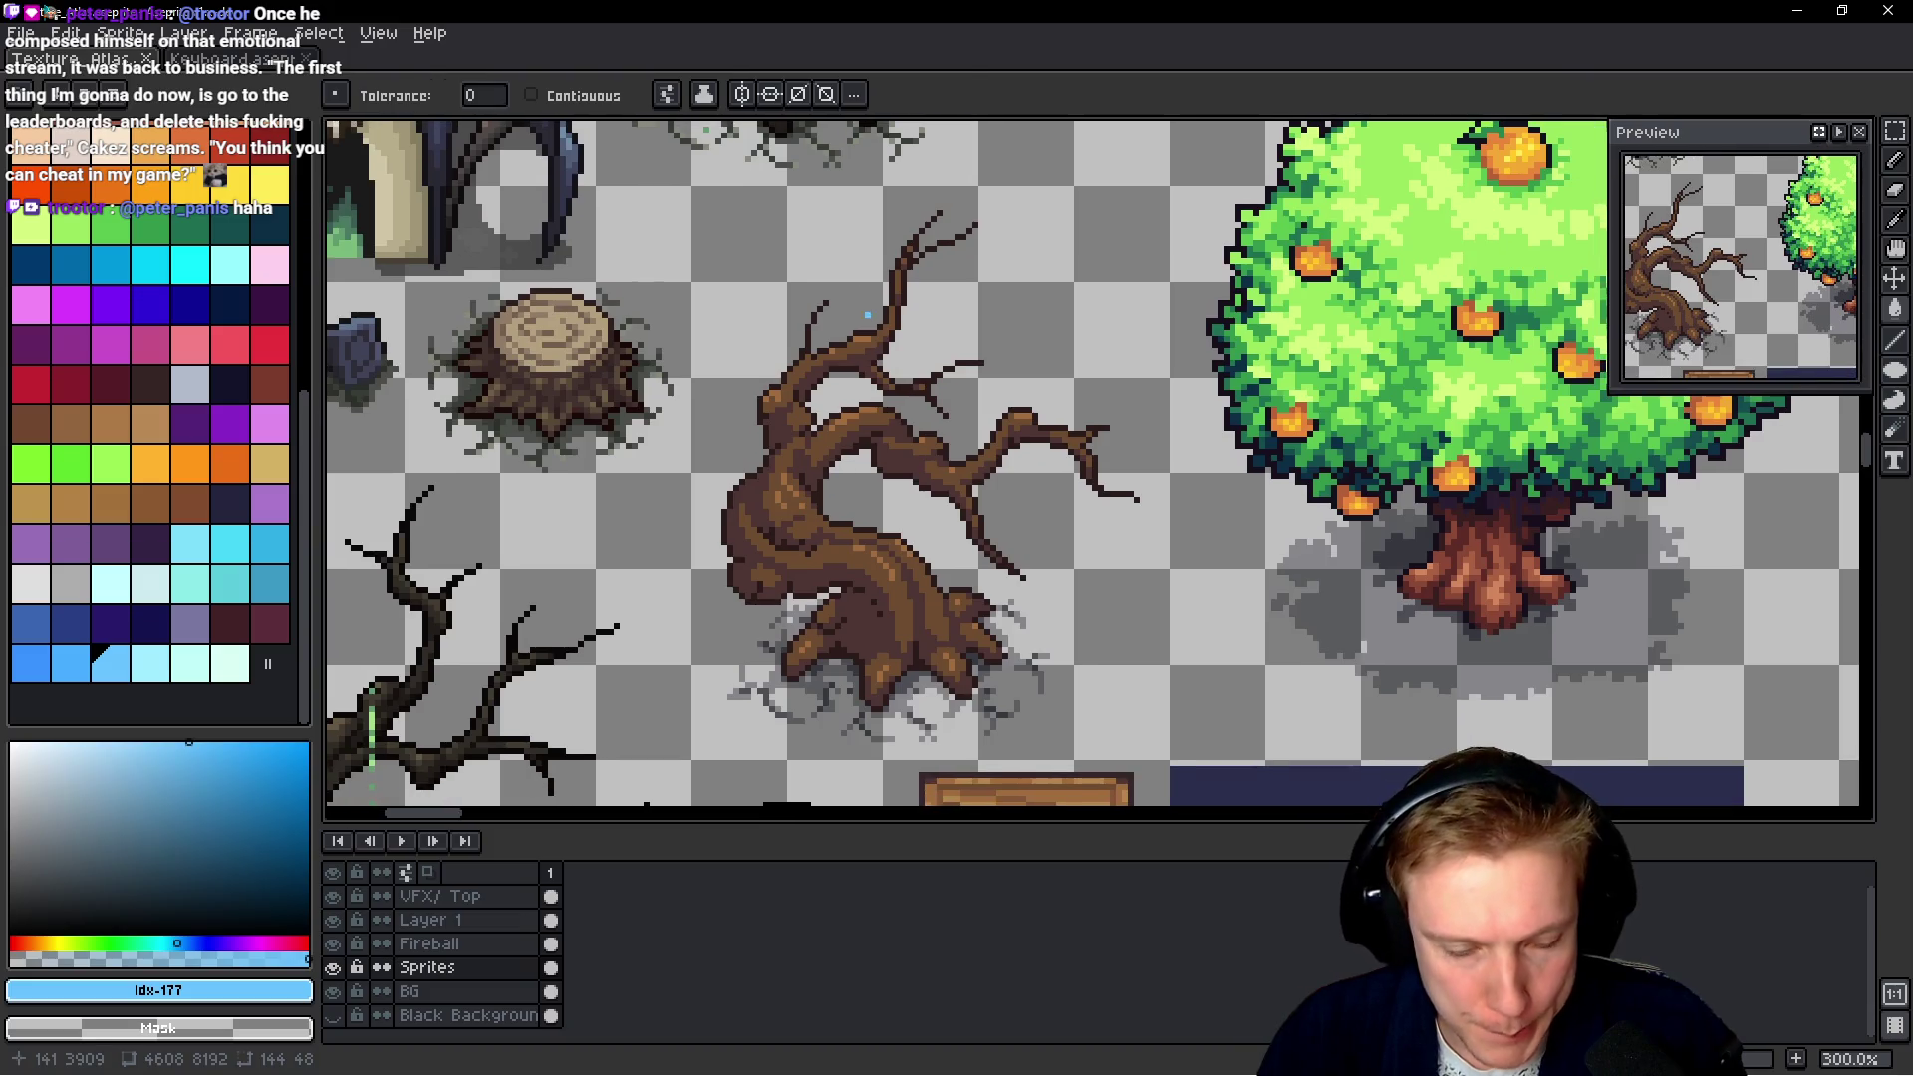
Marquee-select the twisted dead tree and bring the empty area below the twig piles into view
{"action": "key", "text": "m"}
{"action": "left_click_drag", "start_coordinate": [694, 190], "coordinate": [1166, 746]}
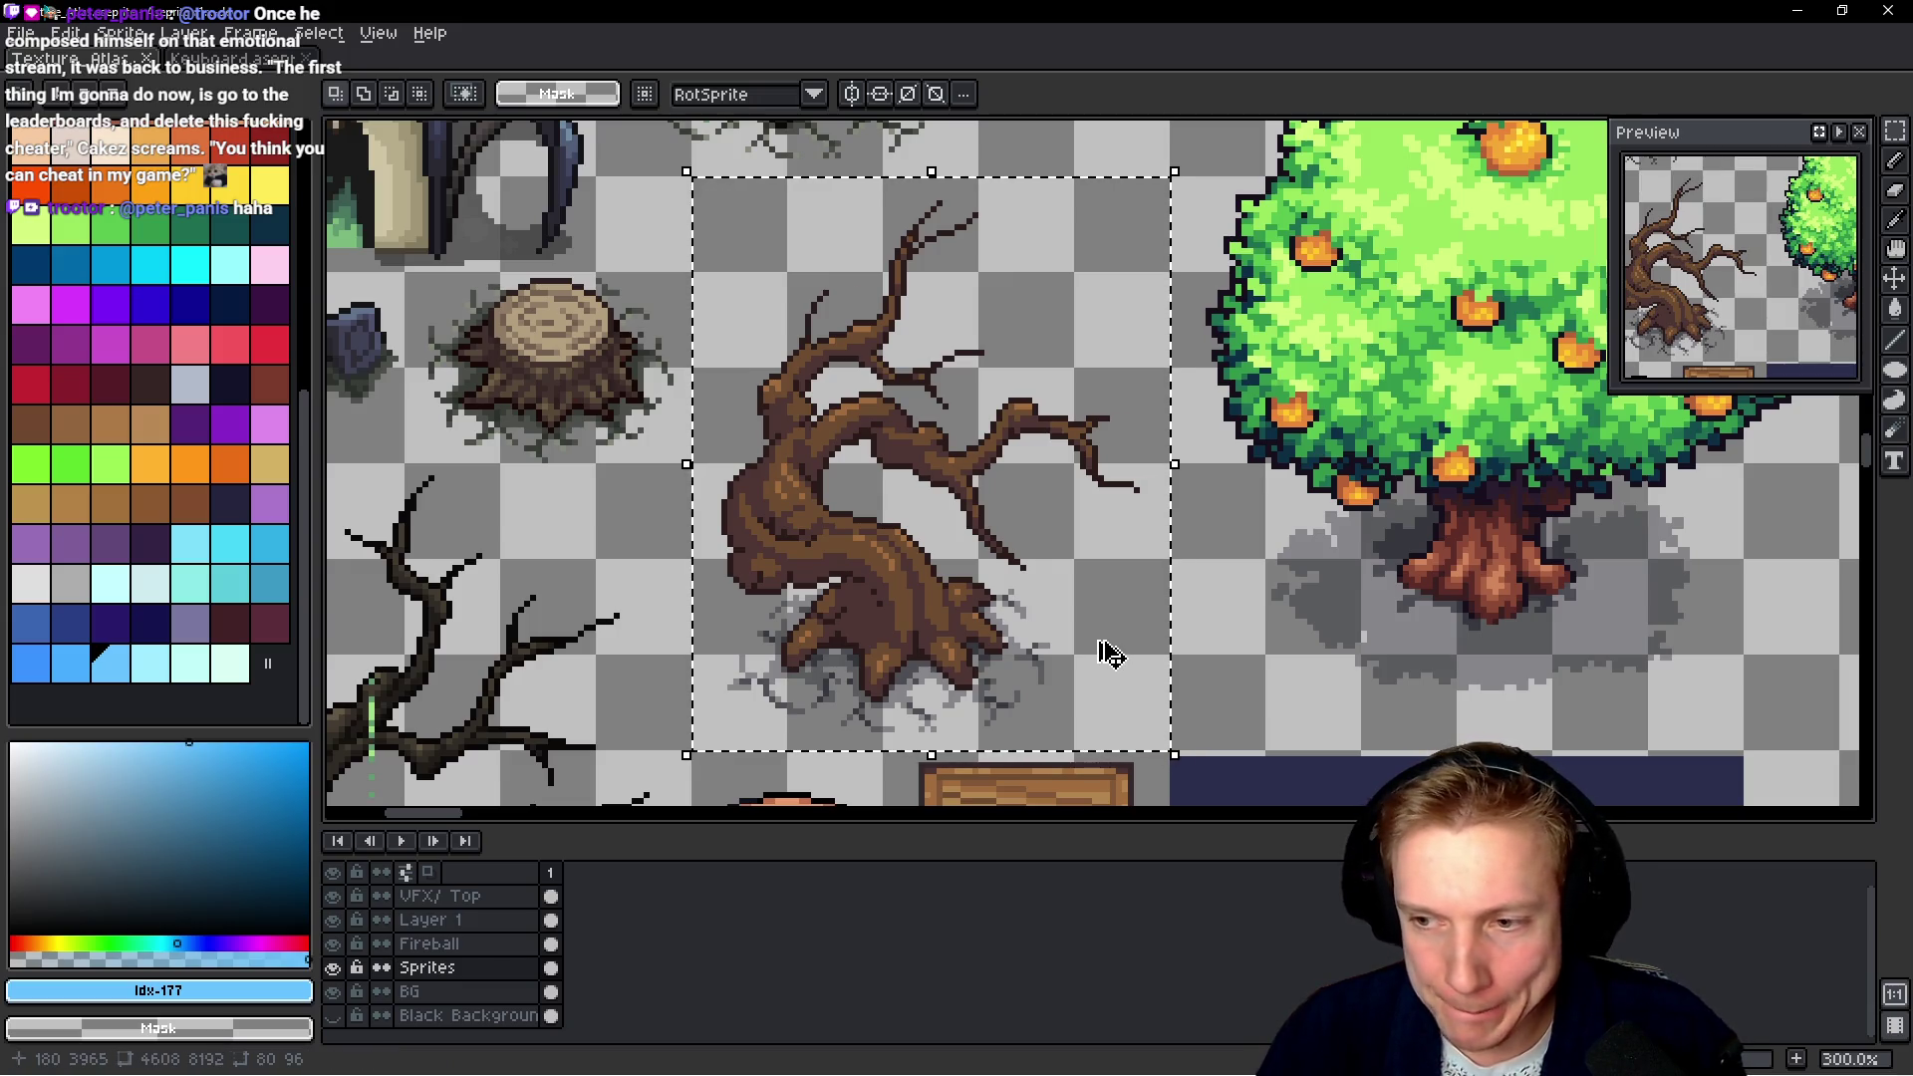
{"action": "scroll", "coordinate": [1051, 536], "scroll_direction": "down", "scroll_amount": 1}
{"action": "scroll", "coordinate": [1051, 536], "scroll_direction": "down", "scroll_amount": 1}
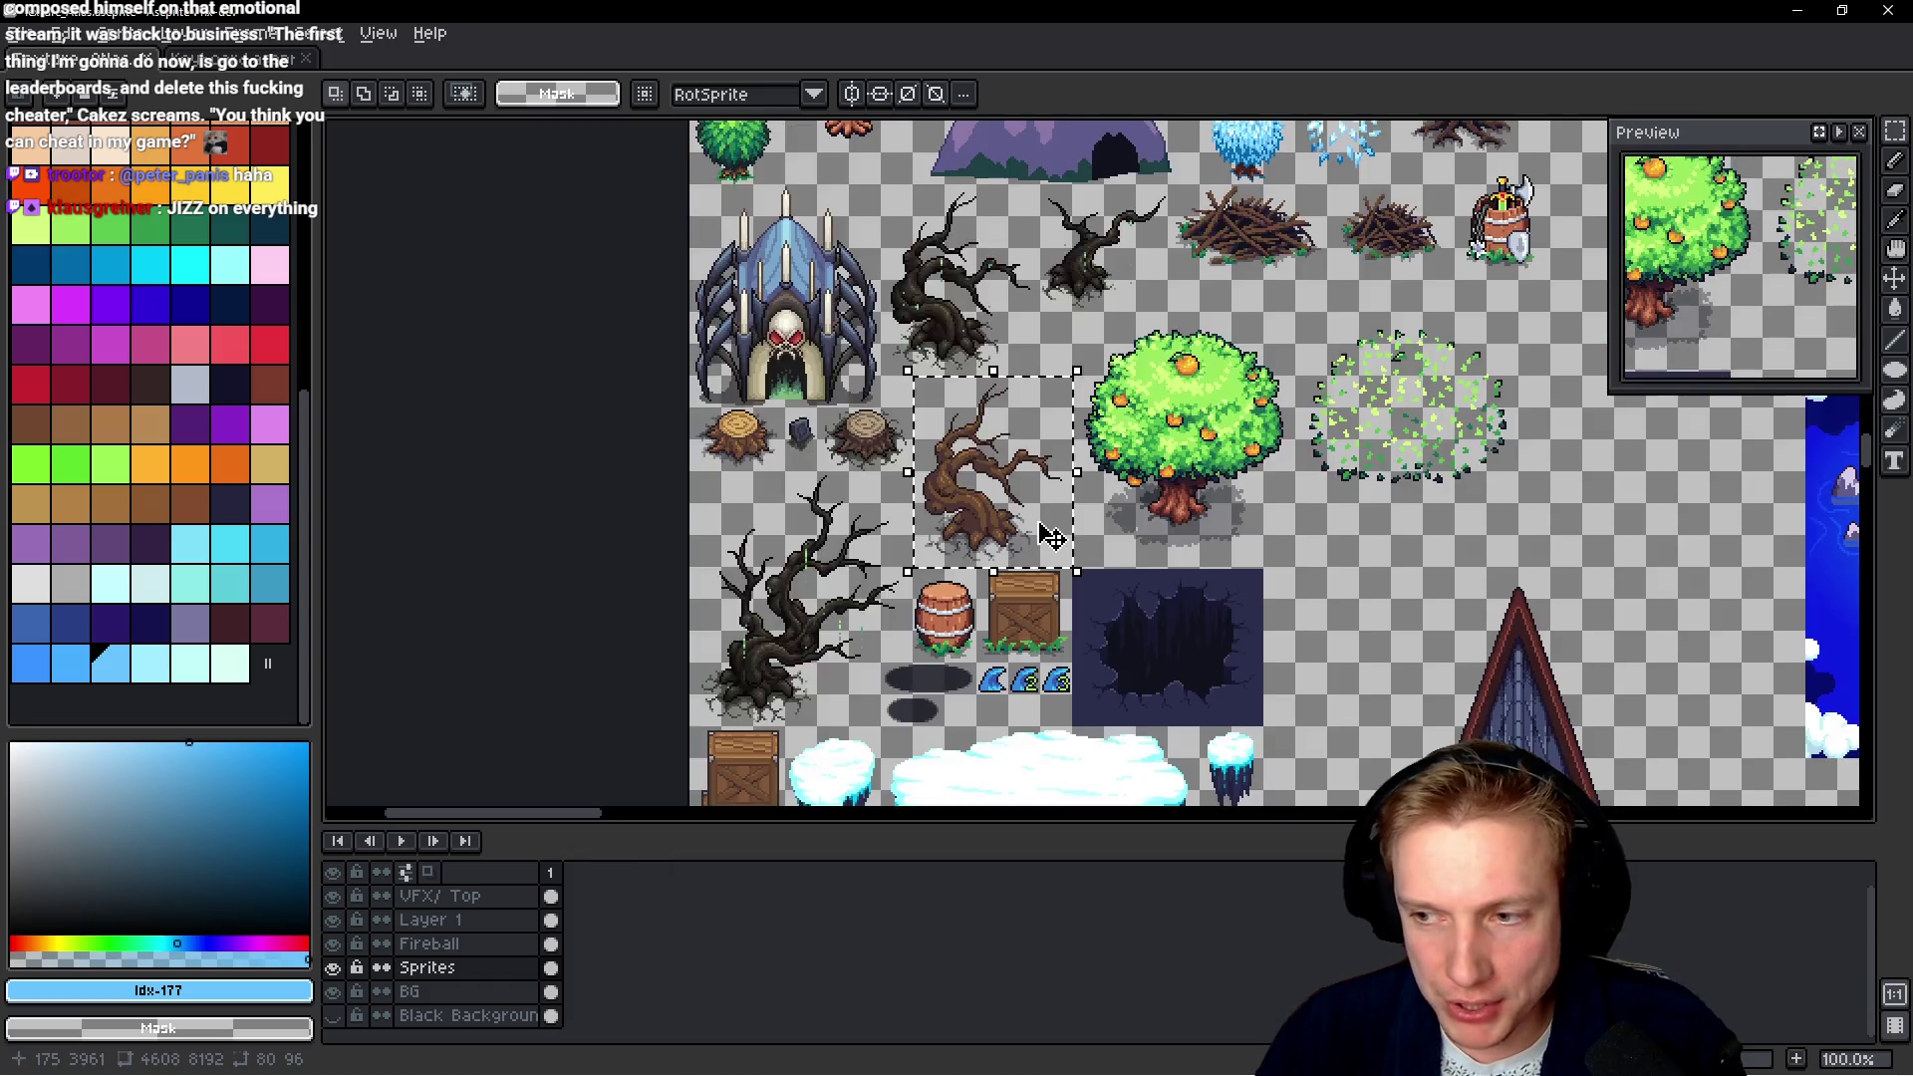
{"action": "scroll", "coordinate": [1051, 536], "scroll_direction": "down", "scroll_amount": 1}
{"action": "scroll", "coordinate": [1114, 447], "scroll_direction": "down", "scroll_amount": 2}
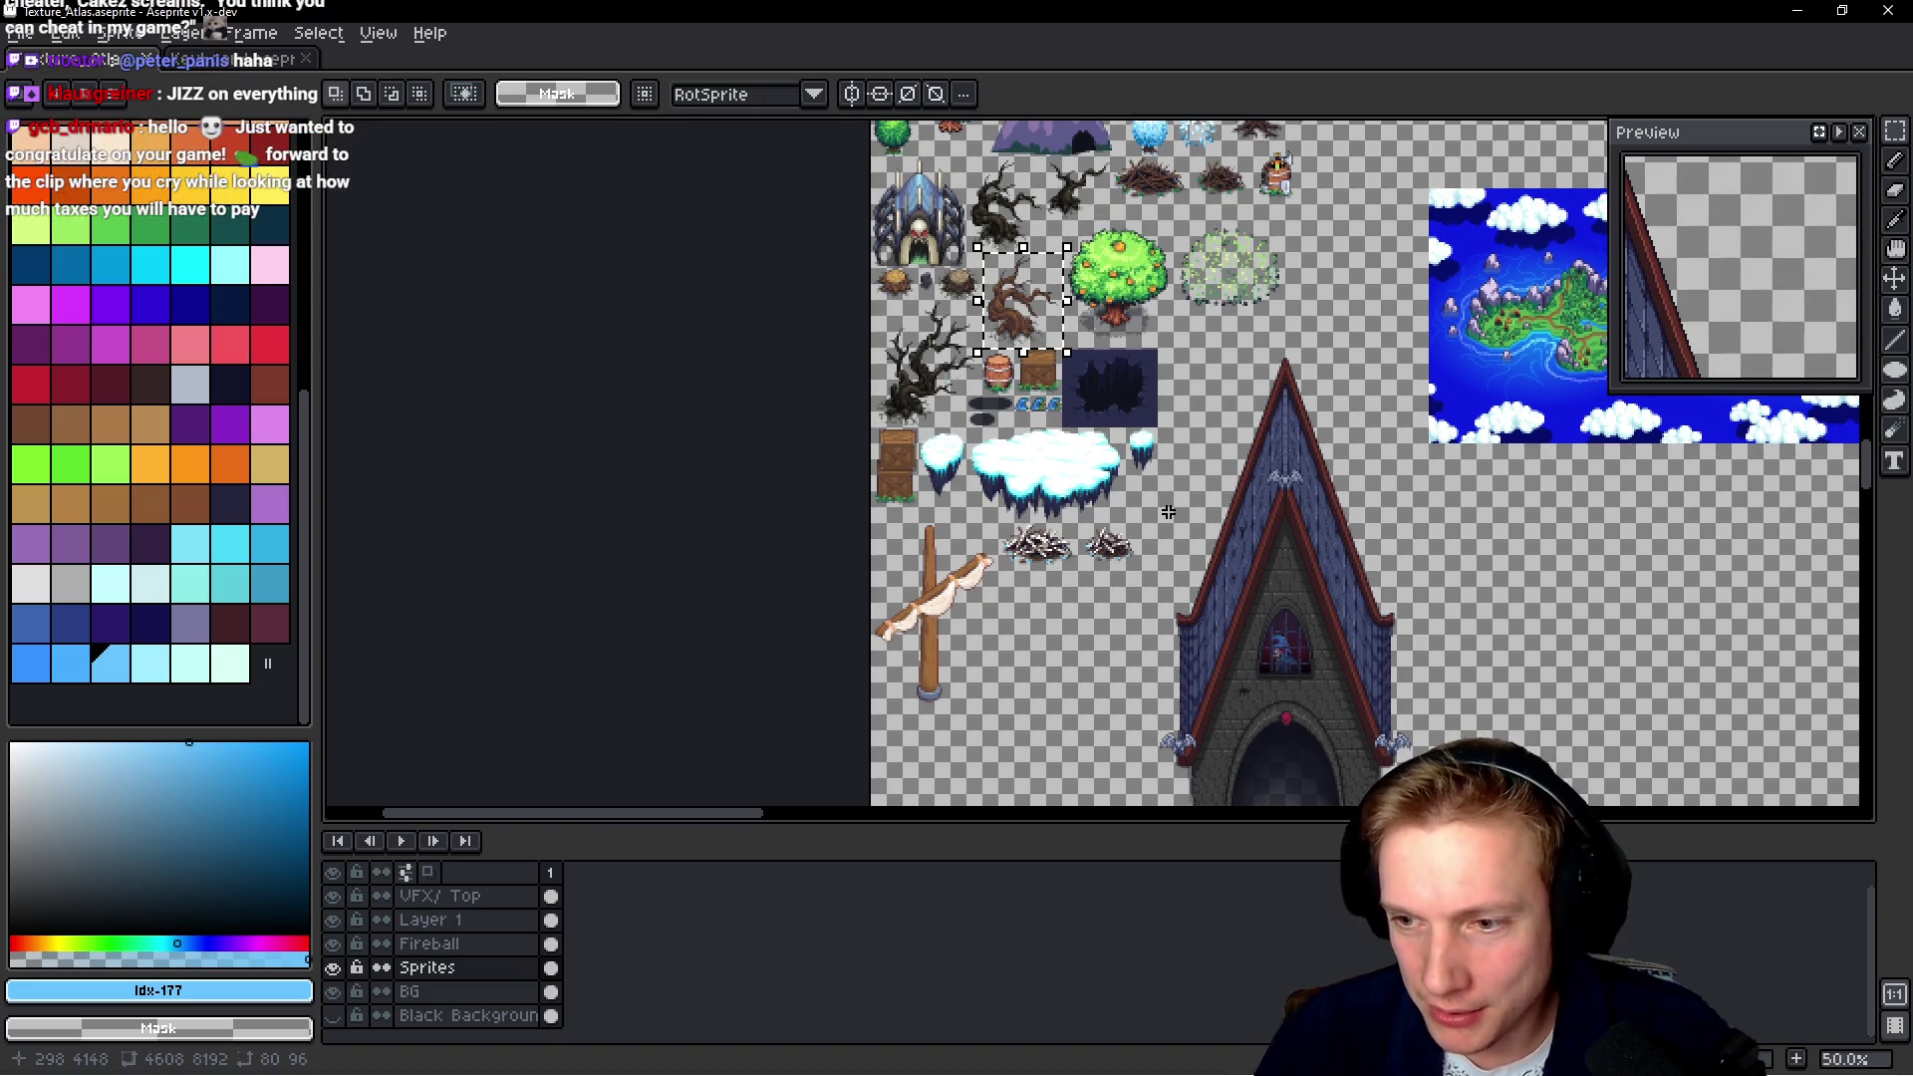
{"action": "left_click_drag", "start_coordinate": [1273, 511], "coordinate": [1101, 497]}
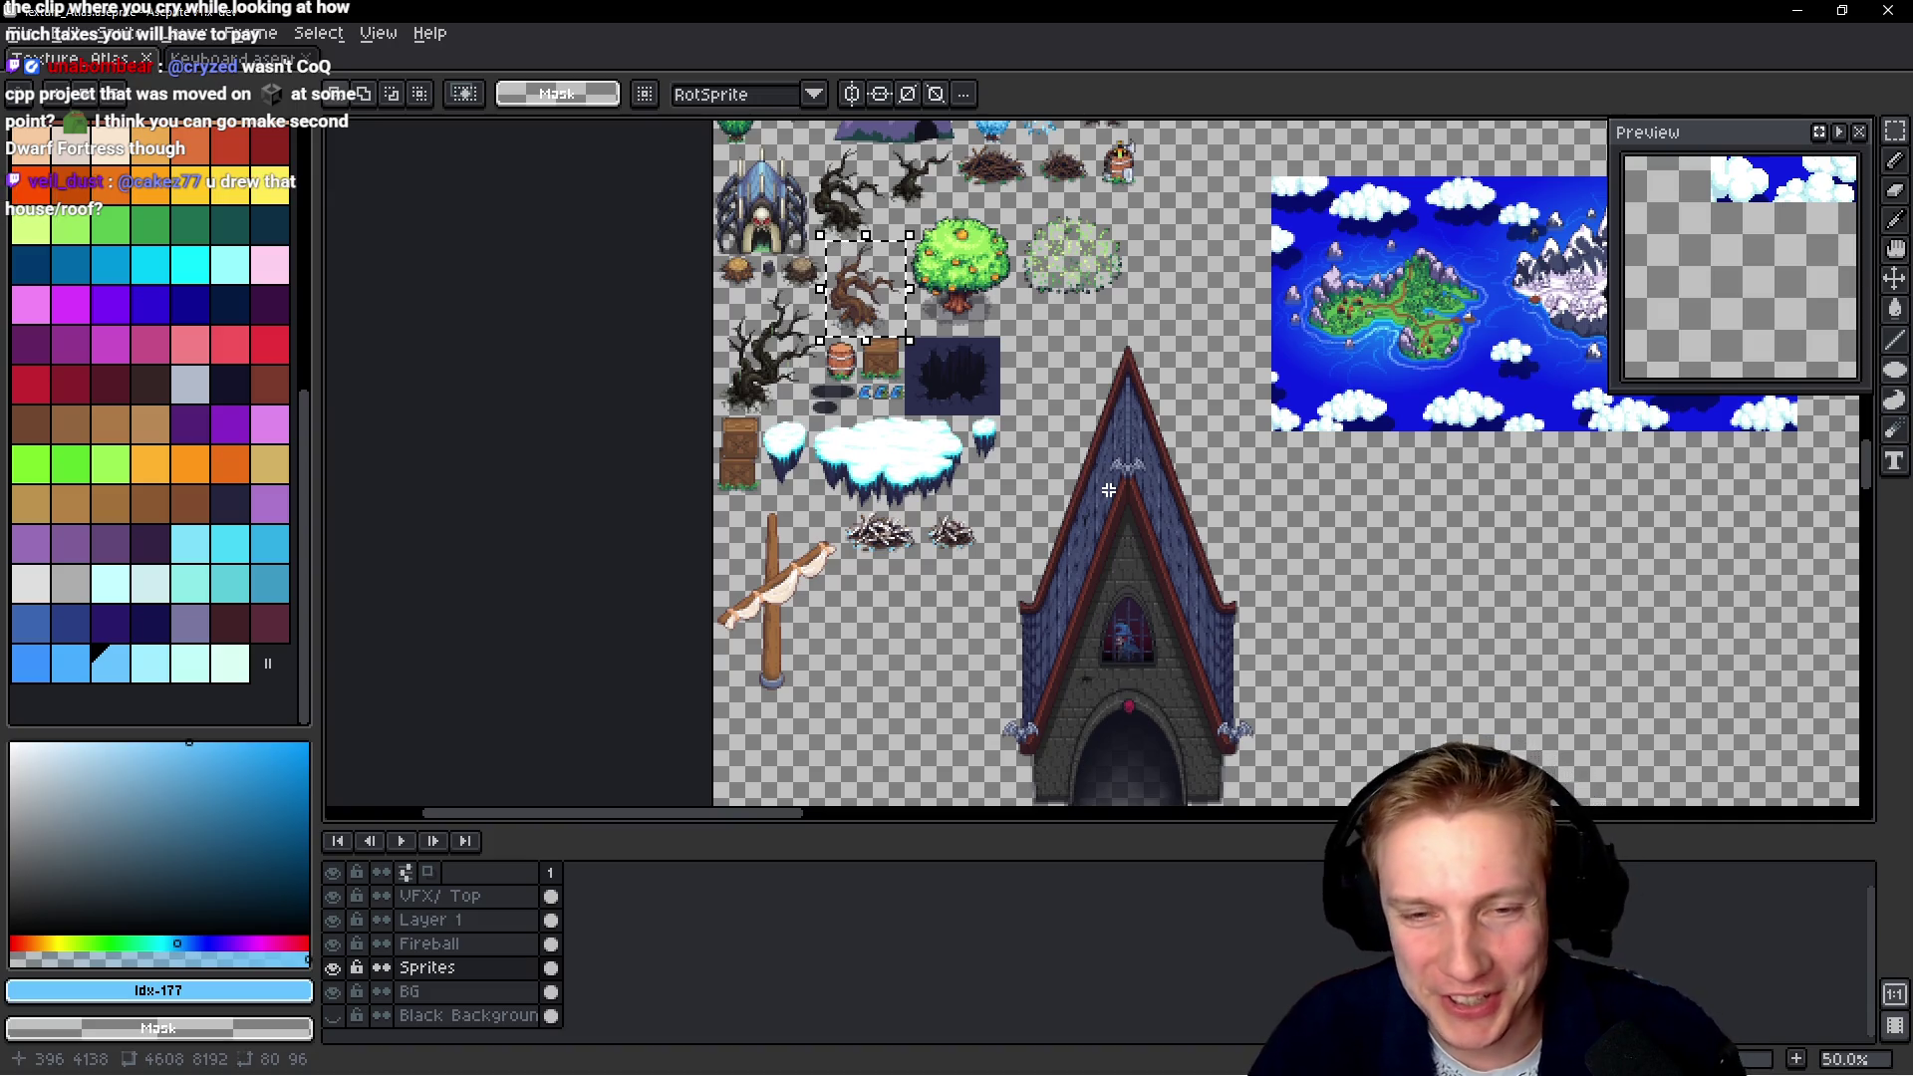
{"action": "scroll", "coordinate": [1108, 490], "scroll_direction": "up", "scroll_amount": 1}
{"action": "scroll", "coordinate": [1116, 478], "scroll_direction": "up", "scroll_amount": 2}
{"action": "scroll", "coordinate": [1122, 465], "scroll_direction": "up", "scroll_amount": 1}
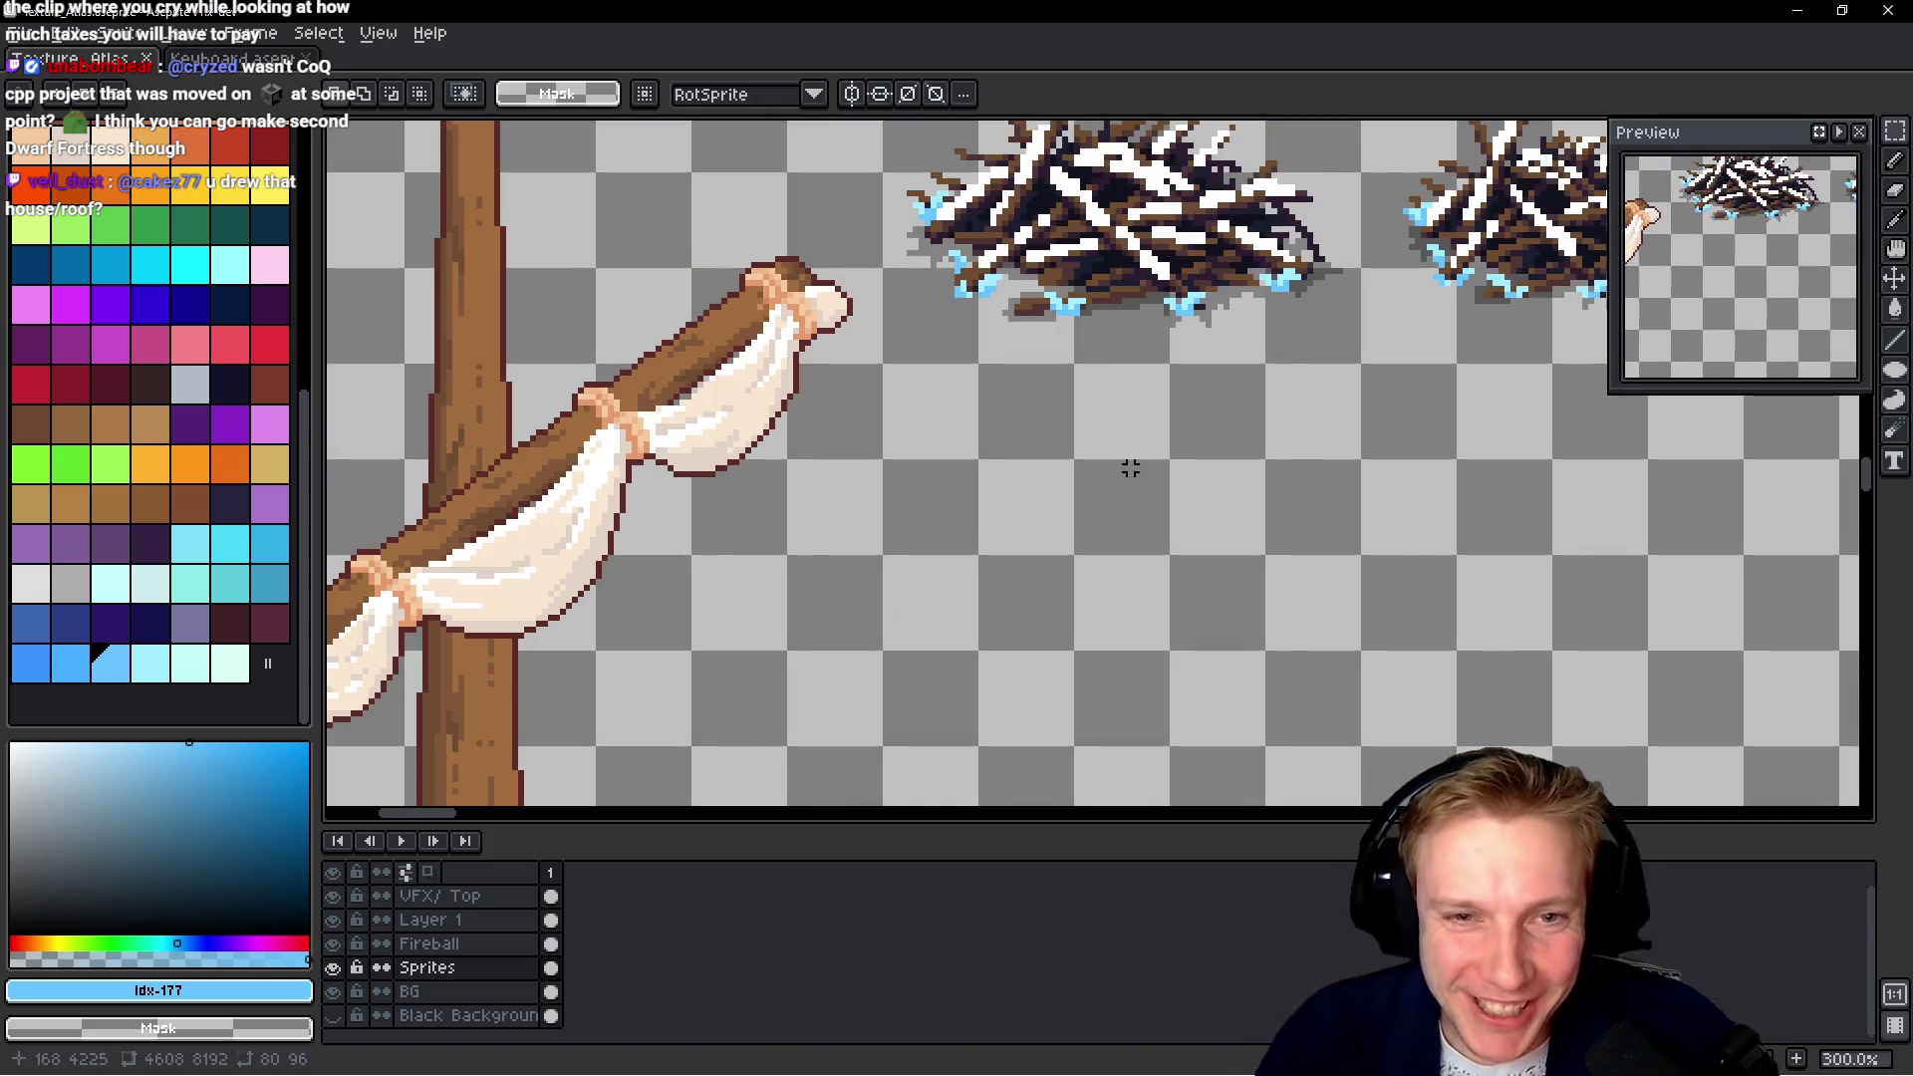
{"action": "scroll", "coordinate": [1237, 522], "scroll_direction": "down", "scroll_amount": 1}
Paste the dead tree copy below the twig piles, fix its position, and pick white
{"action": "key", "text": "ctrl+v"}
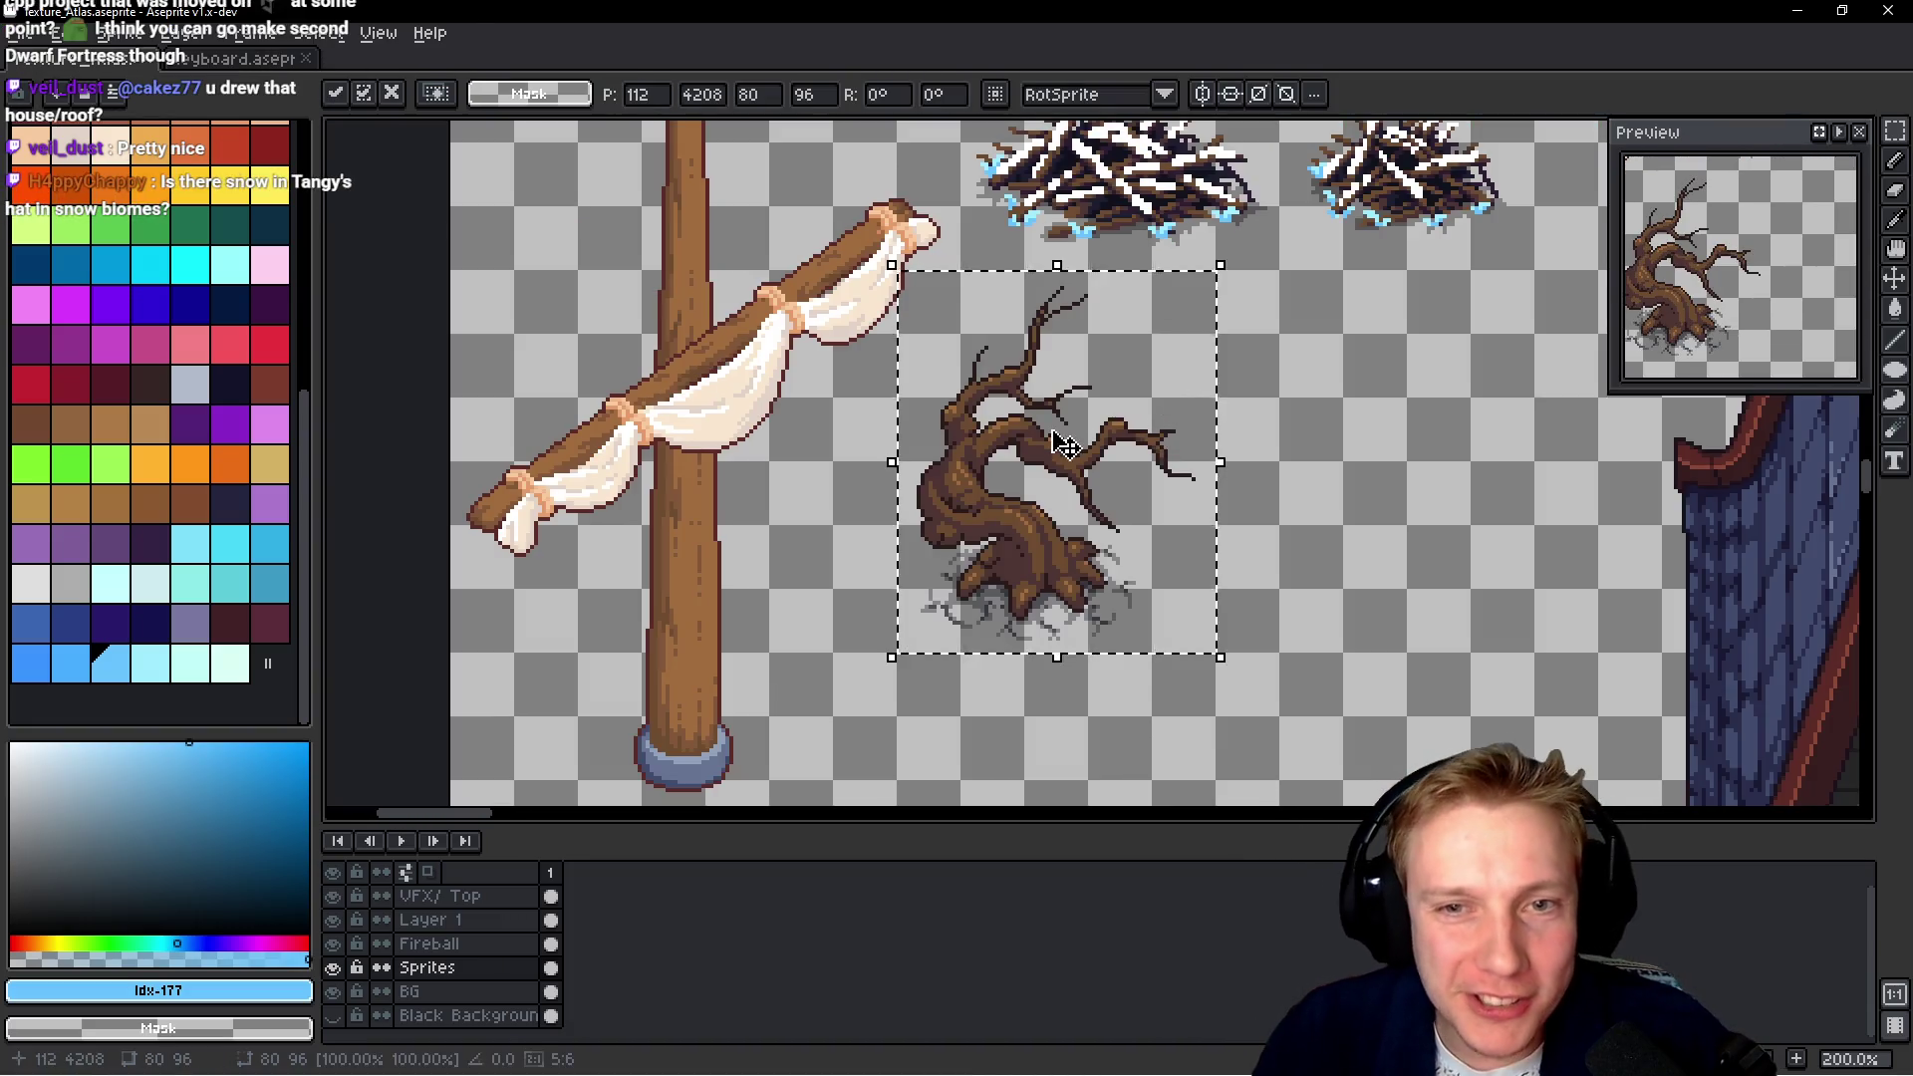
{"action": "left_click_drag", "start_coordinate": [1126, 449], "coordinate": [1134, 446]}
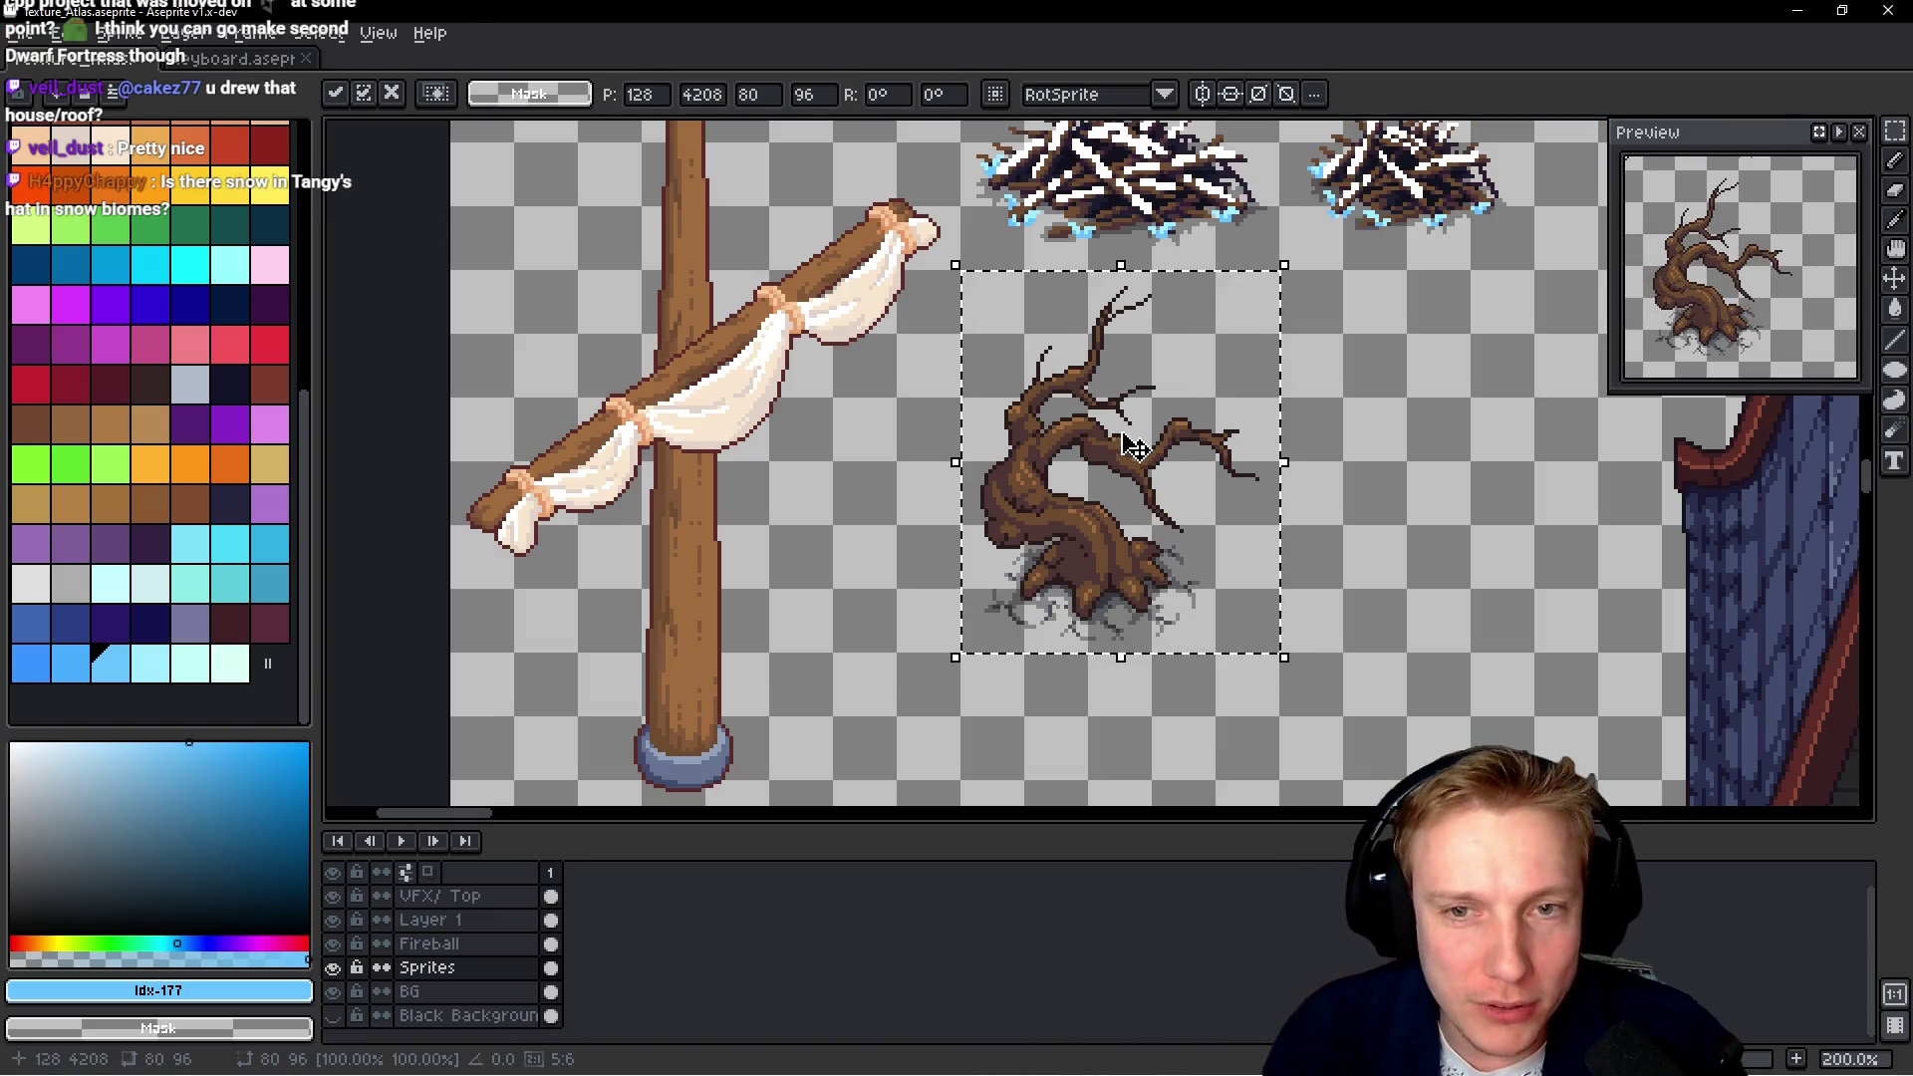
{"action": "key", "text": "b"}
{"action": "scroll", "coordinate": [996, 459], "scroll_direction": "up", "scroll_amount": 1}
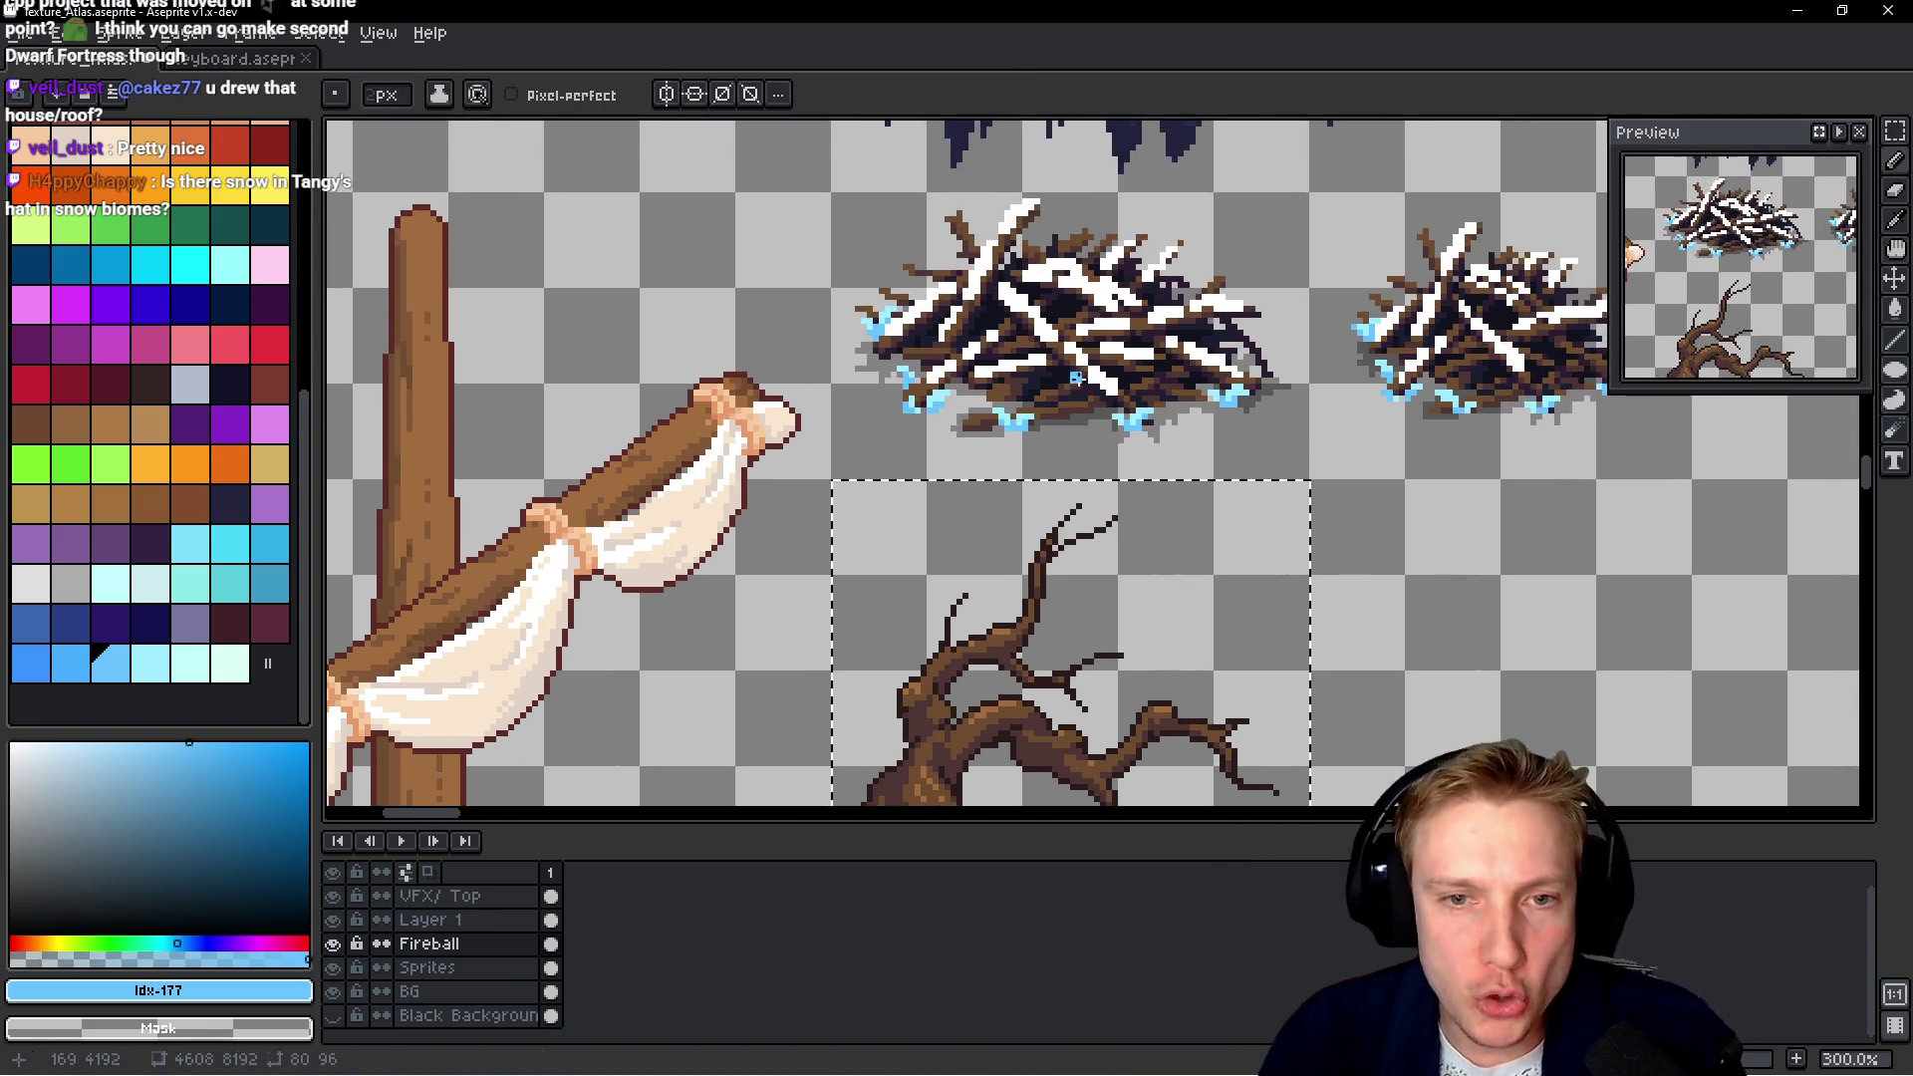
{"action": "scroll", "coordinate": [1081, 448], "scroll_direction": "up", "scroll_amount": 1}
{"action": "left_click", "coordinate": [1008, 291], "text": "alt"}
Paint white snow down the top of the upper branch, undoing stray pixels
{"action": "mouse_move", "coordinate": [1020, 381]}
{"action": "left_mouse_down"}
{"action": "mouse_move", "coordinate": [1110, 297]}
{"action": "mouse_move", "coordinate": [999, 442]}
{"action": "mouse_move", "coordinate": [902, 474]}
{"action": "mouse_move", "coordinate": [978, 461]}
{"action": "mouse_move", "coordinate": [857, 510]}
{"action": "mouse_move", "coordinate": [793, 588]}
{"action": "left_mouse_up"}
{"action": "left_click", "coordinate": [962, 617]}
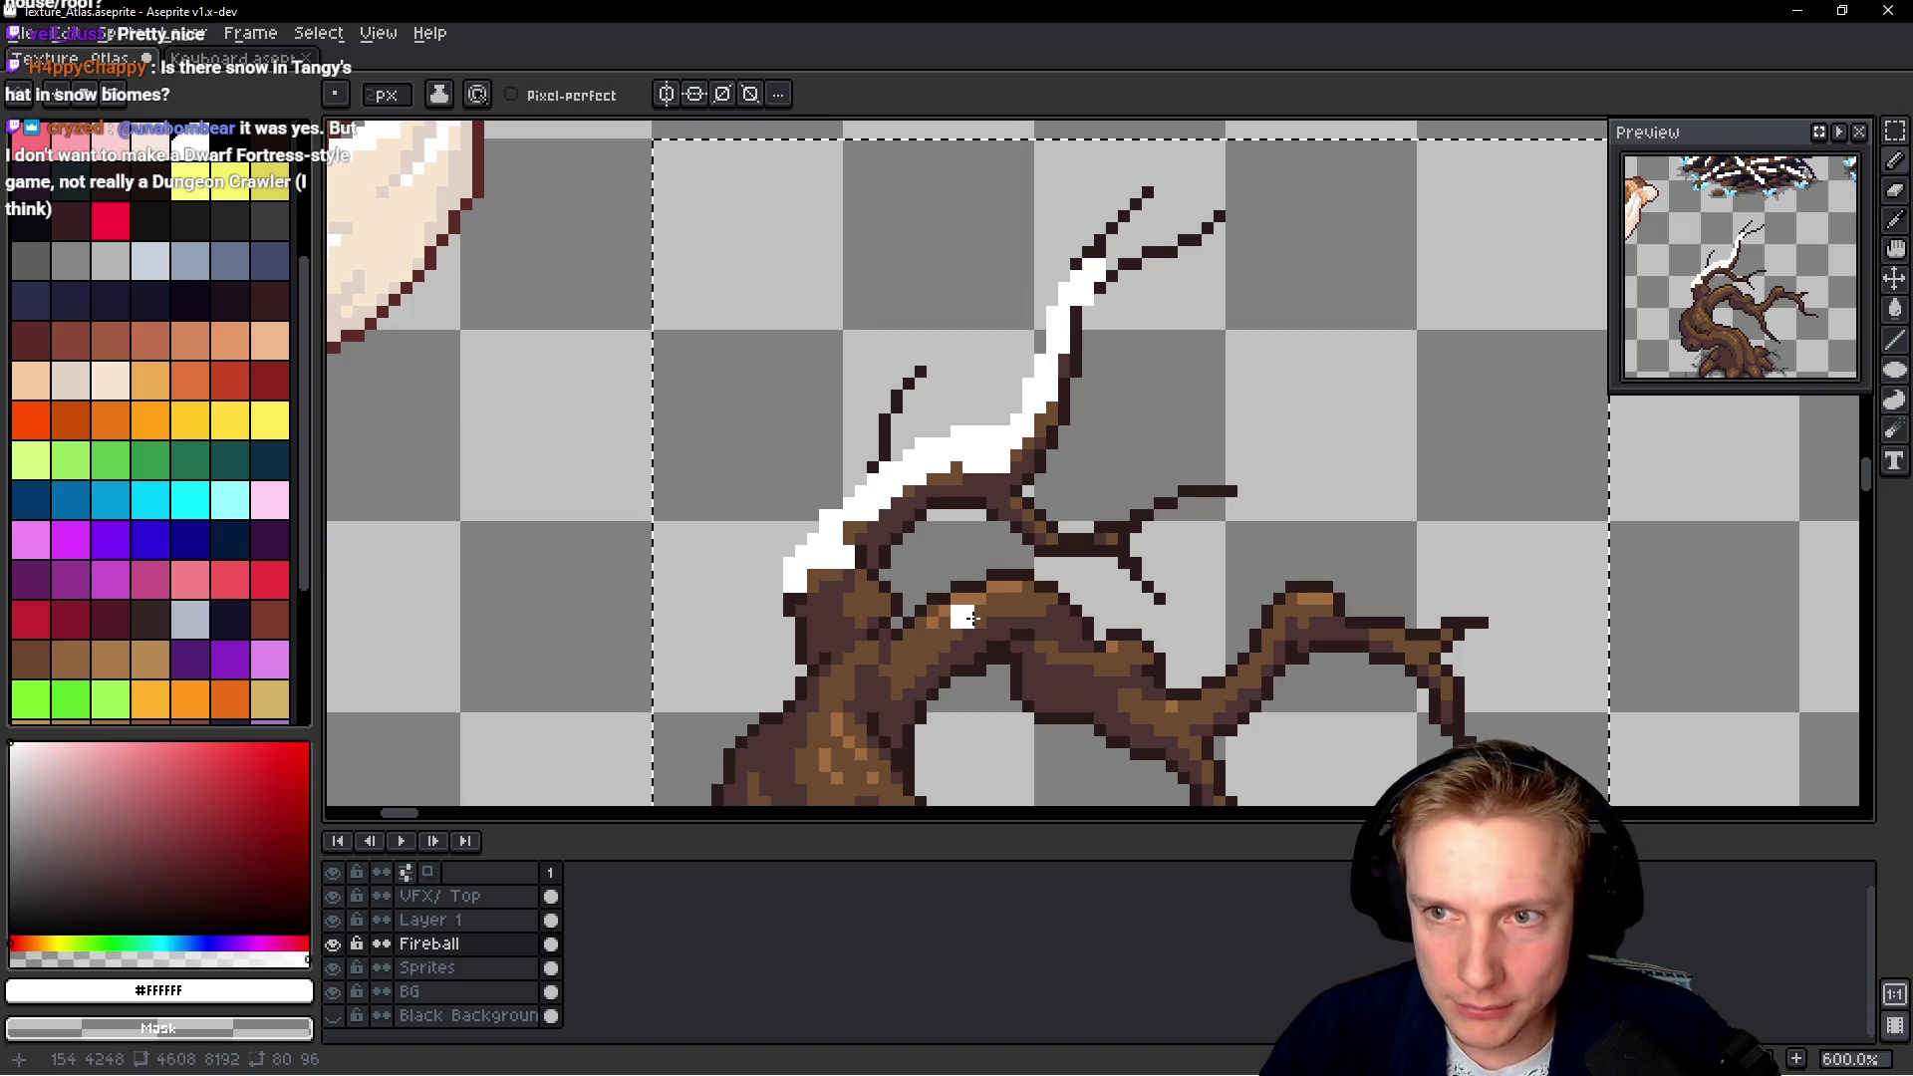
{"action": "key", "text": "ctrl+z"}
{"action": "key", "text": "ctrl+z"}
{"action": "left_click", "coordinate": [1073, 344]}
{"action": "key", "text": "ctrl+z"}
{"action": "key", "text": "ctrl+z"}
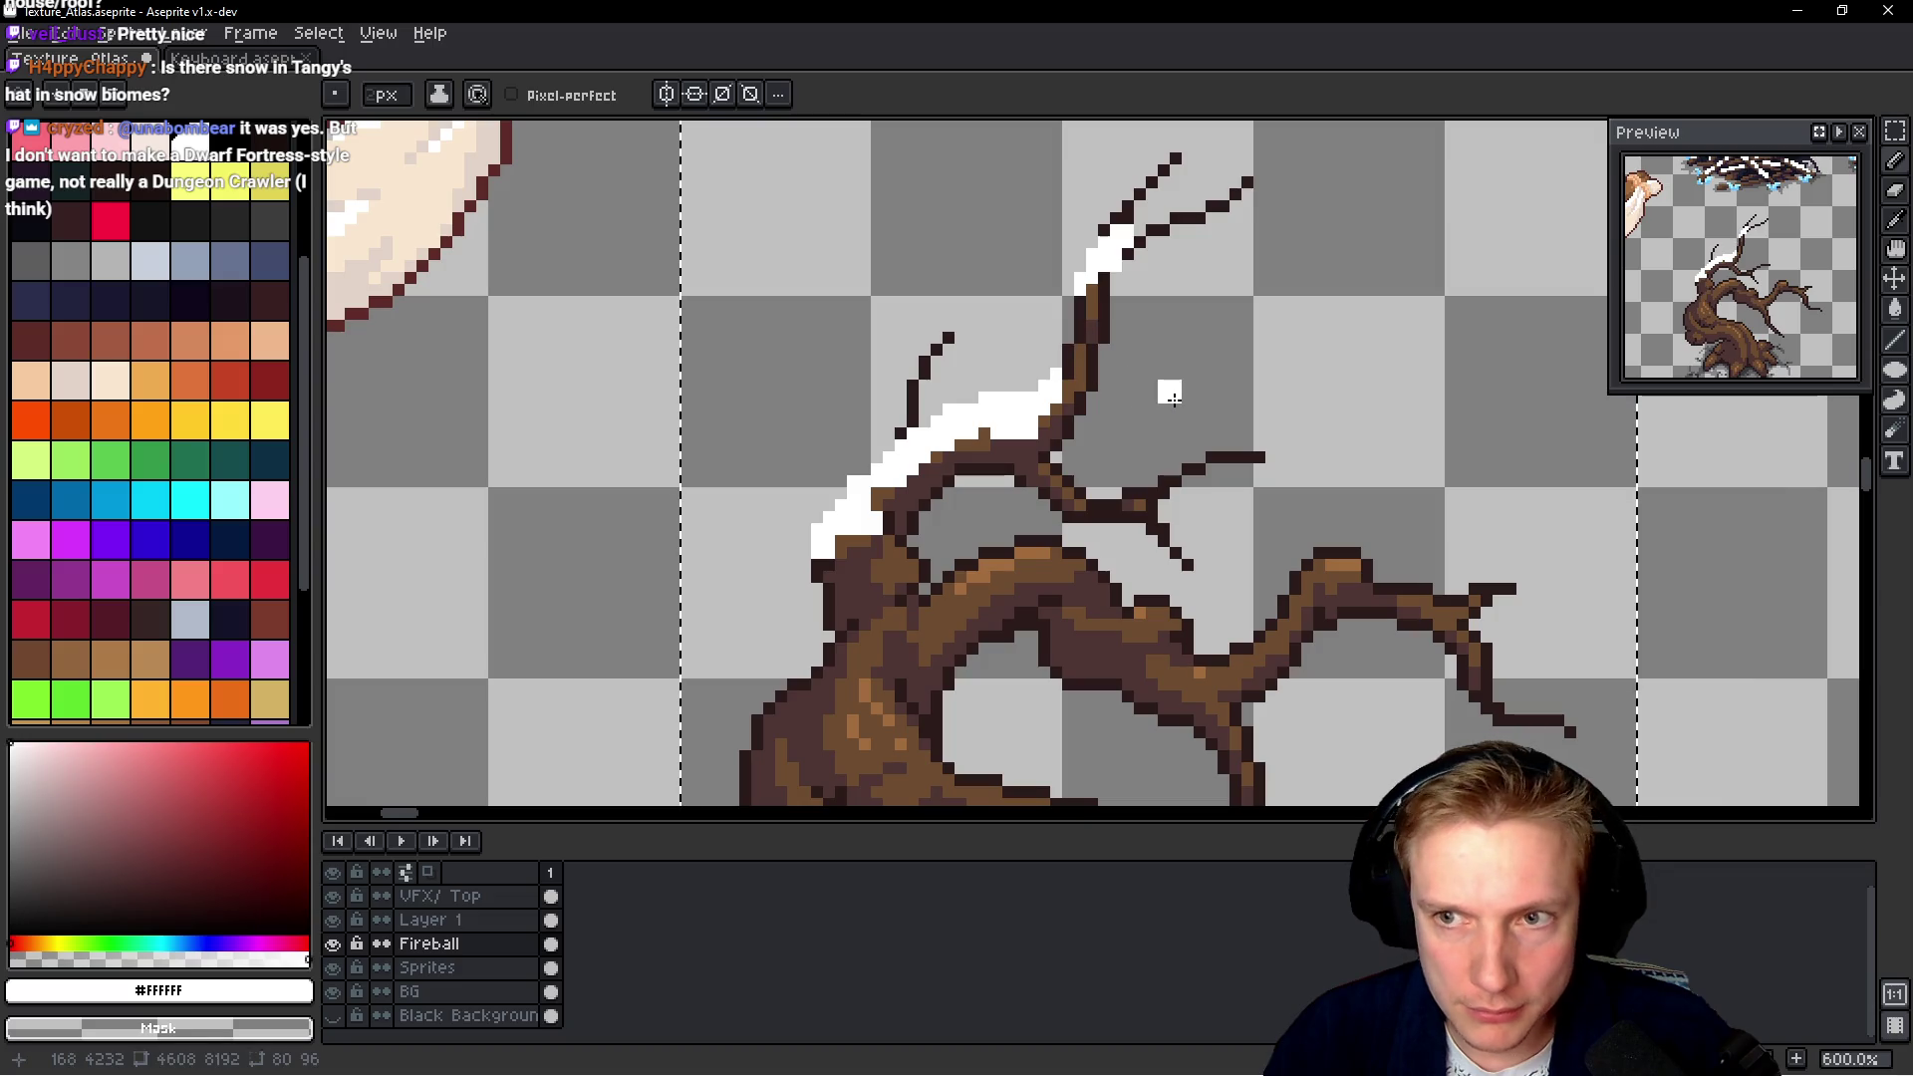
{"action": "key", "text": "ctrl+z"}
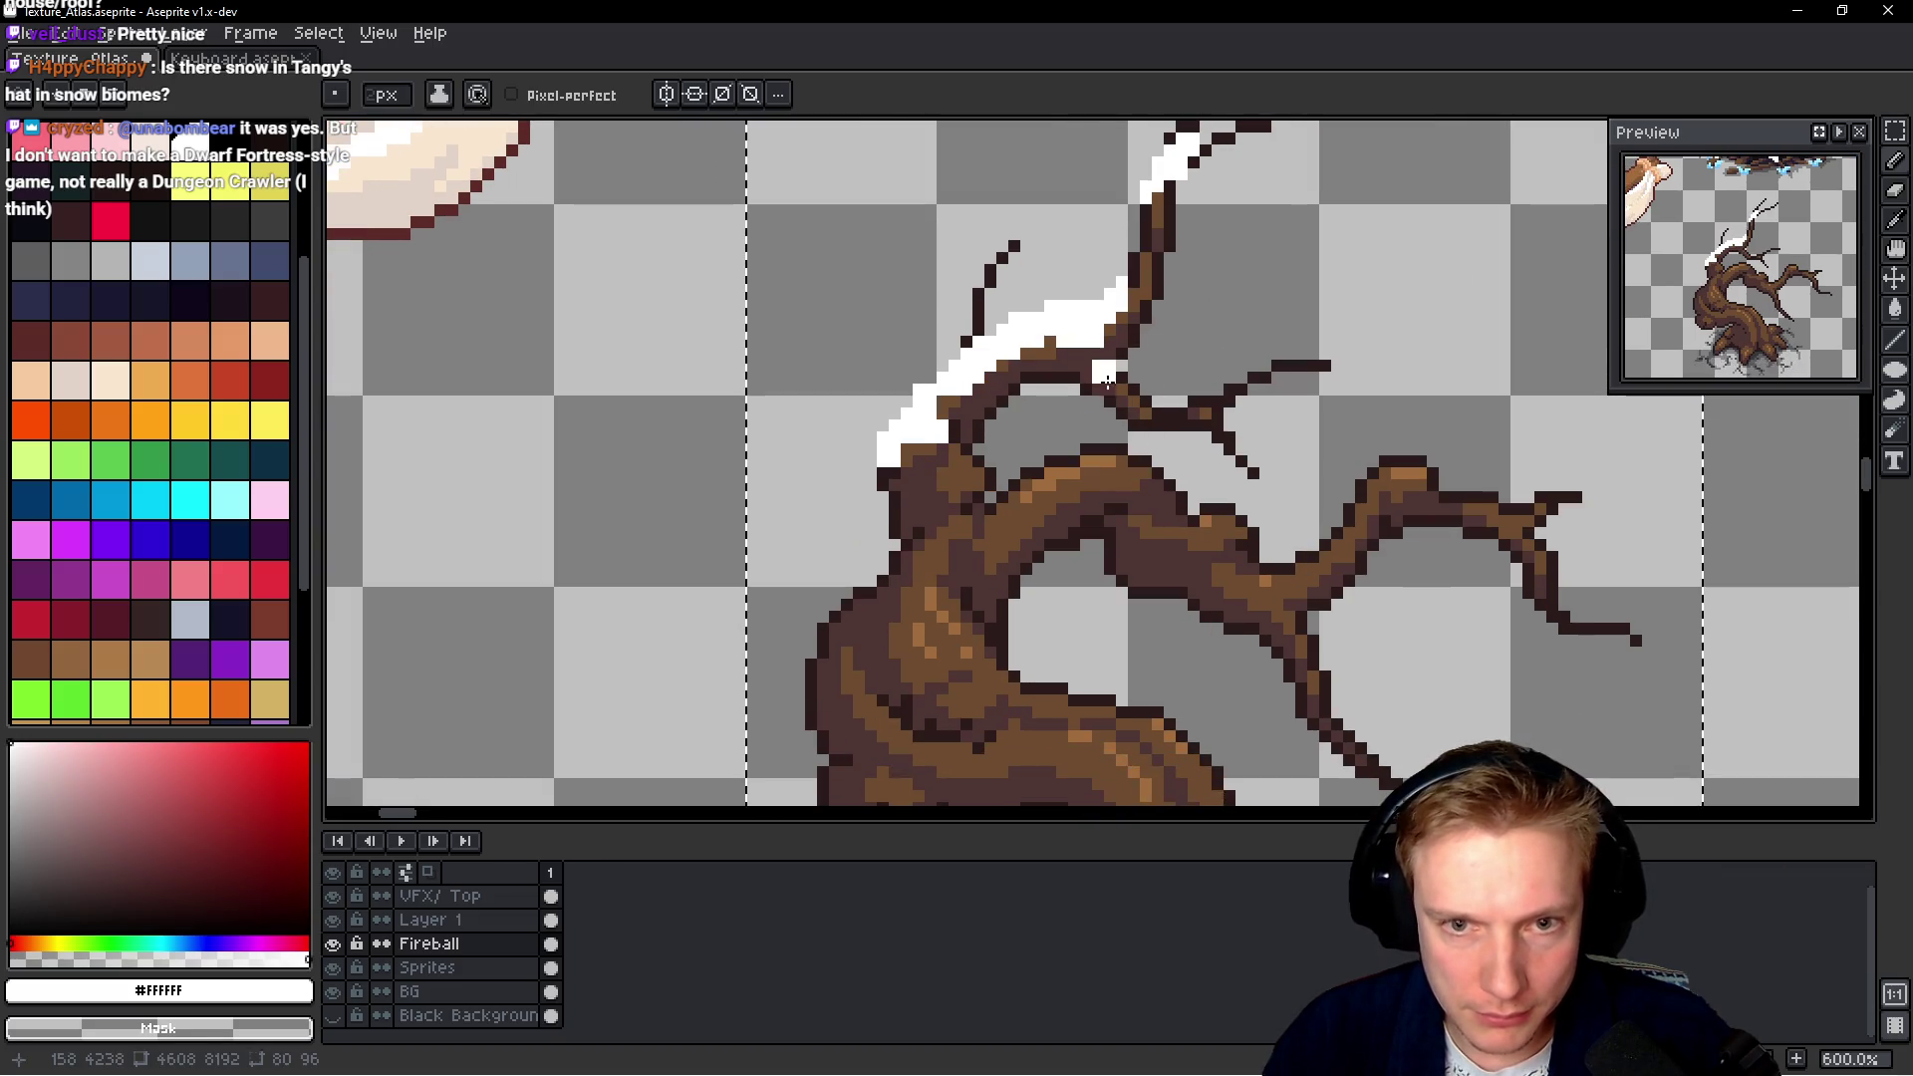
Add snow along the thin right-hand twig and branch top, erasing stray pixels
{"action": "left_click_drag", "start_coordinate": [1135, 403], "coordinate": [1186, 407]}
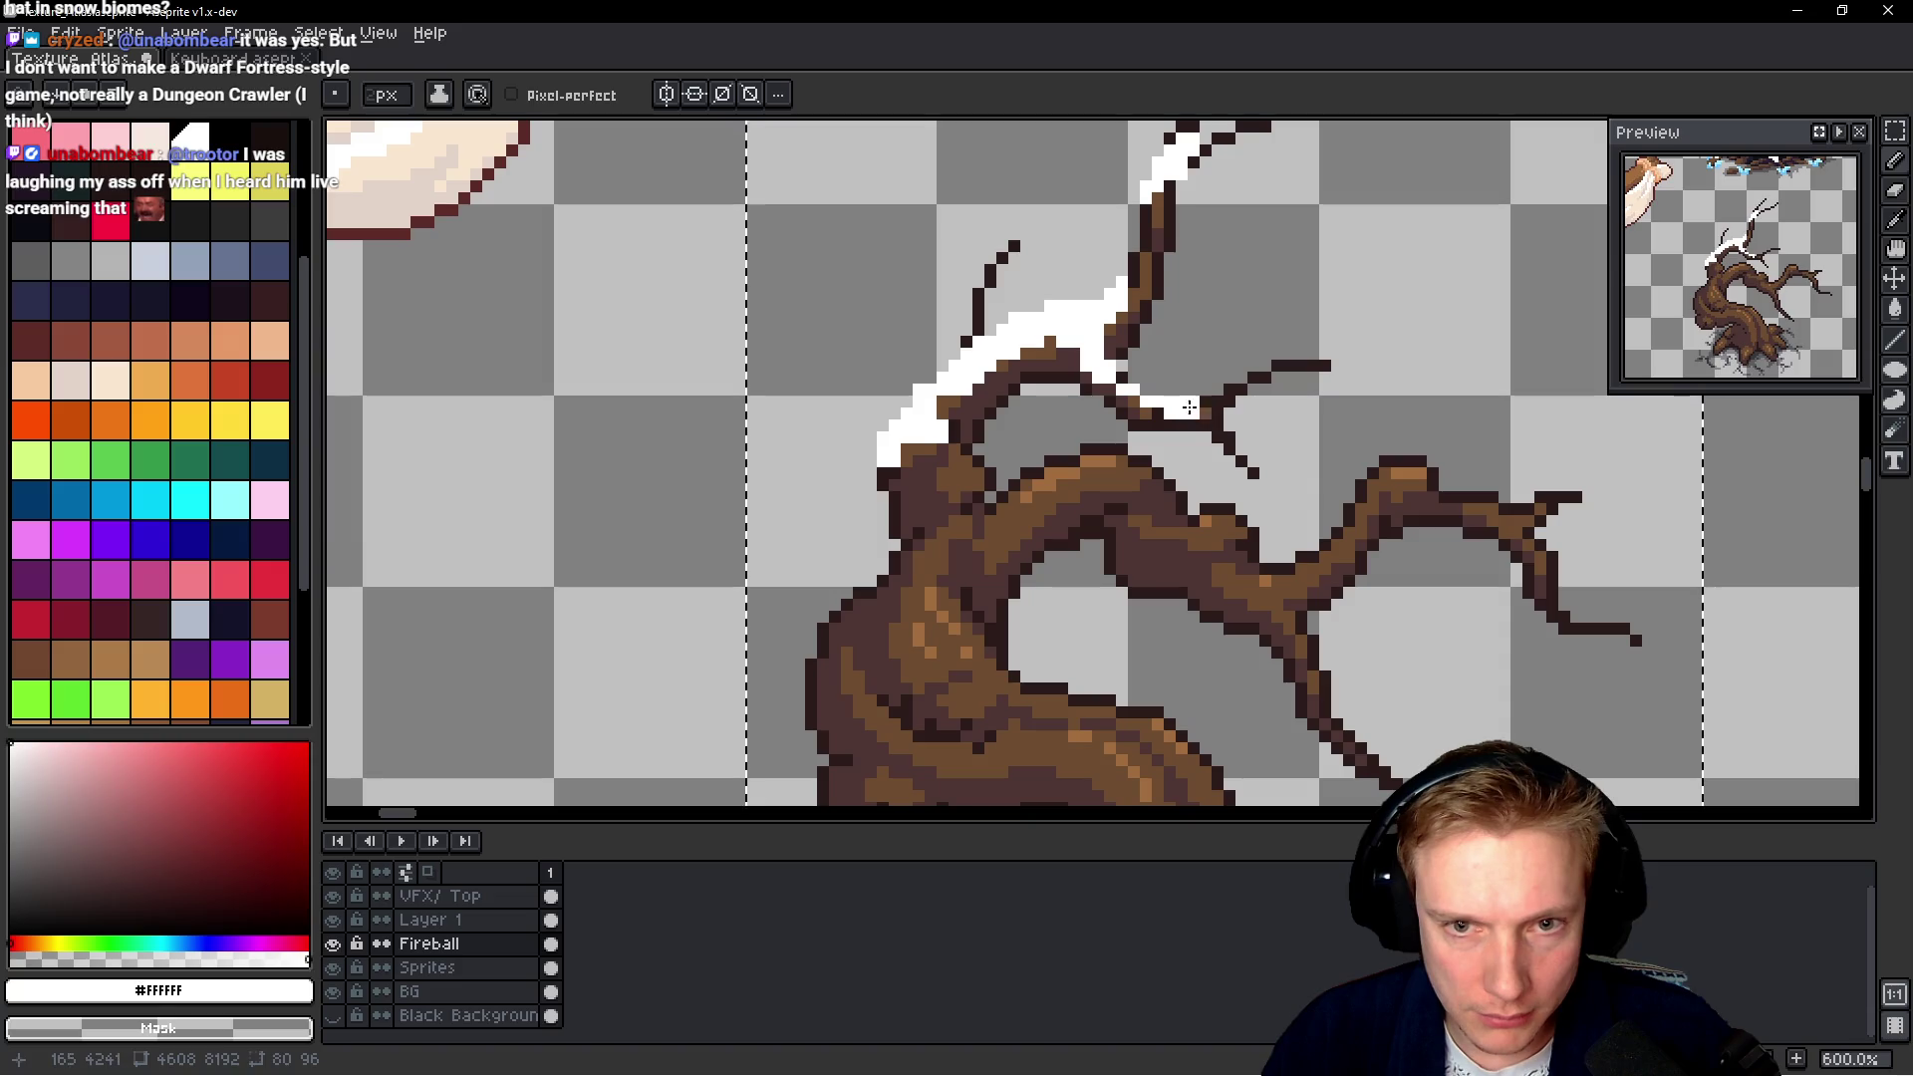
{"action": "scroll", "coordinate": [1206, 451], "scroll_direction": "down", "scroll_amount": 3}
{"action": "scroll", "coordinate": [1207, 451], "scroll_direction": "down", "scroll_amount": 1}
{"action": "scroll", "coordinate": [1146, 446], "scroll_direction": "up", "scroll_amount": 4}
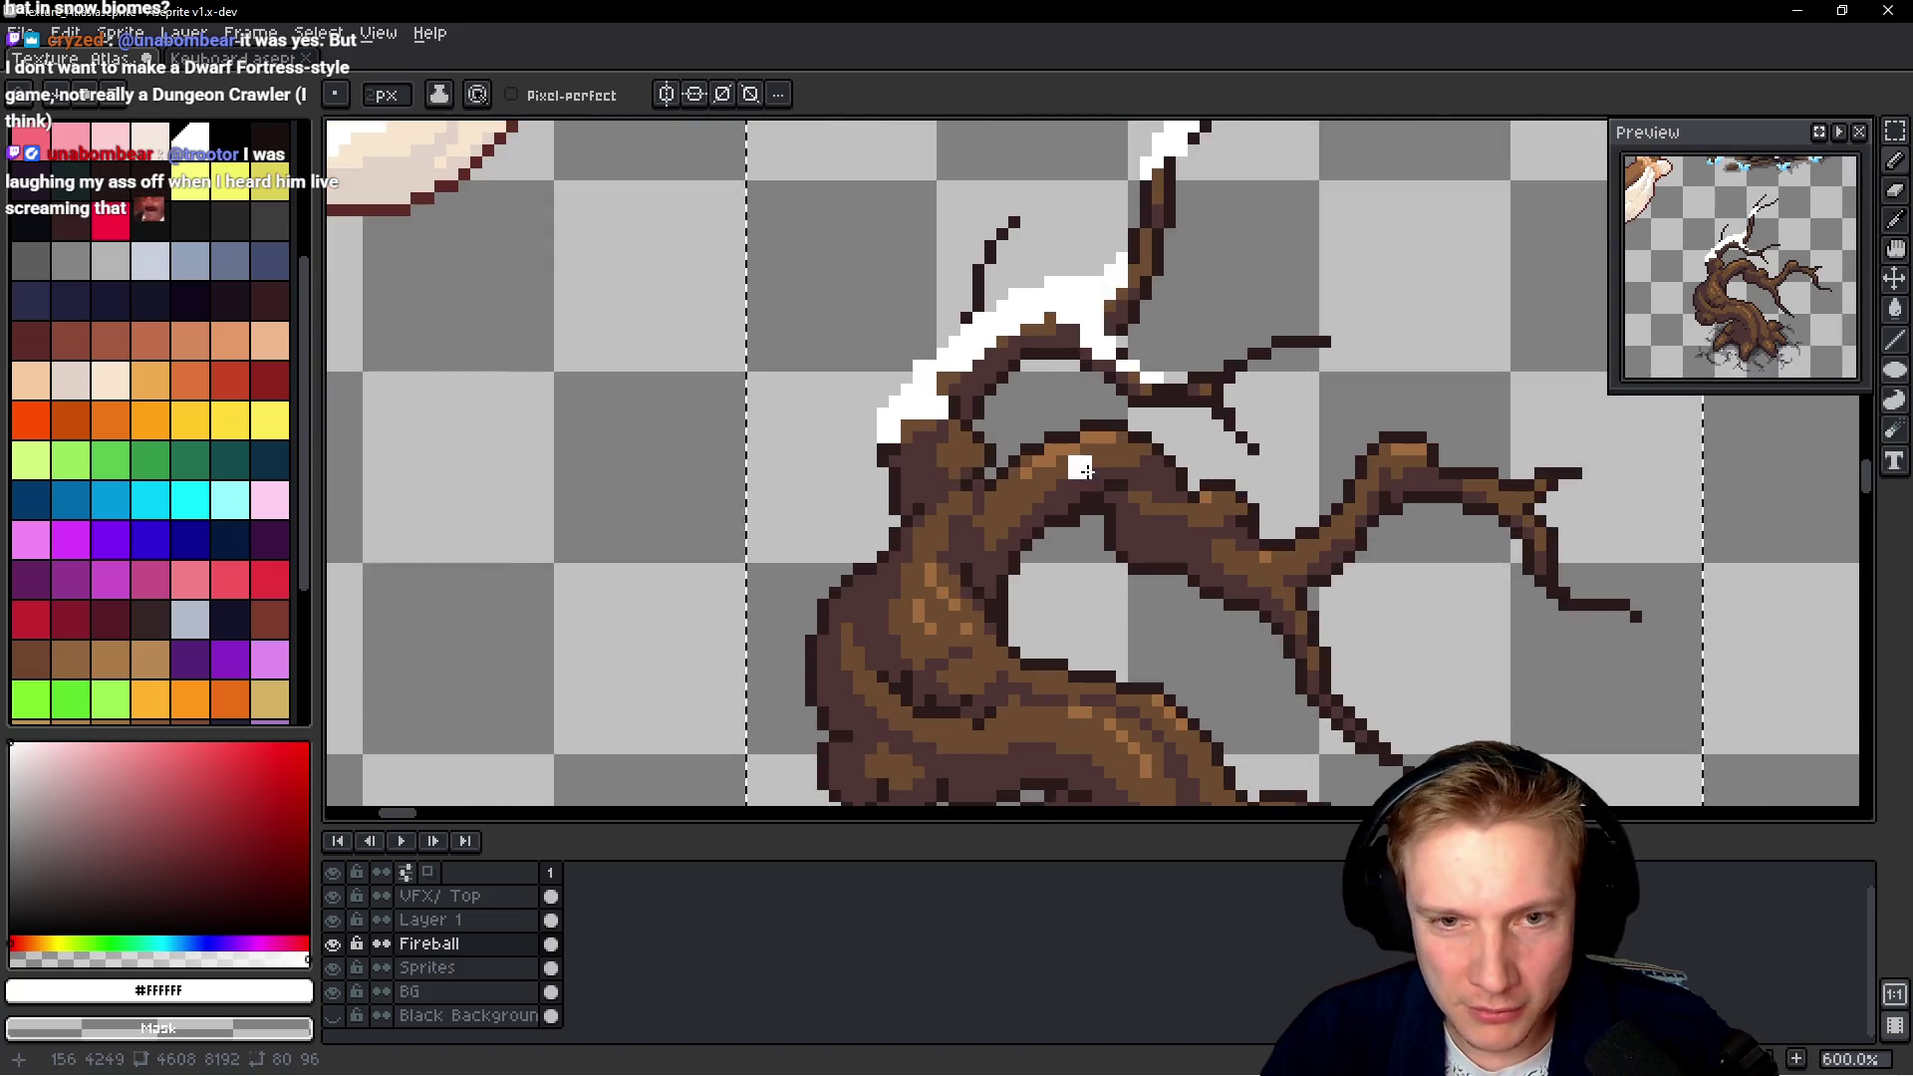
{"action": "mouse_move", "coordinate": [1128, 444]}
{"action": "left_mouse_down"}
{"action": "mouse_move", "coordinate": [1032, 478]}
{"action": "mouse_move", "coordinate": [1066, 456]}
{"action": "left_mouse_up"}
{"action": "right_click", "coordinate": [1127, 461]}
{"action": "right_click", "coordinate": [1046, 484]}
{"action": "right_click", "coordinate": [1068, 408]}
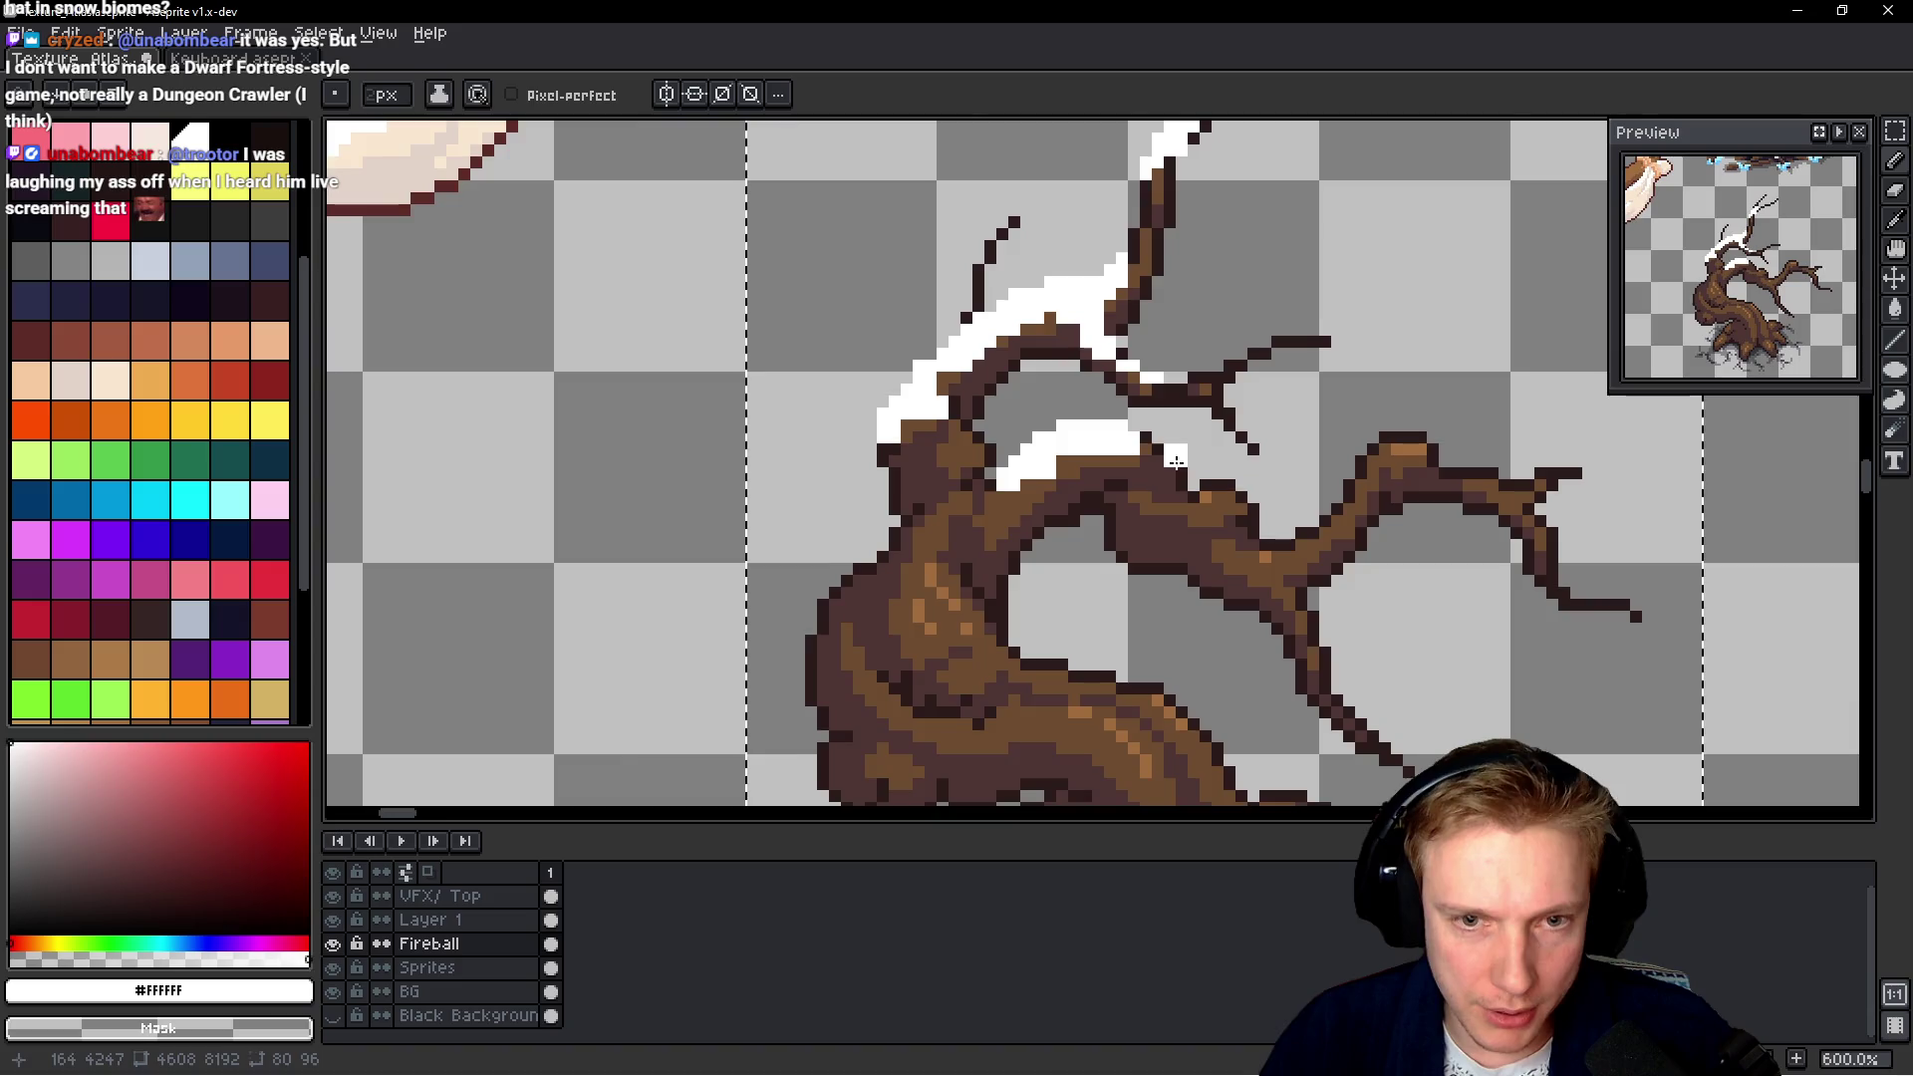
Paint a snow strip along the middle branch
{"action": "scroll", "coordinate": [1196, 460], "scroll_direction": "down", "scroll_amount": 3}
{"action": "scroll", "coordinate": [1225, 490], "scroll_direction": "up", "scroll_amount": 3}
{"action": "scroll", "coordinate": [1225, 490], "scroll_direction": "up", "scroll_amount": 1}
{"action": "left_click_drag", "start_coordinate": [1210, 513], "coordinate": [1126, 538]}
{"action": "scroll", "coordinate": [1073, 507], "scroll_direction": "down", "scroll_amount": 4}
{"action": "scroll", "coordinate": [1195, 448], "scroll_direction": "up", "scroll_amount": 3}
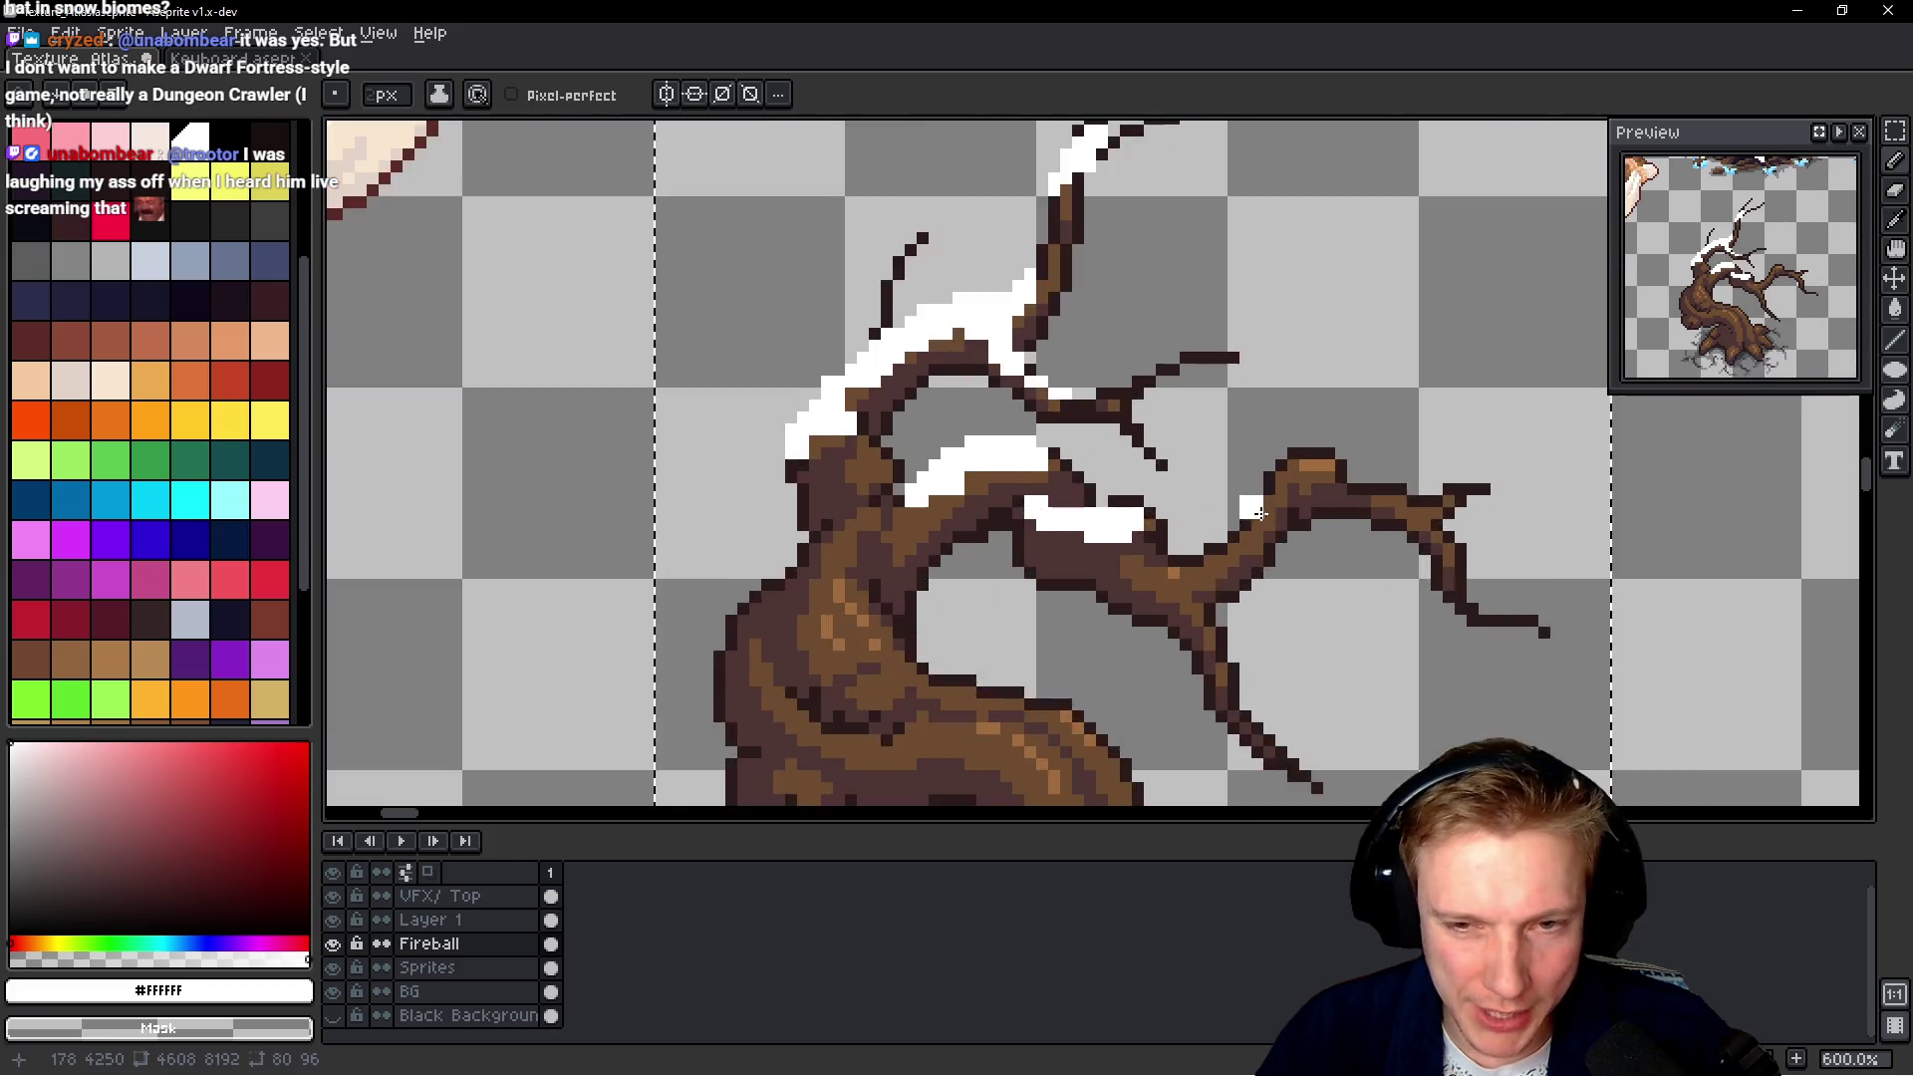
{"action": "scroll", "coordinate": [1344, 414], "scroll_direction": "up", "scroll_amount": 2}
Cover the right branch and the long right branch with snow, undoing one overshoot
{"action": "mouse_move", "coordinate": [1348, 415]}
{"action": "left_mouse_down"}
{"action": "mouse_move", "coordinate": [1379, 402]}
{"action": "mouse_move", "coordinate": [1136, 588]}
{"action": "mouse_move", "coordinate": [1162, 523]}
{"action": "left_mouse_up"}
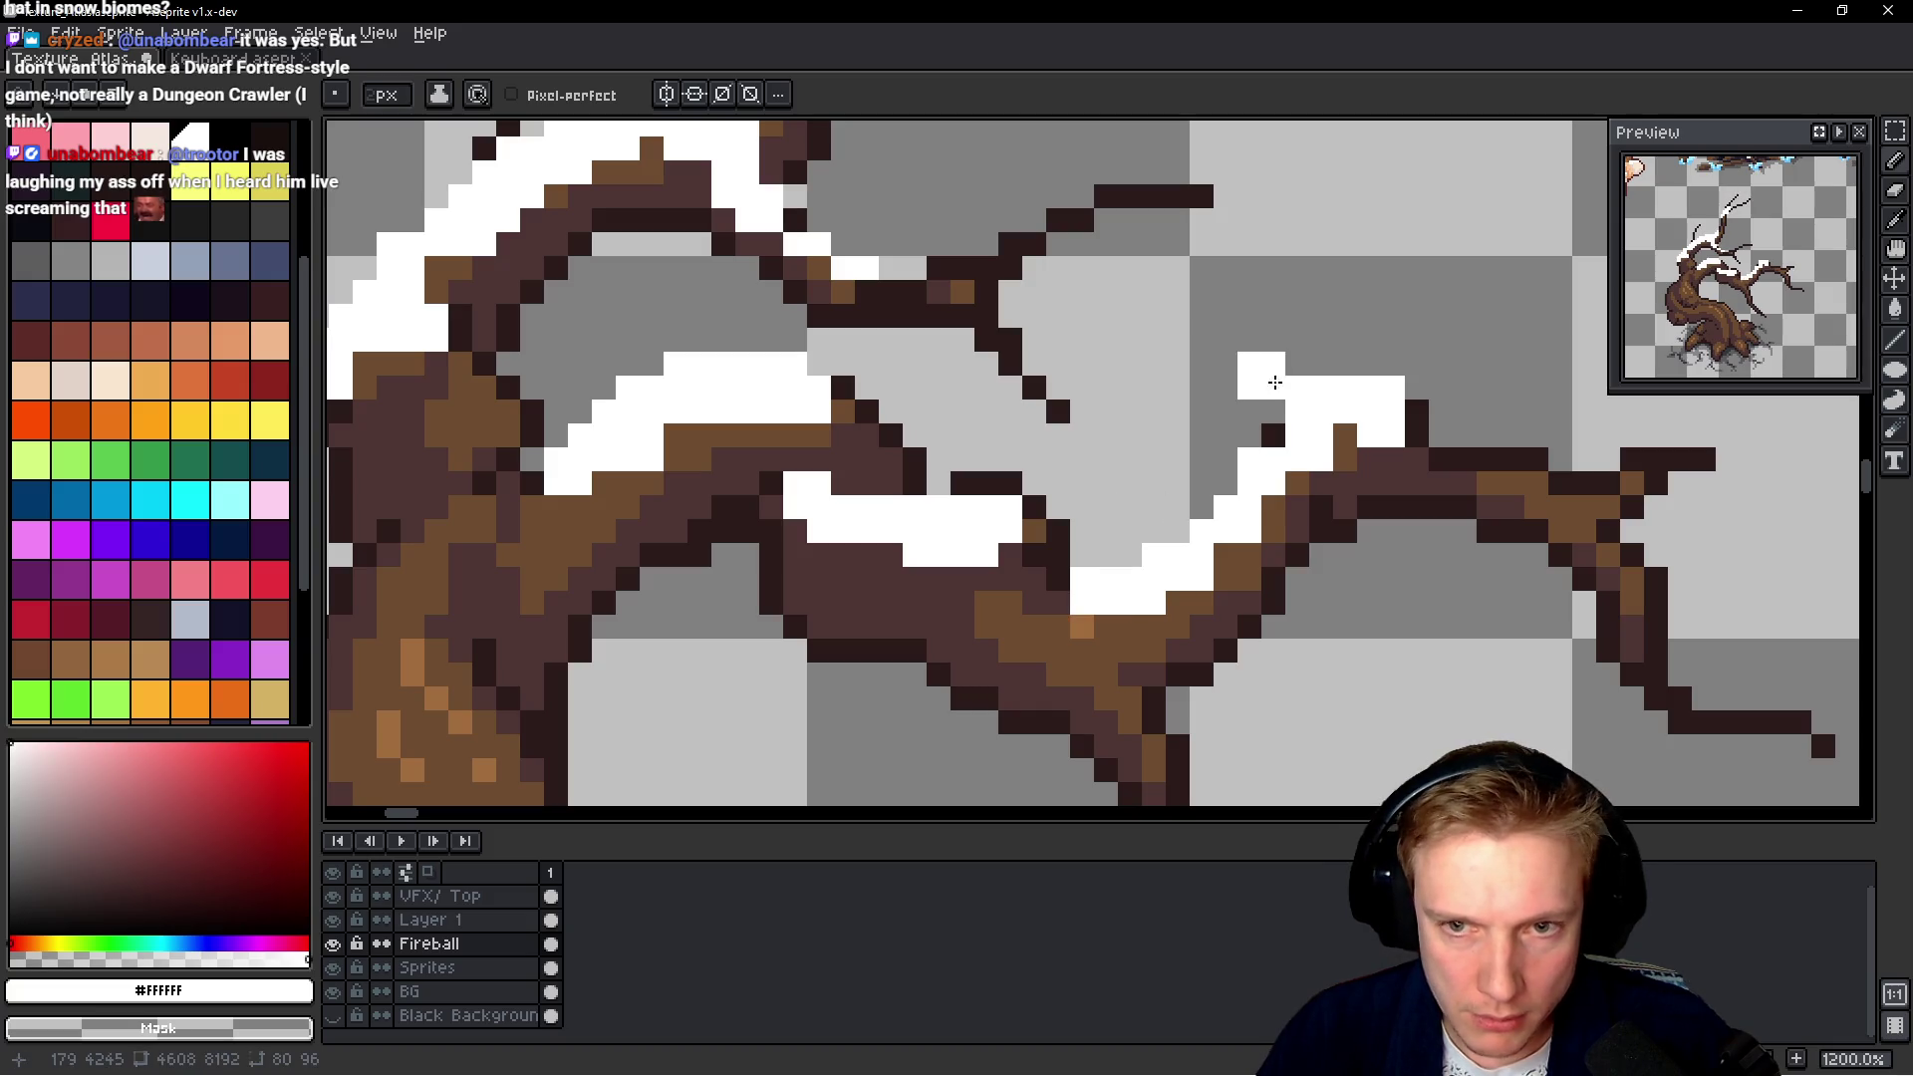
{"action": "scroll", "coordinate": [1419, 371], "scroll_direction": "down", "scroll_amount": 5}
{"action": "scroll", "coordinate": [1418, 372], "scroll_direction": "up", "scroll_amount": 4}
{"action": "scroll", "coordinate": [1374, 339], "scroll_direction": "up", "scroll_amount": 2}
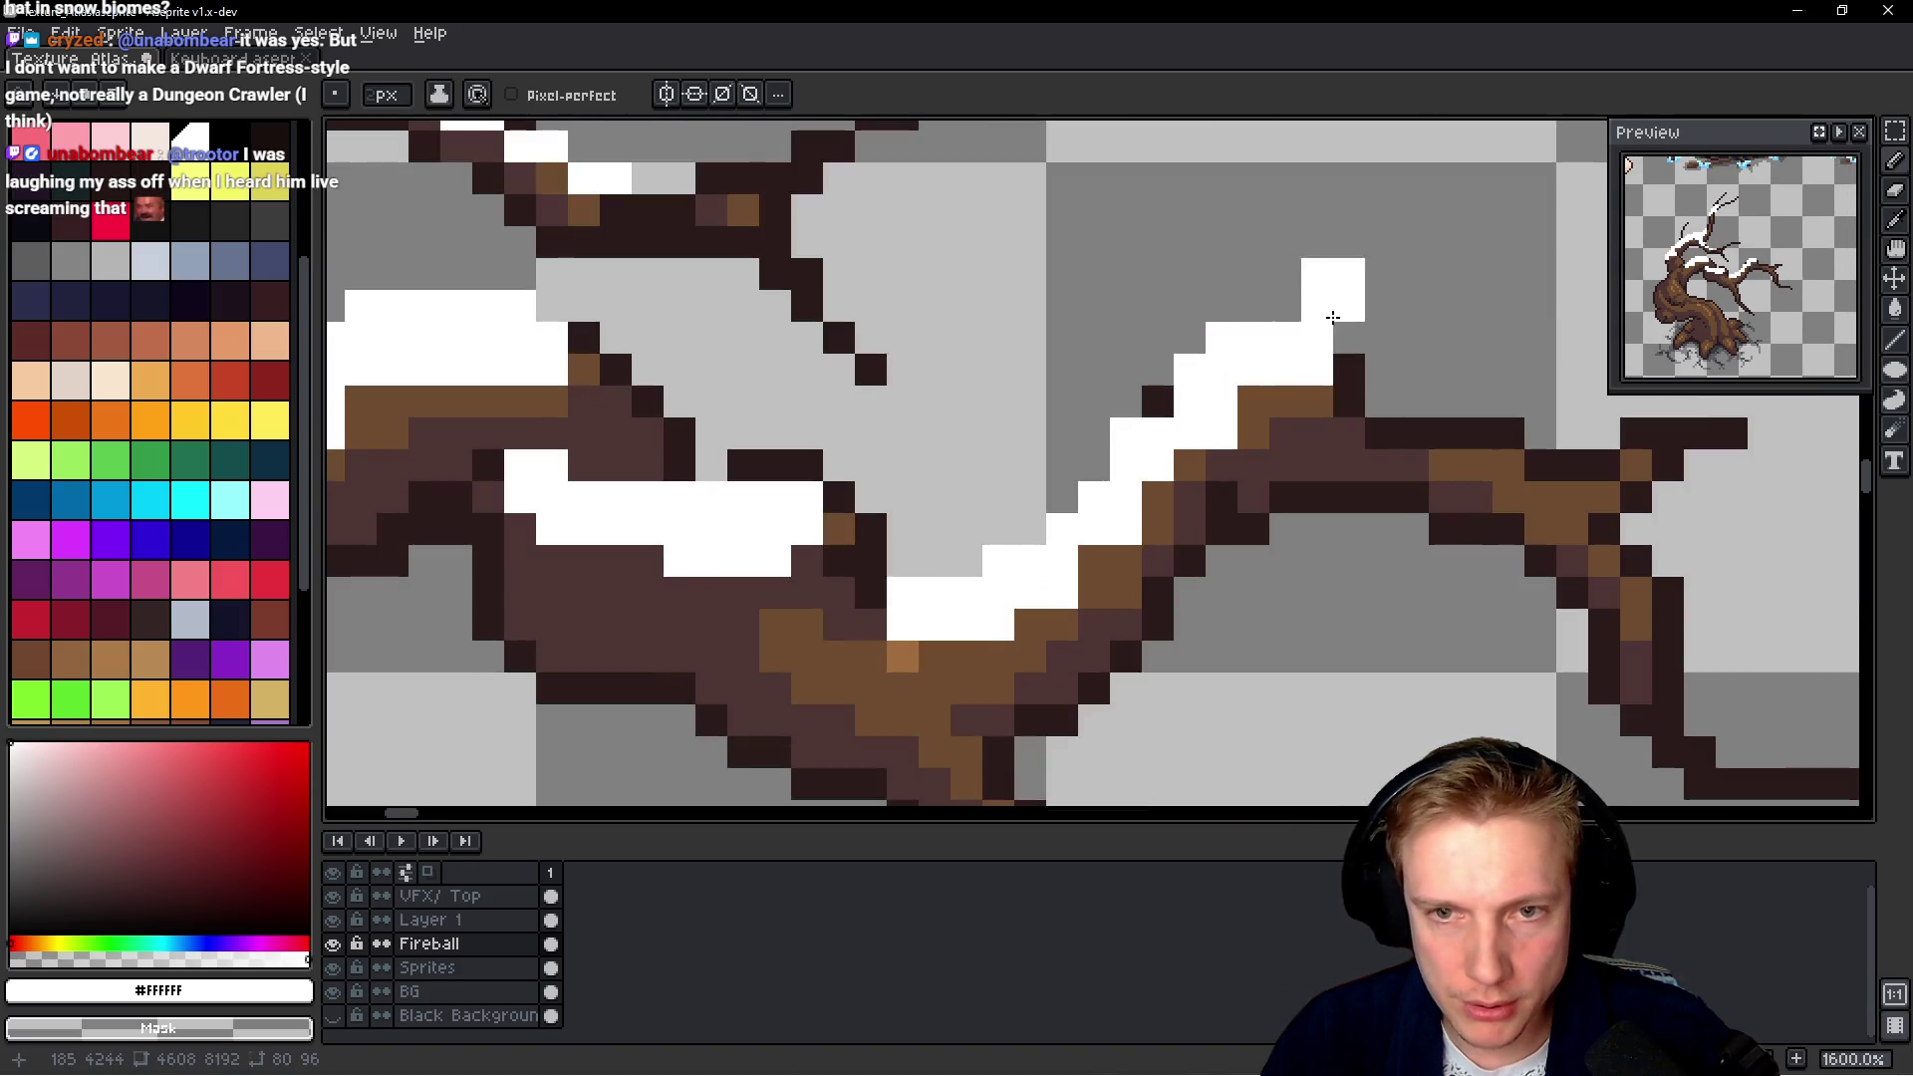
{"action": "scroll", "coordinate": [1443, 369], "scroll_direction": "down", "scroll_amount": 4}
{"action": "scroll", "coordinate": [1443, 369], "scroll_direction": "up", "scroll_amount": 4}
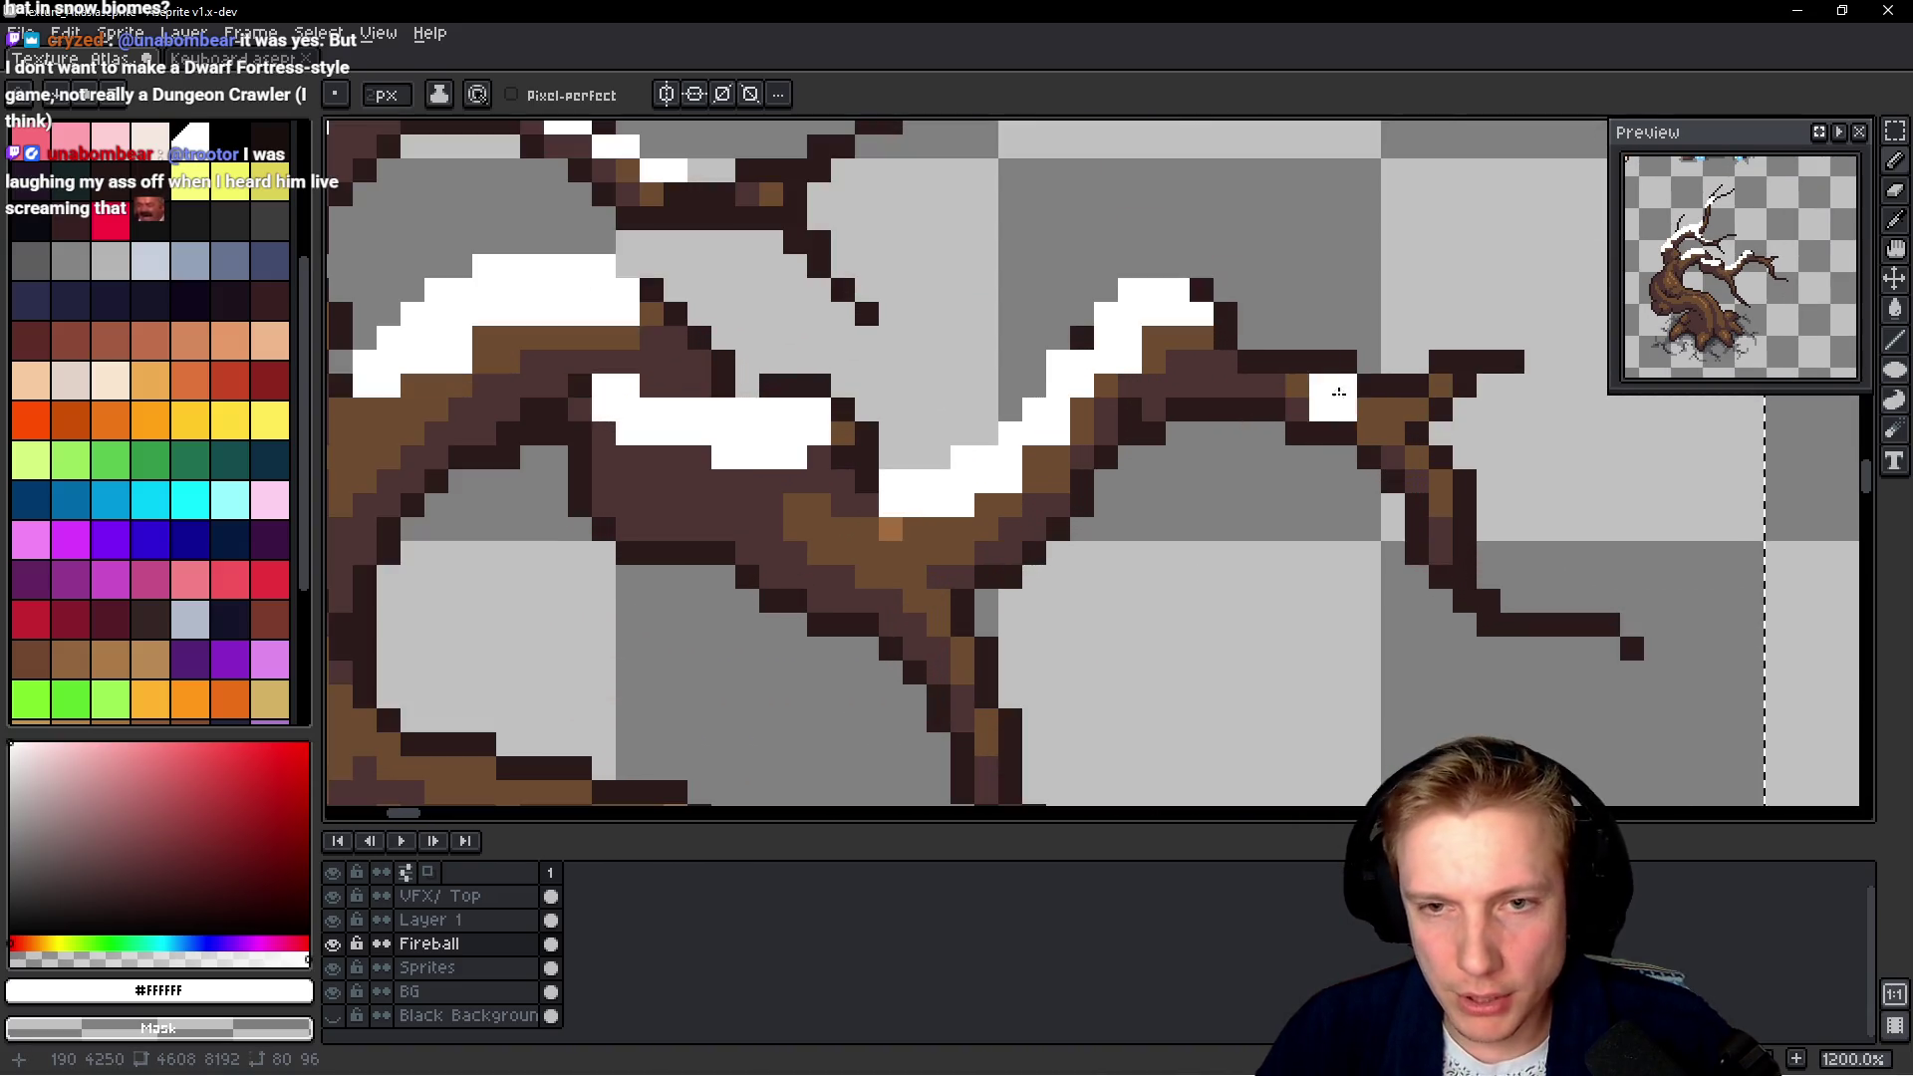
{"action": "left_click_drag", "start_coordinate": [1285, 374], "coordinate": [1467, 503]}
{"action": "key", "text": "ctrl+z"}
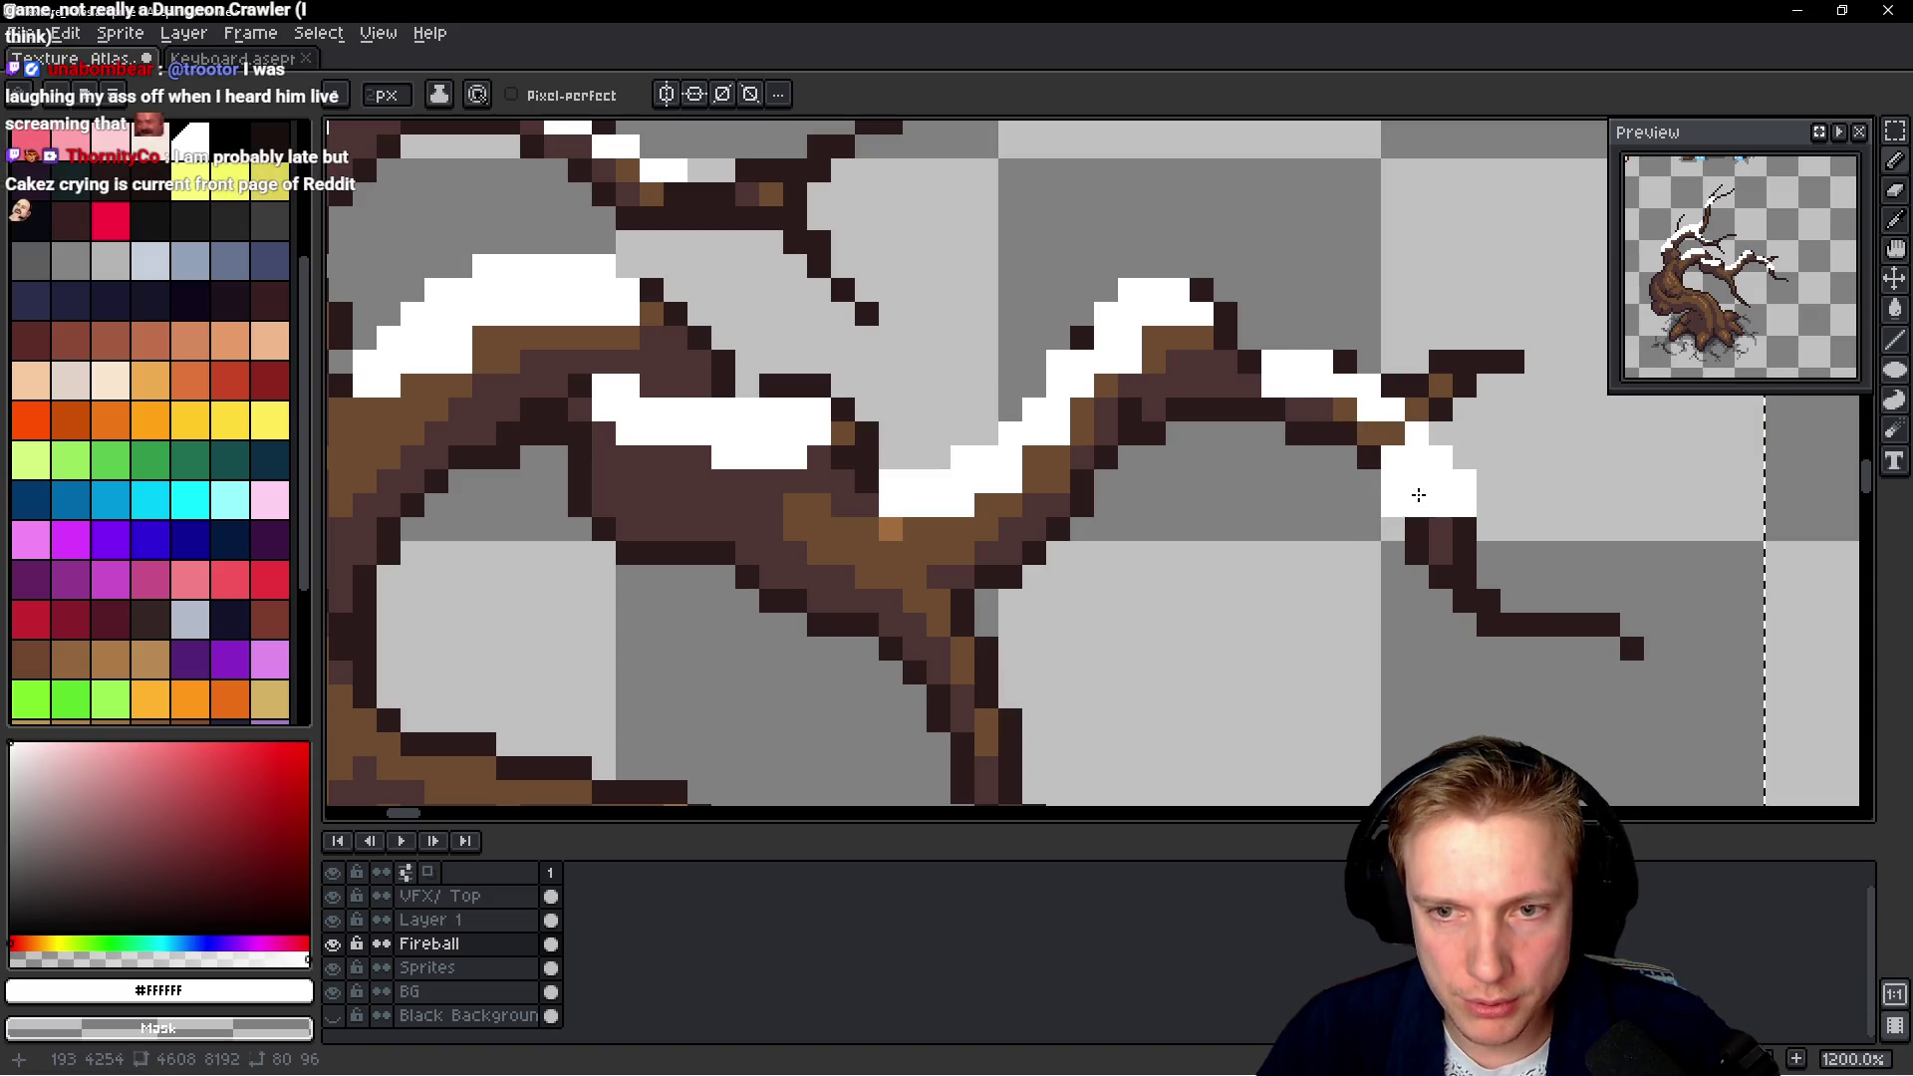
{"action": "scroll", "coordinate": [1424, 485], "scroll_direction": "down", "scroll_amount": 3}
{"action": "scroll", "coordinate": [1467, 411], "scroll_direction": "down", "scroll_amount": 2}
{"action": "scroll", "coordinate": [1467, 411], "scroll_direction": "up", "scroll_amount": 3}
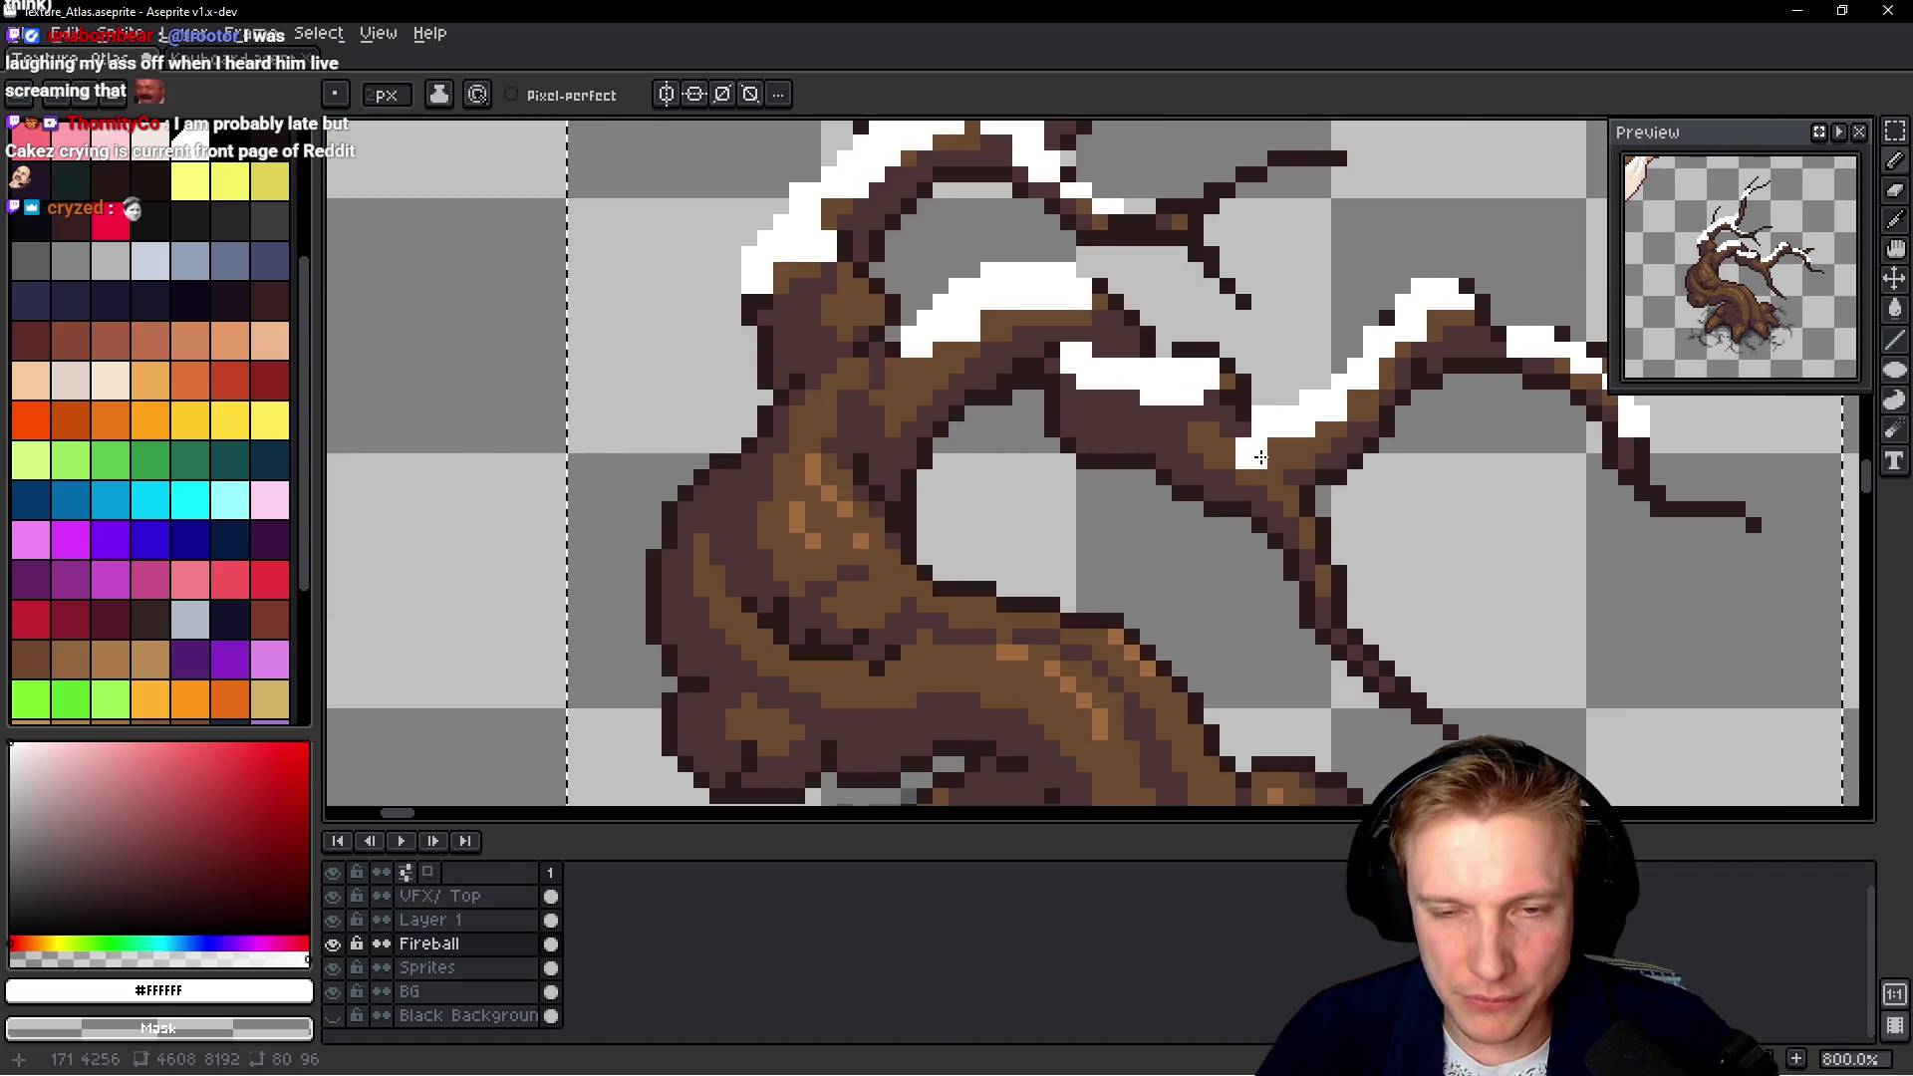
{"action": "scroll", "coordinate": [1239, 439], "scroll_direction": "up", "scroll_amount": 3}
{"action": "scroll", "coordinate": [1119, 452], "scroll_direction": "down", "scroll_amount": 2}
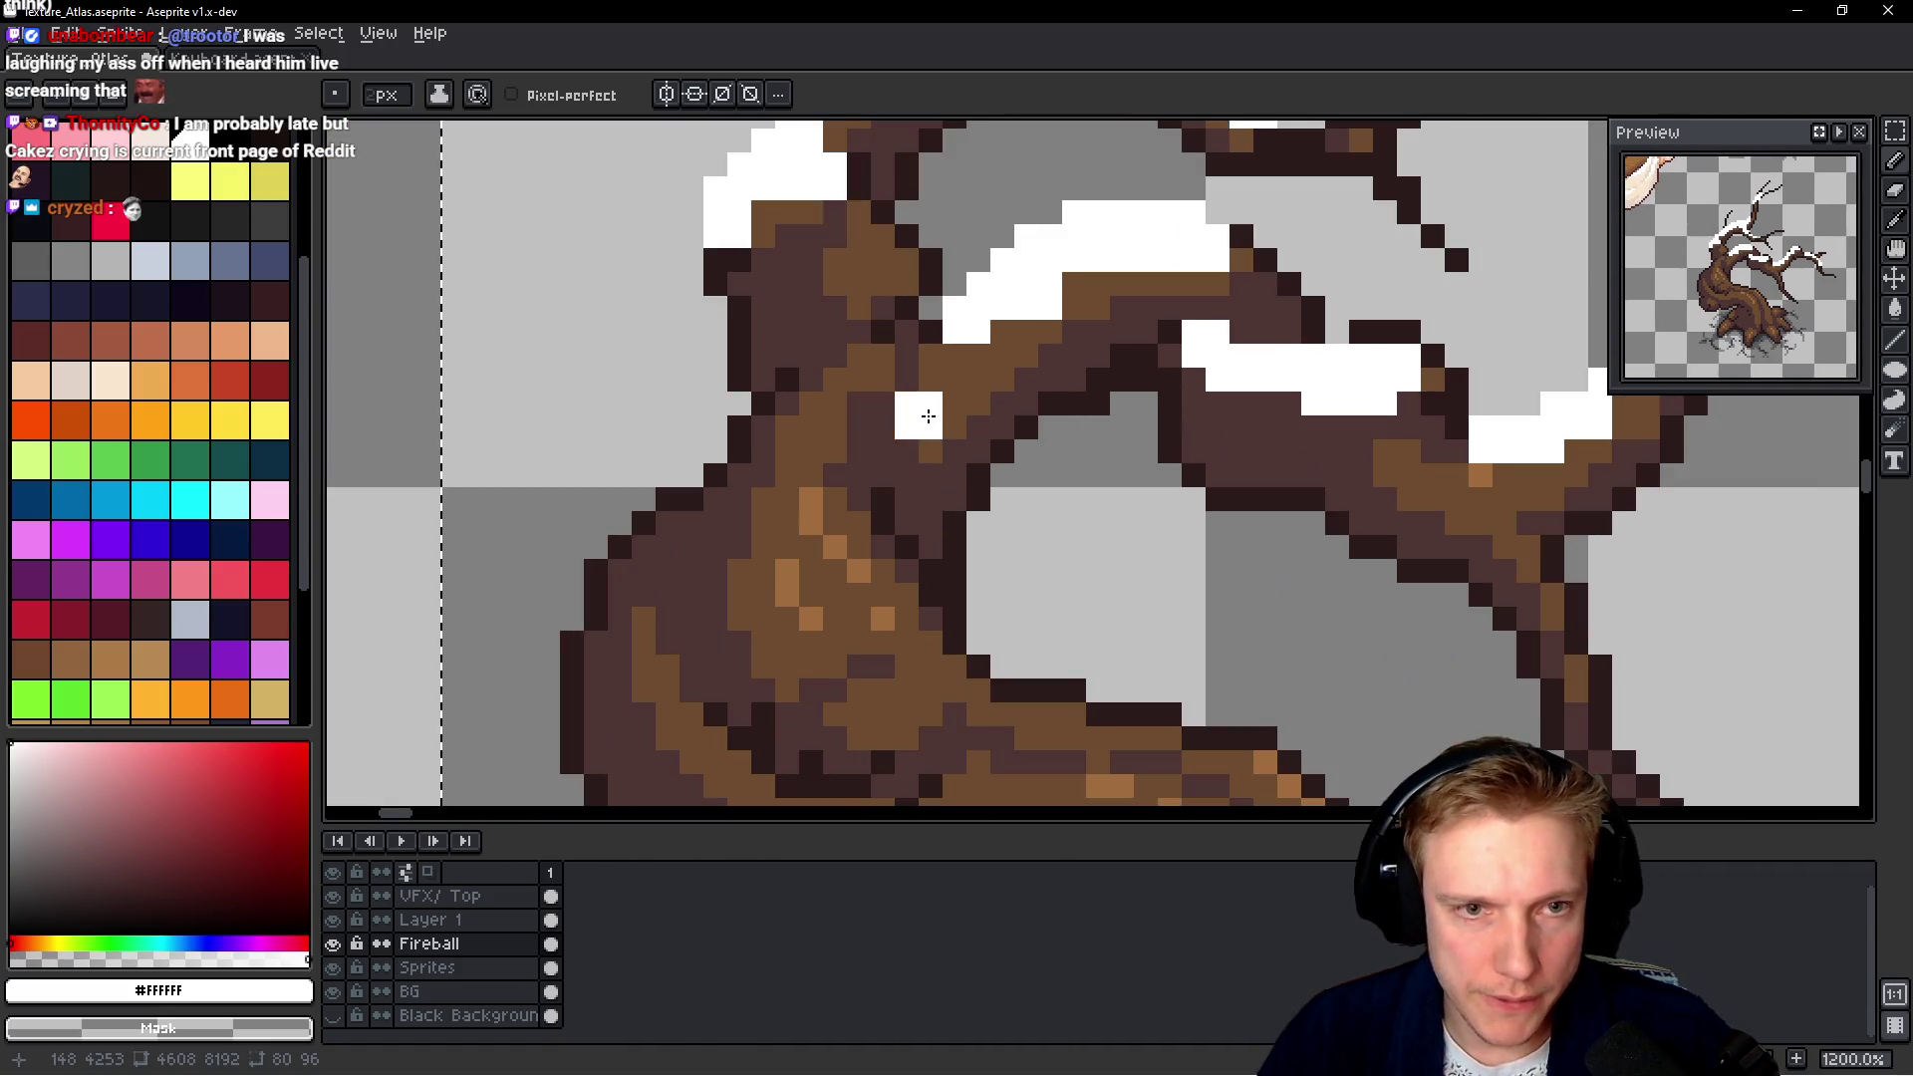
{"action": "scroll", "coordinate": [918, 414], "scroll_direction": "down", "scroll_amount": 2}
{"action": "scroll", "coordinate": [957, 408], "scroll_direction": "down", "scroll_amount": 1}
{"action": "scroll", "coordinate": [1023, 399], "scroll_direction": "down", "scroll_amount": 3}
{"action": "scroll", "coordinate": [1023, 399], "scroll_direction": "down", "scroll_amount": 1}
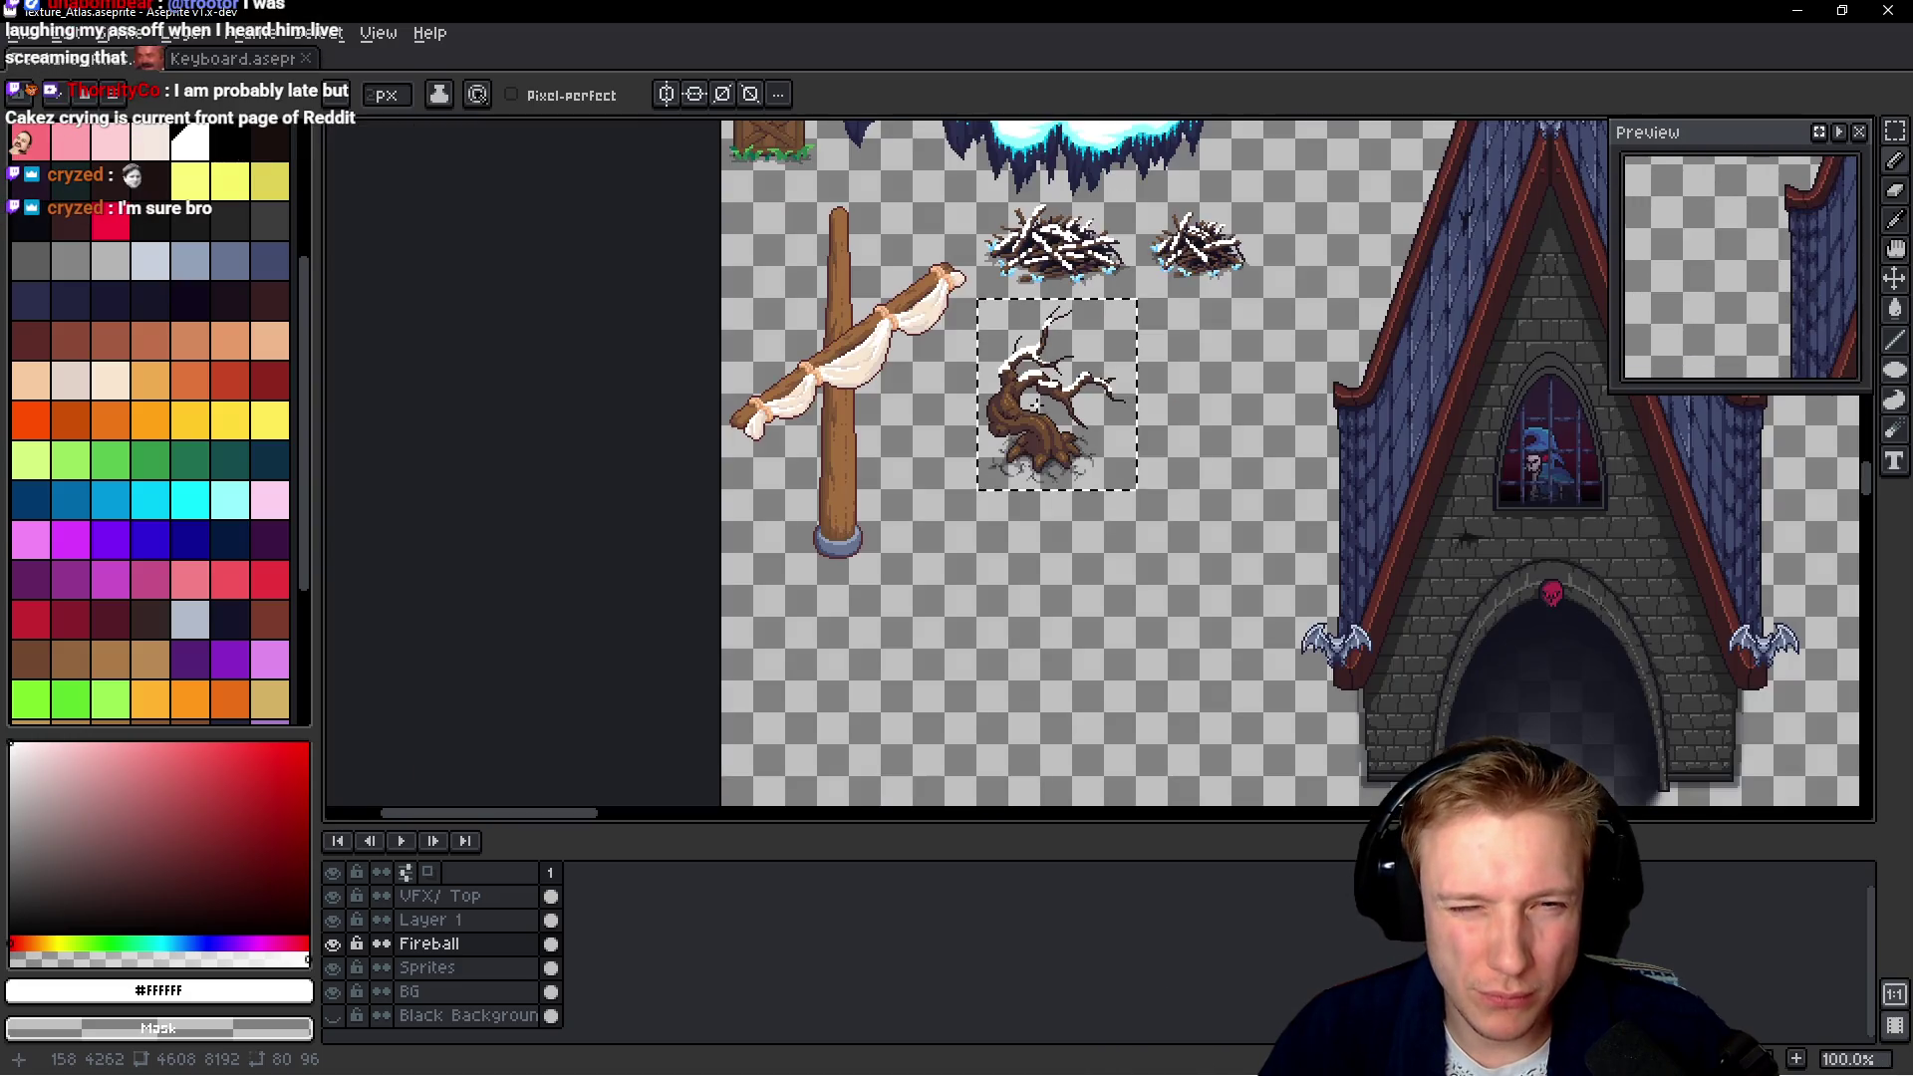
Widen the white snow band along the trunk and lower branch, undoing one stray pixel
{"action": "scroll", "coordinate": [1023, 406], "scroll_direction": "up", "scroll_amount": 5}
{"action": "scroll", "coordinate": [859, 319], "scroll_direction": "up", "scroll_amount": 1}
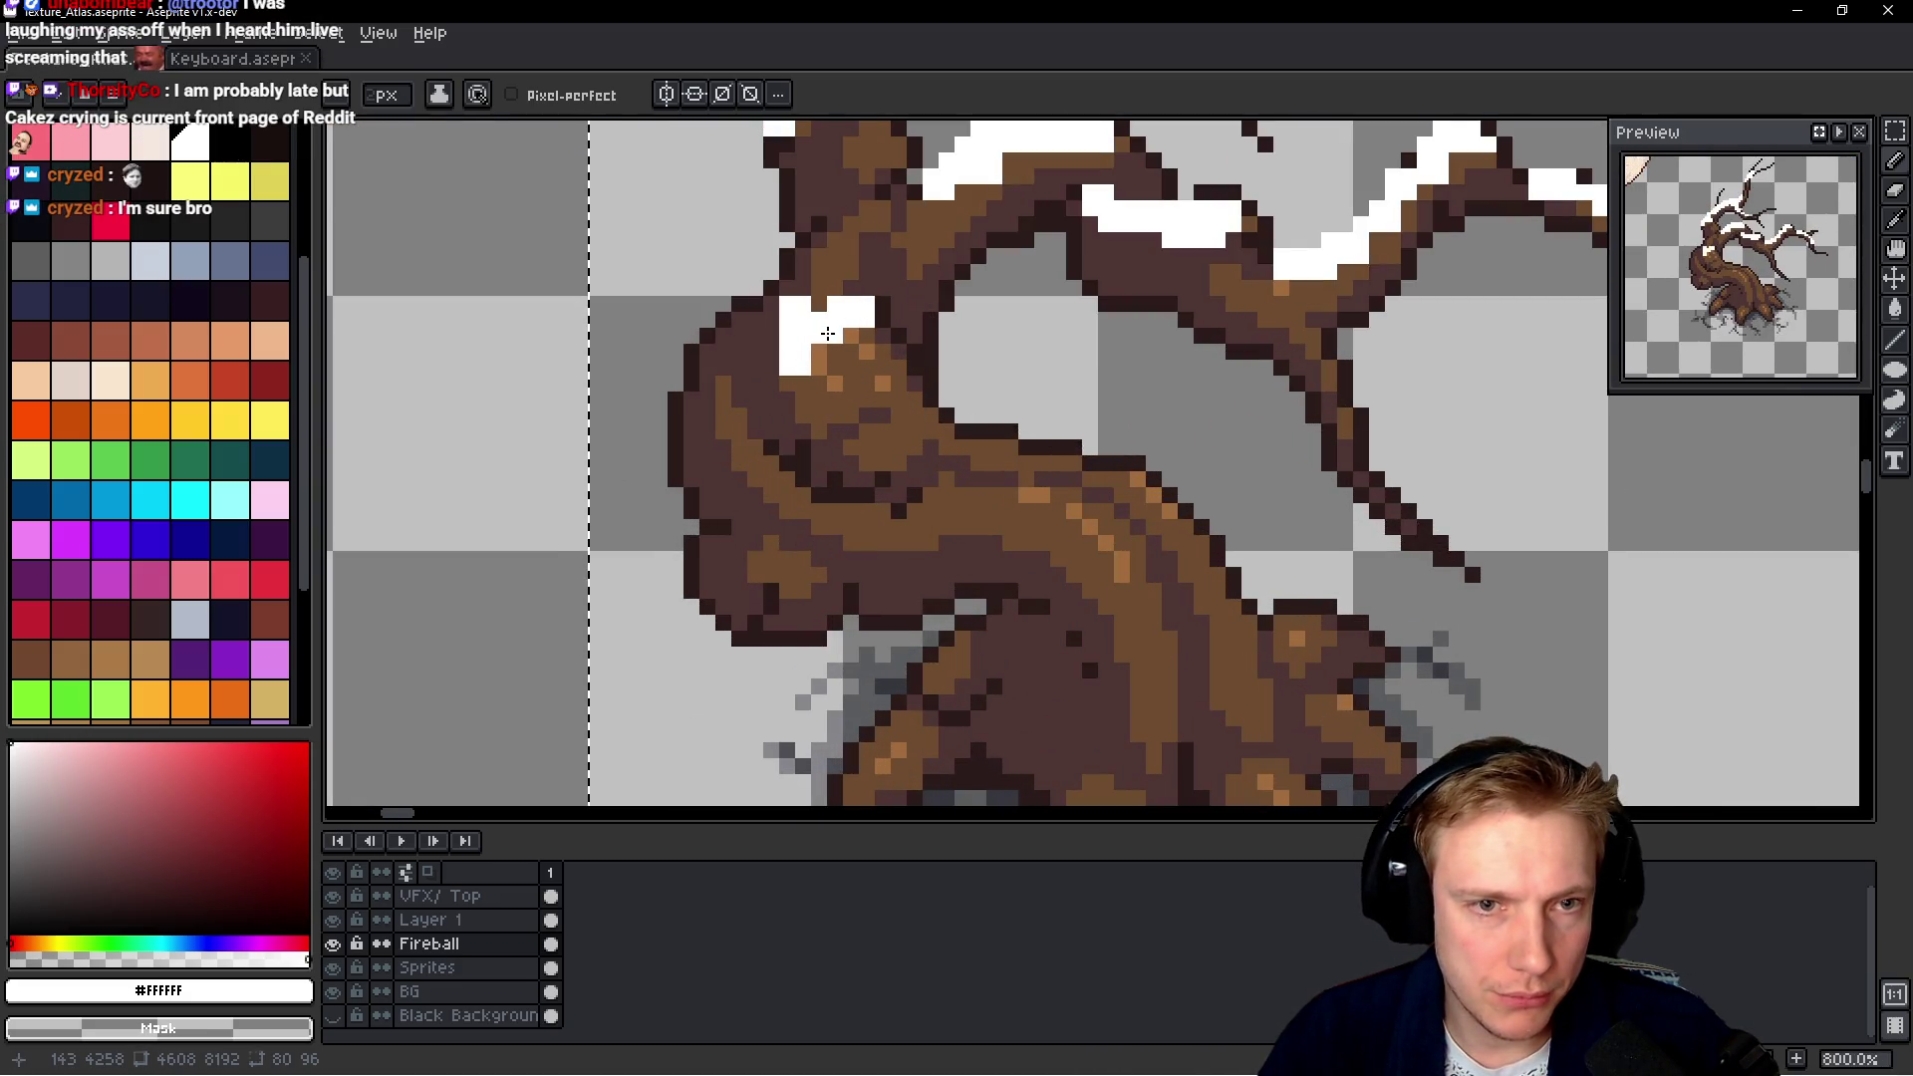
{"action": "mouse_move", "coordinate": [805, 358]}
{"action": "left_mouse_down"}
{"action": "mouse_move", "coordinate": [898, 358]}
{"action": "mouse_move", "coordinate": [812, 383]}
{"action": "mouse_move", "coordinate": [1128, 482]}
{"action": "left_mouse_up"}
{"action": "key", "text": "ctrl+z"}
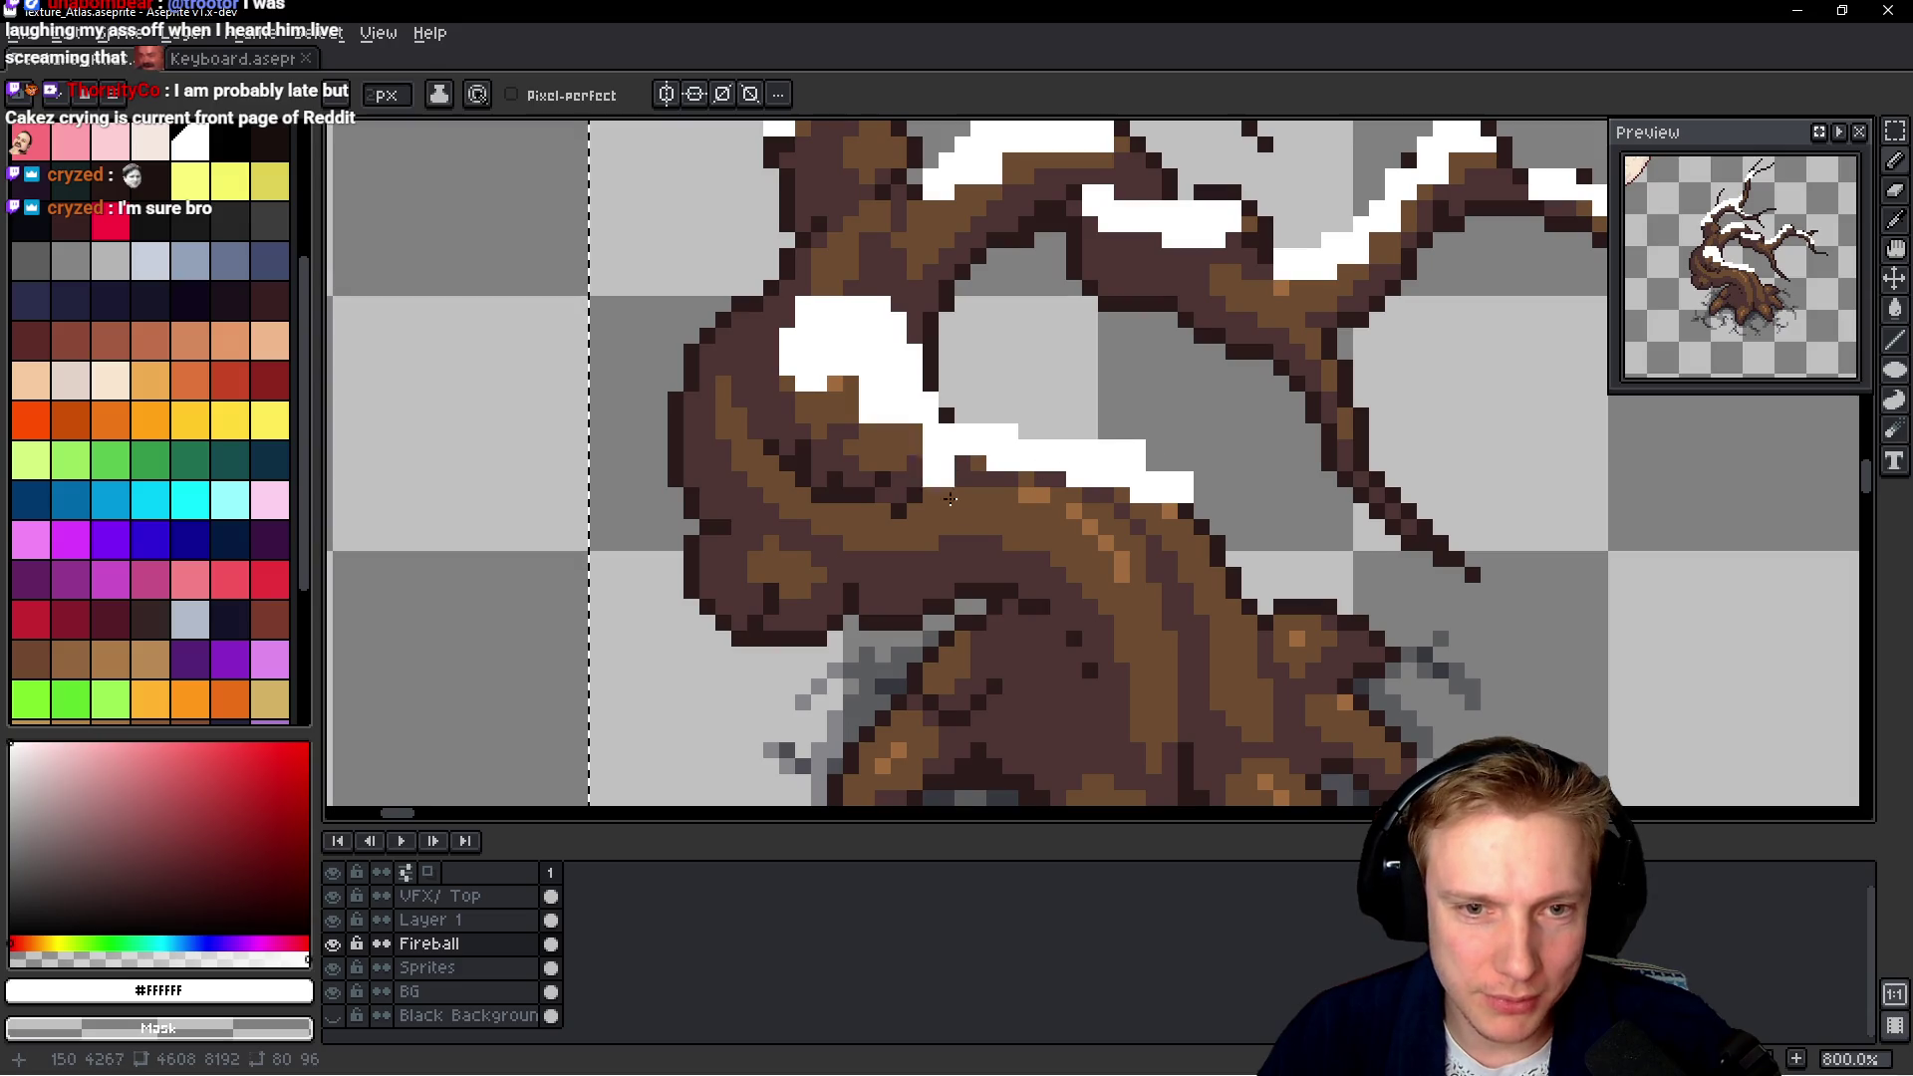
{"action": "left_click_drag", "start_coordinate": [906, 509], "coordinate": [1082, 525]}
{"action": "left_click_drag", "start_coordinate": [932, 492], "coordinate": [1062, 495]}
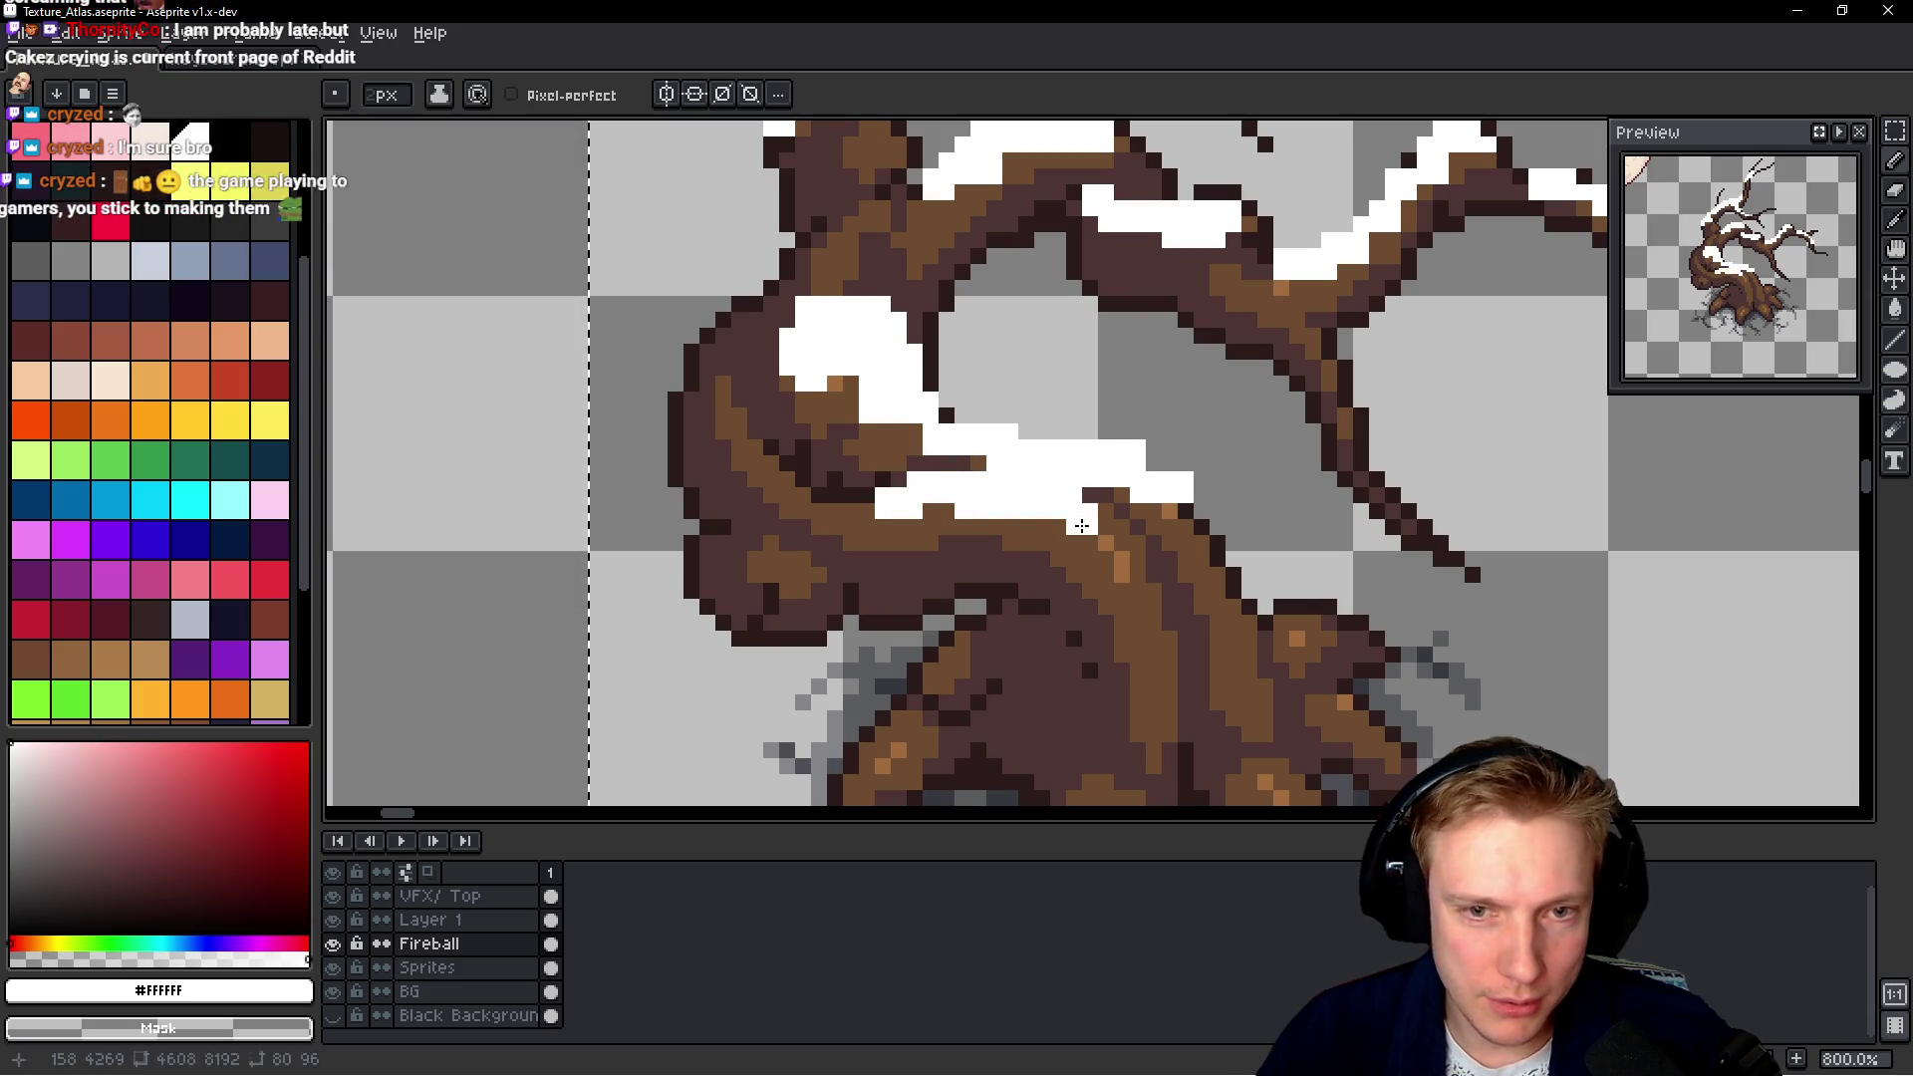
Repaint the stray white pixels on the trunk's left edge brown with right-clicks
{"action": "scroll", "coordinate": [1181, 459], "scroll_direction": "down", "scroll_amount": 1}
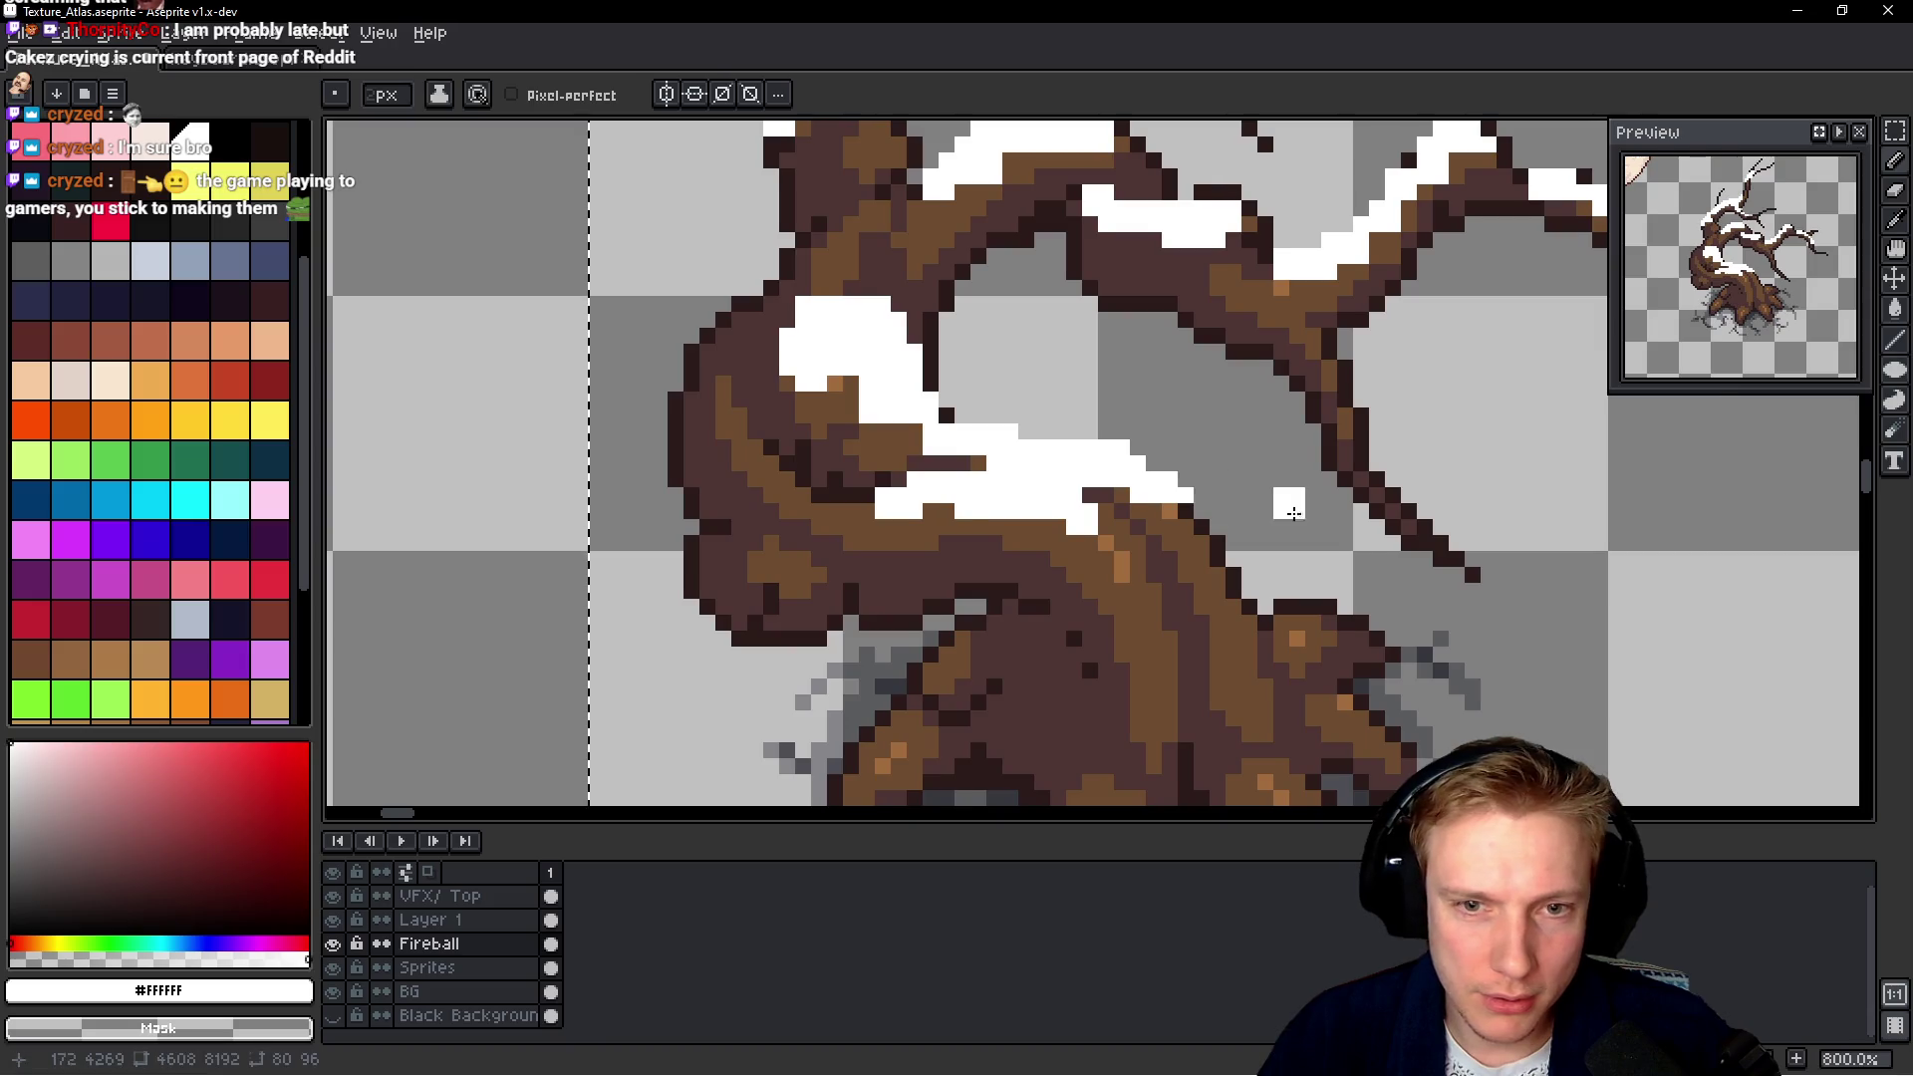
{"action": "scroll", "coordinate": [1225, 474], "scroll_direction": "down", "scroll_amount": 3}
{"action": "scroll", "coordinate": [1275, 488], "scroll_direction": "down", "scroll_amount": 1}
{"action": "scroll", "coordinate": [1183, 498], "scroll_direction": "up", "scroll_amount": 5}
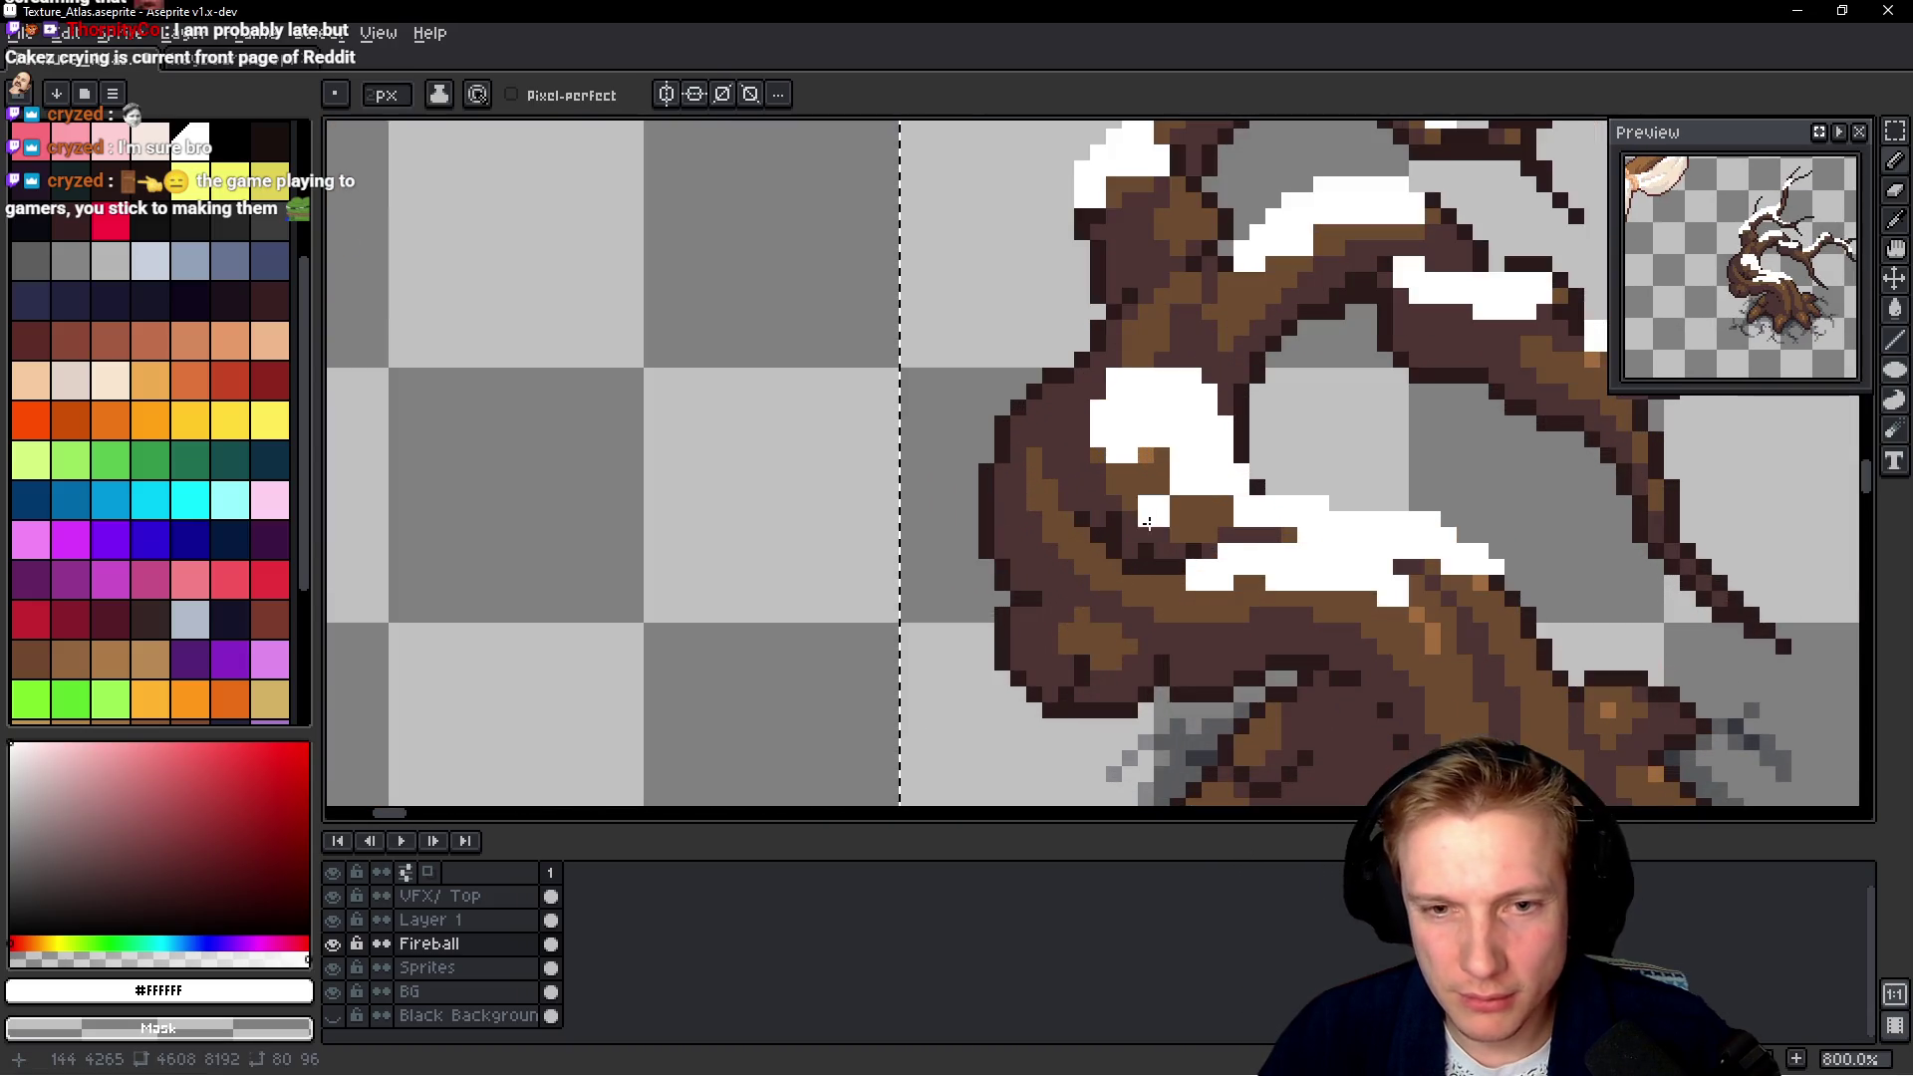
{"action": "right_click", "coordinate": [1008, 479]}
{"action": "left_click_drag", "start_coordinate": [1026, 498], "coordinate": [1086, 516]}
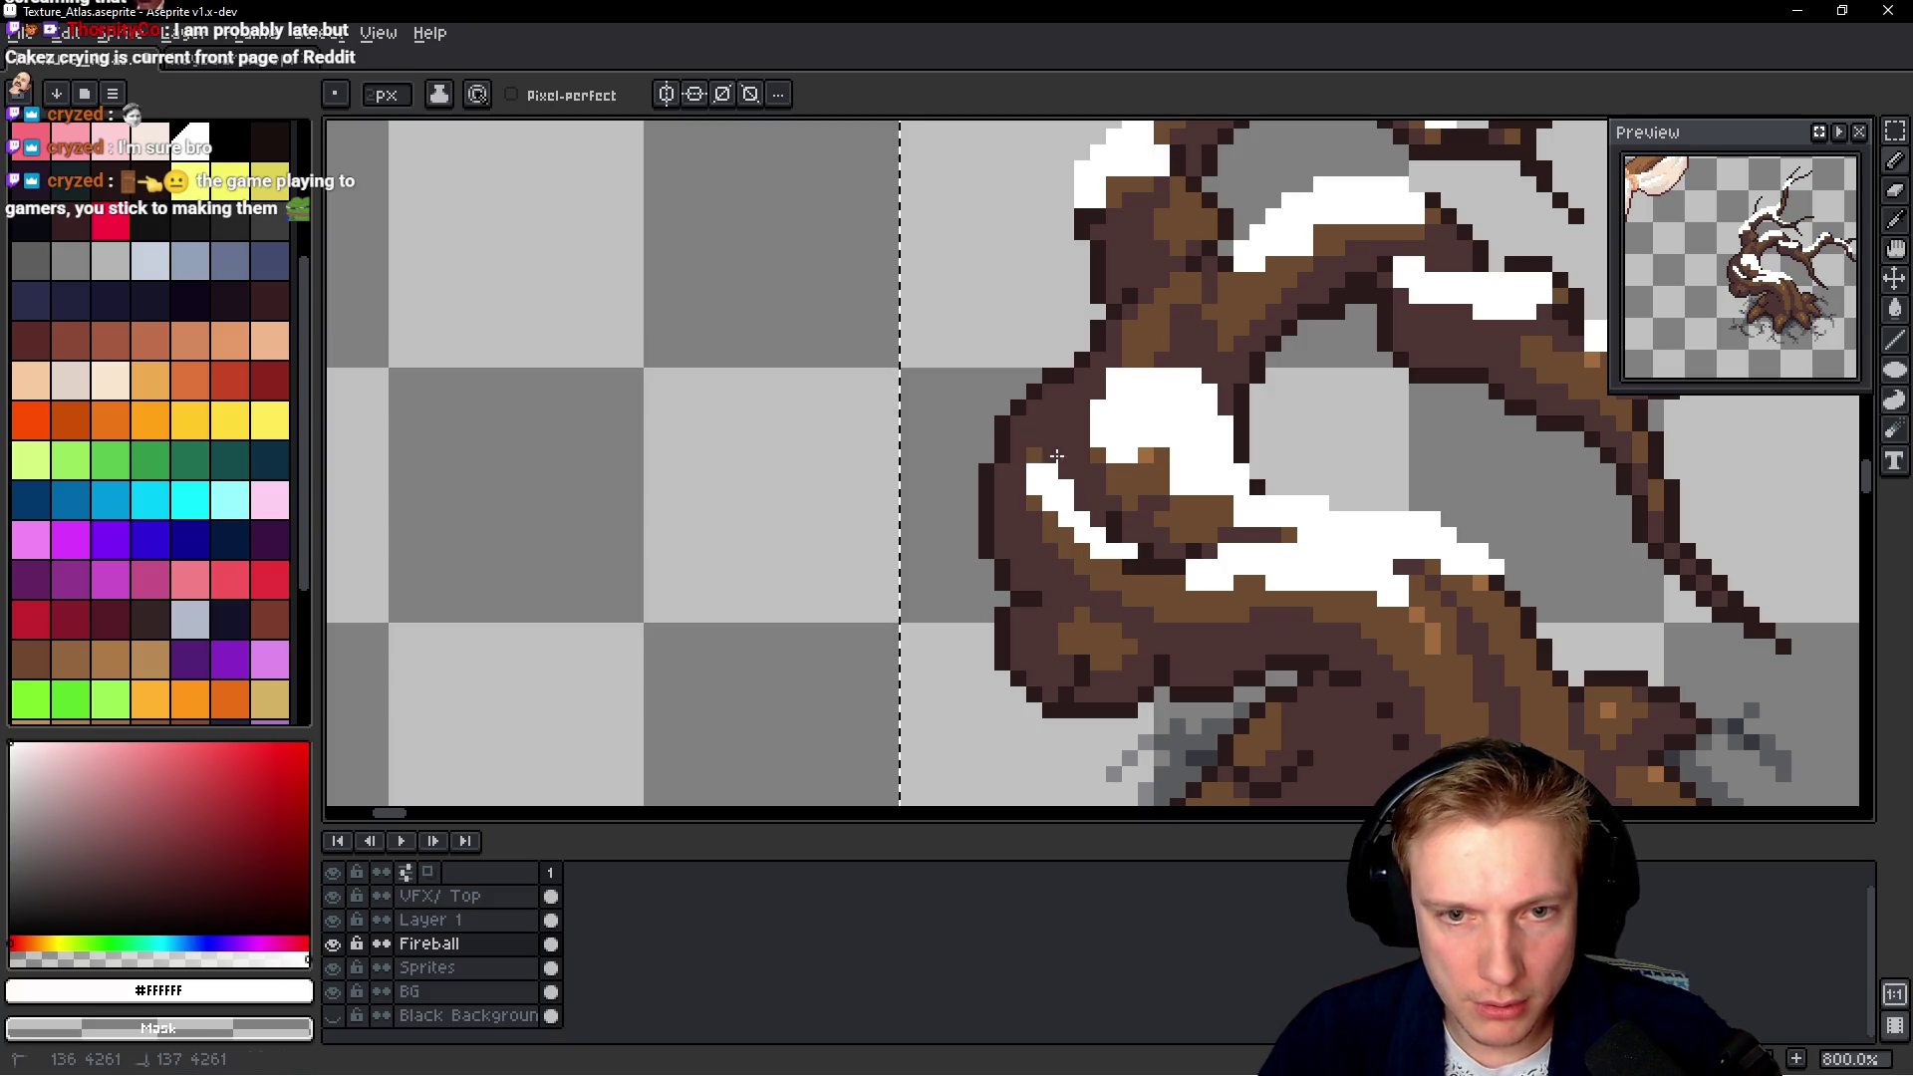
{"action": "left_click_drag", "start_coordinate": [1034, 453], "coordinate": [1036, 498]}
{"action": "scroll", "coordinate": [1147, 578], "scroll_direction": "down", "scroll_amount": 5}
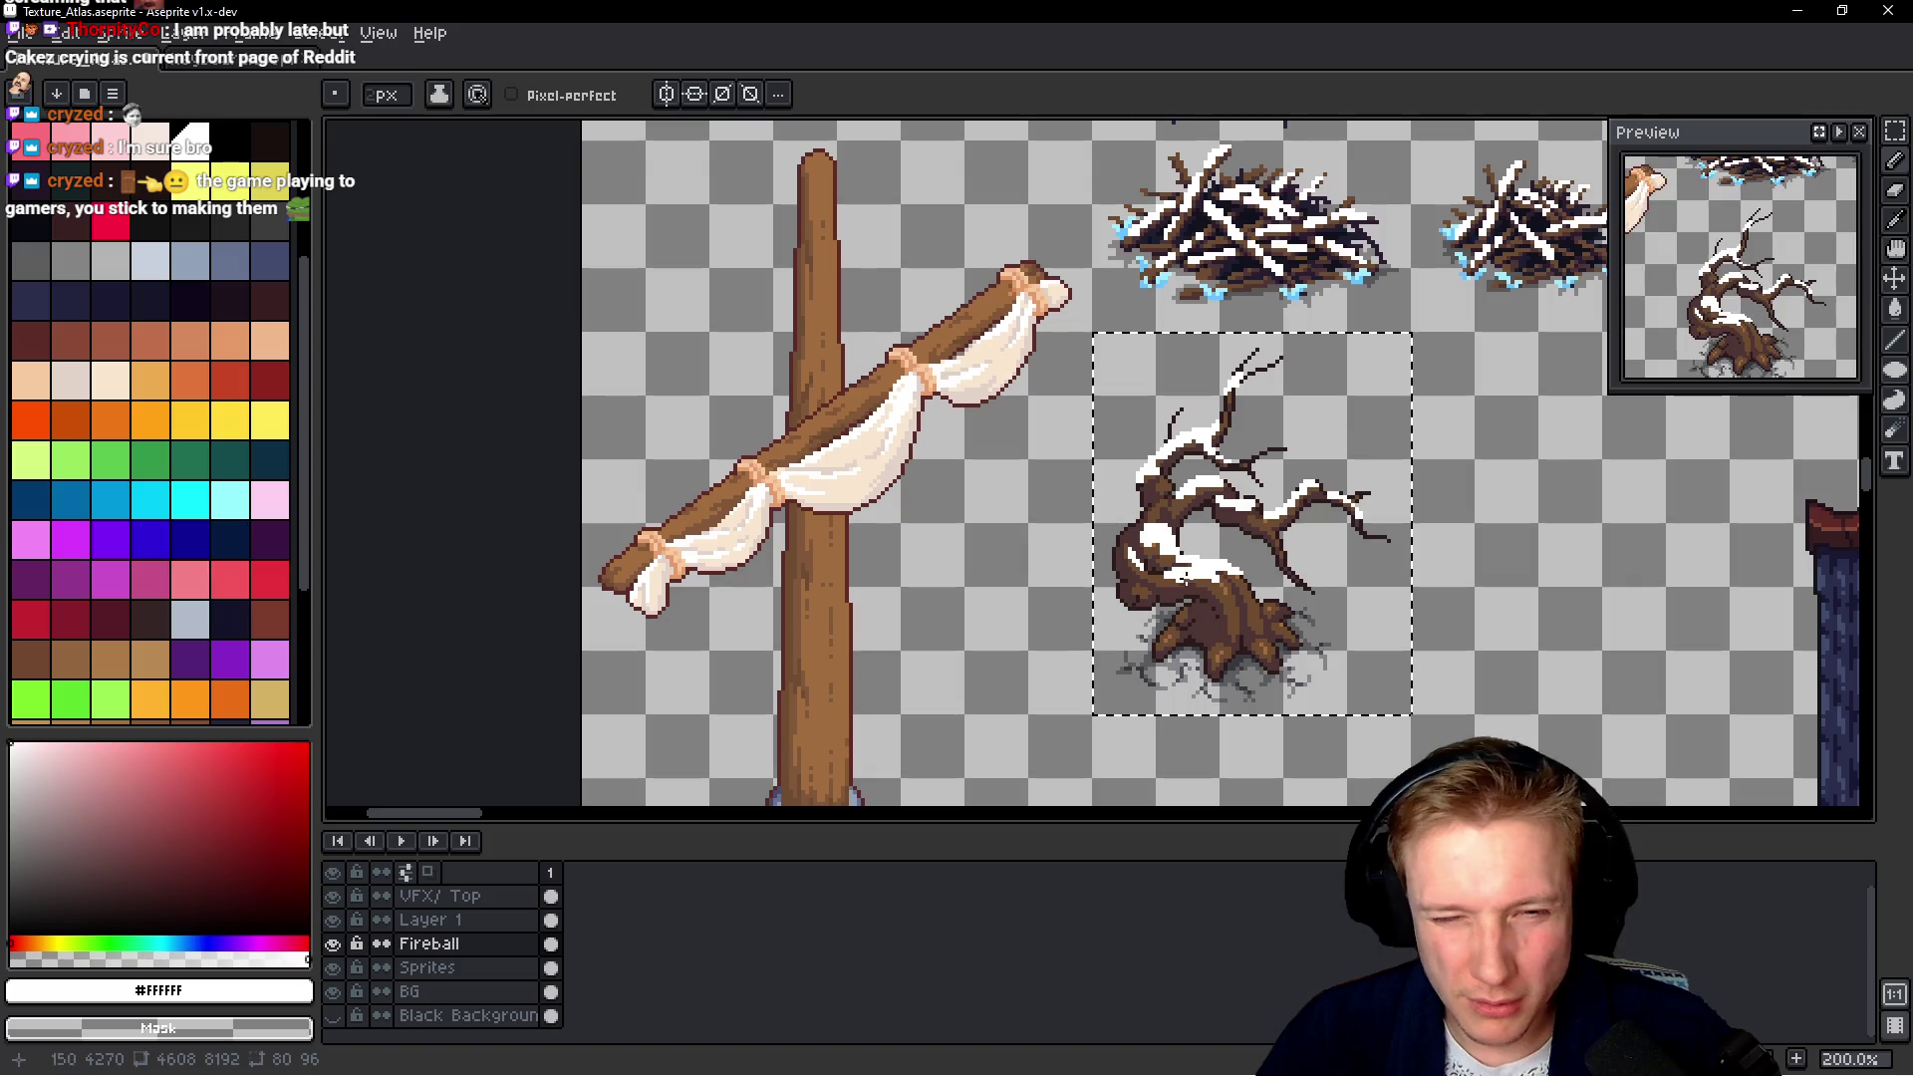
{"action": "scroll", "coordinate": [1146, 578], "scroll_direction": "down", "scroll_amount": 2}
{"action": "scroll", "coordinate": [1257, 588], "scroll_direction": "up", "scroll_amount": 3}
{"action": "scroll", "coordinate": [1256, 588], "scroll_direction": "up", "scroll_amount": 3}
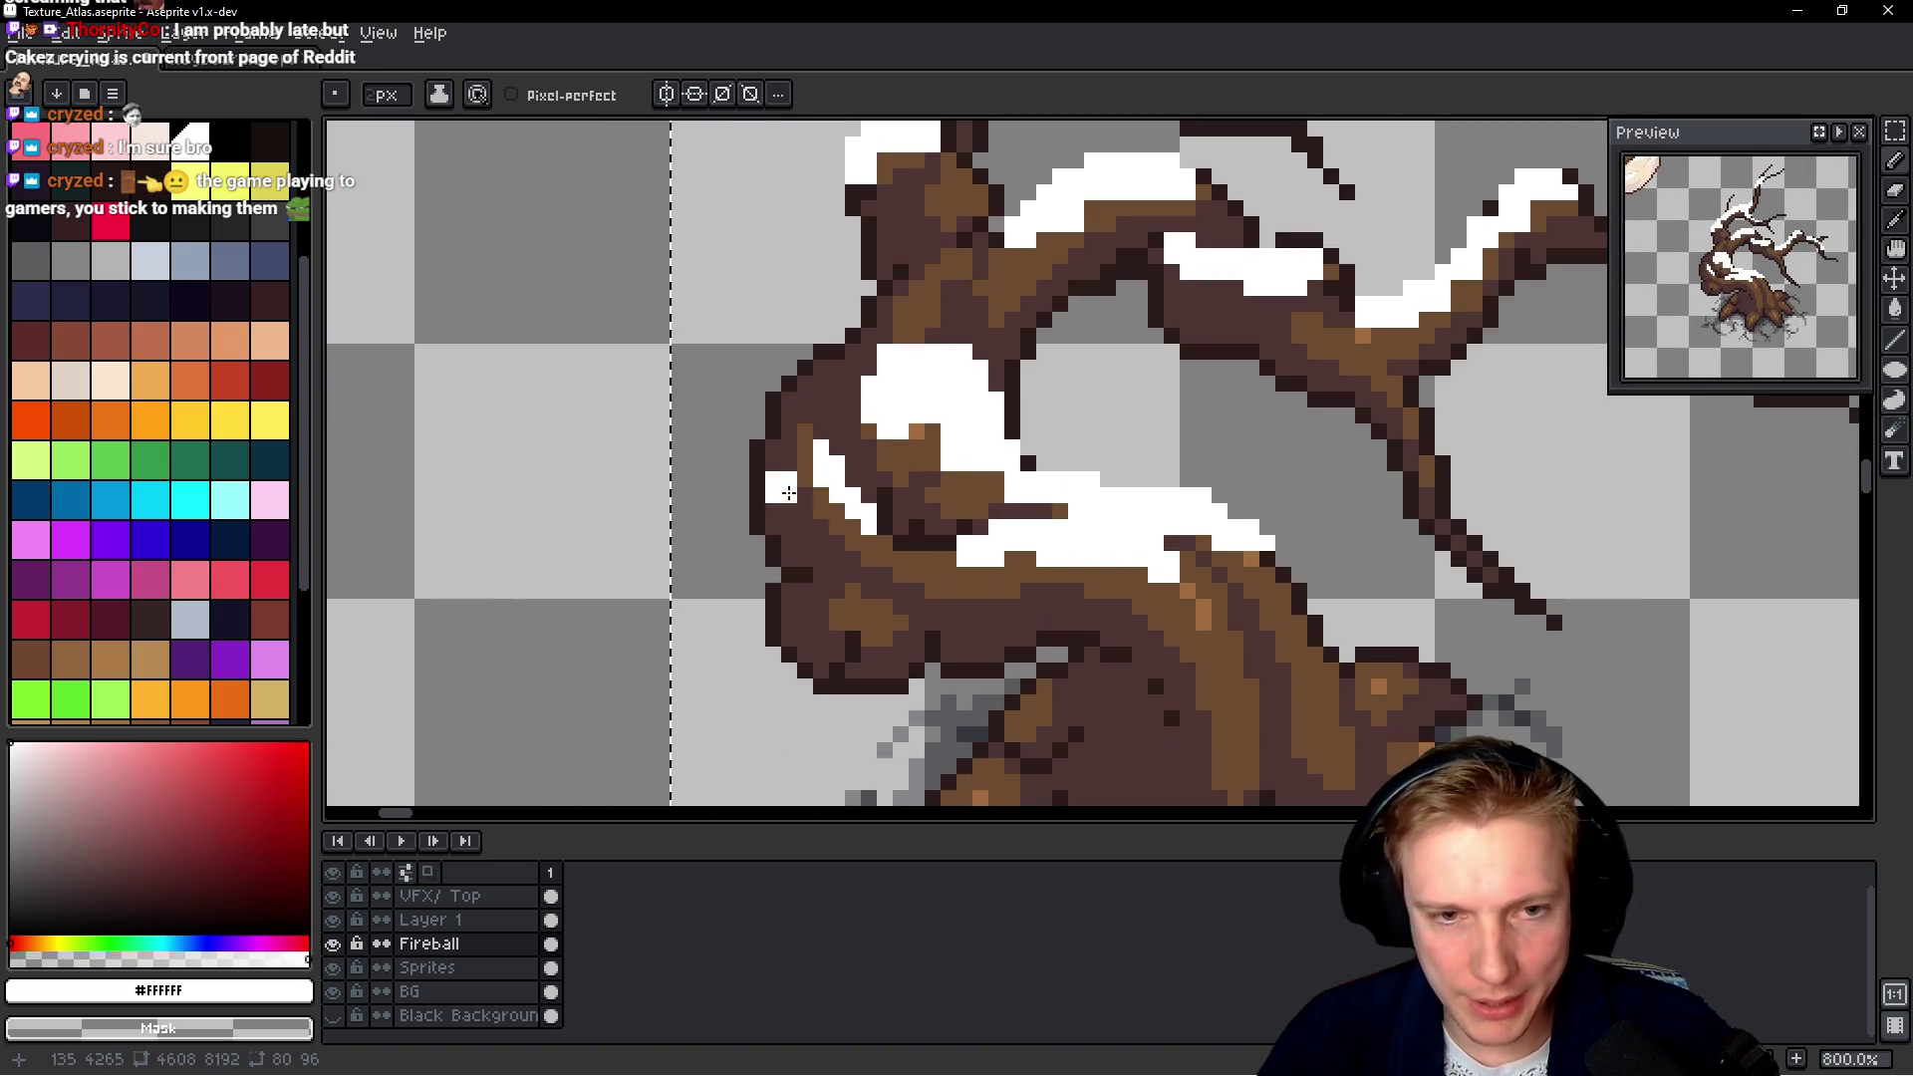
{"action": "scroll", "coordinate": [843, 493], "scroll_direction": "down", "scroll_amount": 2}
{"action": "scroll", "coordinate": [844, 493], "scroll_direction": "up", "scroll_amount": 1}
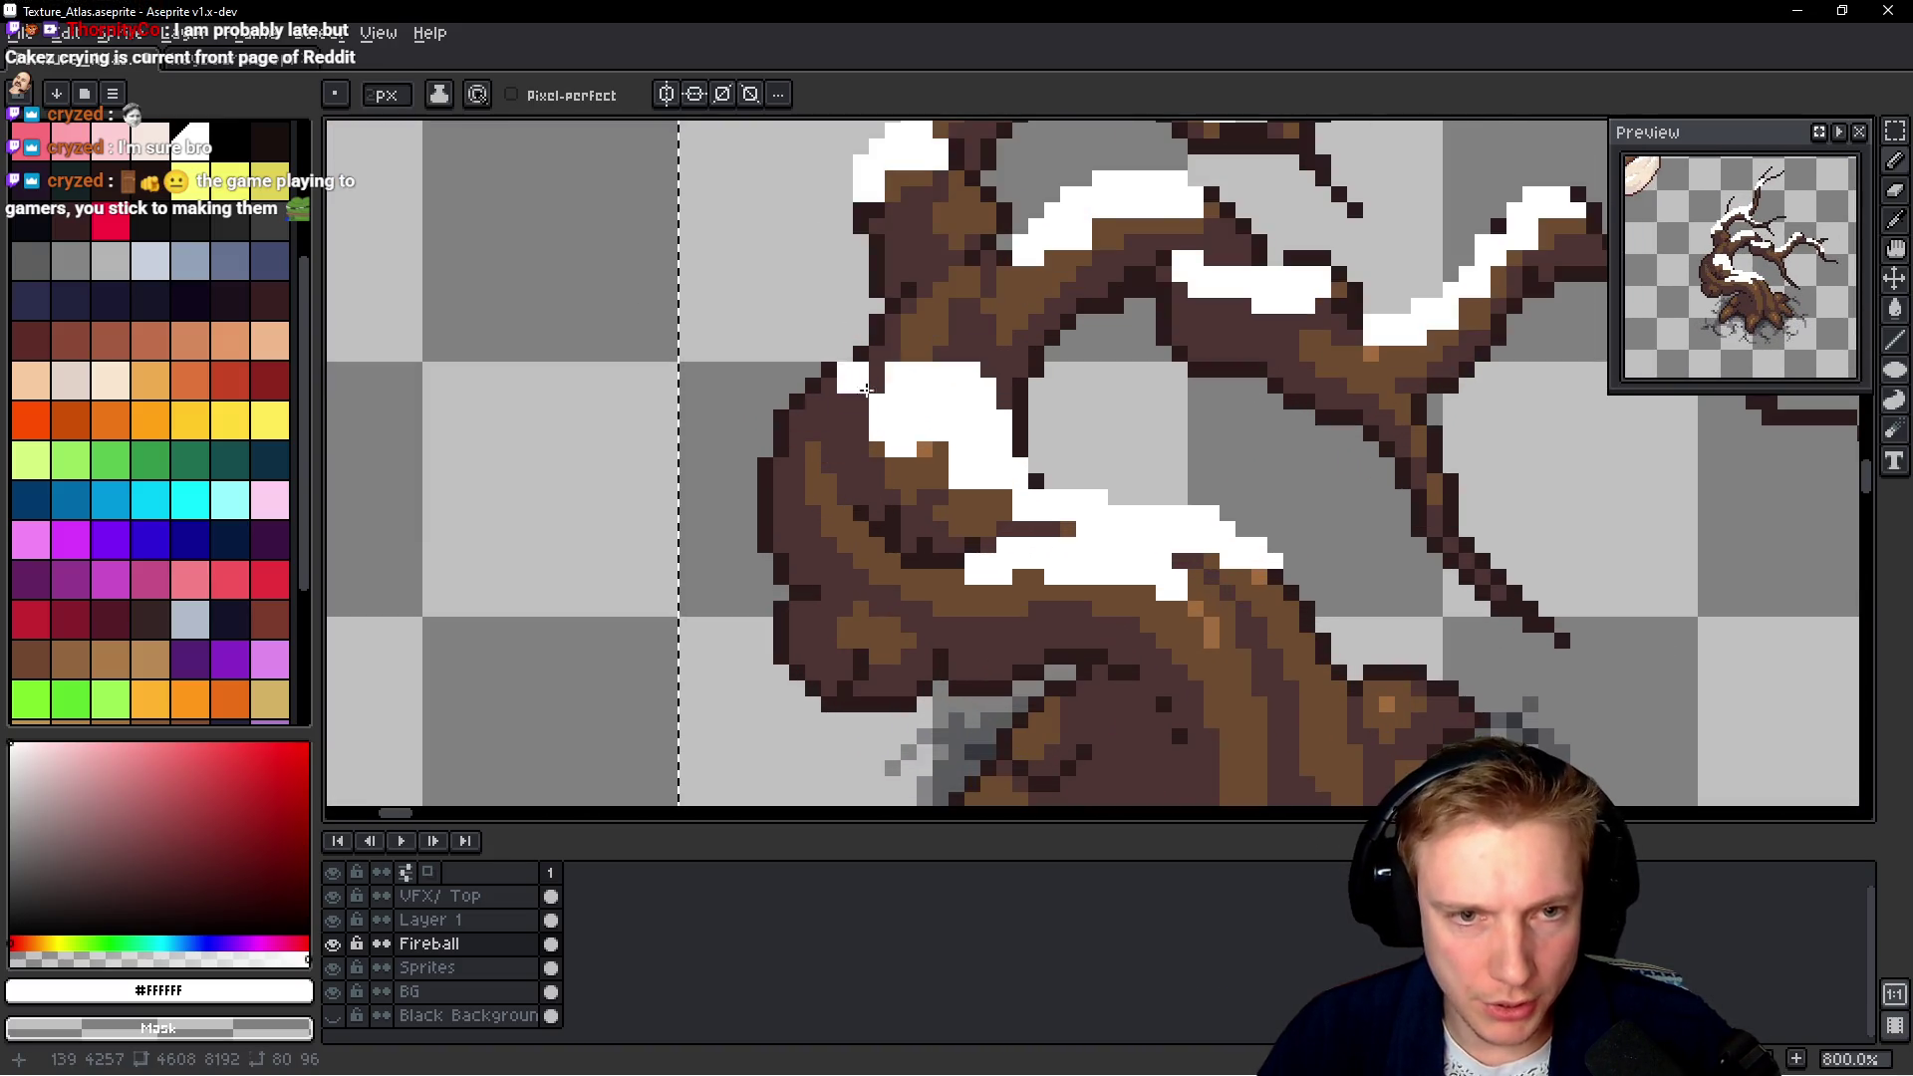
{"action": "scroll", "coordinate": [1134, 503], "scroll_direction": "down", "scroll_amount": 2}
{"action": "scroll", "coordinate": [1134, 503], "scroll_direction": "down", "scroll_amount": 2}
{"action": "scroll", "coordinate": [1136, 516], "scroll_direction": "up", "scroll_amount": 3}
{"action": "scroll", "coordinate": [1096, 498], "scroll_direction": "up", "scroll_amount": 3}
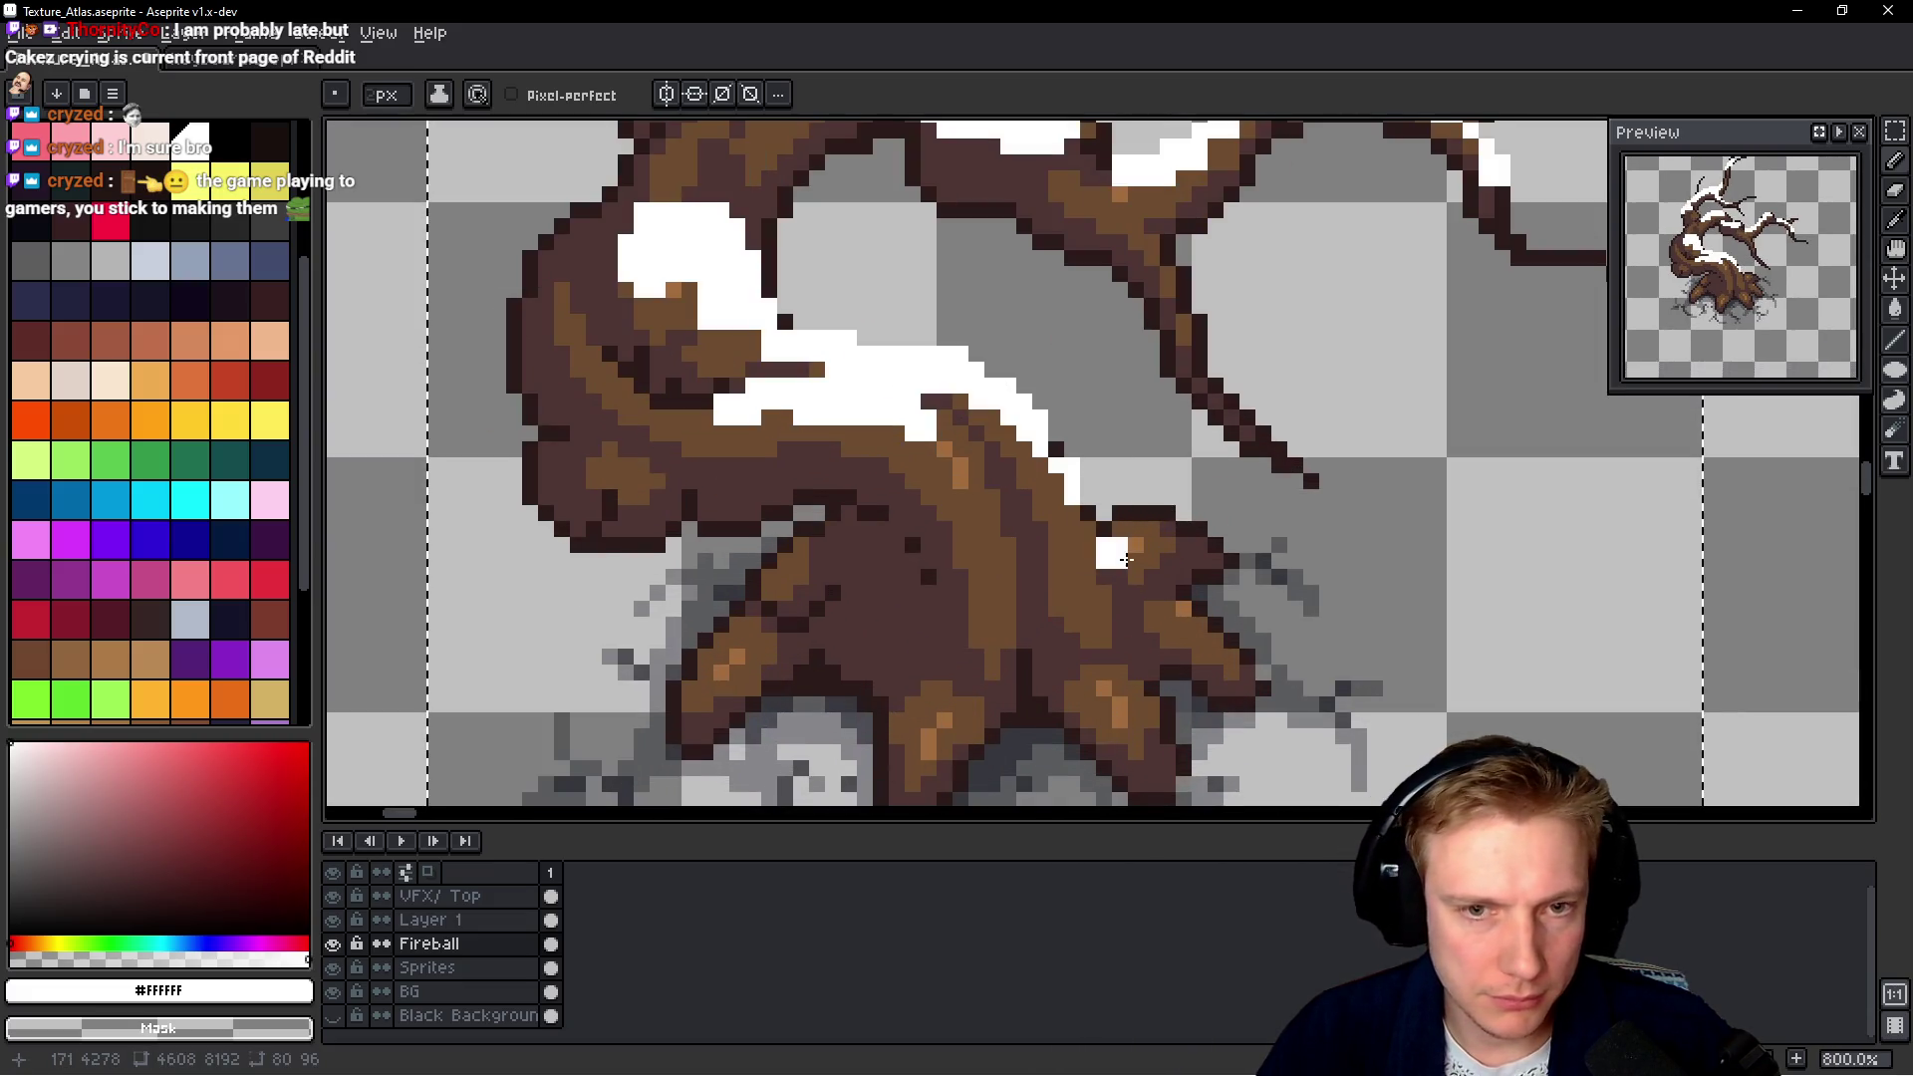
Add white snow along the branch and onto a root, undoing two unwanted strokes
{"action": "left_click_drag", "start_coordinate": [936, 458], "coordinate": [979, 481]}
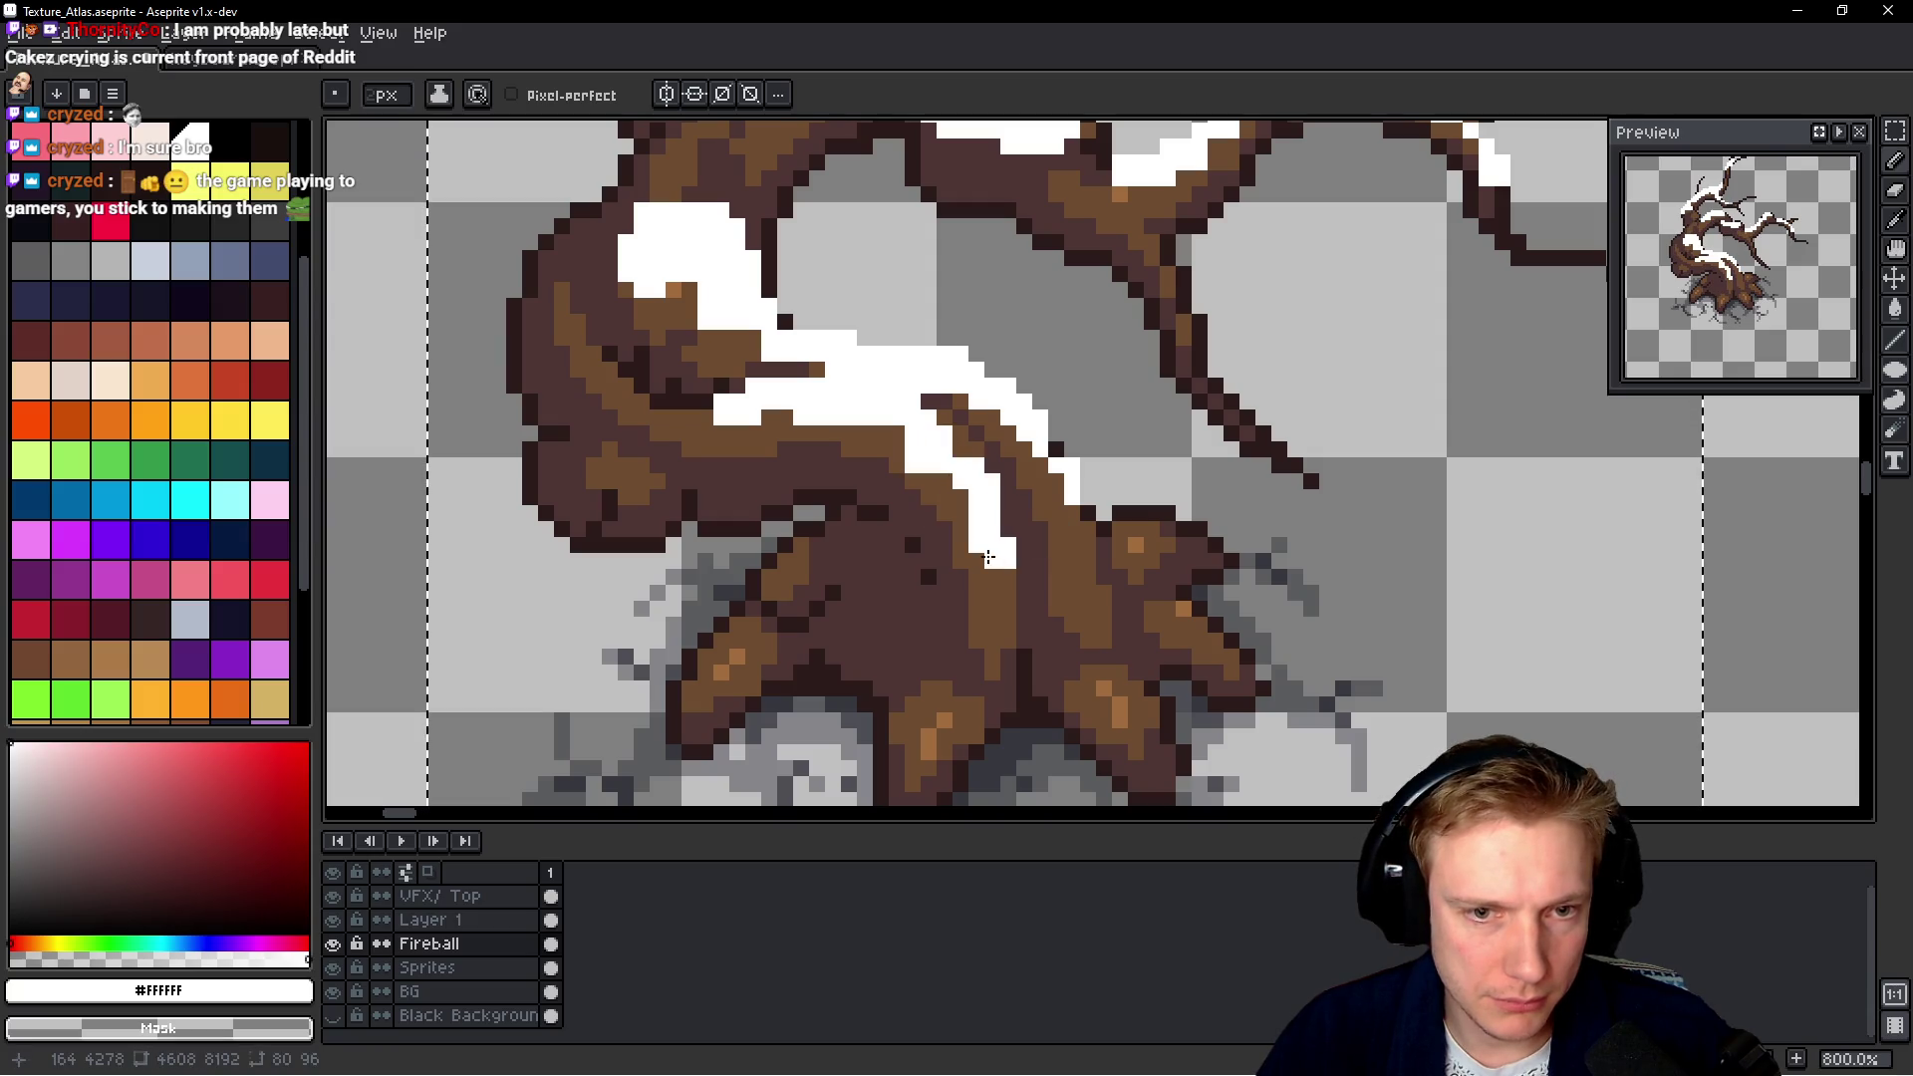
{"action": "scroll", "coordinate": [1126, 581], "scroll_direction": "down", "scroll_amount": 5}
{"action": "scroll", "coordinate": [1127, 581], "scroll_direction": "up", "scroll_amount": 4}
{"action": "scroll", "coordinate": [1127, 580], "scroll_direction": "up", "scroll_amount": 3}
{"action": "mouse_move", "coordinate": [1042, 363]}
{"action": "left_mouse_down"}
{"action": "mouse_move", "coordinate": [1086, 299]}
{"action": "mouse_move", "coordinate": [1052, 356]}
{"action": "left_mouse_up"}
{"action": "key", "text": "ctrl+z"}
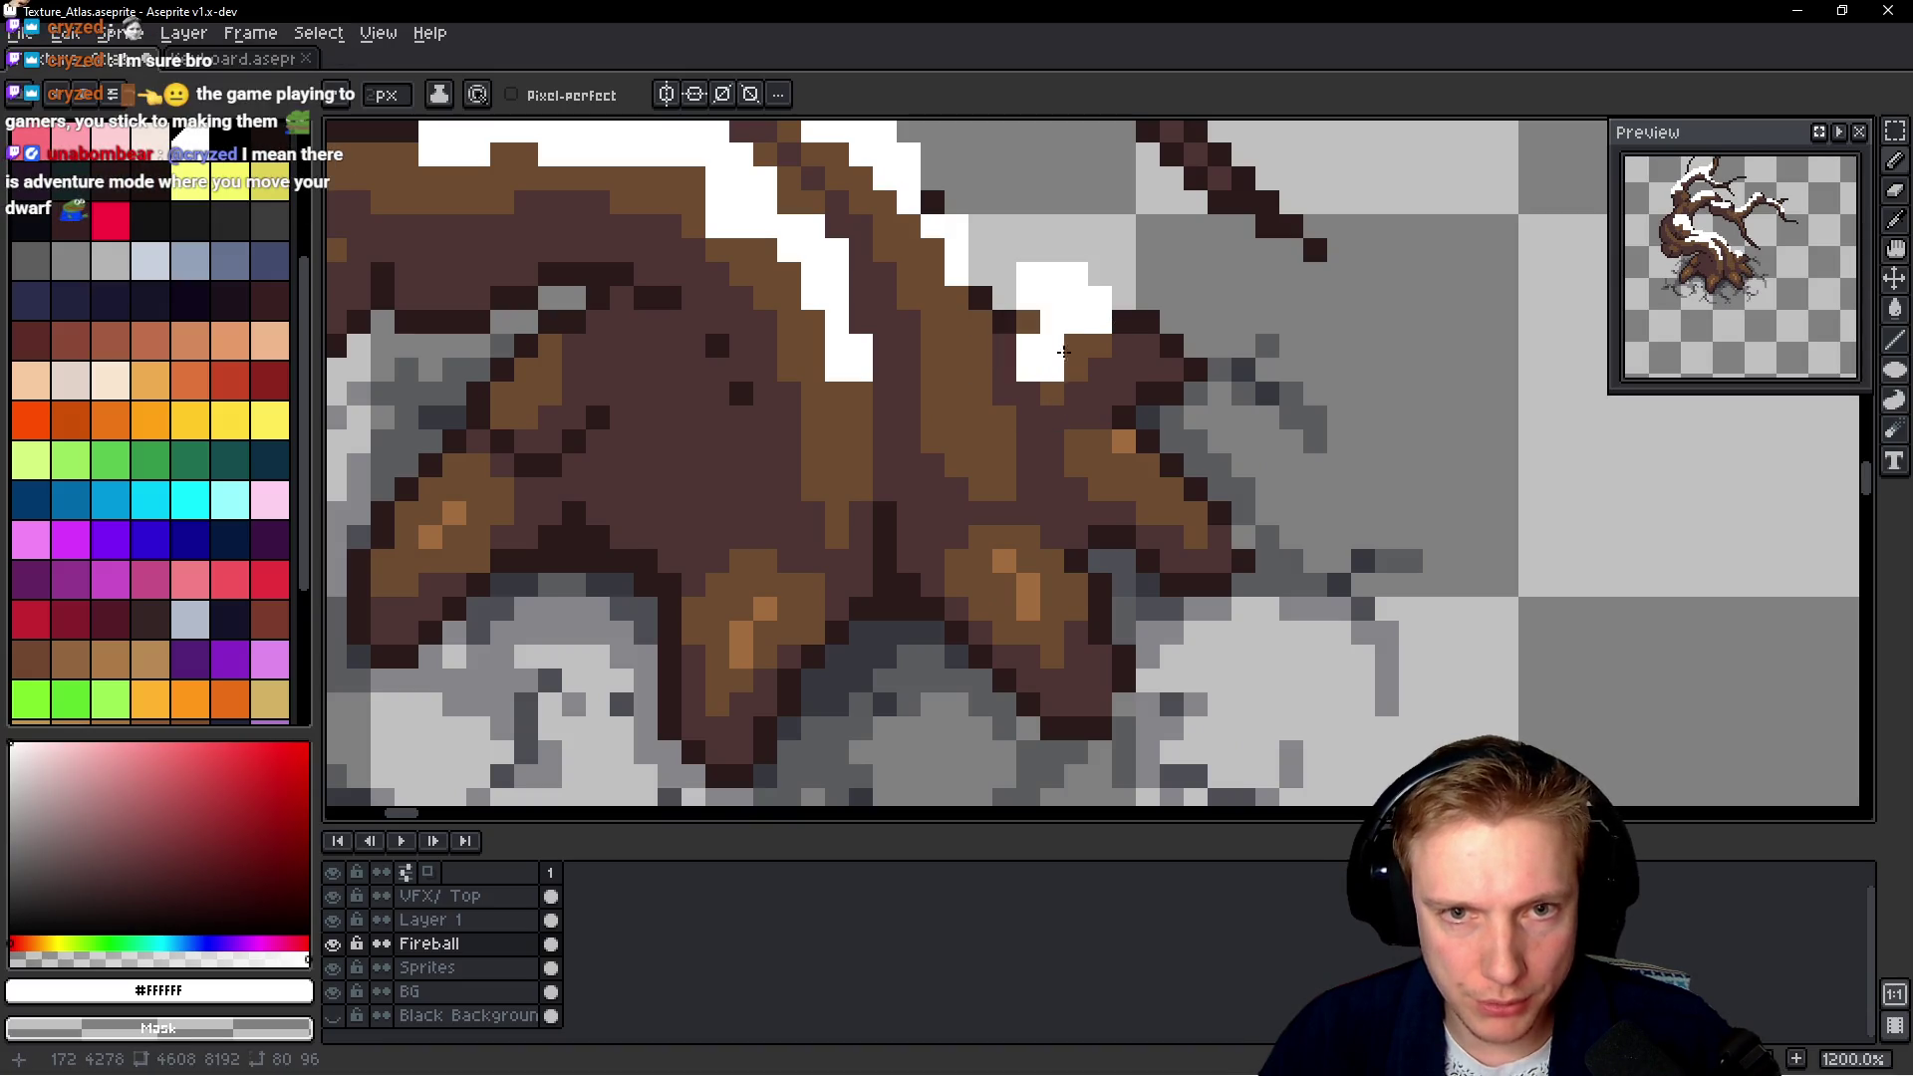
{"action": "key", "text": "ctrl+z"}
{"action": "left_click_drag", "start_coordinate": [1117, 304], "coordinate": [1138, 317]}
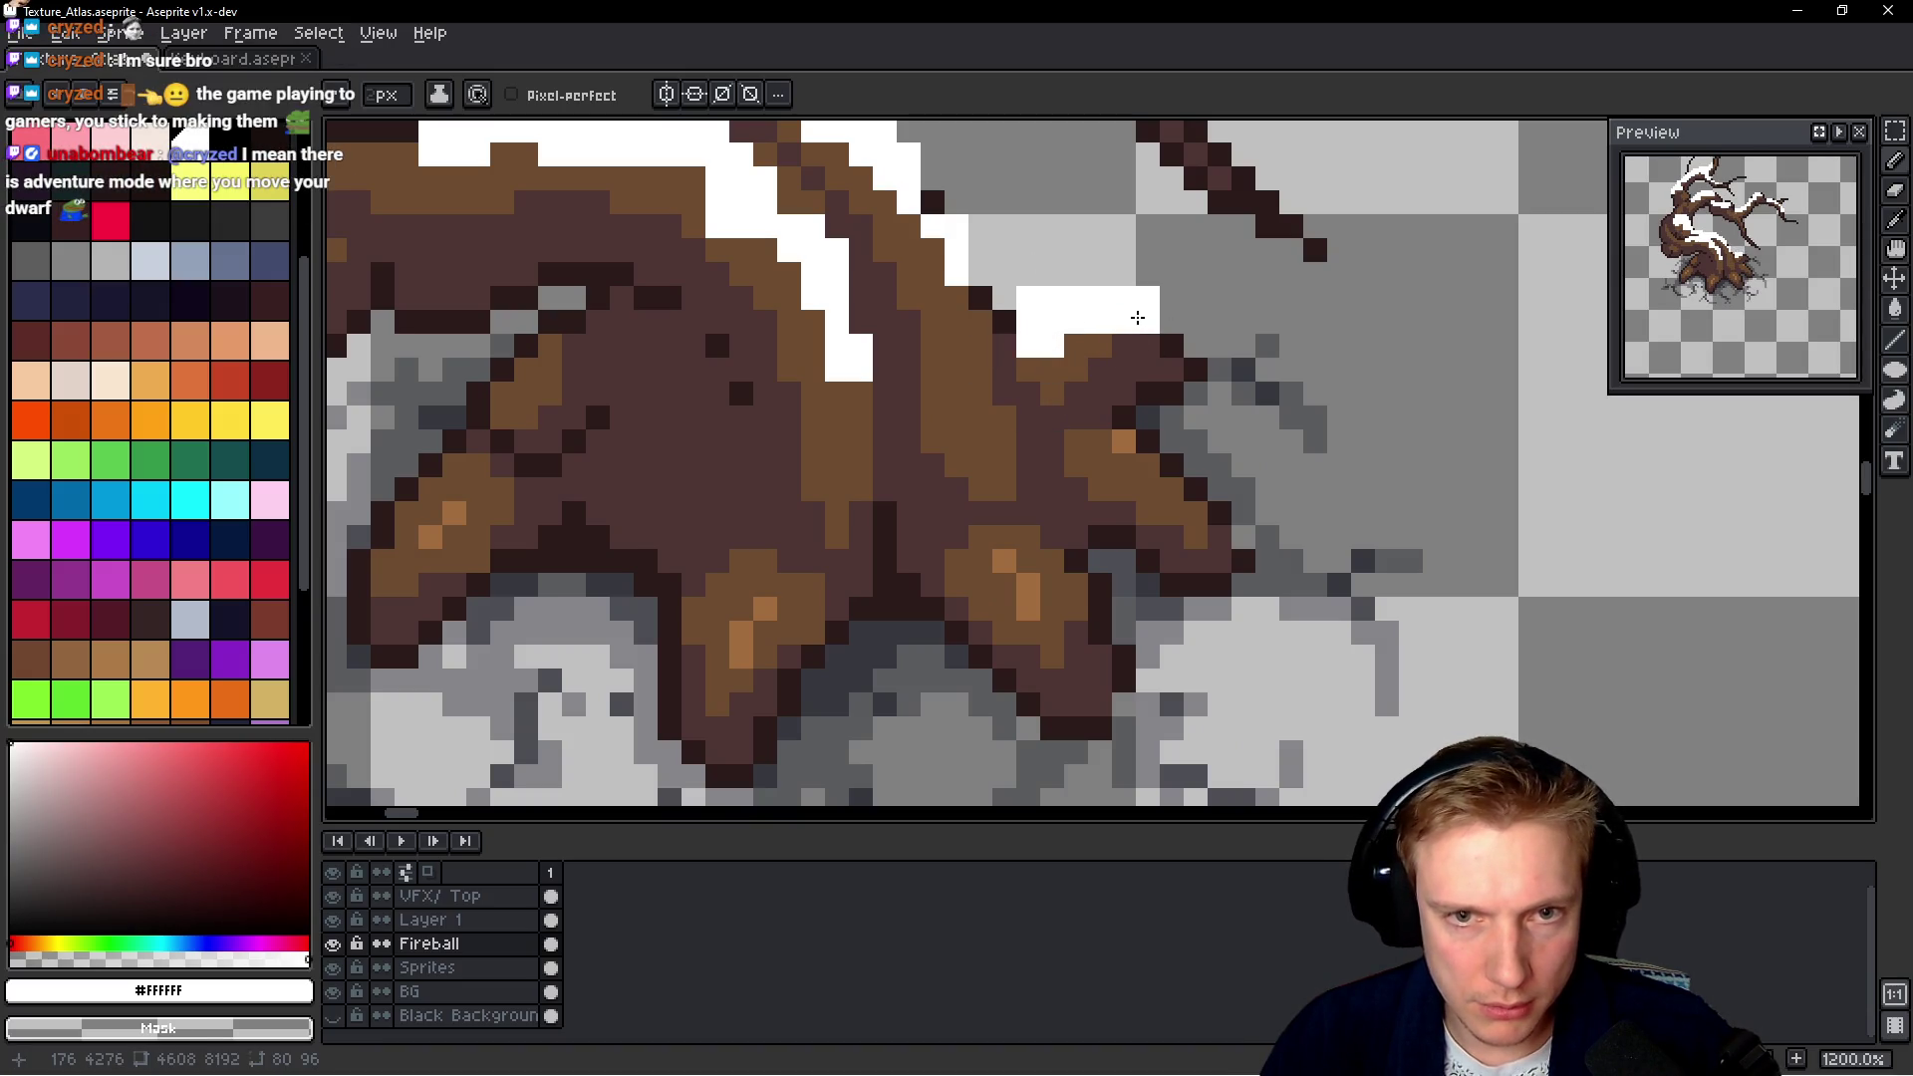
{"action": "left_click", "coordinate": [1124, 298]}
Extend the snow patches down the roots, then undo the last two root strokes
{"action": "scroll", "coordinate": [1136, 329], "scroll_direction": "down", "scroll_amount": 4}
{"action": "scroll", "coordinate": [1096, 318], "scroll_direction": "up", "scroll_amount": 4}
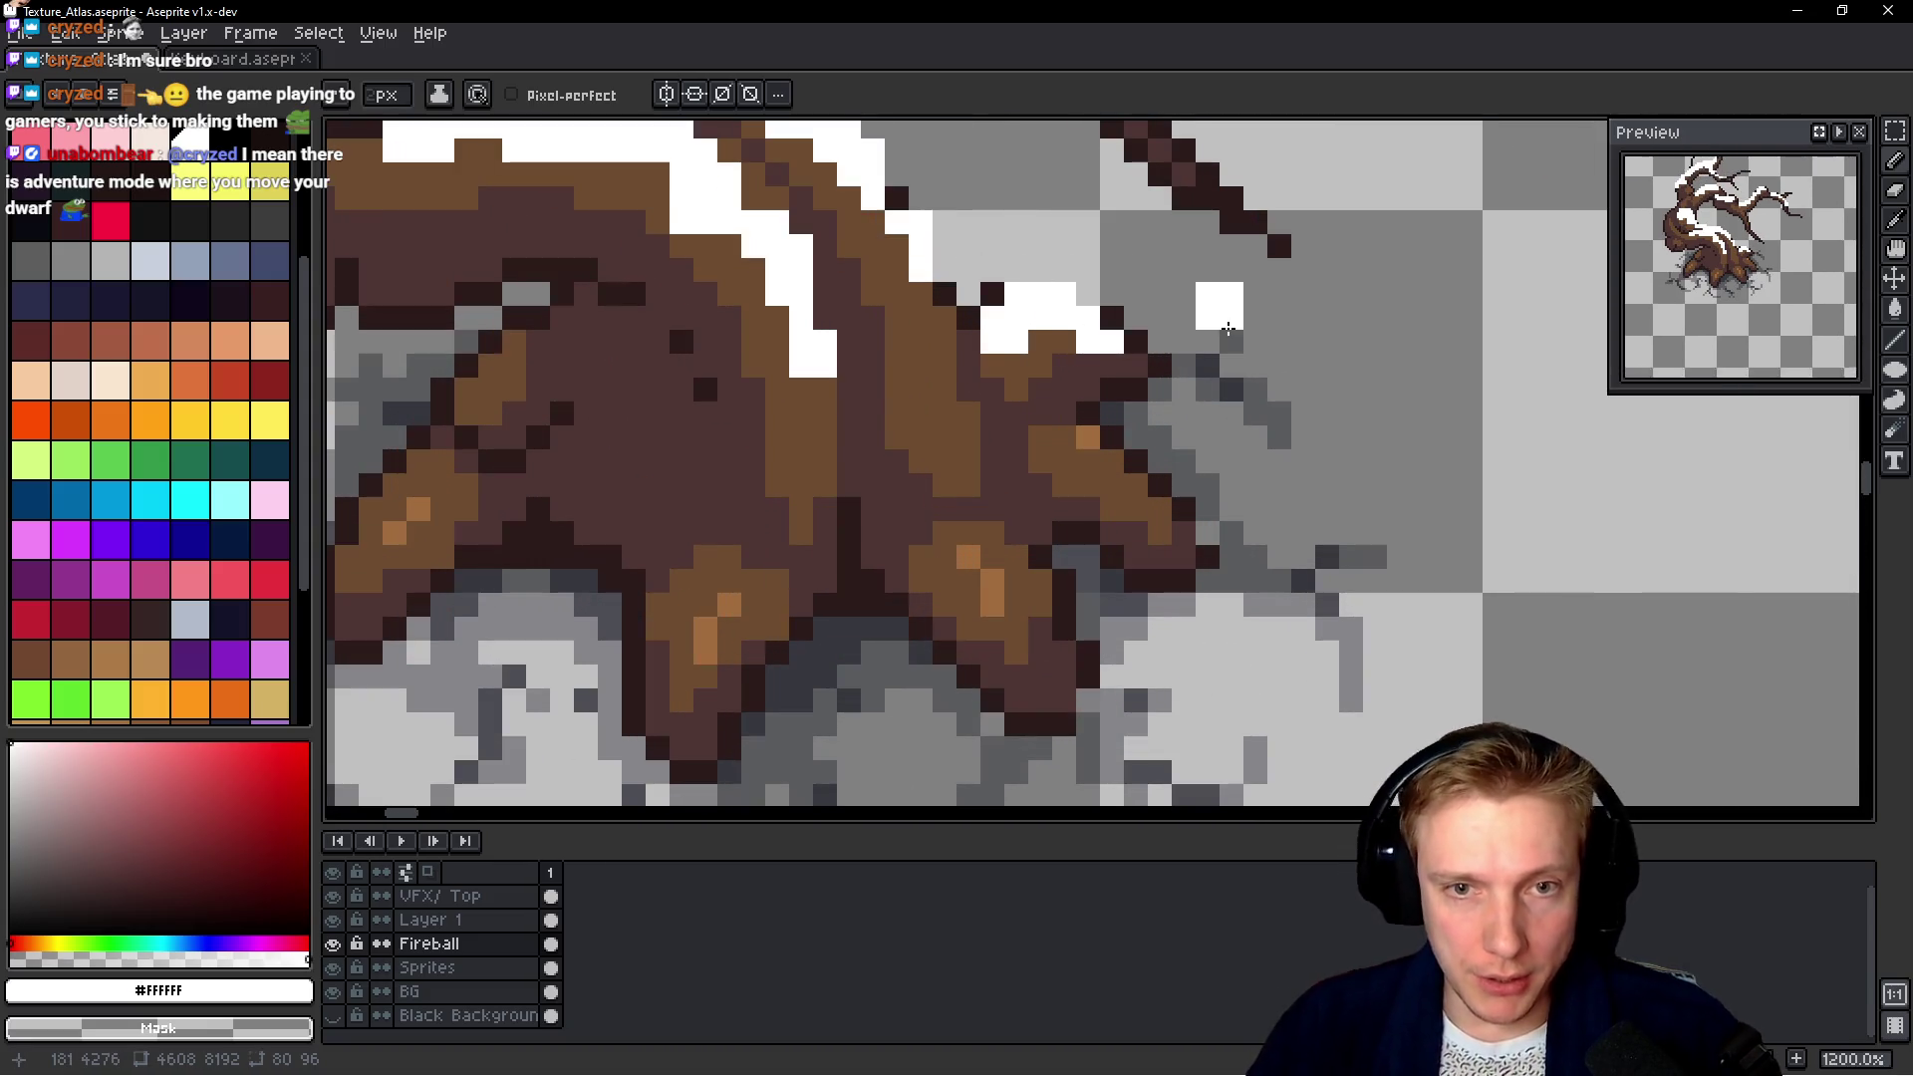
{"action": "scroll", "coordinate": [1248, 317], "scroll_direction": "down", "scroll_amount": 5}
{"action": "scroll", "coordinate": [1249, 317], "scroll_direction": "up", "scroll_amount": 4}
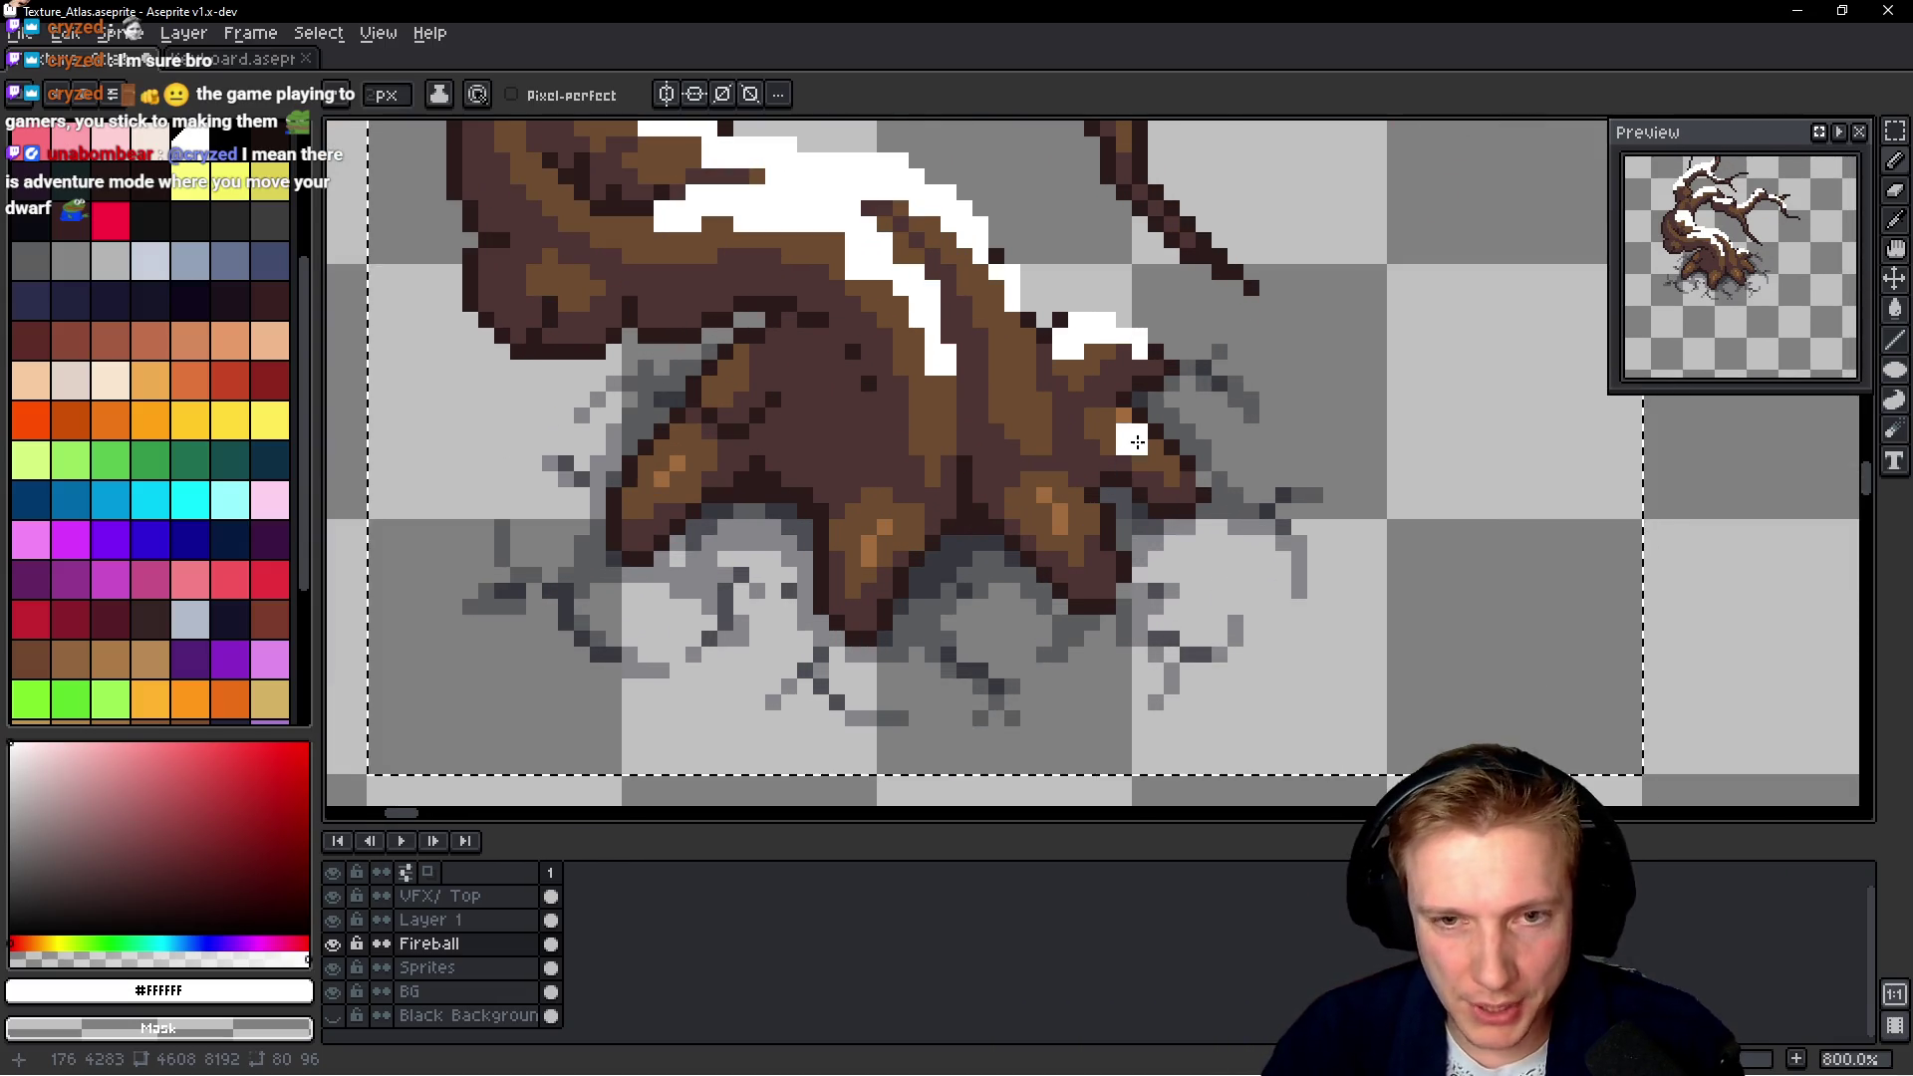
{"action": "scroll", "coordinate": [1069, 383], "scroll_direction": "up", "scroll_amount": 5}
{"action": "left_click_drag", "start_coordinate": [1069, 384], "coordinate": [1285, 393]}
{"action": "scroll", "coordinate": [1295, 399], "scroll_direction": "down", "scroll_amount": 8}
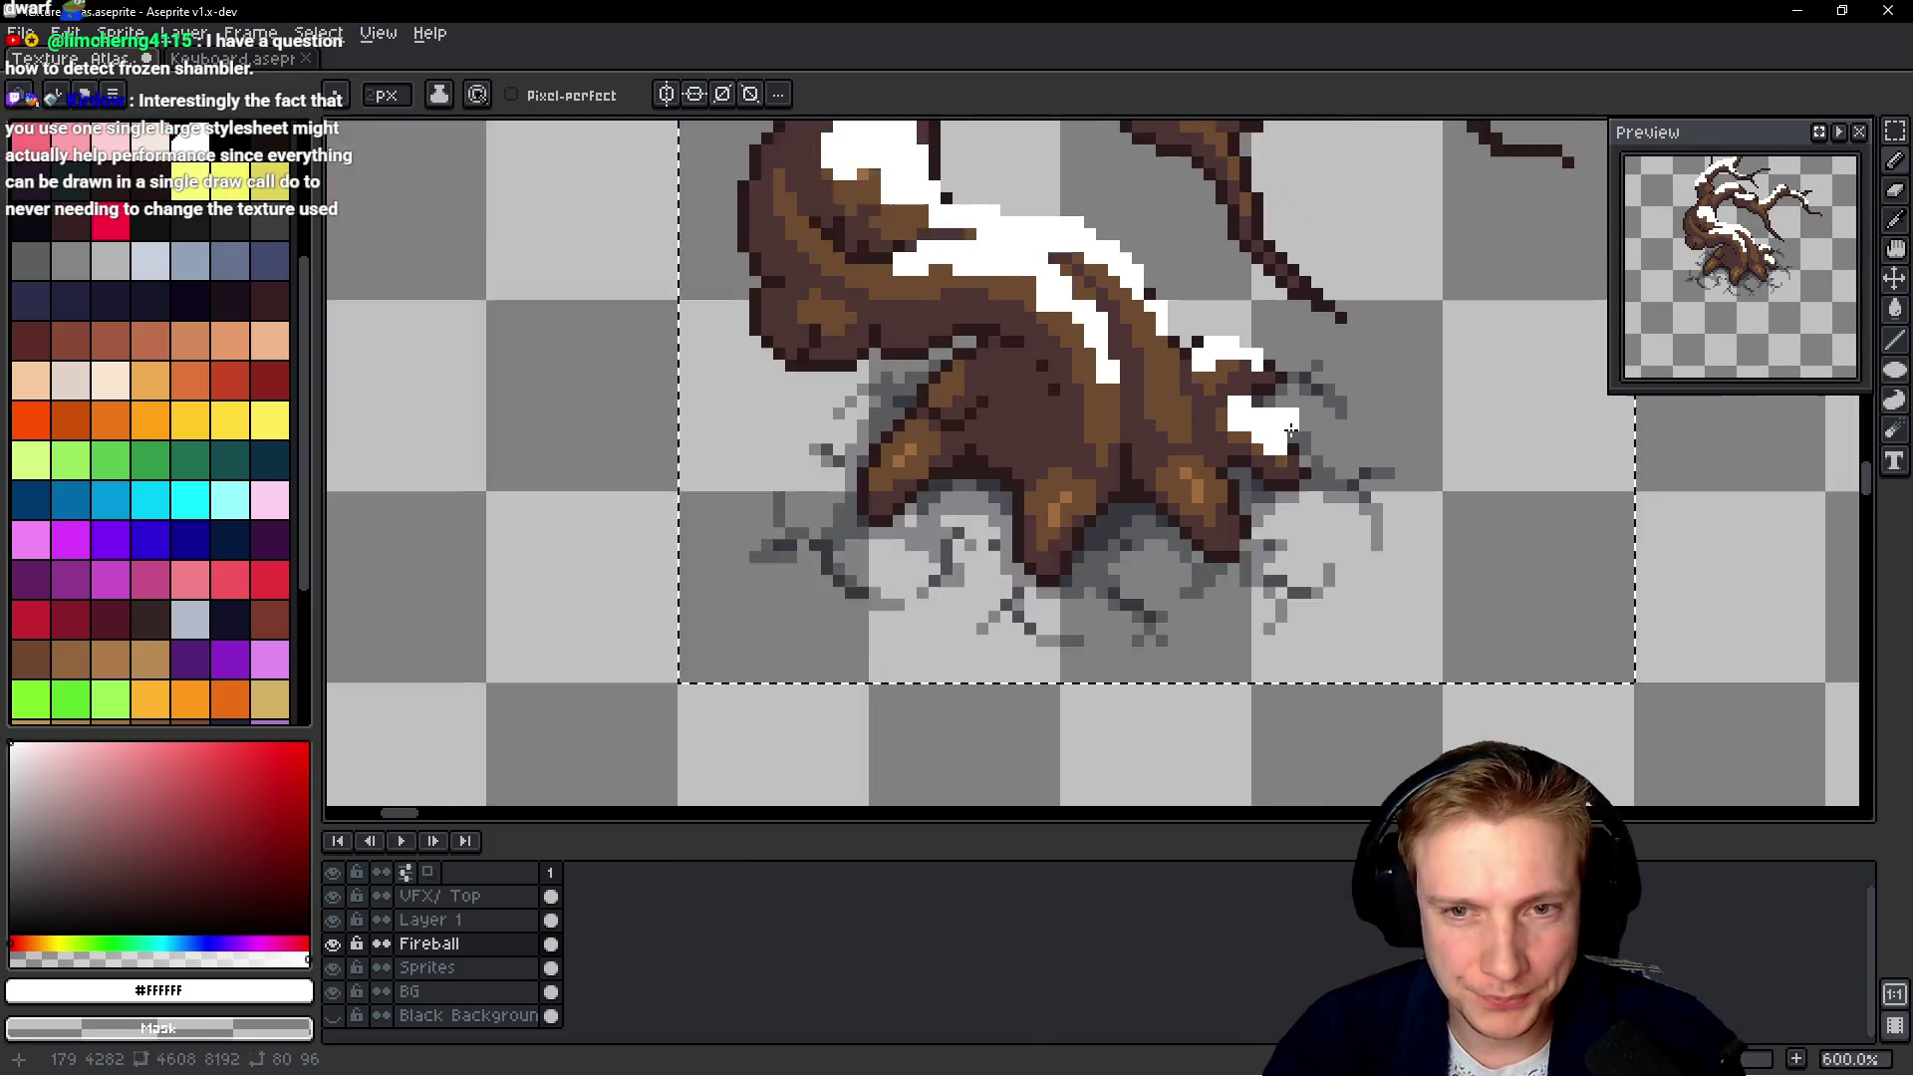
{"action": "scroll", "coordinate": [1146, 503], "scroll_direction": "up", "scroll_amount": 3}
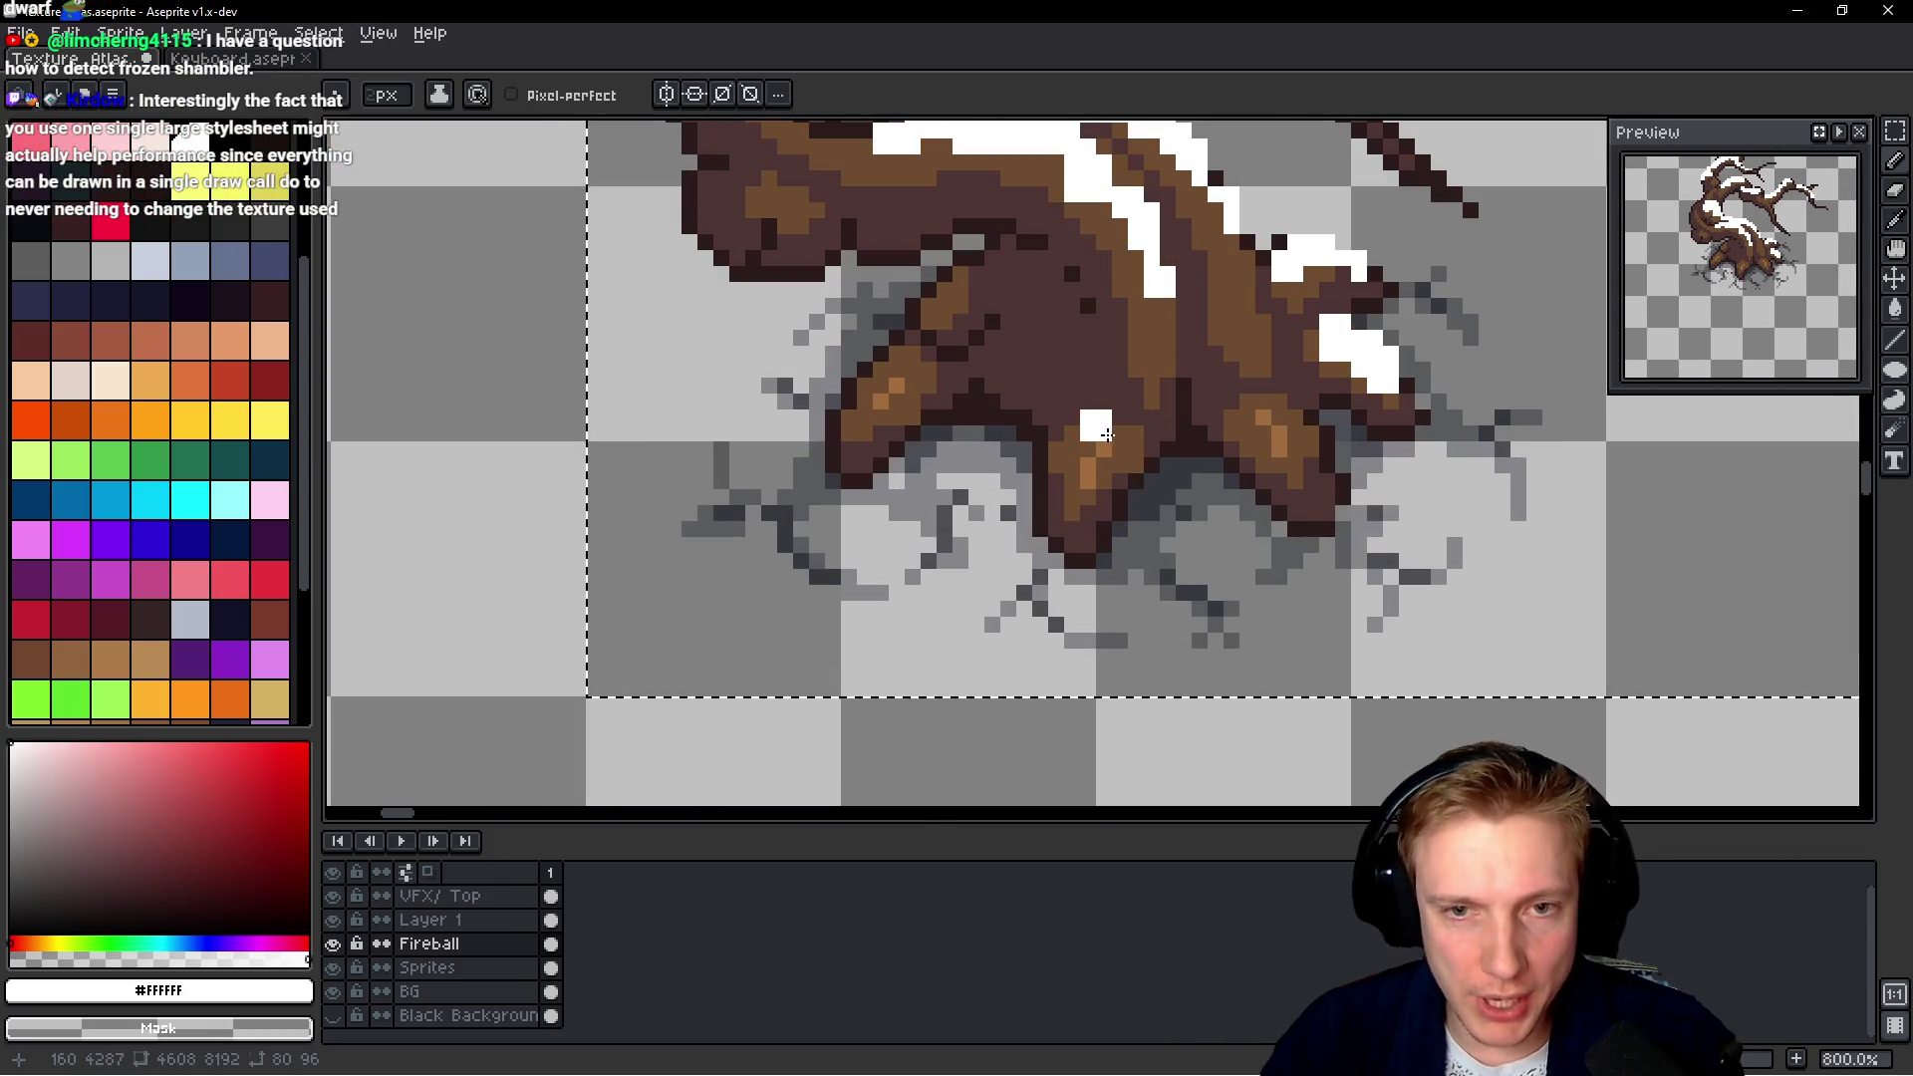
{"action": "scroll", "coordinate": [1101, 428], "scroll_direction": "up", "scroll_amount": 3}
{"action": "mouse_move", "coordinate": [1085, 451]}
{"action": "left_mouse_down"}
{"action": "mouse_move", "coordinate": [1053, 516]}
{"action": "mouse_move", "coordinate": [1037, 508]}
{"action": "mouse_move", "coordinate": [1048, 541]}
{"action": "left_mouse_up"}
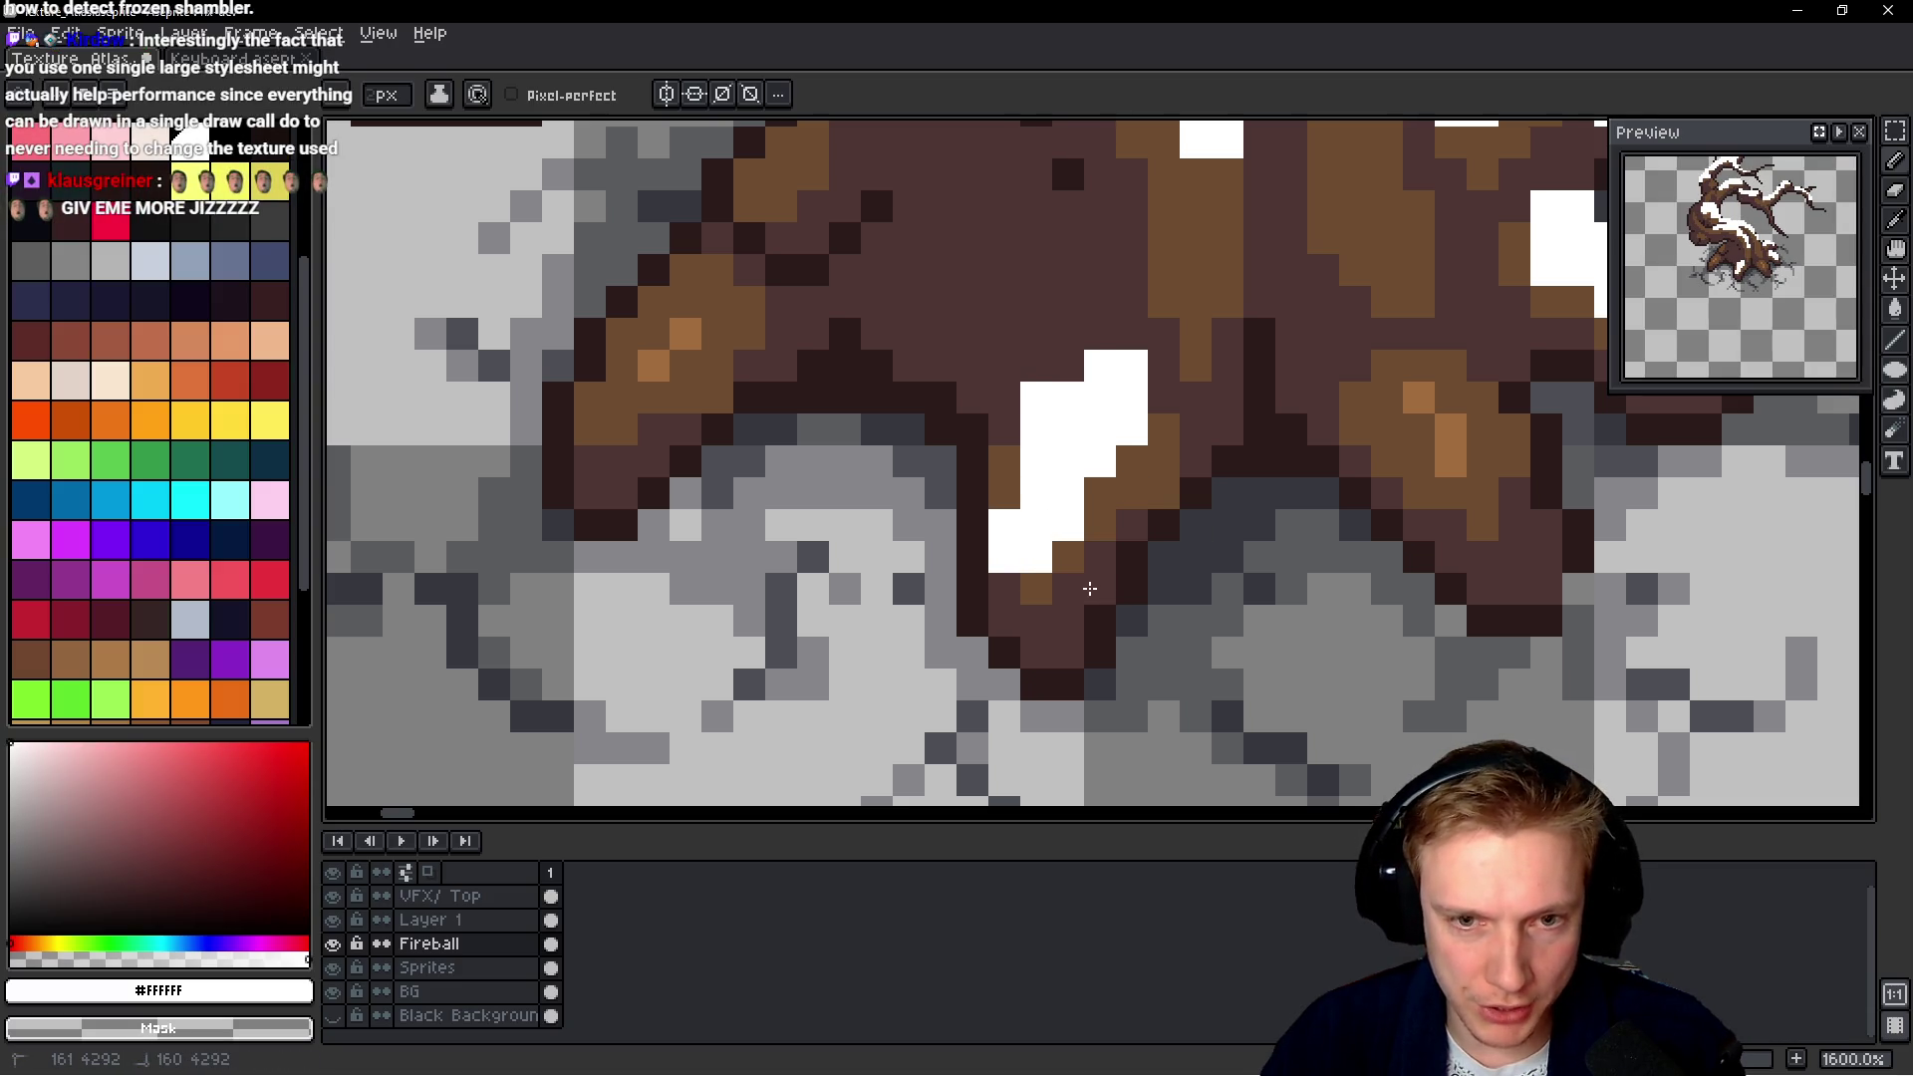
{"action": "left_click_drag", "start_coordinate": [1379, 449], "coordinate": [996, 463]}
{"action": "mouse_move", "coordinate": [1069, 378]}
{"action": "left_mouse_down"}
{"action": "mouse_move", "coordinate": [1110, 440]}
{"action": "mouse_move", "coordinate": [1036, 469]}
{"action": "left_mouse_up"}
{"action": "key", "text": "ctrl+z"}
{"action": "key", "text": "ctrl+z"}
{"action": "key", "text": "ctrl+z"}
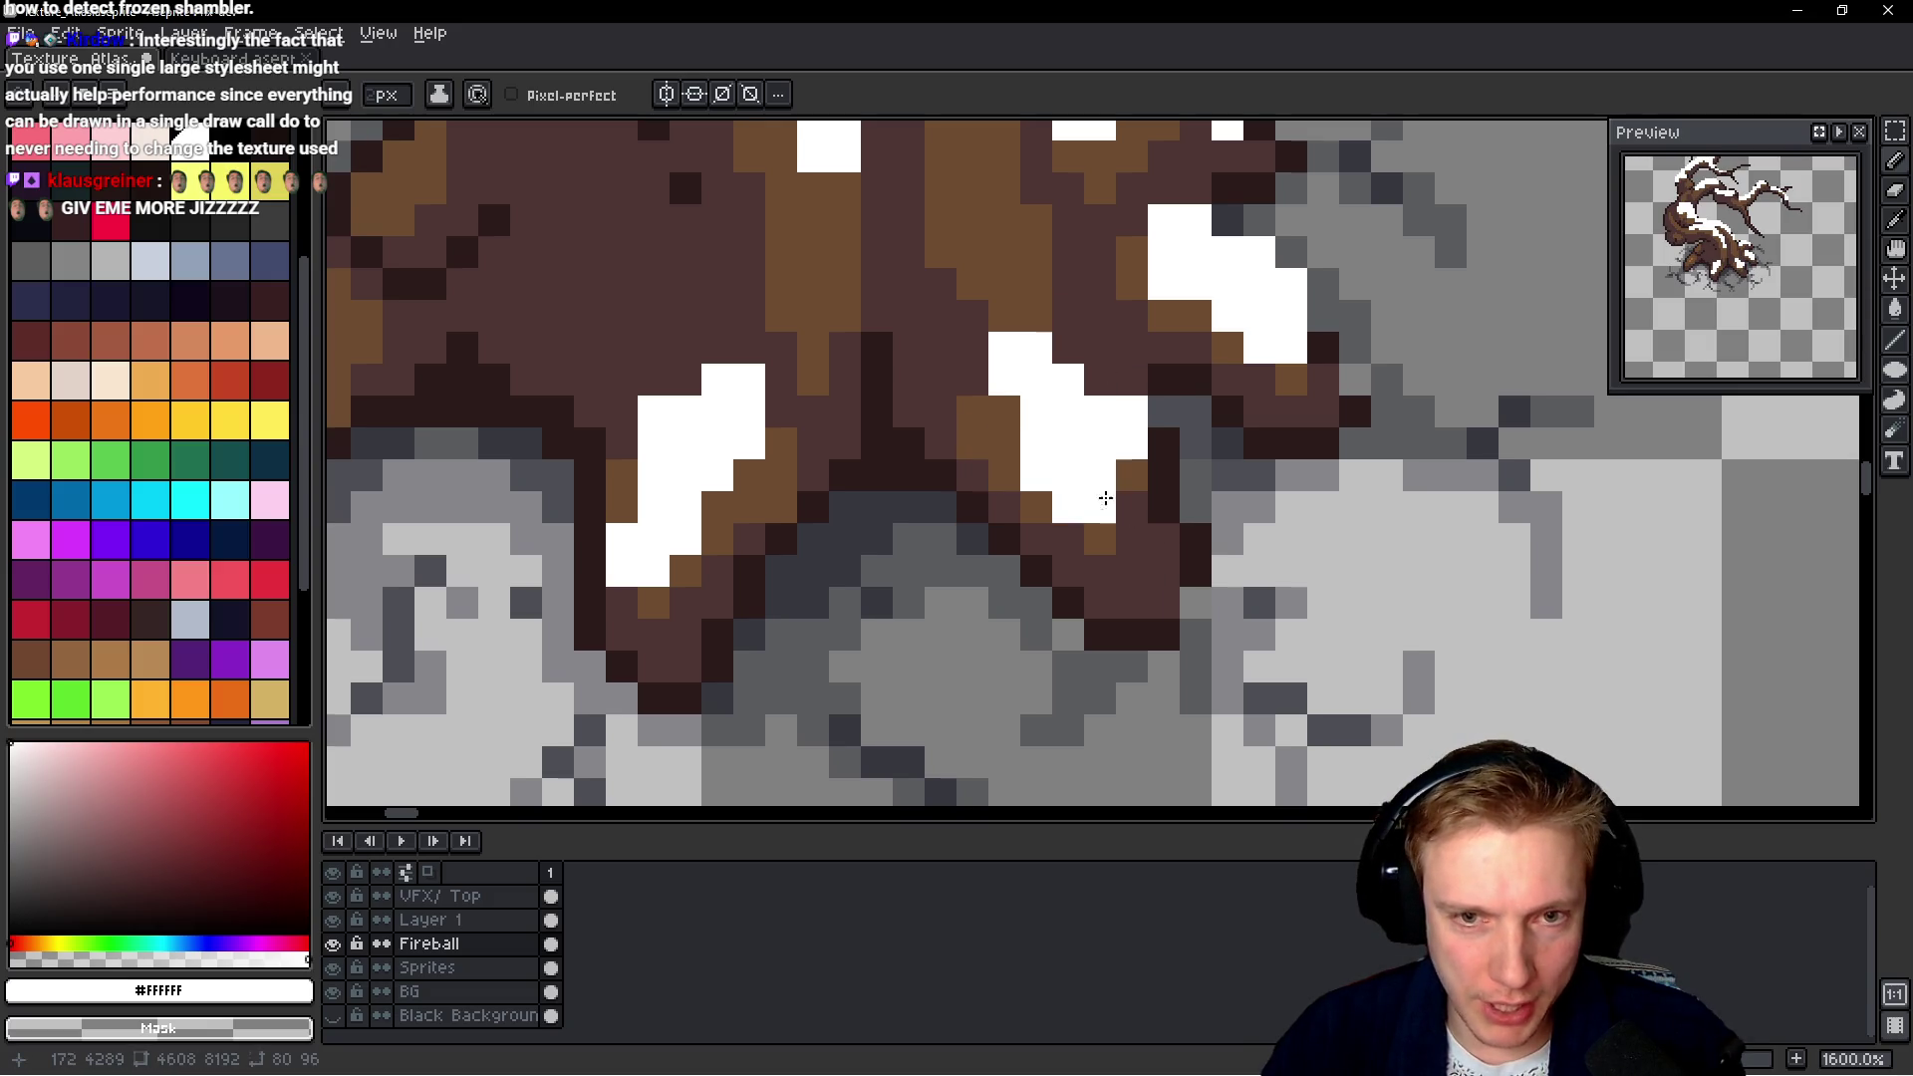
{"action": "key", "text": "ctrl+z"}
{"action": "key", "text": "ctrl+z"}
{"action": "scroll", "coordinate": [1039, 496], "scroll_direction": "down", "scroll_amount": 3}
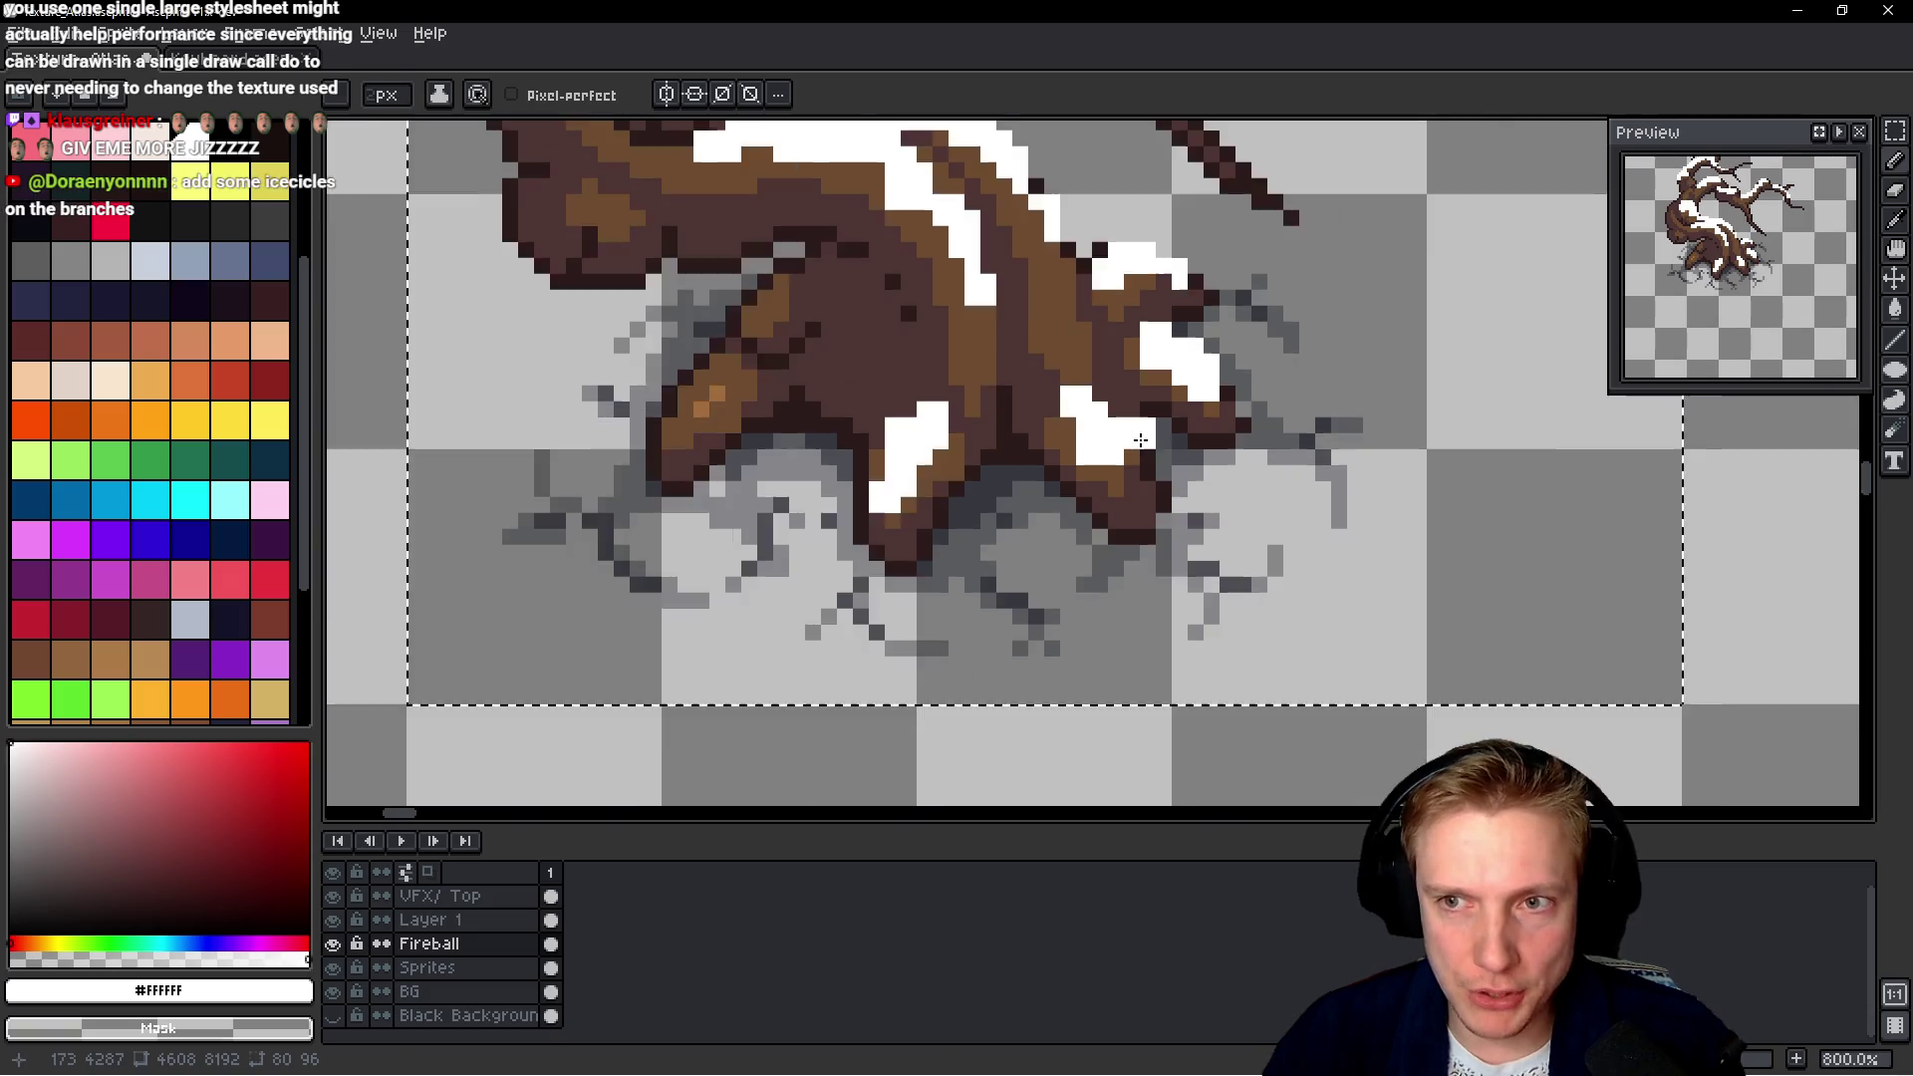
{"action": "scroll", "coordinate": [1039, 496], "scroll_direction": "down", "scroll_amount": 2}
{"action": "scroll", "coordinate": [1039, 496], "scroll_direction": "down", "scroll_amount": 2}
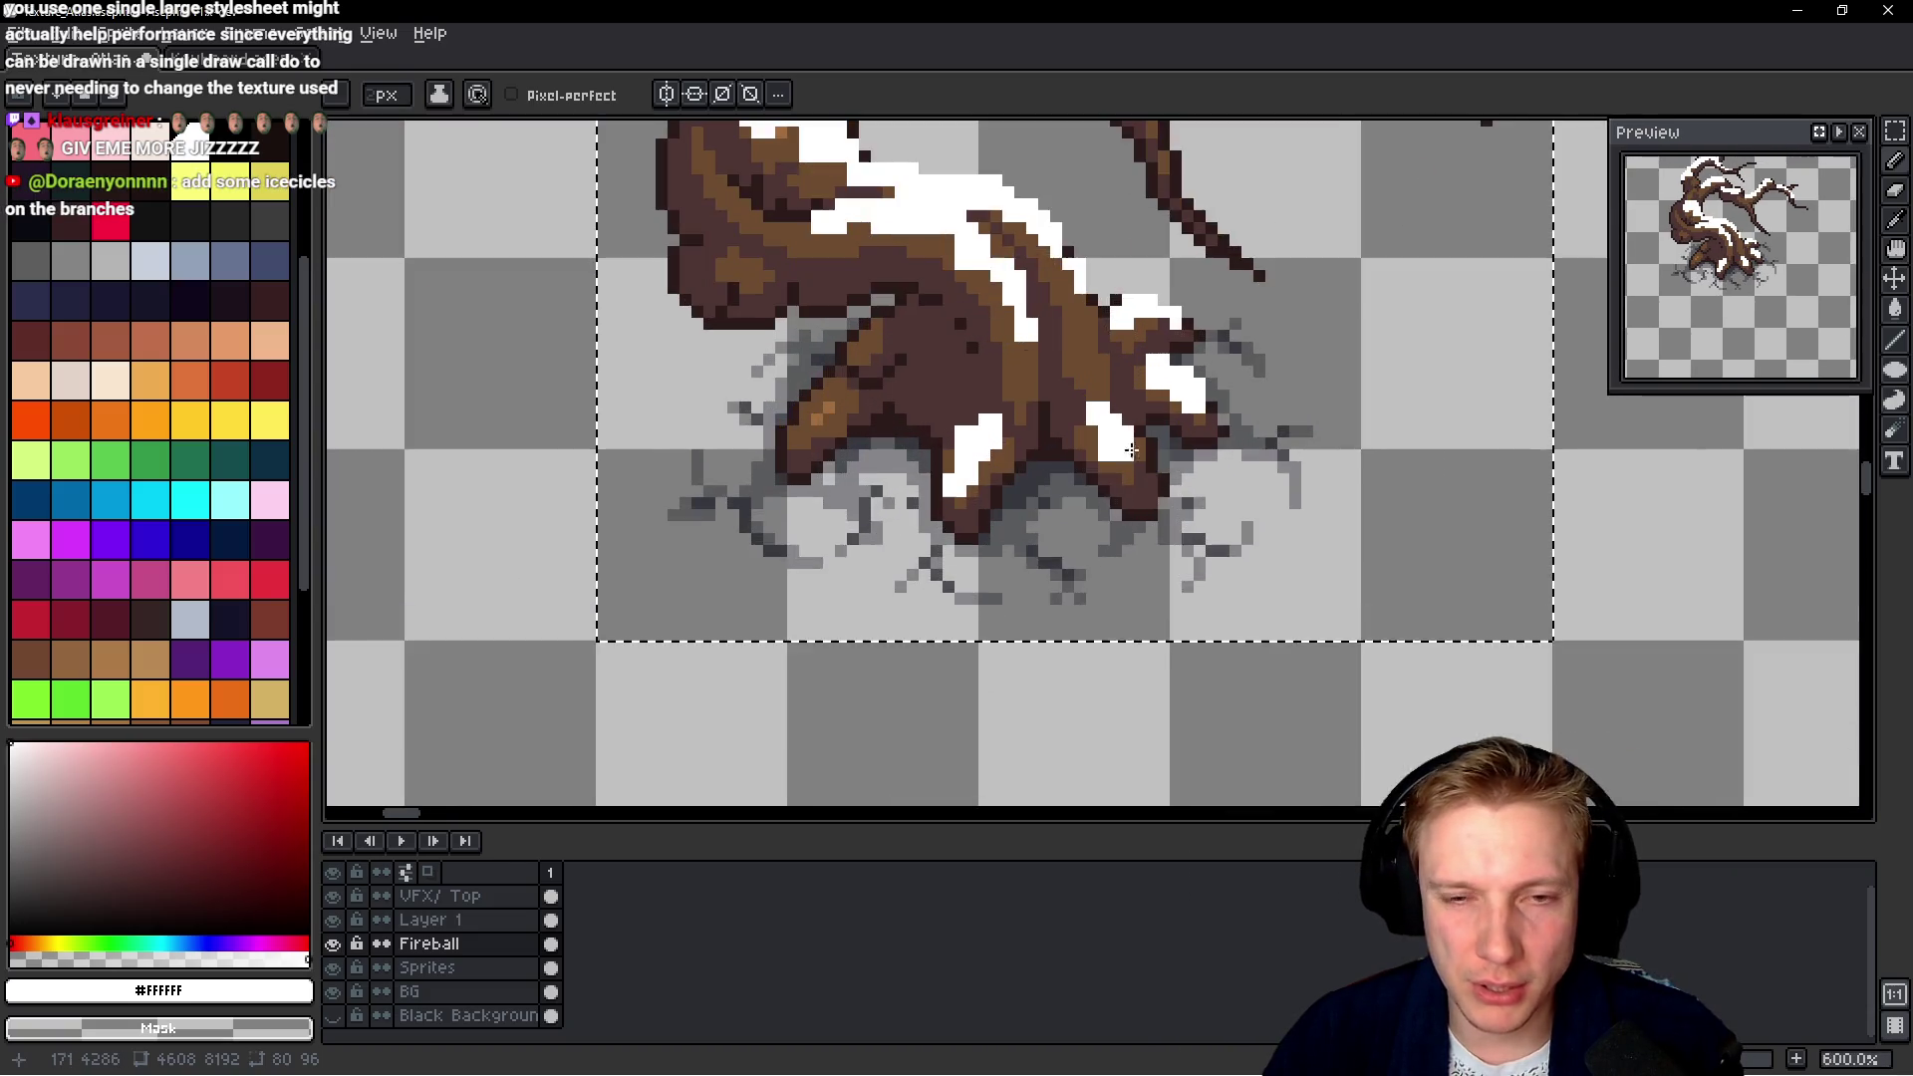
{"action": "scroll", "coordinate": [1155, 446], "scroll_direction": "up", "scroll_amount": 3}
{"action": "scroll", "coordinate": [1096, 433], "scroll_direction": "up", "scroll_amount": 4}
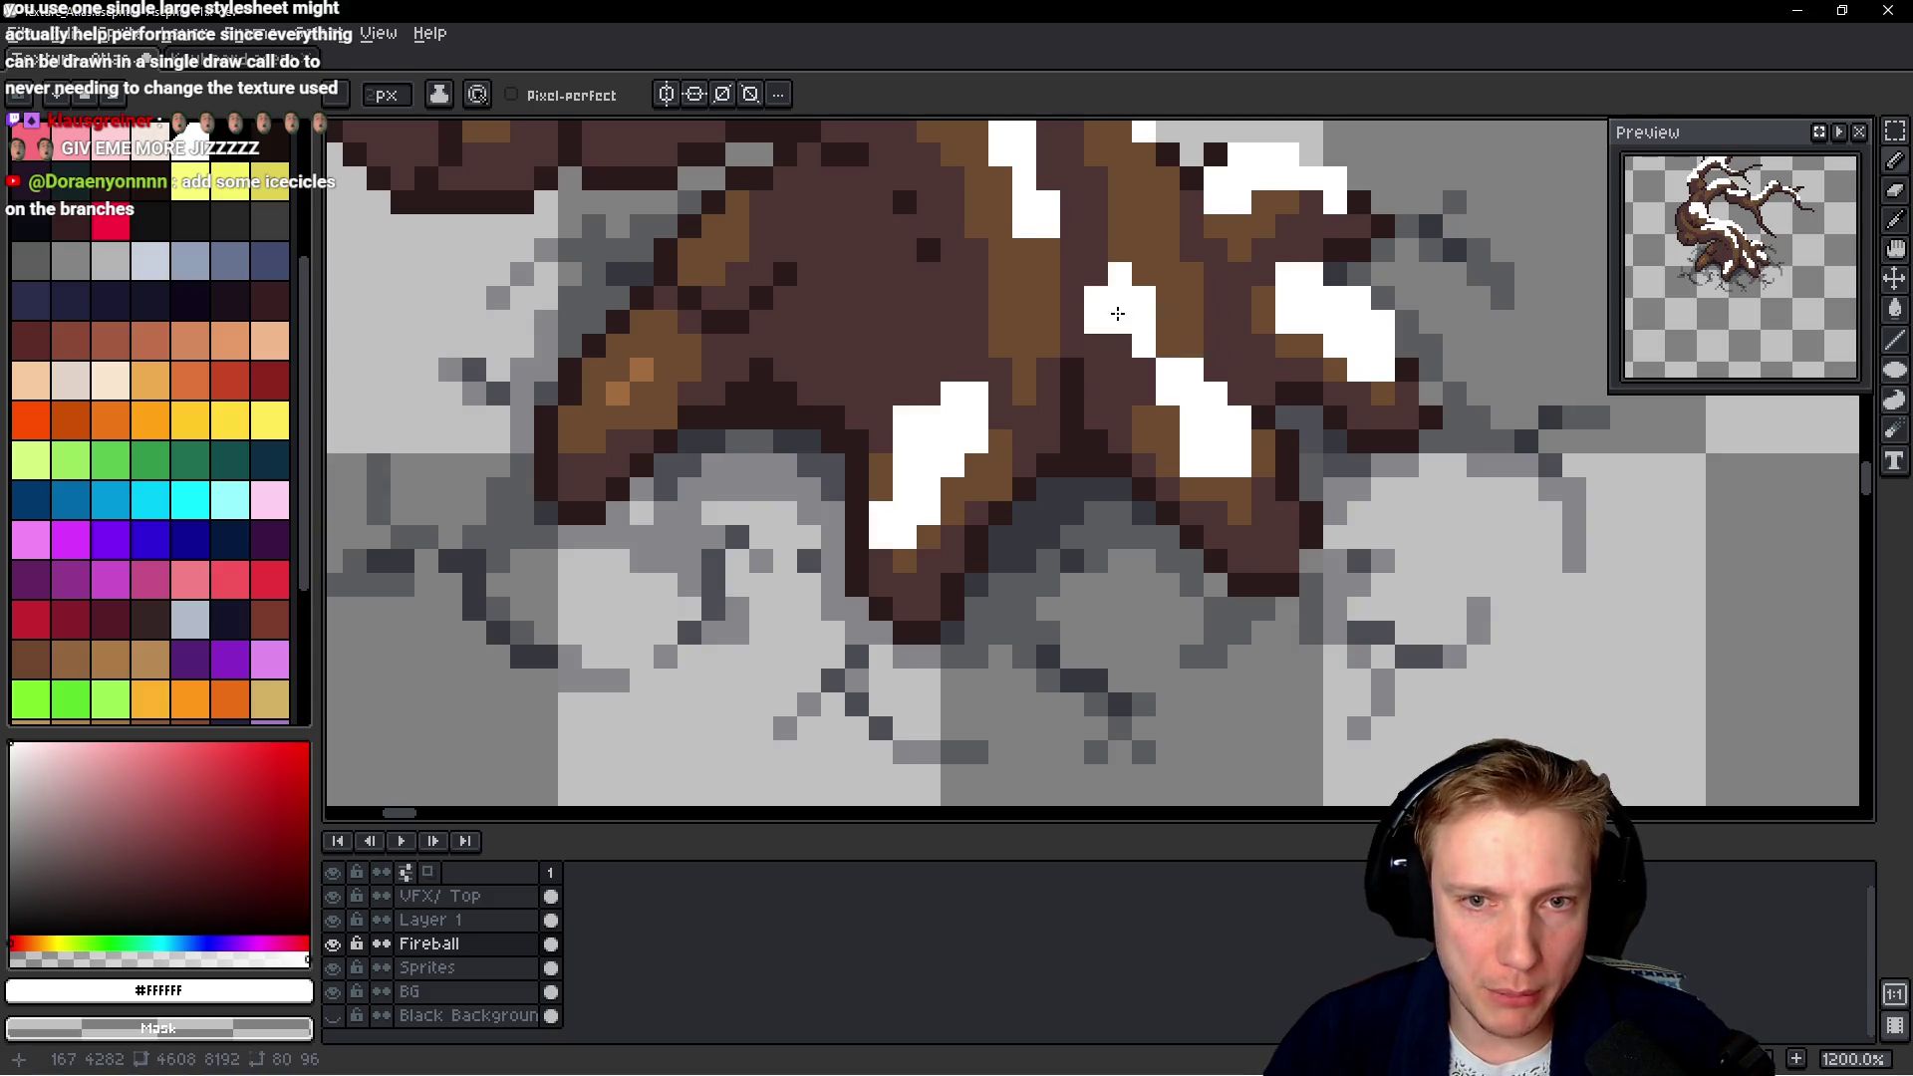
{"action": "scroll", "coordinate": [1147, 332], "scroll_direction": "down", "scroll_amount": 3}
{"action": "scroll", "coordinate": [1270, 397], "scroll_direction": "down", "scroll_amount": 2}
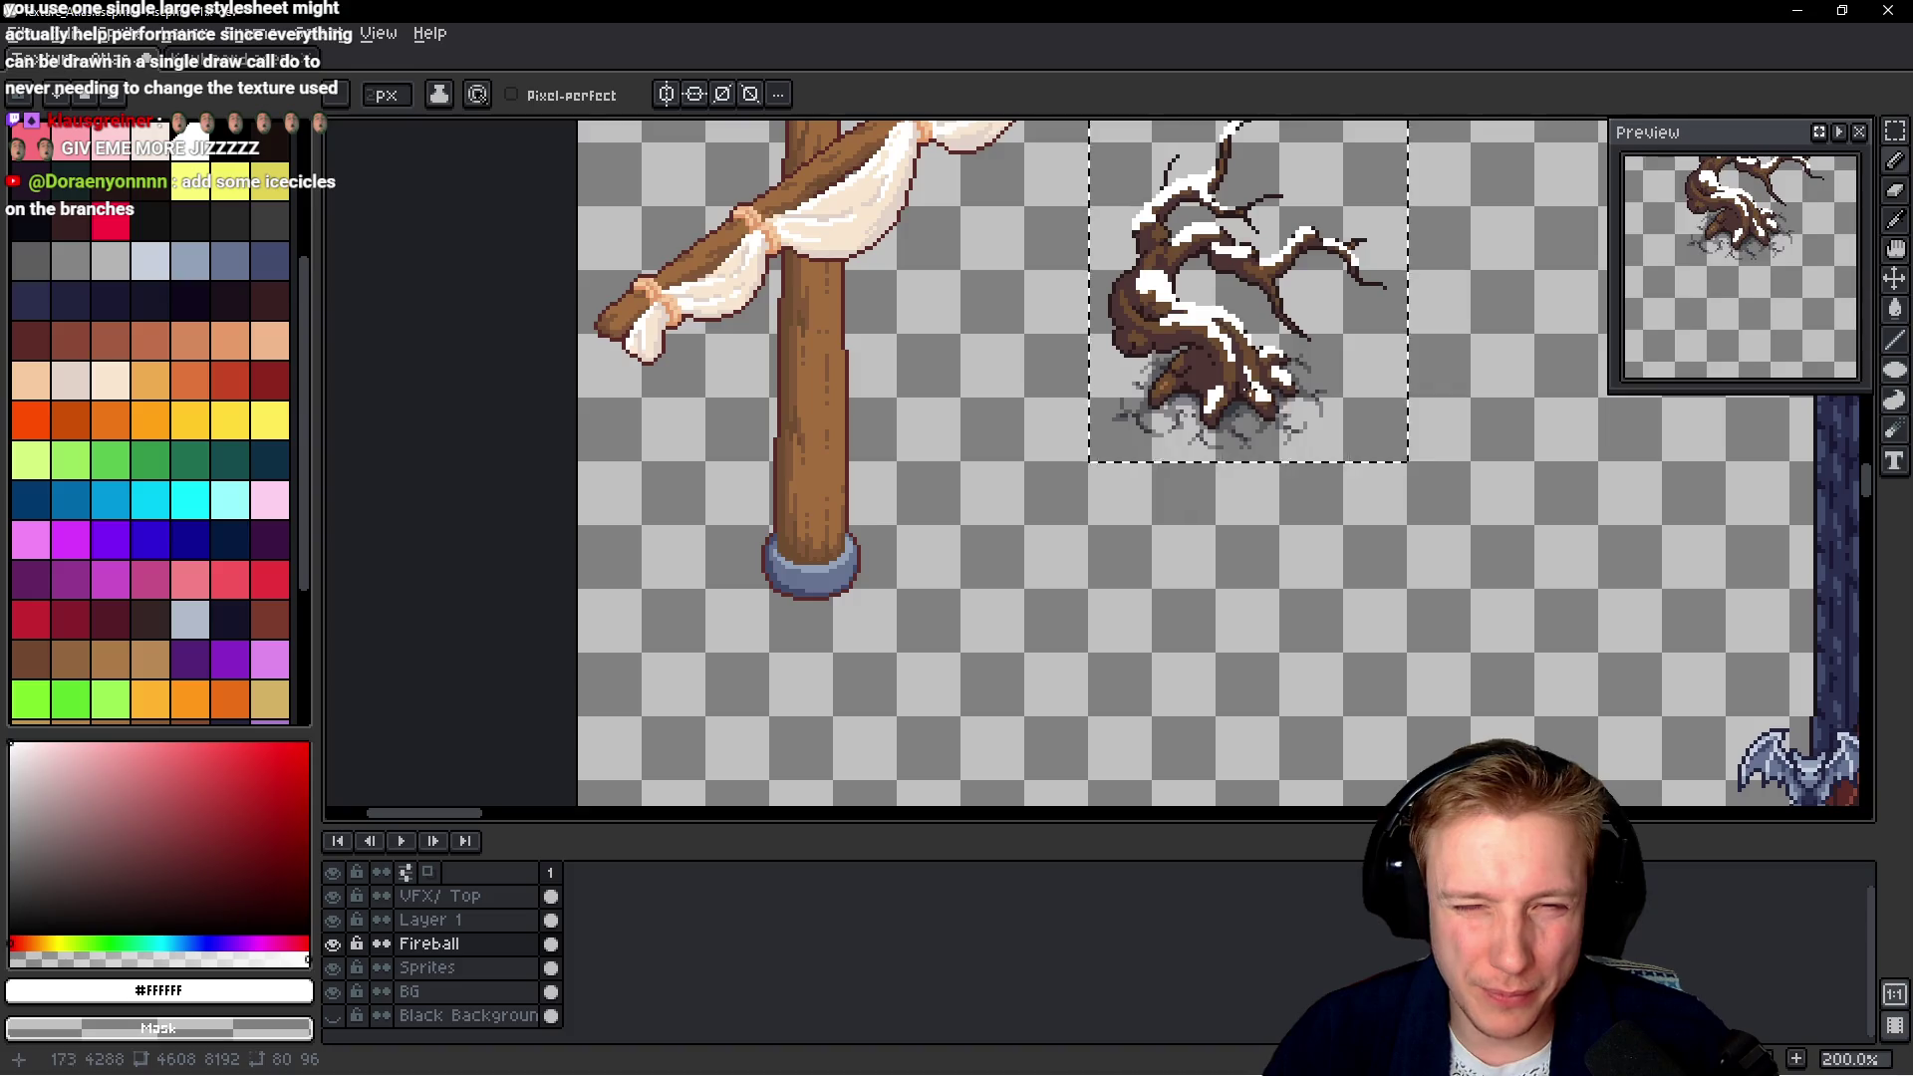
Paint a white snow streak down a root, then undo it
{"action": "scroll", "coordinate": [1270, 397], "scroll_direction": "up", "scroll_amount": 4}
{"action": "scroll", "coordinate": [887, 341], "scroll_direction": "up", "scroll_amount": 1}
{"action": "mouse_move", "coordinate": [887, 340]}
{"action": "left_mouse_down"}
{"action": "mouse_move", "coordinate": [801, 397]}
{"action": "mouse_move", "coordinate": [782, 459]}
{"action": "left_mouse_up"}
{"action": "key", "text": "ctrl+z"}
{"action": "scroll", "coordinate": [789, 451], "scroll_direction": "down", "scroll_amount": 4}
{"action": "scroll", "coordinate": [789, 451], "scroll_direction": "down", "scroll_amount": 1}
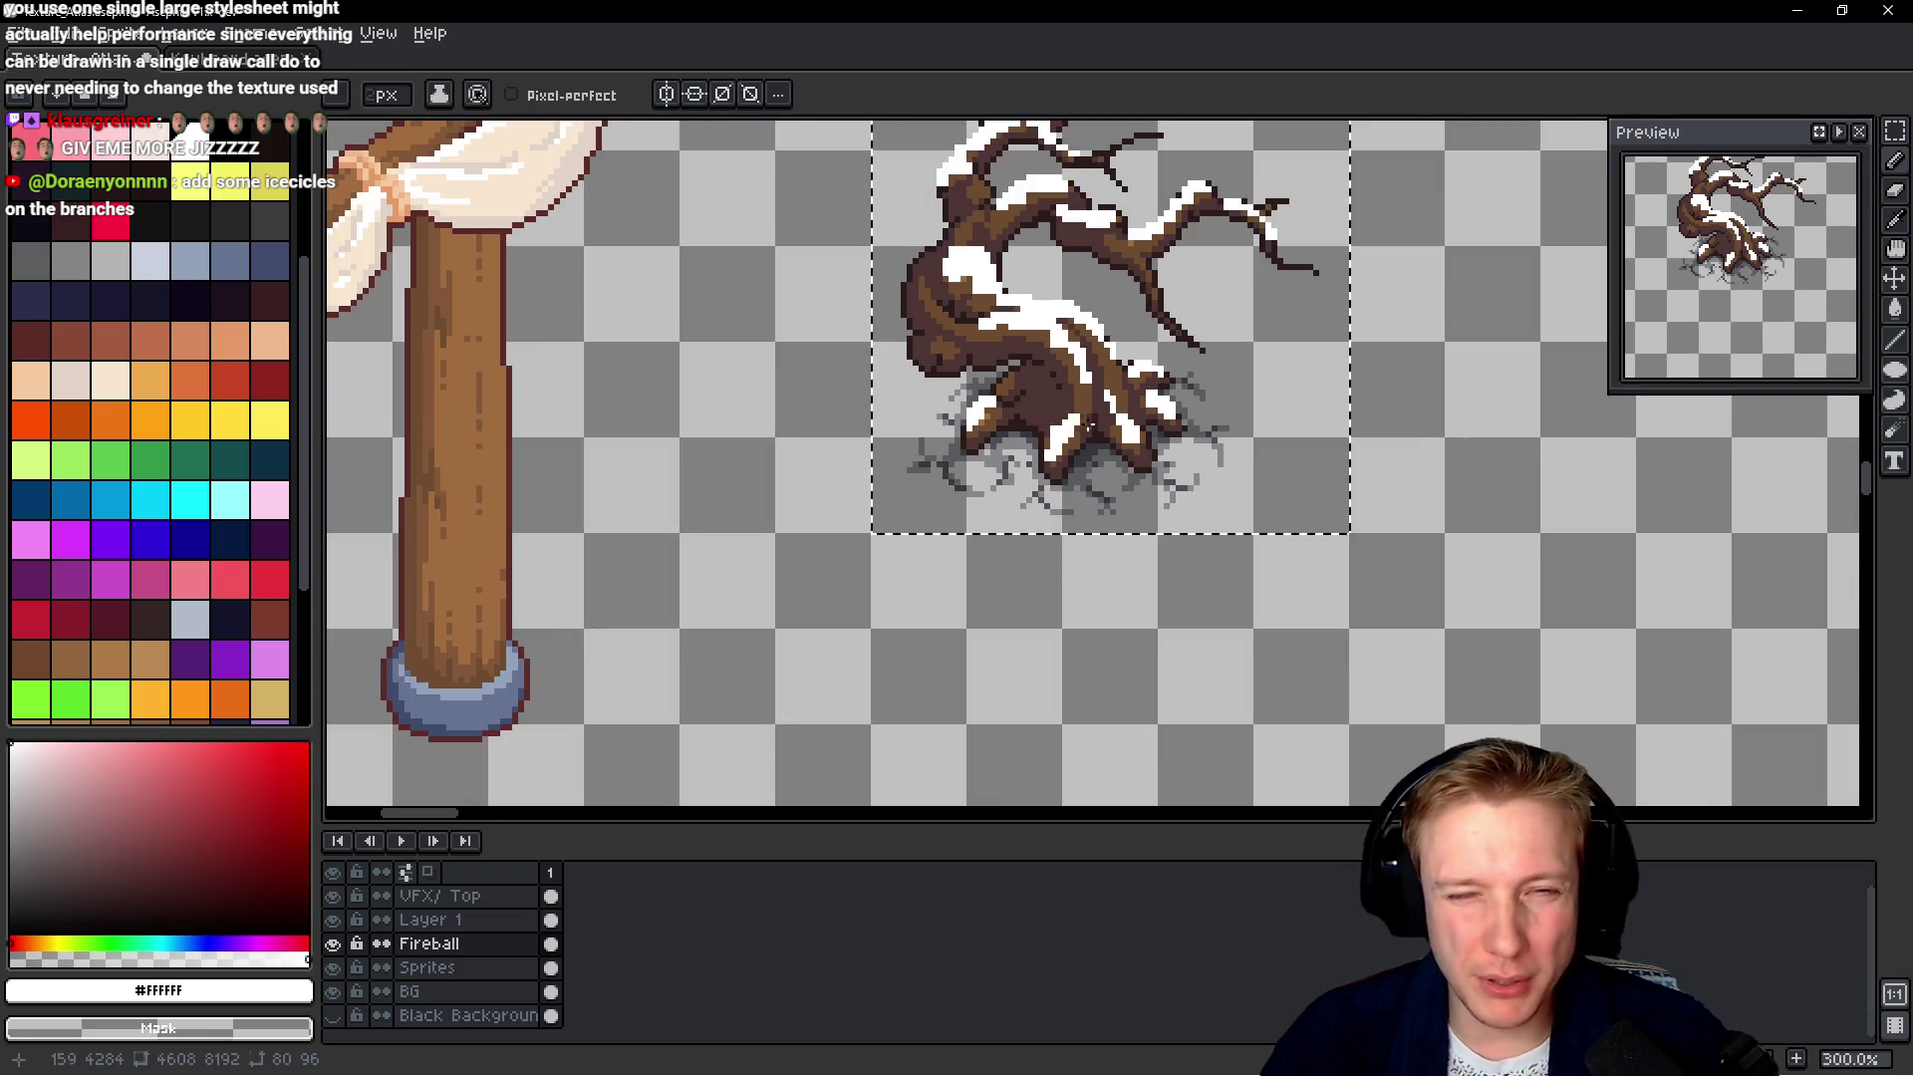
{"action": "scroll", "coordinate": [789, 451], "scroll_direction": "down", "scroll_amount": 1}
{"action": "scroll", "coordinate": [789, 451], "scroll_direction": "down", "scroll_amount": 2}
{"action": "scroll", "coordinate": [1146, 398], "scroll_direction": "up", "scroll_amount": 4}
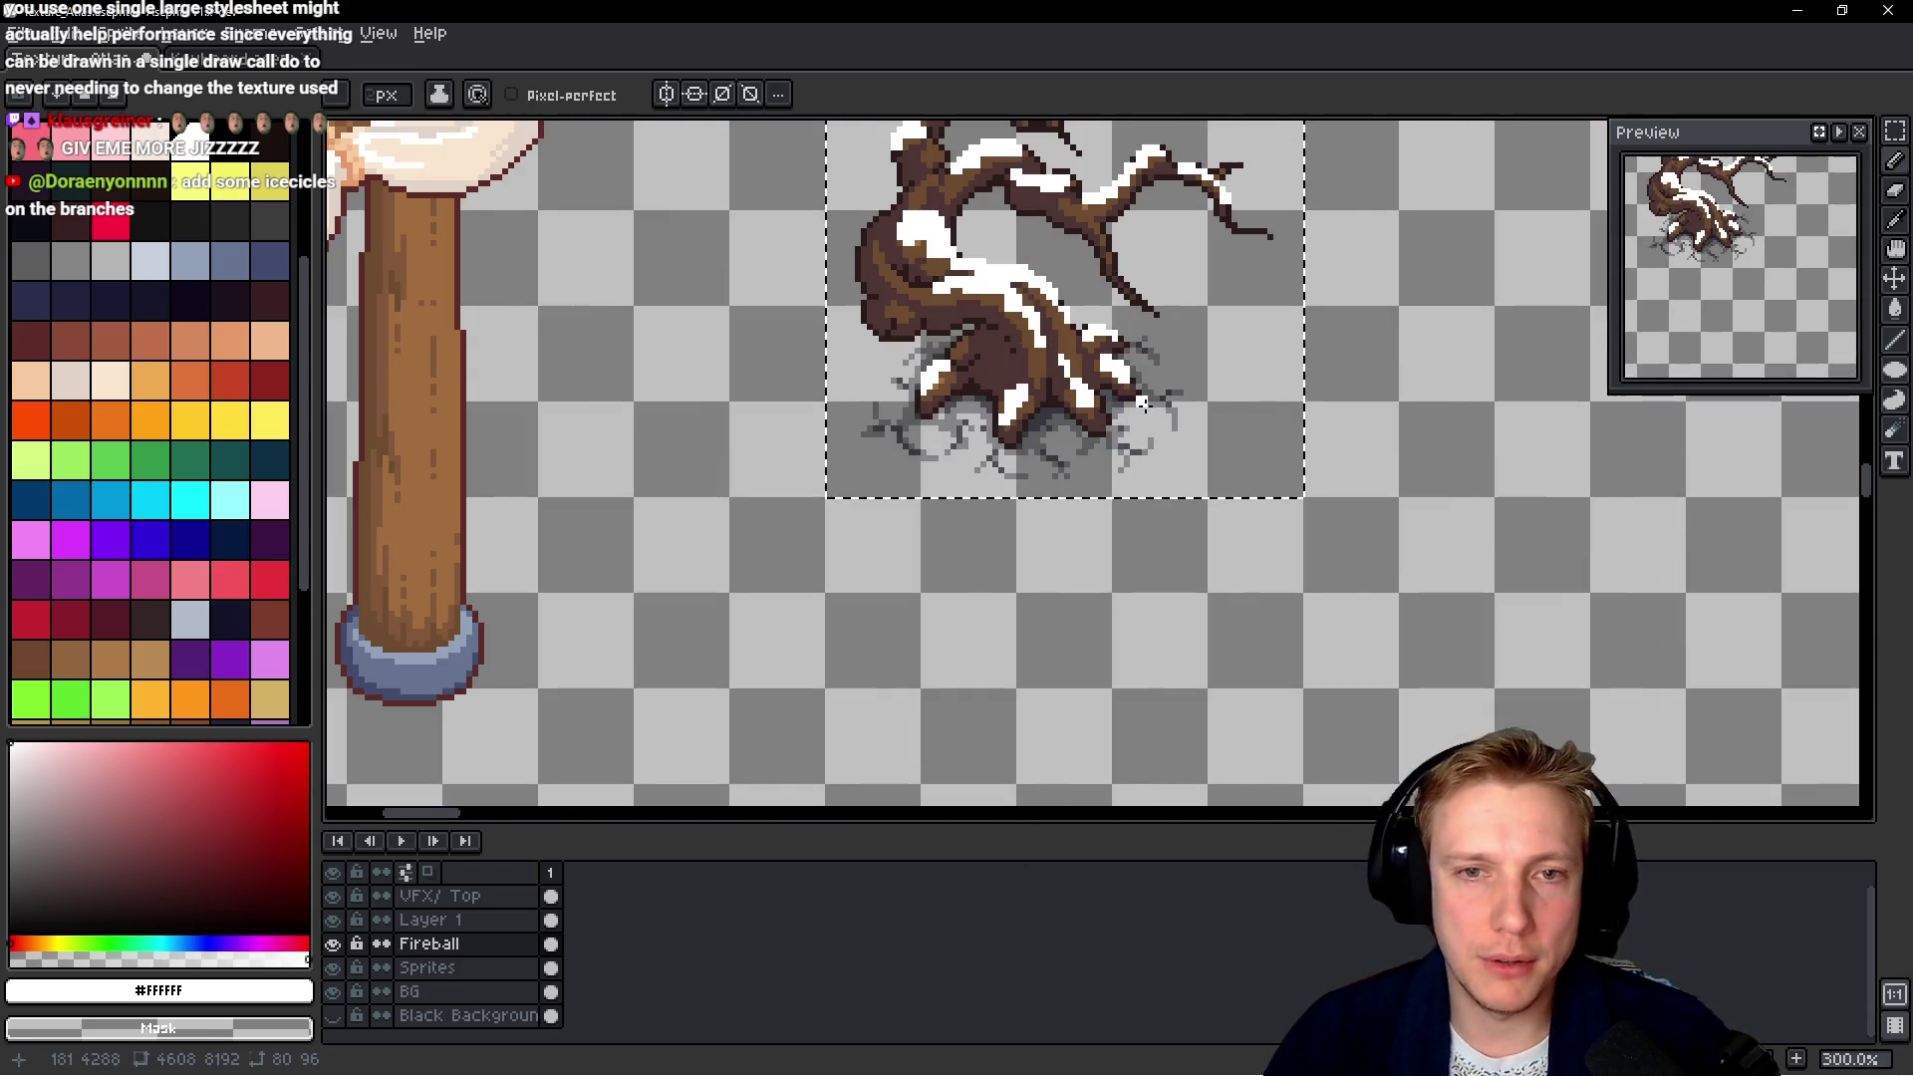
{"action": "scroll", "coordinate": [1124, 293], "scroll_direction": "down", "scroll_amount": 2}
{"action": "scroll", "coordinate": [1124, 293], "scroll_direction": "up", "scroll_amount": 3}
{"action": "scroll", "coordinate": [1124, 293], "scroll_direction": "up", "scroll_amount": 1}
{"action": "scroll", "coordinate": [1048, 262], "scroll_direction": "up", "scroll_amount": 1}
Erase the white snow strip on the thin branch and redraw it with the pencil
{"action": "left_click_drag", "start_coordinate": [1103, 325], "coordinate": [1108, 404]}
{"action": "left_click_drag", "start_coordinate": [1104, 317], "coordinate": [1100, 380]}
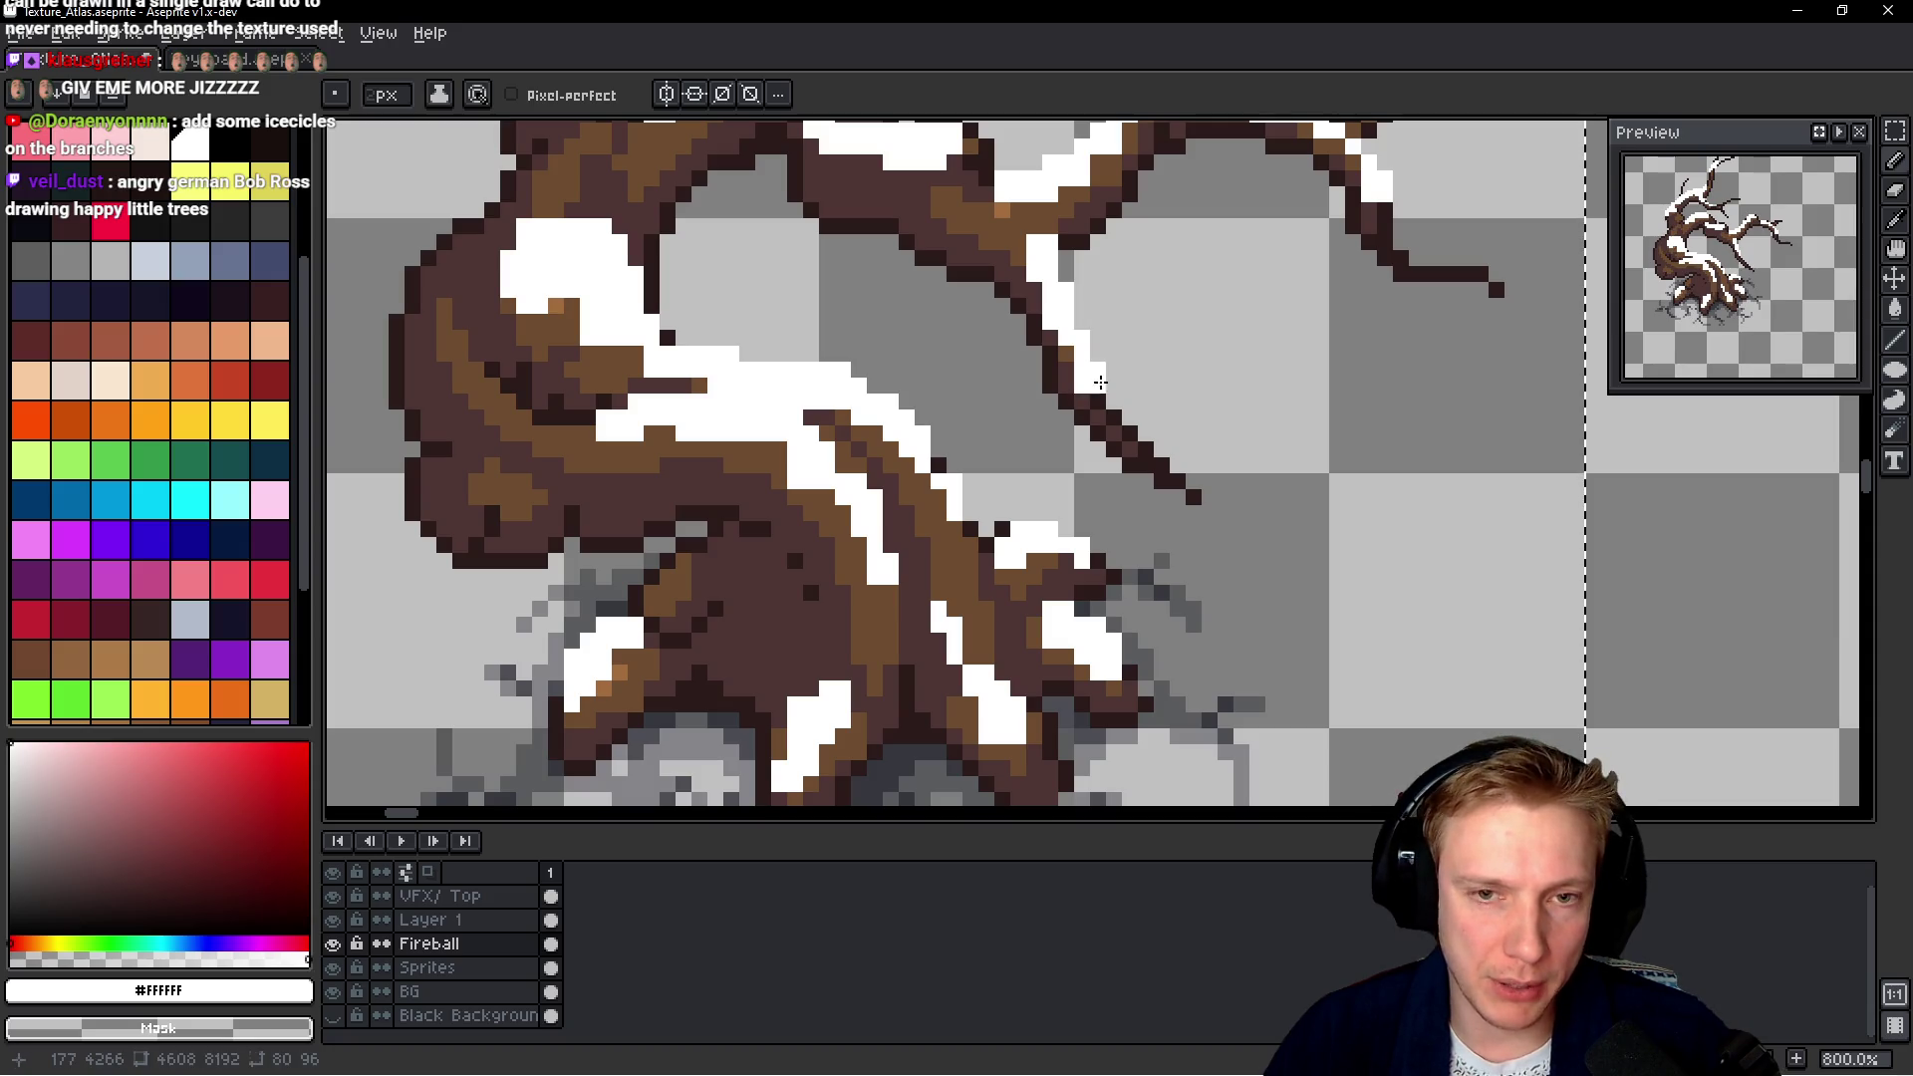
{"action": "scroll", "coordinate": [1146, 384], "scroll_direction": "down", "scroll_amount": 2}
{"action": "scroll", "coordinate": [1200, 379], "scroll_direction": "down", "scroll_amount": 4}
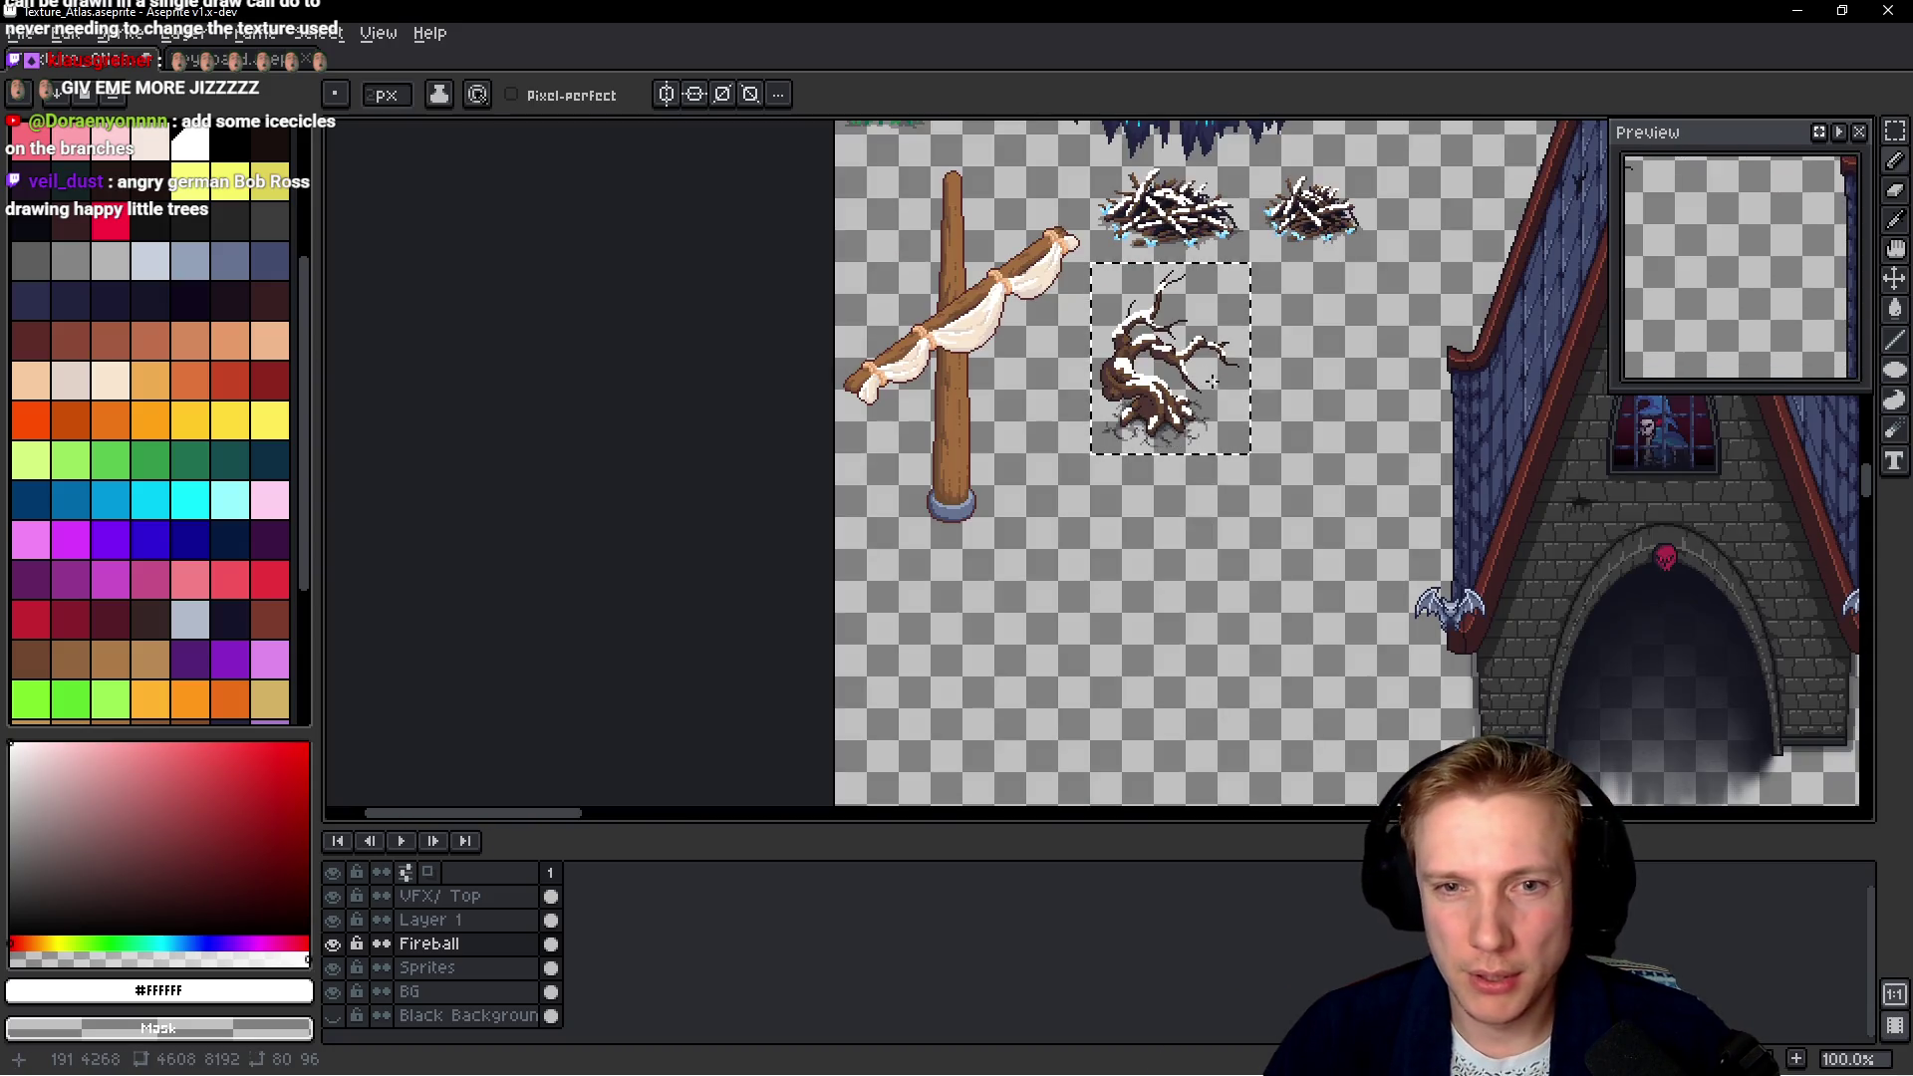
{"action": "scroll", "coordinate": [1175, 379], "scroll_direction": "up", "scroll_amount": 6}
{"action": "scroll", "coordinate": [1178, 377], "scroll_direction": "down", "scroll_amount": 1}
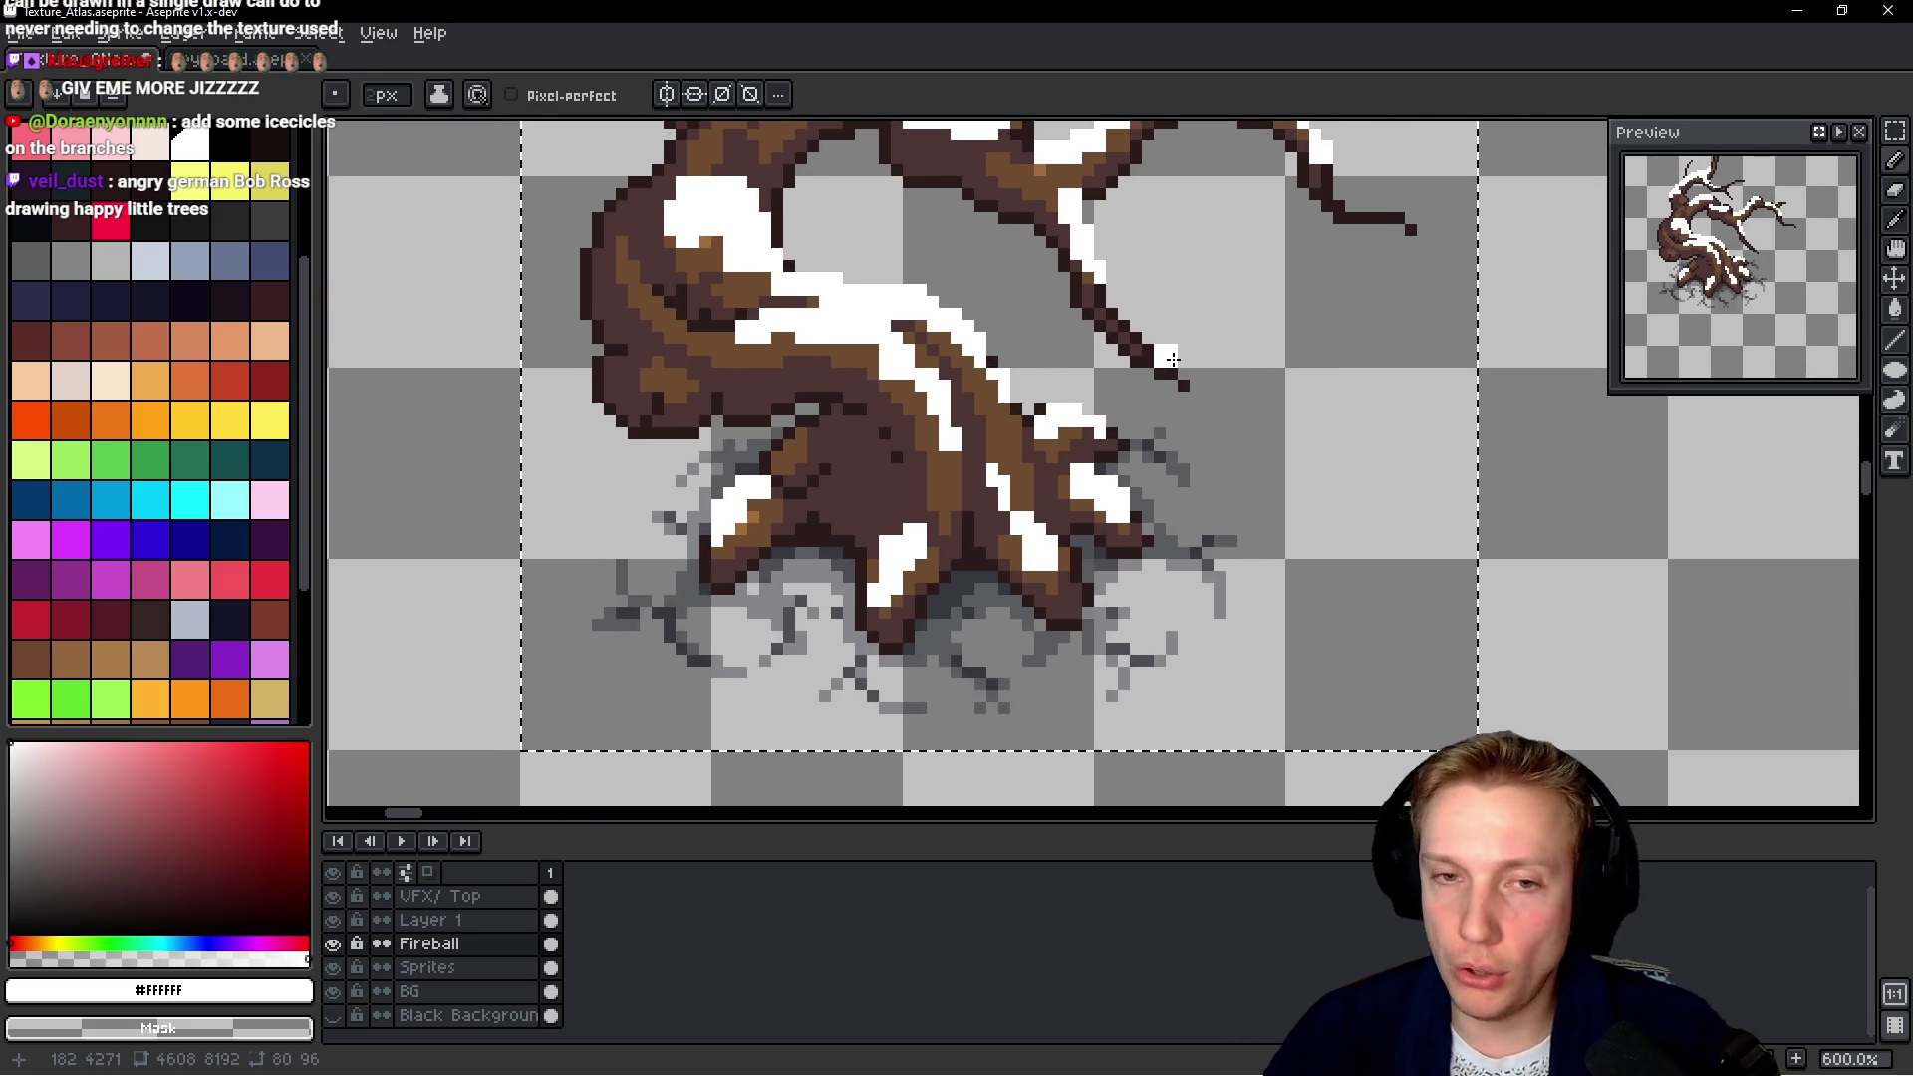
{"action": "scroll", "coordinate": [1177, 377], "scroll_direction": "down", "scroll_amount": 1}
{"action": "scroll", "coordinate": [1285, 423], "scroll_direction": "down", "scroll_amount": 2}
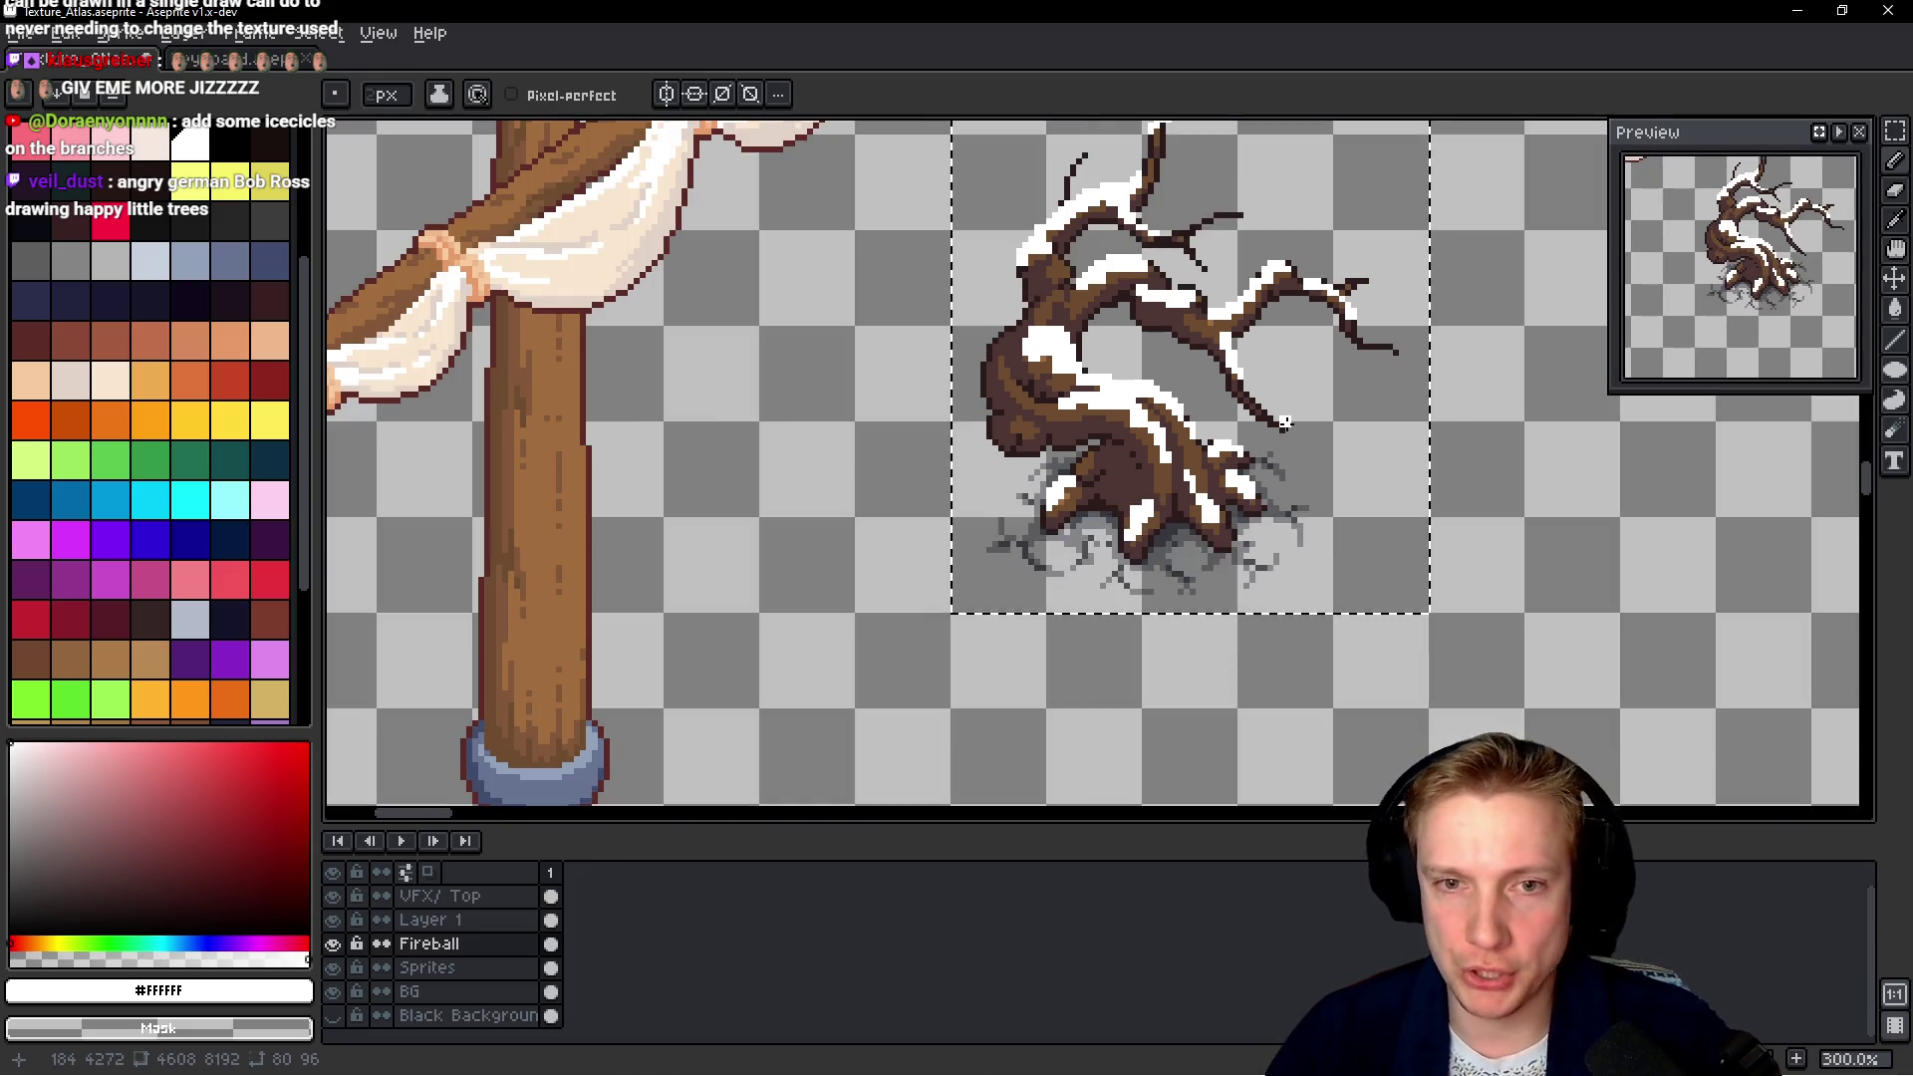
{"action": "scroll", "coordinate": [1281, 418], "scroll_direction": "down", "scroll_amount": 2}
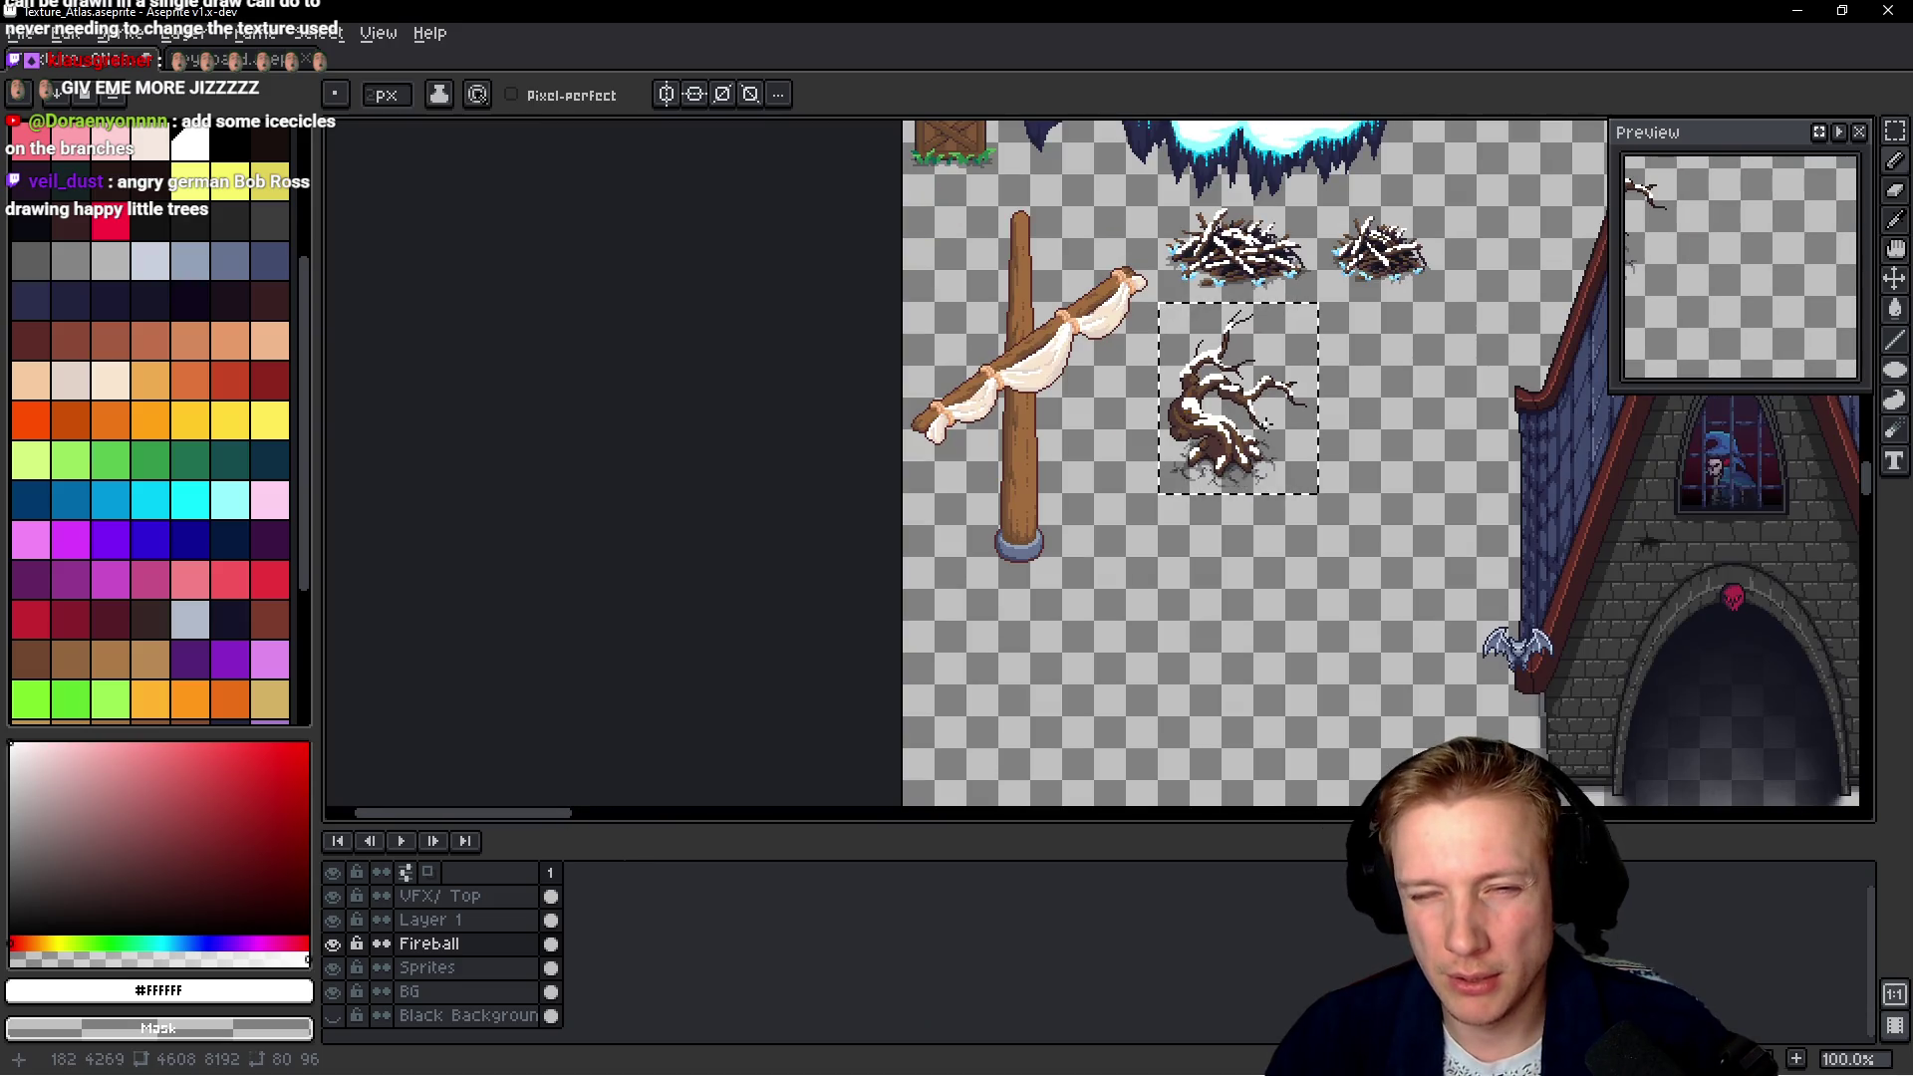
{"action": "scroll", "coordinate": [1203, 379], "scroll_direction": "up", "scroll_amount": 2}
{"action": "scroll", "coordinate": [1196, 379], "scroll_direction": "up", "scroll_amount": 4}
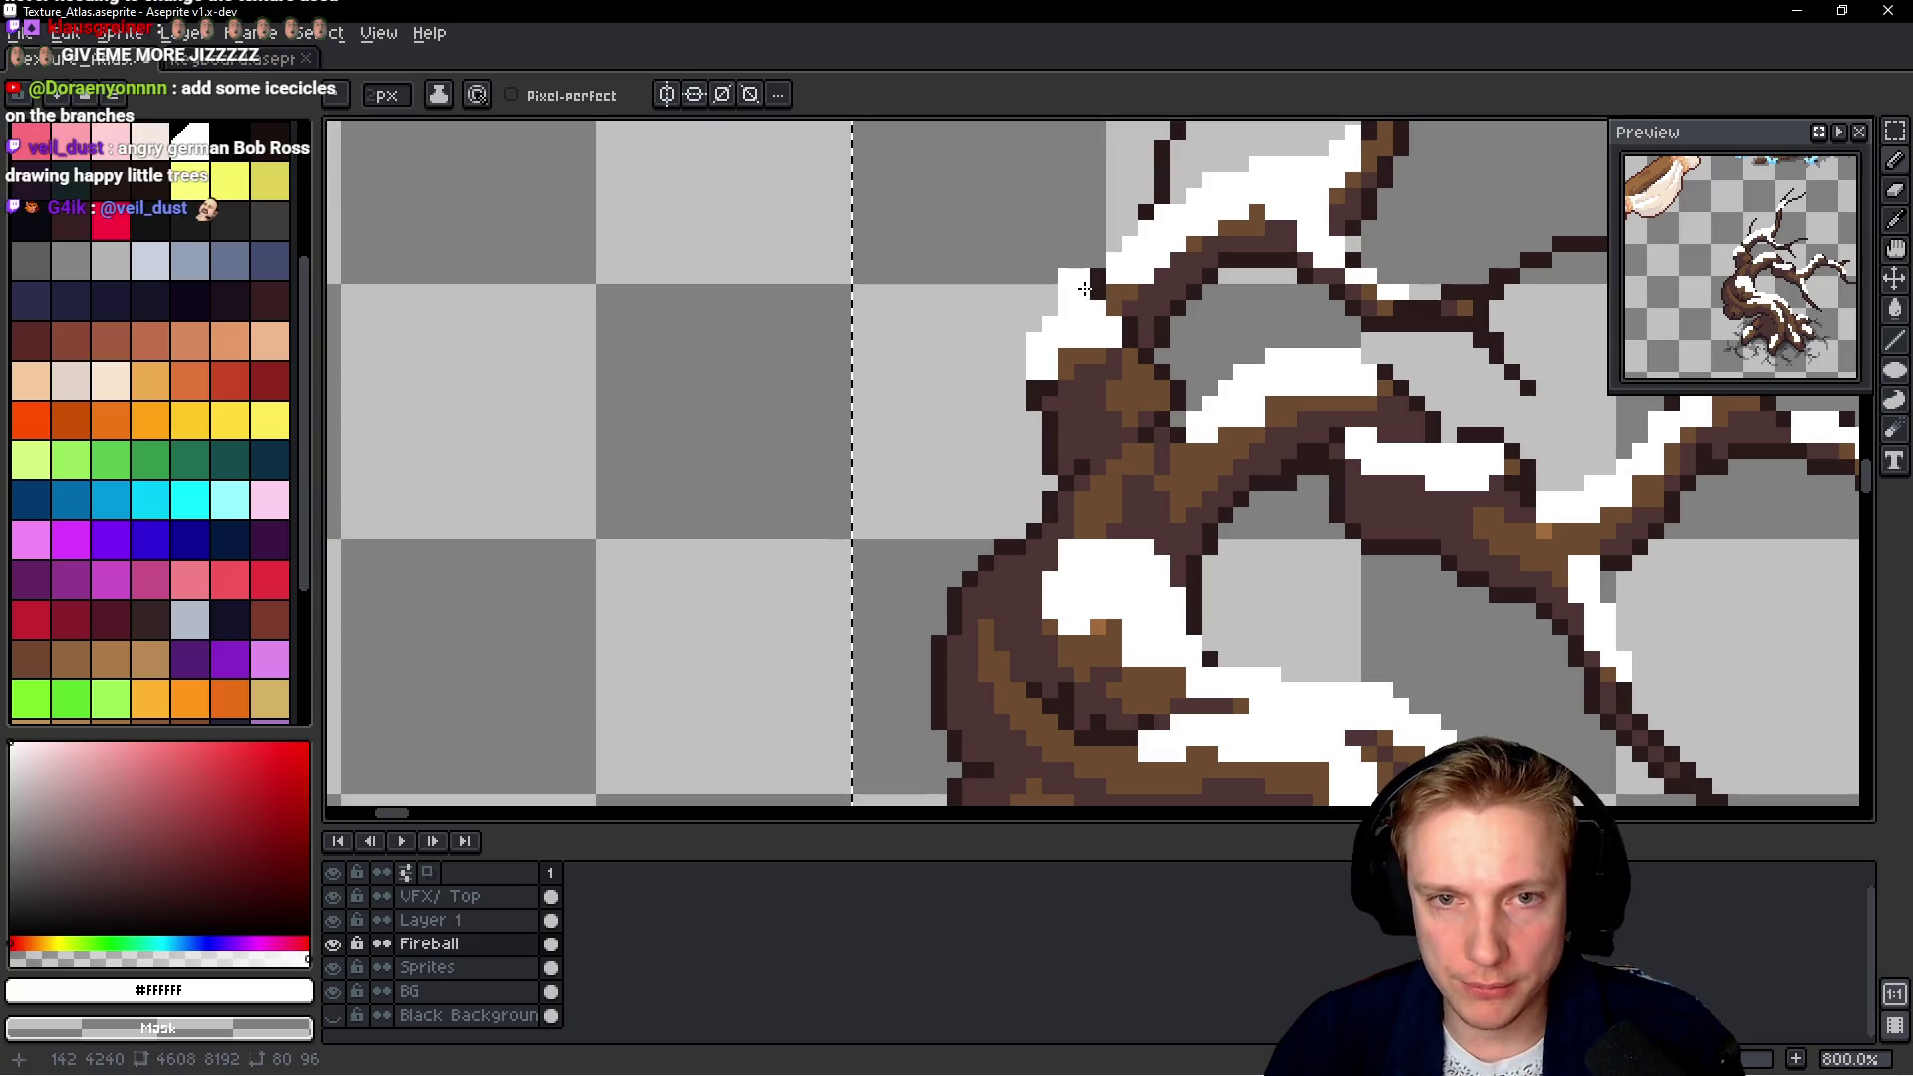
{"action": "scroll", "coordinate": [1102, 288], "scroll_direction": "down", "scroll_amount": 3}
{"action": "scroll", "coordinate": [1195, 314], "scroll_direction": "down", "scroll_amount": 3}
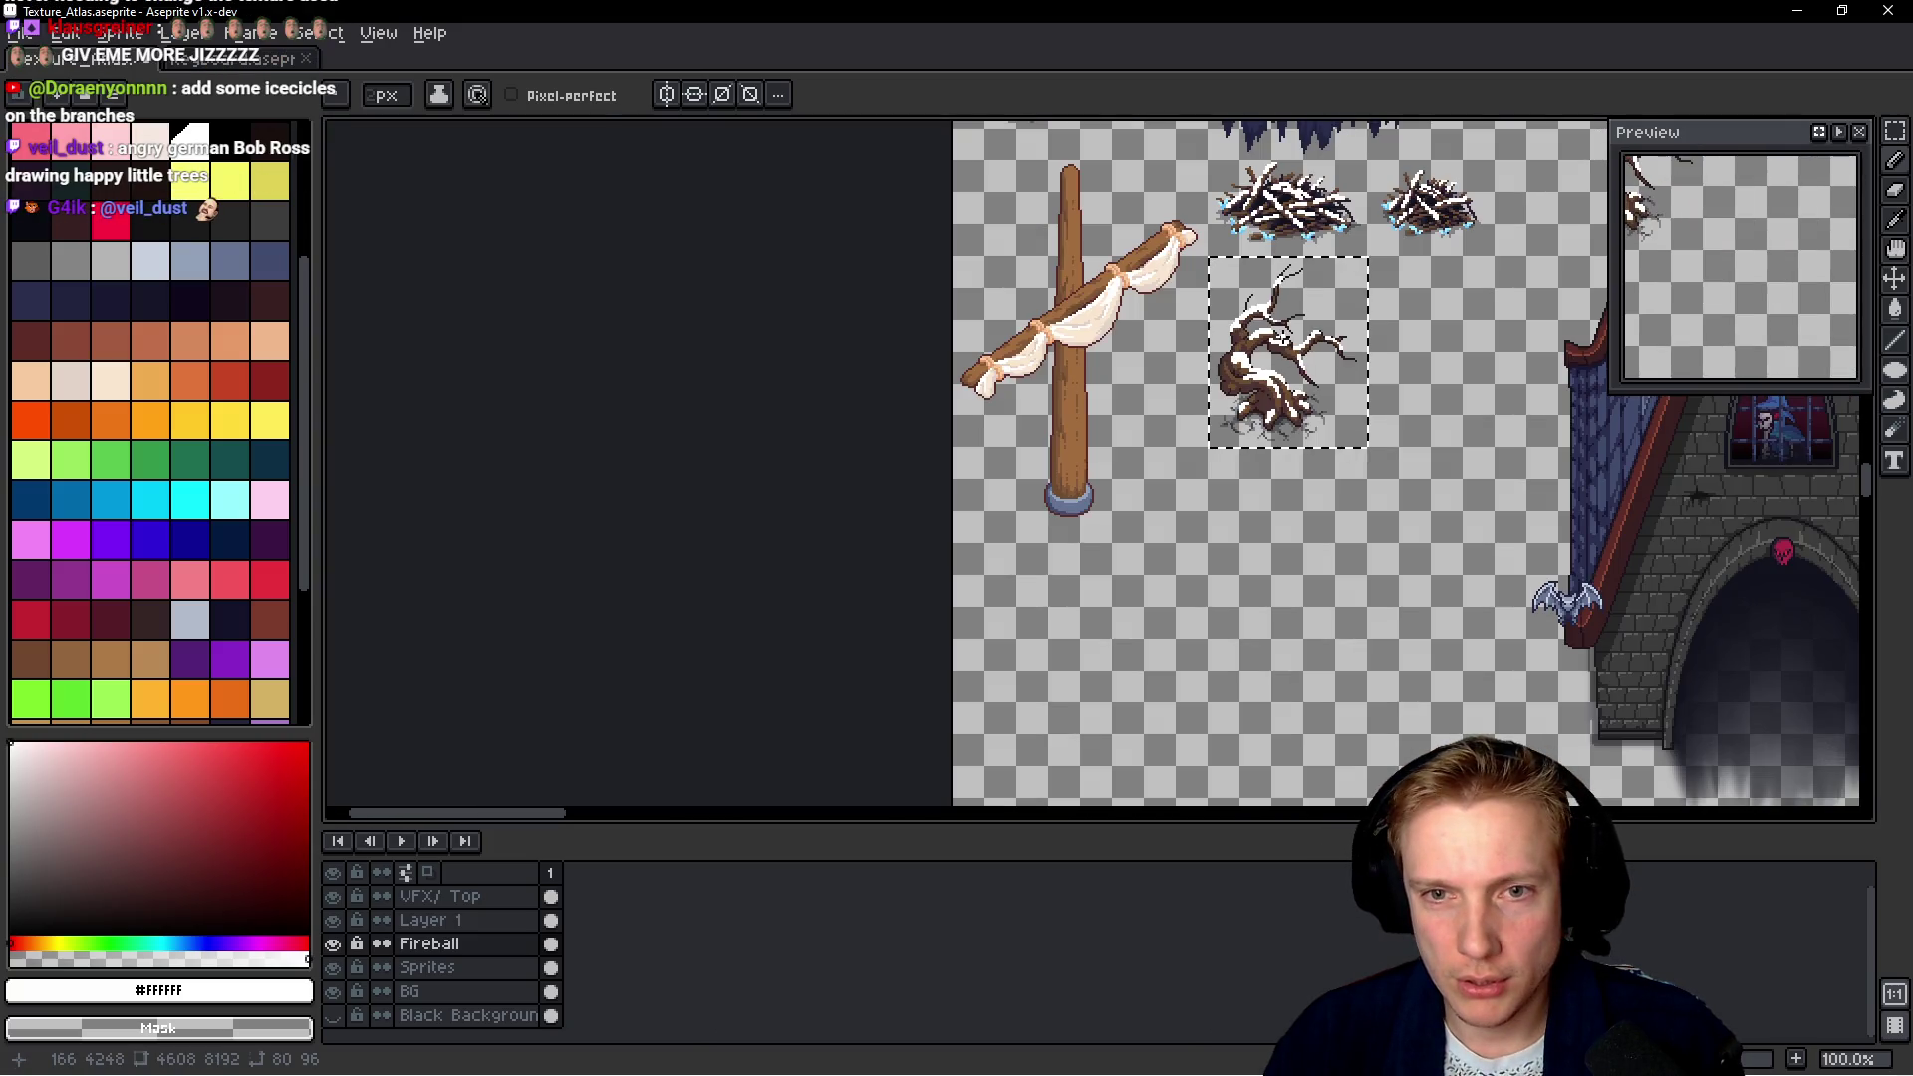
{"action": "scroll", "coordinate": [1273, 327], "scroll_direction": "up", "scroll_amount": 3}
{"action": "scroll", "coordinate": [1280, 321], "scroll_direction": "up", "scroll_amount": 2}
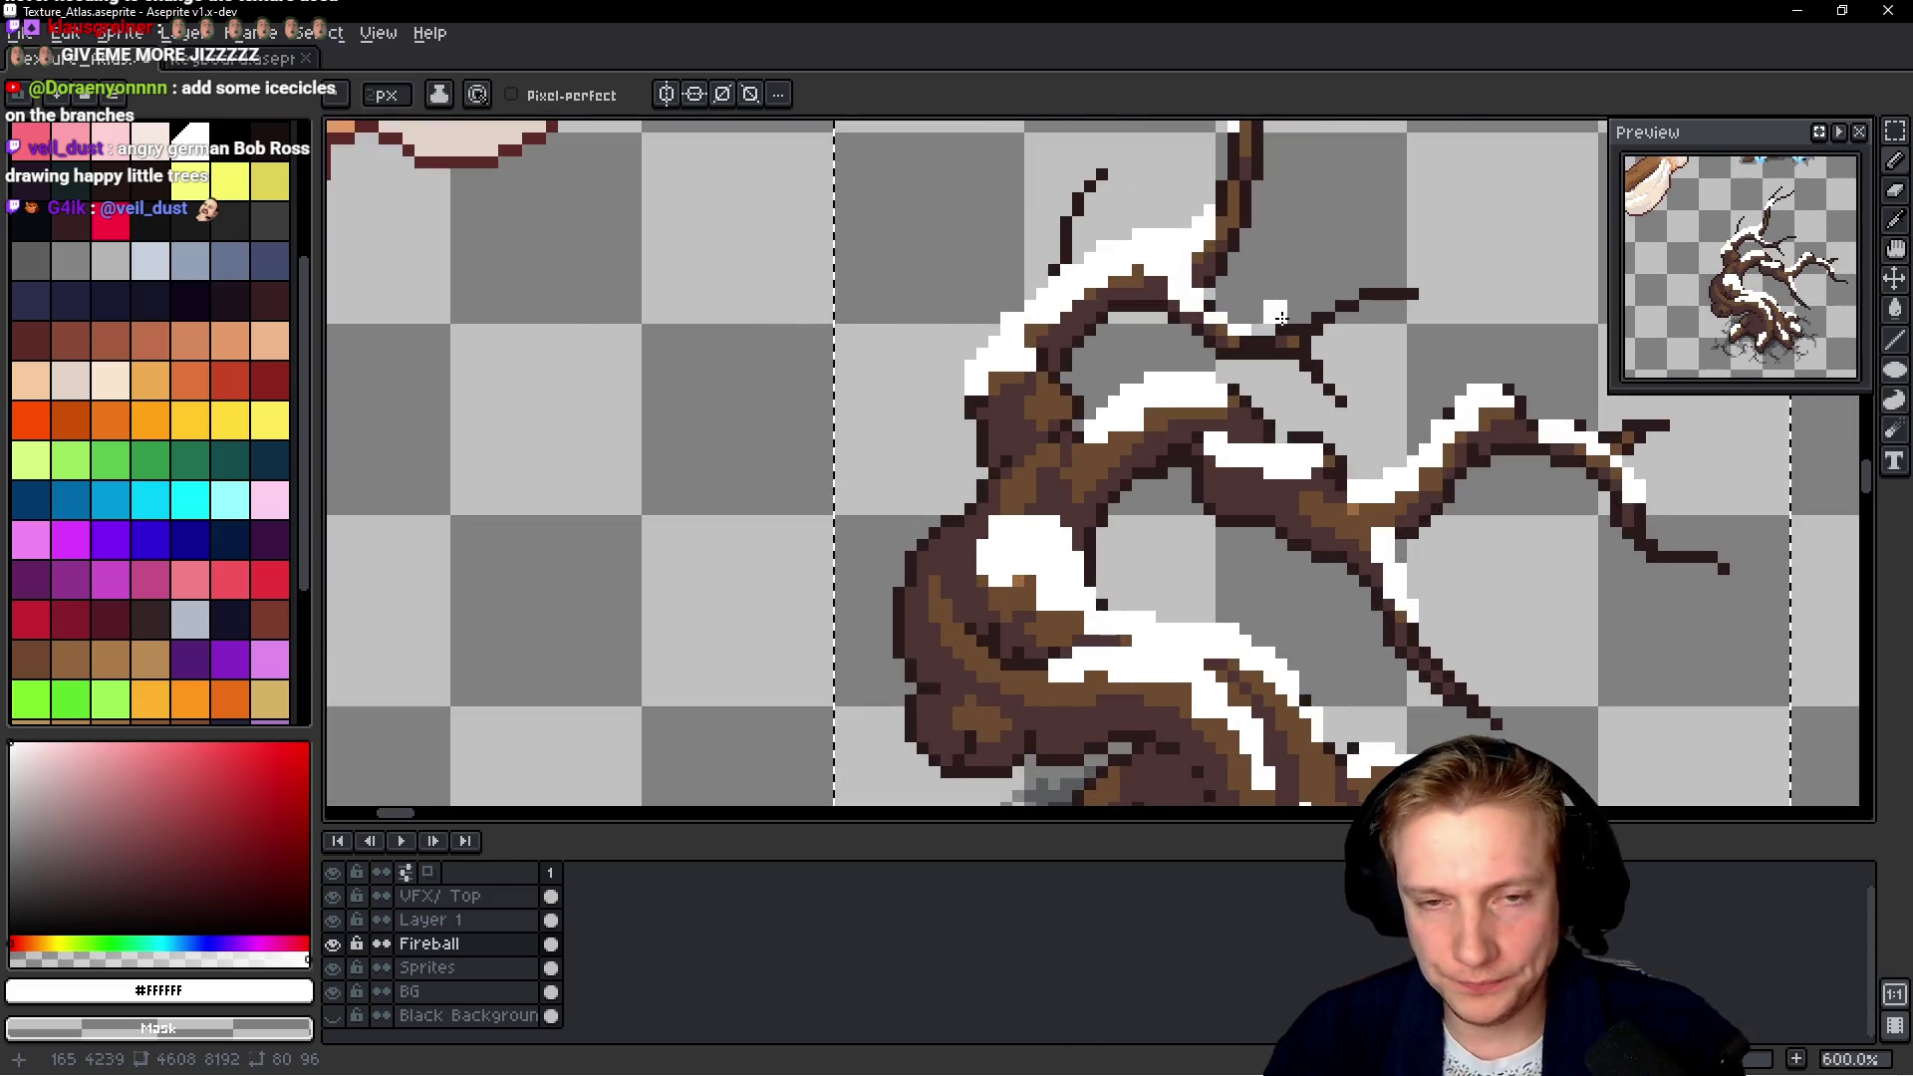
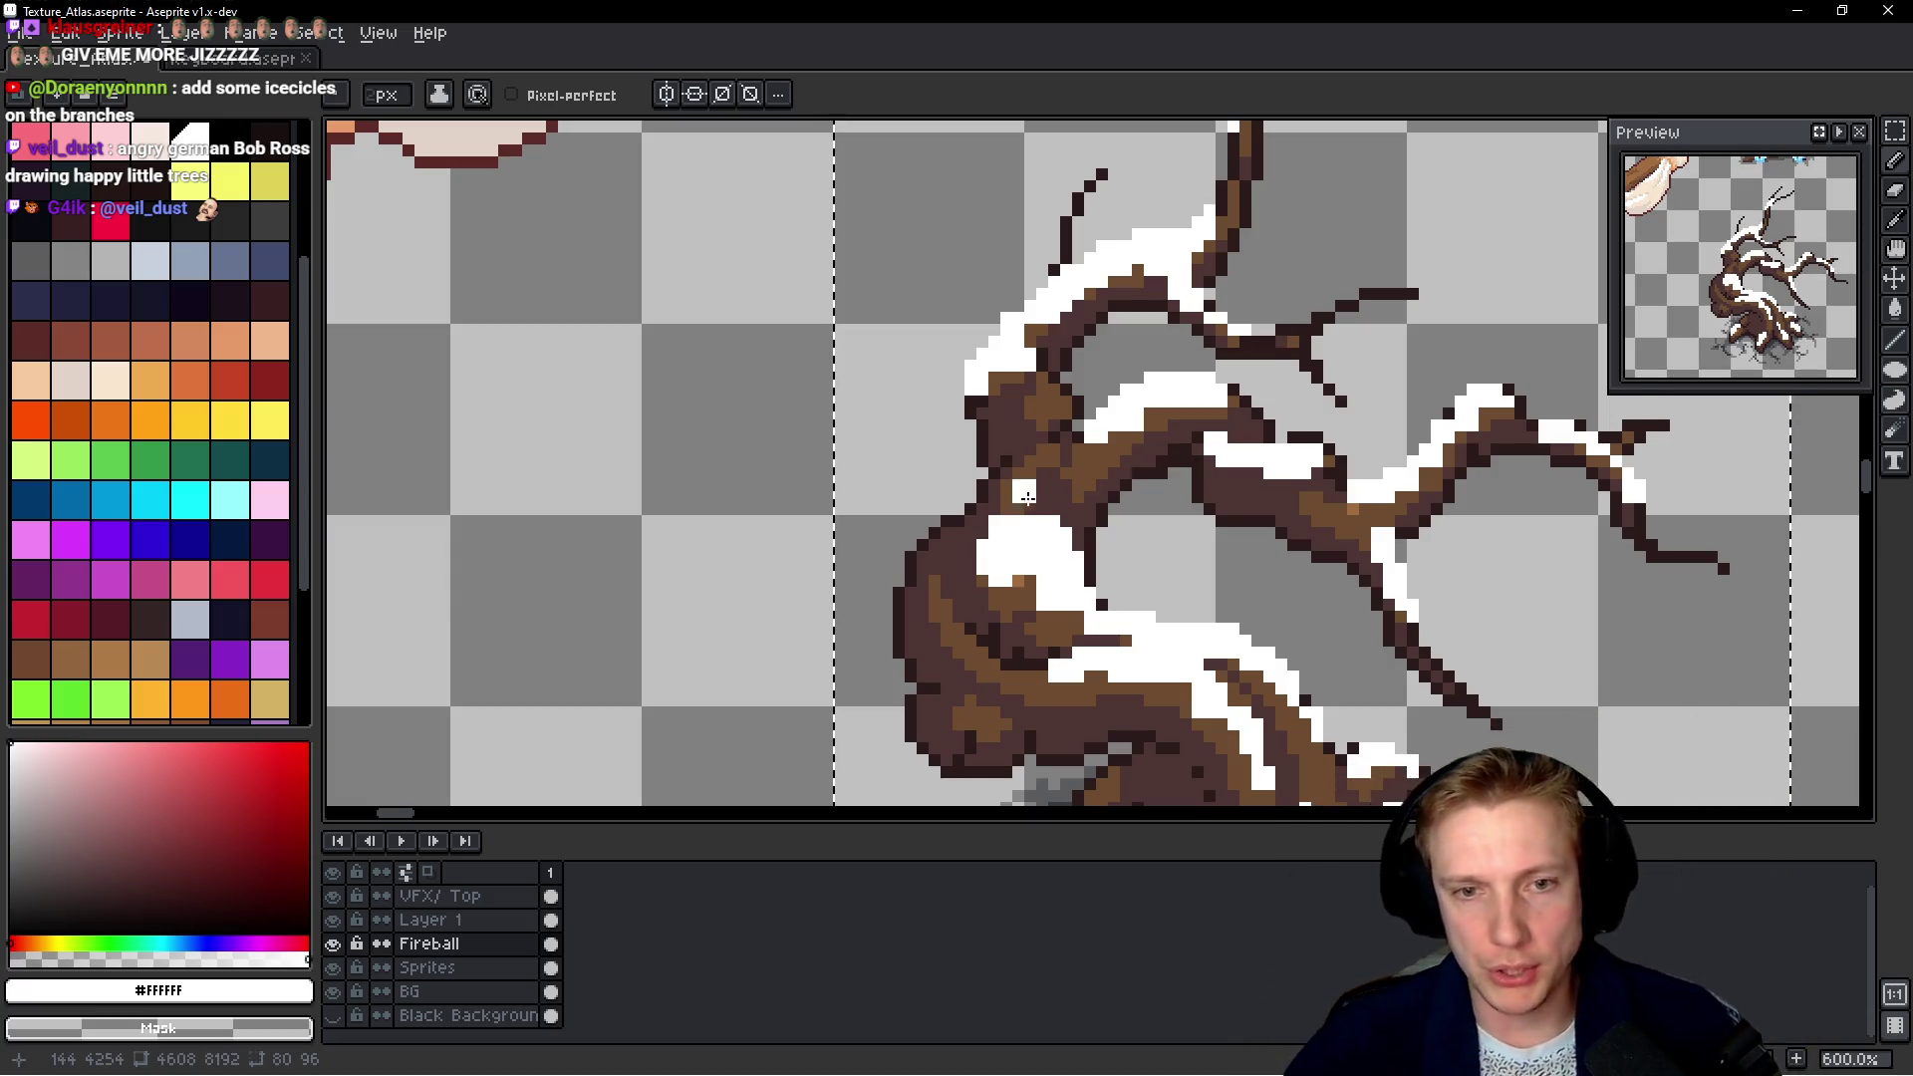
Repaint the snow on the dead tree's trunk in dark brown and snow, extending it upward
{"action": "scroll", "coordinate": [1007, 538], "scroll_direction": "up", "scroll_amount": 3}
{"action": "left_click_drag", "start_coordinate": [997, 545], "coordinate": [1148, 517]}
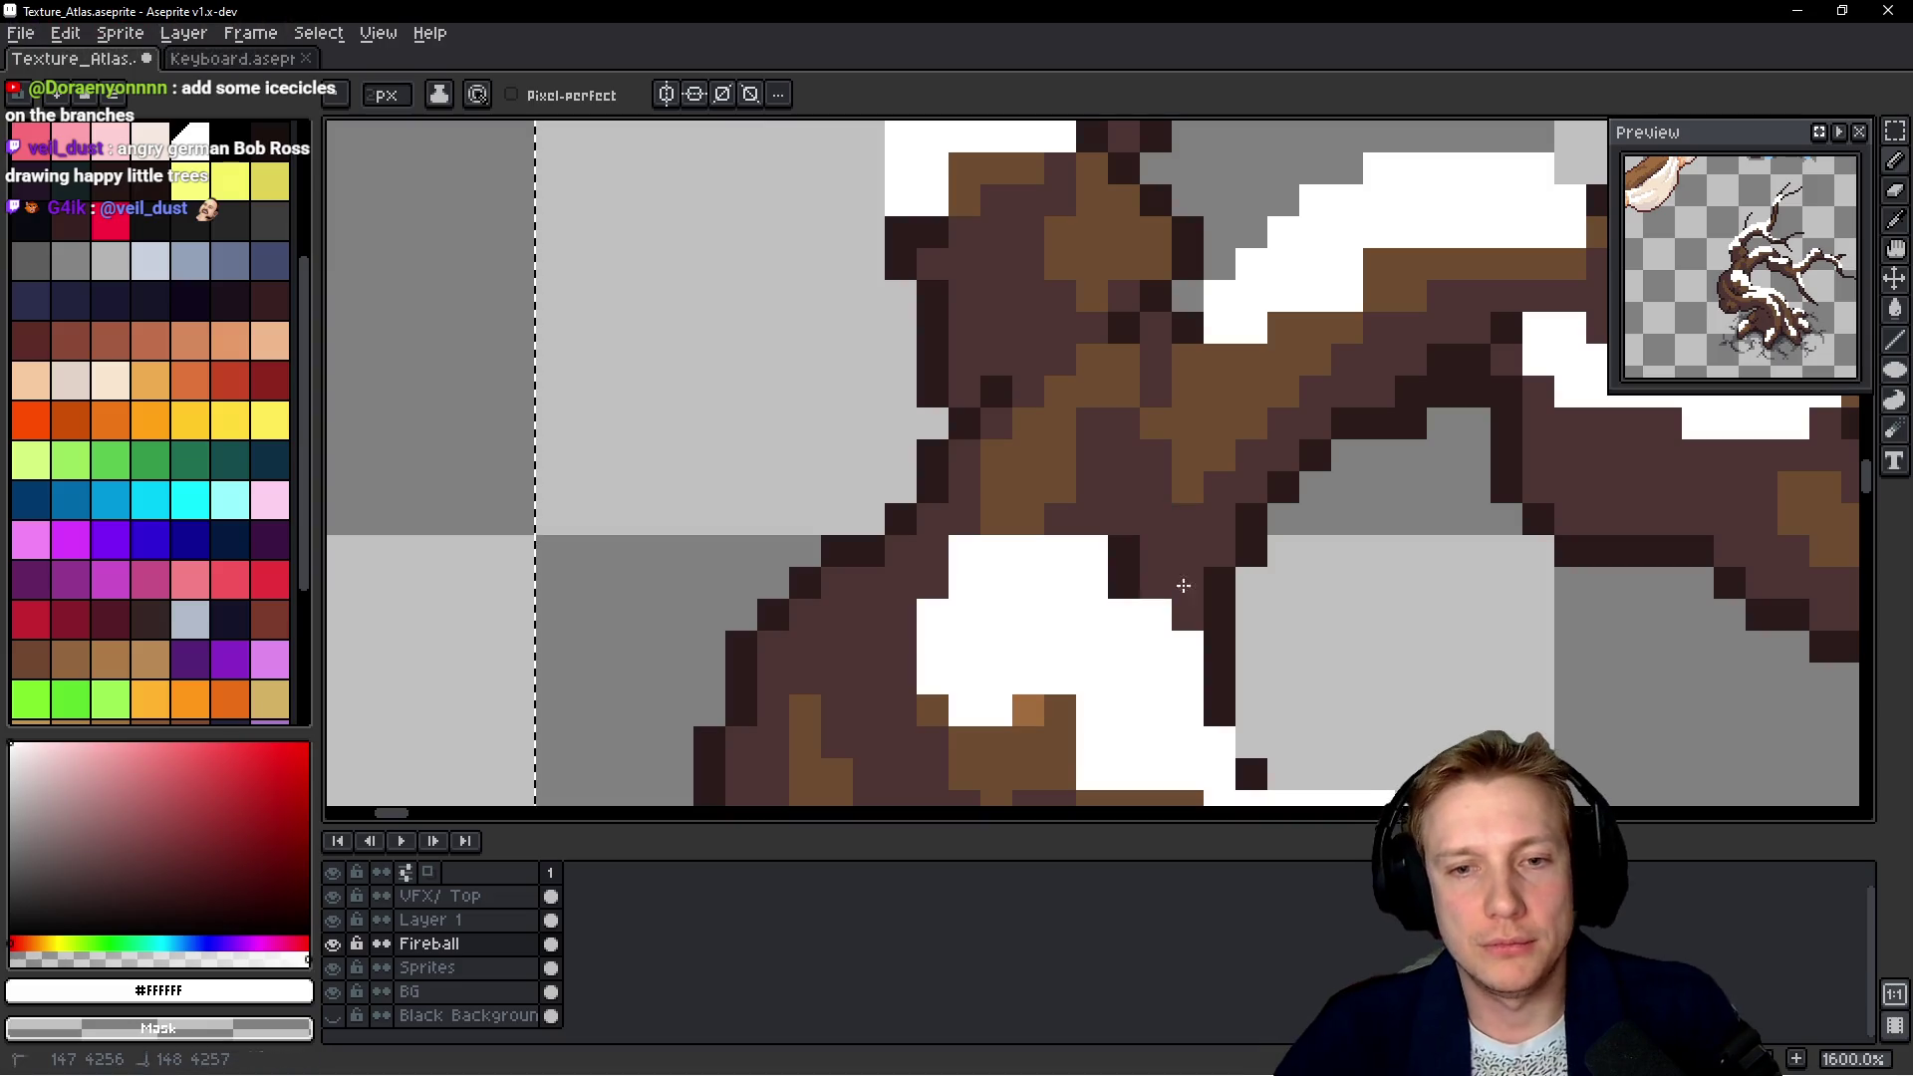
{"action": "mouse_move", "coordinate": [1209, 601]}
{"action": "left_mouse_down"}
{"action": "mouse_move", "coordinate": [1144, 578]}
{"action": "mouse_move", "coordinate": [1188, 617]}
{"action": "left_mouse_up"}
{"action": "mouse_move", "coordinate": [1156, 519]}
{"action": "left_mouse_down"}
{"action": "mouse_move", "coordinate": [1205, 534]}
{"action": "mouse_move", "coordinate": [1240, 627]}
{"action": "left_mouse_up"}
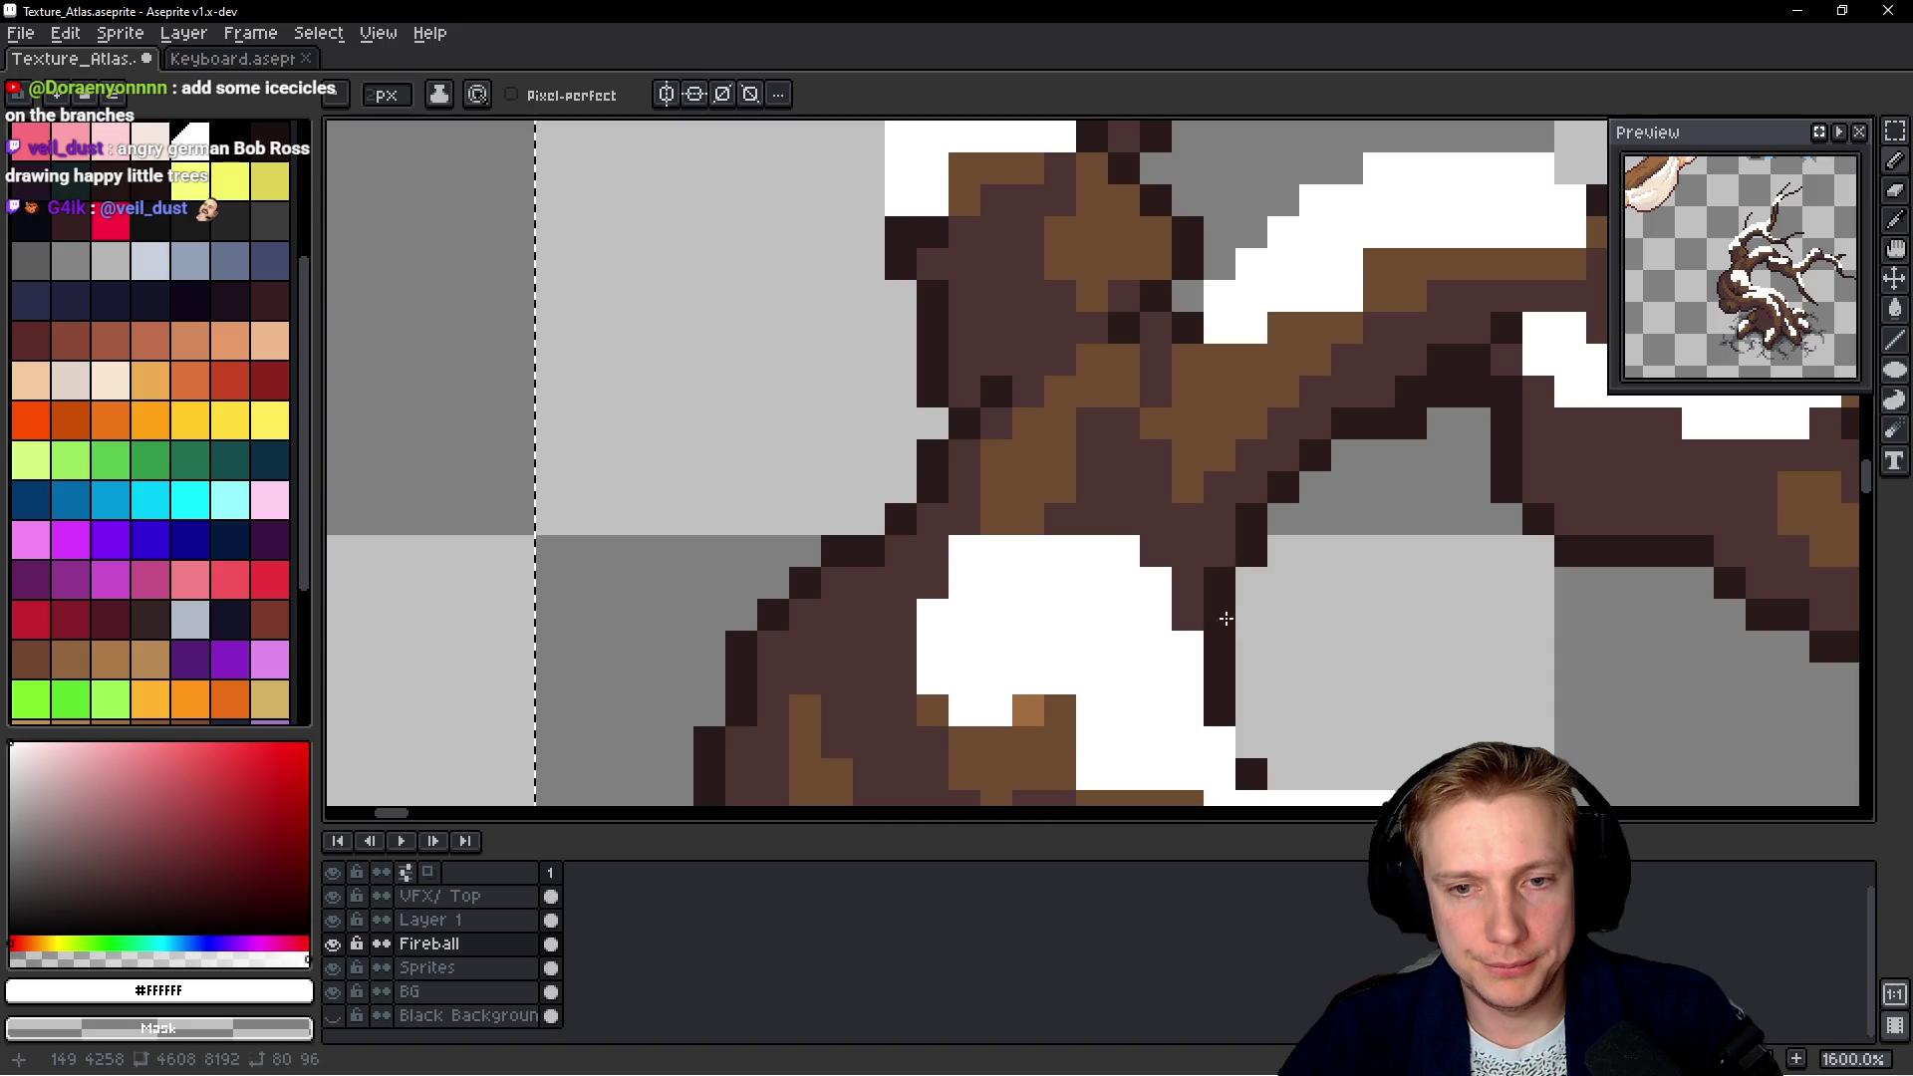
{"action": "scroll", "coordinate": [1240, 628], "scroll_direction": "down", "scroll_amount": 6}
{"action": "scroll", "coordinate": [1306, 571], "scroll_direction": "up", "scroll_amount": 7}
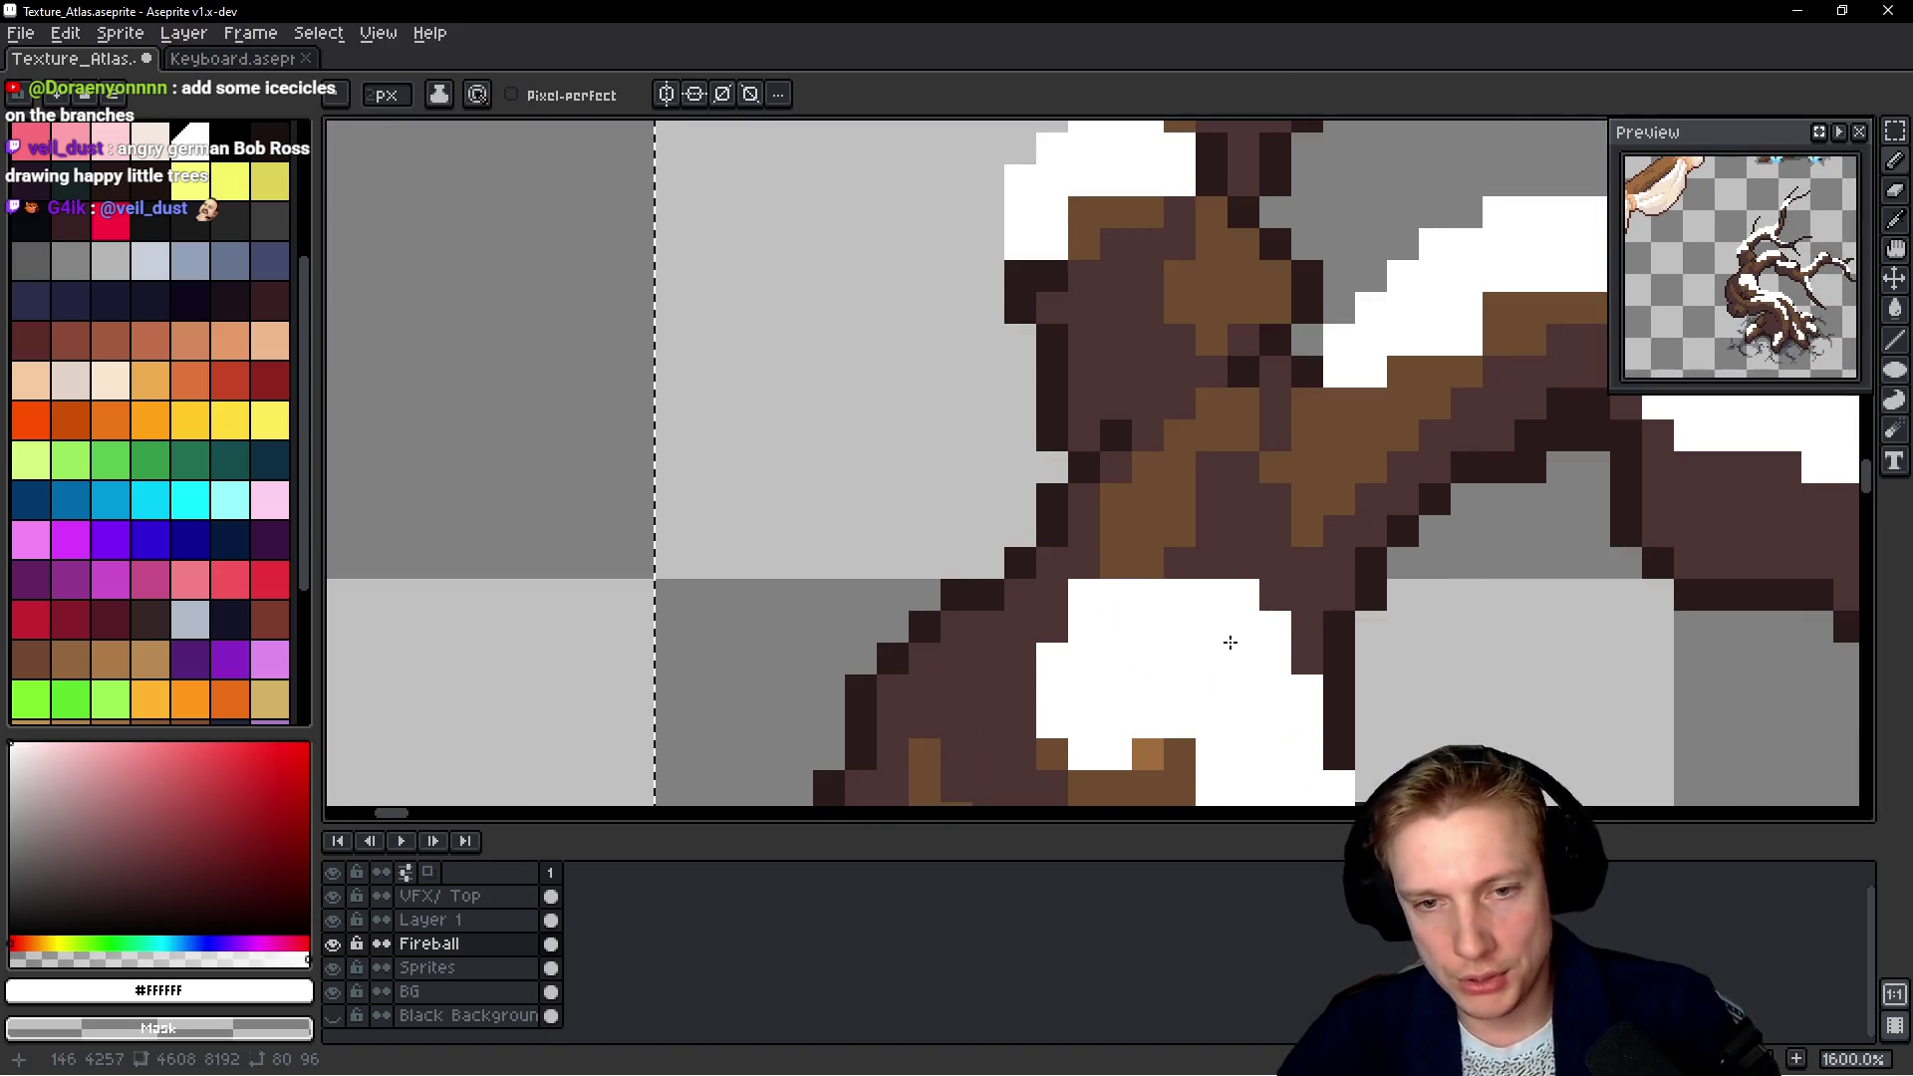
{"action": "mouse_move", "coordinate": [961, 419]}
{"action": "left_mouse_down"}
{"action": "mouse_move", "coordinate": [981, 373]}
{"action": "mouse_move", "coordinate": [931, 355]}
{"action": "left_mouse_up"}
{"action": "scroll", "coordinate": [917, 393], "scroll_direction": "down", "scroll_amount": 5}
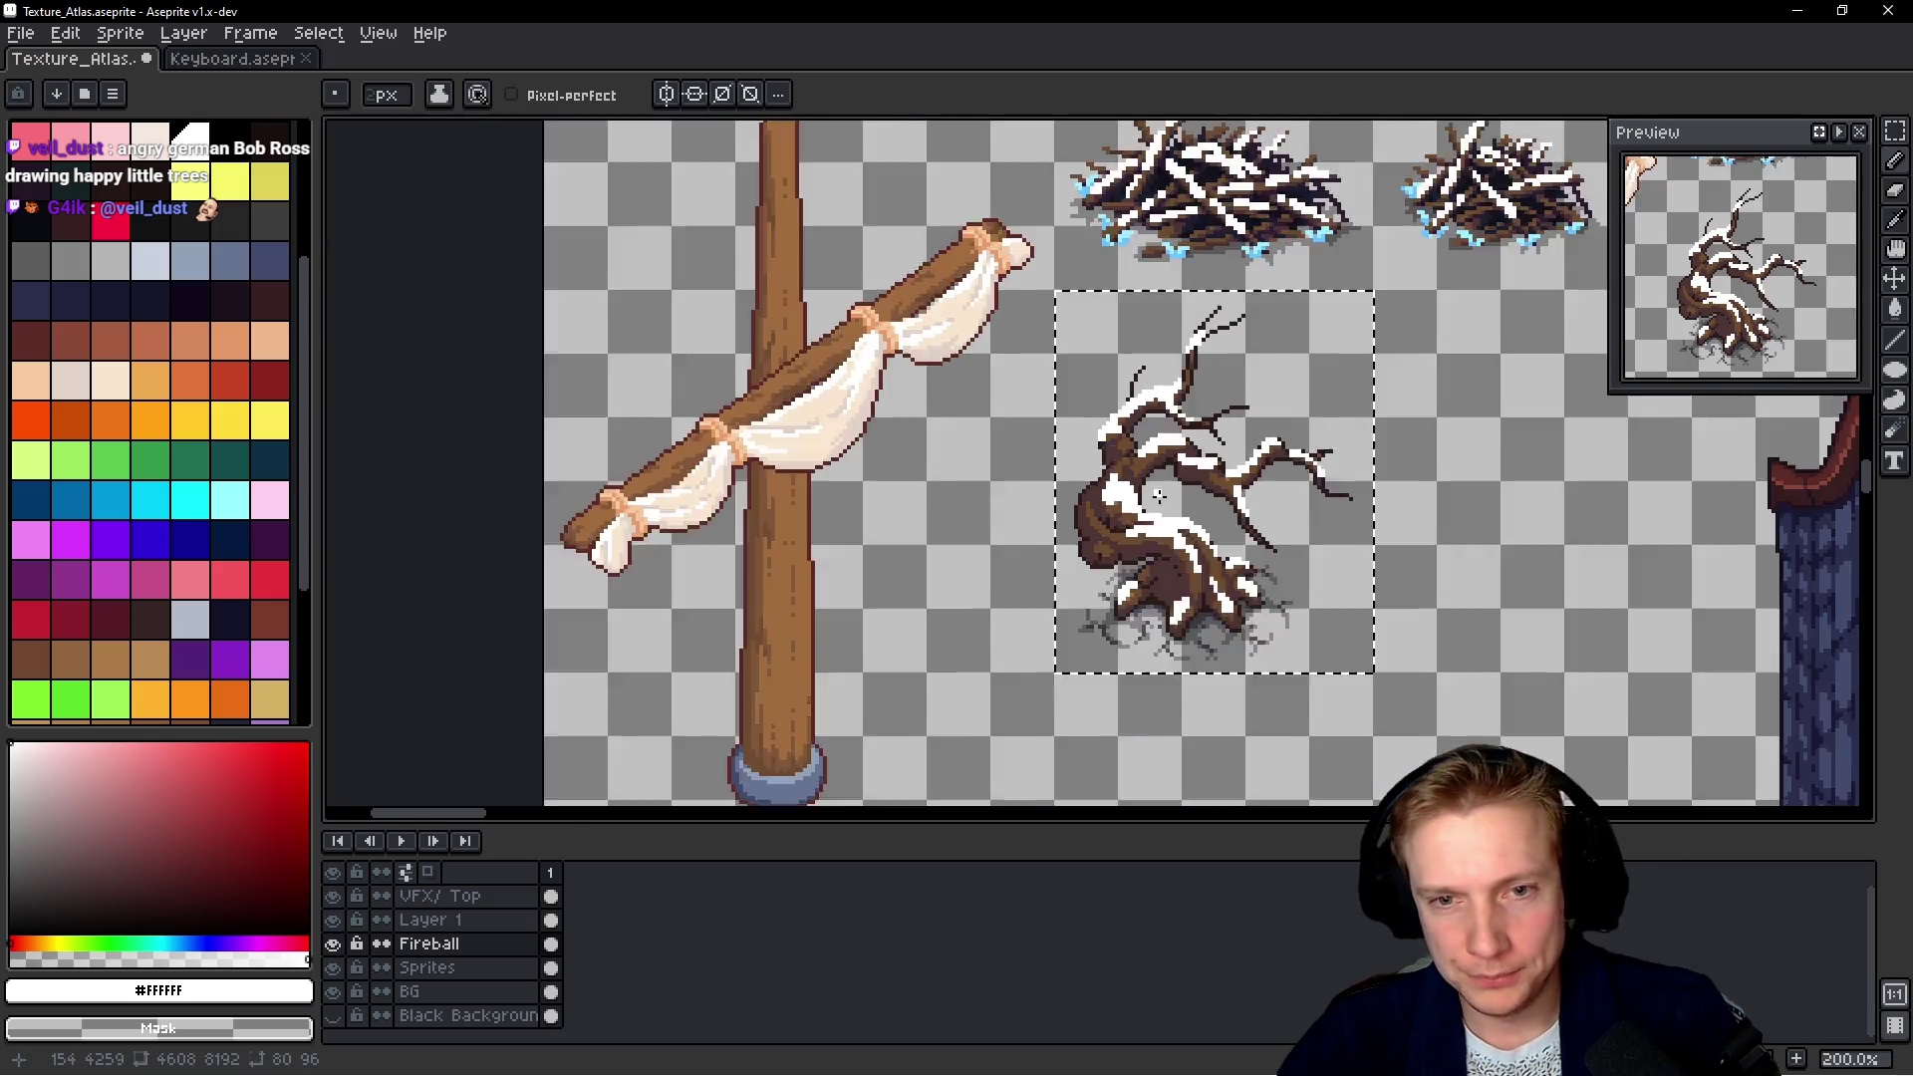
{"action": "scroll", "coordinate": [1201, 498], "scroll_direction": "down", "scroll_amount": 4}
{"action": "scroll", "coordinate": [1206, 509], "scroll_direction": "up", "scroll_amount": 5}
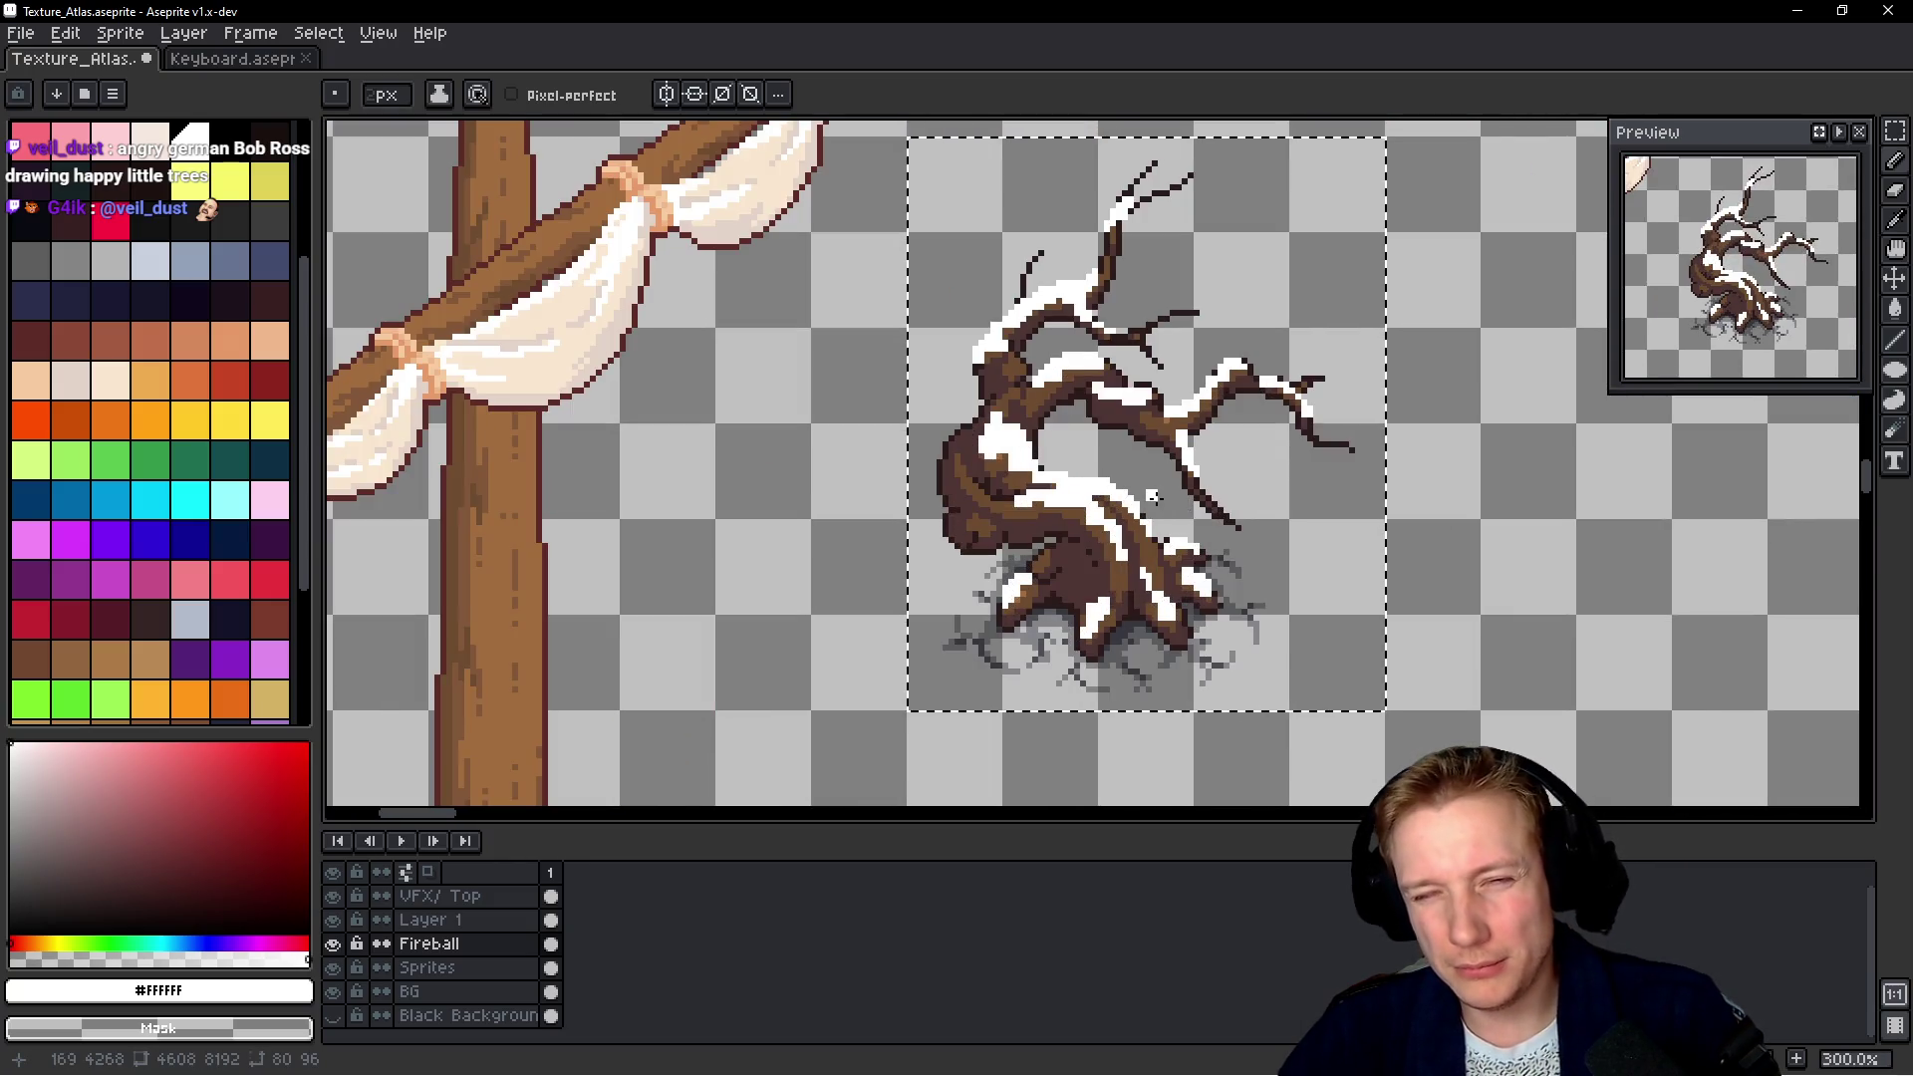
{"action": "scroll", "coordinate": [1159, 480], "scroll_direction": "down", "scroll_amount": 3}
Eyedrop the icy cyan from the snow cloud sprite and add a cyan ice pixel to a branch
{"action": "left_click_drag", "start_coordinate": [1193, 349], "coordinate": [1080, 498]}
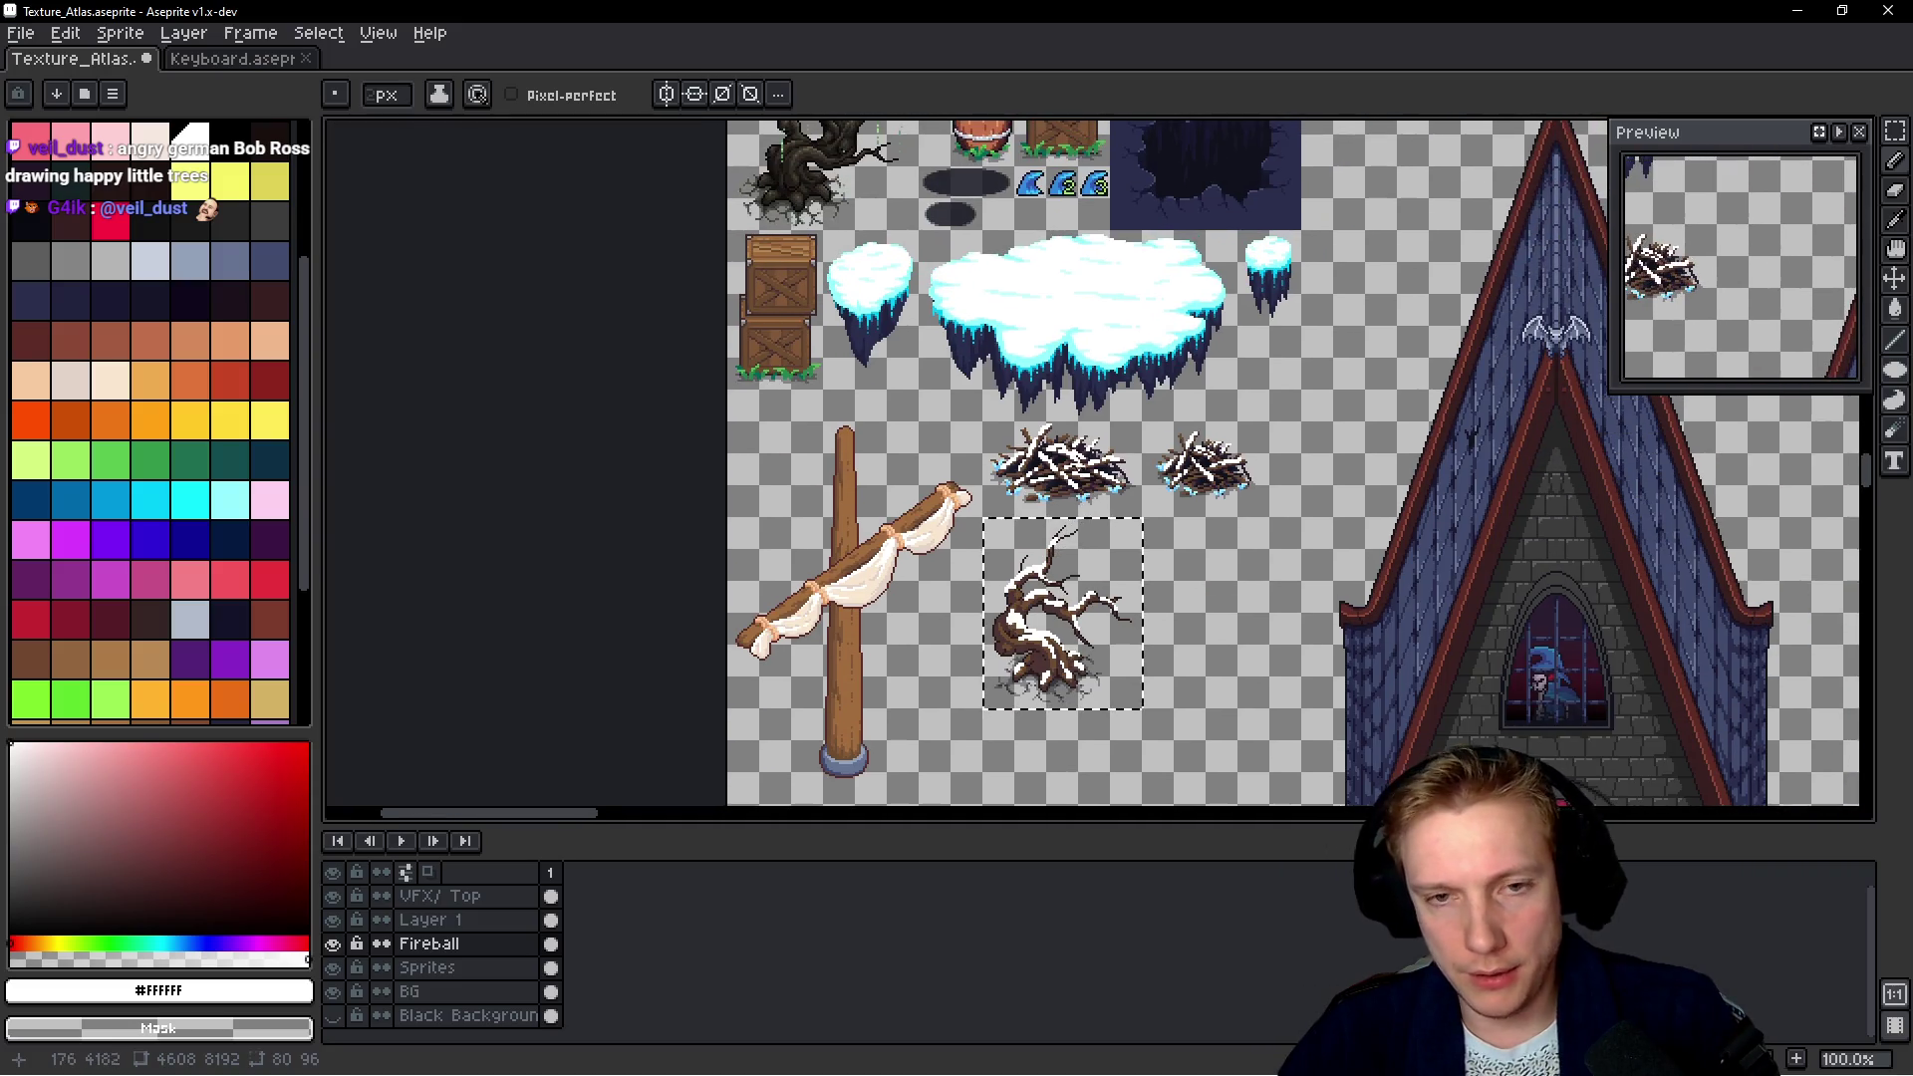
{"action": "scroll", "coordinate": [1054, 326], "scroll_direction": "up", "scroll_amount": 5}
{"action": "left_click", "coordinate": [1109, 439]}
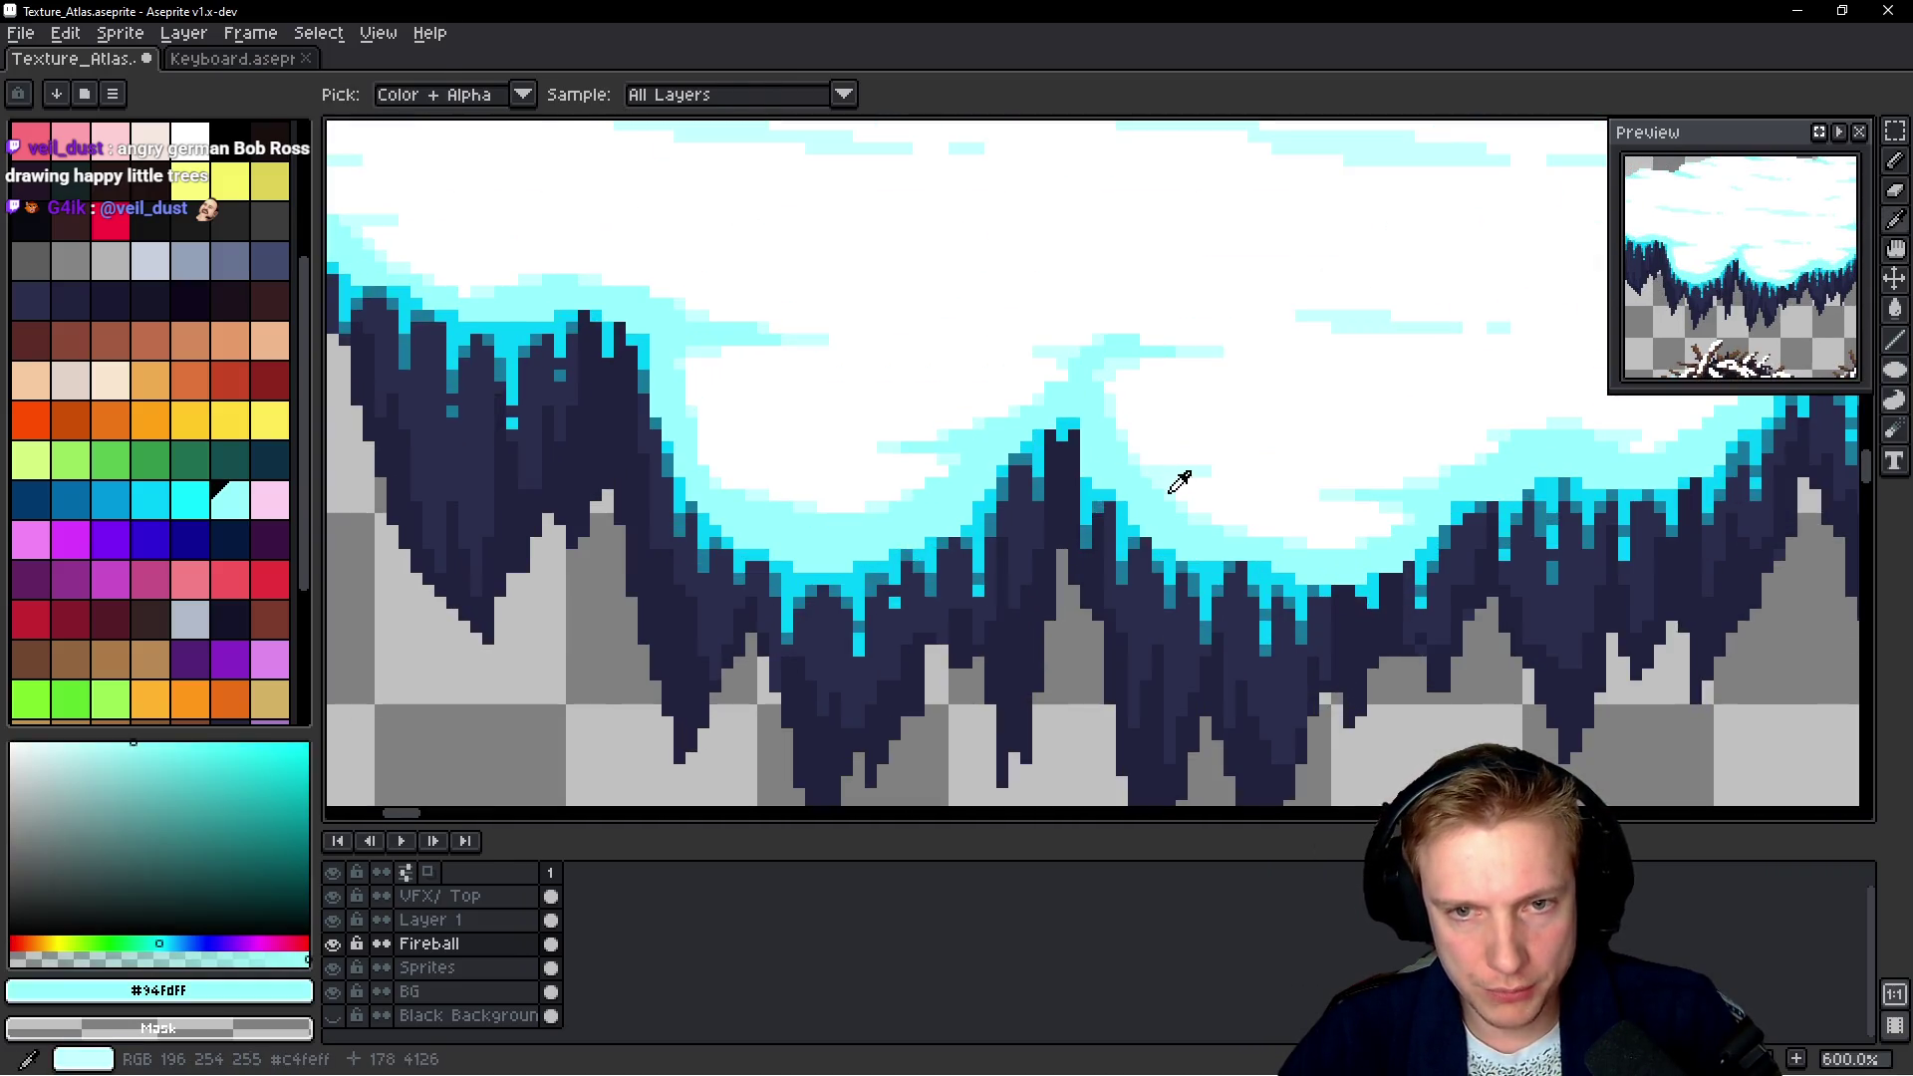
{"action": "scroll", "coordinate": [1109, 439], "scroll_direction": "down", "scroll_amount": 3}
{"action": "scroll", "coordinate": [1030, 708], "scroll_direction": "up", "scroll_amount": 3}
{"action": "scroll", "coordinate": [1030, 708], "scroll_direction": "down", "scroll_amount": 1}
{"action": "left_click", "coordinate": [919, 460]}
{"action": "scroll", "coordinate": [918, 460], "scroll_direction": "down", "scroll_amount": 3}
{"action": "scroll", "coordinate": [955, 471], "scroll_direction": "up", "scroll_amount": 3}
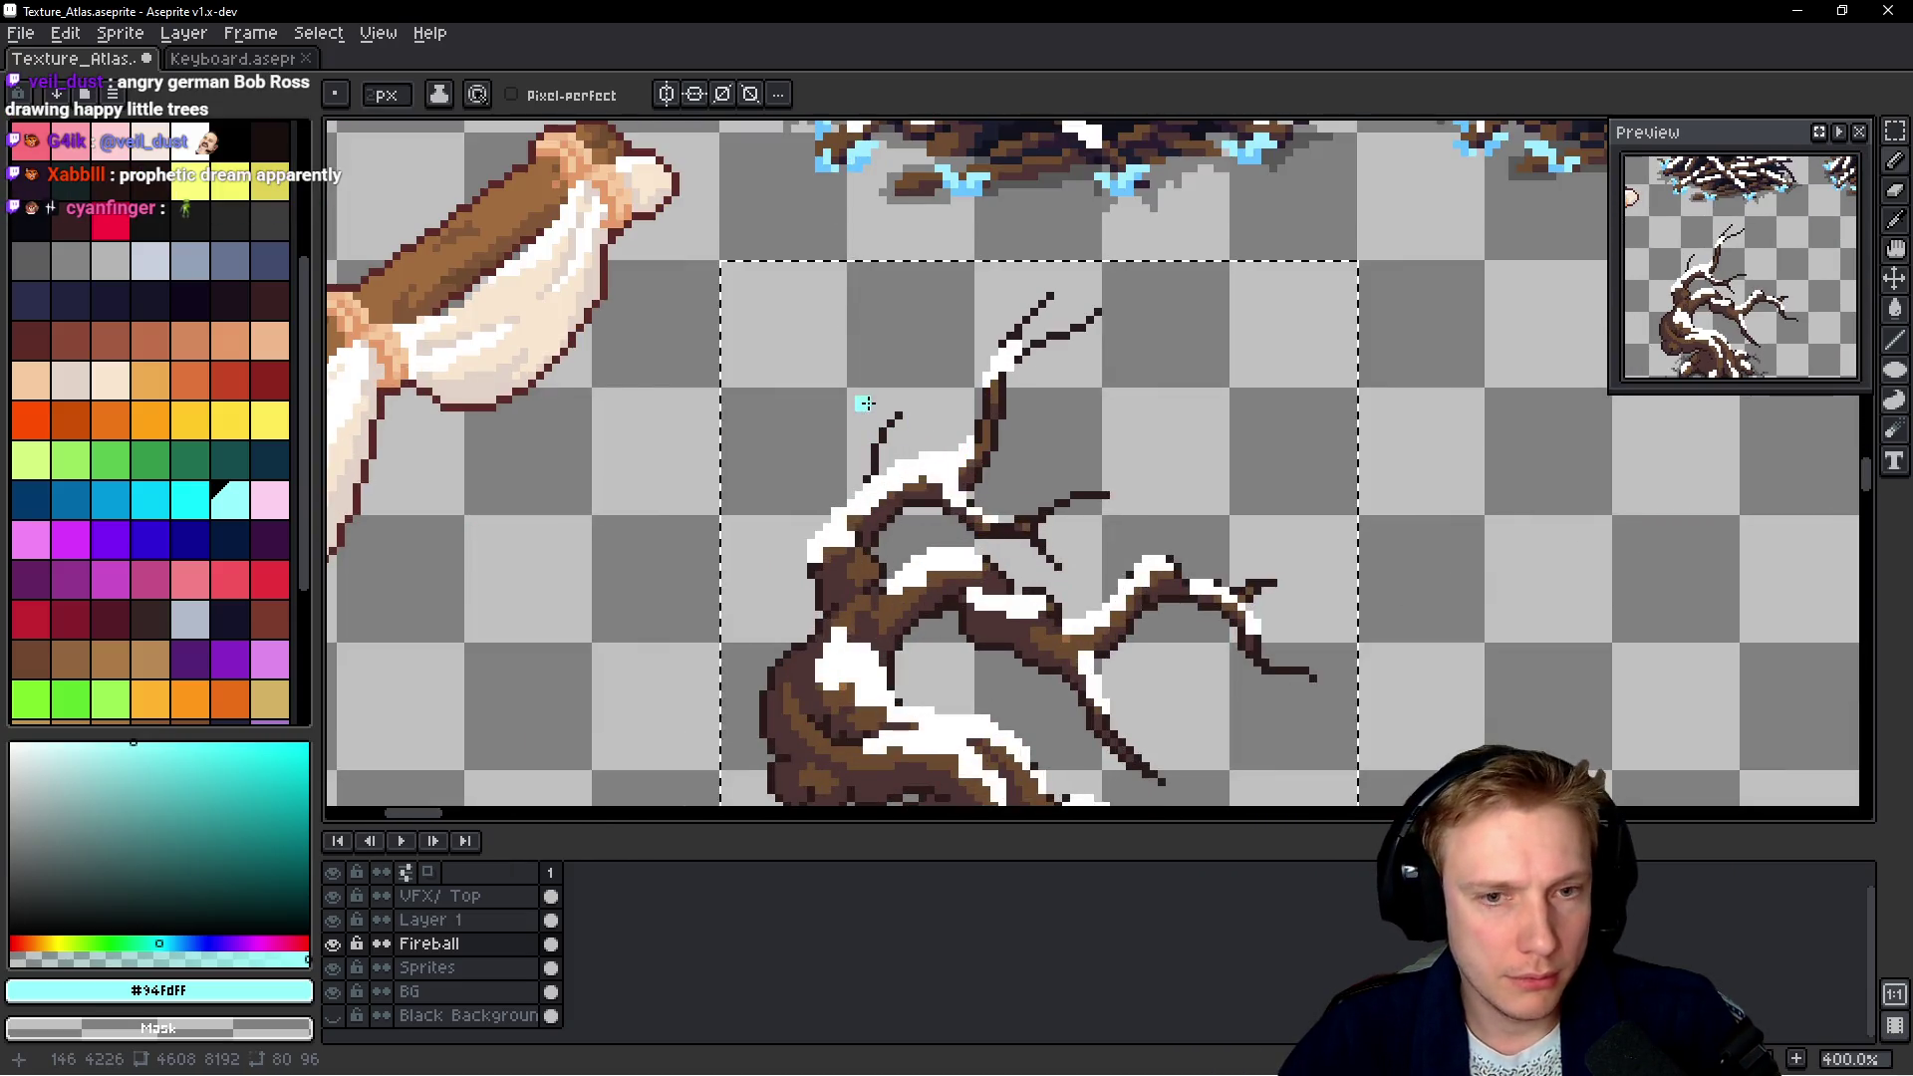
Save Texture_Atlas.aseprite and bring up the sprite sheet export settings
{"action": "left_click_drag", "start_coordinate": [1076, 203], "coordinate": [1044, 498]}
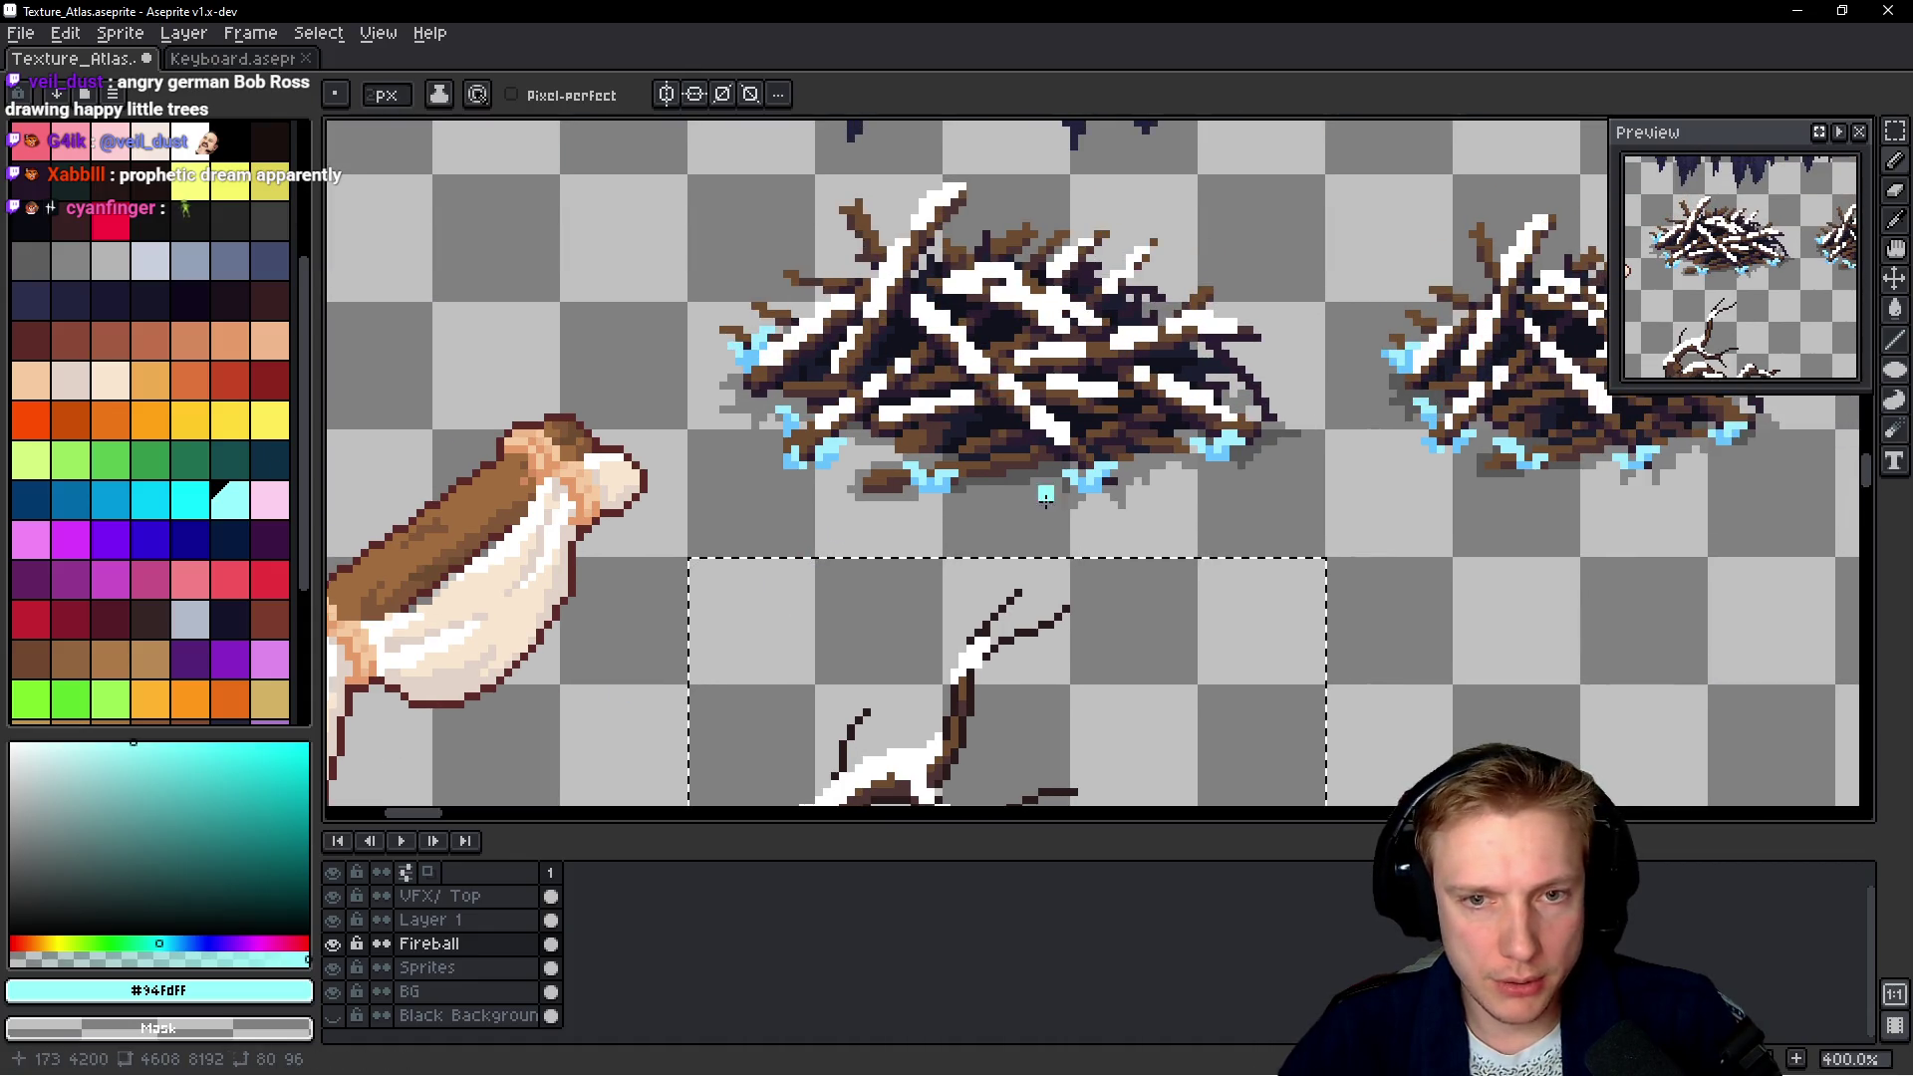
{"action": "key", "text": "v"}
{"action": "key", "text": "ctrl+s"}
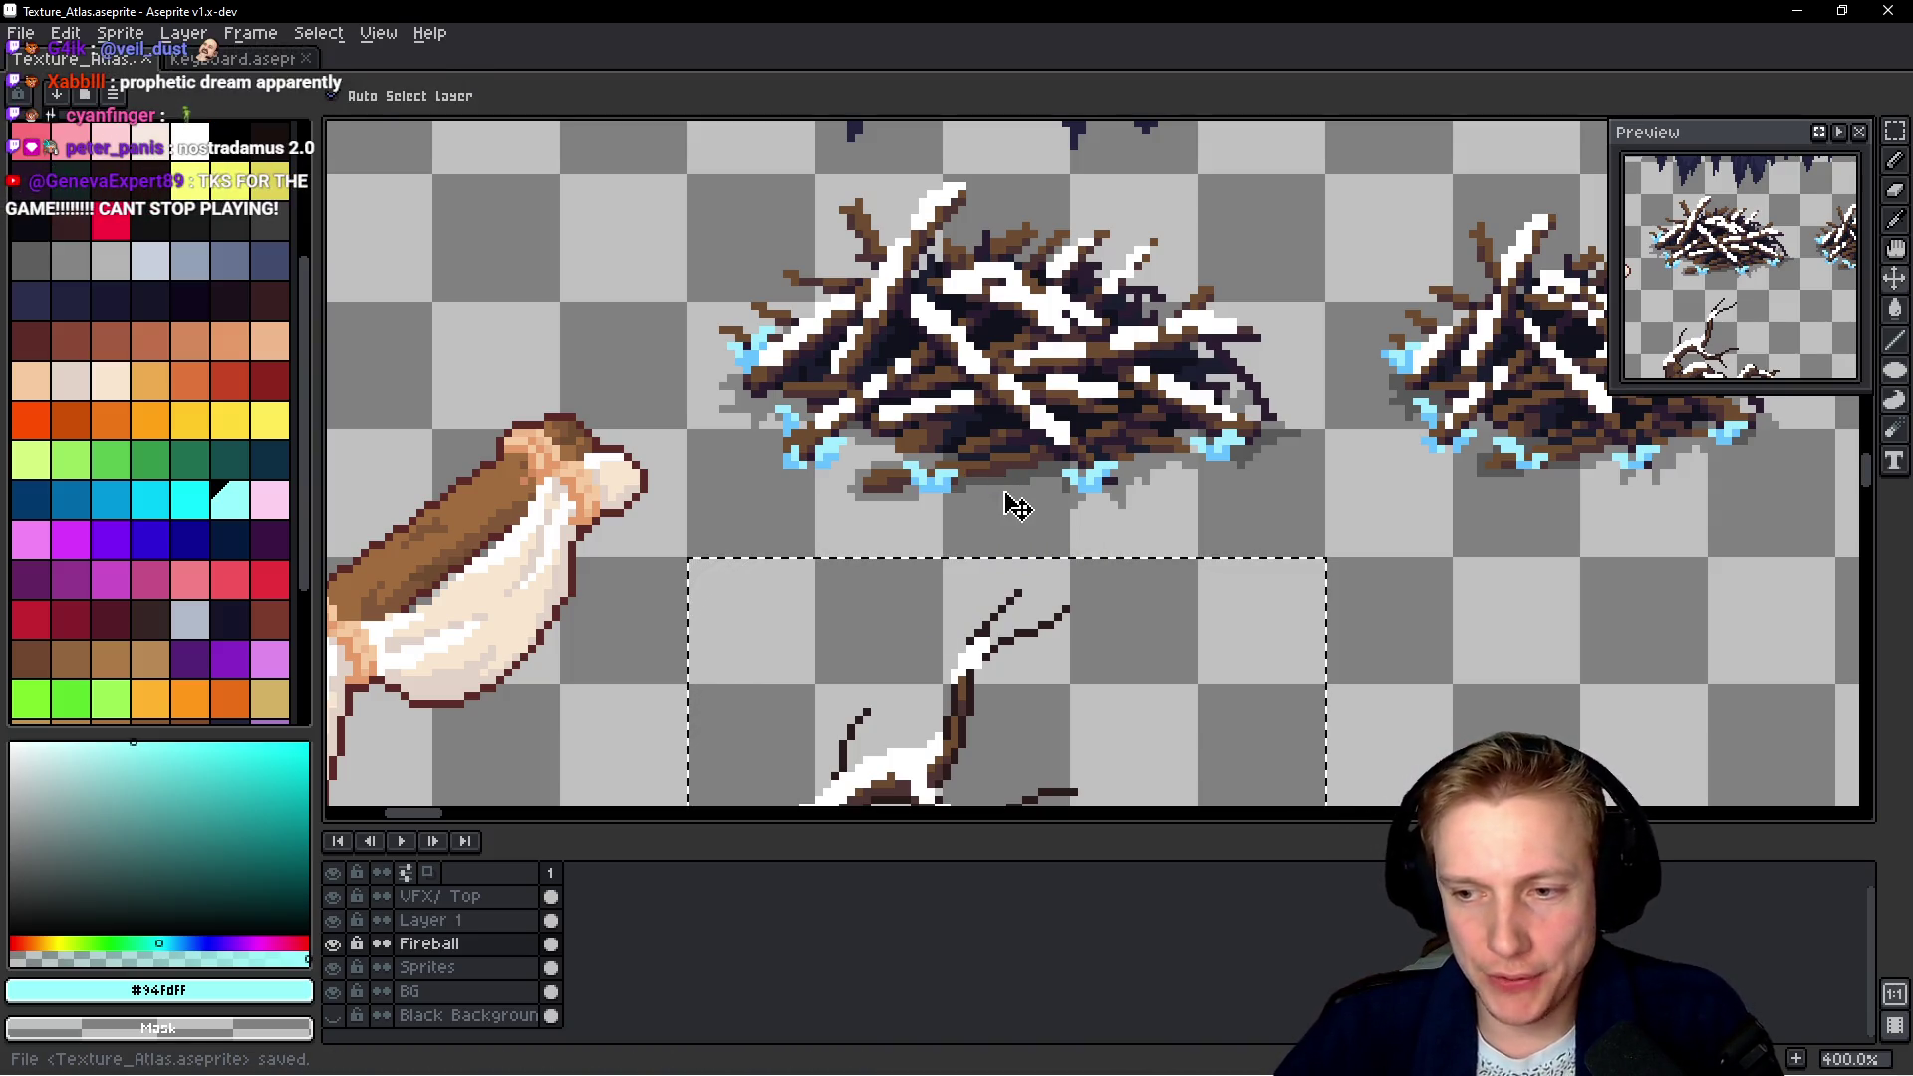
{"action": "key", "text": "ctrl+e"}
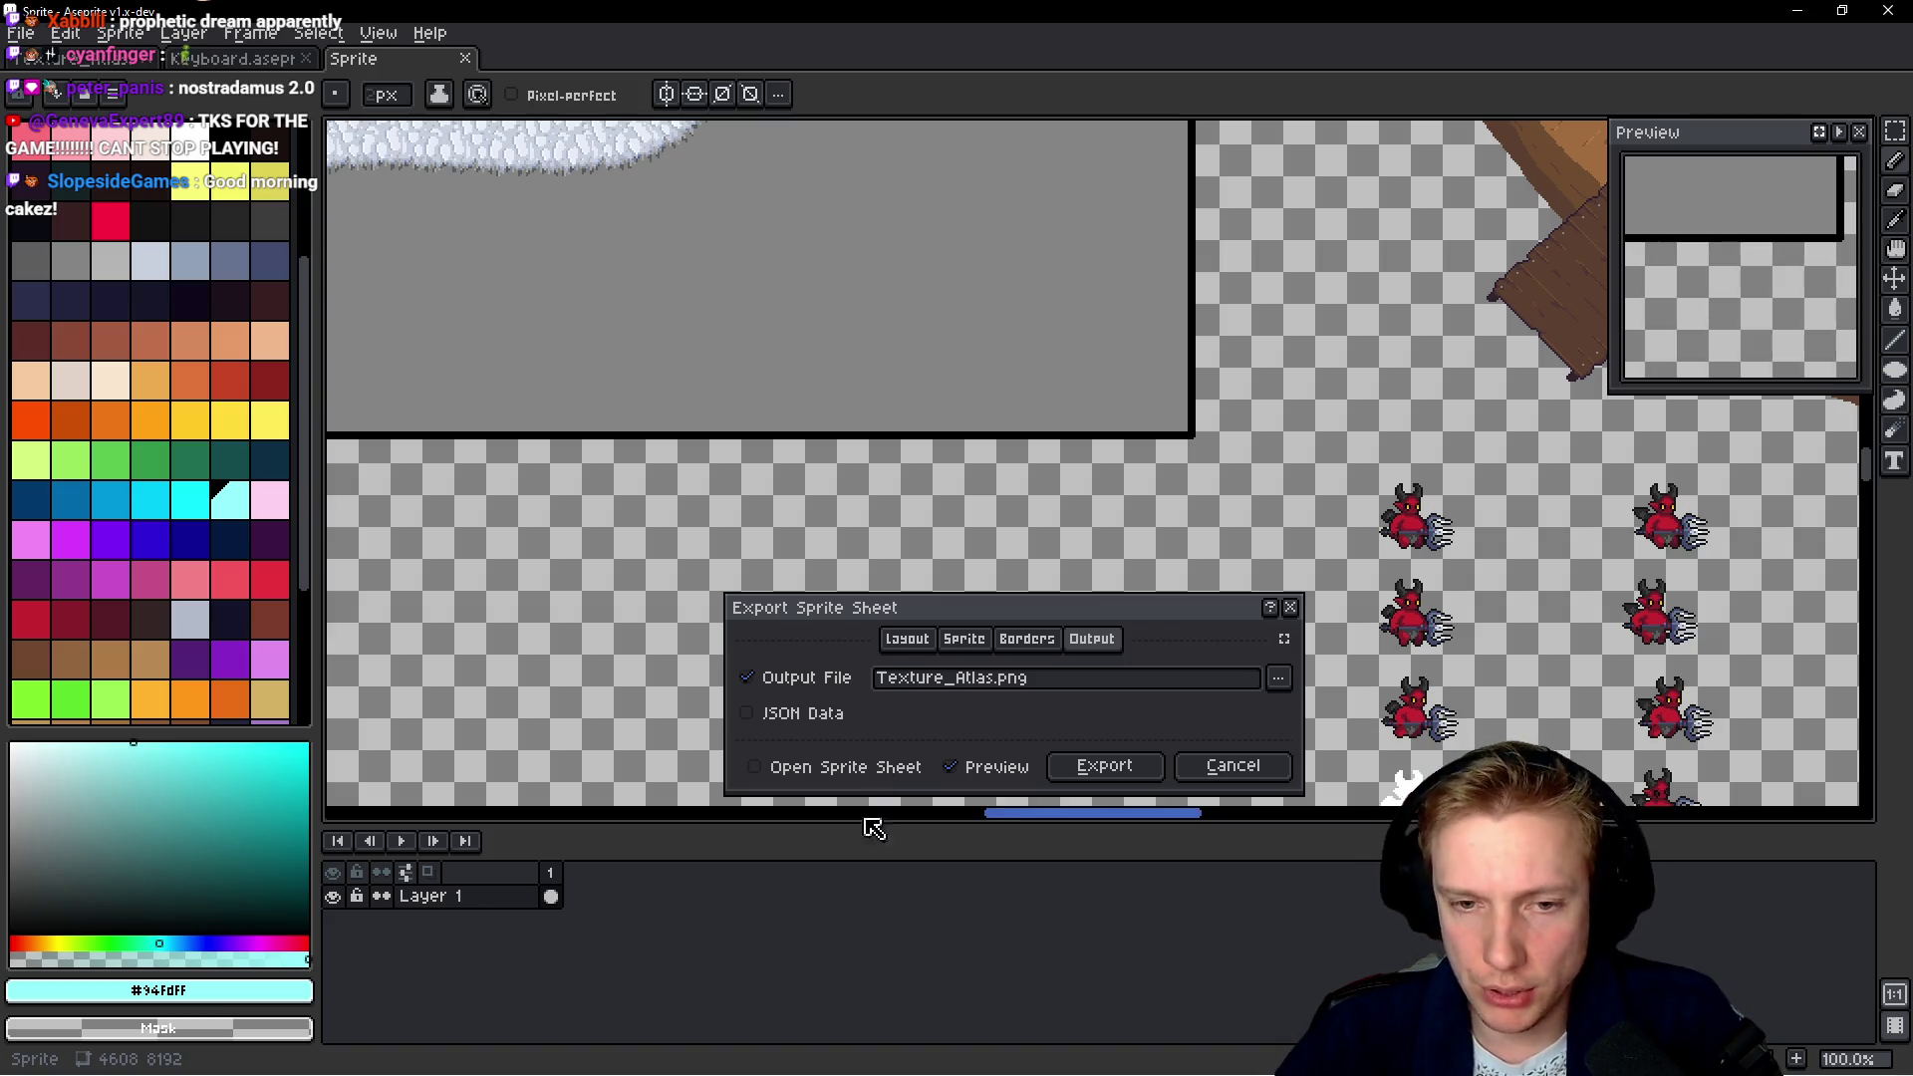
Export the sprite sheet, save the atlas, and export Texture_Atlas.png a second time
{"action": "left_click", "coordinate": [1106, 766]}
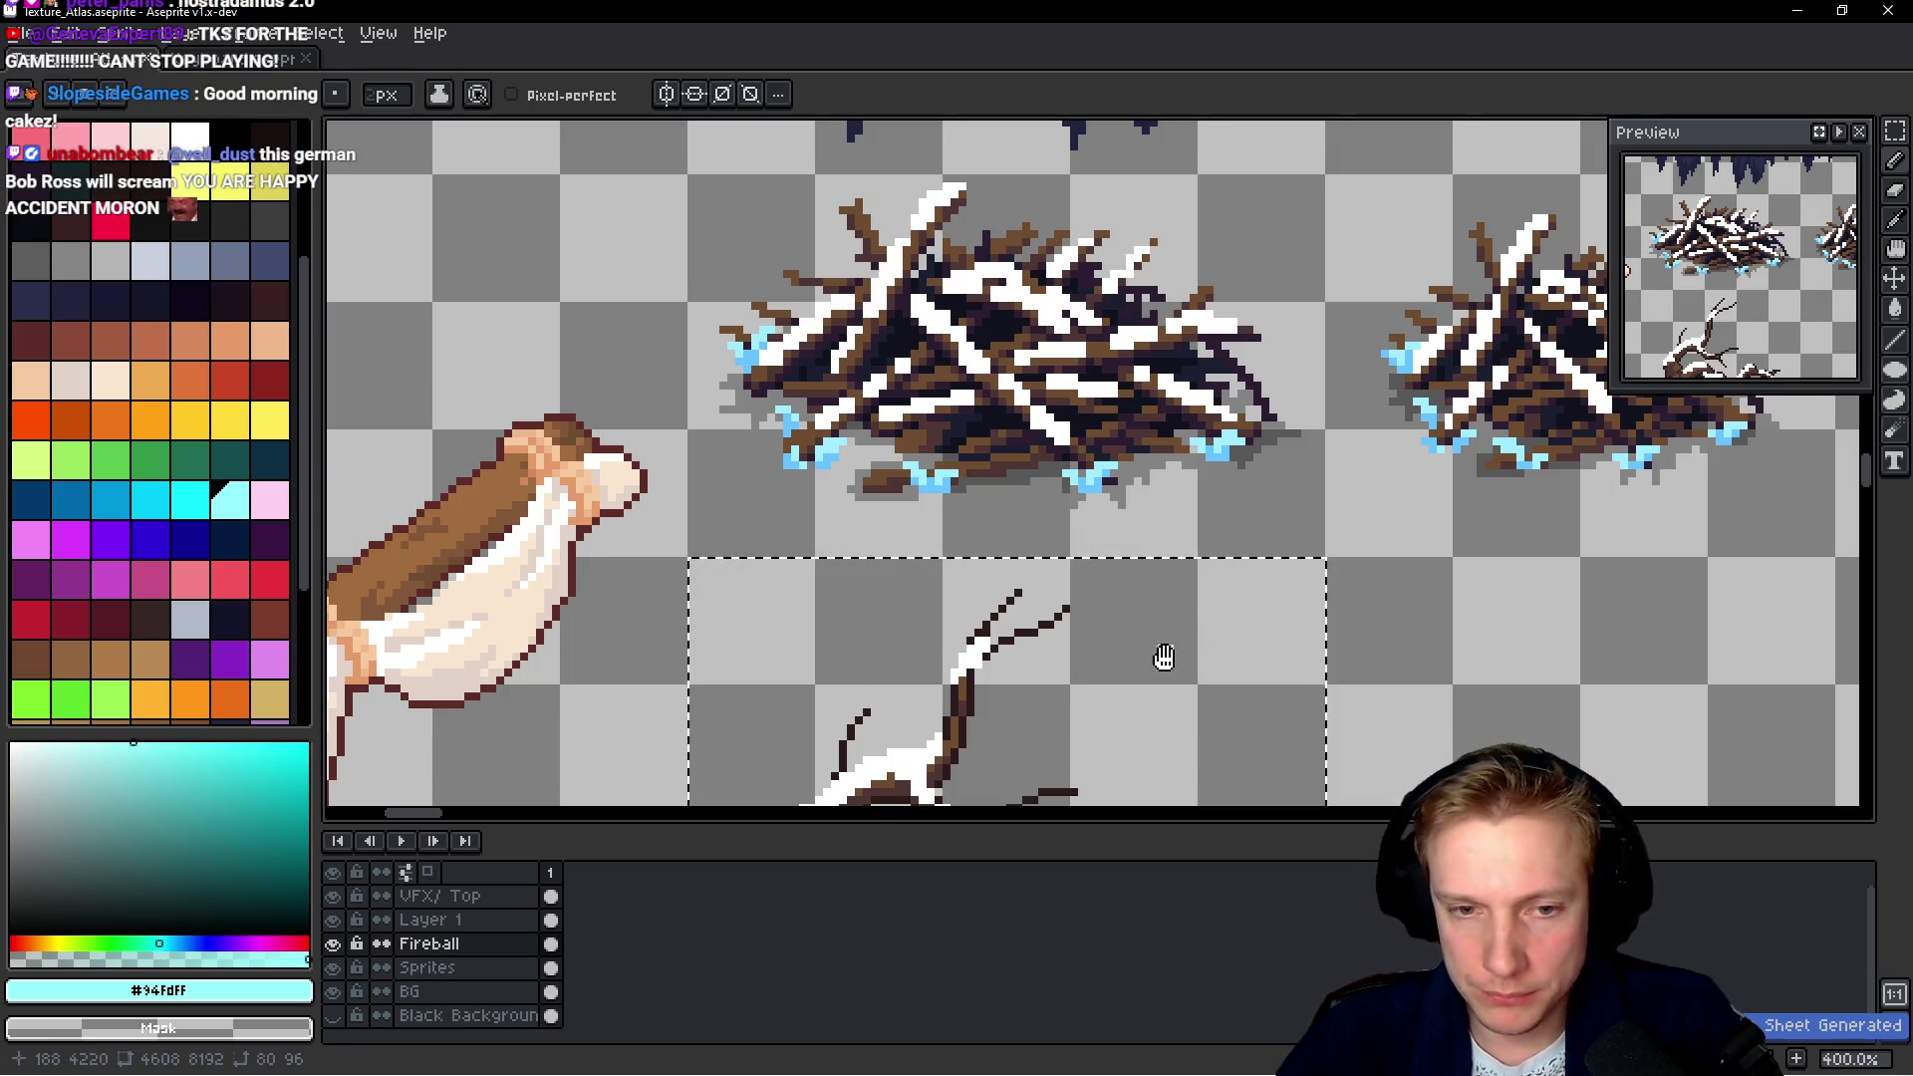
{"action": "left_click_drag", "start_coordinate": [1165, 654], "coordinate": [1111, 427]}
{"action": "key", "text": "ctrl+s"}
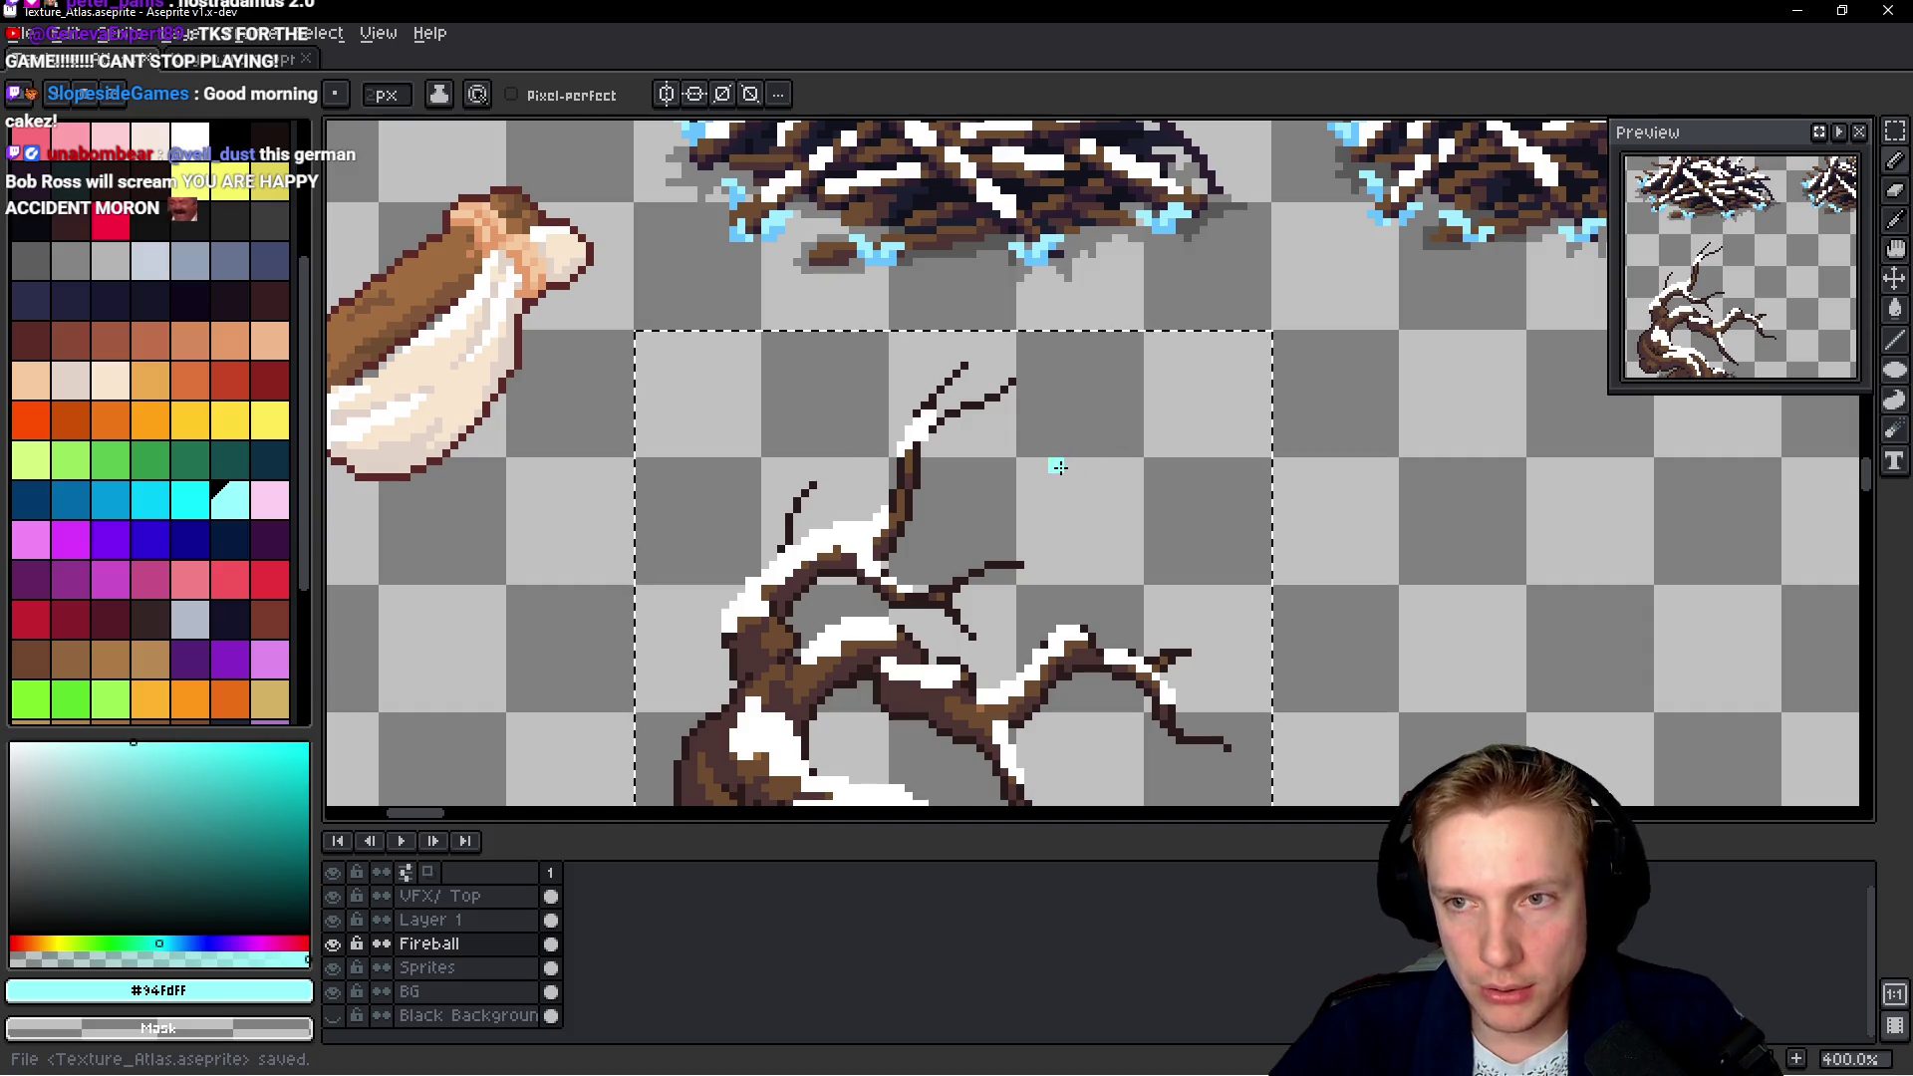
{"action": "key", "text": "ctrl+e"}
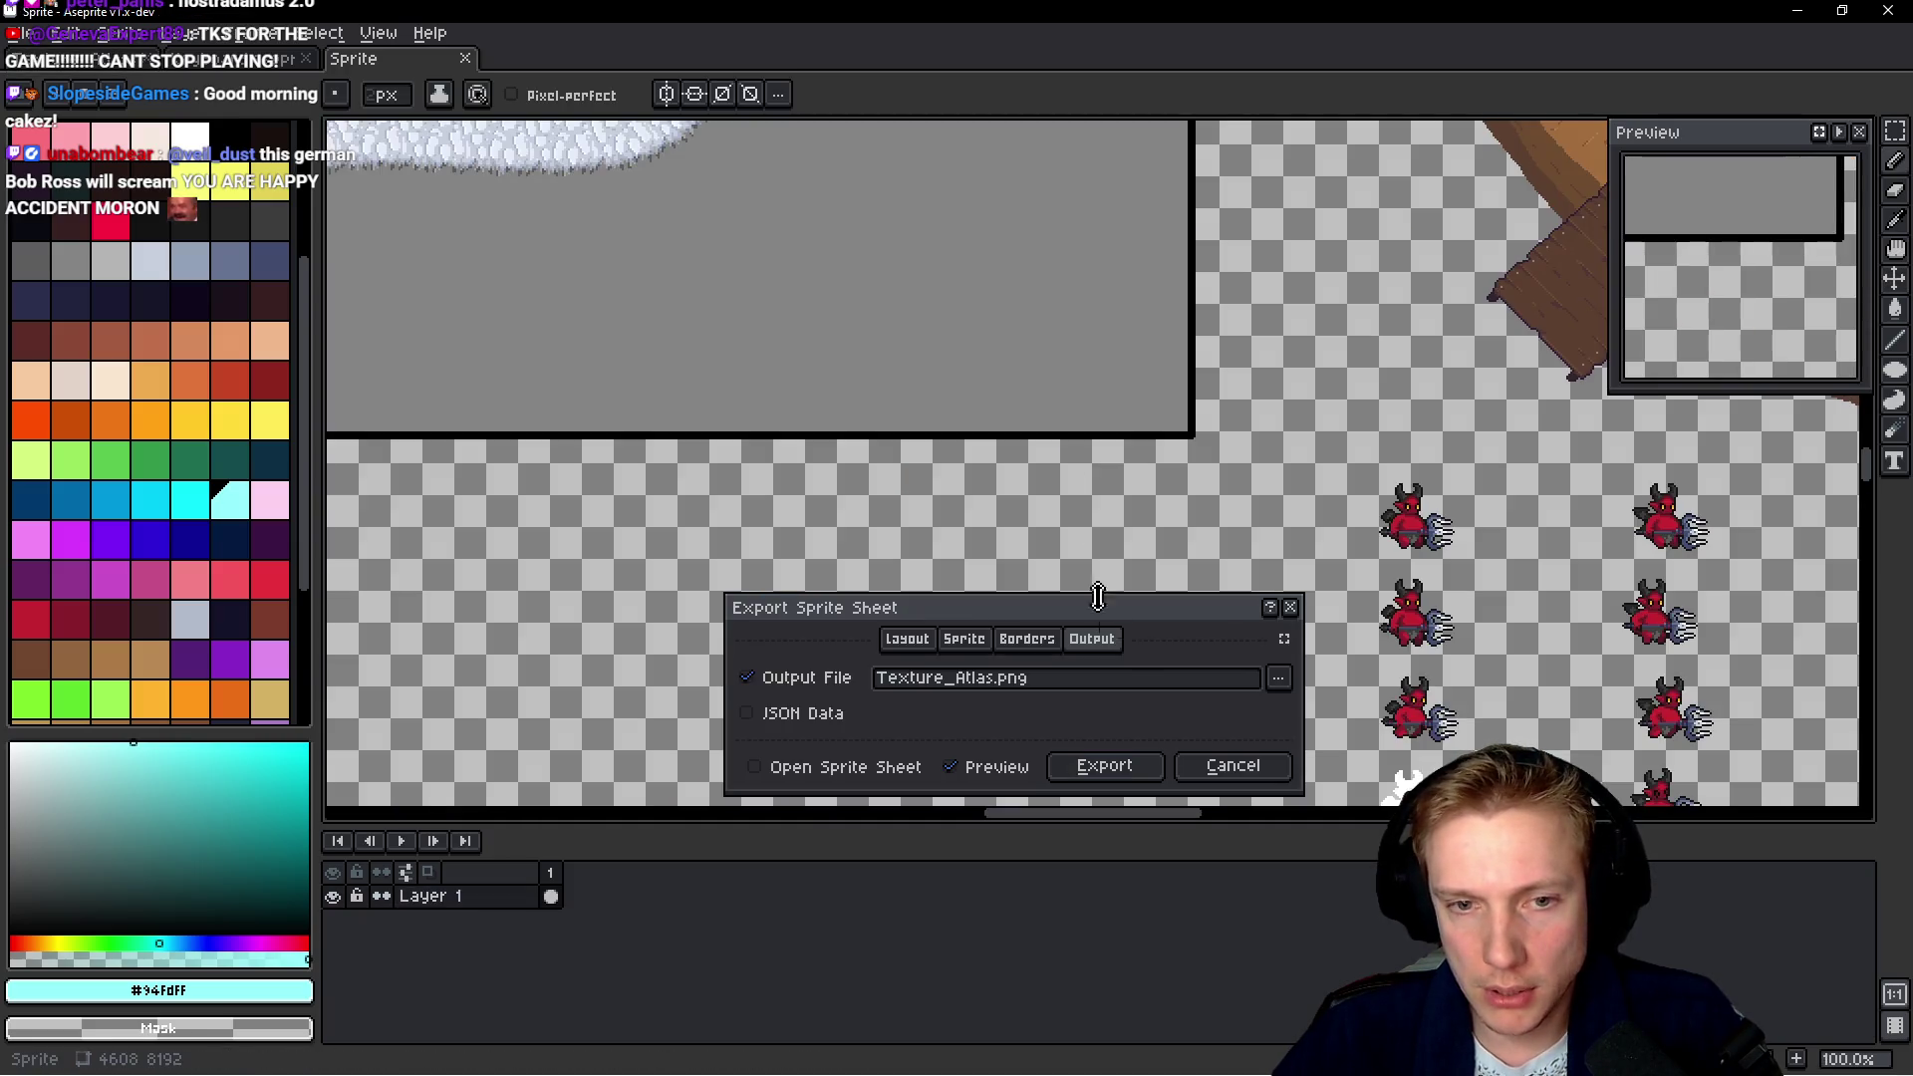
{"action": "left_click", "coordinate": [1144, 767]}
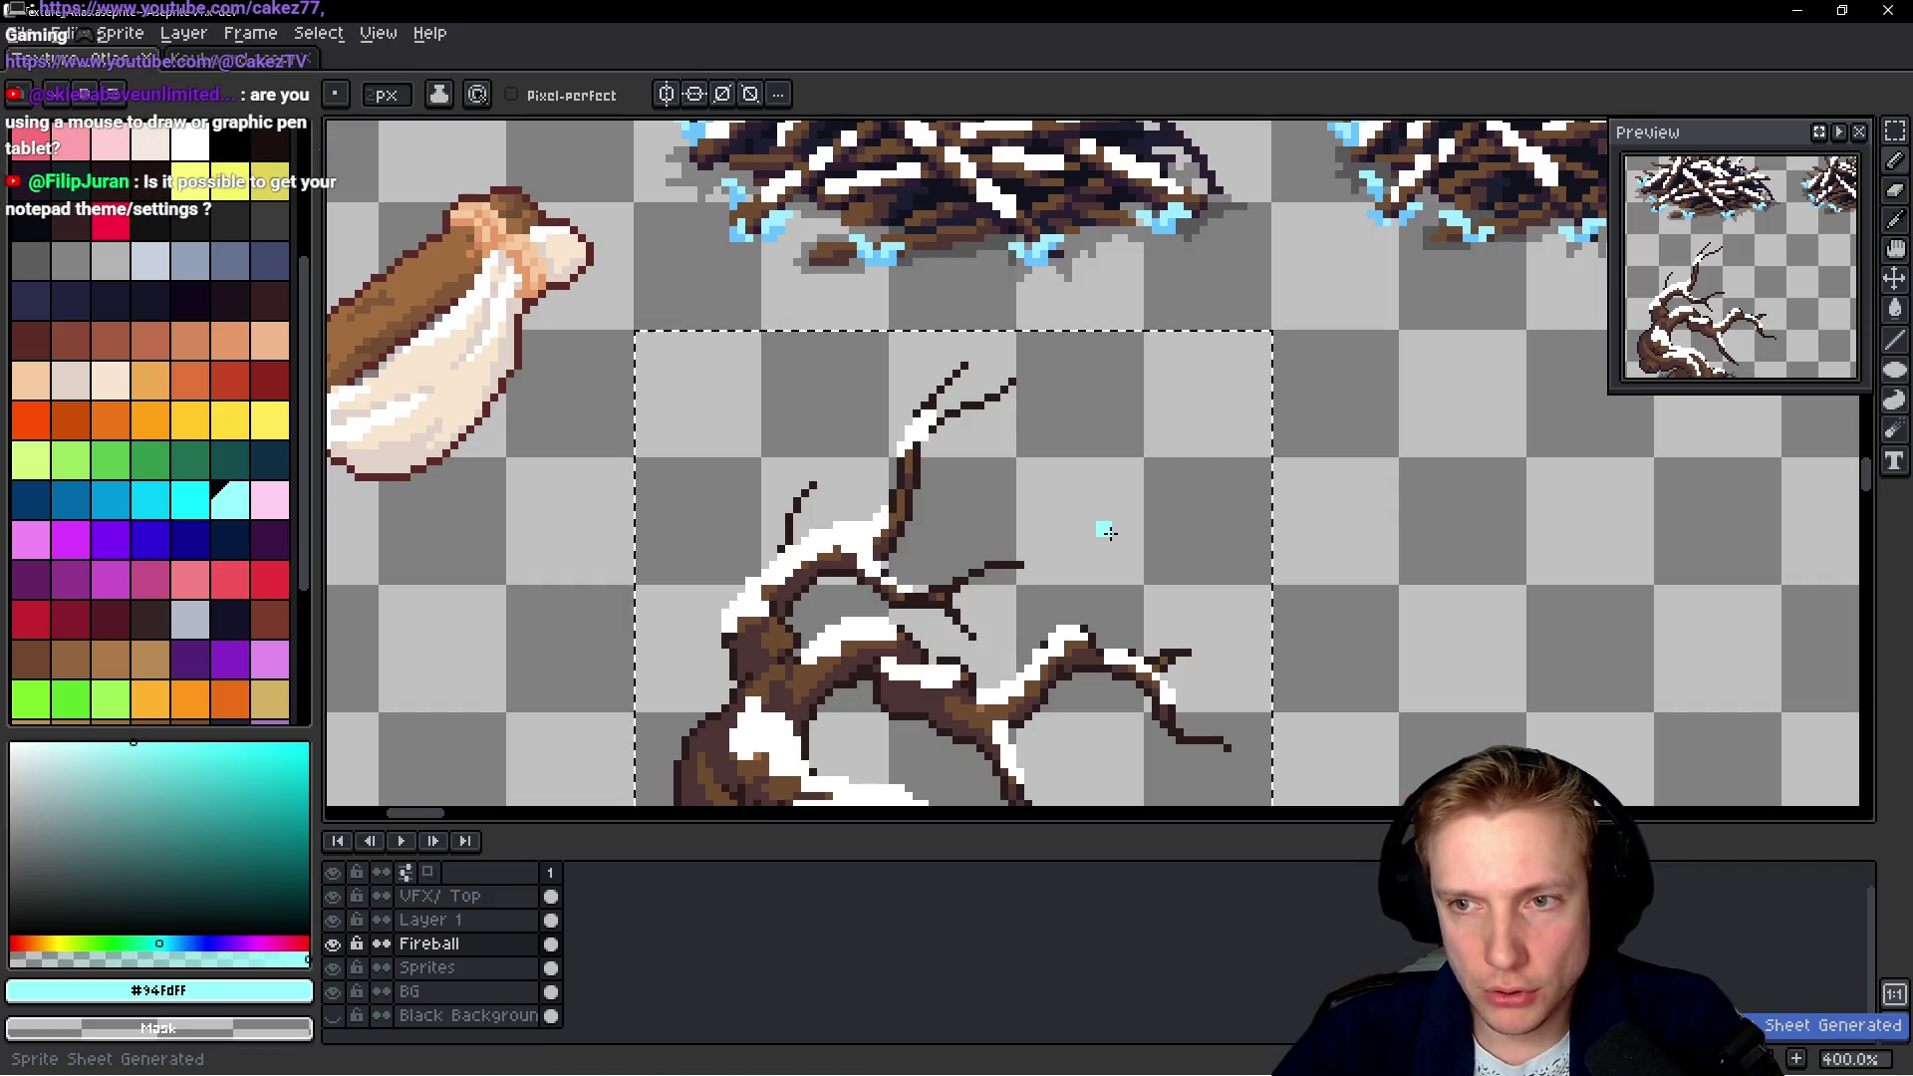
Switch to the eyedropper and bring the code editor to the front
{"action": "scroll", "coordinate": [1109, 533], "scroll_direction": "down", "scroll_amount": 1}
{"action": "scroll", "coordinate": [1127, 547], "scroll_direction": "down", "scroll_amount": 1}
{"action": "scroll", "coordinate": [1118, 385], "scroll_direction": "down", "scroll_amount": 1}
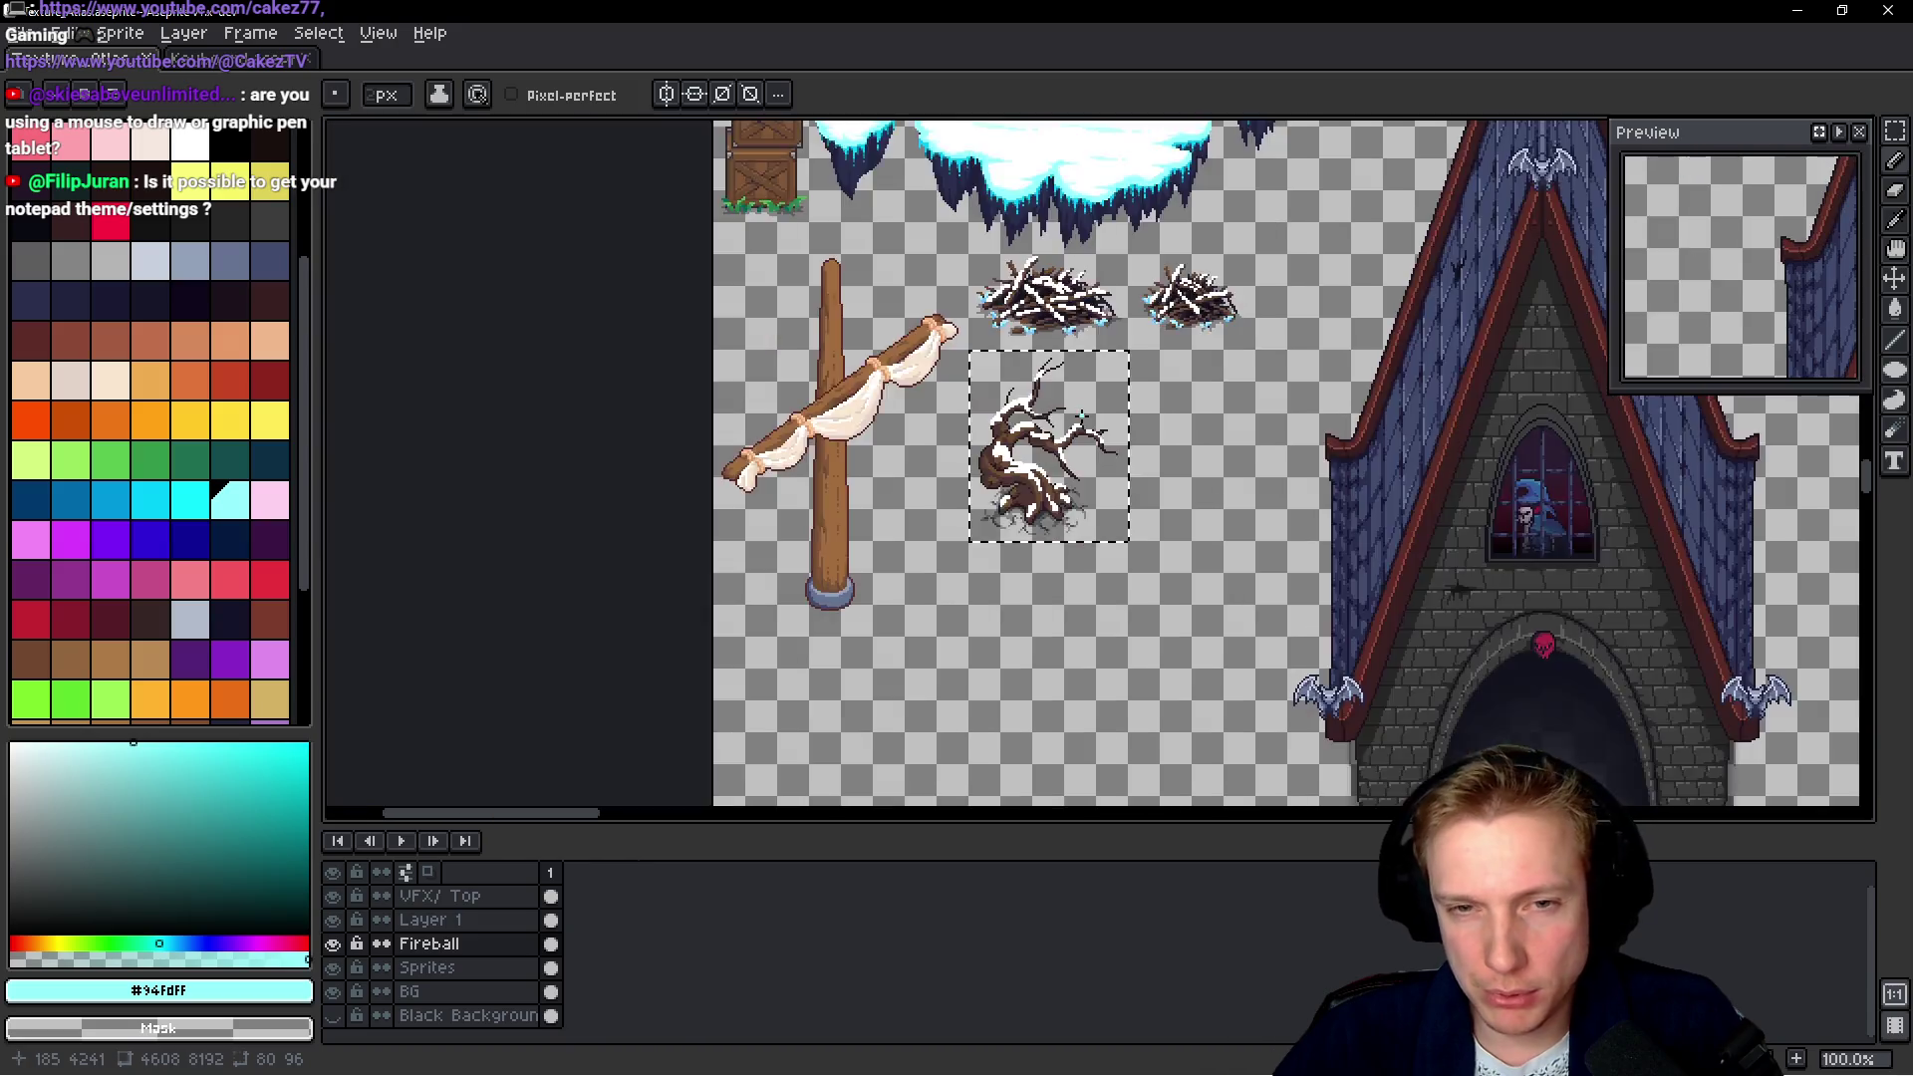
{"action": "scroll", "coordinate": [1078, 414], "scroll_direction": "up", "scroll_amount": 1}
{"action": "key", "text": "i"}
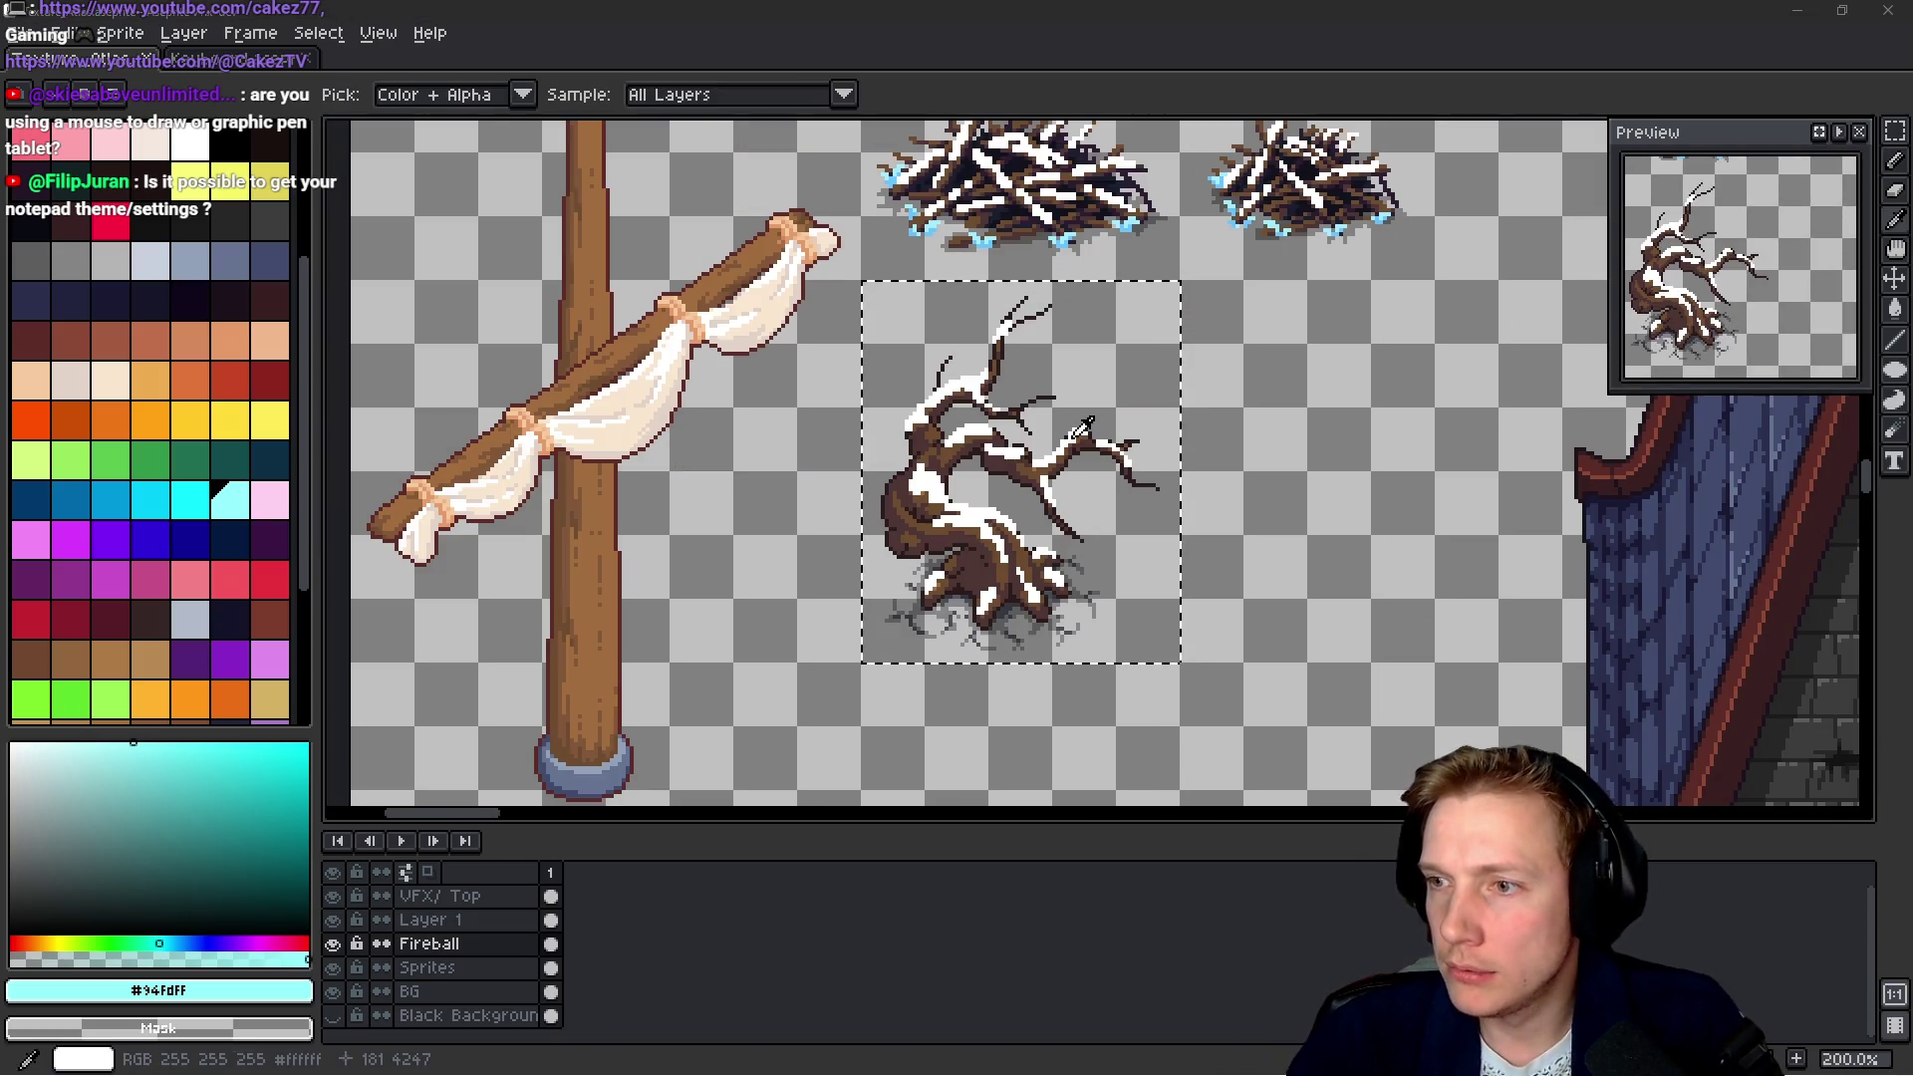
{"action": "key", "text": "alt+Tab"}
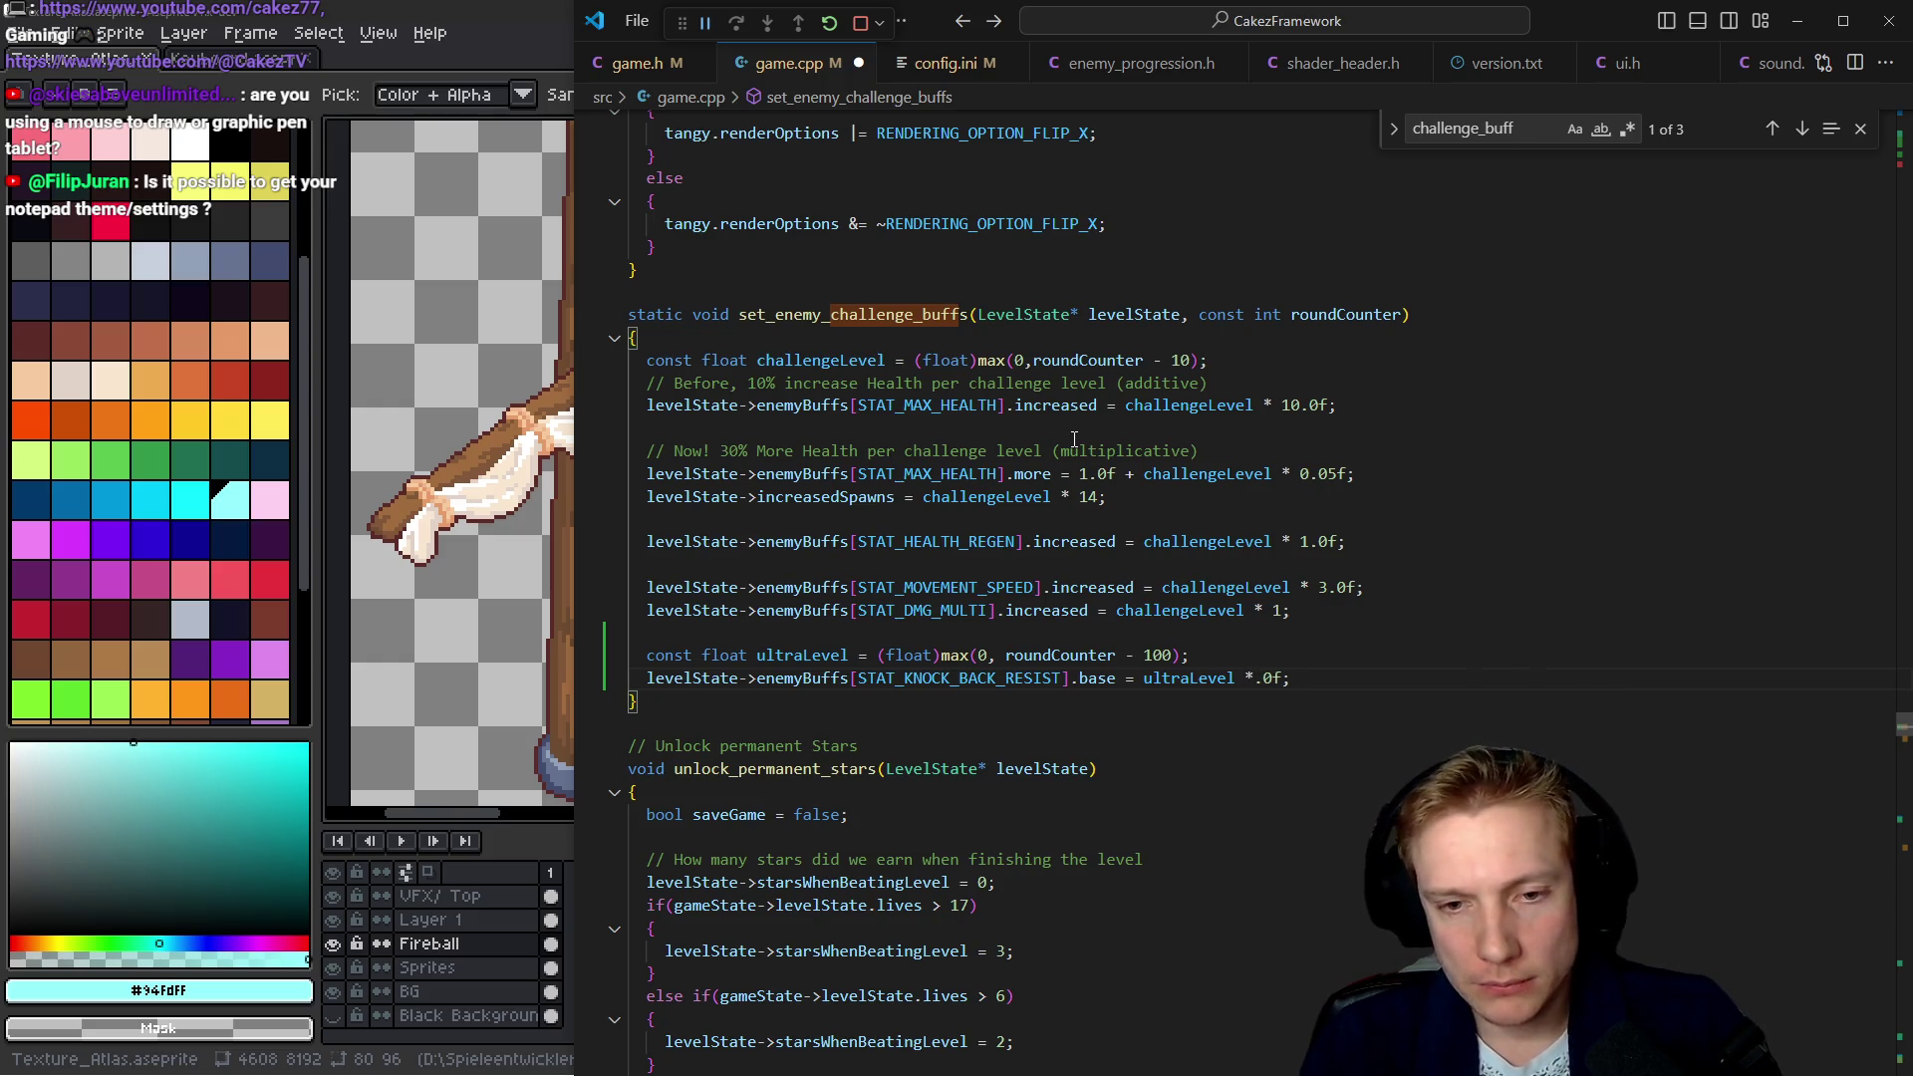
Set the knockback multiplier to 10, add a STAT_STUN_RESIST copy of the line, and save
{"action": "type", "text": "10"}
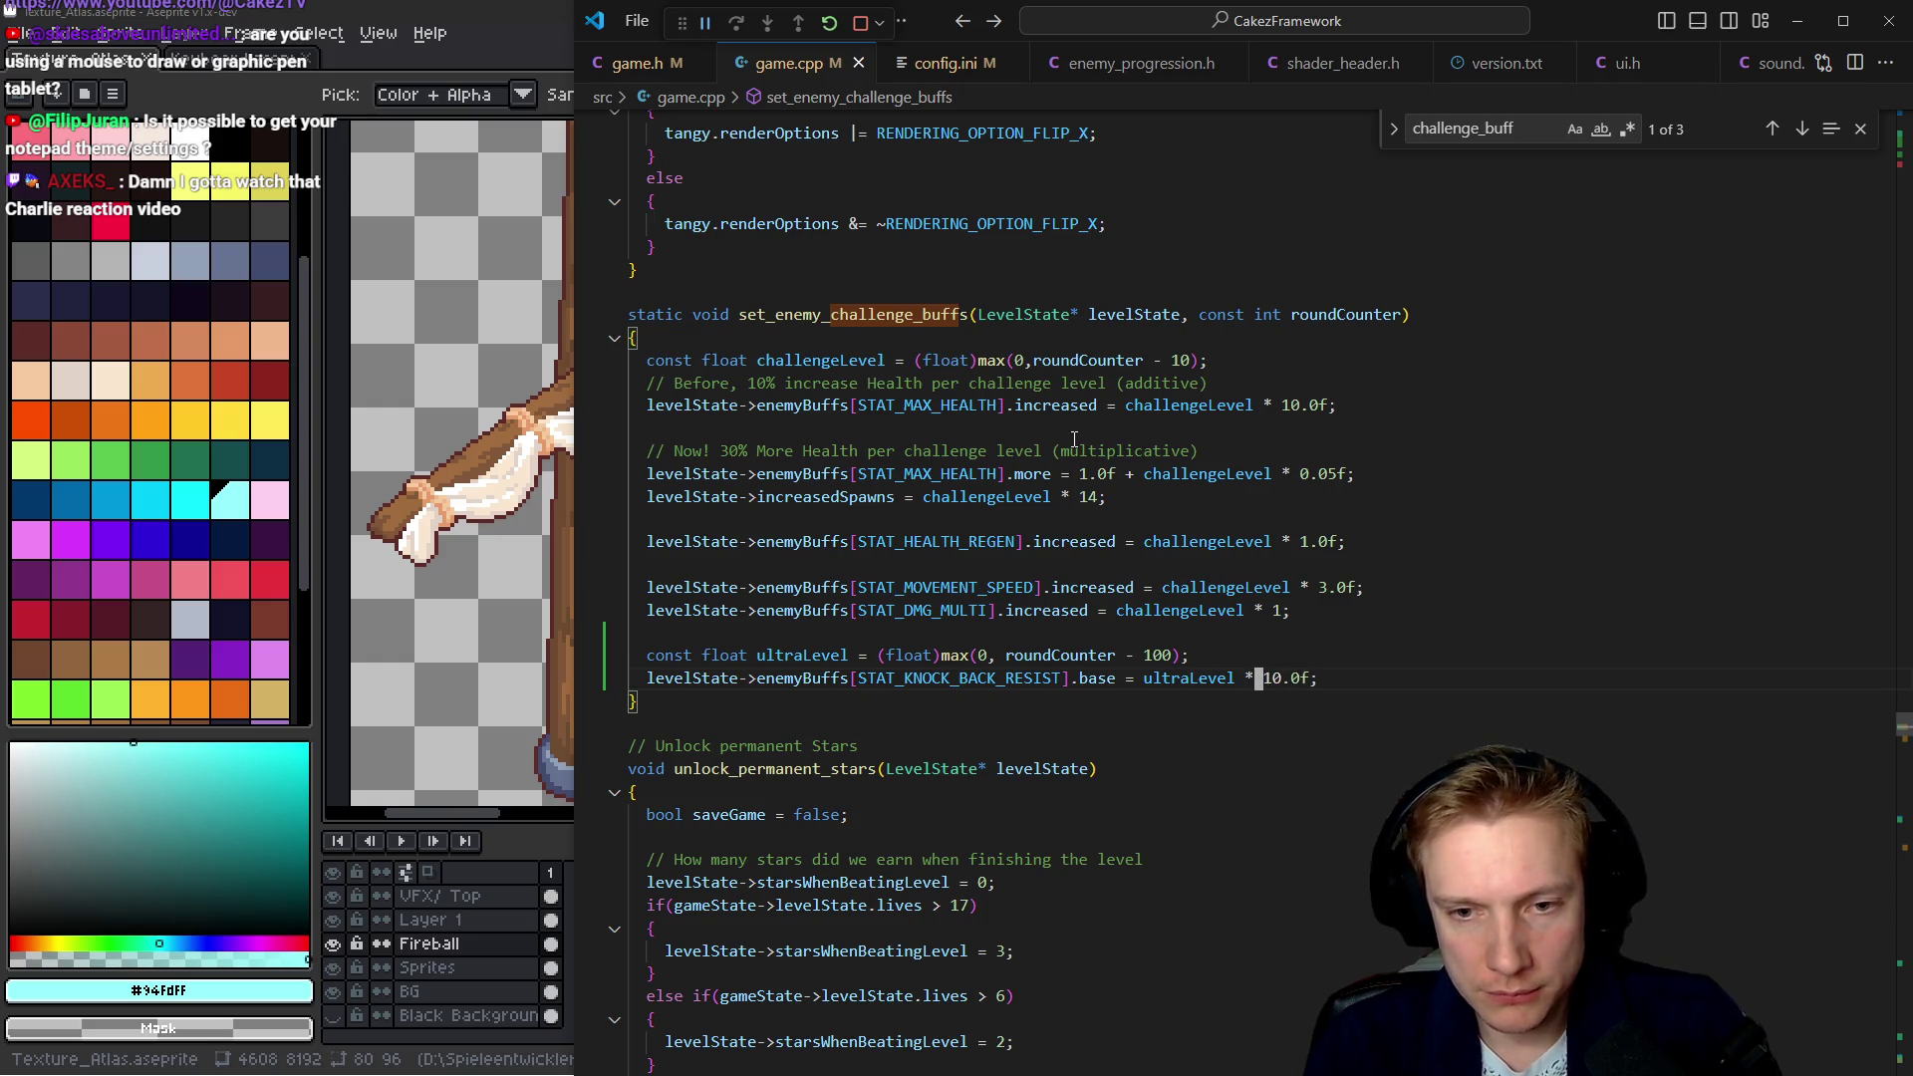
{"action": "key", "text": "shift+alt+Down"}
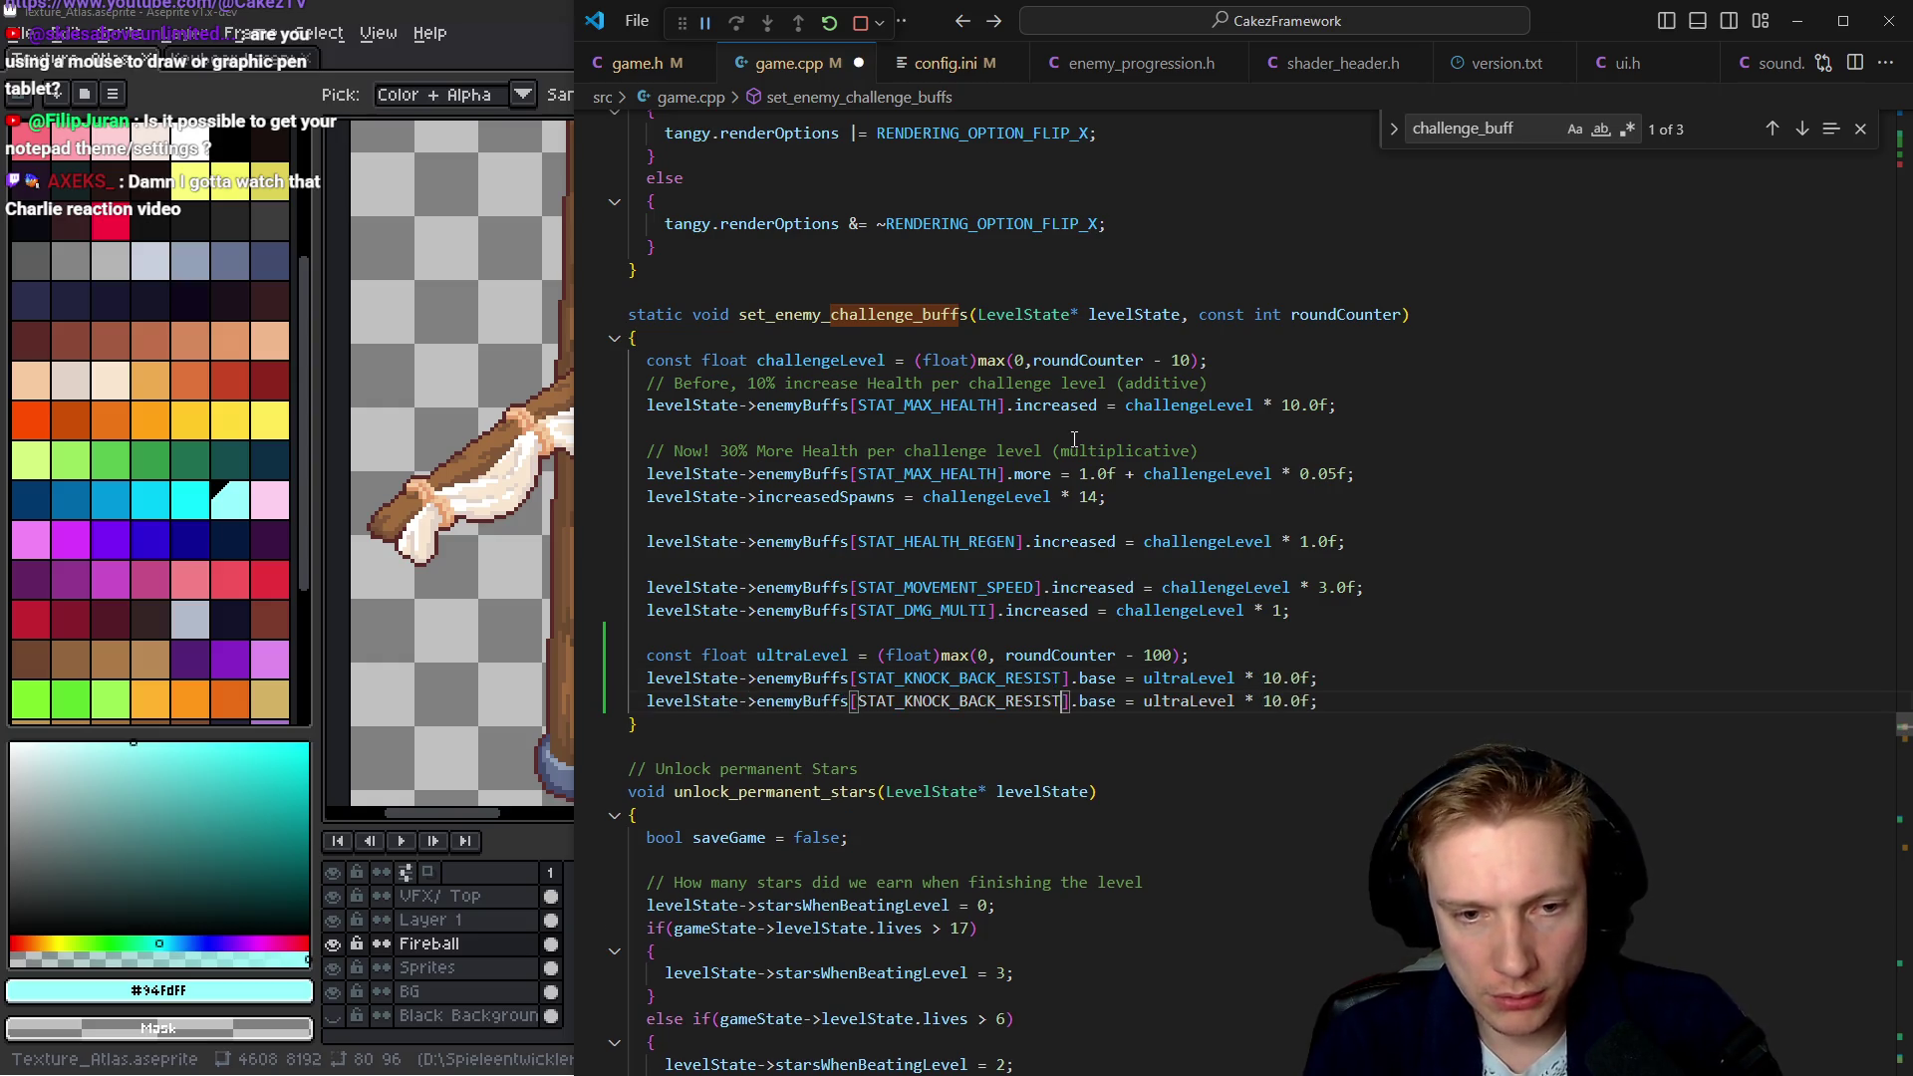
{"action": "key", "text": "ctrl+BackSpace"}
{"action": "type", "text": "stat"}
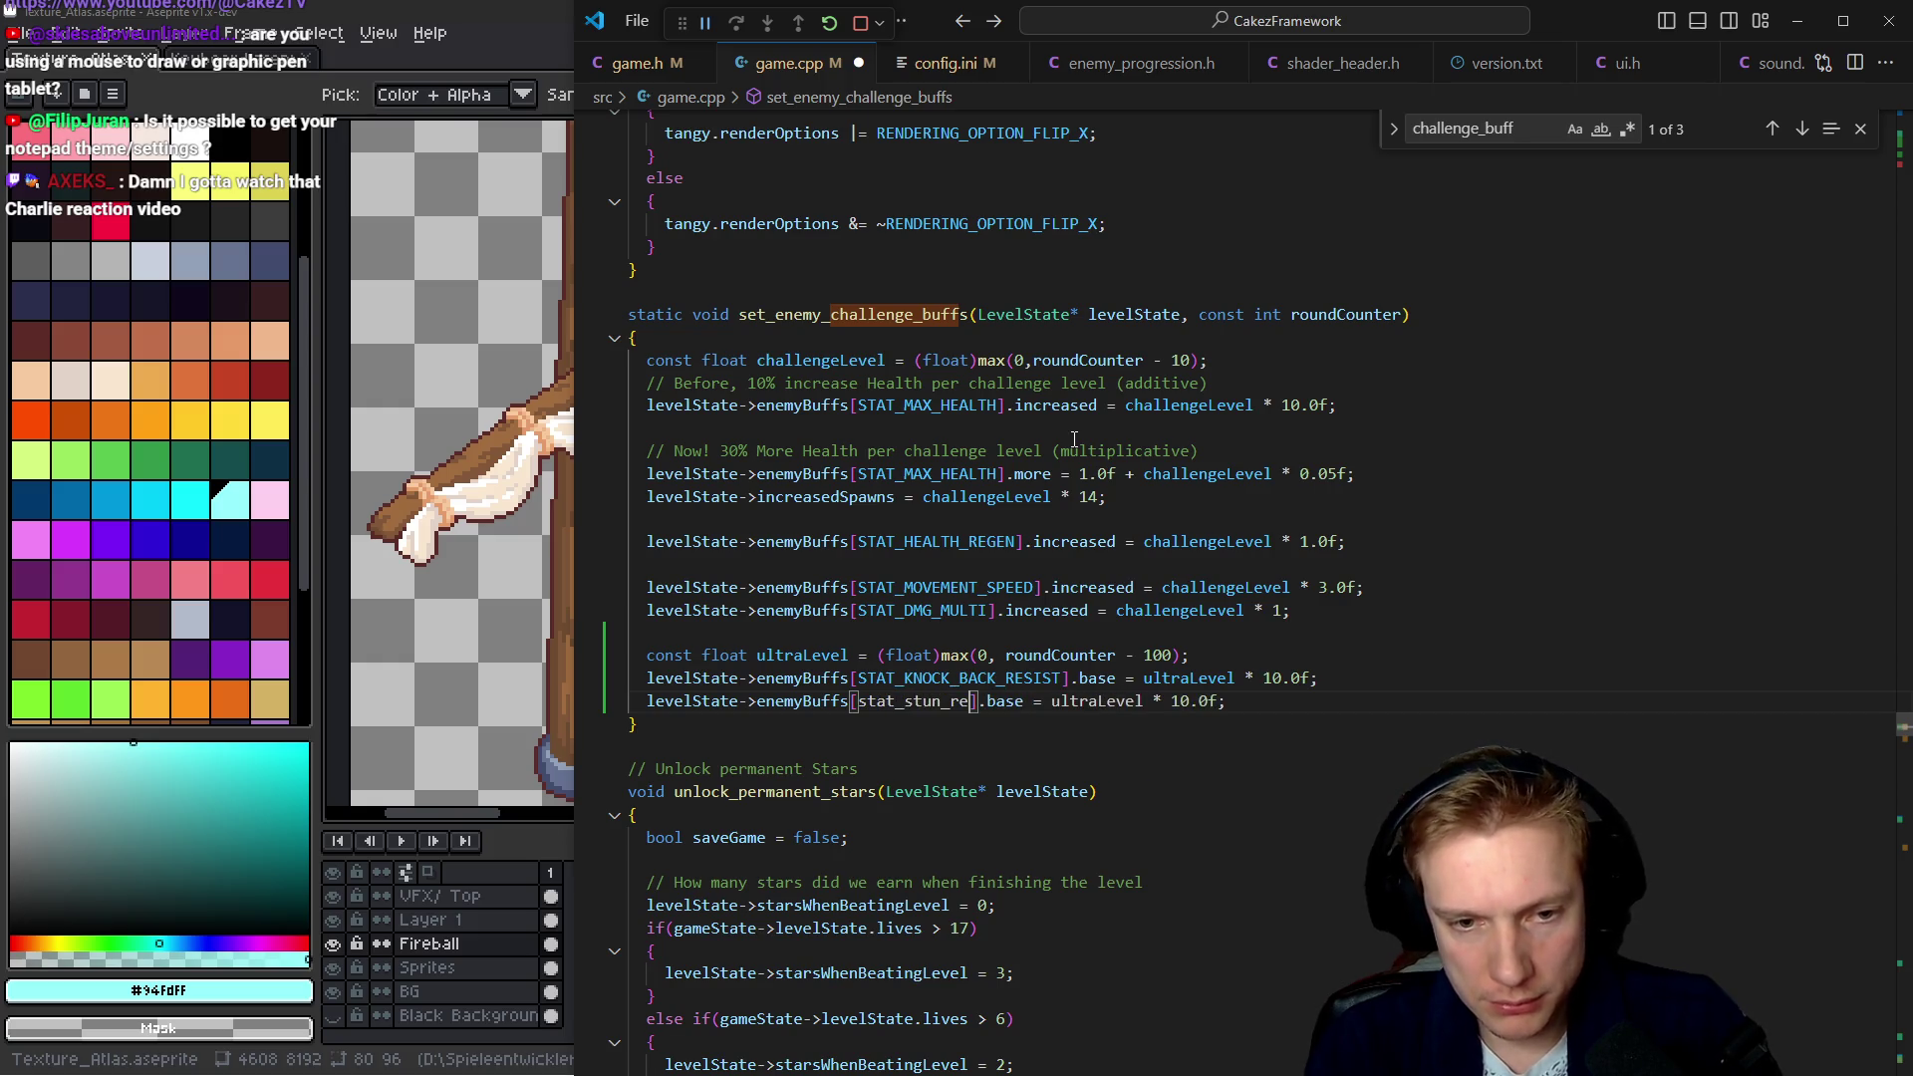
{"action": "type", "text": "s"}
{"action": "key", "text": "Tab"}
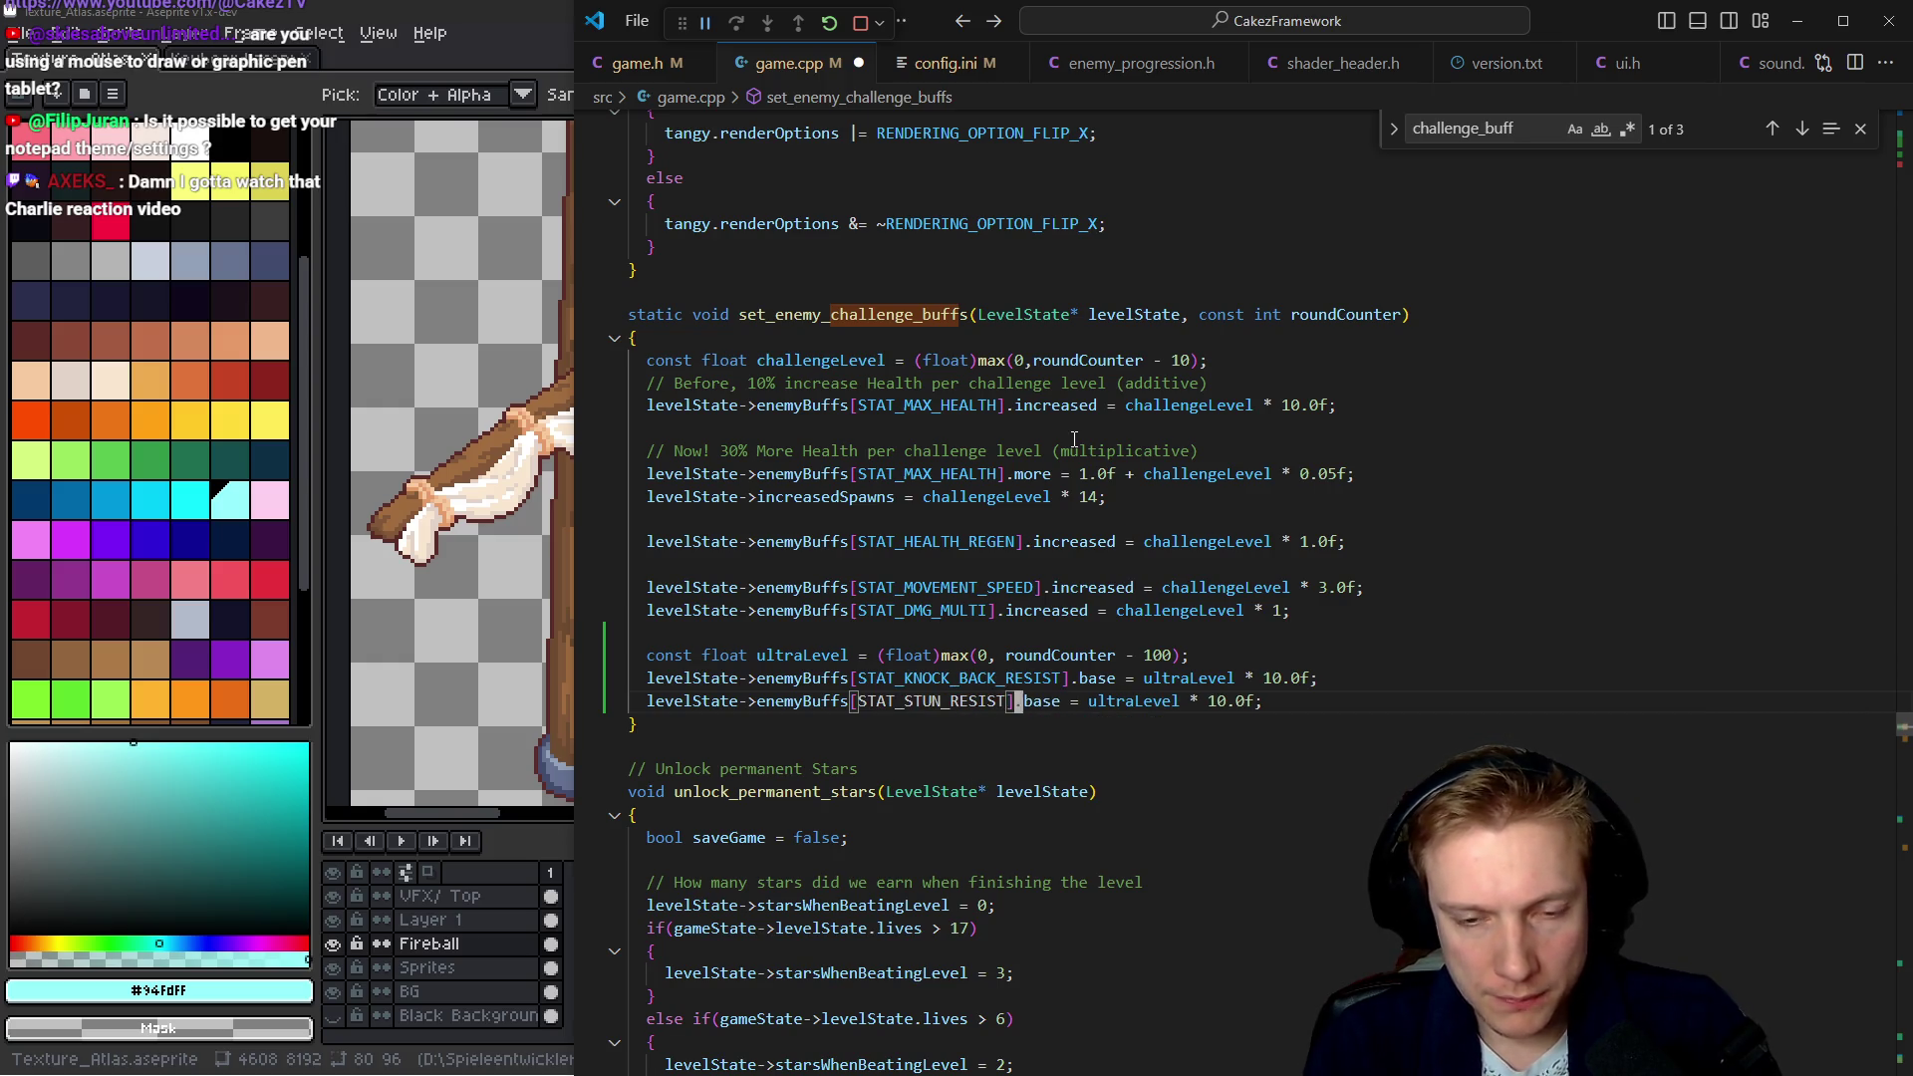
{"action": "key", "text": "ctrl+Right"}
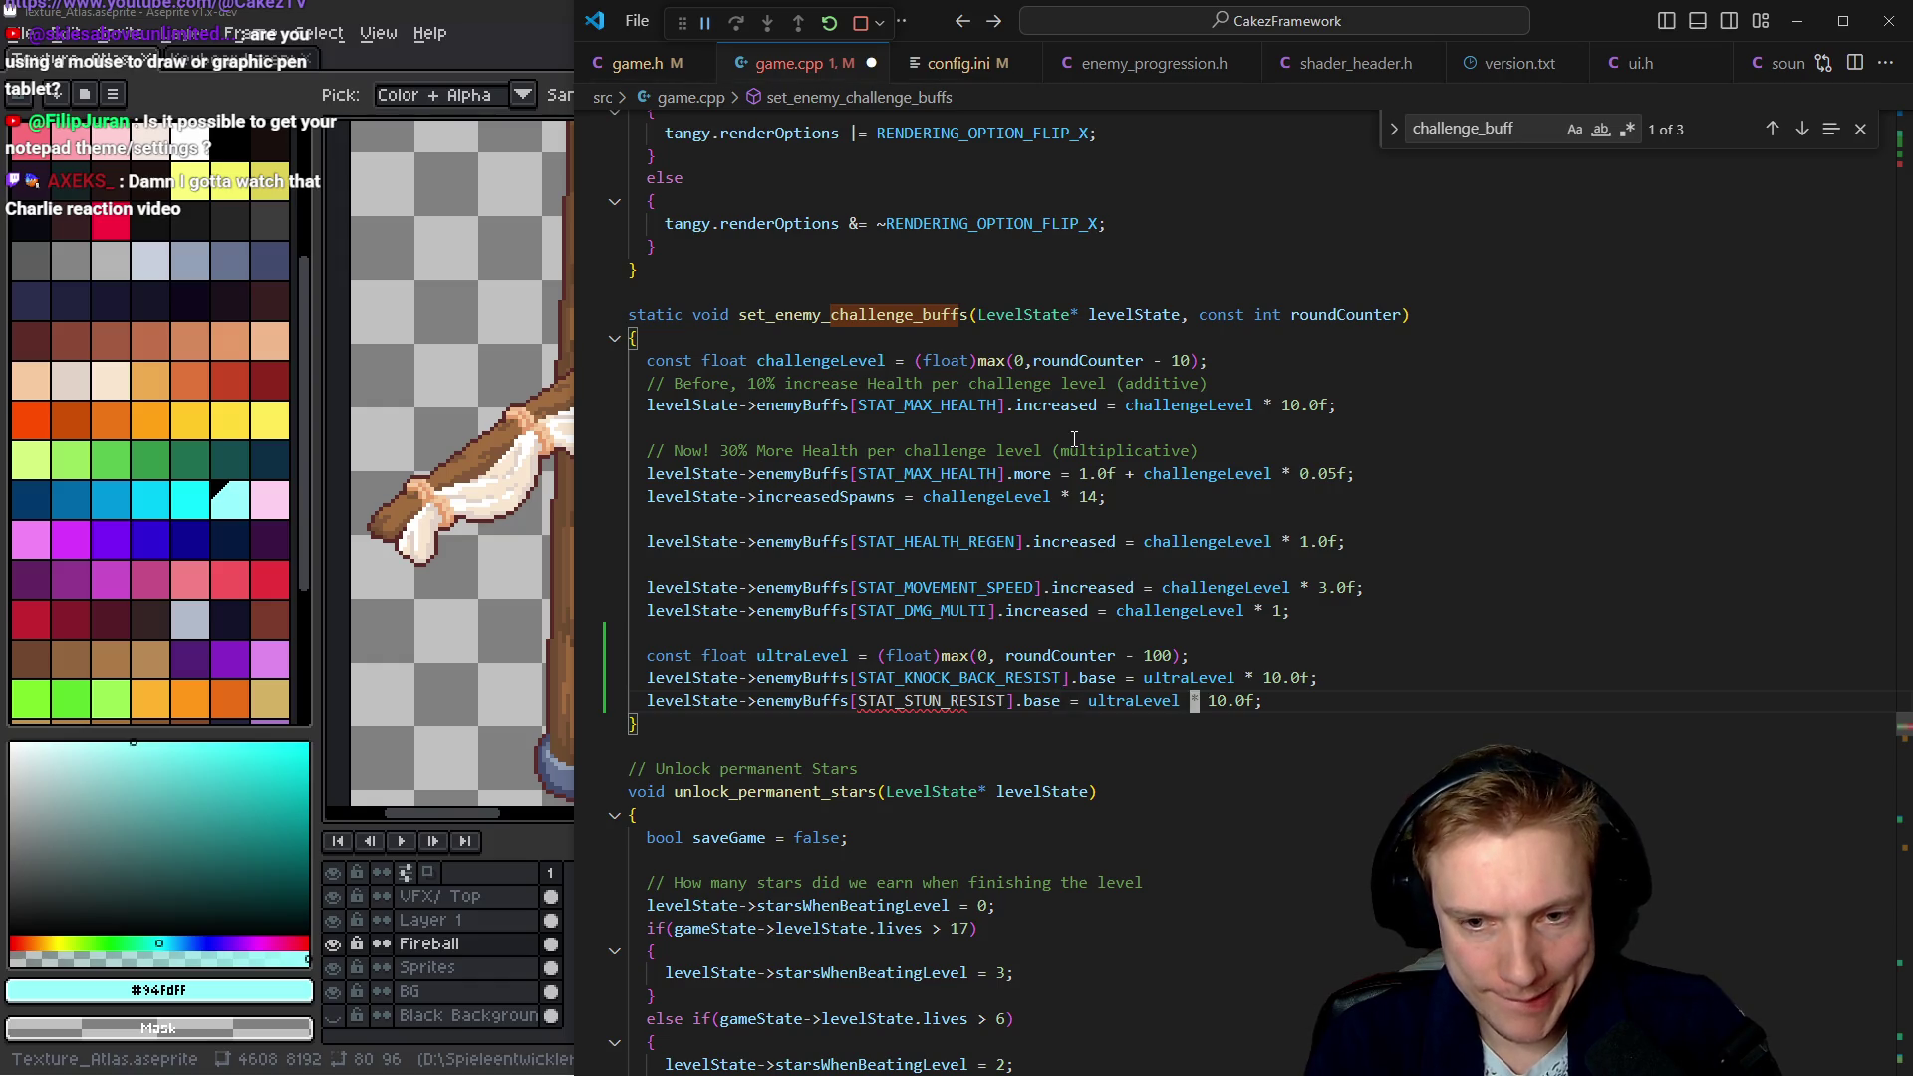
{"action": "key", "text": "ctrl+s"}
Add a STAT_MAX_HEALTH line below the stun resist line, save game.cpp, and start the build
{"action": "key", "text": "Up"}
{"action": "key", "text": "End"}
{"action": "key", "text": "Left"}
{"action": "key", "text": "Left"}
{"action": "key", "text": "Left"}
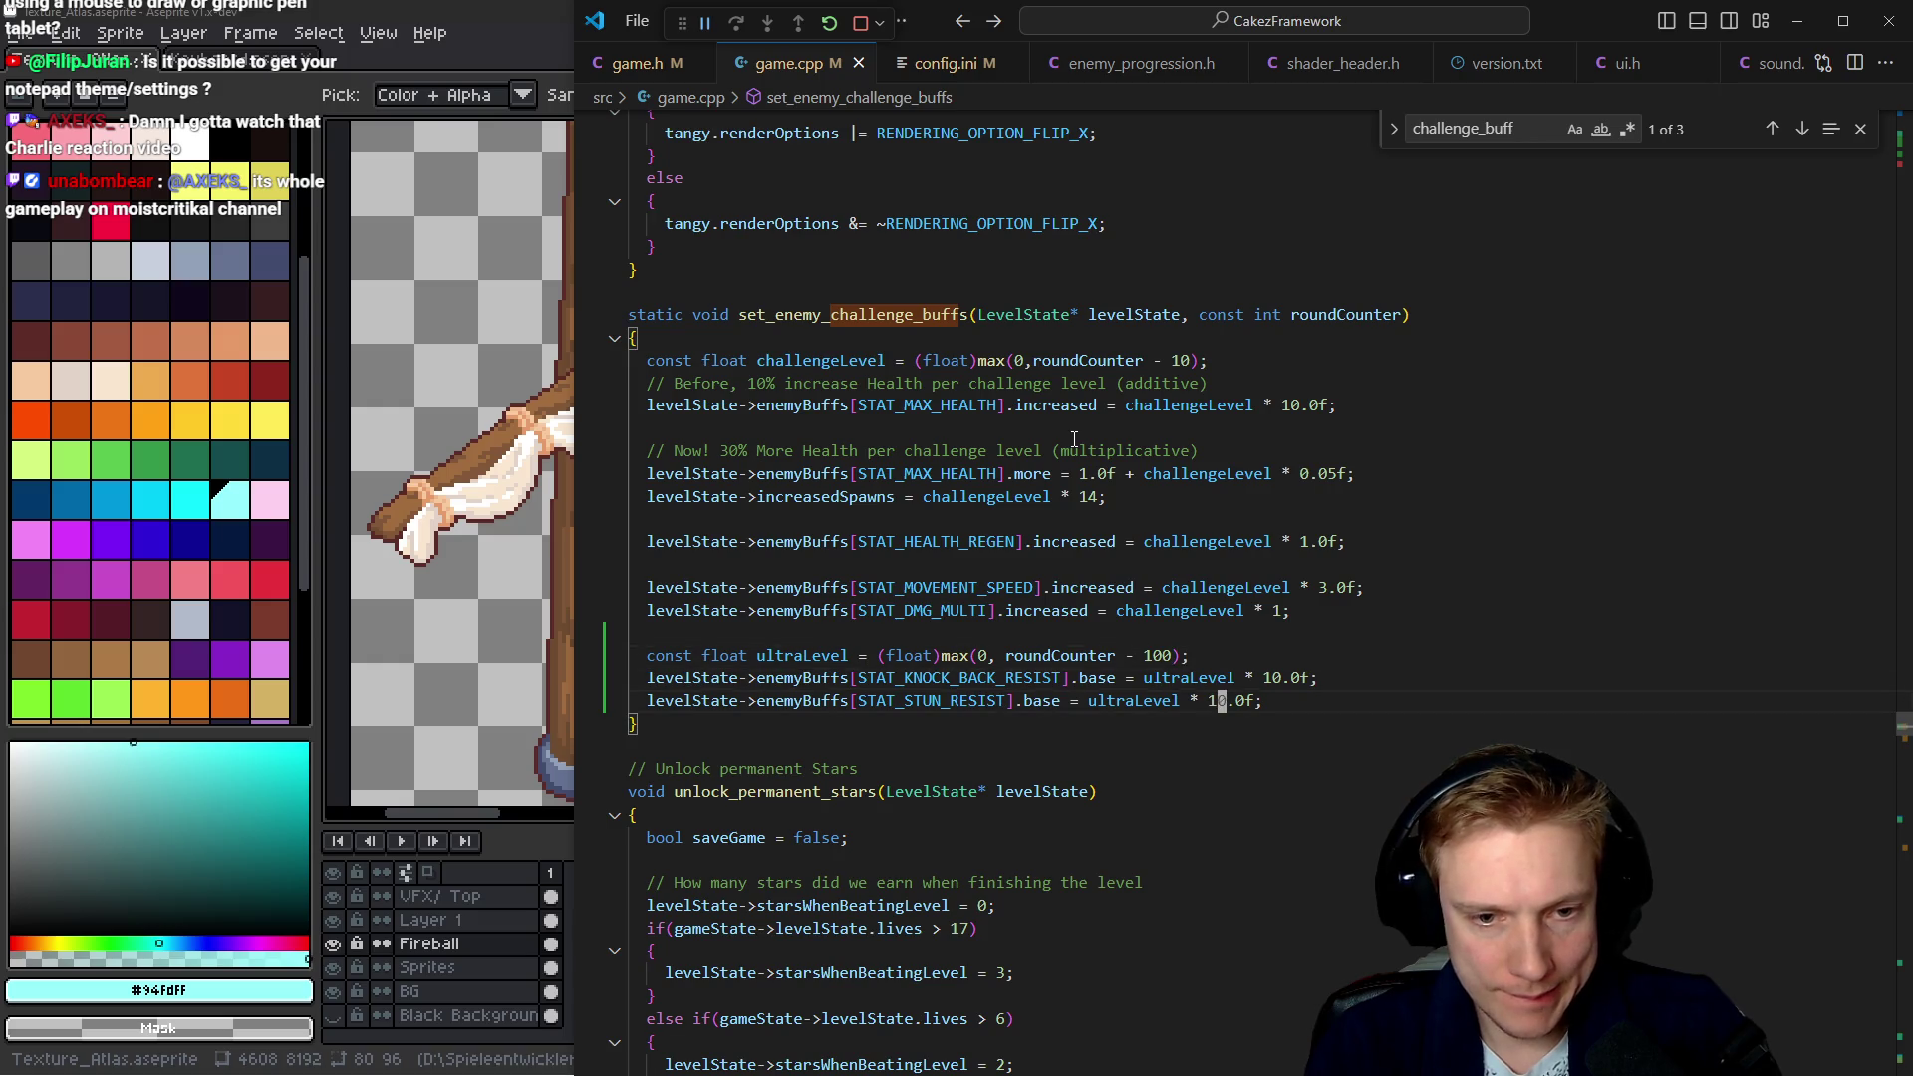
{"action": "key", "text": "Down"}
{"action": "type", "text": "levelState->enemyBuffs[STAT_KNOCK_BACK_RESIST].base = ultraLevel * 10.0f;"}
{"action": "key", "text": "ctrl+BackSpace"}
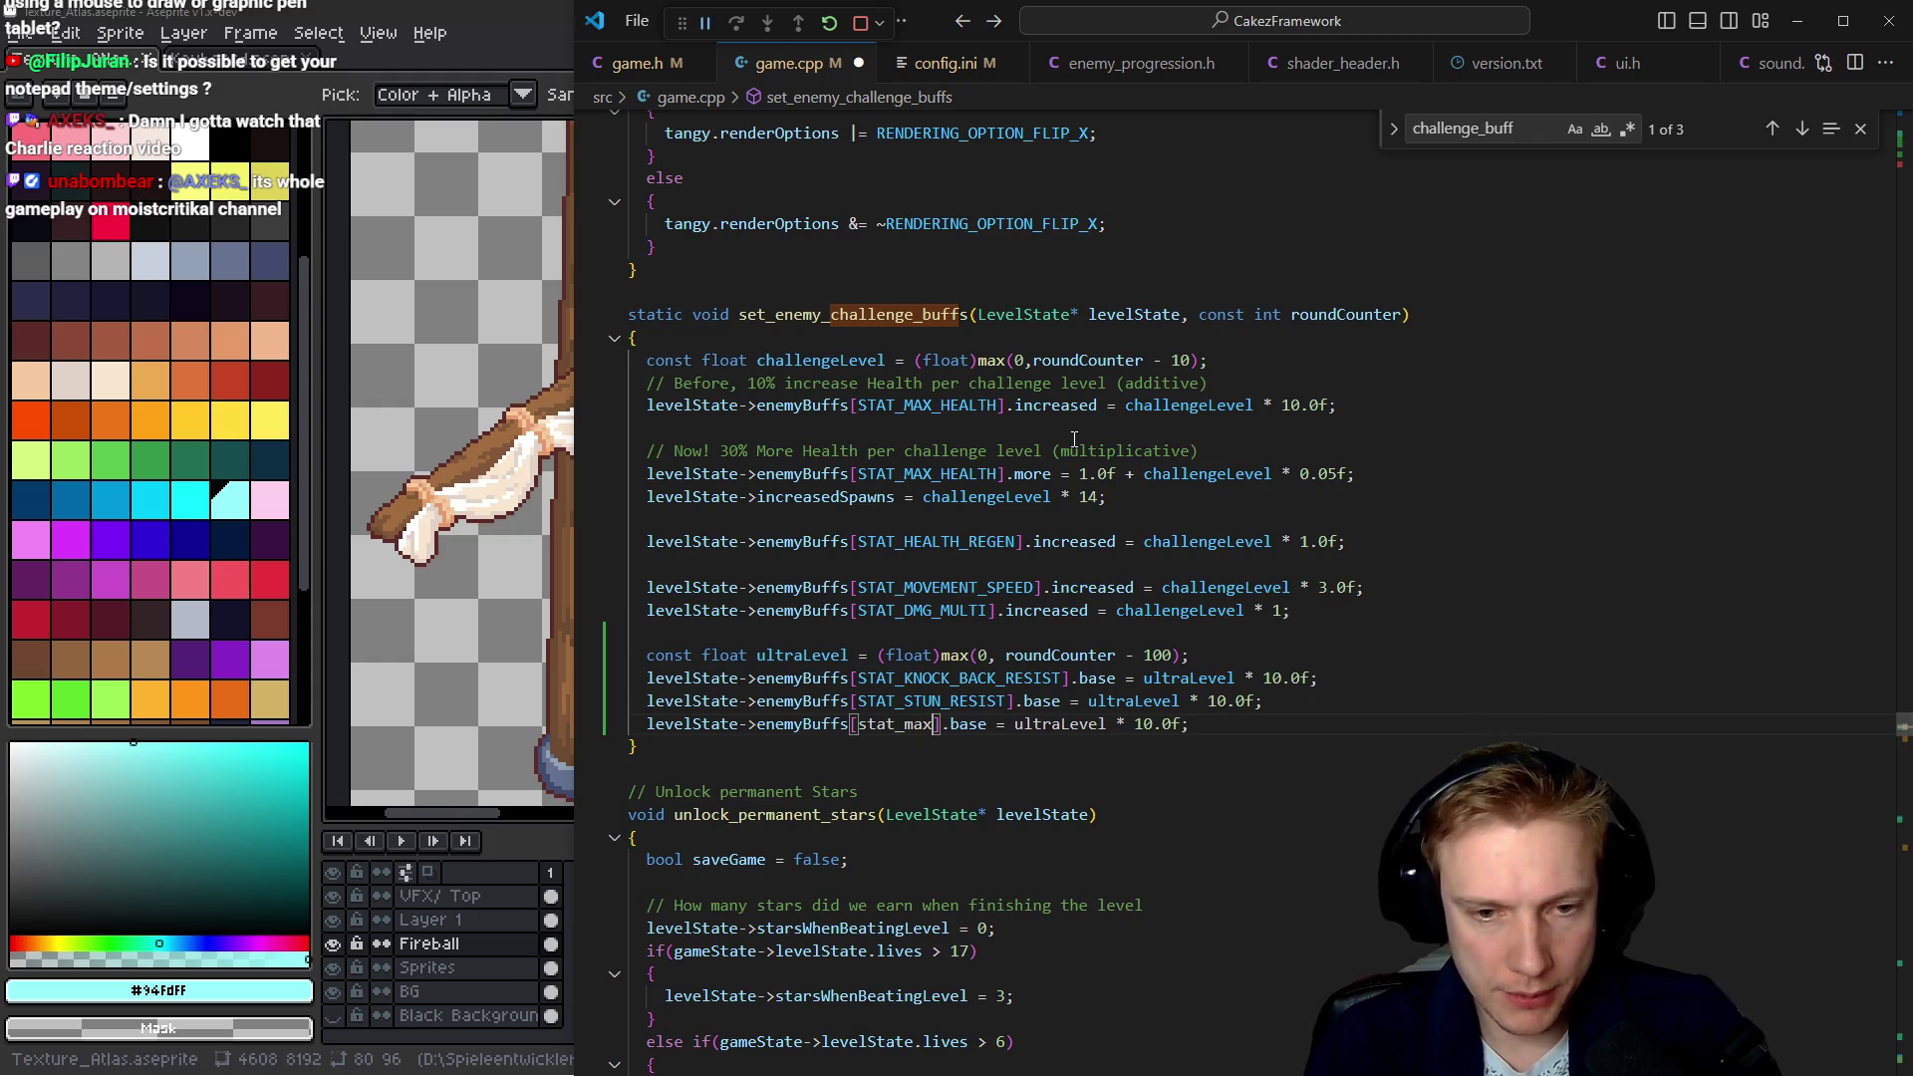
{"action": "key", "text": "ctrl+space"}
{"action": "key", "text": "Tab"}
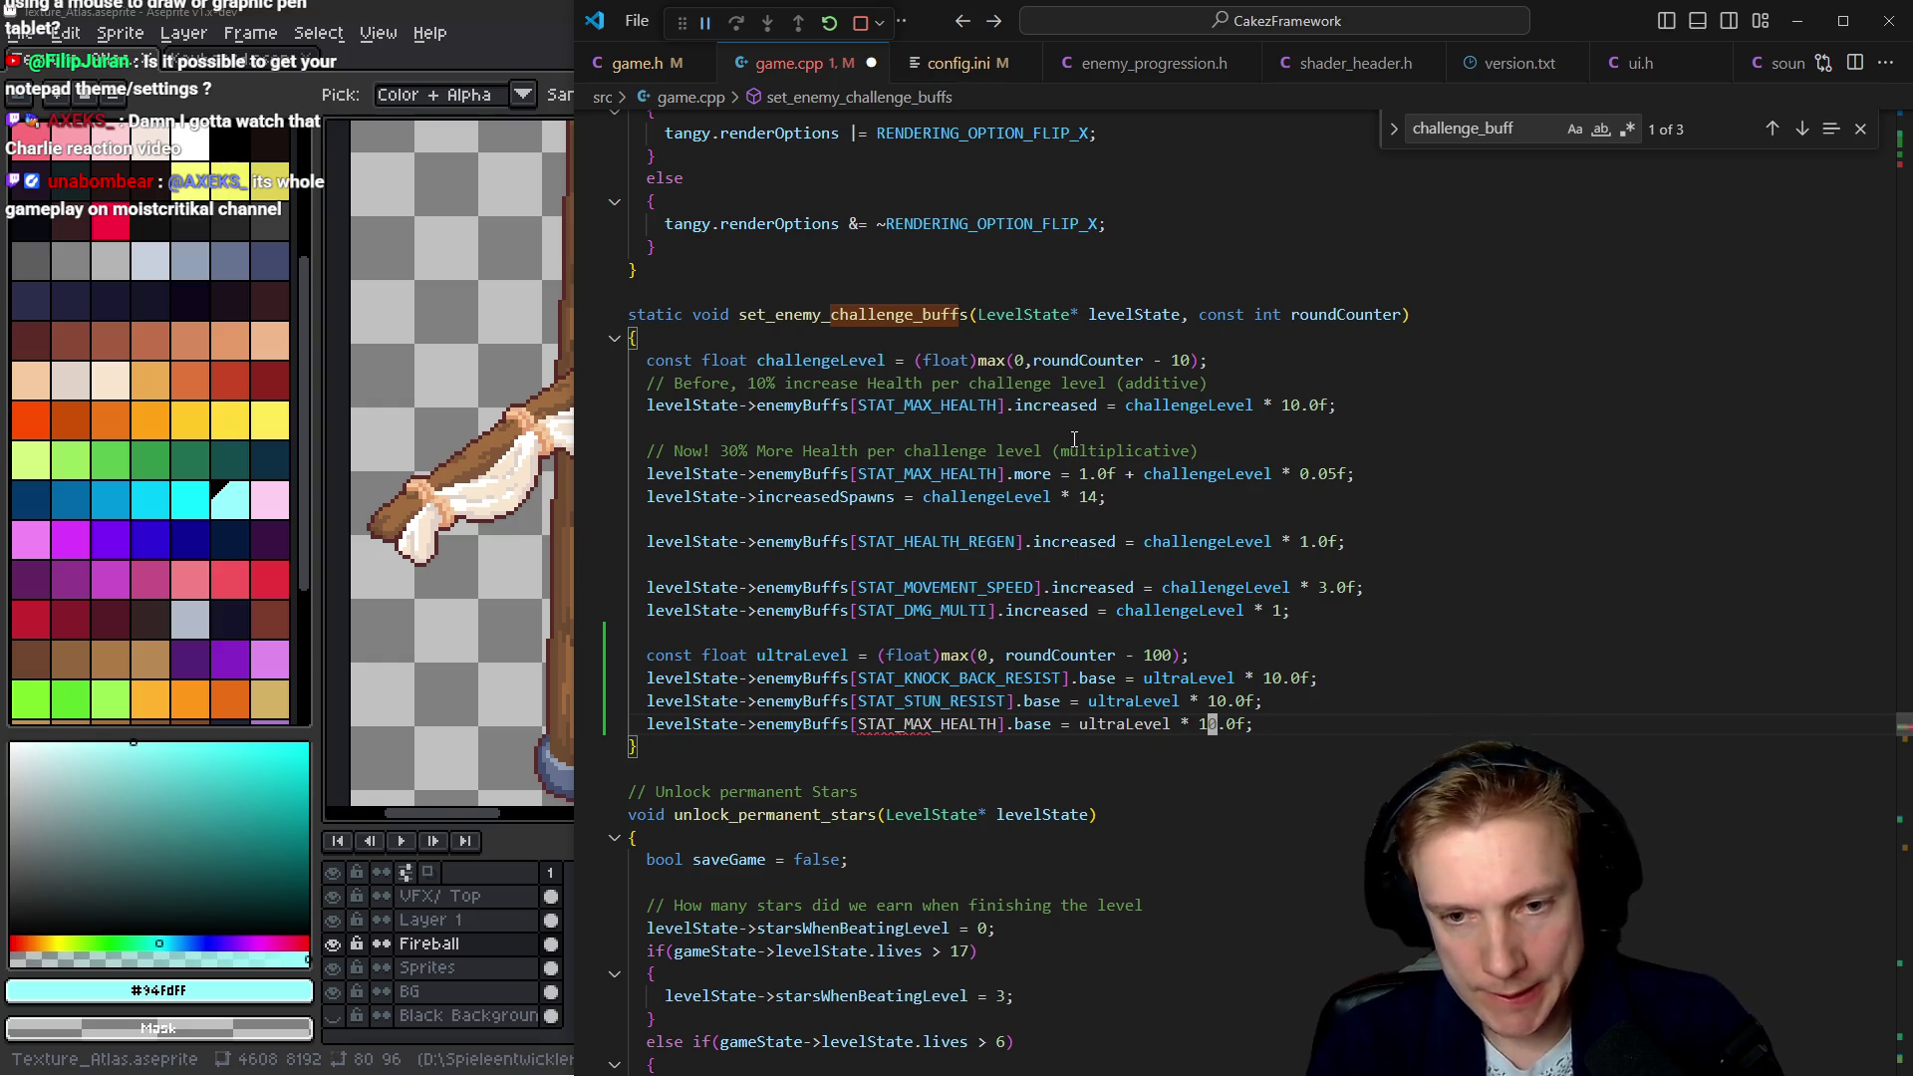
{"action": "key", "text": "ctrl+s"}
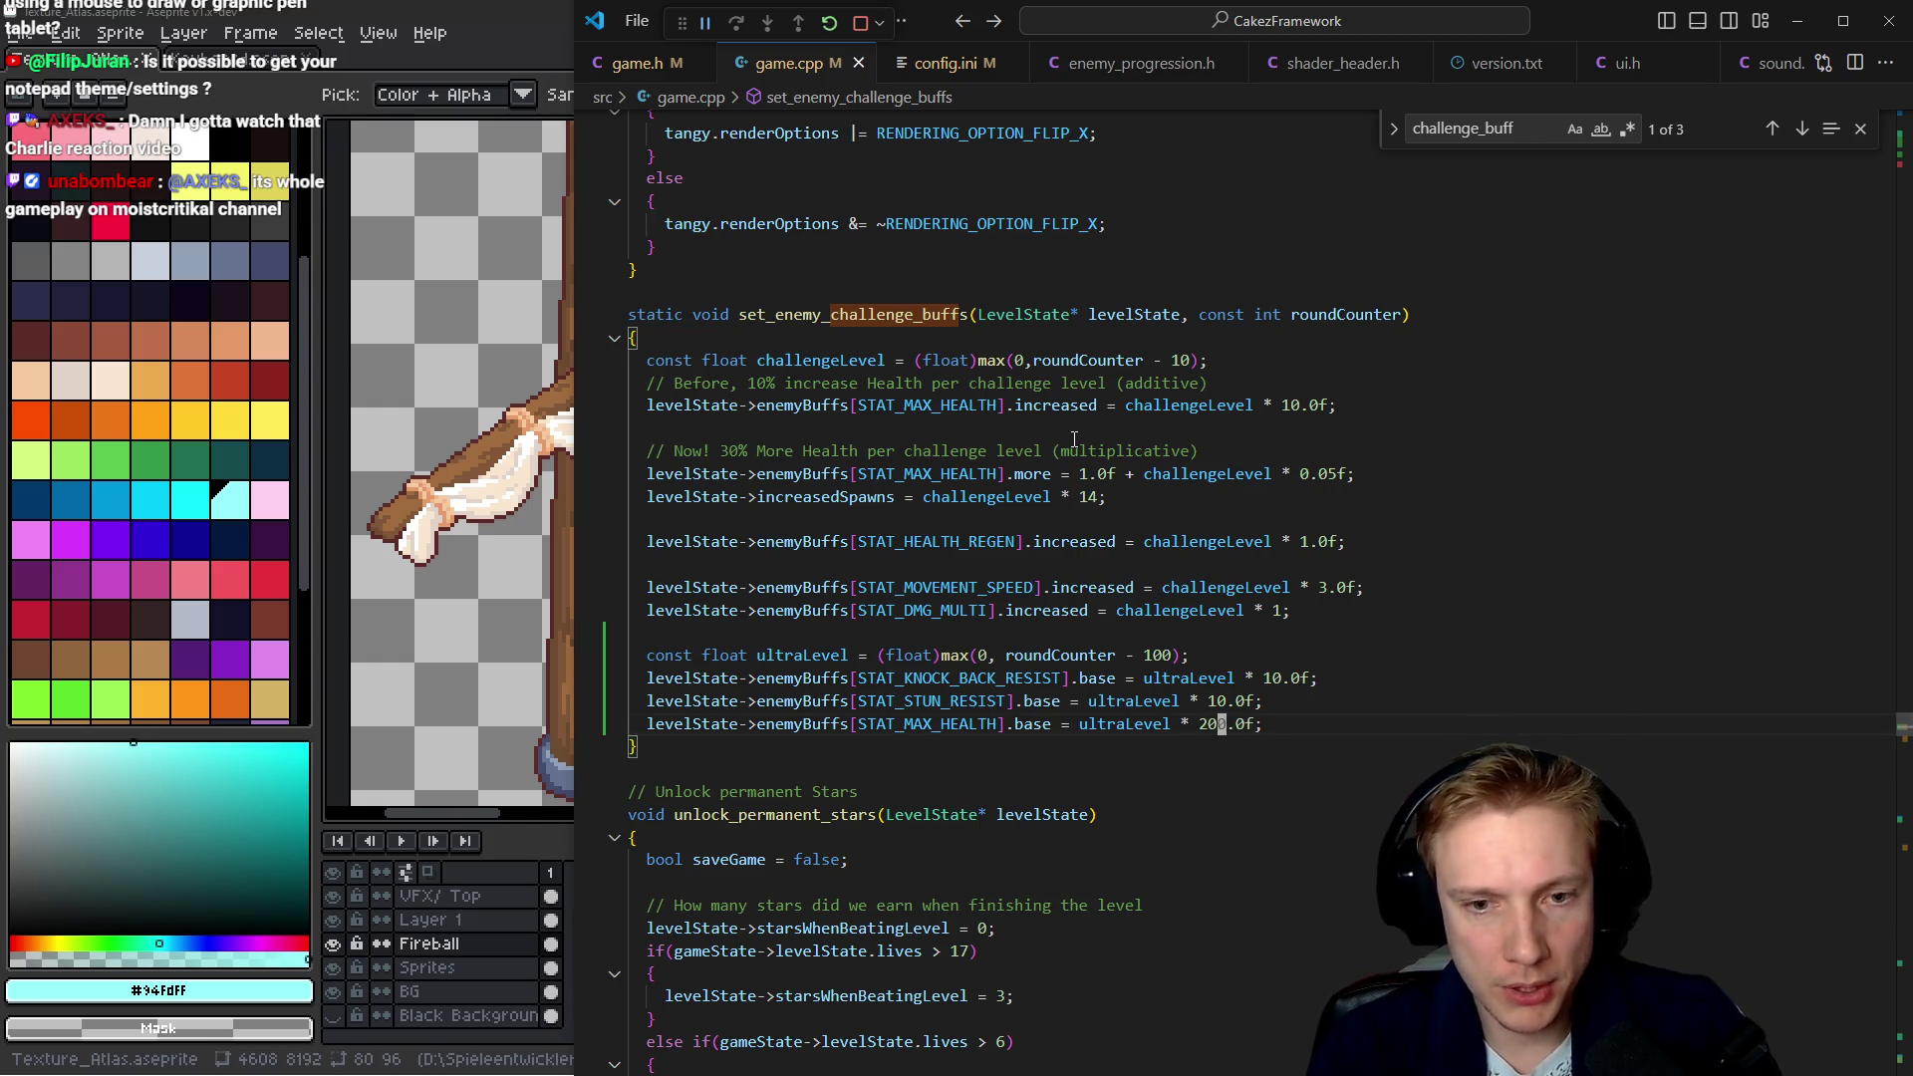
{"action": "key", "text": "ctrl+shift+b"}
{"action": "key", "text": "ctrl+p"}
Open assets.h and go to the SPRITE_FOLIAGE_TREE_OAK_DEAD entry in the SpriteID enum
{"action": "type", "text": "as"}
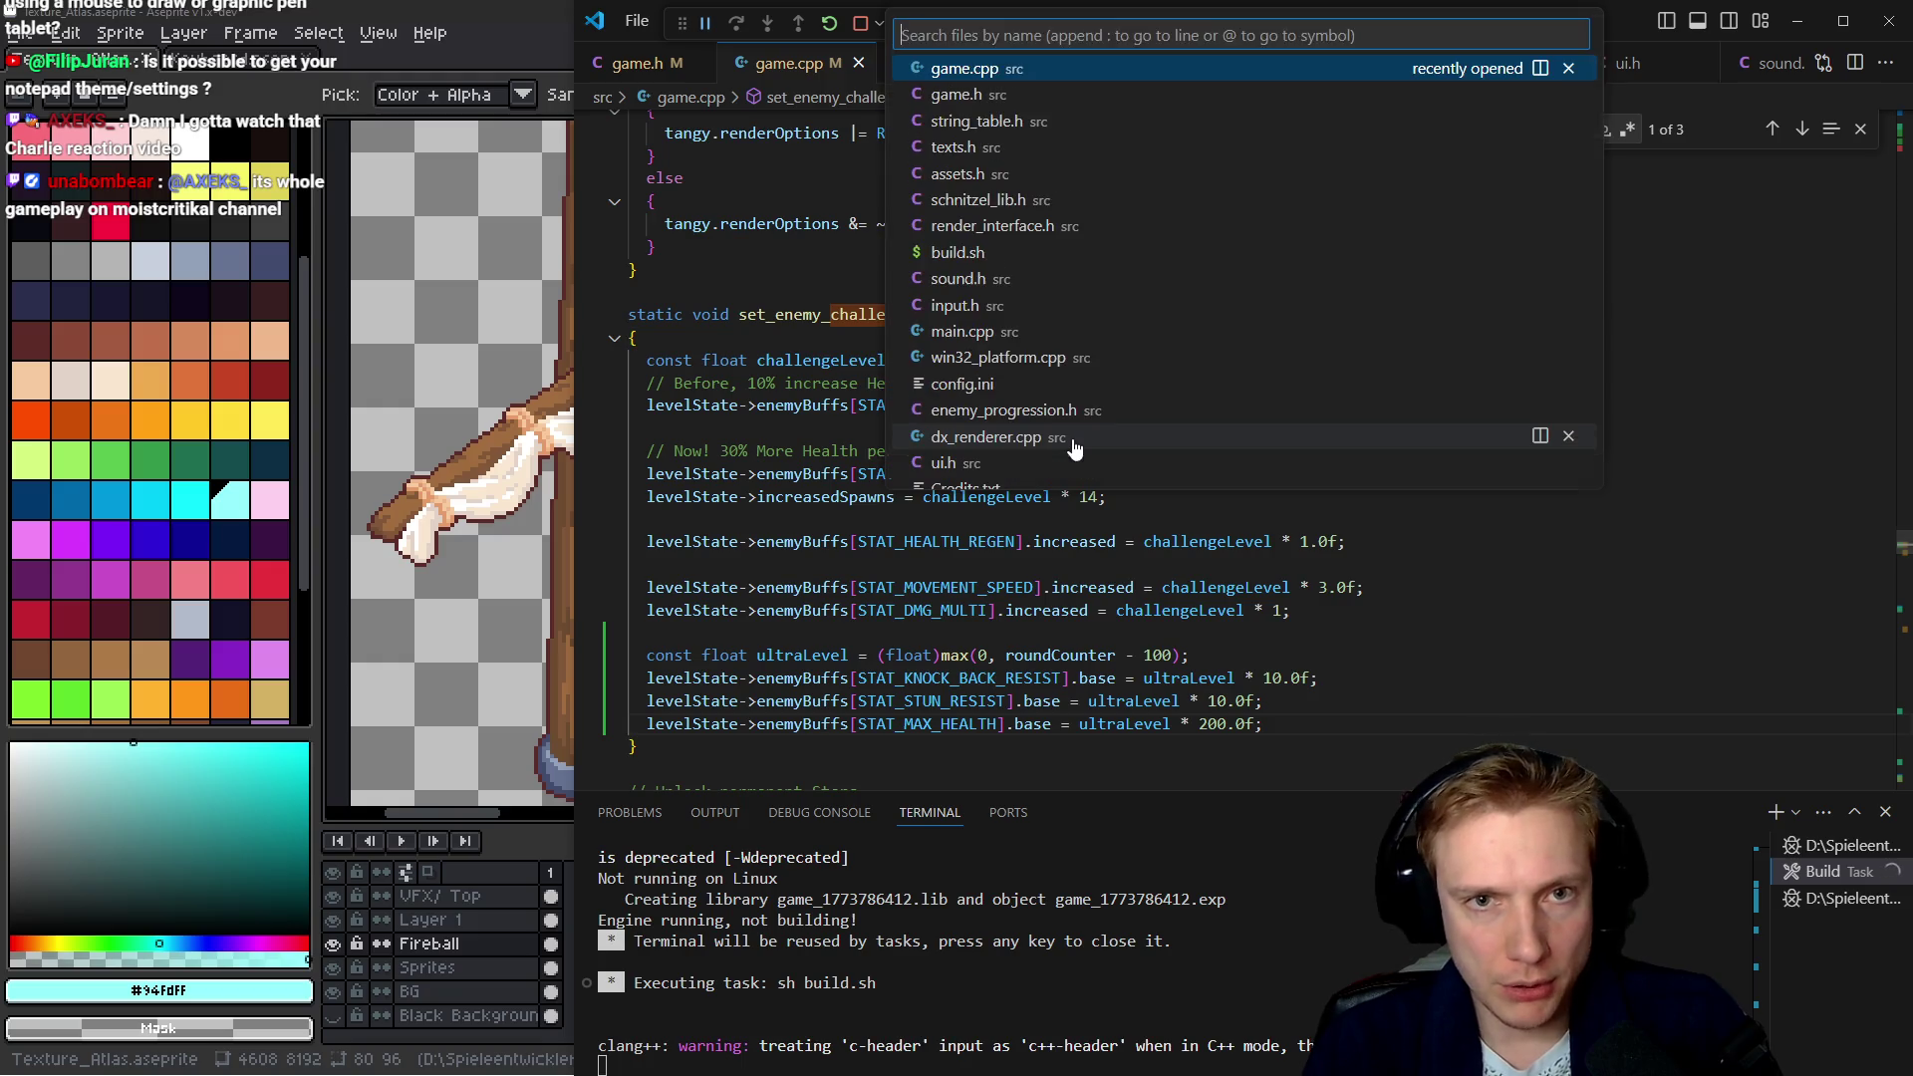
{"action": "key", "text": "Return"}
{"action": "key", "text": "ctrl+z"}
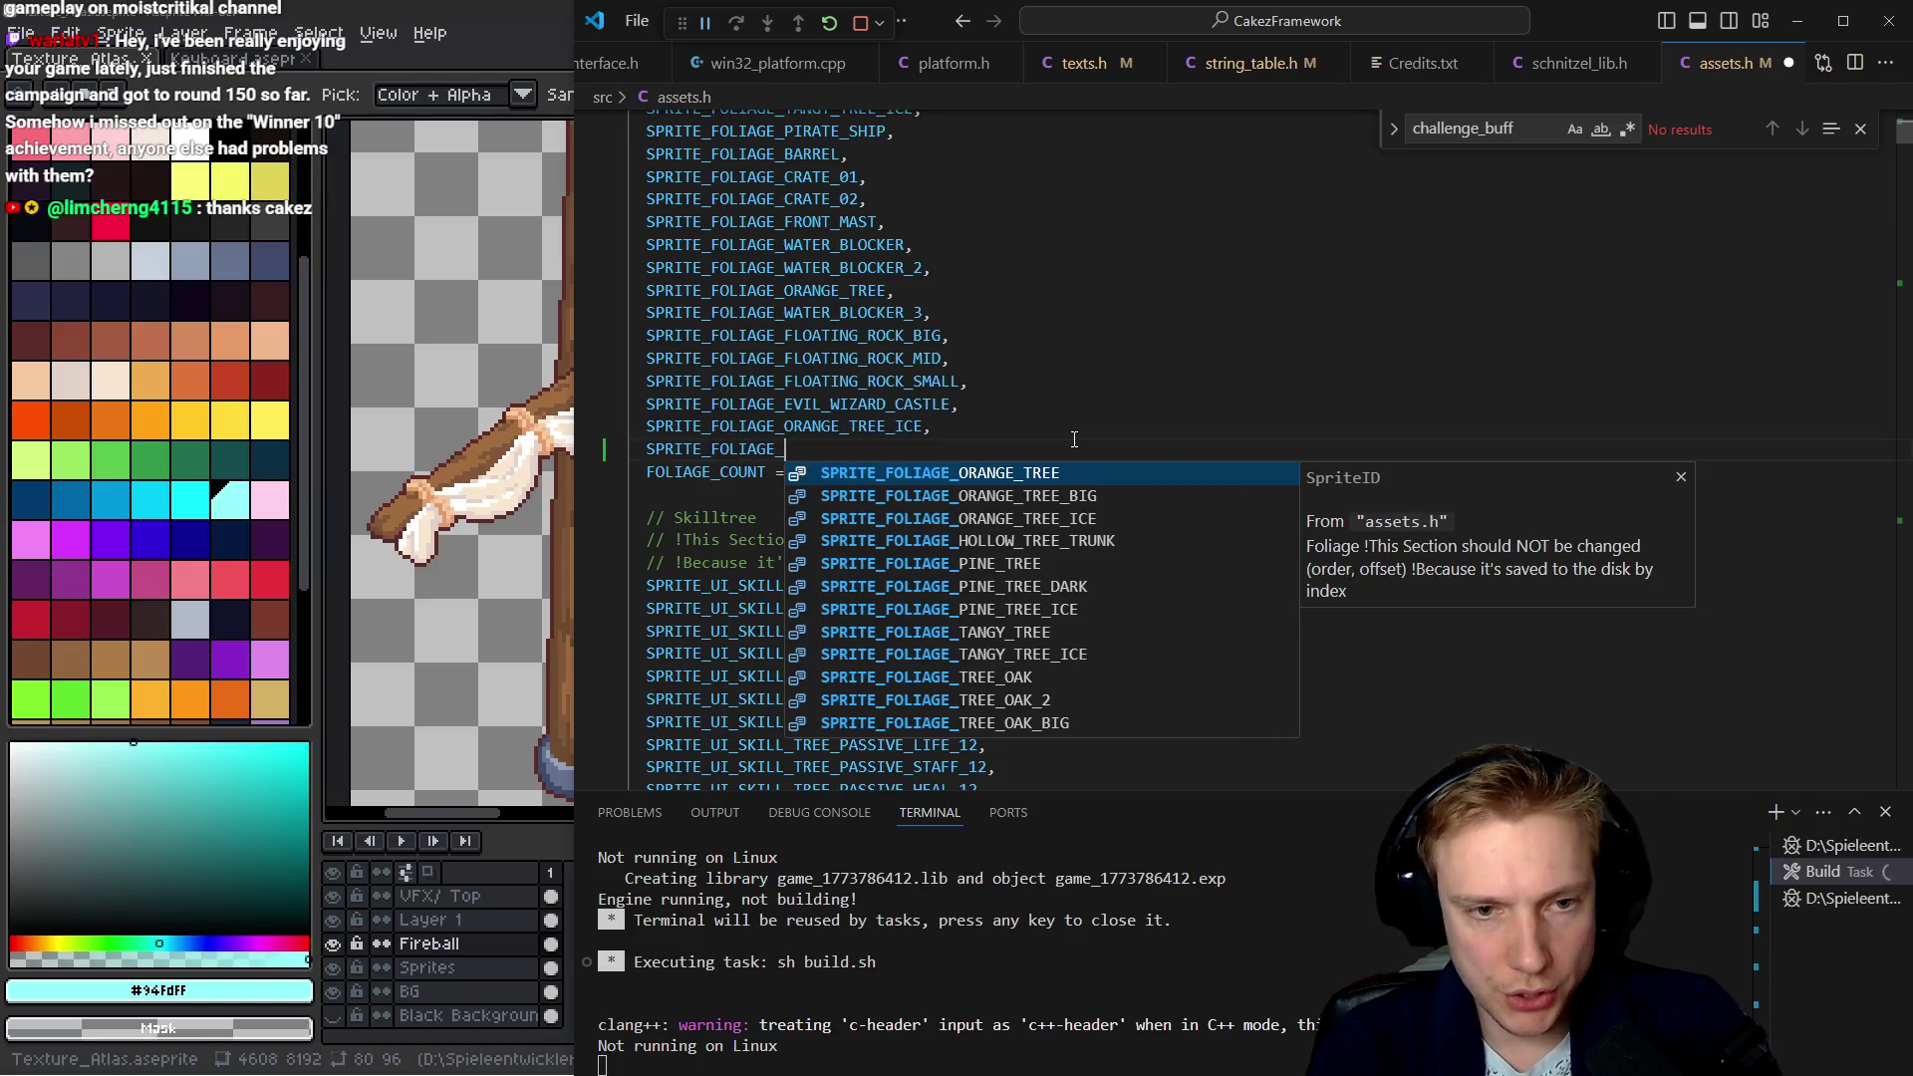
{"action": "key", "text": "BackSpace"}
{"action": "key", "text": "Up"}
{"action": "key", "text": "Up"}
{"action": "key", "text": "Up"}
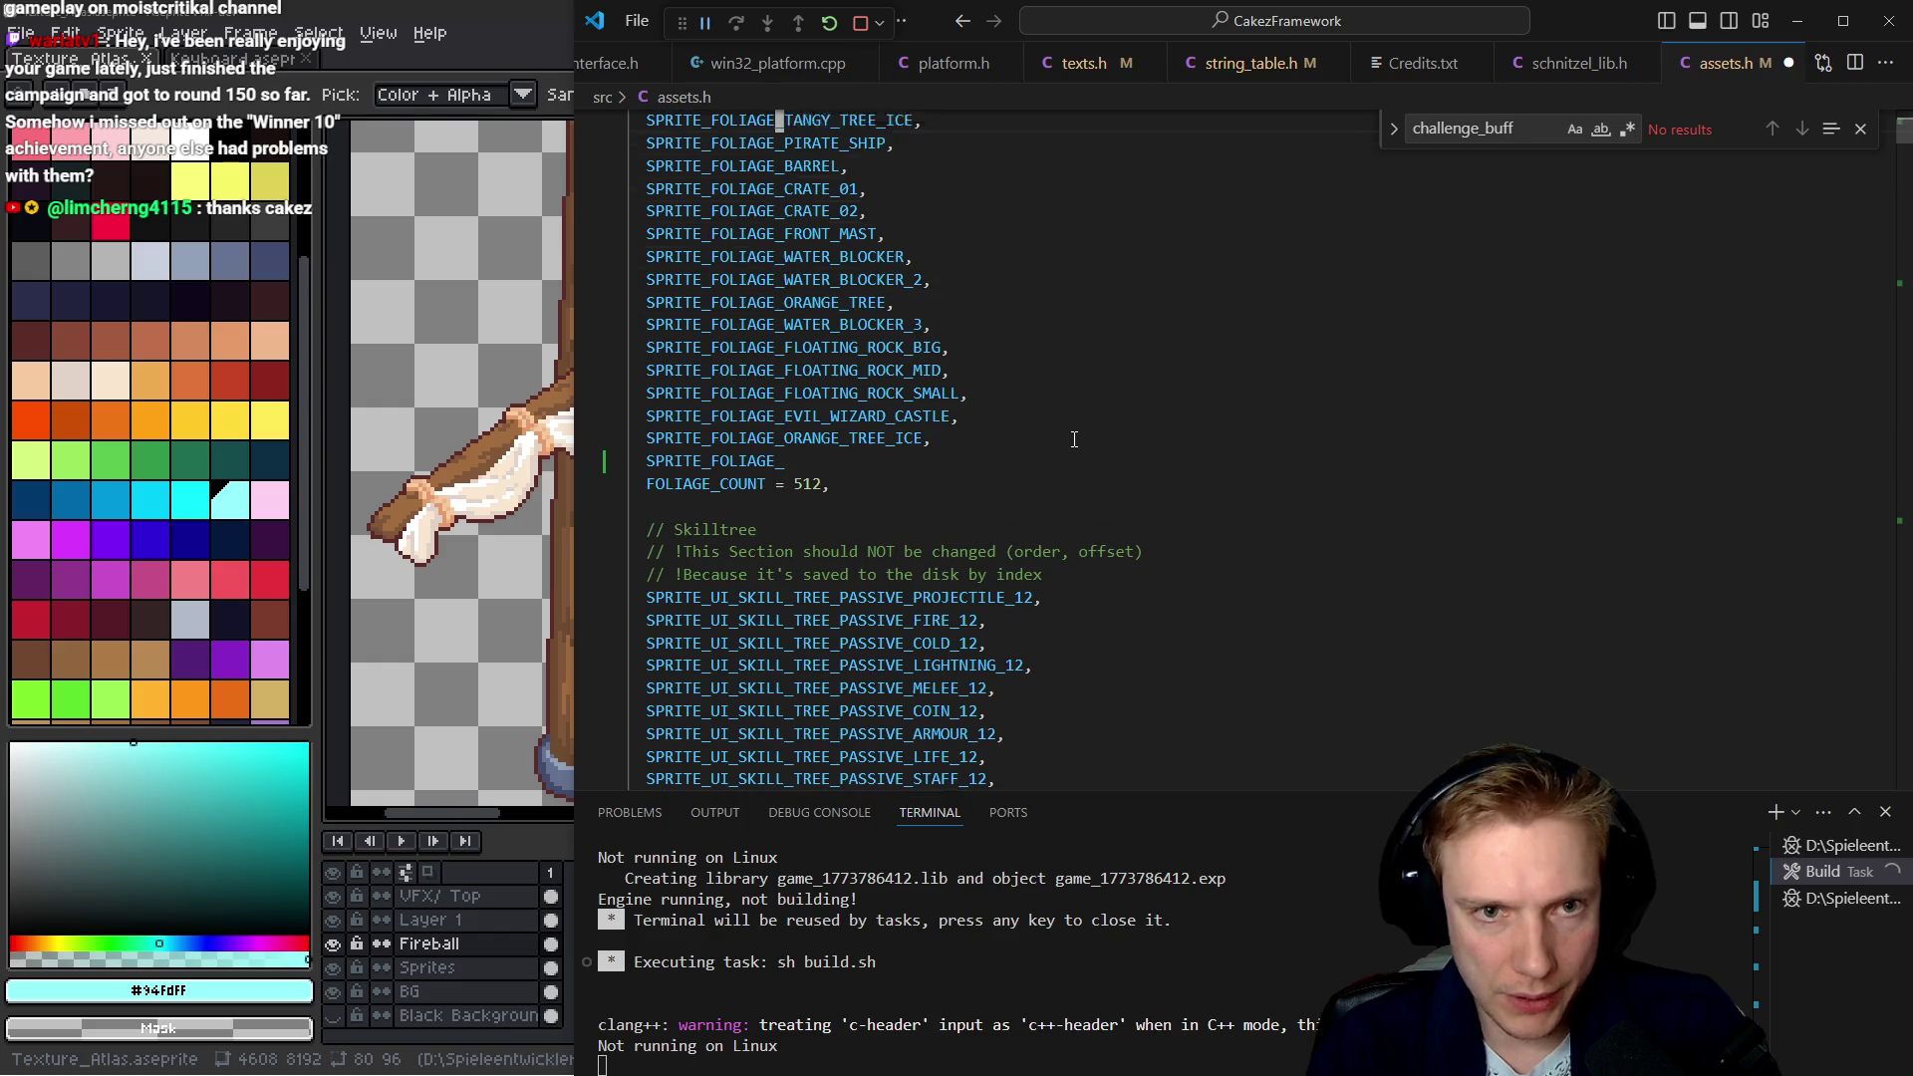
{"action": "key", "text": "Up"}
{"action": "key", "text": "Up"}
{"action": "key", "text": "Up"}
{"action": "key", "text": "Up"}
{"action": "key", "text": "Up"}
{"action": "key", "text": "Up"}
{"action": "key", "text": "Up"}
{"action": "key", "text": "Up"}
{"action": "key", "text": "Up"}
{"action": "key", "text": "Up"}
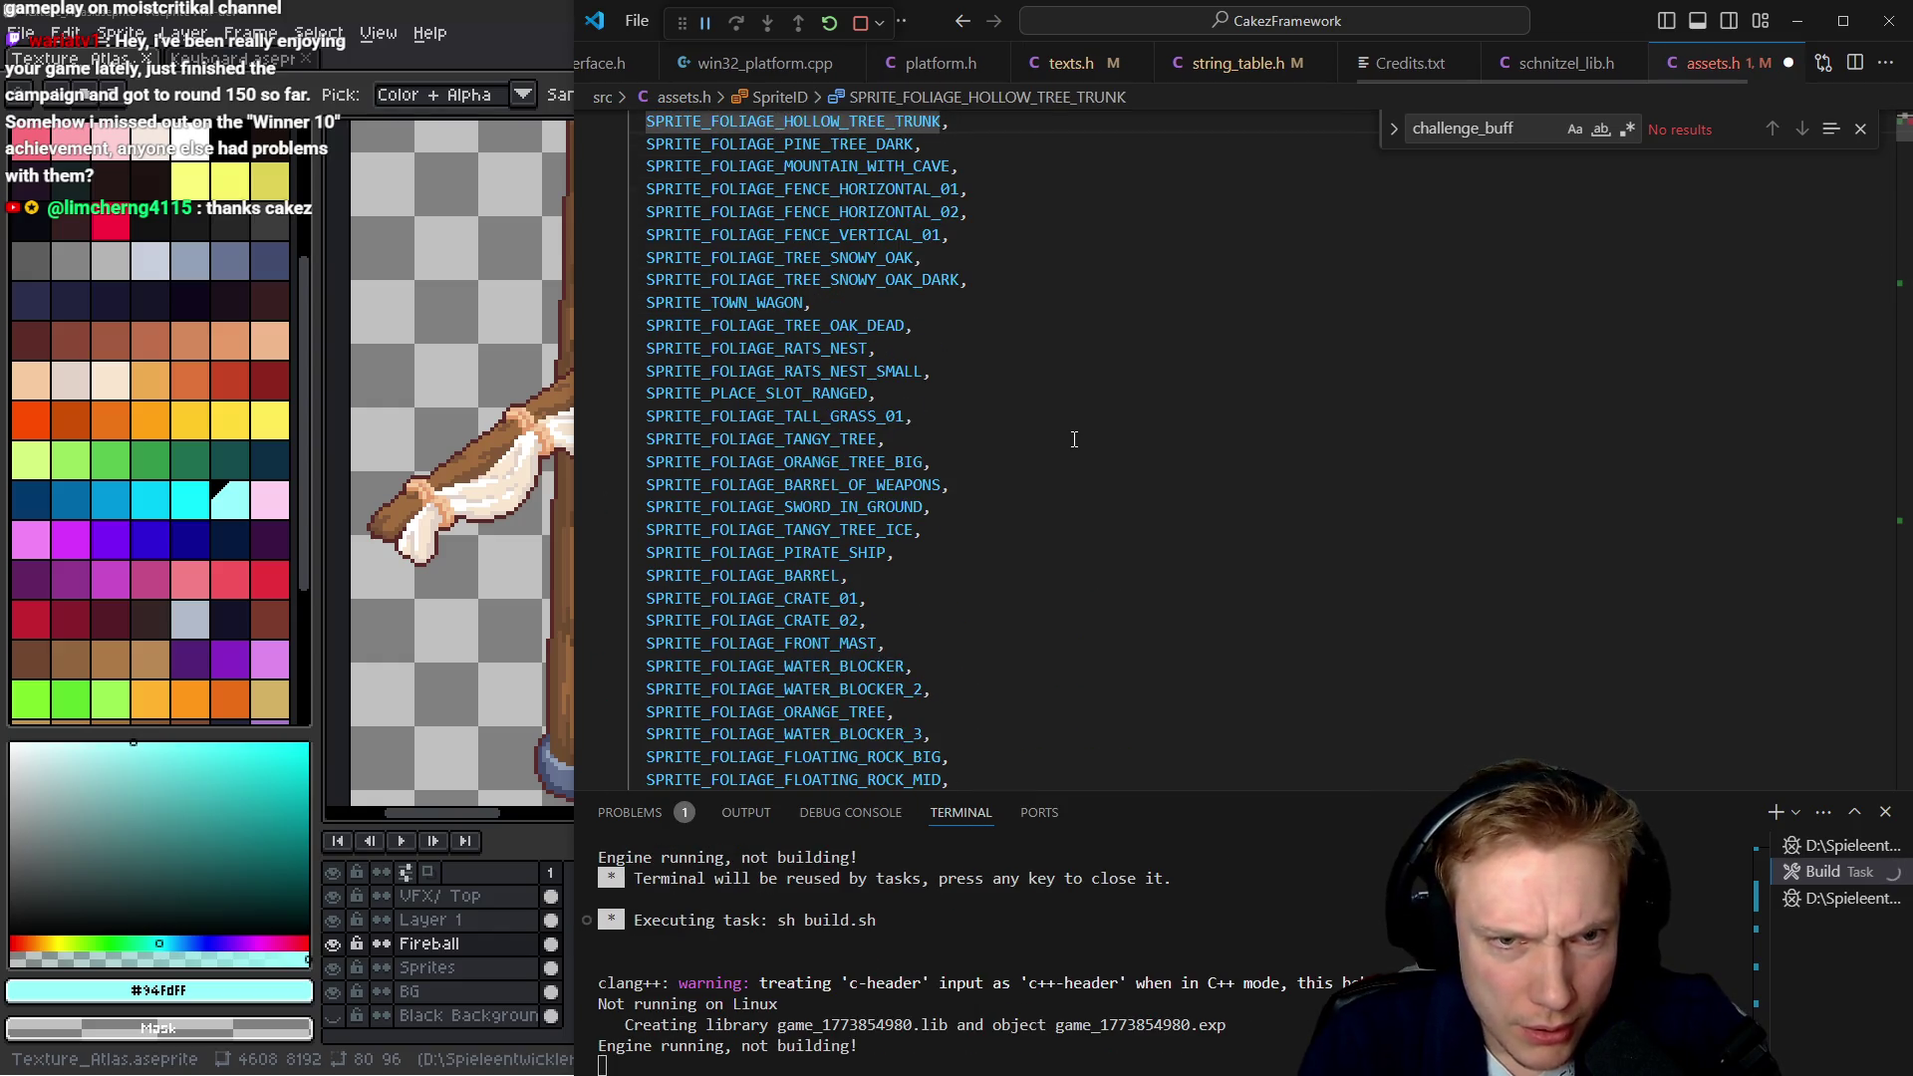
{"action": "key", "text": "Up"}
{"action": "key", "text": "Up"}
{"action": "key", "text": "Up"}
{"action": "key", "text": "Up"}
{"action": "key", "text": "Up"}
{"action": "key", "text": "Up"}
{"action": "key", "text": "Up"}
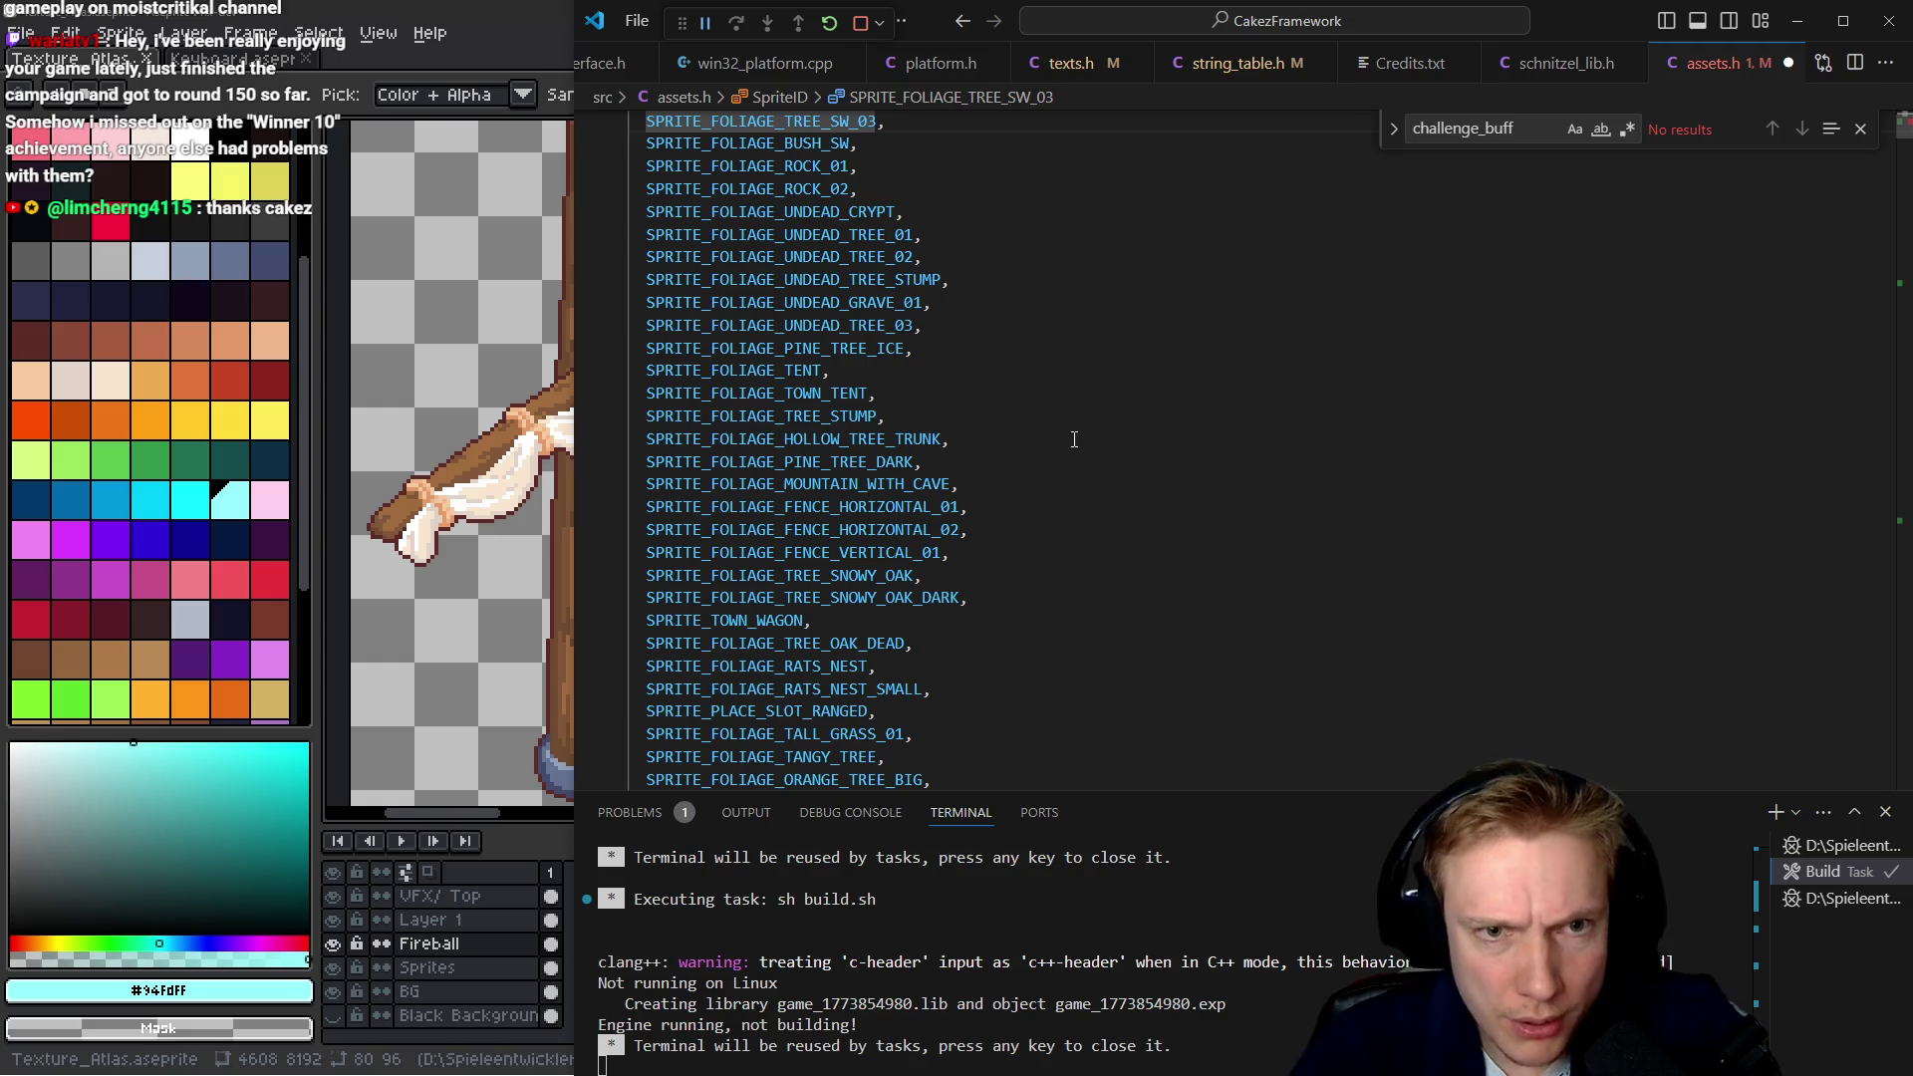
{"action": "key", "text": "ctrl+z"}
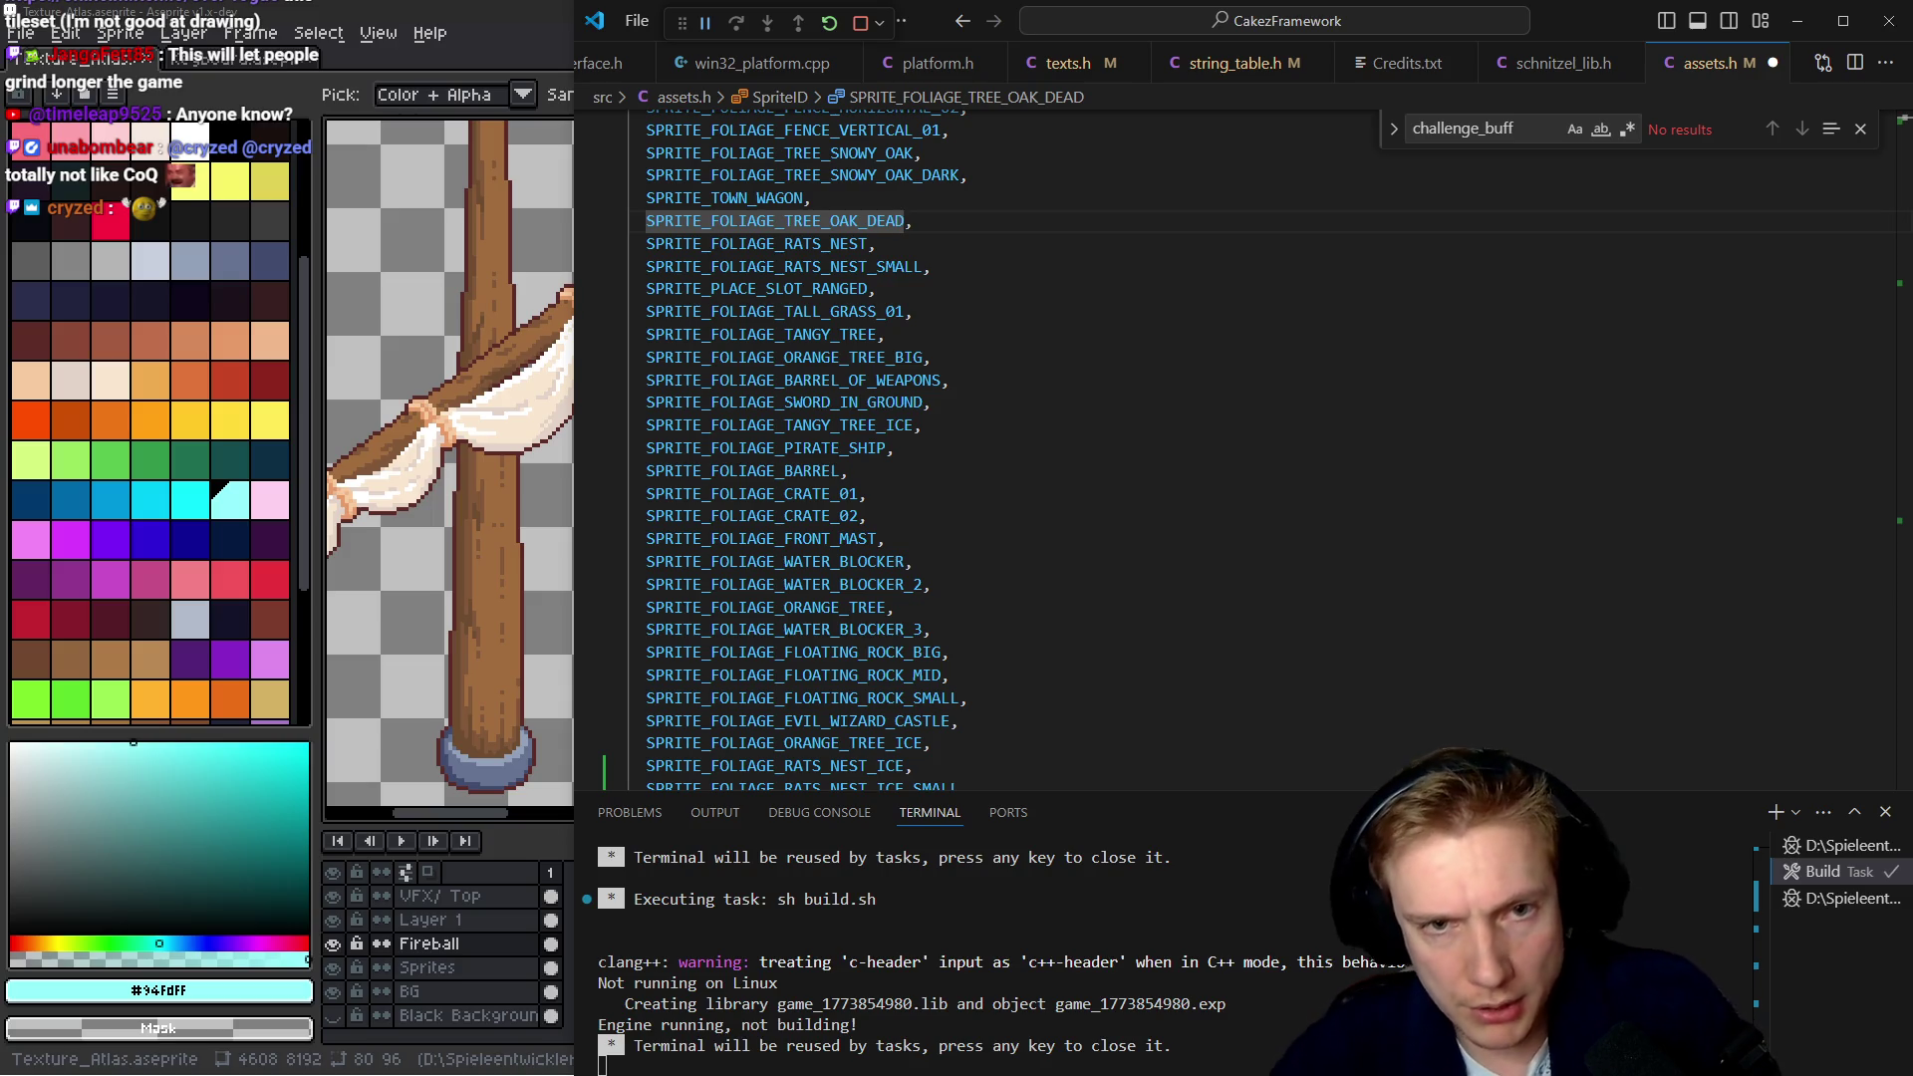
{"action": "key", "text": "ctrl+Tab"}
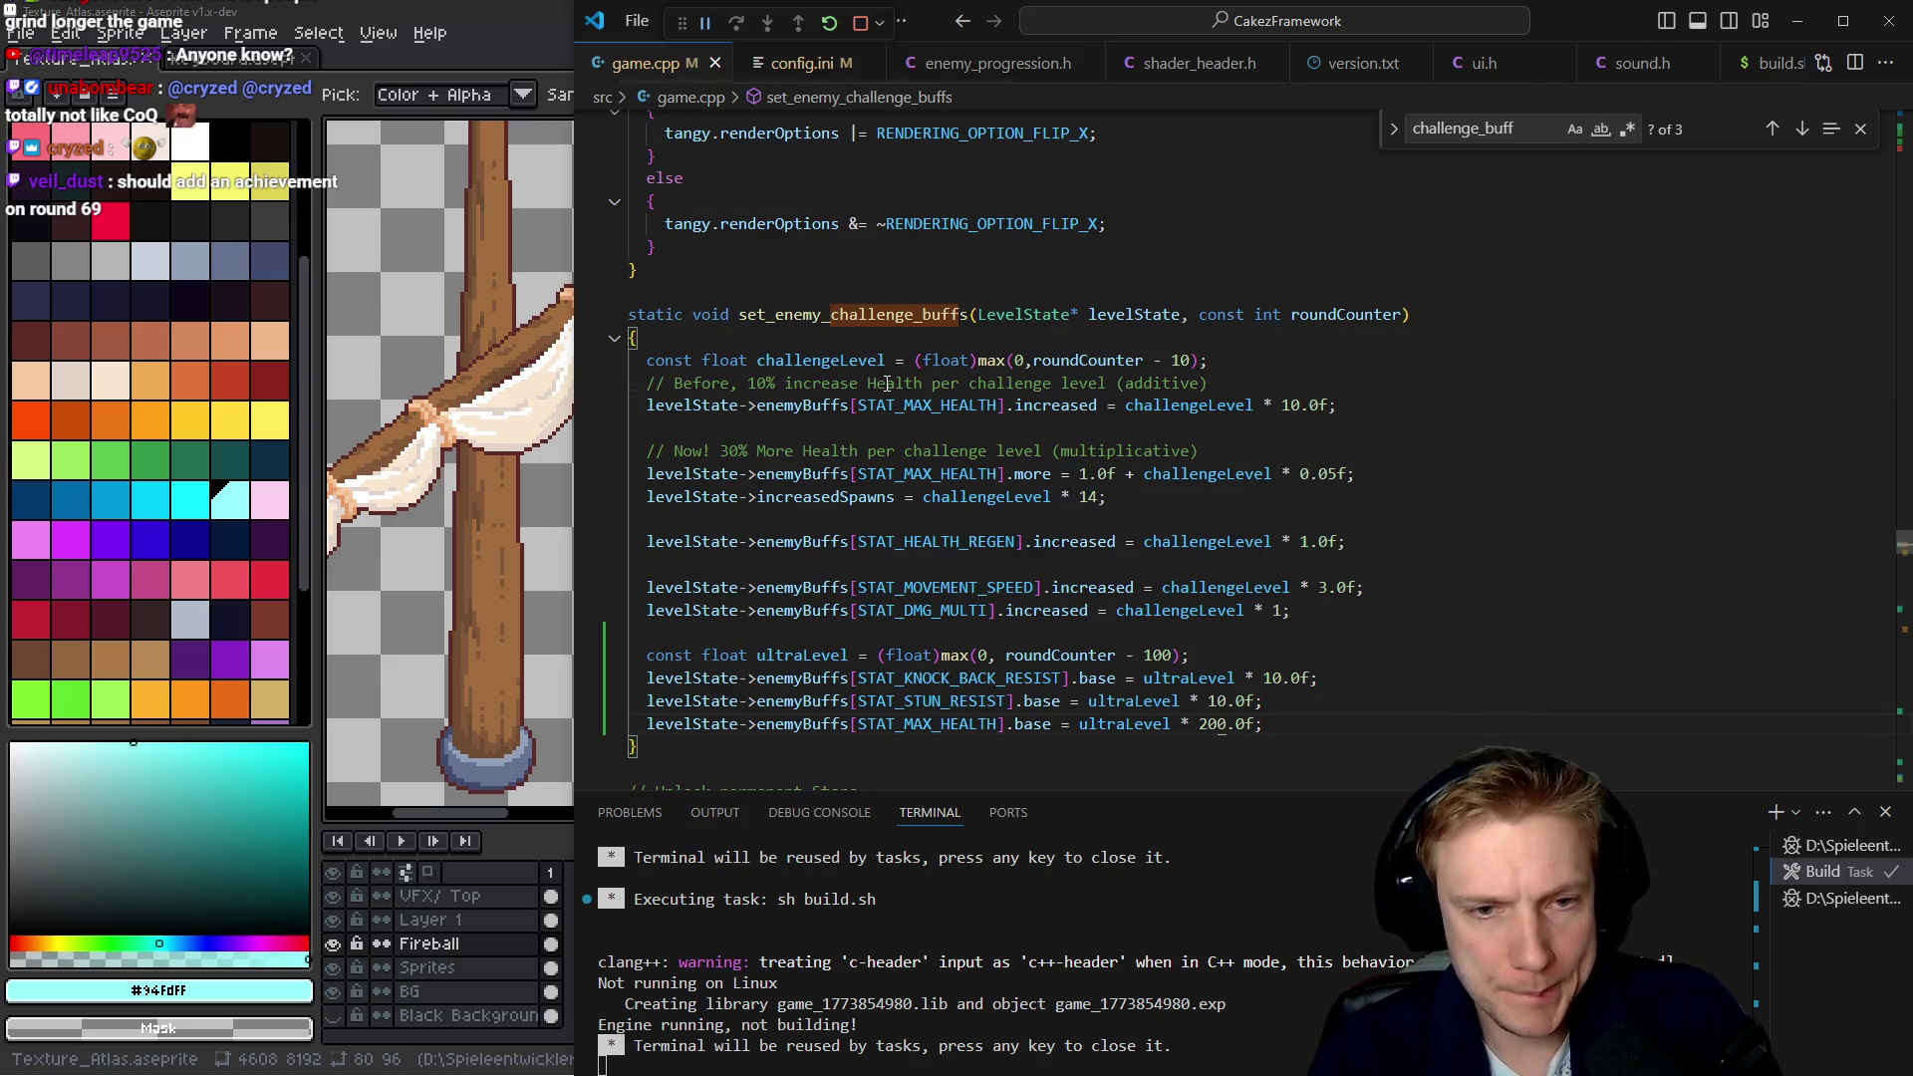
Search game.cpp for '_achieveme' and land on the check_rounds_achievements definition
{"action": "scroll", "coordinate": [887, 384], "scroll_direction": "down", "scroll_amount": 1}
{"action": "scroll", "coordinate": [887, 383], "scroll_direction": "down", "scroll_amount": 5}
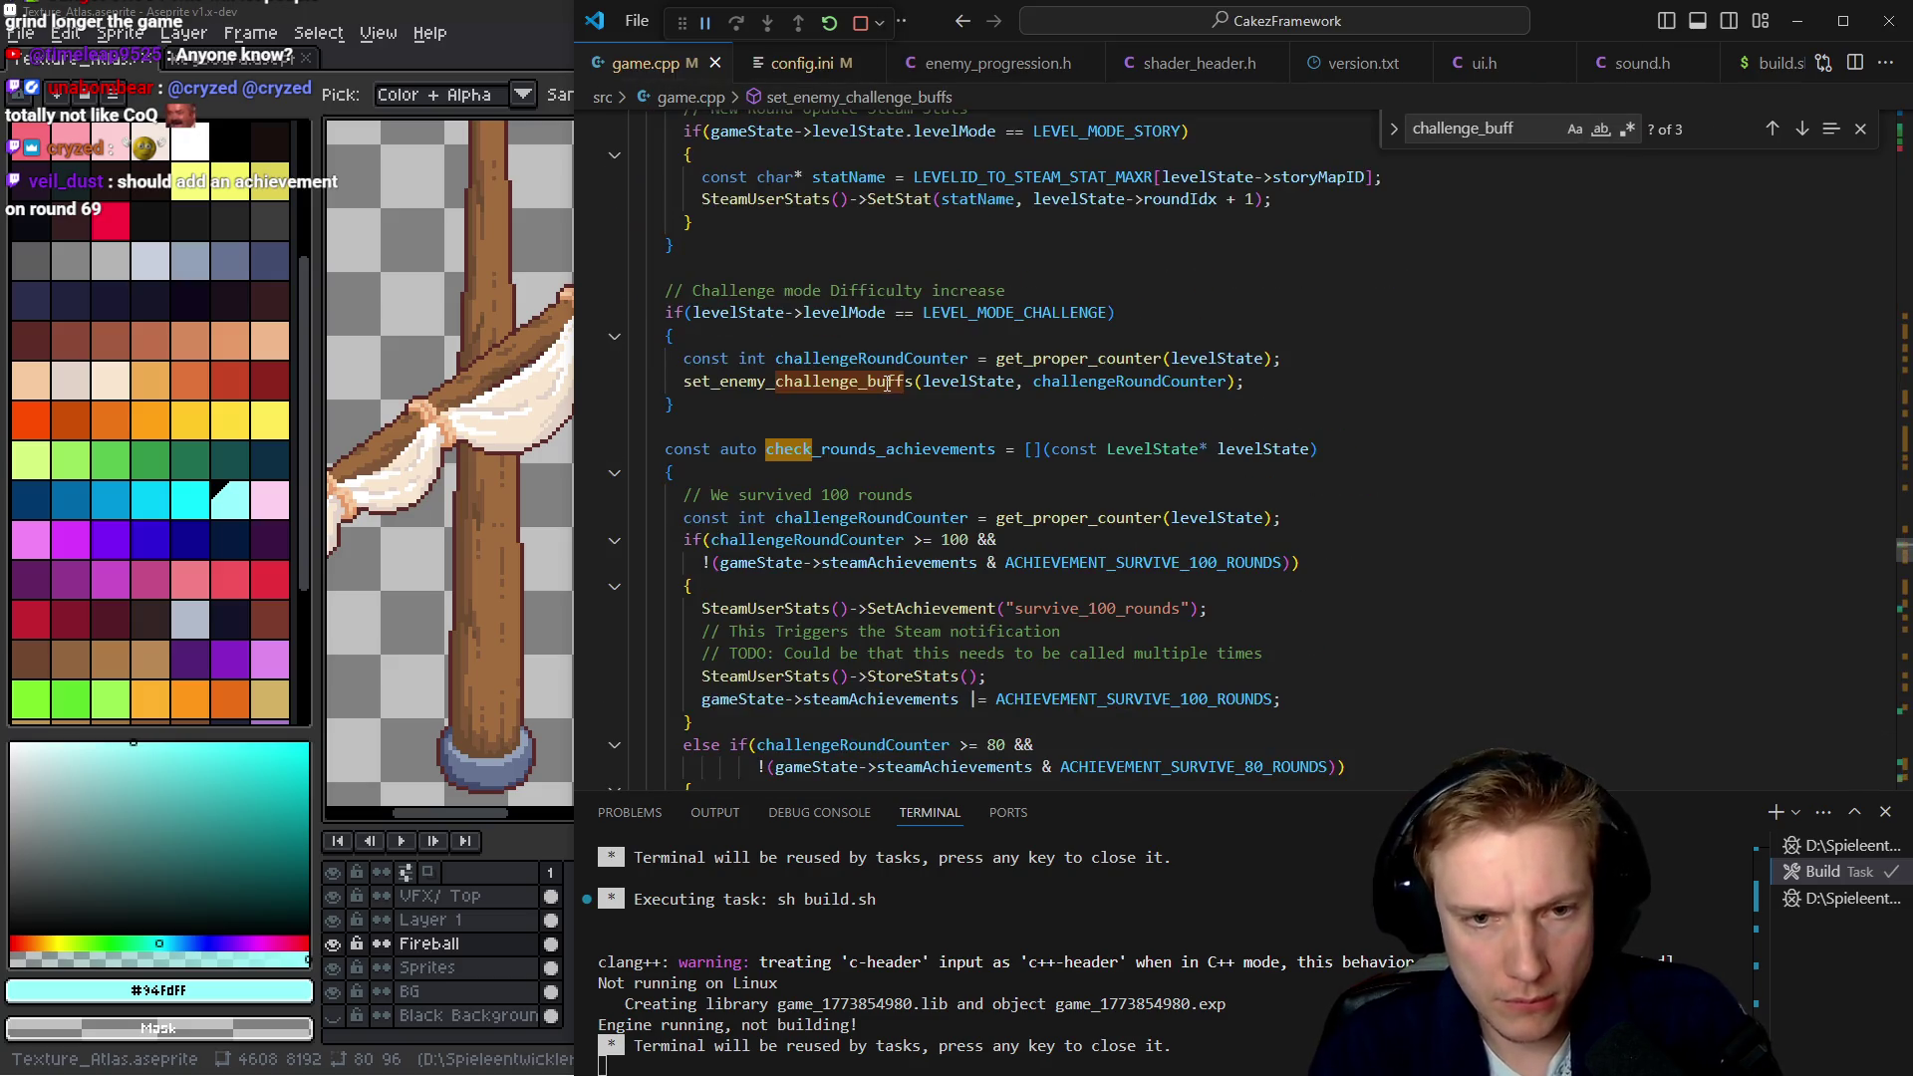
{"action": "scroll", "coordinate": [887, 383], "scroll_direction": "up", "scroll_amount": 6}
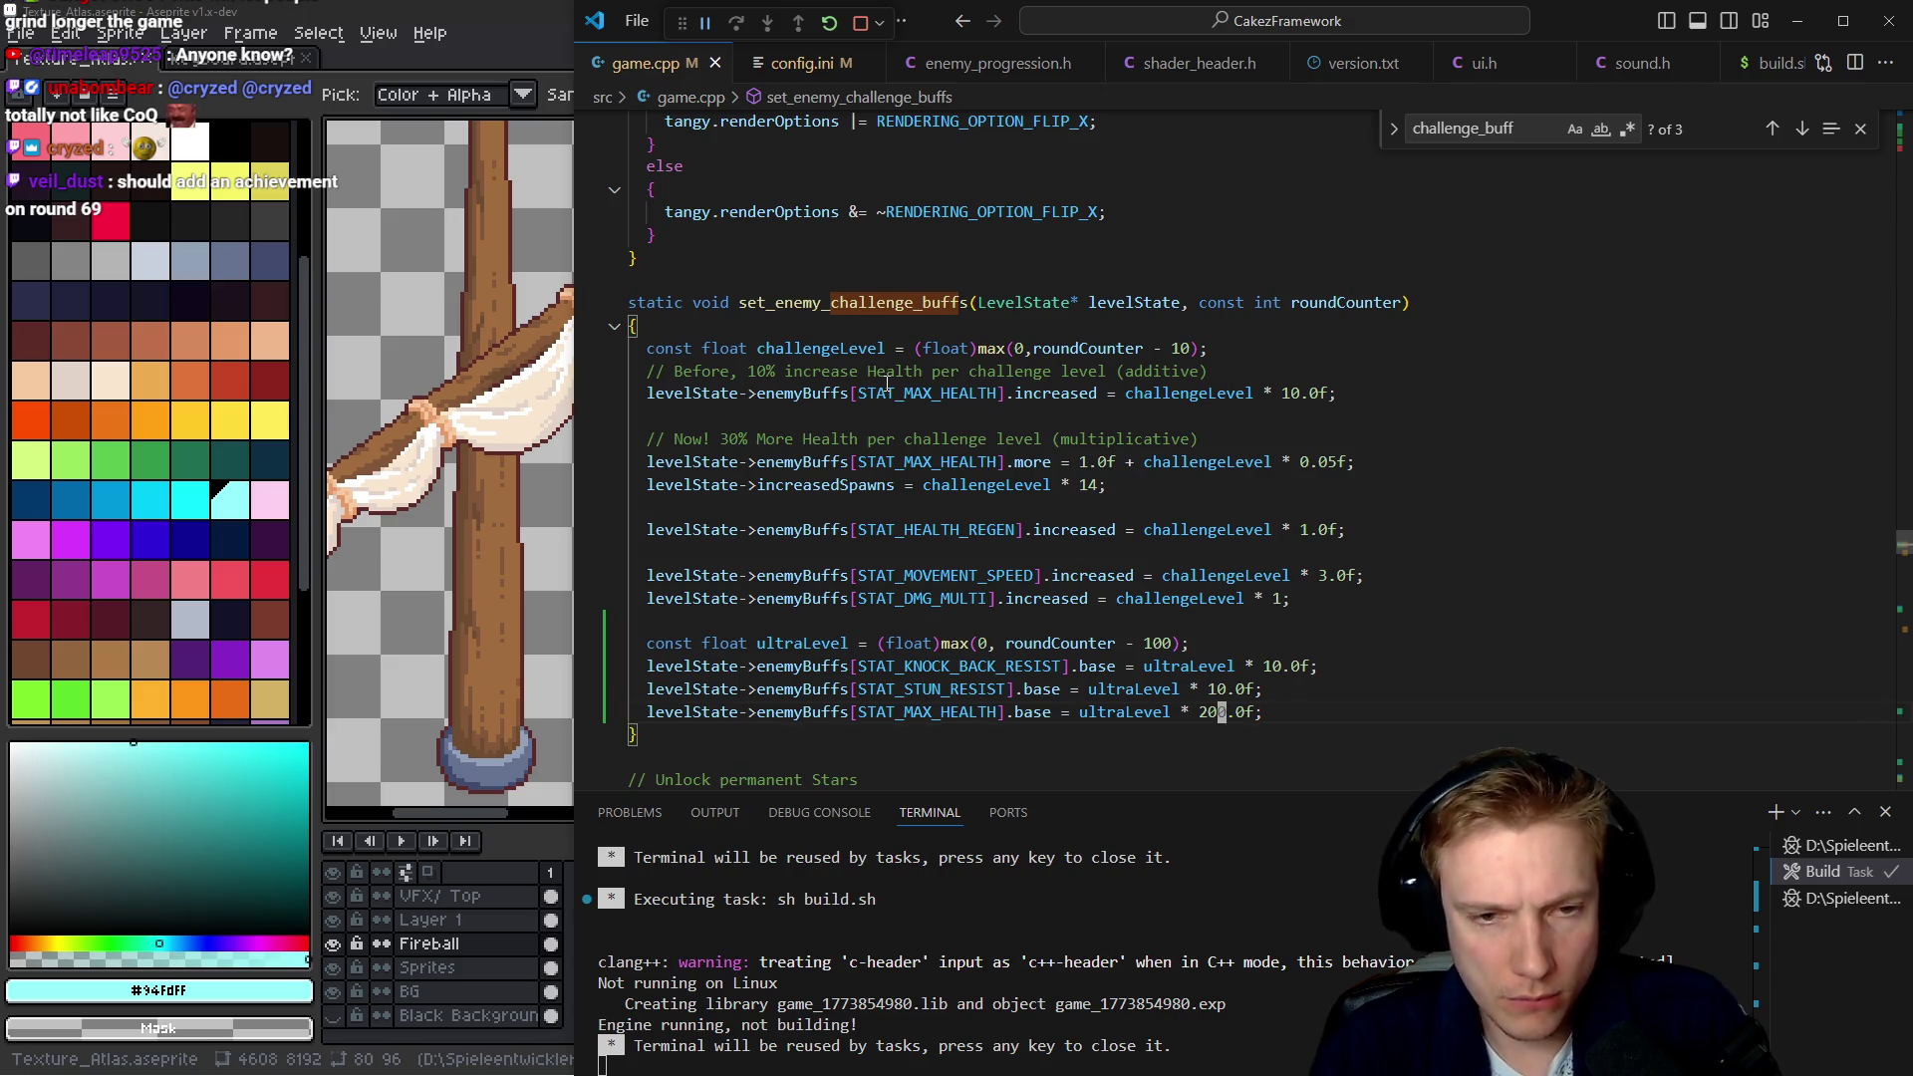
{"action": "key", "text": "ctrl+f"}
{"action": "type", "text": "_achieveme"}
{"action": "key", "text": "Return"}
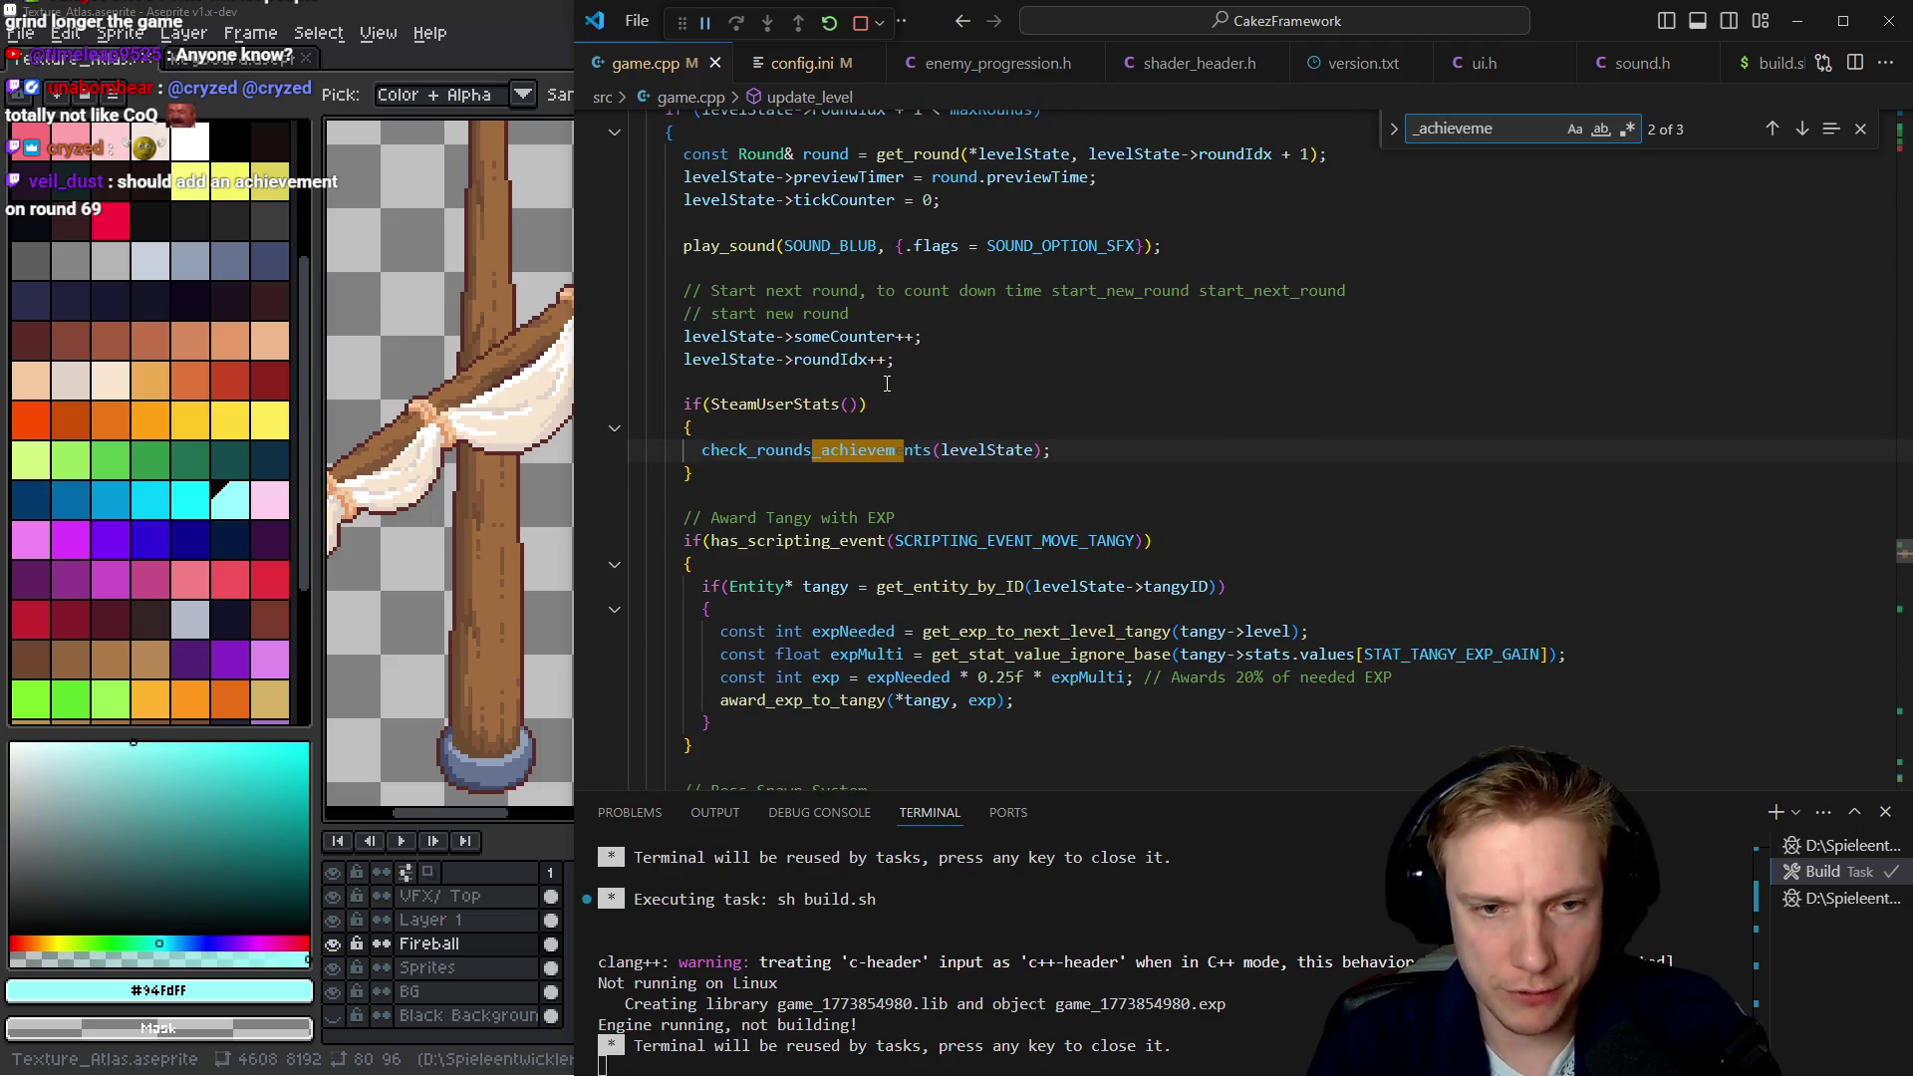
{"action": "key", "text": "Return"}
{"action": "key", "text": "Return"}
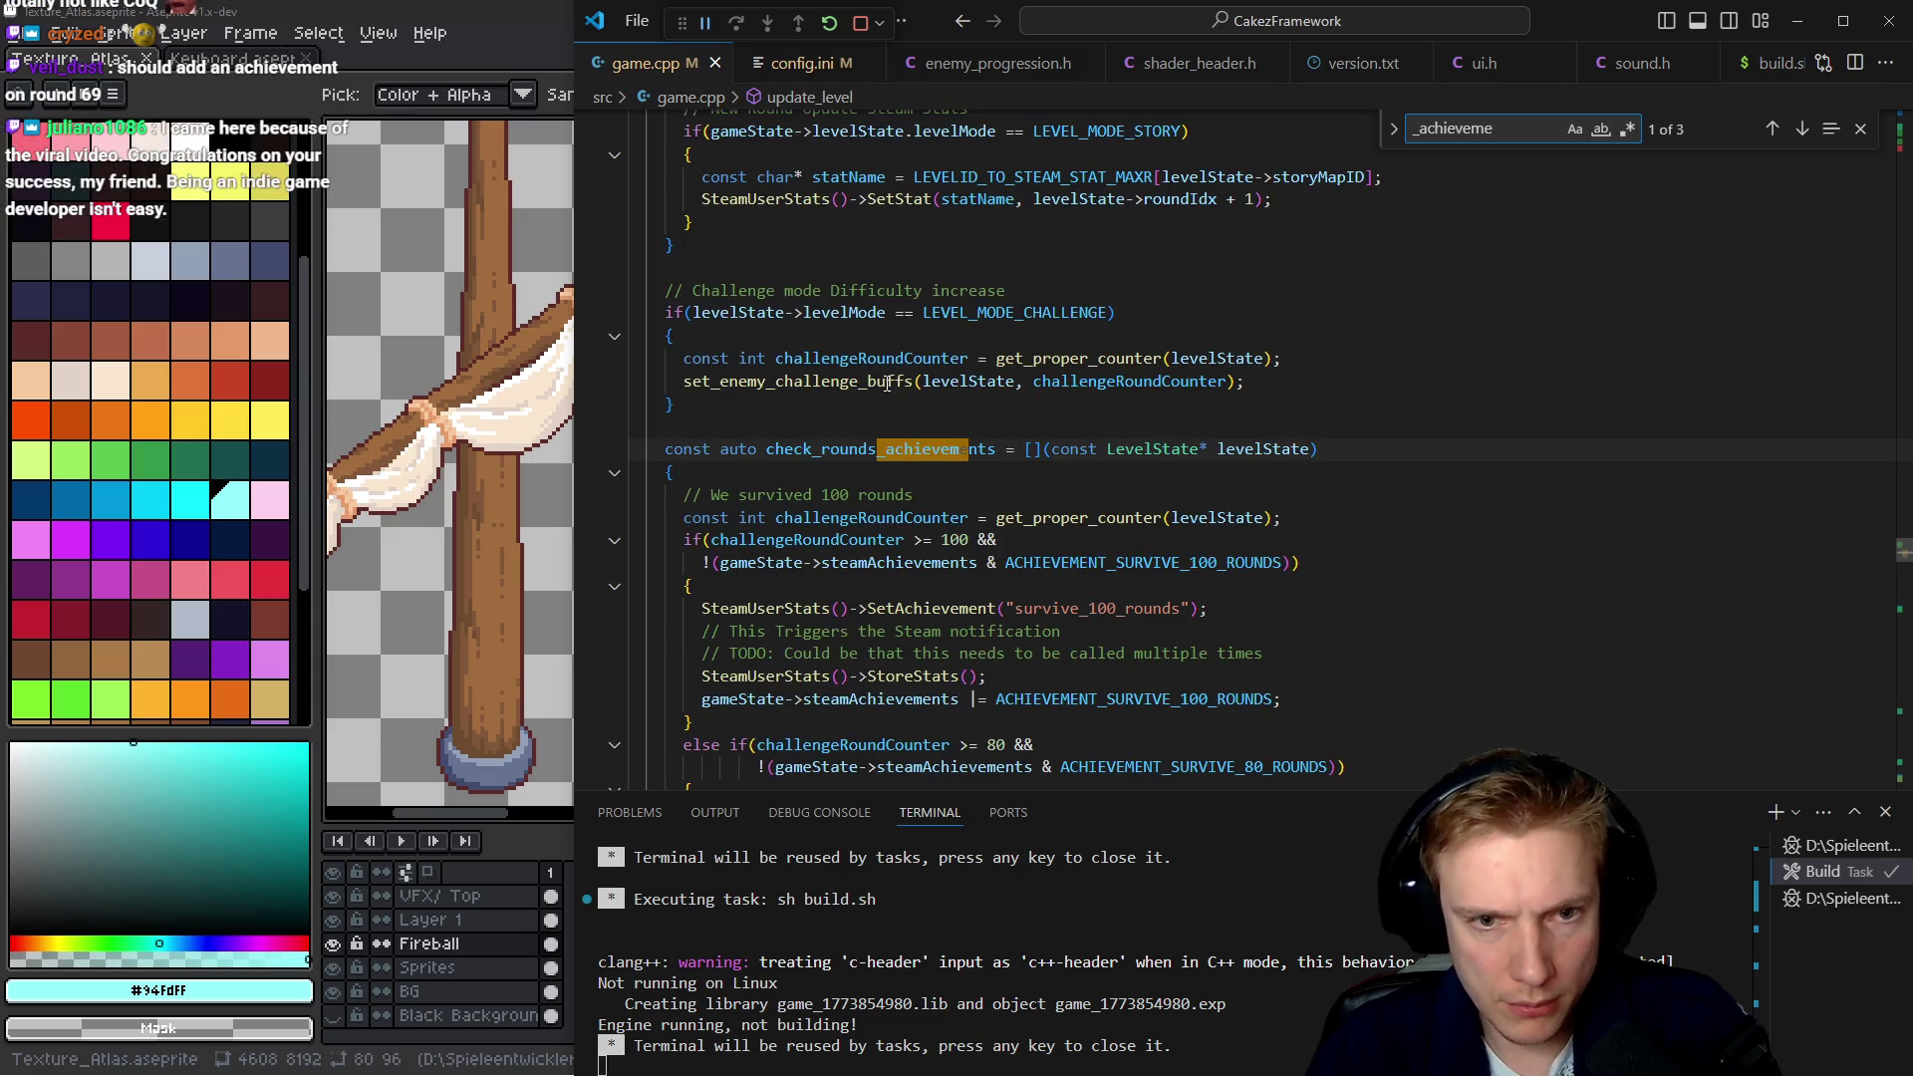
{"action": "key", "text": "Escape"}
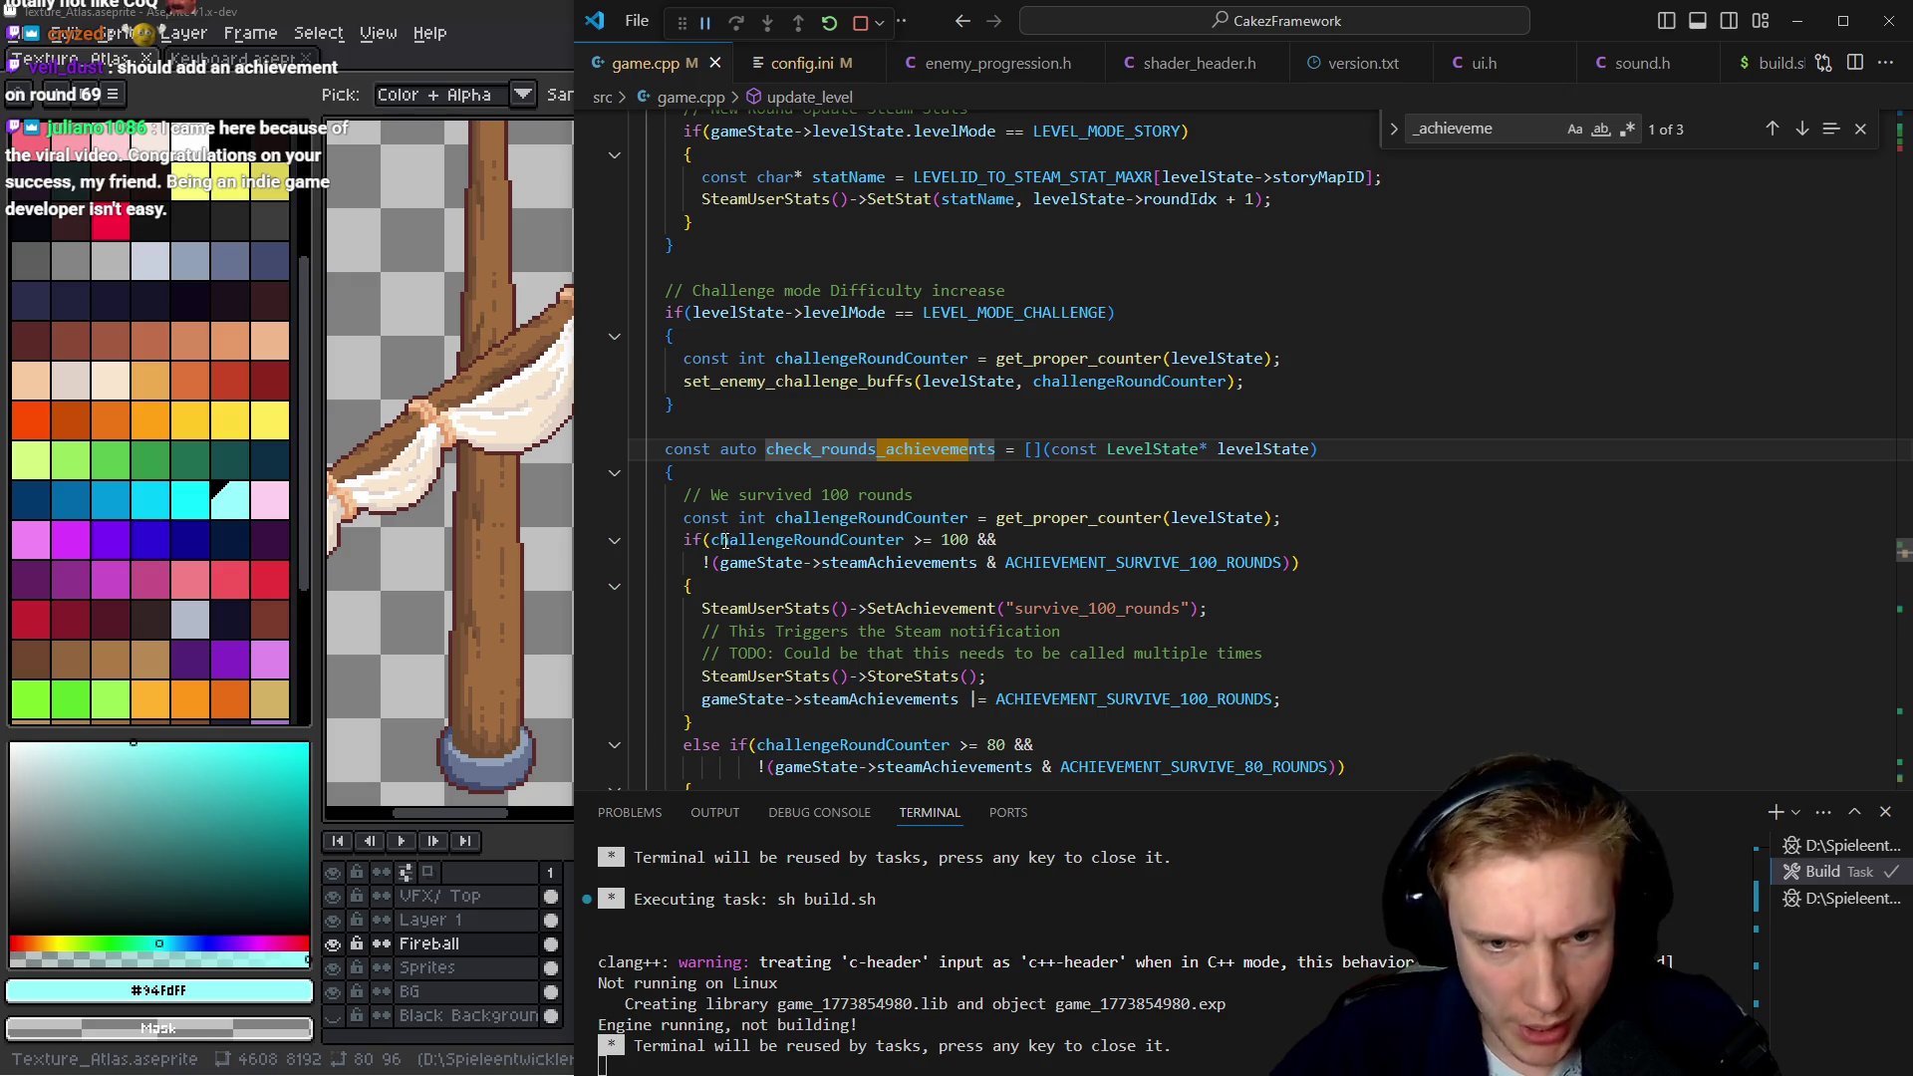
Review the 10-round achievement branch and the end of check_rounds_achievements
{"action": "mouse_move", "coordinate": [807, 540]}
{"action": "scroll", "coordinate": [978, 582], "scroll_direction": "down", "scroll_amount": 1}
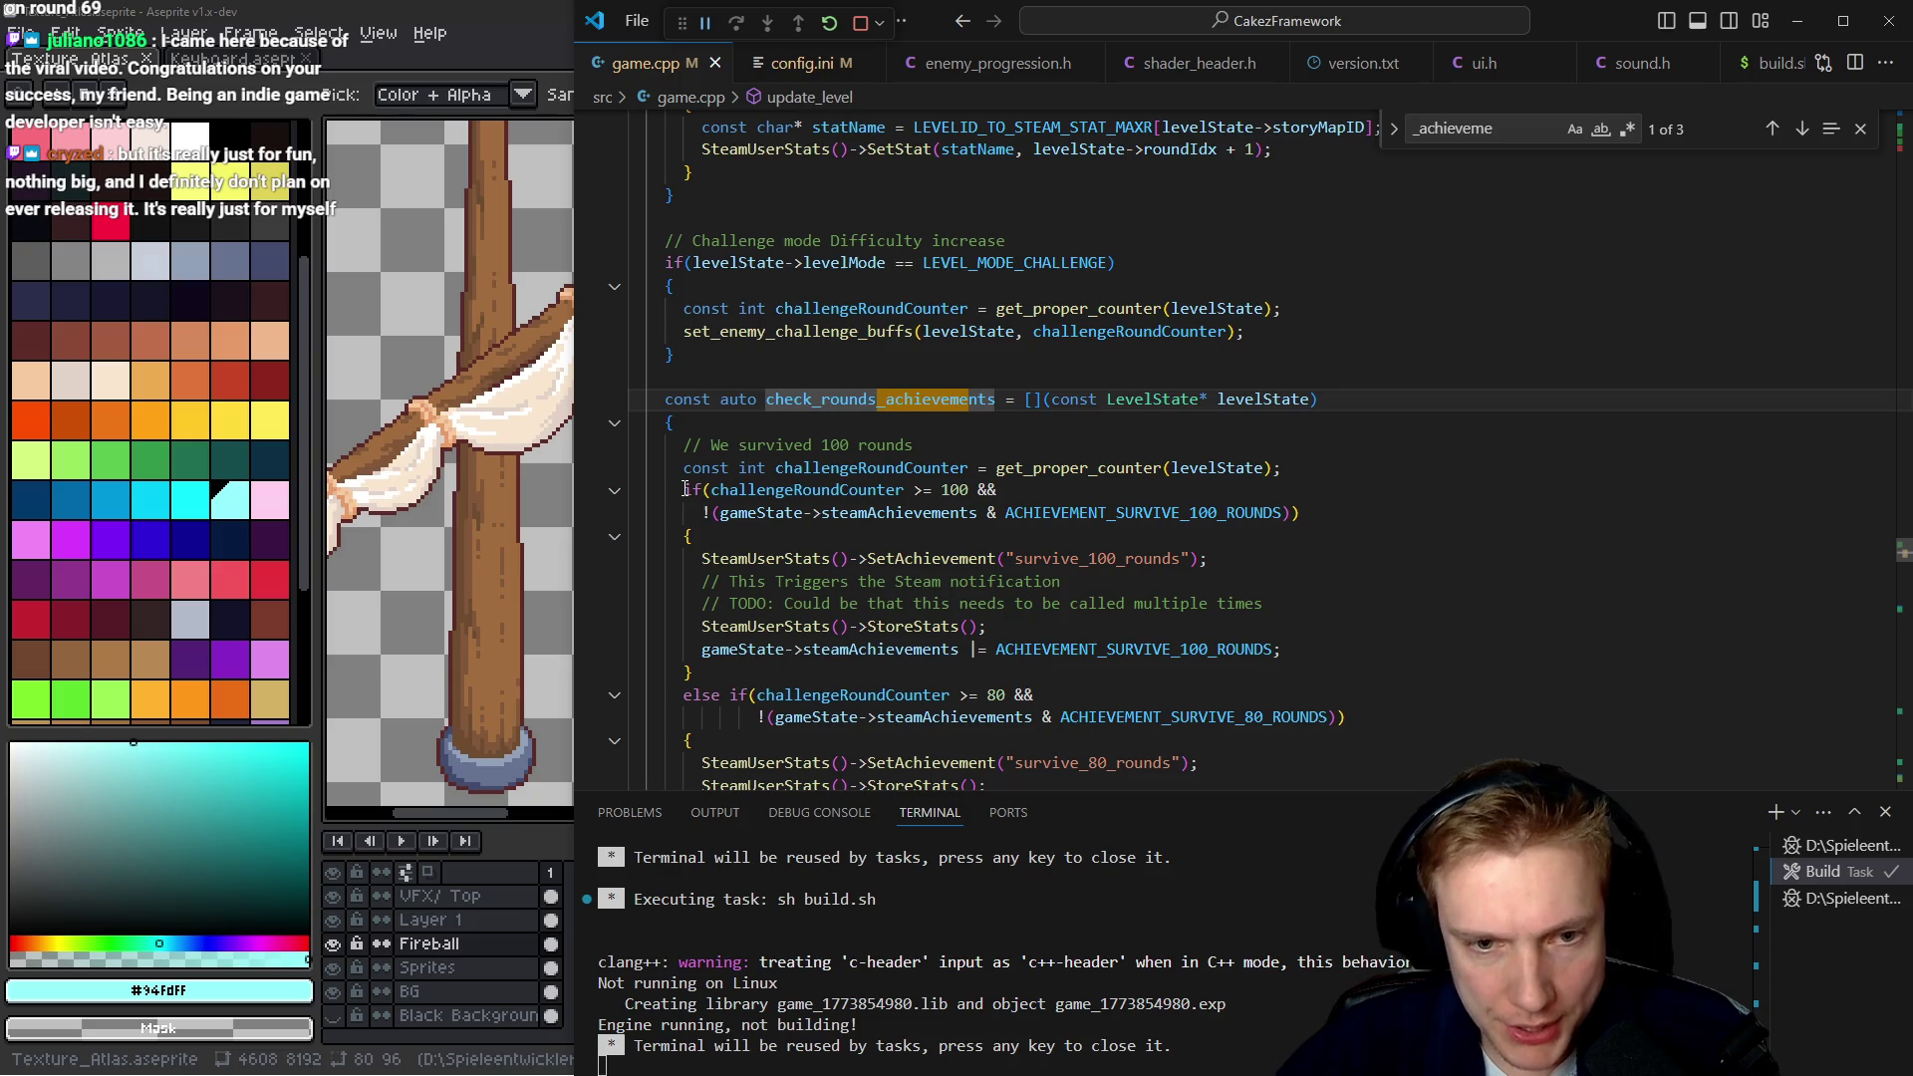
{"action": "scroll", "coordinate": [704, 492], "scroll_direction": "down", "scroll_amount": 2}
{"action": "scroll", "coordinate": [702, 488], "scroll_direction": "down", "scroll_amount": 2}
{"action": "scroll", "coordinate": [700, 483], "scroll_direction": "down", "scroll_amount": 3}
{"action": "scroll", "coordinate": [698, 479], "scroll_direction": "down", "scroll_amount": 2}
{"action": "scroll", "coordinate": [697, 479], "scroll_direction": "down", "scroll_amount": 2}
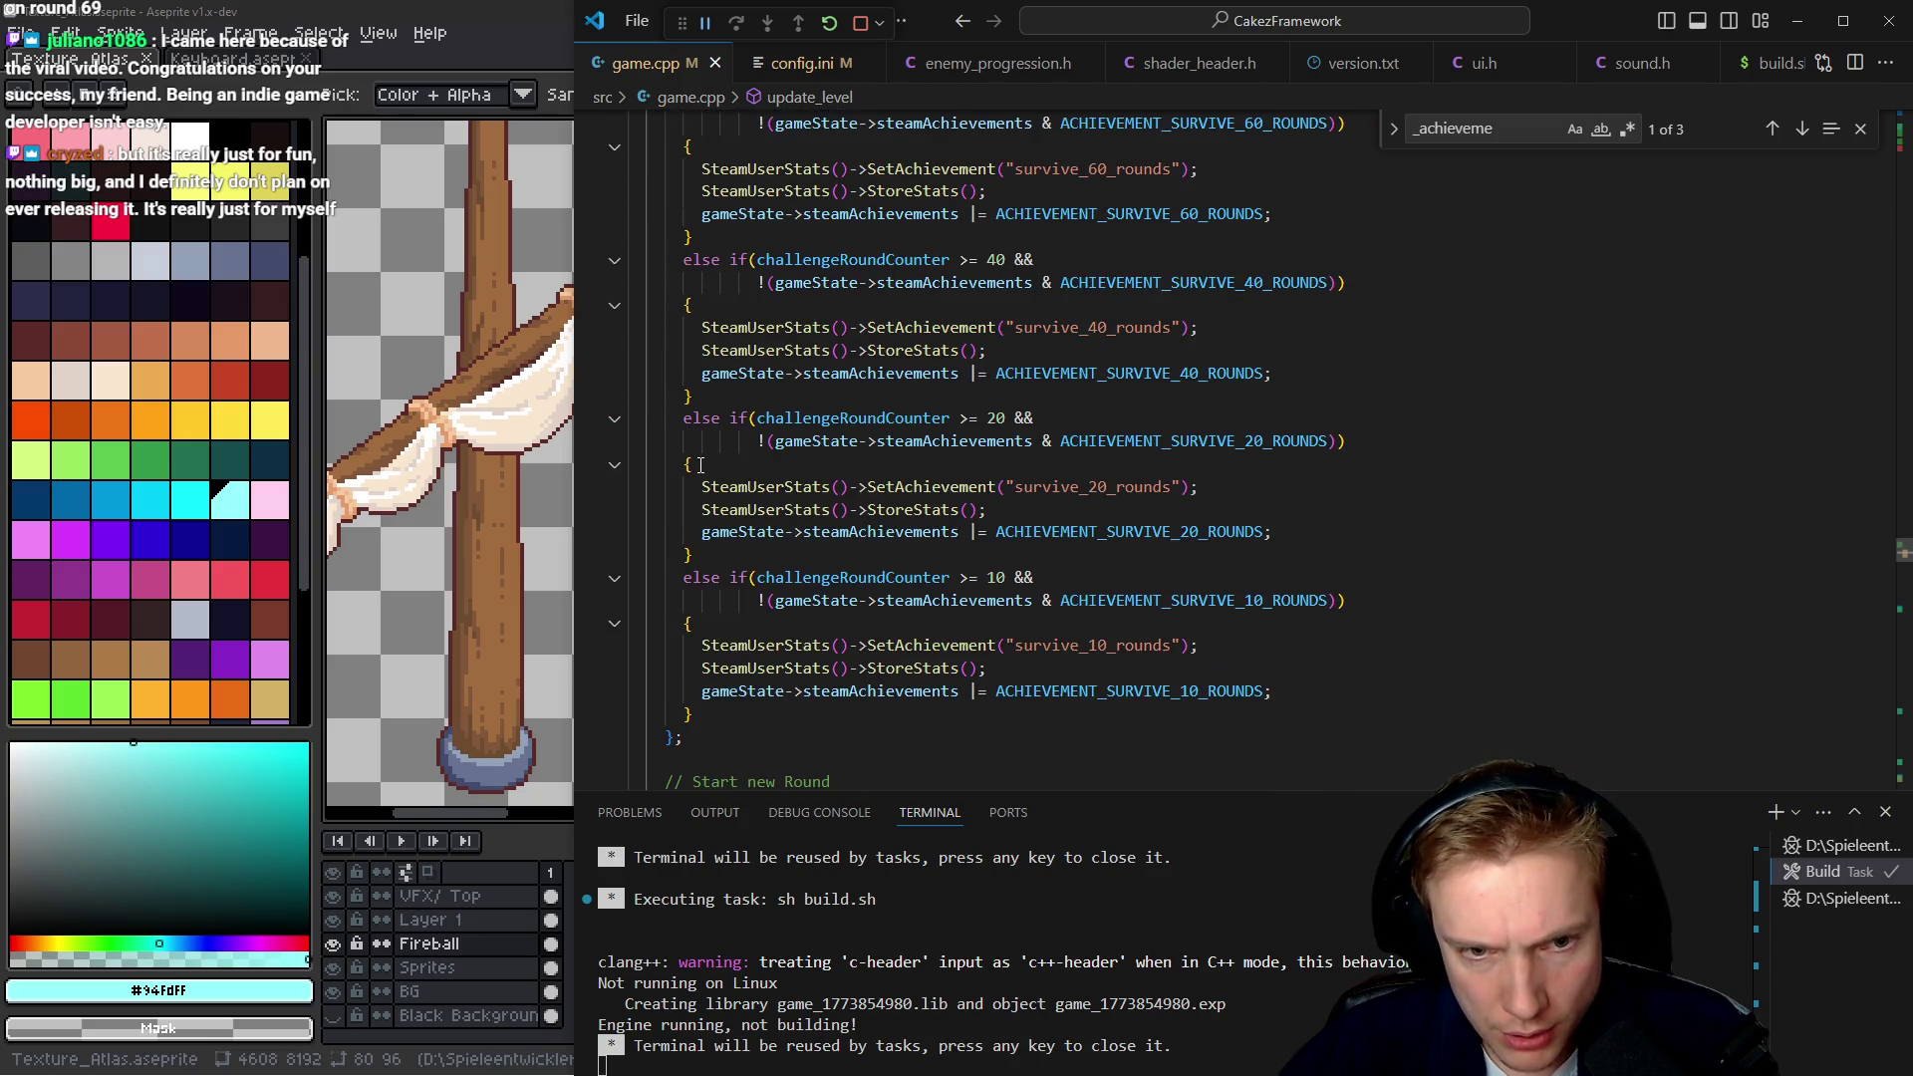
{"action": "left_click_drag", "start_coordinate": [676, 576], "coordinate": [749, 624]}
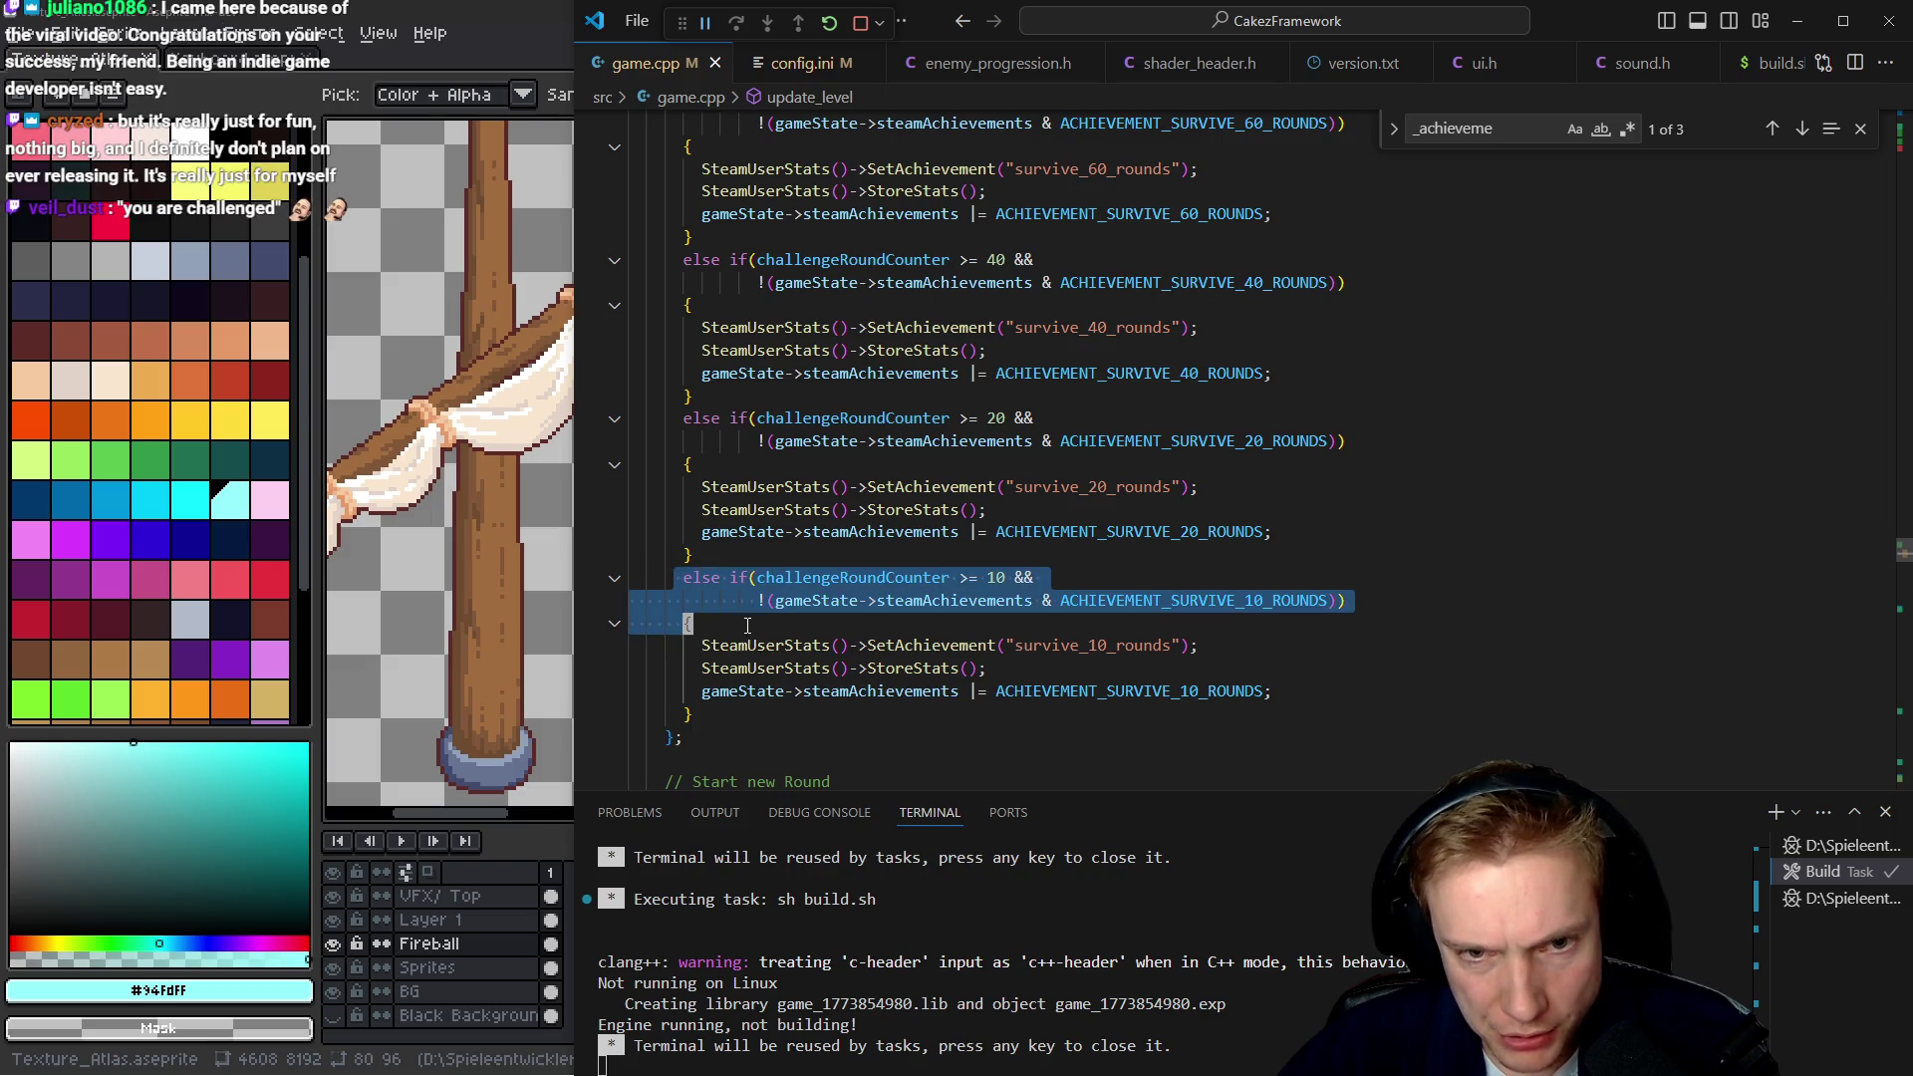
{"action": "left_click", "coordinate": [745, 623]}
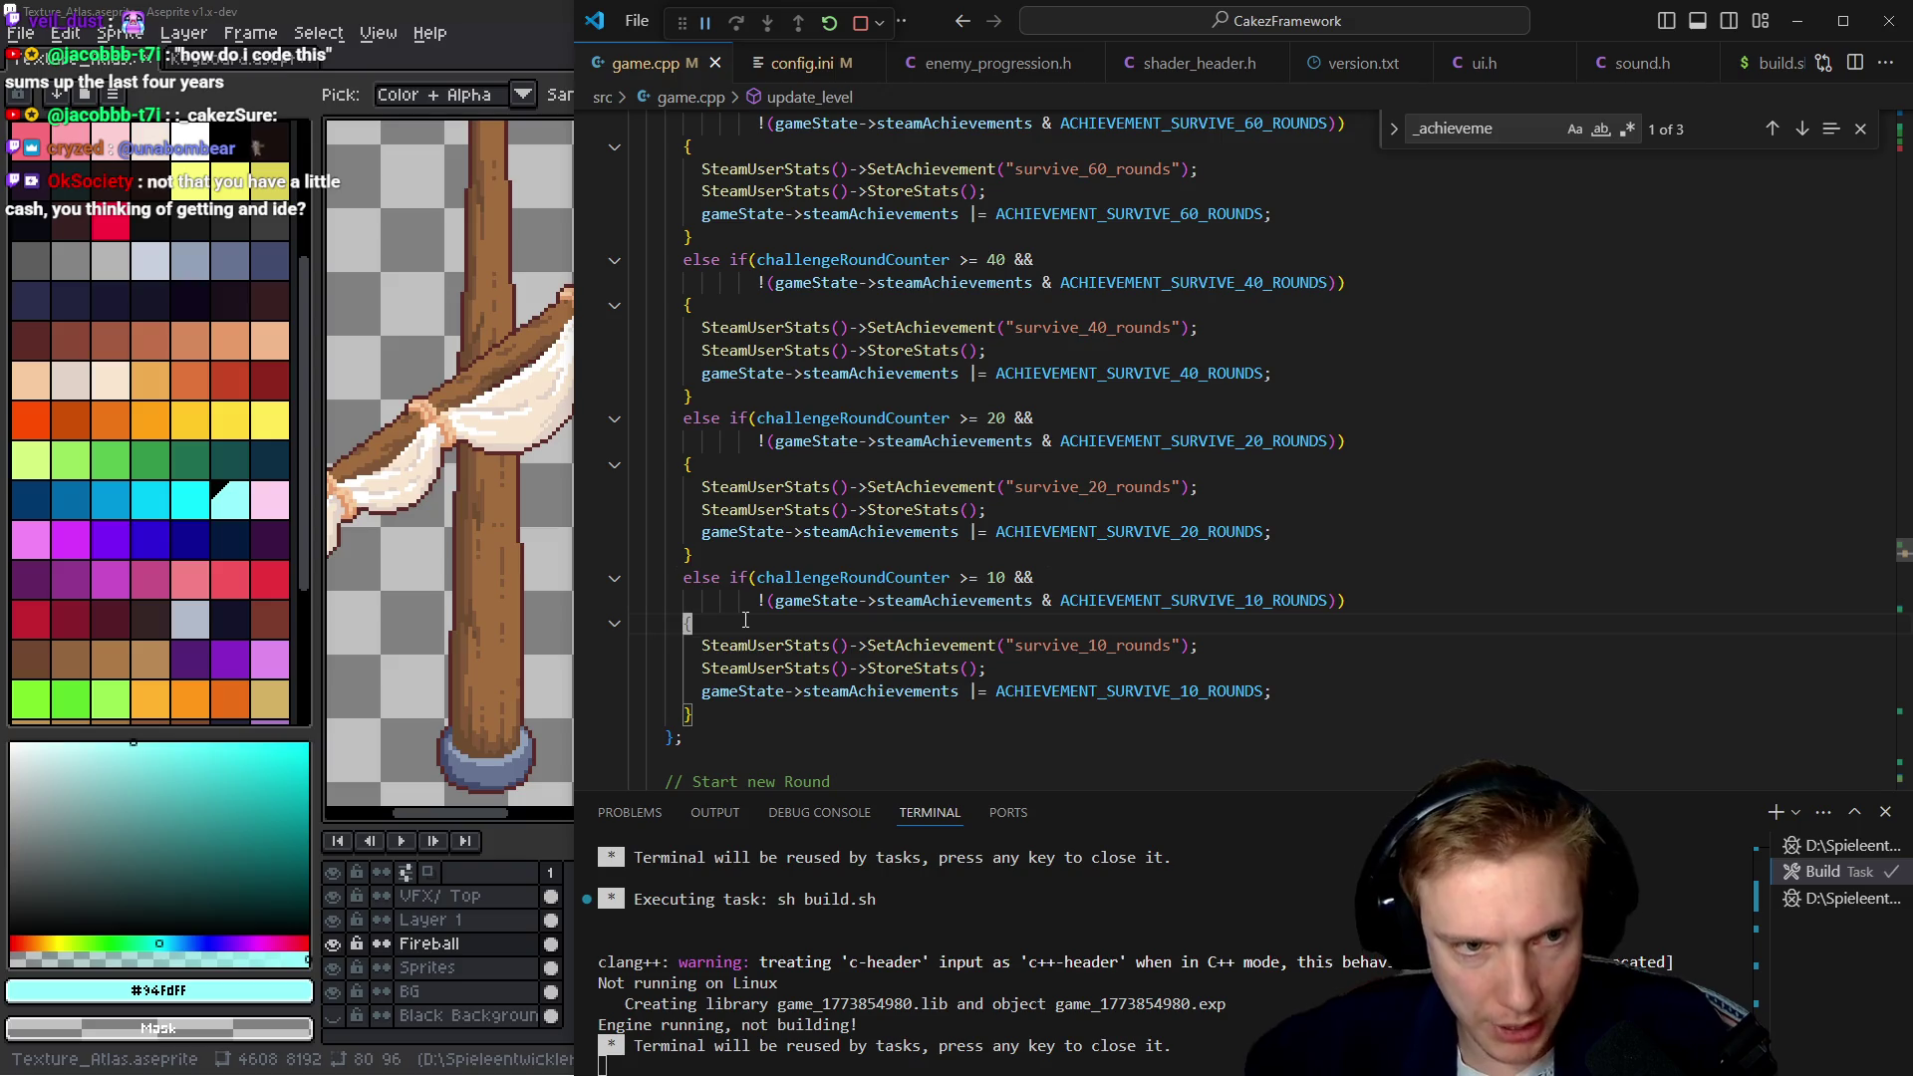
{"action": "scroll", "coordinate": [909, 595], "scroll_direction": "down", "scroll_amount": 3}
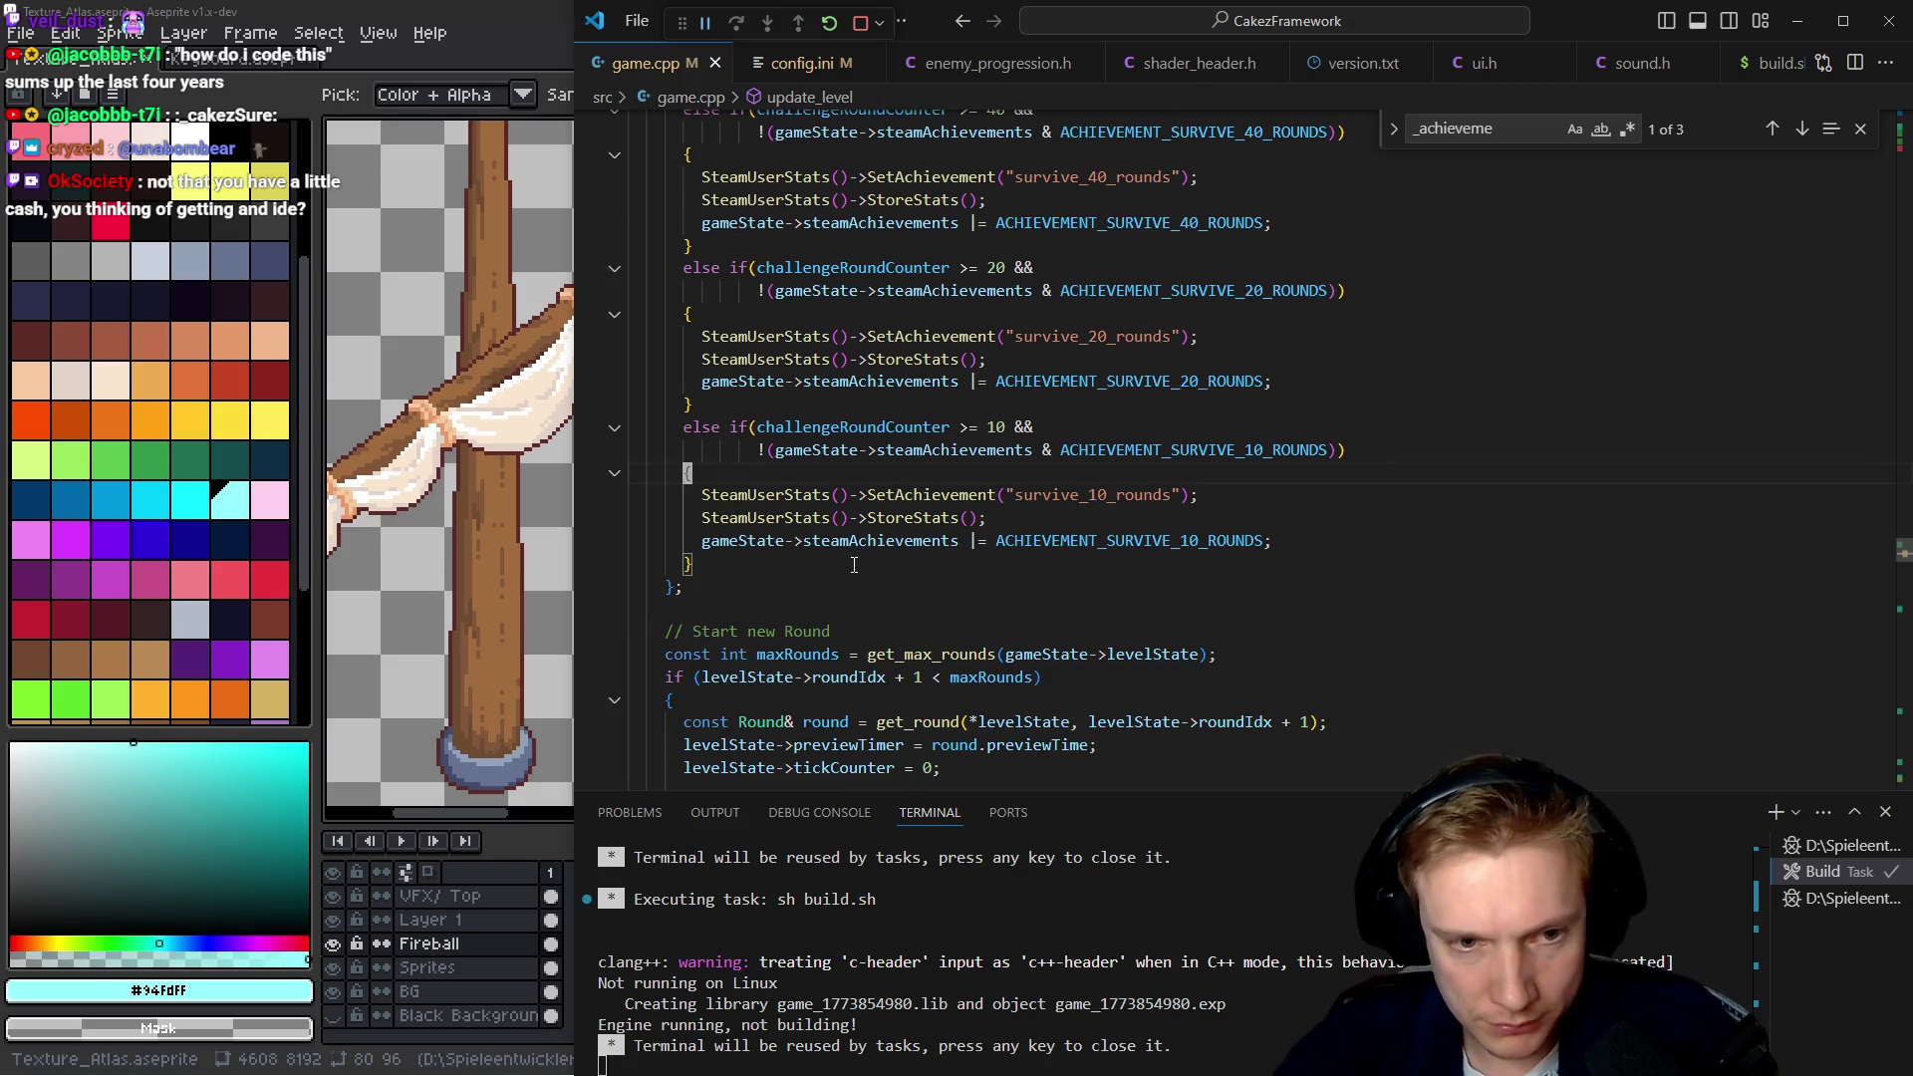
{"action": "left_click", "coordinate": [671, 594]}
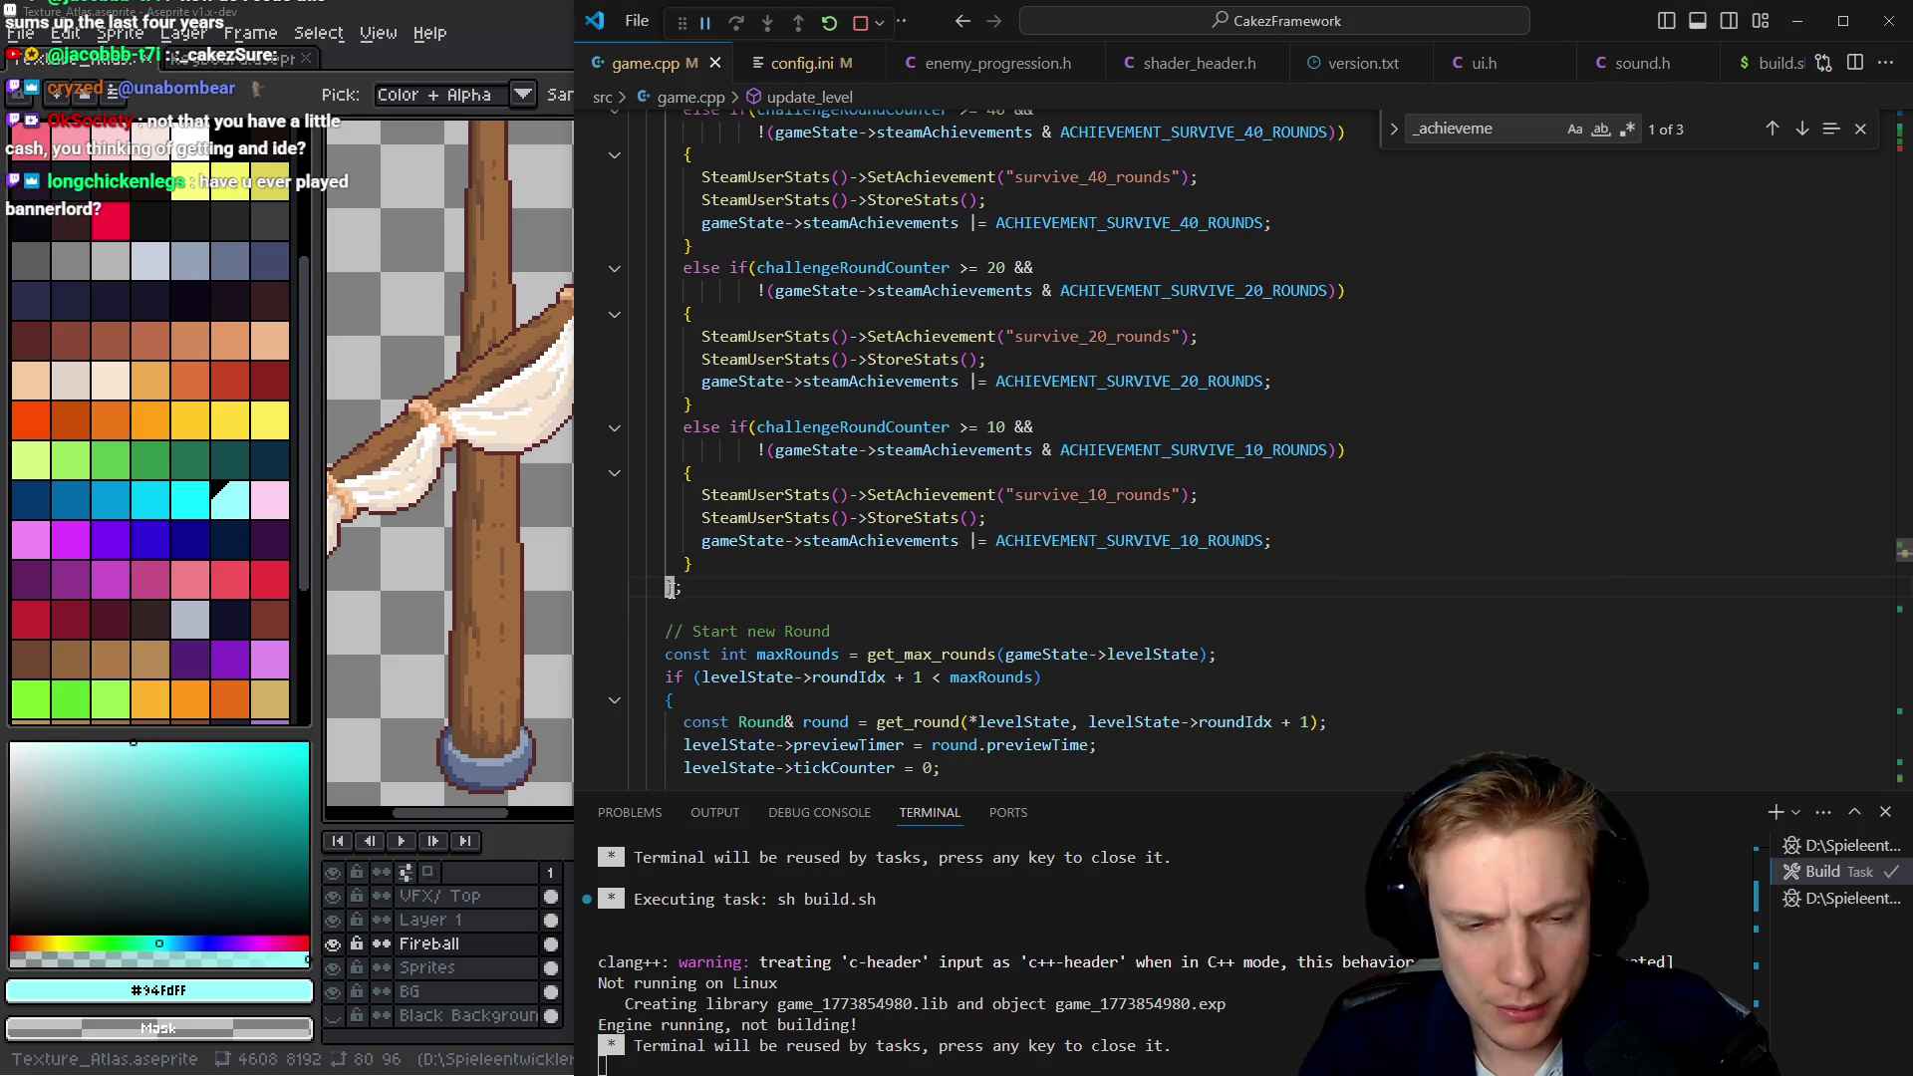
{"action": "scroll", "coordinate": [671, 590], "scroll_direction": "down", "scroll_amount": 15}
{"action": "scroll", "coordinate": [671, 590], "scroll_direction": "down", "scroll_amount": 5}
{"action": "scroll", "coordinate": [670, 589], "scroll_direction": "down", "scroll_amount": 10}
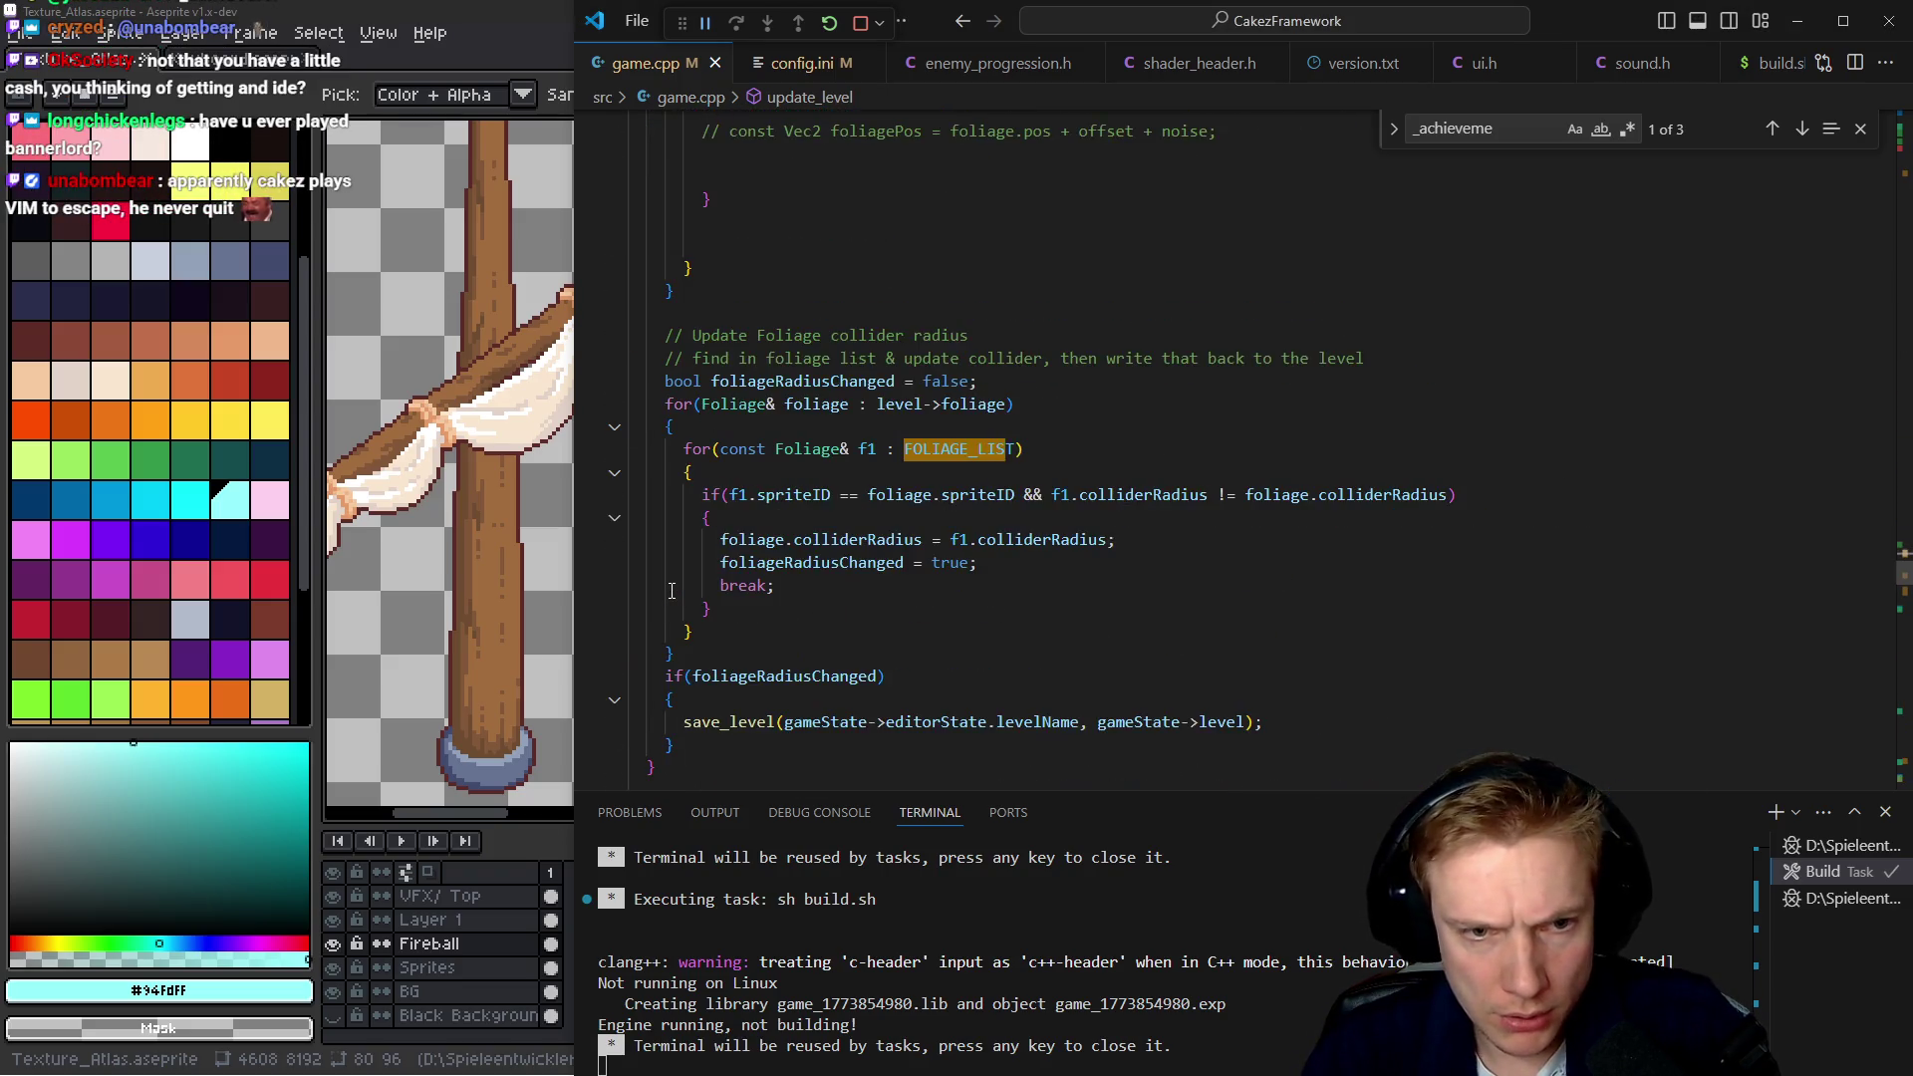
Go to the FOLIAGE_LIST definition, select the SPRITE_FOLIAGE_TREE_SW_02 entry, then switch to the browser
{"action": "key", "text": "F12"}
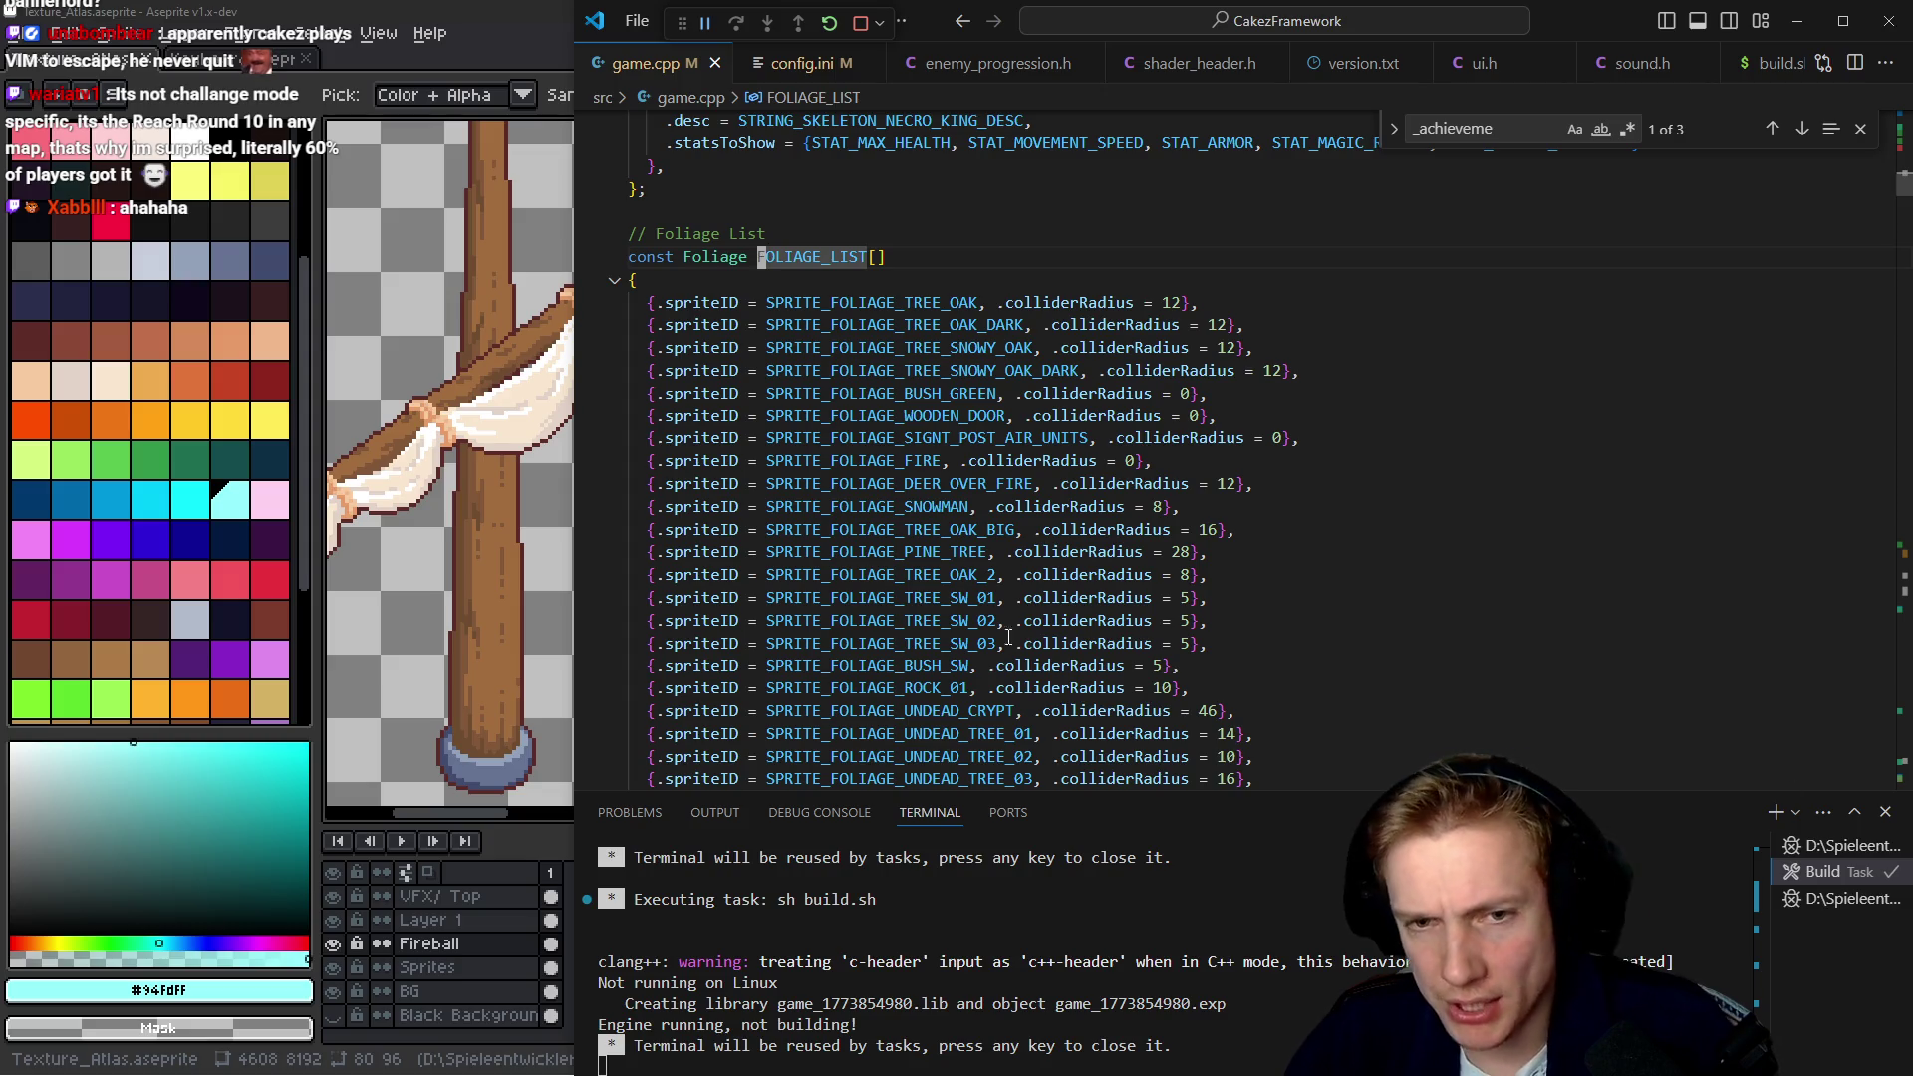
{"action": "left_click", "coordinate": [980, 618]}
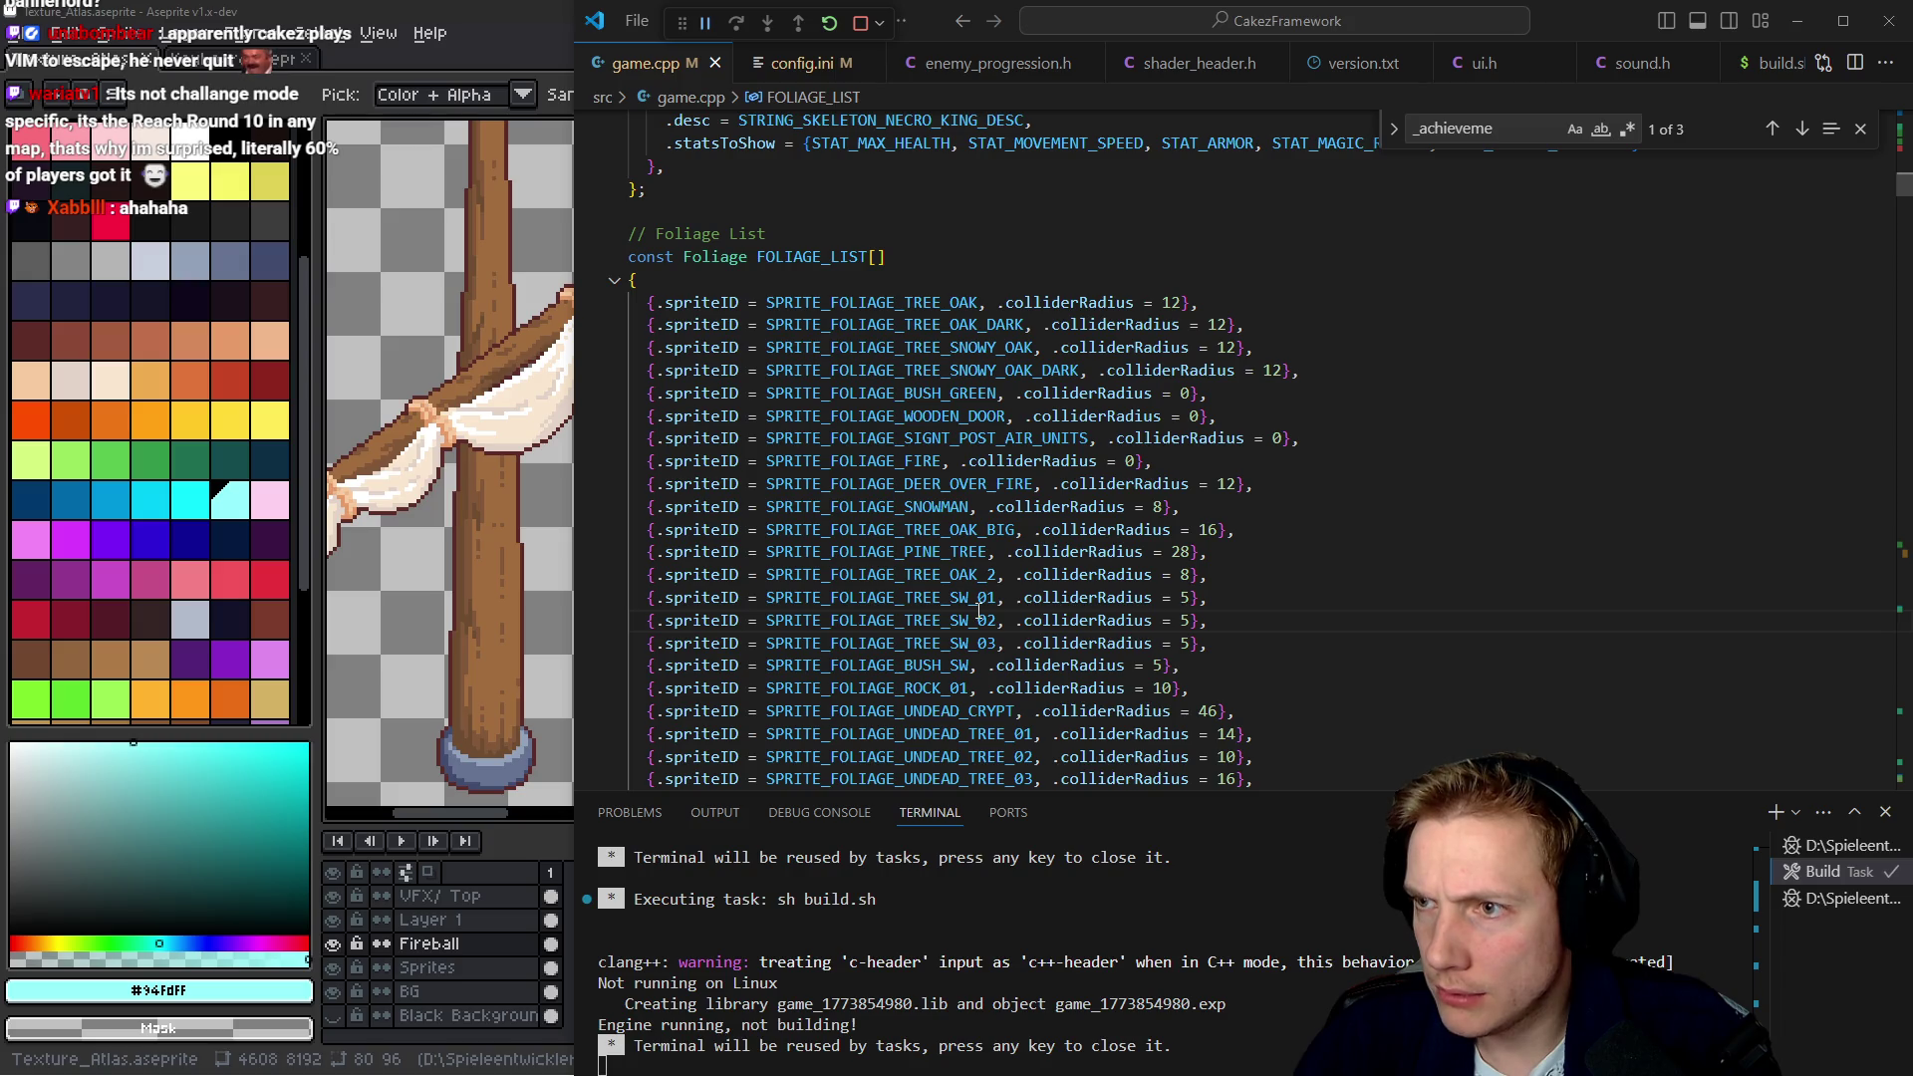
{"action": "key", "text": "alt+Tab"}
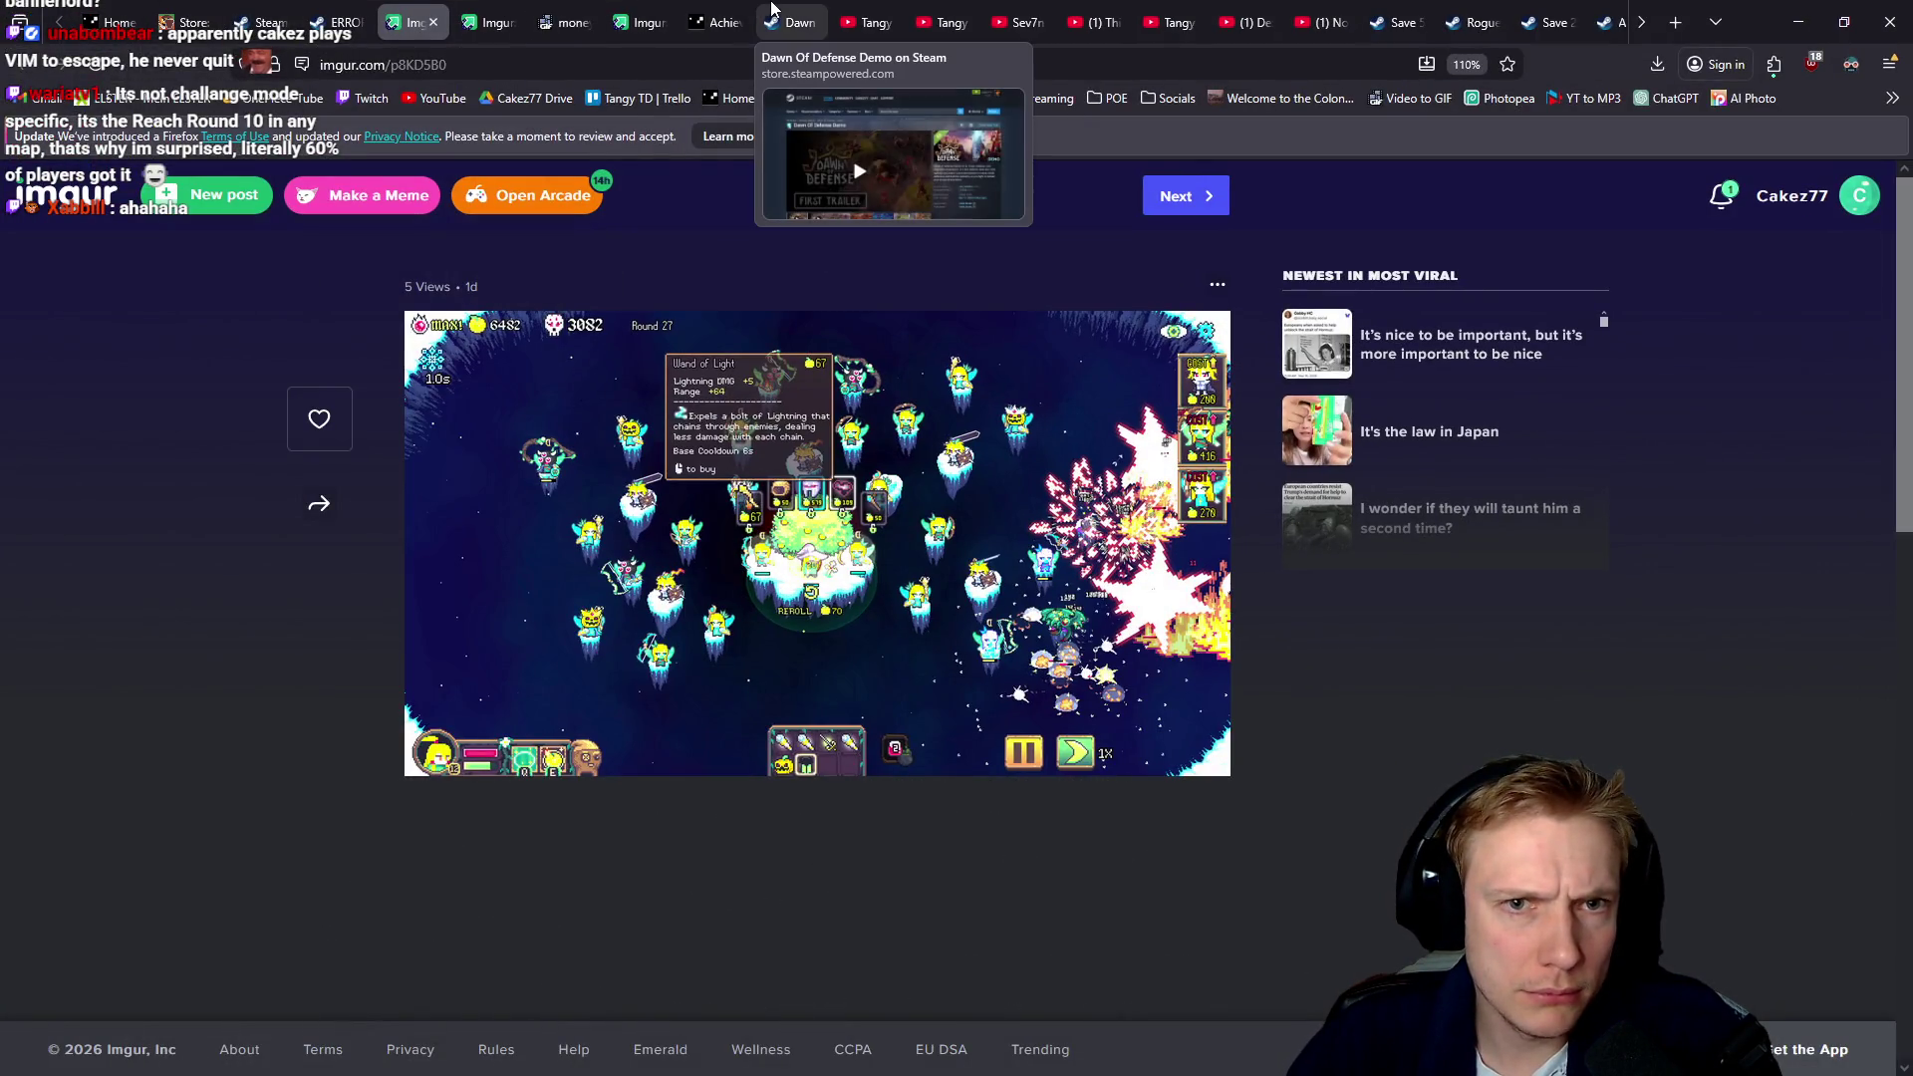
Open the Steamworks Achievements tab and select the survive_10_rounds API name in the table
{"action": "left_click", "coordinate": [732, 21]}
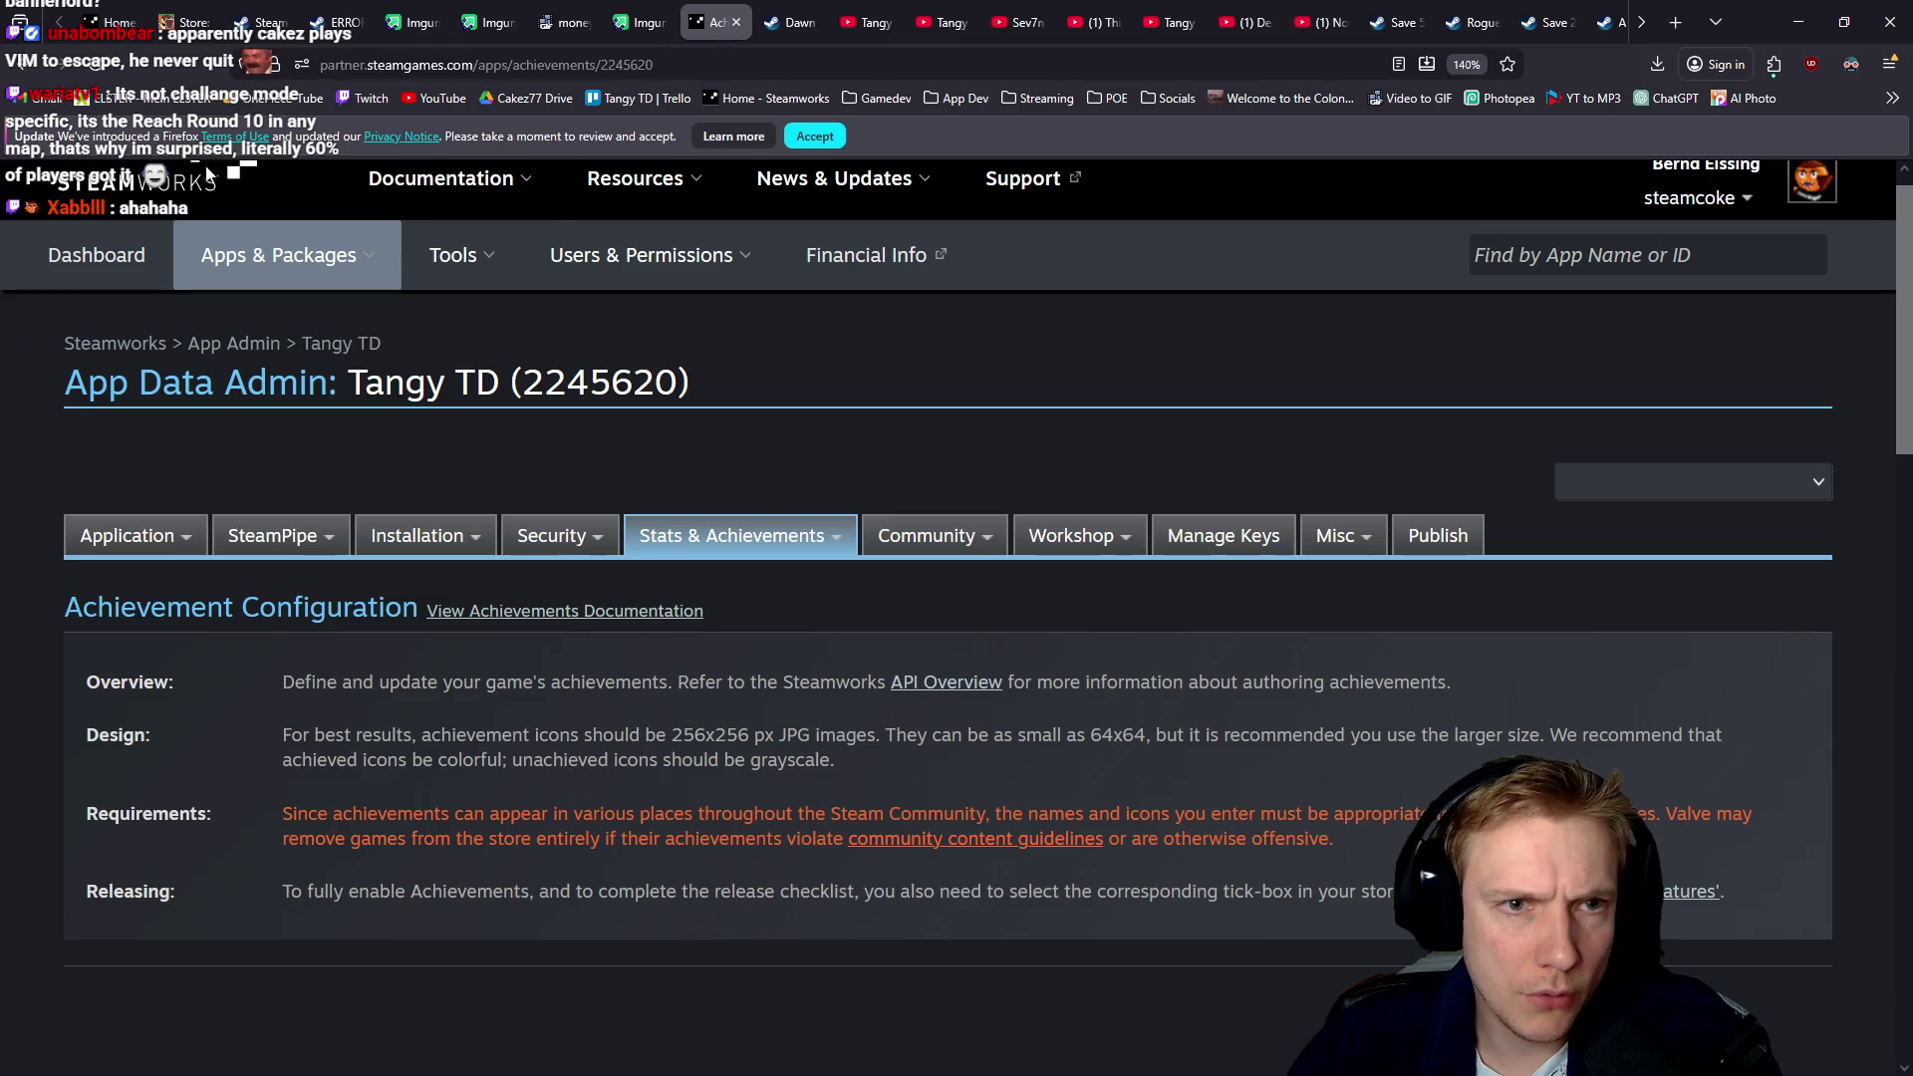
{"action": "left_click", "coordinate": [756, 324]}
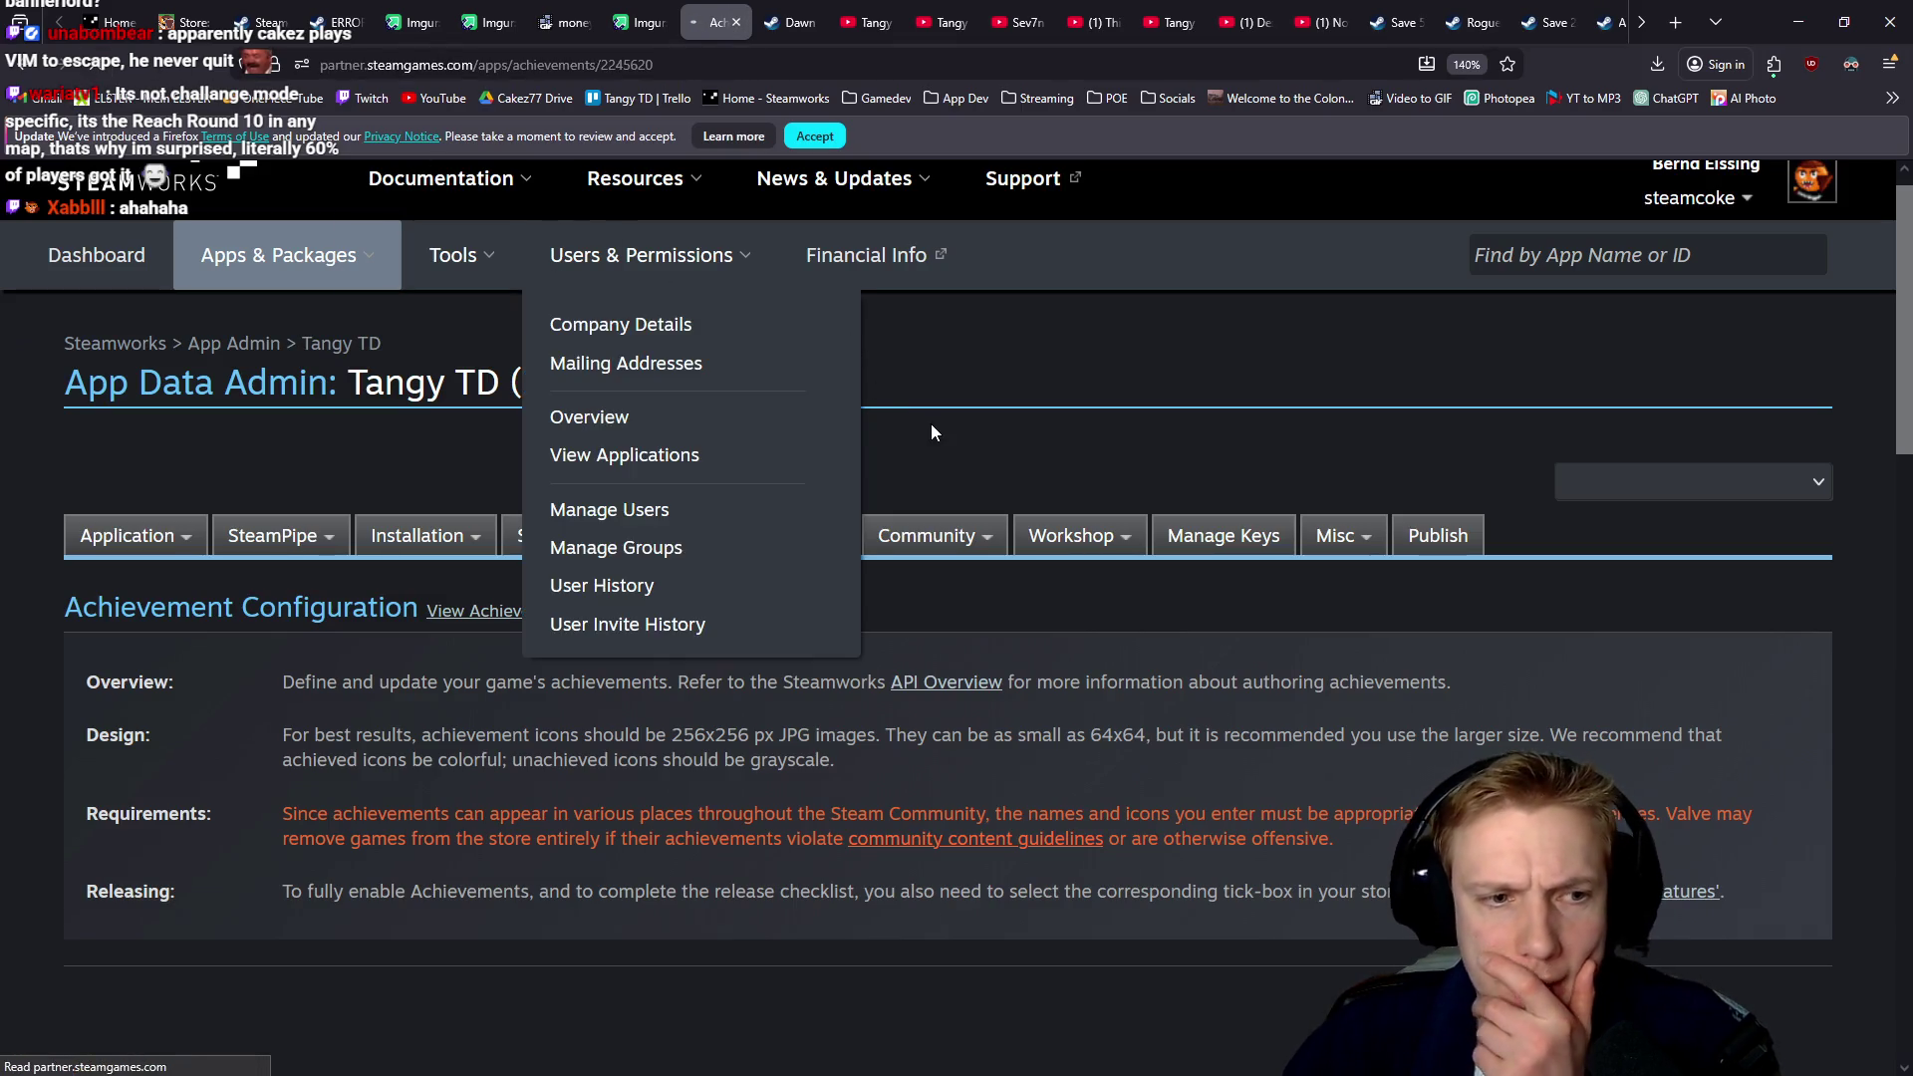
{"action": "scroll", "coordinate": [858, 379], "scroll_direction": "down", "scroll_amount": 7}
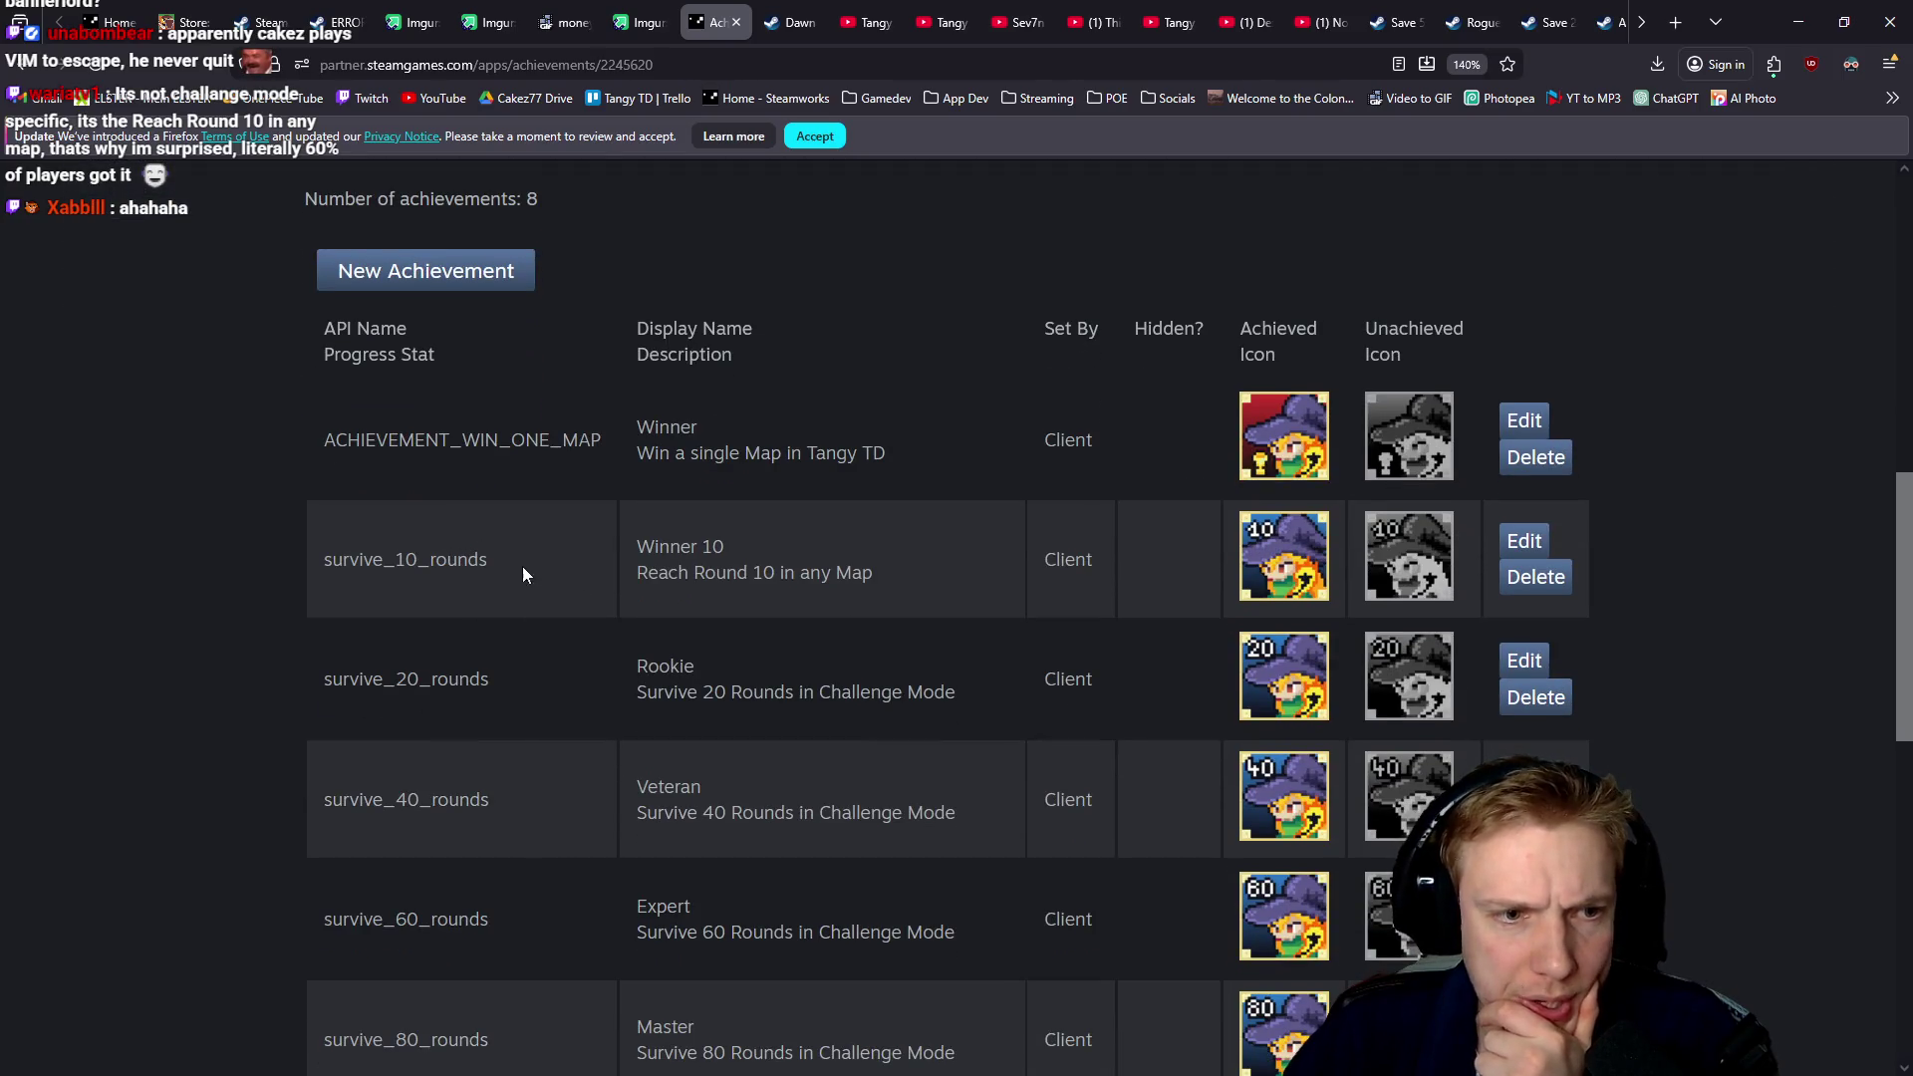
{"action": "left_click_drag", "start_coordinate": [506, 562], "coordinate": [260, 555]}
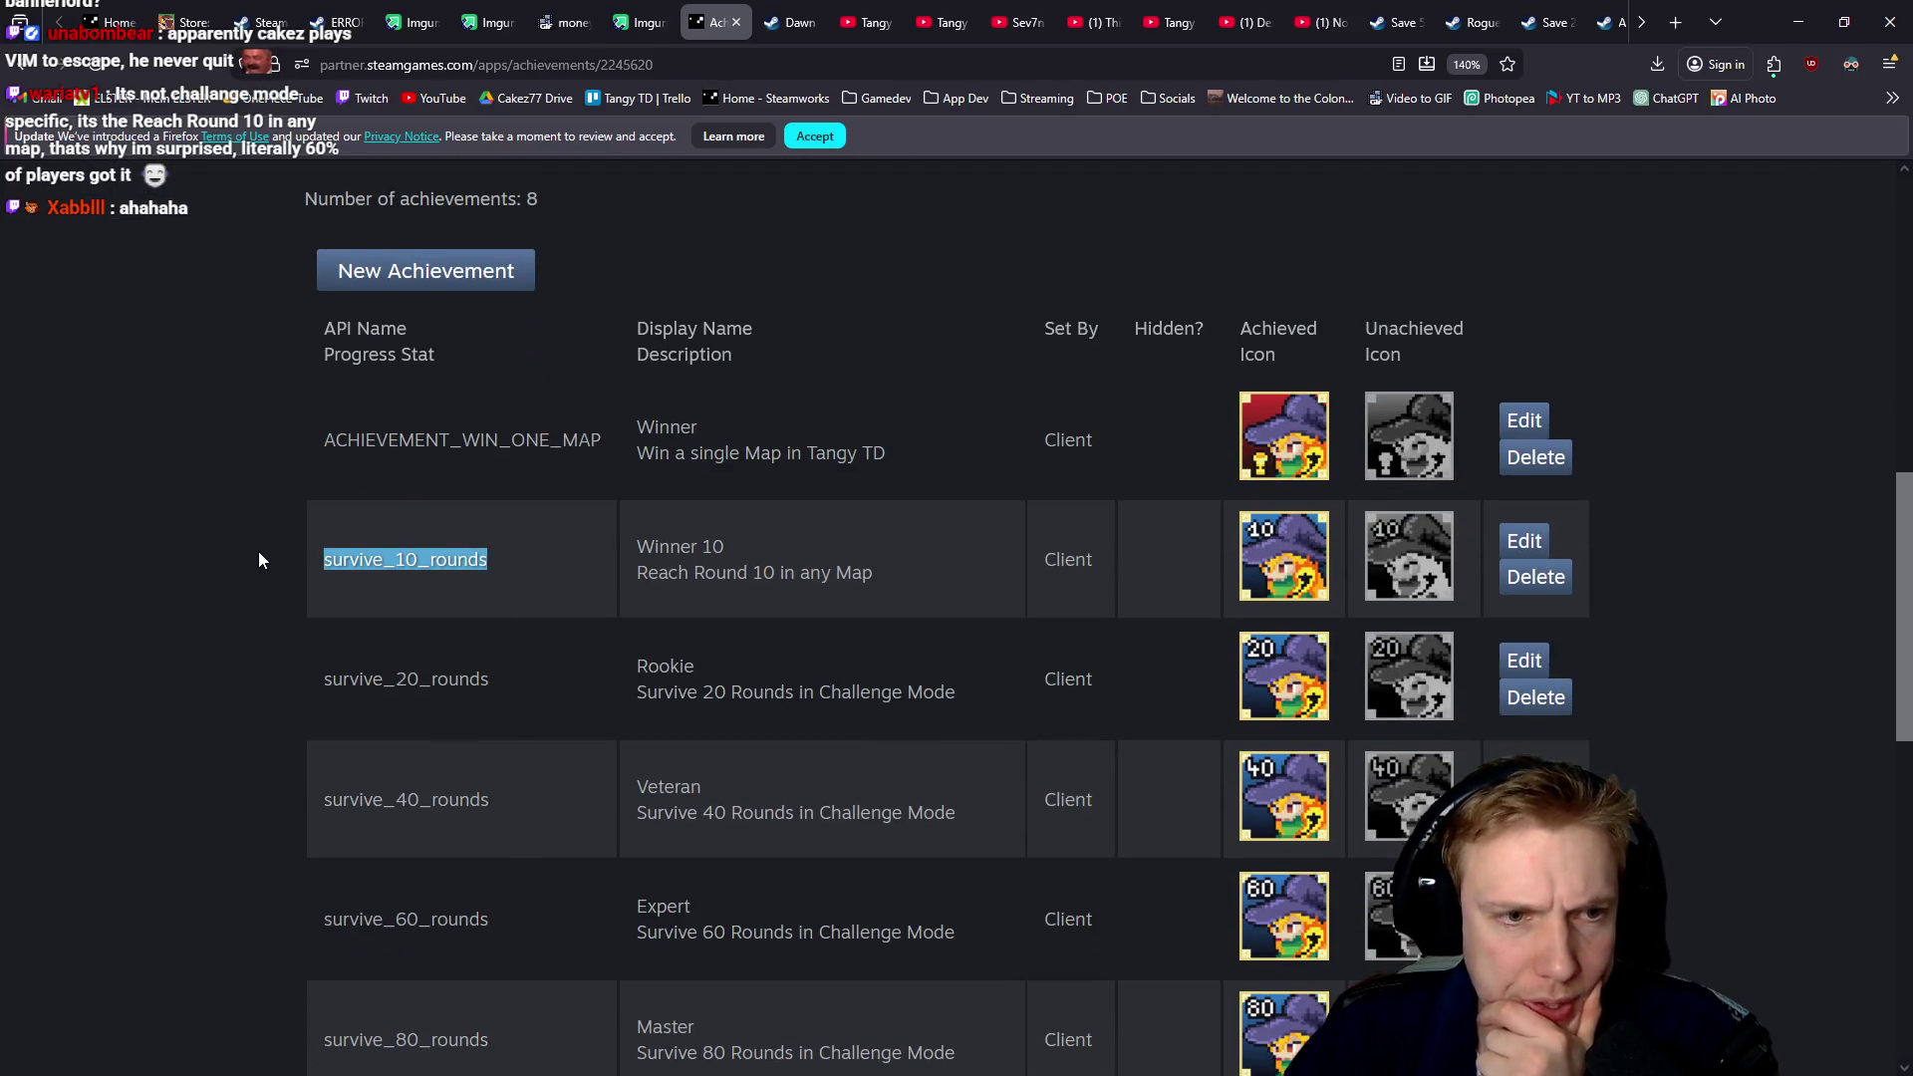
{"action": "left_click", "coordinate": [515, 575]}
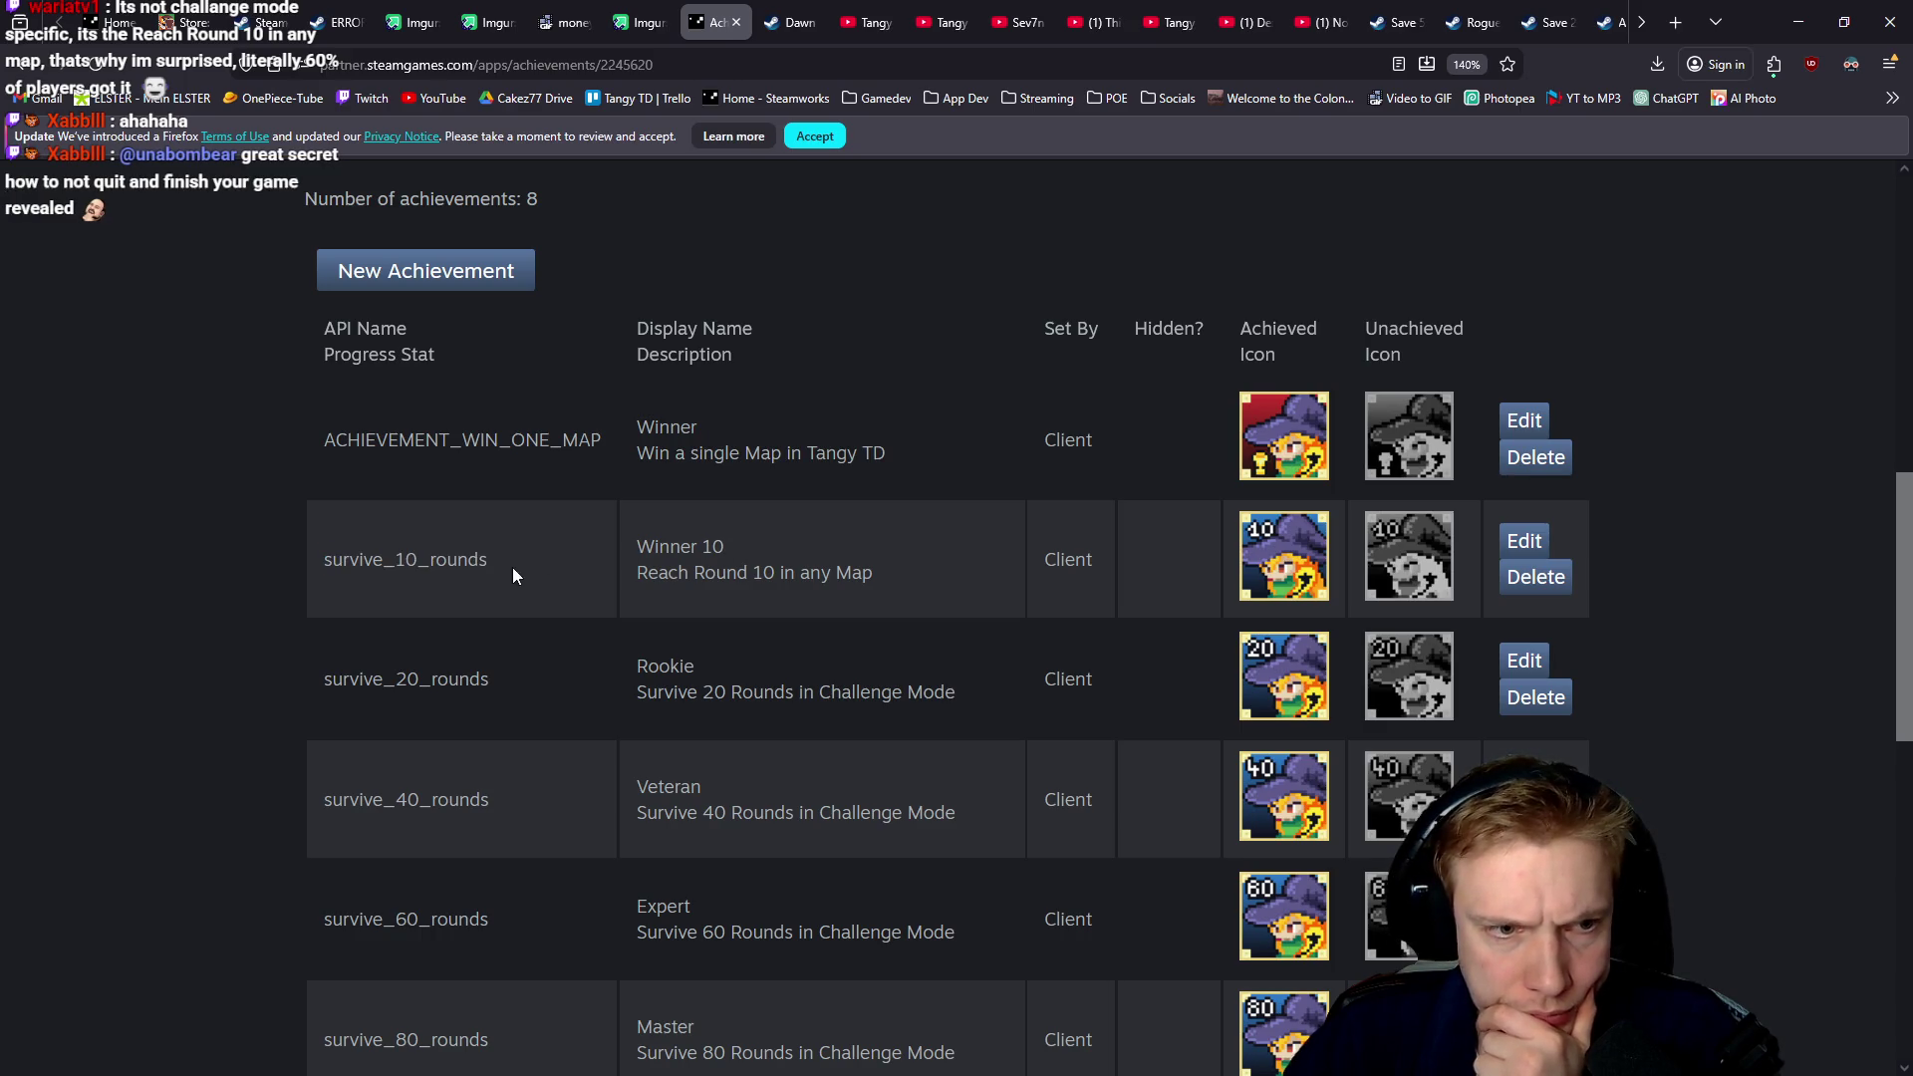
{"action": "left_click_drag", "start_coordinate": [491, 564], "coordinate": [317, 558]}
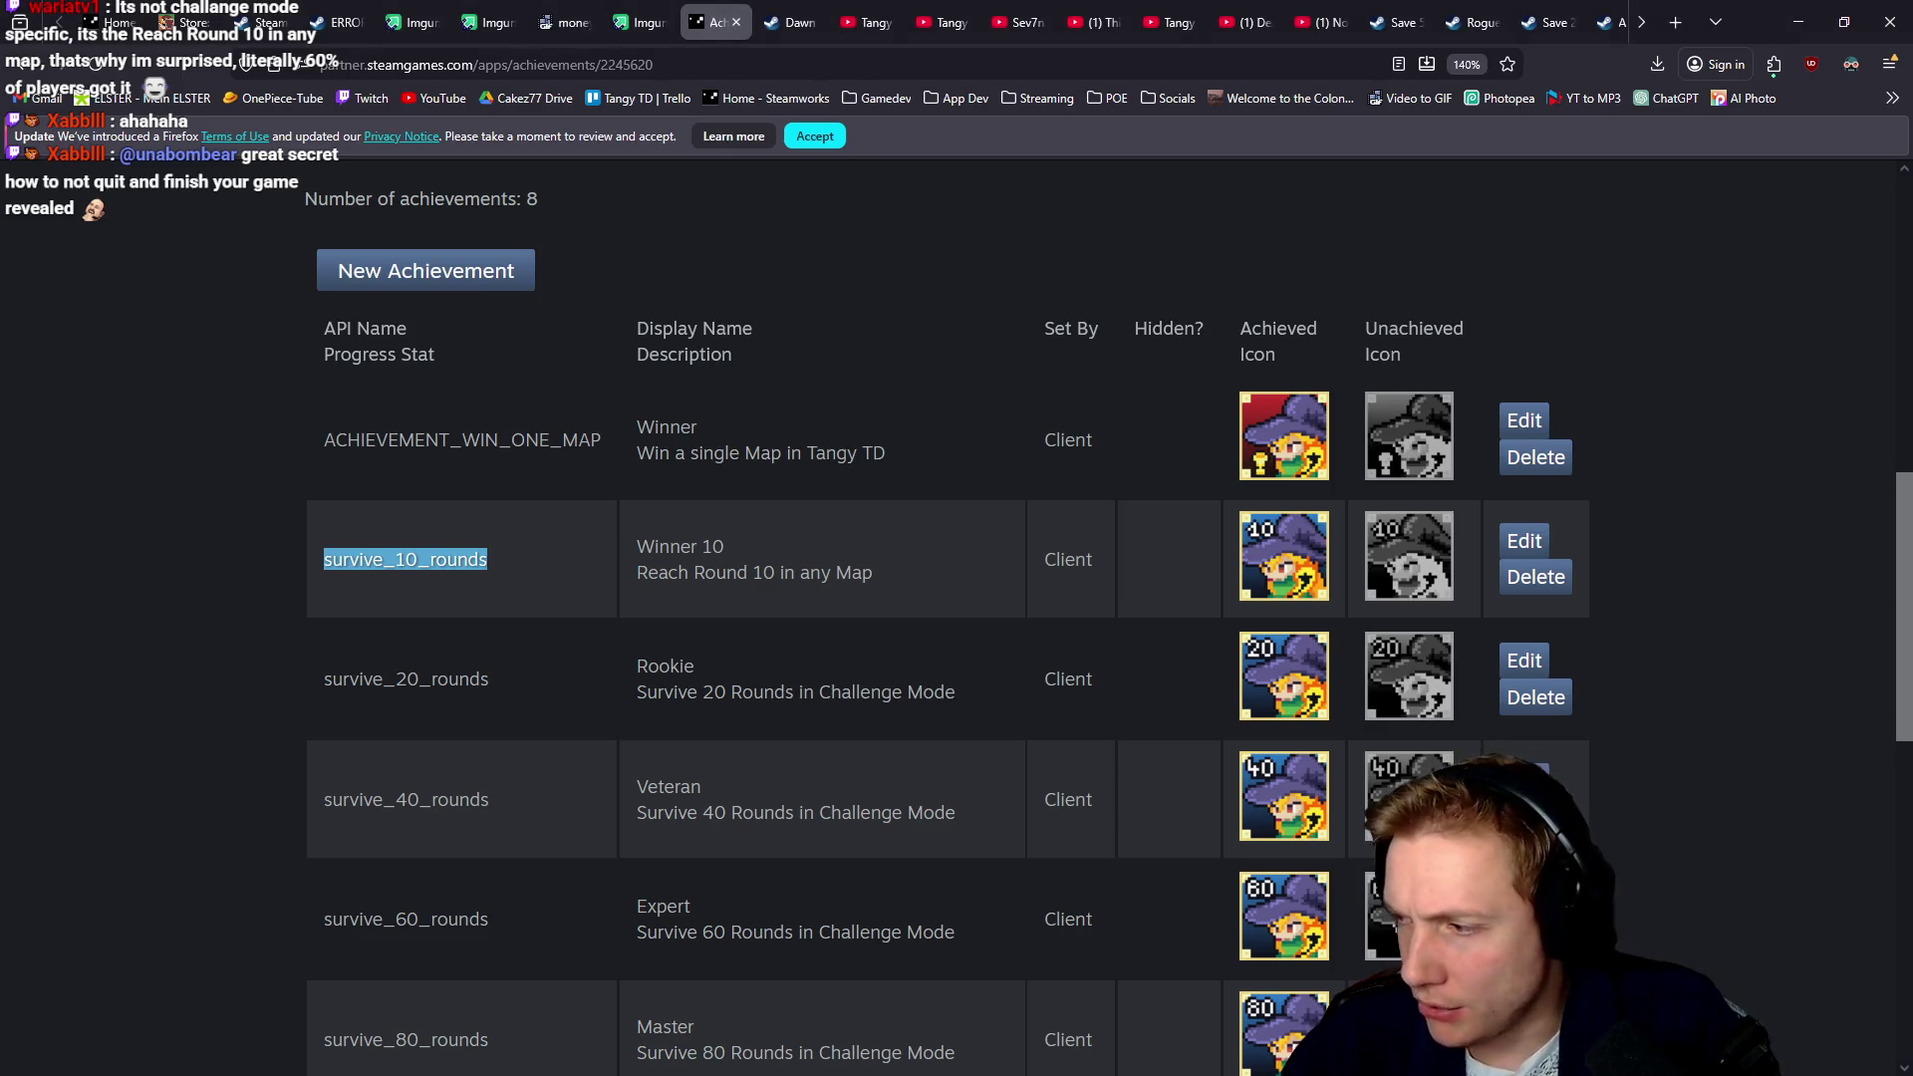
{"action": "key", "text": "alt+Tab"}
Open Tangy TD [testbuilds] in the Steam Library and its full achievements list
{"action": "left_click", "coordinate": [404, 832]}
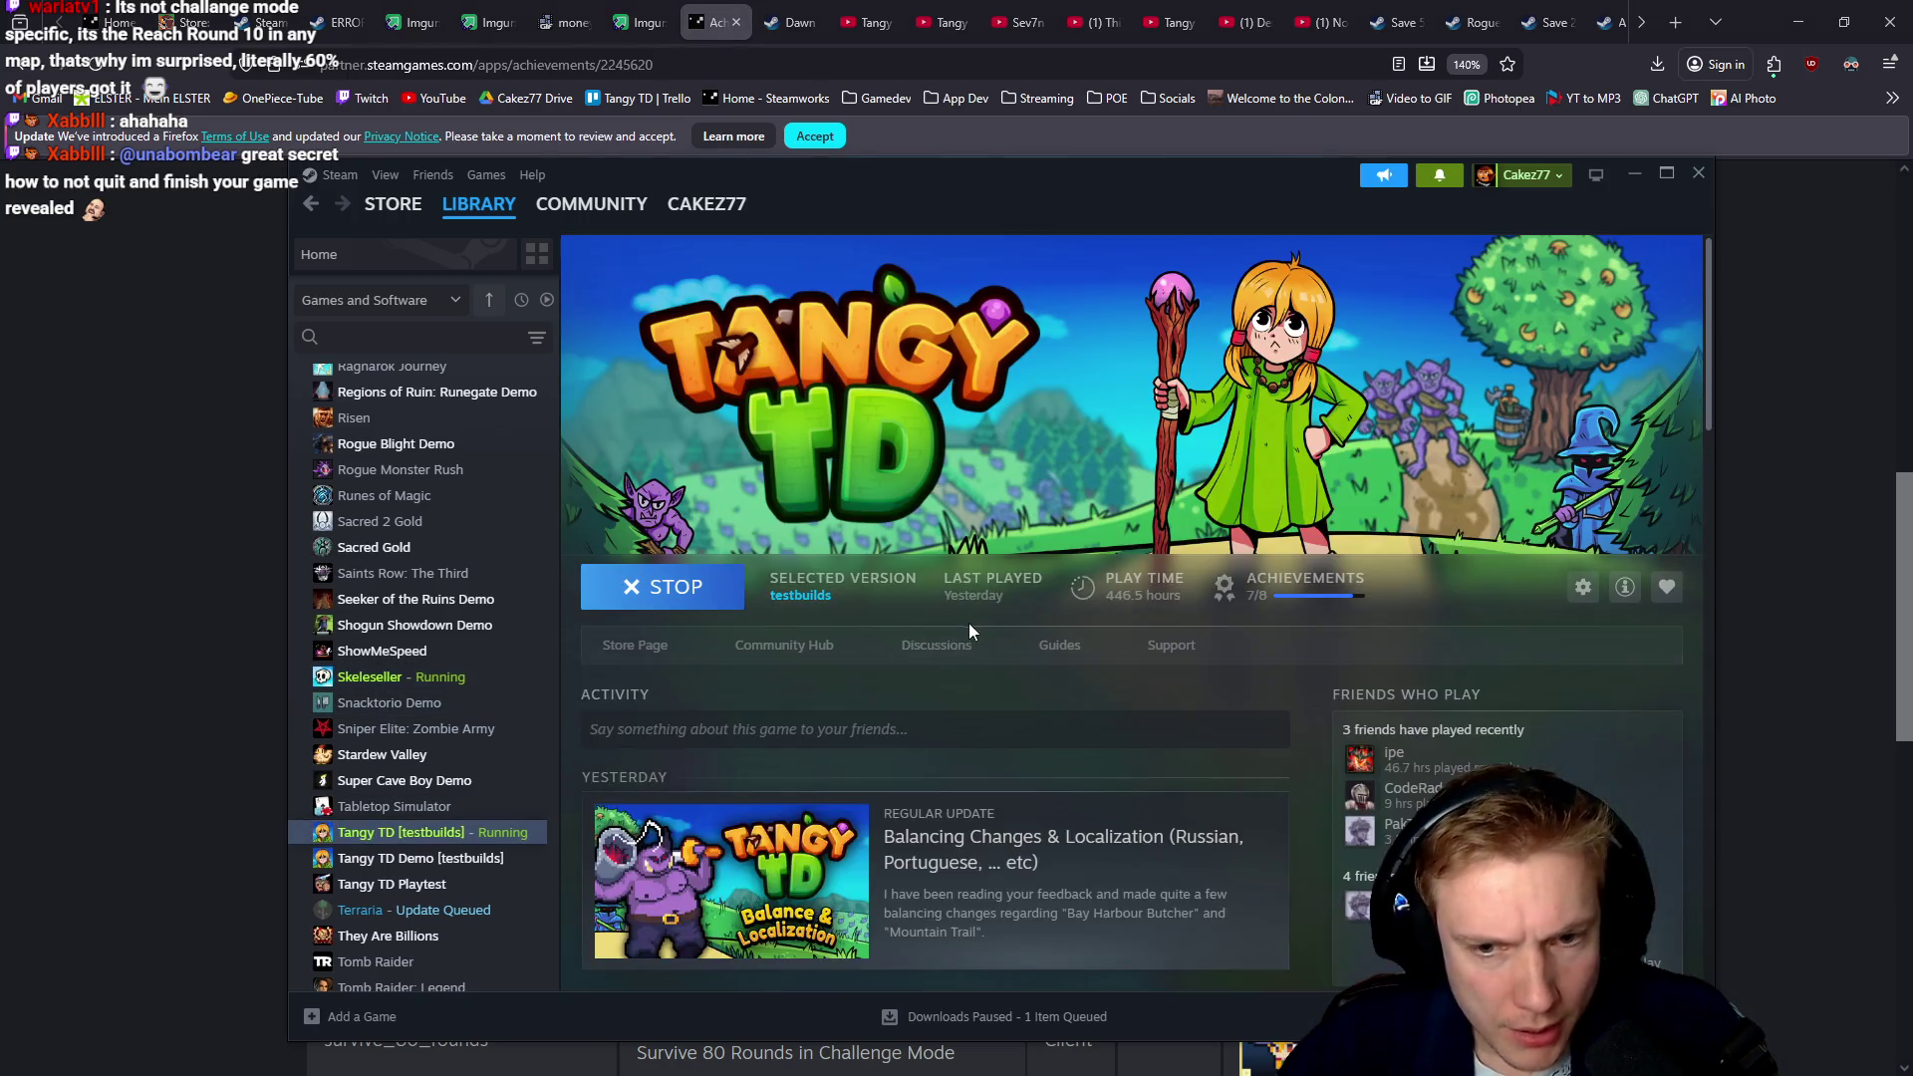
{"action": "scroll", "coordinate": [957, 623], "scroll_direction": "down", "scroll_amount": 2}
{"action": "scroll", "coordinate": [1096, 598], "scroll_direction": "down", "scroll_amount": 5}
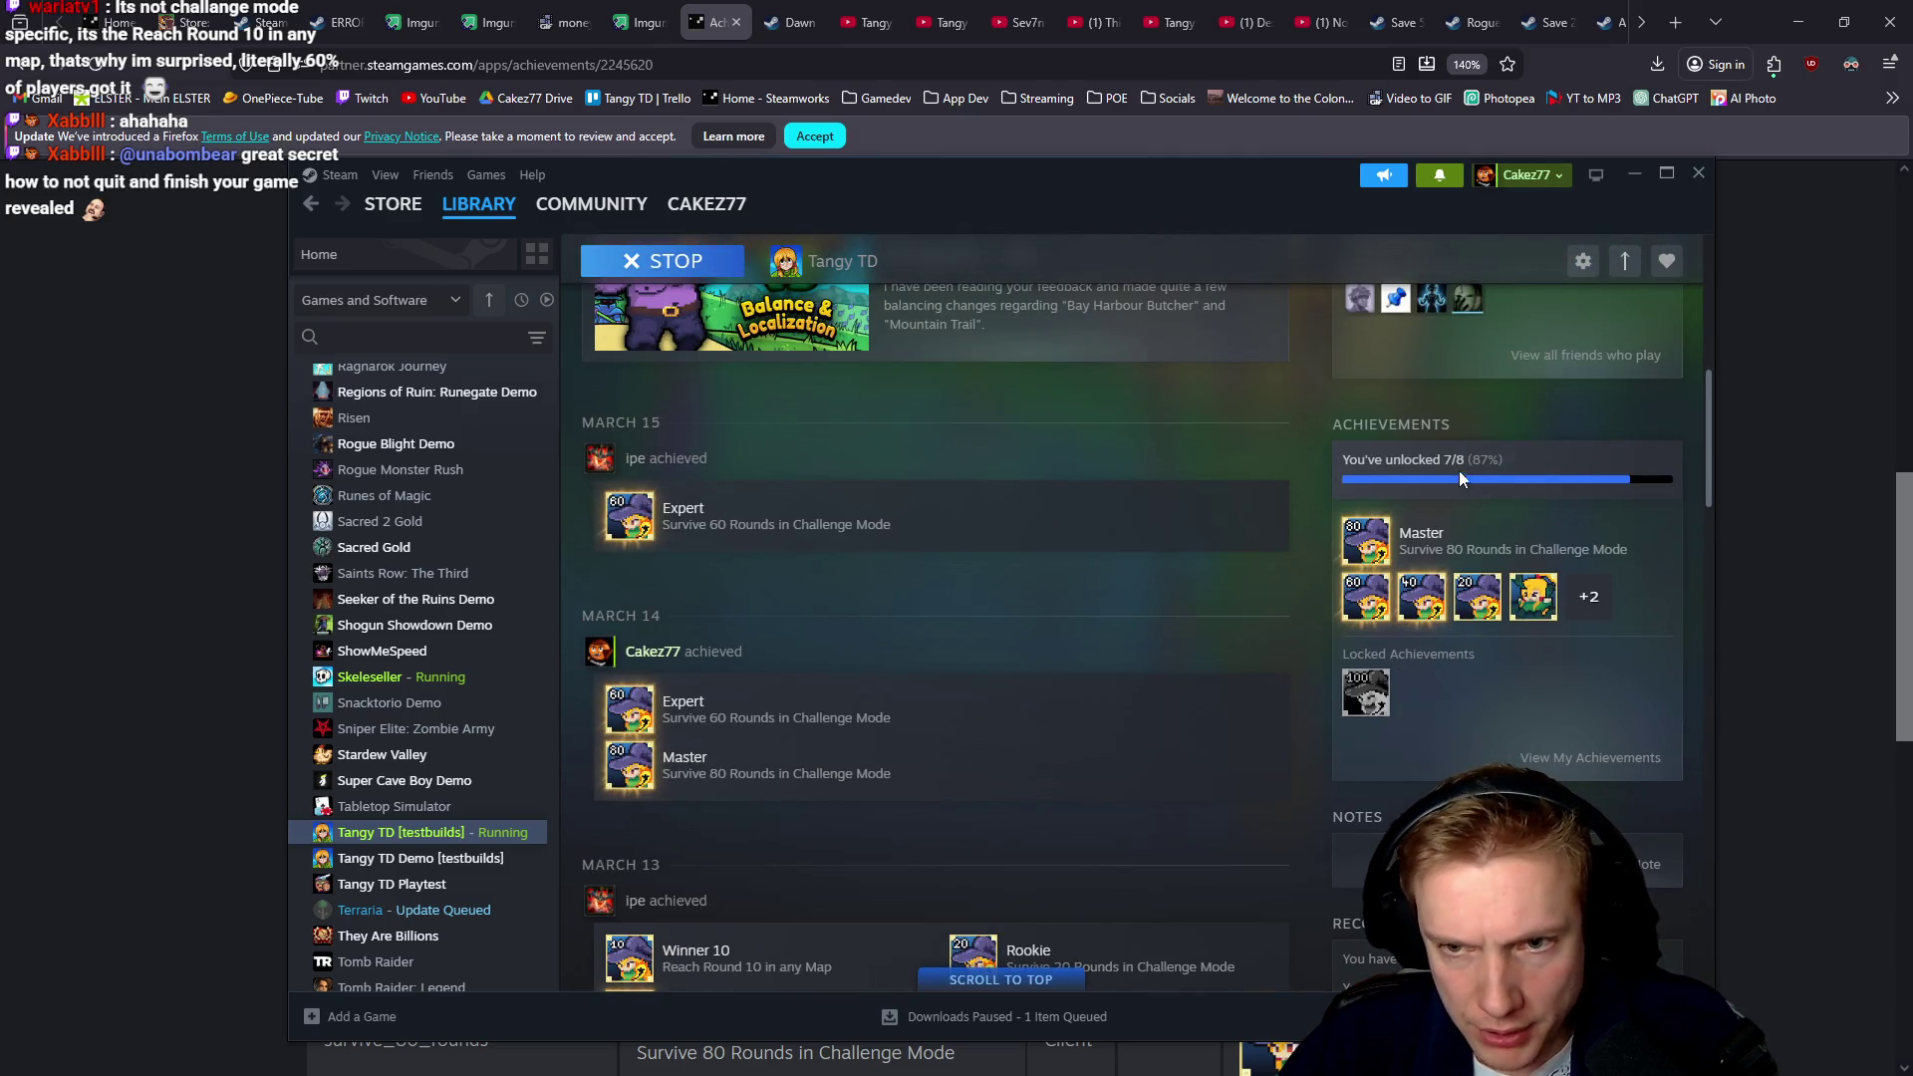
{"action": "left_click", "coordinate": [1592, 759]}
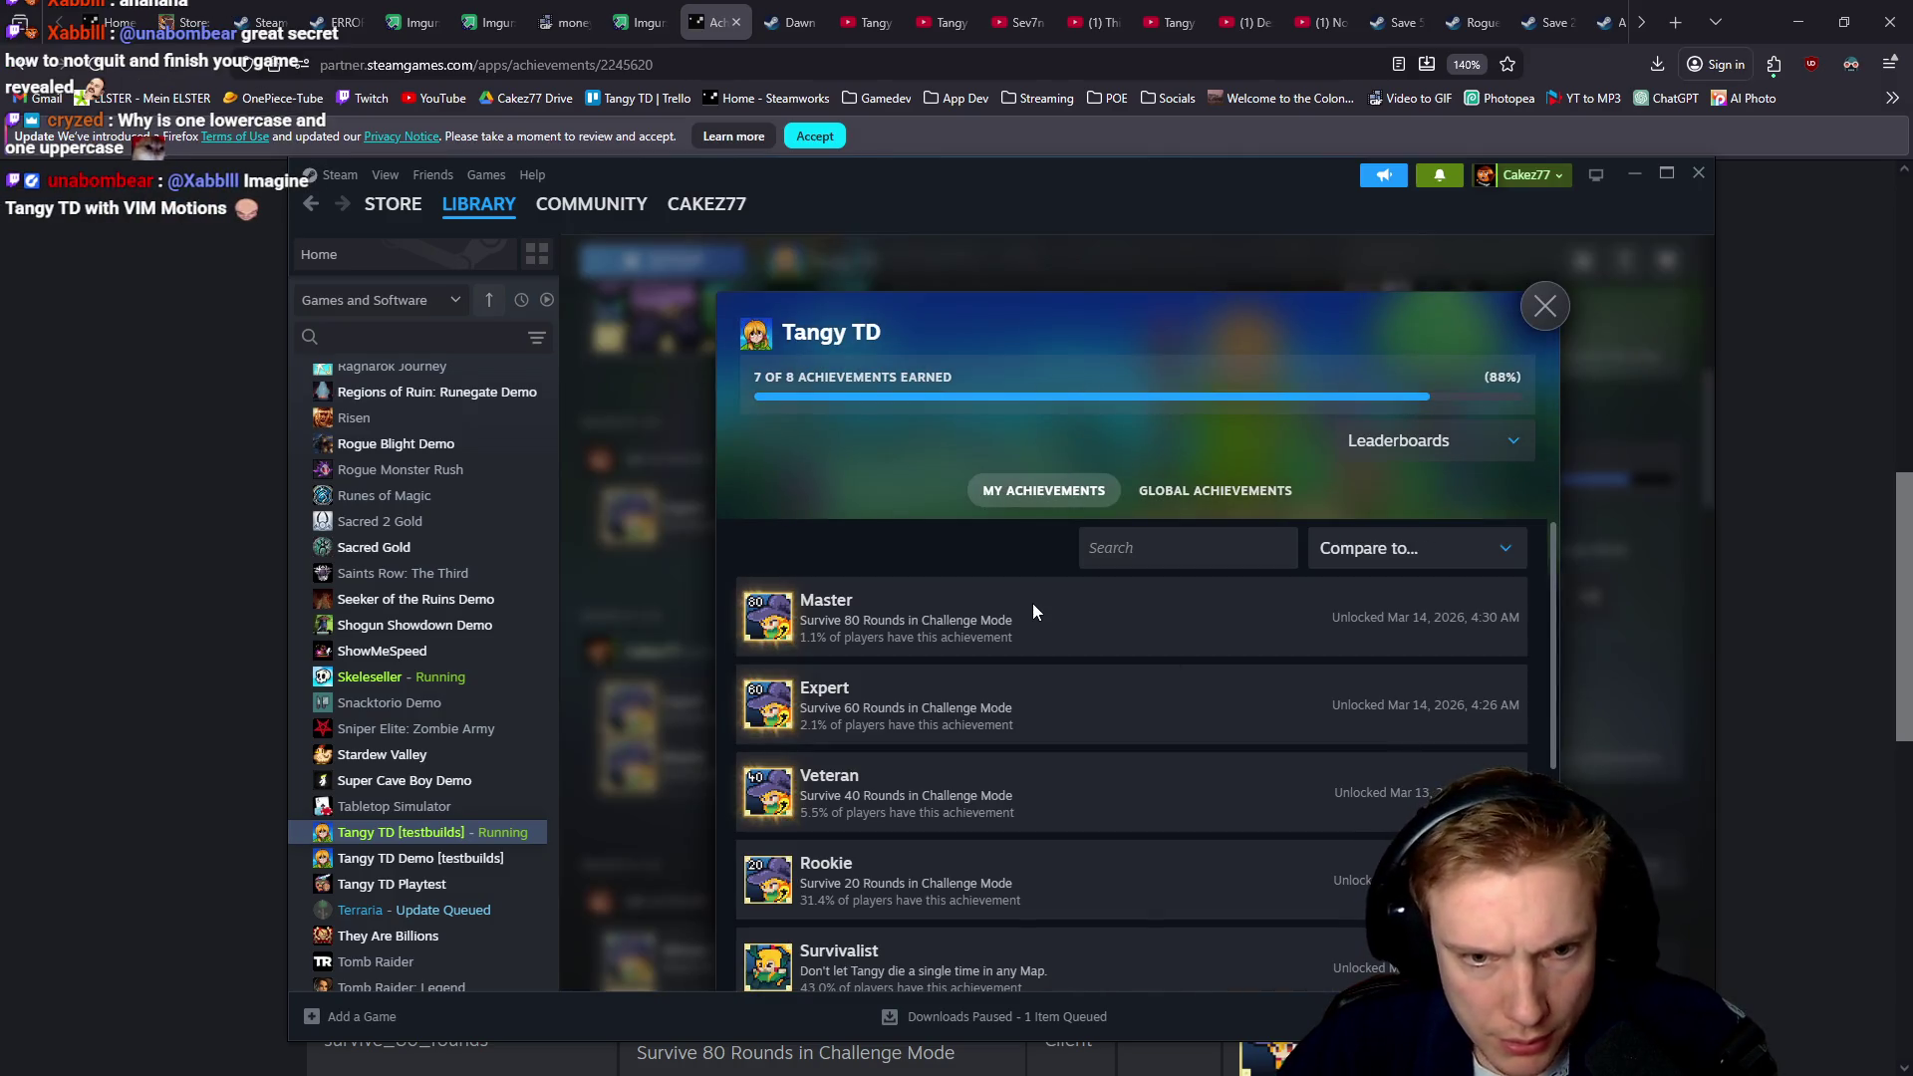
{"action": "scroll", "coordinate": [1066, 618], "scroll_direction": "down", "scroll_amount": 2}
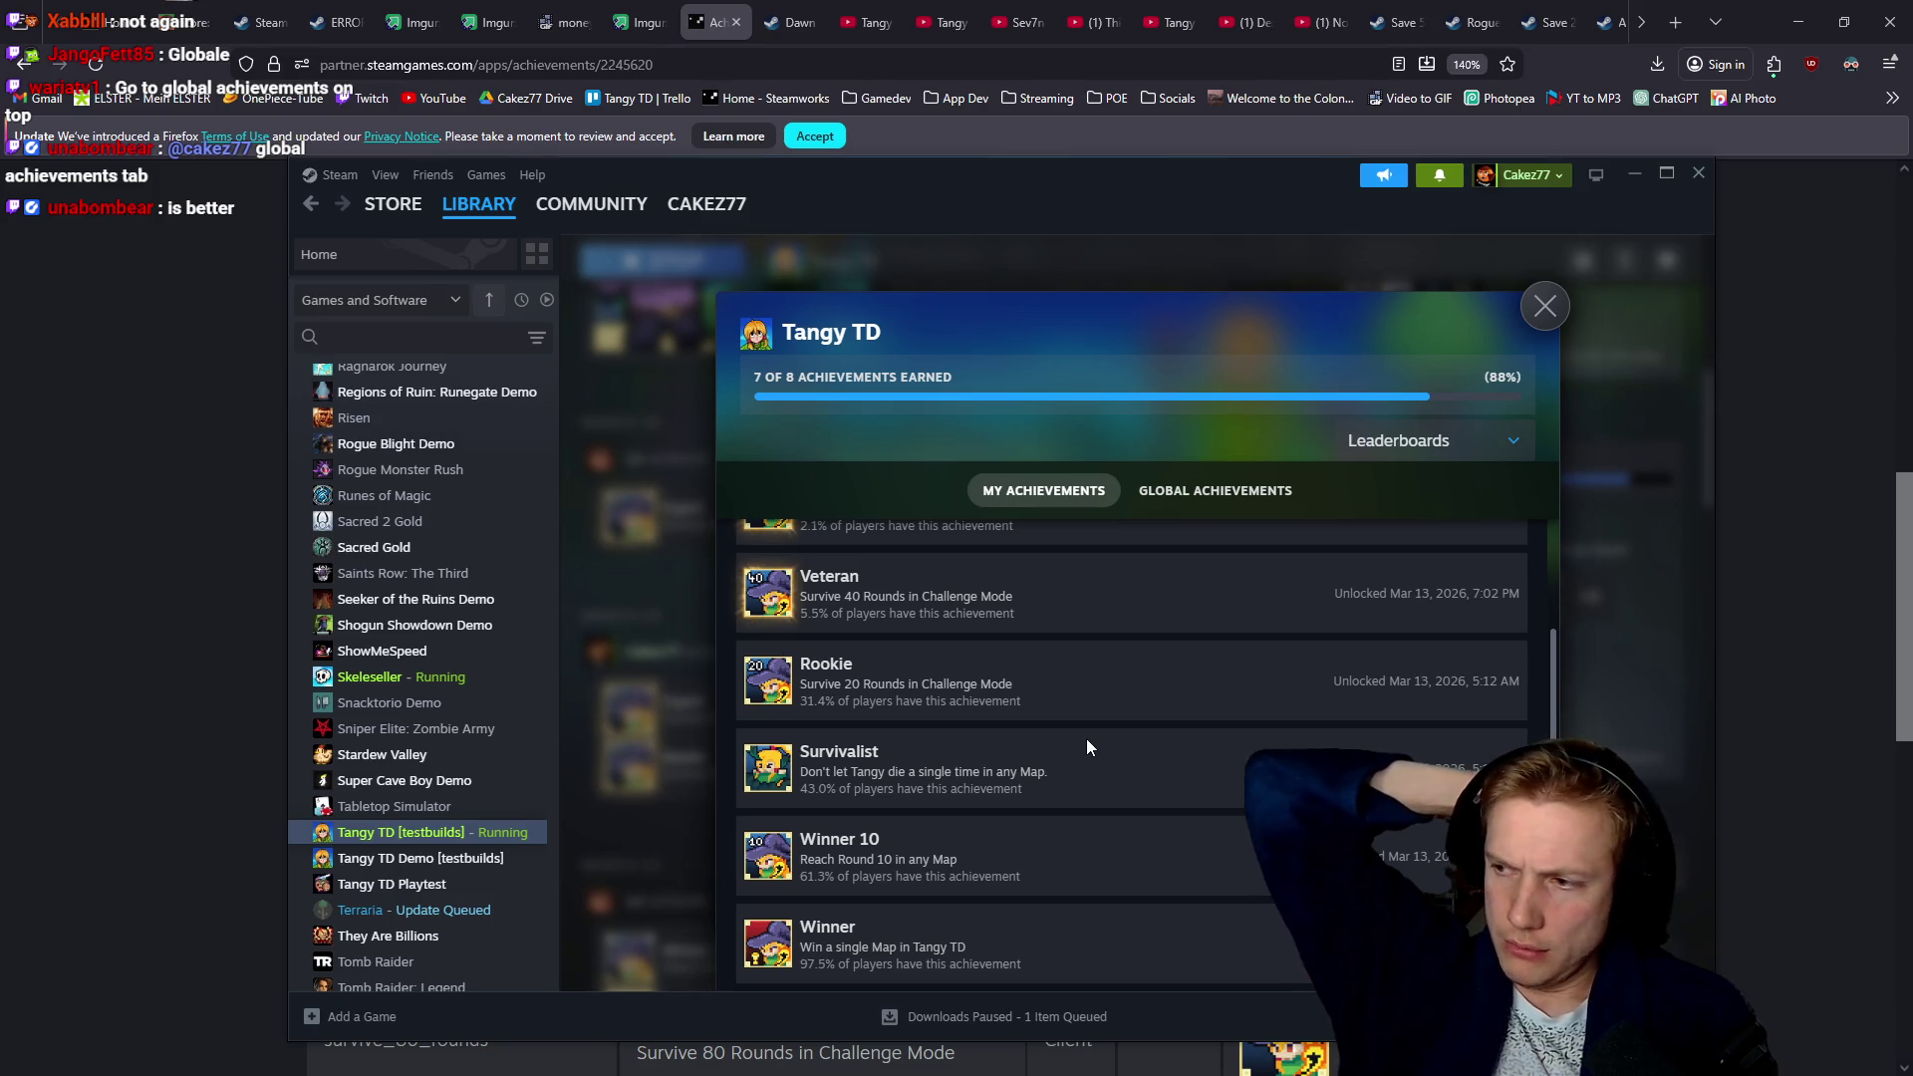
Check the global achievement percentages, with Winner 10 at 61.3%, then return to Steamworks
{"action": "left_click", "coordinate": [1215, 490]}
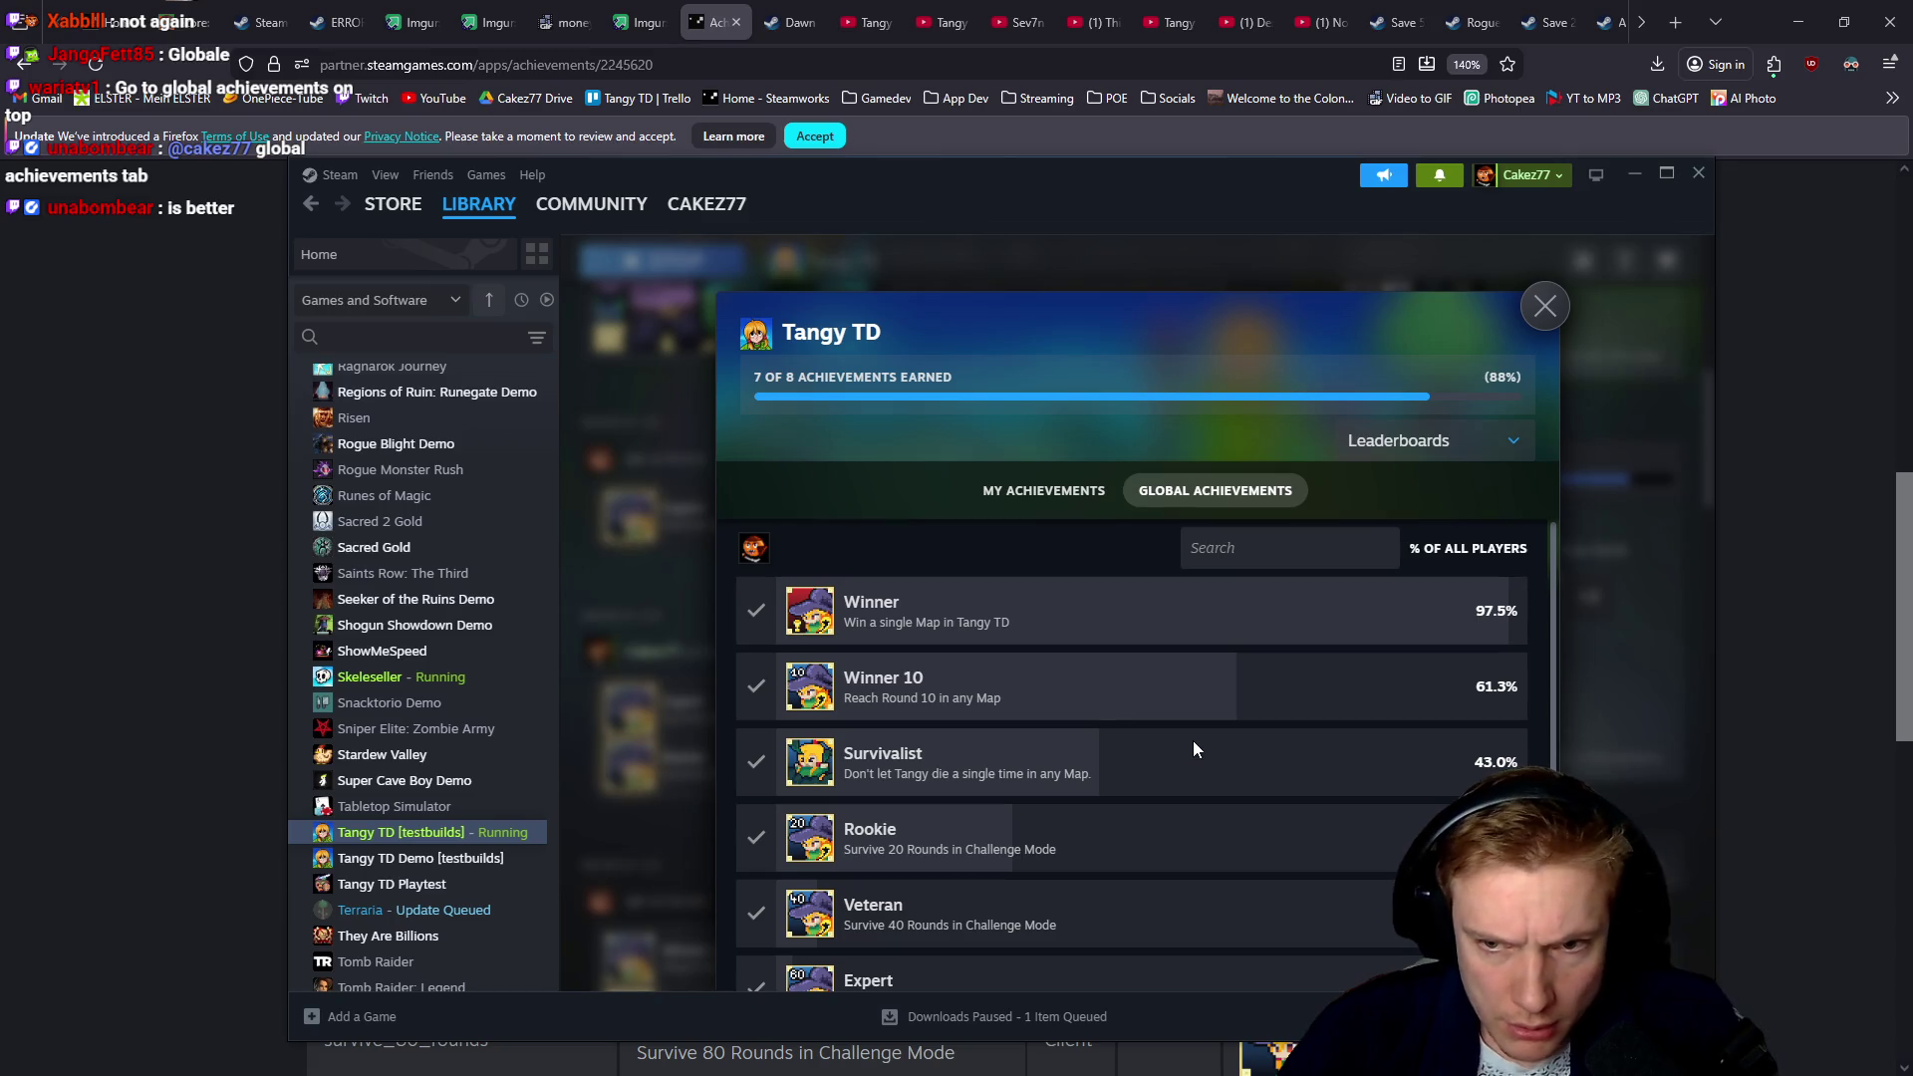
{"action": "scroll", "coordinate": [1176, 757], "scroll_direction": "down", "scroll_amount": 2}
{"action": "scroll", "coordinate": [1159, 769], "scroll_direction": "up", "scroll_amount": 2}
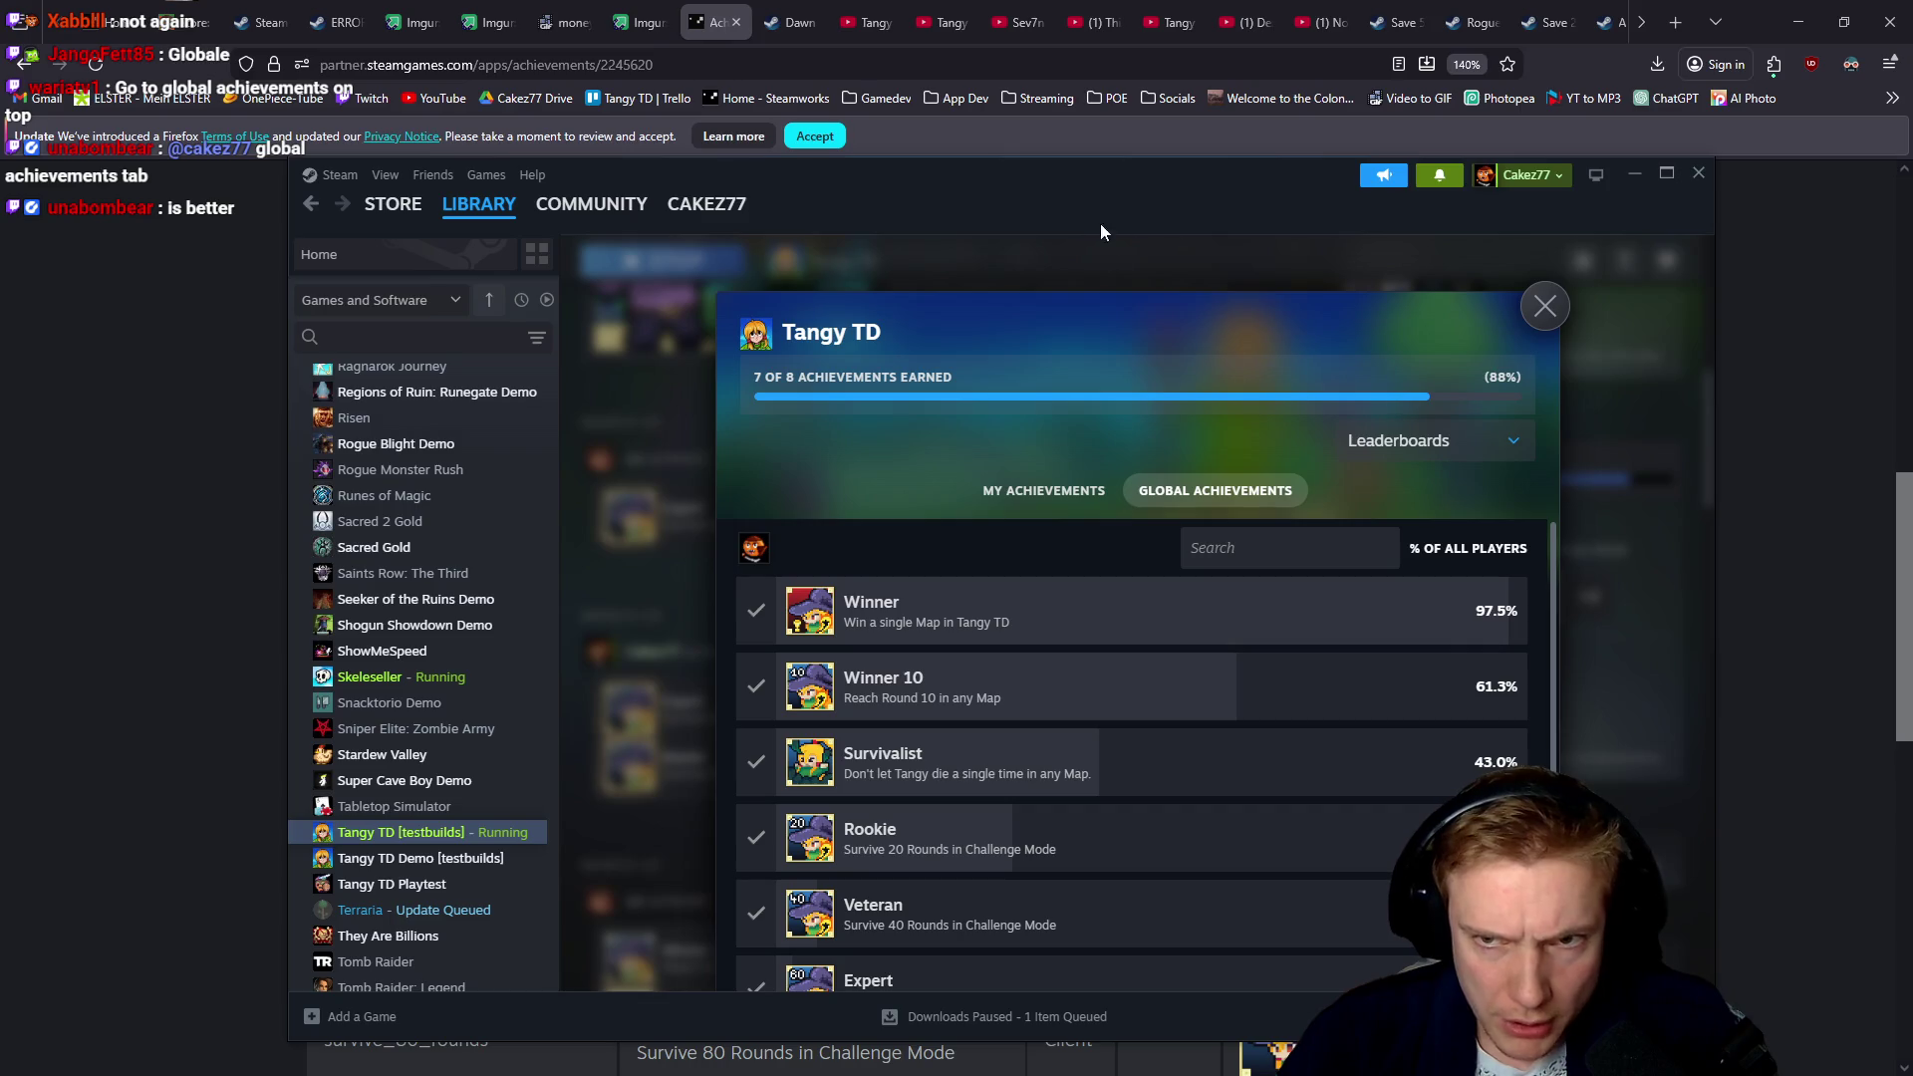
{"action": "left_click_drag", "start_coordinate": [1145, 183], "coordinate": [1061, 82]}
{"action": "scroll", "coordinate": [977, 625], "scroll_direction": "down", "scroll_amount": 2}
{"action": "scroll", "coordinate": [1007, 616], "scroll_direction": "down", "scroll_amount": 1}
{"action": "scroll", "coordinate": [1007, 616], "scroll_direction": "up", "scroll_amount": 1}
{"action": "scroll", "coordinate": [1007, 618], "scroll_direction": "up", "scroll_amount": 1}
{"action": "scroll", "coordinate": [1007, 618], "scroll_direction": "up", "scroll_amount": 1}
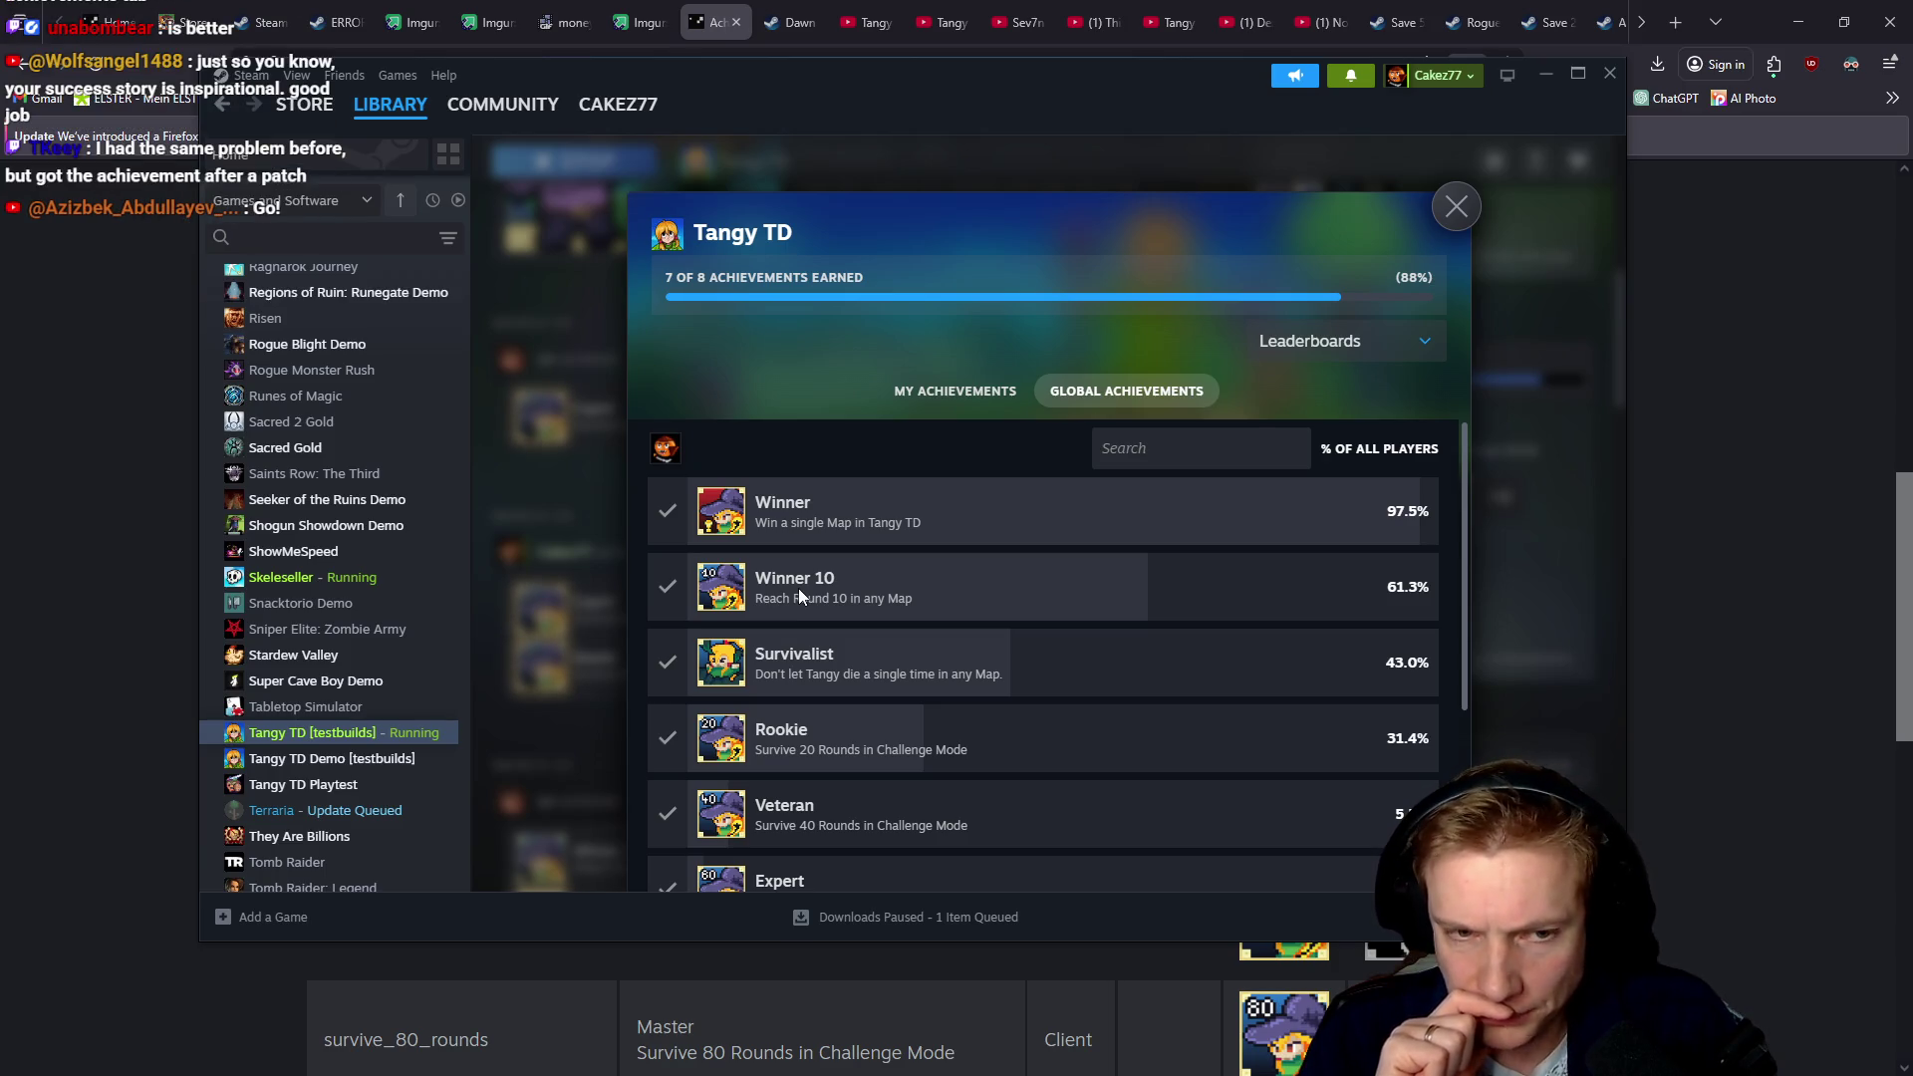
{"action": "key", "text": "alt+Tab"}
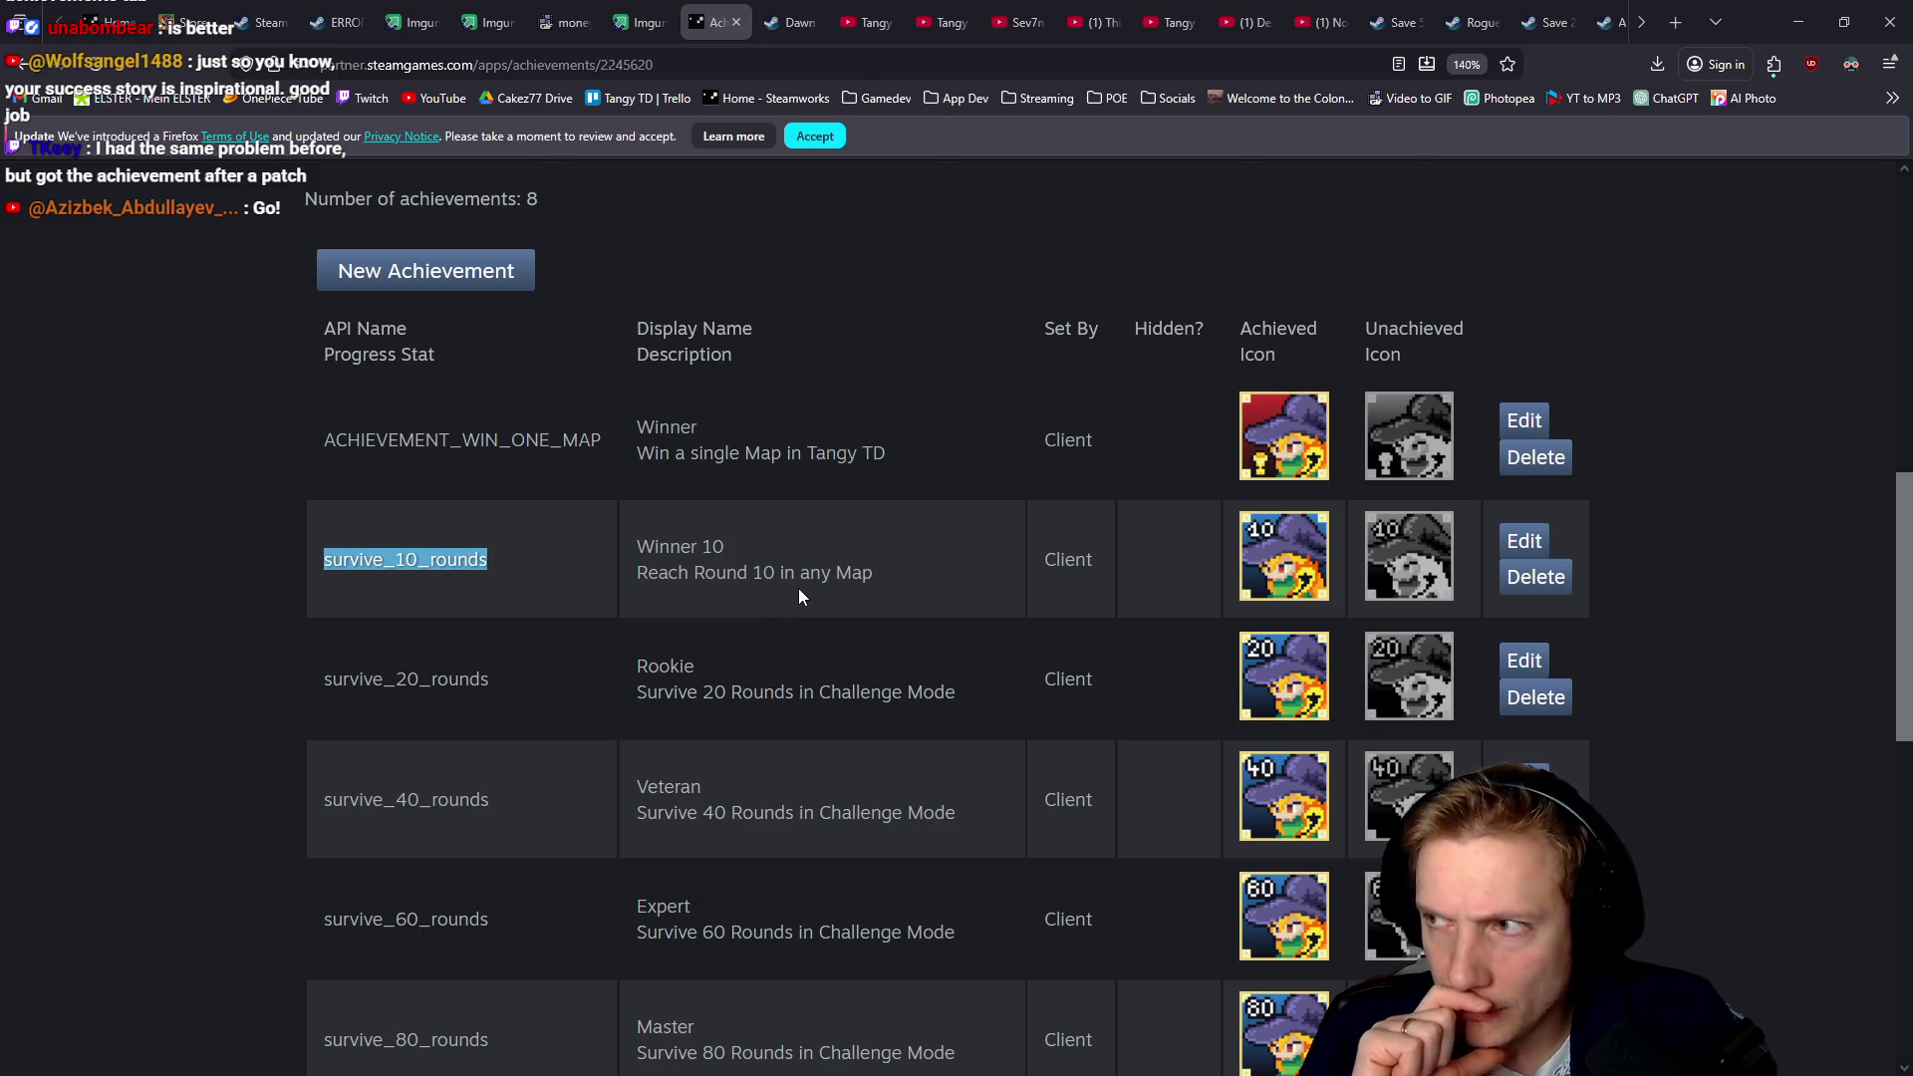
Return to game.cpp's foliage list and look up the WATER_BLOCKER definition
{"action": "key", "text": "alt+Tab"}
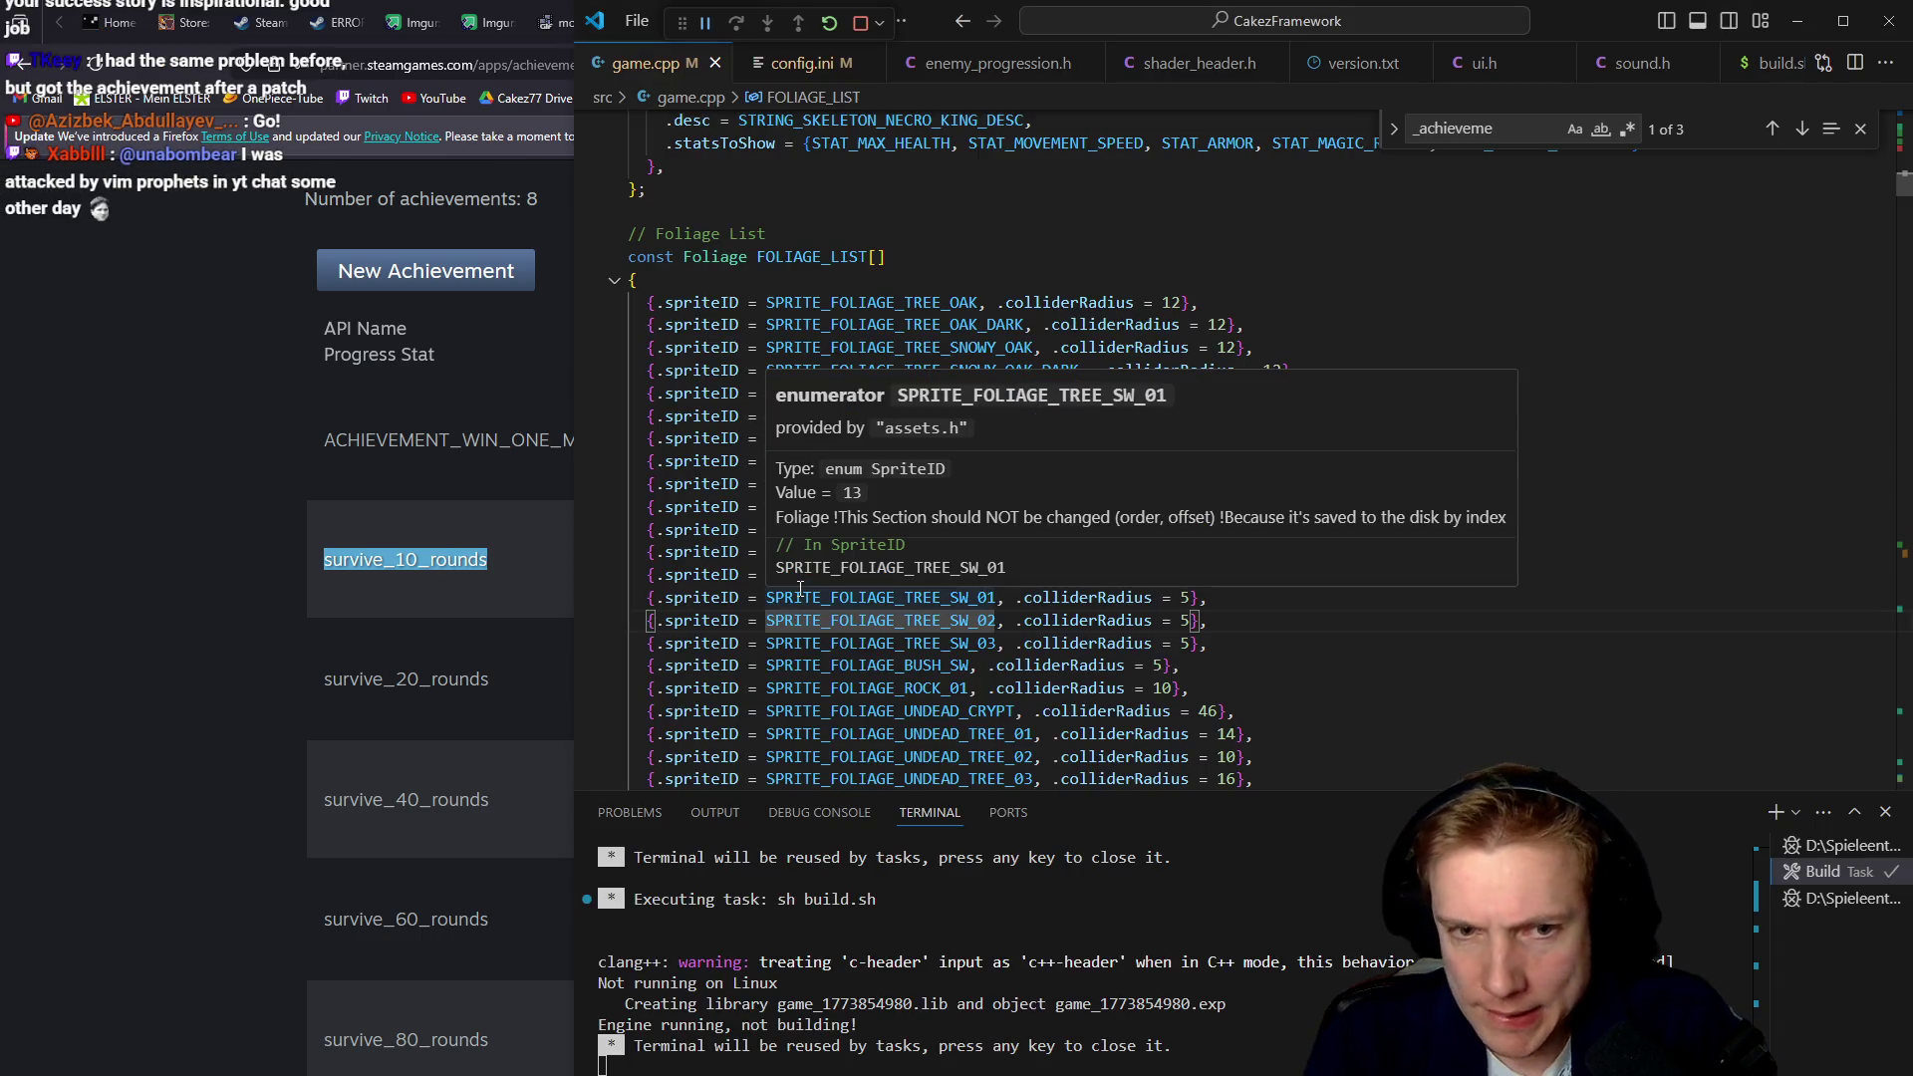
{"action": "key", "text": "Down"}
{"action": "key", "text": "Down"}
{"action": "key", "text": "Down"}
{"action": "key", "text": "Down"}
{"action": "key", "text": "Down"}
{"action": "key", "text": "Down"}
{"action": "key", "text": "Down"}
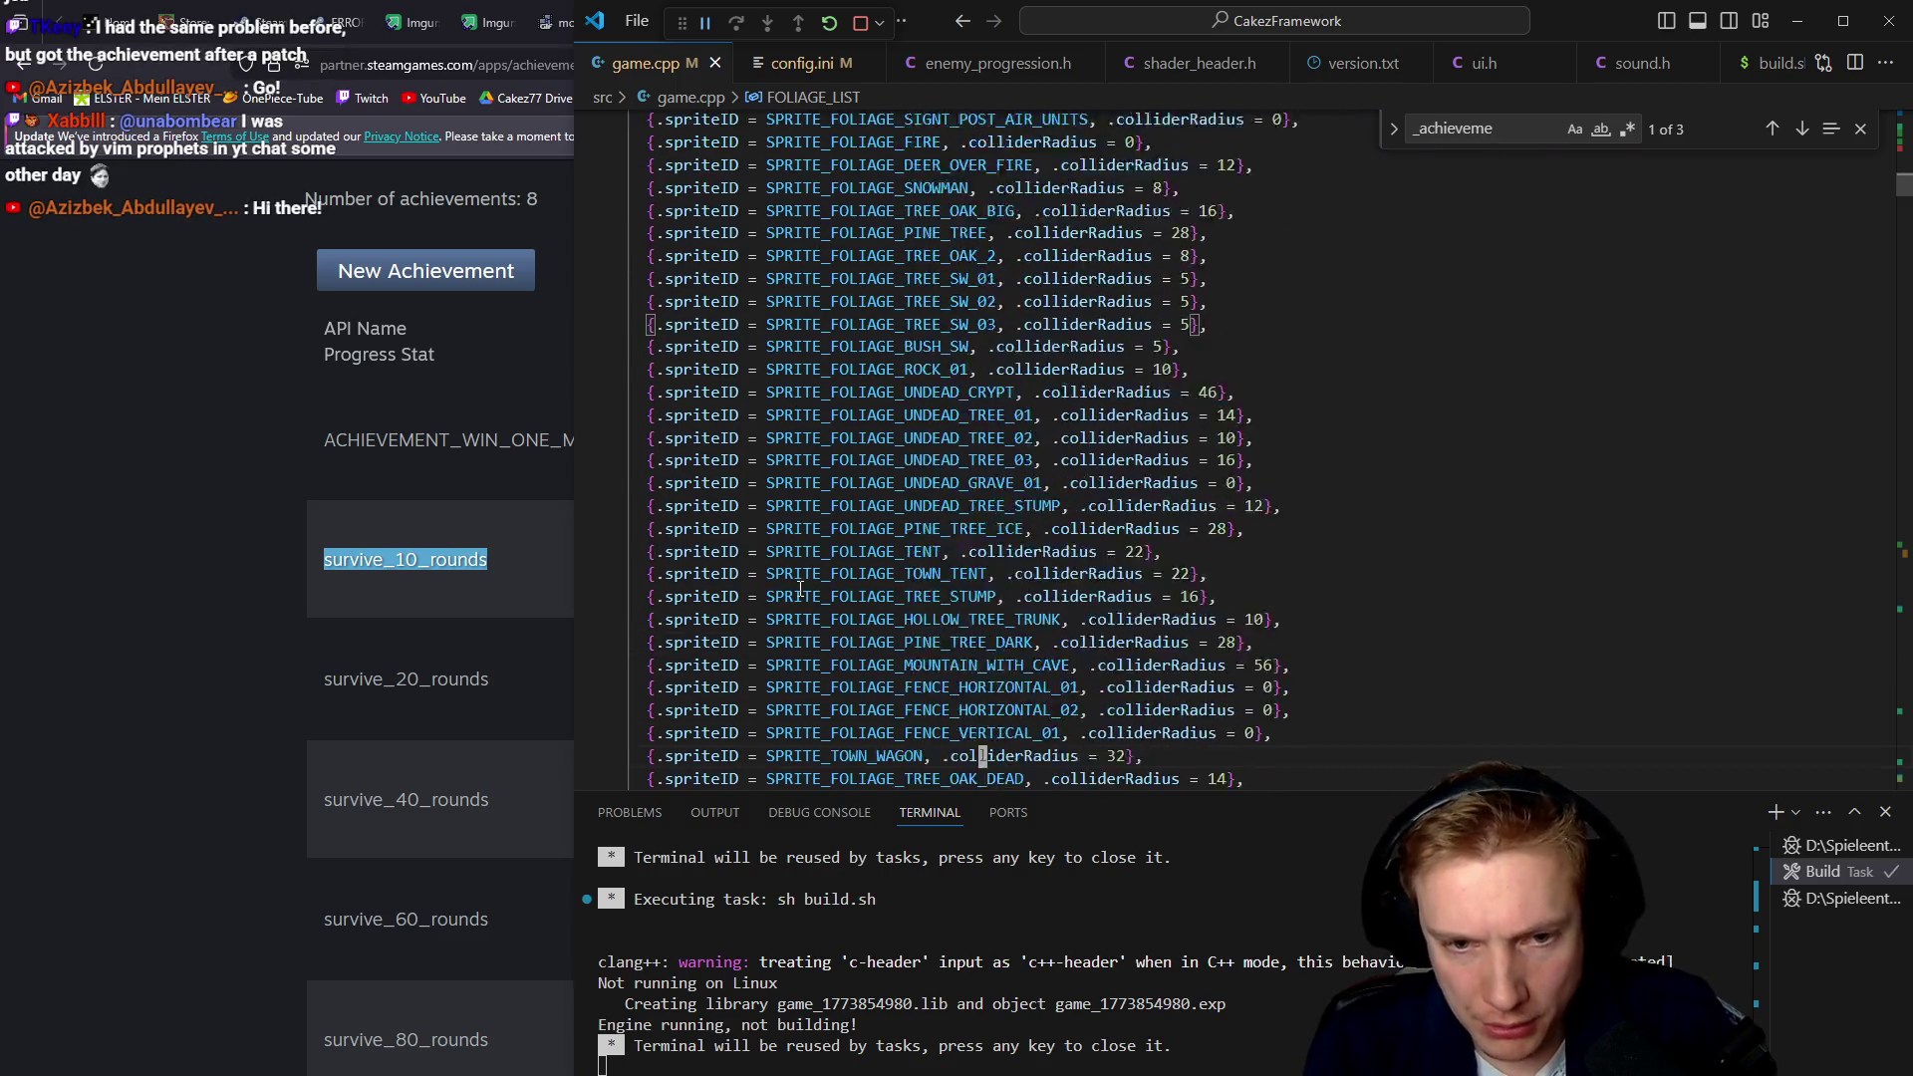
{"action": "key", "text": "Down"}
{"action": "key", "text": "Down"}
{"action": "key", "text": "Down"}
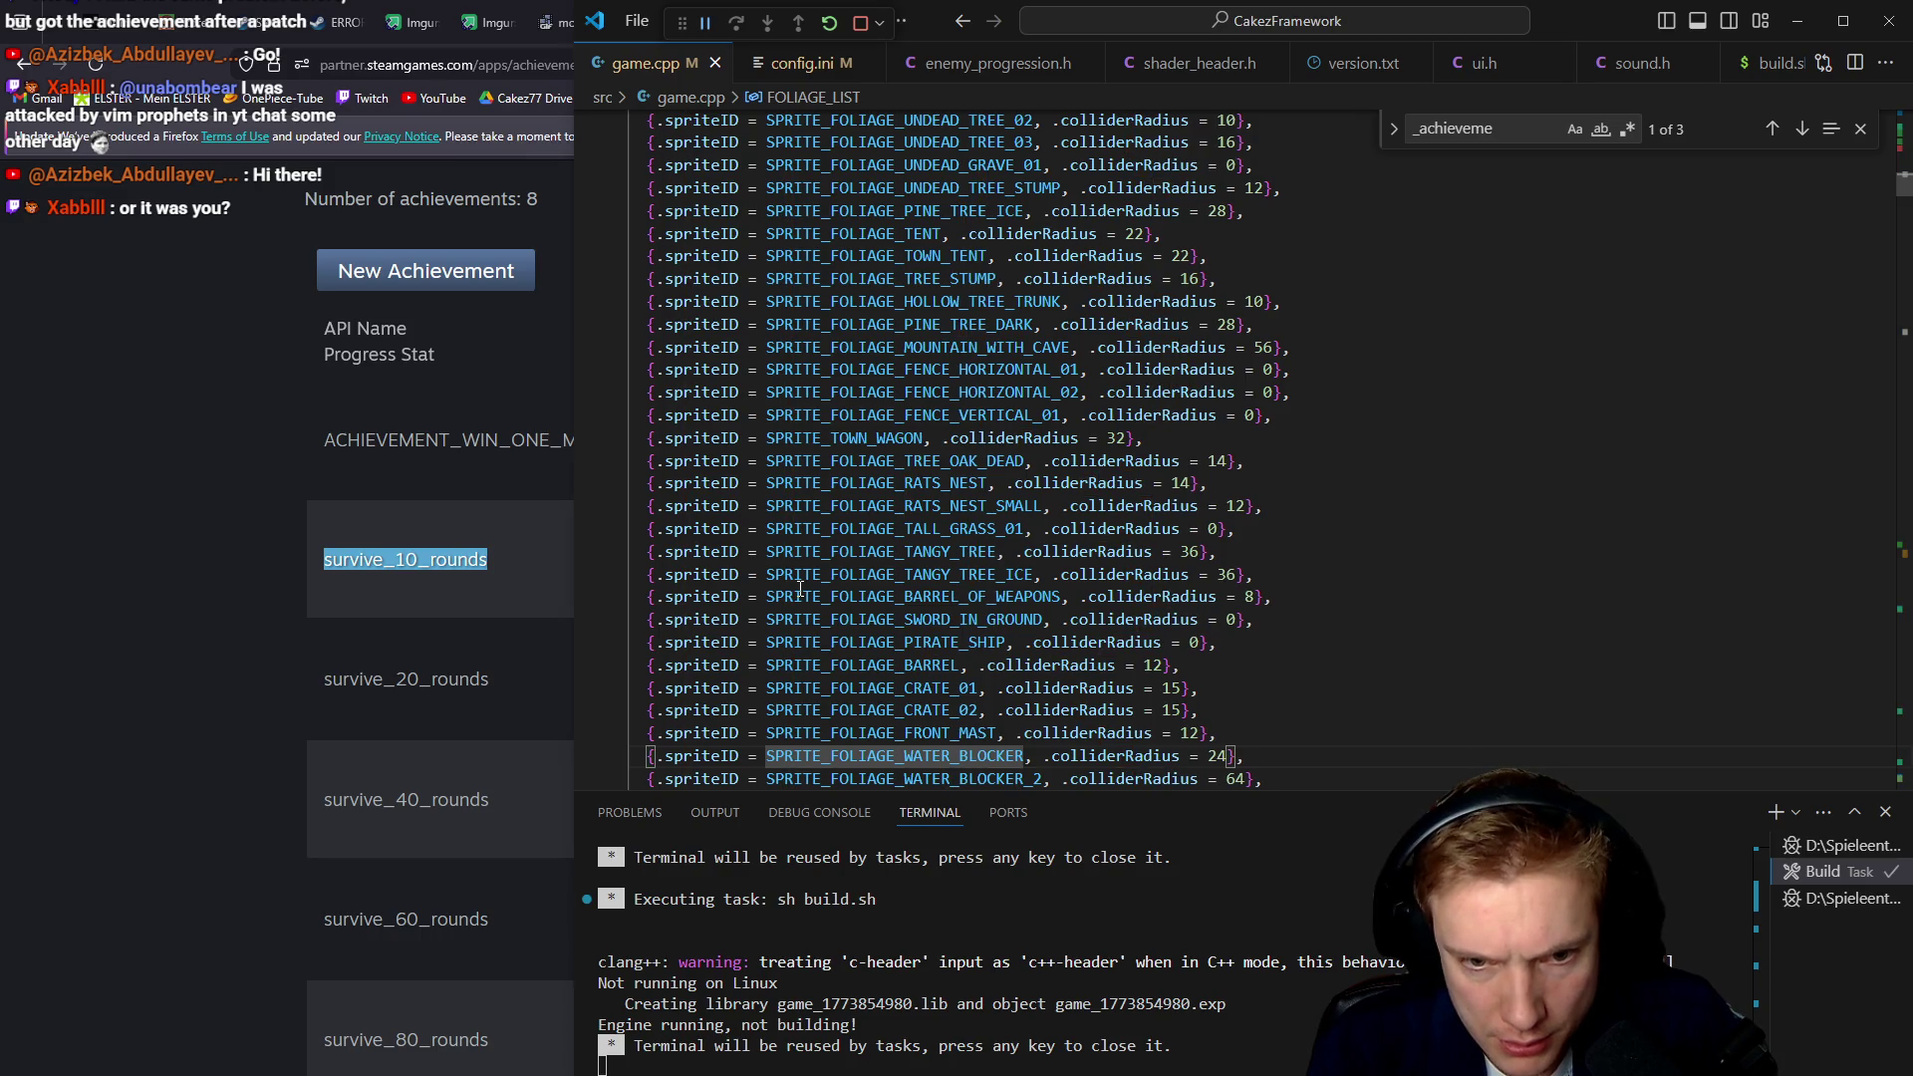
{"action": "key", "text": "Down"}
{"action": "key", "text": "asterisk"}
{"action": "key", "text": "ctrl+o"}
{"action": "key", "text": "ctrl+o"}
Duplicate the RATS_NEST and RATS_NEST_SMALL entries as RATS_NEST_ICE and RATS_NEST_ICE_SMALL
{"action": "key", "text": "shift+v"}
{"action": "key", "text": "j"}
{"action": "key", "text": "y"}
{"action": "key", "text": "p"}
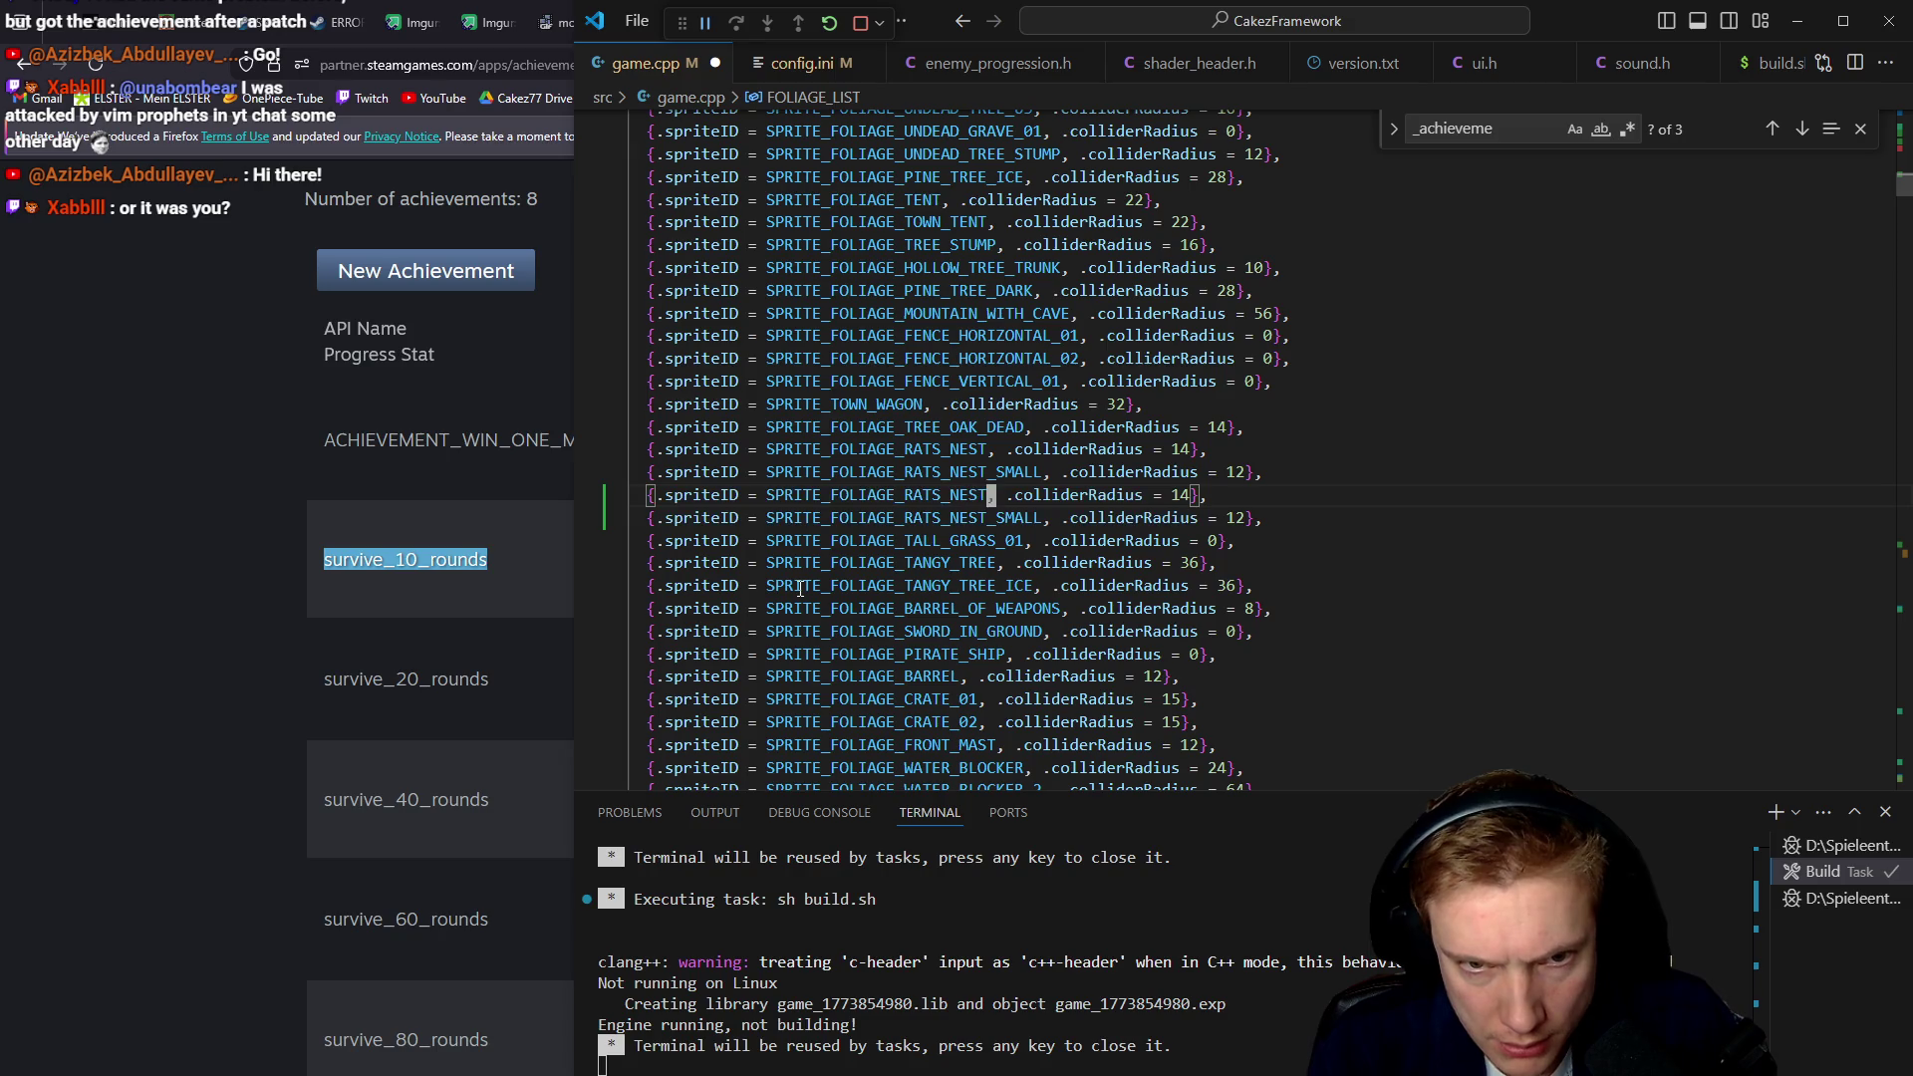
{"action": "key", "text": "asterisk"}
{"action": "type", "text": "_ICE"}
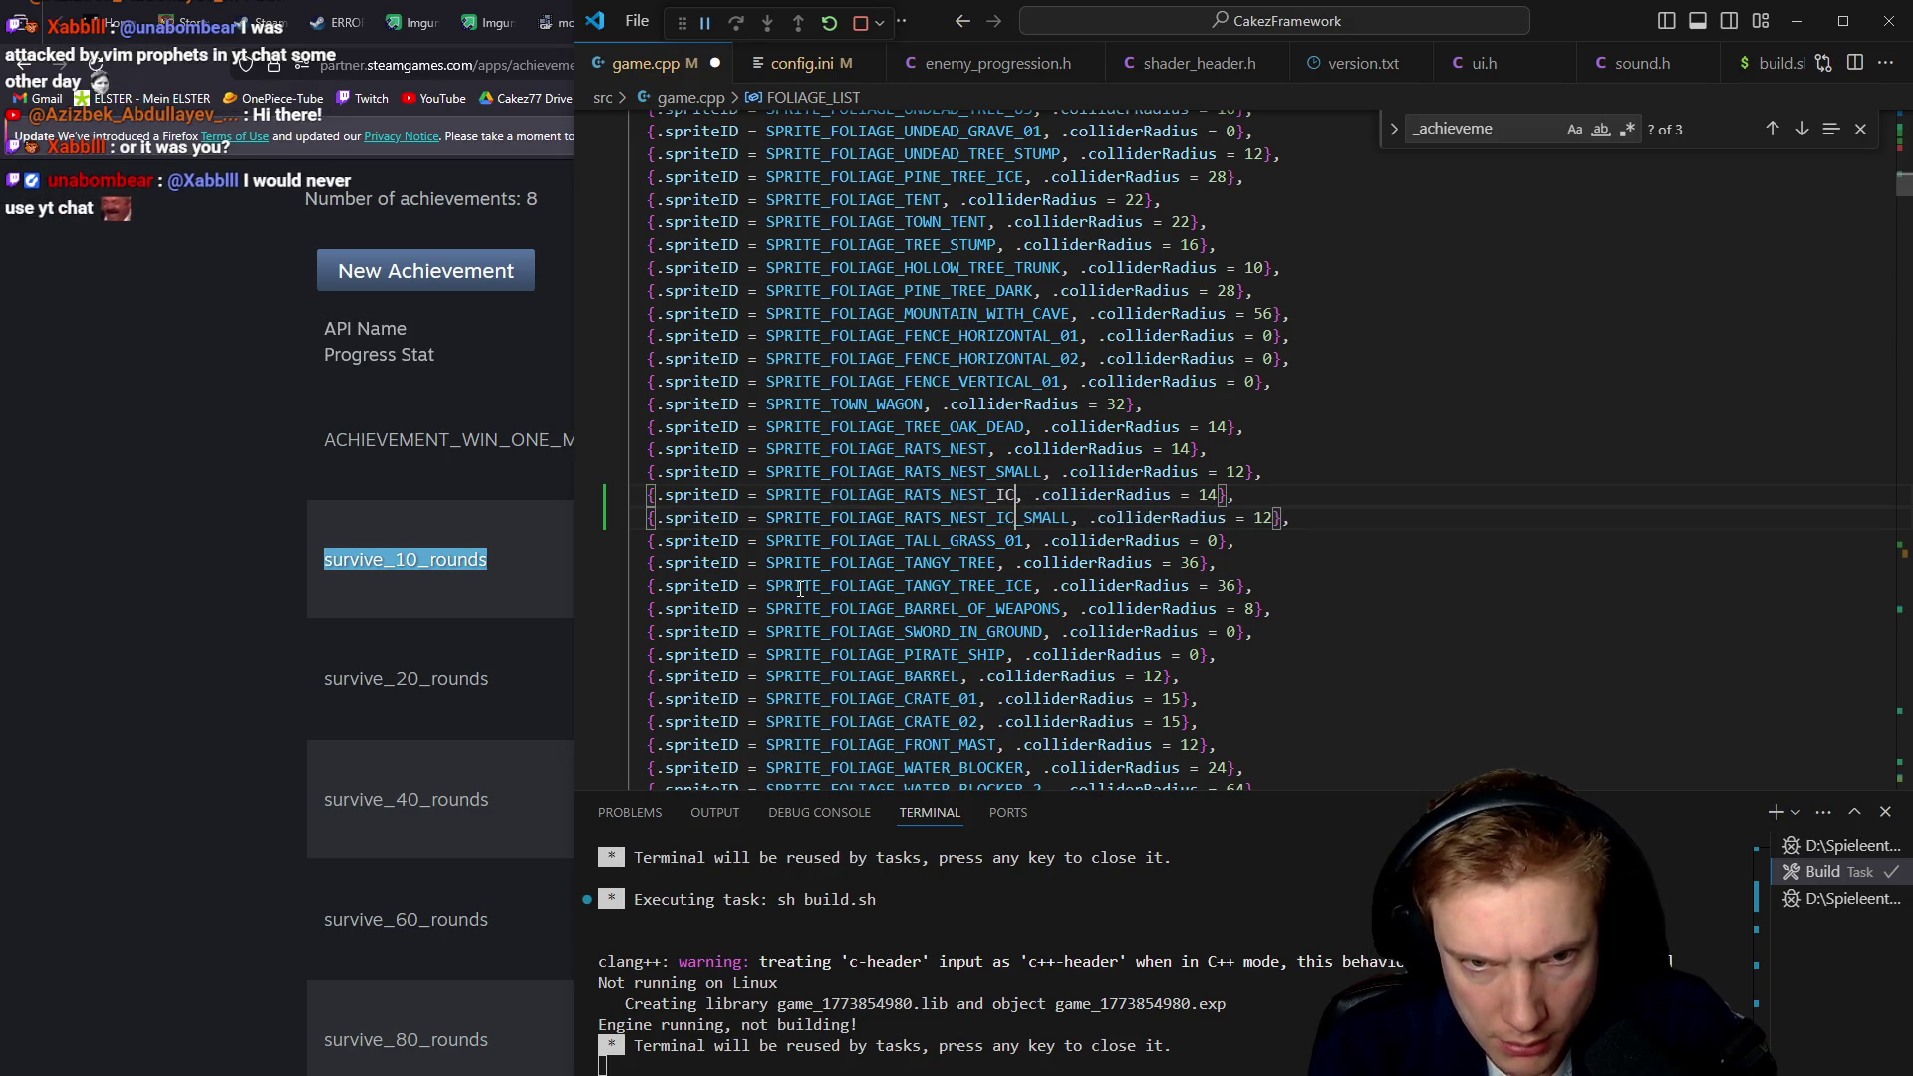
{"action": "key", "text": "Escape"}
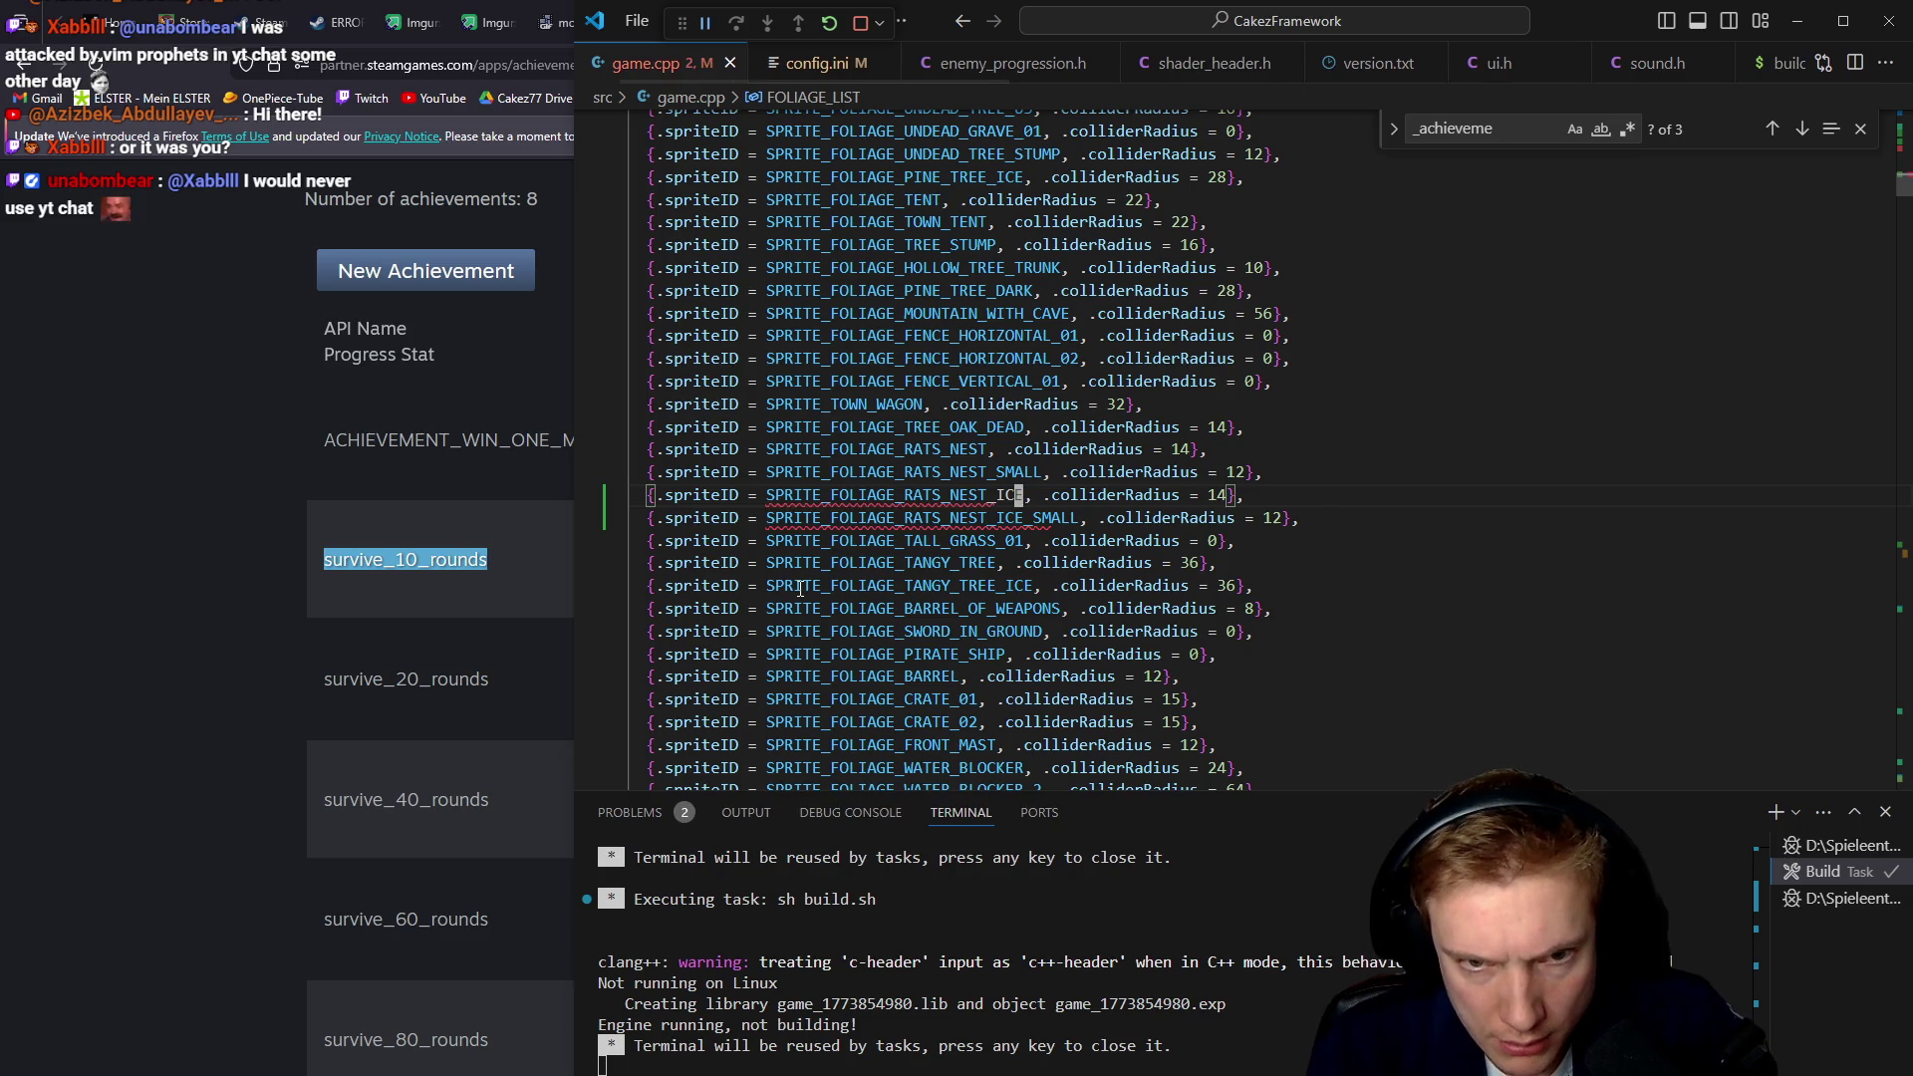
Move to the TREE_OAK_DEAD entry and open assets.h
{"action": "key", "text": "k"}
{"action": "key", "text": "k"}
{"action": "key", "text": "k"}
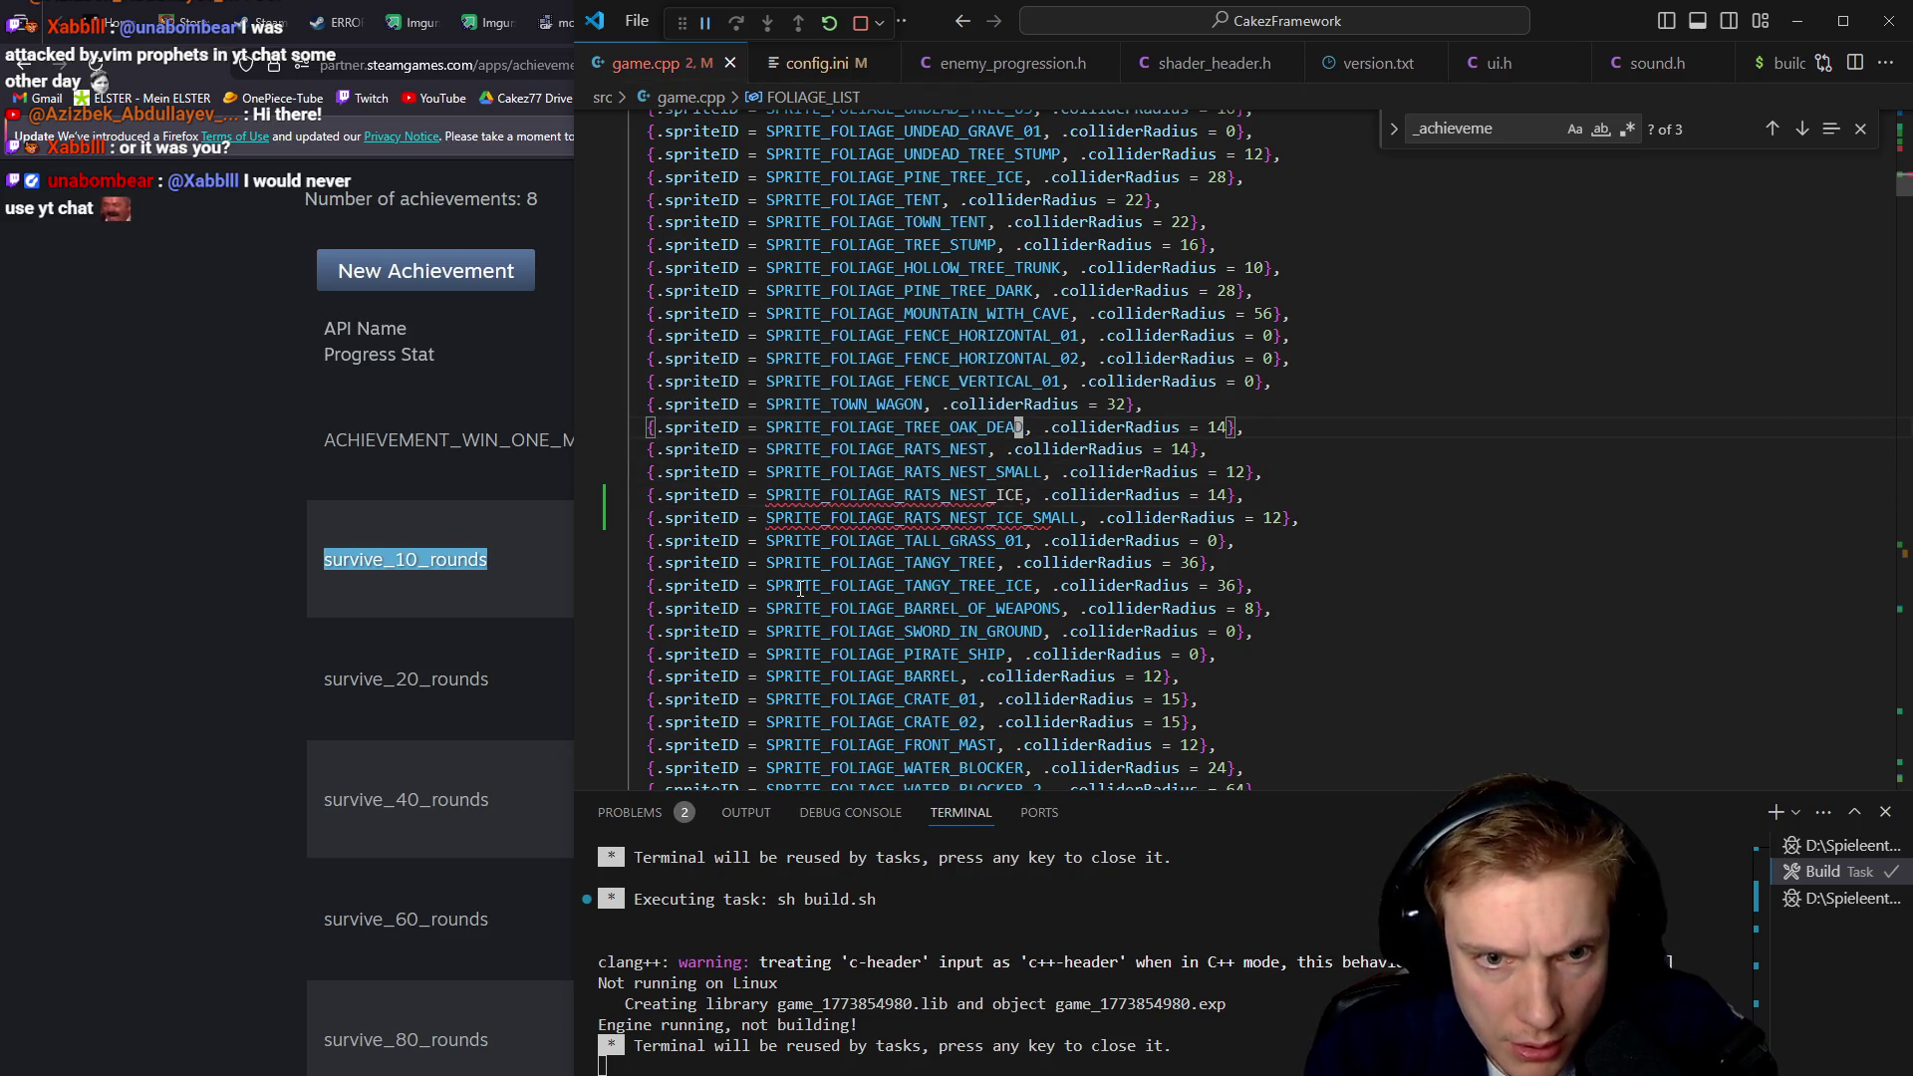
{"action": "key", "text": "b"}
{"action": "key", "text": "h"}
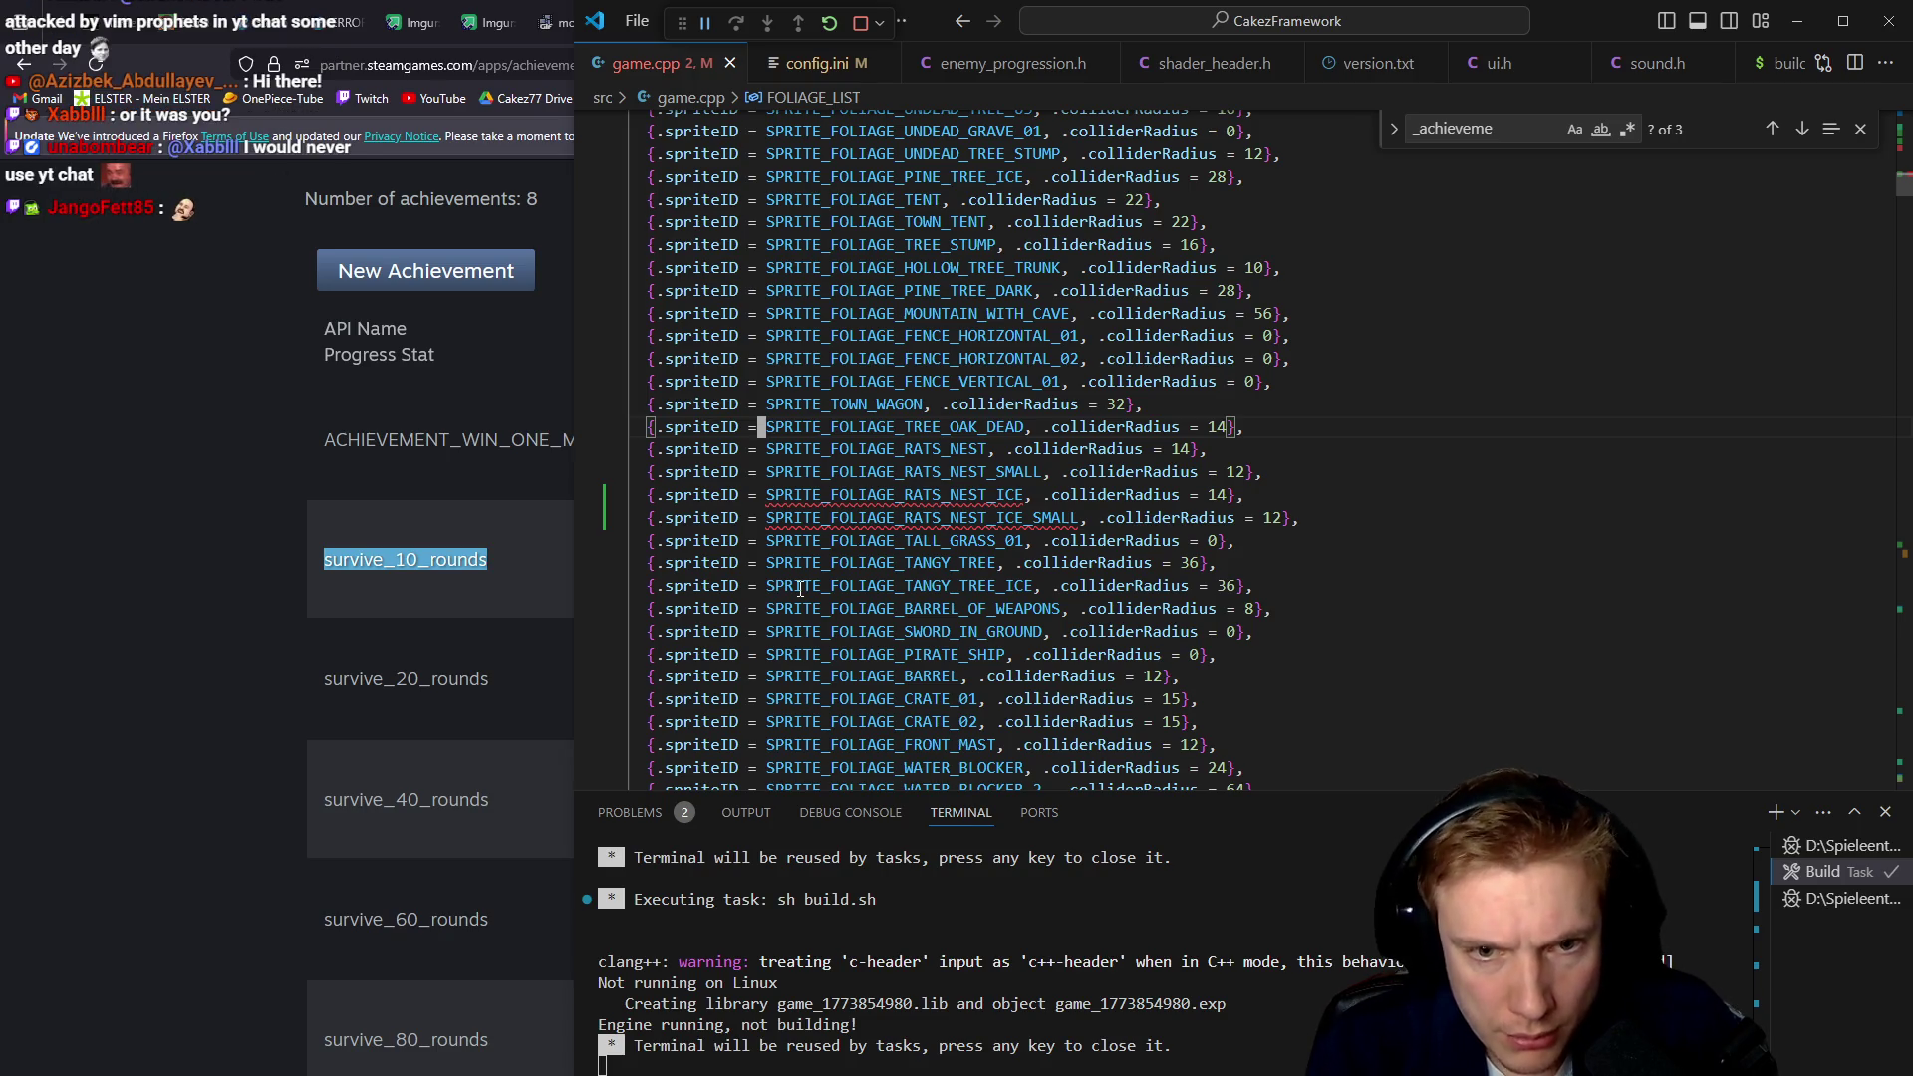
{"action": "key", "text": "ctrl+p"}
{"action": "type", "text": "assets"}
{"action": "key", "text": "Return"}
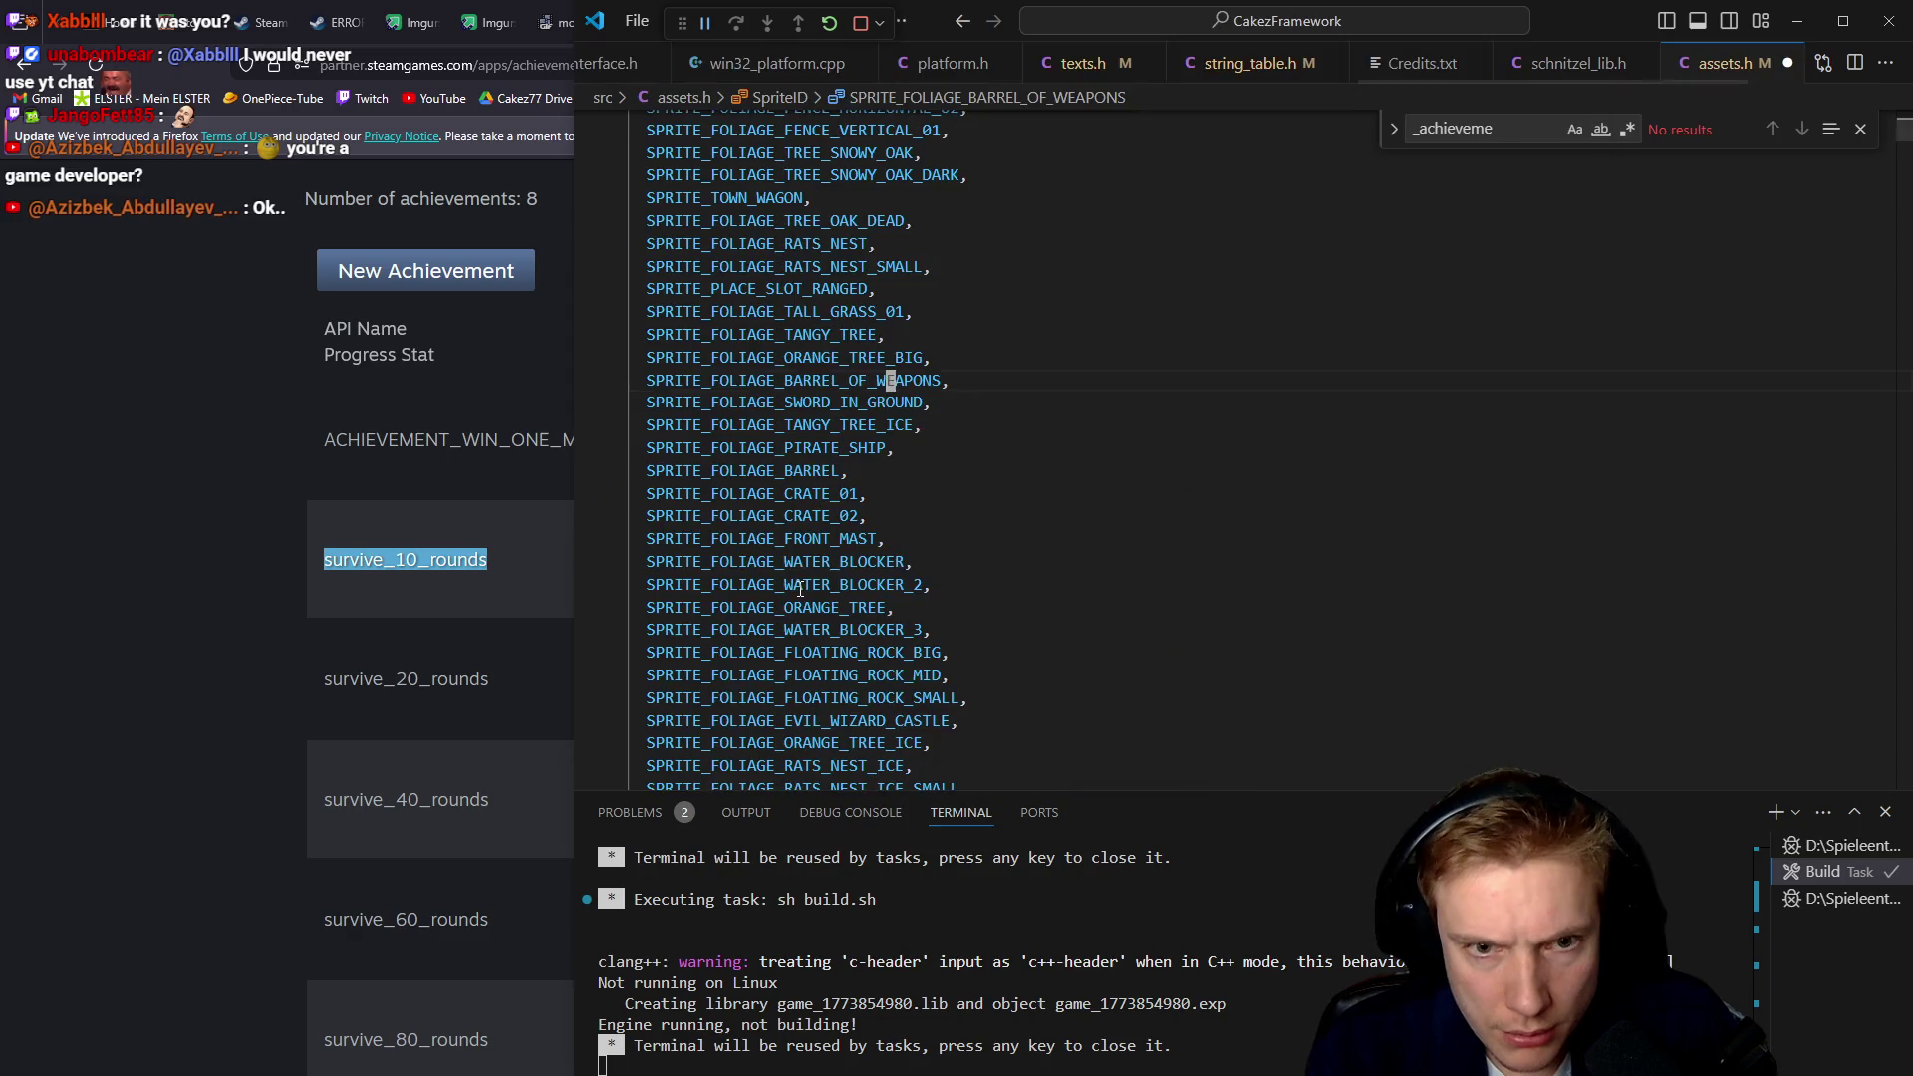
Paste TREE_OAK_DEAD_ICE into the enum below RATS_NEST_ICE_SMALL, copy the three ICE names, and save
{"action": "type", "text": "/rats_"}
{"action": "key", "text": "Return"}
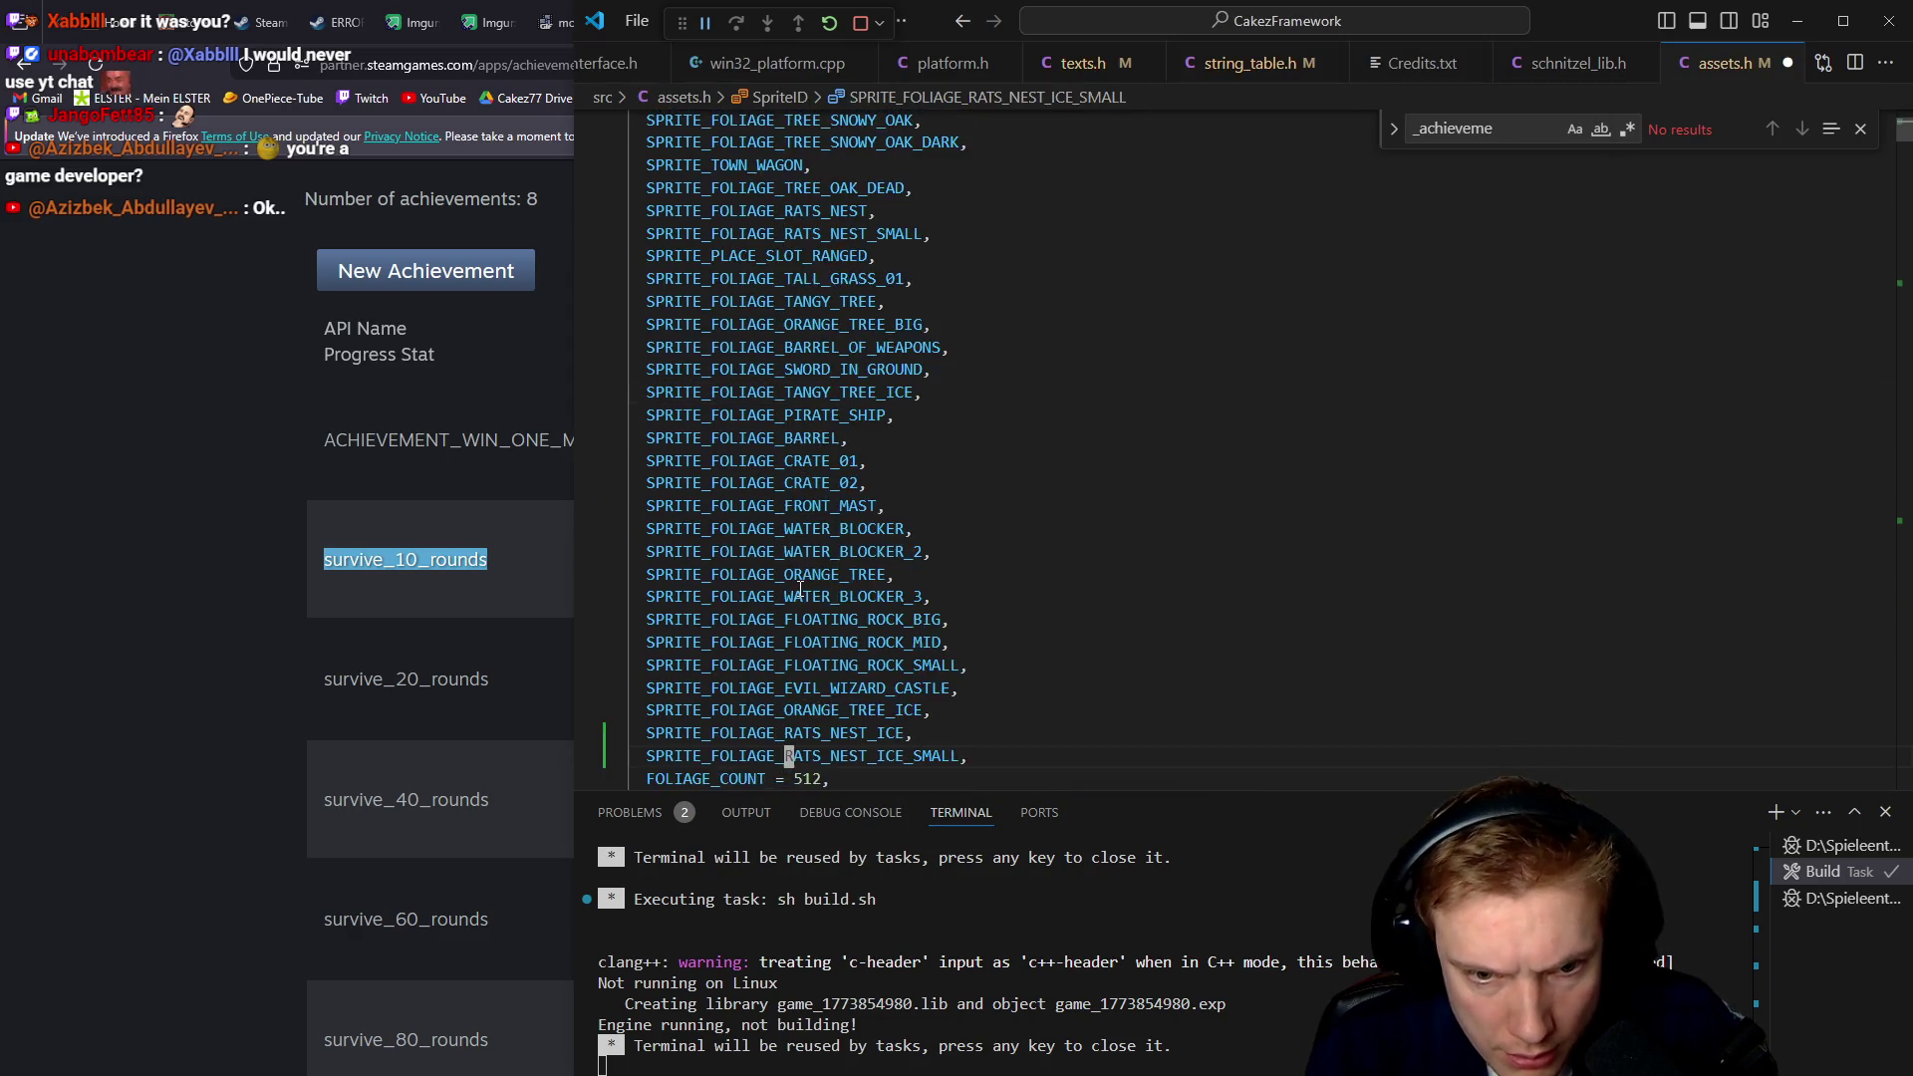
{"action": "key", "text": "p"}
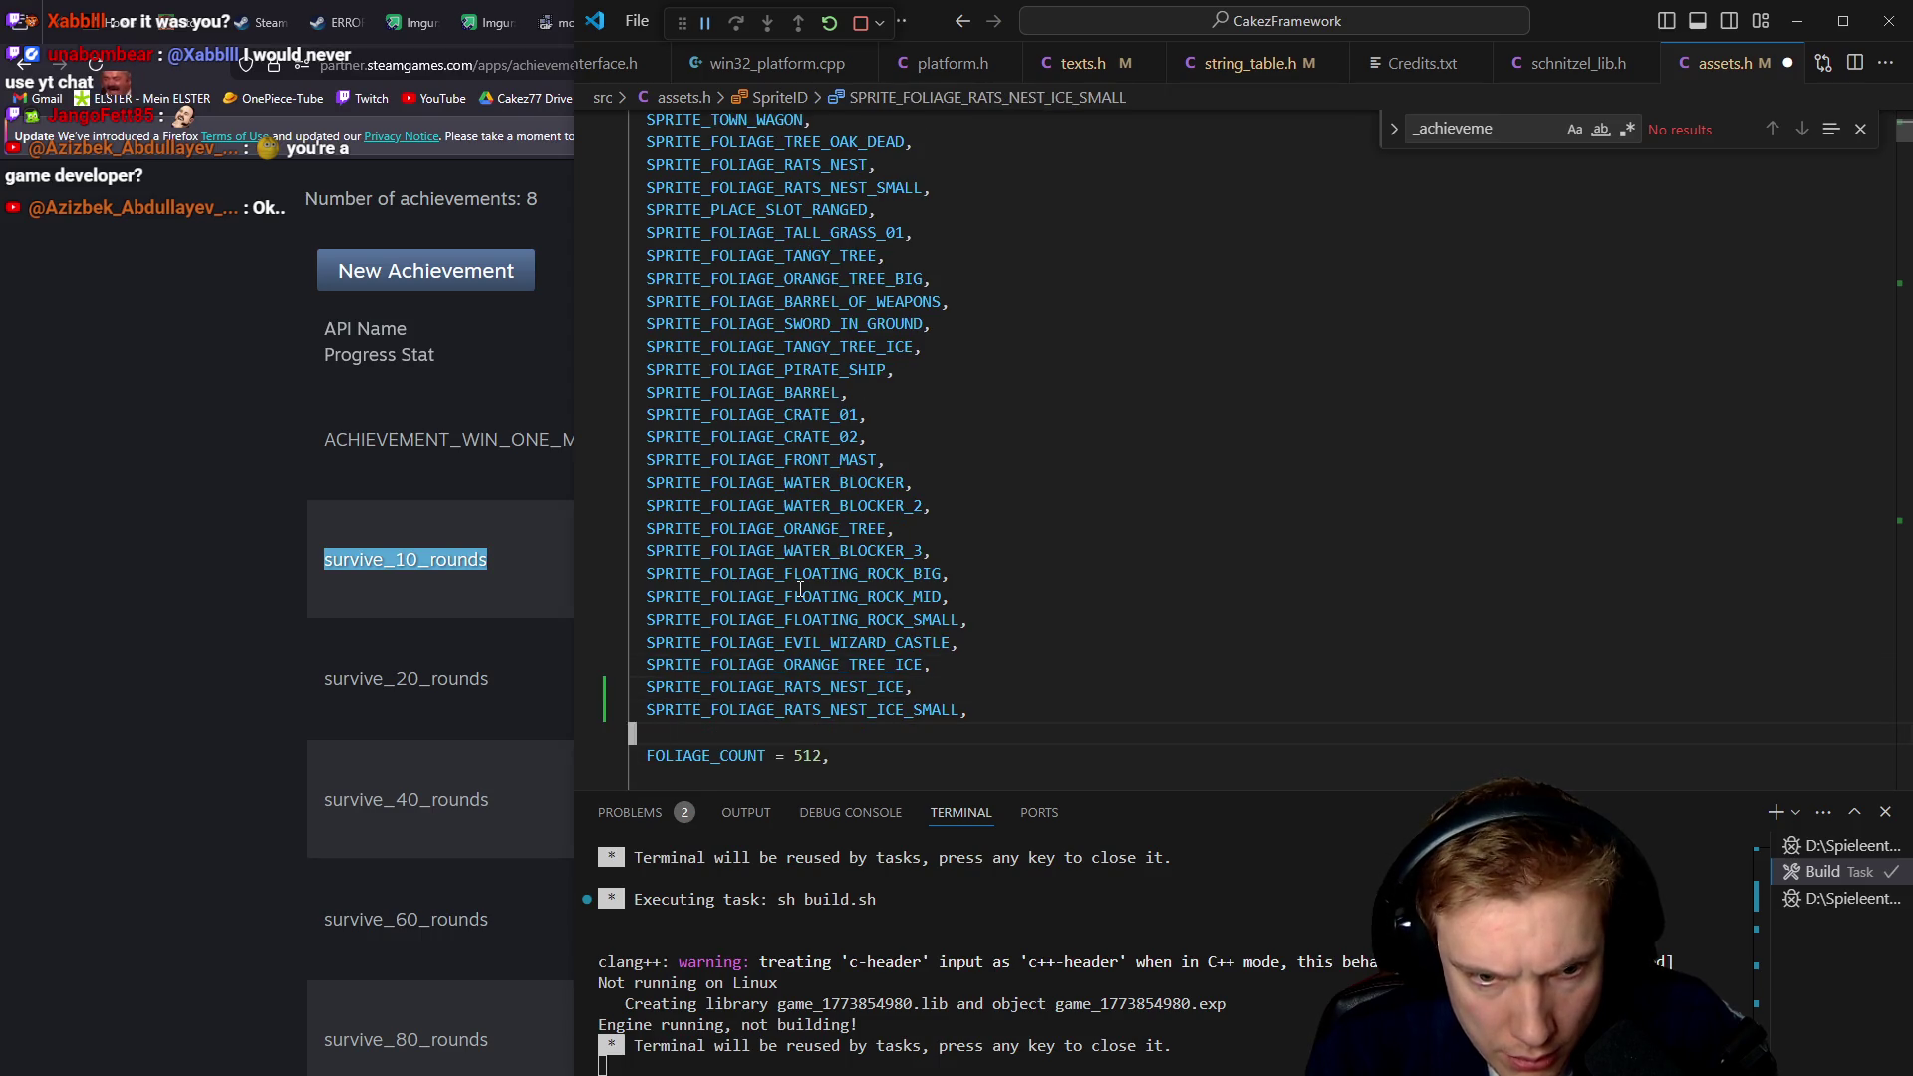
{"action": "key", "text": "A"}
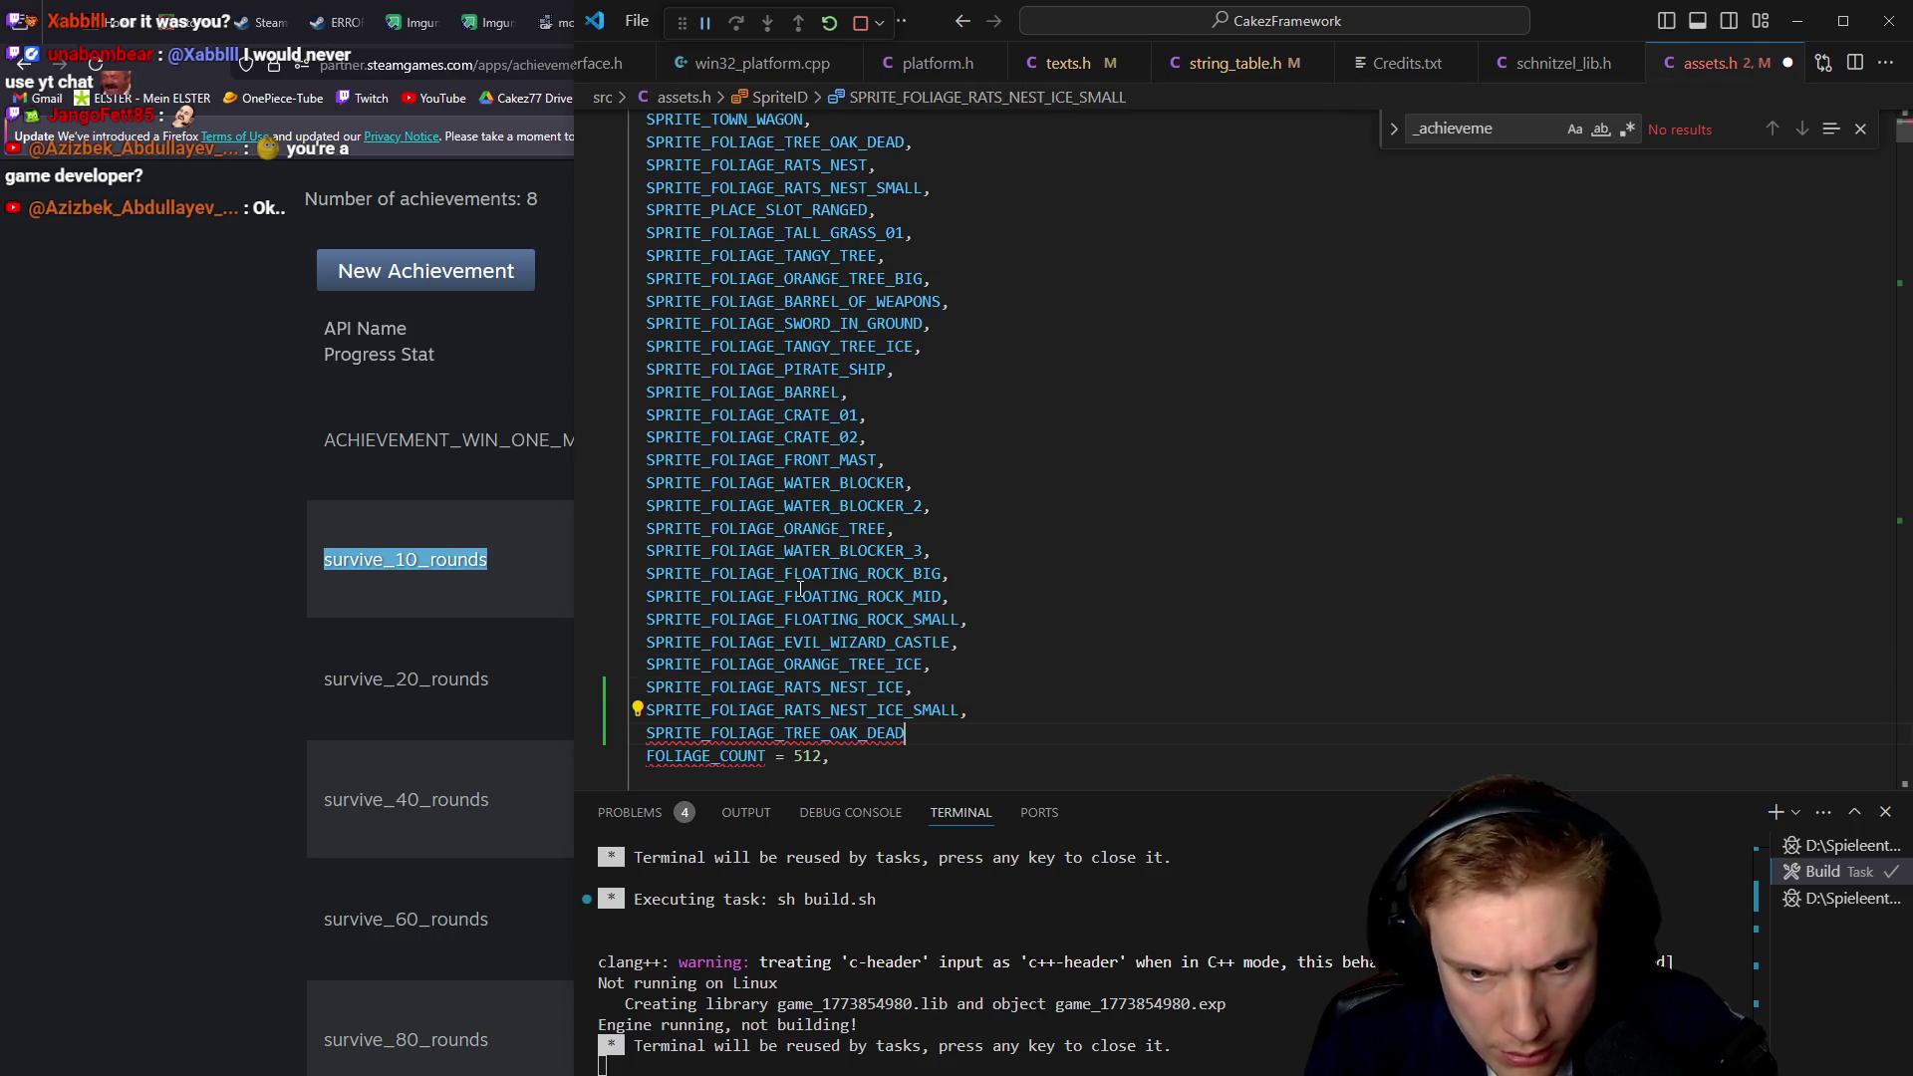
{"action": "key", "text": "Escape"}
{"action": "key", "text": "shift+v"}
{"action": "key", "text": "k"}
{"action": "key", "text": "k"}
{"action": "key", "text": "y"}
{"action": "key", "text": "ctrl+s"}
Search past ORANGE_TREE_ICE down to the original RATS_NEST sprite definitions
{"action": "scroll", "coordinate": [800, 589], "scroll_direction": "down", "scroll_amount": 5}
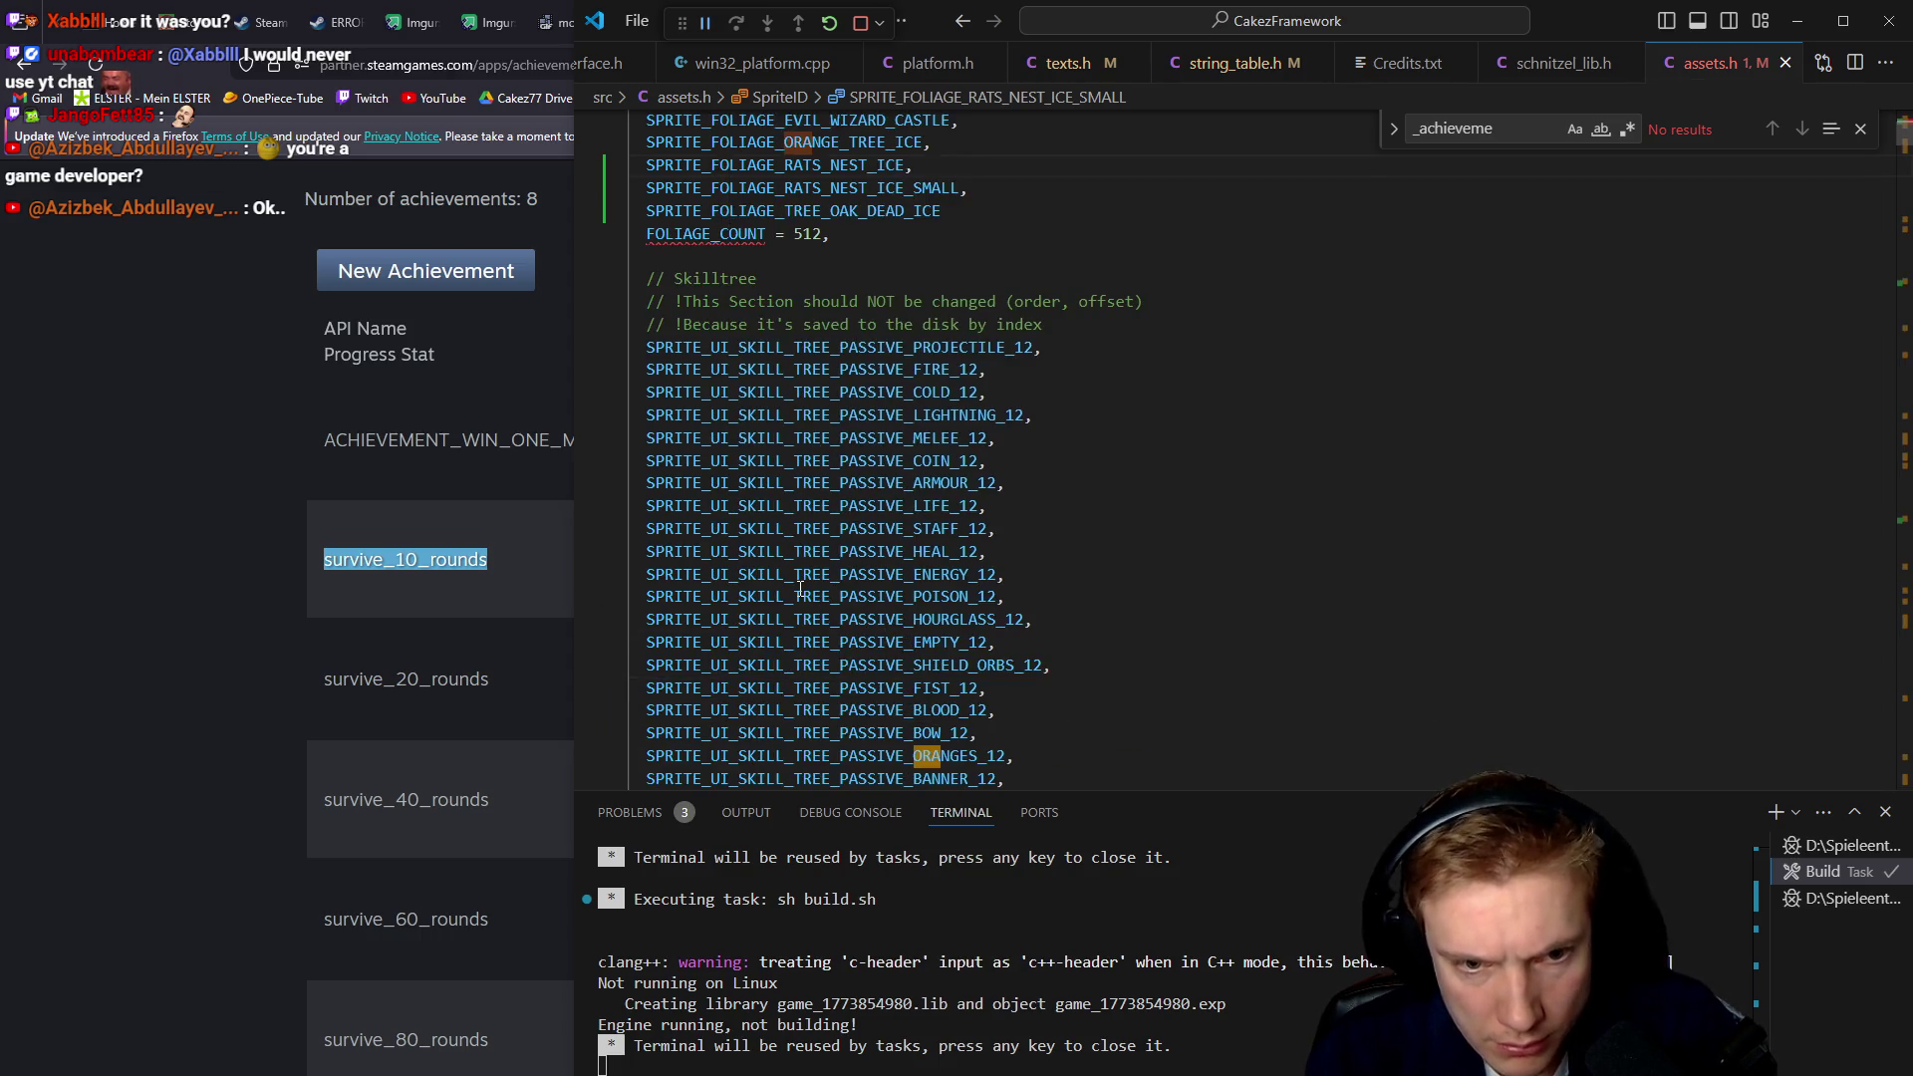
{"action": "scroll", "coordinate": [800, 588], "scroll_direction": "down", "scroll_amount": 10}
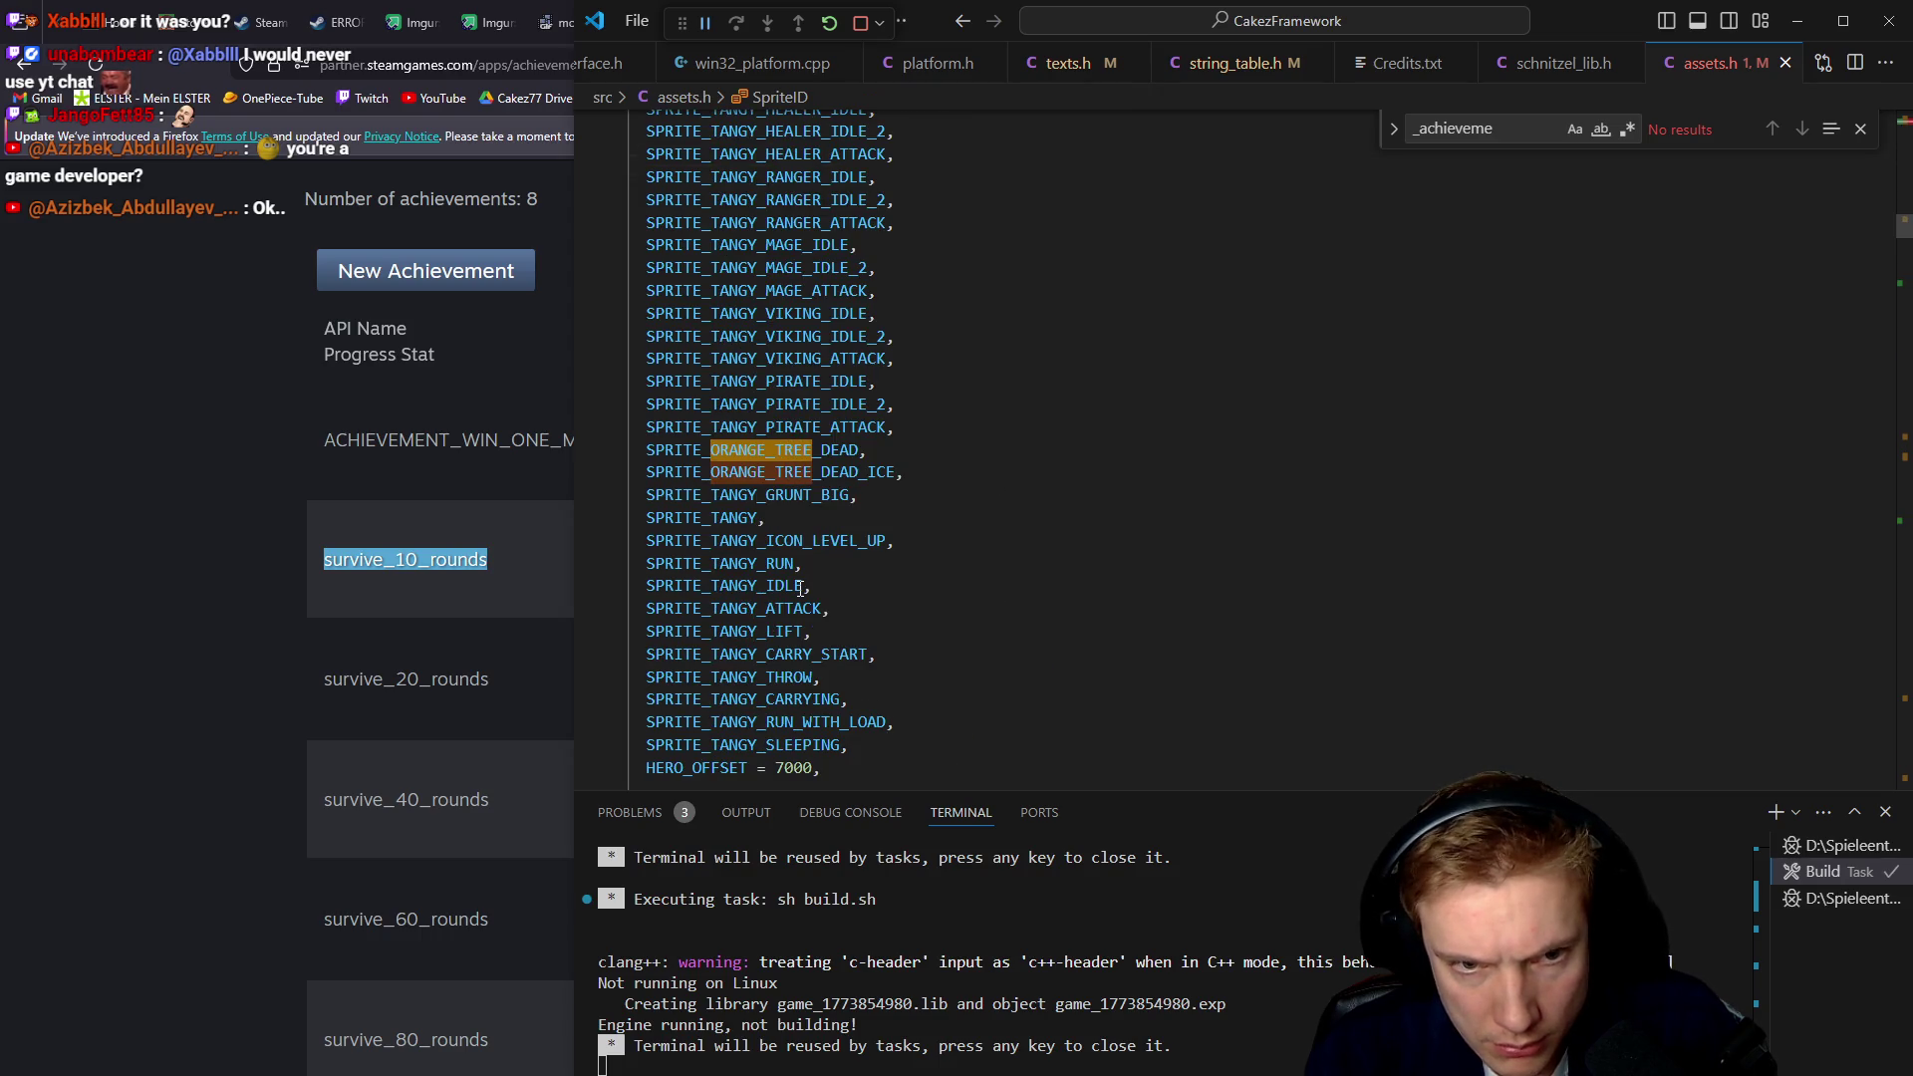
{"action": "key", "text": "n"}
{"action": "key", "text": "n"}
{"action": "key", "text": "n"}
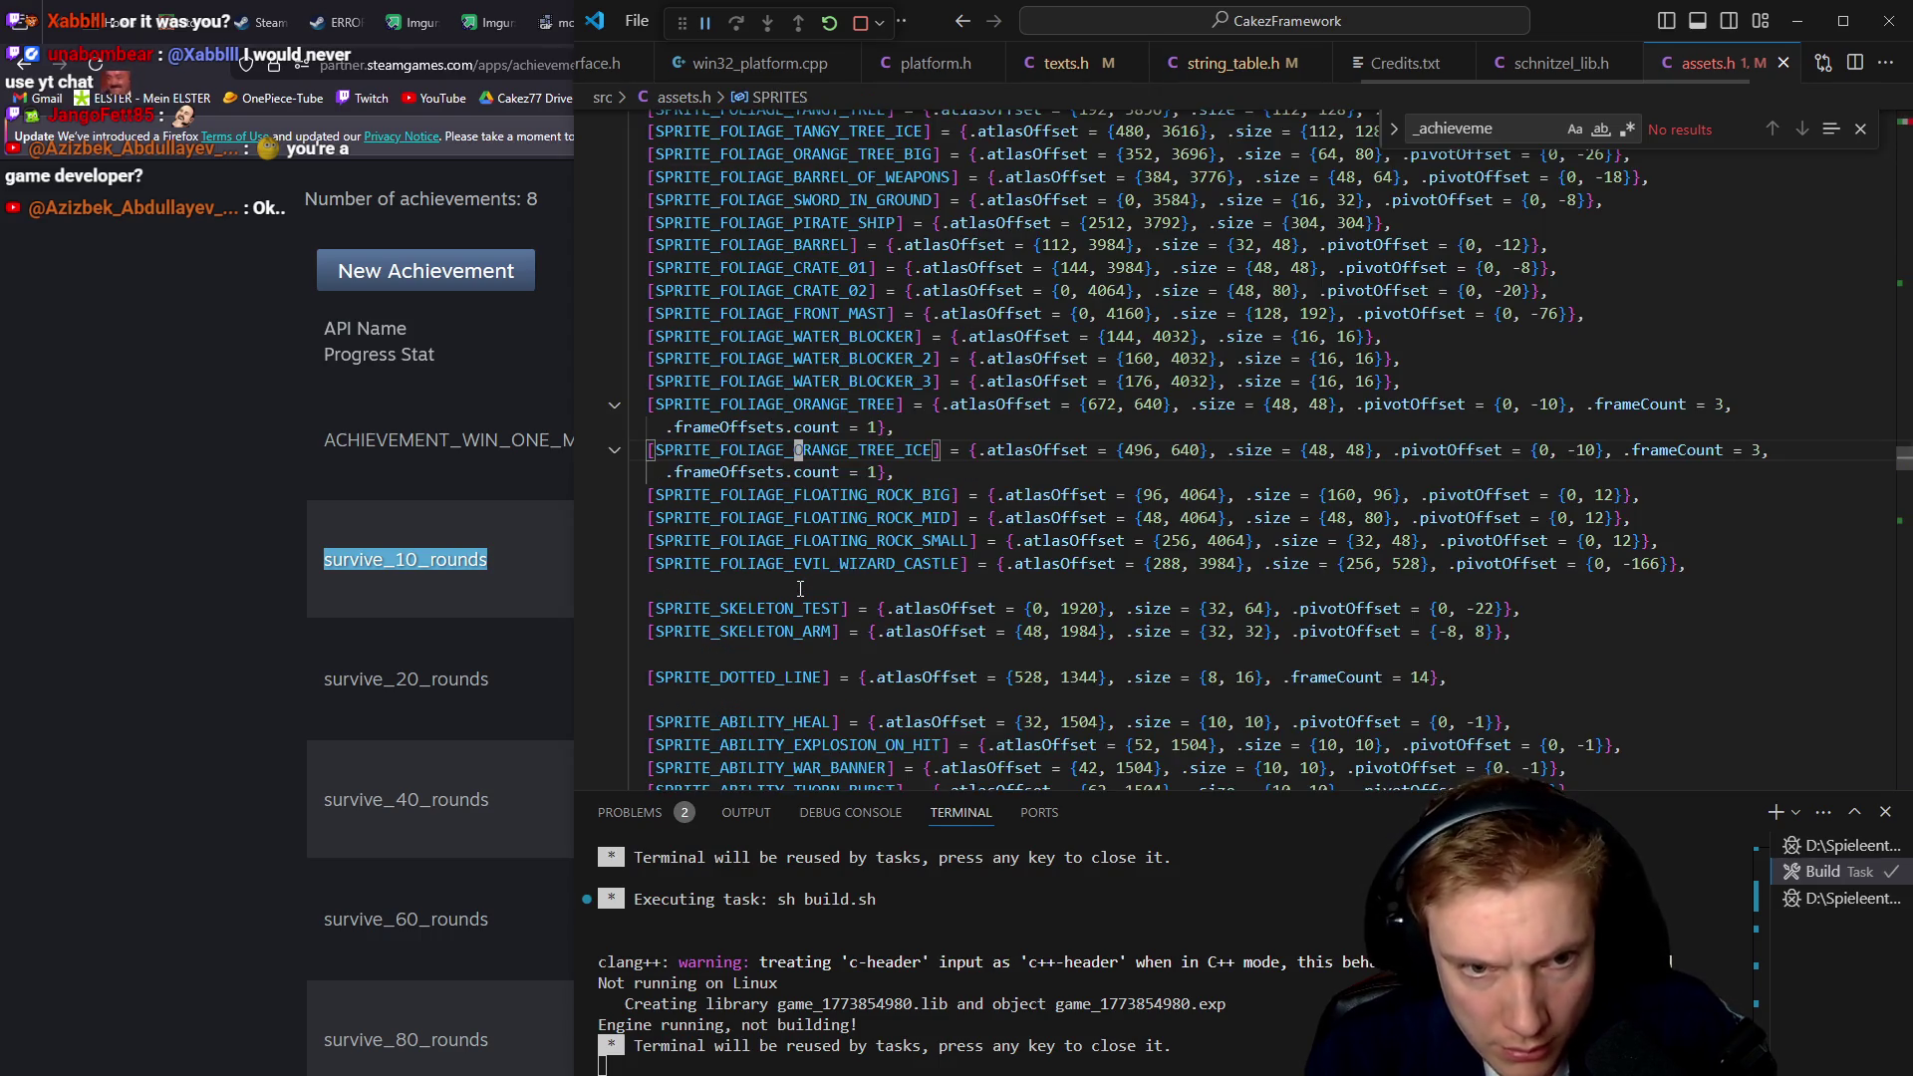
{"action": "key", "text": "n"}
{"action": "key", "text": "f"}
{"action": "key", "text": "c"}
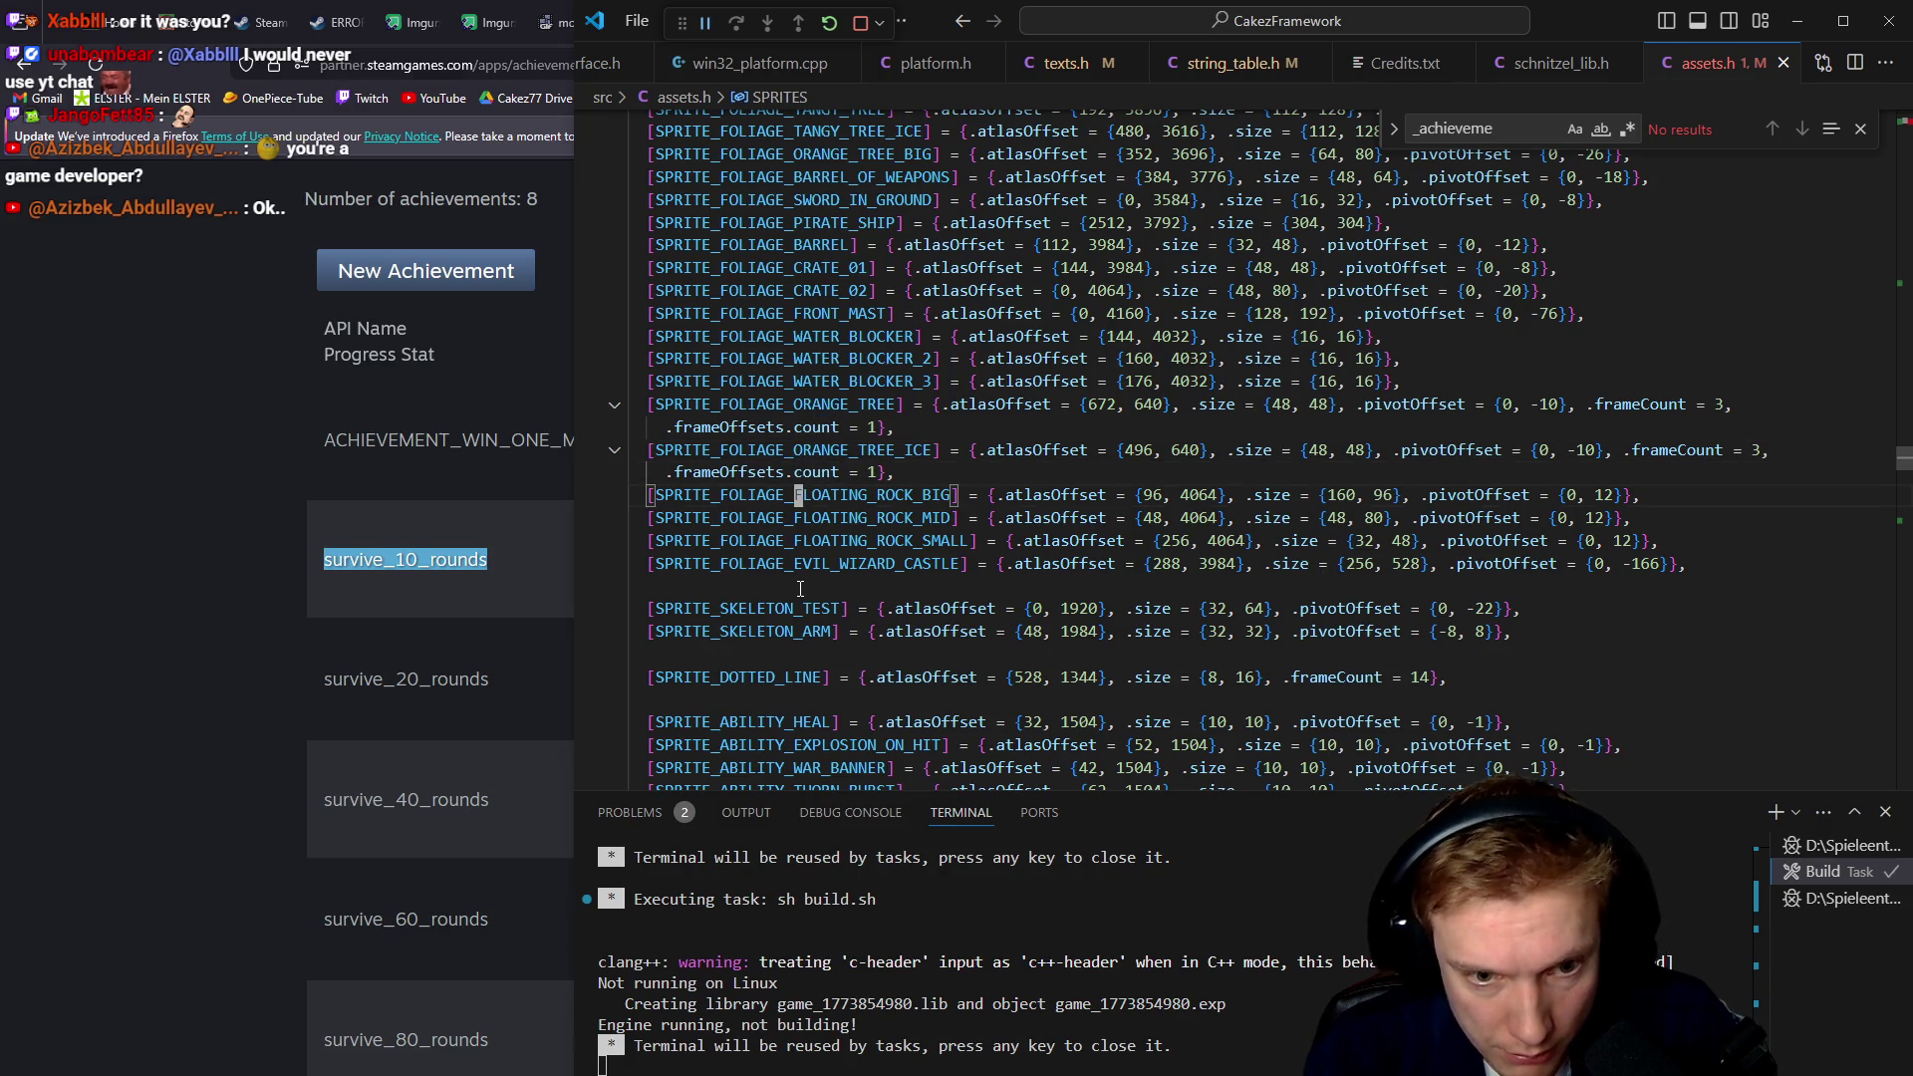
{"action": "type", "text": "/RAT"}
{"action": "key", "text": "Return"}
{"action": "key", "text": "n"}
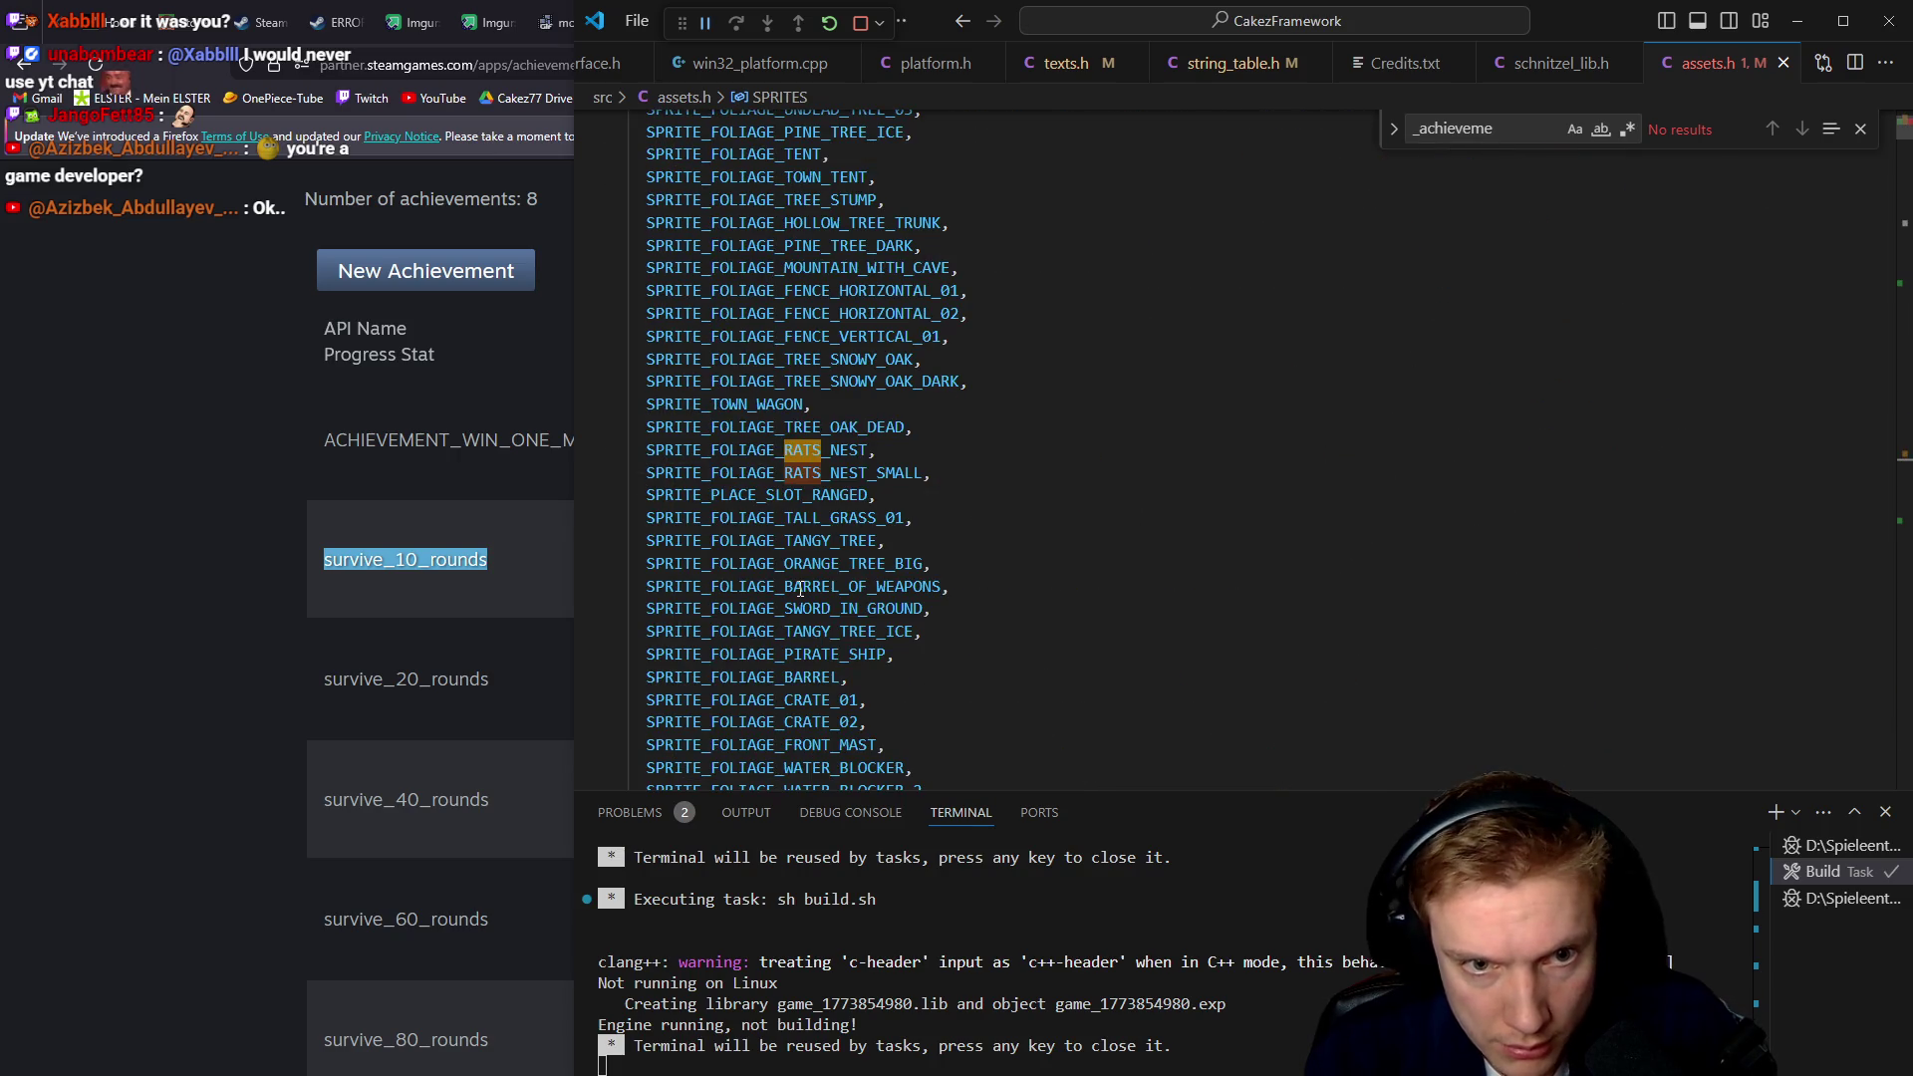
{"action": "key", "text": "n"}
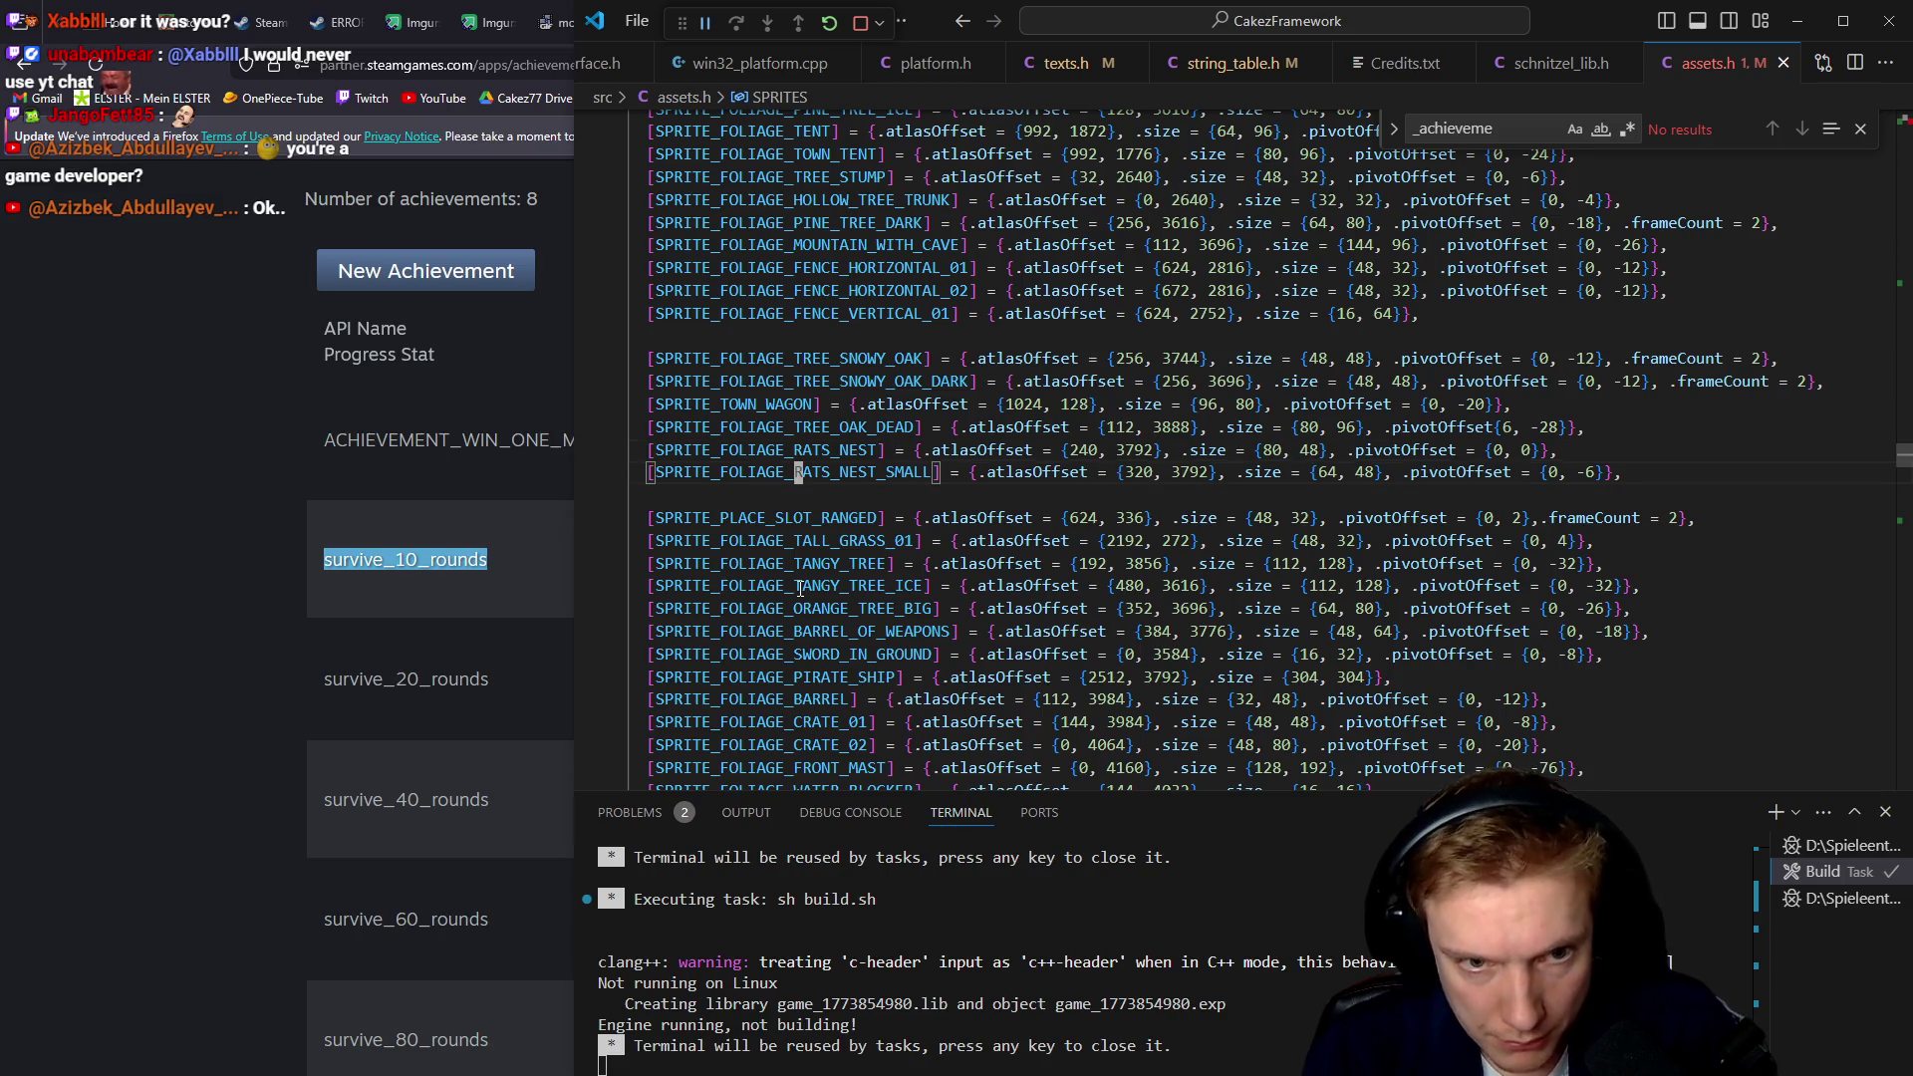
Paste the three ICE names and try bracket-wrapping their assignments, then undo the wrapping
{"action": "type", "text": "pi["}
{"action": "key", "text": "Escape"}
{"action": "key", "text": "dollar"}
{"action": "type", "text": "i]="}
{"action": "key", "text": "BackSpace"}
{"action": "type", "text": "="}
{"action": "key", "text": "Escape"}
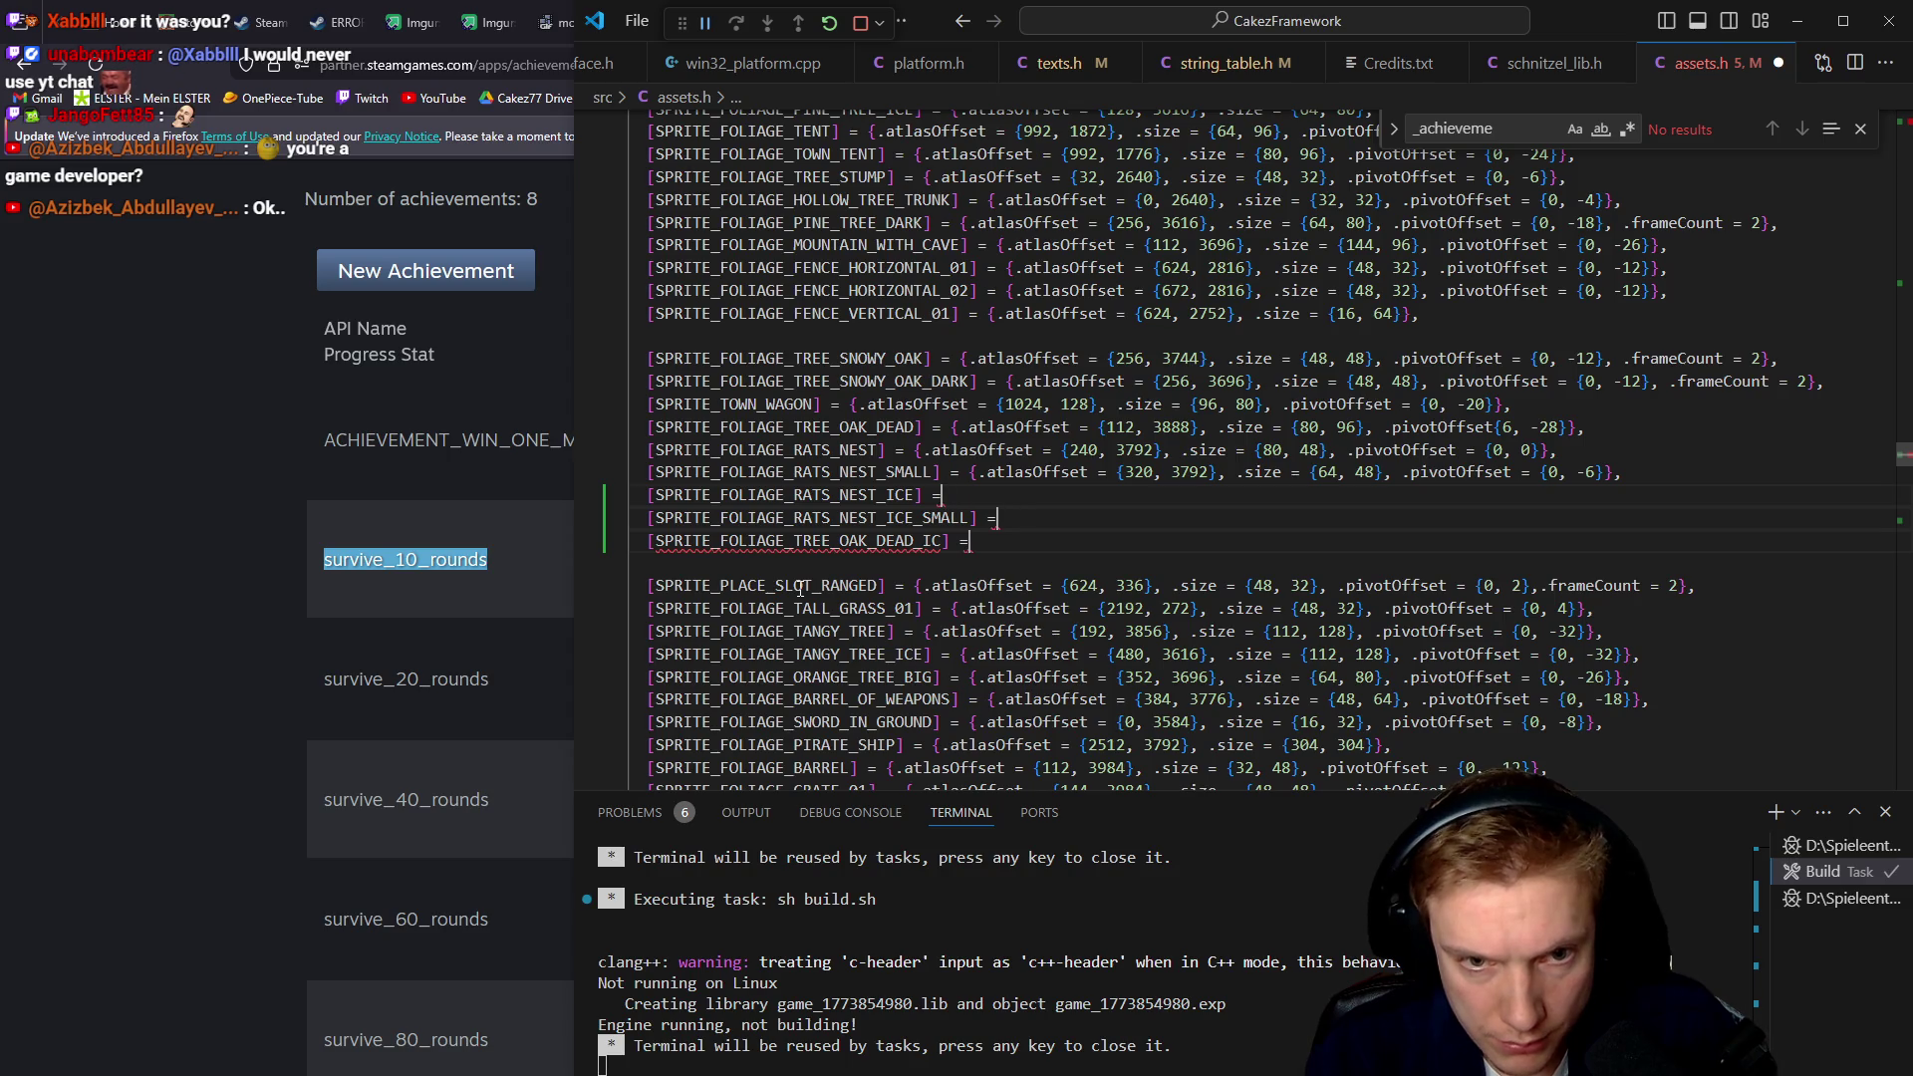
{"action": "key", "text": "BackSpace"}
{"action": "key", "text": "BackSpace"}
{"action": "key", "text": "BackSpace"}
{"action": "key", "text": "Home"}
{"action": "key", "text": "Delete"}
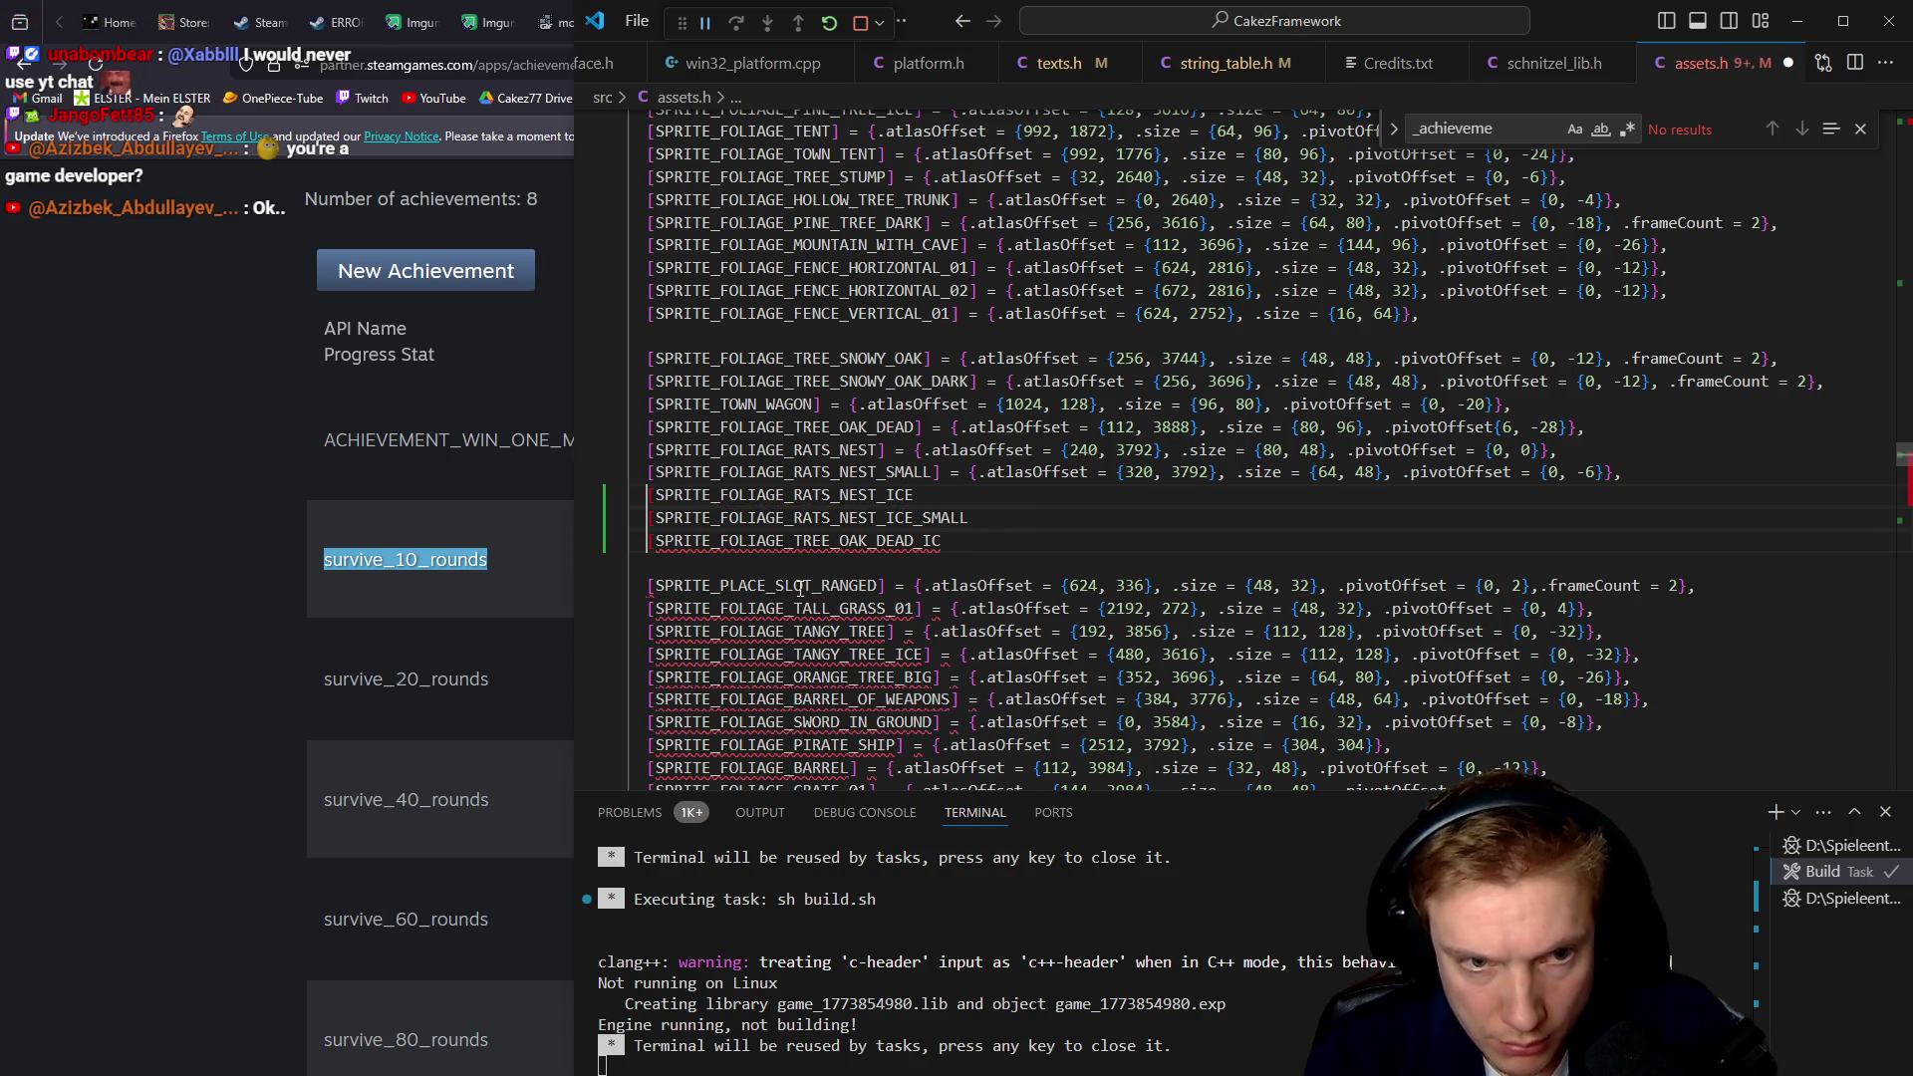
Duplicate the three original oak and rats nest sprite definitions
{"action": "key", "text": "Delete"}
{"action": "key", "text": "Escape"}
{"action": "key", "text": "Up"}
{"action": "key", "text": "Up"}
Rename the copied rats nest definitions to RATS_NEST_ICE and RATS_NEST_ICE_SMALL
{"action": "key", "text": "Up"}
{"action": "key", "text": "shift+End"}
{"action": "key", "text": "shift+Down"}
{"action": "key", "text": "shift+Down"}
{"action": "key", "text": "ctrl+c"}
{"action": "key", "text": "Down"}
{"action": "key", "text": "Down"}
{"action": "key", "text": "ctrl+v"}
{"action": "key", "text": "Down"}
{"action": "key", "text": "Down"}
{"action": "key", "text": "shift+End"}
{"action": "key", "text": "ctrl+x"}
{"action": "key", "text": "Up"}
{"action": "key", "text": "Up"}
{"action": "key", "text": "Right"}
{"action": "key", "text": "ctrl+shift+Right"}
{"action": "key", "text": "ctrl+v"}
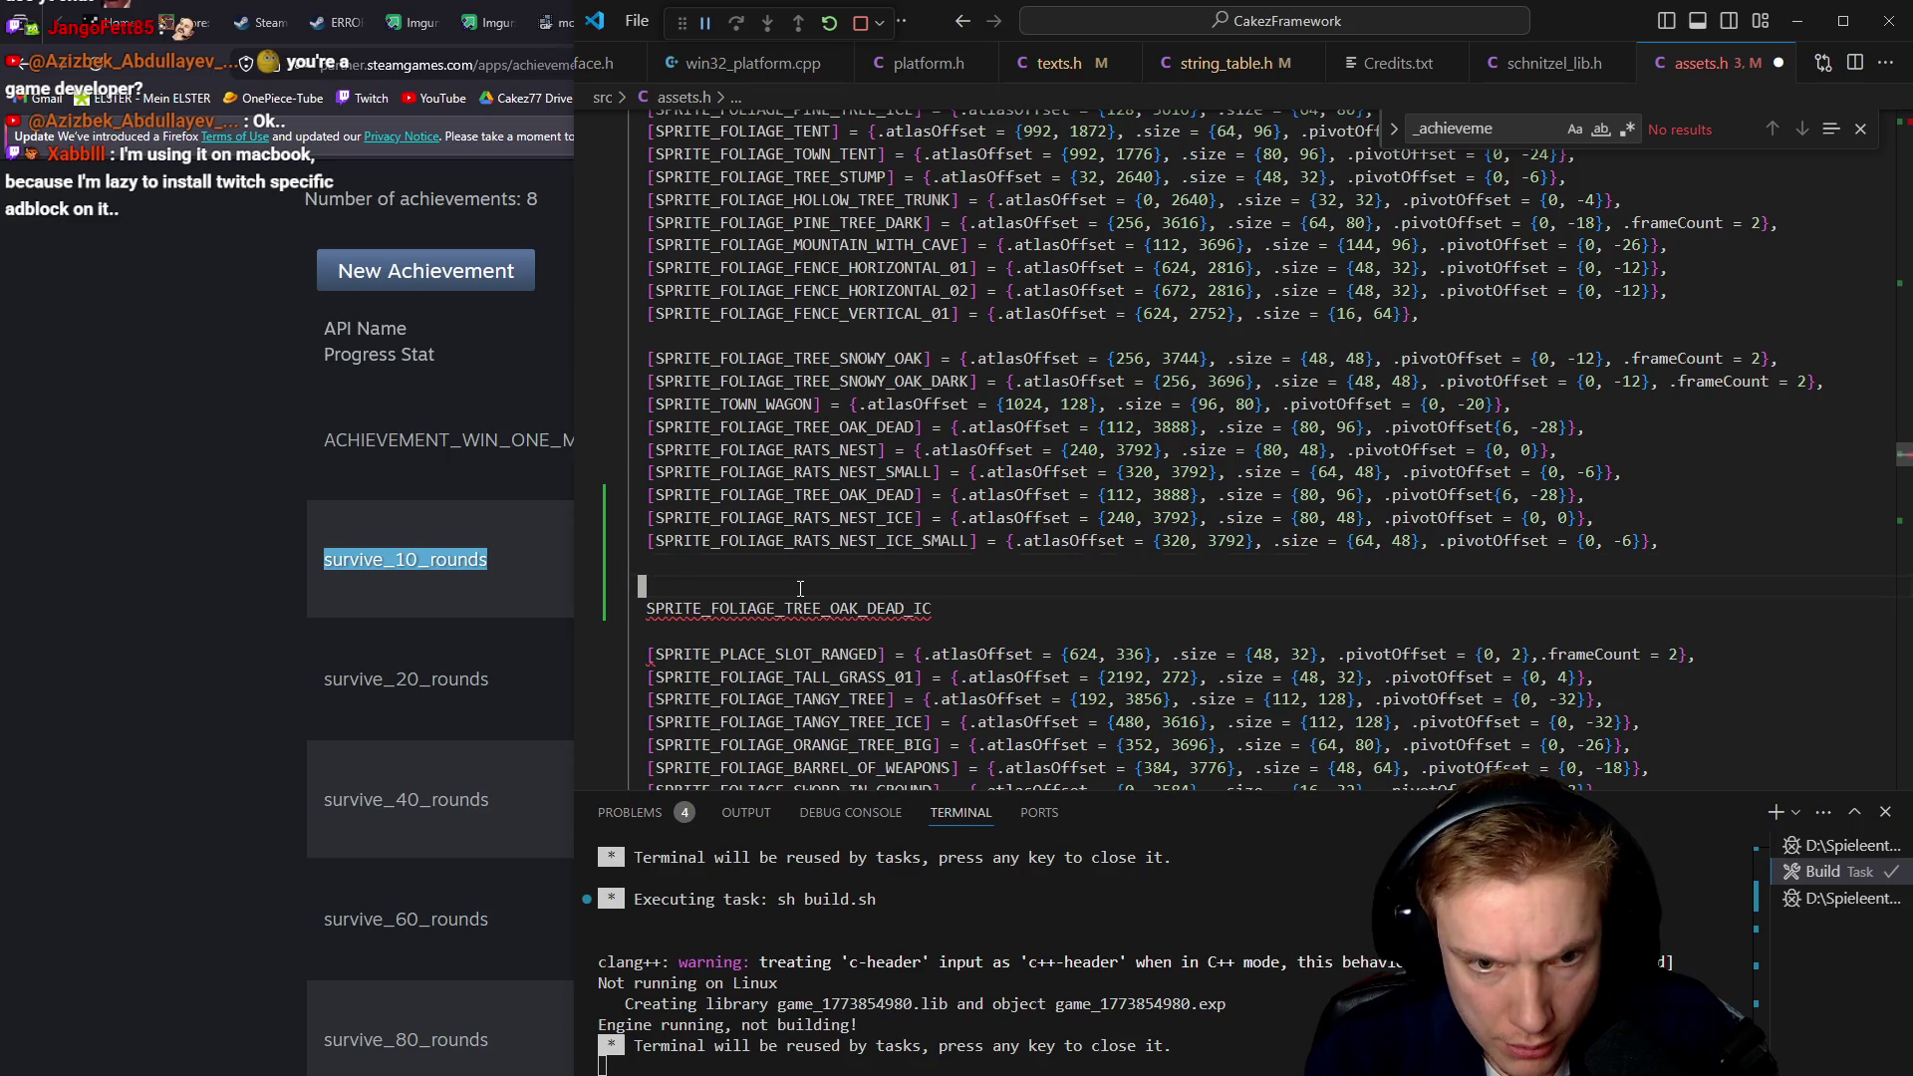
Rename the copied oak definition to TREE_OAK_DEAD_ICE
{"action": "key", "text": "End"}
{"action": "key", "text": "shift+Home"}
{"action": "key", "text": "ctrl+x"}
{"action": "key", "text": "Up"}
{"action": "key", "text": "Up"}
{"action": "key", "text": "Up"}
{"action": "key", "text": "Right"}
{"action": "key", "text": "ctrl+shift+Right"}
{"action": "key", "text": "ctrl+v"}
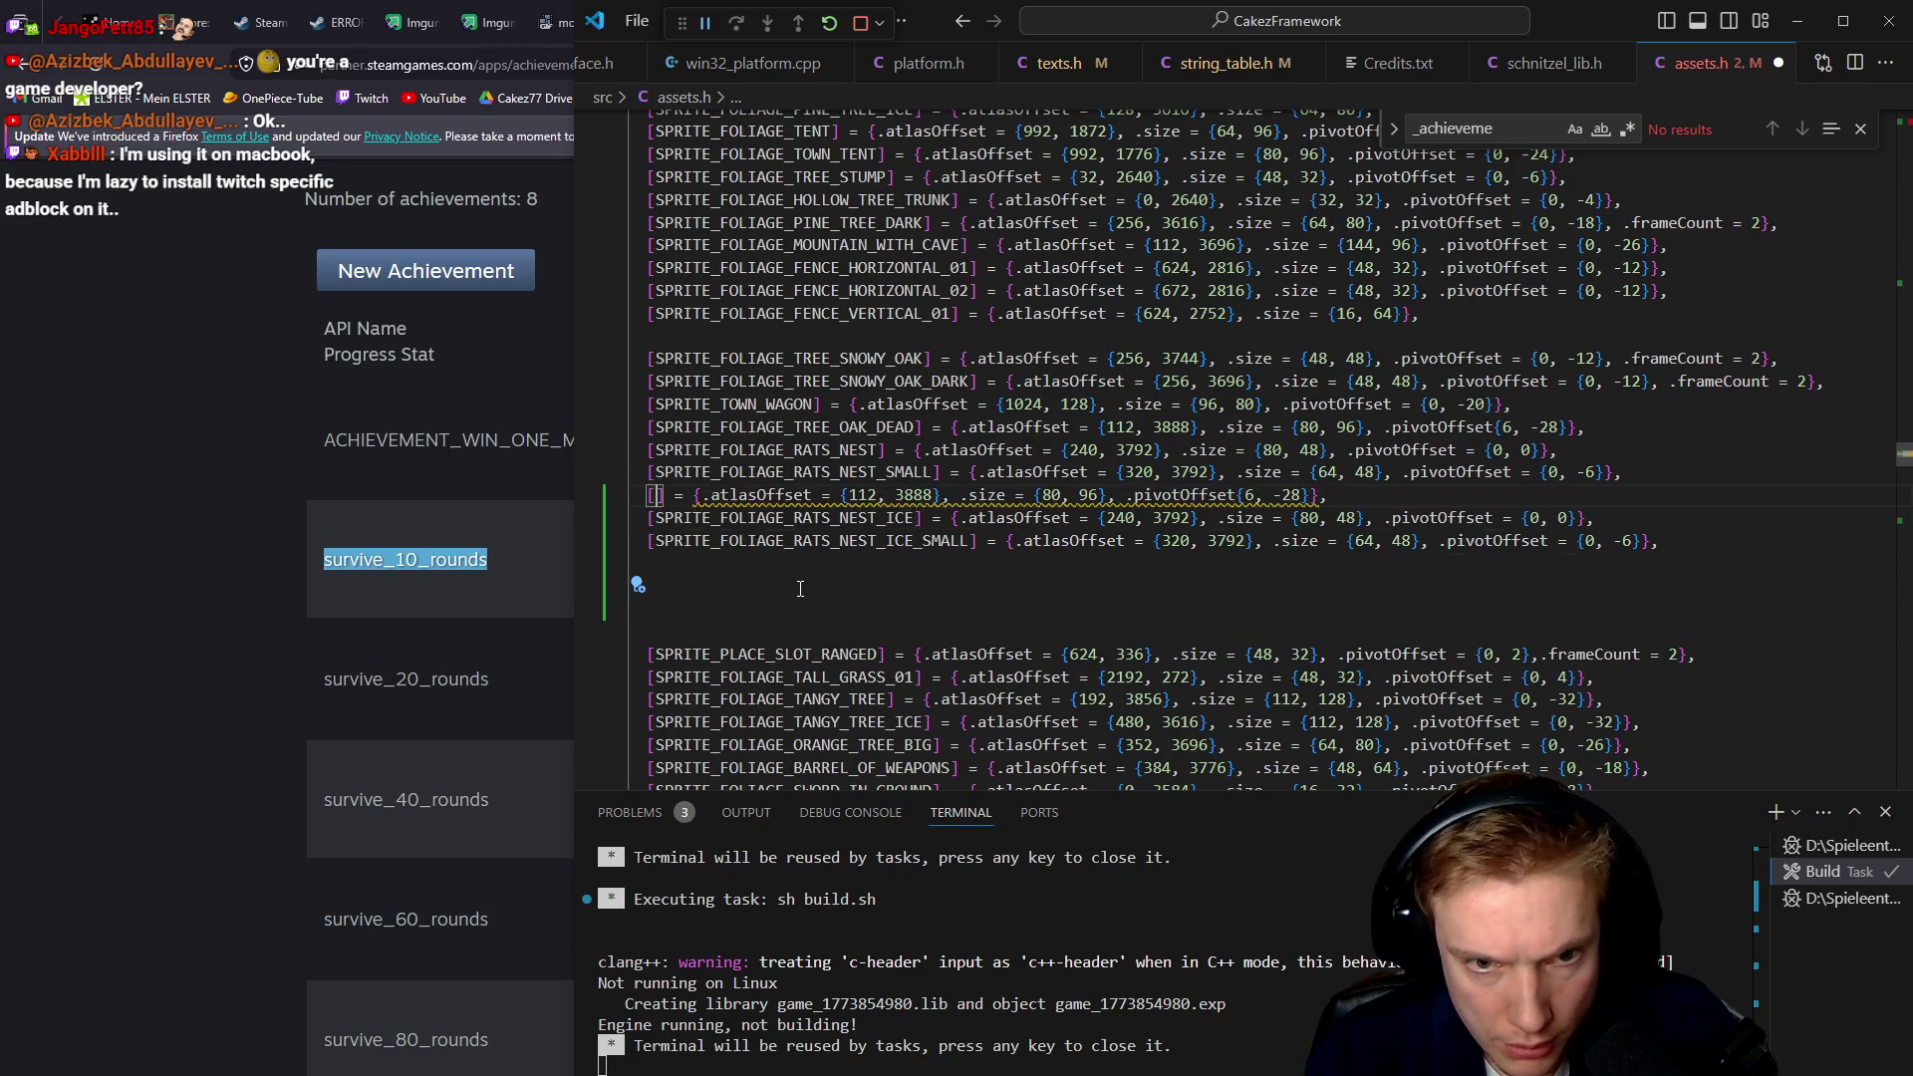
Remove the leftover empty lines between the new ICE entries
{"action": "key", "text": "Down"}
{"action": "key", "text": "Delete"}
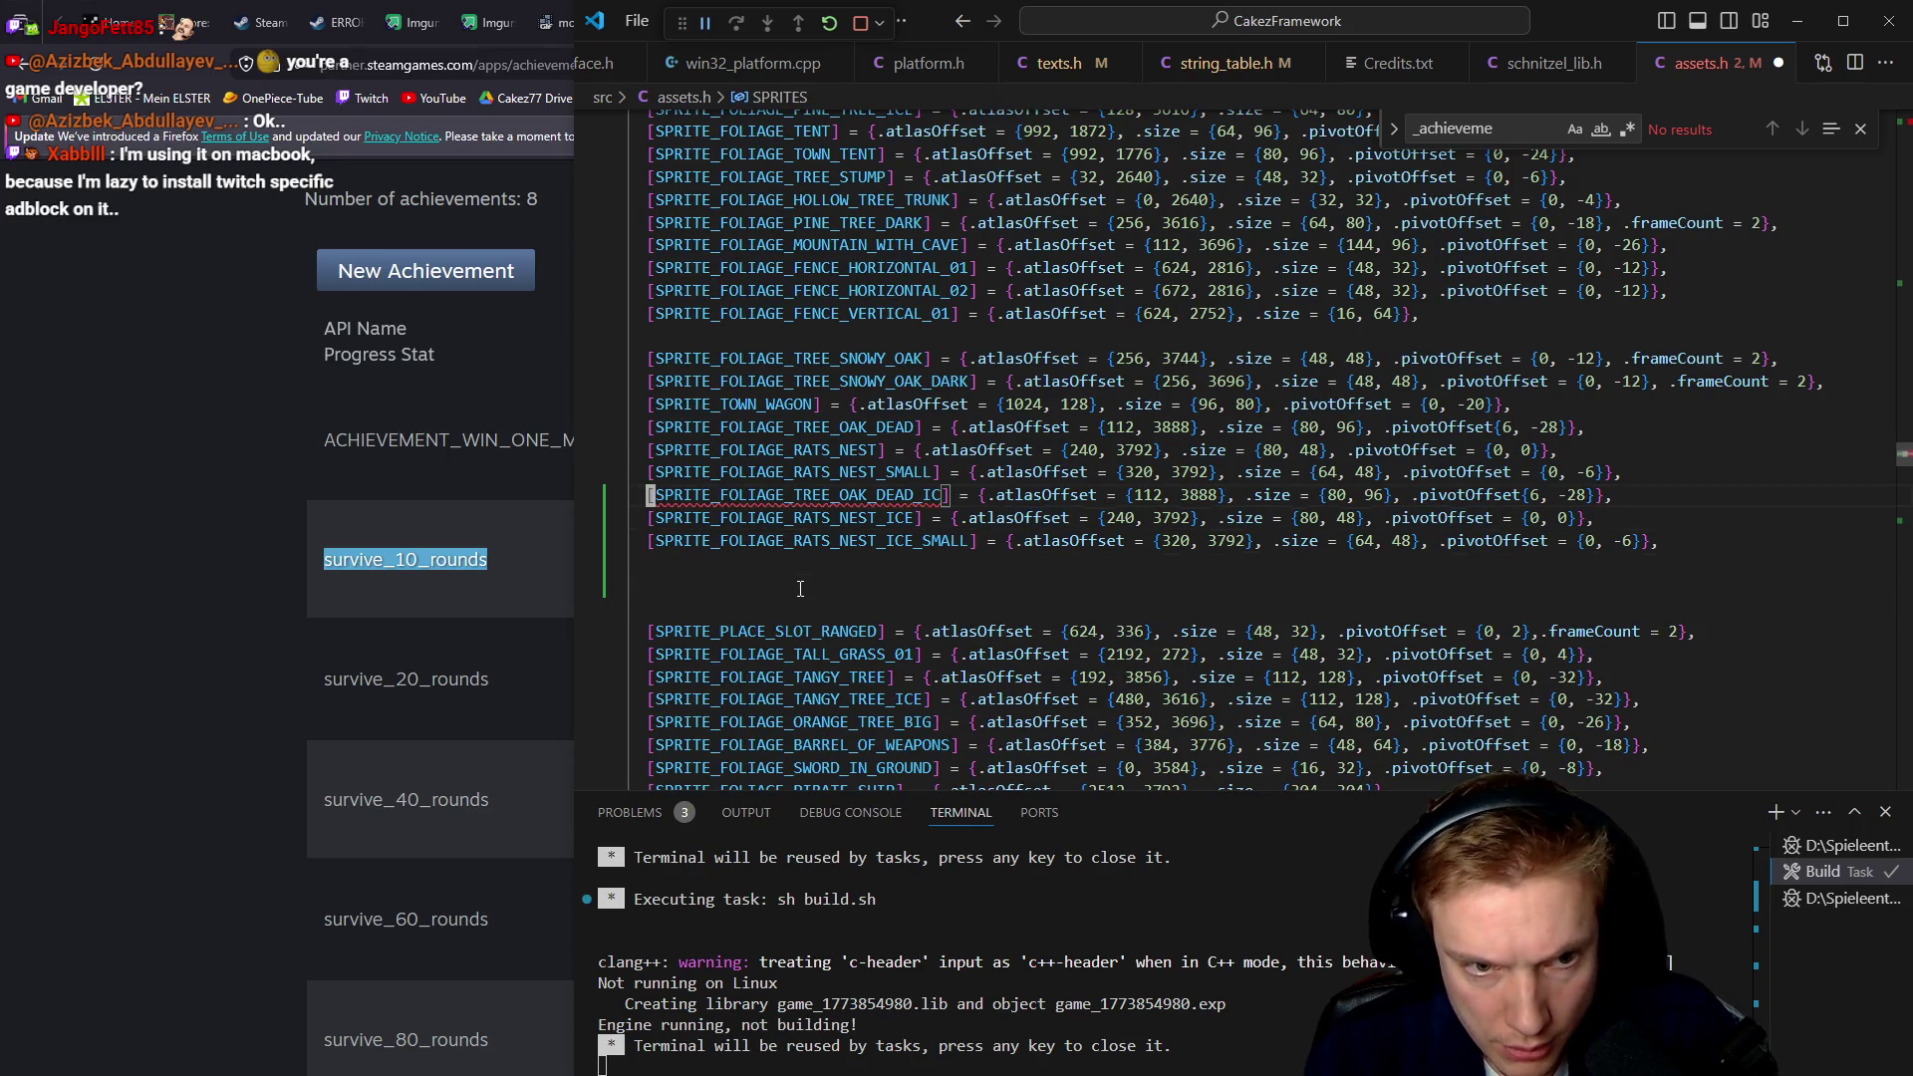
{"action": "type", "text": "E"}
{"action": "key", "text": "Down"}
{"action": "key", "text": "Down"}
{"action": "key", "text": "Down"}
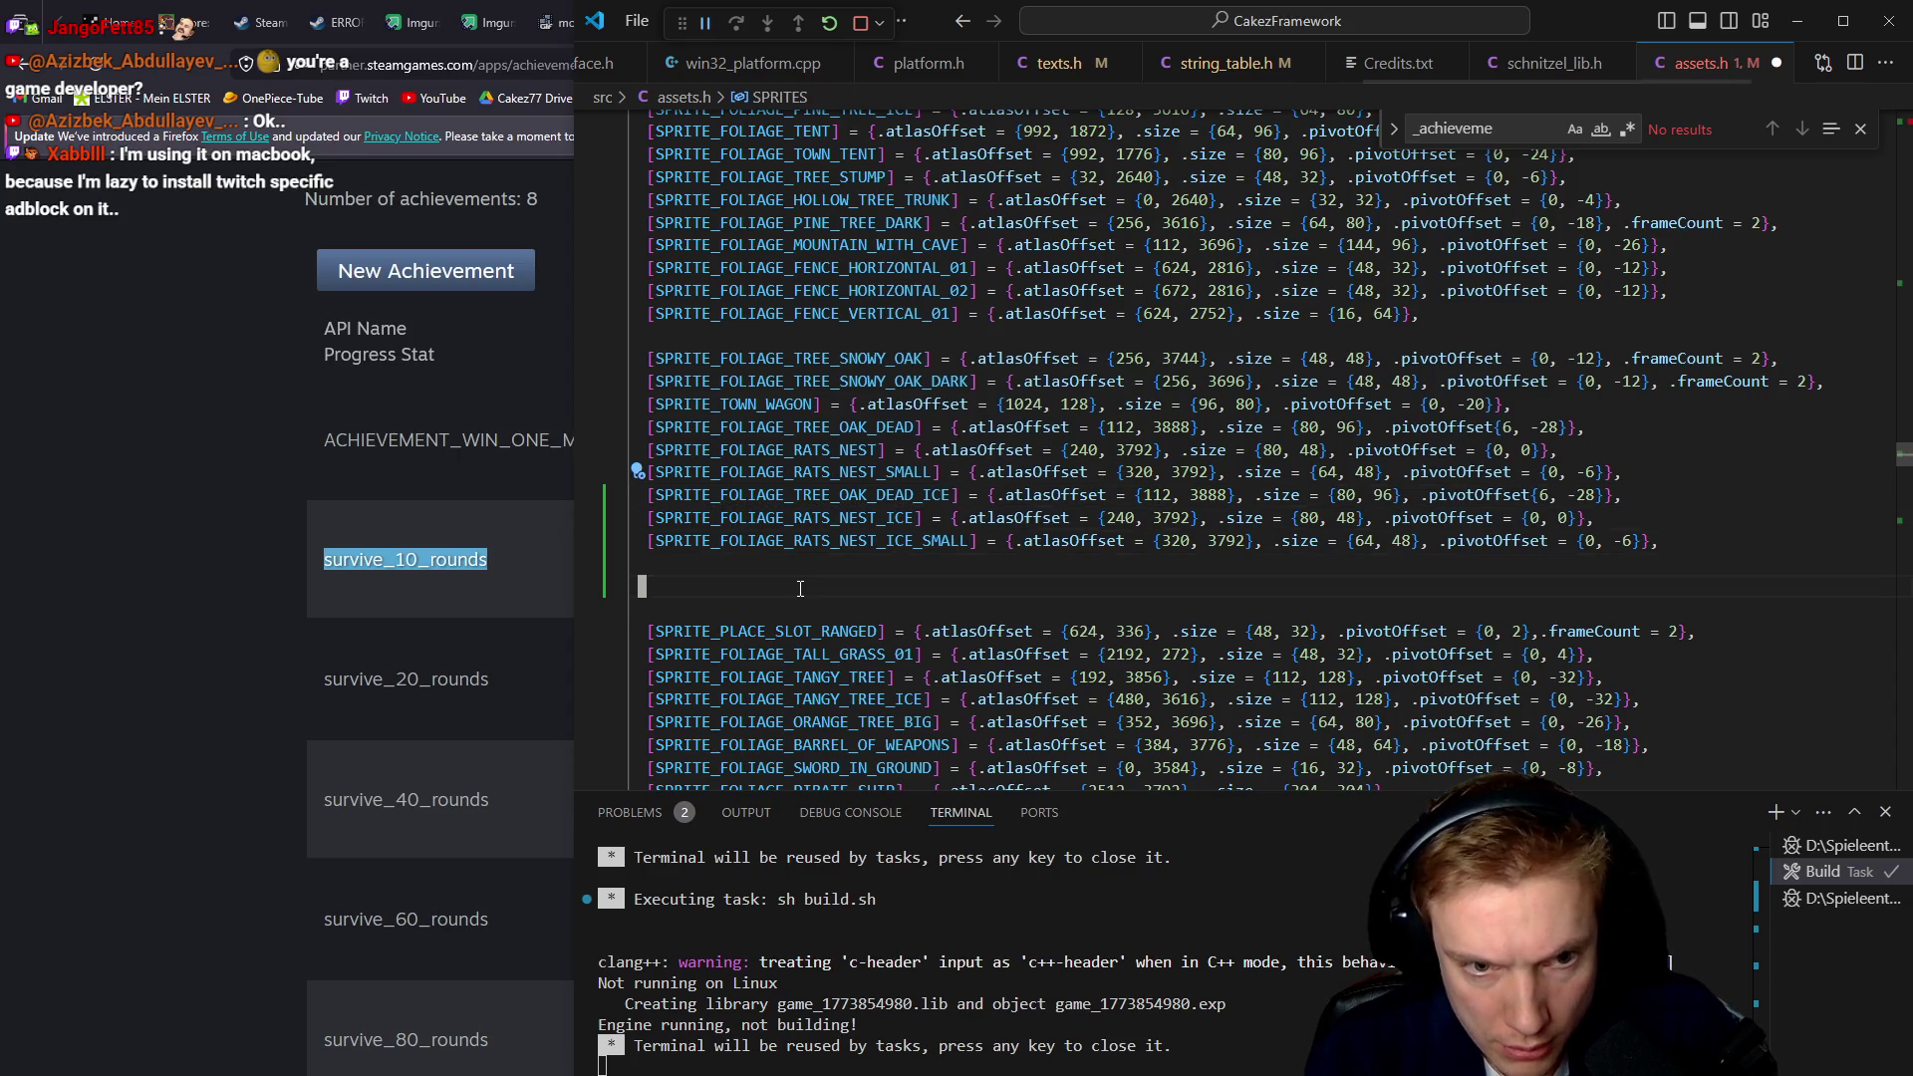
{"action": "key", "text": "Delete"}
{"action": "key", "text": "Delete"}
{"action": "key", "text": "Up"}
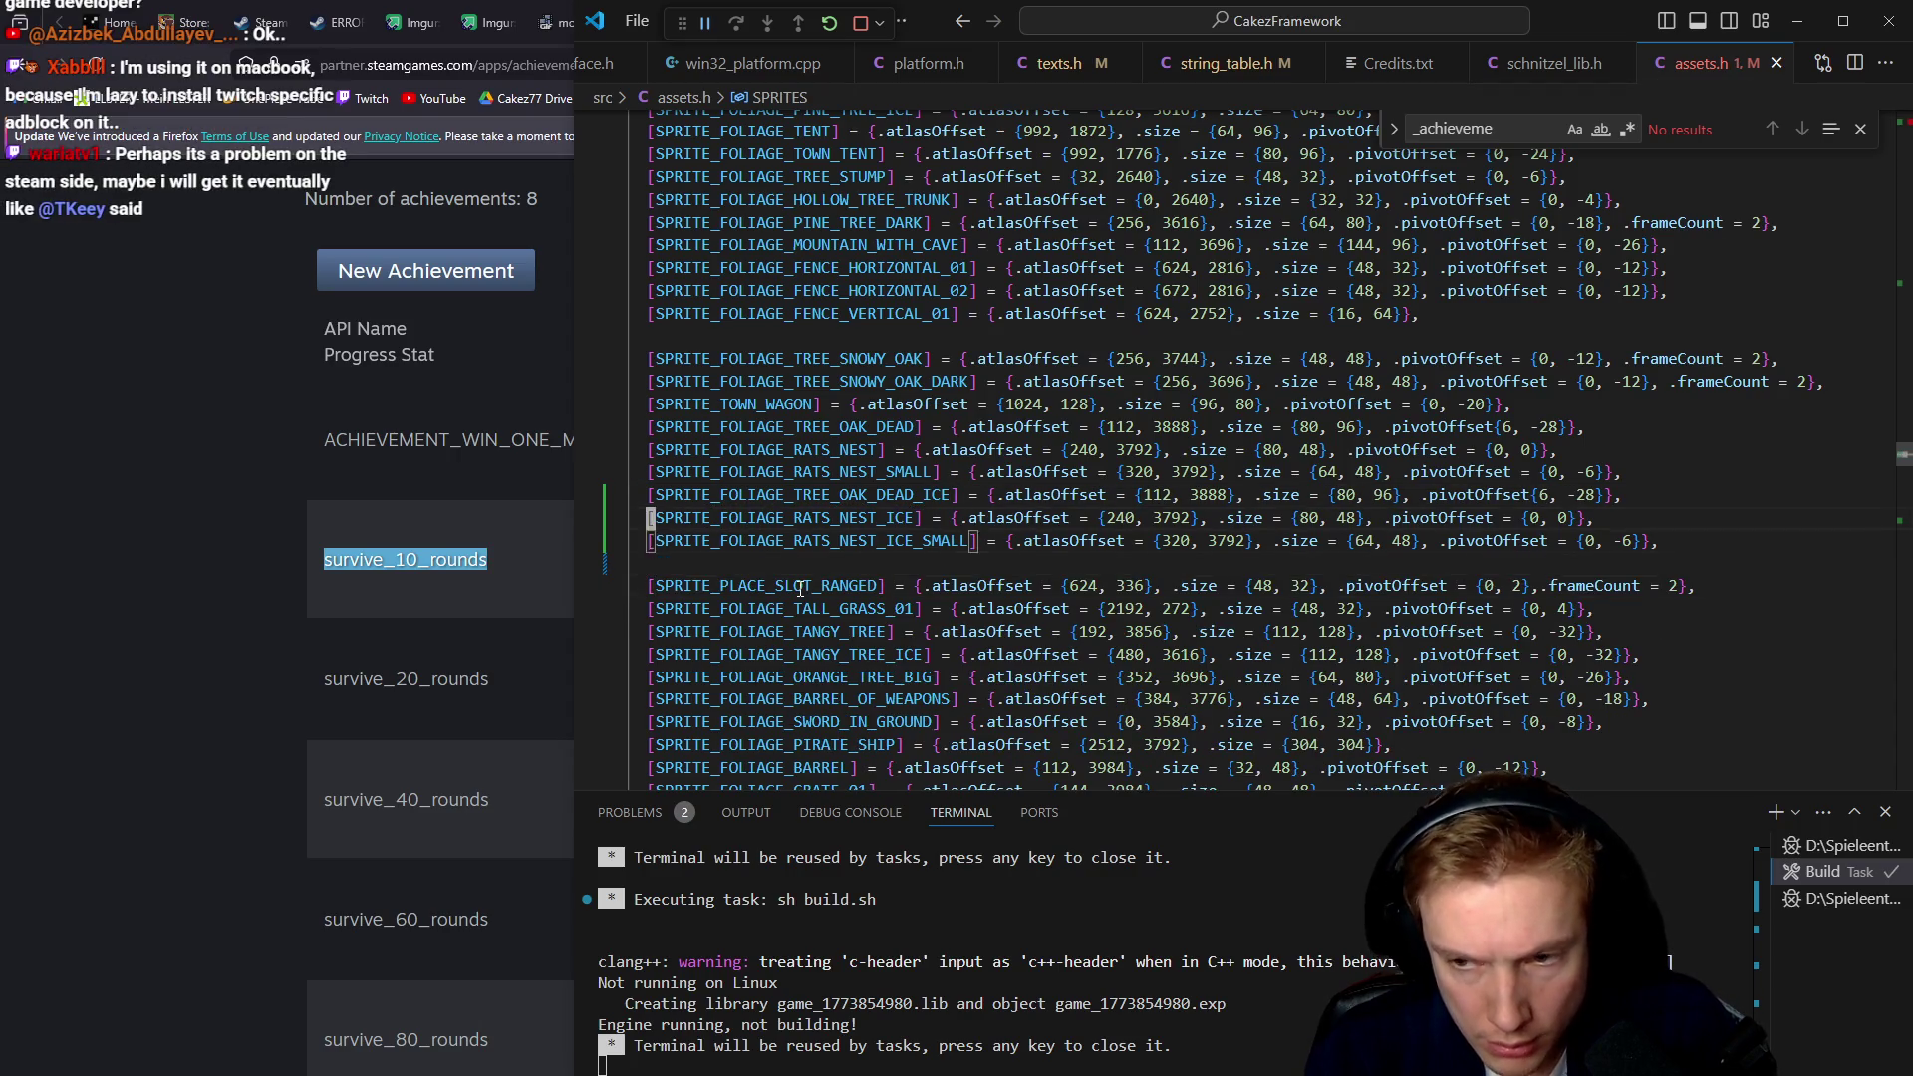
Clear the TREE_OAK_DEAD_ICE entry's atlas offset
{"action": "key", "text": "End"}
{"action": "key", "text": "ctrl+Left"}
{"action": "key", "text": "ctrl+Left"}
{"action": "key", "text": "ctrl+Left"}
{"action": "key", "text": "ctrl+Left"}
{"action": "key", "text": "ctrl+Left"}
{"action": "key", "text": "ctrl+Left"}
{"action": "key", "text": "ctrl+Left"}
{"action": "key", "text": "Left"}
{"action": "key", "text": "Left"}
{"action": "key", "text": "Left"}
{"action": "key", "text": "ctrl+BackSpace"}
{"action": "key", "text": "ctrl+BackSpace"}
{"action": "key", "text": "ctrl+BackSpace"}
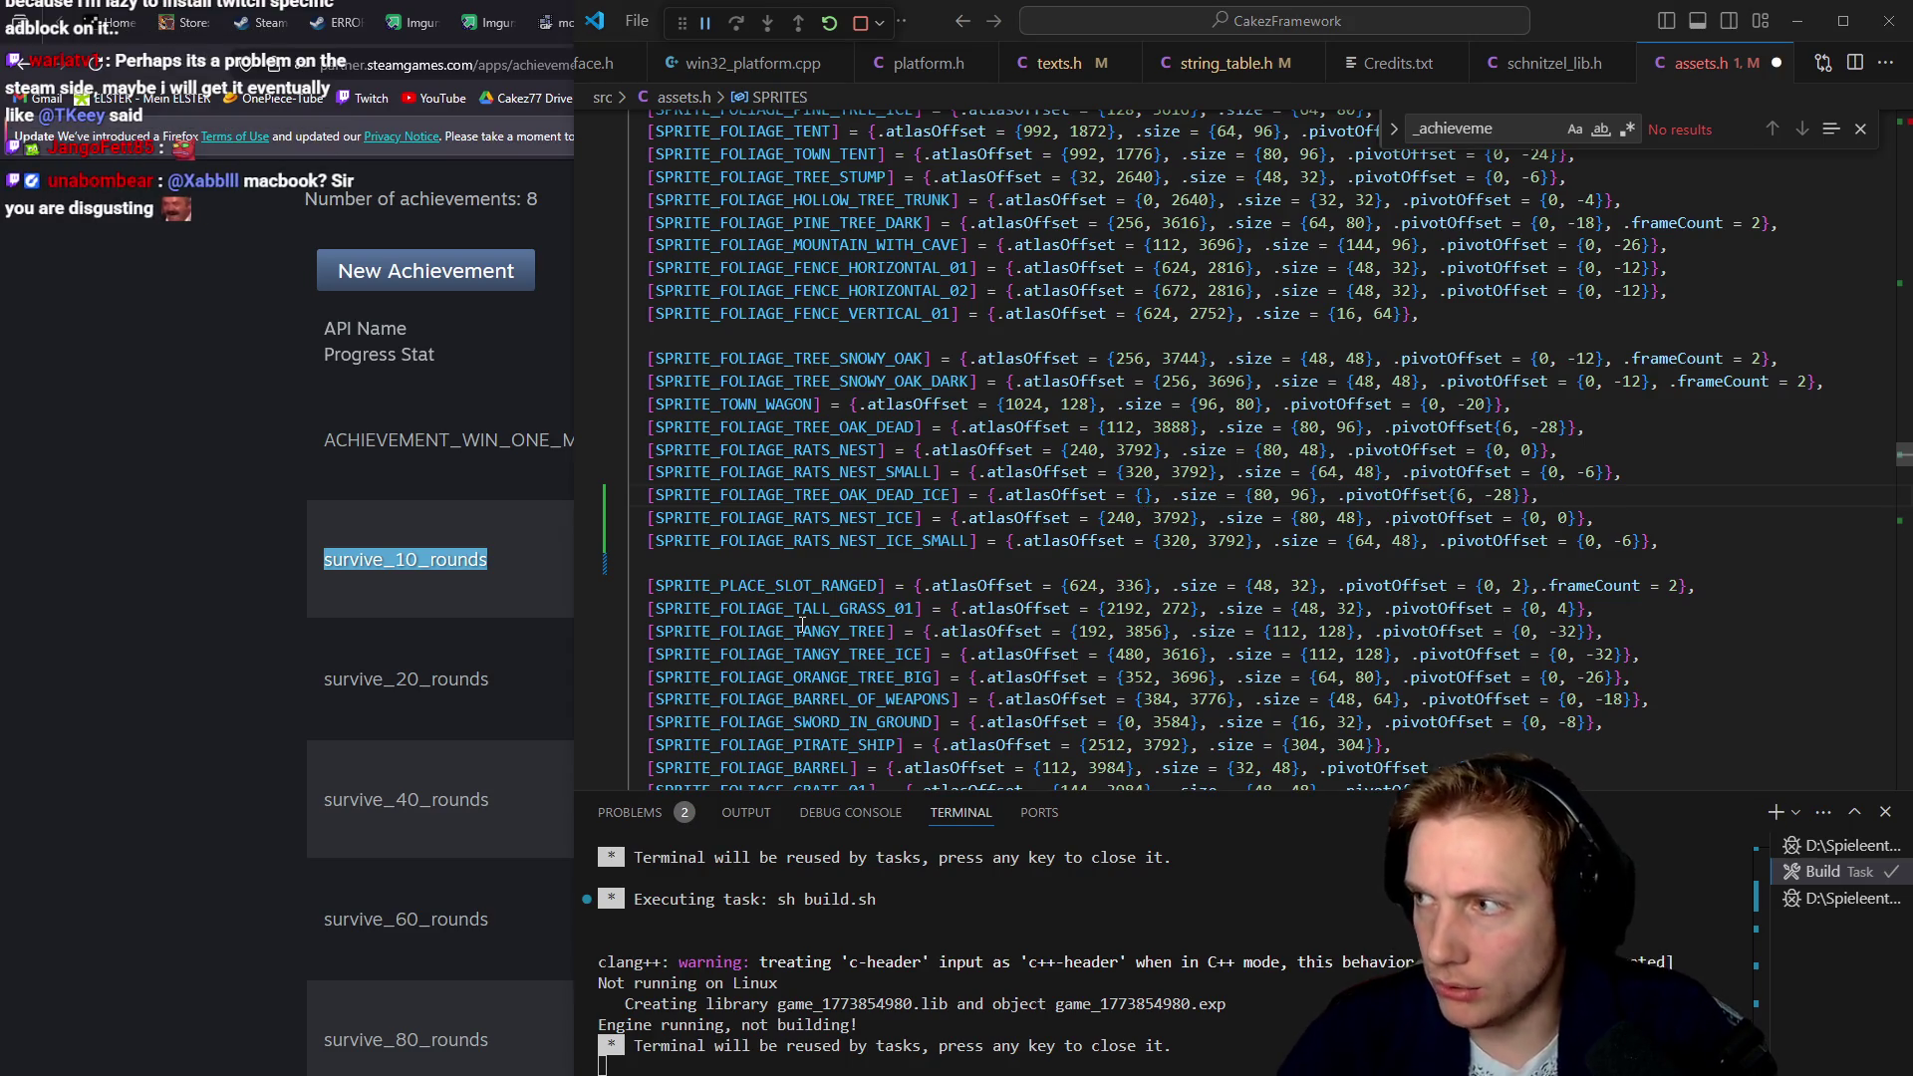
{"action": "key", "text": "alt+Tab"}
{"action": "scroll", "coordinate": [986, 650], "scroll_direction": "up", "scroll_amount": 1}
Zoom into the atlas and pan to the icy nest's cyan marker pixel
{"action": "scroll", "coordinate": [986, 650], "scroll_direction": "up", "scroll_amount": 2}
{"action": "scroll", "coordinate": [987, 650], "scroll_direction": "up", "scroll_amount": 2}
{"action": "scroll", "coordinate": [692, 265], "scroll_direction": "up", "scroll_amount": 3}
{"action": "mouse_move", "coordinate": [691, 265]}
{"action": "left_mouse_down"}
{"action": "mouse_move", "coordinate": [811, 555]}
{"action": "mouse_move", "coordinate": [751, 386]}
{"action": "left_mouse_up"}
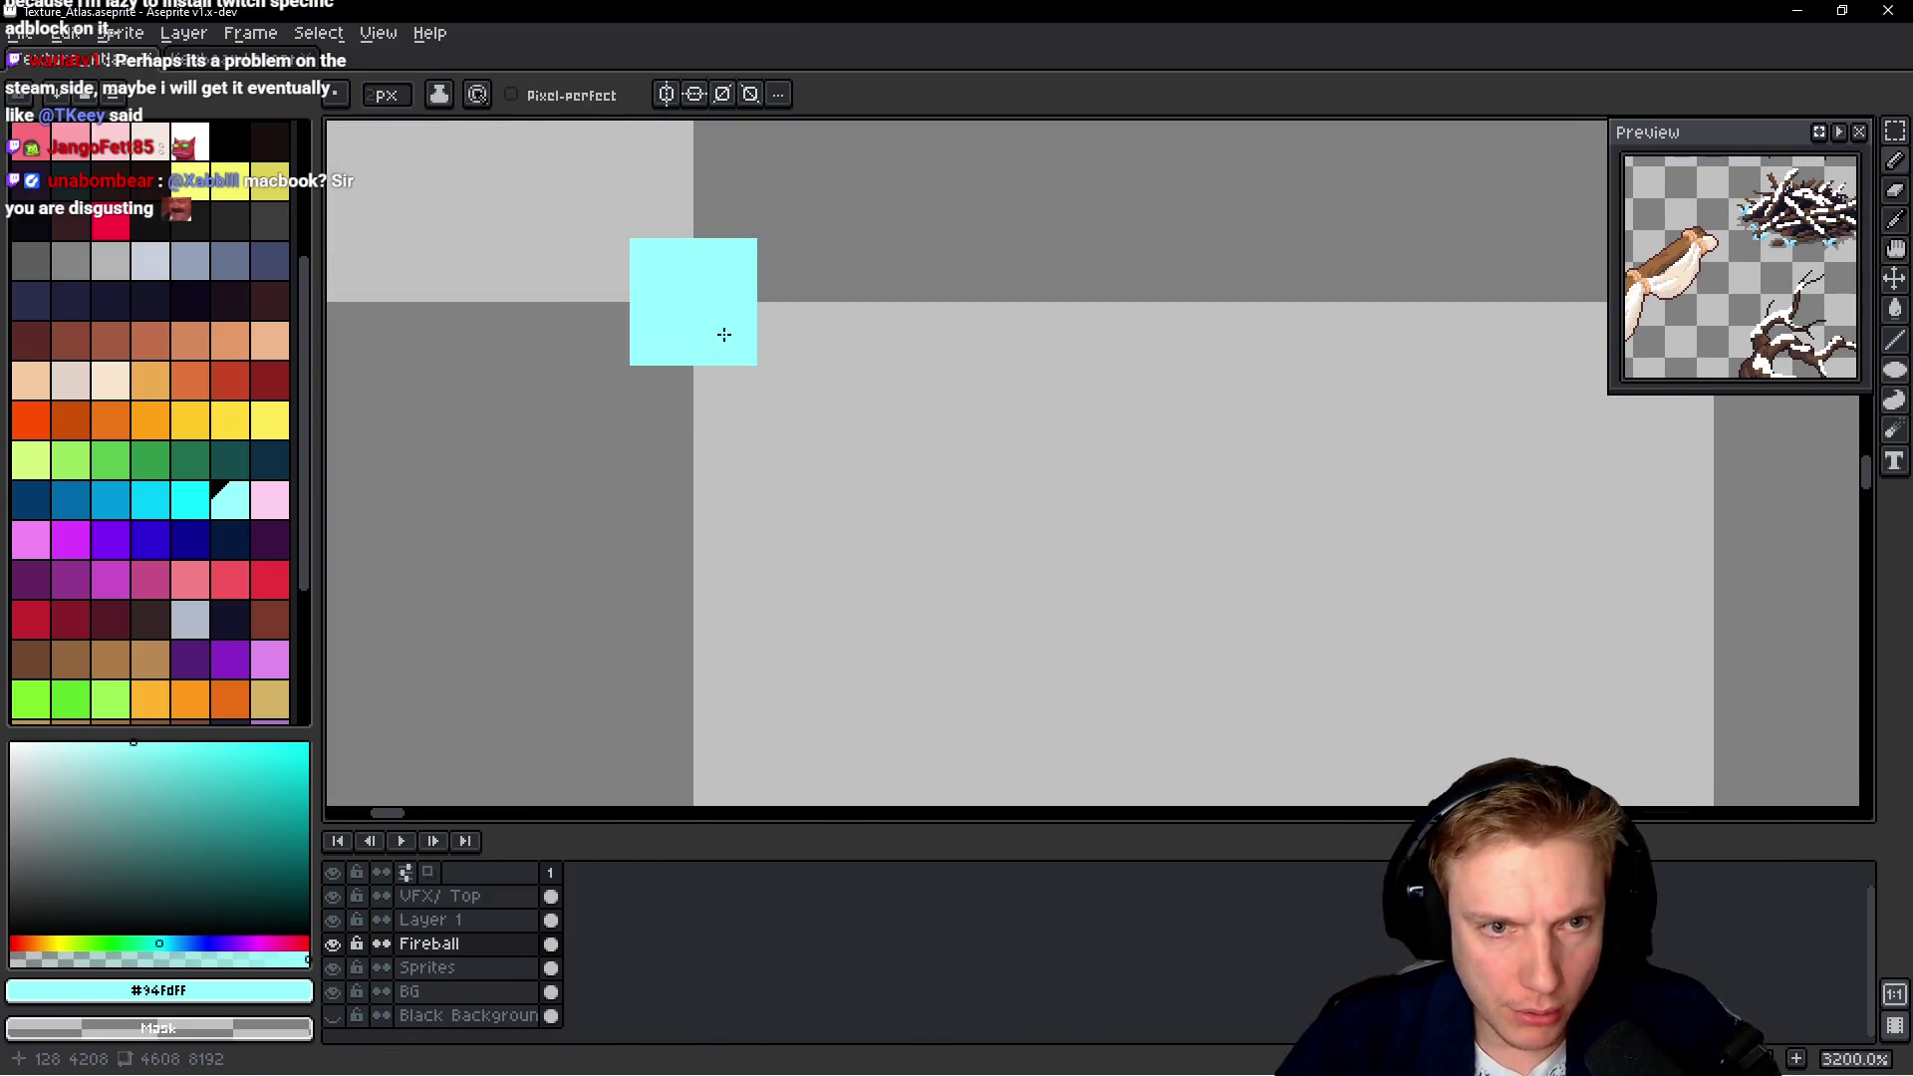
{"action": "left_click_drag", "start_coordinate": [387, 95], "coordinate": [371, 94]}
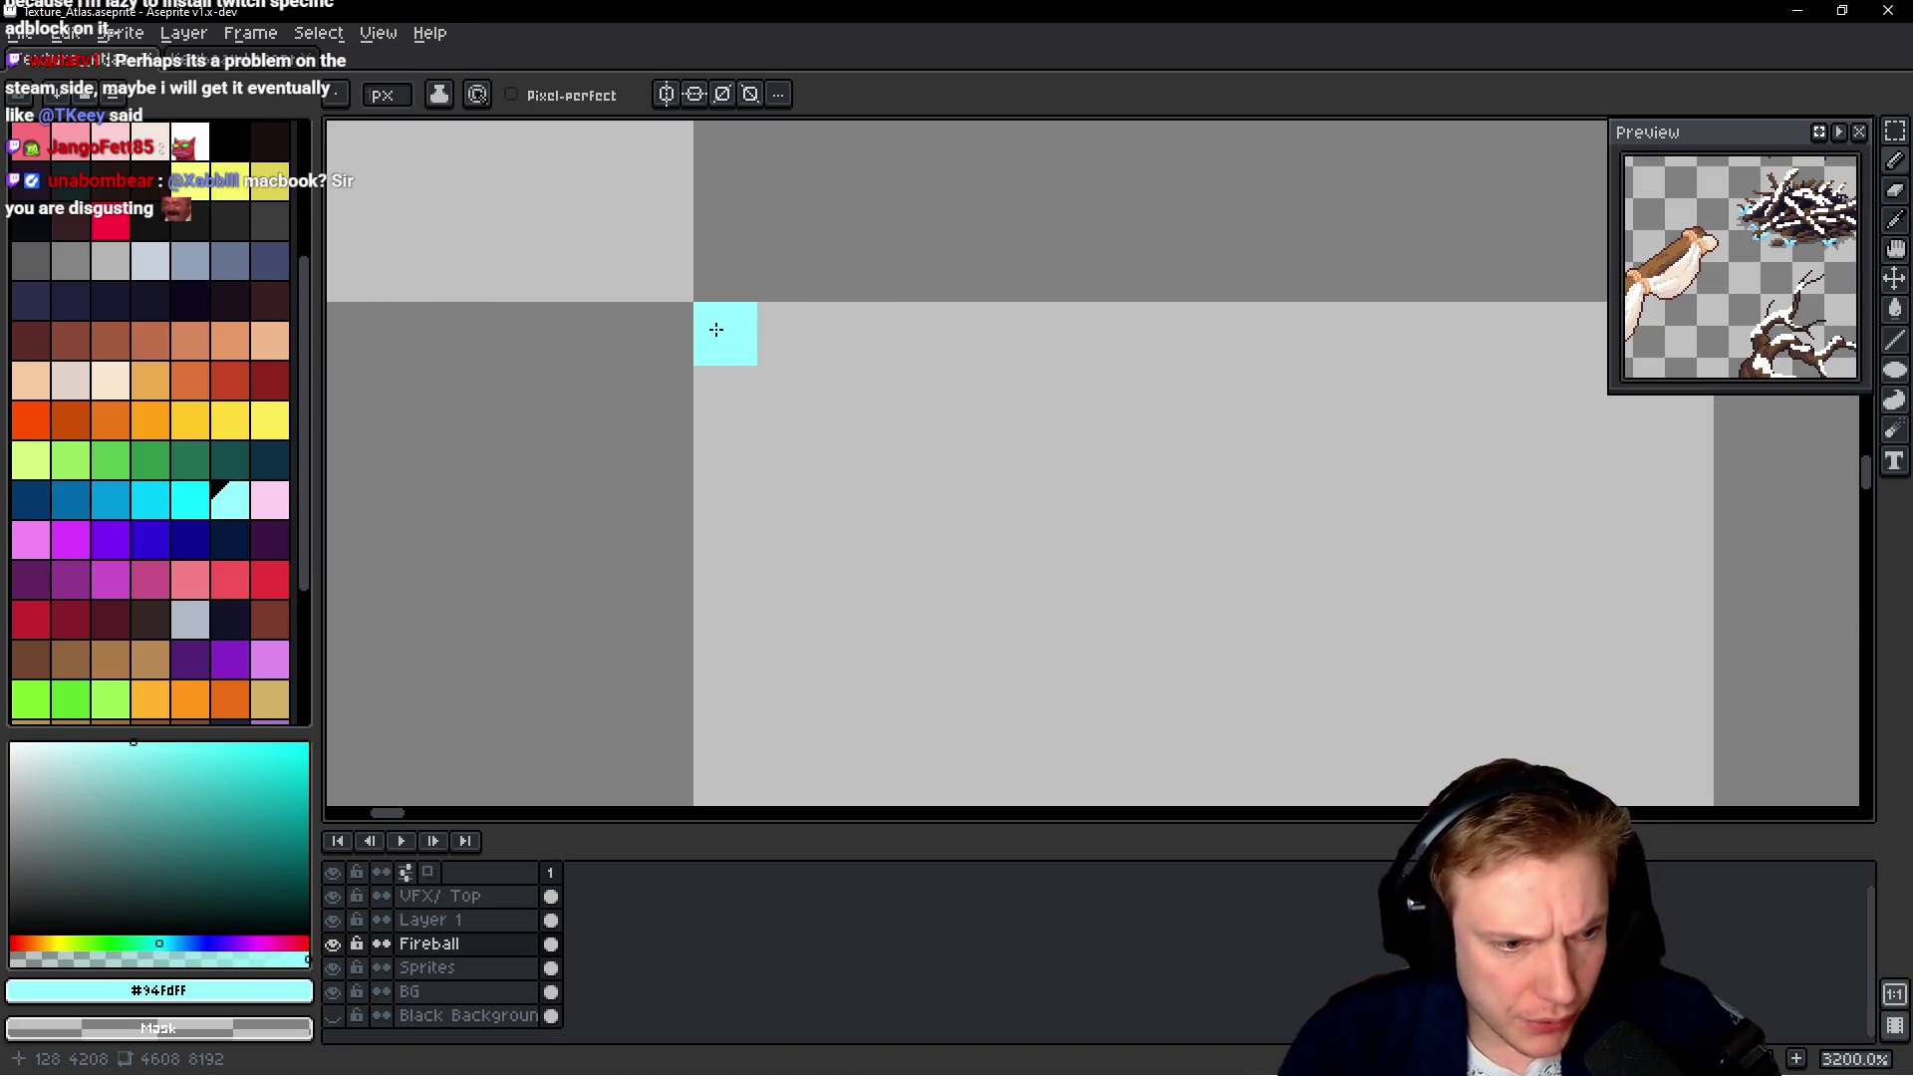
Enter atlas offset 128, 4208 and delete the nest's old vertical offset
{"action": "key", "text": "alt+Tab"}
{"action": "type", "text": "128, 4208}, .size = {80, 96}, .pivotOffset{6, -28}},"}
{"action": "key", "text": "Down"}
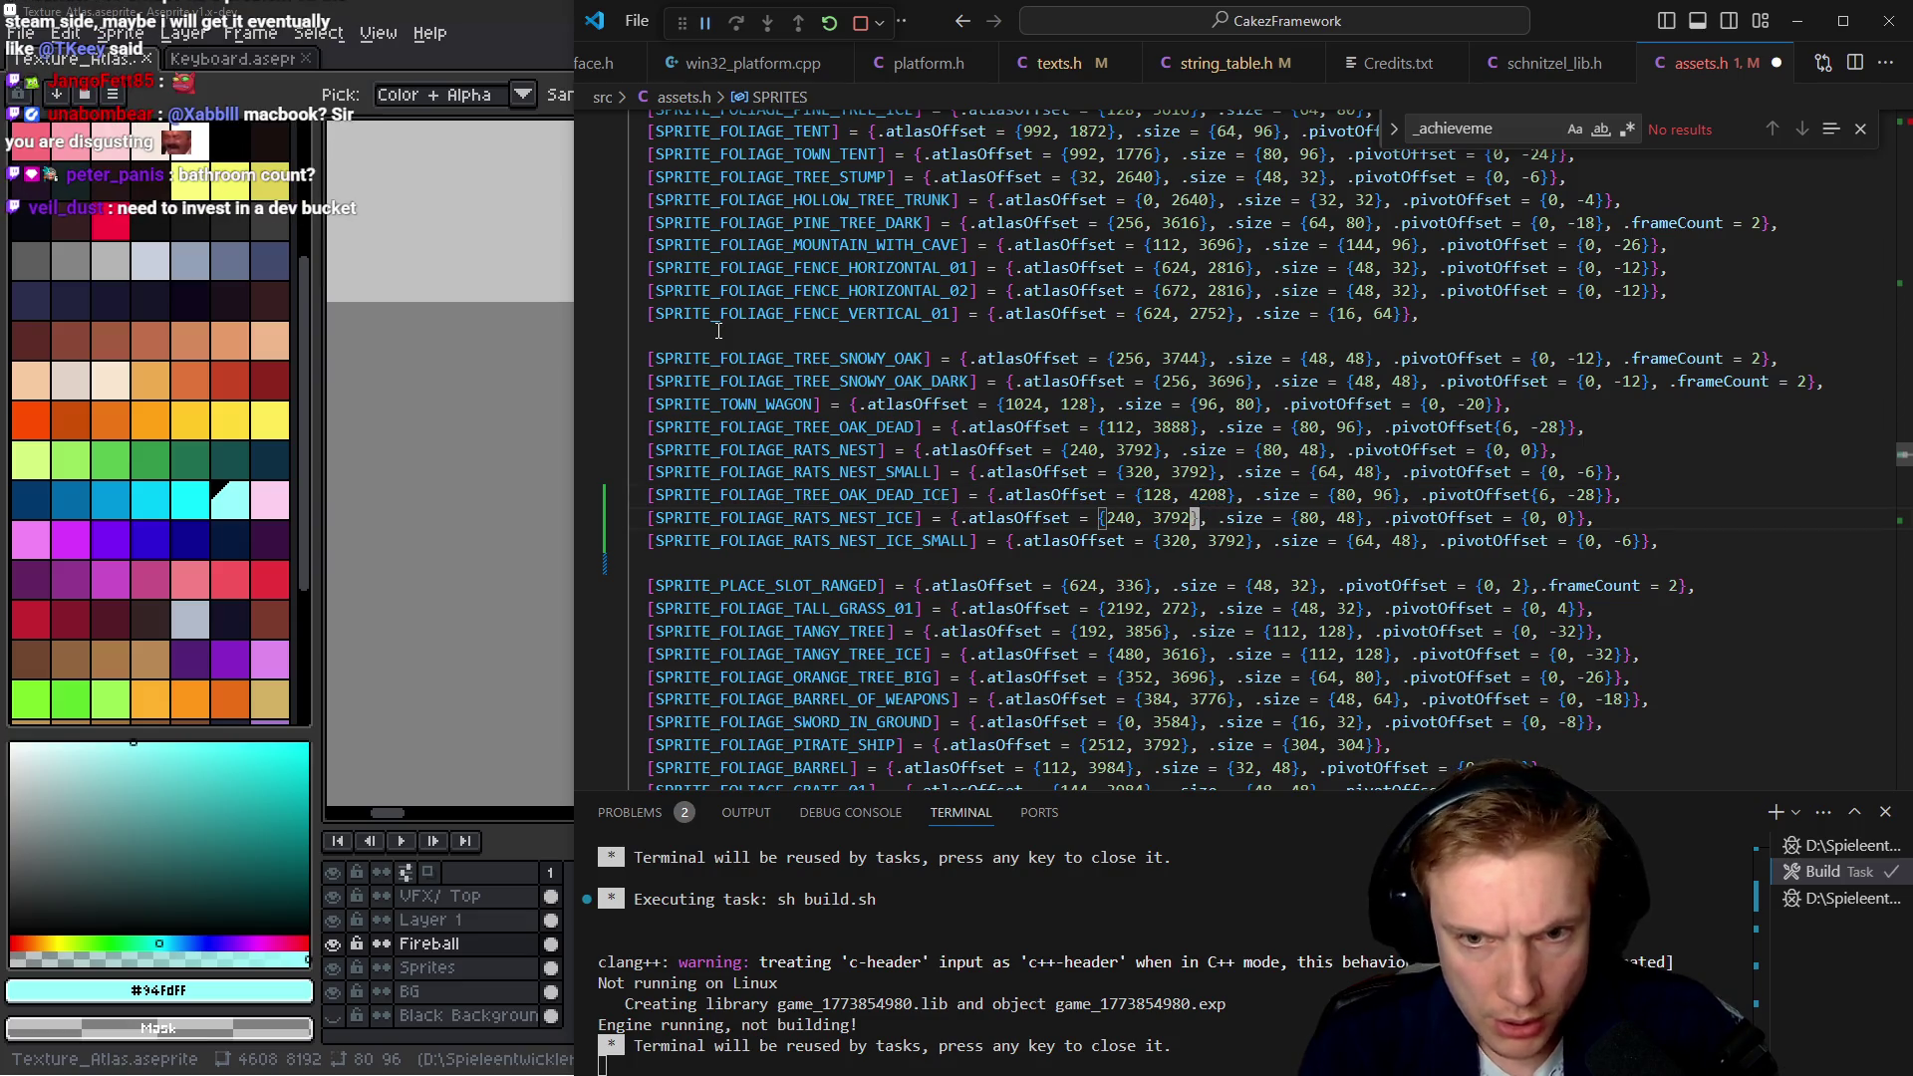
{"action": "key", "text": "BackSpace"}
{"action": "key", "text": "BackSpace"}
{"action": "key", "text": "BackSpace"}
{"action": "type", "text": ","}
Check the atlas and set RATS_NEST_ICE's offset to 128, 4160
{"action": "key", "text": "alt+Tab"}
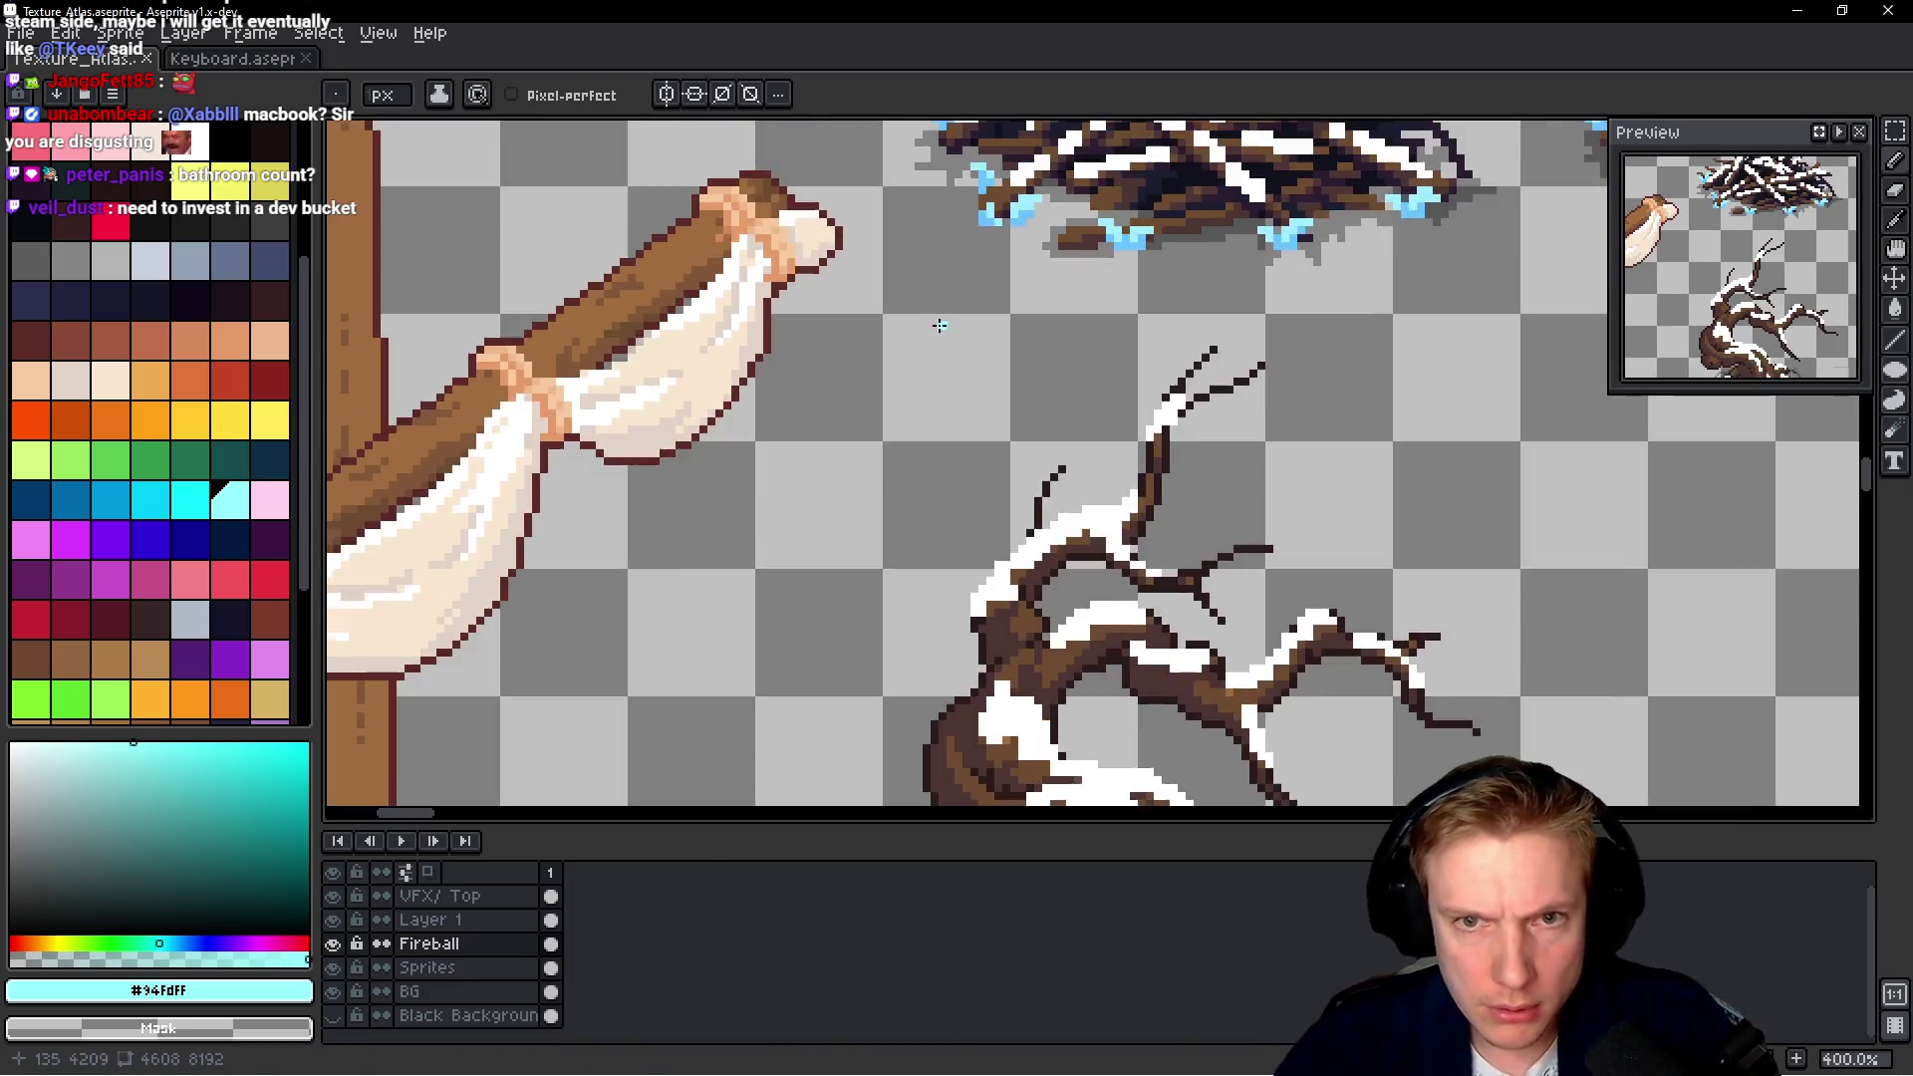
{"action": "scroll", "coordinate": [940, 326], "scroll_direction": "down", "scroll_amount": 1}
{"action": "scroll", "coordinate": [790, 445], "scroll_direction": "up", "scroll_amount": 6}
{"action": "scroll", "coordinate": [755, 283], "scroll_direction": "up", "scroll_amount": 1}
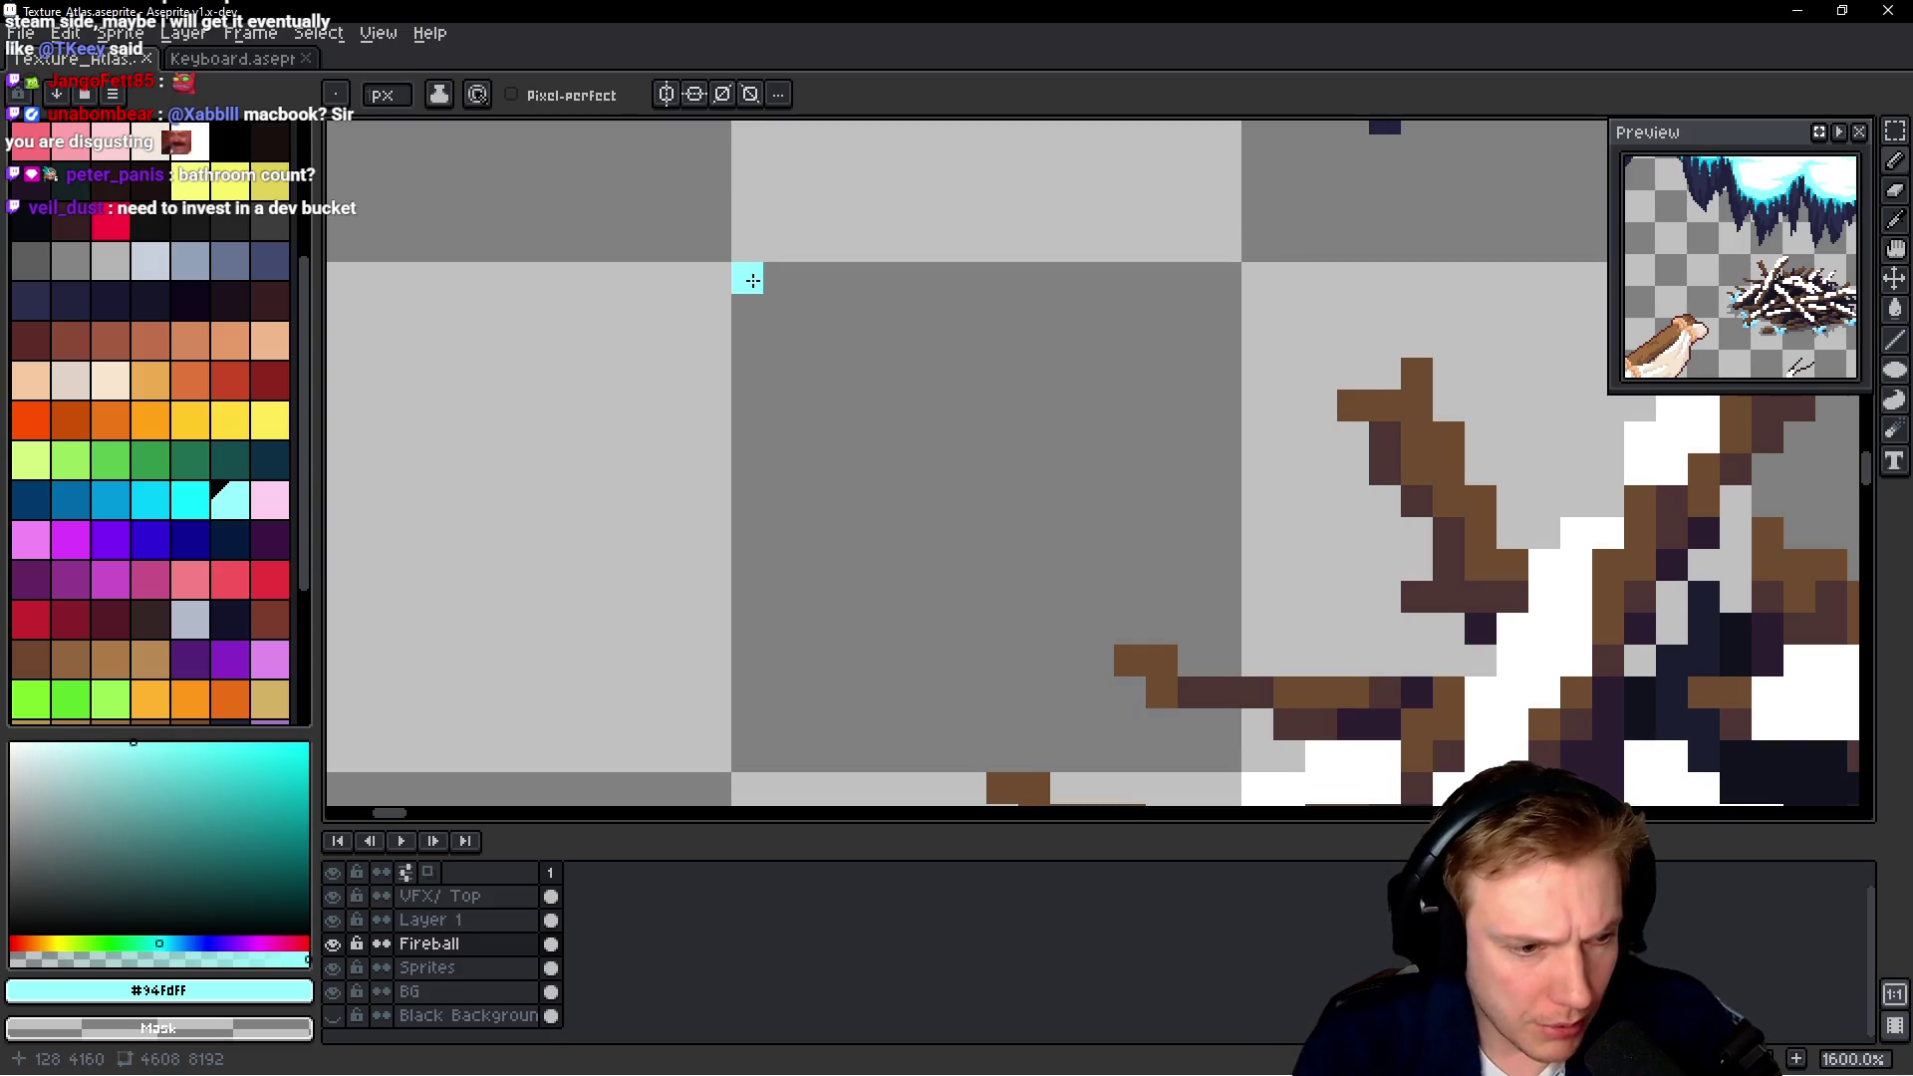
{"action": "key", "text": "alt+Tab"}
{"action": "type", "text": "128, 3"}
{"action": "key", "text": "BackSpace"}
{"action": "type", "text": "4160}, .size = {80, 48}, .pivotOffset = {0, 0}},"}
Give RATS_NEST_ICE_SMALL atlasOffset 208, 4160 from the atlas and start the rebuild
{"action": "key", "text": "Down"}
{"action": "key", "text": "ctrl+Delete"}
{"action": "type", "text": "e"}
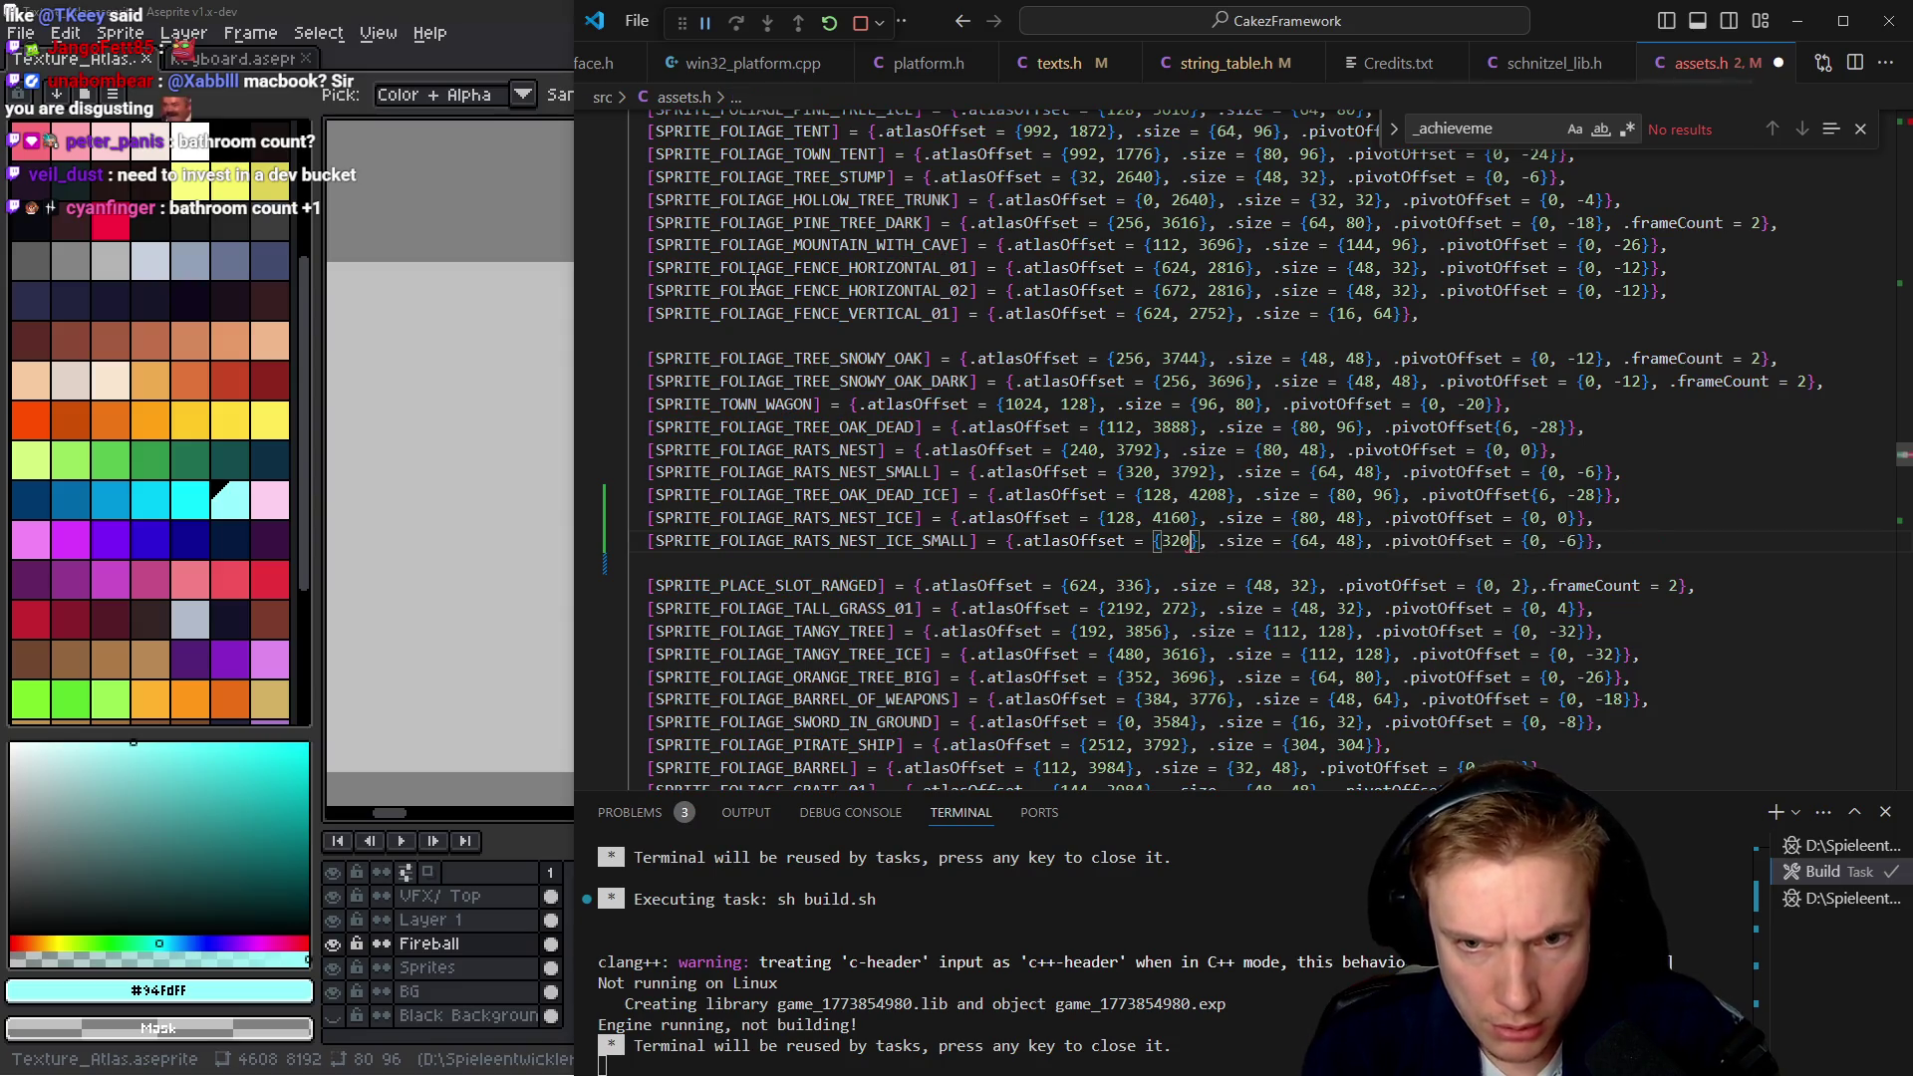
{"action": "key", "text": "alt+Tab"}
{"action": "scroll", "coordinate": [1085, 395], "scroll_direction": "down", "scroll_amount": 2}
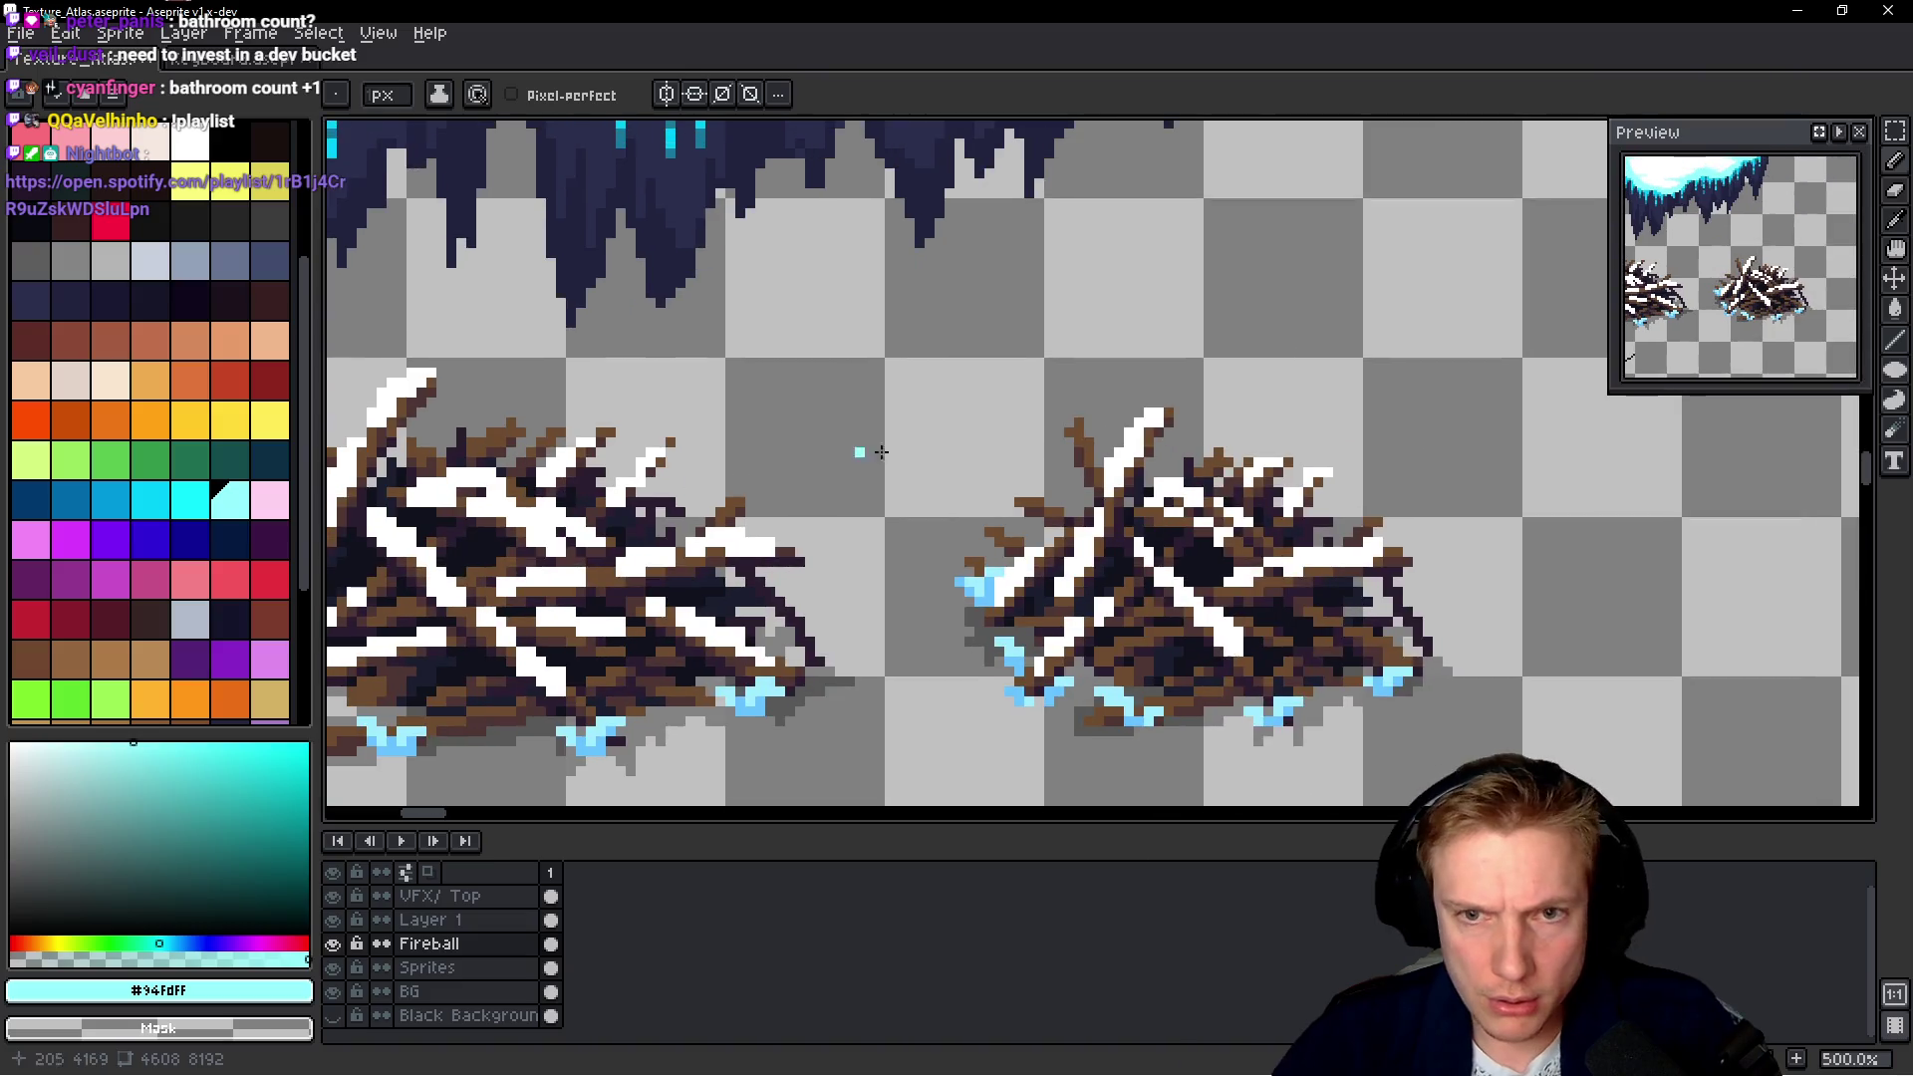
{"action": "scroll", "coordinate": [857, 363], "scroll_direction": "up", "scroll_amount": 7}
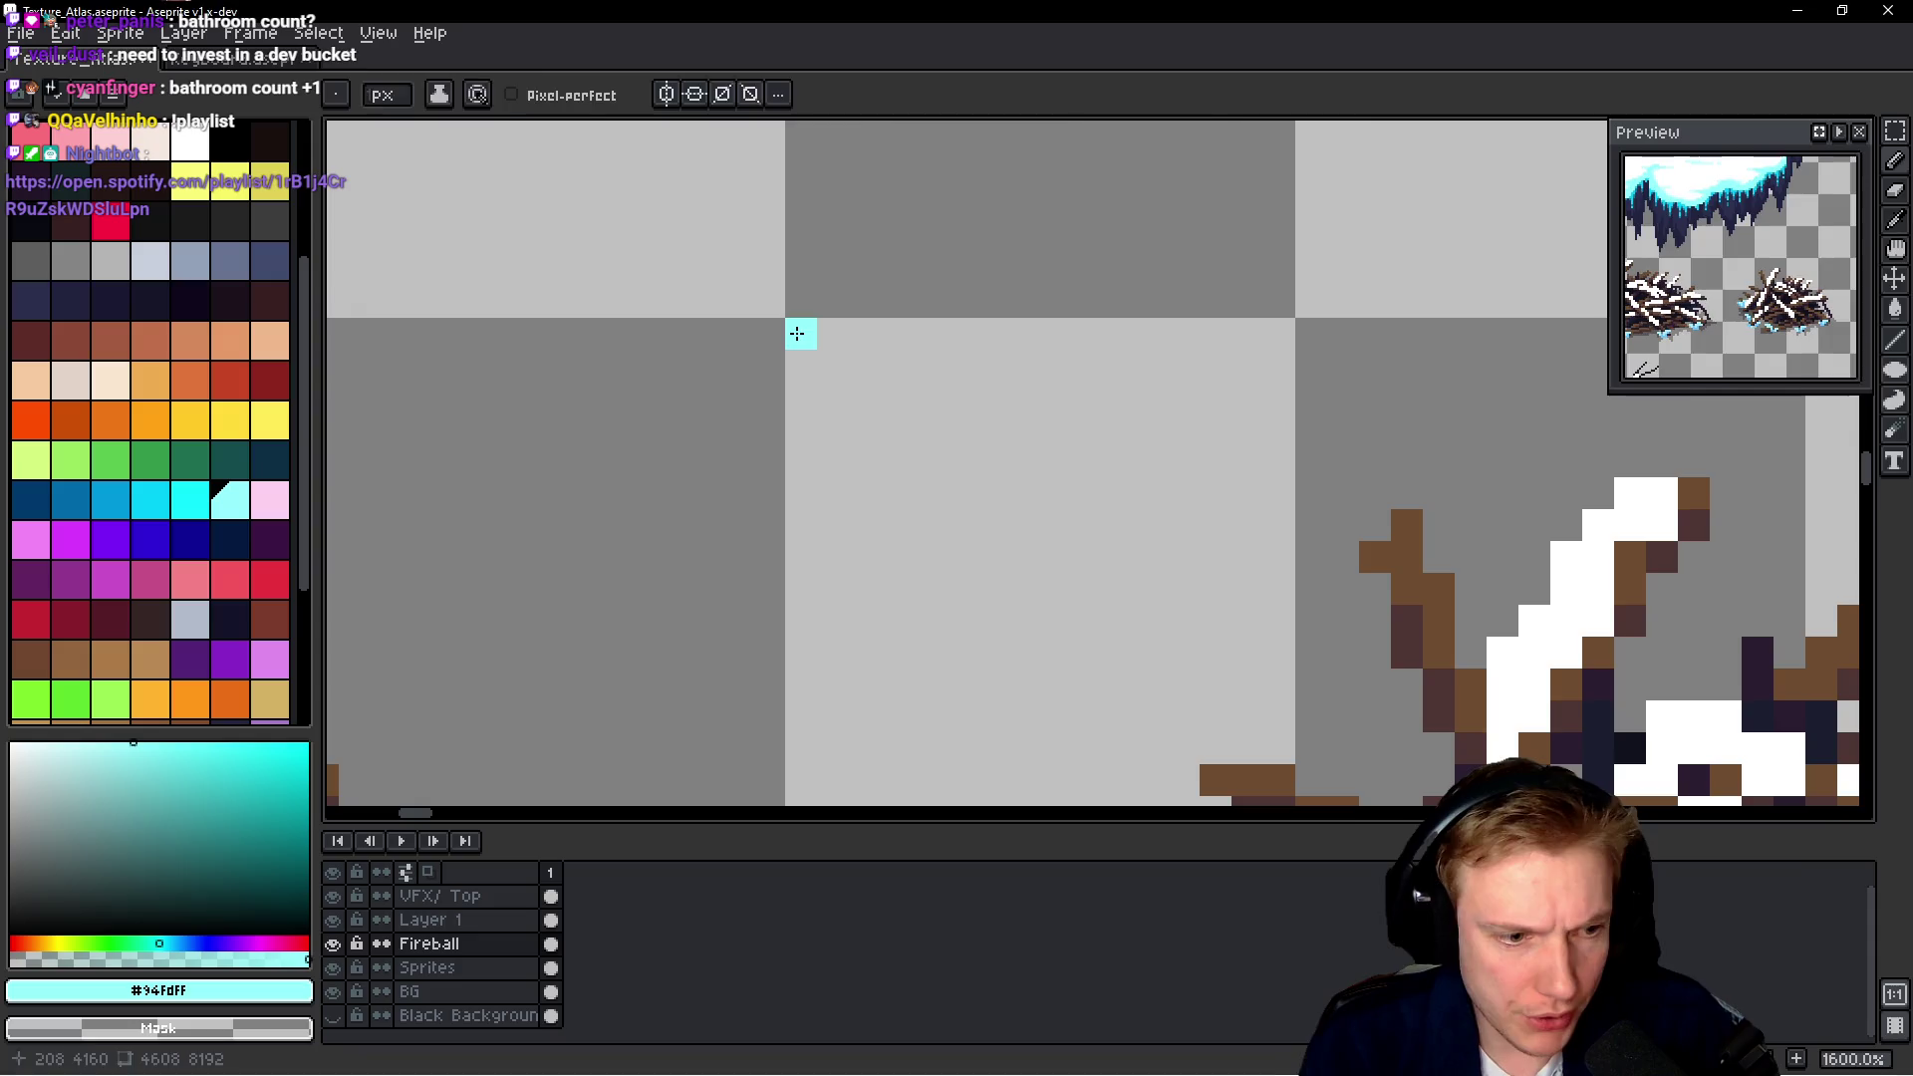
{"action": "key", "text": "alt+Tab"}
{"action": "type", "text": "204, 4160"}
{"action": "key", "text": "ctrl+shift+b"}
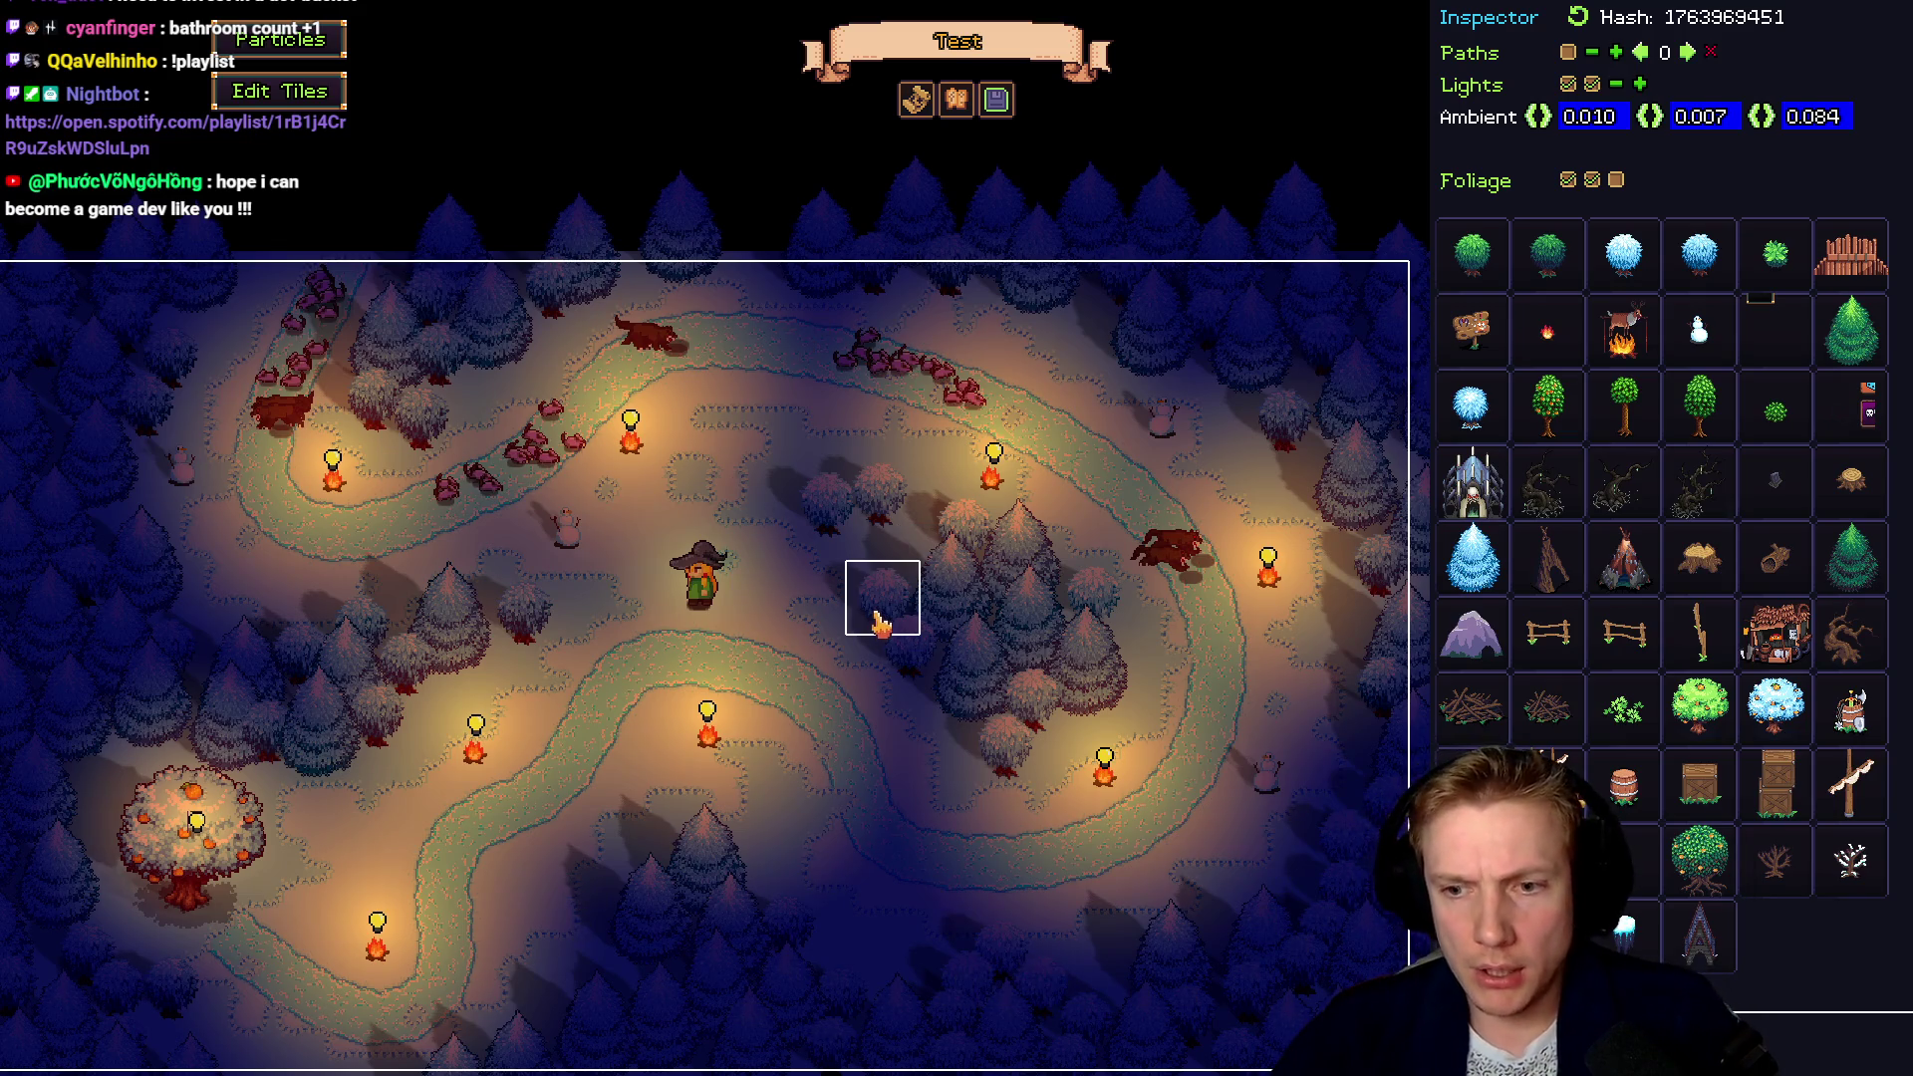
Fix the missing comma after SPRITE_FOLIAGE_TREE_OAK_DEAD_ICE, rebuild, and check game.cpp's foliage list
{"action": "key", "text": "alt+Tab"}
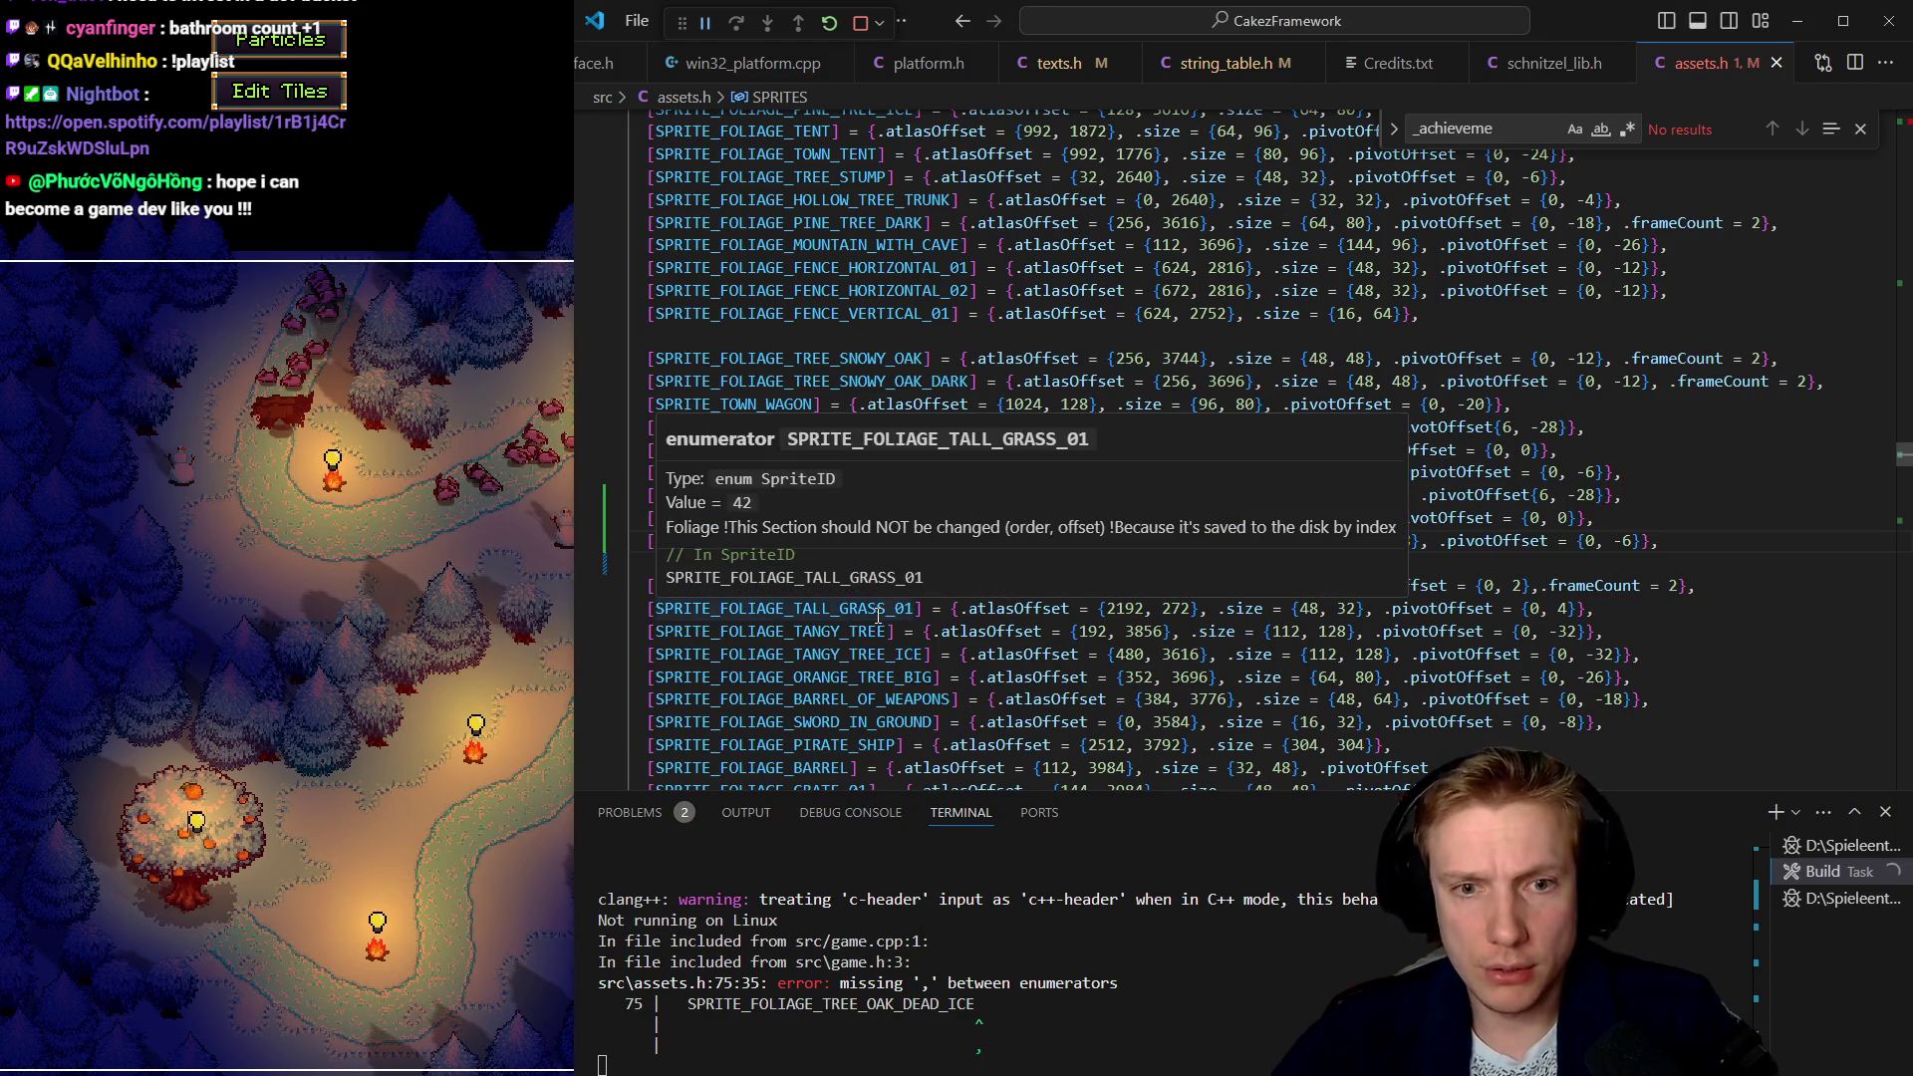
{"action": "left_click", "coordinate": [923, 450]}
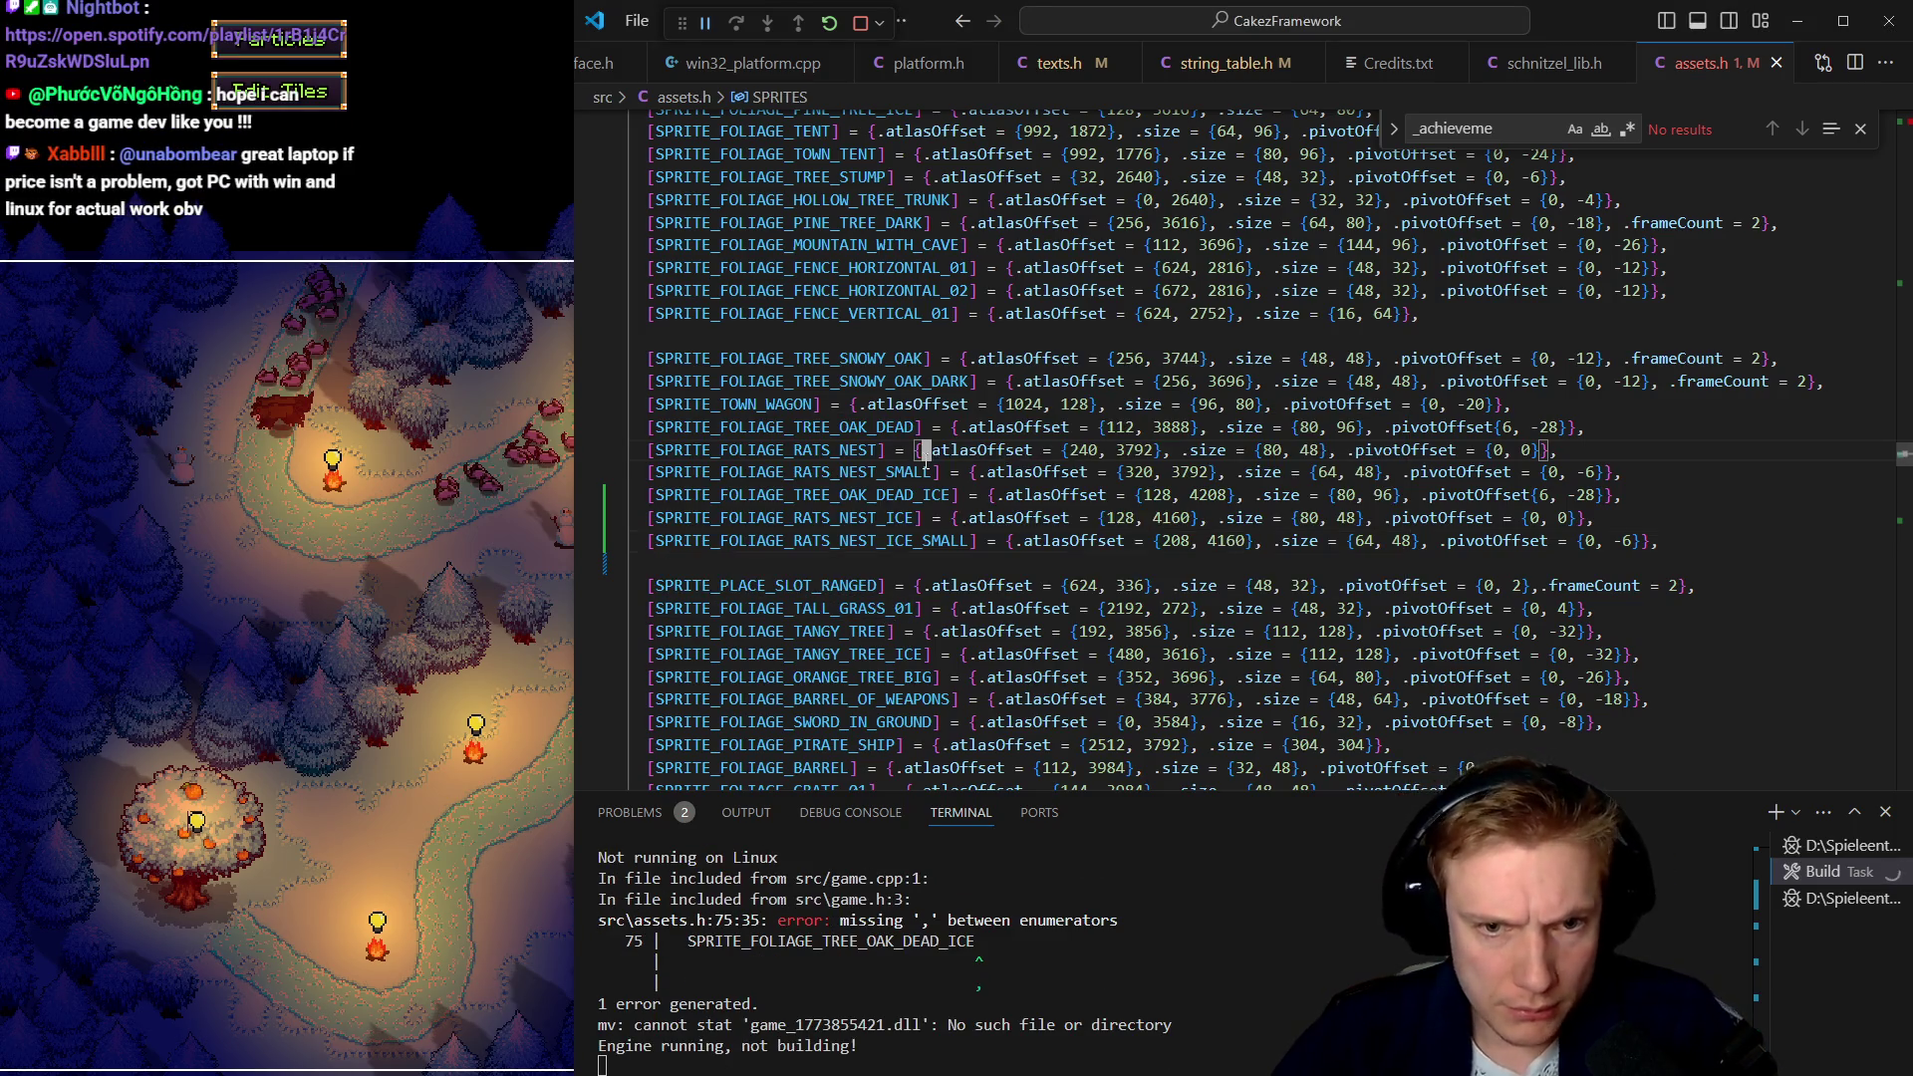
{"action": "left_click", "coordinate": [925, 464]}
{"action": "key", "text": "F8"}
{"action": "key", "text": "Escape"}
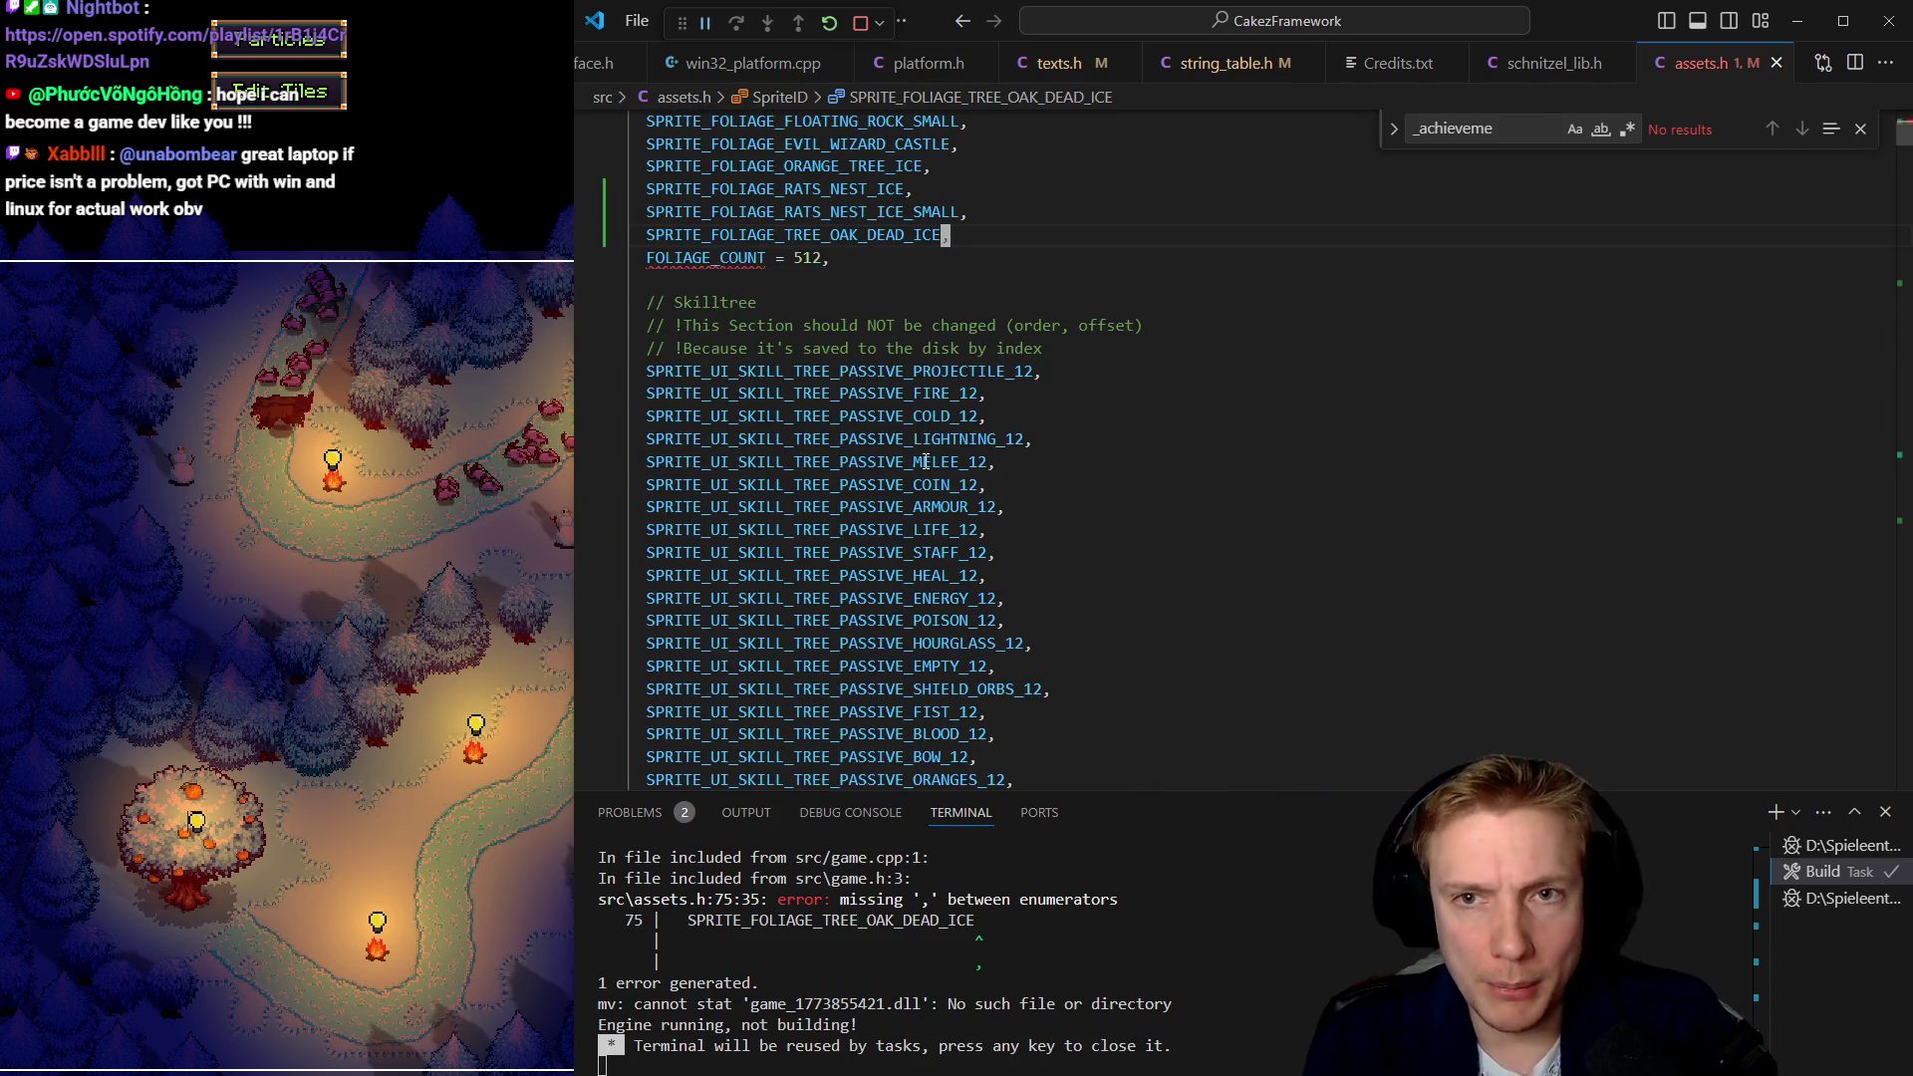
{"action": "key", "text": "ctrl+shift+b"}
{"action": "key", "text": "ctrl+Tab"}
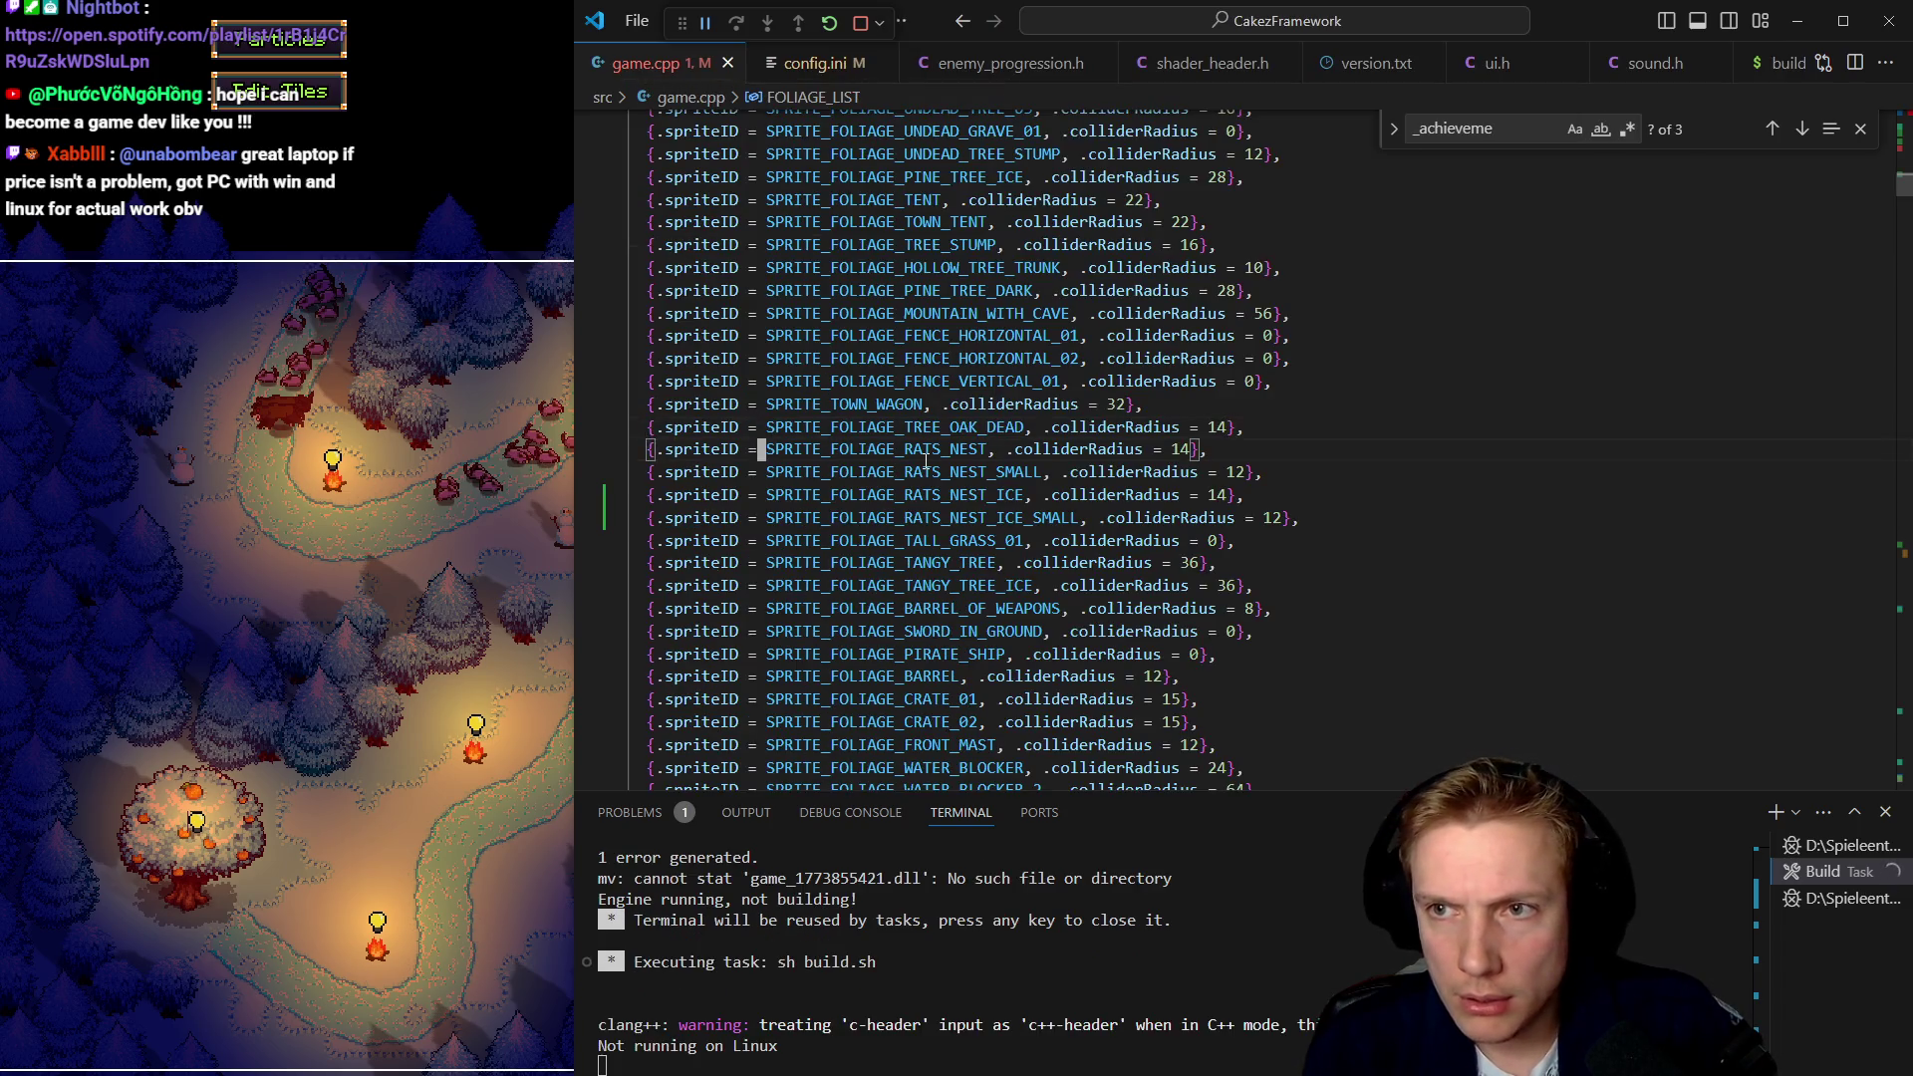
{"action": "left_click", "coordinate": [498, 639]}
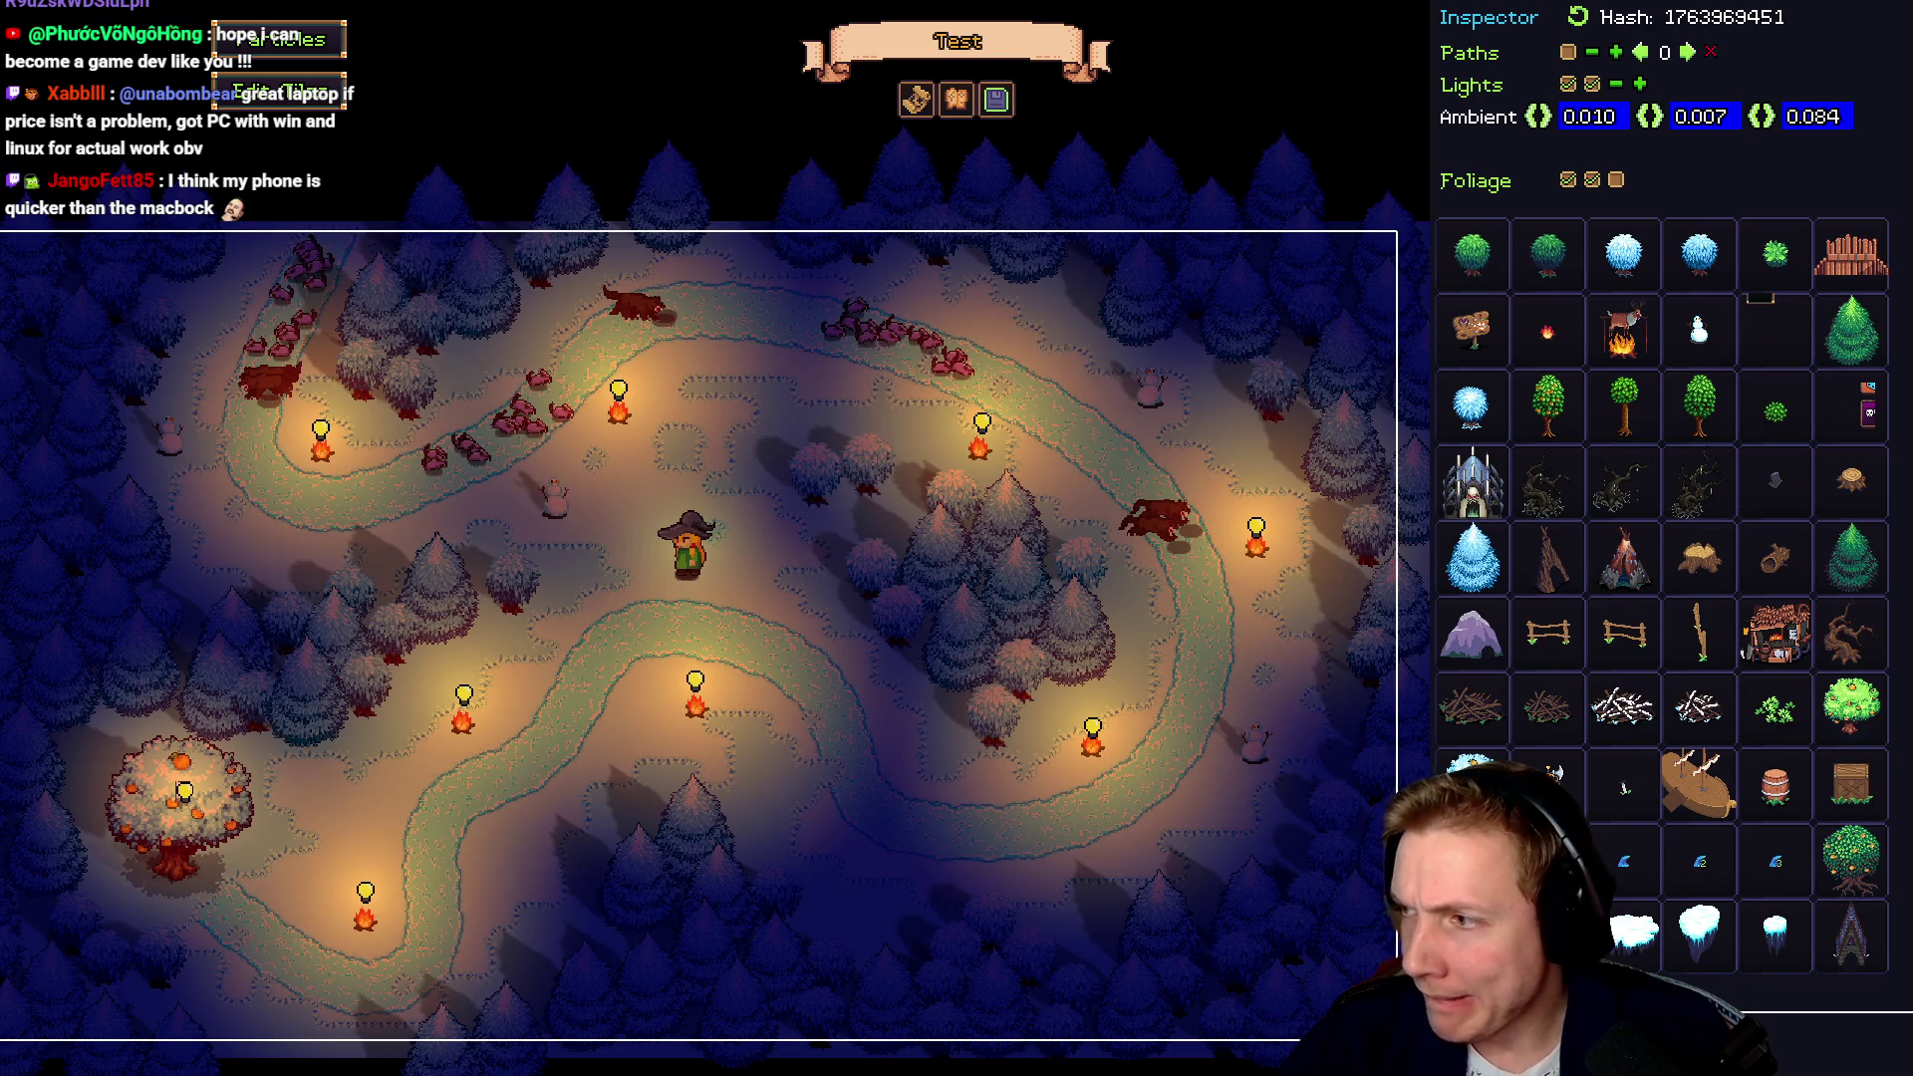
Pan around the rebuilt night forest level to look it over
{"action": "mouse_move", "coordinate": [908, 770]}
{"action": "left_mouse_down"}
{"action": "mouse_move", "coordinate": [885, 726]}
{"action": "mouse_move", "coordinate": [897, 678]}
{"action": "left_mouse_up"}
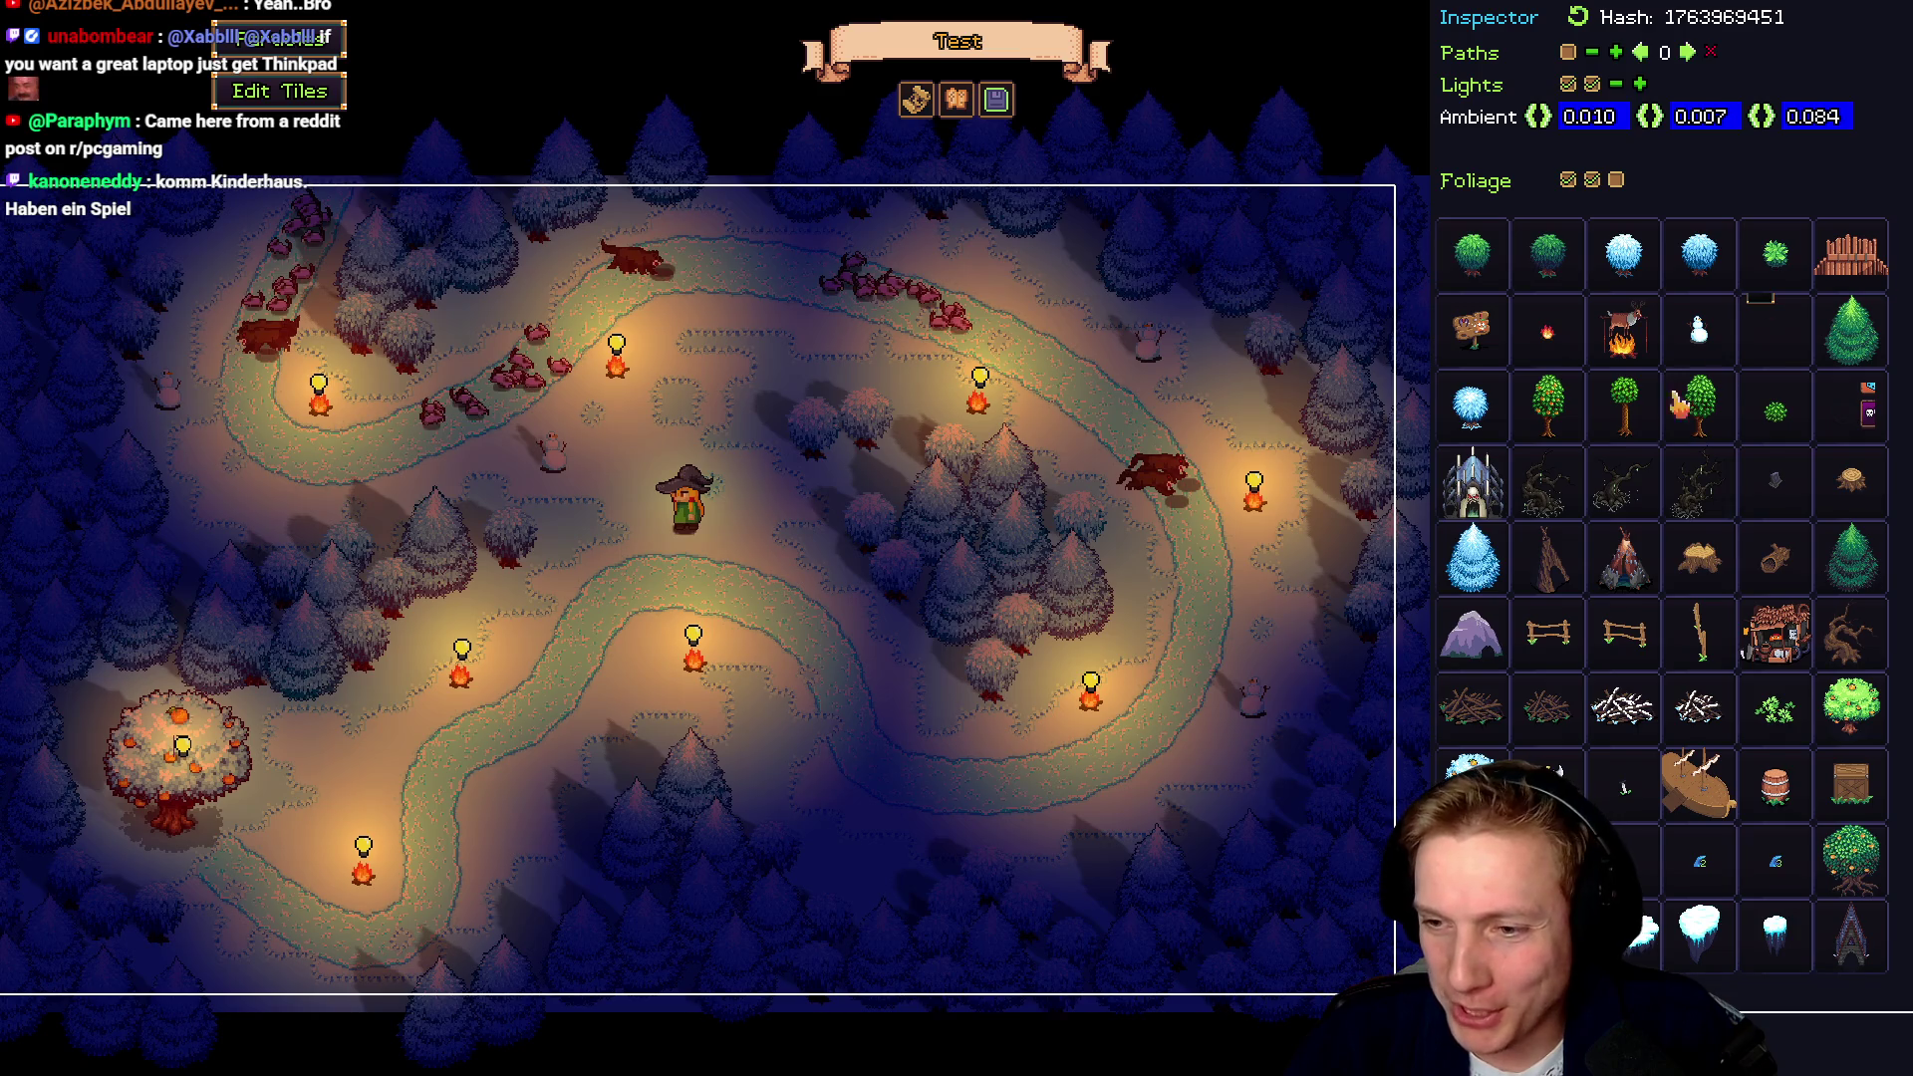
{"action": "left_click_drag", "start_coordinate": [797, 685], "coordinate": [809, 638]}
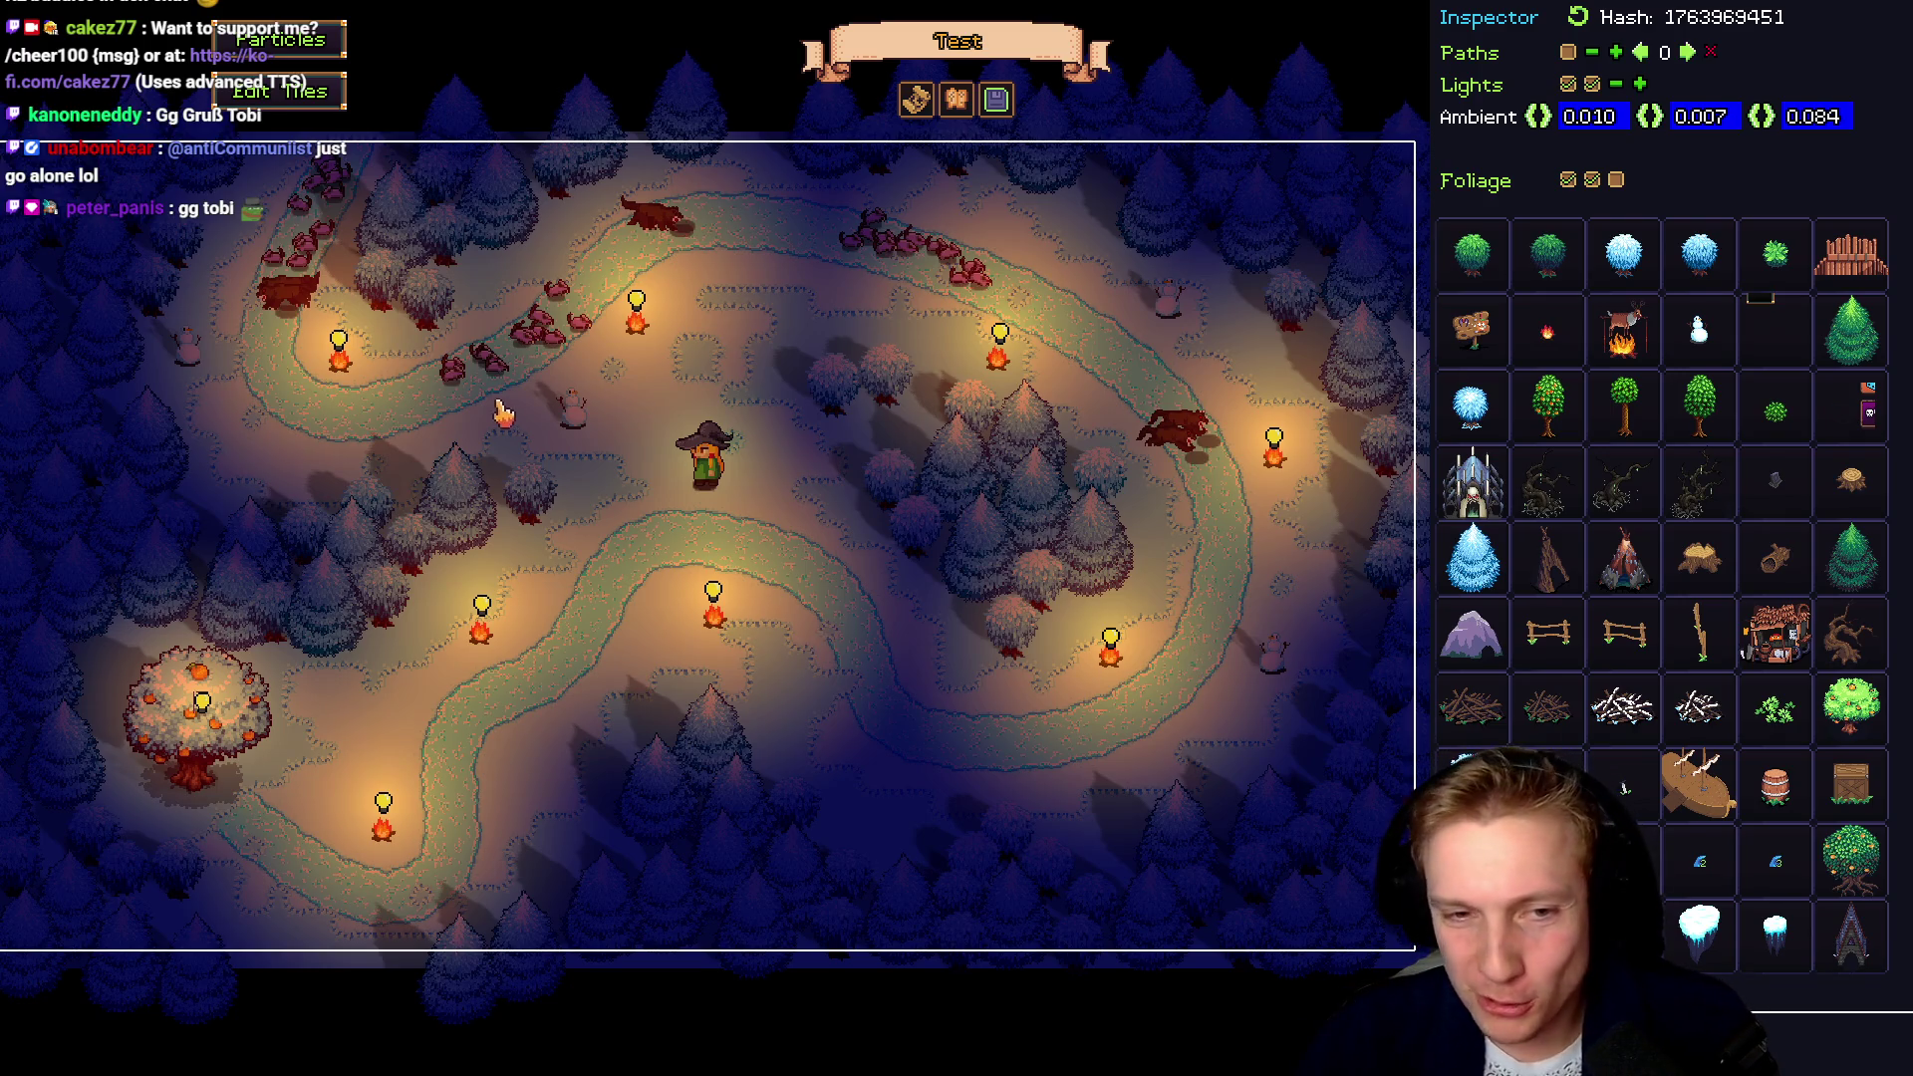
{"action": "left_click_drag", "start_coordinate": [772, 554], "coordinate": [812, 583]}
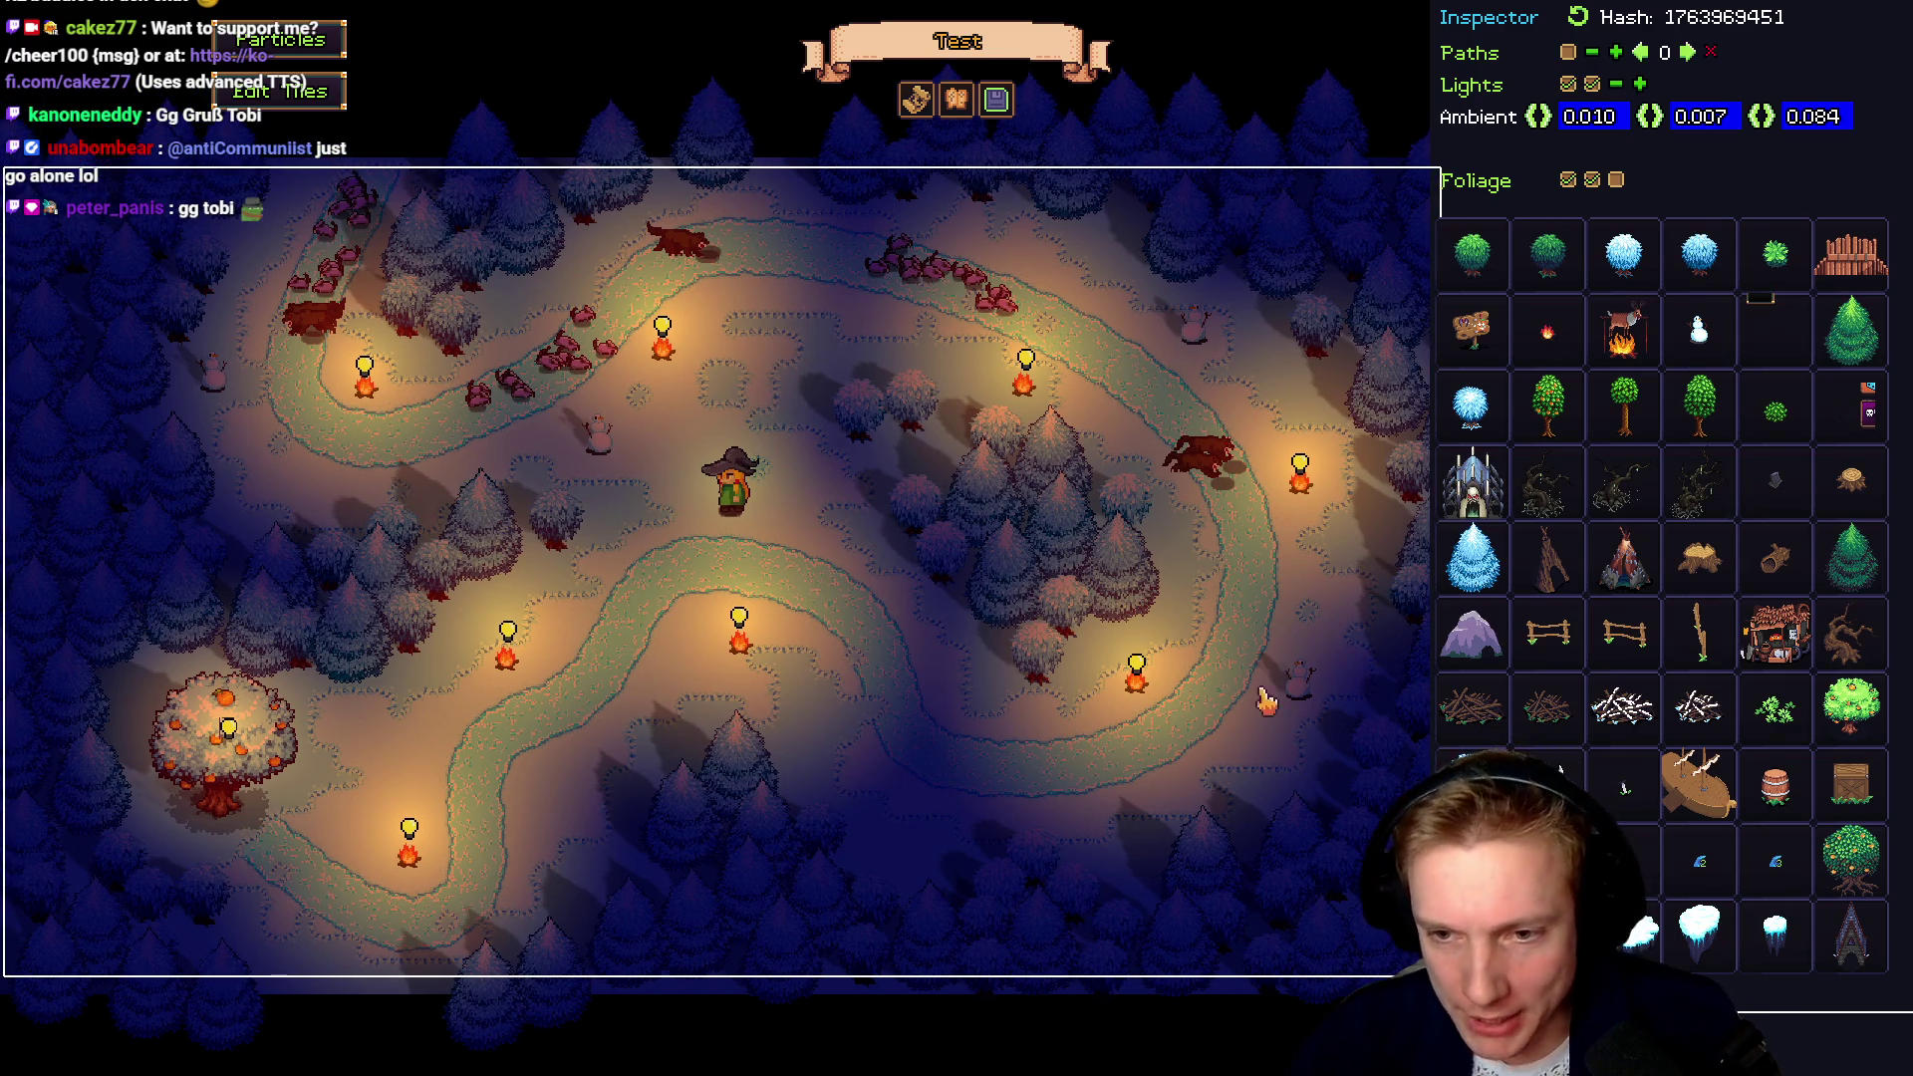
Place the snowy twig-pile nest among the top trees with shadow toggled and transparency on
{"action": "left_click", "coordinate": [1623, 707]}
{"action": "left_click", "coordinate": [1061, 284]}
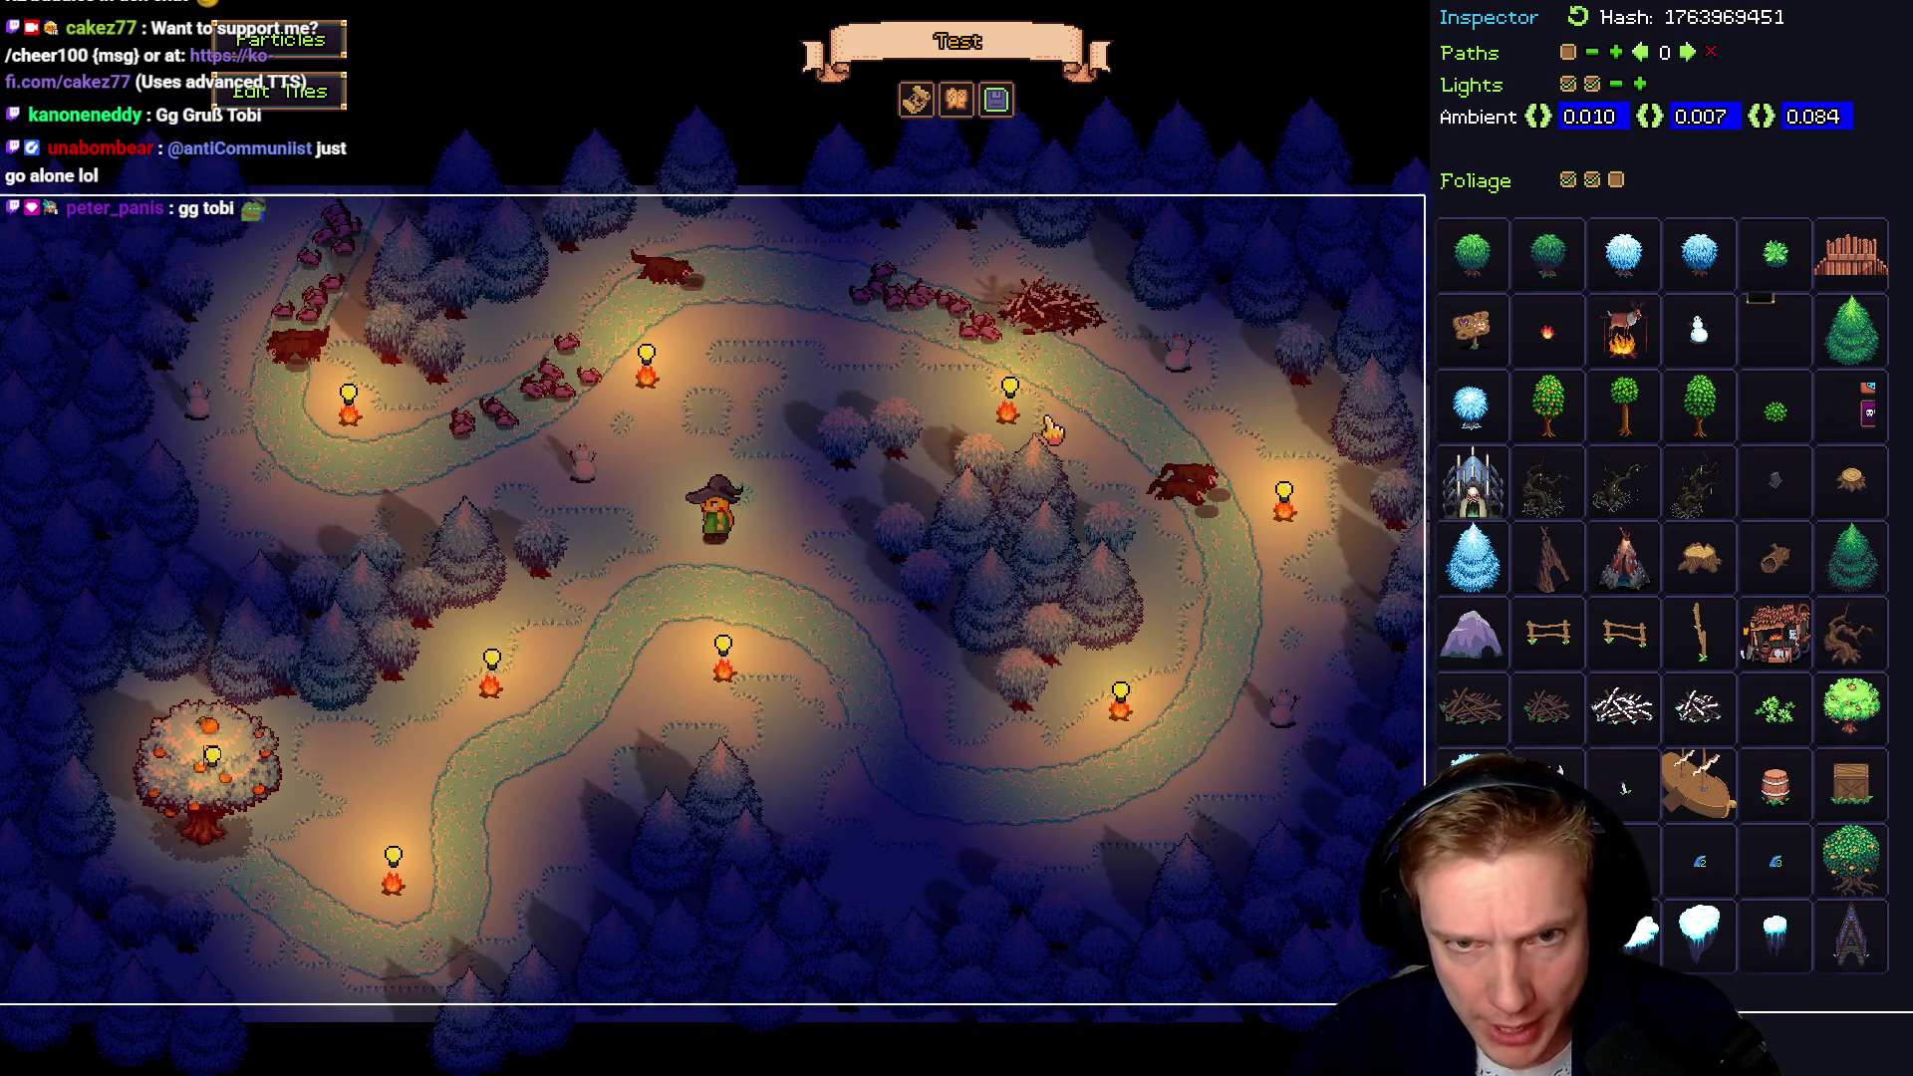
{"action": "left_click", "coordinate": [1534, 245]}
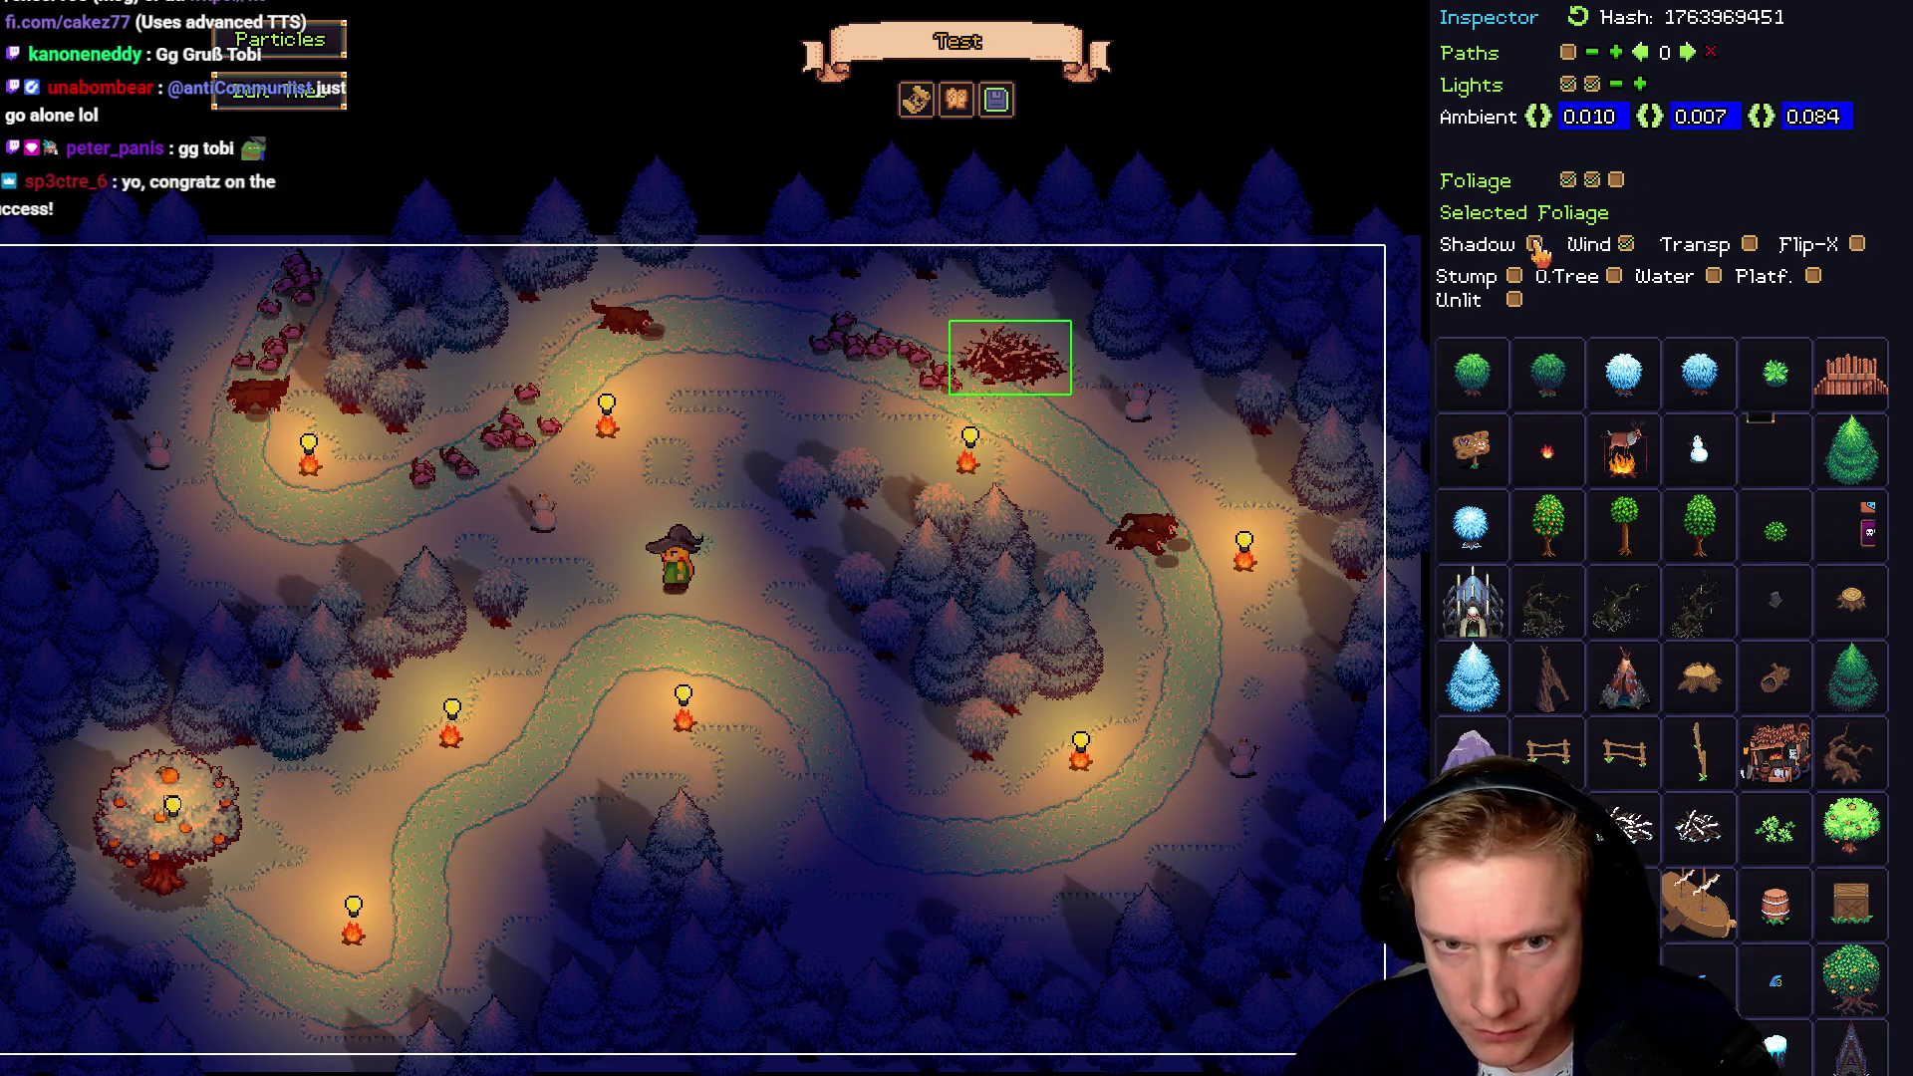
{"action": "mouse_move", "coordinate": [1016, 375]}
{"action": "left_mouse_down"}
{"action": "mouse_move", "coordinate": [1064, 323]}
{"action": "mouse_move", "coordinate": [1051, 428]}
{"action": "mouse_move", "coordinate": [1039, 383]}
{"action": "mouse_move", "coordinate": [1074, 298]}
{"action": "left_mouse_up"}
{"action": "left_click", "coordinate": [1749, 244]}
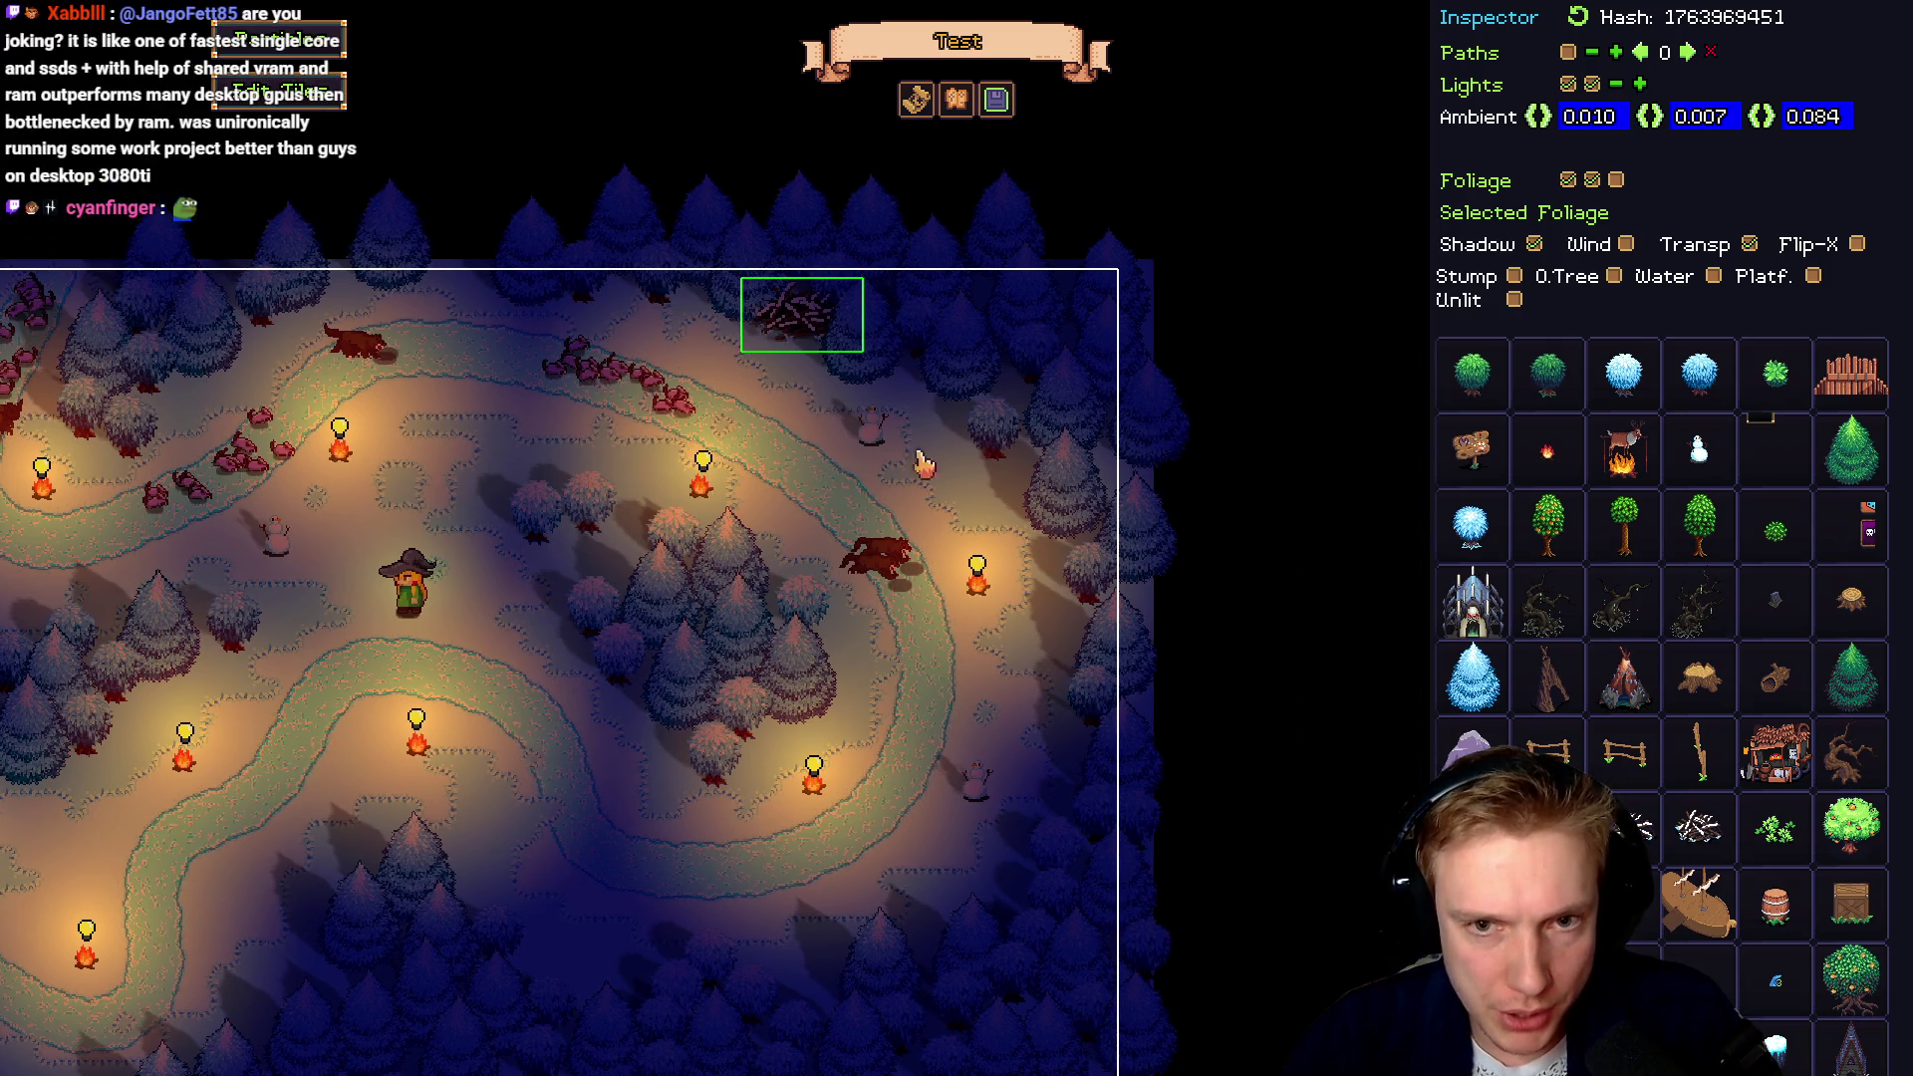
{"action": "mouse_move", "coordinate": [1063, 349]}
{"action": "left_mouse_down"}
{"action": "mouse_move", "coordinate": [1016, 403]}
{"action": "mouse_move", "coordinate": [963, 359]}
{"action": "mouse_move", "coordinate": [979, 345]}
{"action": "left_mouse_up"}
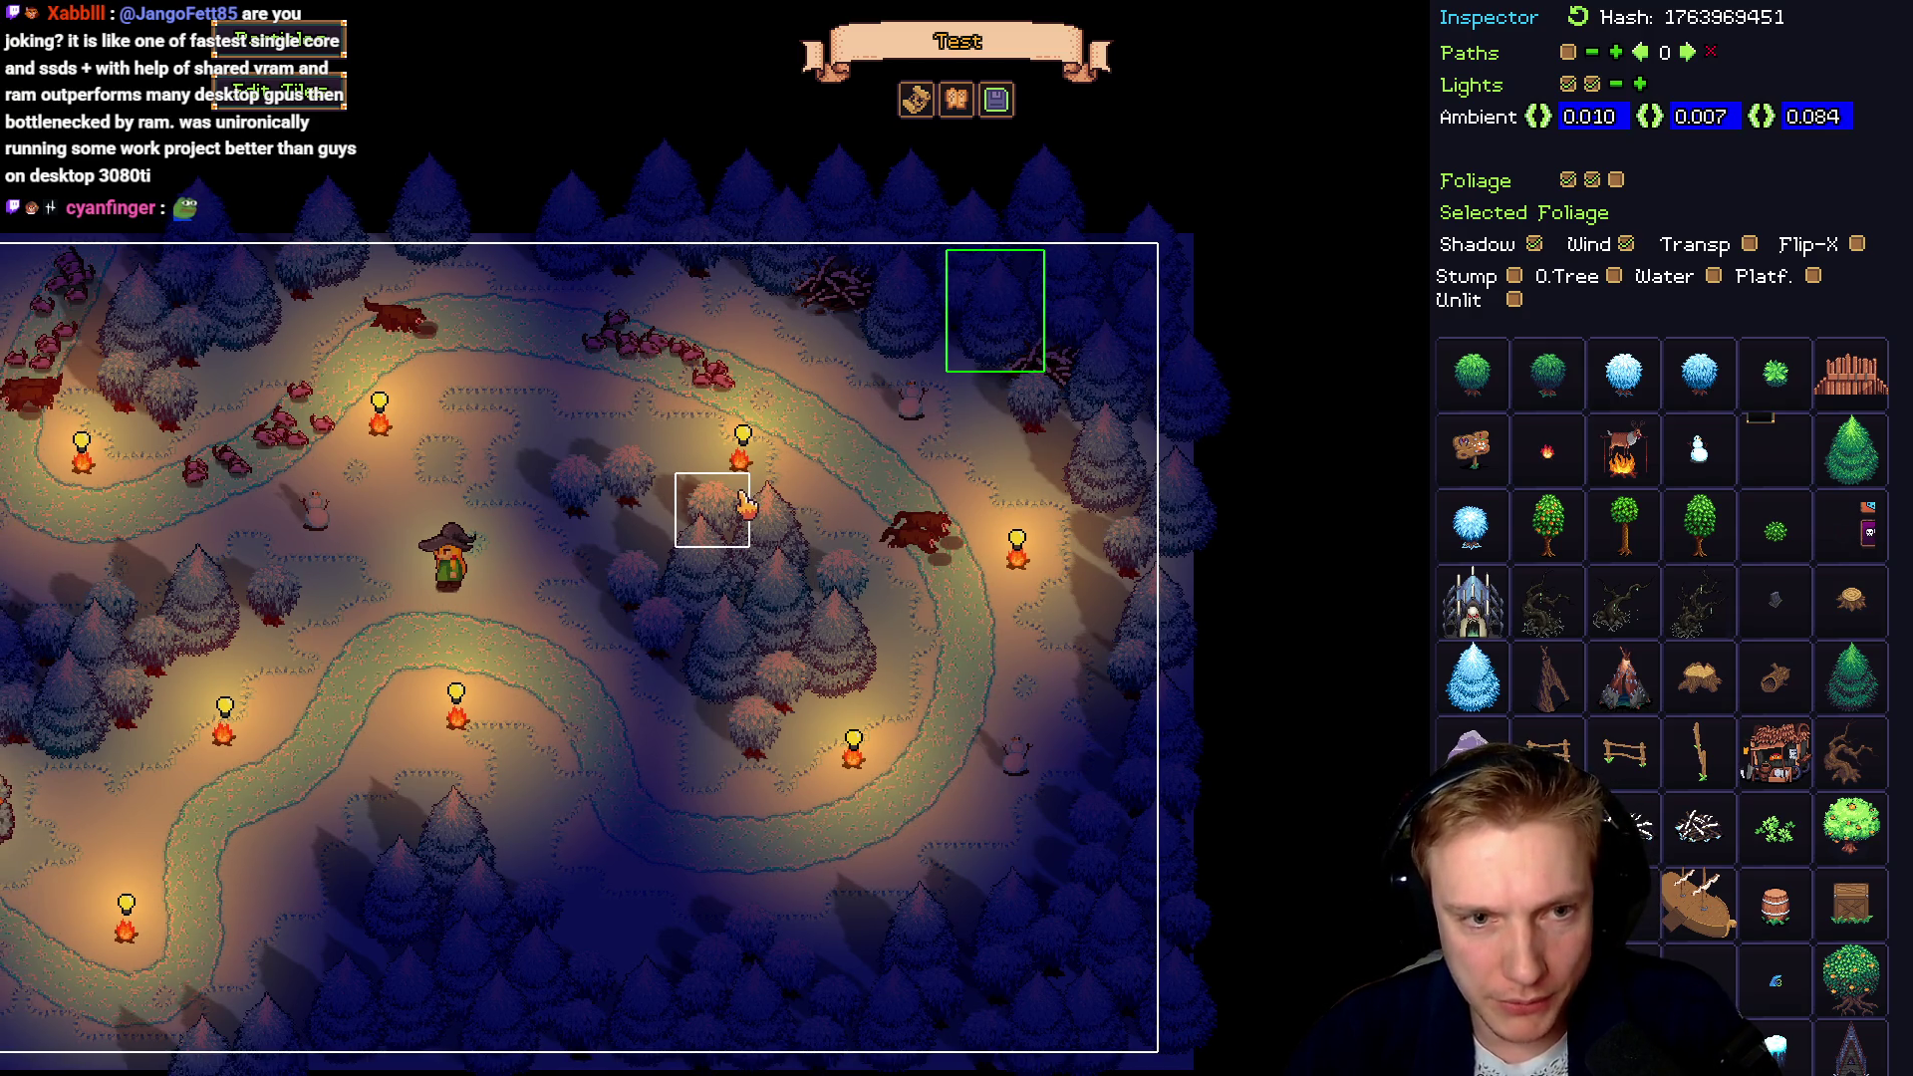
{"action": "key", "text": "alt+Tab"}
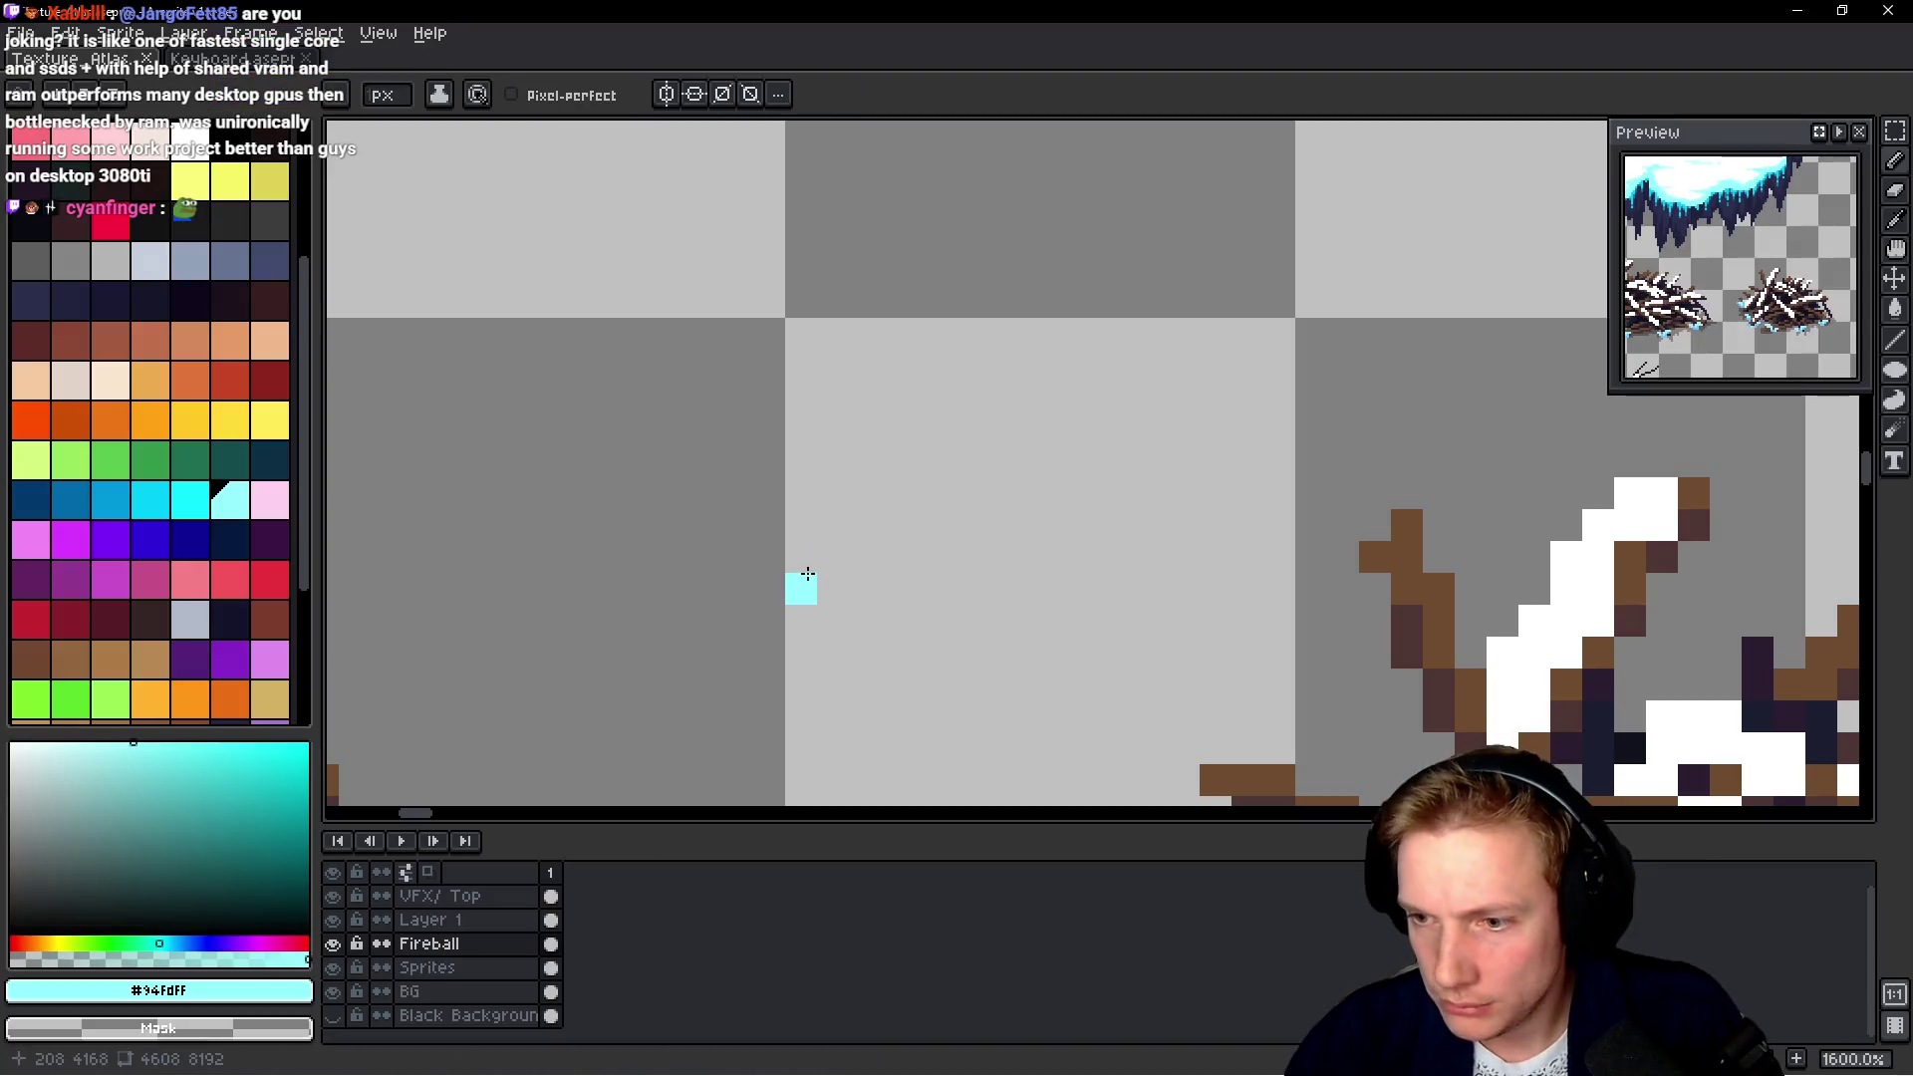
Pan the atlas past the dead tree and snowy platform to empty space near the lava cracks
{"action": "scroll", "coordinate": [922, 583], "scroll_direction": "down", "scroll_amount": 4}
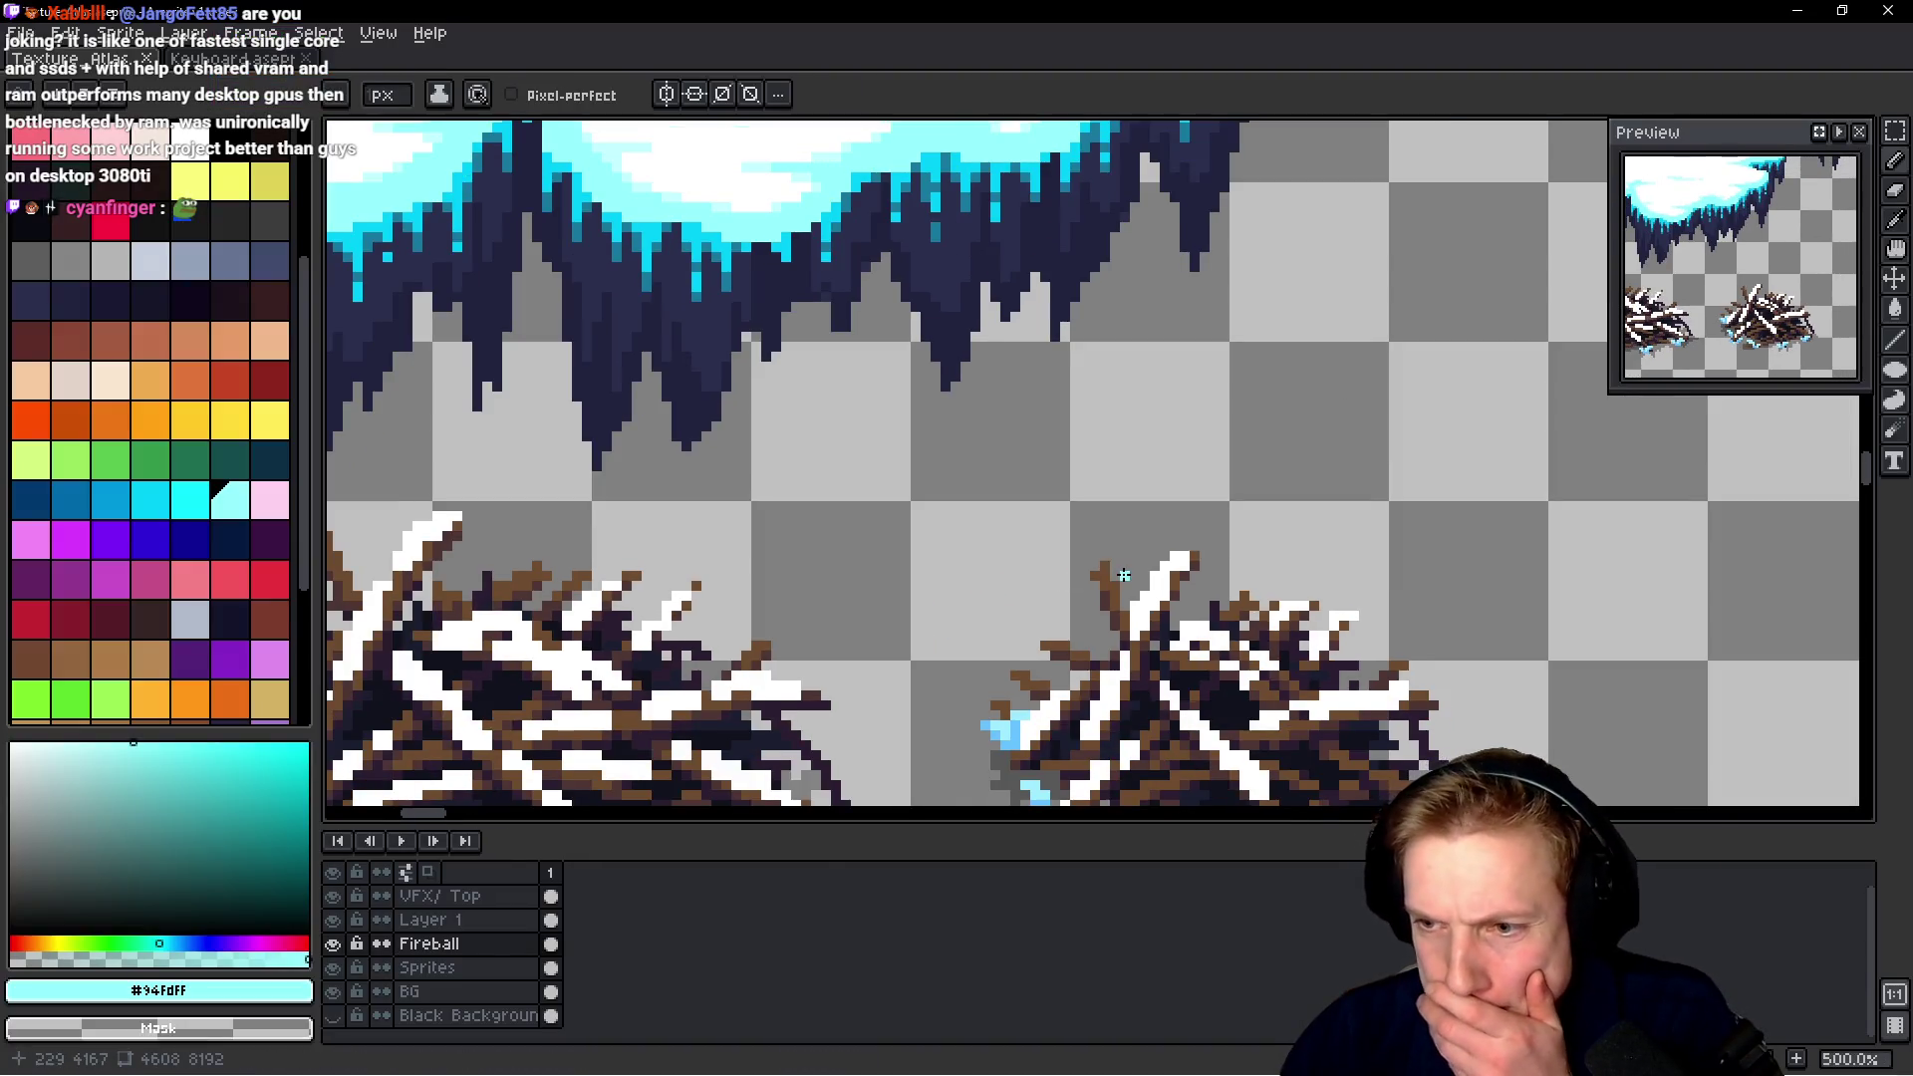
{"action": "scroll", "coordinate": [1124, 576], "scroll_direction": "down", "scroll_amount": 1}
{"action": "scroll", "coordinate": [1096, 548], "scroll_direction": "down", "scroll_amount": 1}
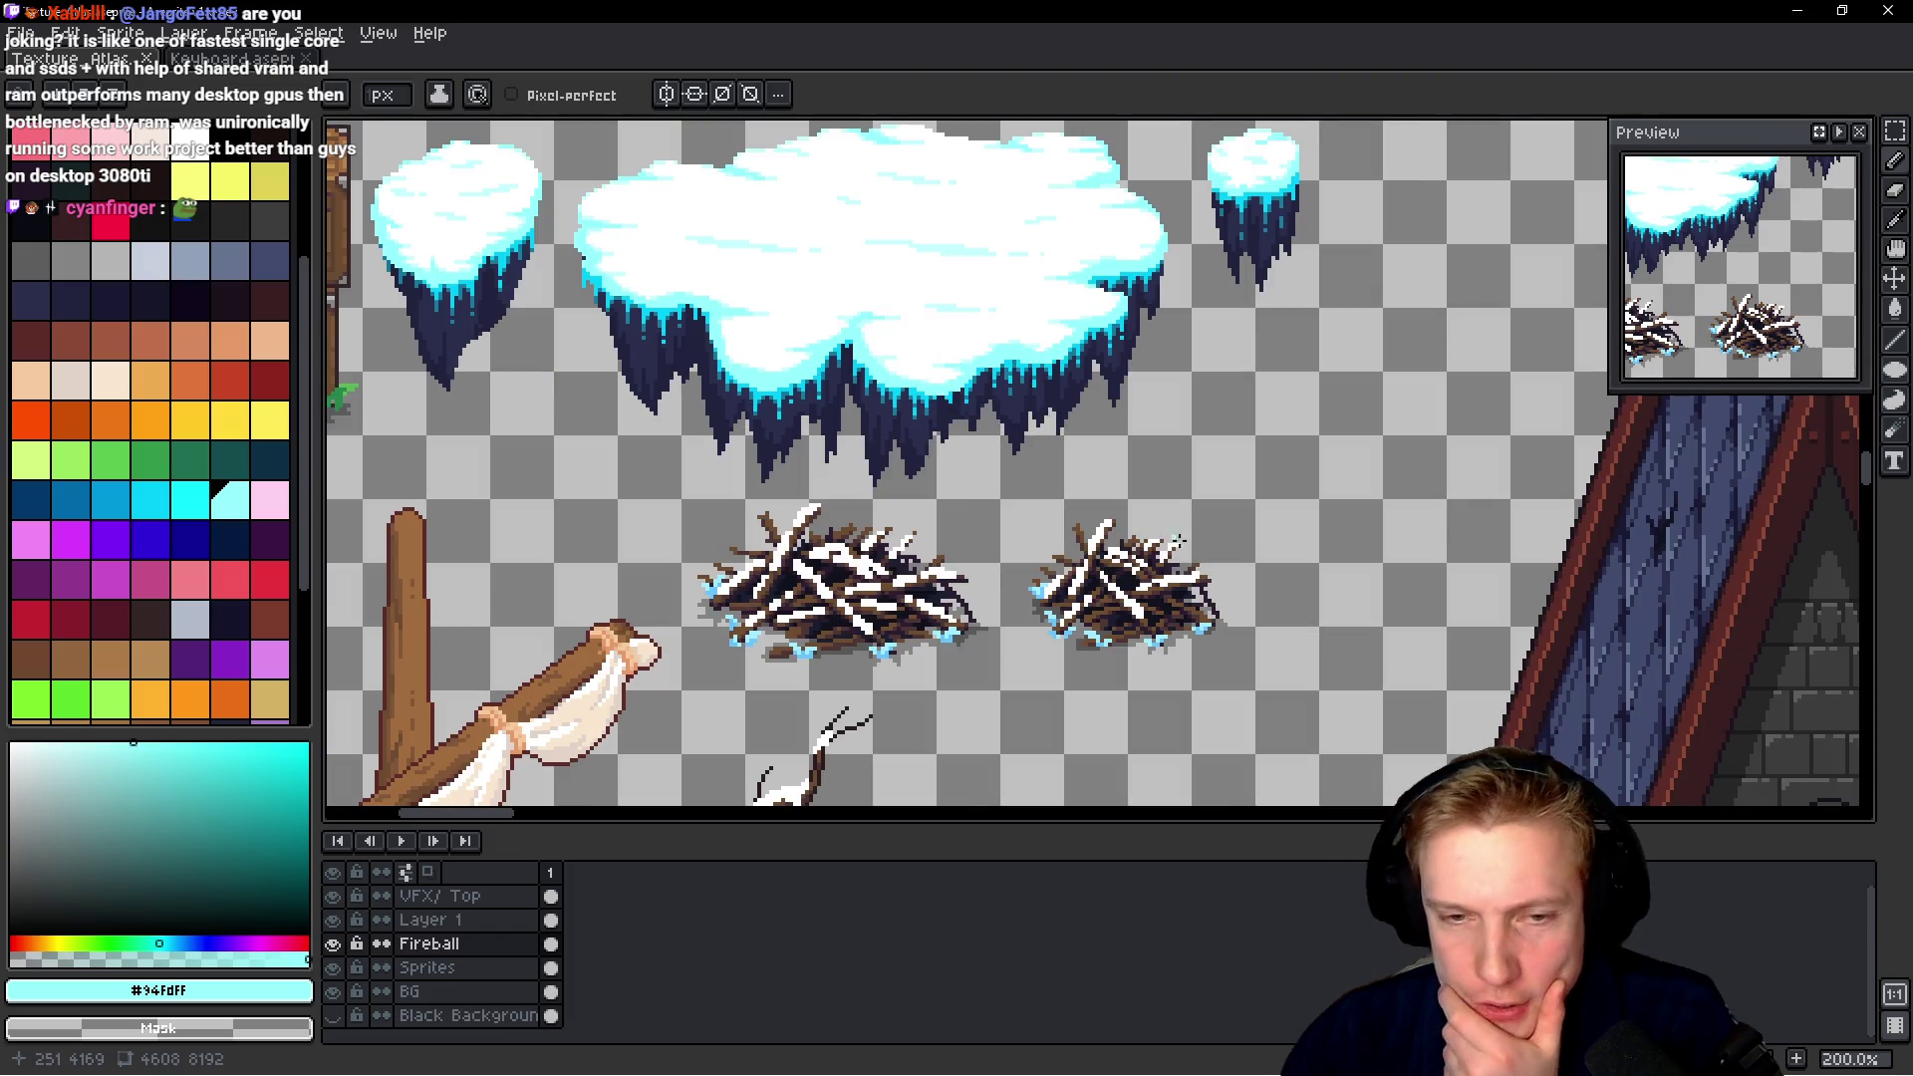
{"action": "left_click_drag", "start_coordinate": [1159, 533], "coordinate": [1069, 349]}
{"action": "scroll", "coordinate": [1106, 418], "scroll_direction": "down", "scroll_amount": 1}
{"action": "left_click_drag", "start_coordinate": [1095, 558], "coordinate": [1096, 394]}
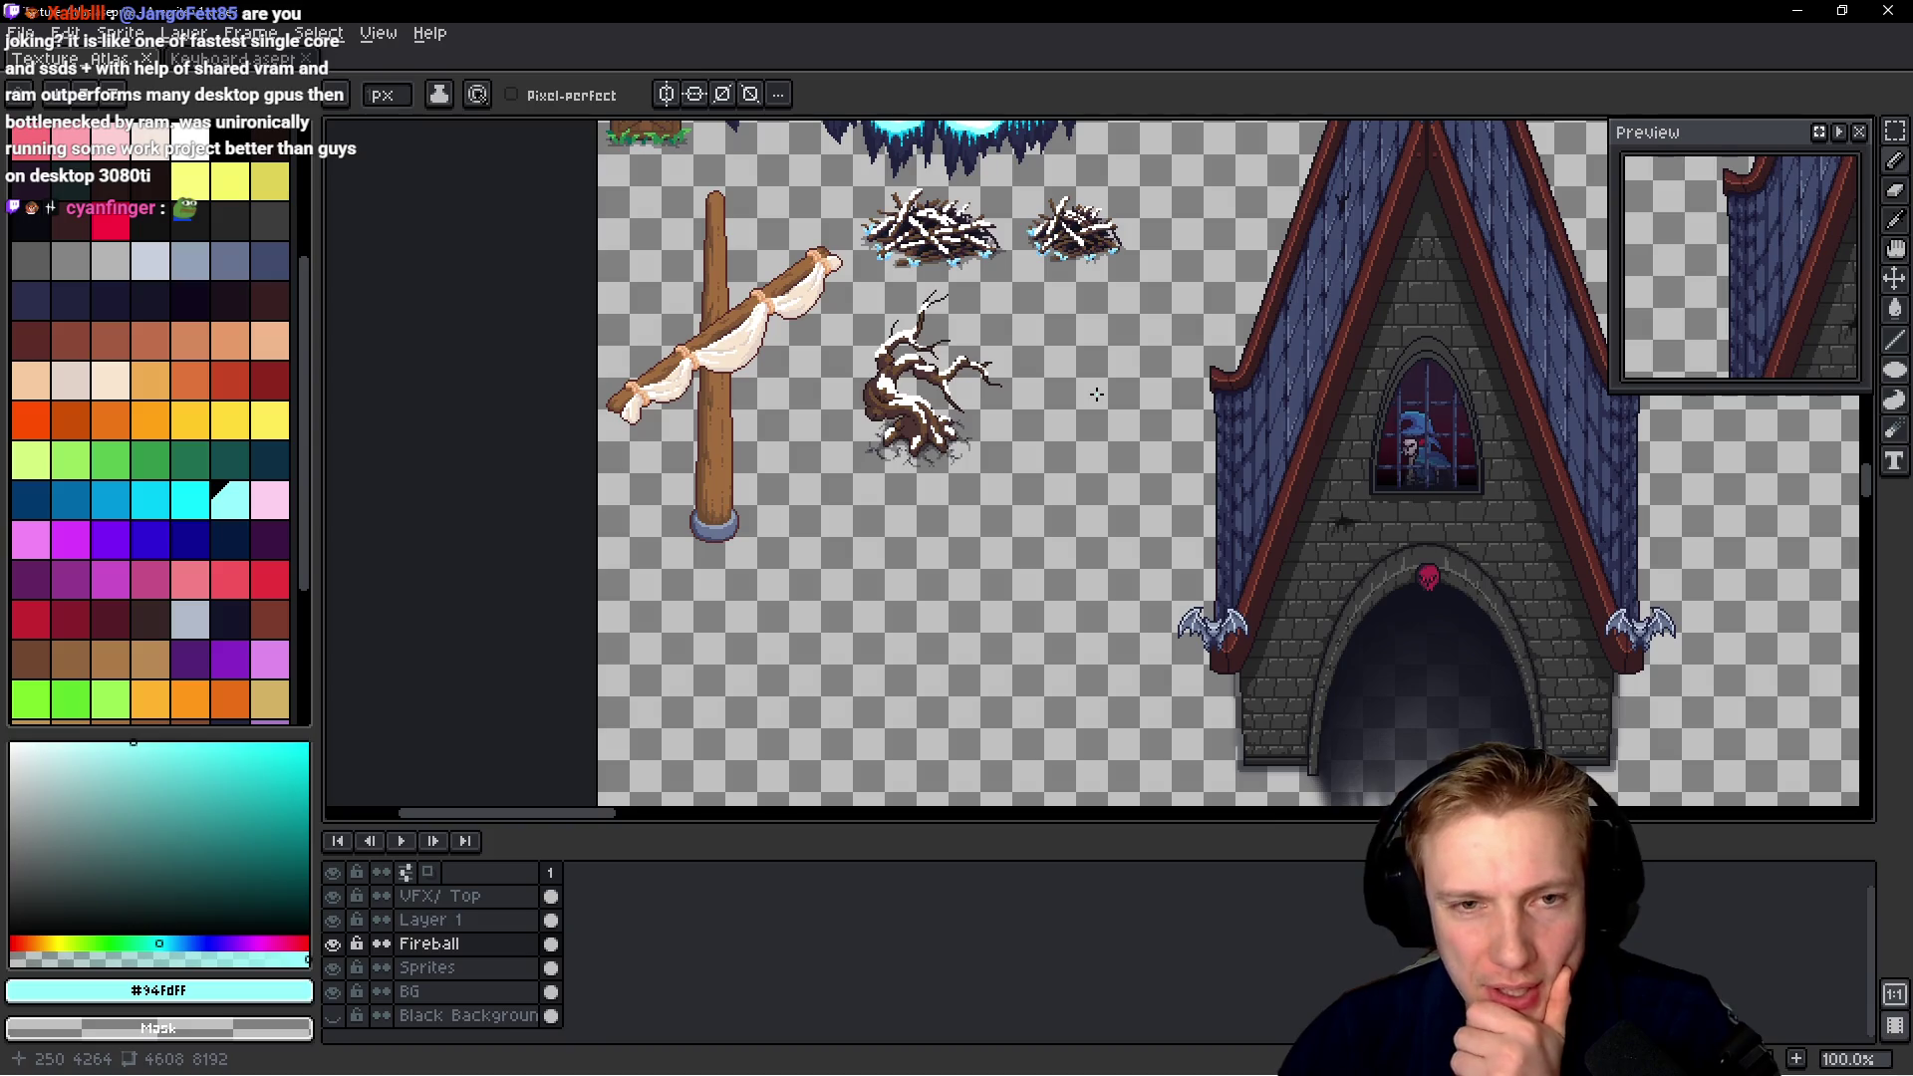
{"action": "left_click_drag", "start_coordinate": [1096, 394], "coordinate": [1175, 548]}
{"action": "mouse_move", "coordinate": [1604, 254]}
{"action": "left_mouse_down"}
{"action": "mouse_move", "coordinate": [1161, 503]}
{"action": "mouse_move", "coordinate": [922, 588]}
{"action": "left_mouse_up"}
{"action": "scroll", "coordinate": [1161, 503], "scroll_direction": "down", "scroll_amount": 2}
{"action": "scroll", "coordinate": [1263, 382], "scroll_direction": "up", "scroll_amount": 1}
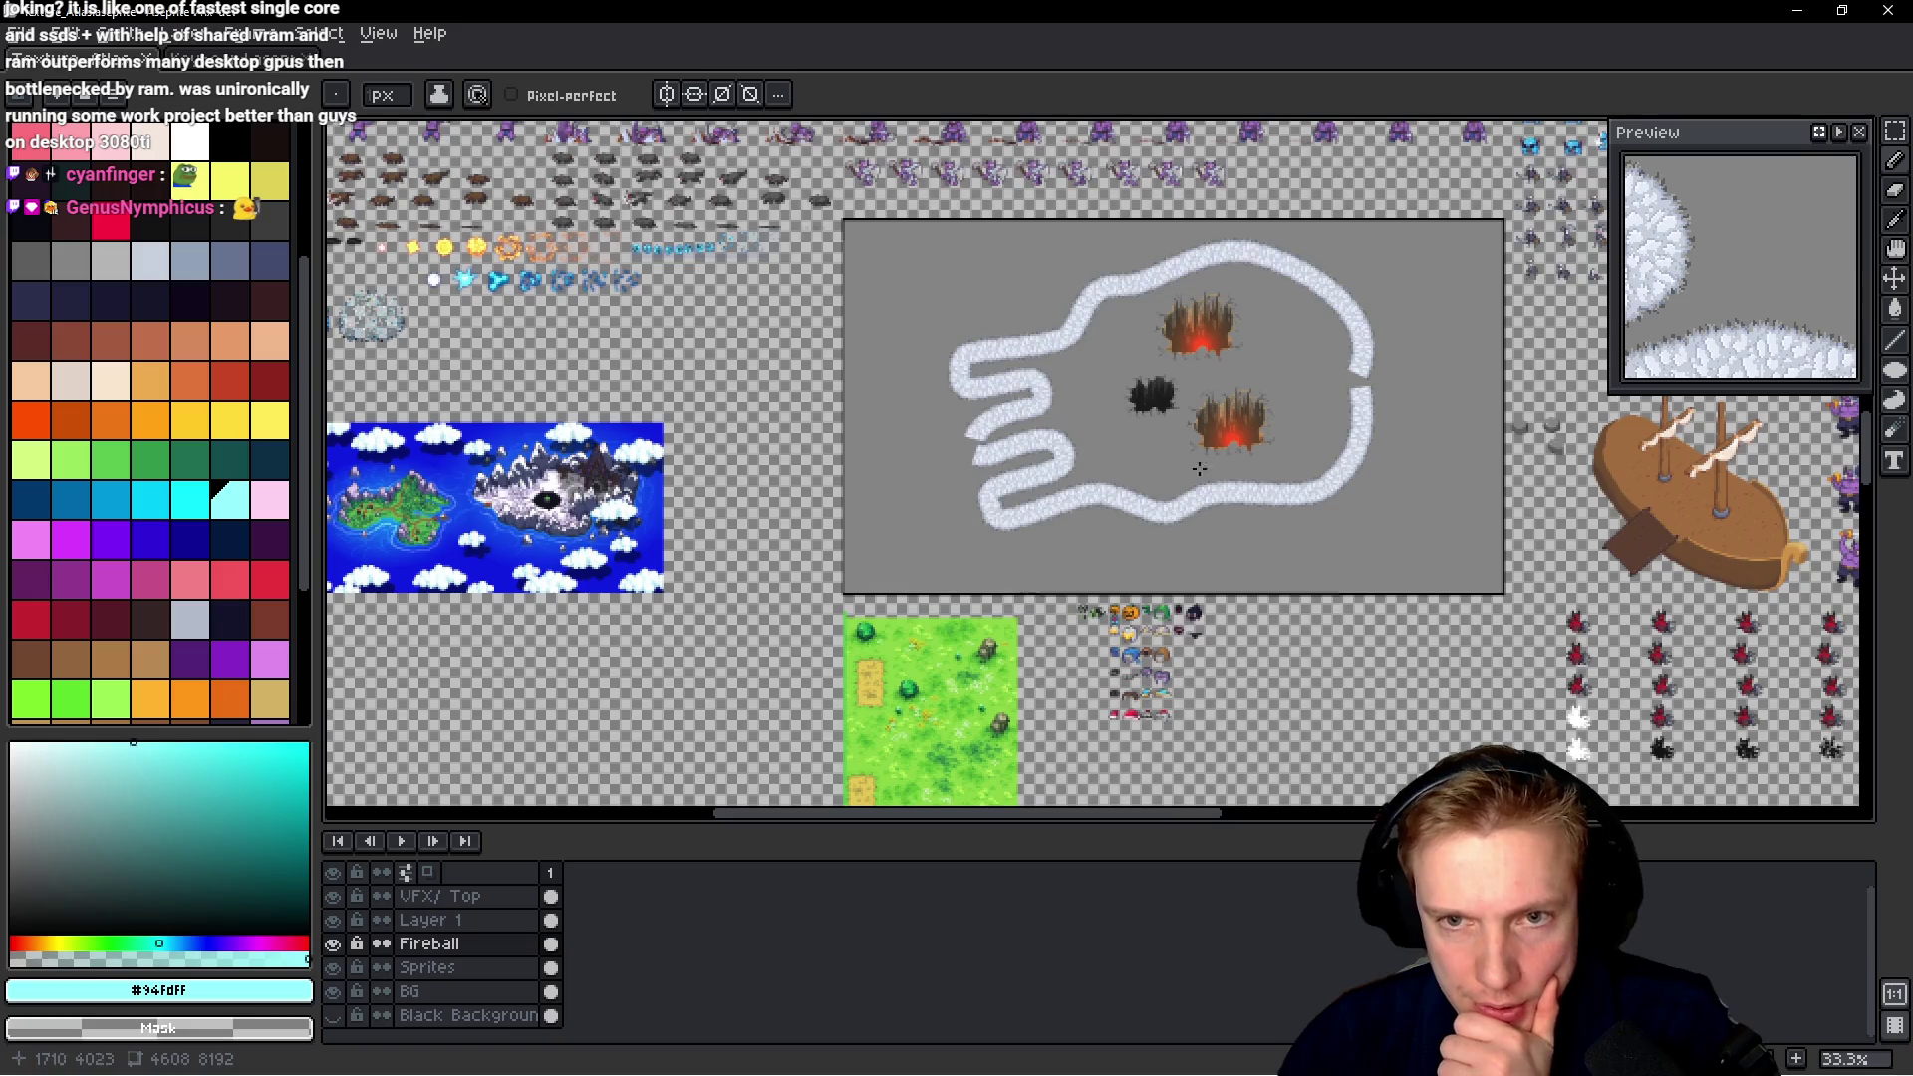
{"action": "scroll", "coordinate": [1263, 382], "scroll_direction": "up", "scroll_amount": 2}
{"action": "left_click_drag", "start_coordinate": [1263, 382], "coordinate": [1012, 517]}
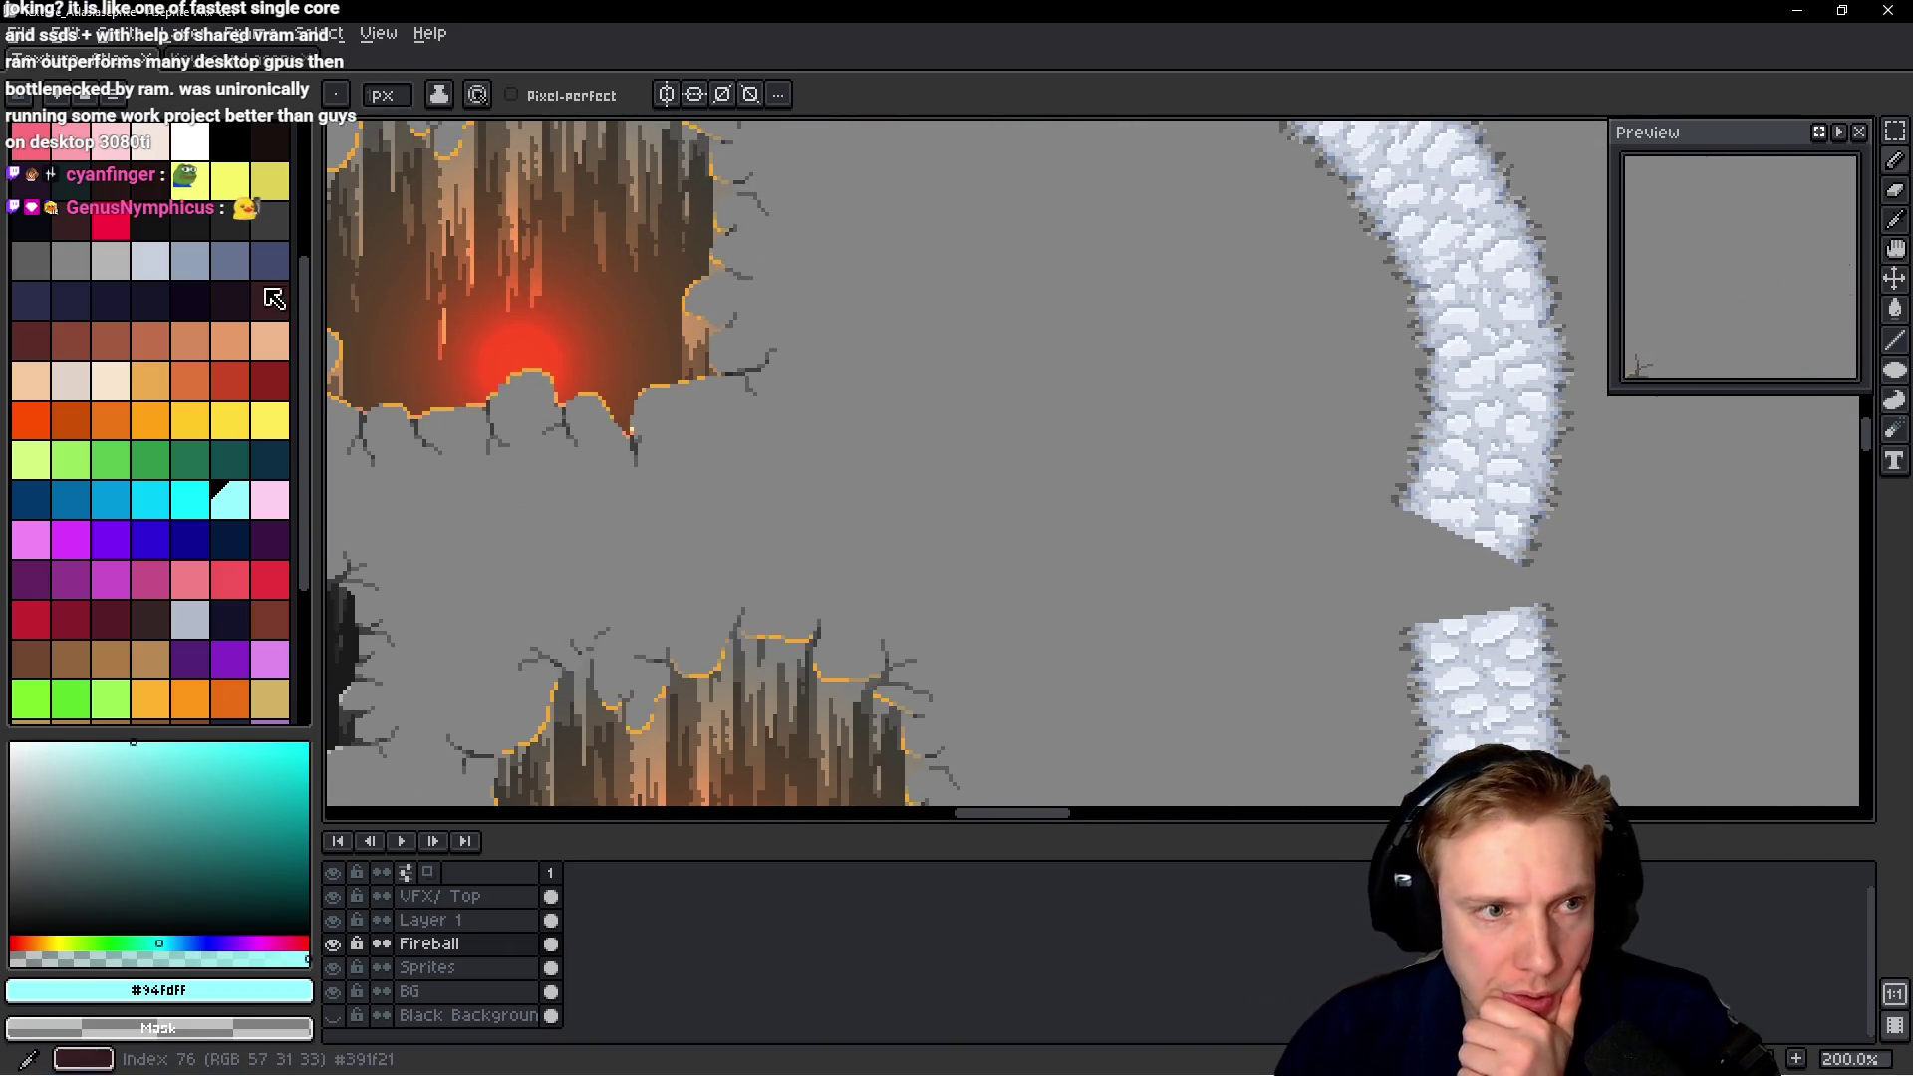
Sketch the rock's outline in a muted blue, including its left side
{"action": "left_click", "coordinate": [601, 376], "text": "alt"}
{"action": "scroll", "coordinate": [1056, 423], "scroll_direction": "up", "scroll_amount": 1}
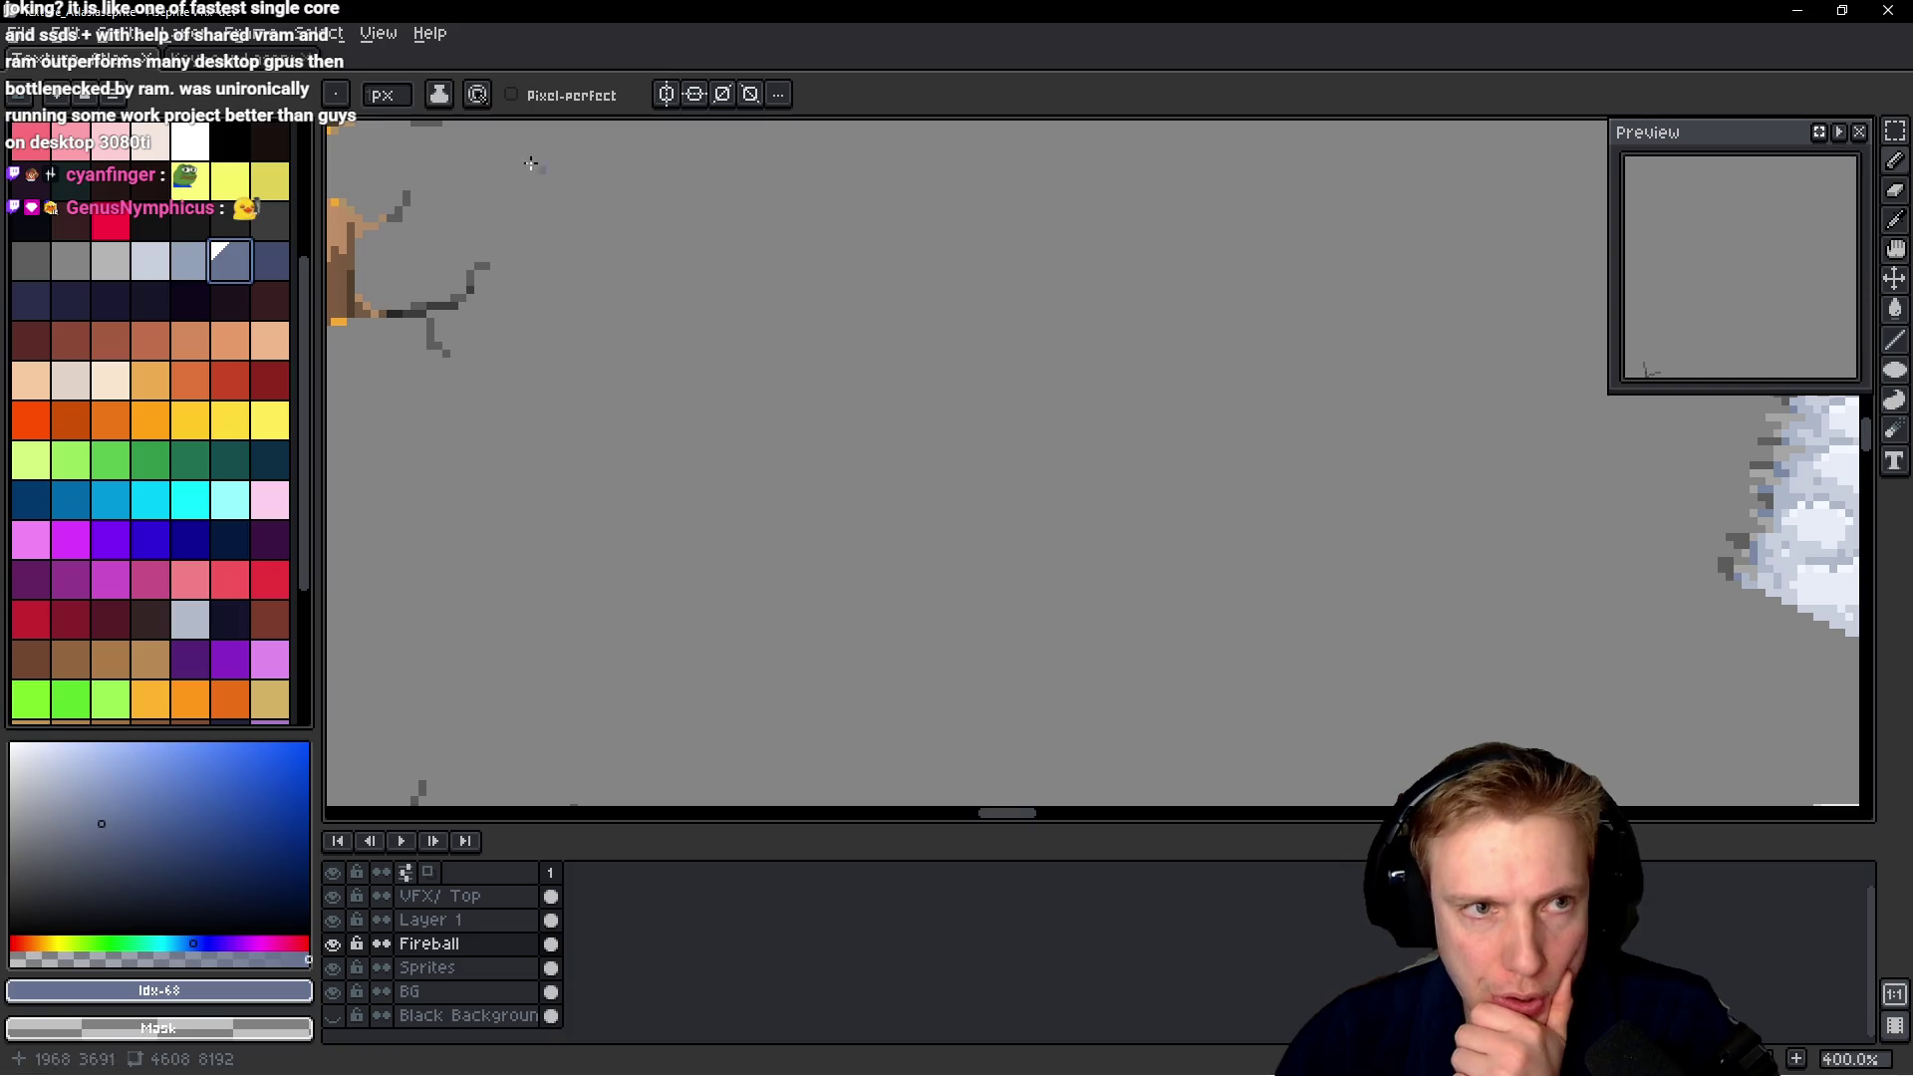
{"action": "left_click_drag", "start_coordinate": [1058, 424], "coordinate": [1135, 598]}
{"action": "scroll", "coordinate": [1114, 556], "scroll_direction": "down", "scroll_amount": 1}
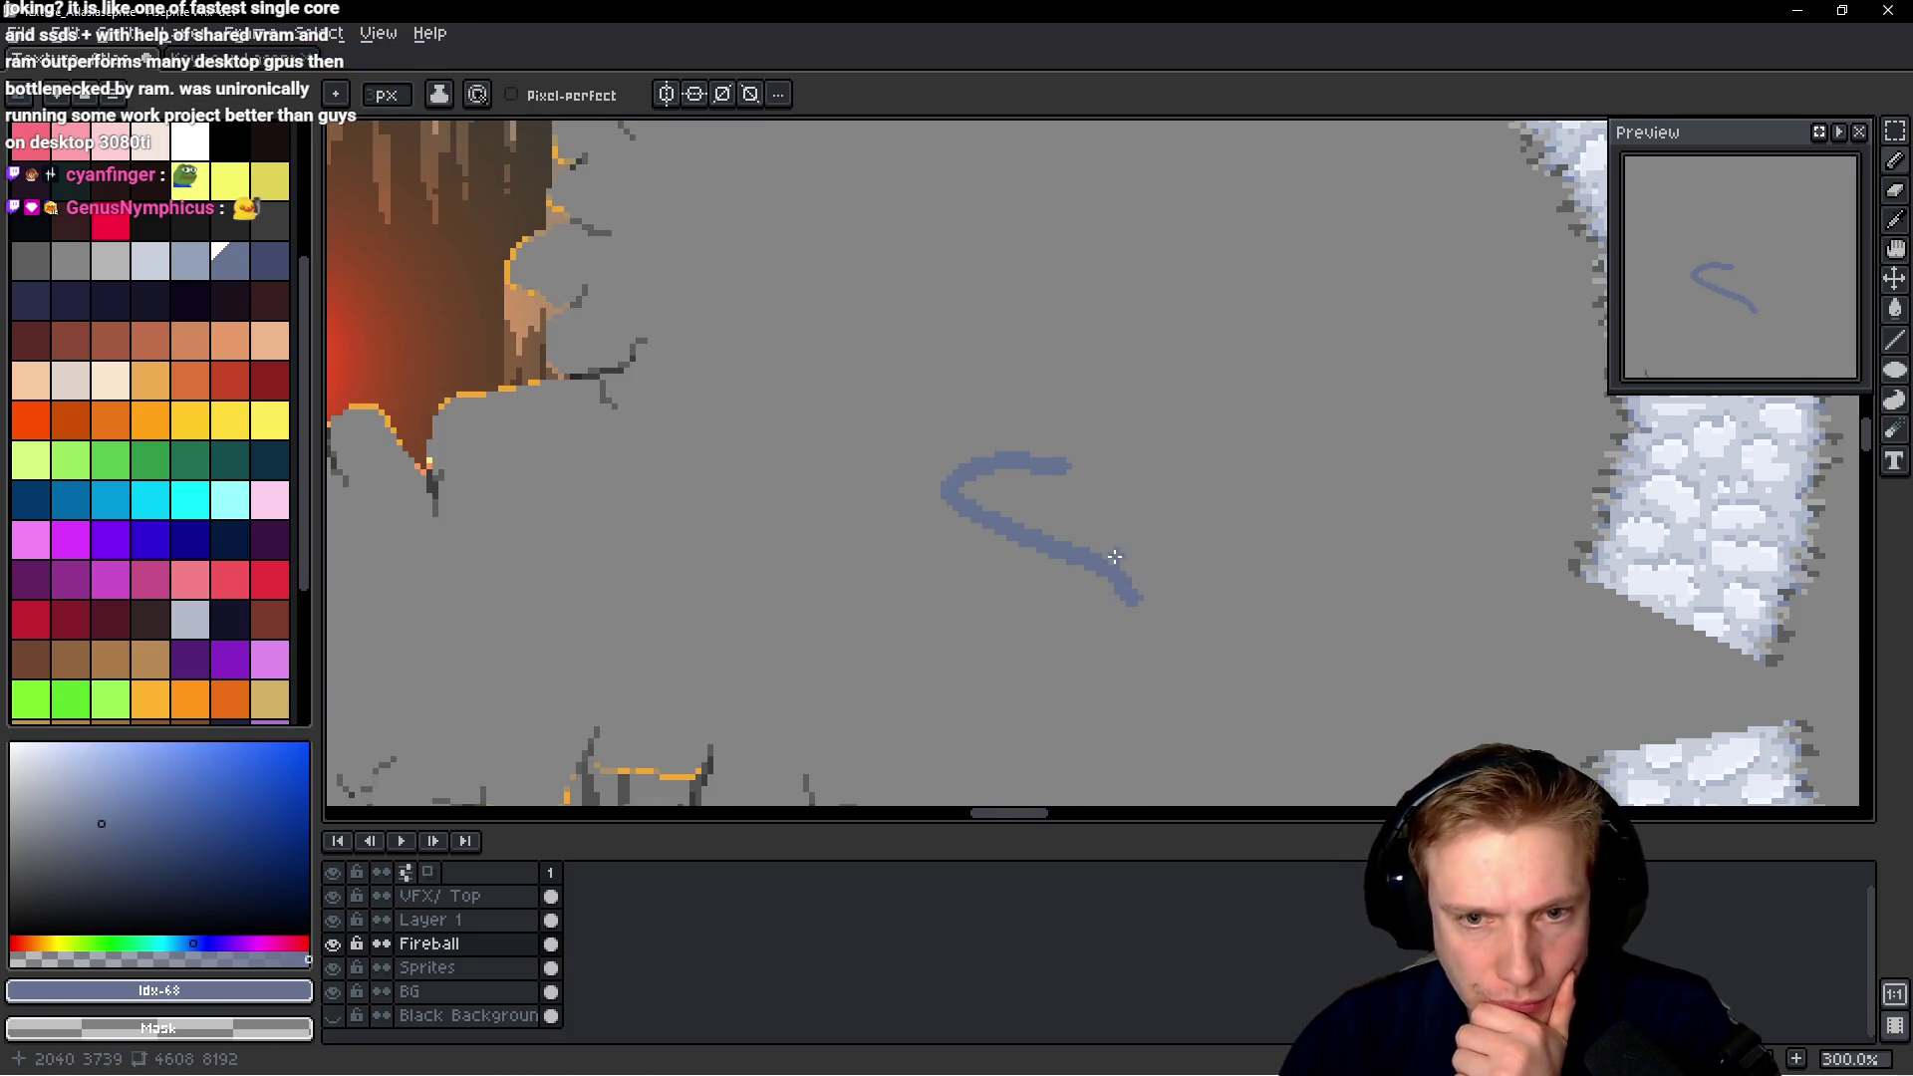
{"action": "left_click_drag", "start_coordinate": [953, 511], "coordinate": [934, 598]}
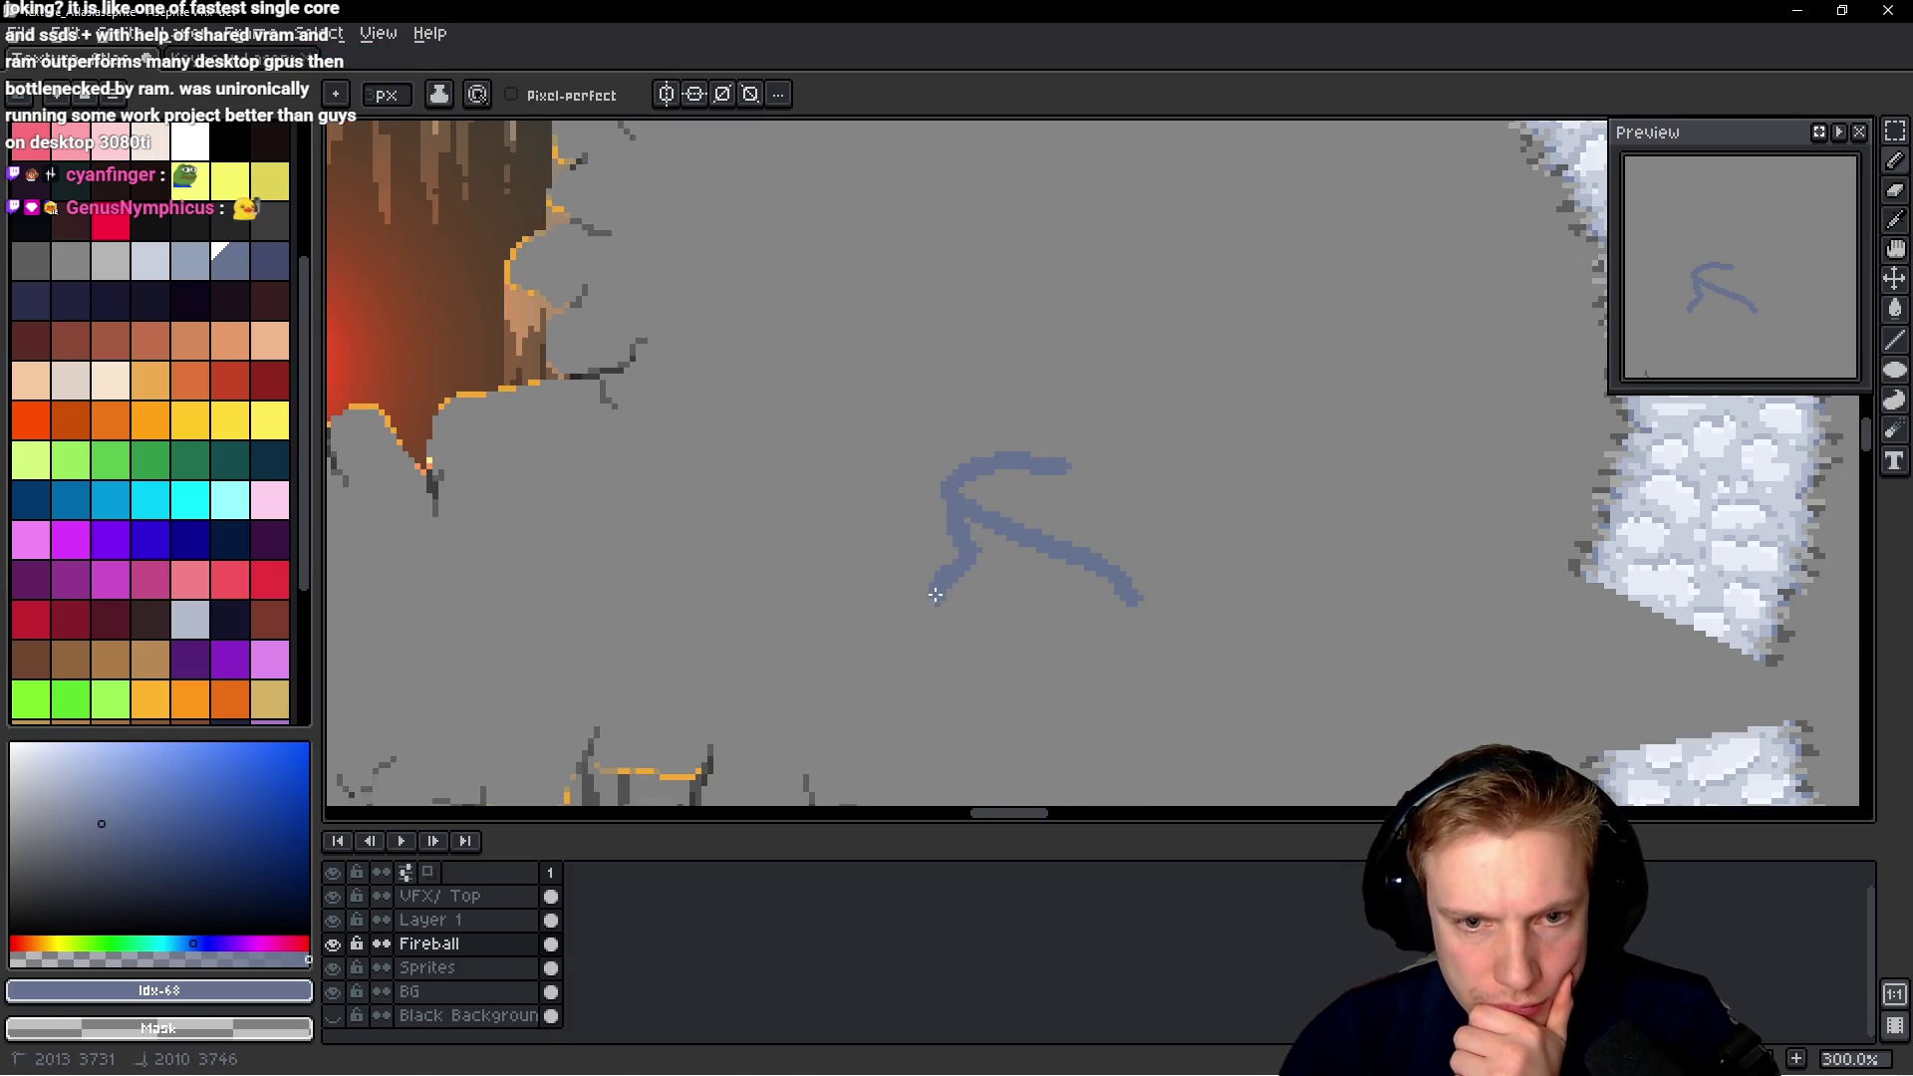
{"action": "mouse_move", "coordinate": [948, 503]}
{"action": "left_mouse_down"}
{"action": "mouse_move", "coordinate": [930, 559]}
{"action": "mouse_move", "coordinate": [952, 623]}
{"action": "mouse_move", "coordinate": [1105, 647]}
{"action": "mouse_move", "coordinate": [1146, 609]}
{"action": "mouse_move", "coordinate": [1114, 585]}
{"action": "mouse_move", "coordinate": [1146, 597]}
{"action": "mouse_move", "coordinate": [1161, 553]}
{"action": "mouse_move", "coordinate": [1051, 468]}
{"action": "mouse_move", "coordinate": [964, 468]}
{"action": "mouse_move", "coordinate": [1056, 518]}
{"action": "mouse_move", "coordinate": [982, 503]}
{"action": "left_mouse_up"}
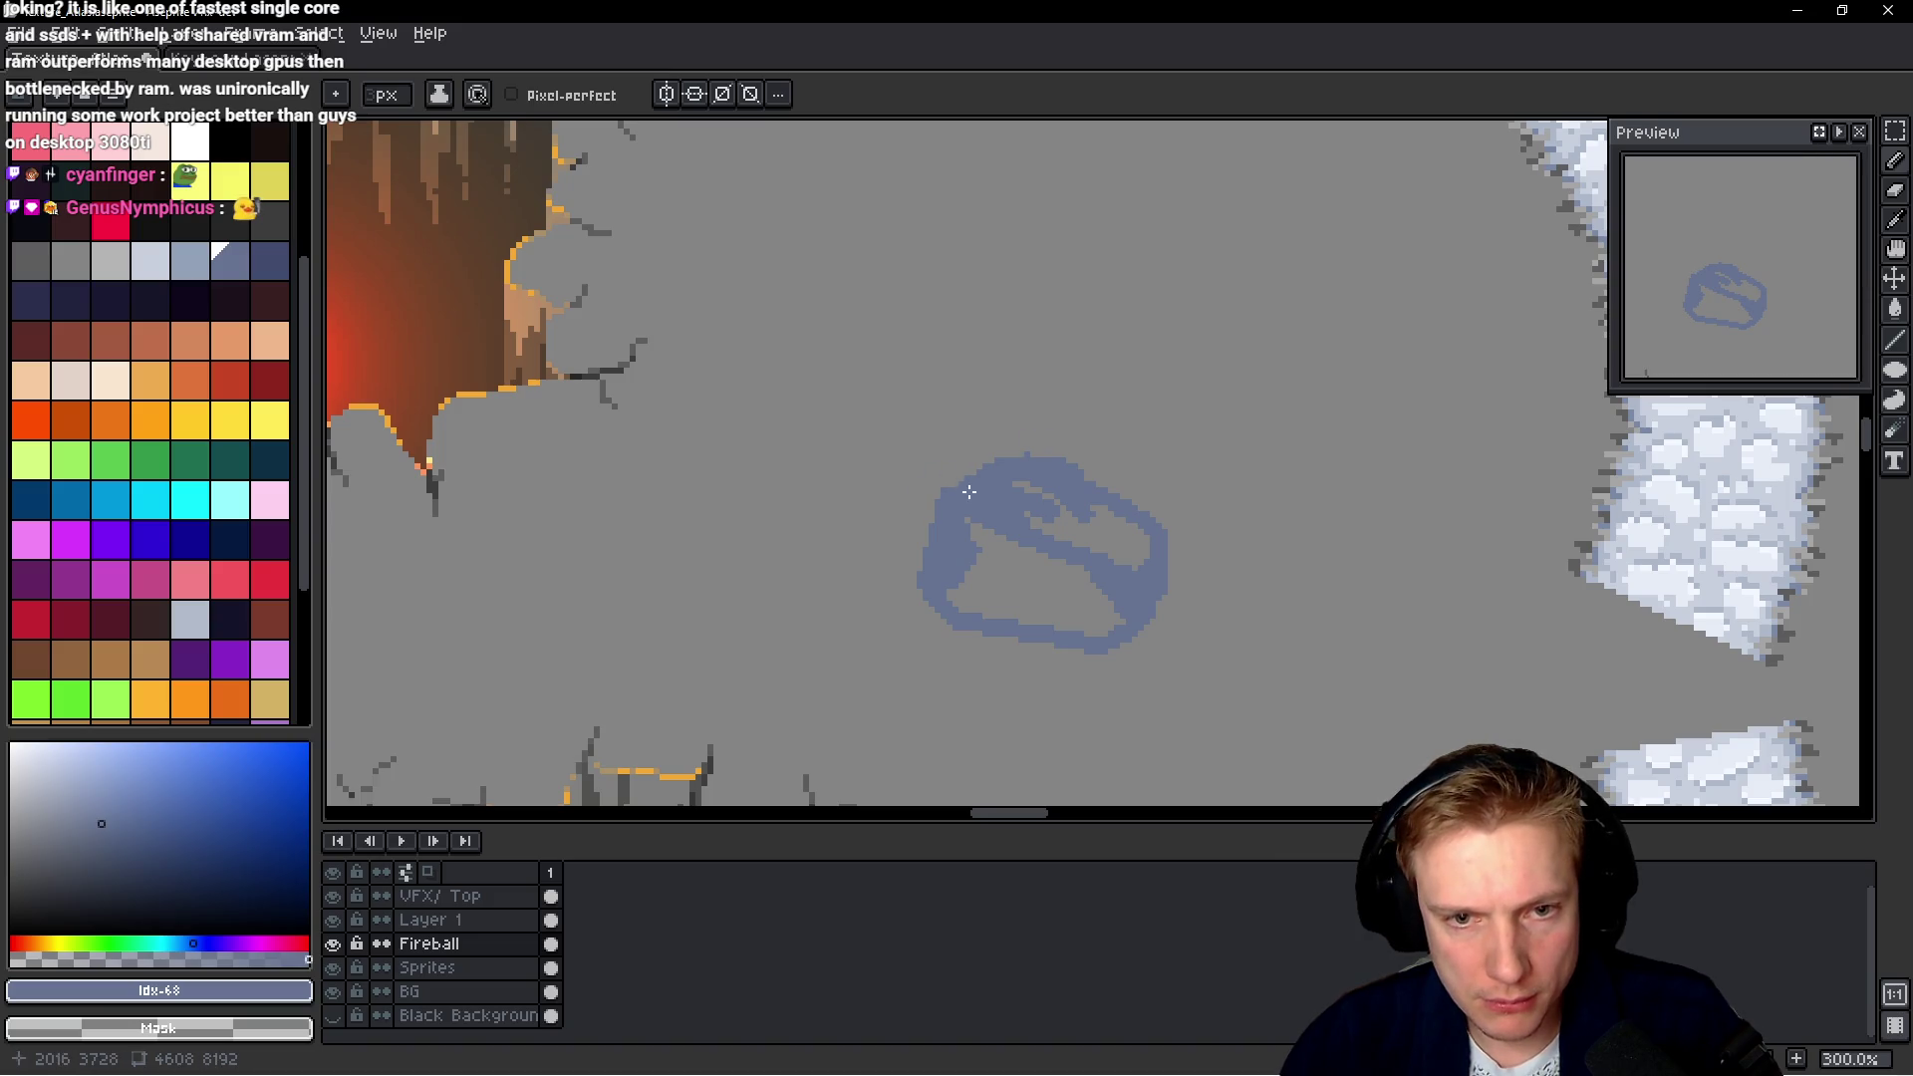
Fill the rock's top-left interior, lower-right notch and hollow's upper-left edge with blue
{"action": "mouse_move", "coordinate": [1010, 493]}
{"action": "left_mouse_down"}
{"action": "mouse_move", "coordinate": [1096, 523]}
{"action": "mouse_move", "coordinate": [1073, 480]}
{"action": "mouse_move", "coordinate": [1111, 533]}
{"action": "mouse_move", "coordinate": [1041, 528]}
{"action": "mouse_move", "coordinate": [1127, 529]}
{"action": "left_mouse_up"}
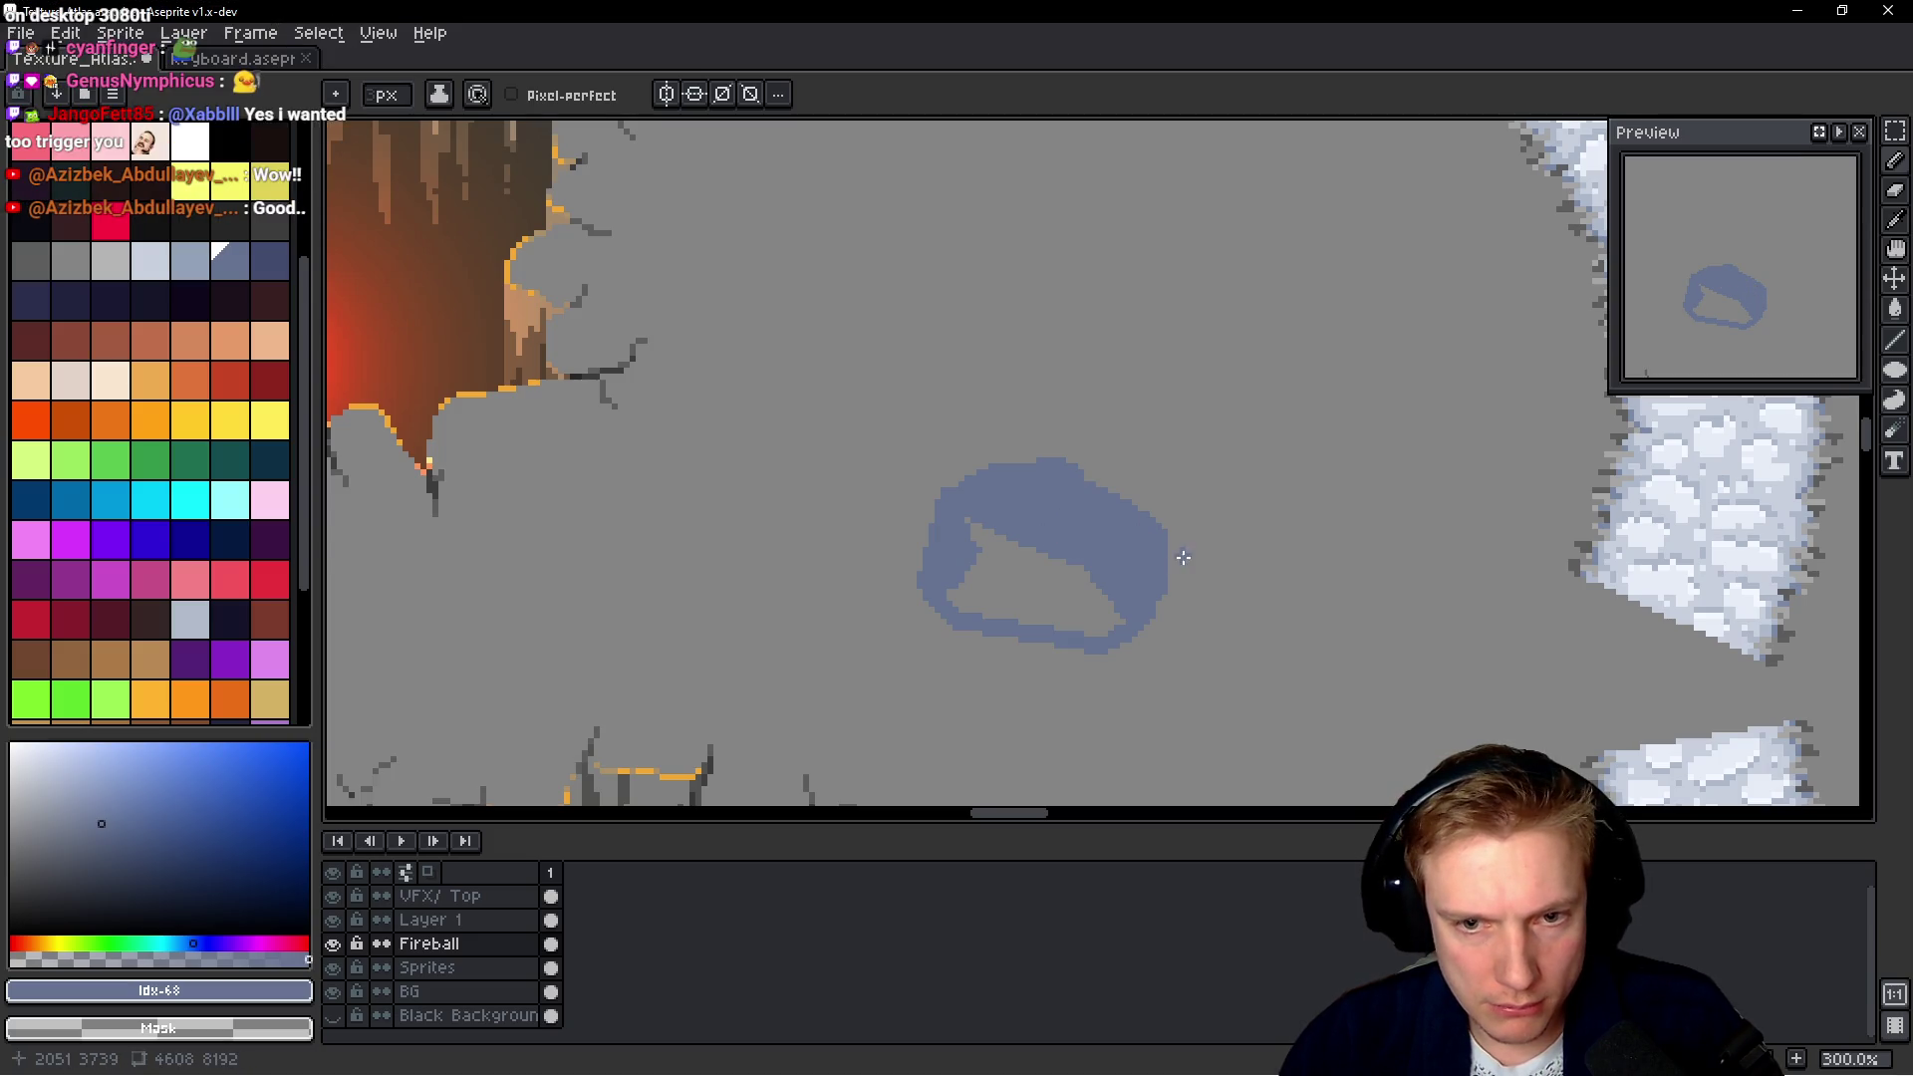
{"action": "left_click_drag", "start_coordinate": [1157, 609], "coordinate": [1188, 586]}
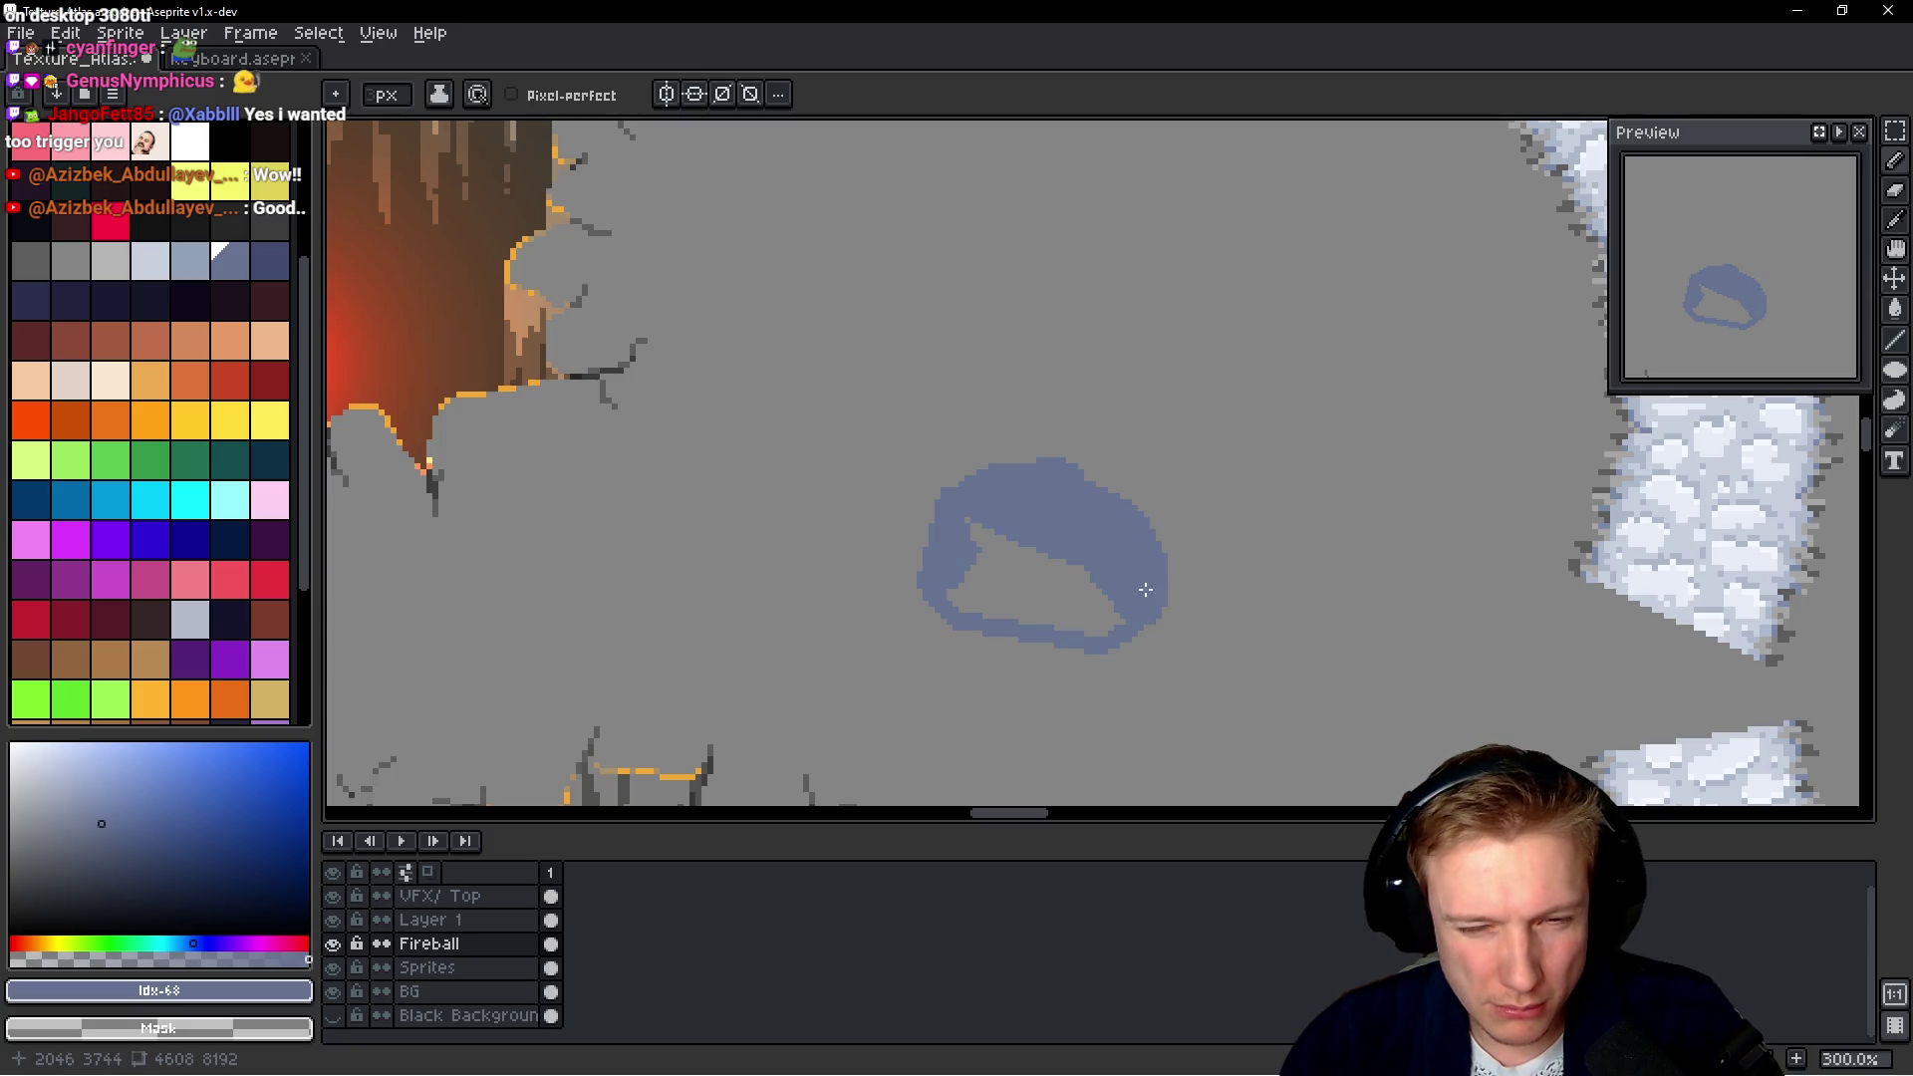
{"action": "scroll", "coordinate": [1135, 566], "scroll_direction": "down", "scroll_amount": 1}
{"action": "left_click_drag", "start_coordinate": [958, 517], "coordinate": [1112, 616]}
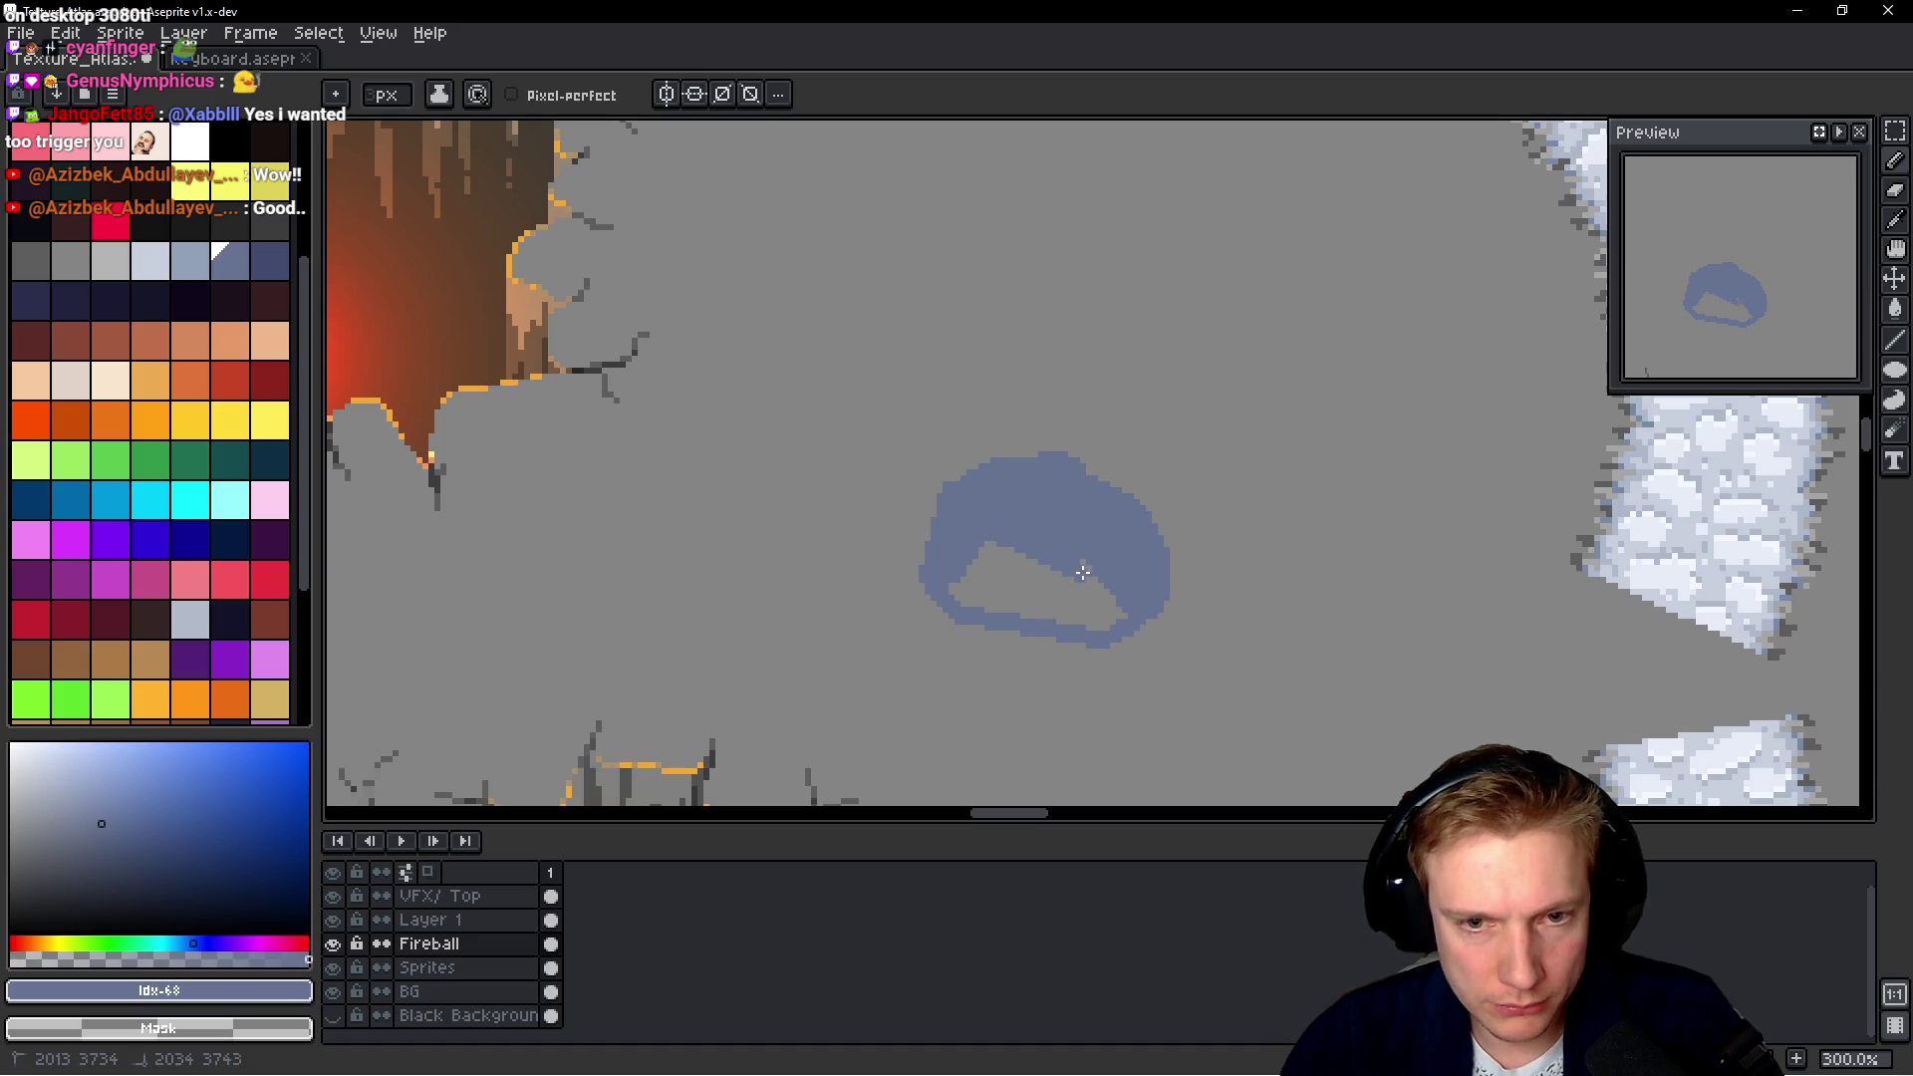
Choose a pair of blue shades and paint a light highlight across the rock's top
{"action": "left_click_drag", "start_coordinate": [189, 261], "coordinate": [229, 261]}
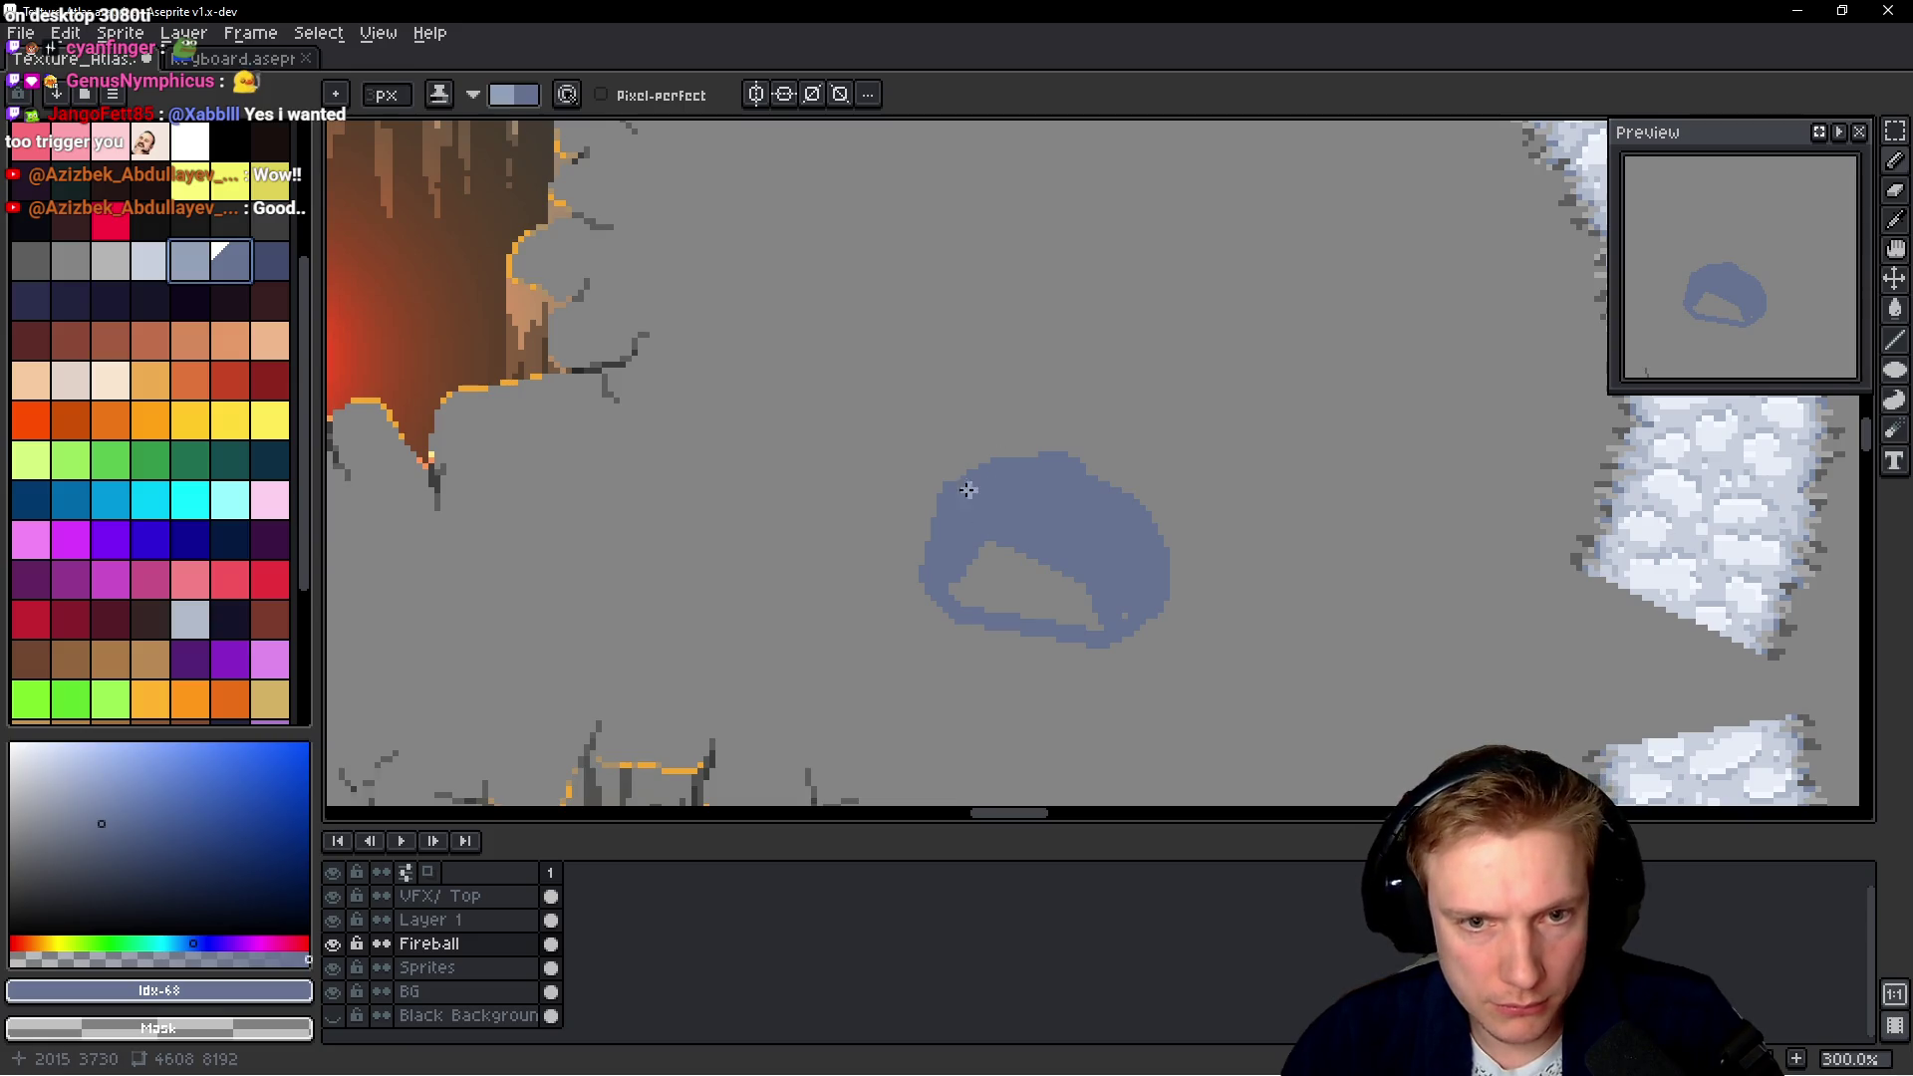
{"action": "left_click_drag", "start_coordinate": [952, 485], "coordinate": [1054, 539]}
{"action": "mouse_move", "coordinate": [956, 488]}
{"action": "left_mouse_down"}
{"action": "mouse_move", "coordinate": [1096, 578]}
{"action": "mouse_move", "coordinate": [1156, 538]}
{"action": "mouse_move", "coordinate": [940, 461]}
{"action": "mouse_move", "coordinate": [1046, 459]}
{"action": "mouse_move", "coordinate": [1121, 490]}
{"action": "mouse_move", "coordinate": [1024, 498]}
{"action": "mouse_move", "coordinate": [1031, 516]}
{"action": "left_mouse_up"}
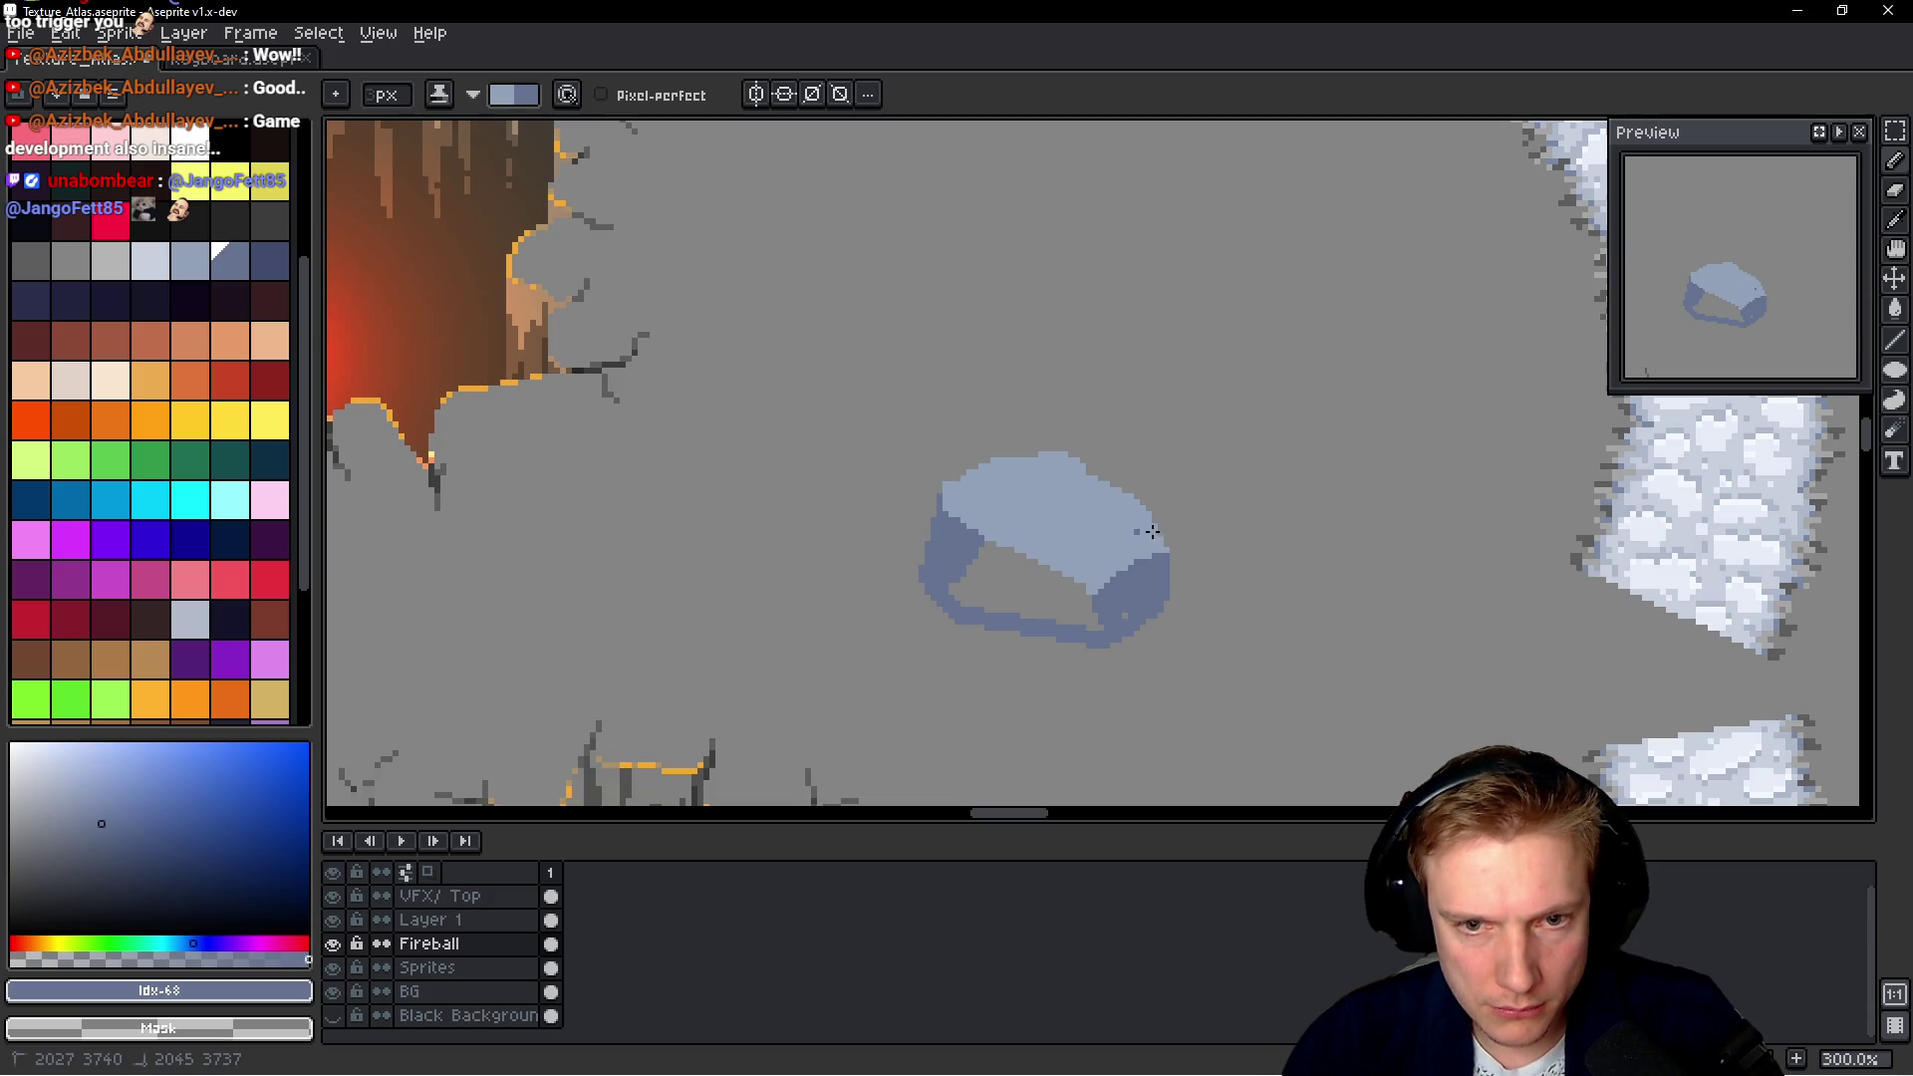
Darken the top's lower-right side and the band's upper-left edge, then pick dark blue
{"action": "left_click_drag", "start_coordinate": [1164, 544], "coordinate": [1078, 580]}
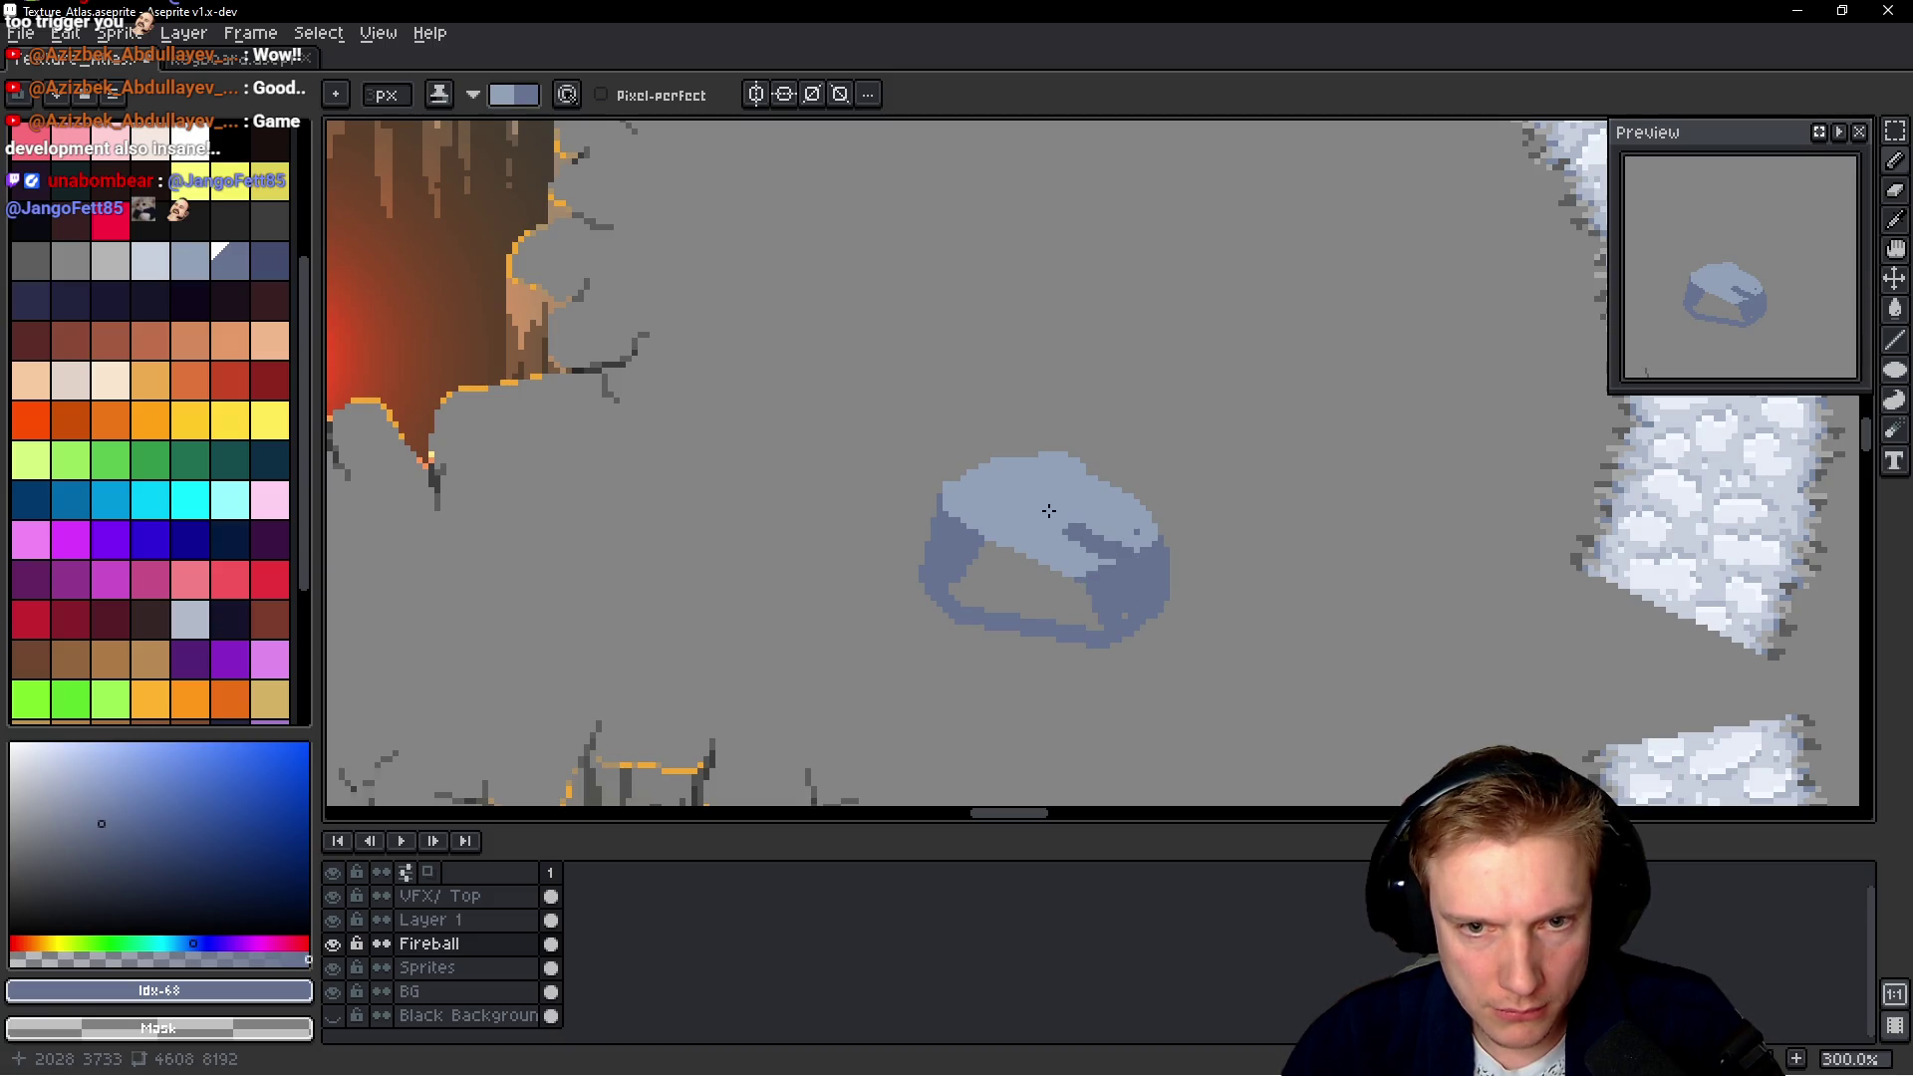
{"action": "scroll", "coordinate": [1135, 533], "scroll_direction": "up", "scroll_amount": 3}
{"action": "scroll", "coordinate": [1134, 524], "scroll_direction": "down", "scroll_amount": 2}
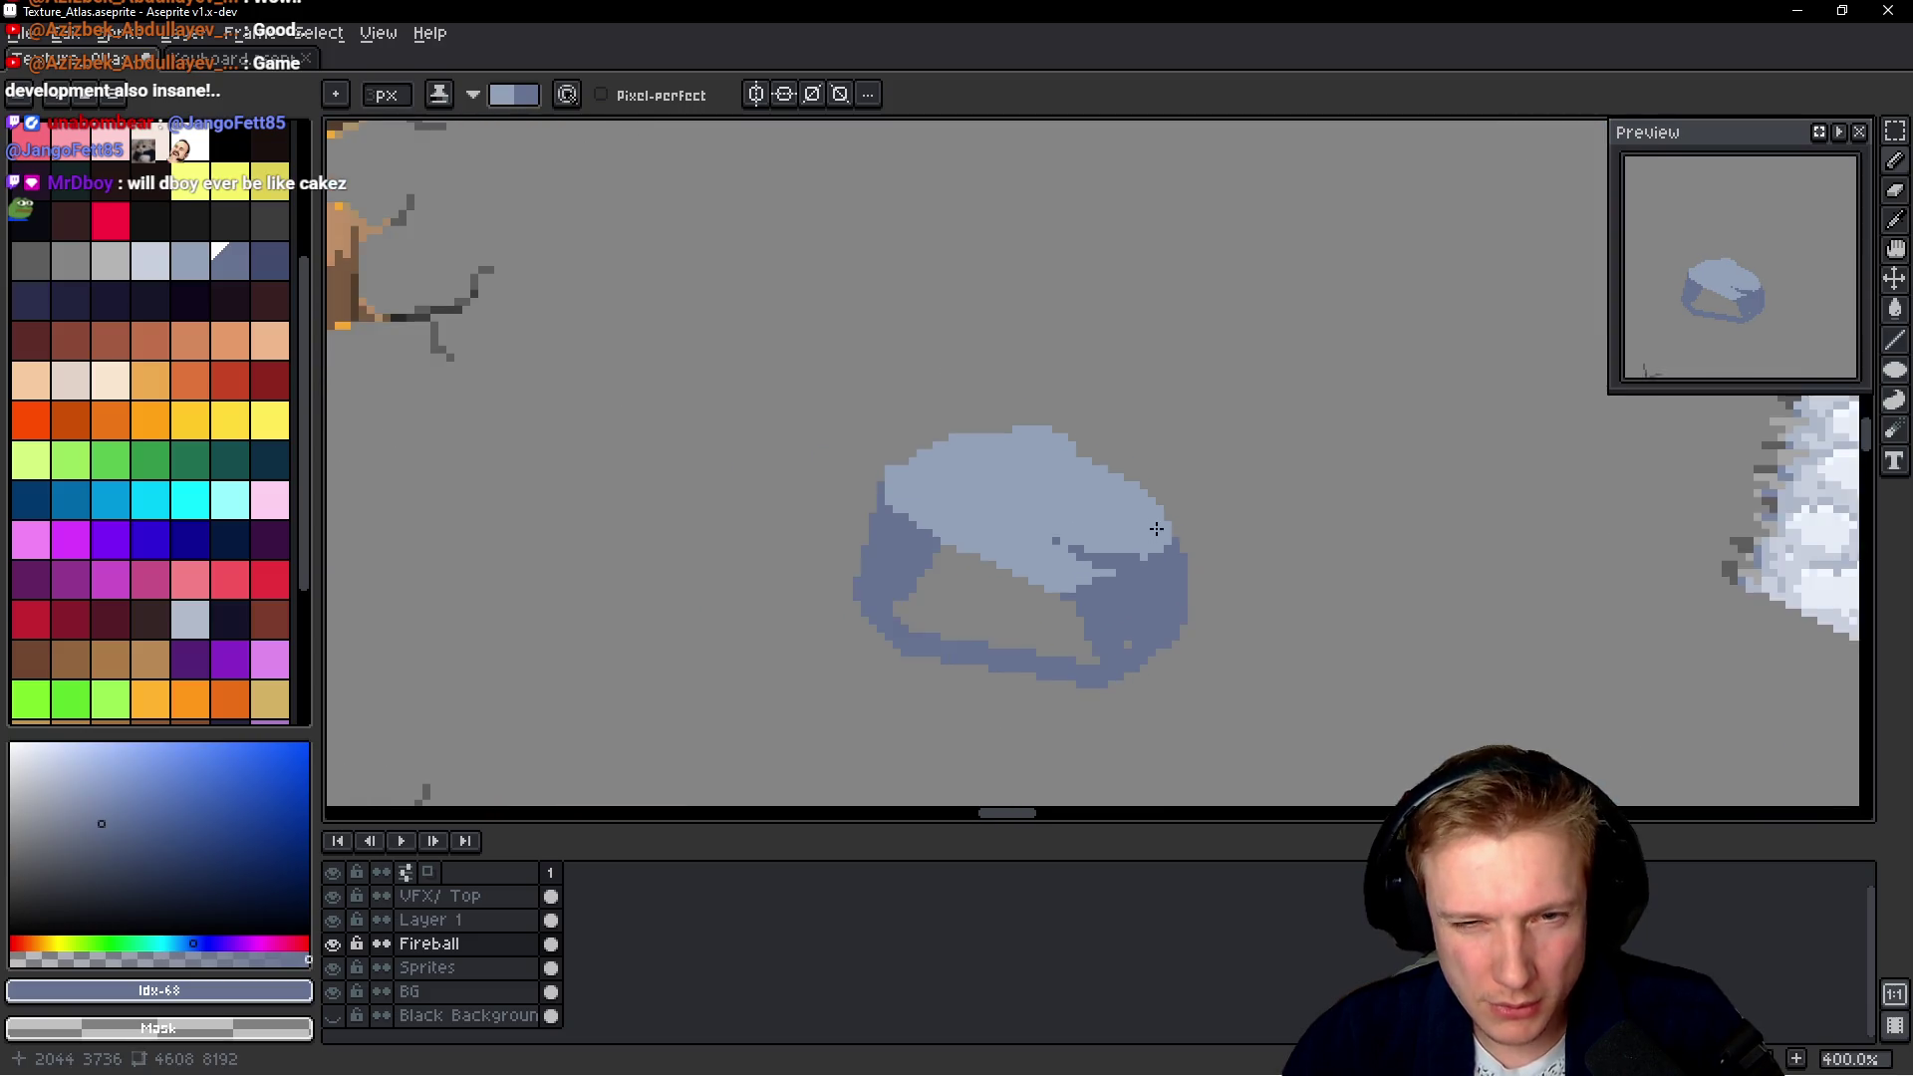
{"action": "scroll", "coordinate": [1134, 524], "scroll_direction": "down", "scroll_amount": 2}
{"action": "scroll", "coordinate": [1093, 533], "scroll_direction": "up", "scroll_amount": 4}
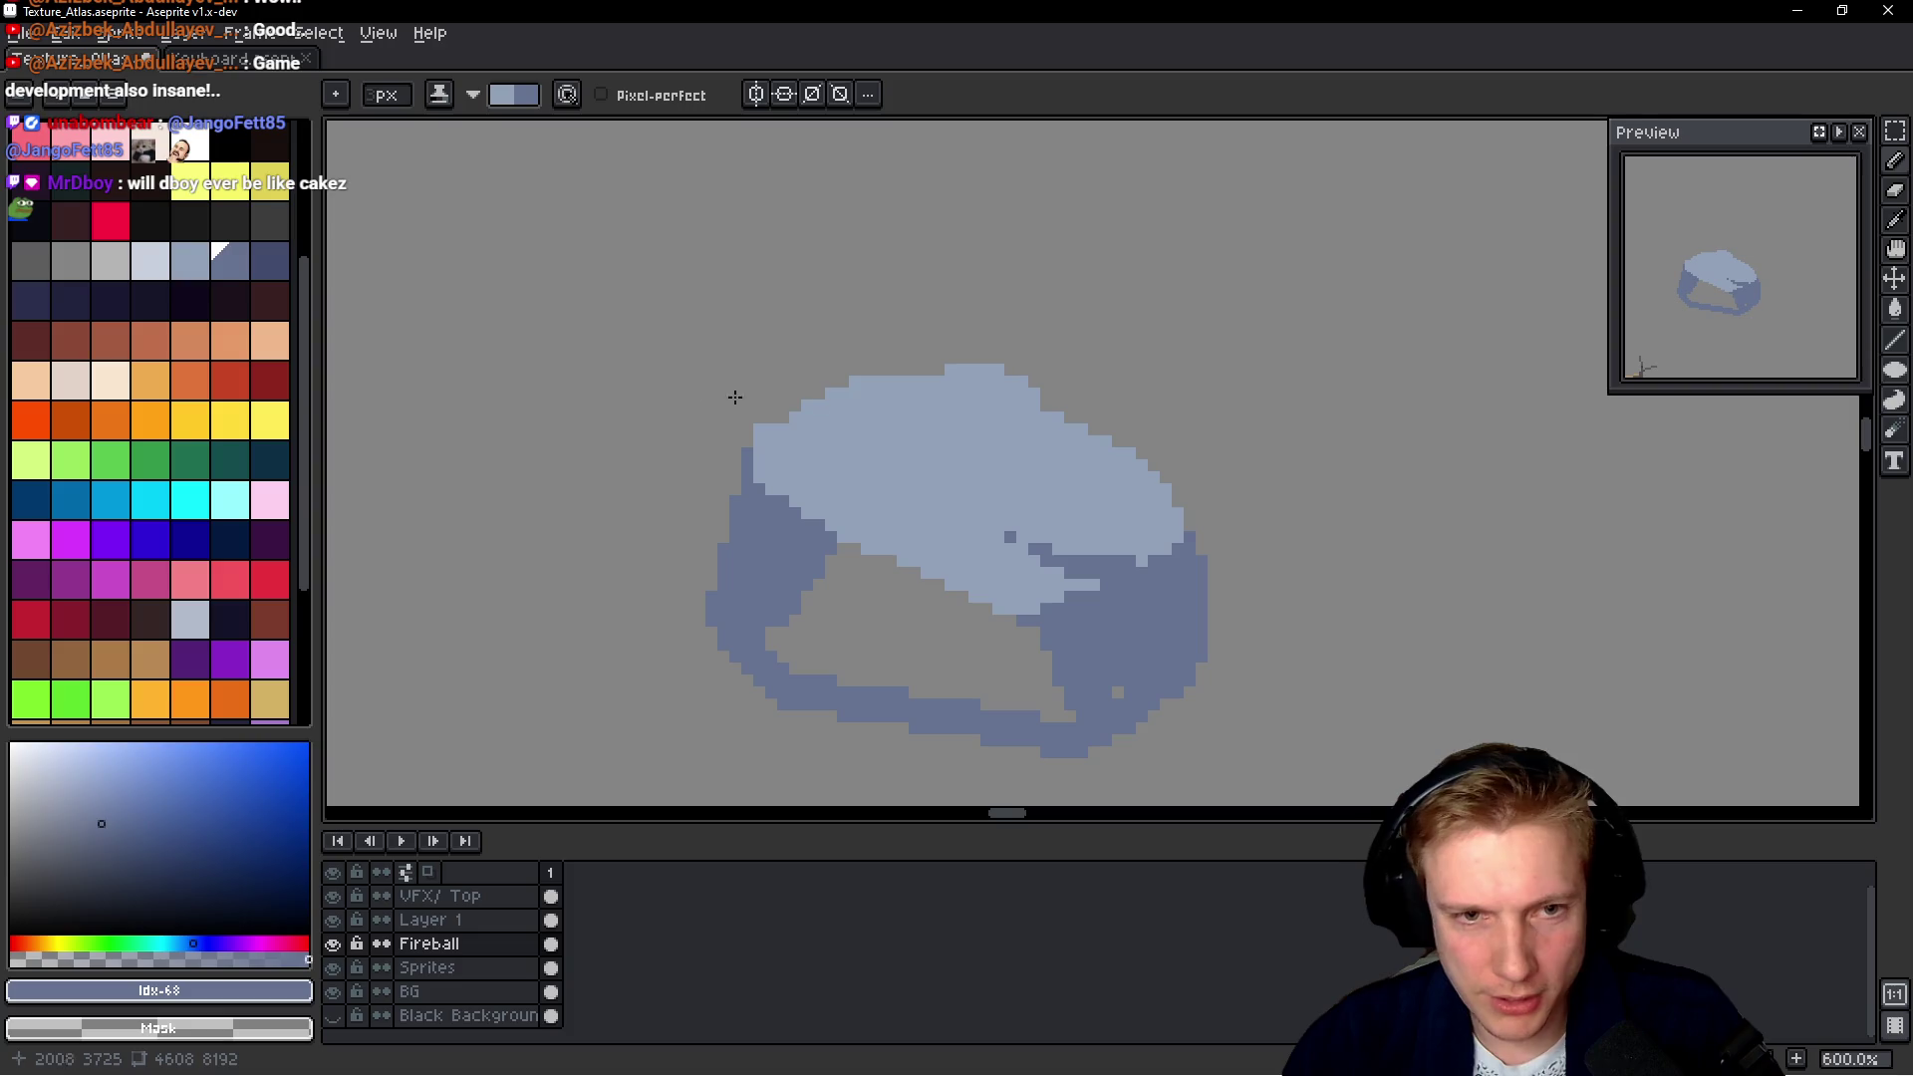
{"action": "left_click_drag", "start_coordinate": [802, 398], "coordinate": [876, 403]}
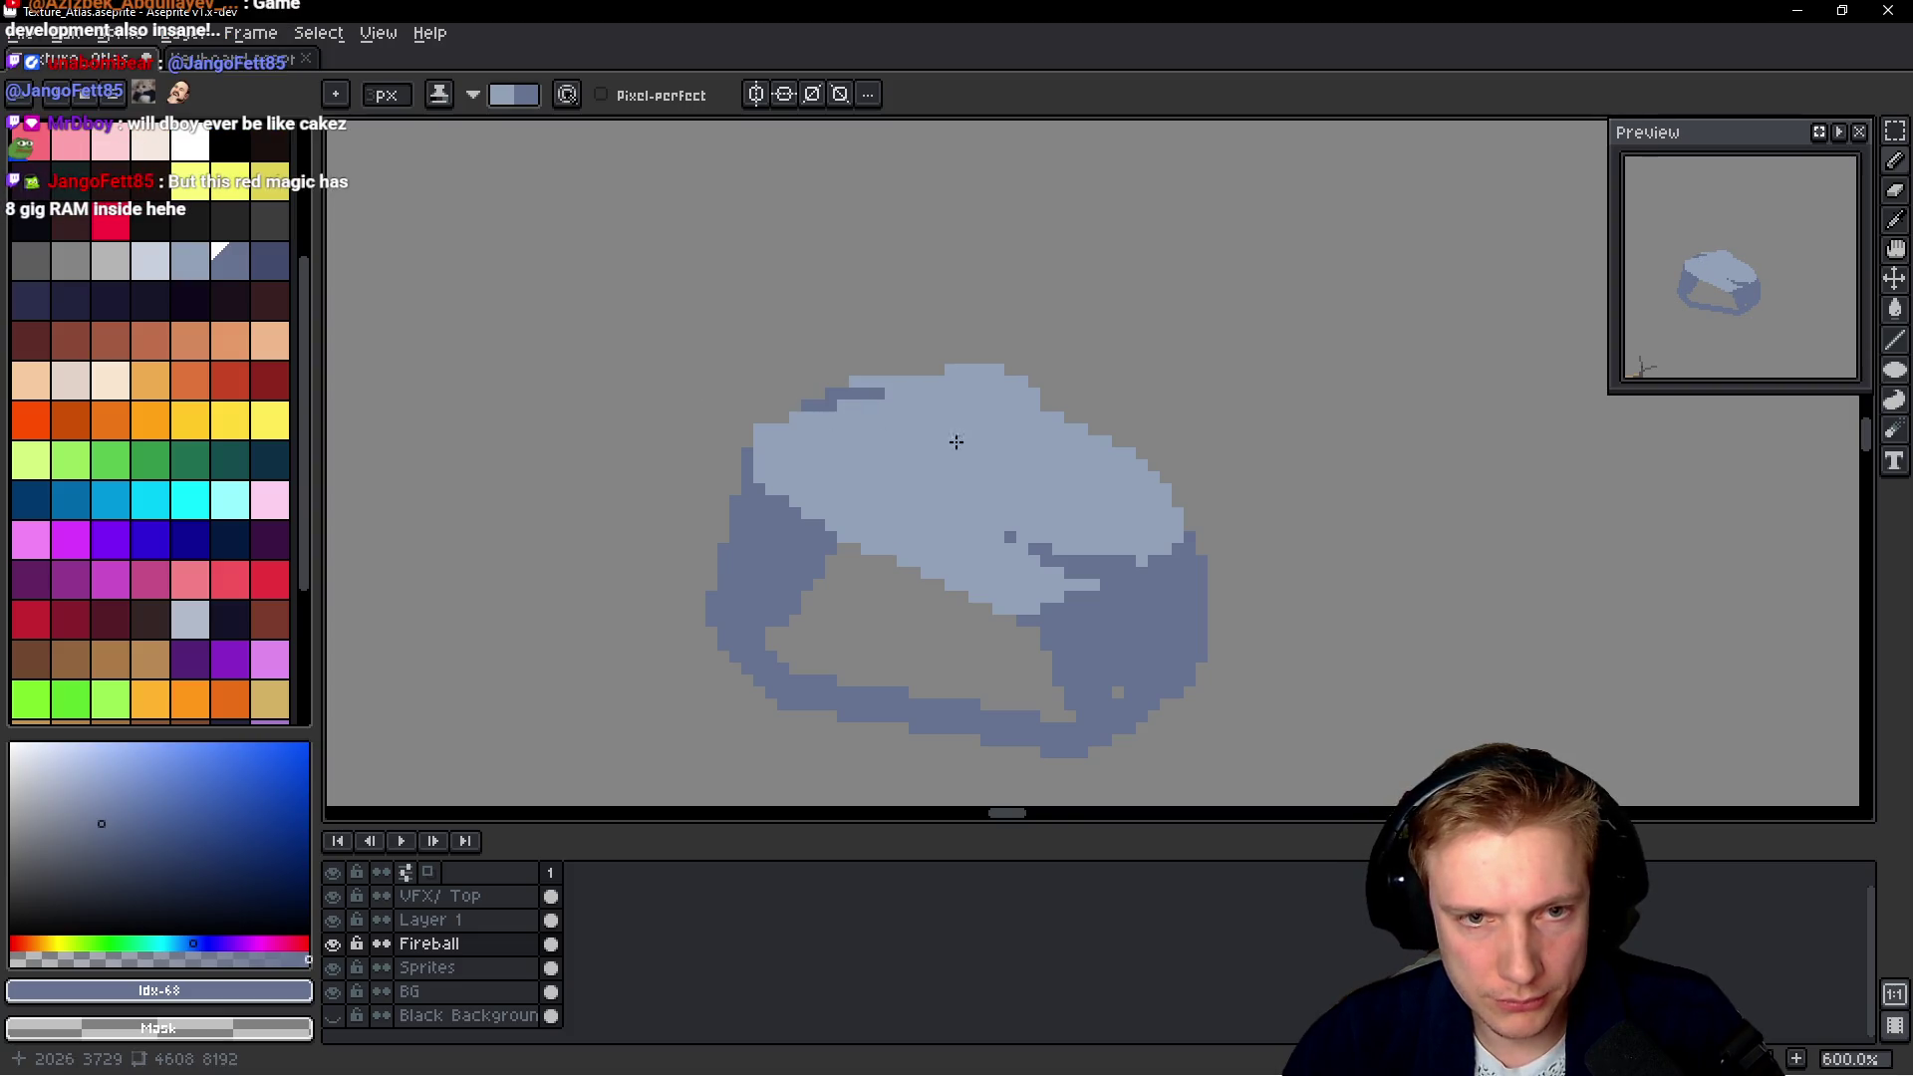
{"action": "scroll", "coordinate": [1060, 425], "scroll_direction": "down", "scroll_amount": 5}
{"action": "scroll", "coordinate": [1077, 422], "scroll_direction": "up", "scroll_amount": 2}
{"action": "scroll", "coordinate": [1046, 438], "scroll_direction": "up", "scroll_amount": 2}
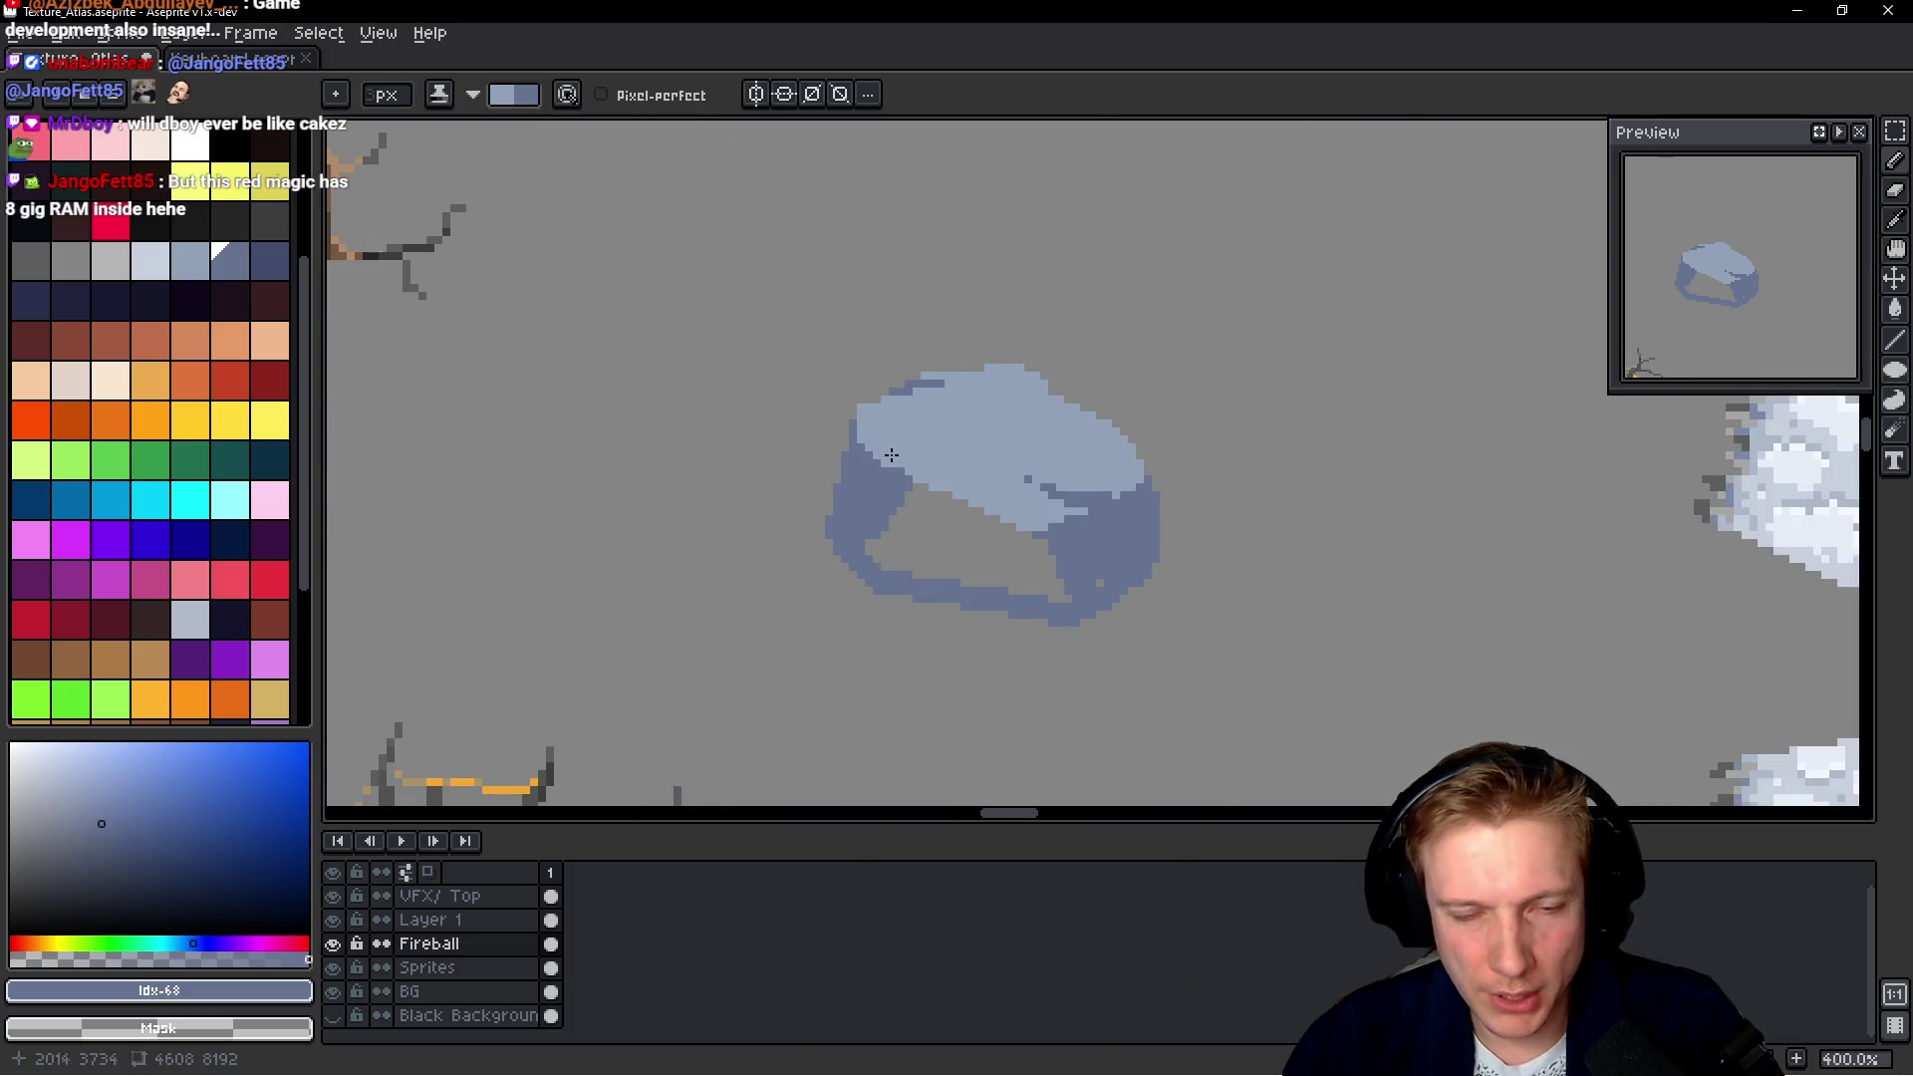
{"action": "scroll", "coordinate": [939, 461], "scroll_direction": "up", "scroll_amount": 1}
{"action": "left_click", "coordinate": [269, 261]}
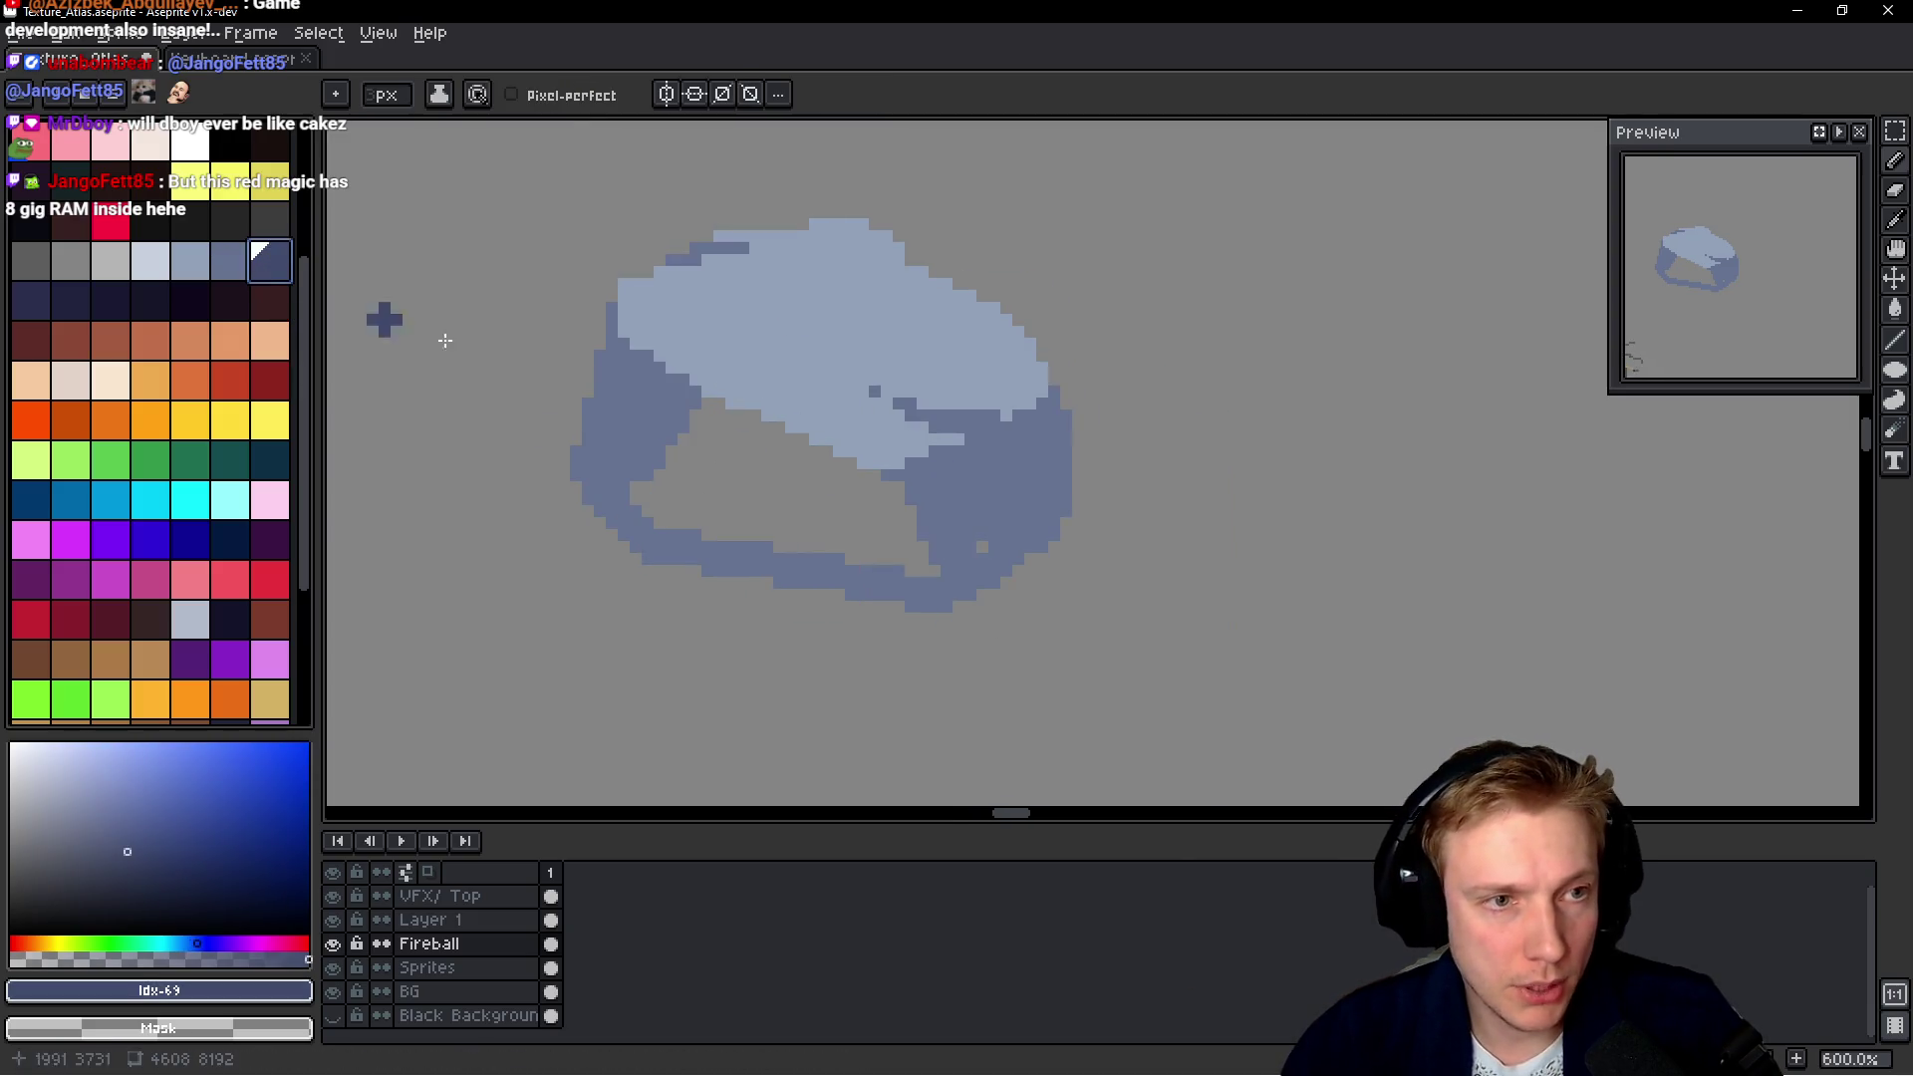
Paint medium blue #657392 over the rock's gray inner pixels and along the band's lower-left edge
{"action": "left_click", "coordinate": [671, 419], "text": "alt"}
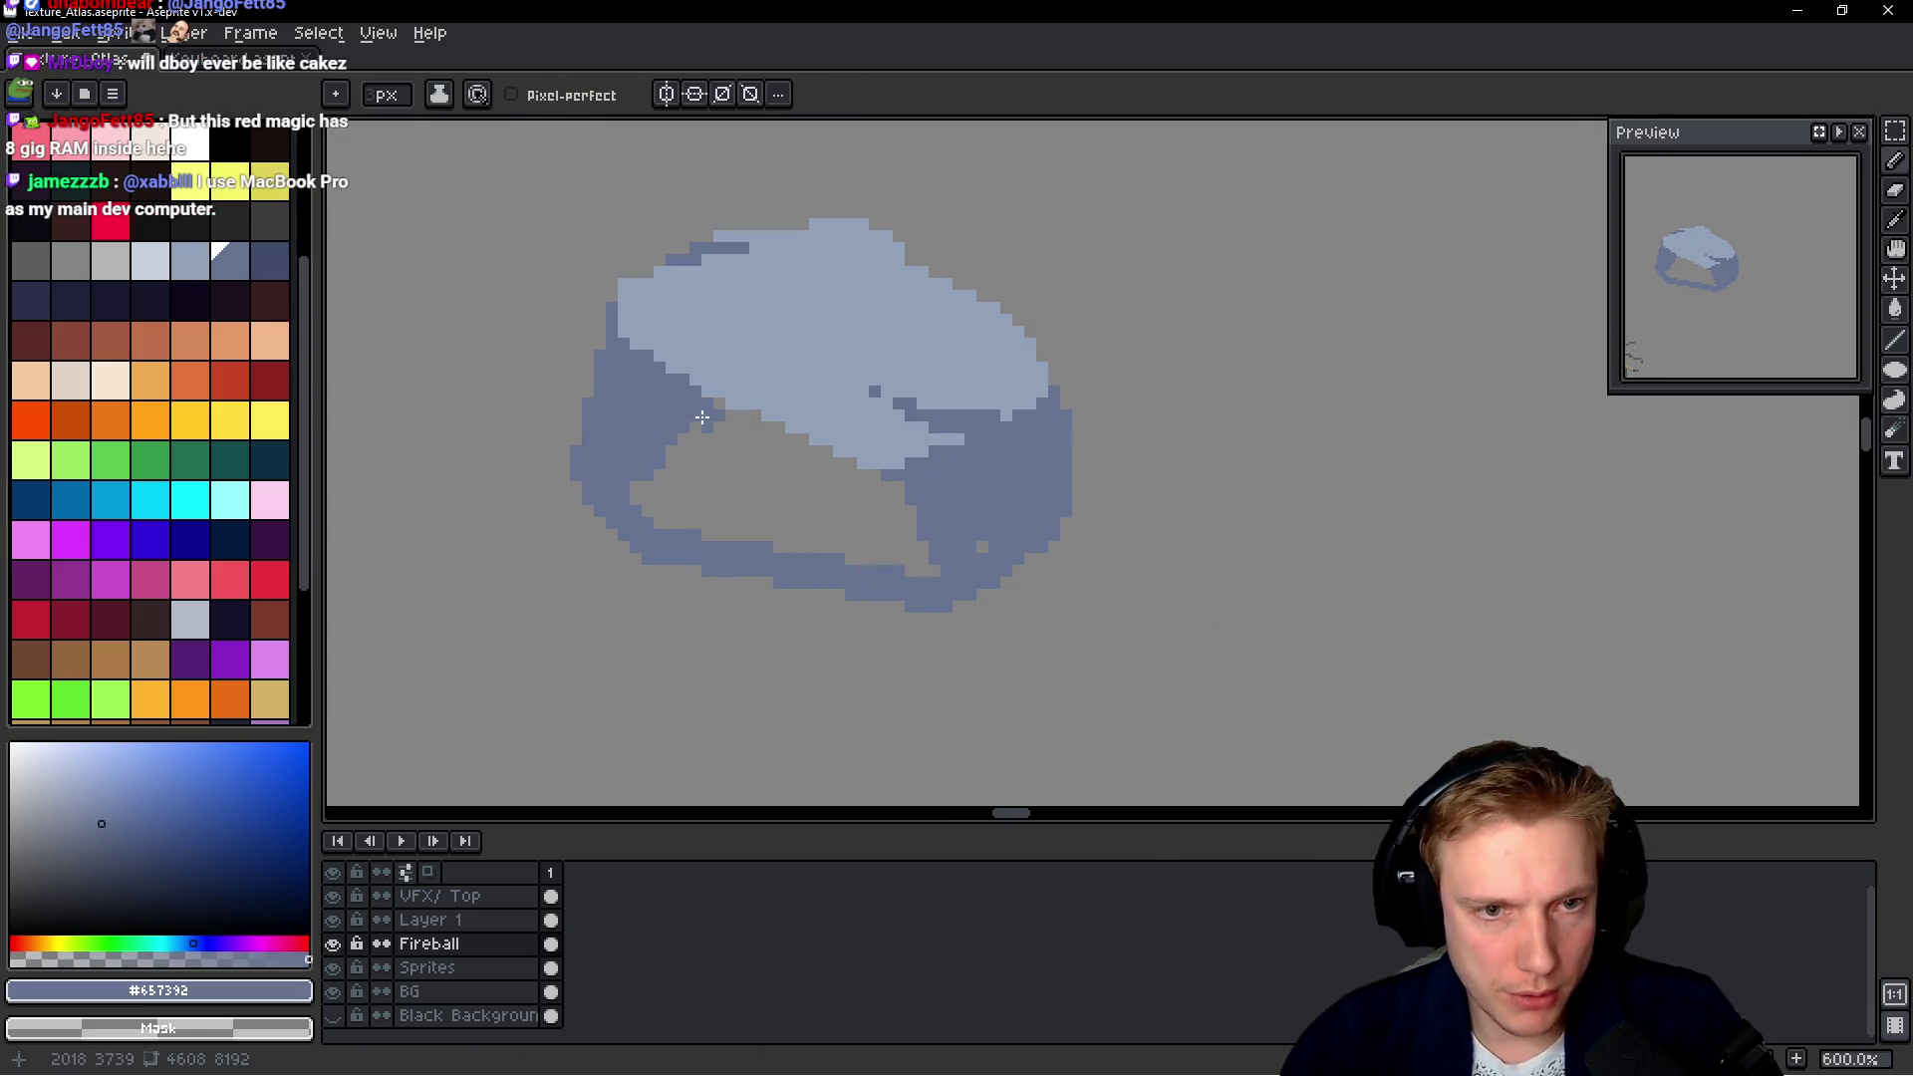
{"action": "left_click_drag", "start_coordinate": [702, 419], "coordinate": [827, 478]}
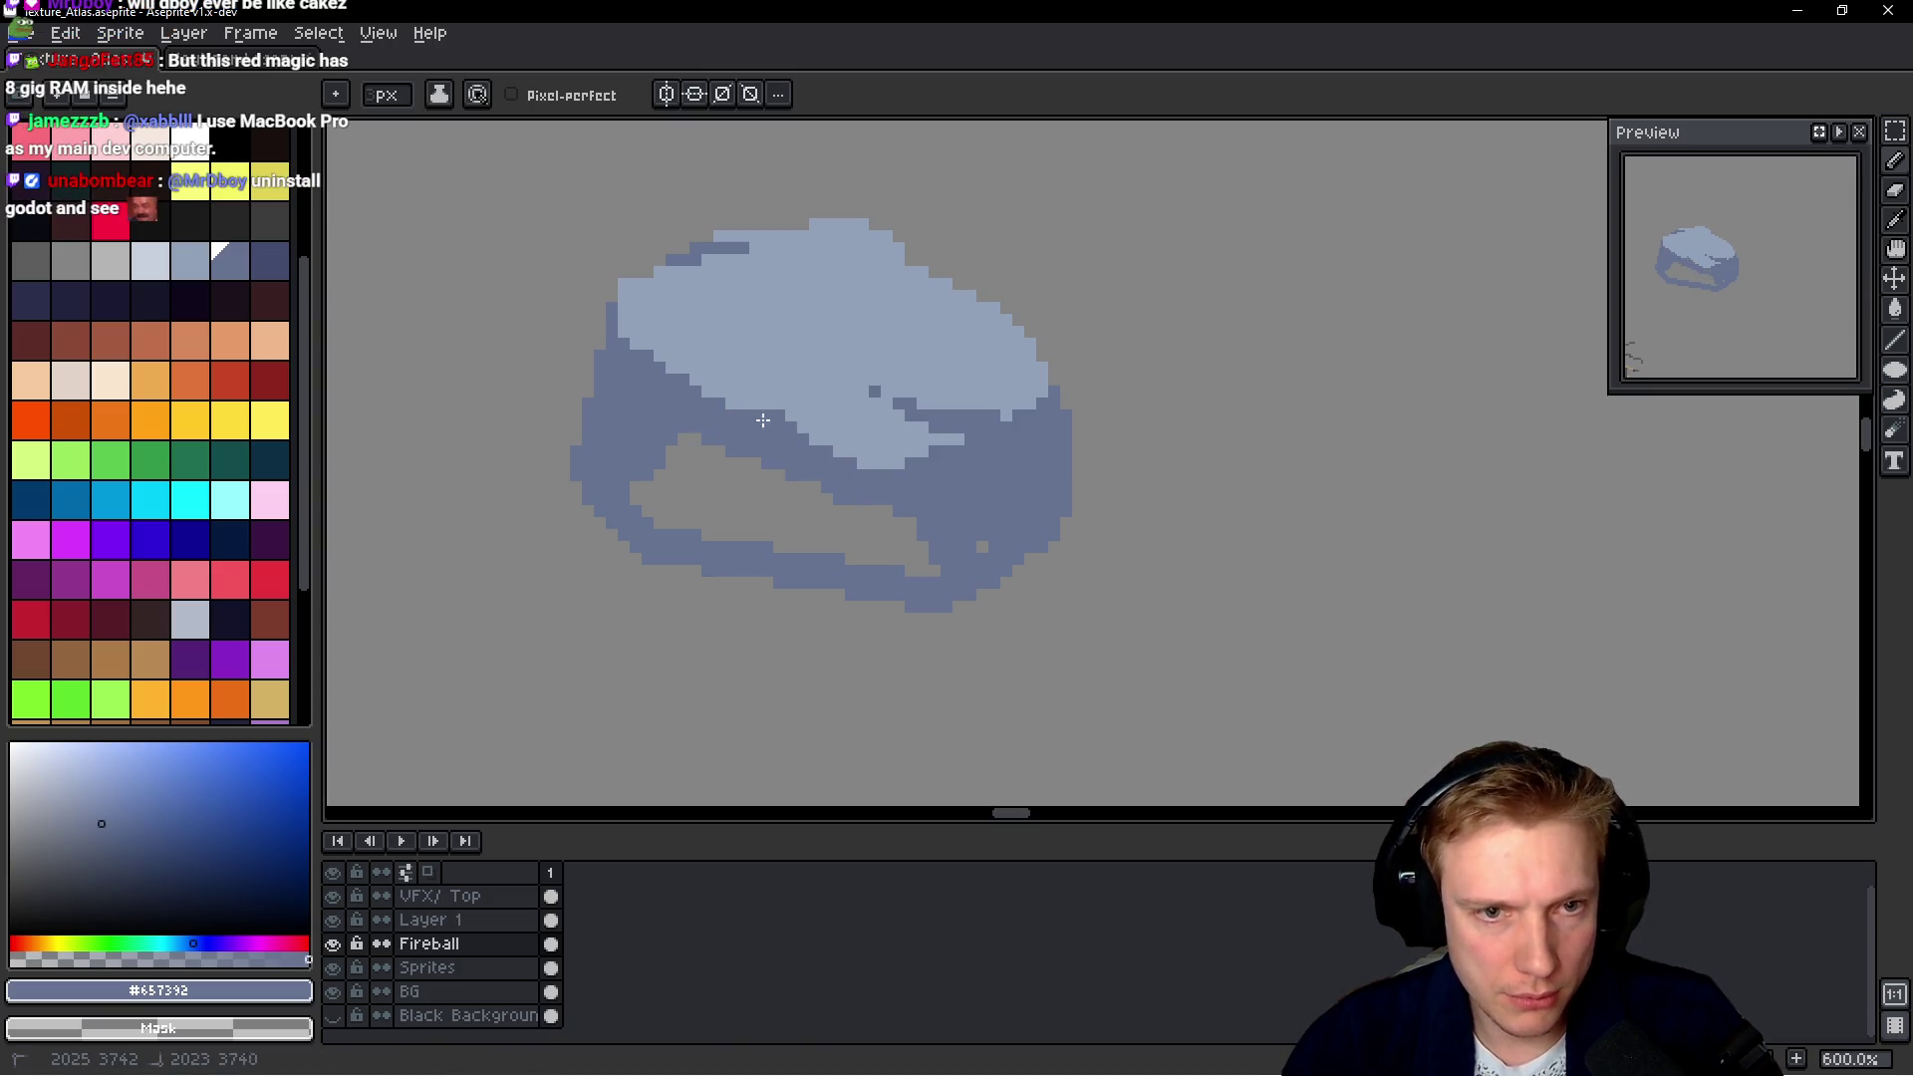
{"action": "left_click_drag", "start_coordinate": [772, 457], "coordinate": [621, 441]}
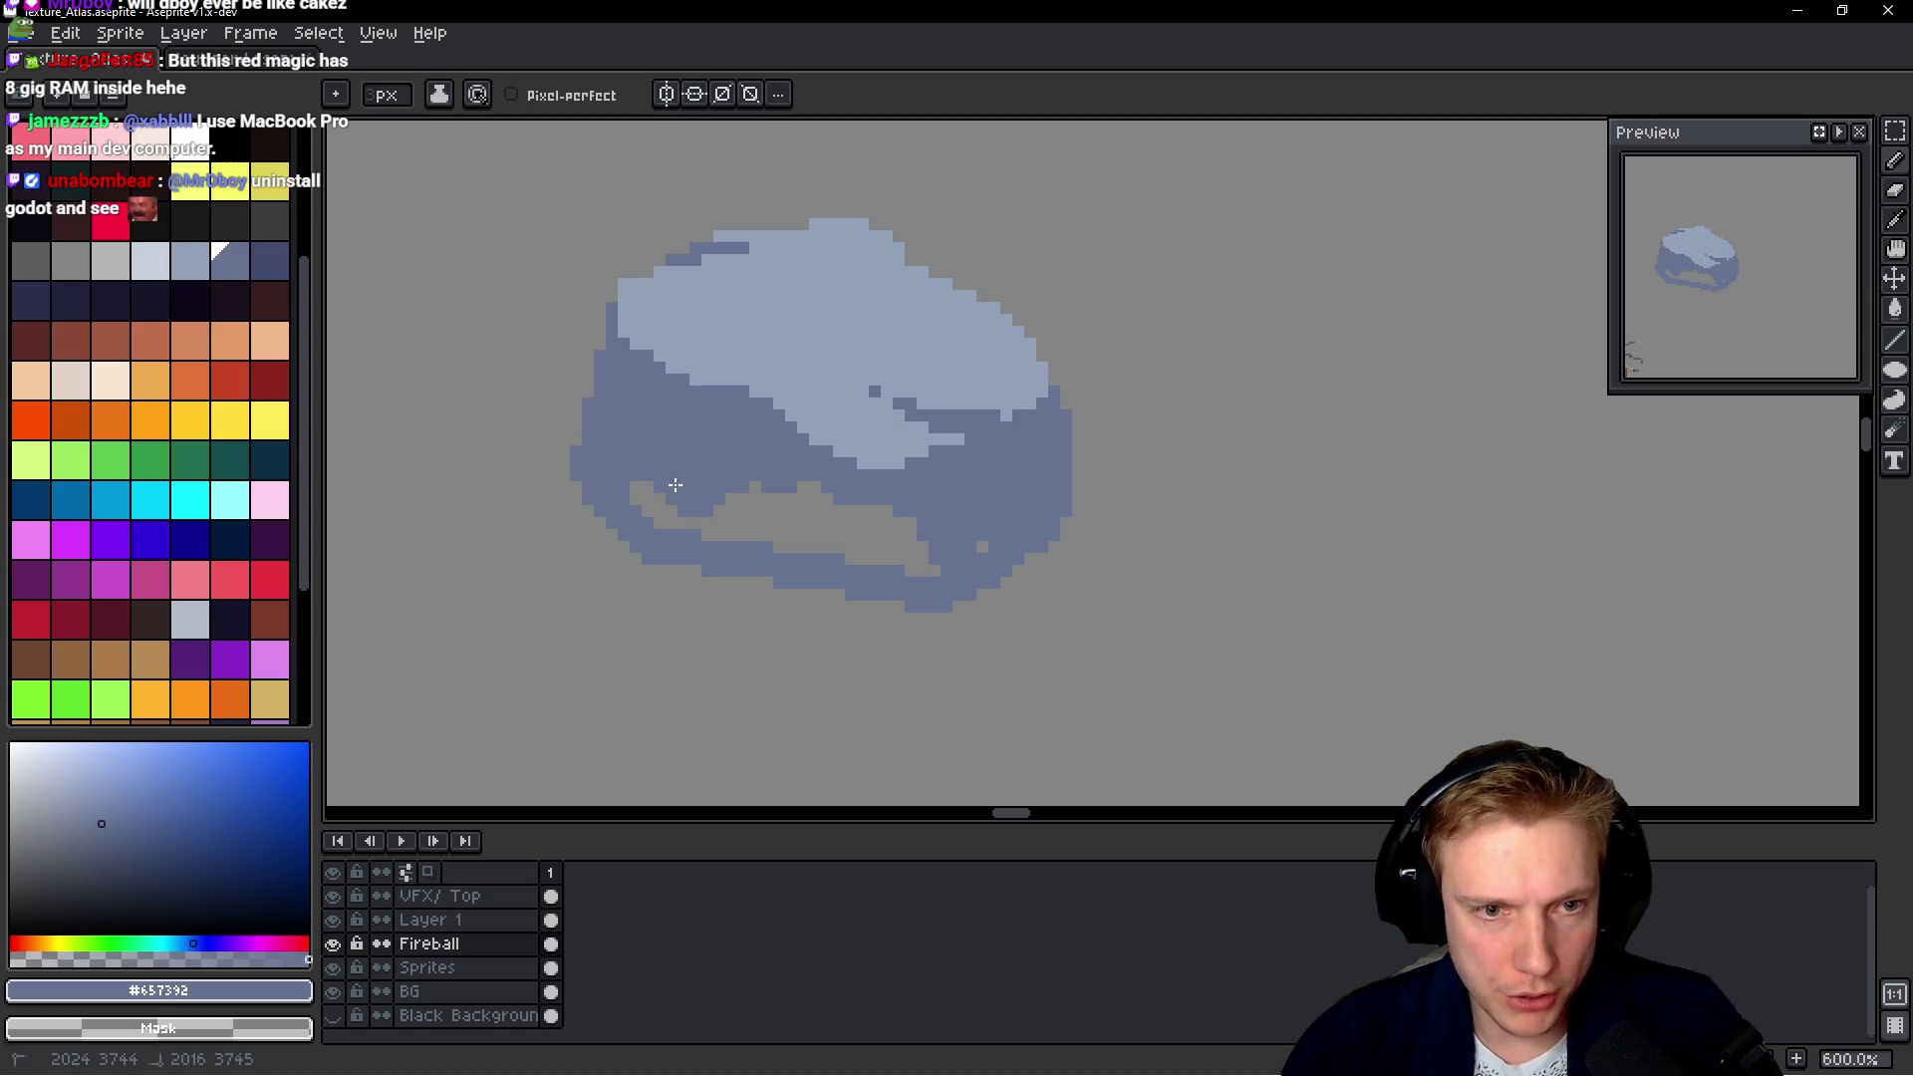
{"action": "left_click_drag", "start_coordinate": [693, 492], "coordinate": [604, 471]}
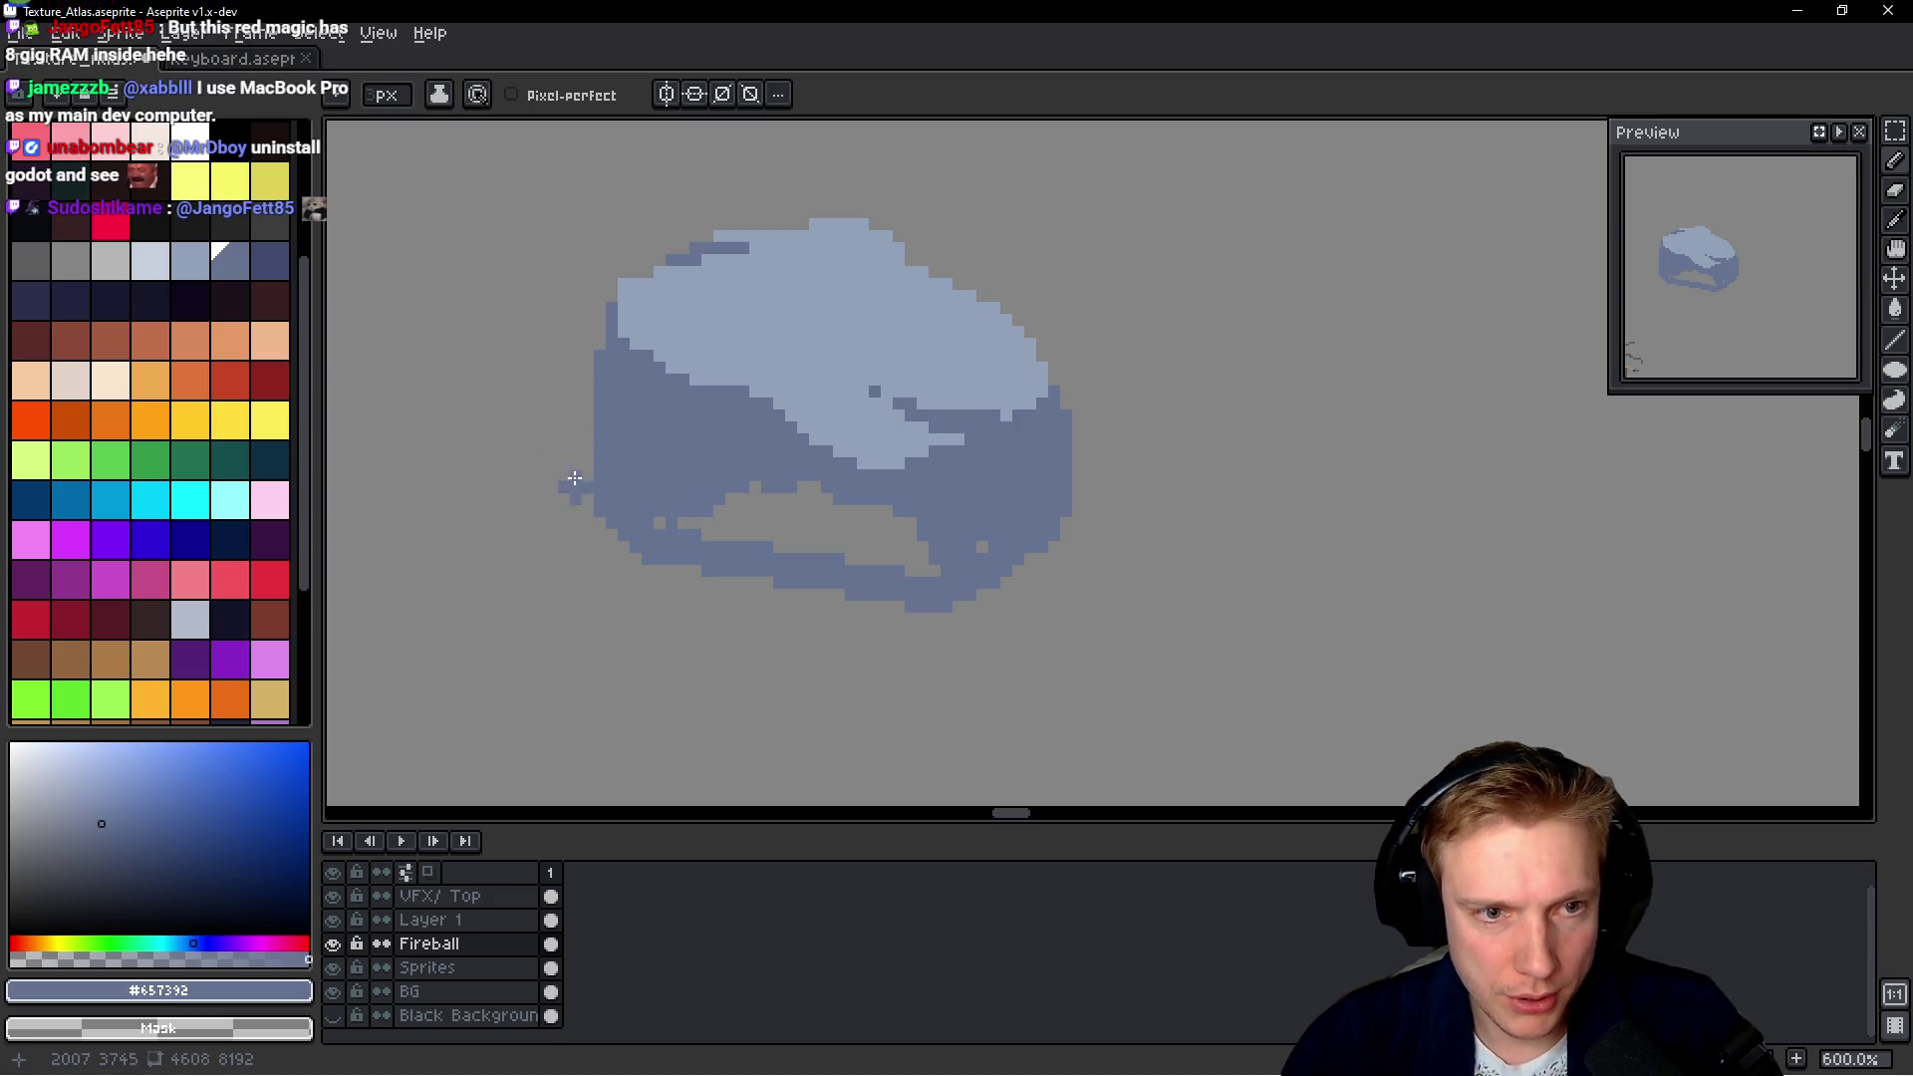
{"action": "left_click_drag", "start_coordinate": [610, 528], "coordinate": [804, 605]}
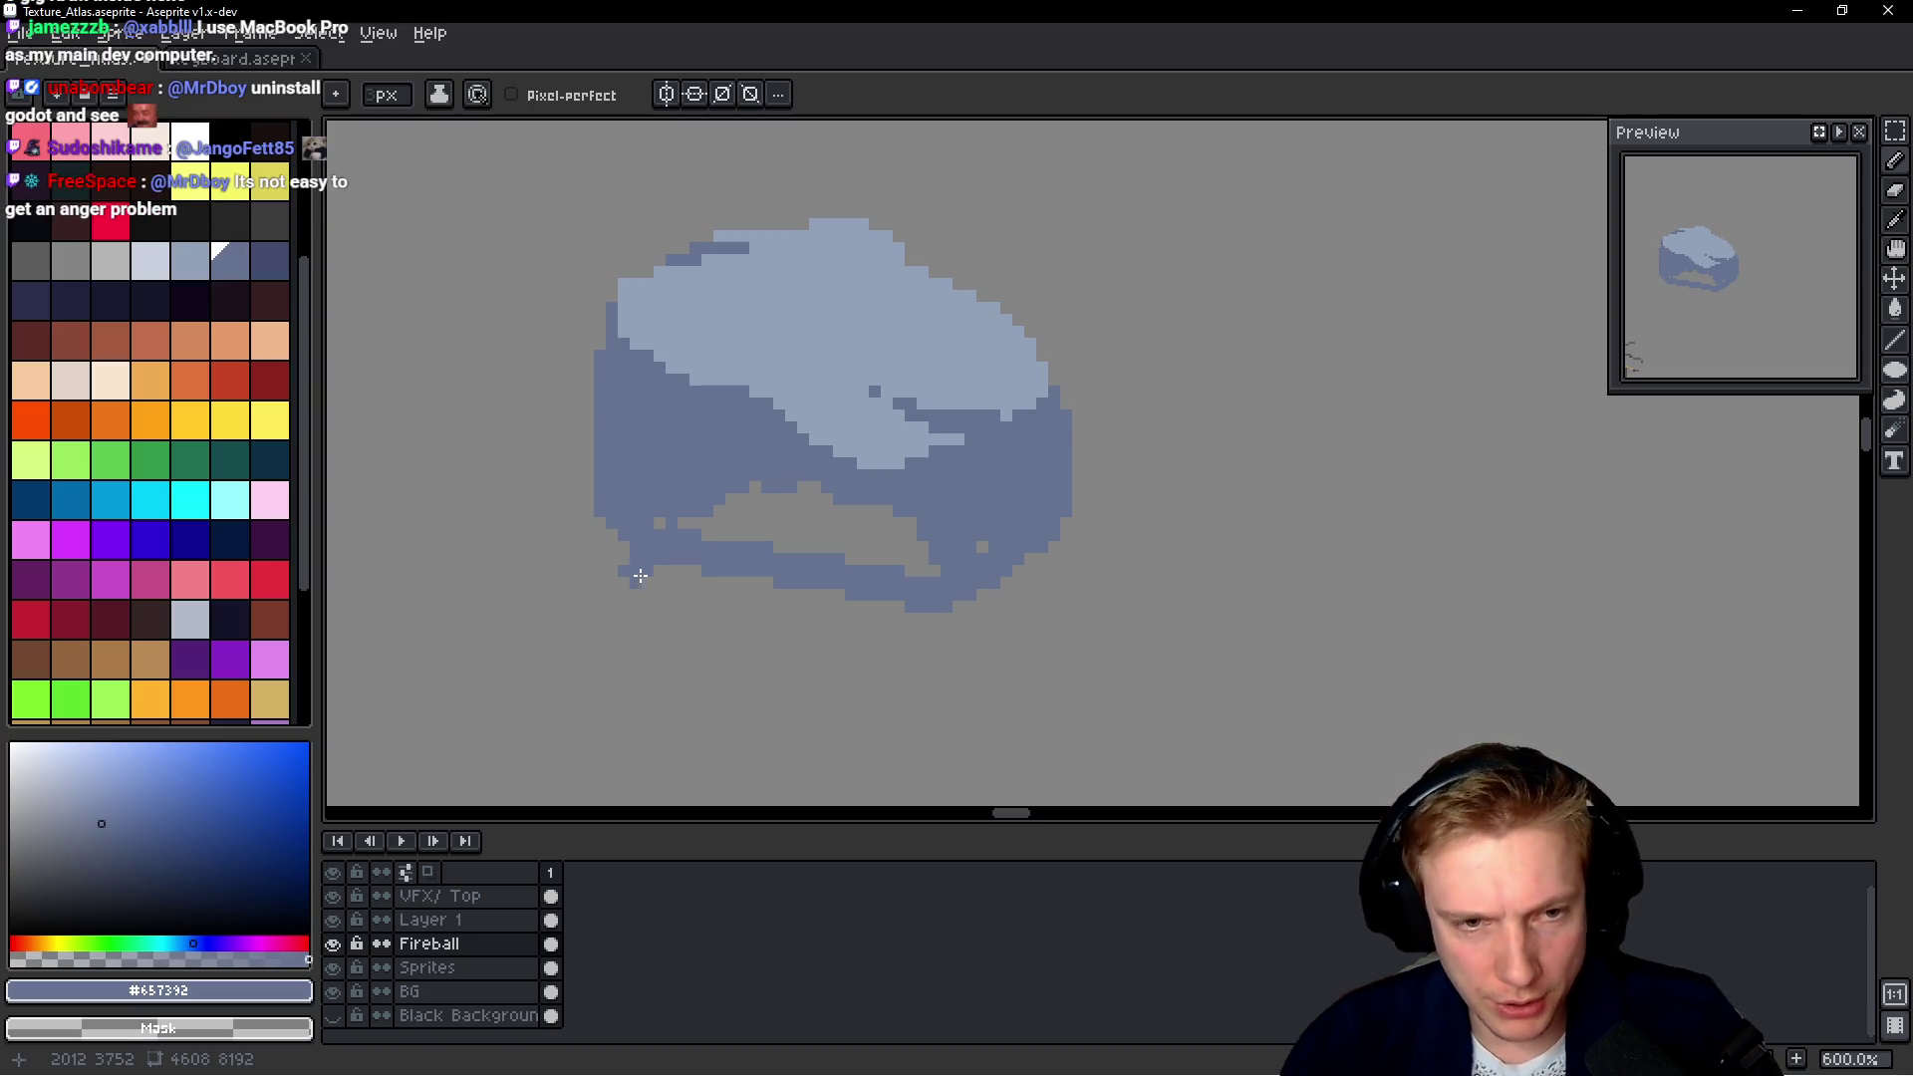
{"action": "mouse_move", "coordinate": [727, 523]}
{"action": "left_mouse_down"}
{"action": "mouse_move", "coordinate": [868, 557]}
{"action": "mouse_move", "coordinate": [761, 484]}
{"action": "left_mouse_up"}
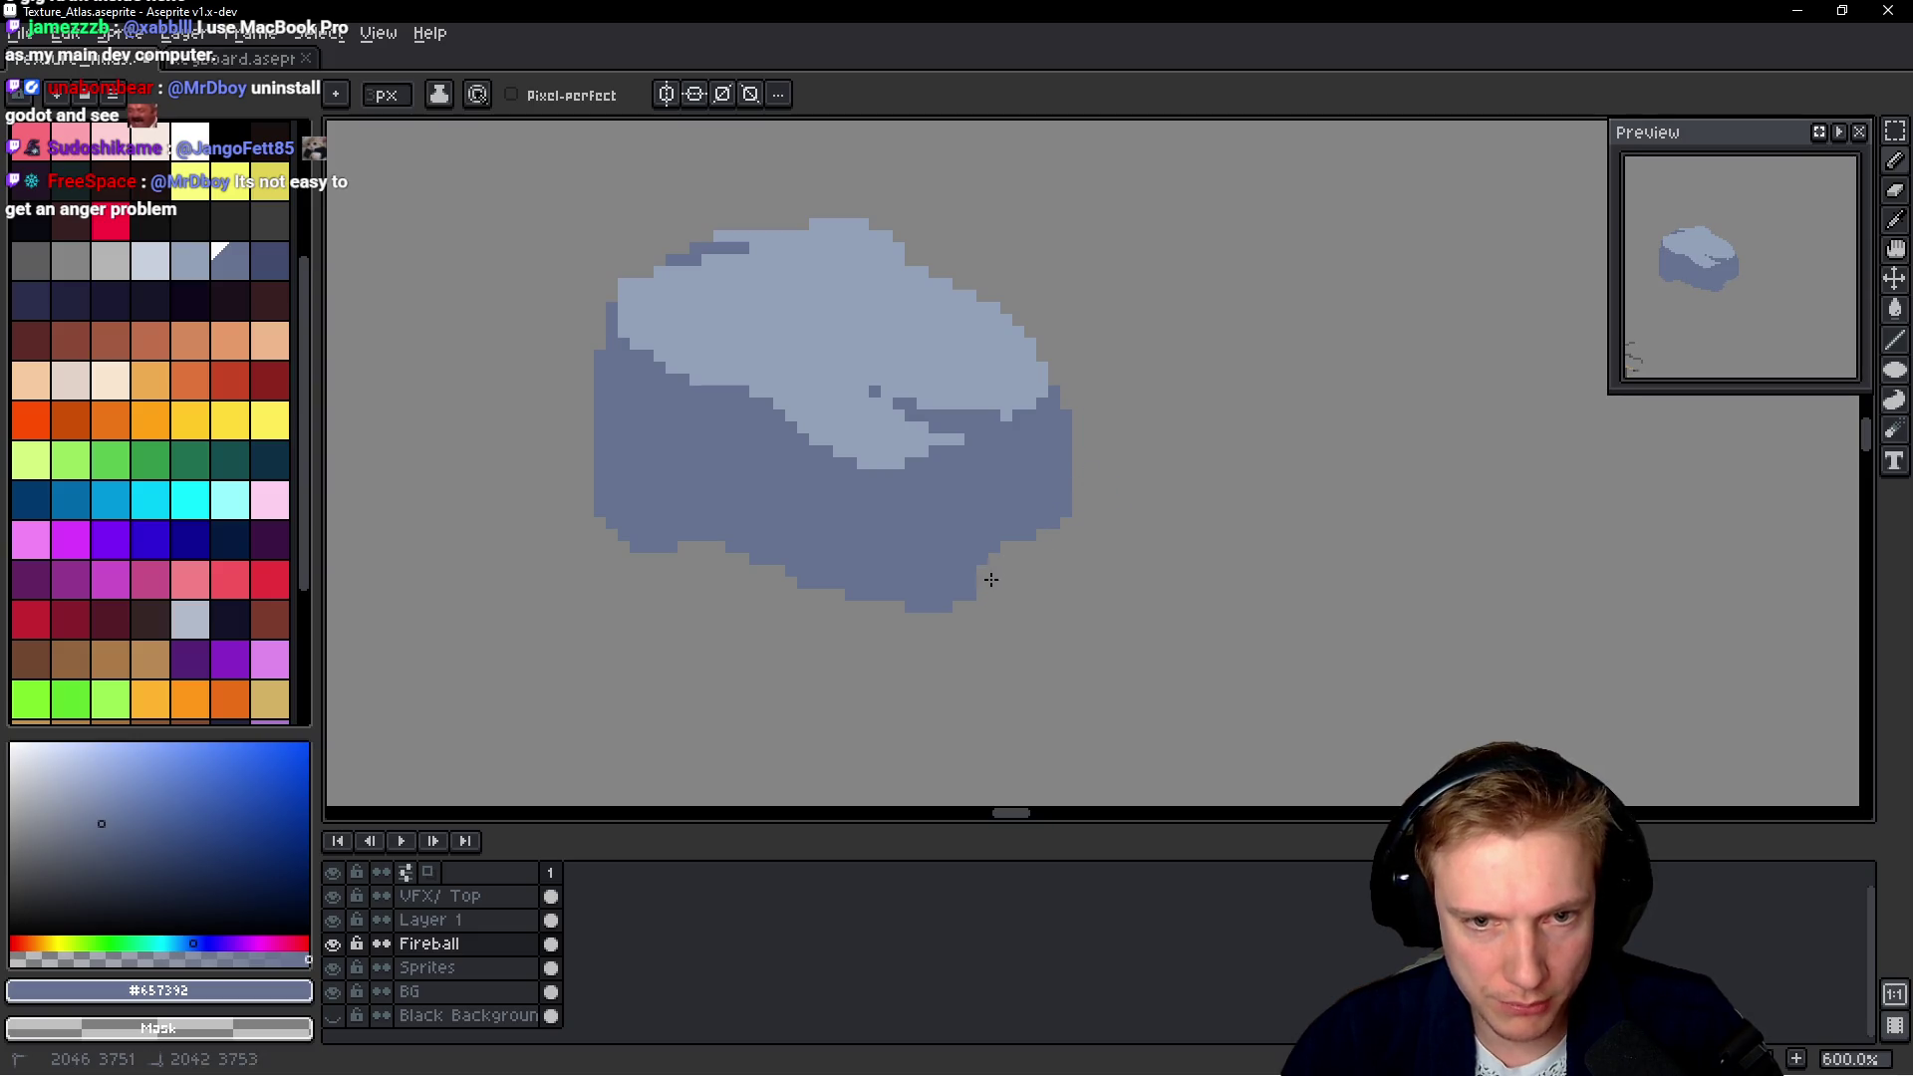
Erase the bottom-left staircase pixels and the right edge's protruding pixels, then pick dark slate
{"action": "scroll", "coordinate": [1006, 618], "scroll_direction": "down", "scroll_amount": 4}
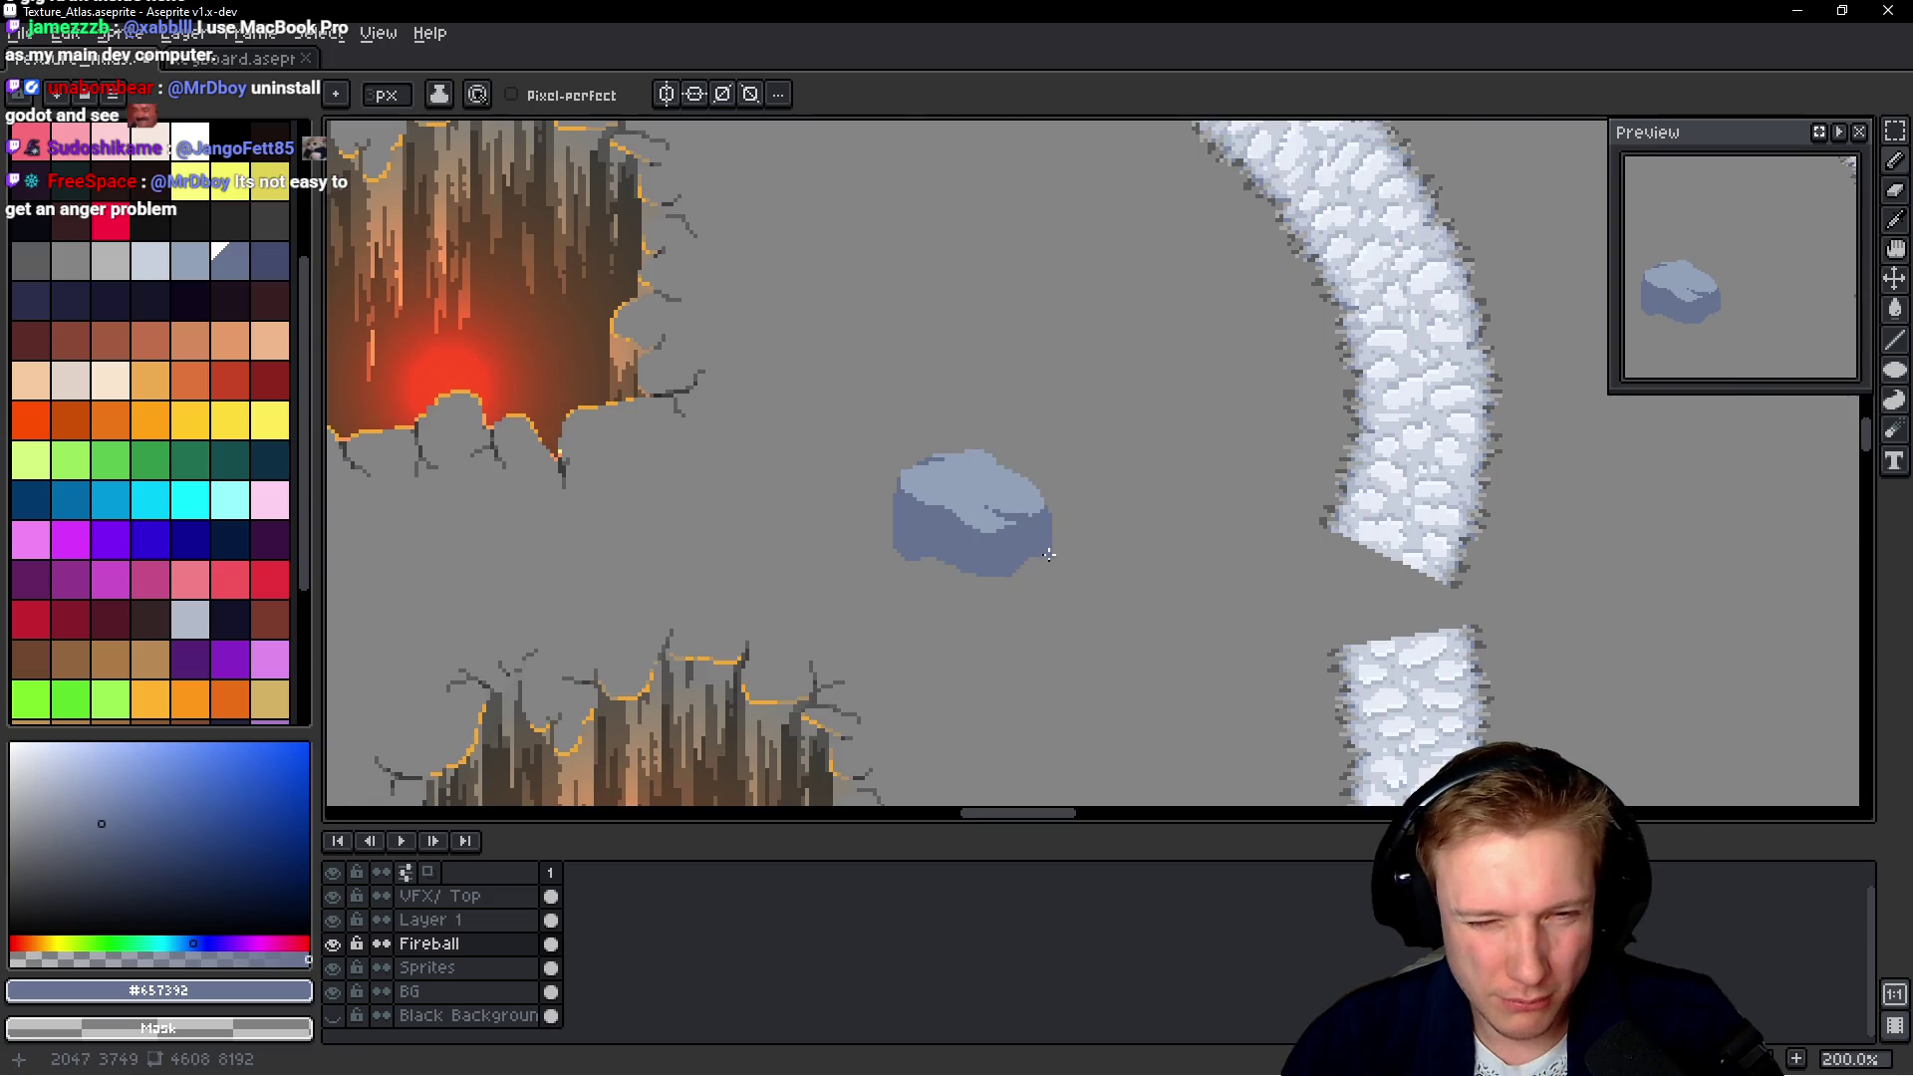
{"action": "scroll", "coordinate": [1026, 583], "scroll_direction": "up", "scroll_amount": 5}
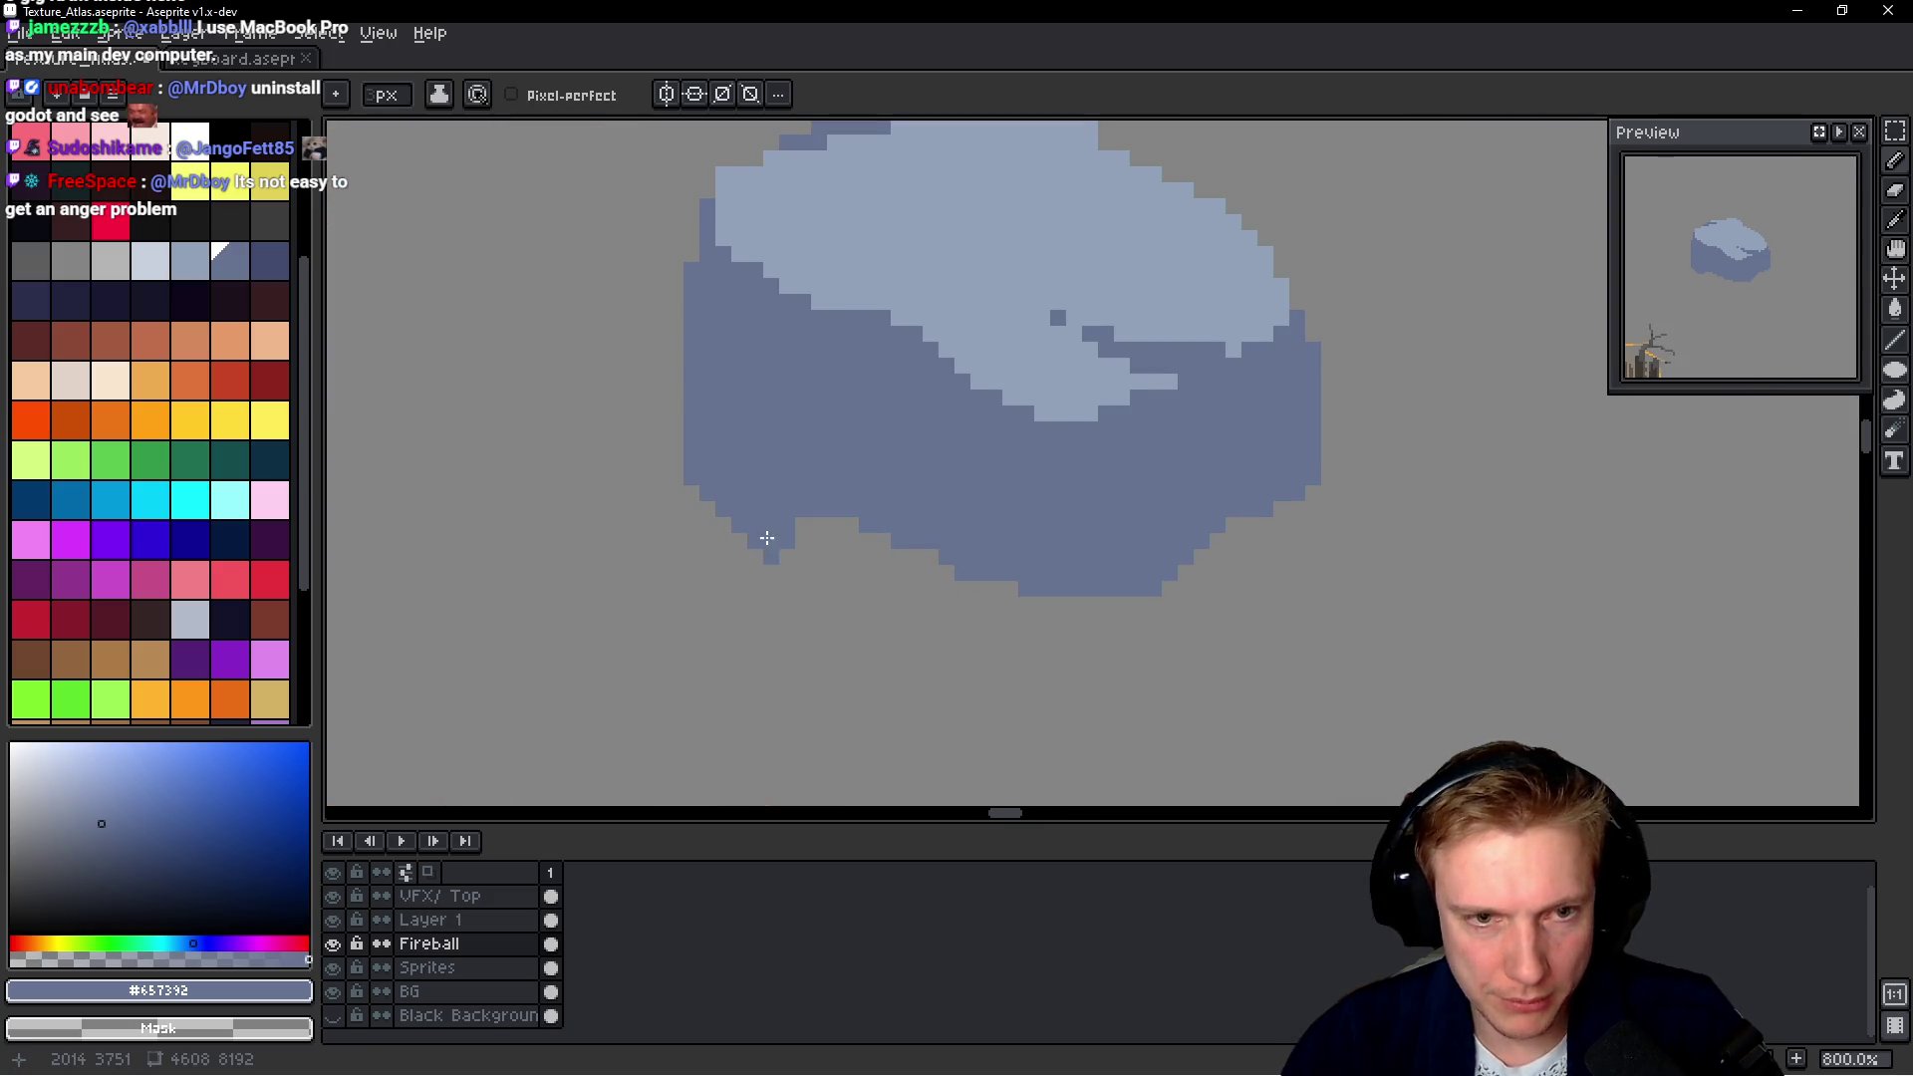
{"action": "left_click_drag", "start_coordinate": [767, 538], "coordinate": [642, 480]}
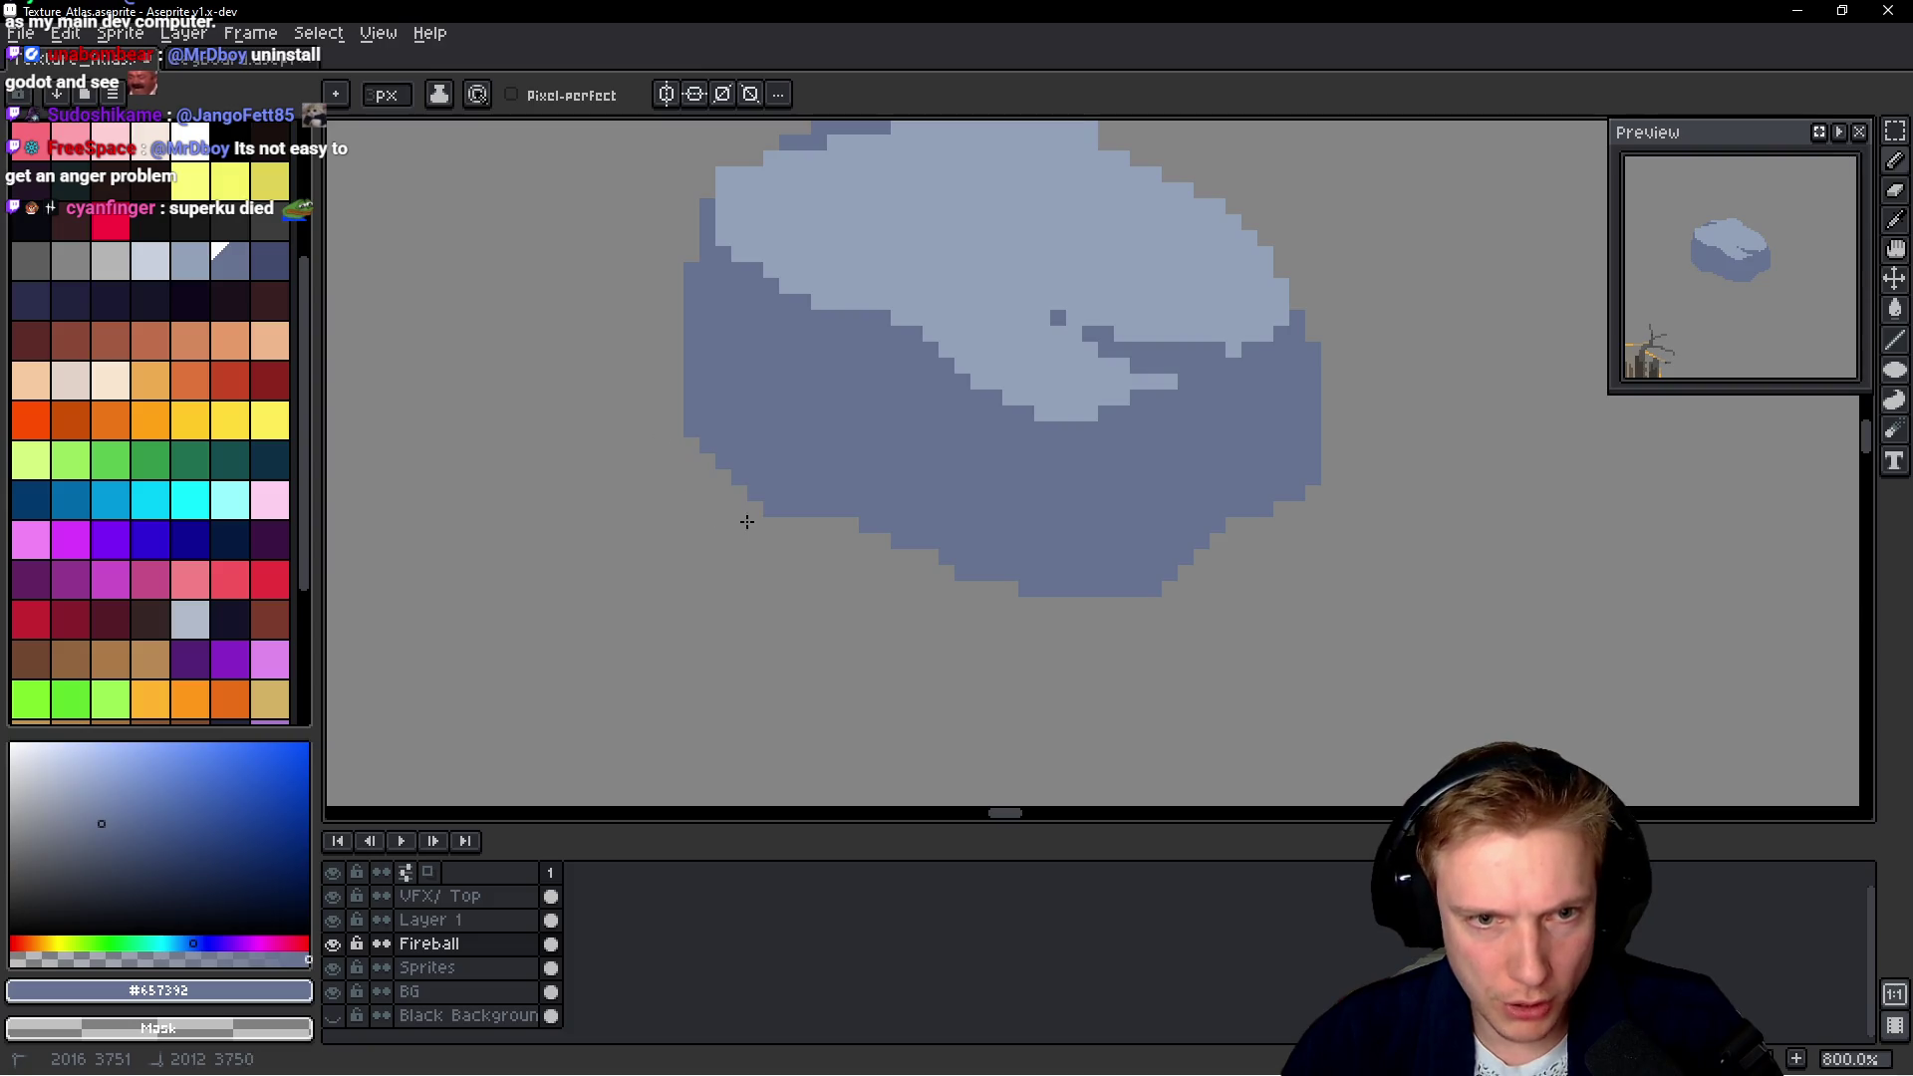
{"action": "scroll", "coordinate": [748, 521], "scroll_direction": "down", "scroll_amount": 4}
{"action": "scroll", "coordinate": [1109, 536], "scroll_direction": "up", "scroll_amount": 5}
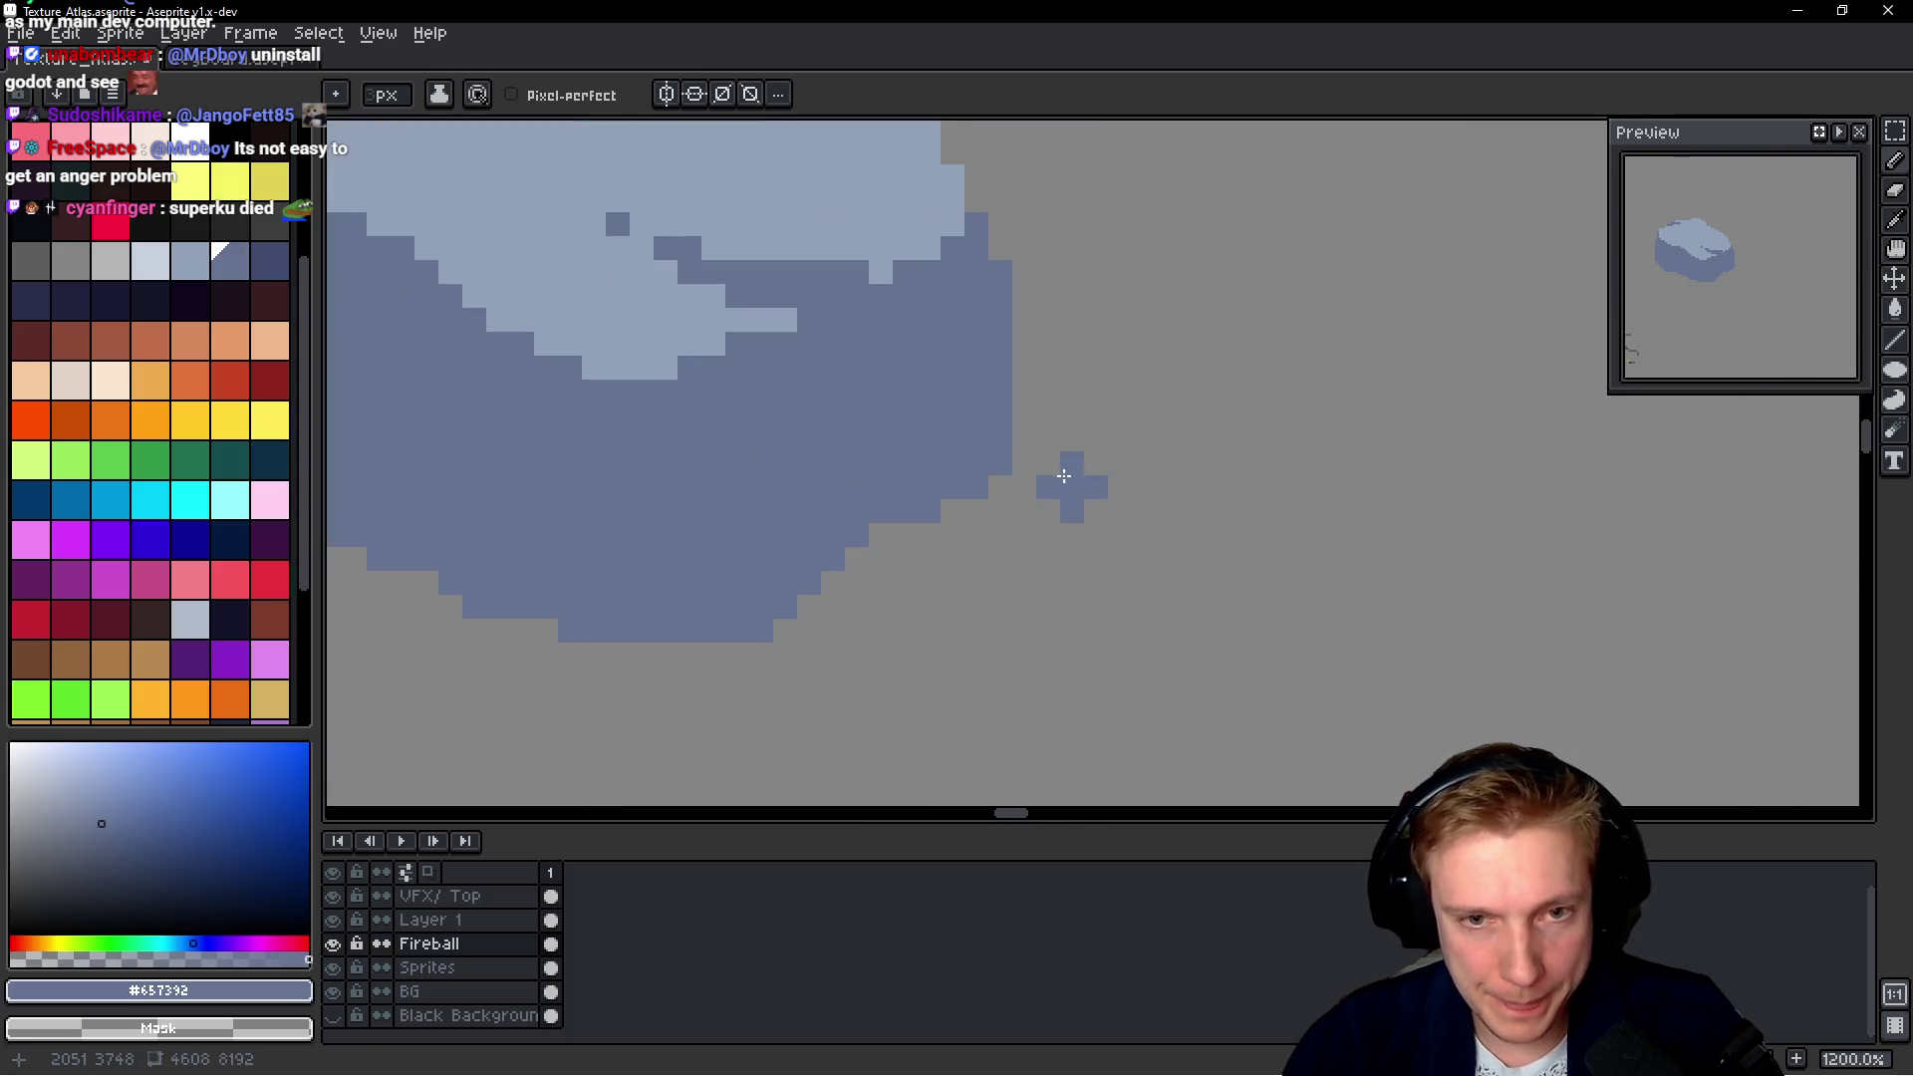
{"action": "scroll", "coordinate": [1051, 438], "scroll_direction": "up", "scroll_amount": 1}
{"action": "left_click_drag", "start_coordinate": [1048, 446], "coordinate": [1066, 495]}
{"action": "scroll", "coordinate": [1115, 491], "scroll_direction": "down", "scroll_amount": 6}
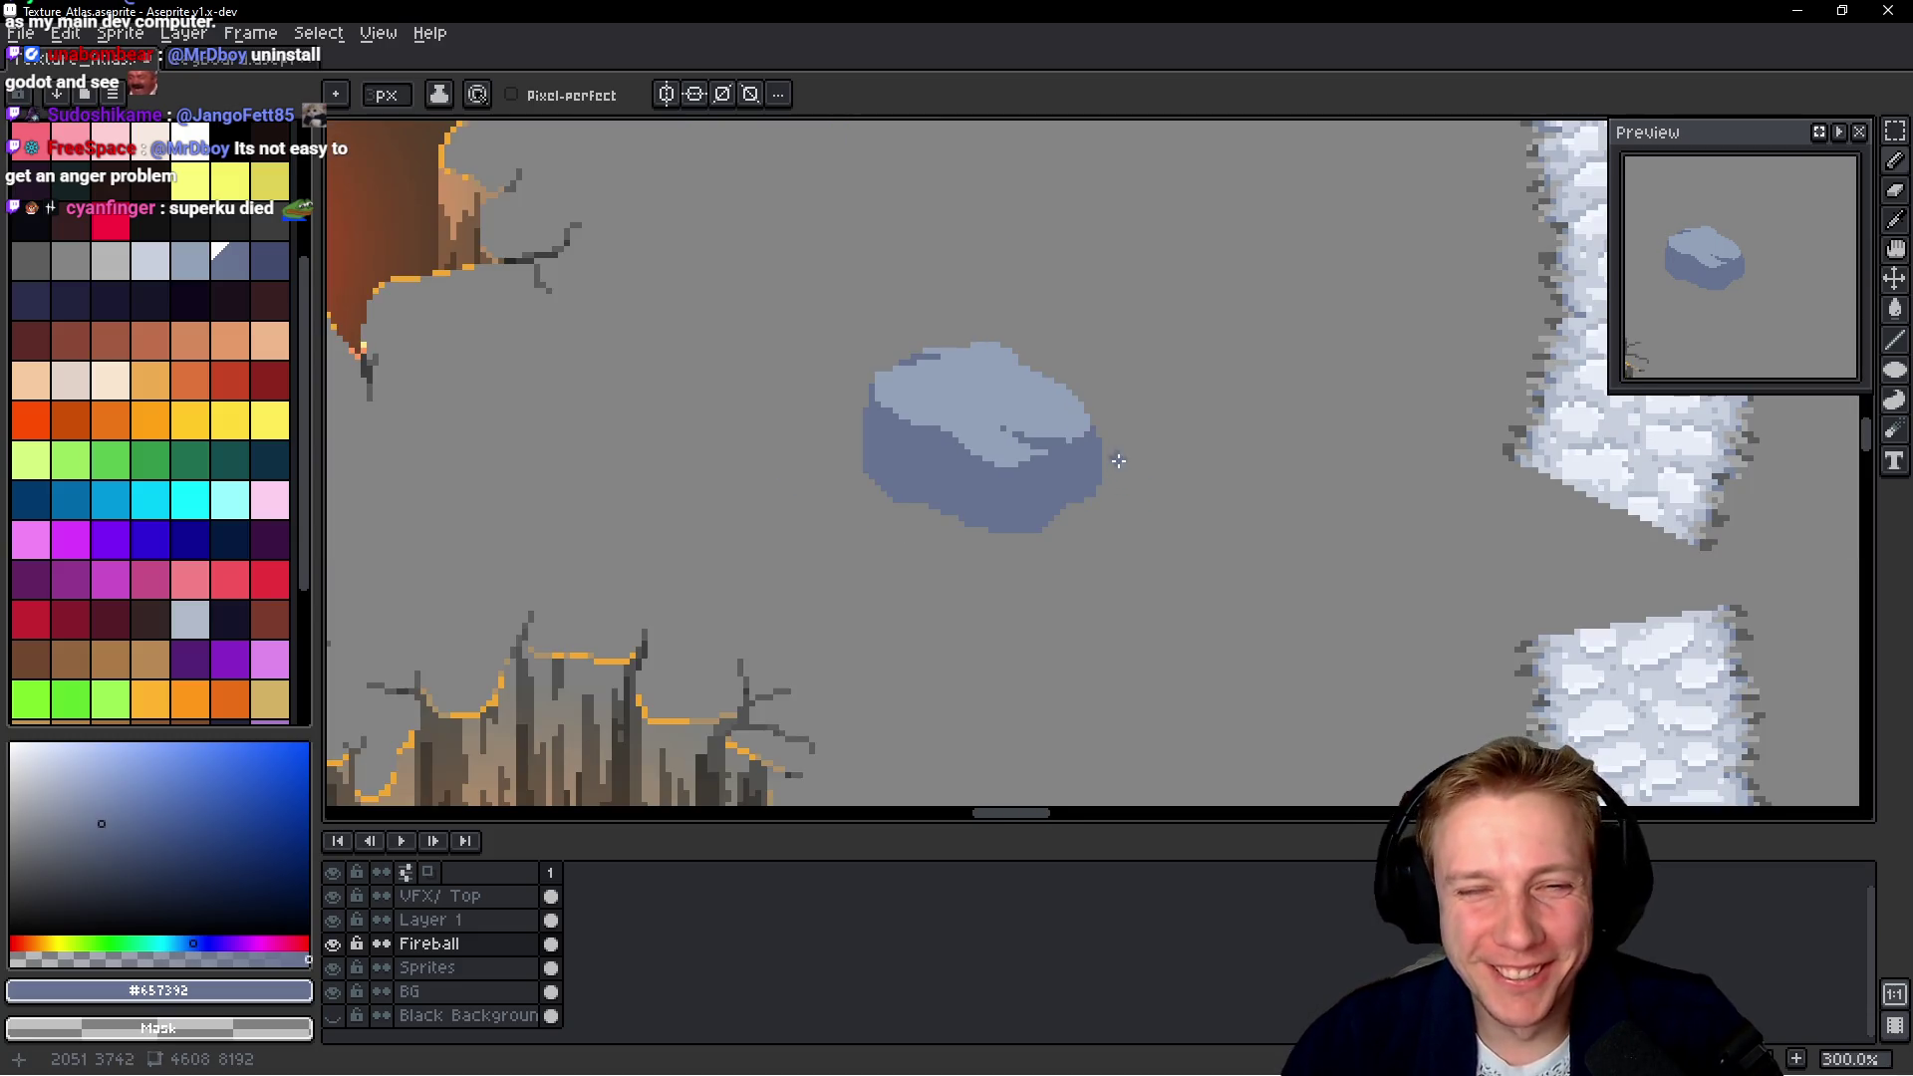
{"action": "scroll", "coordinate": [1115, 479], "scroll_direction": "up", "scroll_amount": 4}
{"action": "scroll", "coordinate": [1036, 448], "scroll_direction": "down", "scroll_amount": 3}
{"action": "scroll", "coordinate": [969, 424], "scroll_direction": "up", "scroll_amount": 2}
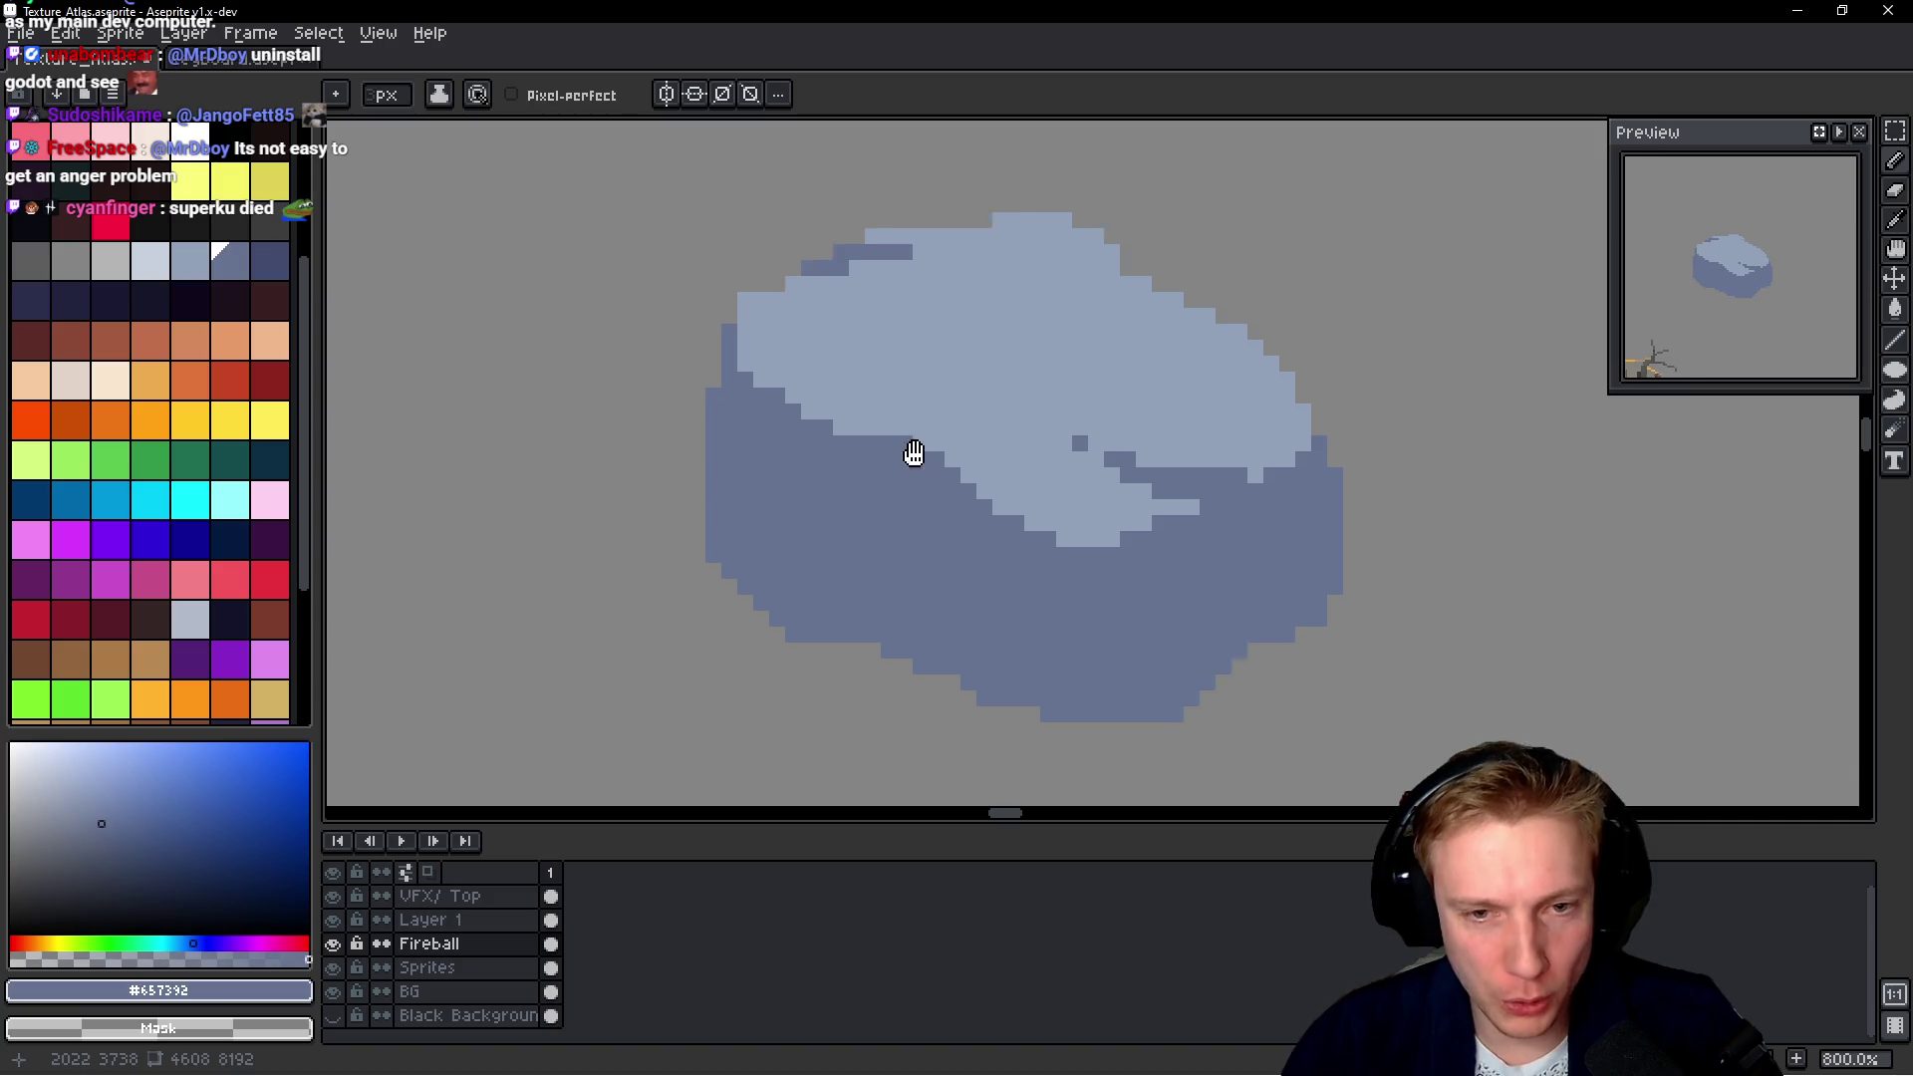
{"action": "scroll", "coordinate": [927, 457], "scroll_direction": "up", "scroll_amount": 1}
{"action": "left_click", "coordinate": [269, 260]}
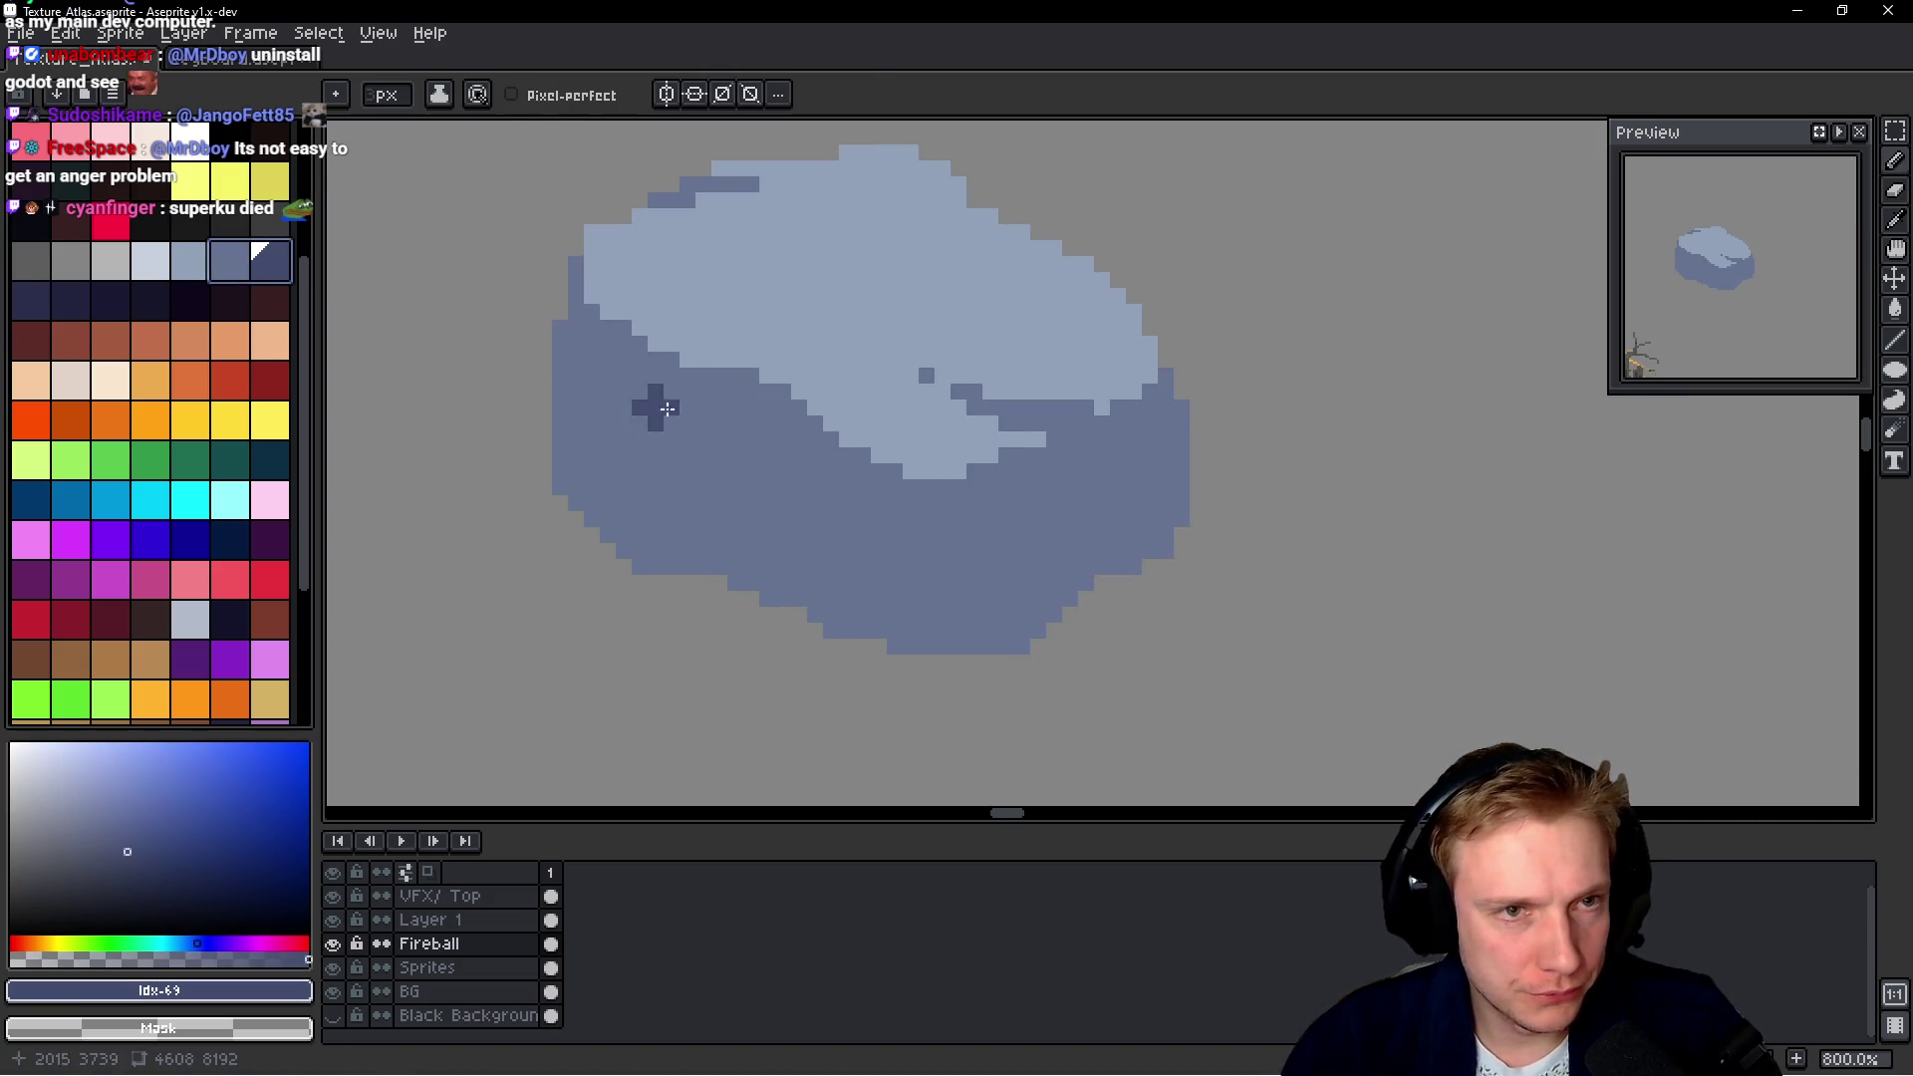
With the pencil, add a dark mark on the left face and a crack line, undoing misplaced strokes
{"action": "key", "text": "b"}
{"action": "left_click_drag", "start_coordinate": [749, 469], "coordinate": [753, 581]}
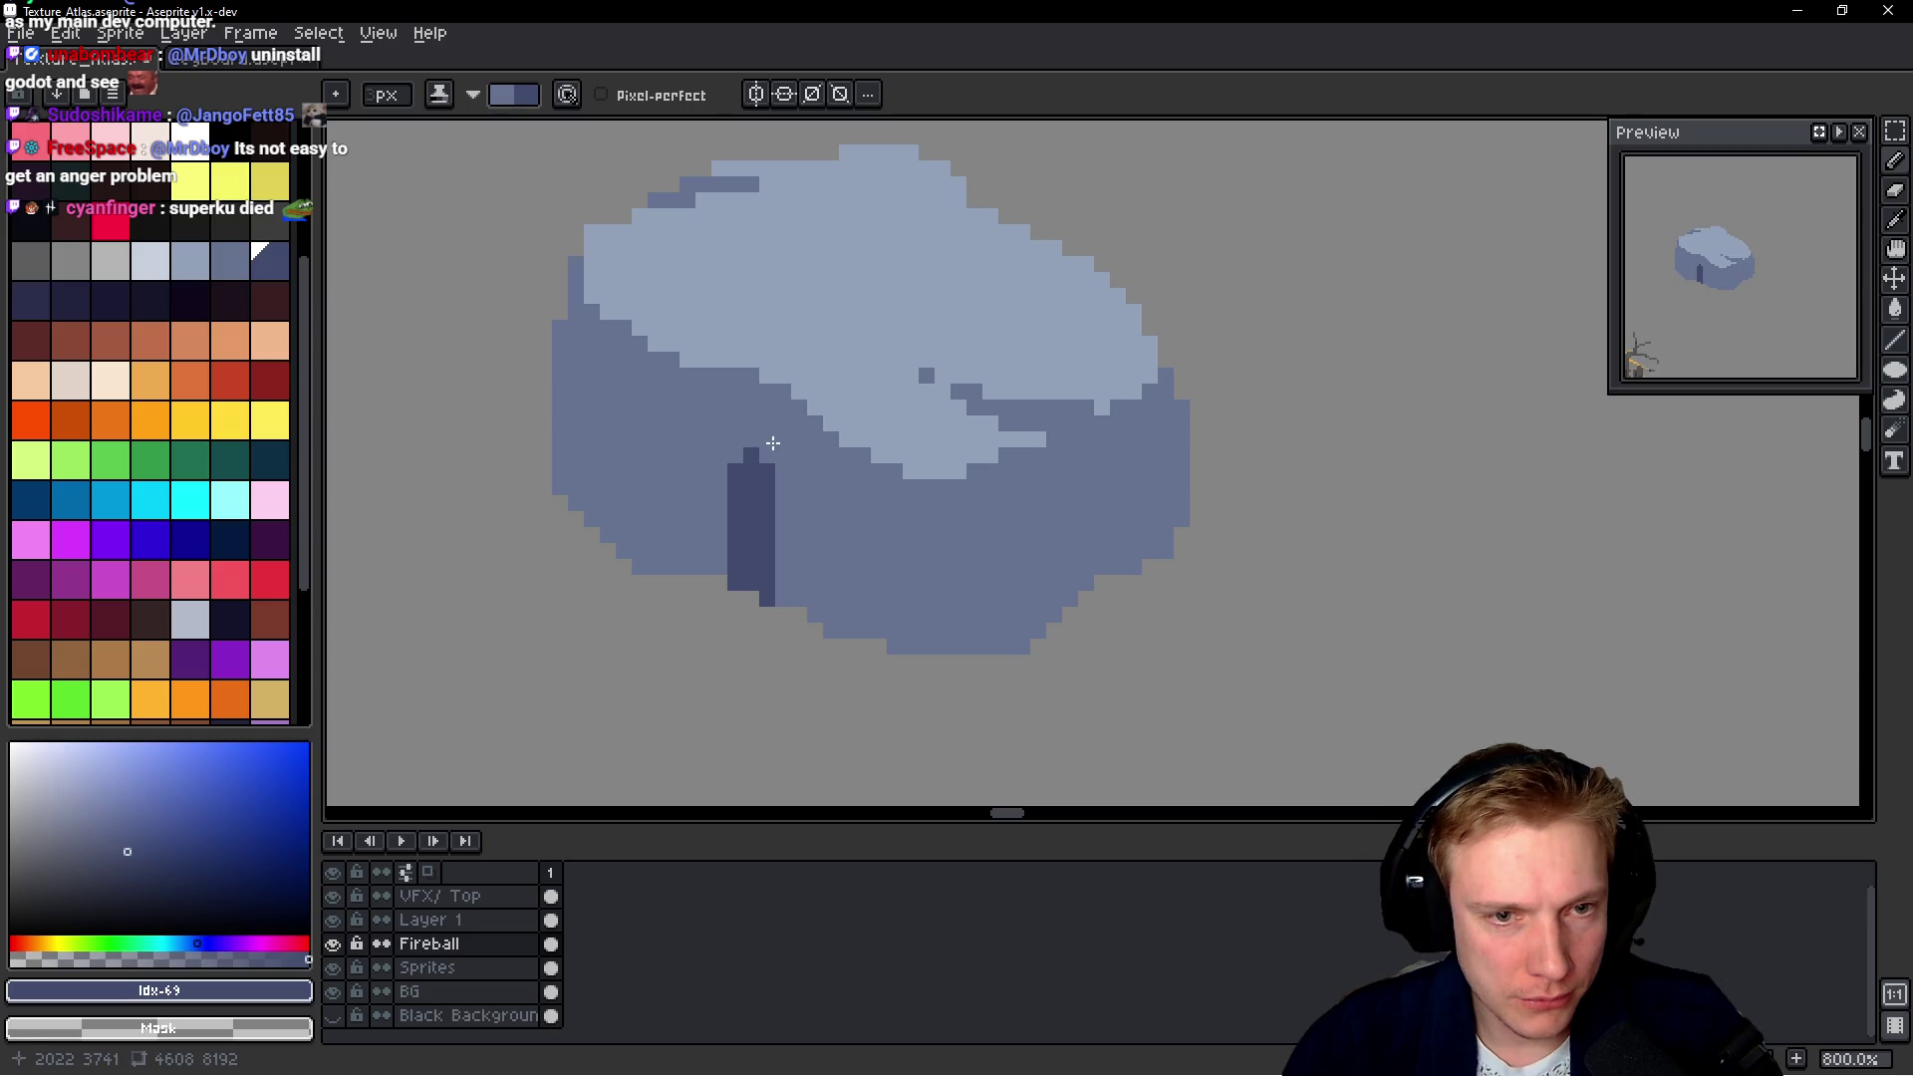
{"action": "left_click_drag", "start_coordinate": [773, 443], "coordinate": [790, 598]}
{"action": "key", "text": "ctrl+z"}
{"action": "scroll", "coordinate": [953, 612], "scroll_direction": "down", "scroll_amount": 2}
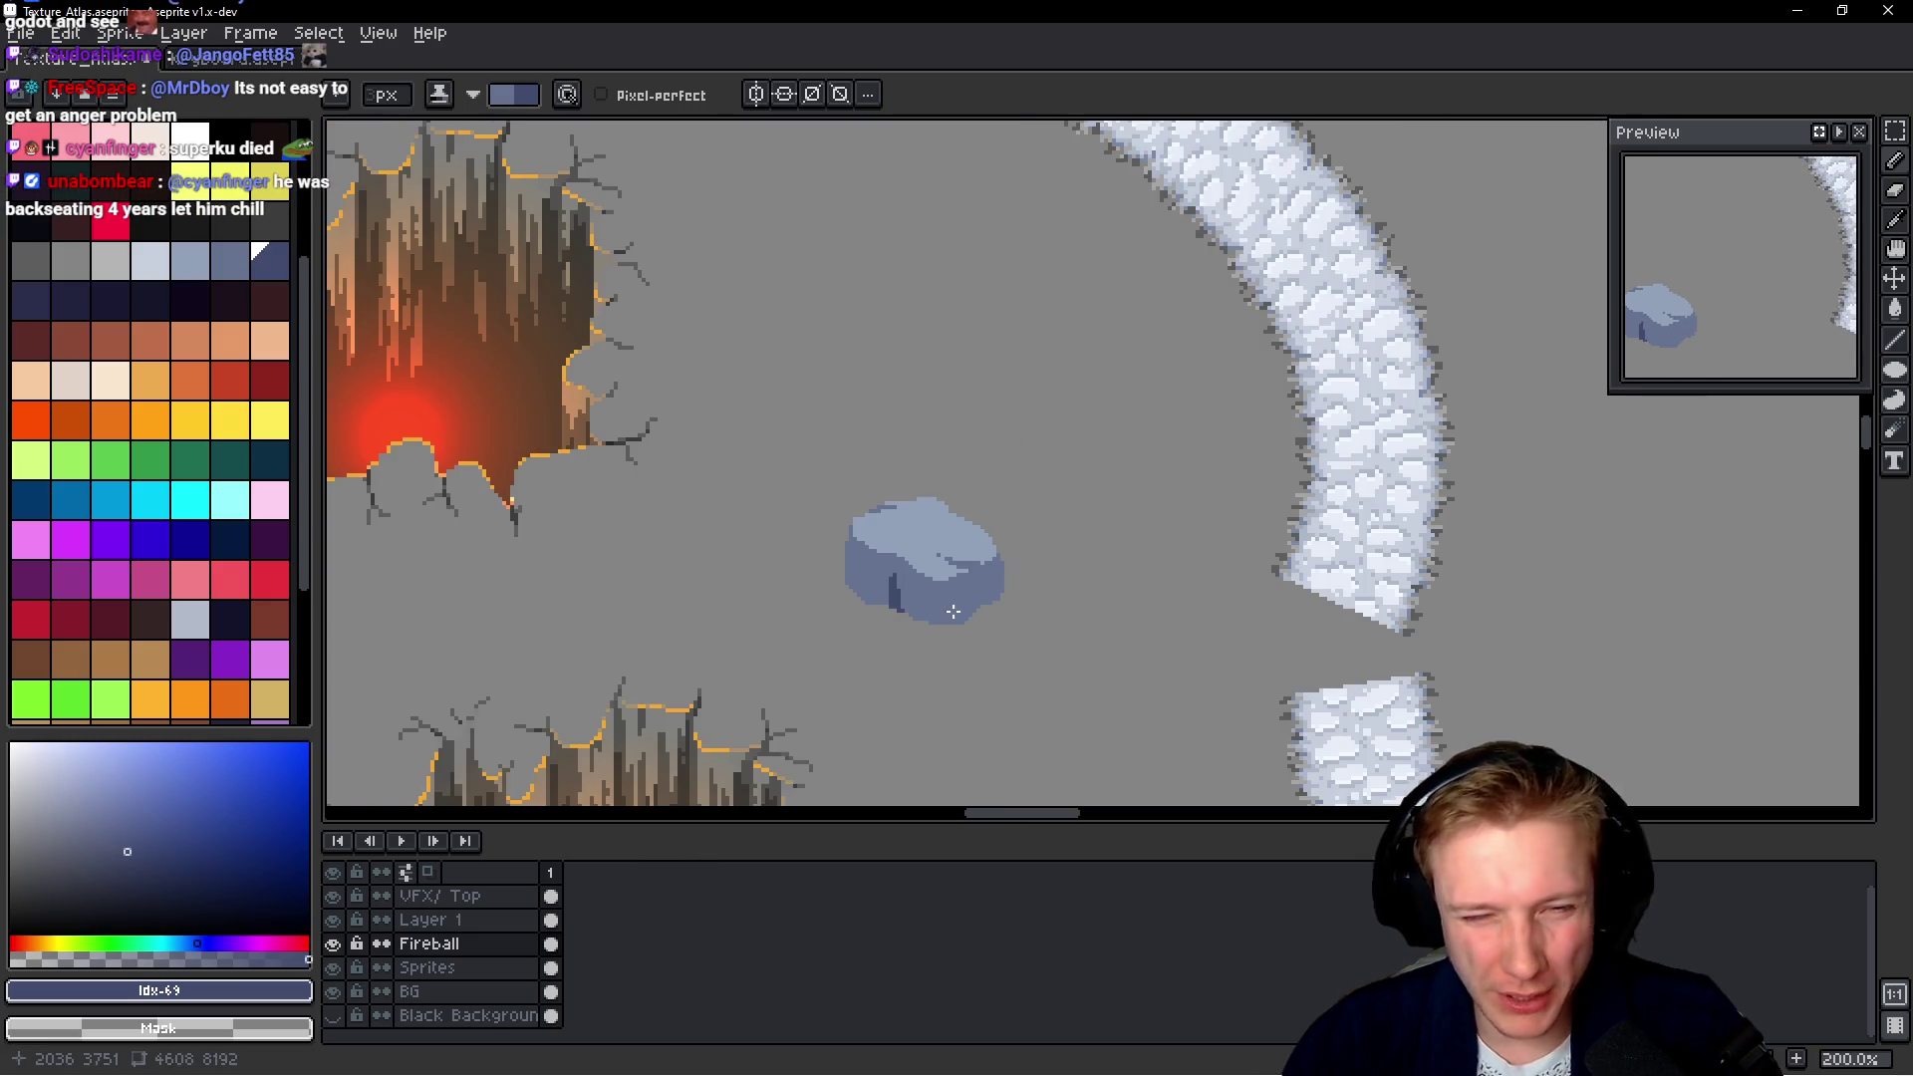
{"action": "scroll", "coordinate": [836, 331], "scroll_direction": "up", "scroll_amount": 3}
{"action": "scroll", "coordinate": [836, 331], "scroll_direction": "up", "scroll_amount": 2}
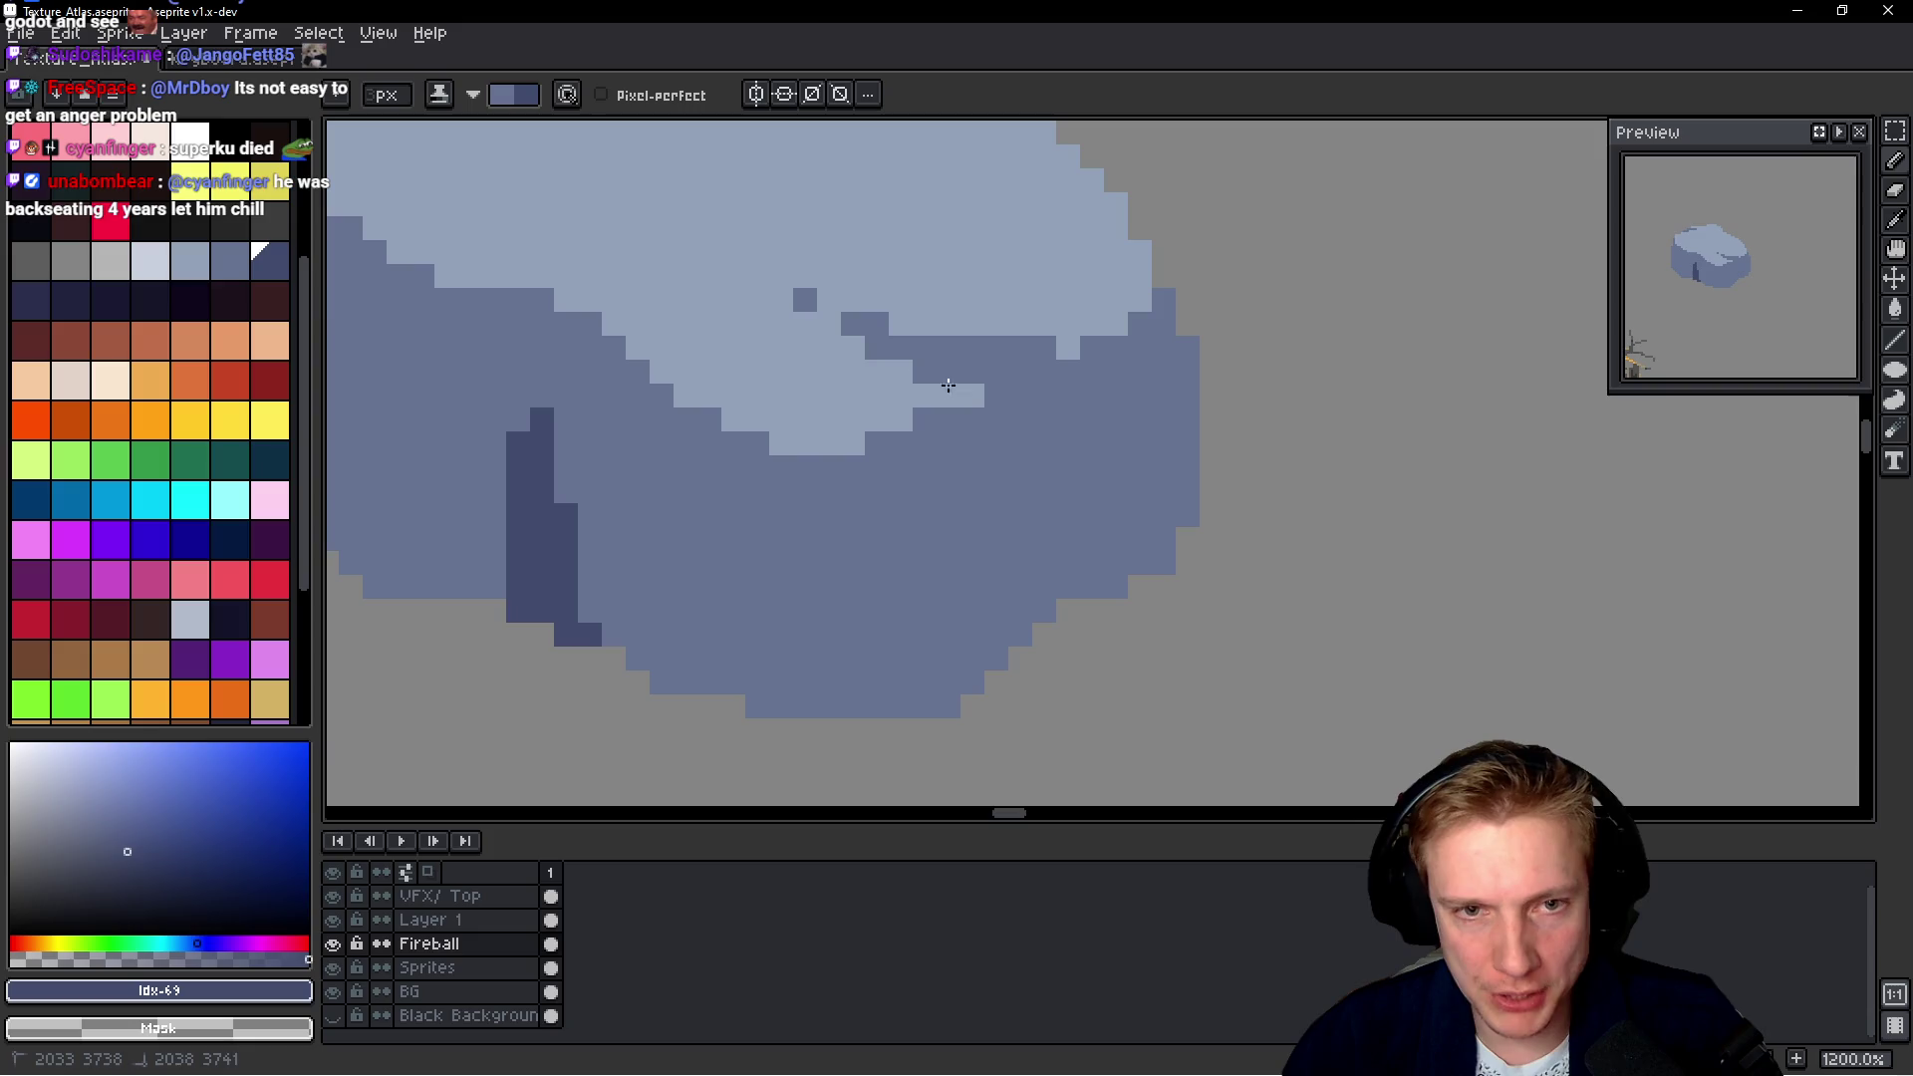
{"action": "left_click_drag", "start_coordinate": [847, 348], "coordinate": [961, 418]}
{"action": "mouse_move", "coordinate": [852, 324]}
{"action": "left_mouse_down"}
{"action": "mouse_move", "coordinate": [1031, 423]}
{"action": "mouse_move", "coordinate": [1091, 588]}
{"action": "left_mouse_up"}
{"action": "key", "text": "ctrl+z"}
{"action": "key", "text": "ctrl+z"}
{"action": "key", "text": "ctrl+z"}
Reshape the dark stroke on the rock's right side and lighten dark pixels along that edge
{"action": "left_click_drag", "start_coordinate": [1061, 372], "coordinate": [1112, 544]}
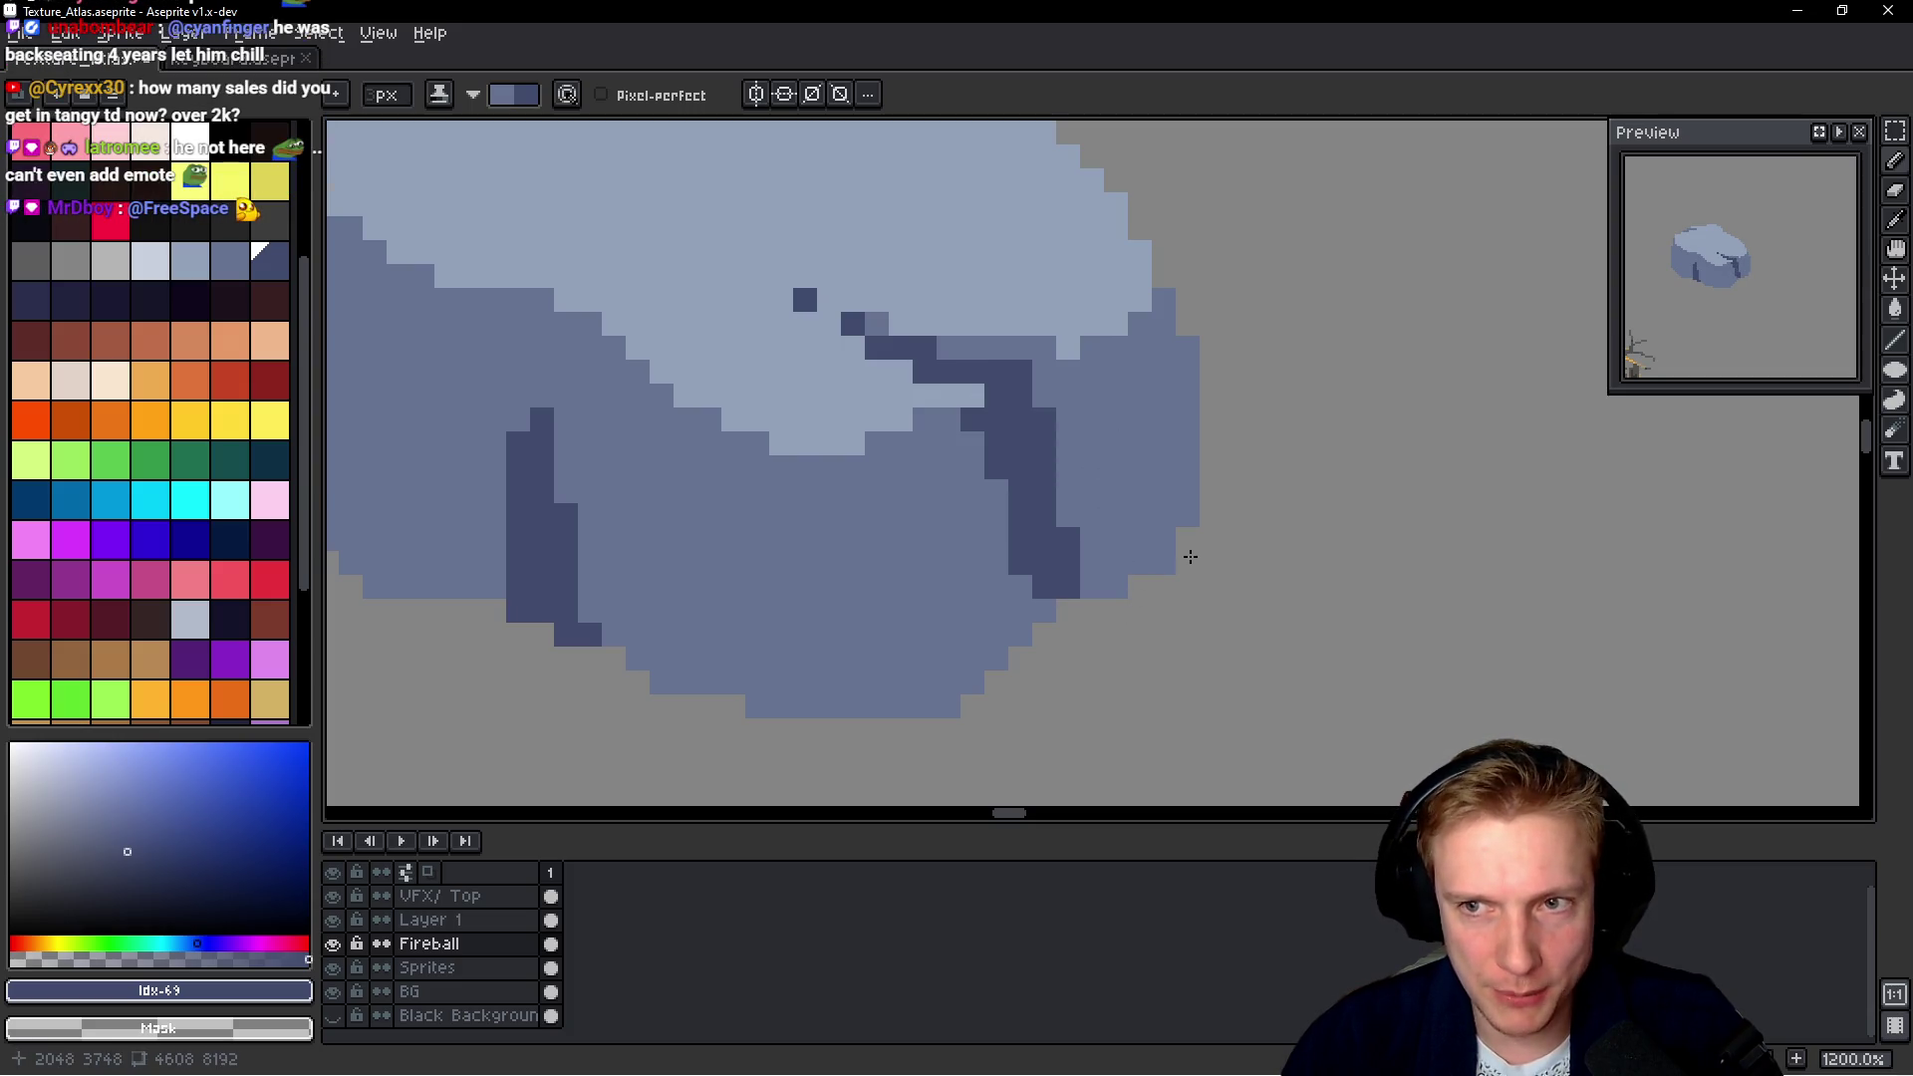
{"action": "left_click_drag", "start_coordinate": [941, 440], "coordinate": [1040, 663]}
{"action": "scroll", "coordinate": [1040, 663], "scroll_direction": "down", "scroll_amount": 5}
{"action": "scroll", "coordinate": [1221, 577], "scroll_direction": "down", "scroll_amount": 2}
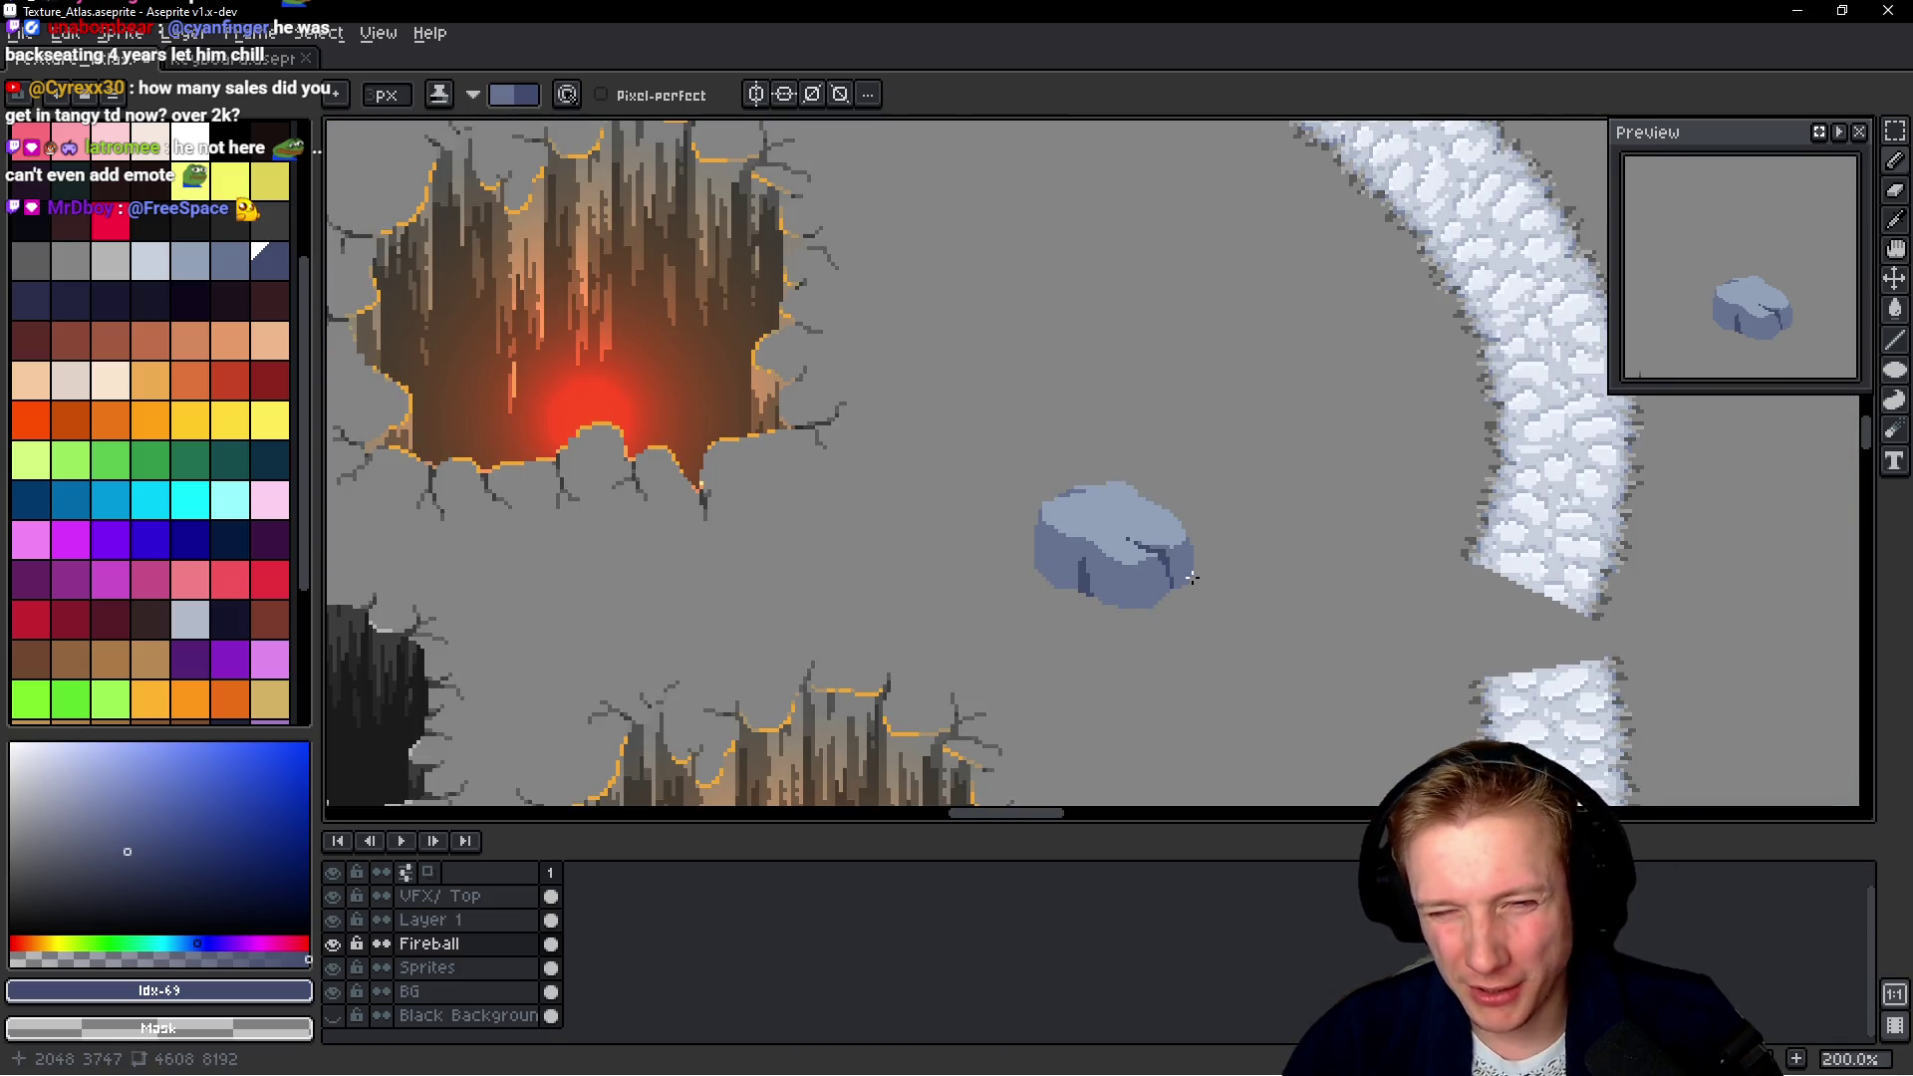
{"action": "scroll", "coordinate": [1192, 578], "scroll_direction": "up", "scroll_amount": 8}
Outline the rock's right, bottom, left and lower-left edges in dark slate
{"action": "mouse_move", "coordinate": [1225, 532]}
{"action": "left_mouse_down"}
{"action": "mouse_move", "coordinate": [1109, 661]}
{"action": "mouse_move", "coordinate": [1202, 466]}
{"action": "mouse_move", "coordinate": [1176, 249]}
{"action": "left_mouse_up"}
{"action": "left_click_drag", "start_coordinate": [1146, 439], "coordinate": [1176, 249]}
{"action": "scroll", "coordinate": [1290, 321], "scroll_direction": "down", "scroll_amount": 2}
{"action": "left_click_drag", "start_coordinate": [1198, 410], "coordinate": [1192, 436]}
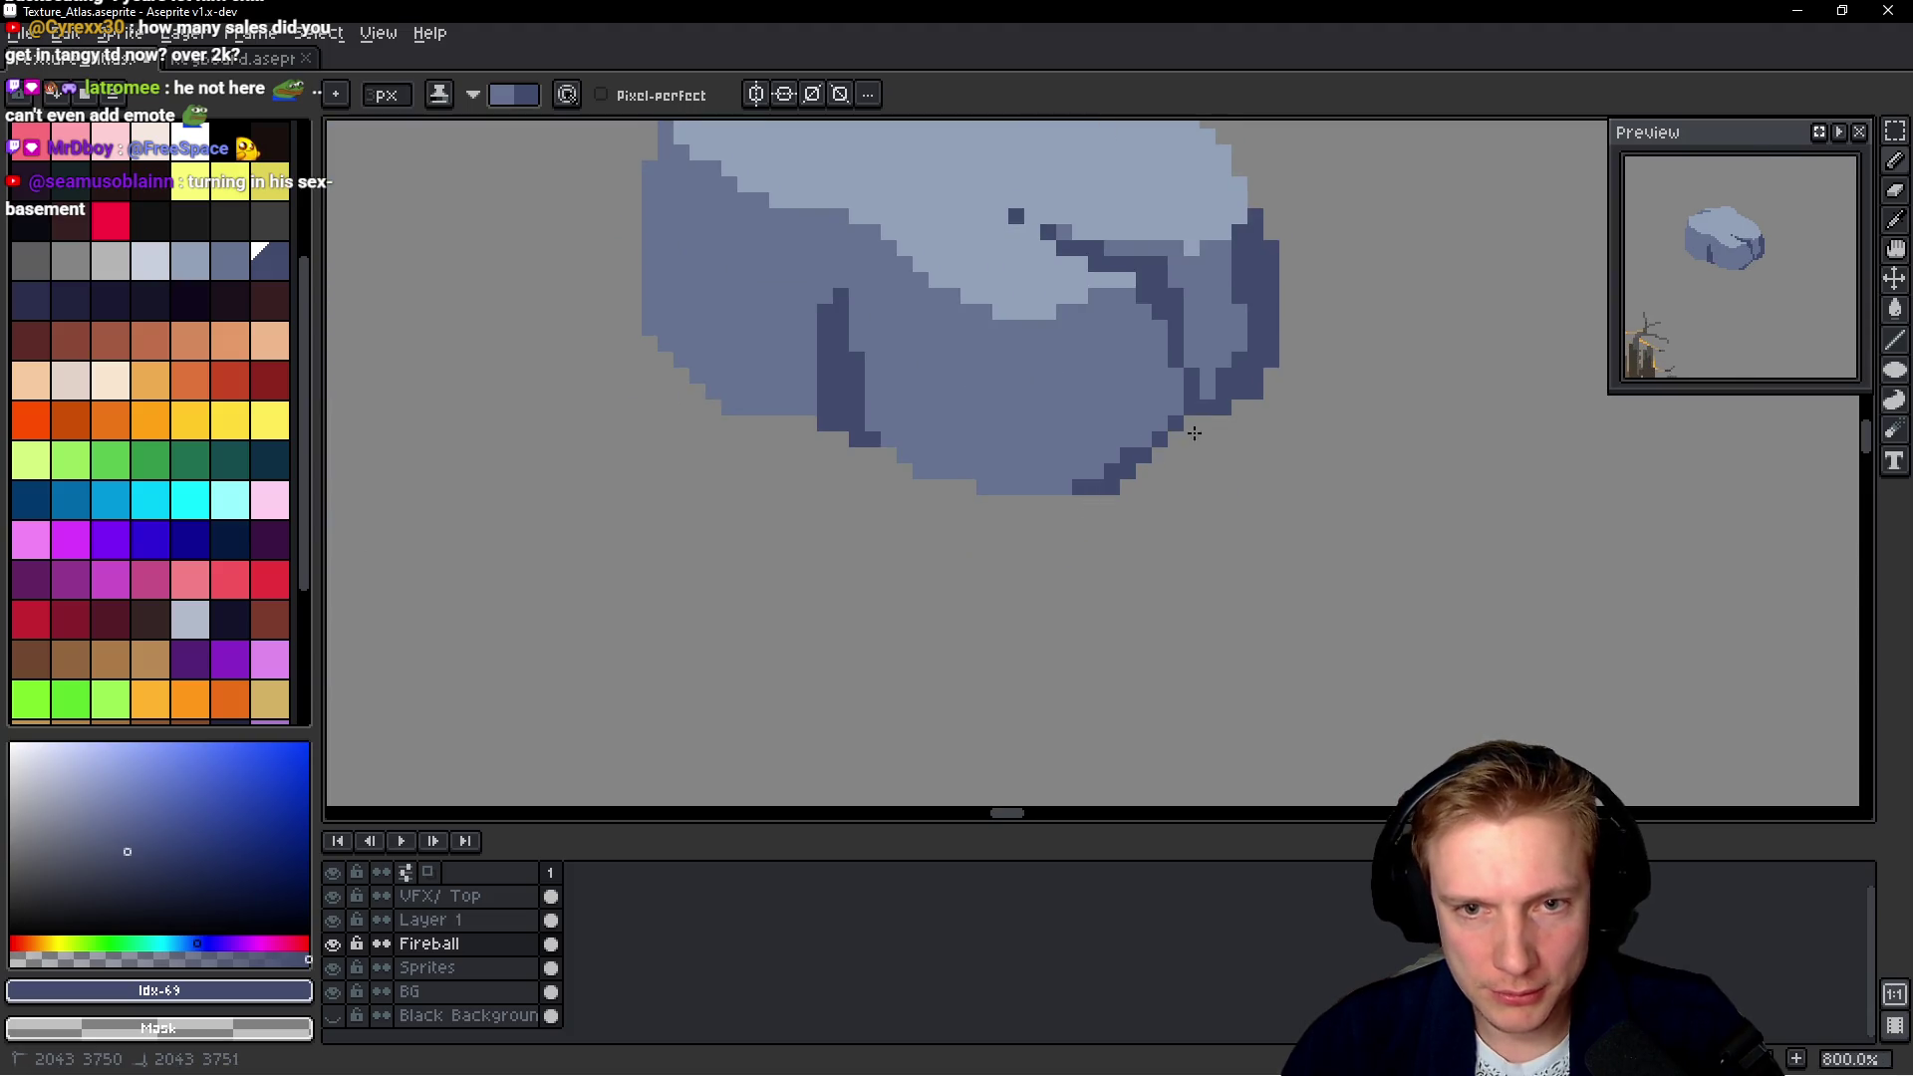
{"action": "left_click_drag", "start_coordinate": [1046, 488], "coordinate": [831, 441]}
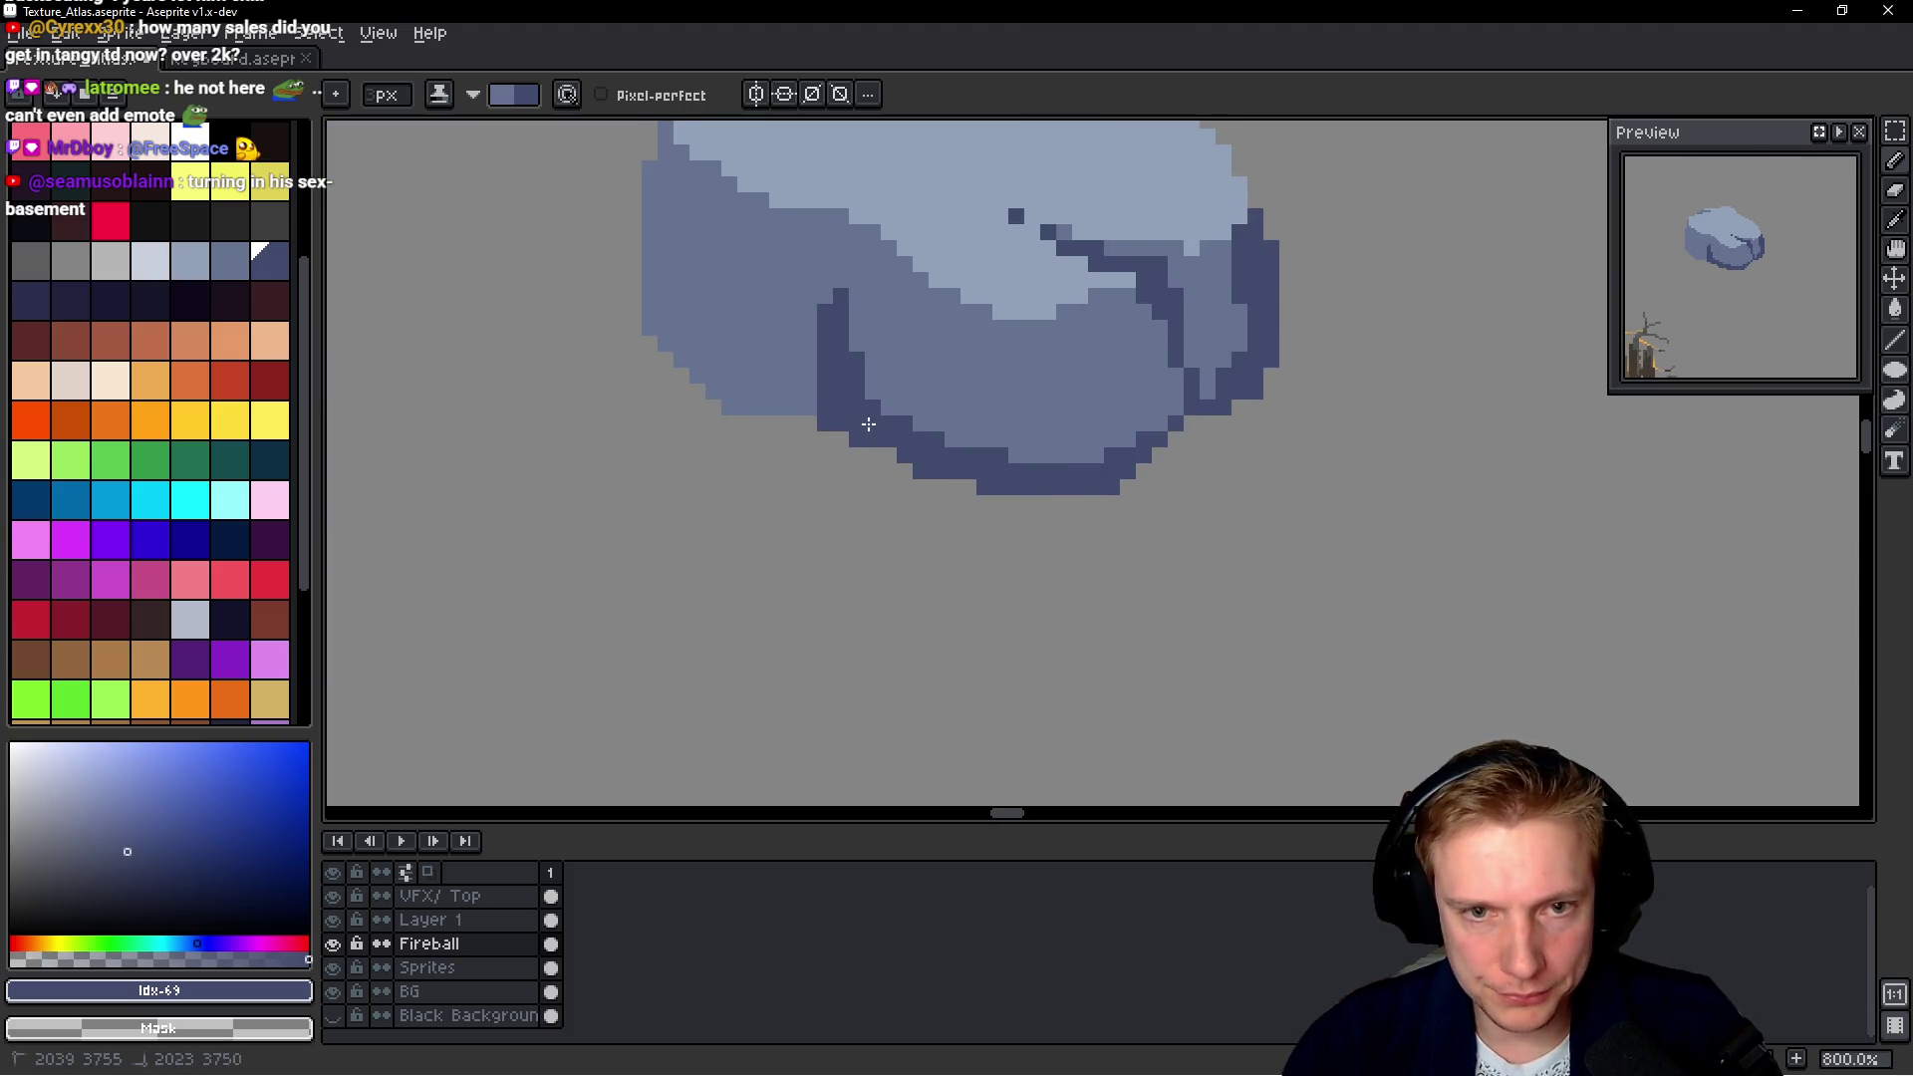
{"action": "left_click_drag", "start_coordinate": [708, 405], "coordinate": [963, 529]}
{"action": "left_click", "coordinate": [907, 294], "text": "shift"}
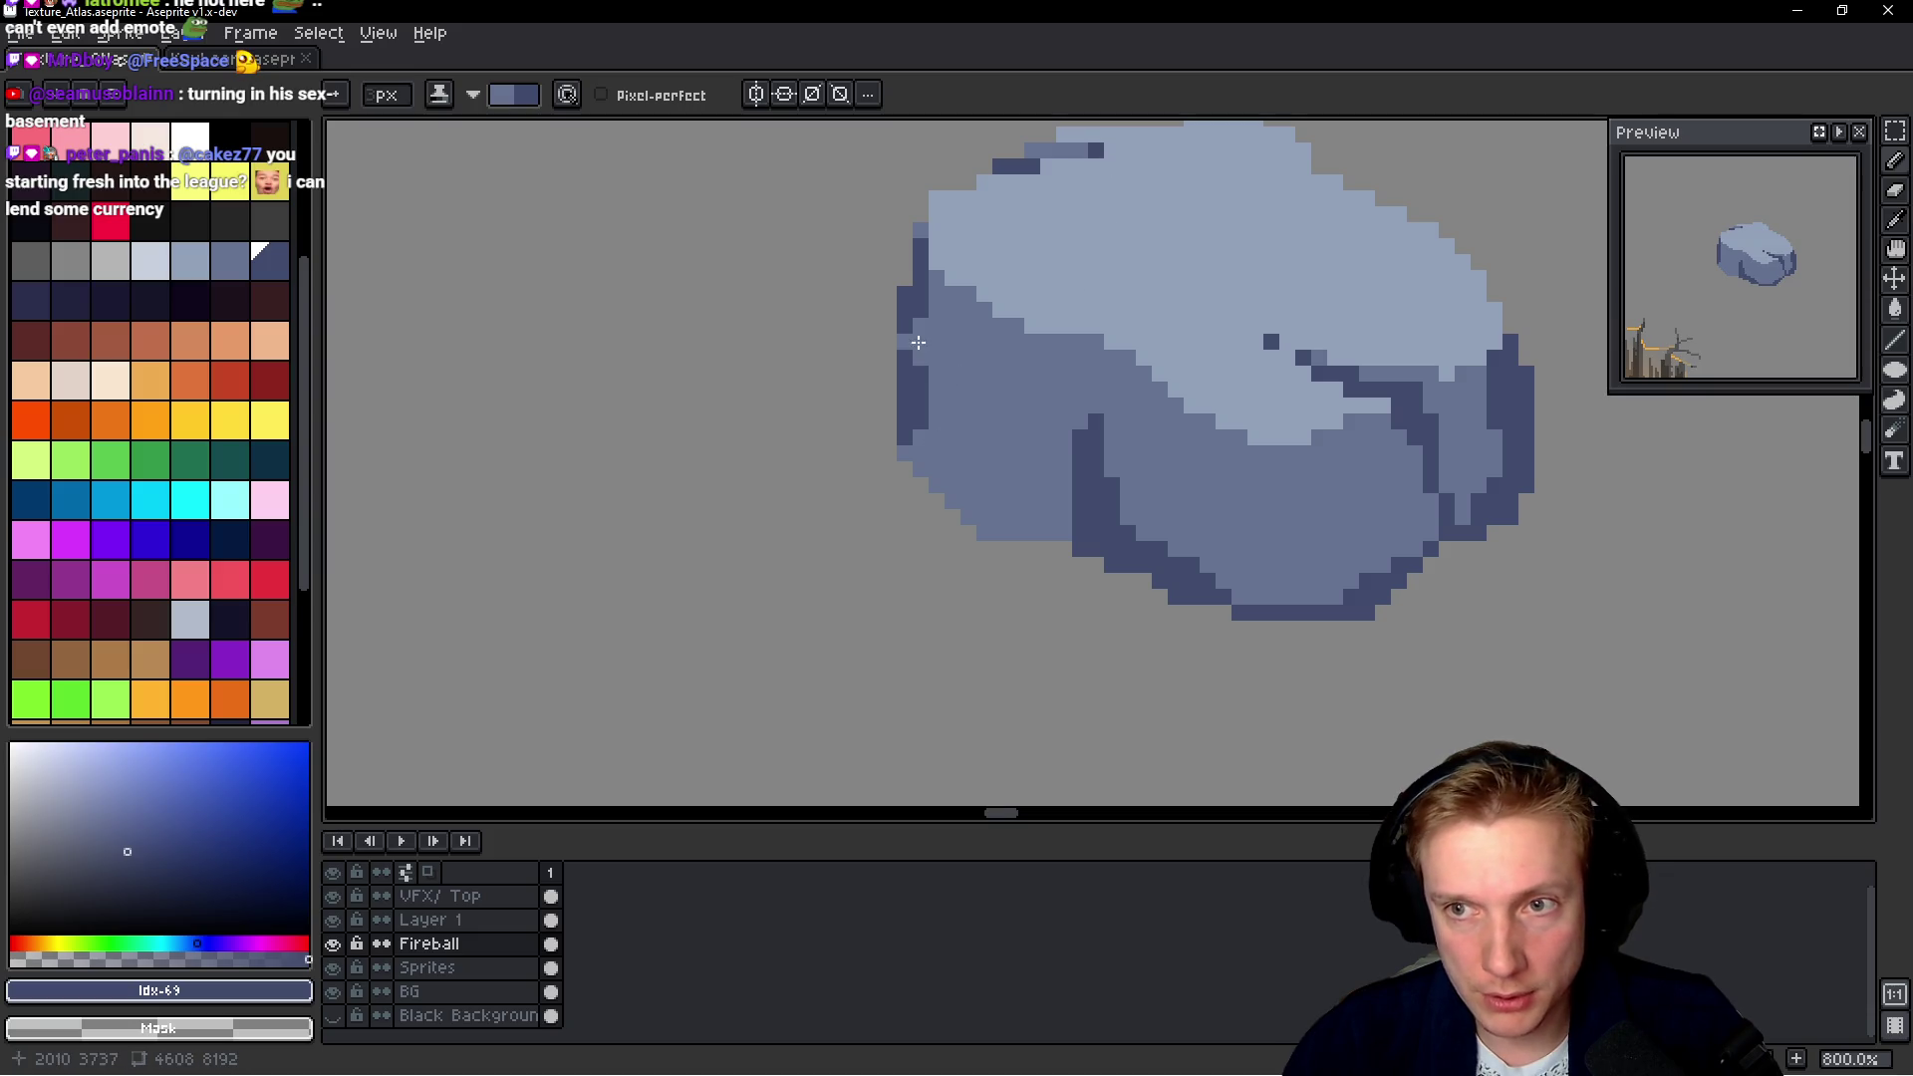
{"action": "mouse_move", "coordinate": [897, 406]}
{"action": "left_mouse_down"}
{"action": "mouse_move", "coordinate": [971, 523]}
{"action": "mouse_move", "coordinate": [1052, 559]}
{"action": "left_mouse_up"}
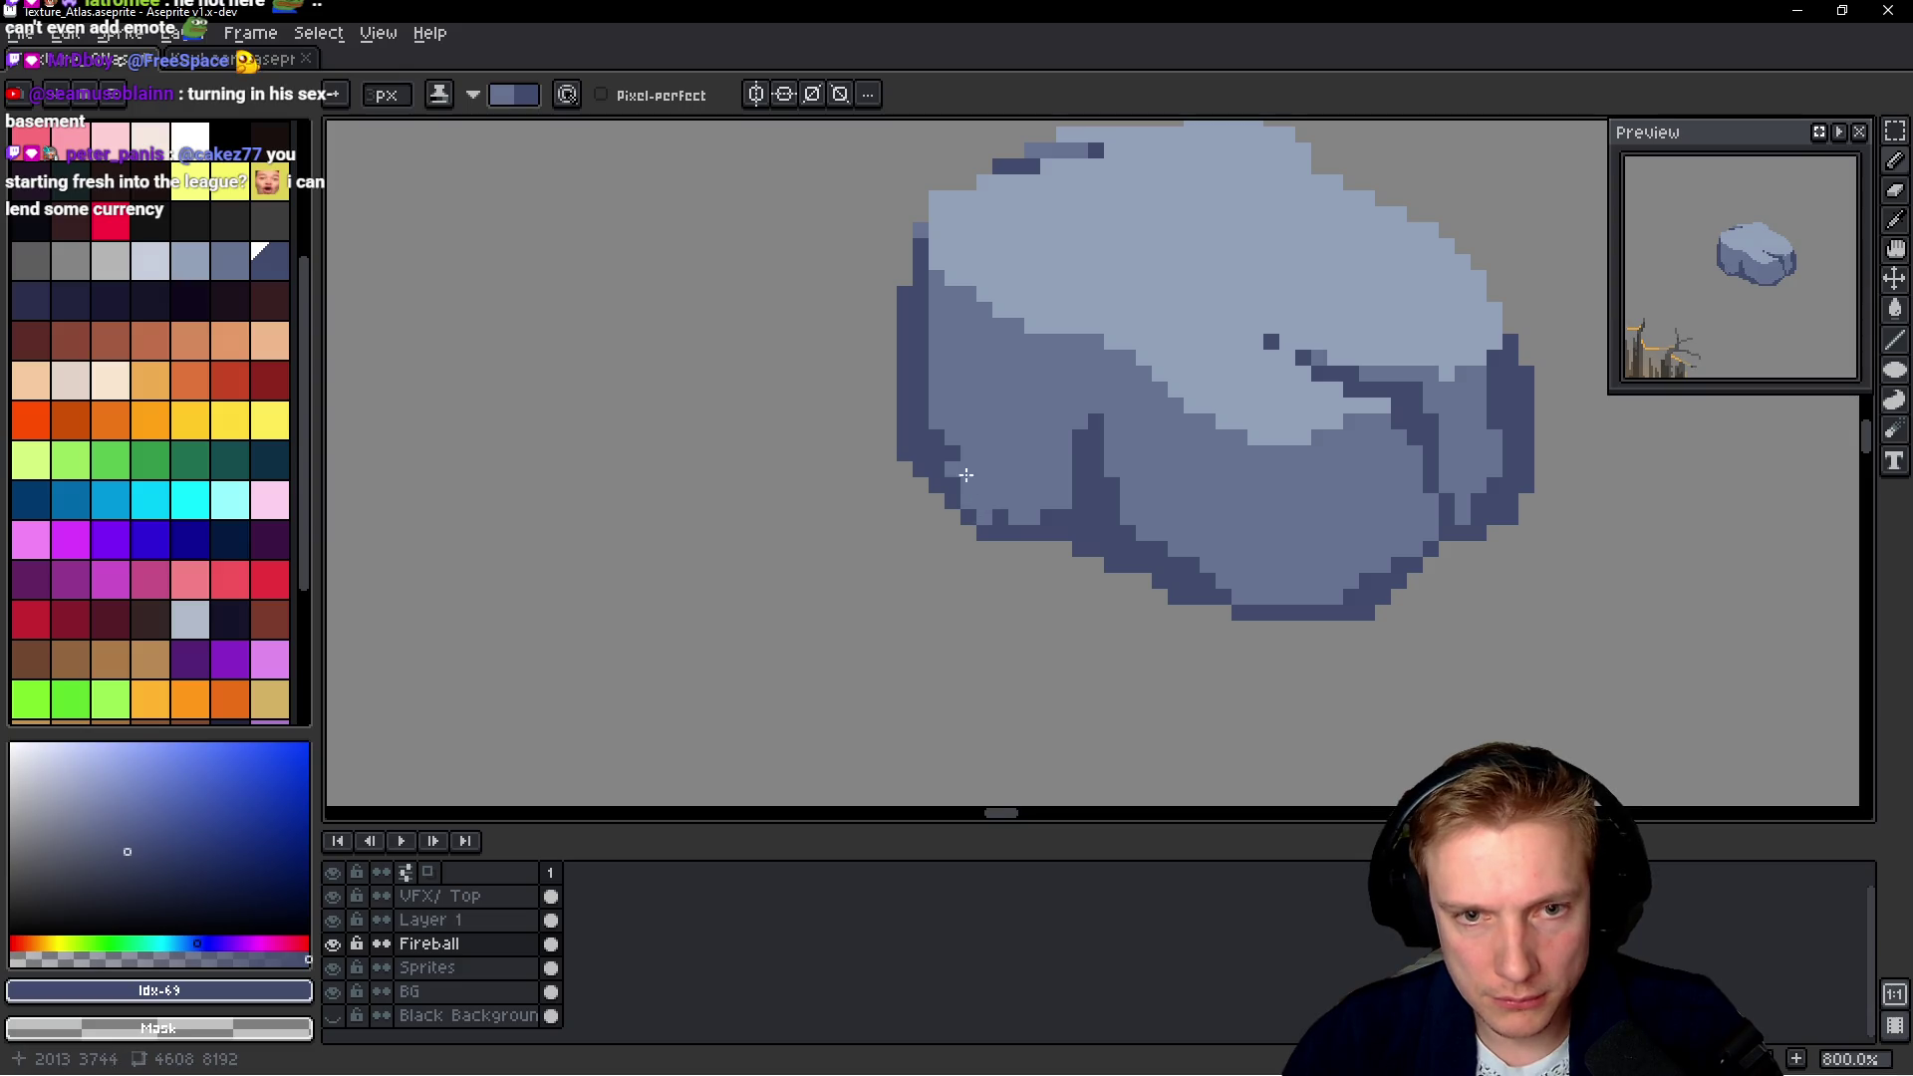
Add a dark shadow band on the lower-left face, then cover the left stroke with face colour
{"action": "left_click_drag", "start_coordinate": [967, 466], "coordinate": [996, 528]}
{"action": "left_click_drag", "start_coordinate": [1001, 388], "coordinate": [993, 494]}
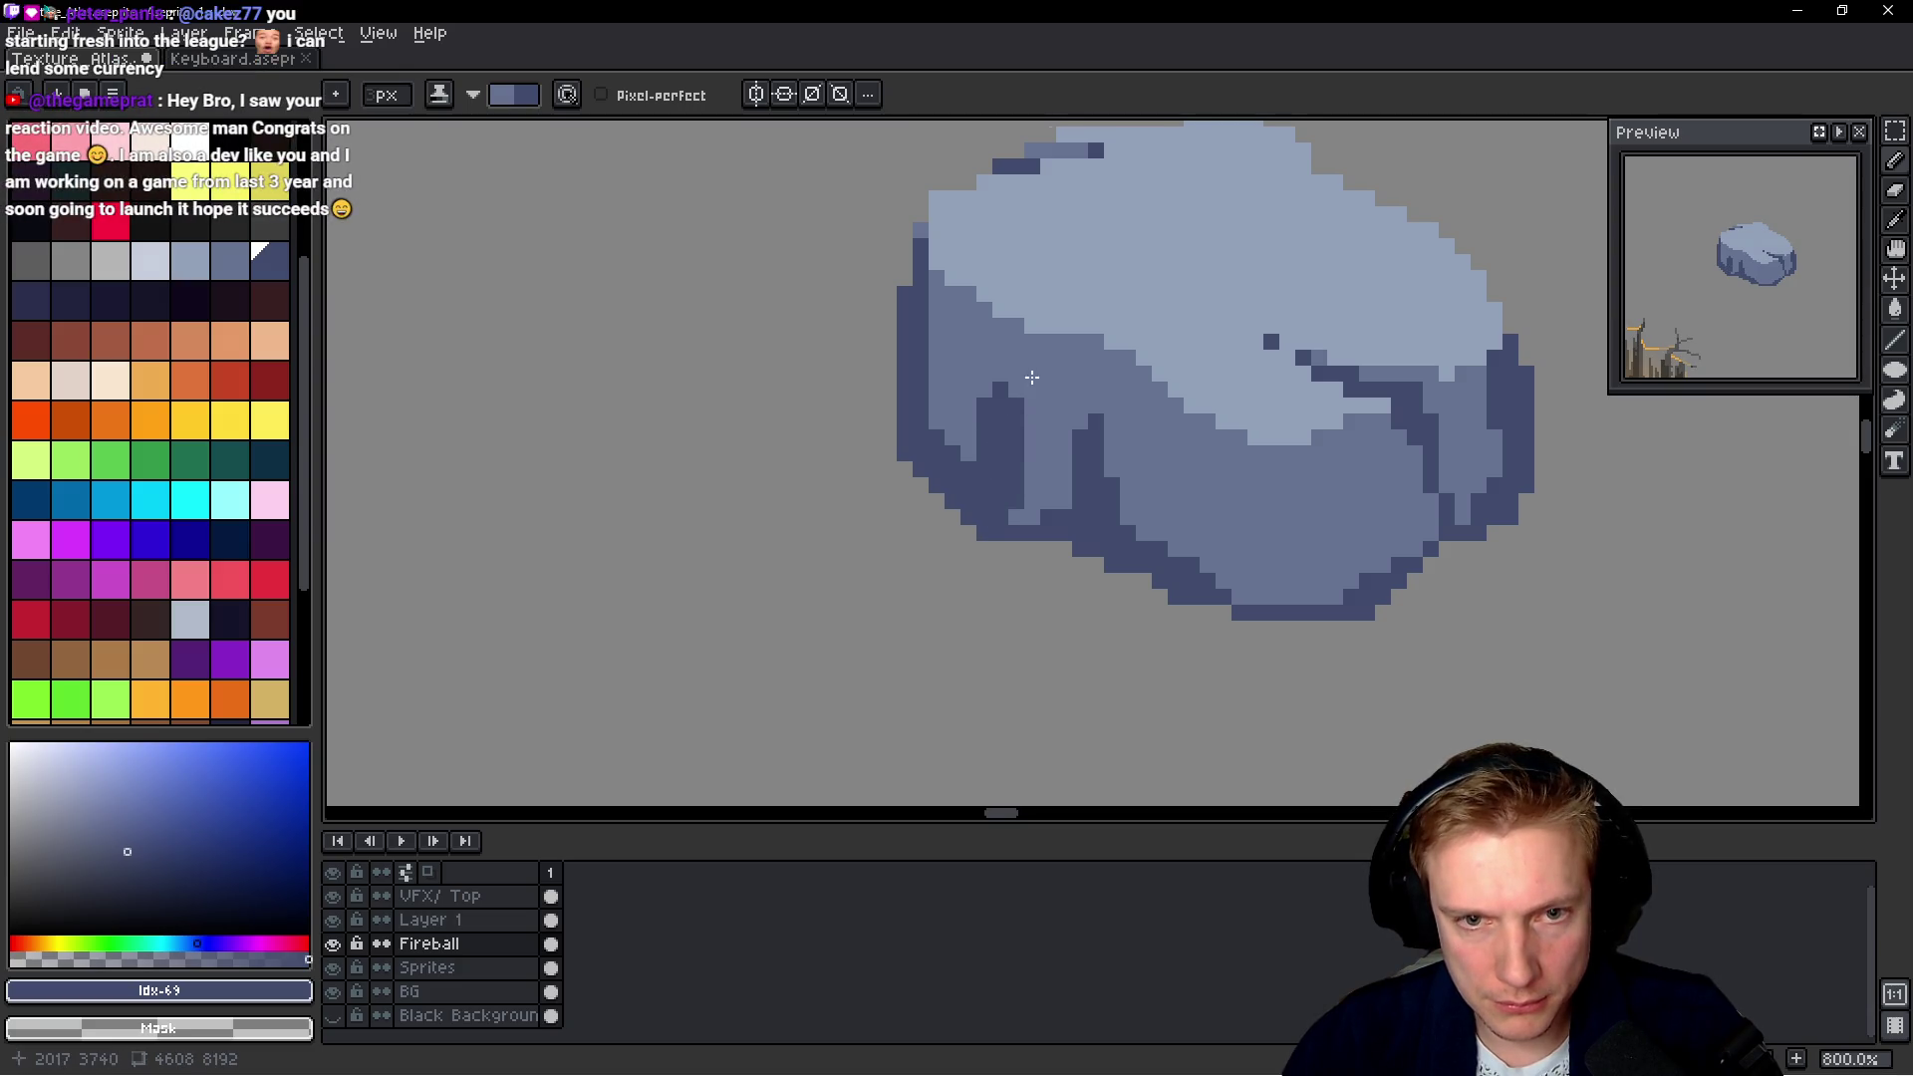
{"action": "scroll", "coordinate": [1014, 366], "scroll_direction": "down", "scroll_amount": 4}
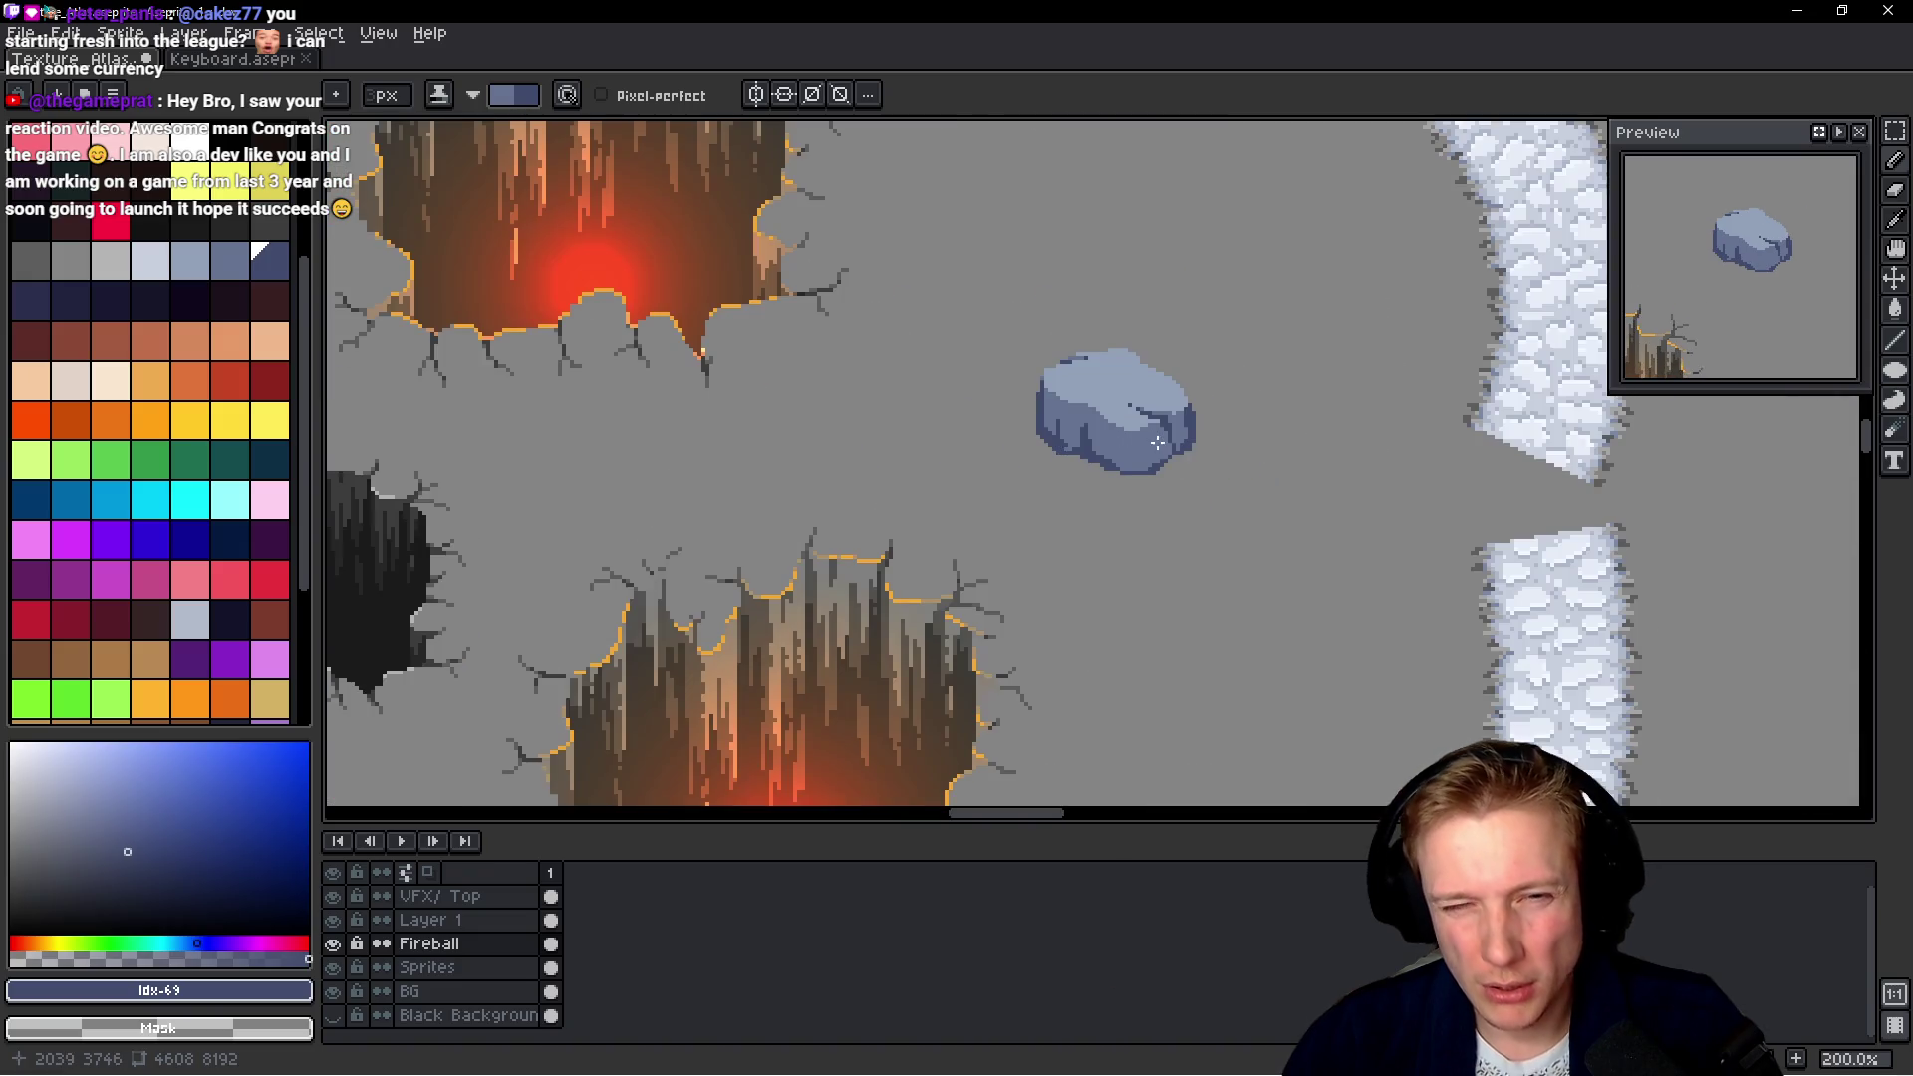
{"action": "scroll", "coordinate": [930, 375], "scroll_direction": "up", "scroll_amount": 3}
{"action": "scroll", "coordinate": [930, 376], "scroll_direction": "up", "scroll_amount": 1}
{"action": "left_click_drag", "start_coordinate": [930, 376], "coordinate": [944, 470]}
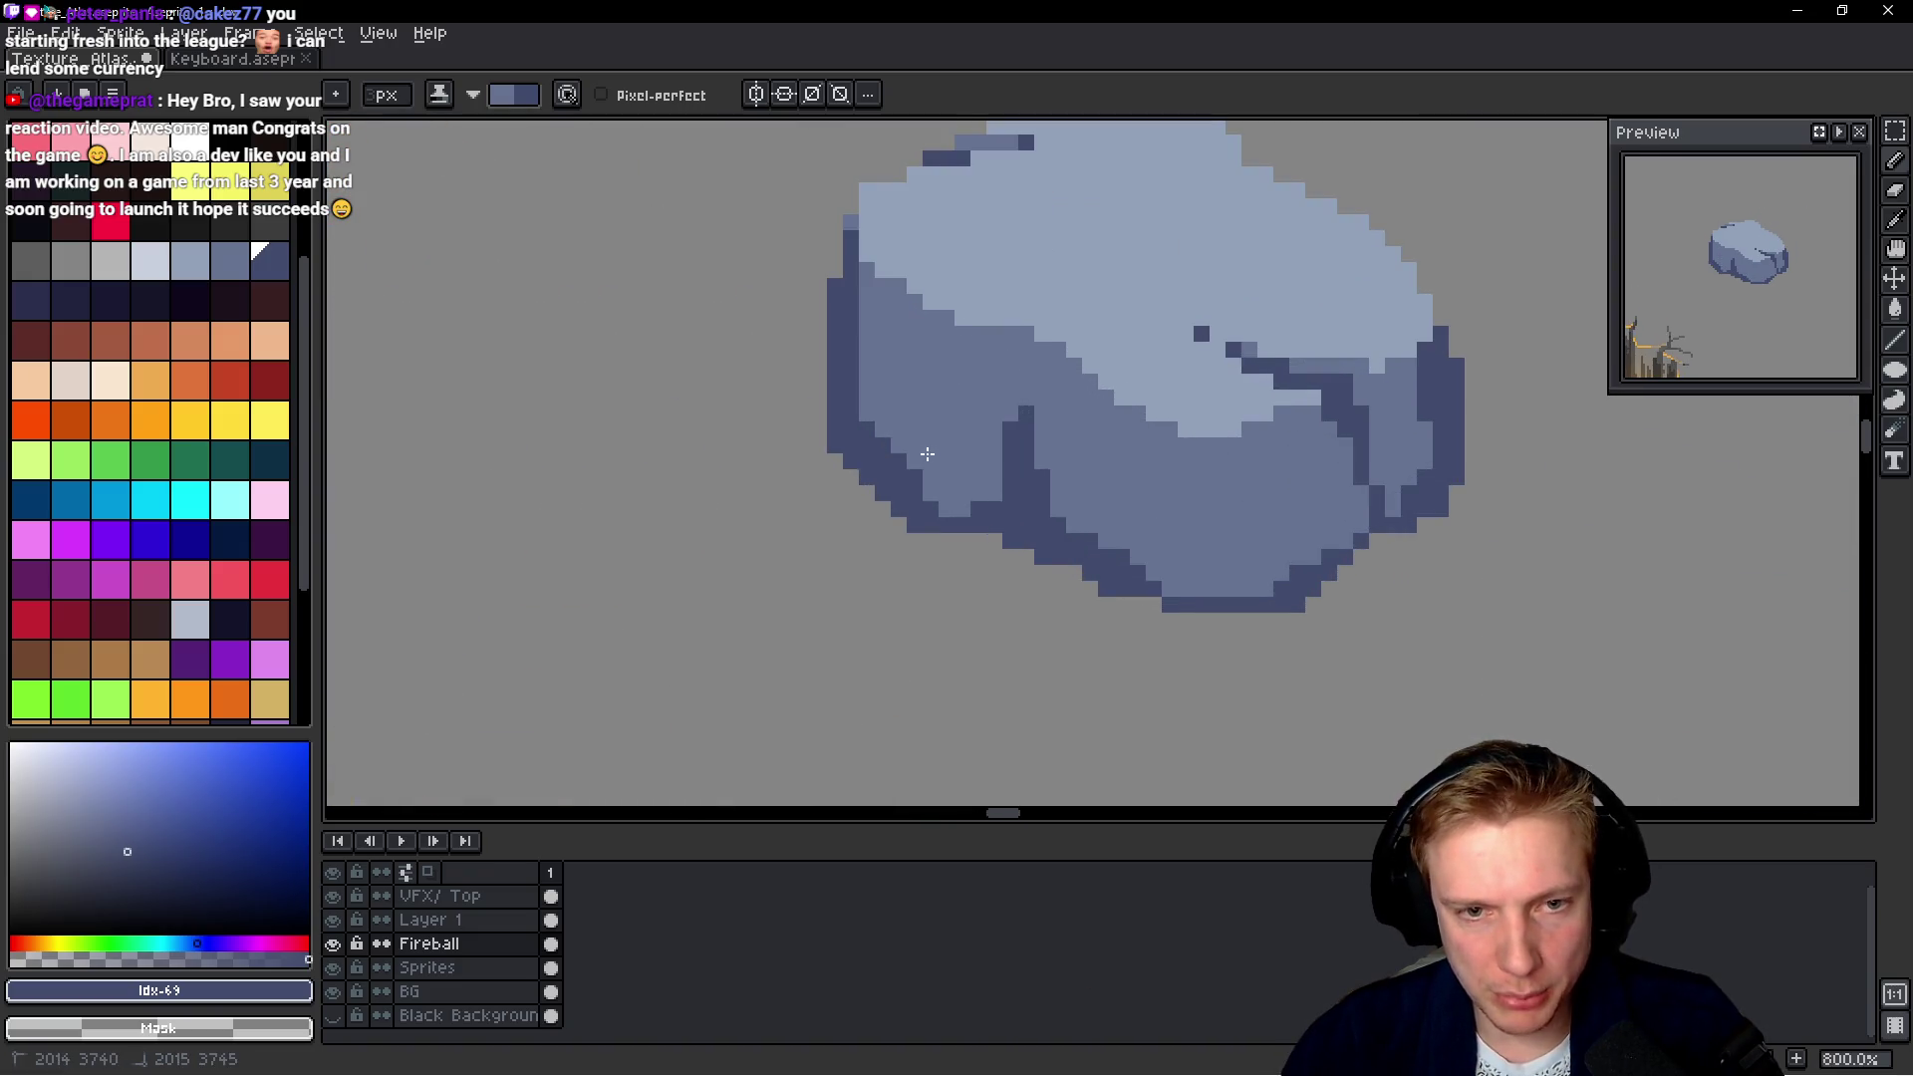
{"action": "scroll", "coordinate": [1039, 397], "scroll_direction": "down", "scroll_amount": 4}
{"action": "scroll", "coordinate": [1086, 389], "scroll_direction": "down", "scroll_amount": 1}
{"action": "scroll", "coordinate": [1094, 392], "scroll_direction": "up", "scroll_amount": 1}
{"action": "scroll", "coordinate": [1094, 392], "scroll_direction": "down", "scroll_amount": 2}
{"action": "scroll", "coordinate": [1093, 391], "scroll_direction": "up", "scroll_amount": 3}
Lasso the icy rock and move it to the base of the top-left pine tree
{"action": "key", "text": "q"}
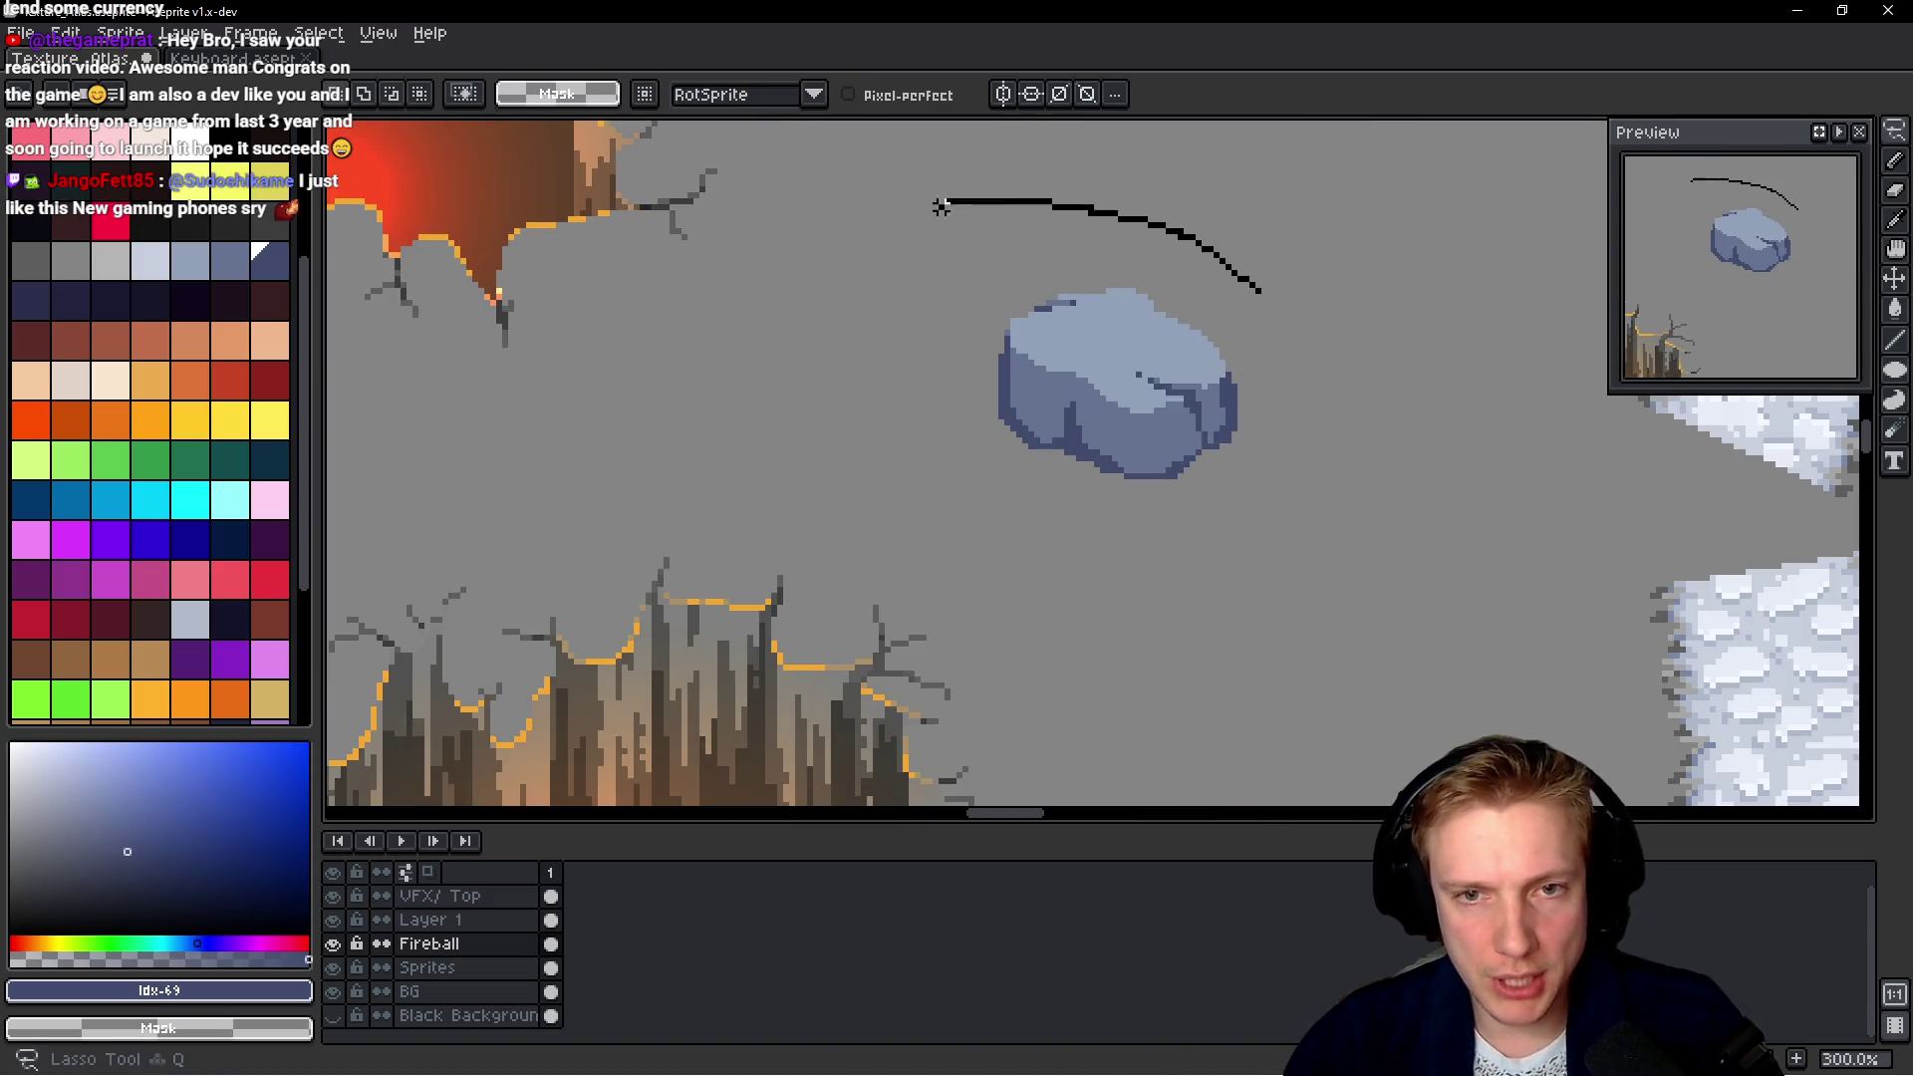
{"action": "left_click_drag", "start_coordinate": [982, 200], "coordinate": [1100, 333]}
{"action": "scroll", "coordinate": [1101, 333], "scroll_direction": "down", "scroll_amount": 2}
{"action": "left_click_drag", "start_coordinate": [557, 512], "coordinate": [977, 516]}
{"action": "mouse_move", "coordinate": [1325, 373]}
{"action": "left_mouse_down"}
{"action": "mouse_move", "coordinate": [1514, 329]}
{"action": "mouse_move", "coordinate": [1269, 347]}
{"action": "mouse_move", "coordinate": [1076, 409]}
{"action": "mouse_move", "coordinate": [518, 777]}
{"action": "mouse_move", "coordinate": [956, 812]}
{"action": "mouse_move", "coordinate": [939, 811]}
{"action": "mouse_move", "coordinate": [885, 128]}
{"action": "mouse_move", "coordinate": [876, 608]}
{"action": "mouse_move", "coordinate": [857, 468]}
{"action": "mouse_move", "coordinate": [892, 613]}
{"action": "mouse_move", "coordinate": [947, 634]}
{"action": "mouse_move", "coordinate": [1041, 324]}
{"action": "left_mouse_up"}
{"action": "scroll", "coordinate": [1268, 347], "scroll_direction": "up", "scroll_amount": 1}
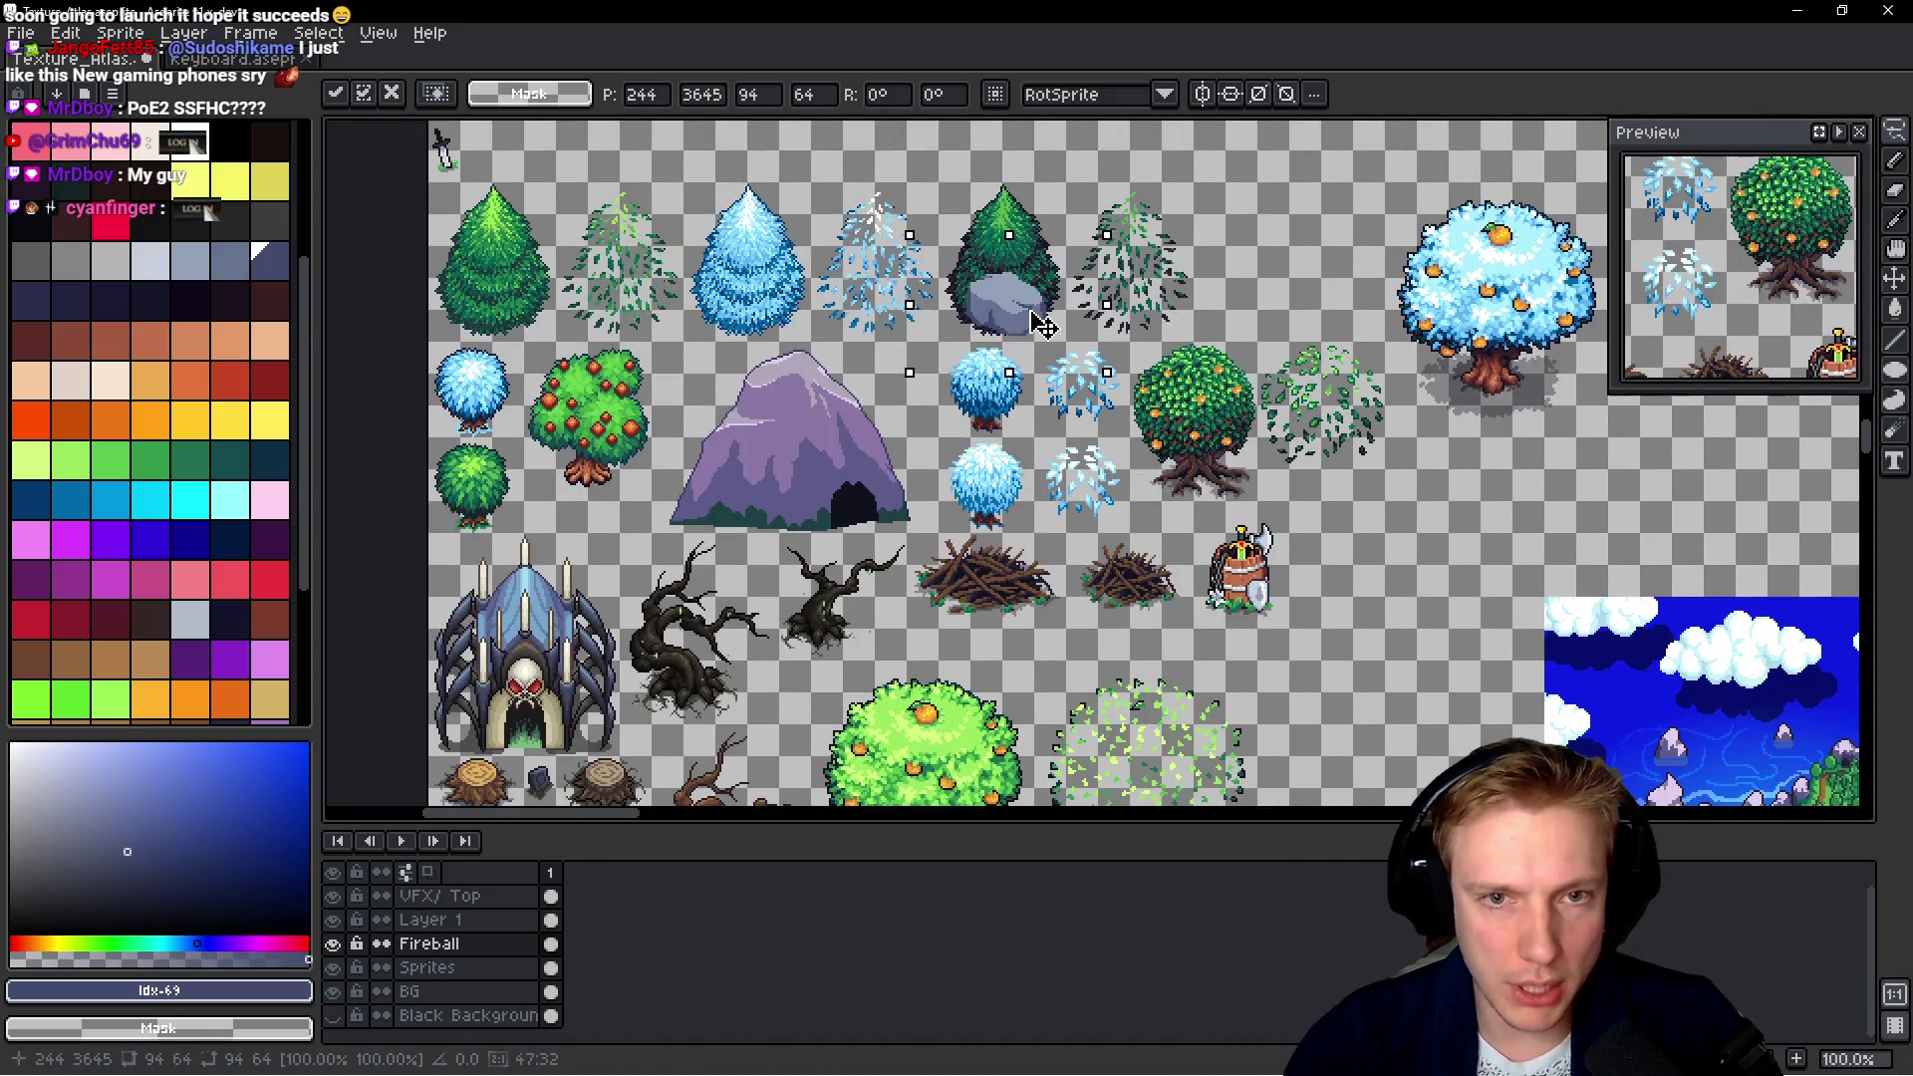